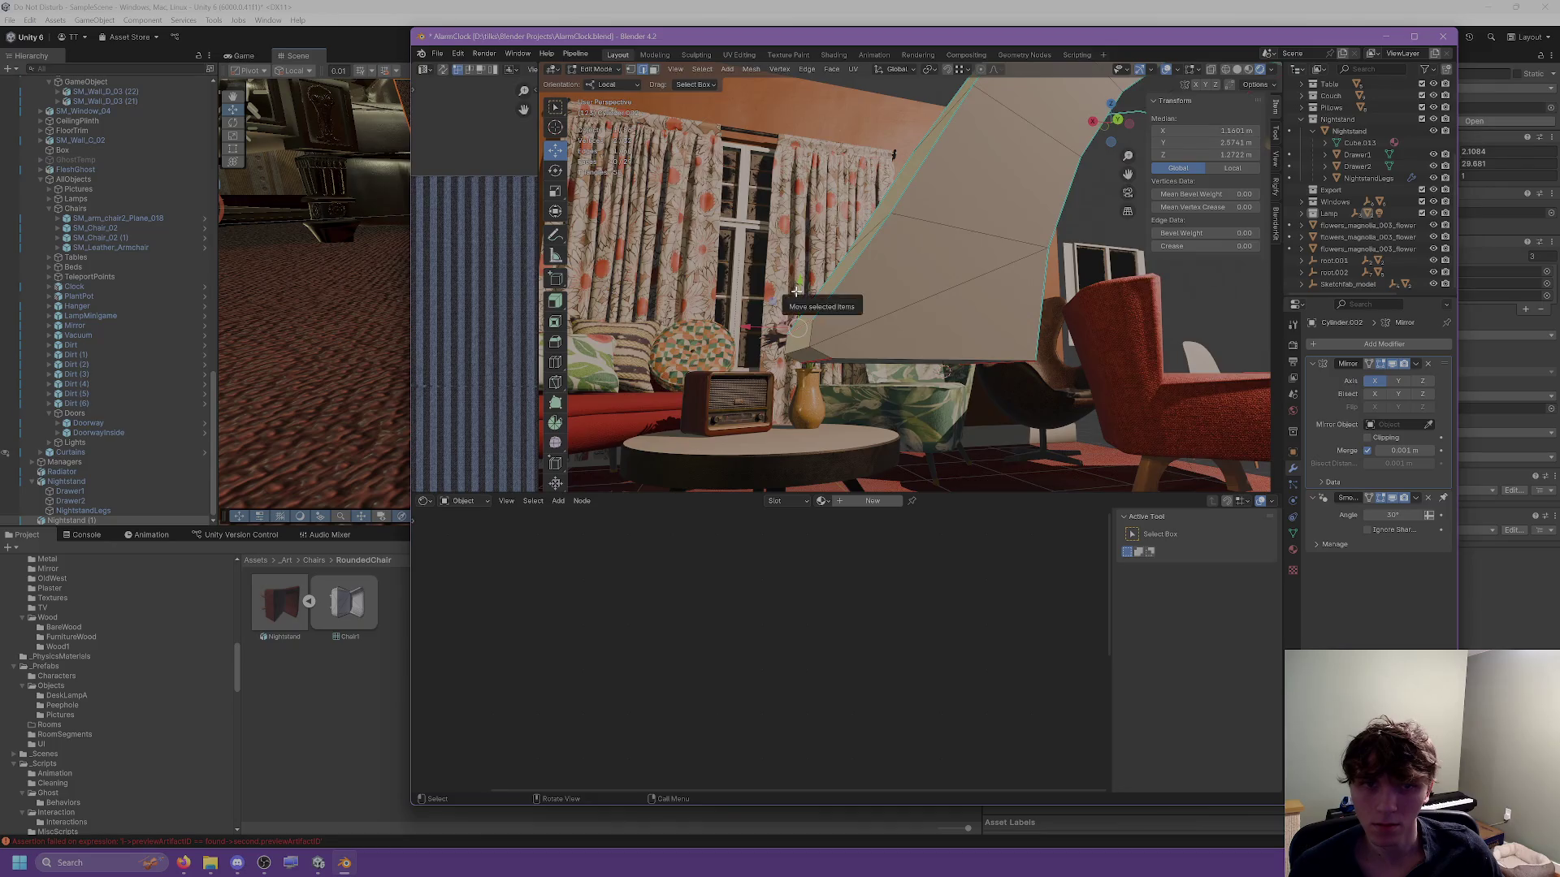
# Move the selected arch vertices along Z, then return to Object Mode.
pyautogui.press('g')
pyautogui.press('z')
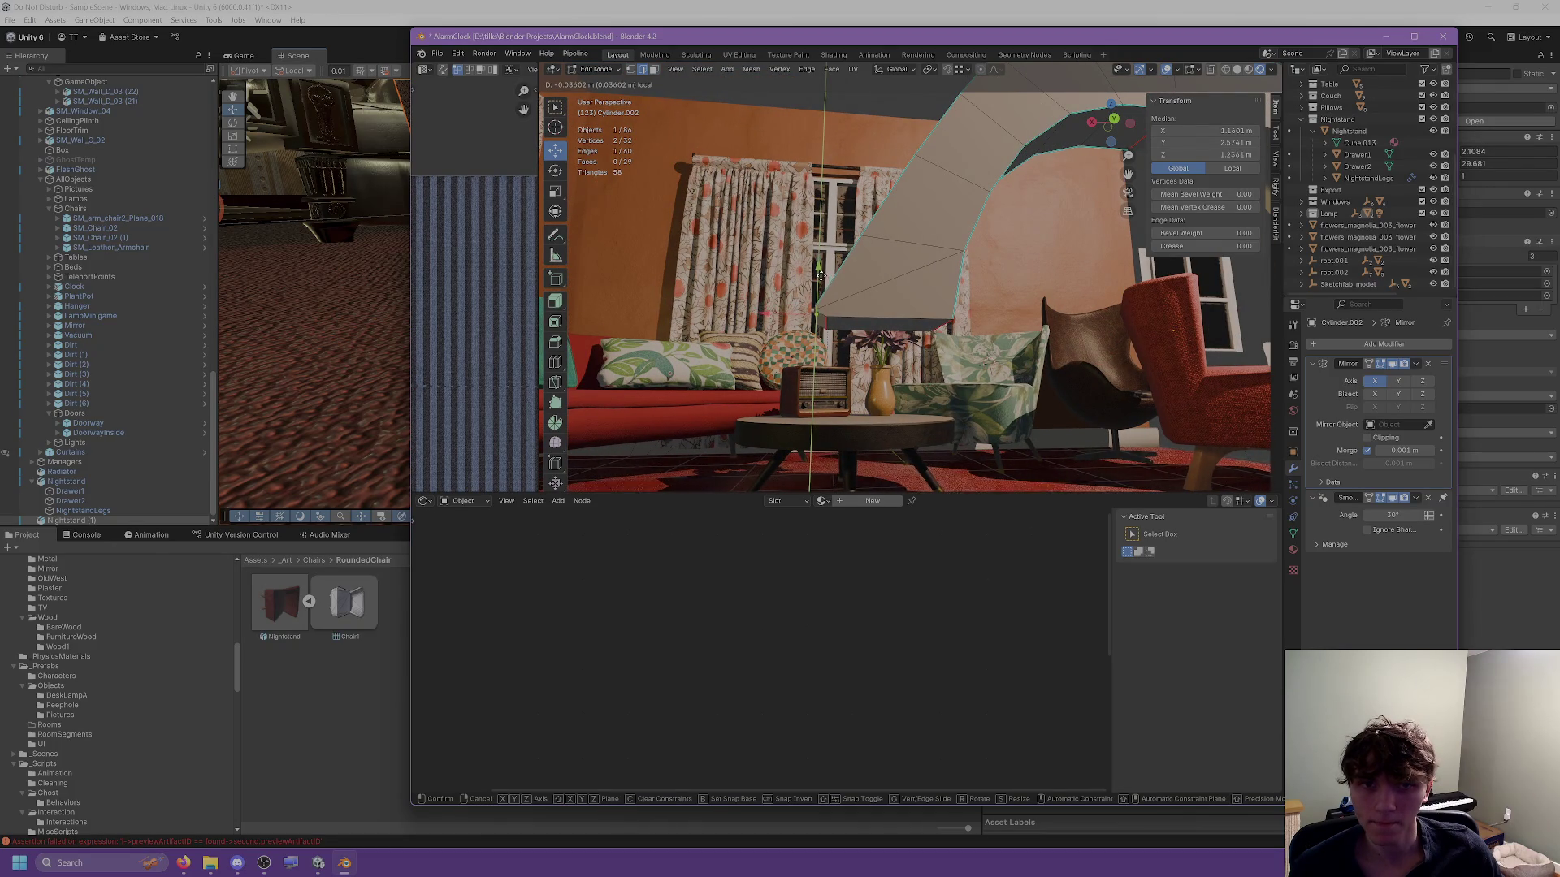
pyautogui.click(820, 276)
pyautogui.moveTo(820, 276)
pyautogui.mouseDown()
pyautogui.moveTo(800, 320)
pyautogui.moveTo(846, 355)
pyautogui.moveTo(897, 297)
pyautogui.moveTo(948, 405)
pyautogui.moveTo(916, 411)
pyautogui.moveTo(914, 439)
pyautogui.moveTo(901, 400)
pyautogui.mouseUp()
pyautogui.press('Tab')
pyautogui.press('Tab')
# Shift the selected arch edges sideways along the local X and Y axes.
pyautogui.press('g')
pyautogui.press('x')
pyautogui.press('x')
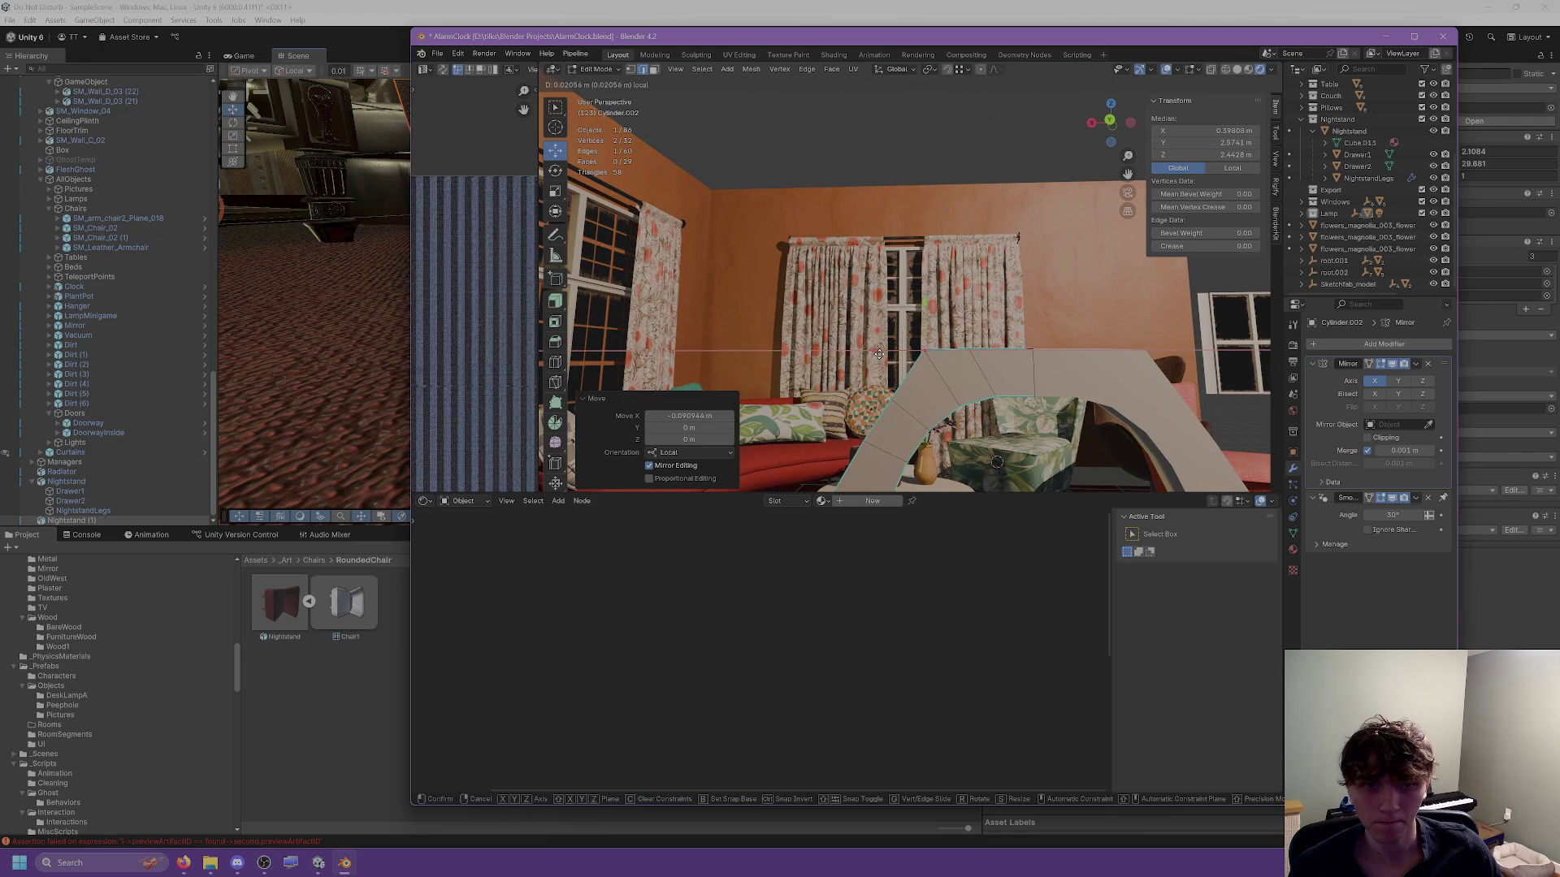
pyautogui.click(881, 353)
pyautogui.moveTo(881, 353)
pyautogui.mouseDown()
pyautogui.moveTo(1024, 369)
pyautogui.moveTo(920, 349)
pyautogui.moveTo(946, 337)
pyautogui.moveTo(931, 337)
pyautogui.moveTo(959, 342)
pyautogui.moveTo(918, 372)
pyautogui.moveTo(873, 367)
pyautogui.mouseUp()
pyautogui.keyDown('shift'); pyautogui.click(1023, 370); pyautogui.keyUp('shift')
pyautogui.press('g')
pyautogui.press('y')
pyautogui.click(987, 362)
# Nudge individual arch edges along local X to finish the shape, back in Object Mode.
pyautogui.click(947, 333)
pyautogui.press('g')
pyautogui.press('x')
pyautogui.press('x')
pyautogui.click(919, 336)
pyautogui.press('g')
pyautogui.press('x')
pyautogui.press('x')
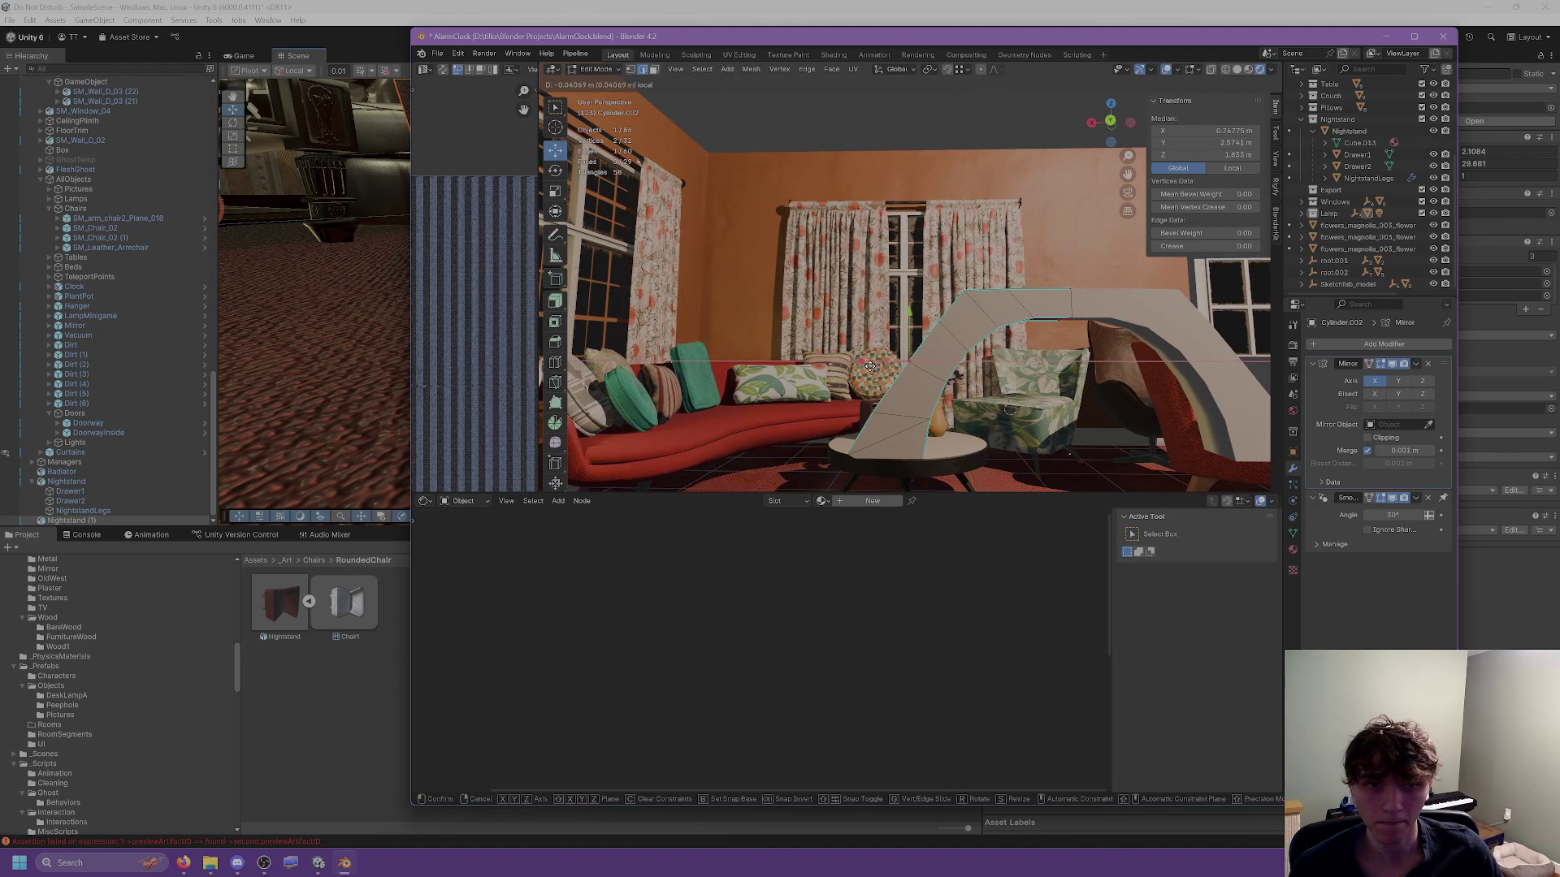
pyautogui.click(882, 370)
pyautogui.moveTo(882, 370)
pyautogui.mouseDown()
pyautogui.moveTo(889, 452)
pyautogui.moveTo(803, 442)
pyautogui.moveTo(801, 389)
pyautogui.moveTo(1016, 410)
pyautogui.mouseUp()
pyautogui.keyDown('shift'); pyautogui.click(873, 449); pyautogui.keyUp('shift')
pyautogui.press('Tab')
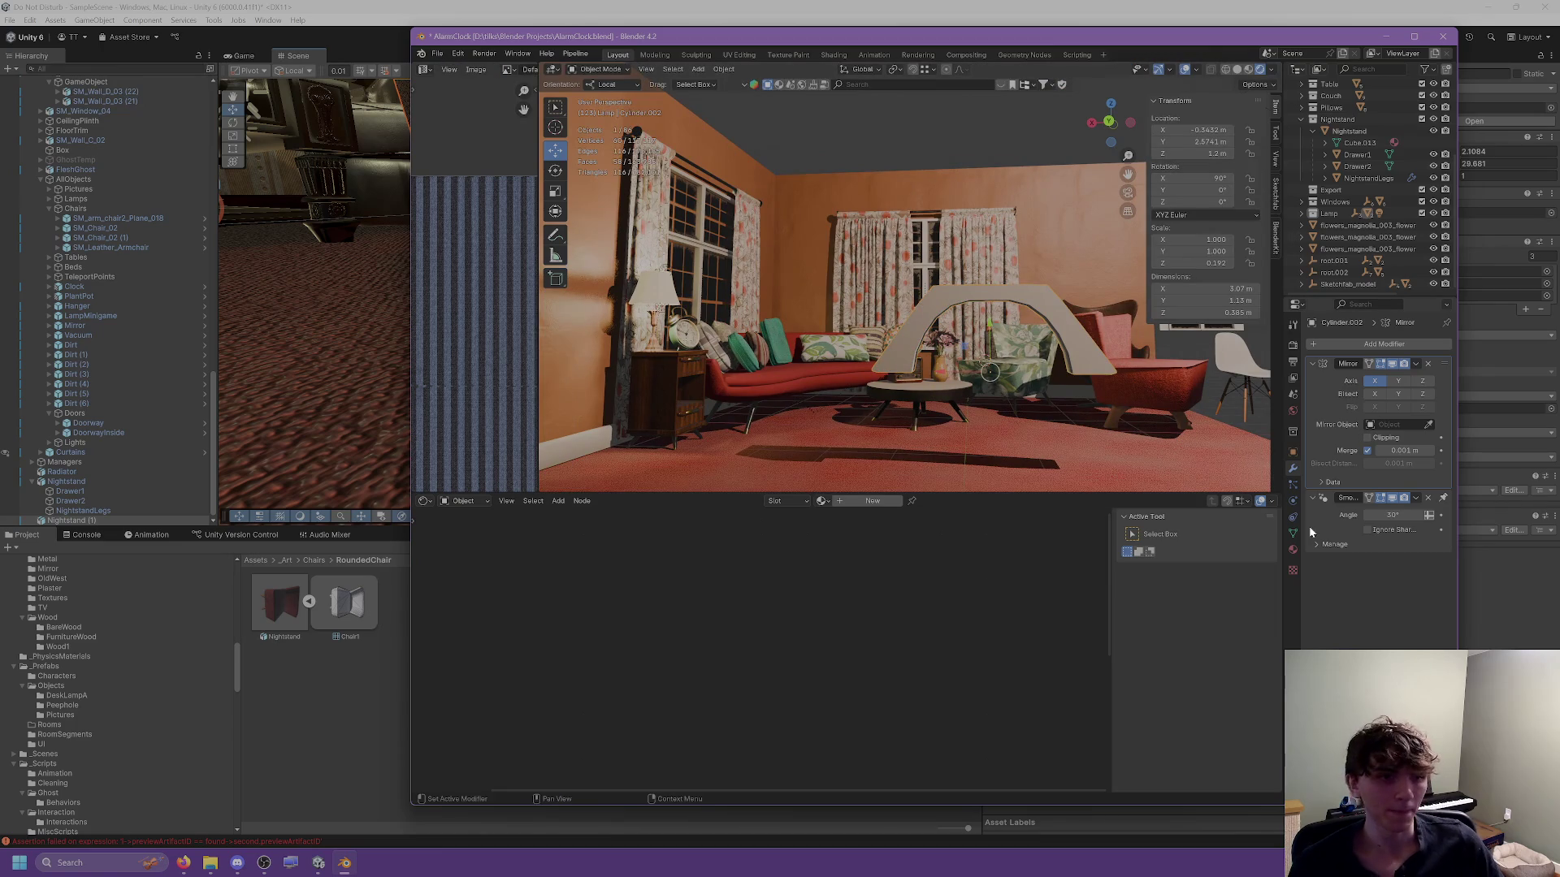
# Assign the existing 'Furniture wood' material to the arch, then enter Edit Mode.
pyautogui.click(1294, 549)
pyautogui.click(1319, 396)
pyautogui.write('fur')
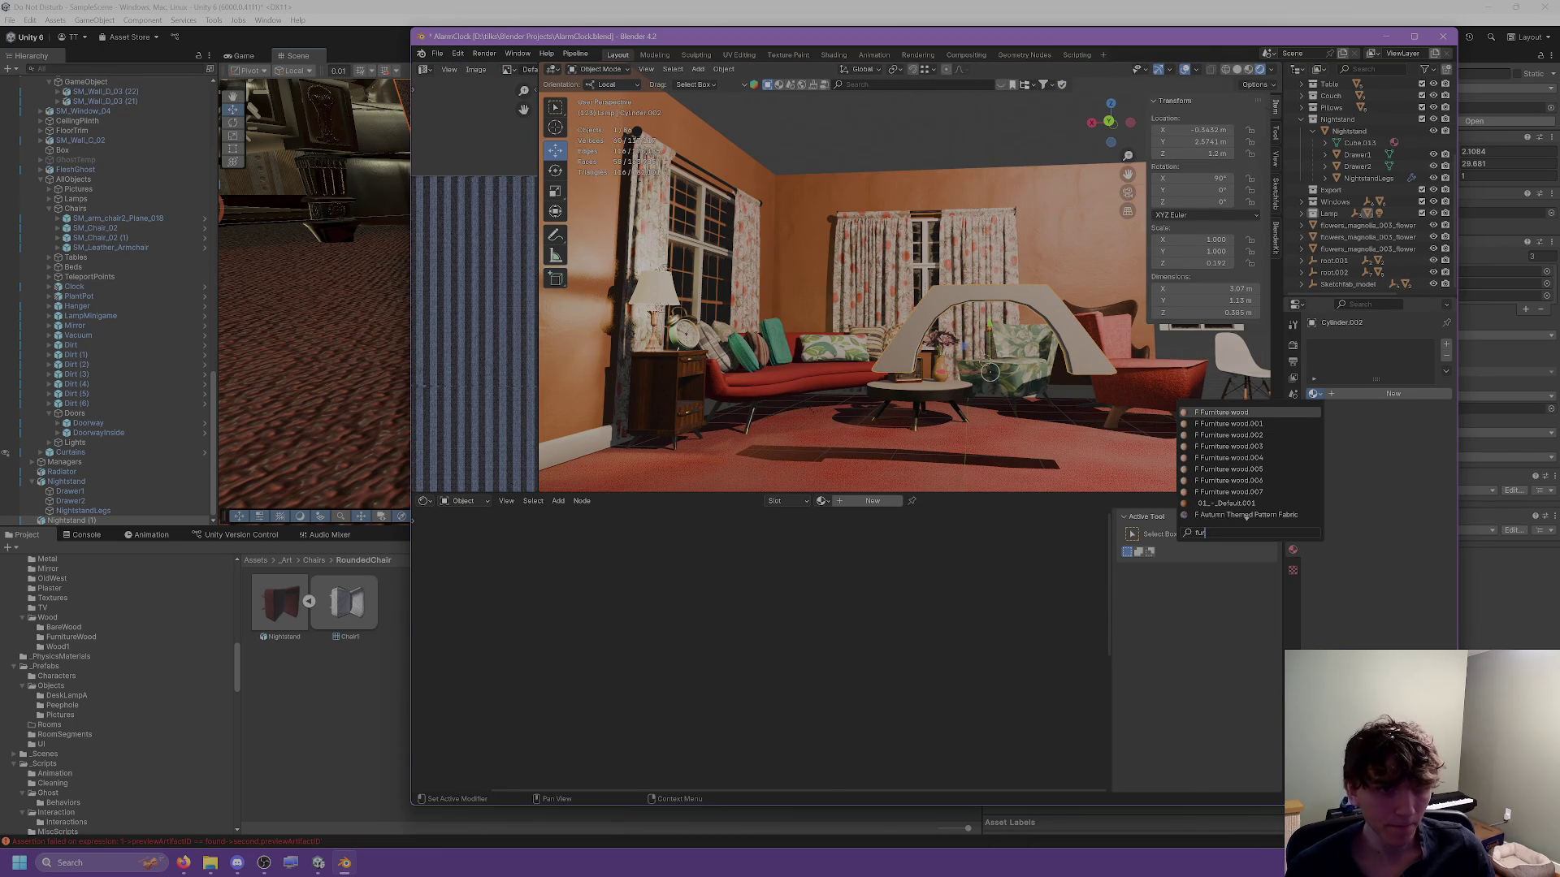
pyautogui.click(1292, 414)
pyautogui.press('Tab')
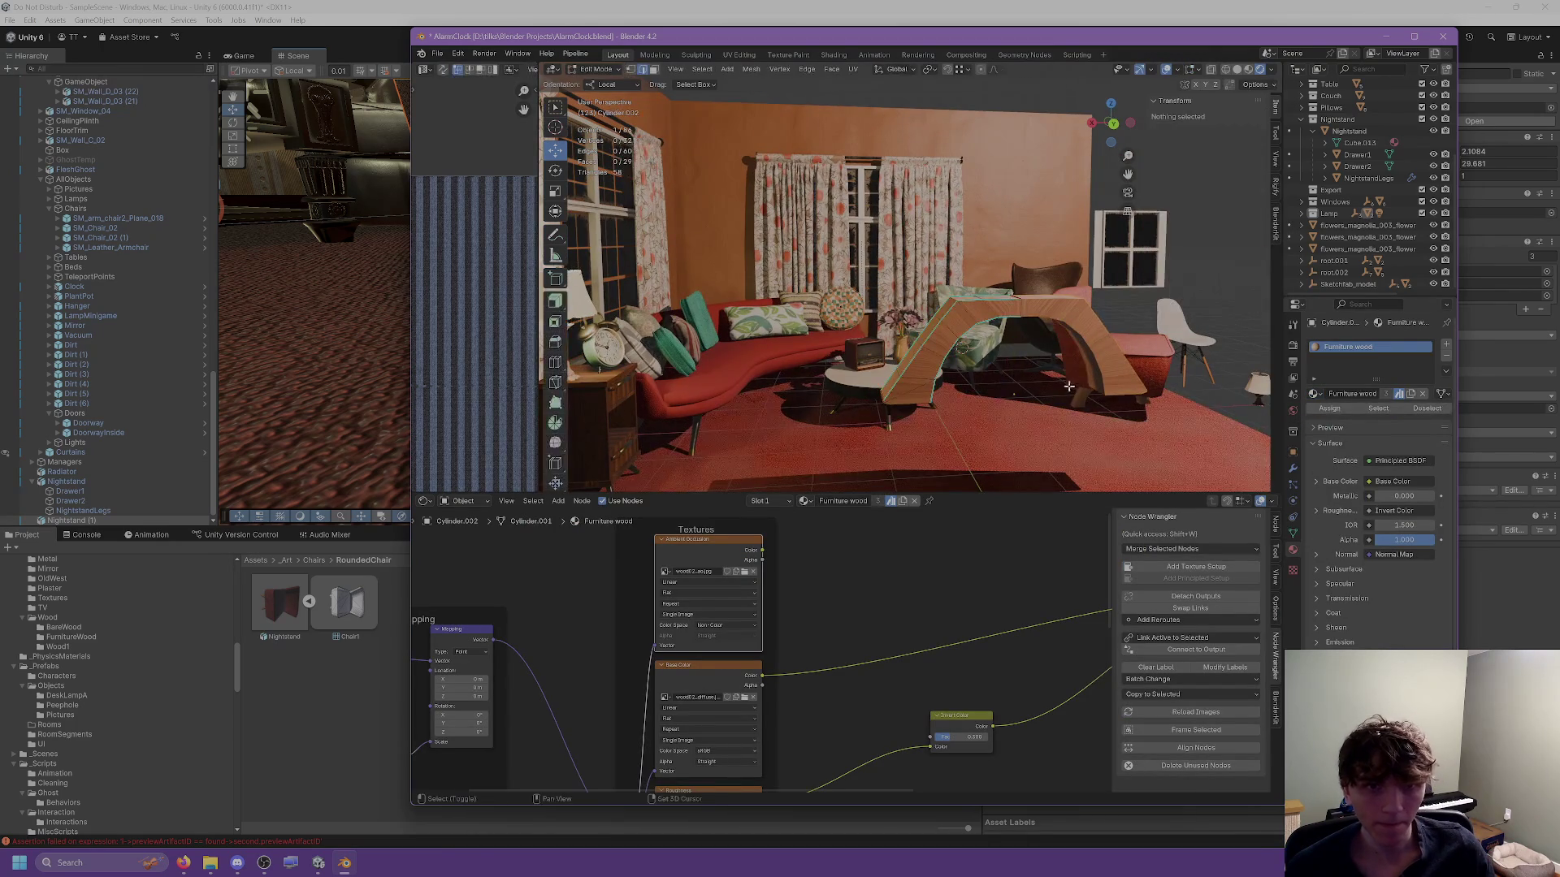
pyautogui.moveTo(1002, 261)
pyautogui.mouseDown()
pyautogui.moveTo(893, 243)
pyautogui.moveTo(950, 250)
pyautogui.moveTo(959, 290)
pyautogui.mouseUp()
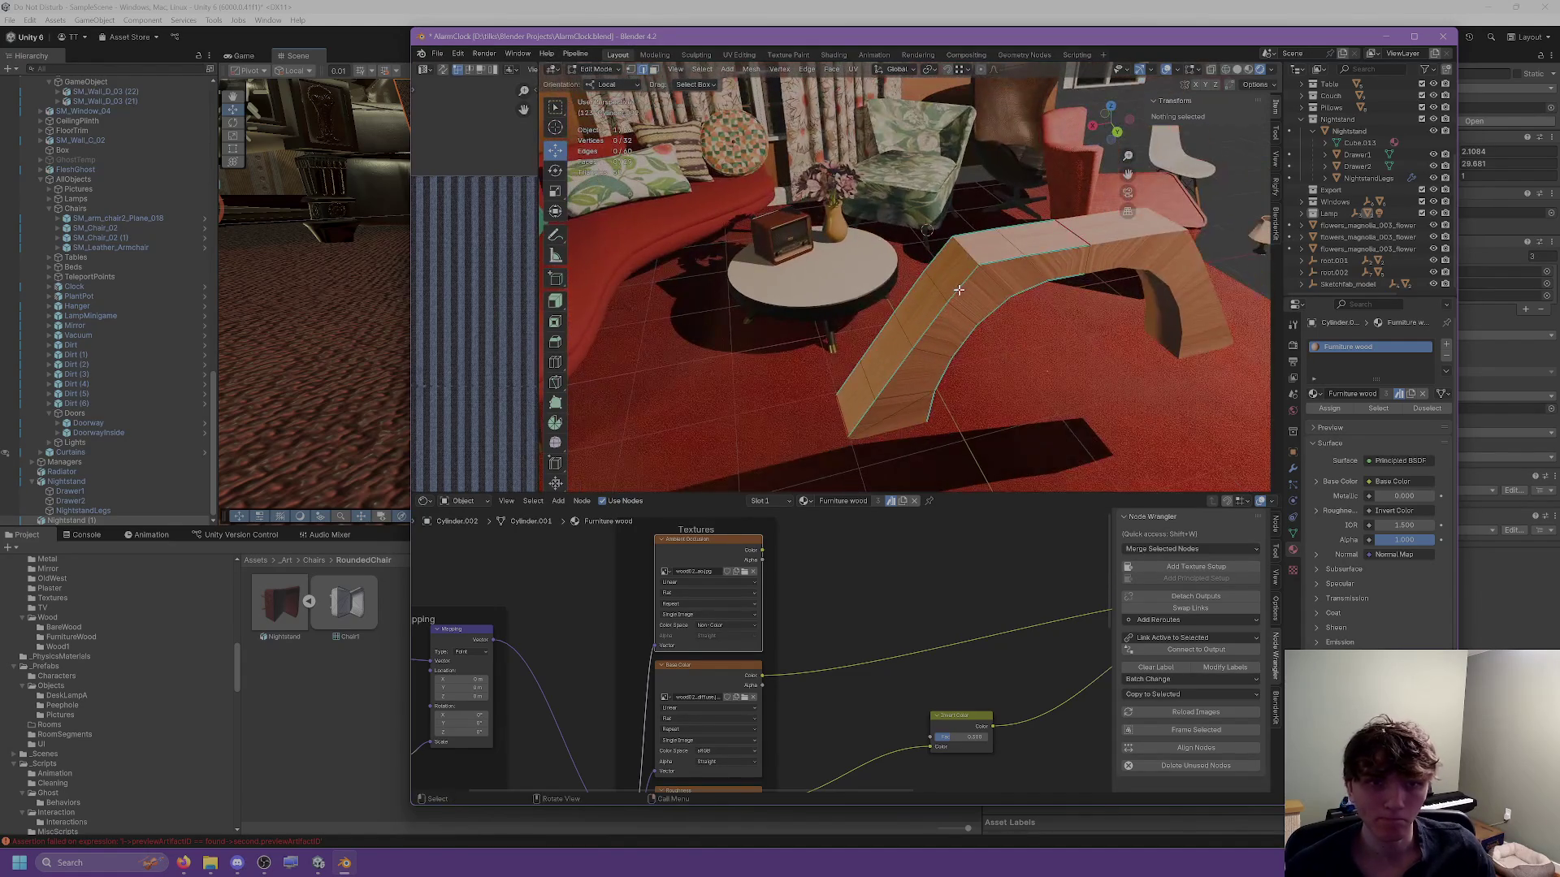
# Mark every edge of the arch as both sharp and a seam.
pyautogui.press('a')
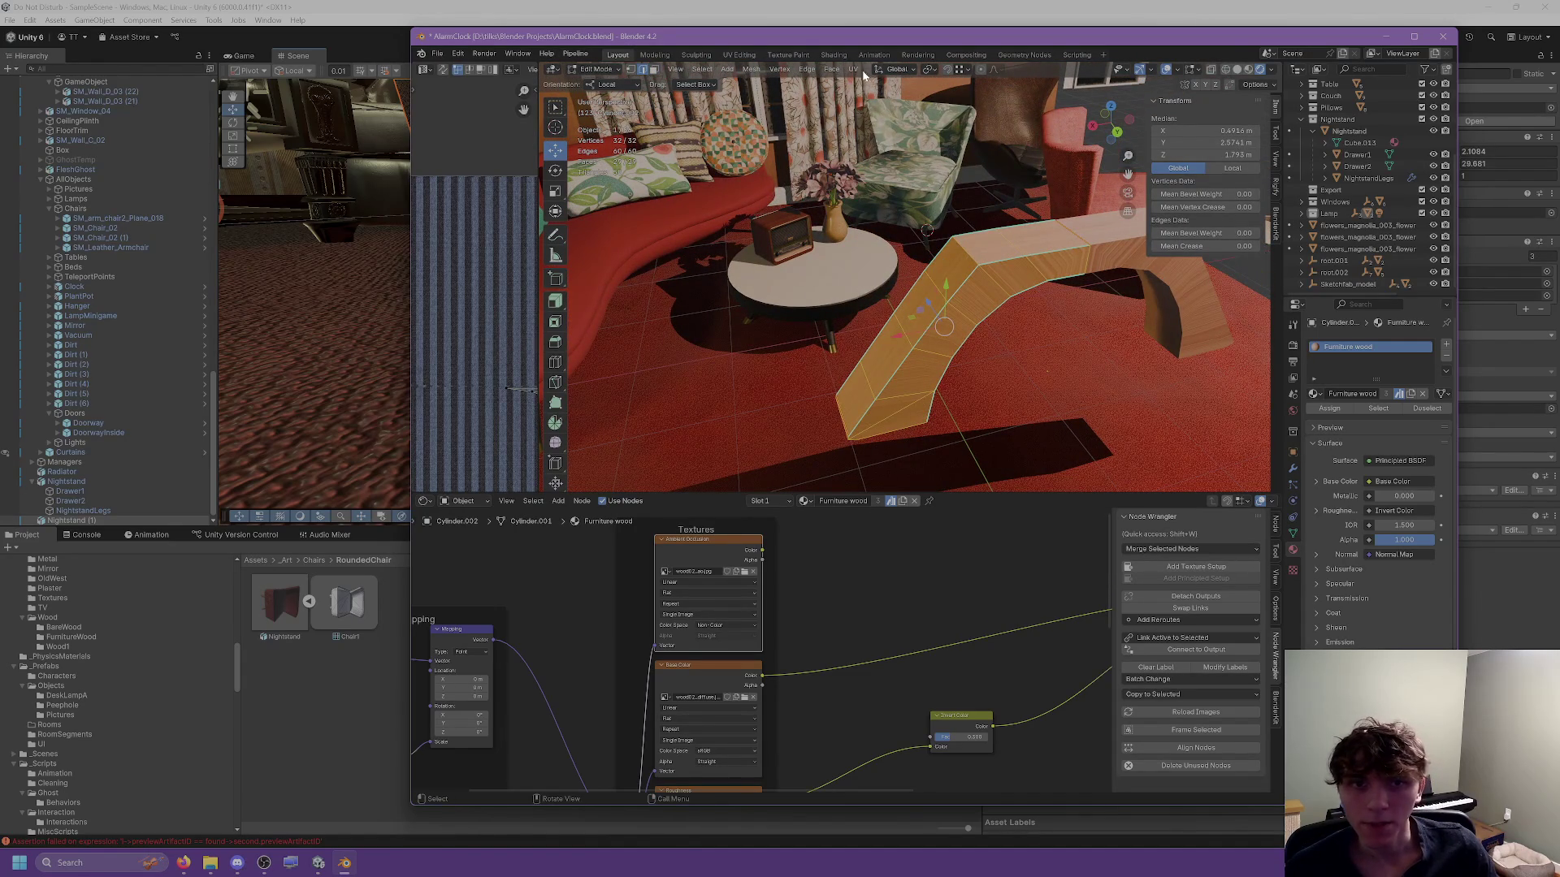
pyautogui.hotkey('ctrl', 'e')
pyautogui.click(917, 473)
pyautogui.hotkey('ctrl', 'e')
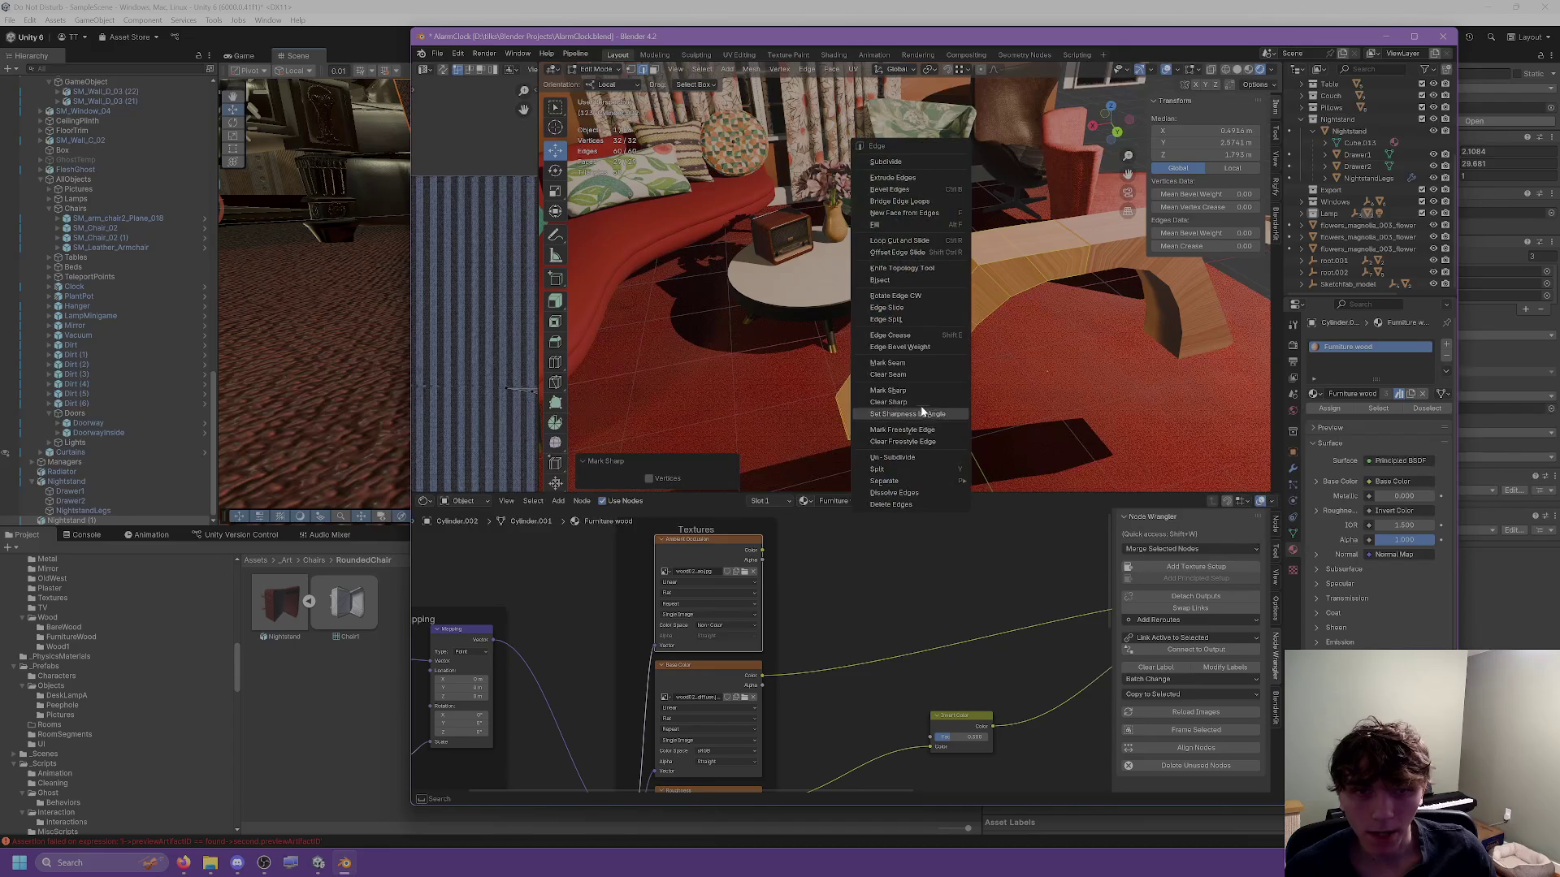
pyautogui.click(902, 368)
pyautogui.hotkey('ctrl', 'e')
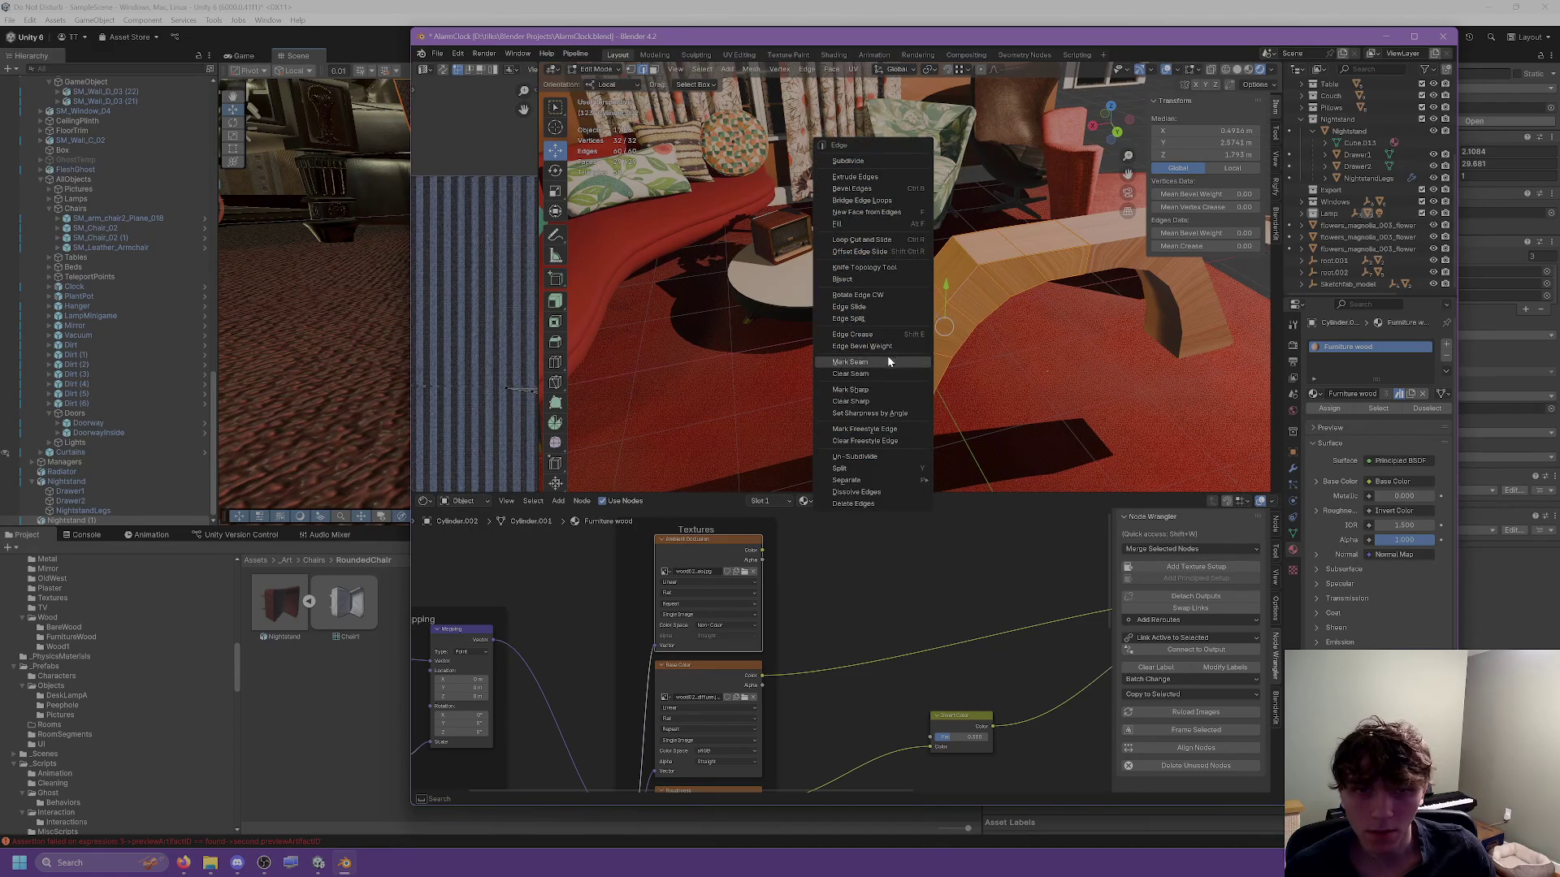
pyautogui.click(888, 361)
# Mark a set of edges along the arch as seams.
pyautogui.click(935, 237)
pyautogui.moveTo(936, 238)
pyautogui.mouseDown()
pyautogui.moveTo(910, 207)
pyautogui.moveTo(874, 240)
pyautogui.mouseUp()
pyautogui.click(904, 199)
pyautogui.keyDown('shift'); pyautogui.click(850, 310); pyautogui.keyUp('shift')
pyautogui.keyDown('shift'); pyautogui.click(899, 216); pyautogui.keyUp('shift')
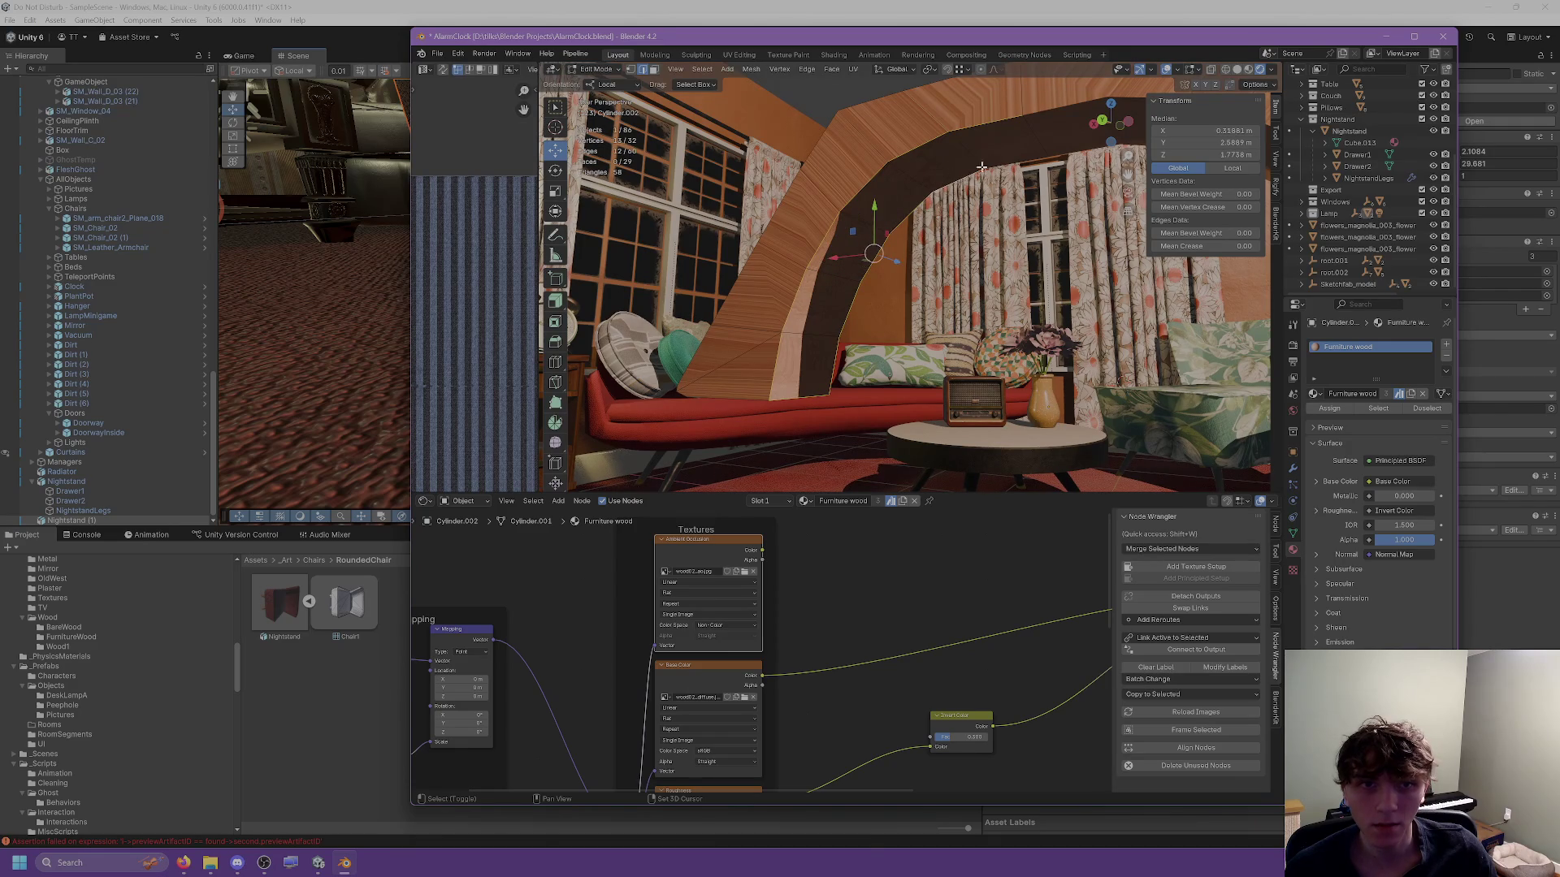
pyautogui.keyDown('shift'); pyautogui.click(1031, 133); pyautogui.keyUp('shift')
pyautogui.hotkey('ctrl', 'e')
pyautogui.click(941, 277)
# Mark another arch edge as a seam and select the outer edge loop.
pyautogui.moveTo(941, 277)
pyautogui.mouseDown()
pyautogui.moveTo(840, 322)
pyautogui.moveTo(913, 298)
pyautogui.mouseUp()
pyautogui.click(840, 322)
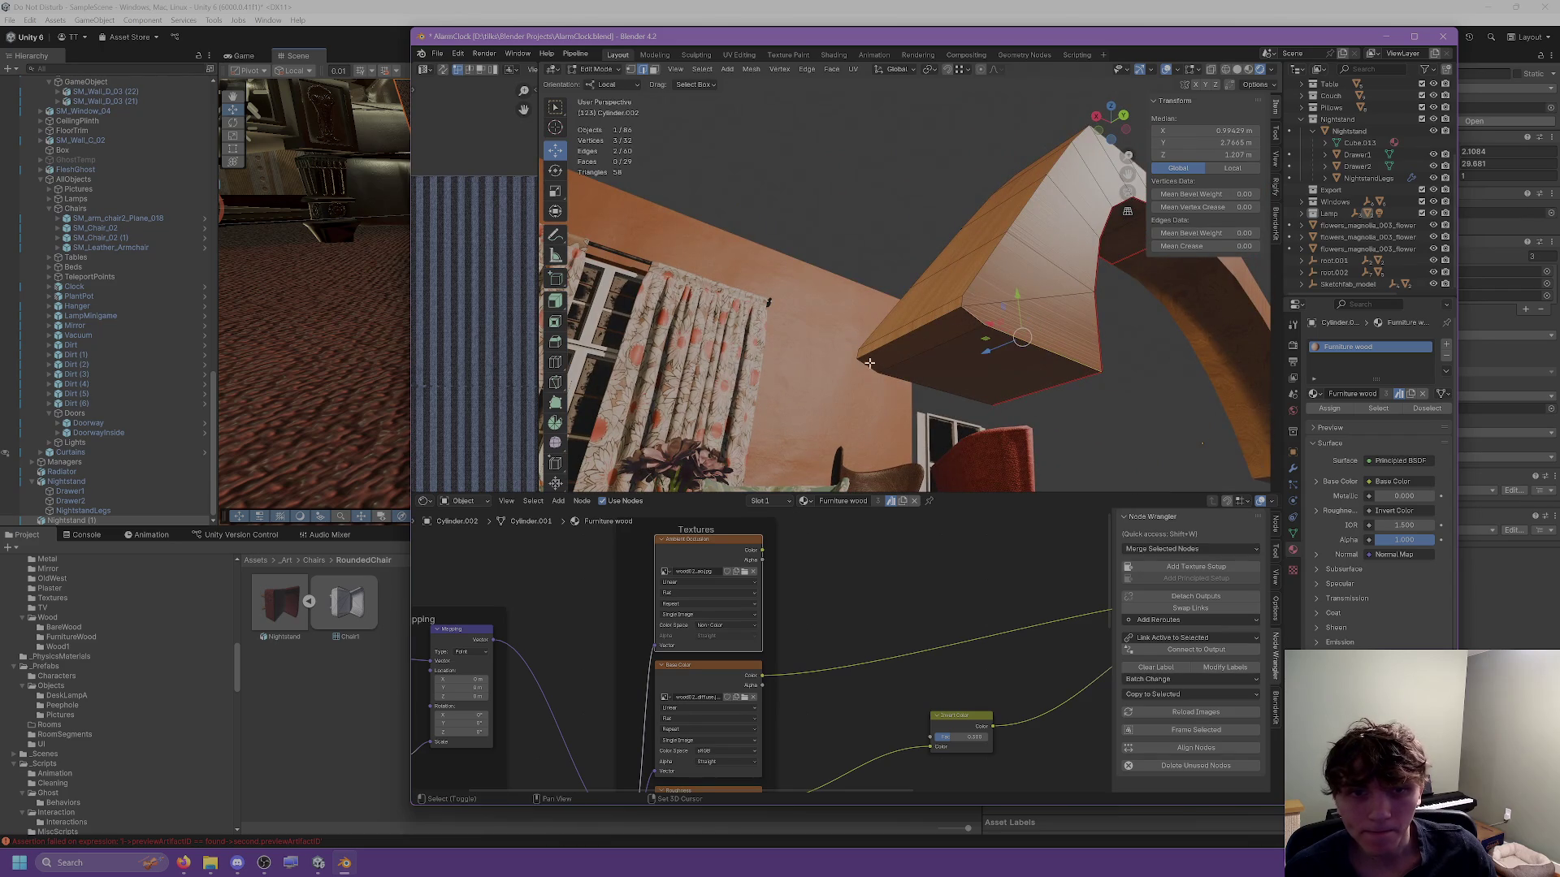
pyautogui.hotkey('ctrl', 'e')
pyautogui.click(911, 378)
pyautogui.moveTo(911, 378)
pyautogui.mouseDown()
pyautogui.moveTo(998, 430)
pyautogui.moveTo(1026, 379)
pyautogui.moveTo(1083, 355)
pyautogui.mouseUp()
pyautogui.keyDown('alt'); pyautogui.keyDown('shift'); pyautogui.click(1083, 355); pyautogui.keyUp('shift'); pyautogui.keyUp('alt')
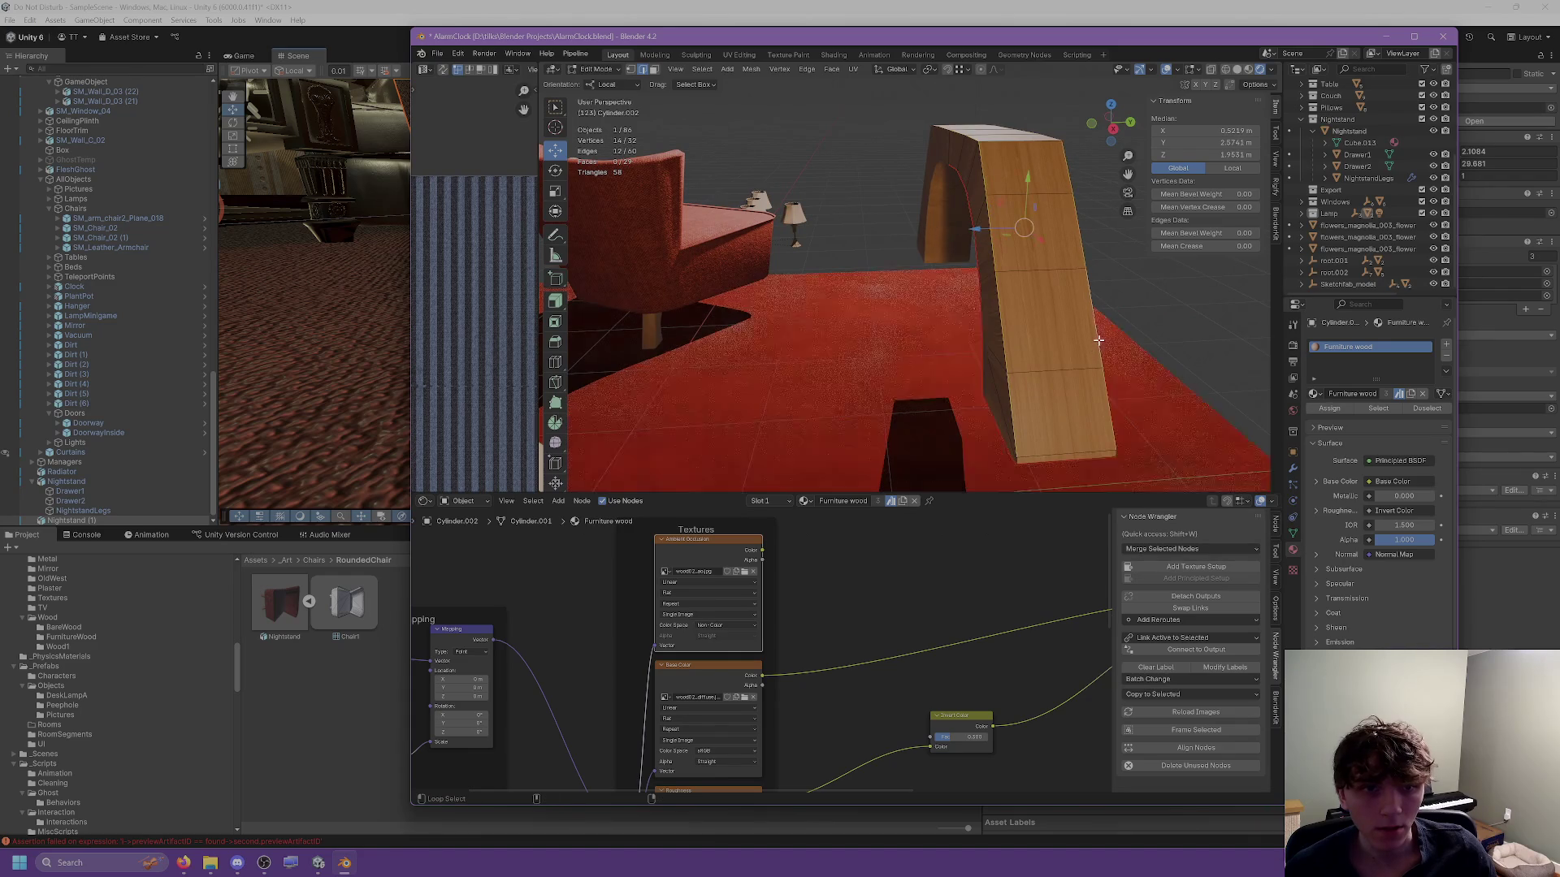
pyautogui.keyDown('shift'); pyautogui.click(1114, 455); pyautogui.keyUp('shift')
pyautogui.rightClick(1089, 455)
pyautogui.moveTo(1090, 455); pyautogui.dragTo(896, 395)
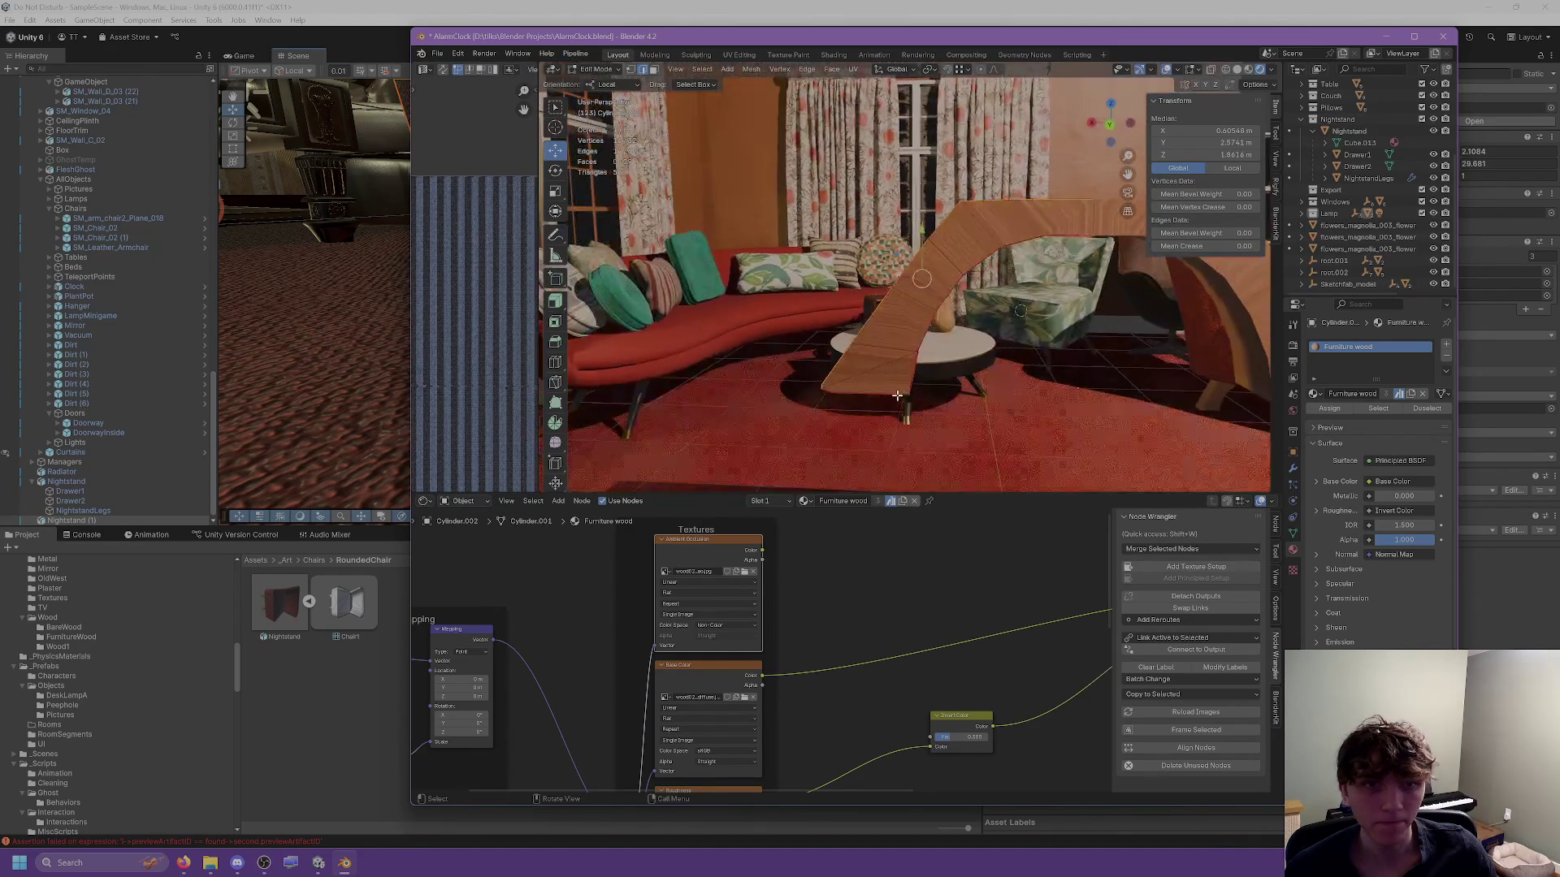
# Select the whole arch and UV-unwrap it, returning to Object Mode.
pyautogui.press('a')
pyautogui.click(855, 69)
pyautogui.click(885, 81)
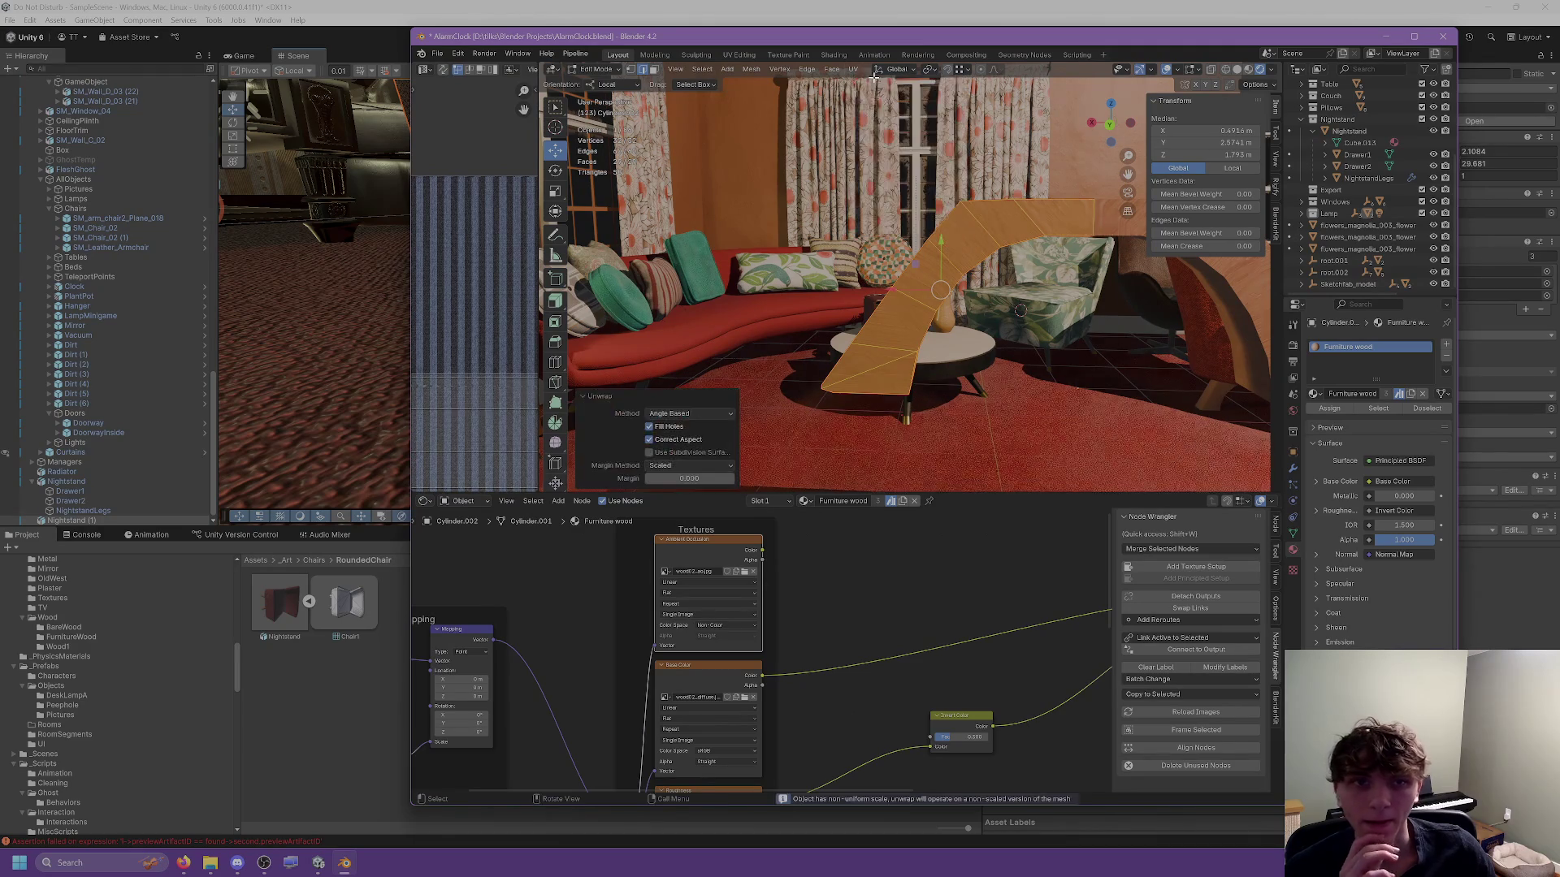
pyautogui.press('Tab')
pyautogui.moveTo(910, 218); pyautogui.dragTo(959, 305)
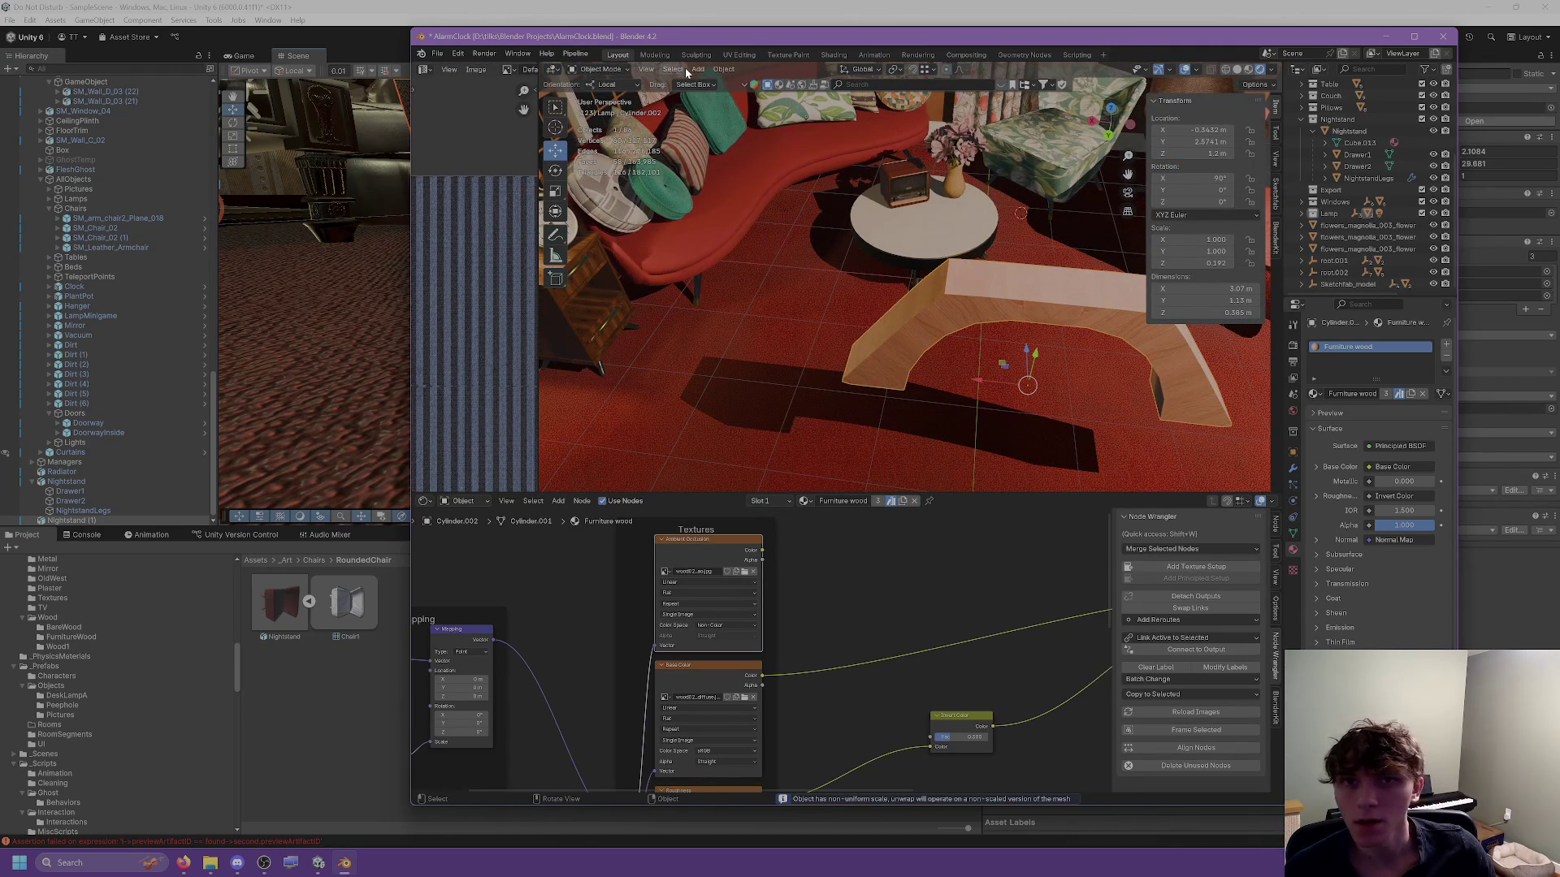
# Apply the arch's rotation and scale.
pyautogui.click(723, 69)
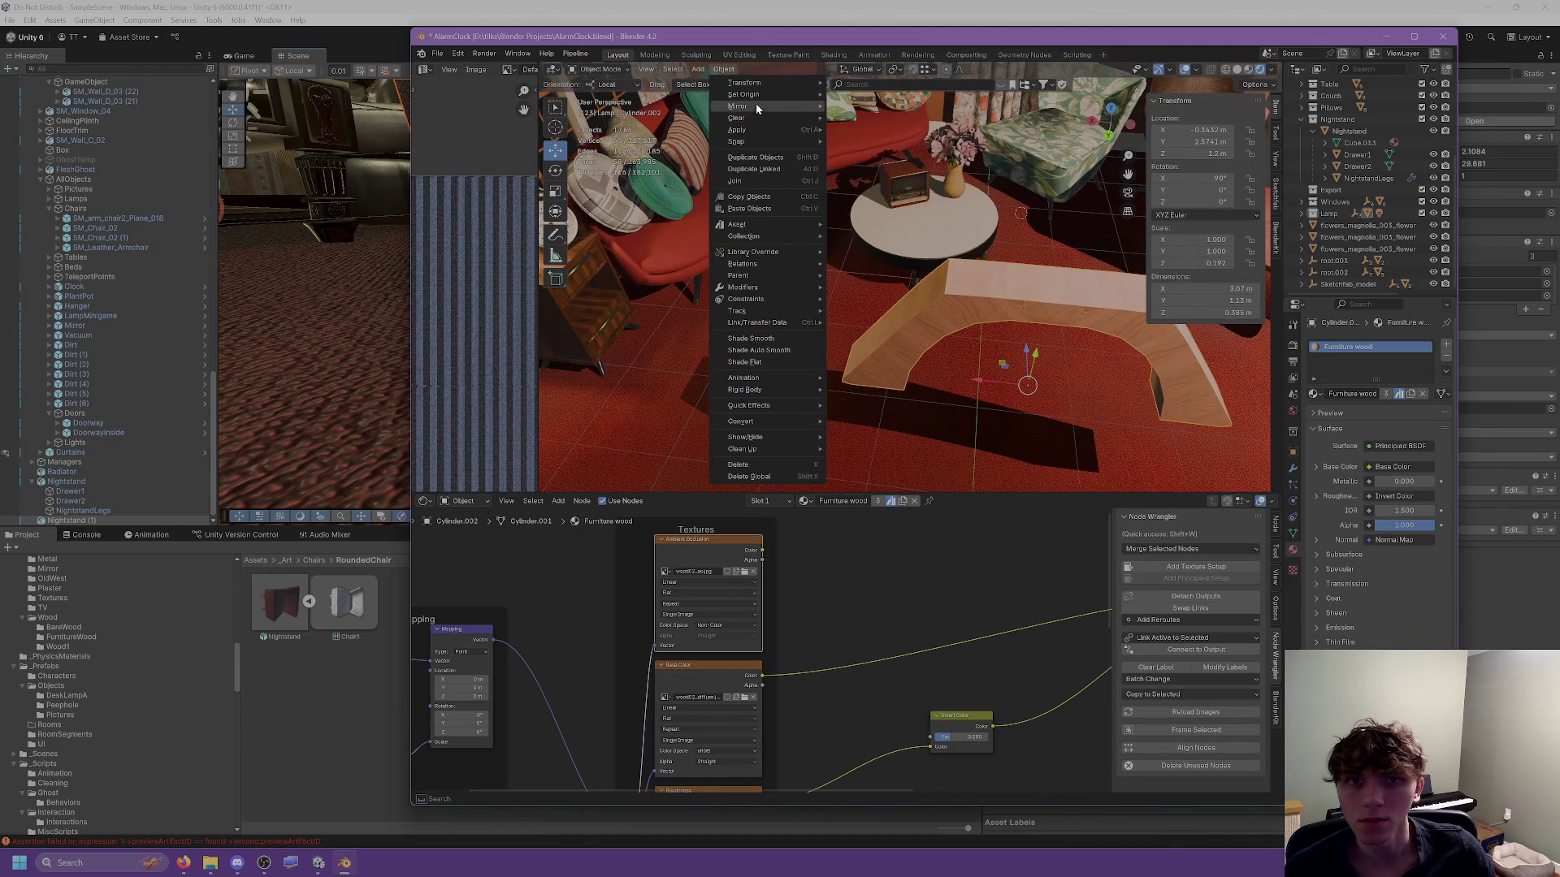
pyautogui.moveTo(739, 133)
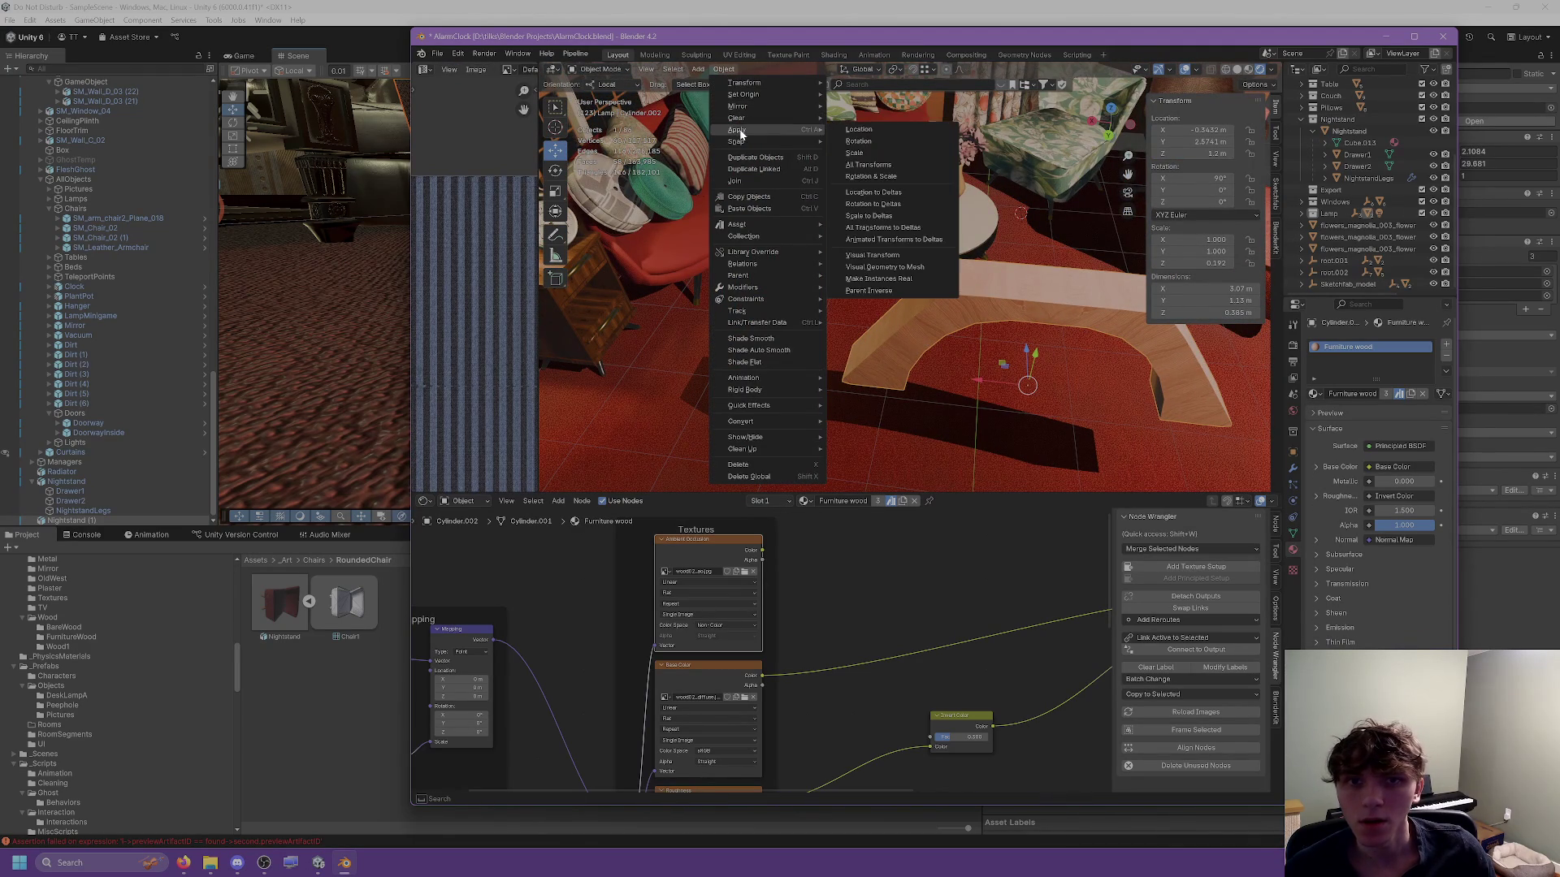
pyautogui.click(860, 177)
pyautogui.moveTo(860, 177); pyautogui.dragTo(754, 155)
pyautogui.rightClick(915, 270)
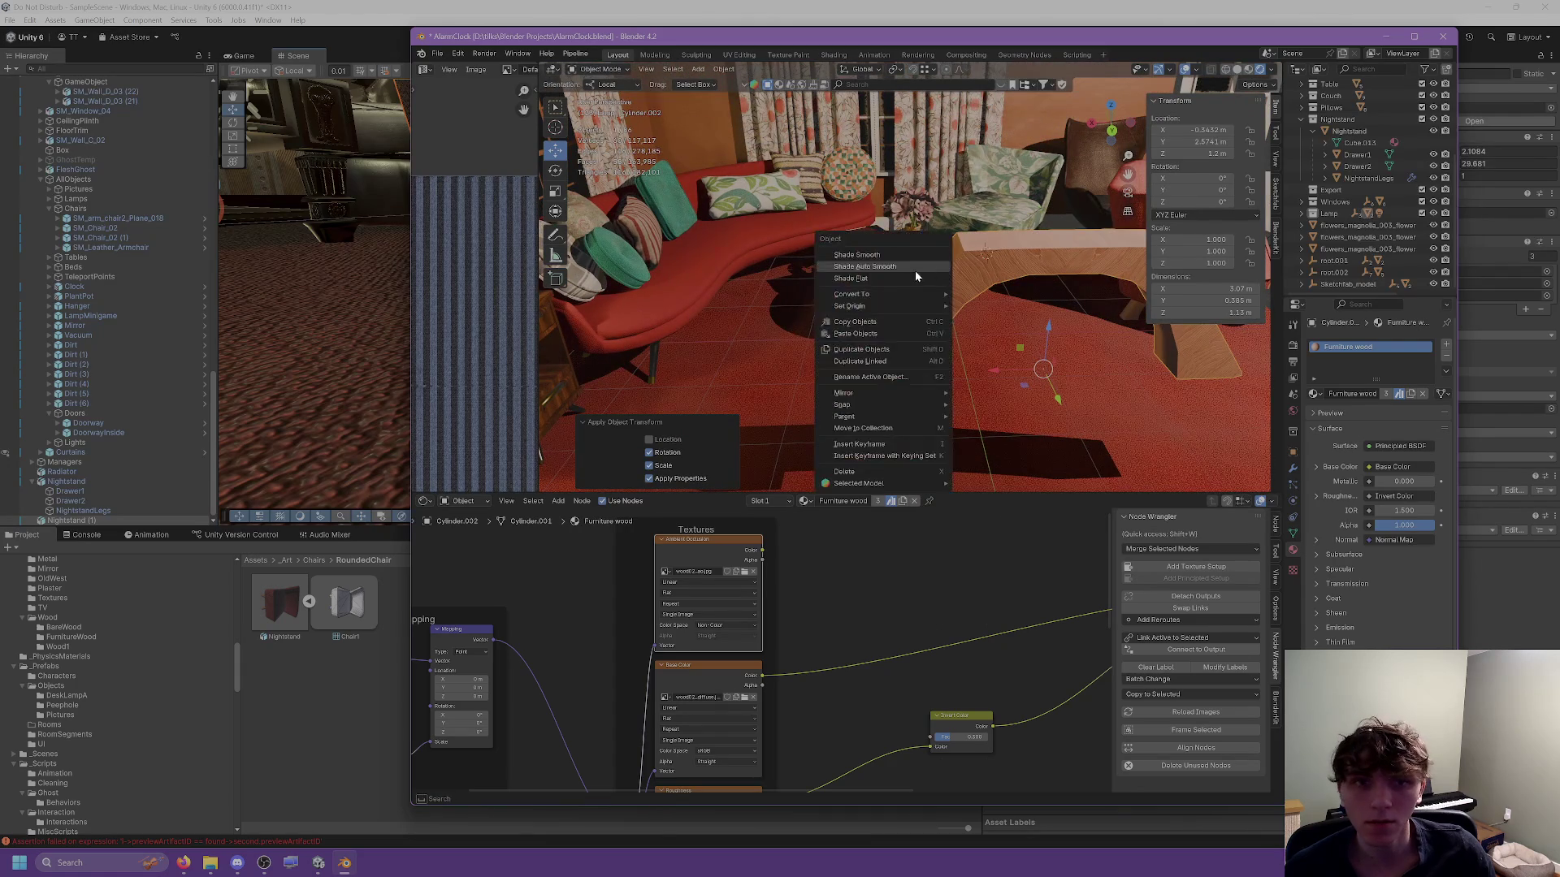
pyautogui.click(723, 69)
# Unwrap the whole arch's UVs again in Edit Mode, then return to Object Mode.
pyautogui.press('Escape')
pyautogui.press('Tab')
pyautogui.click(829, 69)
pyautogui.click(853, 69)
pyautogui.click(853, 69)
pyautogui.click(886, 84)
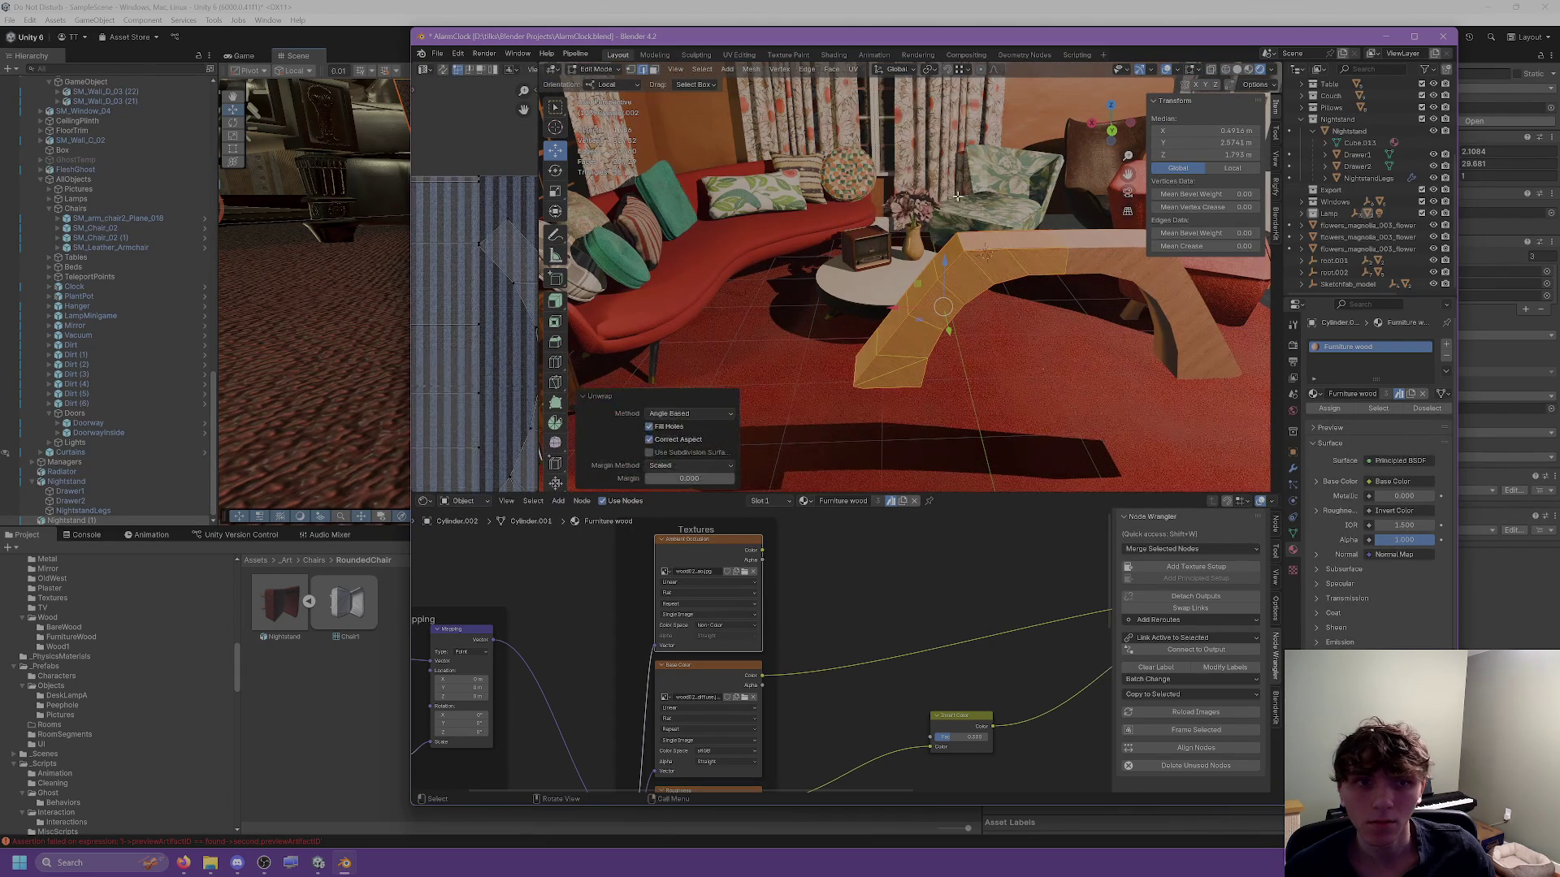
pyautogui.press('Tab')
# Zoom in on the wooden arch and select one of its edges in Edit Mode.
pyautogui.moveTo(957, 196); pyautogui.dragTo(872, 188)
pyautogui.scroll(3, 873, 179)
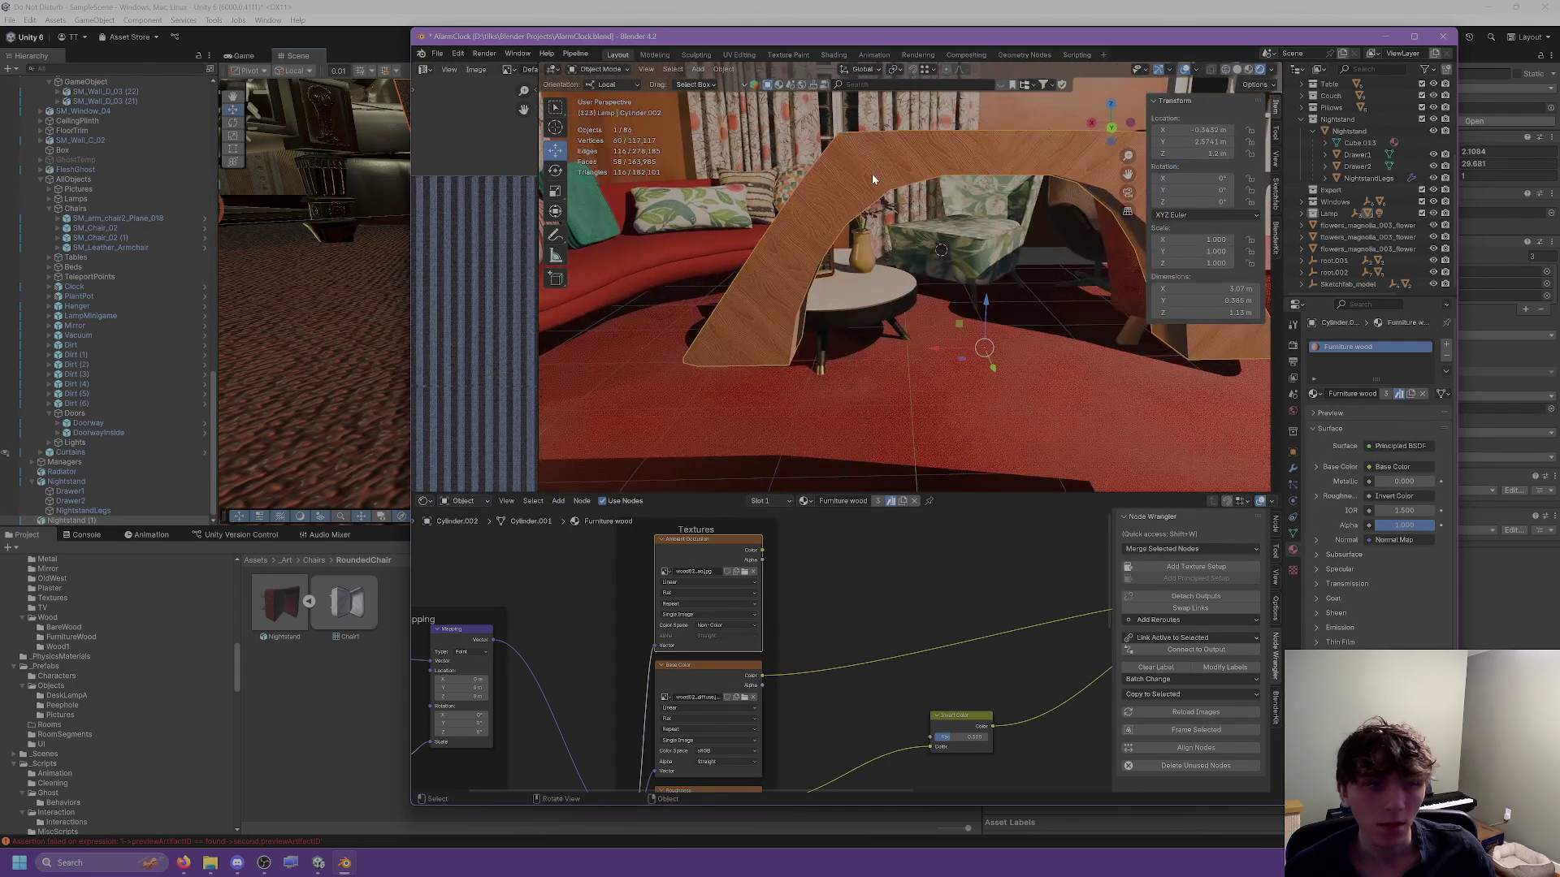
pyautogui.moveTo(875, 165)
pyautogui.mouseDown()
pyautogui.moveTo(821, 162)
pyautogui.moveTo(929, 213)
pyautogui.mouseUp()
pyautogui.press('Tab')
pyautogui.click(928, 213)
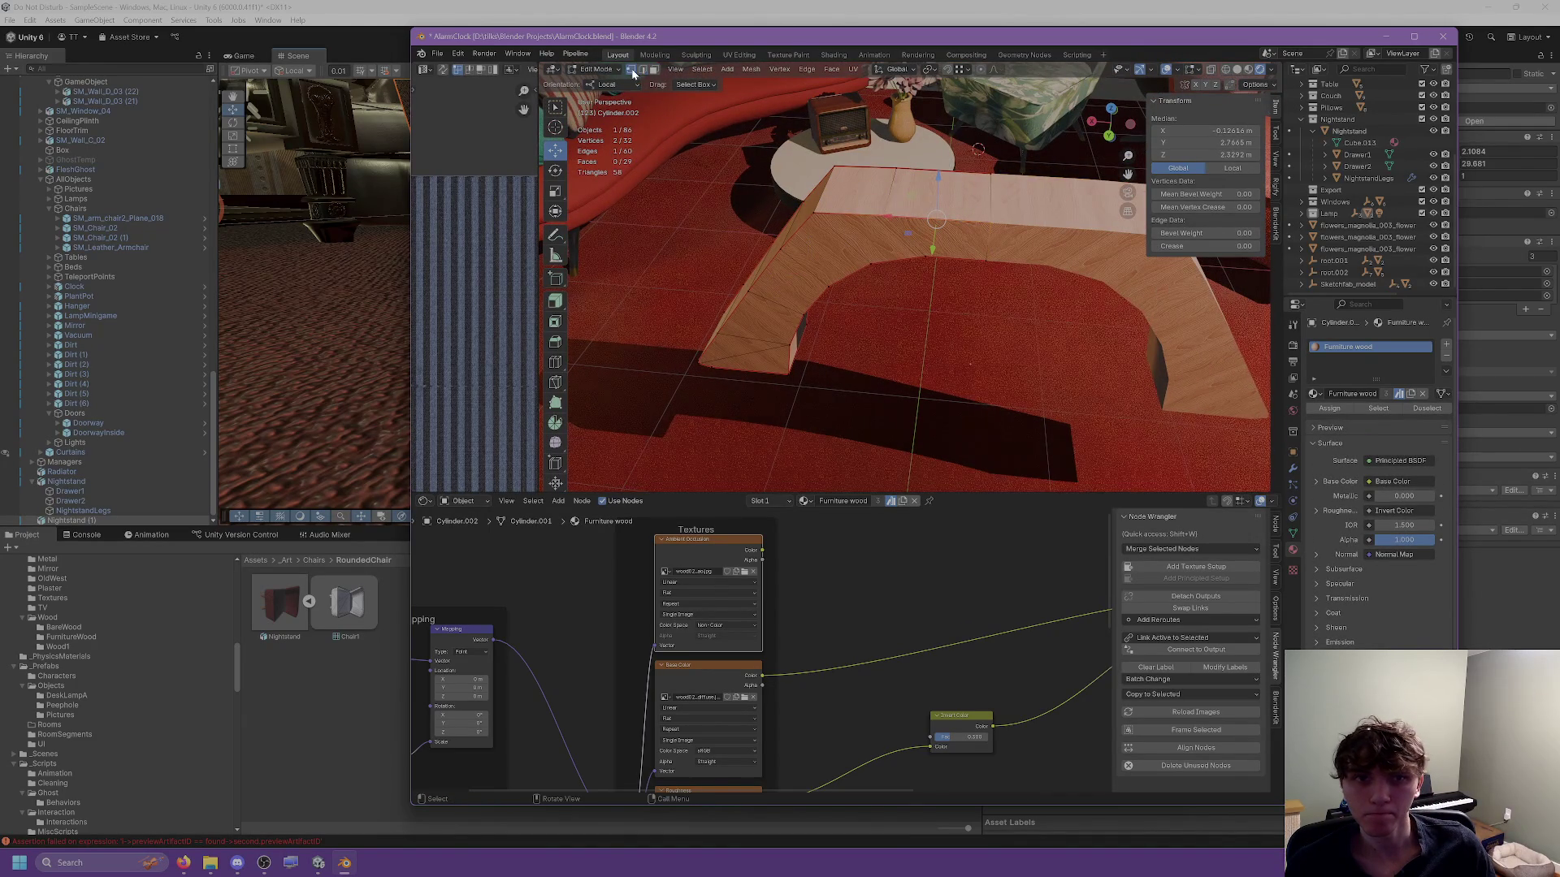
# Shift the whole arch mesh sideways within its object.
pyautogui.click(654, 70)
pyautogui.press('Tab')
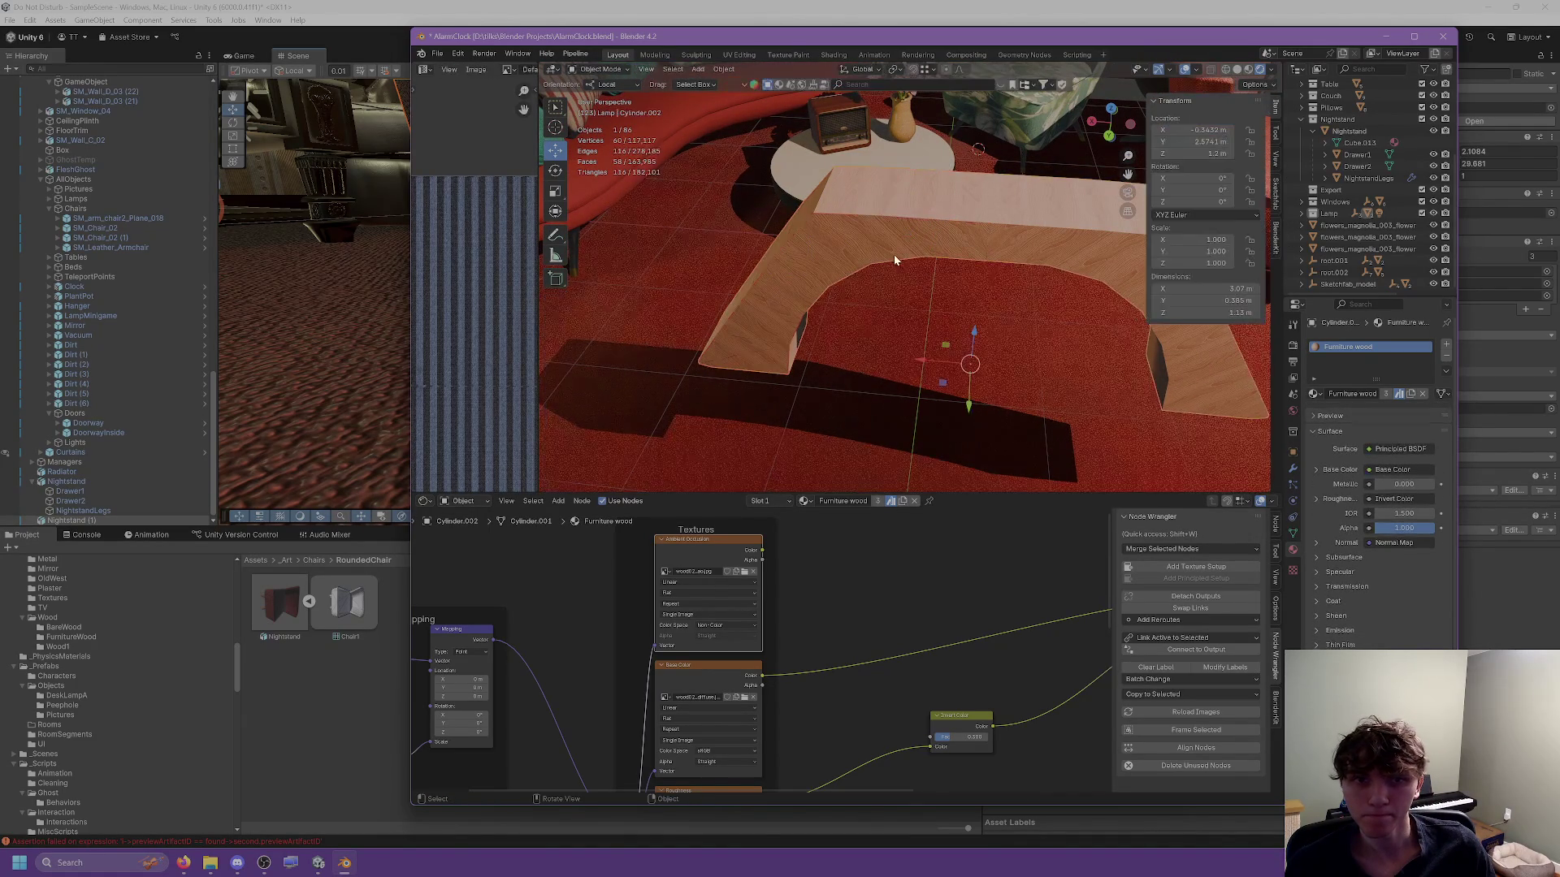
pyautogui.moveTo(901, 235); pyautogui.dragTo(947, 234)
pyautogui.press('Tab')
pyautogui.press('a')
pyautogui.press('g')
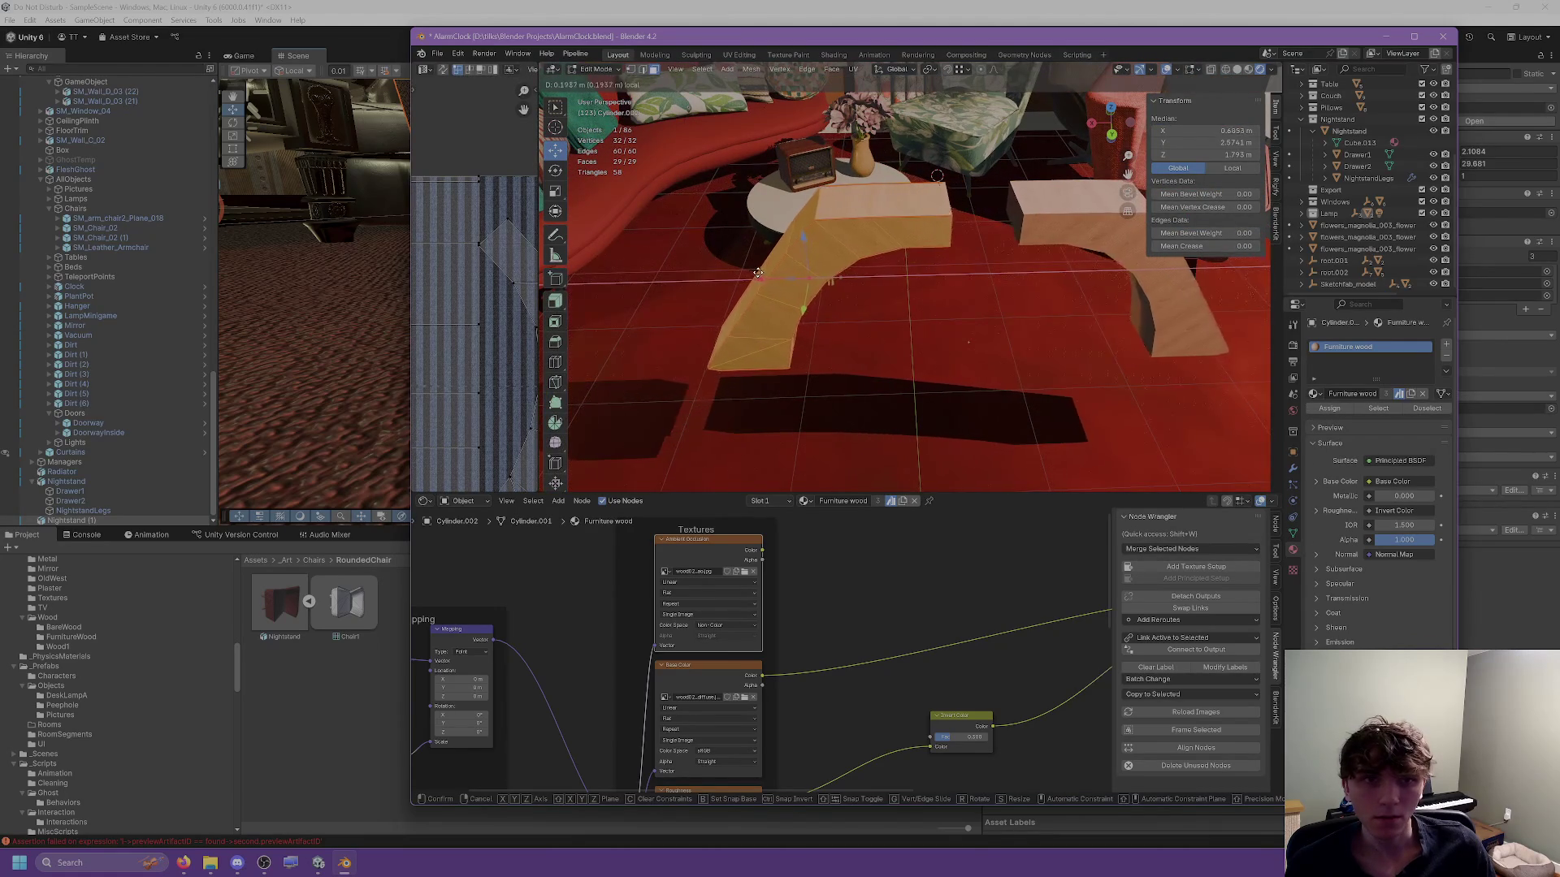
pyautogui.click(763, 268)
pyautogui.moveTo(763, 268)
pyautogui.mouseDown()
pyautogui.moveTo(753, 253)
pyautogui.moveTo(794, 226)
pyautogui.moveTo(1170, 289)
pyautogui.mouseUp()
pyautogui.press('Tab')
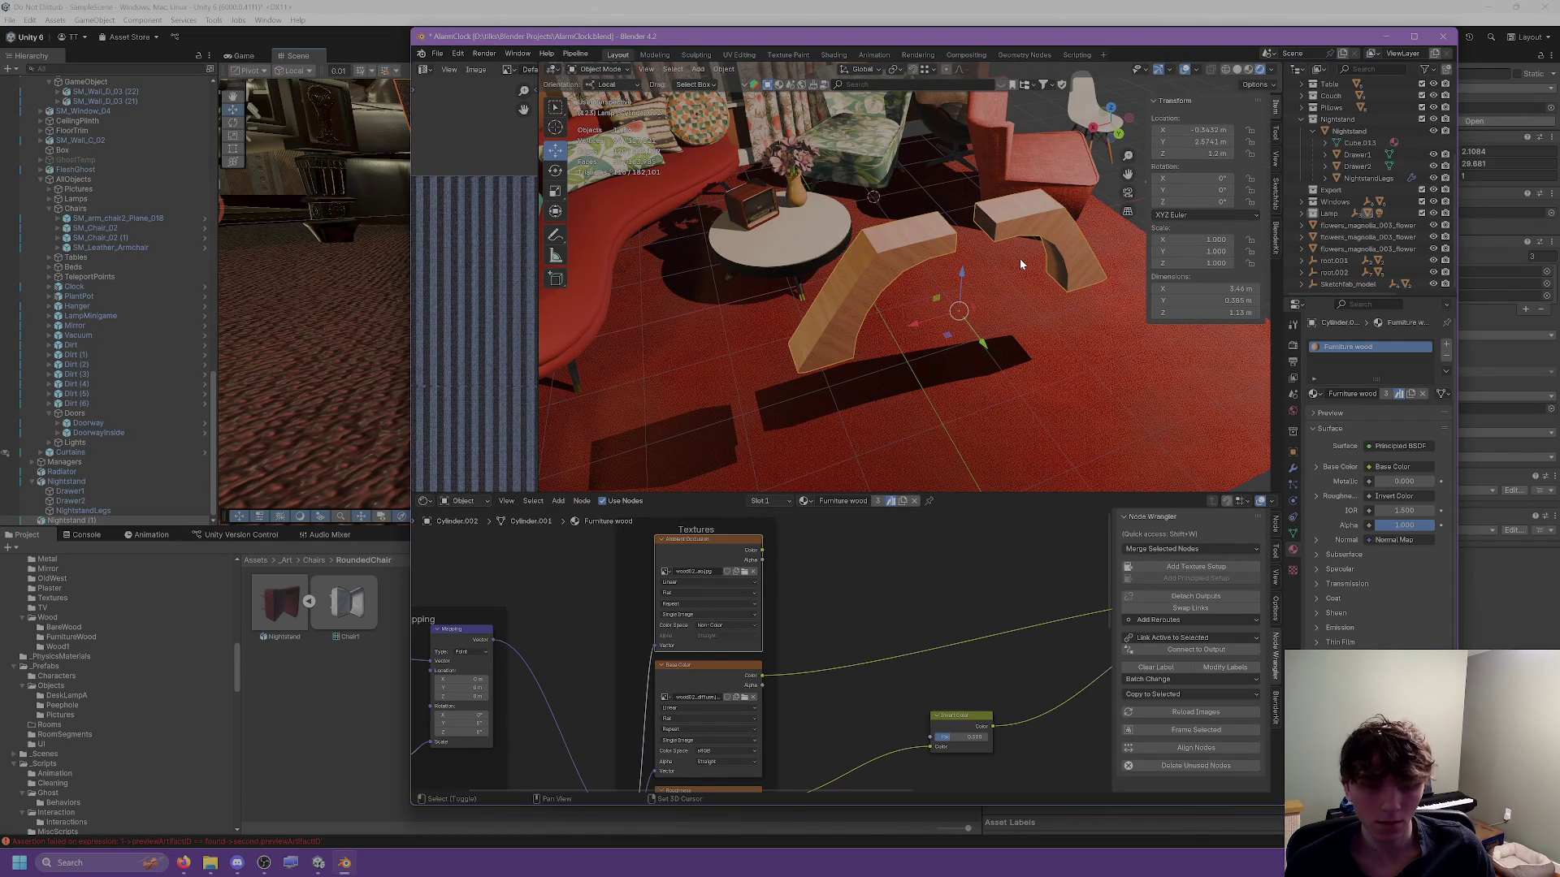
# Duplicate the arch in place and set the copy's Z rotation to 90°.
pyautogui.hotkey('shift', 'd')
pyautogui.press('Escape')
pyautogui.click(1205, 200)
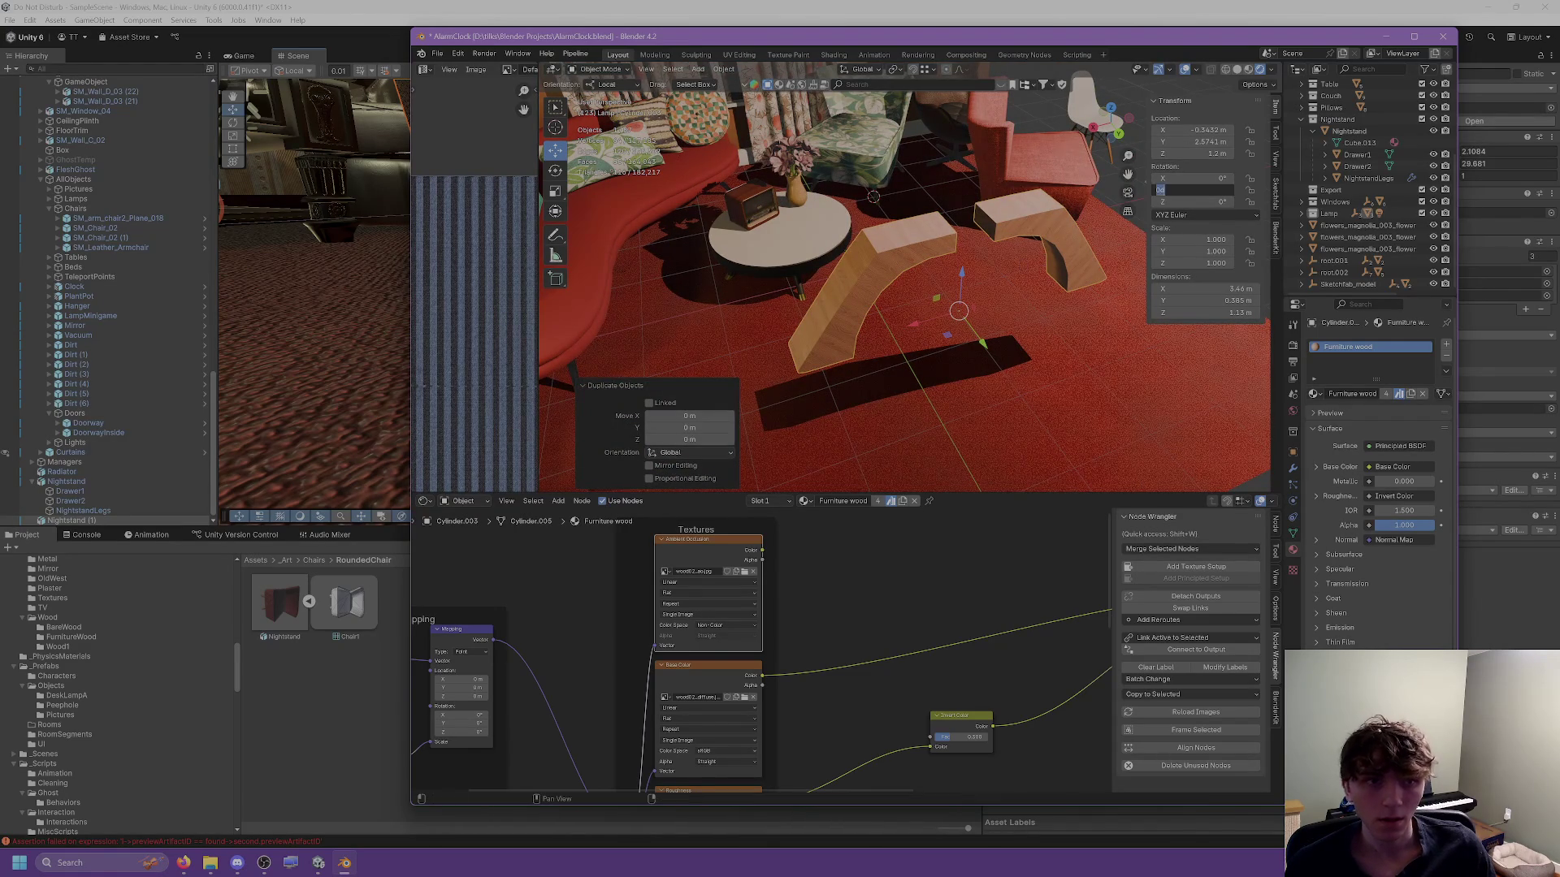
pyautogui.write('0')
pyautogui.press('Return')
pyautogui.scroll(3, 923, 268)
pyautogui.moveTo(923, 269)
pyautogui.mouseDown()
pyautogui.moveTo(916, 343)
pyautogui.moveTo(830, 341)
pyautogui.moveTo(825, 242)
pyautogui.moveTo(907, 153)
pyautogui.moveTo(885, 291)
pyautogui.moveTo(825, 298)
pyautogui.moveTo(931, 334)
pyautogui.mouseUp()
pyautogui.press('Tab')
pyautogui.press('Tab')
pyautogui.keyDown('shift'); pyautogui.click(821, 315); pyautogui.keyUp('shift')
pyautogui.rightClick(820, 317)
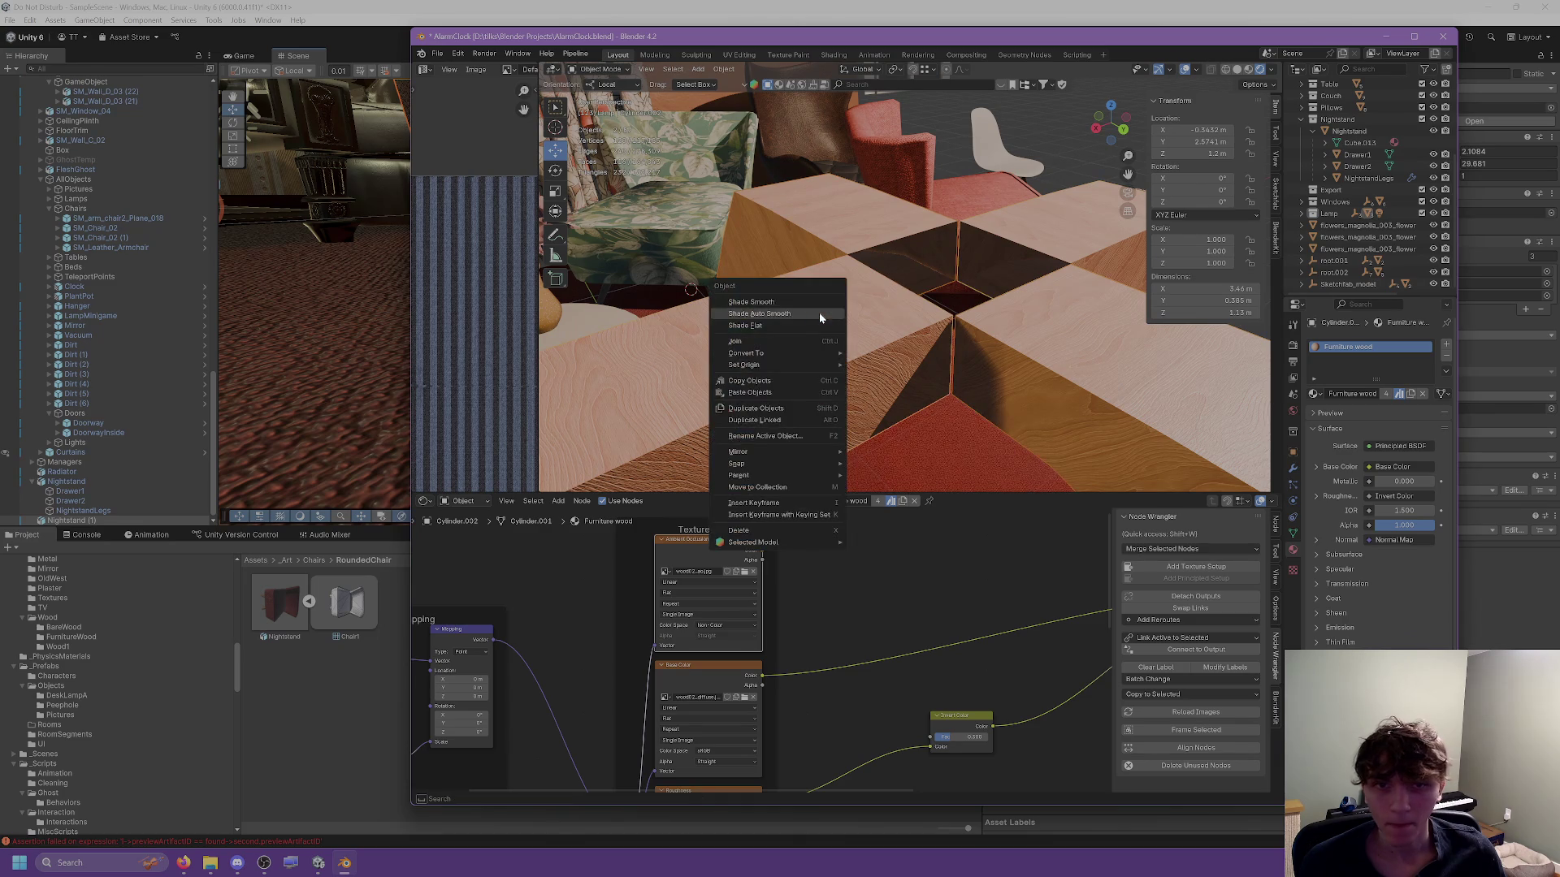
# Join the two arch pieces into one object and select the vertex where they meet.
pyautogui.click(774, 342)
pyautogui.press('Tab')
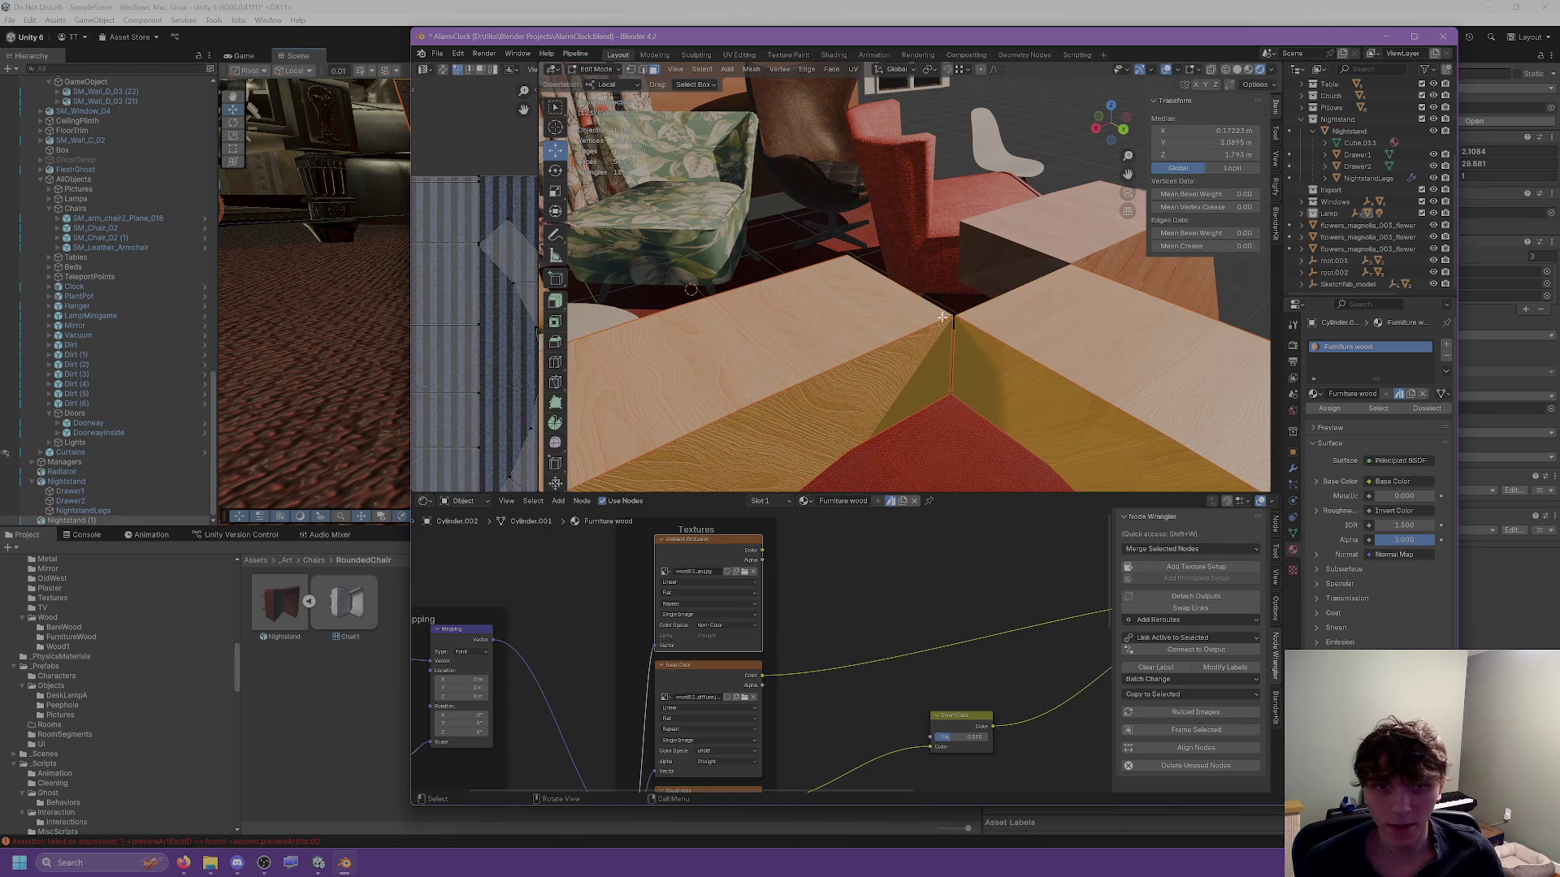
pyautogui.click(948, 322)
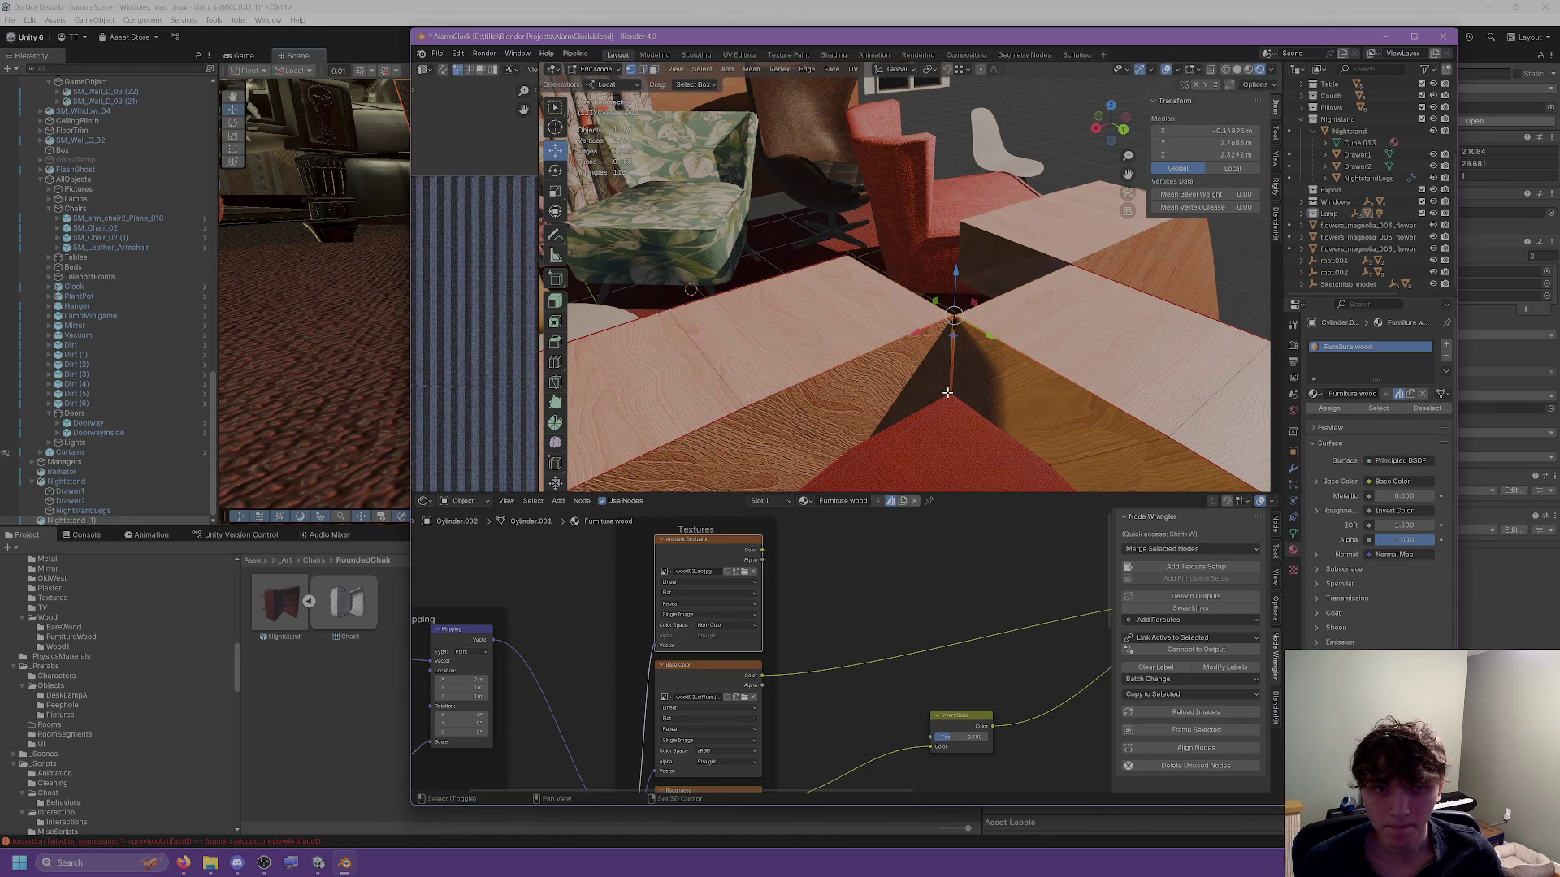
pyautogui.scroll(5, 951, 369)
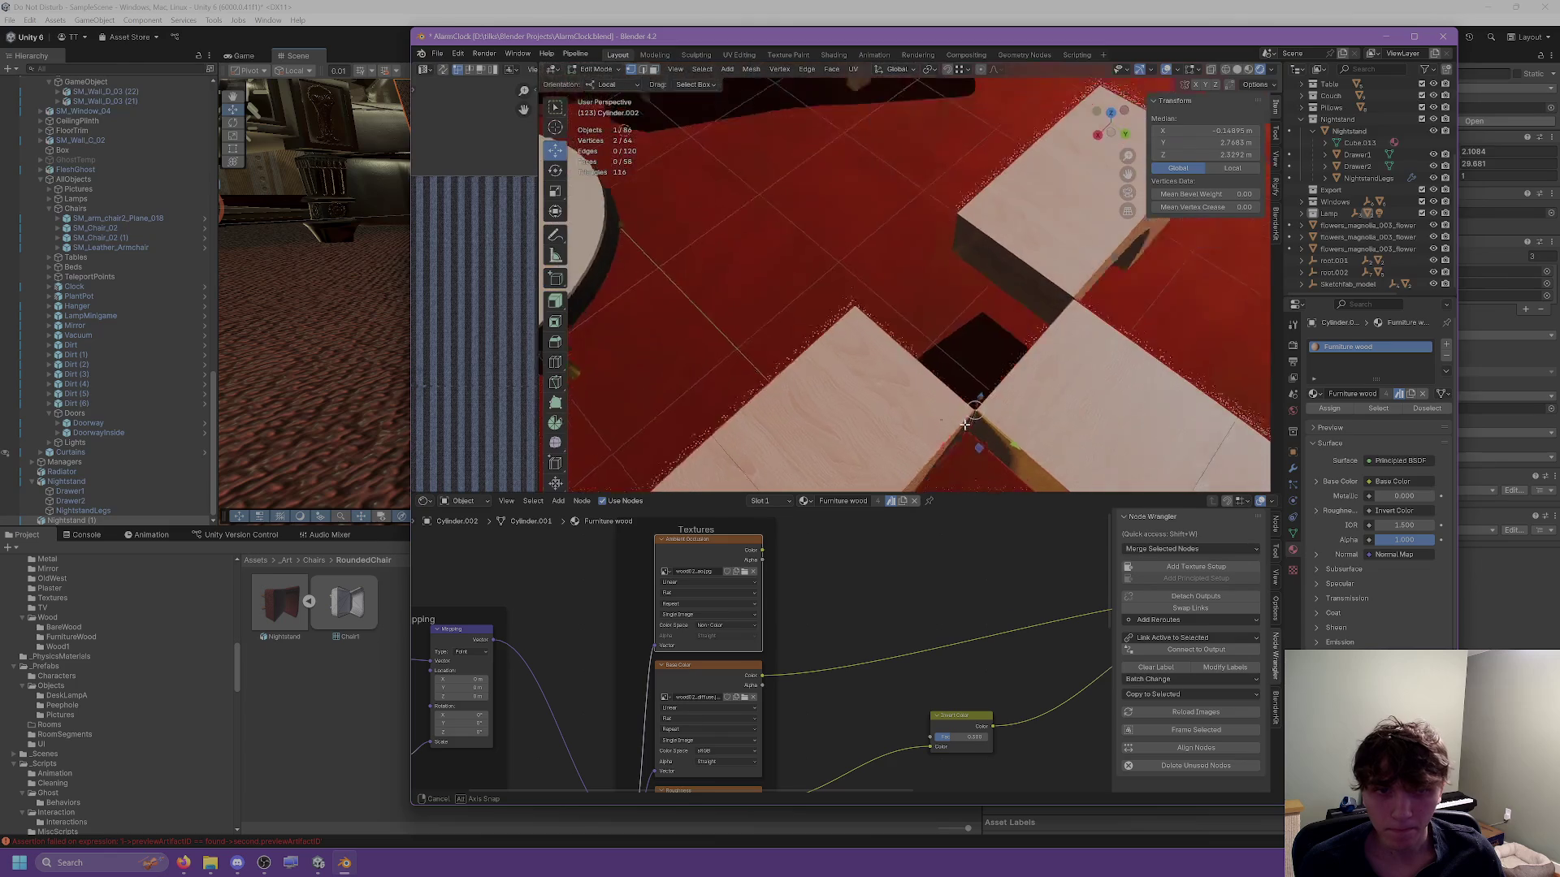
pyautogui.moveTo(1056, 377)
pyautogui.mouseDown()
pyautogui.moveTo(1026, 326)
pyautogui.moveTo(962, 350)
pyautogui.mouseUp()
# Merge the selected middle vertices at their centre.
pyautogui.rightClick(900, 490)
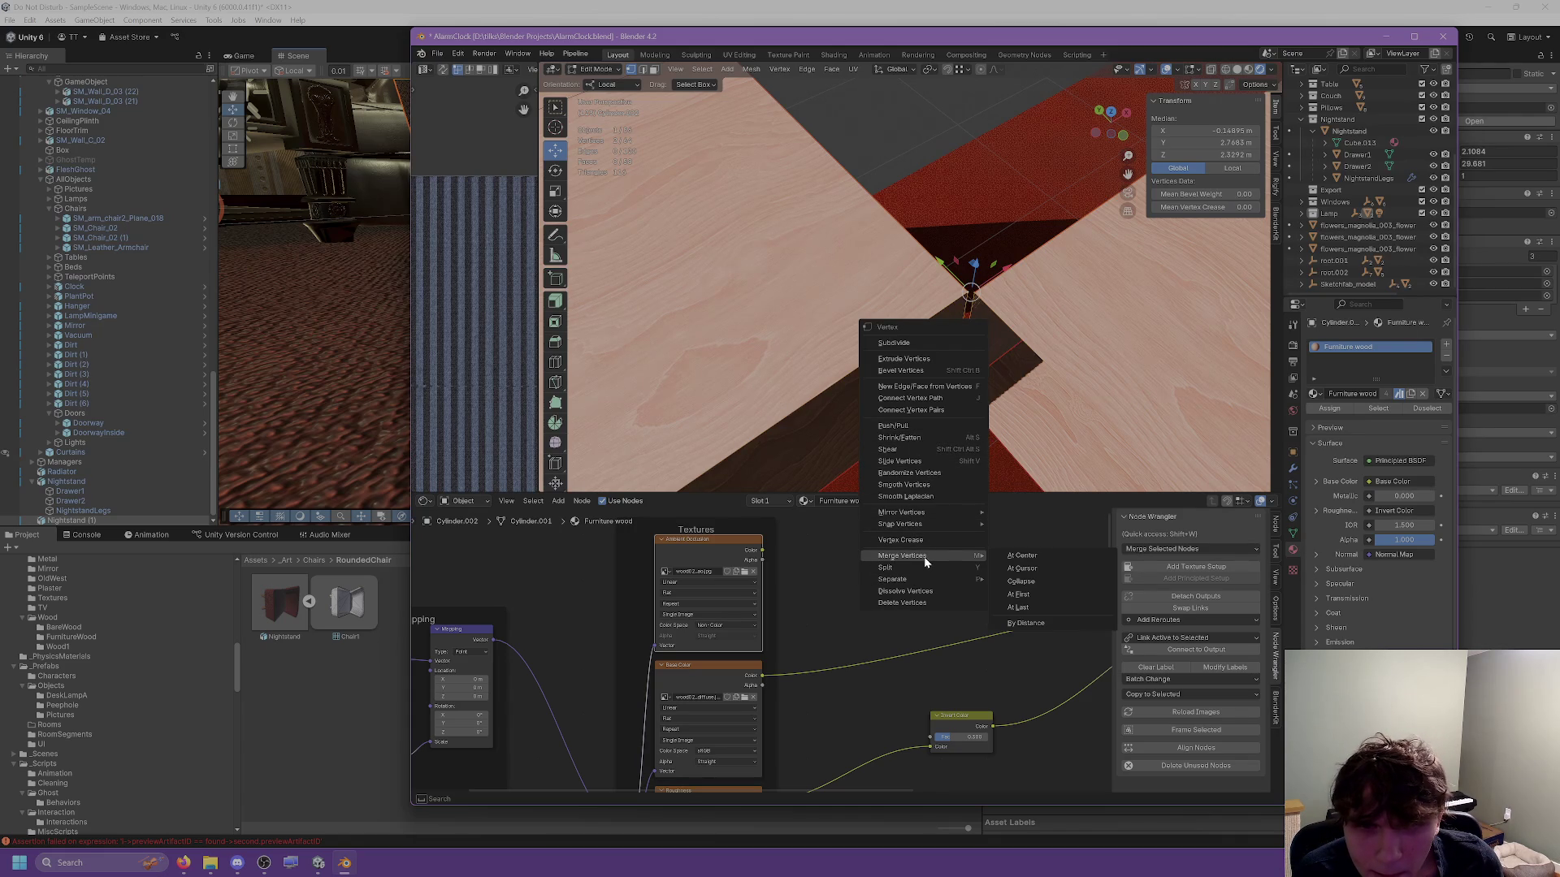
pyautogui.rightClick(968, 302)
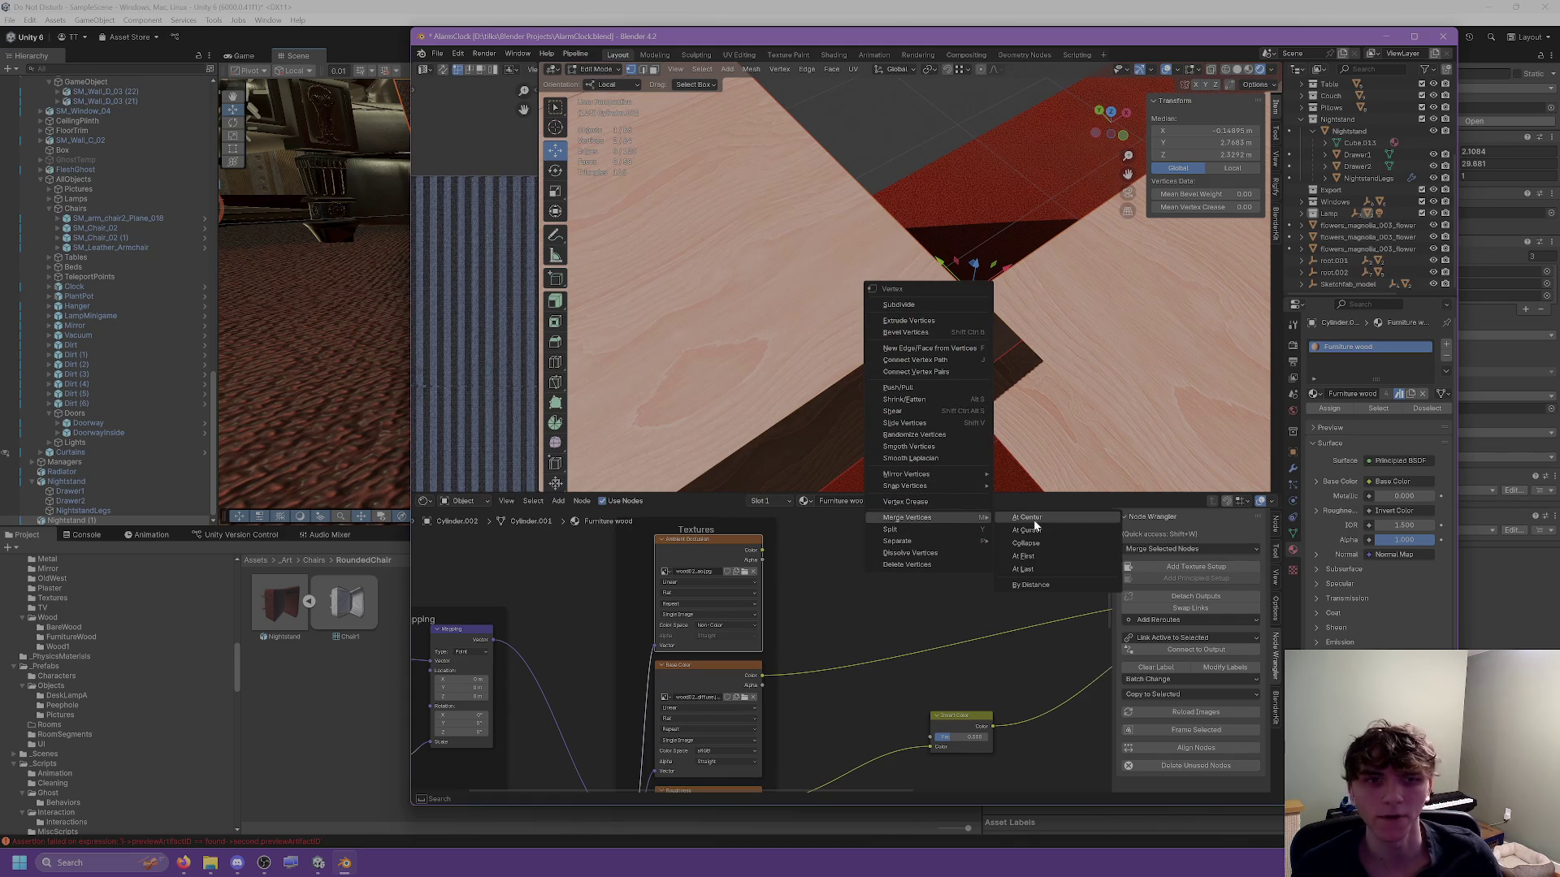
pyautogui.click(1026, 530)
pyautogui.rightClick(971, 394)
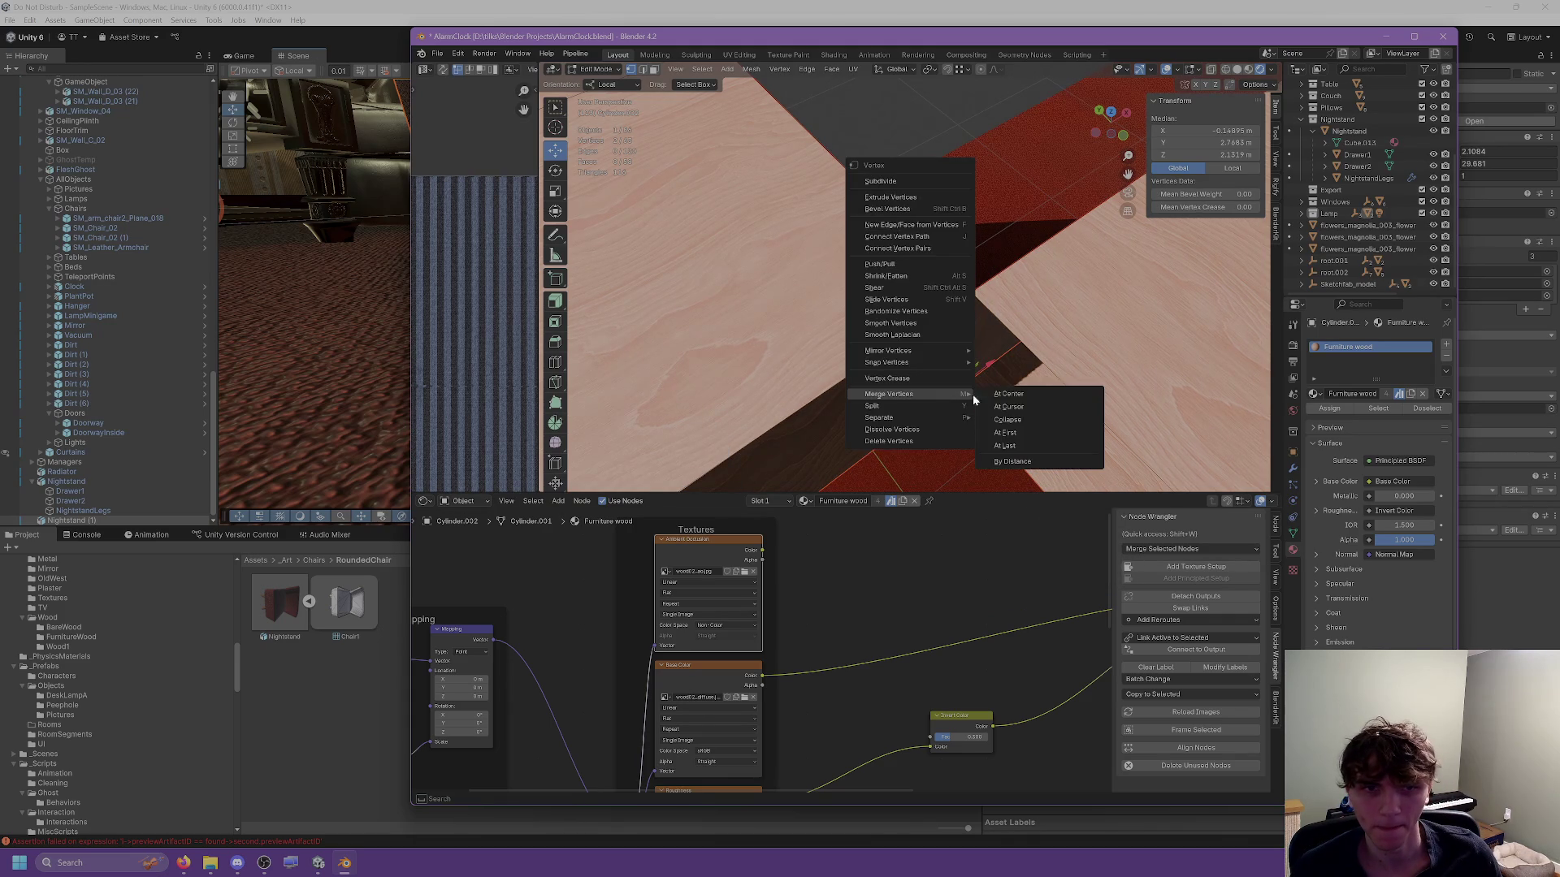
pyautogui.click(1018, 393)
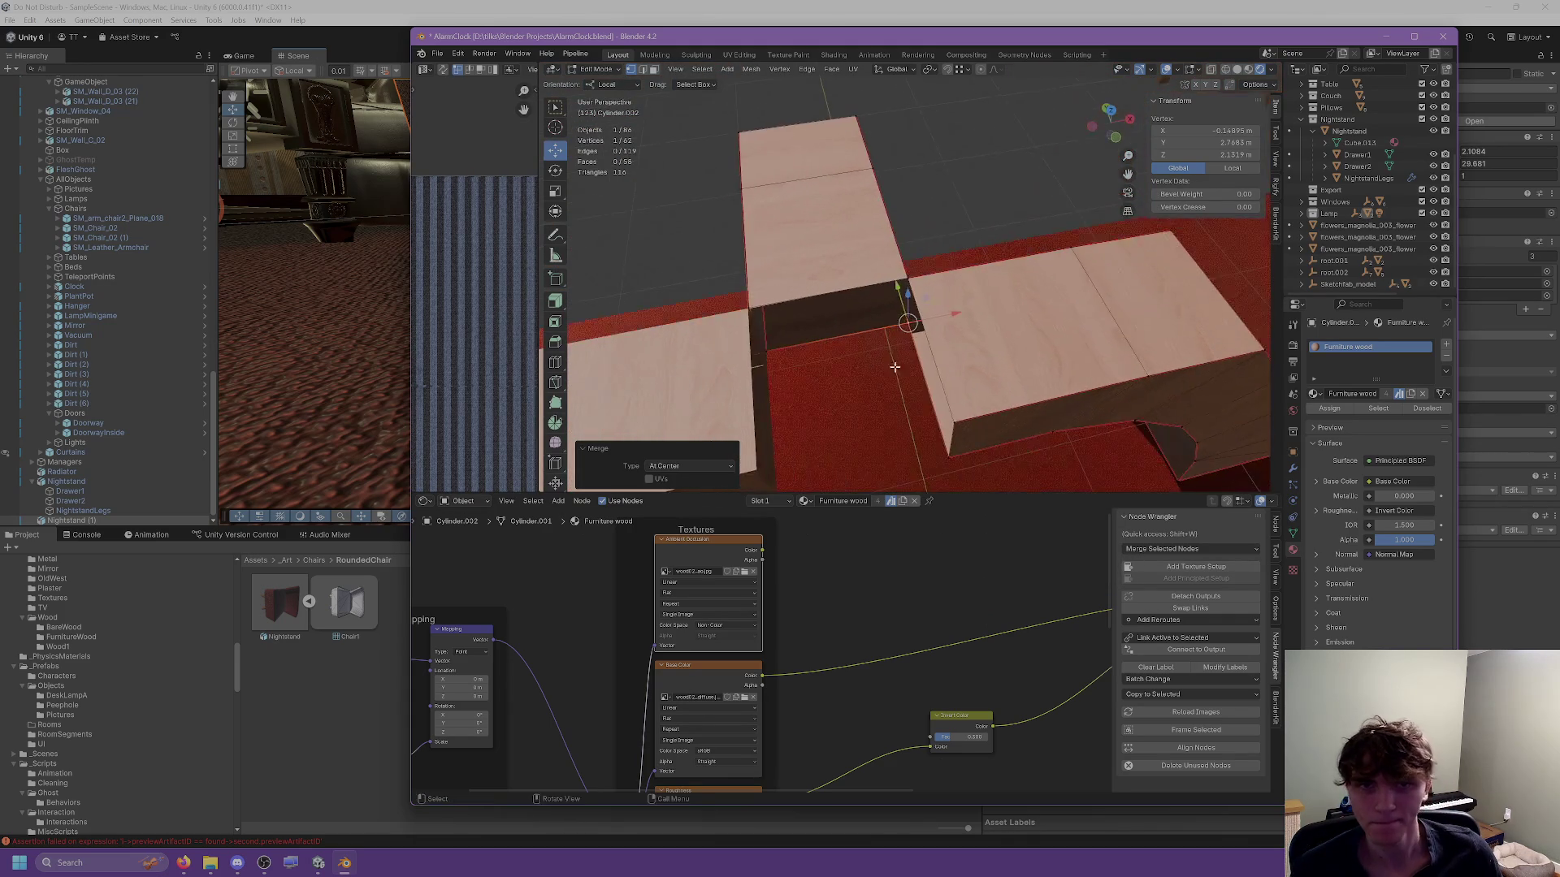
# Enable the Y axis on the base's Mirror modifier and return to Object Mode.
pyautogui.moveTo(891, 324); pyautogui.dragTo(1242, 341)
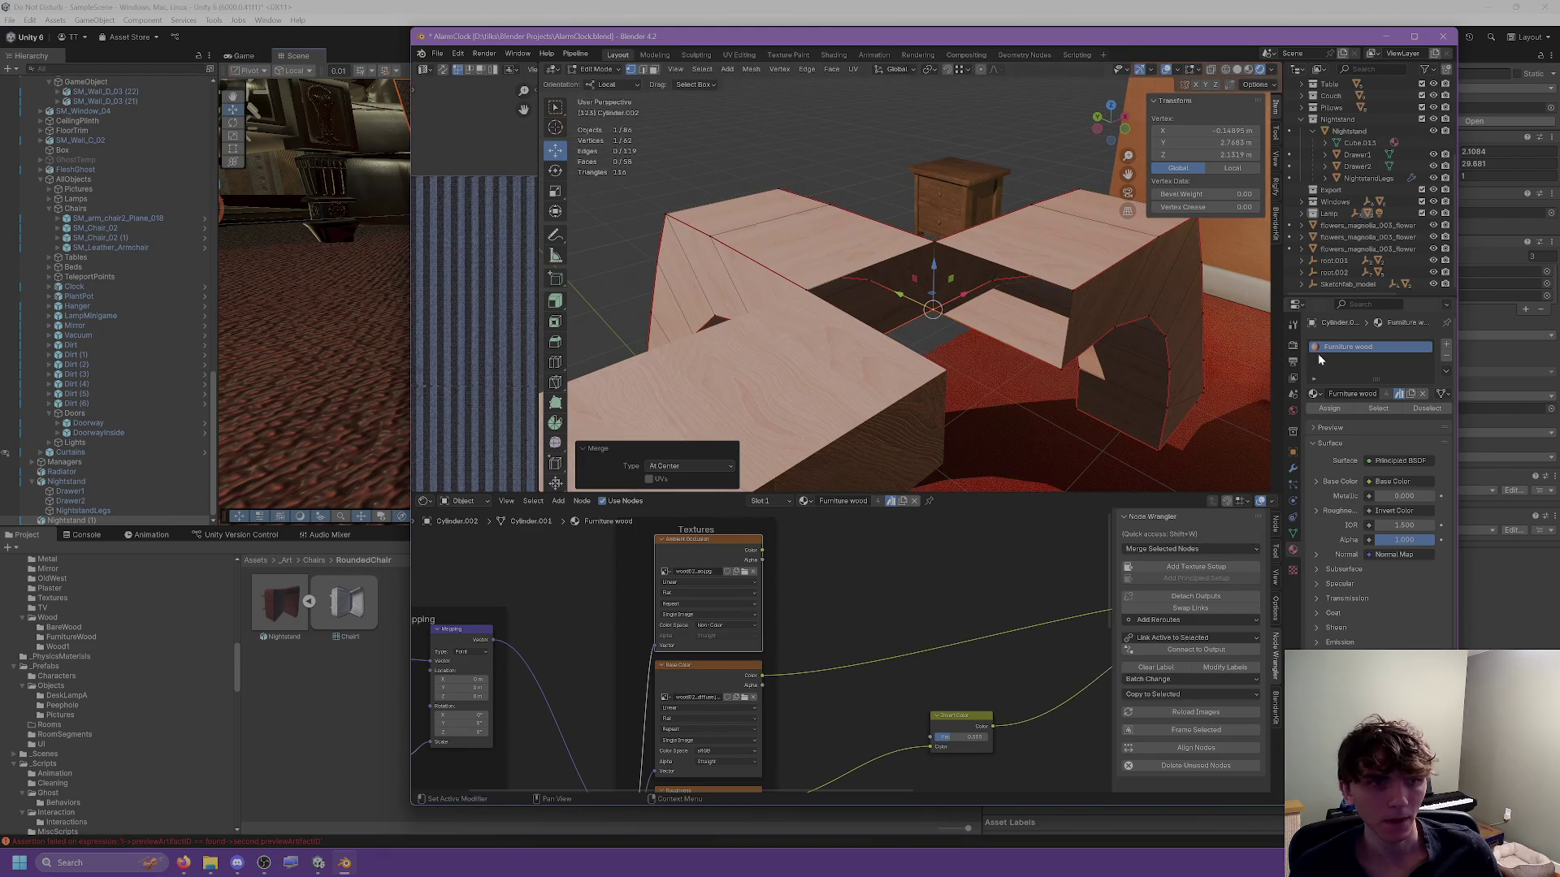
pyautogui.click(1292, 470)
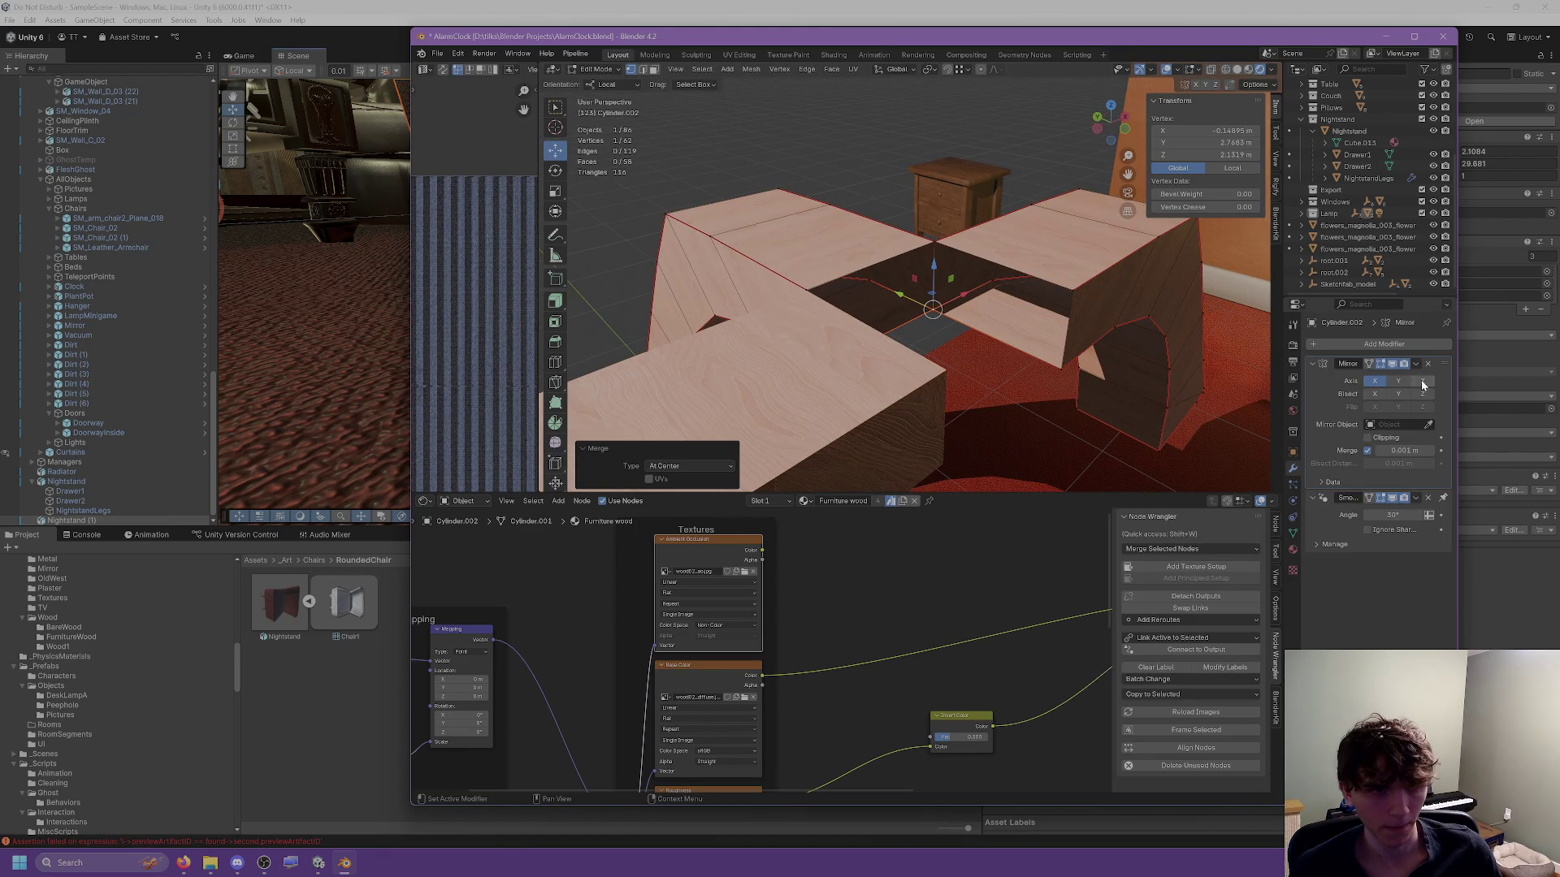
pyautogui.click(1402, 384)
pyautogui.moveTo(935, 382); pyautogui.dragTo(1097, 391)
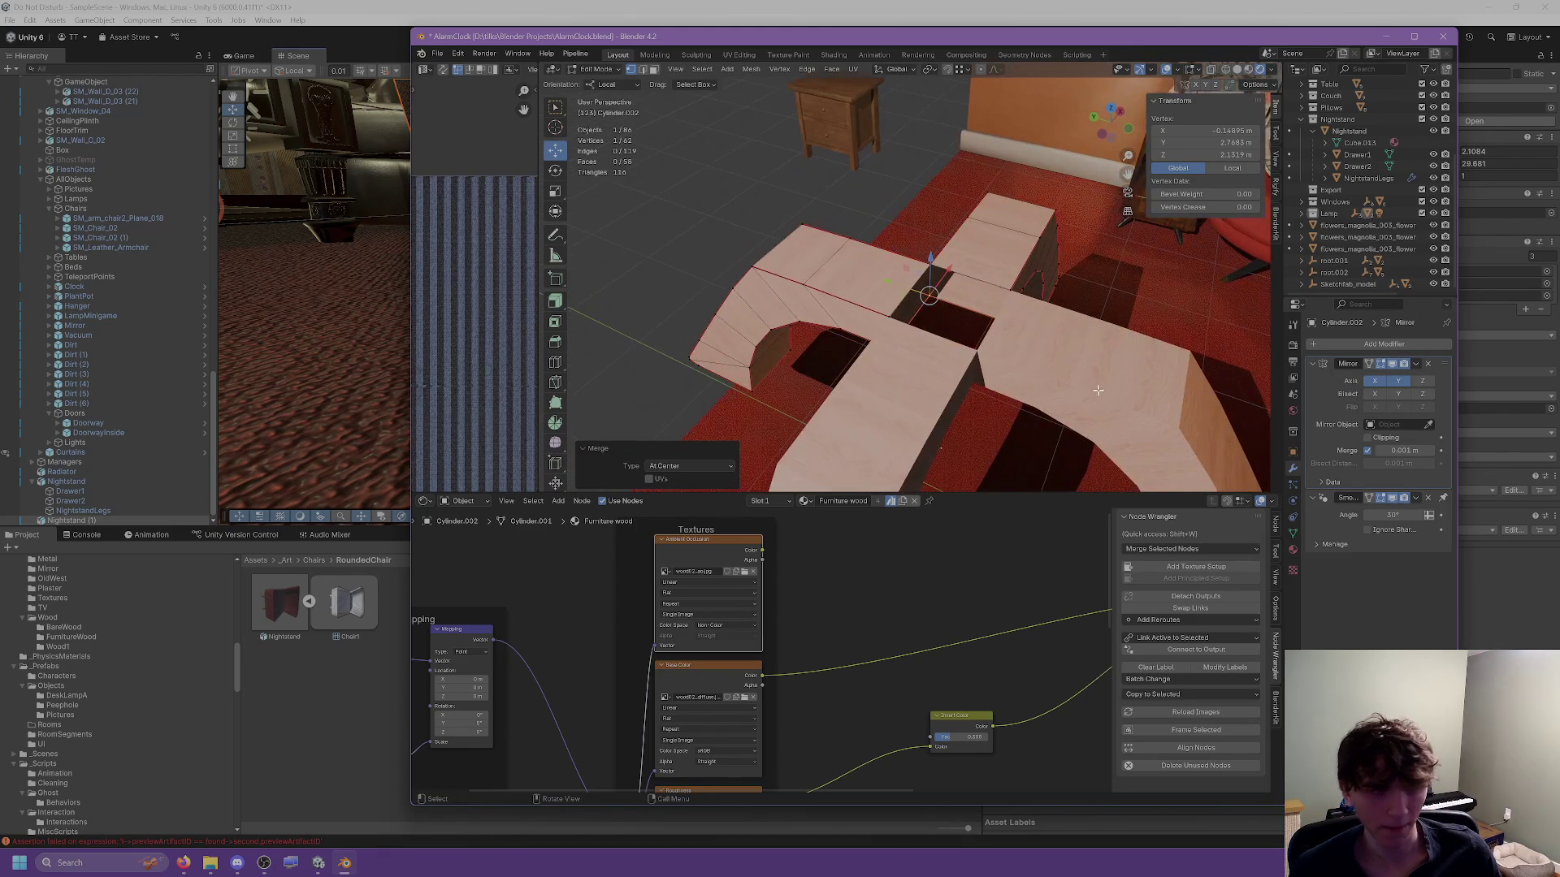
pyautogui.press('Tab')
pyautogui.moveTo(1028, 326); pyautogui.dragTo(926, 346)
# Scale the wooden base to about 0.922 and lower it along Z toward the floor.
pyautogui.press('s')
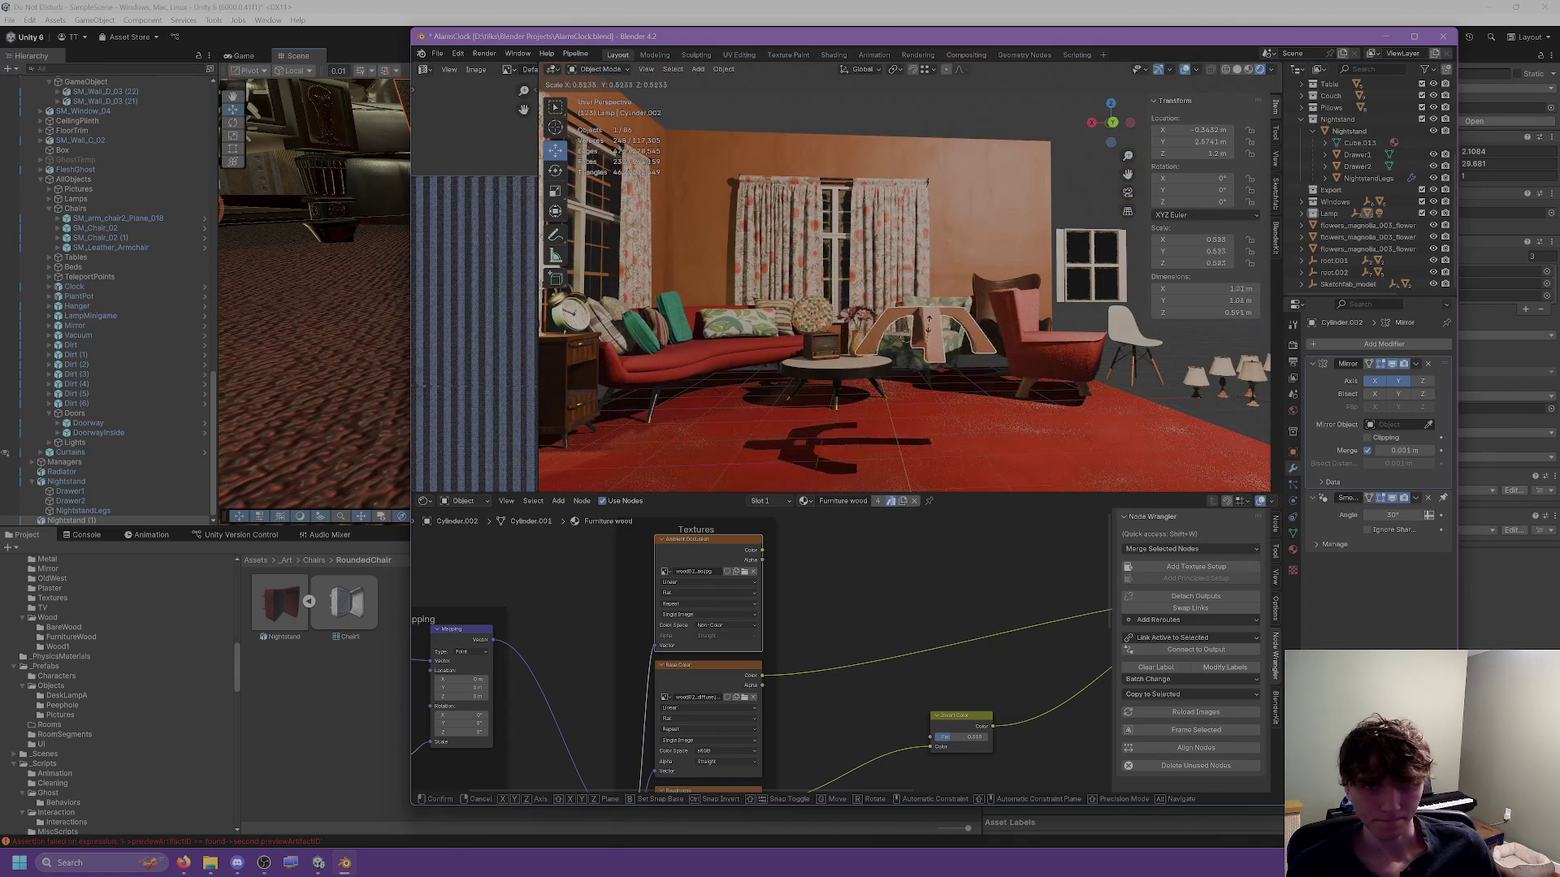
pyautogui.click(925, 336)
pyautogui.press('s')
pyautogui.click(930, 341)
pyautogui.press('g')
pyautogui.press('z')
pyautogui.click(931, 404)
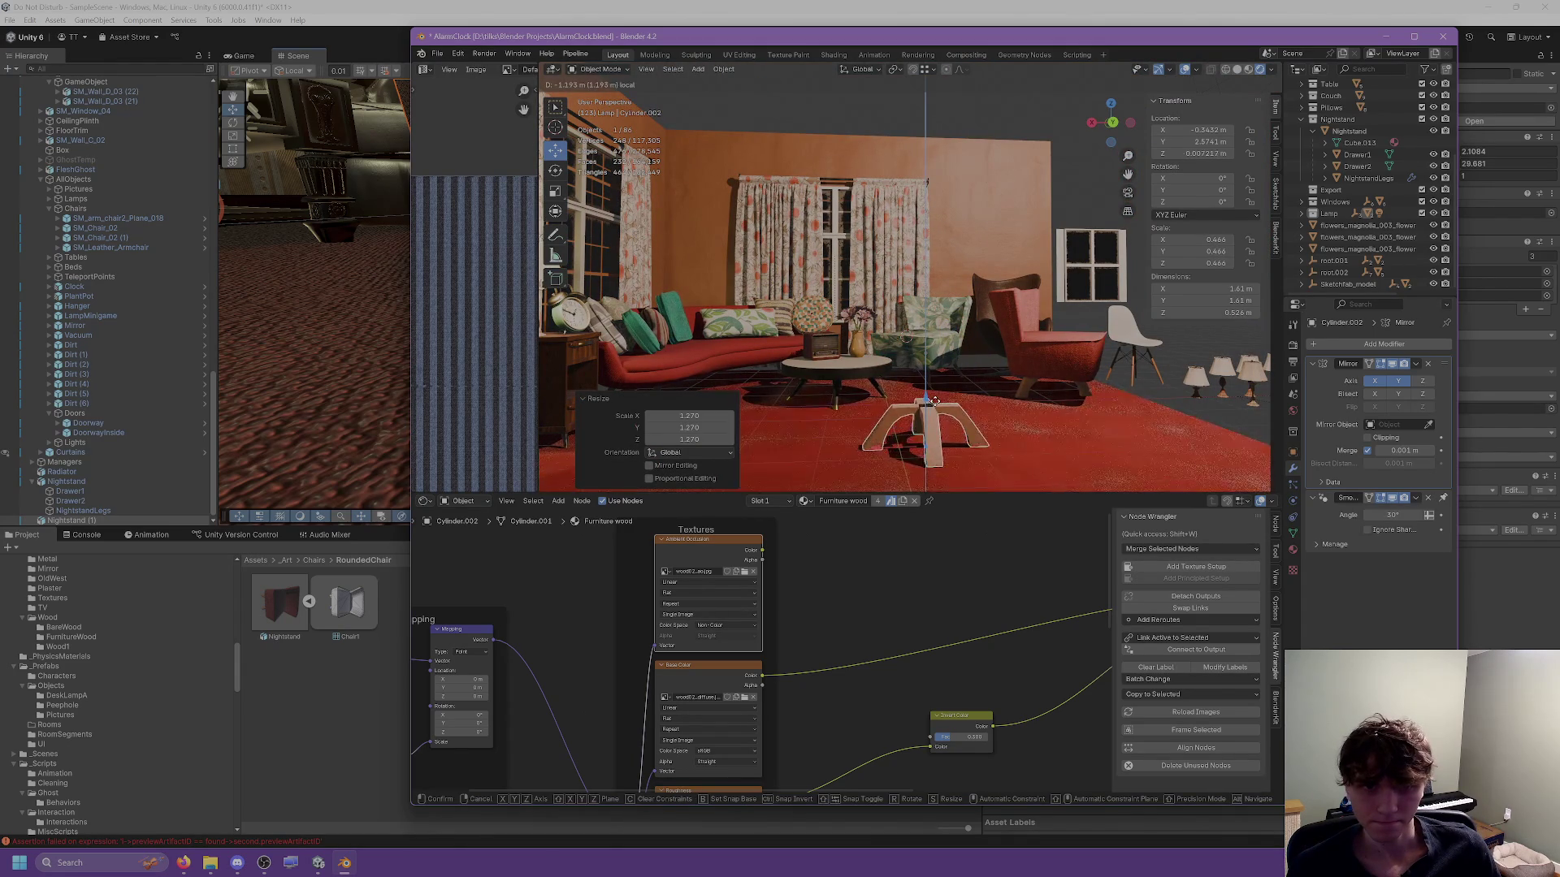
# Reselect the wooden base and move it next to the red armchair.
pyautogui.click(1019, 392)
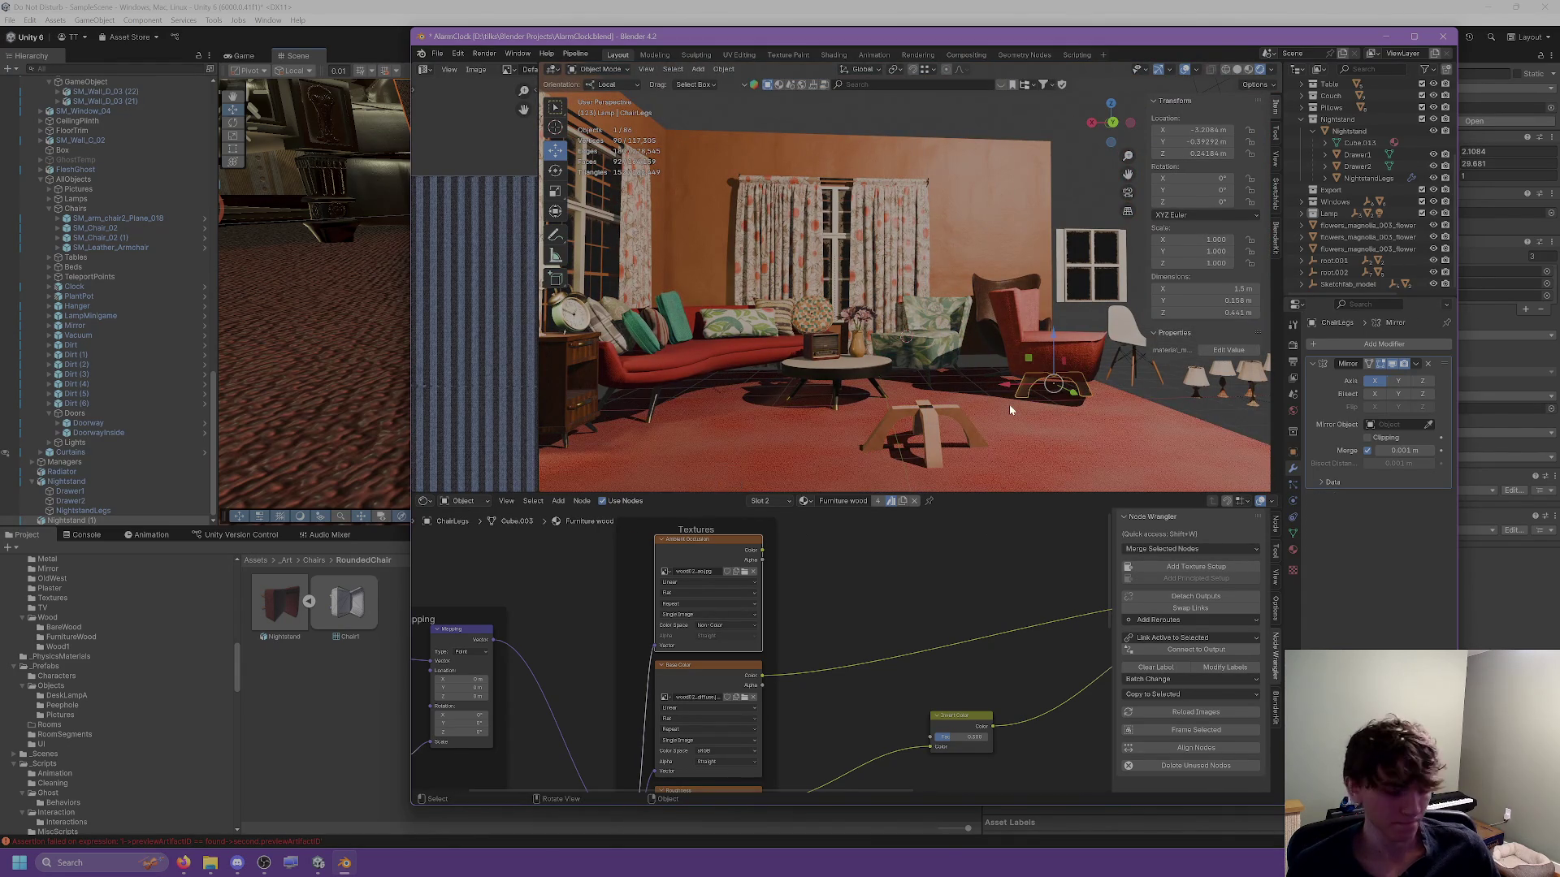
pyautogui.click(868, 447)
pyautogui.click(895, 403)
pyautogui.press('g')
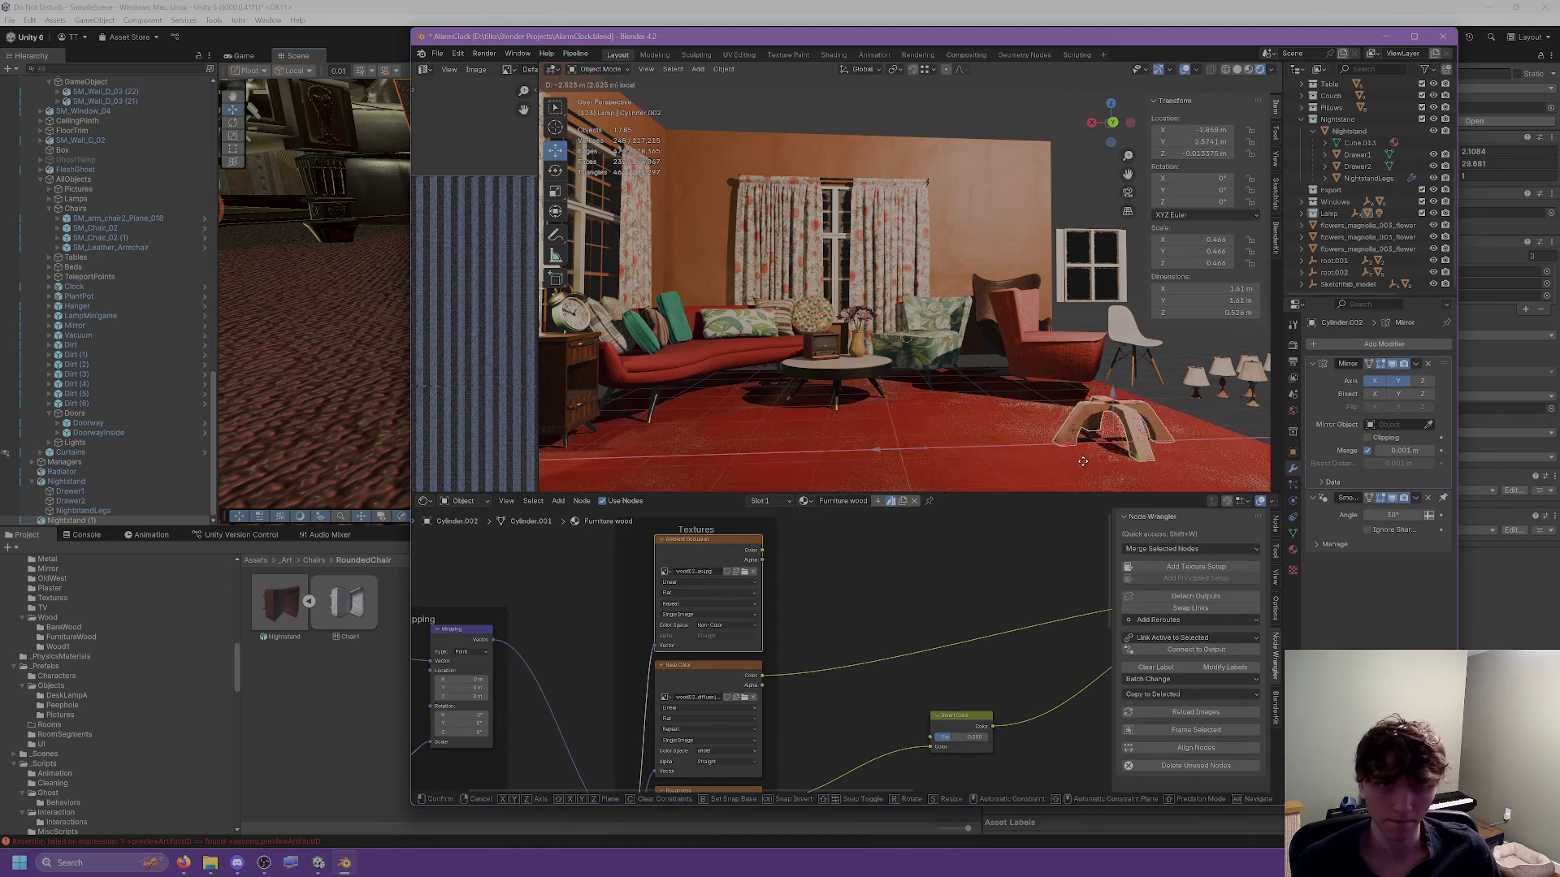
pyautogui.click(1041, 418)
pyautogui.moveTo(1041, 419)
pyautogui.mouseDown()
pyautogui.moveTo(923, 383)
pyautogui.moveTo(877, 387)
pyautogui.mouseUp()
pyautogui.press('KP_Decimal')
# Slide the base along X and Y until it sits centred under the armchair.
pyautogui.press('s')
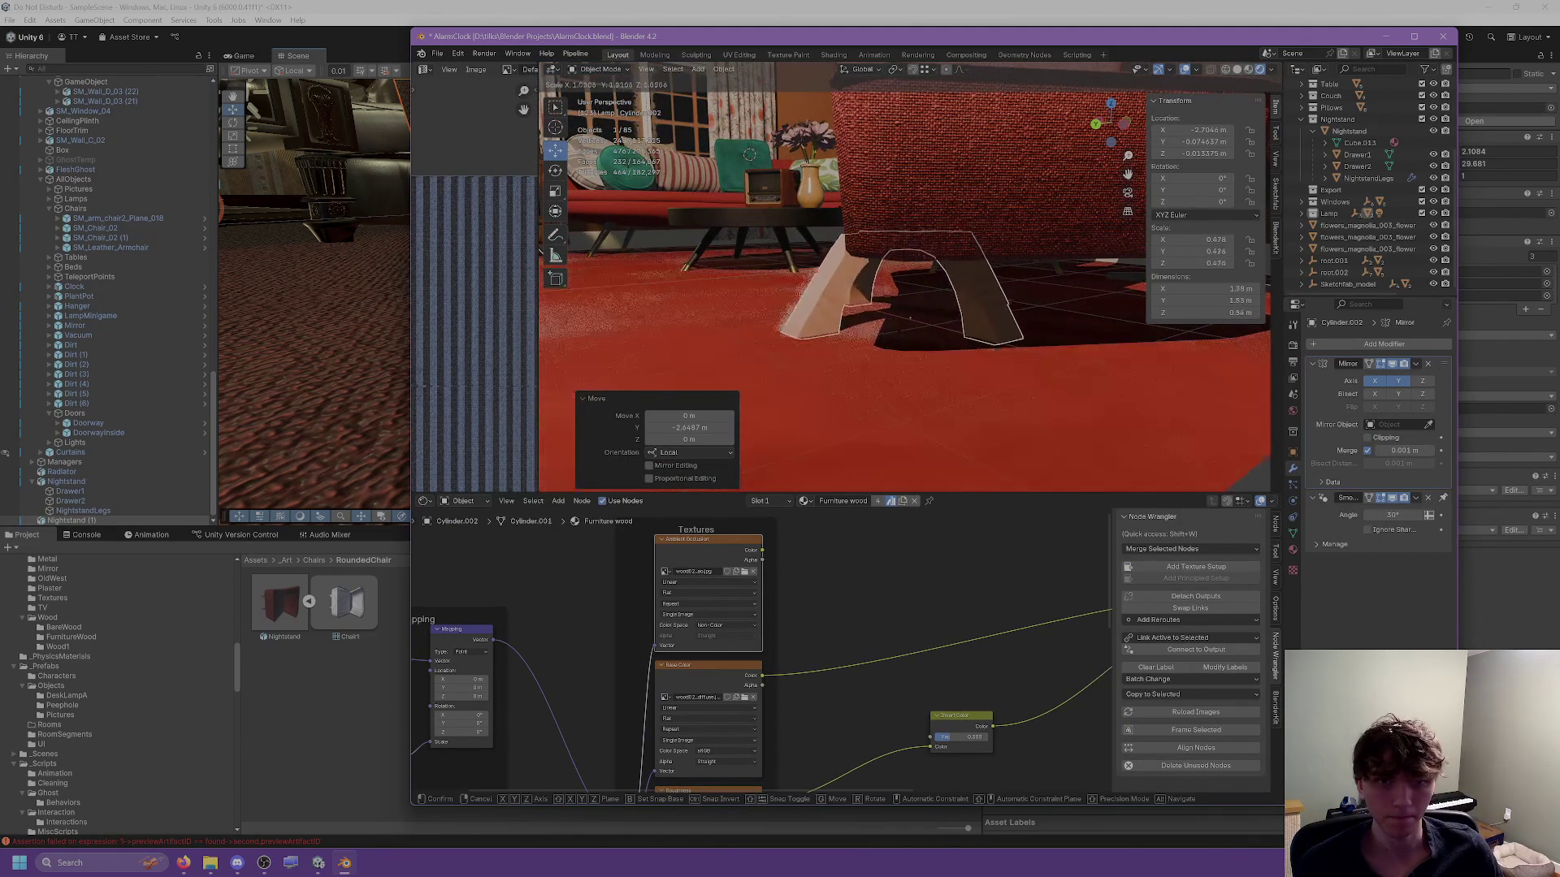
pyautogui.press('g')
pyautogui.press('x')
pyautogui.press('x')
pyautogui.click(874, 339)
pyautogui.press('g')
pyautogui.press('y')
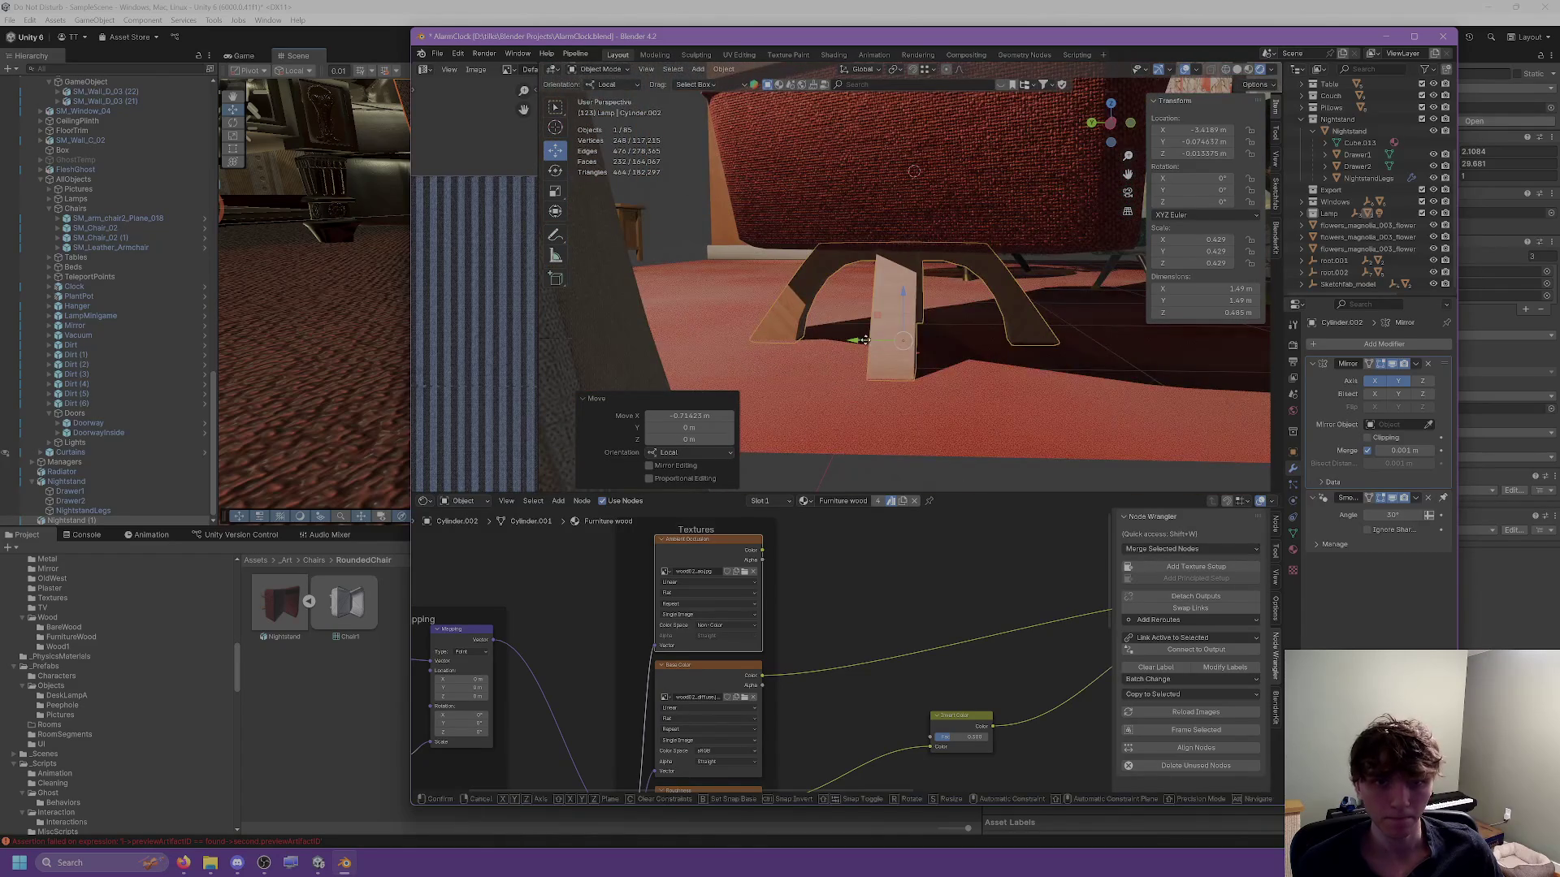
pyautogui.press('Return')
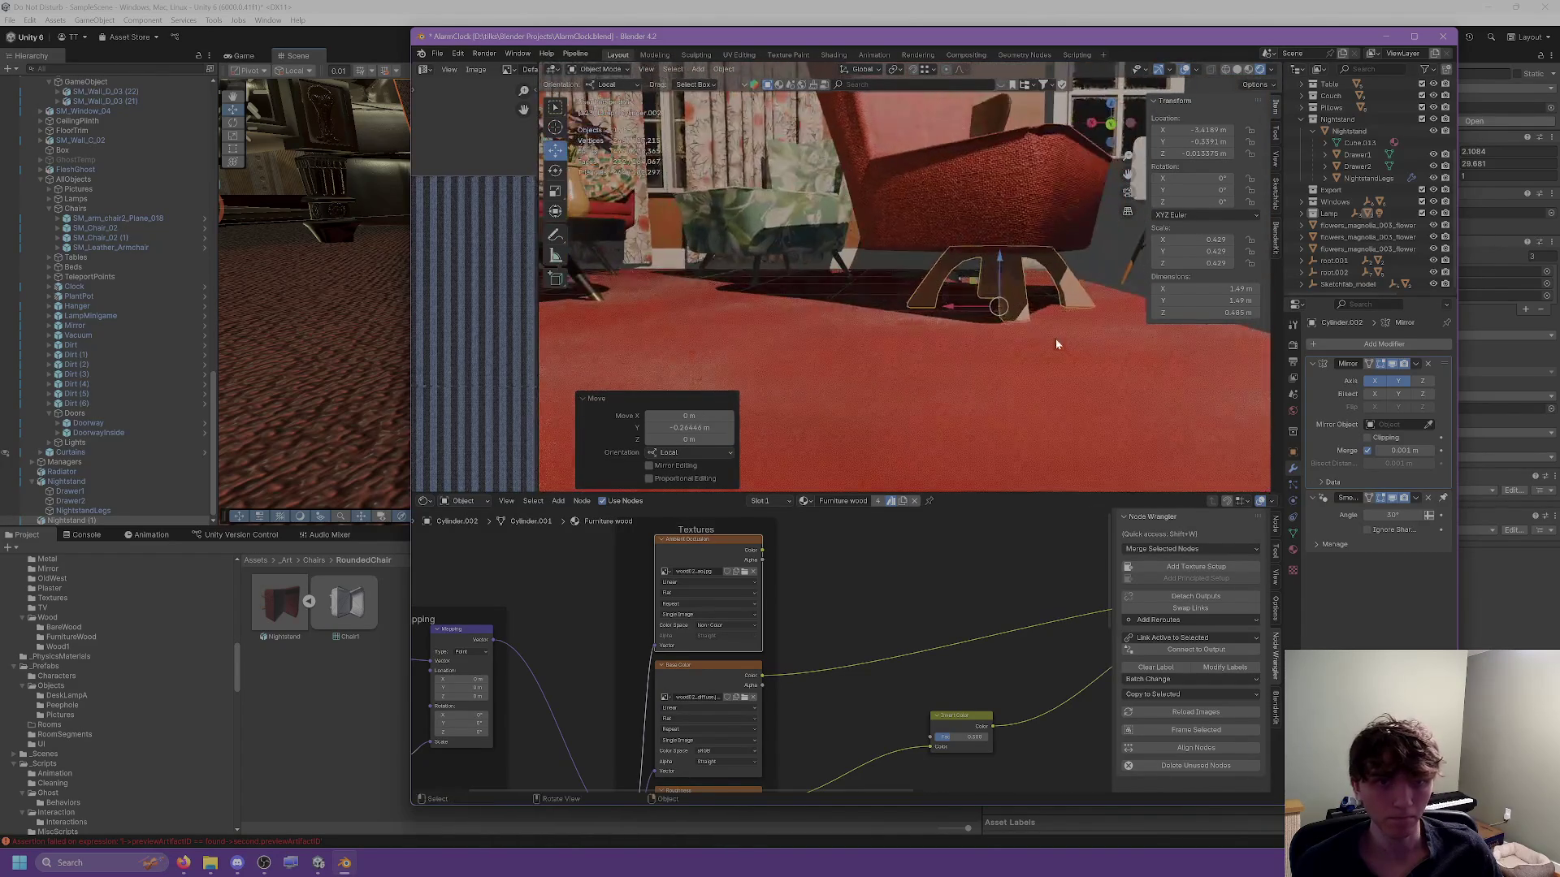
pyautogui.press('g')
pyautogui.press('x')
pyautogui.click(1069, 359)
pyautogui.click(1070, 359)
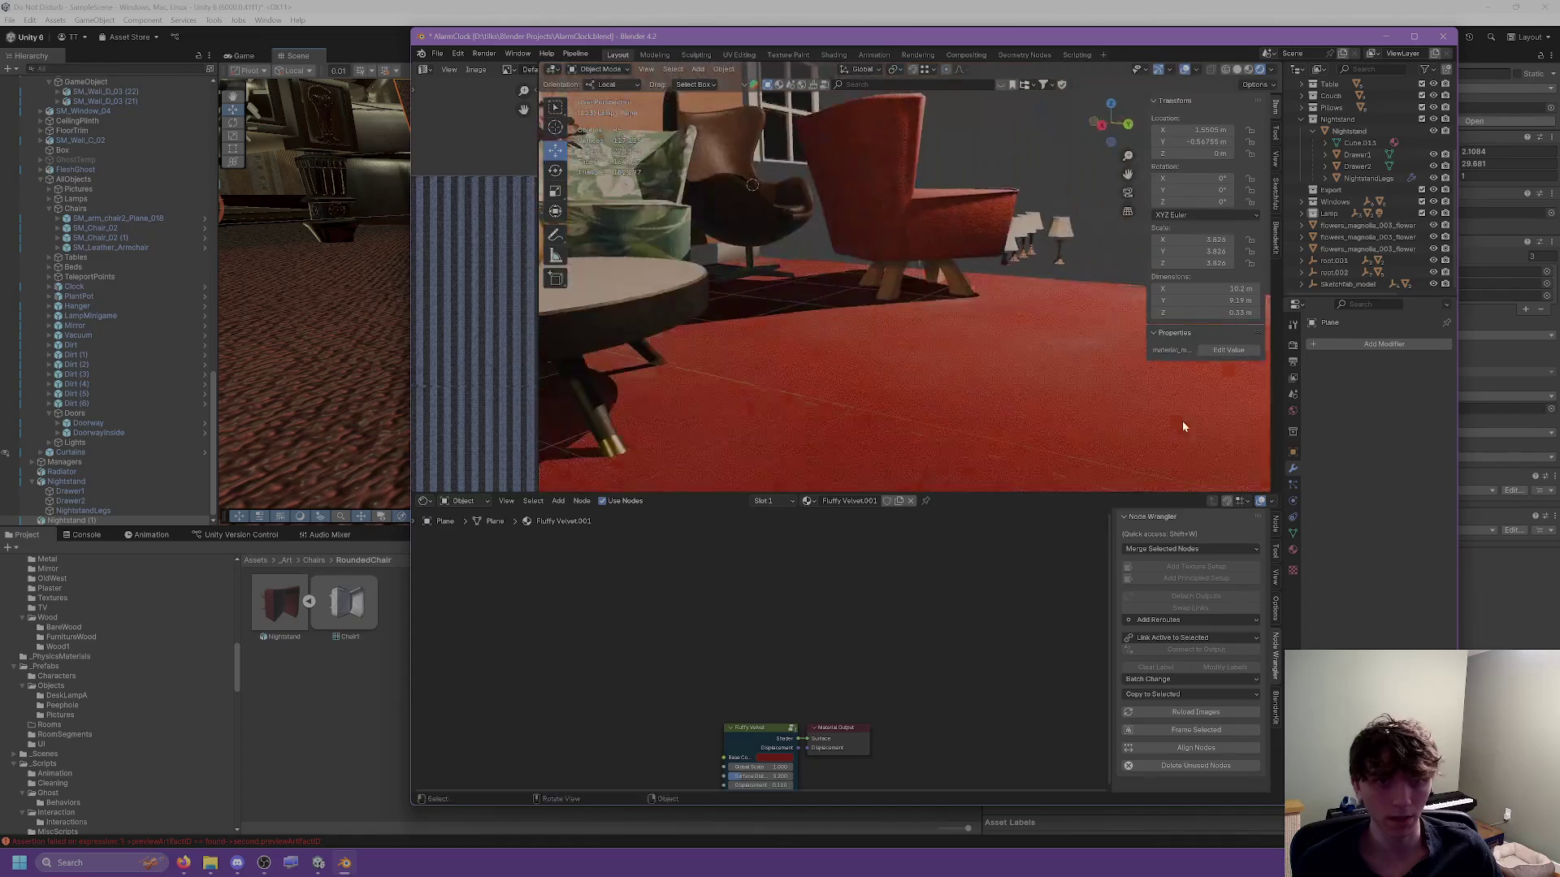
# Zoom in, select the wooden base (Cylinder.002) and enter Edit Mode to orbit around it.
pyautogui.scroll(4, 916, 322)
pyautogui.click(908, 320)
pyautogui.press('Tab')
pyautogui.moveTo(882, 342)
pyautogui.mouseDown()
pyautogui.moveTo(960, 286)
pyautogui.moveTo(880, 266)
pyautogui.moveTo(928, 301)
pyautogui.moveTo(911, 296)
pyautogui.mouseUp()
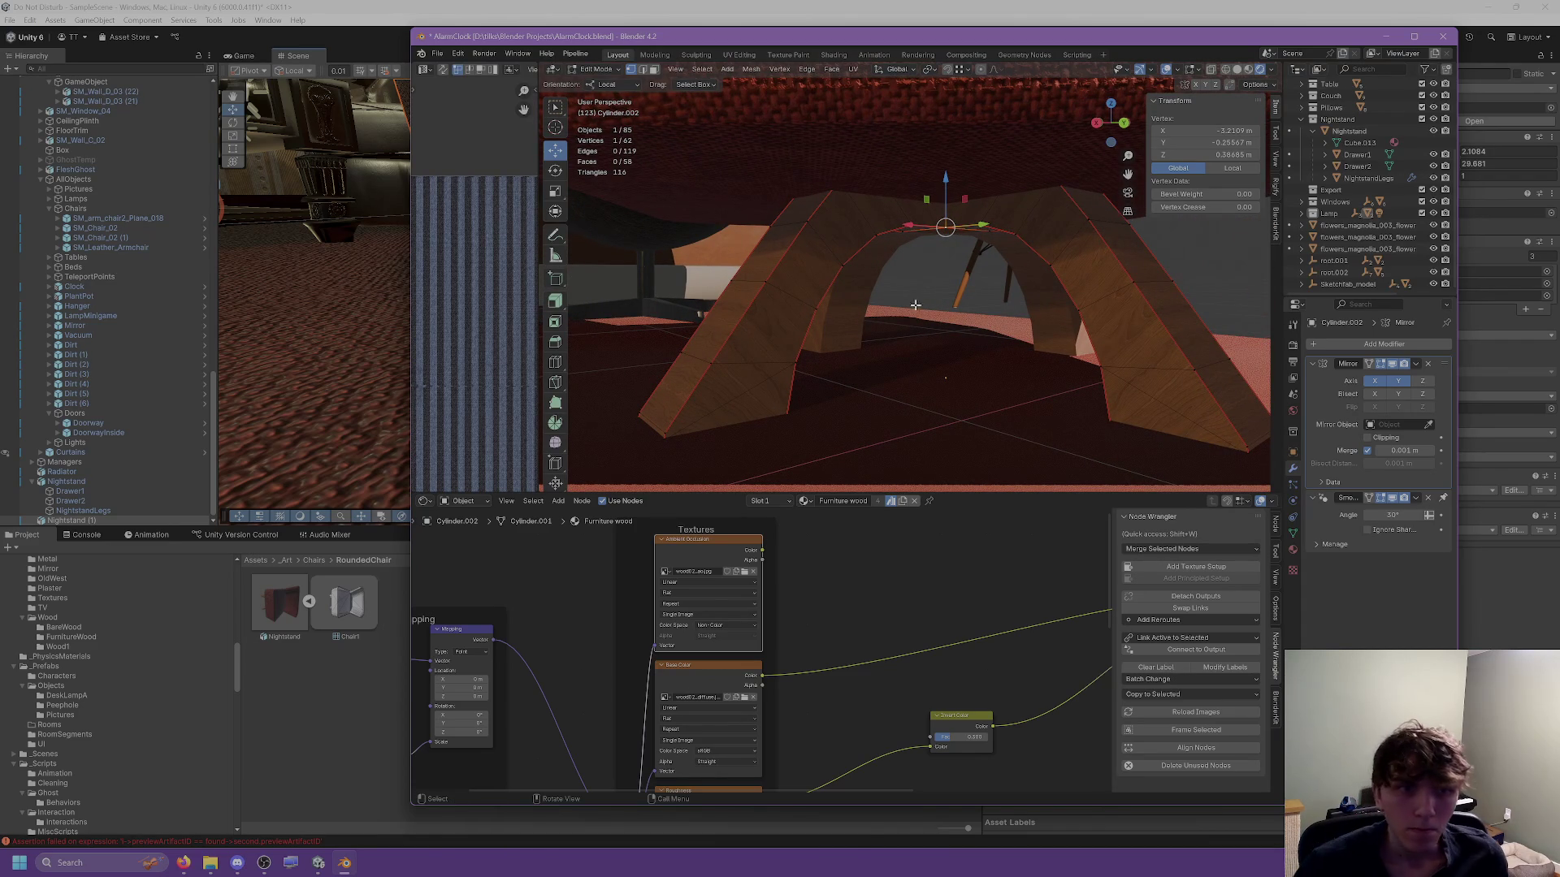
# Scale the wooden base to 0.943, lift it slightly along Z, then scale it to 0.988.
pyautogui.press('Tab')
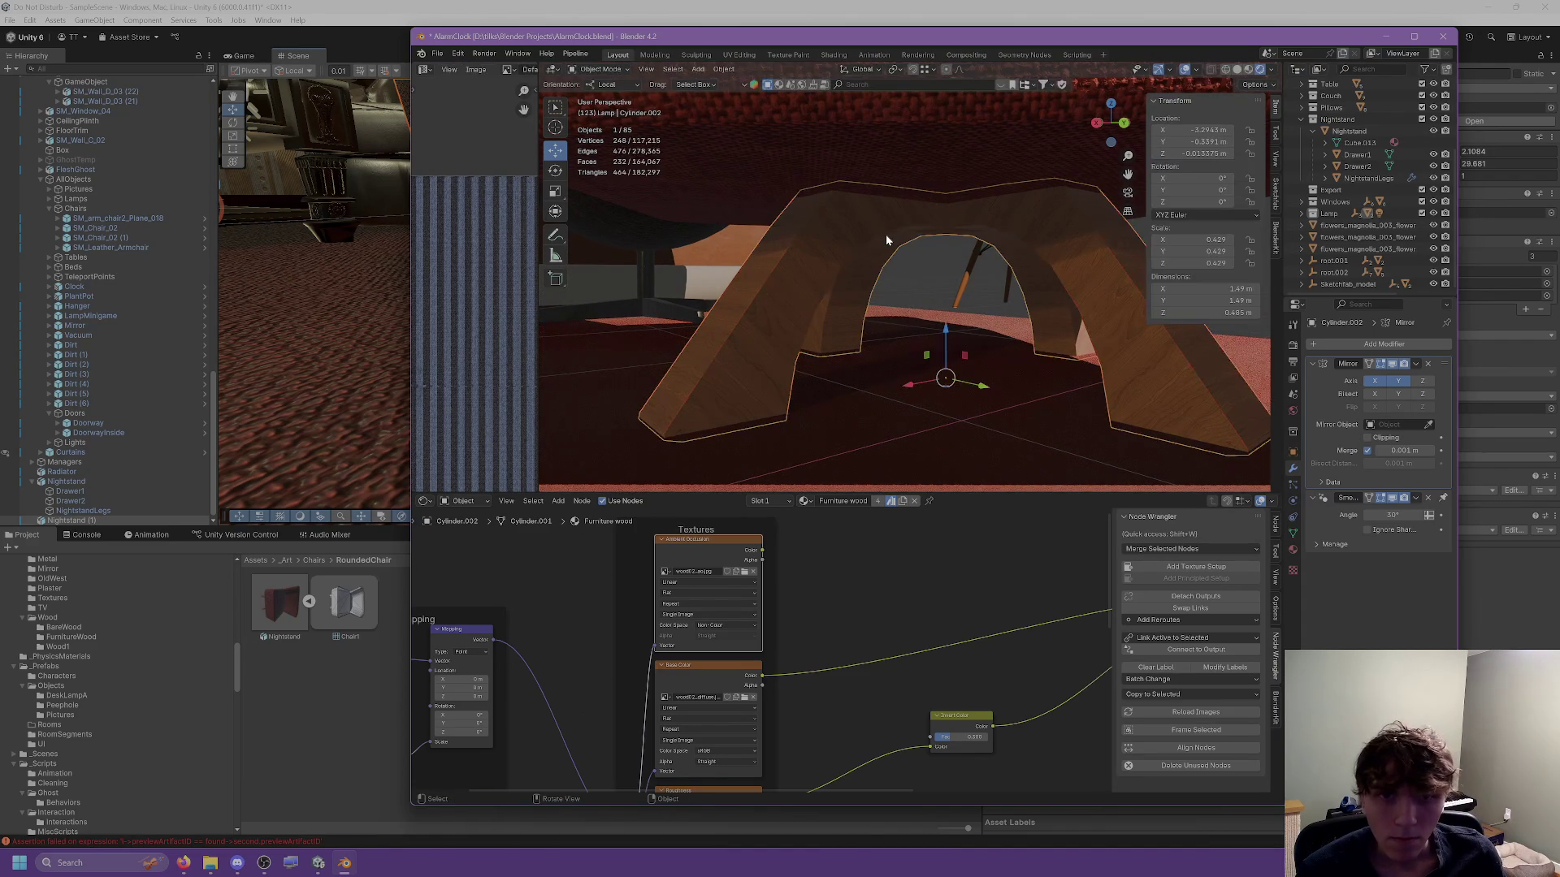
pyautogui.press('s')
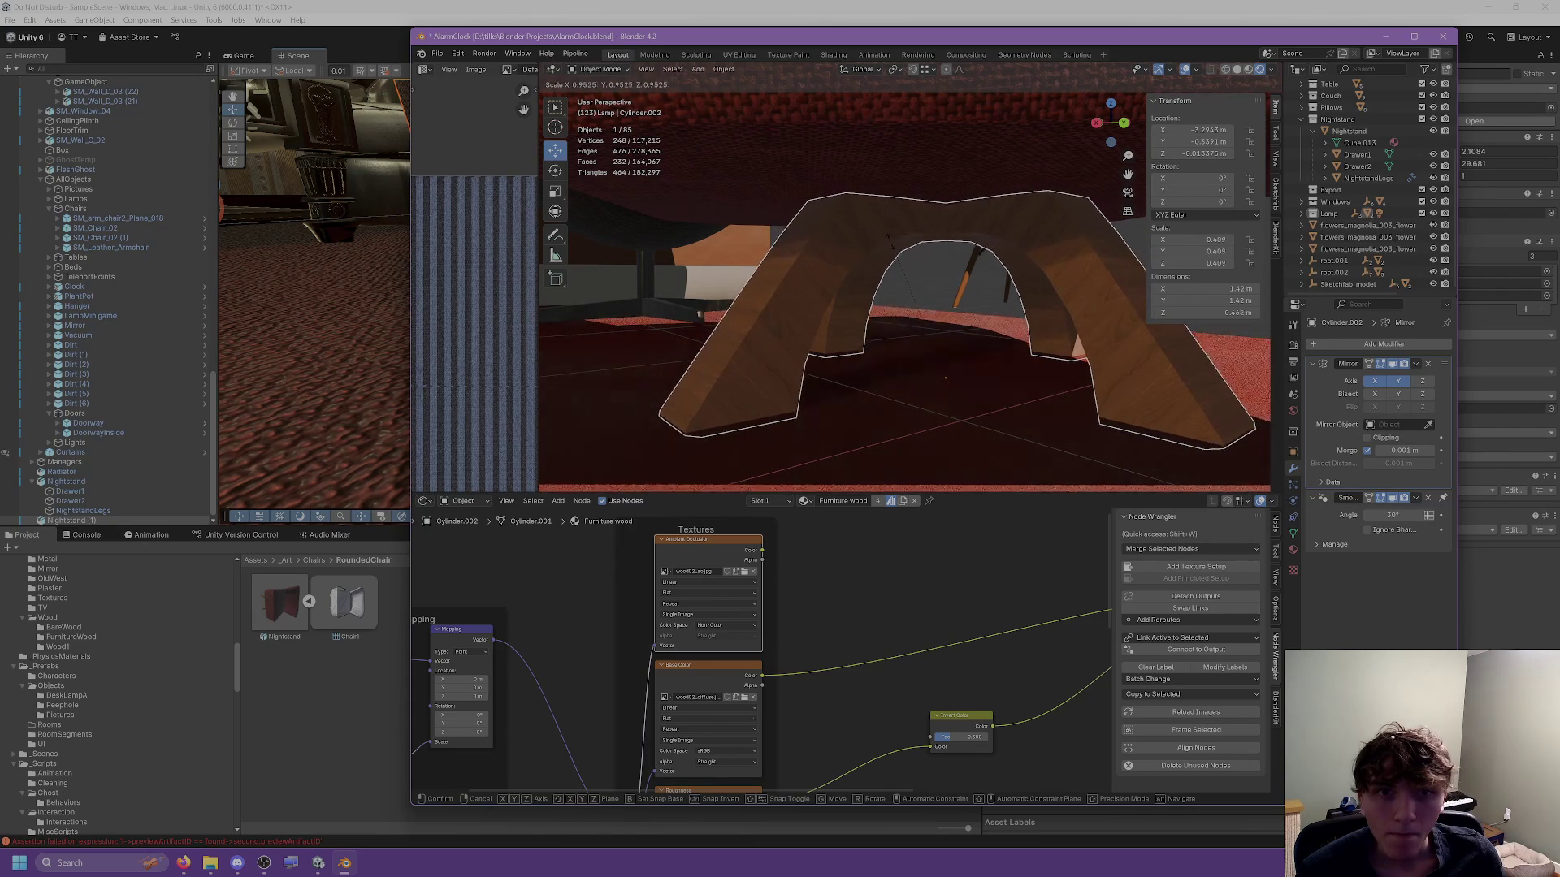
pyautogui.click(894, 244)
pyautogui.press('g')
pyautogui.press('z')
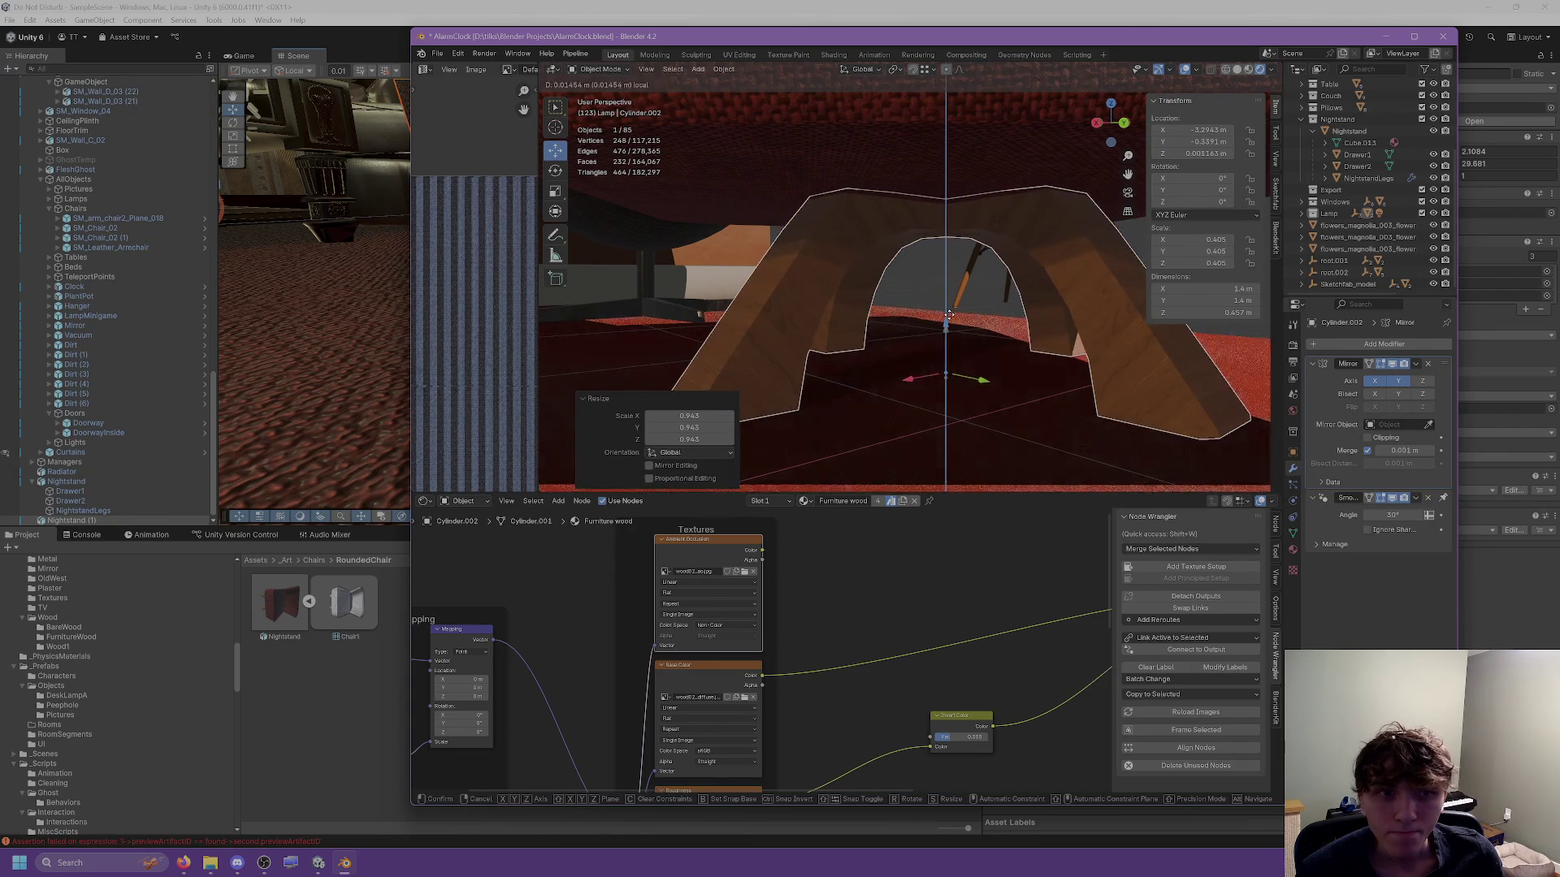
pyautogui.click(955, 318)
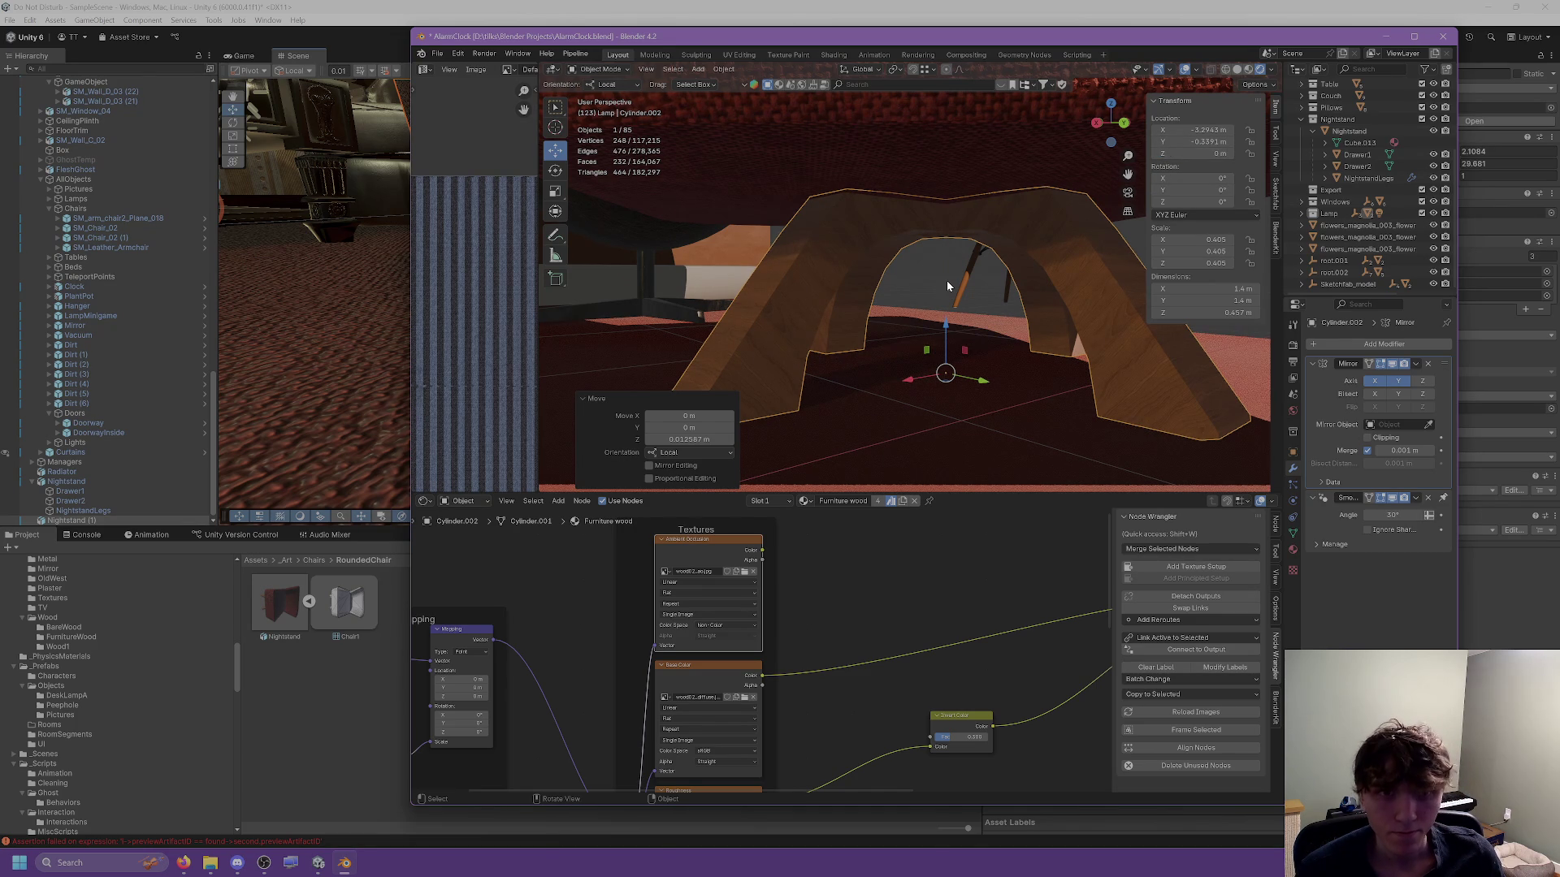
pyautogui.press('s')
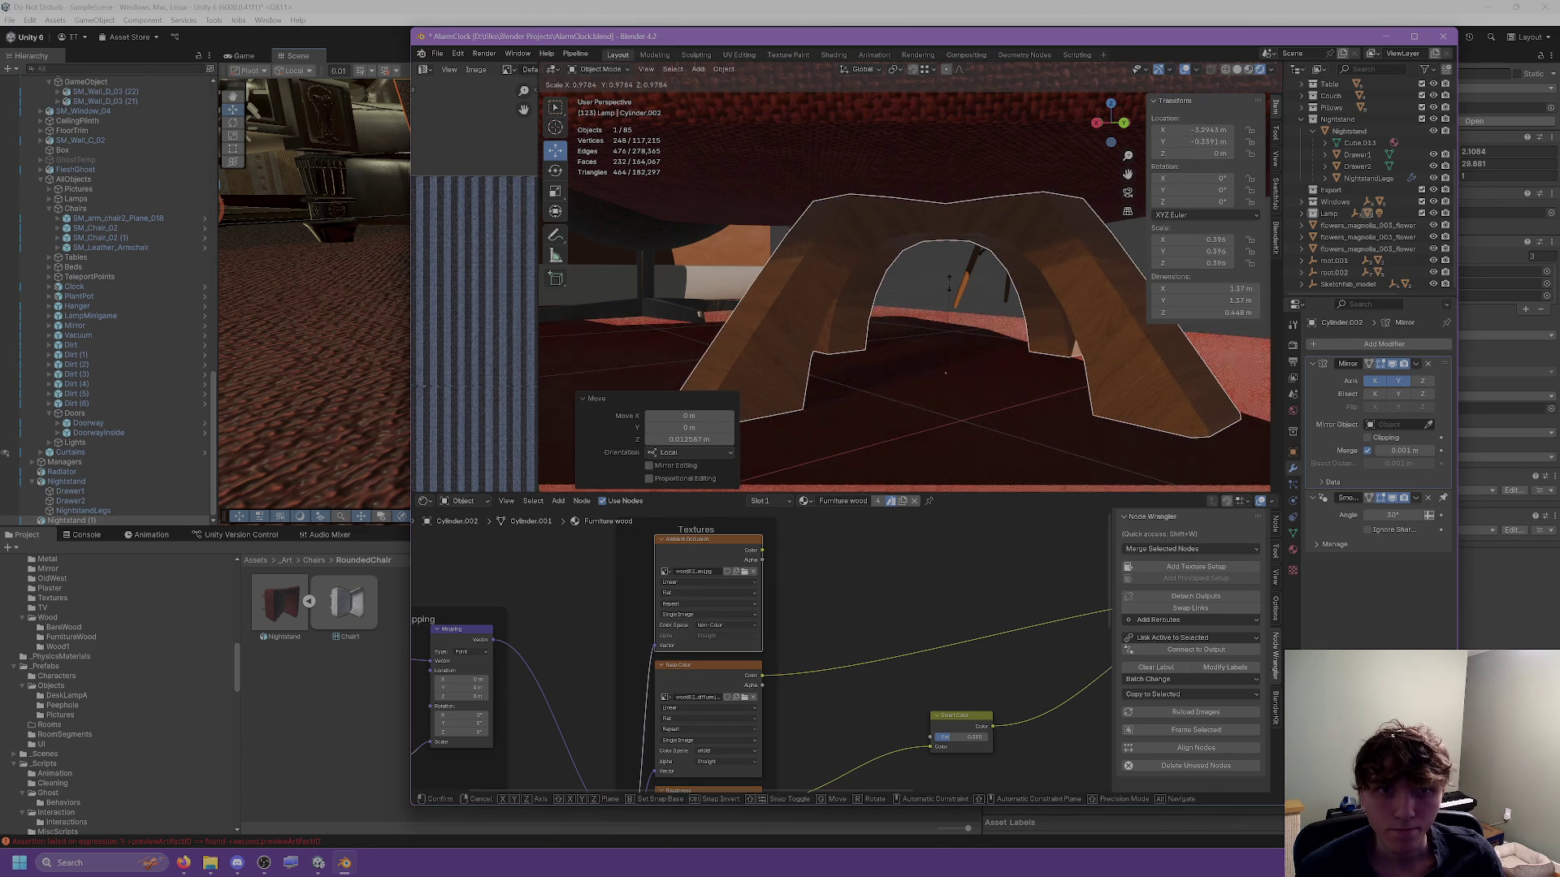
pyautogui.click(952, 286)
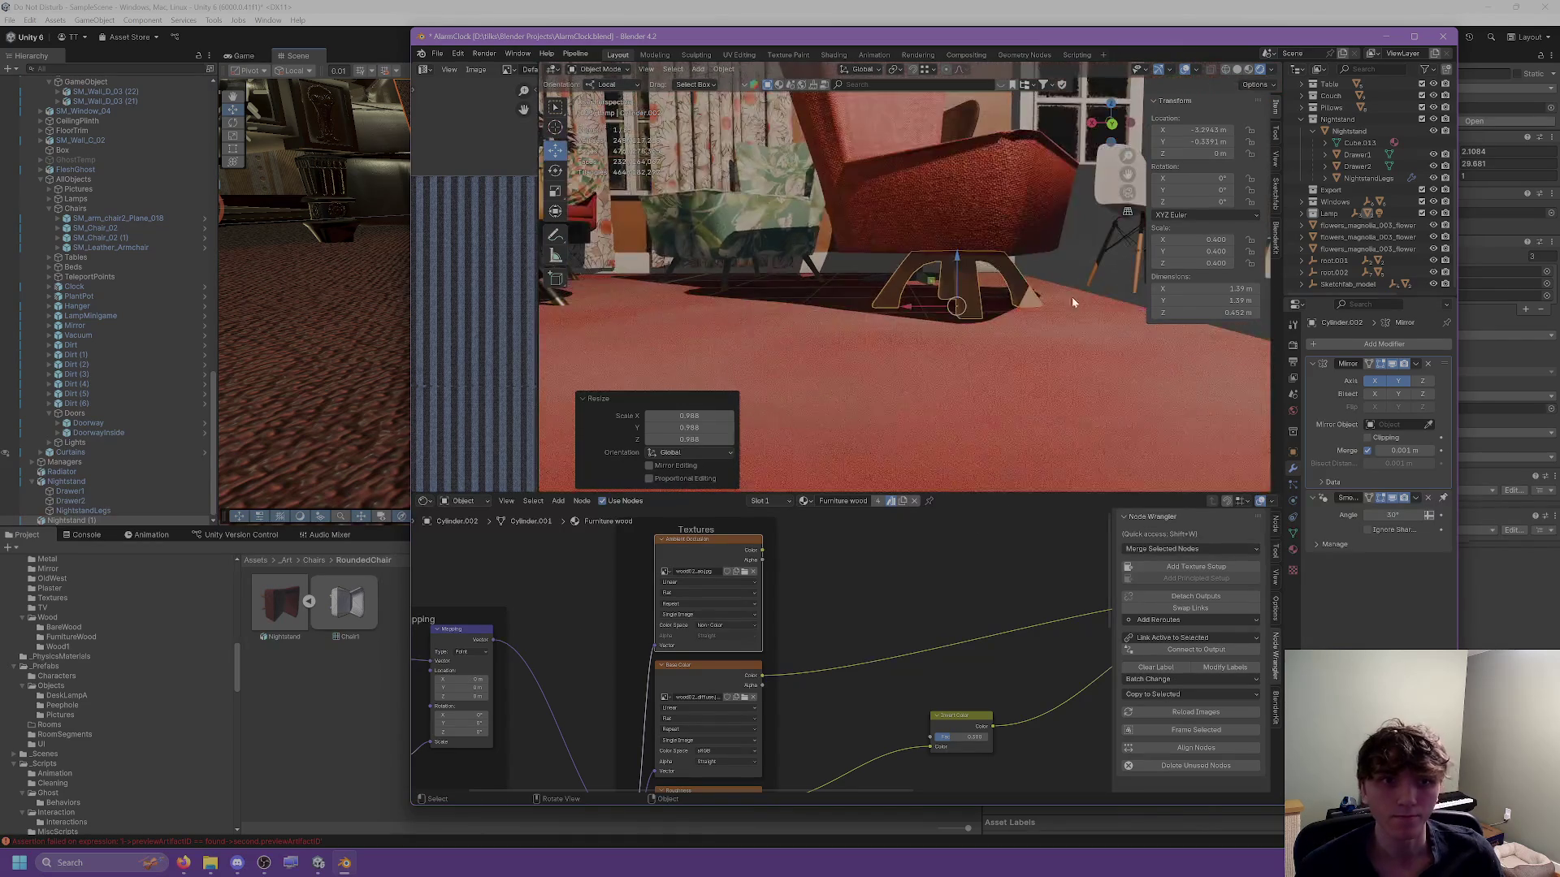
# Select the floor plane, then enter Edit Mode and pick a vertex on the chair leg.
pyautogui.click(1070, 291)
pyautogui.moveTo(984, 291); pyautogui.dragTo(1004, 280)
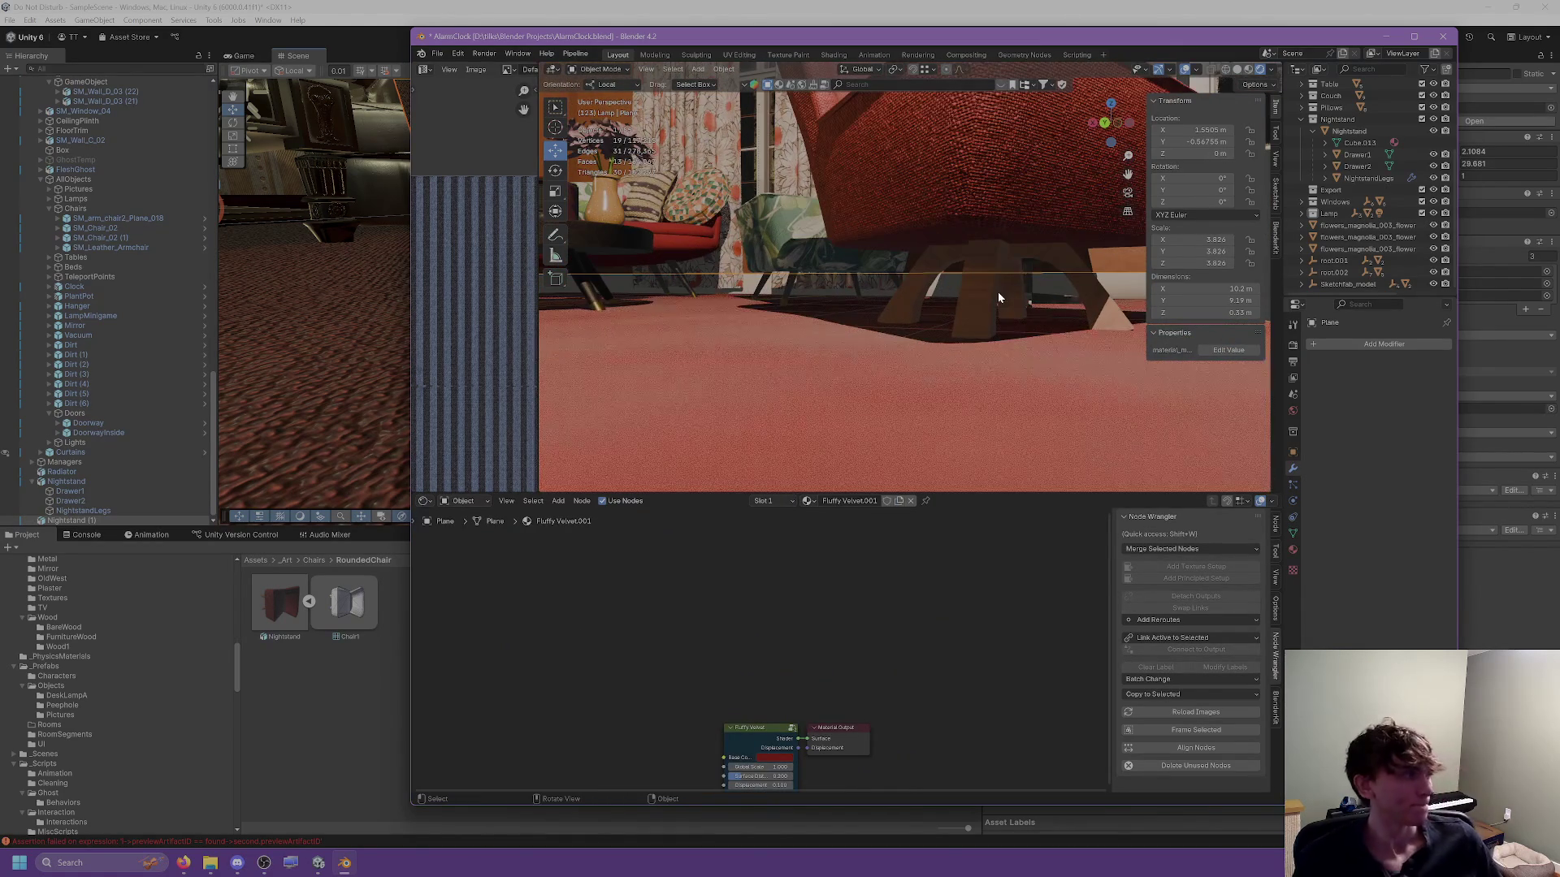
pyautogui.press('Tab')
pyautogui.scroll(3, 943, 286)
pyautogui.click(933, 282)
# Select an edge running along the base's leg in edge select mode.
pyautogui.moveTo(932, 281)
pyautogui.mouseDown()
pyautogui.moveTo(895, 299)
pyautogui.moveTo(906, 260)
pyautogui.mouseUp()
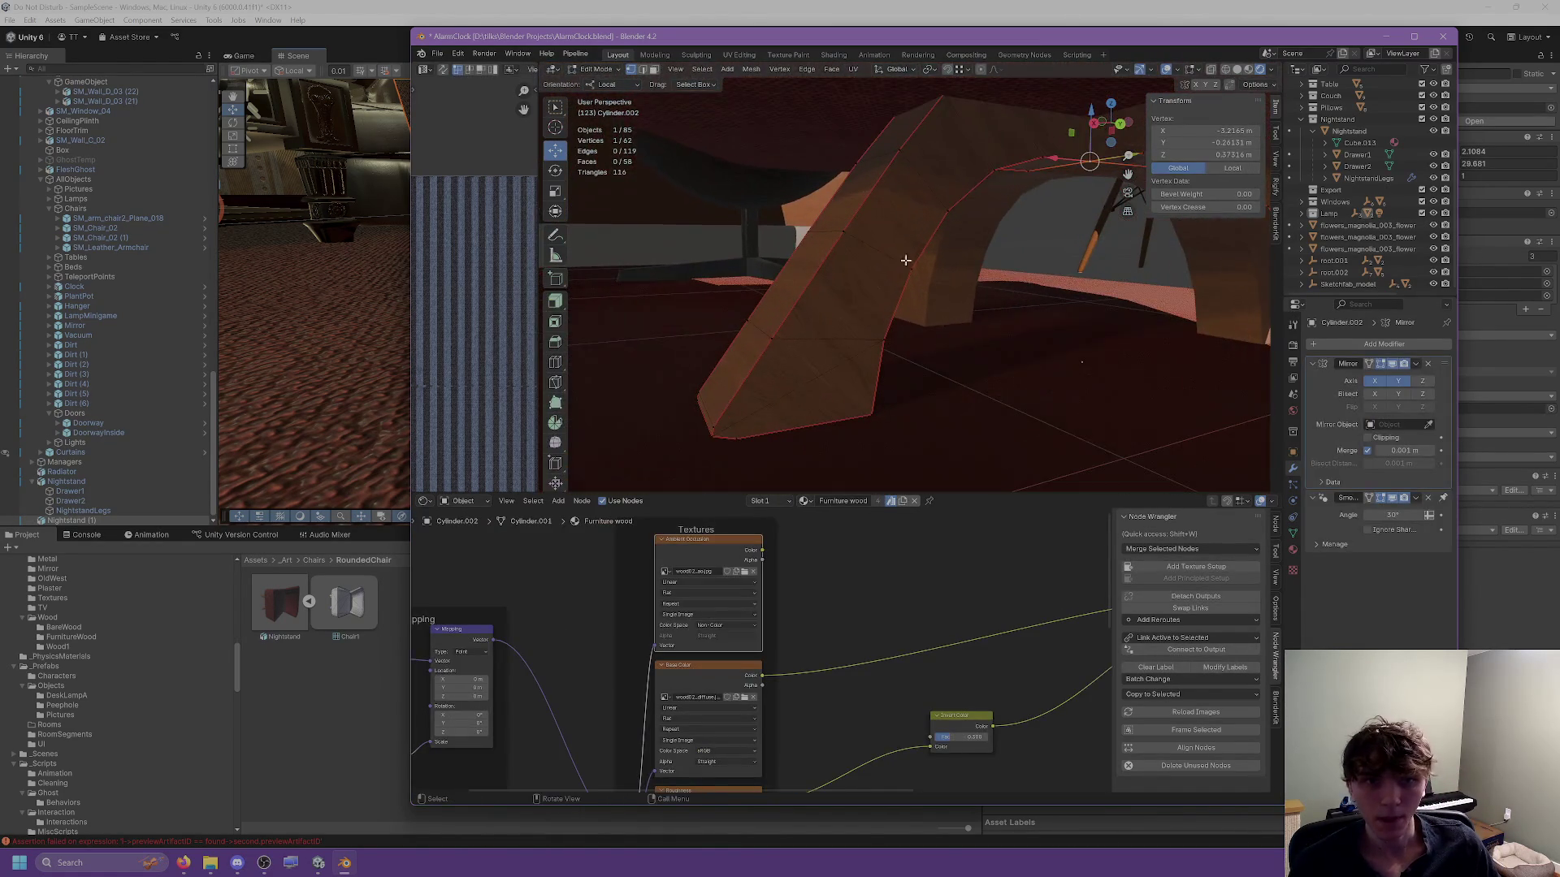
pyautogui.click(647, 73)
pyautogui.click(805, 287)
pyautogui.moveTo(797, 290); pyautogui.dragTo(708, 289)
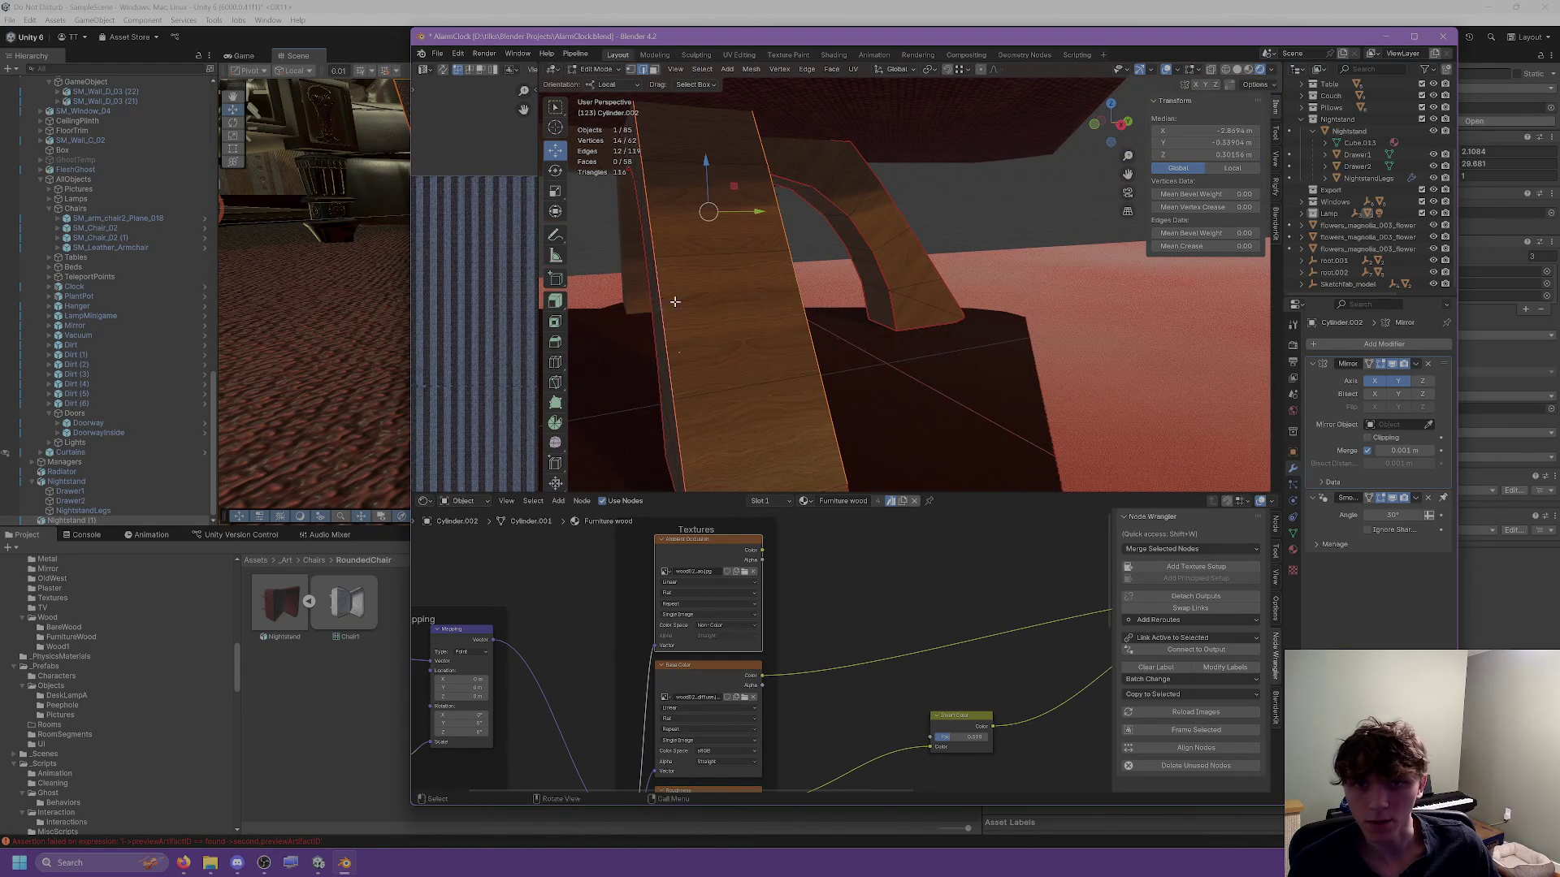
pyautogui.hotkey('ctrl', 'e')
# Frame the selected leg edge and mark it as sharp.
pyautogui.press('Tab')
pyautogui.moveTo(813, 425); pyautogui.dragTo(639, 420)
pyautogui.press('Tab')
pyautogui.press('KP_Decimal')
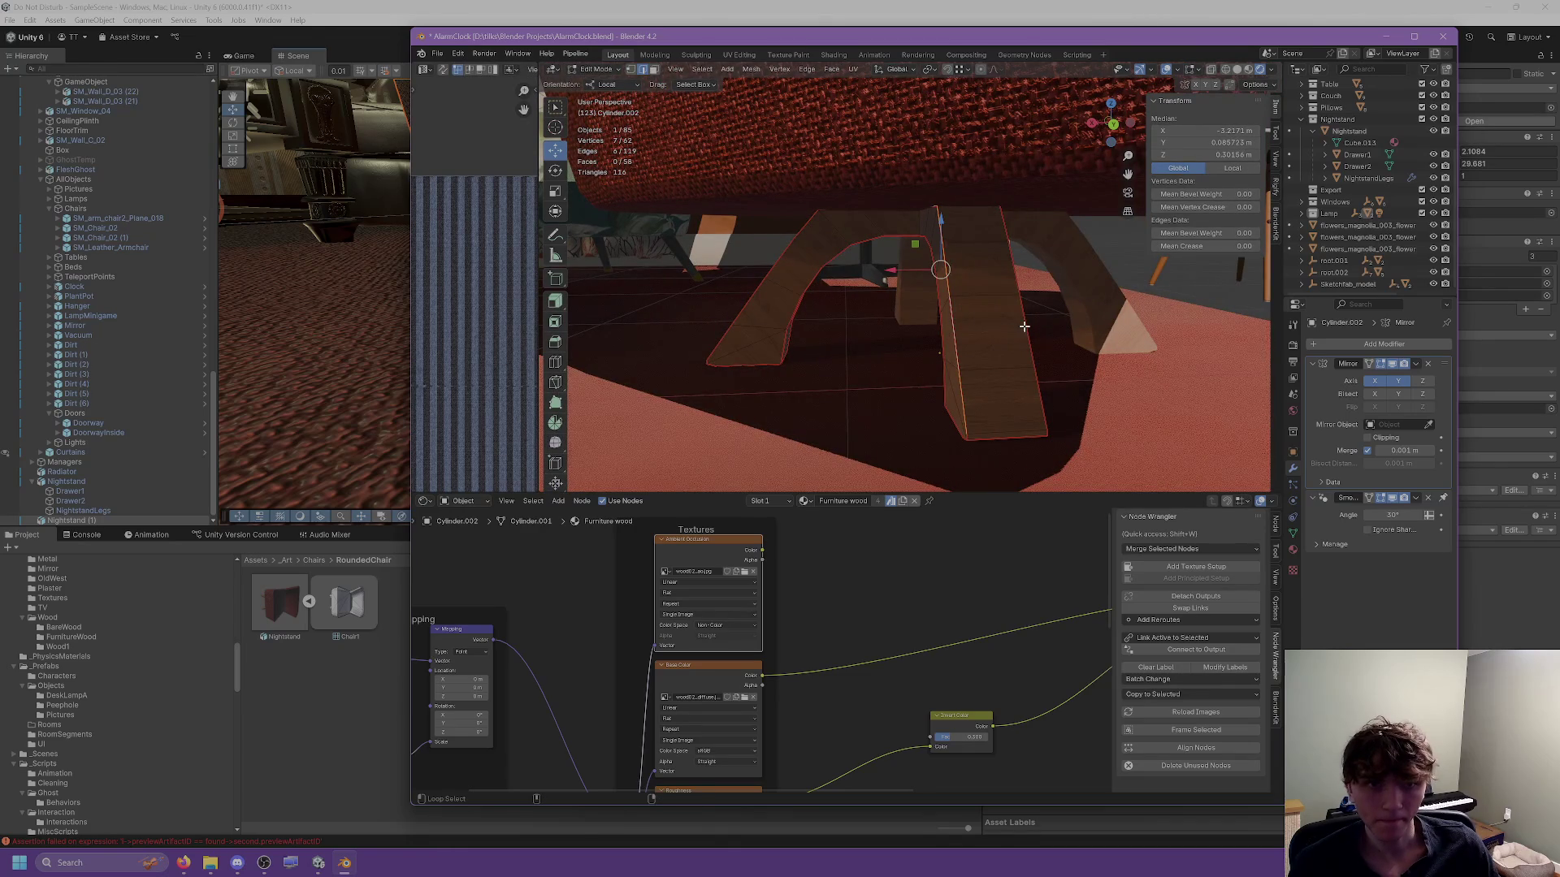
pyautogui.hotkey('ctrl', 'e')
pyautogui.click(973, 407)
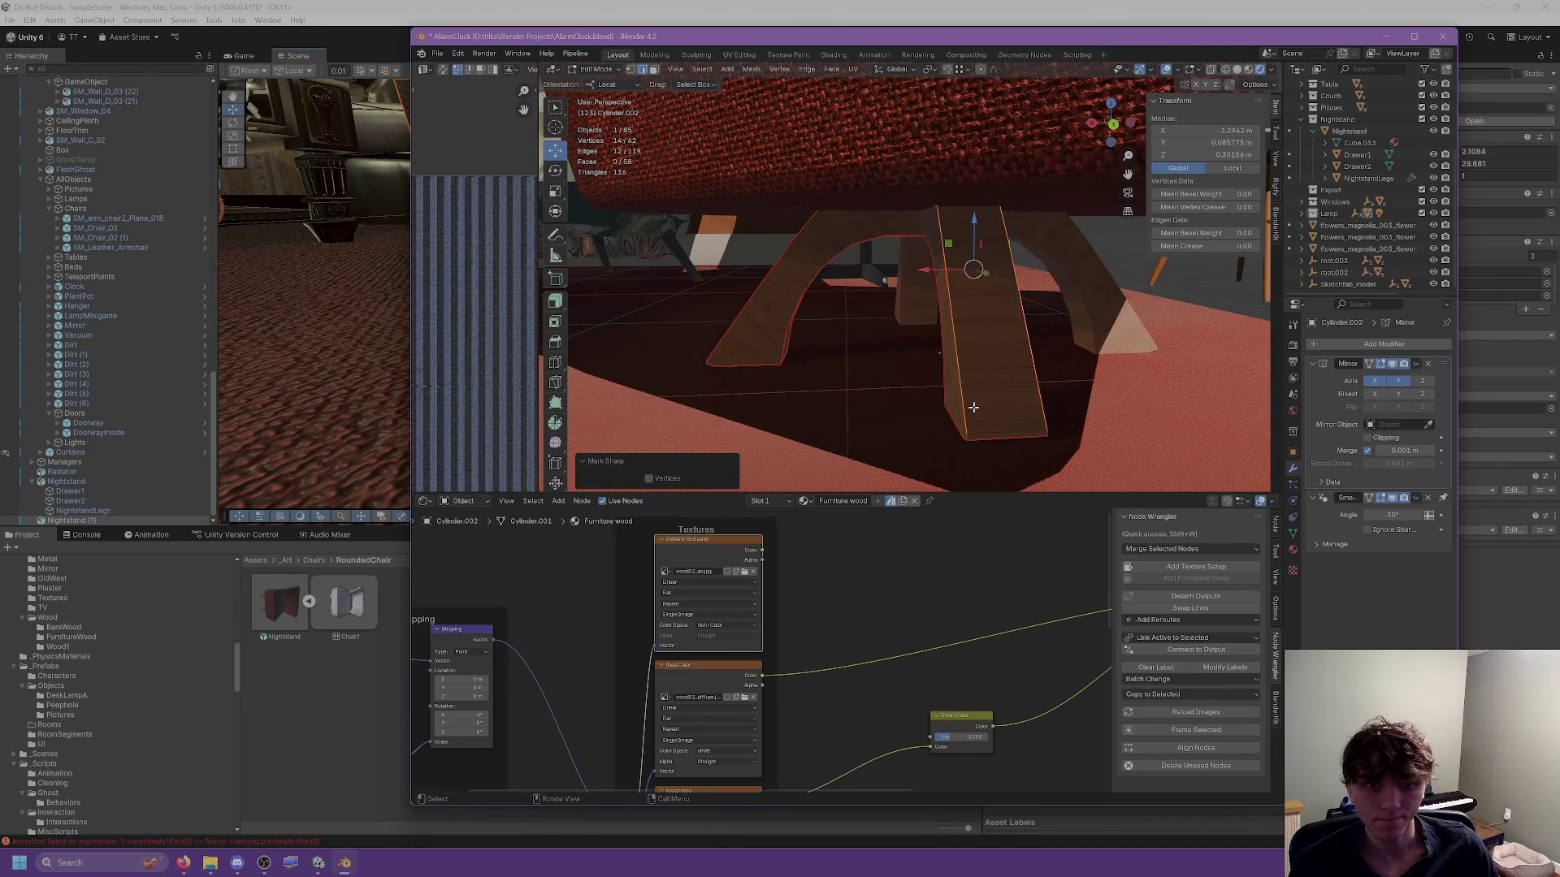
# Return to Object Mode to review the whole base, then bring up the base's context menu.
pyautogui.press('Tab')
pyautogui.moveTo(963, 406)
pyautogui.mouseDown()
pyautogui.moveTo(1014, 404)
pyautogui.moveTo(946, 399)
pyautogui.moveTo(1083, 407)
pyautogui.moveTo(962, 399)
pyautogui.moveTo(974, 374)
pyautogui.moveTo(989, 379)
pyautogui.moveTo(859, 342)
pyautogui.moveTo(831, 246)
pyautogui.mouseUp()
pyautogui.press('Tab')
pyautogui.press('Tab')
pyautogui.rightClick(832, 247)
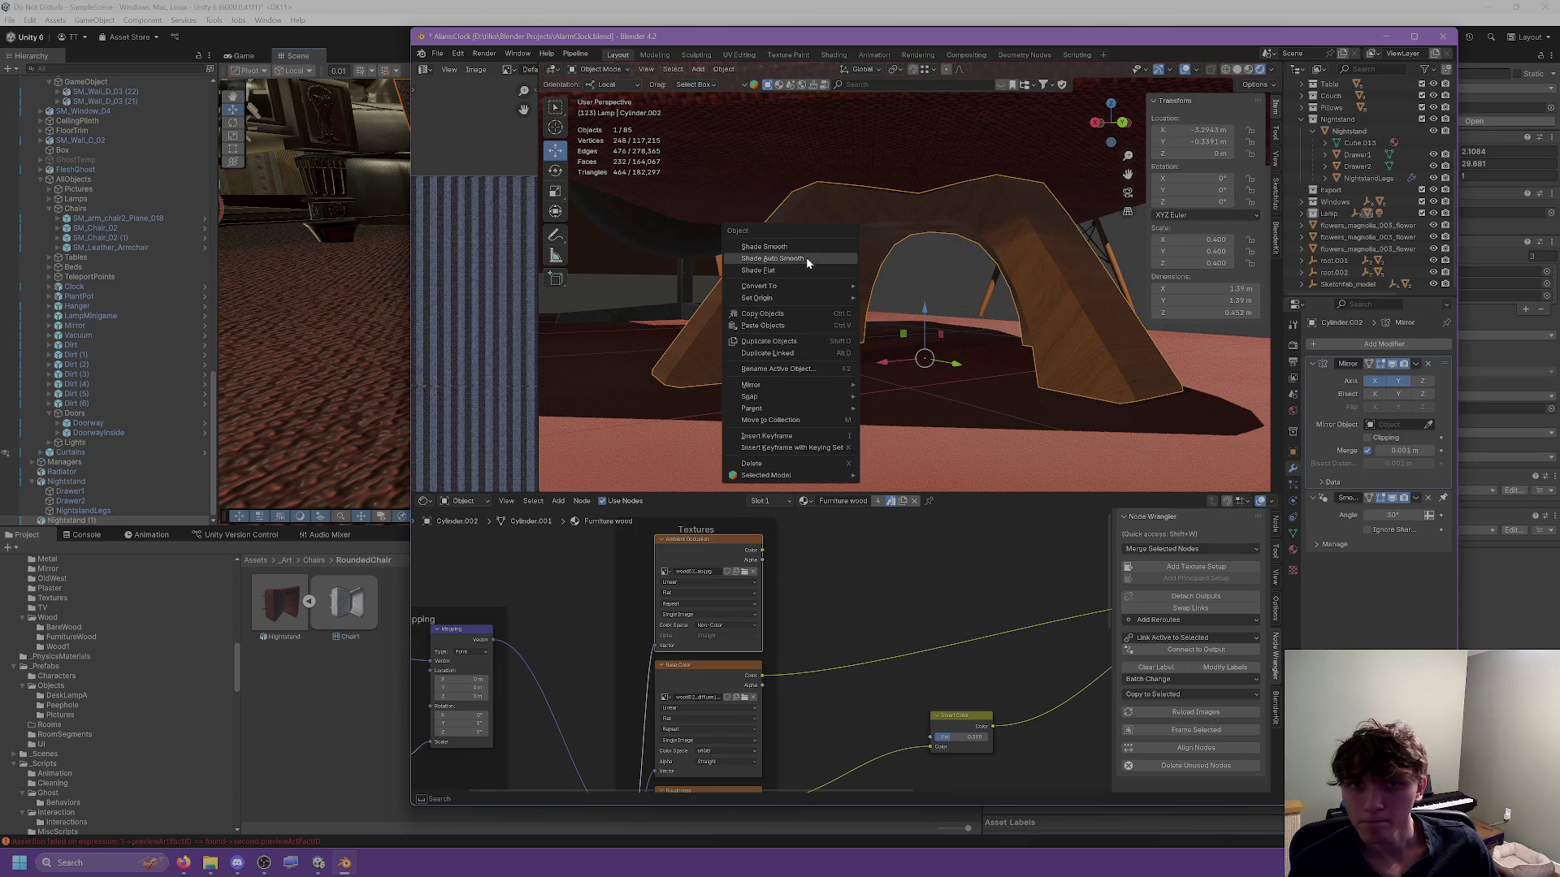
# Apply auto smooth shading, remove the Mirror modifier, and clear the mesh selection in Edit Mode.
pyautogui.click(786, 260)
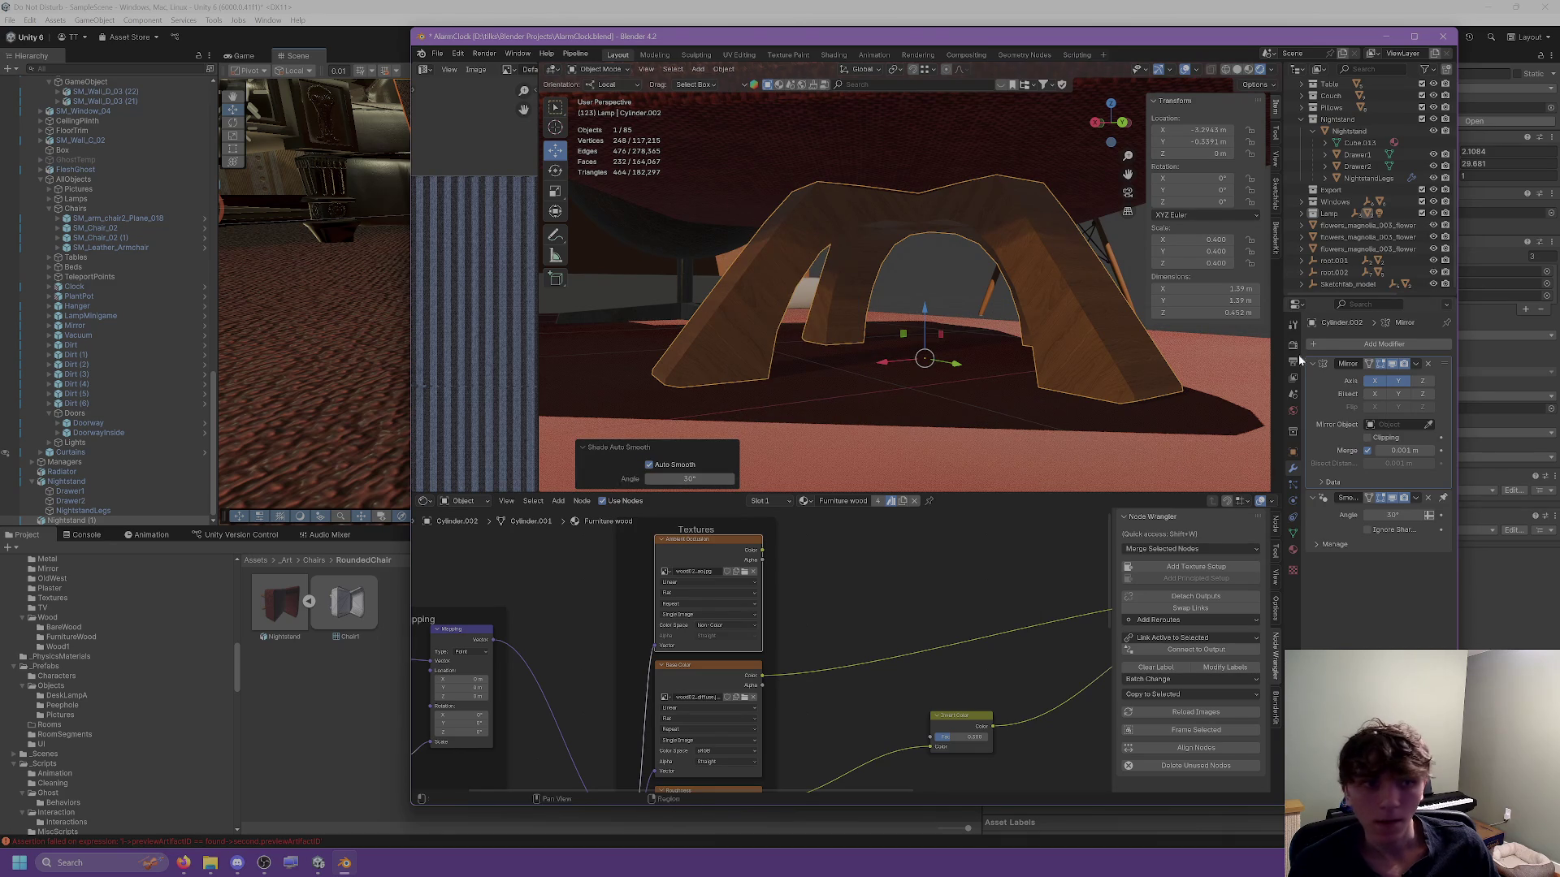
pyautogui.click(1426, 364)
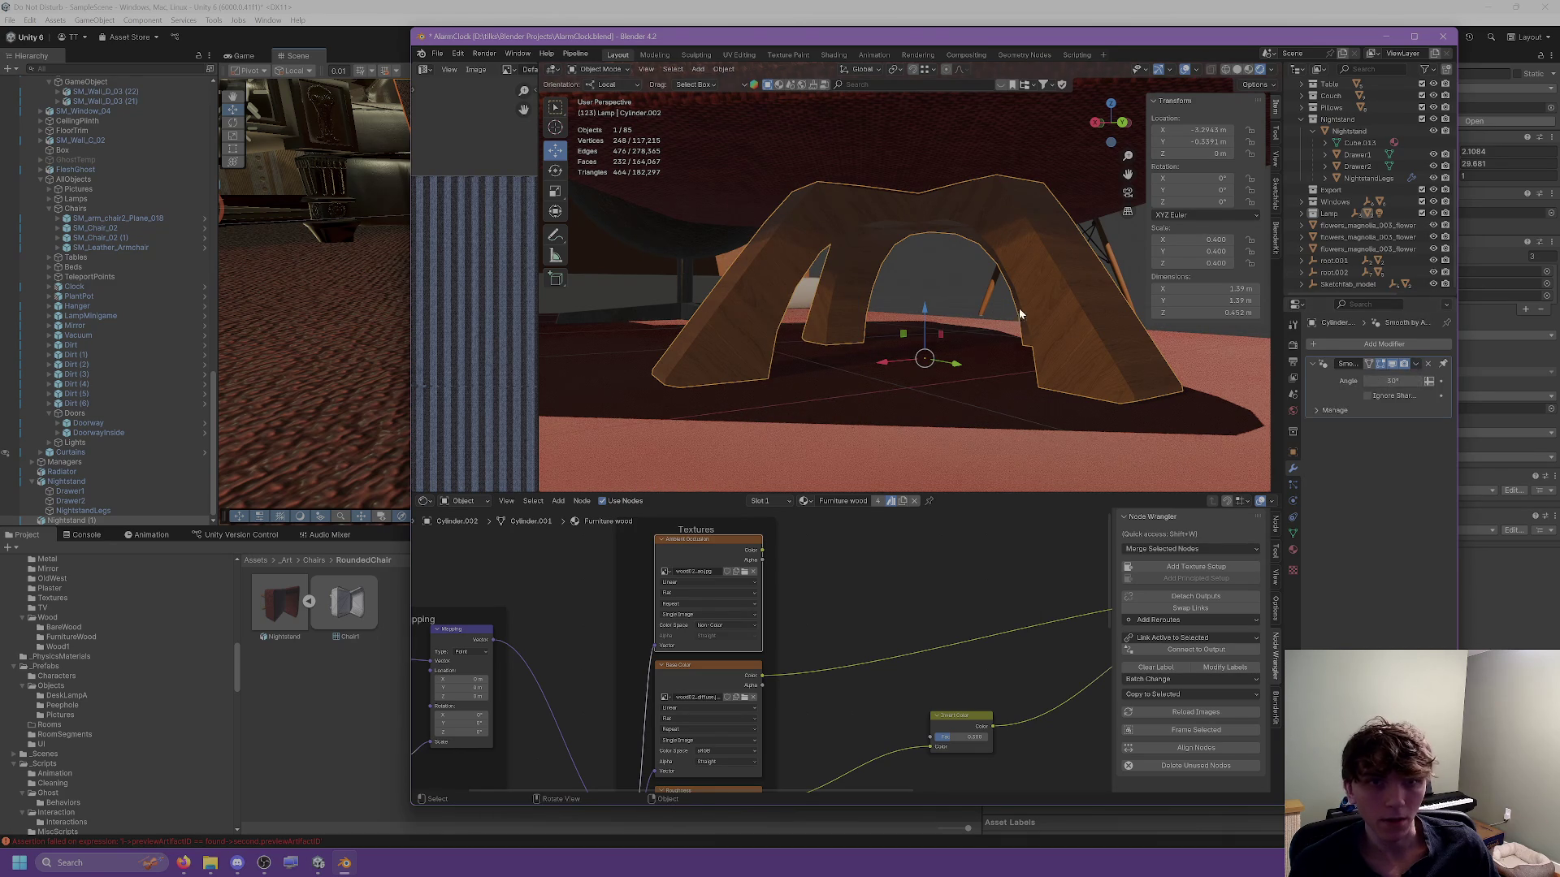
pyautogui.press('Tab')
pyautogui.scroll(4, 778, 154)
pyautogui.scroll(5, 766, 273)
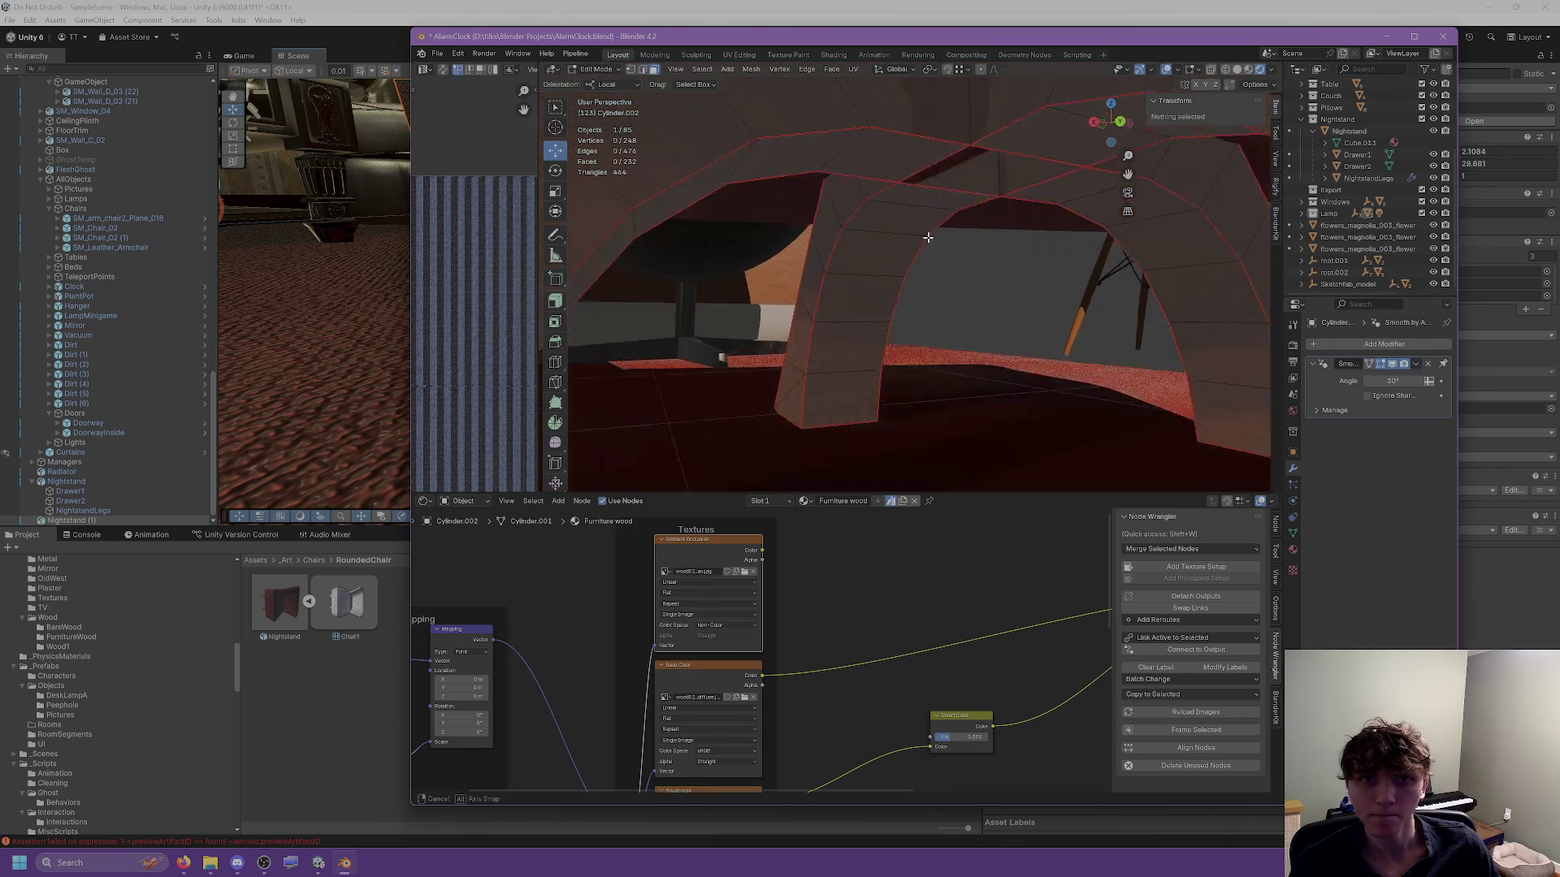
pyautogui.hotkey('alt', 'a')
pyautogui.scroll(3, 765, 273)
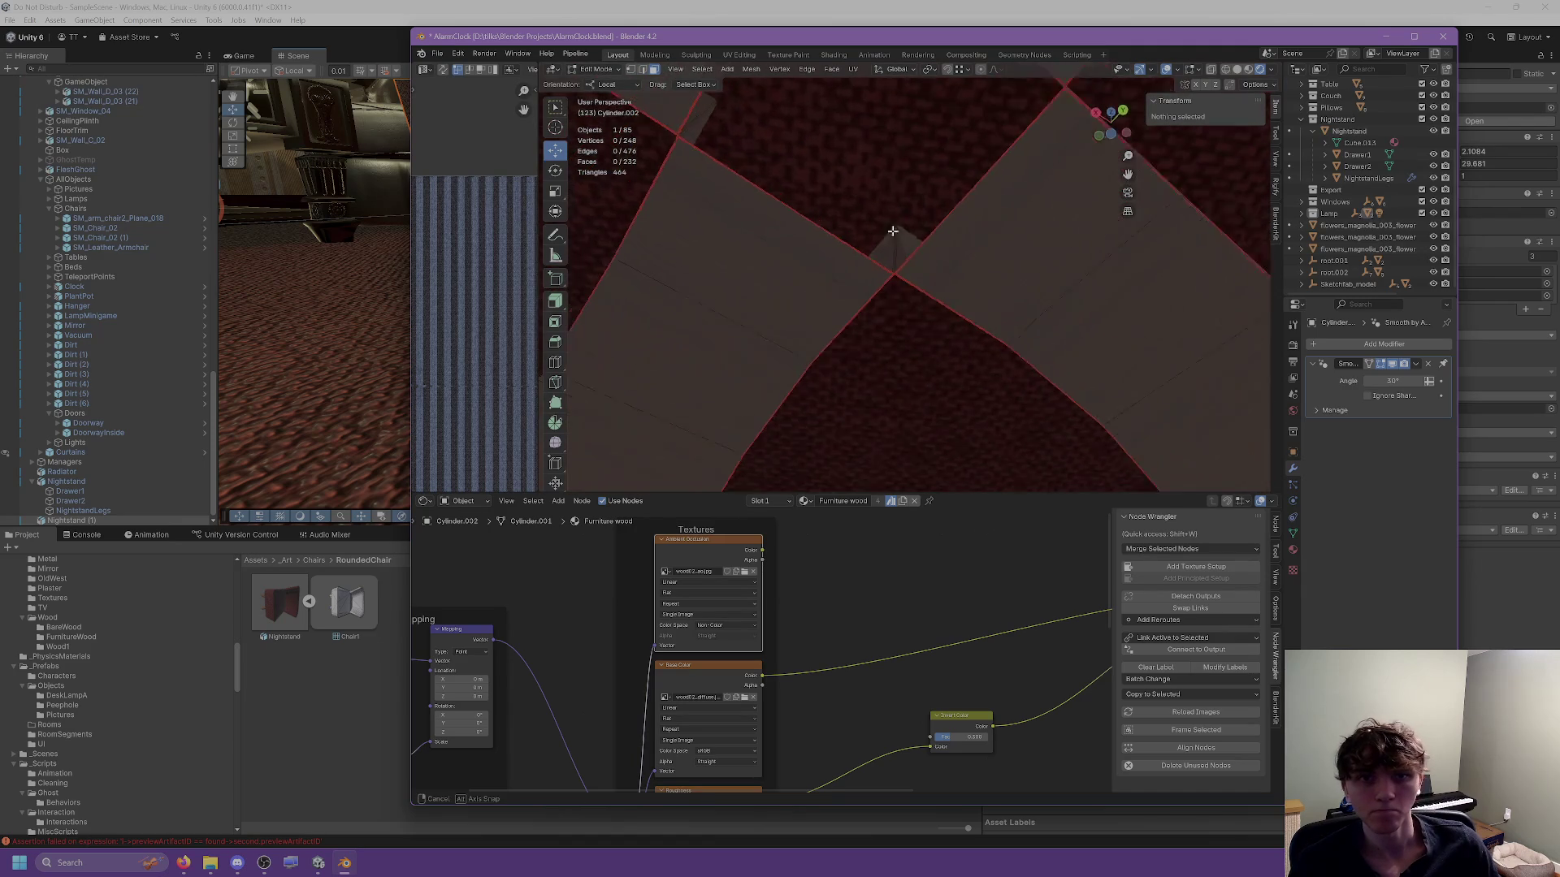
# Select two edges inside the base's arch.
pyautogui.click(733, 170)
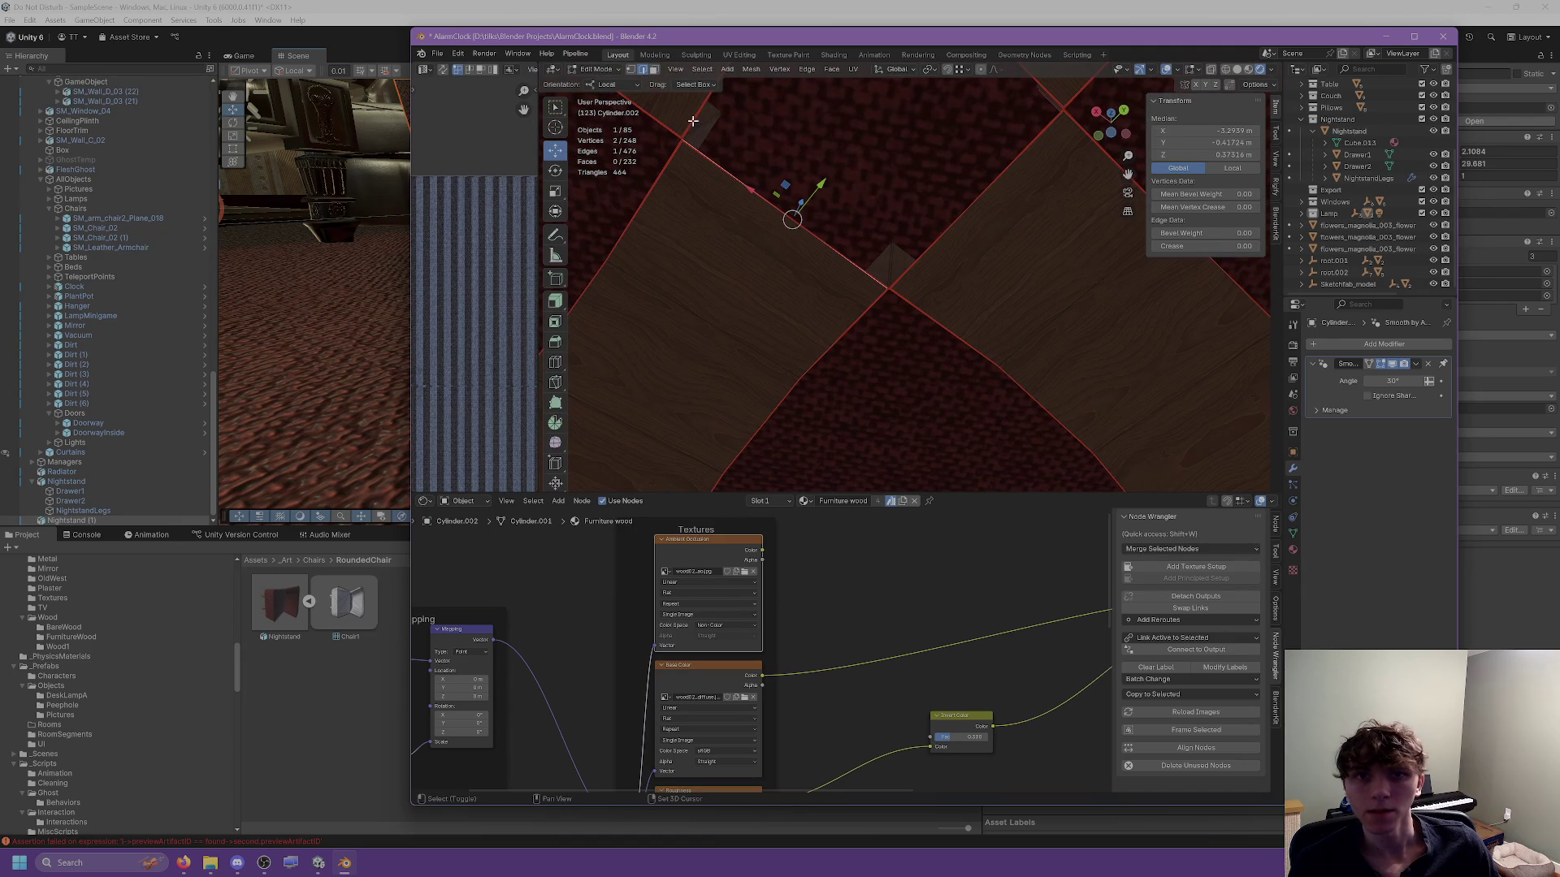
pyautogui.moveTo(805, 200); pyautogui.dragTo(928, 202)
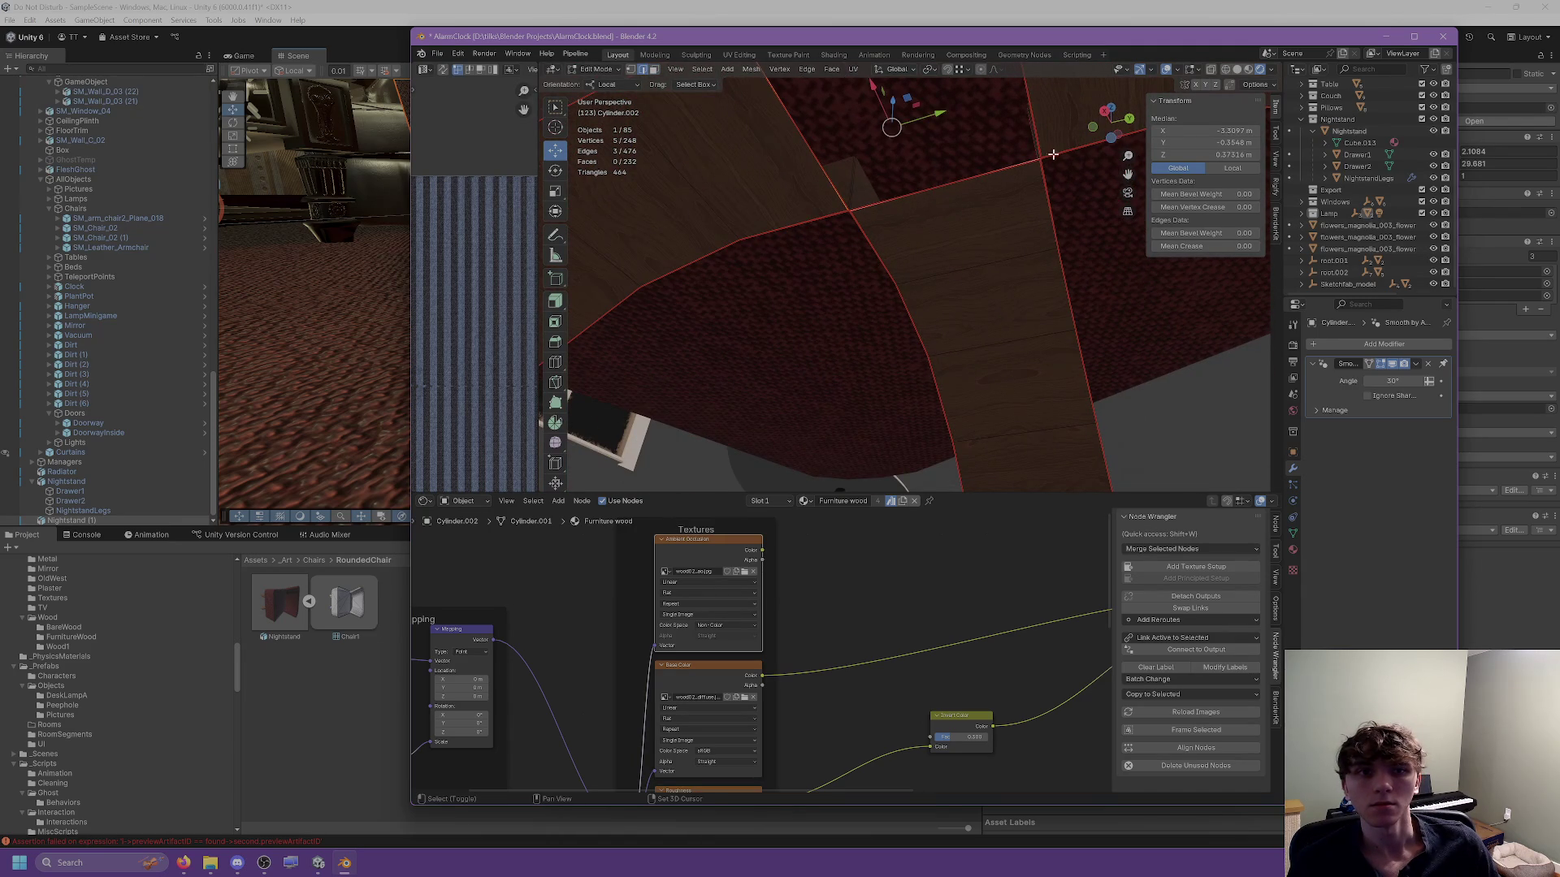
pyautogui.rightClick(947, 137)
pyautogui.moveTo(947, 137)
pyautogui.mouseDown()
pyautogui.moveTo(1004, 202)
pyautogui.moveTo(1002, 226)
pyautogui.moveTo(916, 232)
pyautogui.mouseUp()
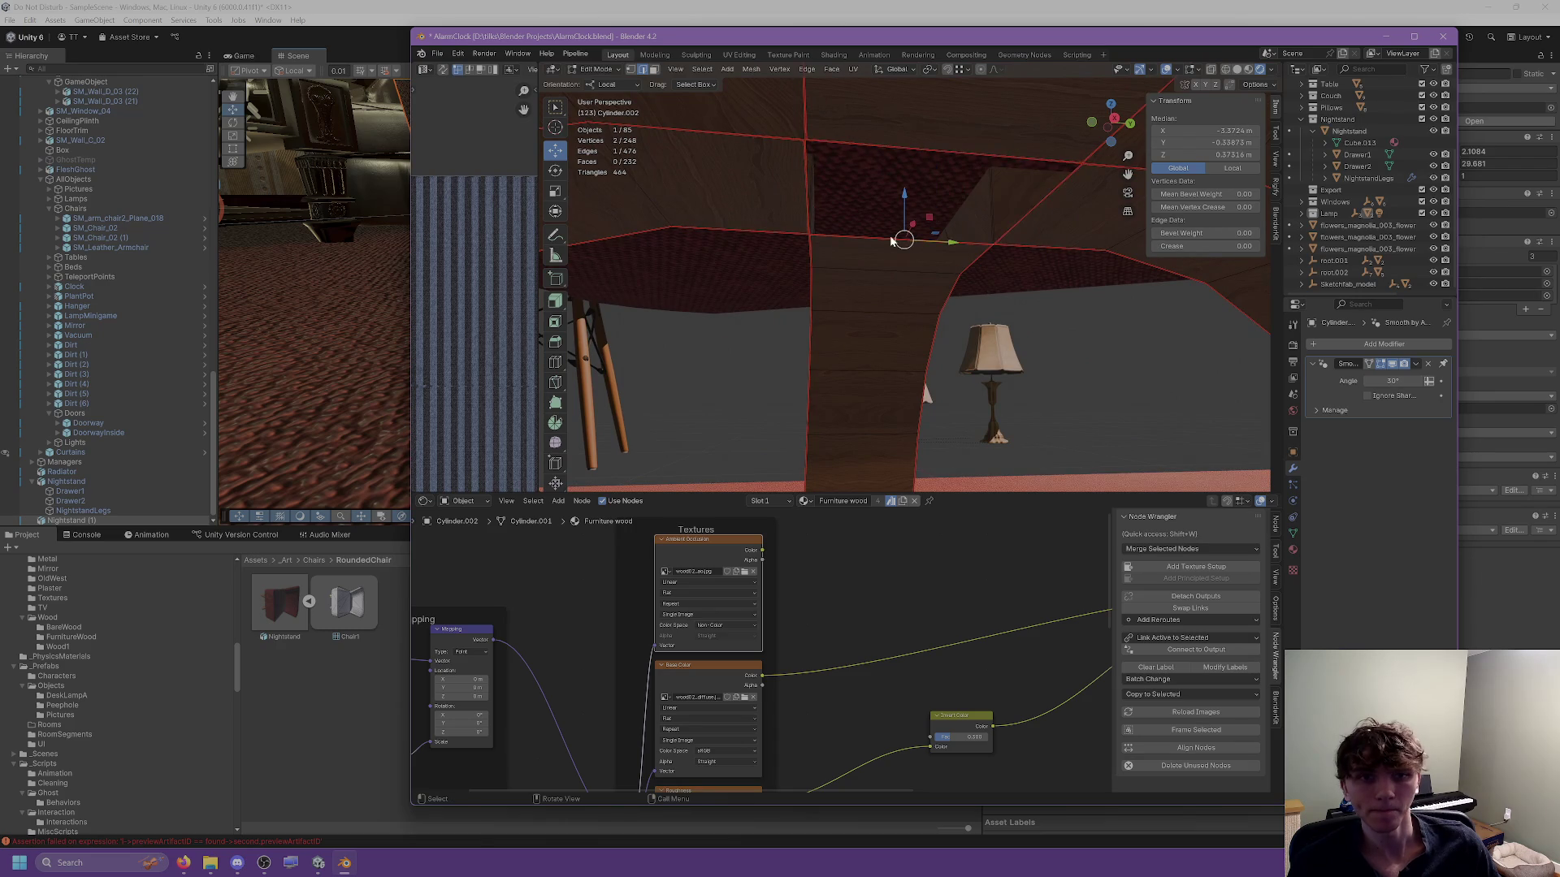
pyautogui.moveTo(812, 198); pyautogui.dragTo(821, 231)
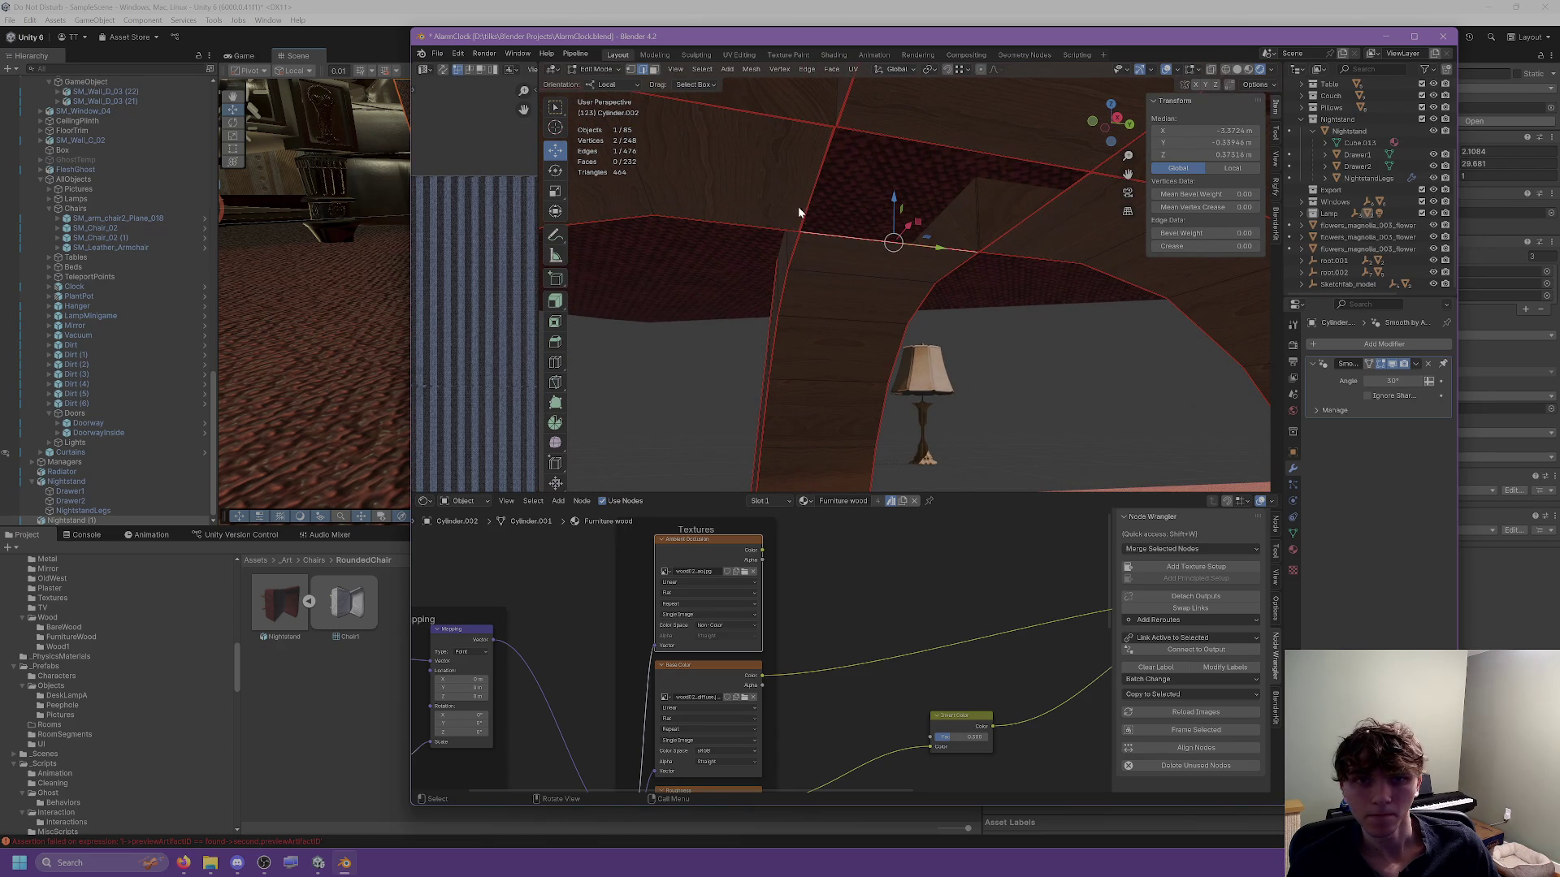
pyautogui.keyDown('shift'); pyautogui.click(806, 202); pyautogui.keyUp('shift')
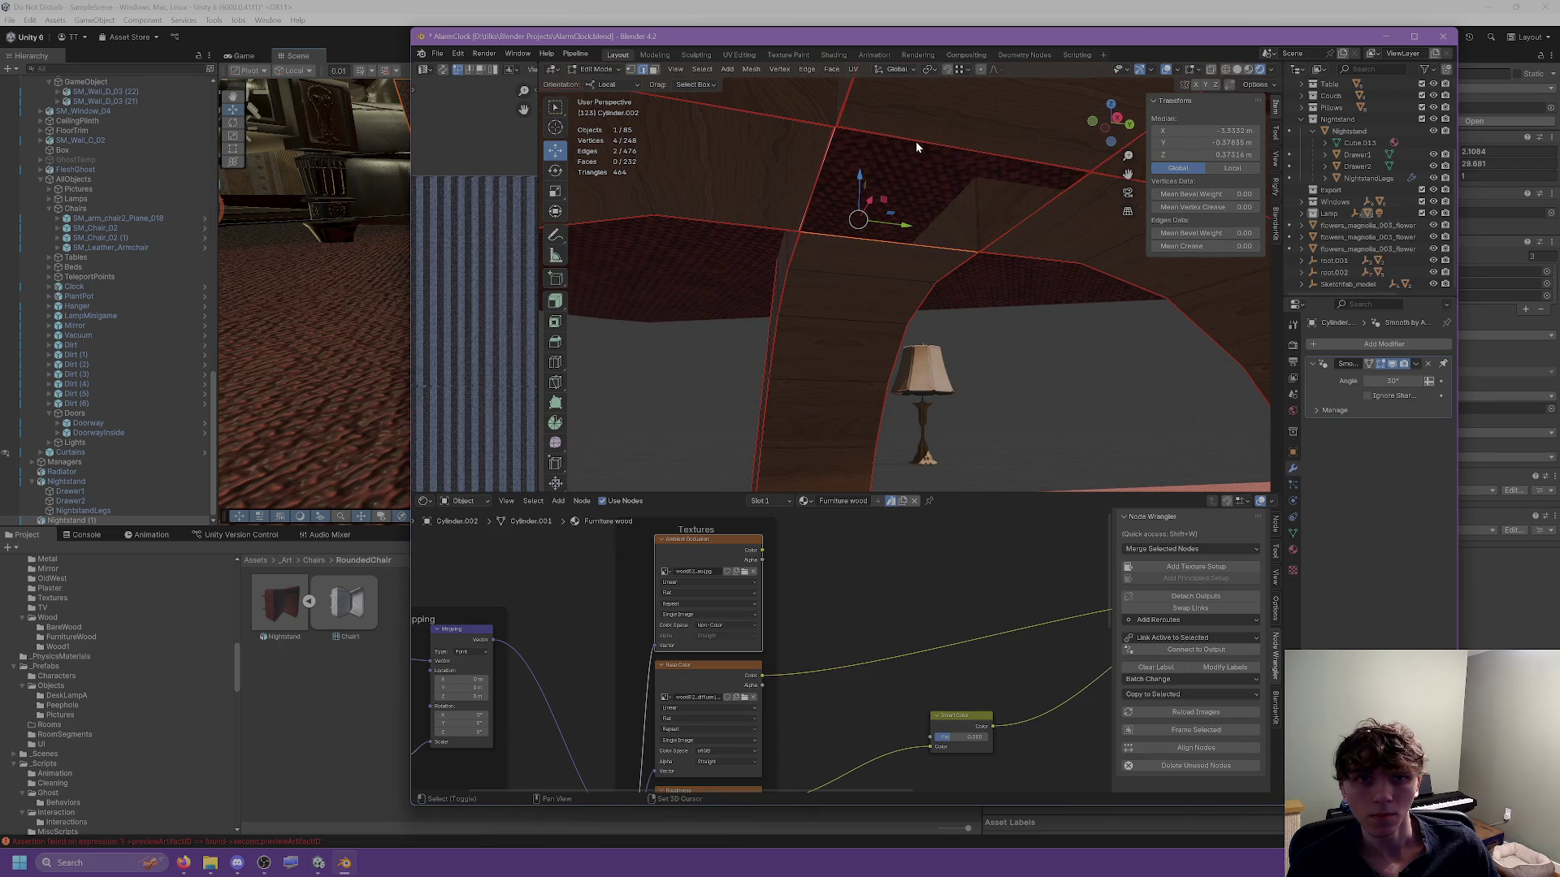
pyautogui.rightClick(819, 180)
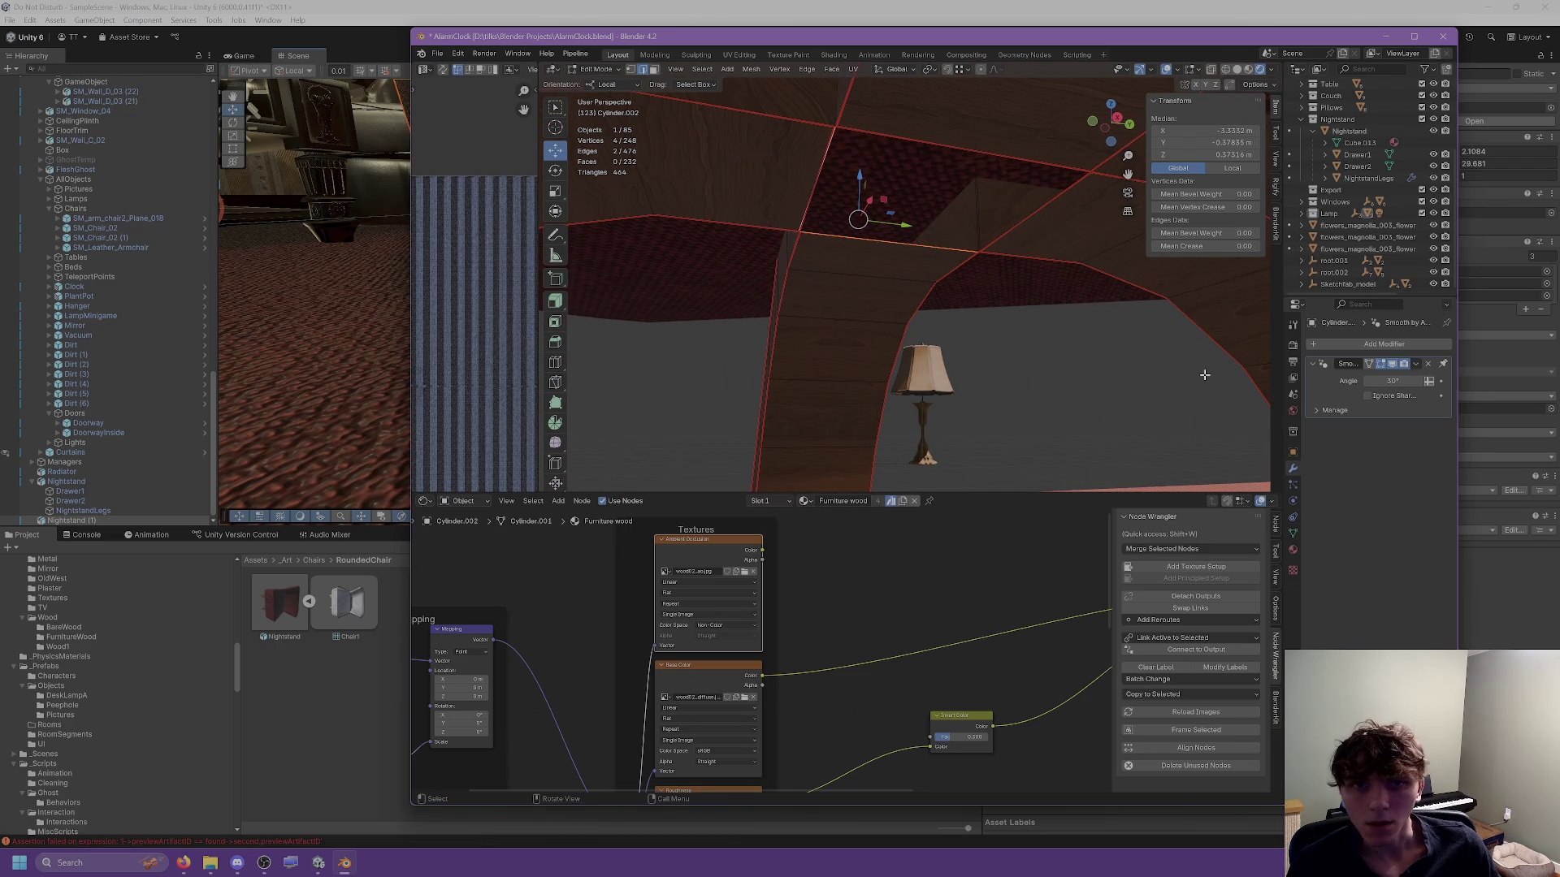
# Move a face beside the lamp 0.186 m along Y.
pyautogui.click(654, 69)
pyautogui.click(859, 389)
pyautogui.moveTo(885, 360); pyautogui.dragTo(1011, 361)
pyautogui.scroll(-5, 1073, 394)
pyautogui.click(987, 369)
# Undo back to Object Mode and toggle off the Mirror modifier's X axis.
pyautogui.hotkey('ctrl', 'z')
pyautogui.hotkey('ctrl', 'z')
pyautogui.hotkey('ctrl', 'z')
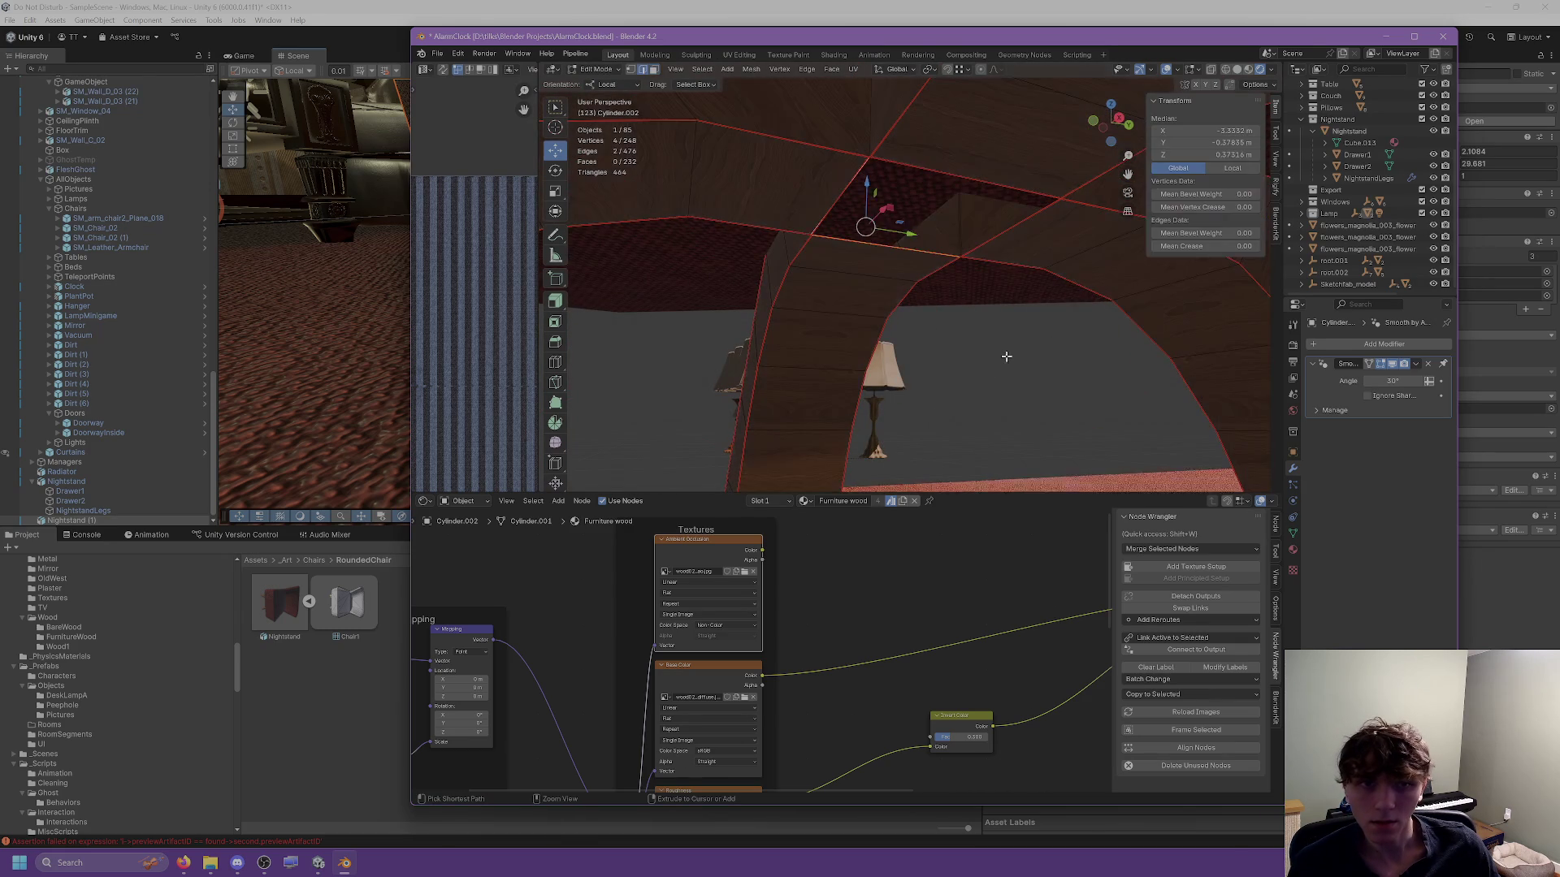
pyautogui.hotkey('ctrl', 'z')
pyautogui.hotkey('ctrl', 'z')
pyautogui.hotkey('ctrl', 'z')
pyautogui.hotkey('ctrl', 'z')
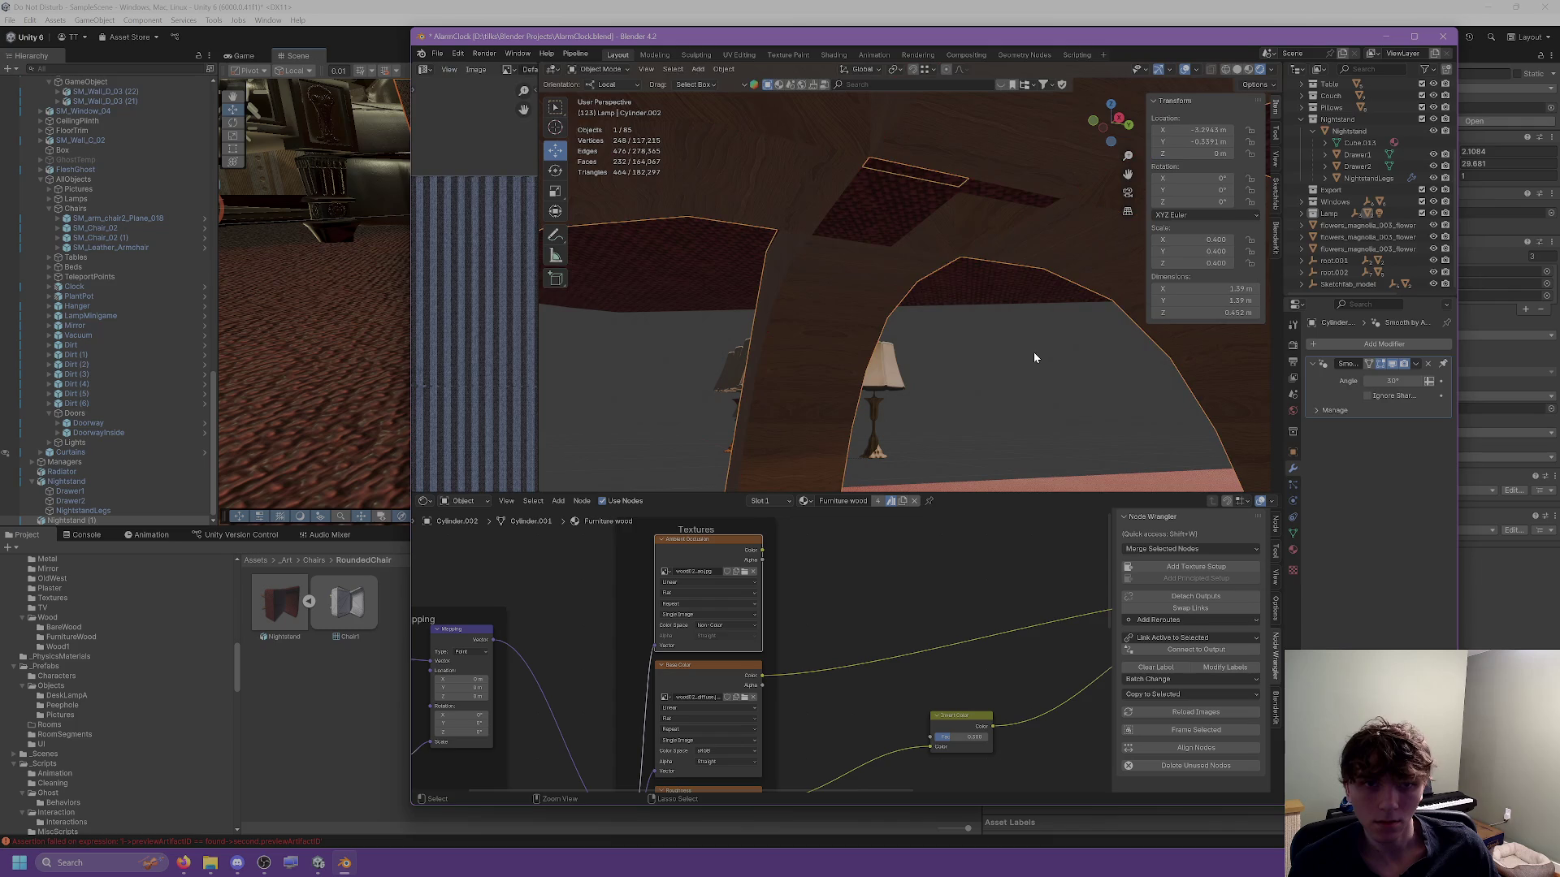
pyautogui.hotkey('ctrl', 'z')
pyautogui.click(1375, 382)
# Mirror the base across X only and apply the Mirror modifier.
pyautogui.click(1375, 384)
pyautogui.click(1396, 386)
pyautogui.moveTo(885, 390)
pyautogui.mouseDown()
pyautogui.moveTo(1031, 437)
pyautogui.moveTo(1071, 424)
pyautogui.moveTo(1010, 439)
pyautogui.moveTo(884, 421)
pyautogui.moveTo(878, 403)
pyautogui.moveTo(935, 410)
pyautogui.moveTo(930, 373)
pyautogui.moveTo(853, 363)
pyautogui.moveTo(1258, 349)
pyautogui.mouseUp()
pyautogui.click(1417, 365)
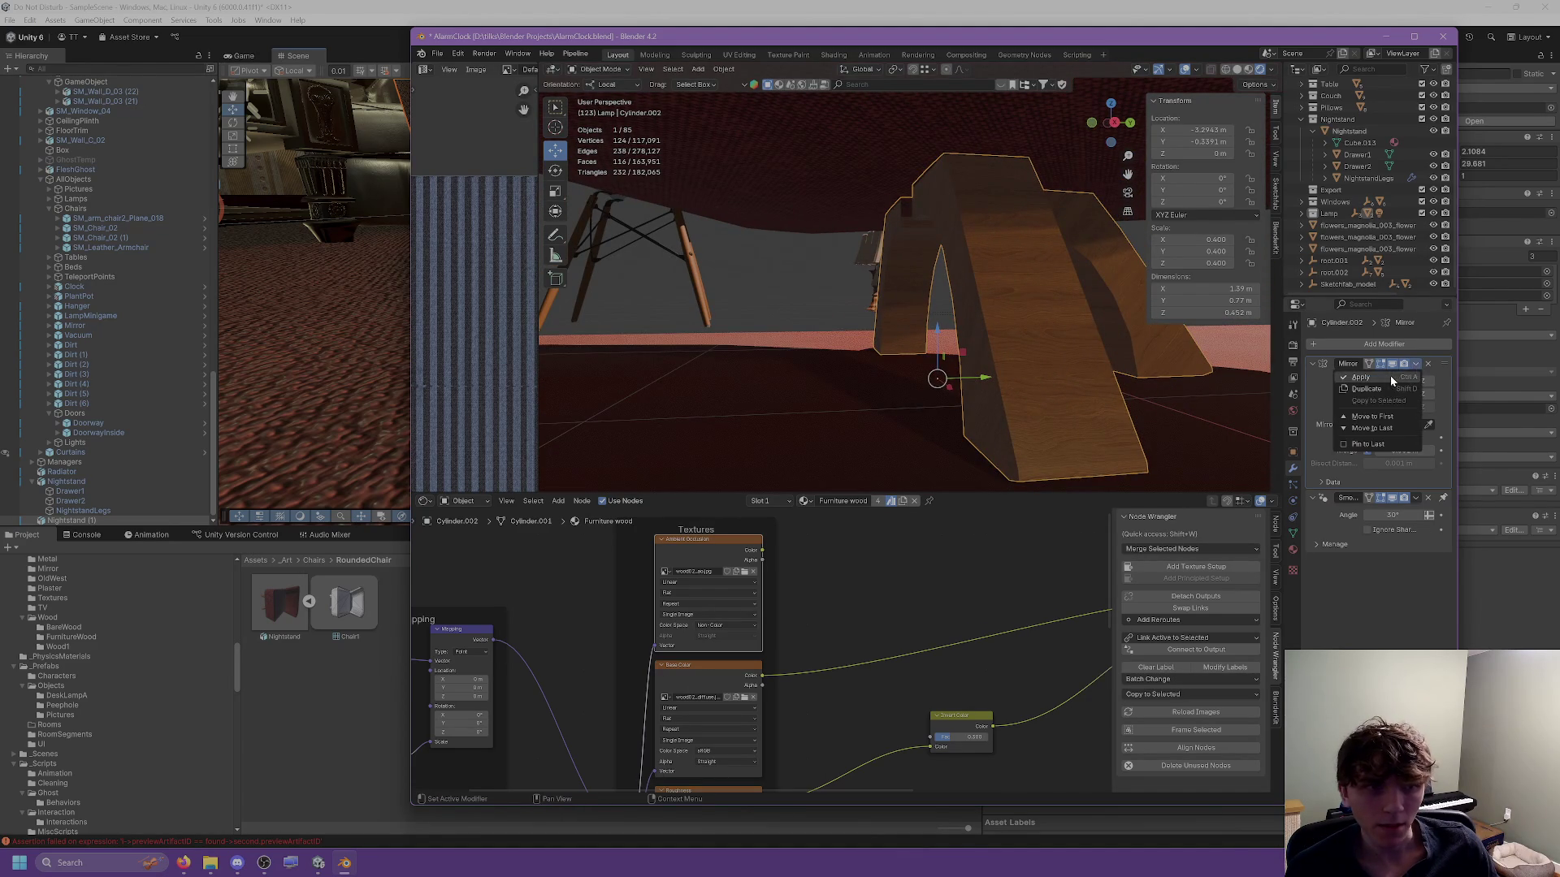
pyautogui.click(1390, 376)
# Add two loop cuts across the arch, discarding a third one.
pyautogui.press('Tab')
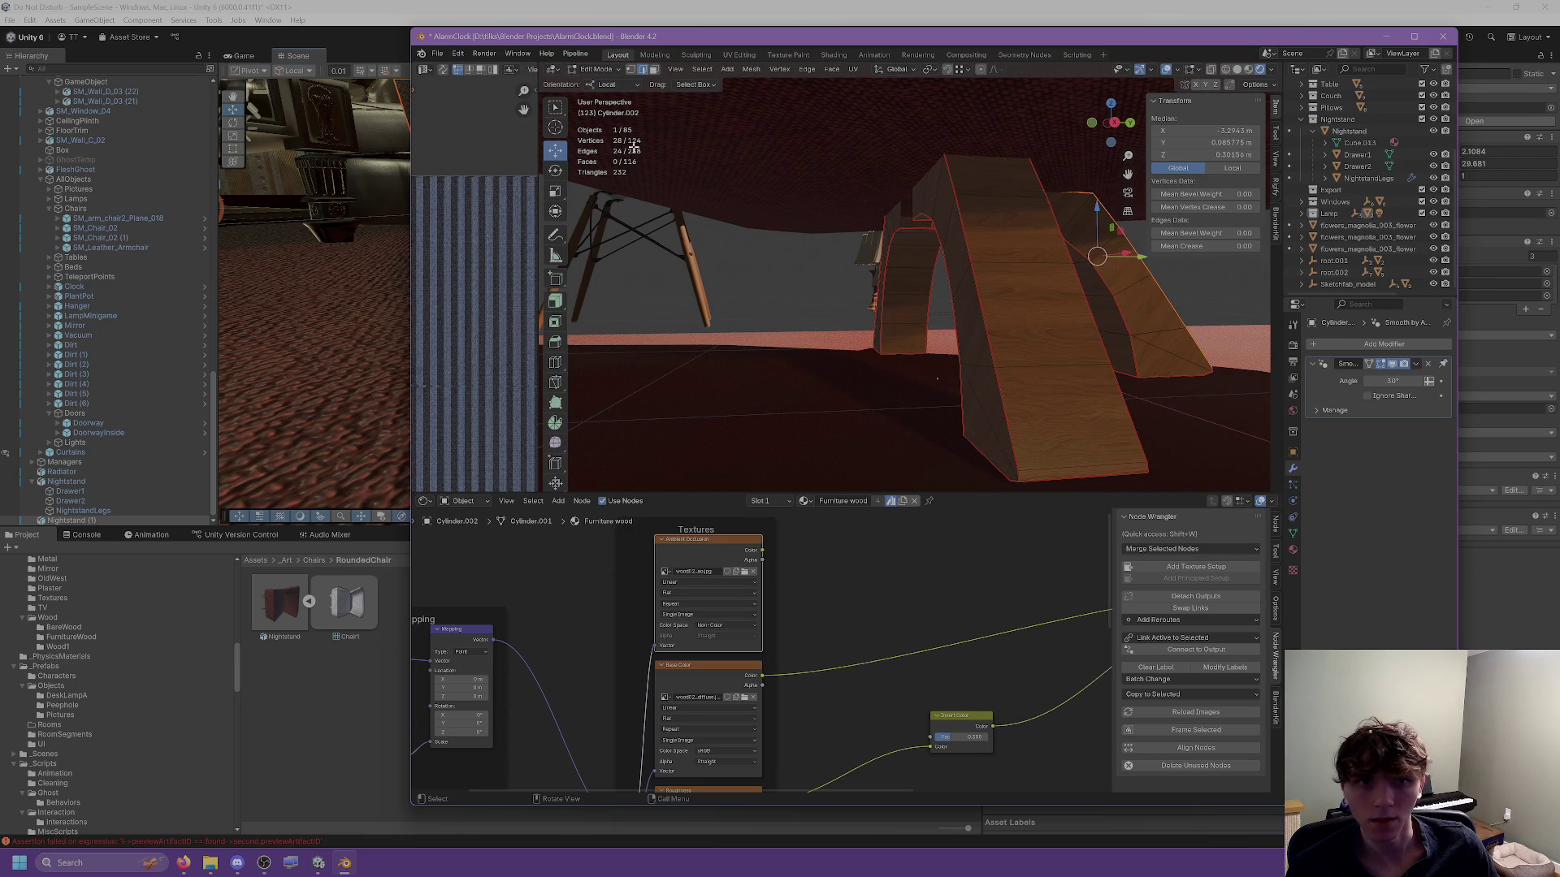
pyautogui.click(556, 364)
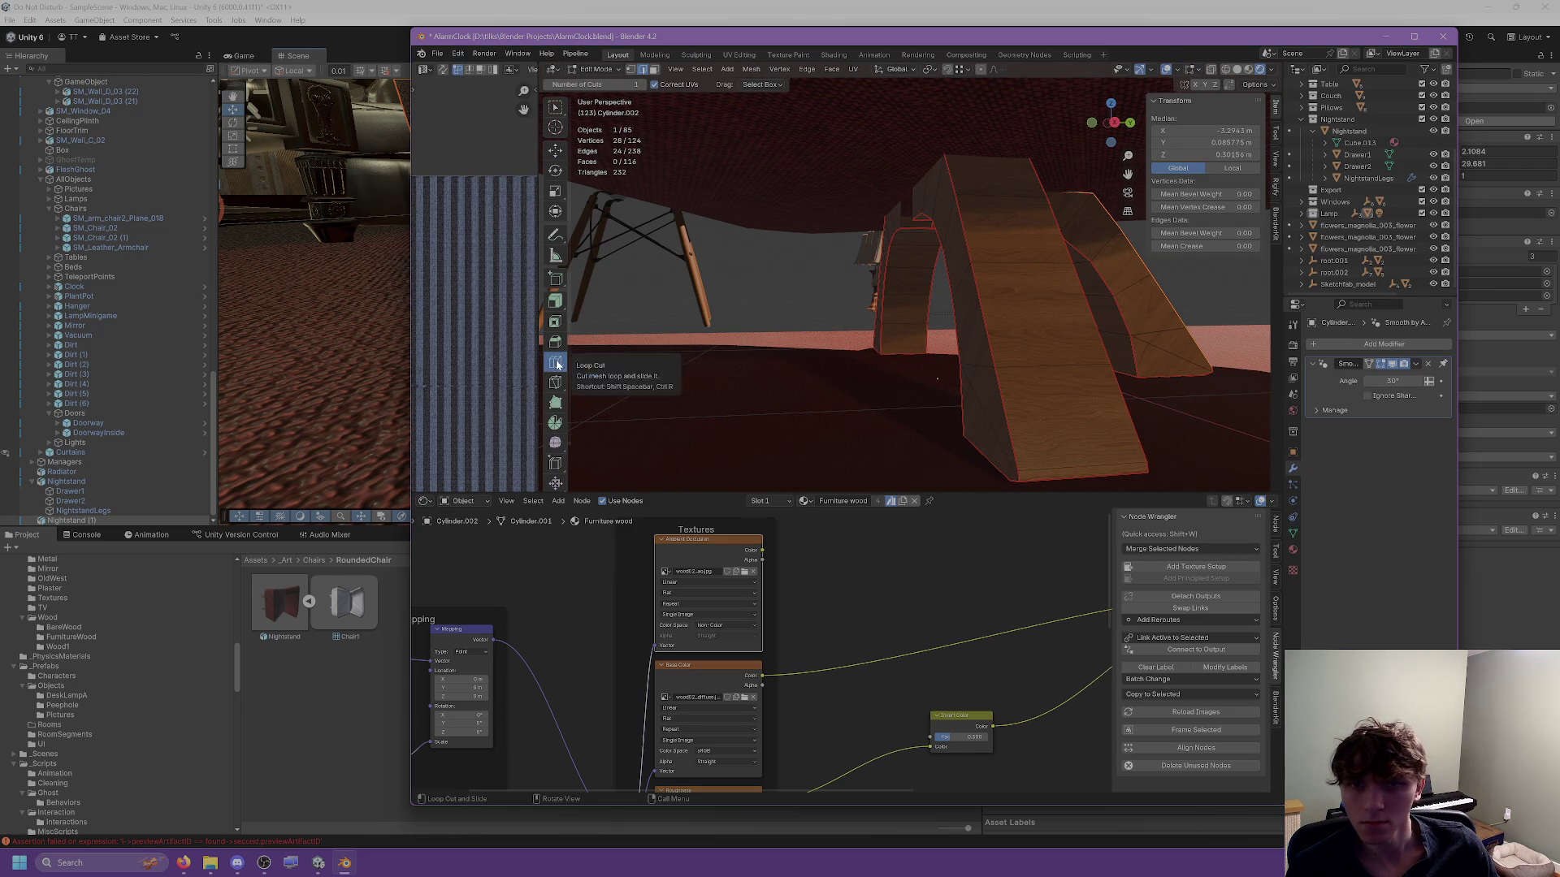
pyautogui.click(1026, 261)
pyautogui.moveTo(1026, 262); pyautogui.dragTo(811, 260)
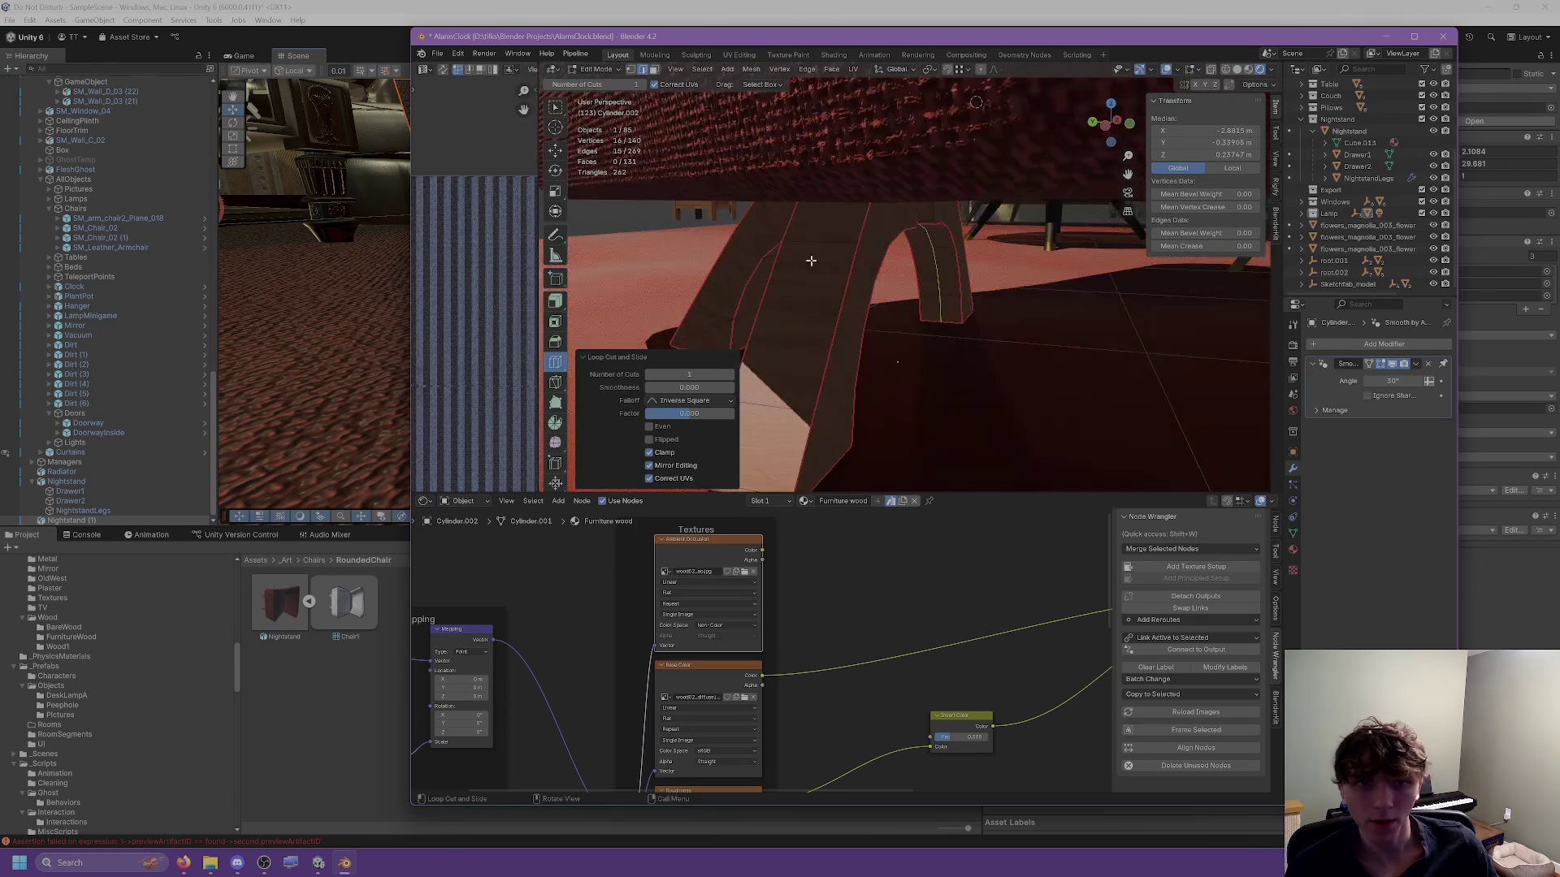
pyautogui.click(801, 319)
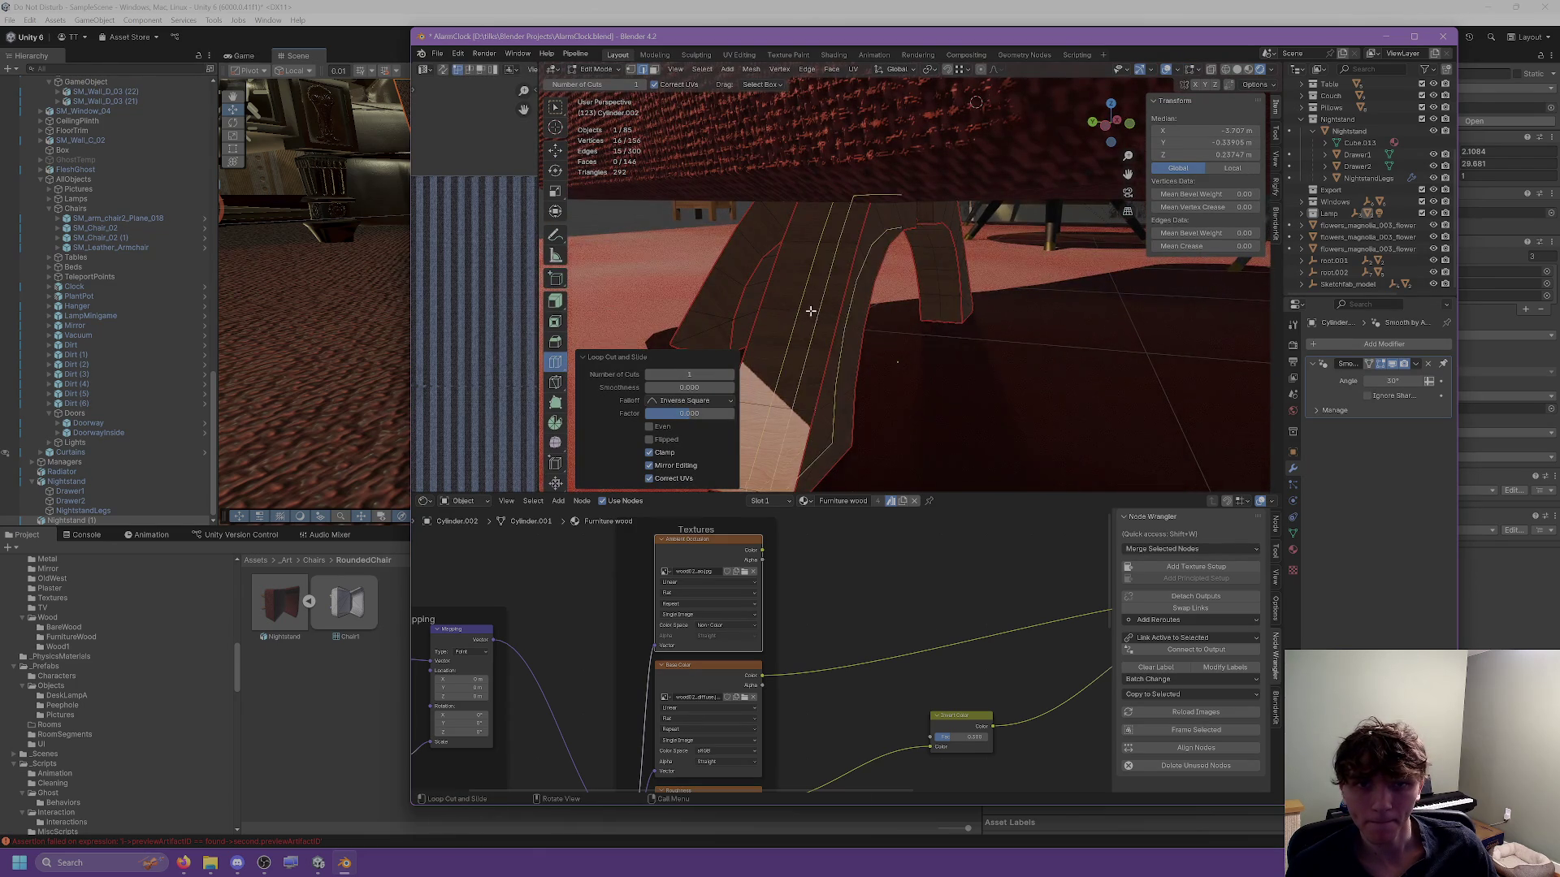
pyautogui.moveTo(801, 318); pyautogui.dragTo(756, 269)
pyautogui.click(776, 226)
pyautogui.moveTo(969, 231); pyautogui.dragTo(791, 246)
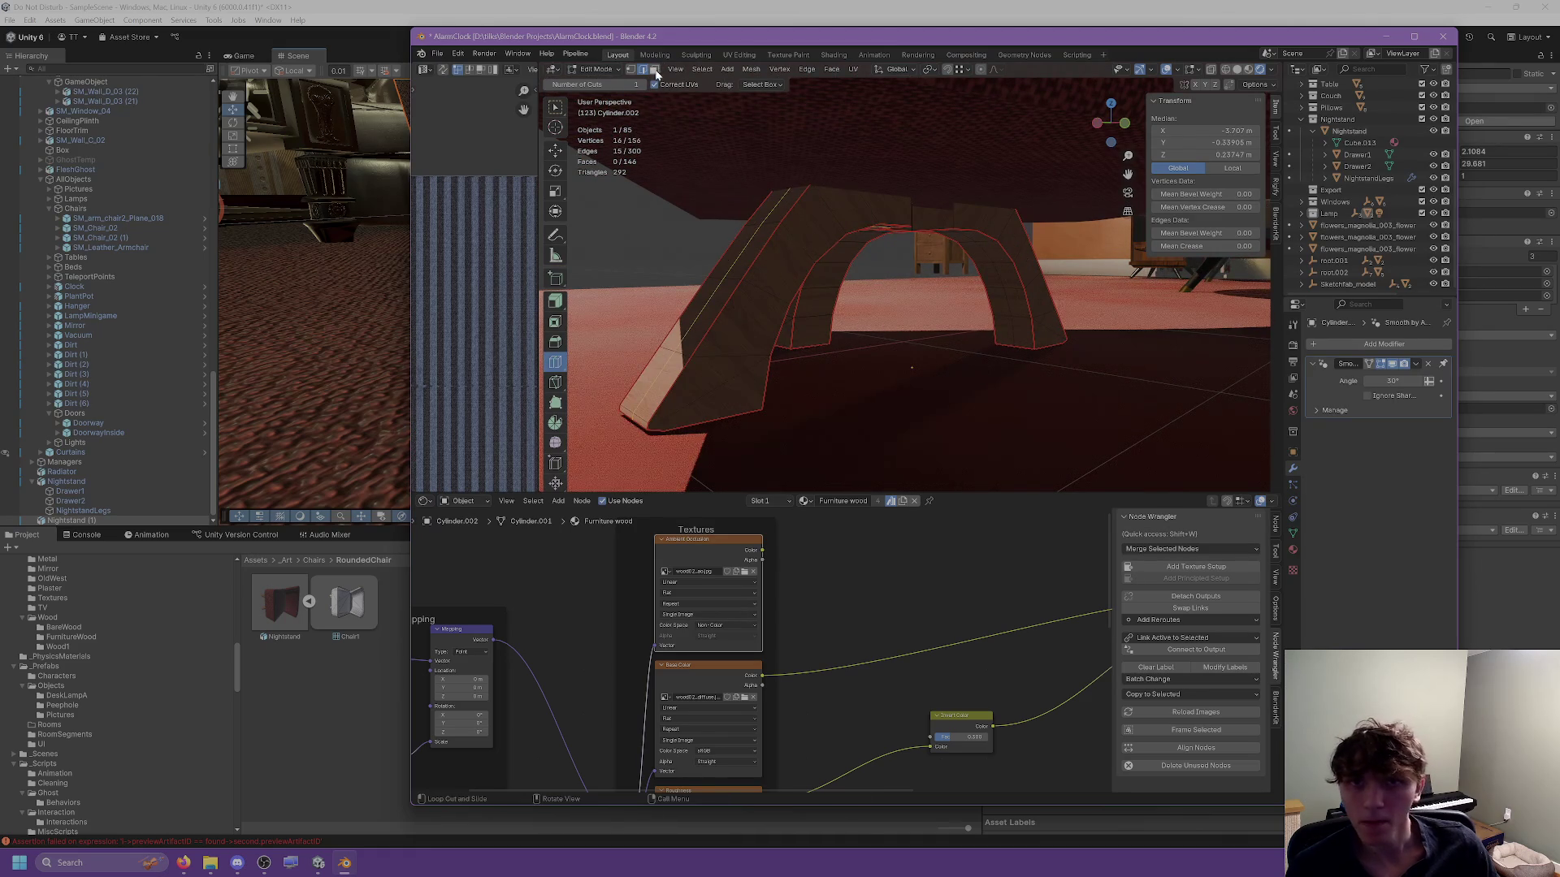
pyautogui.hotkey('ctrl', 'z')
# Try selecting the arch's connected geometry, then undo and clear the selection.
pyautogui.click(554, 155)
pyautogui.click(795, 243)
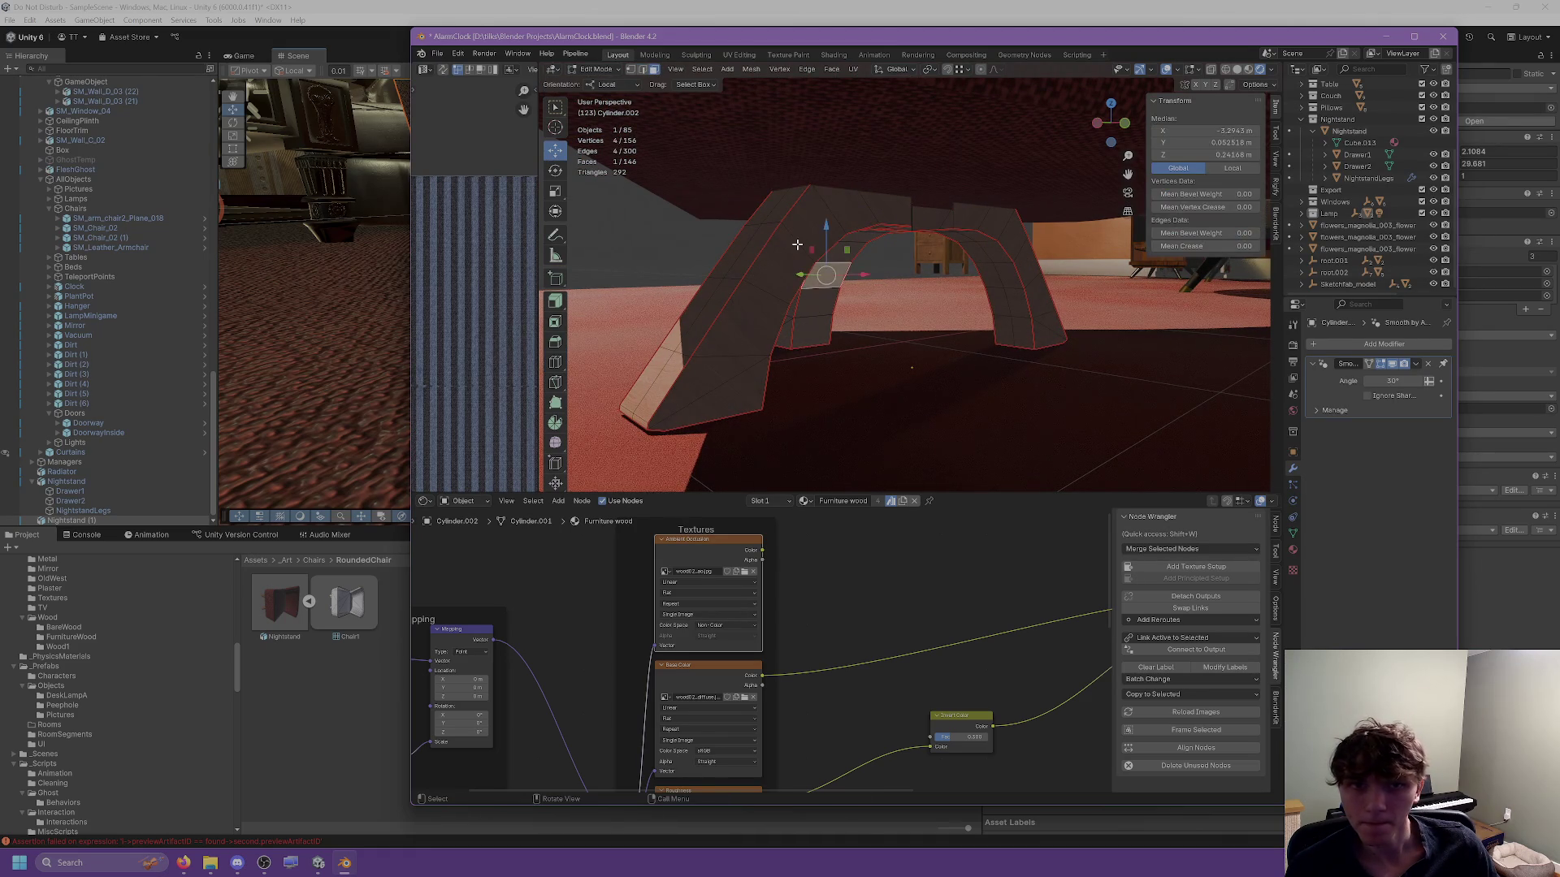
pyautogui.hotkey('ctrl', 'l')
pyautogui.moveTo(795, 244); pyautogui.dragTo(991, 226)
pyautogui.hotkey('ctrl', 'z')
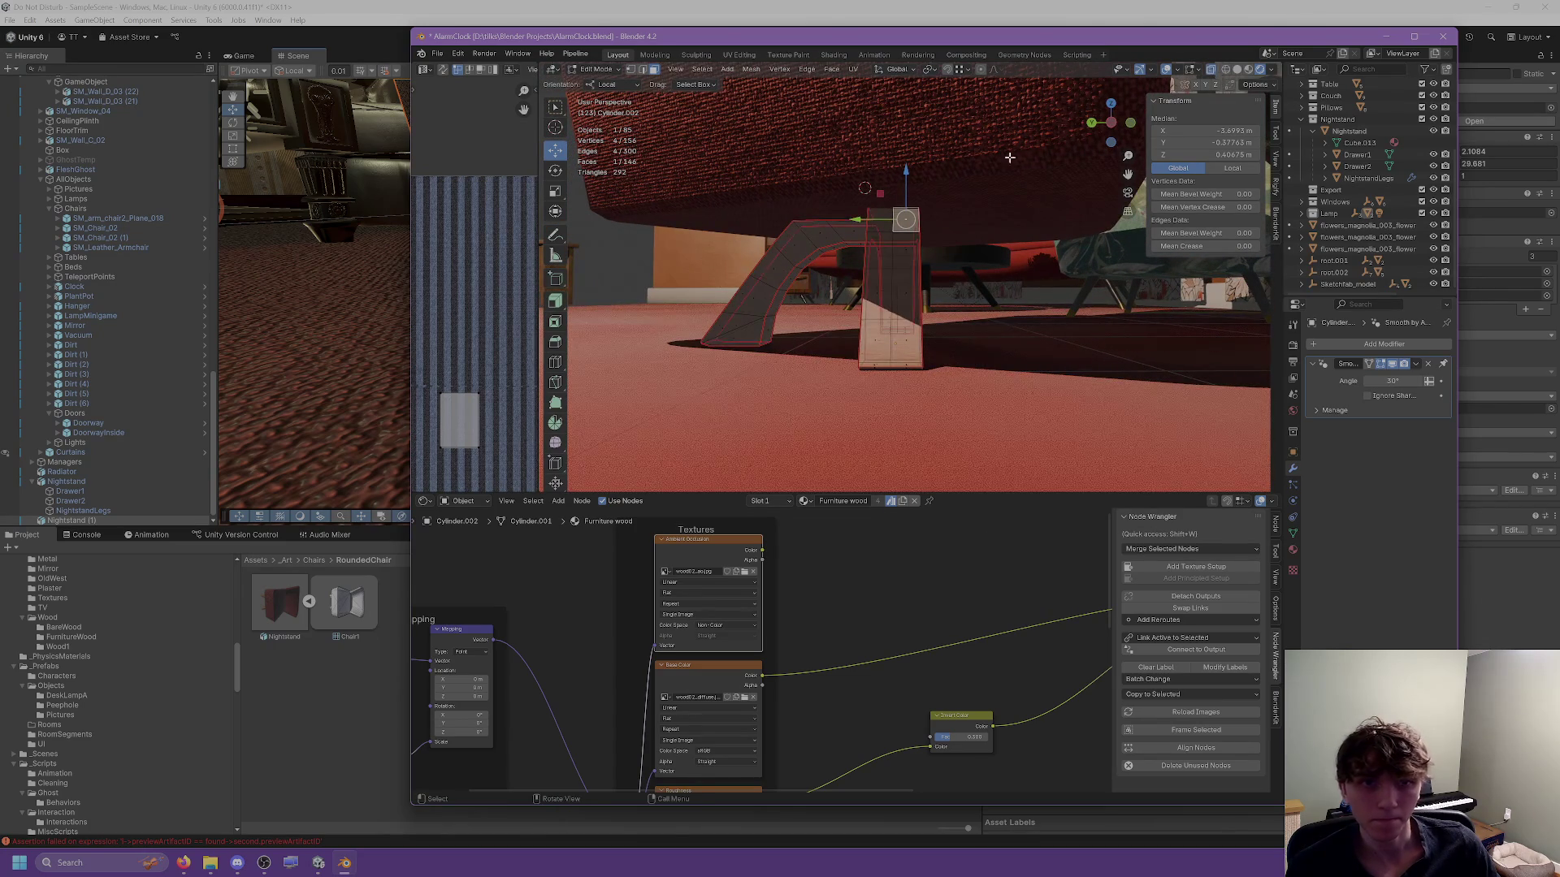
pyautogui.hotkey('alt', 'a')
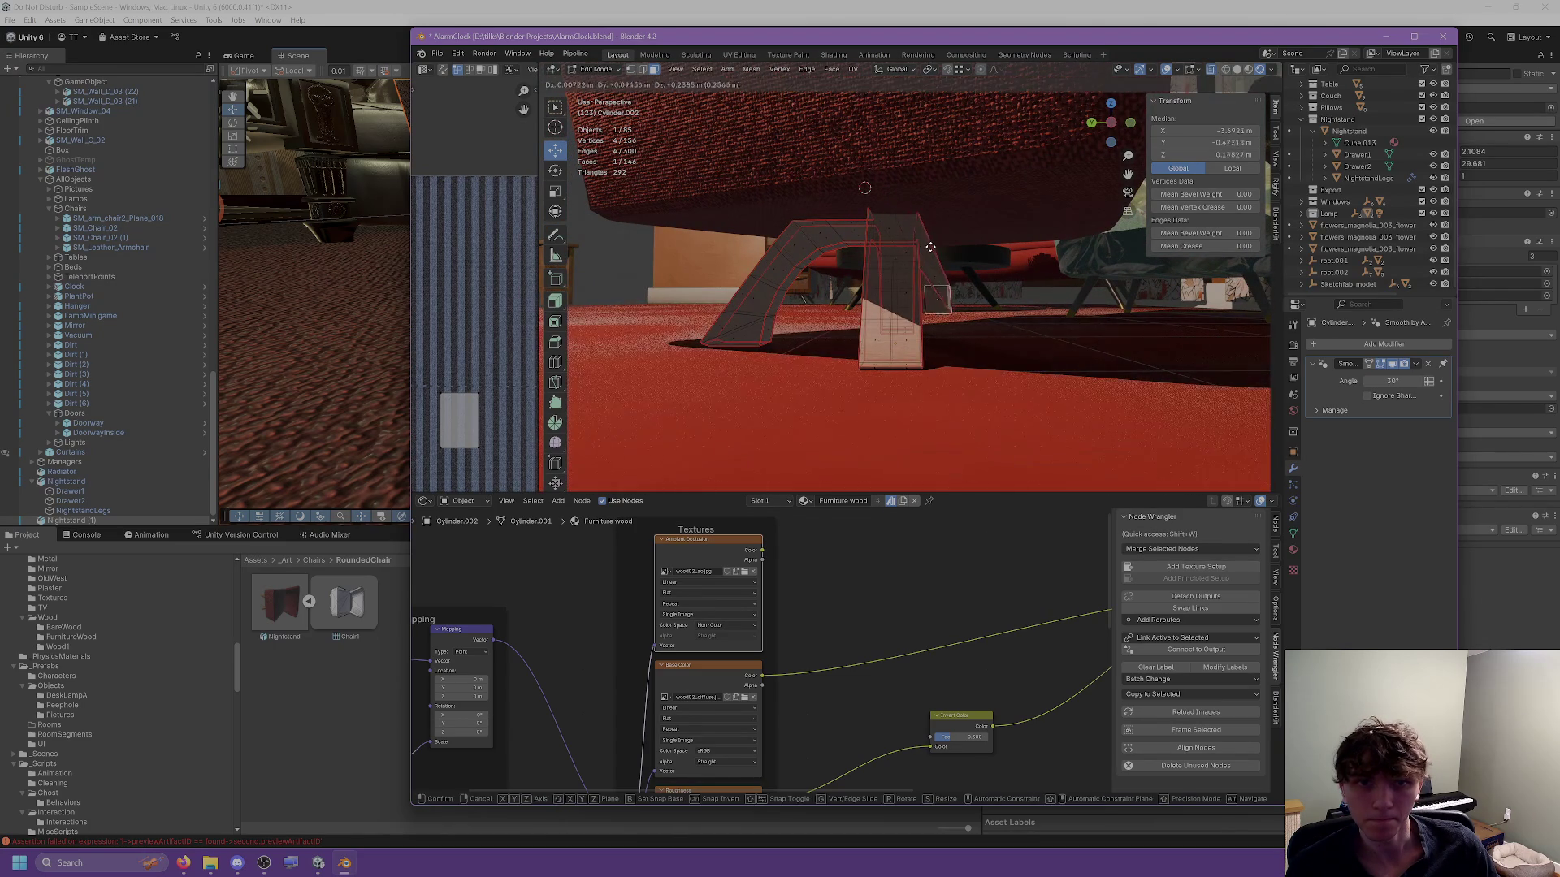
pyautogui.press('super')
pyautogui.press('super')
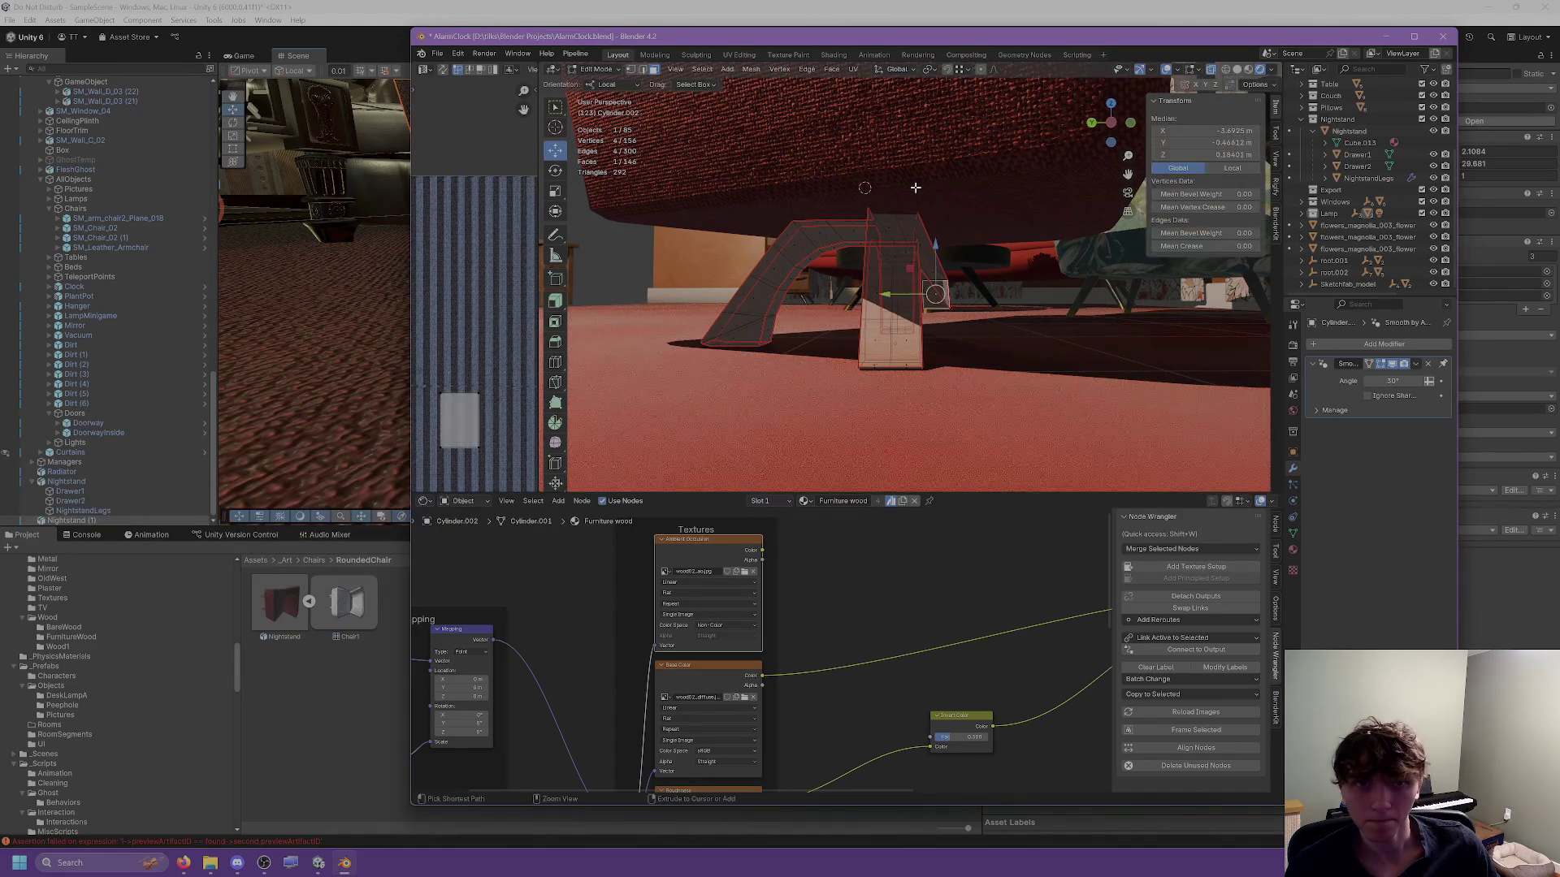
# Box-select the leg column's faces, delete them, and return to Object Mode.
pyautogui.moveTo(898, 152); pyautogui.dragTo(979, 367)
pyautogui.rightClick(934, 390)
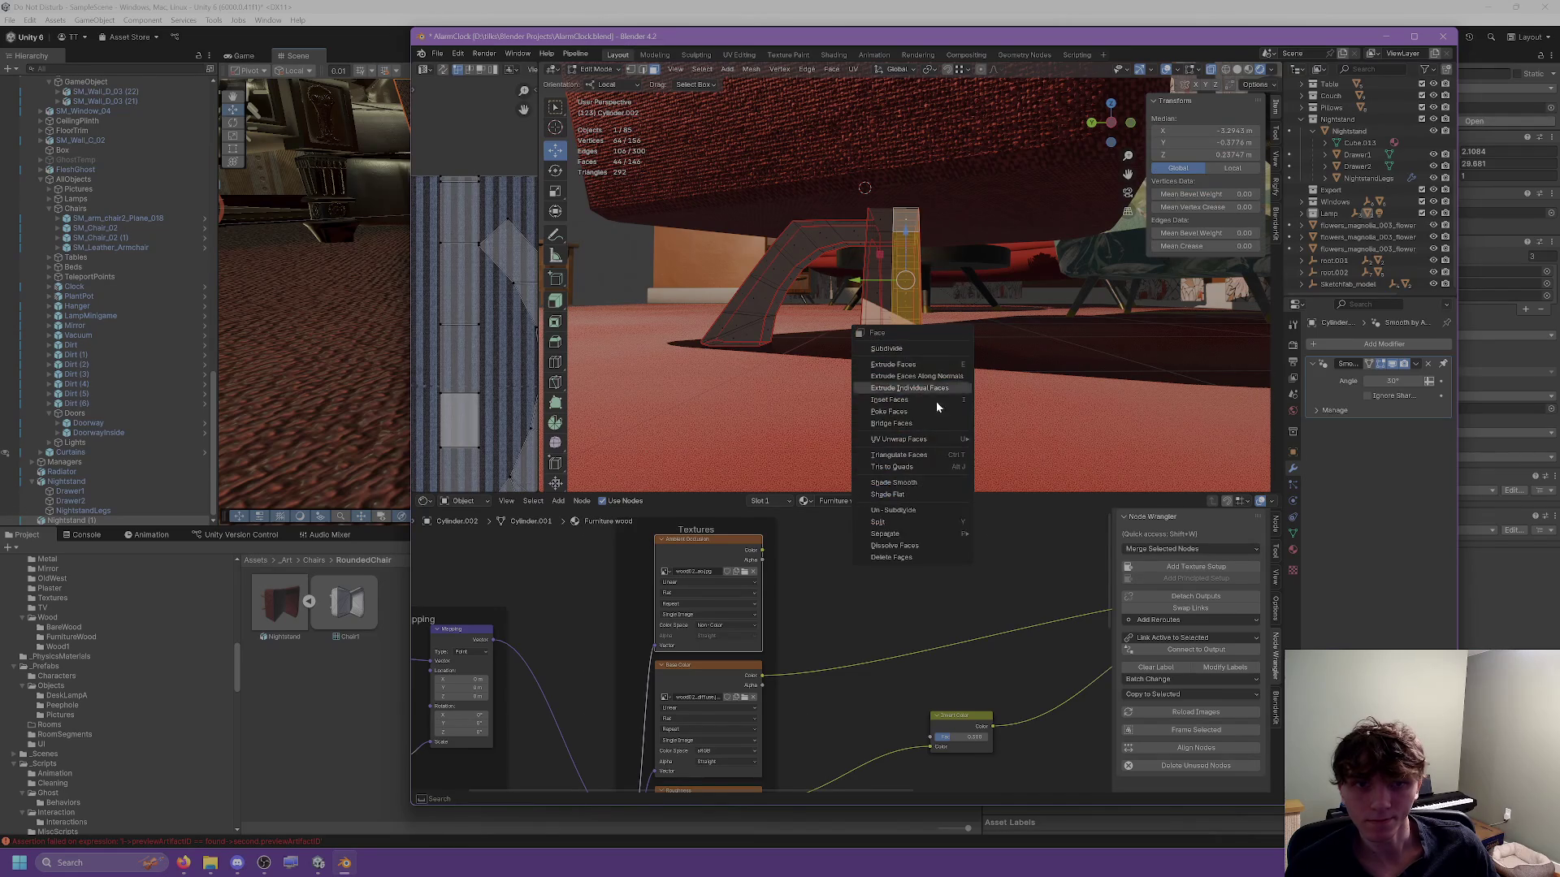
pyautogui.click(910, 557)
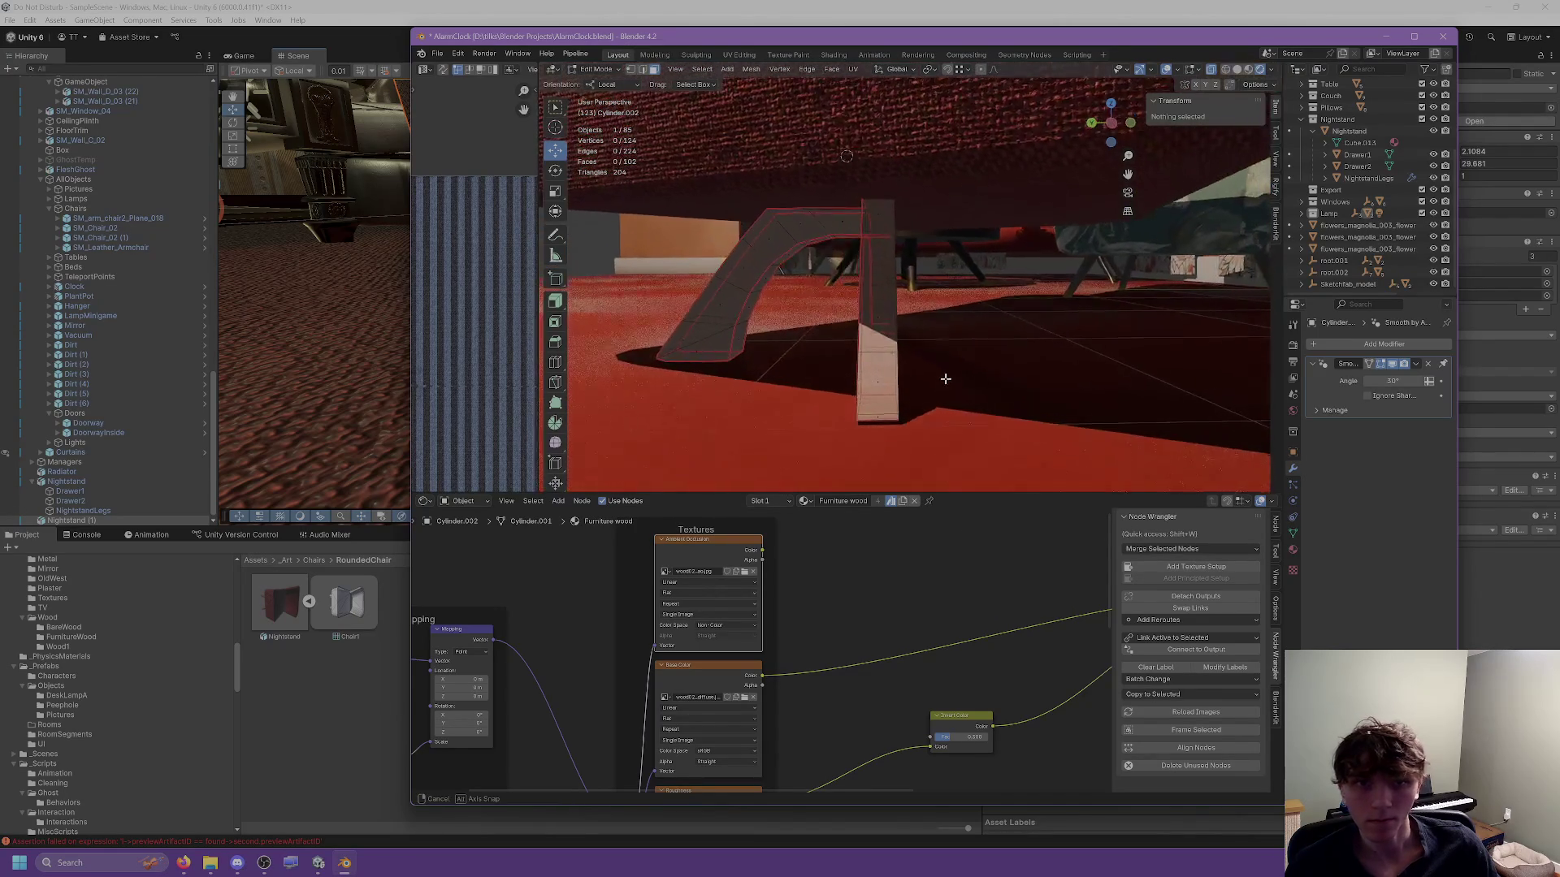
pyautogui.moveTo(944, 379); pyautogui.dragTo(944, 369)
pyautogui.press('Tab')
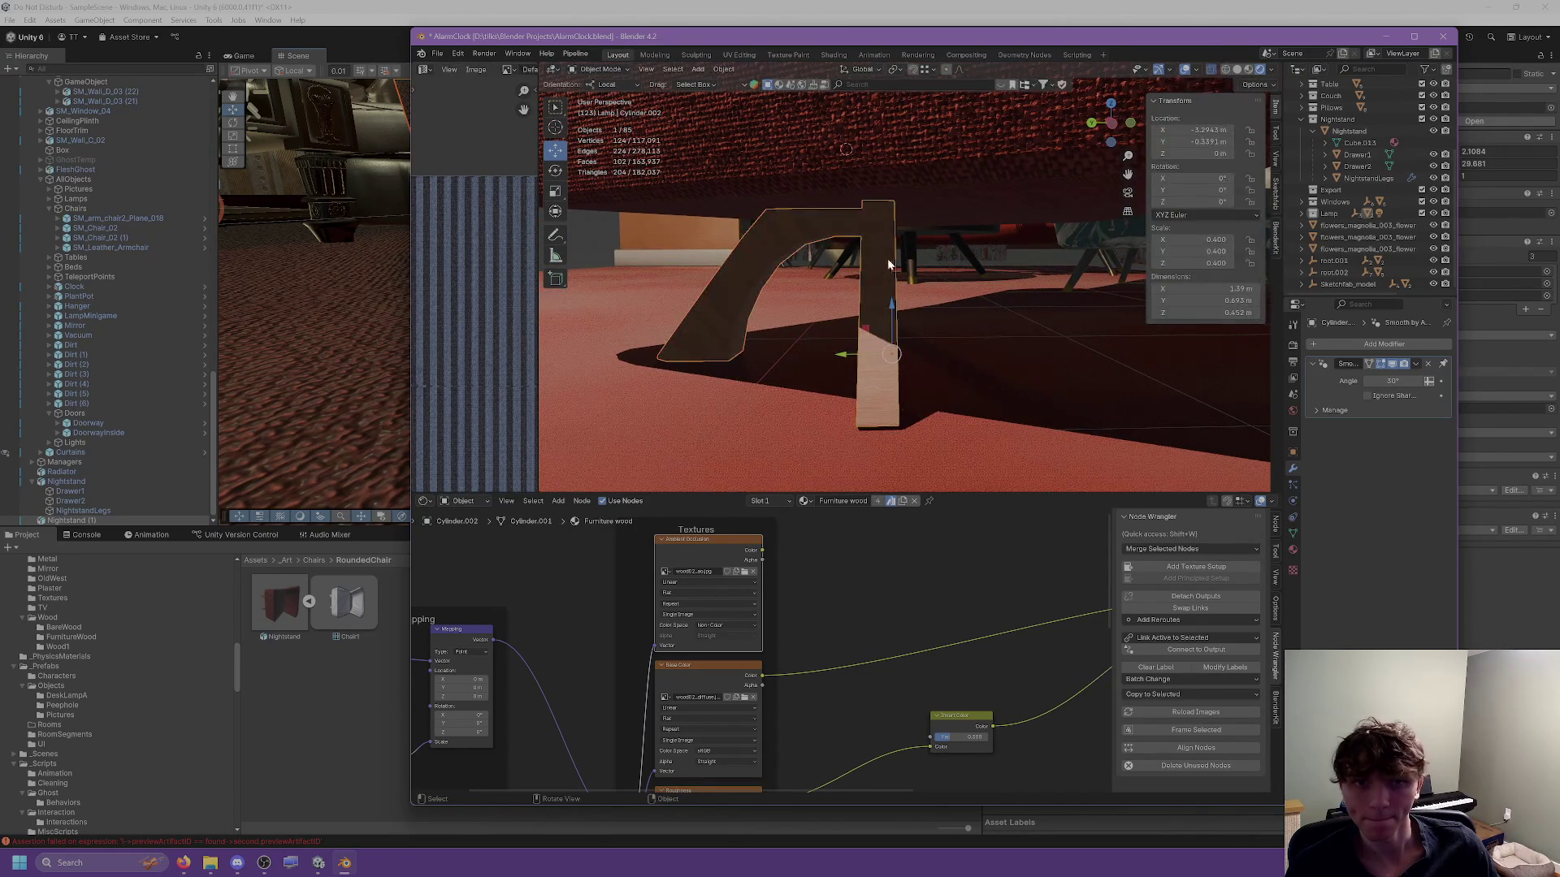
# Add a Mirror modifier across Y only, raise its merge distance, and apply it.
pyautogui.moveTo(884, 273); pyautogui.dragTo(884, 272)
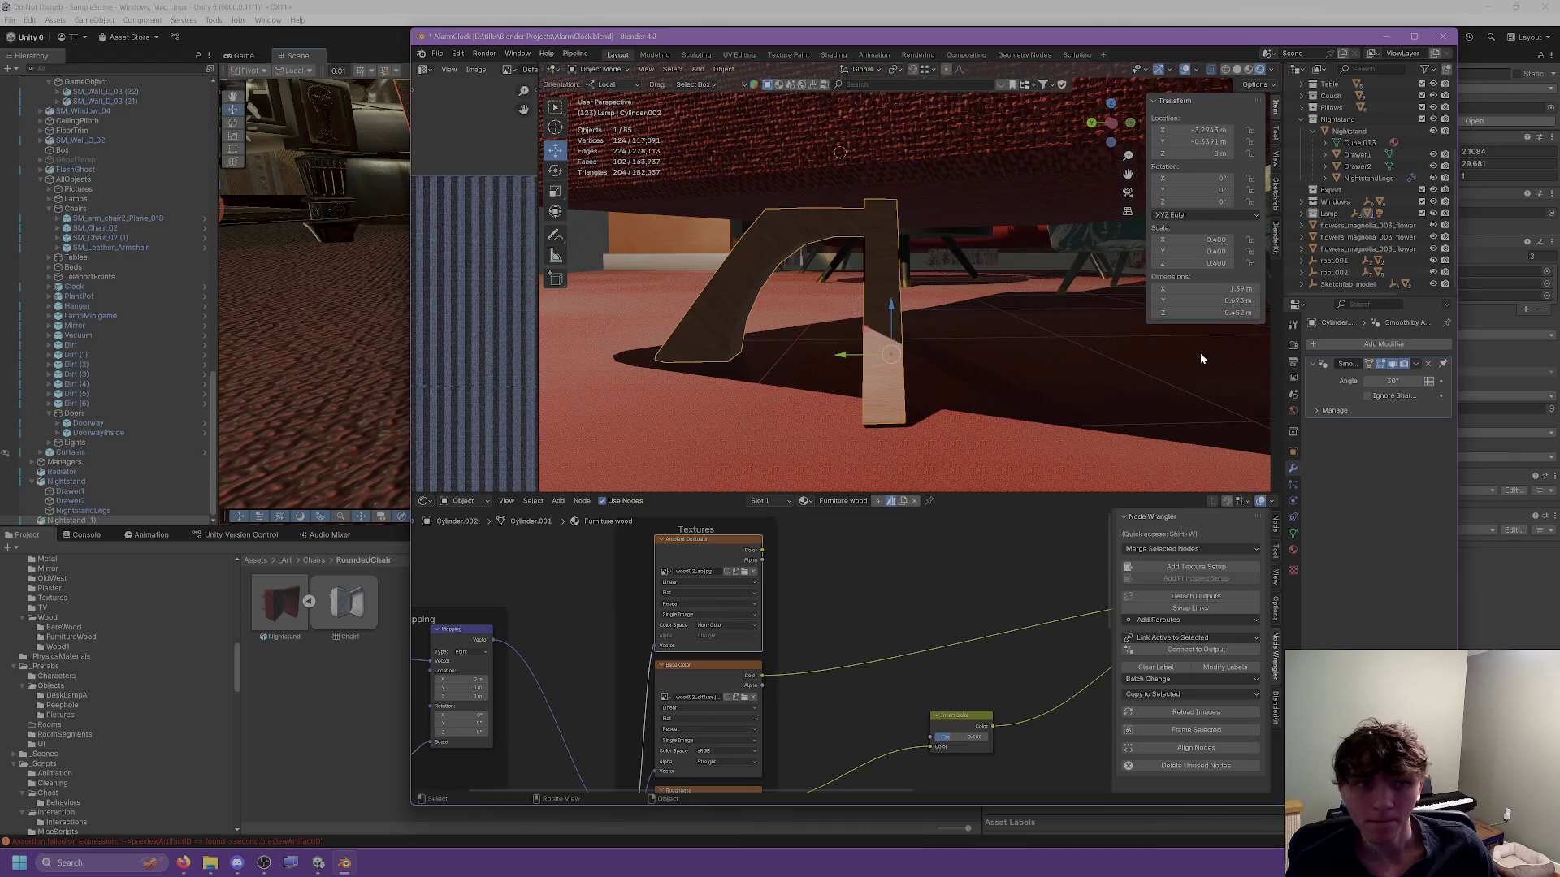
pyautogui.click(1345, 344)
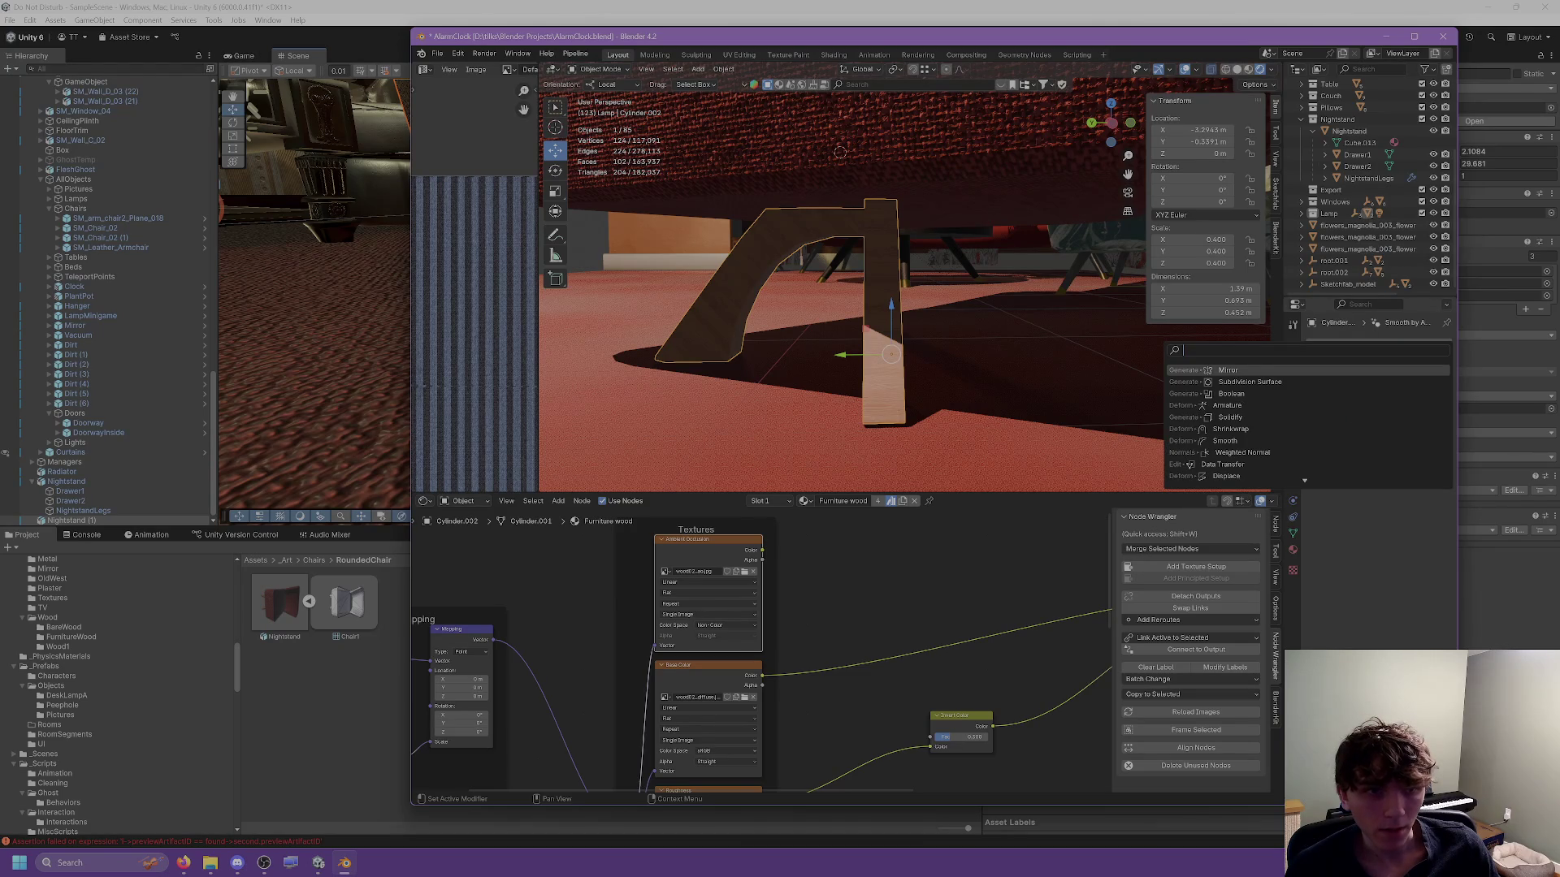
pyautogui.click(1261, 373)
pyautogui.click(1374, 381)
pyautogui.click(1397, 381)
pyautogui.moveTo(1048, 351)
pyautogui.mouseDown()
pyautogui.moveTo(1035, 349)
pyautogui.moveTo(1179, 350)
pyautogui.moveTo(1055, 354)
pyautogui.moveTo(1000, 312)
pyautogui.mouseUp()
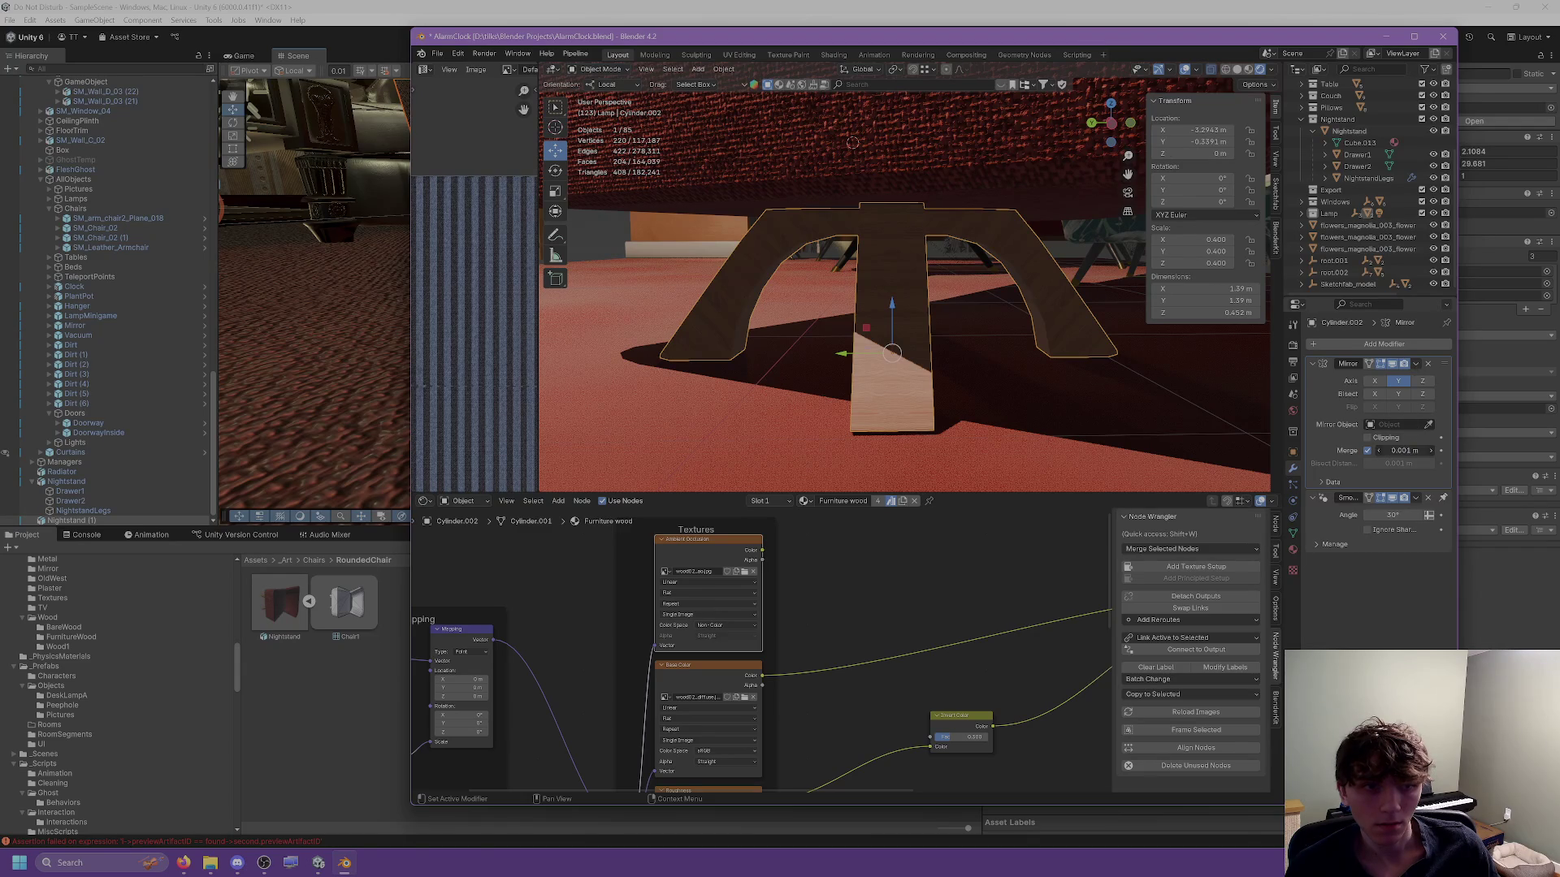
pyautogui.moveTo(1394, 451); pyautogui.dragTo(1381, 451)
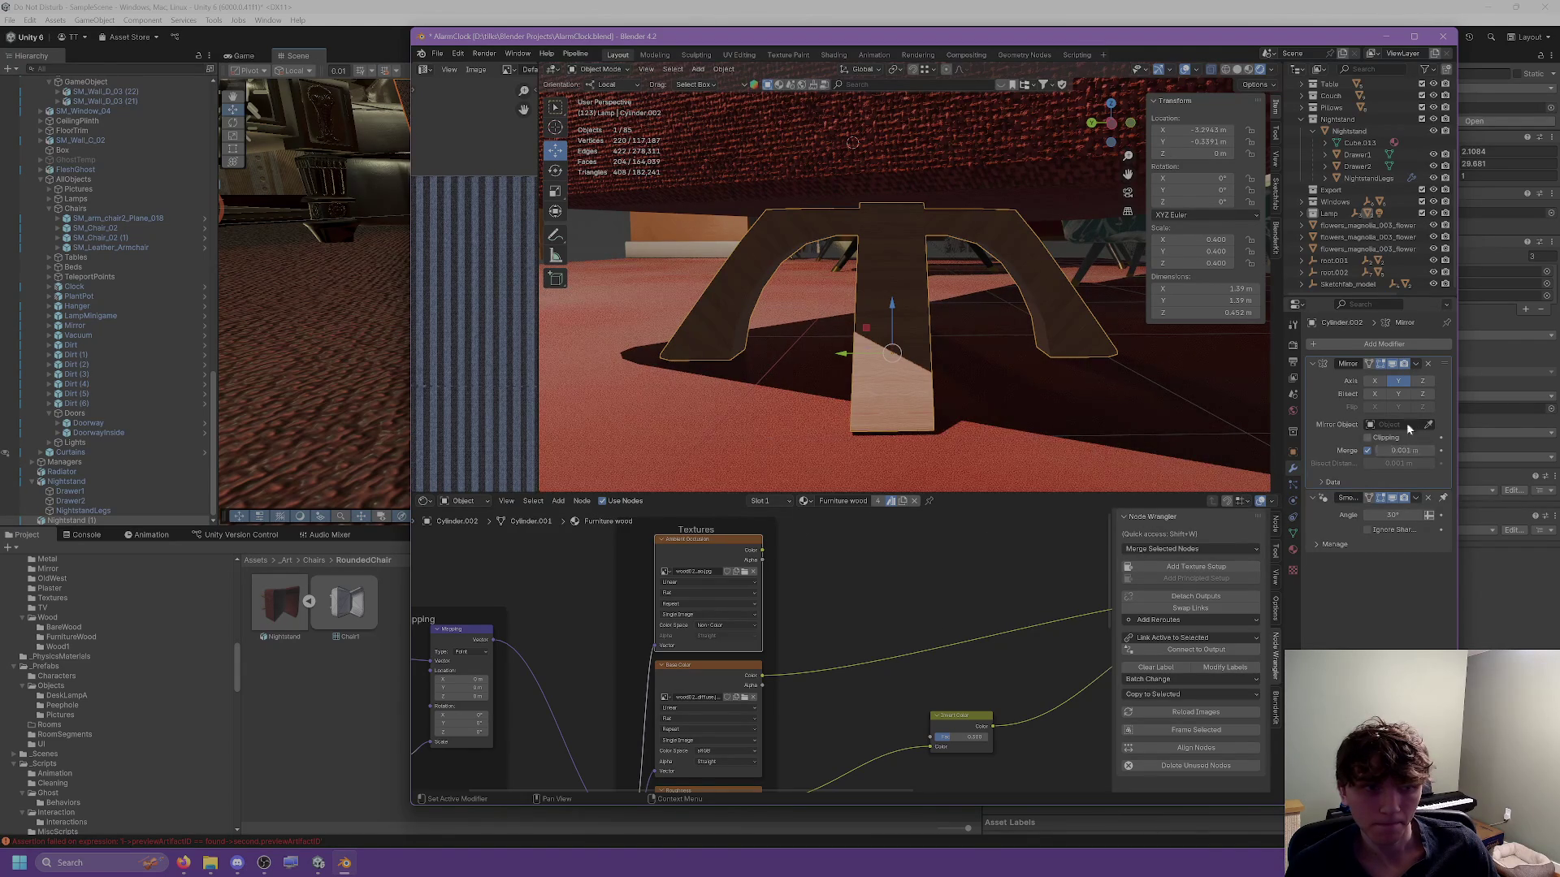
pyautogui.click(1416, 364)
pyautogui.click(1411, 380)
# In Edit Mode with X-ray off, select the edge loops across the centre leg.
pyautogui.press('Tab')
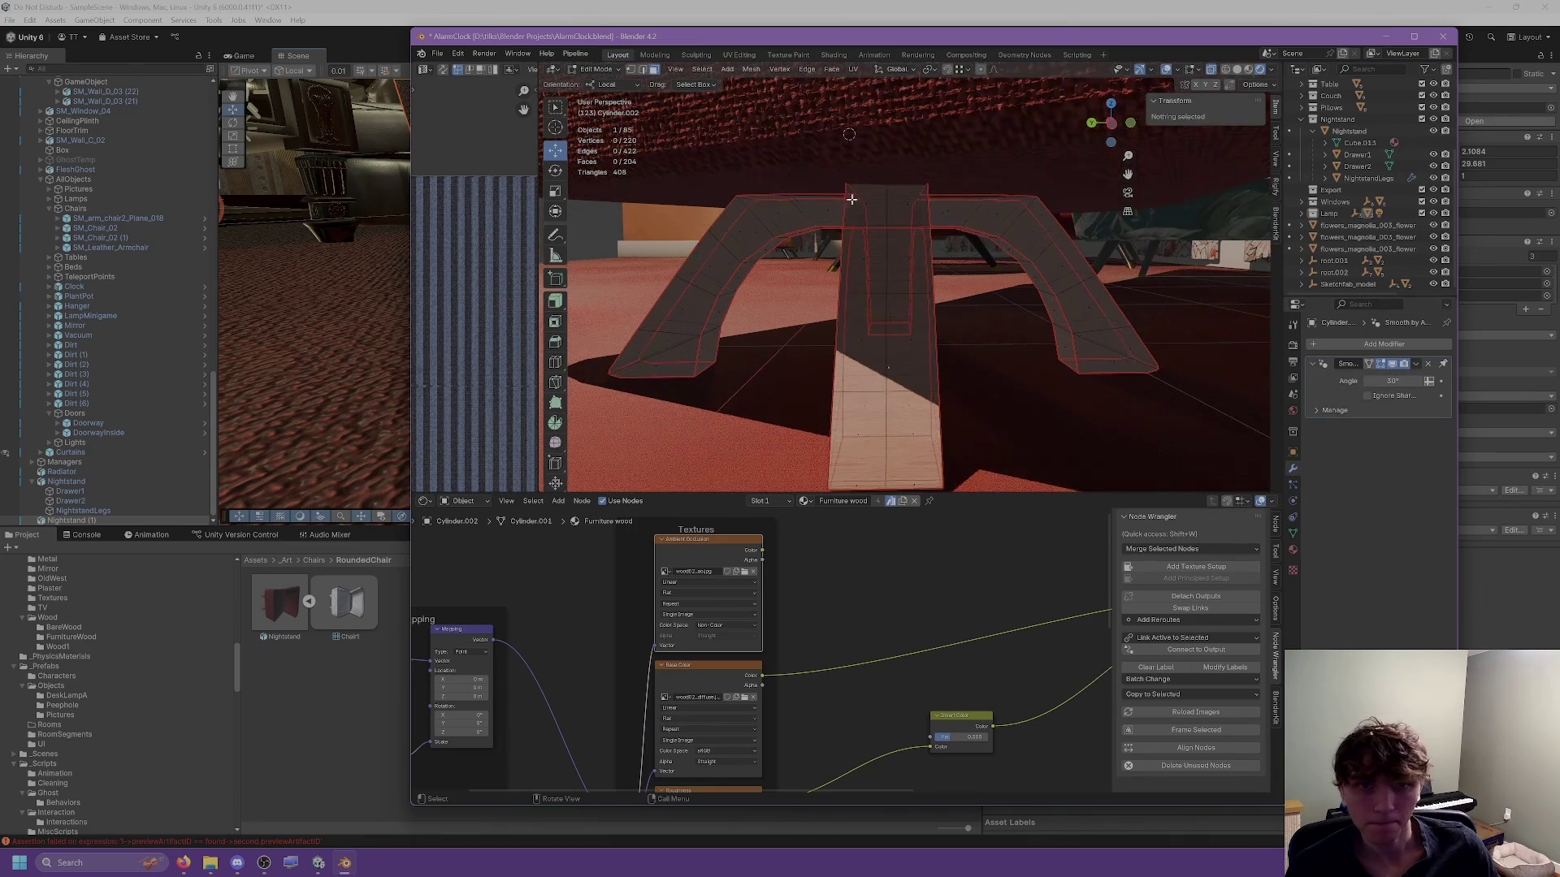
pyautogui.click(643, 71)
pyautogui.click(889, 219)
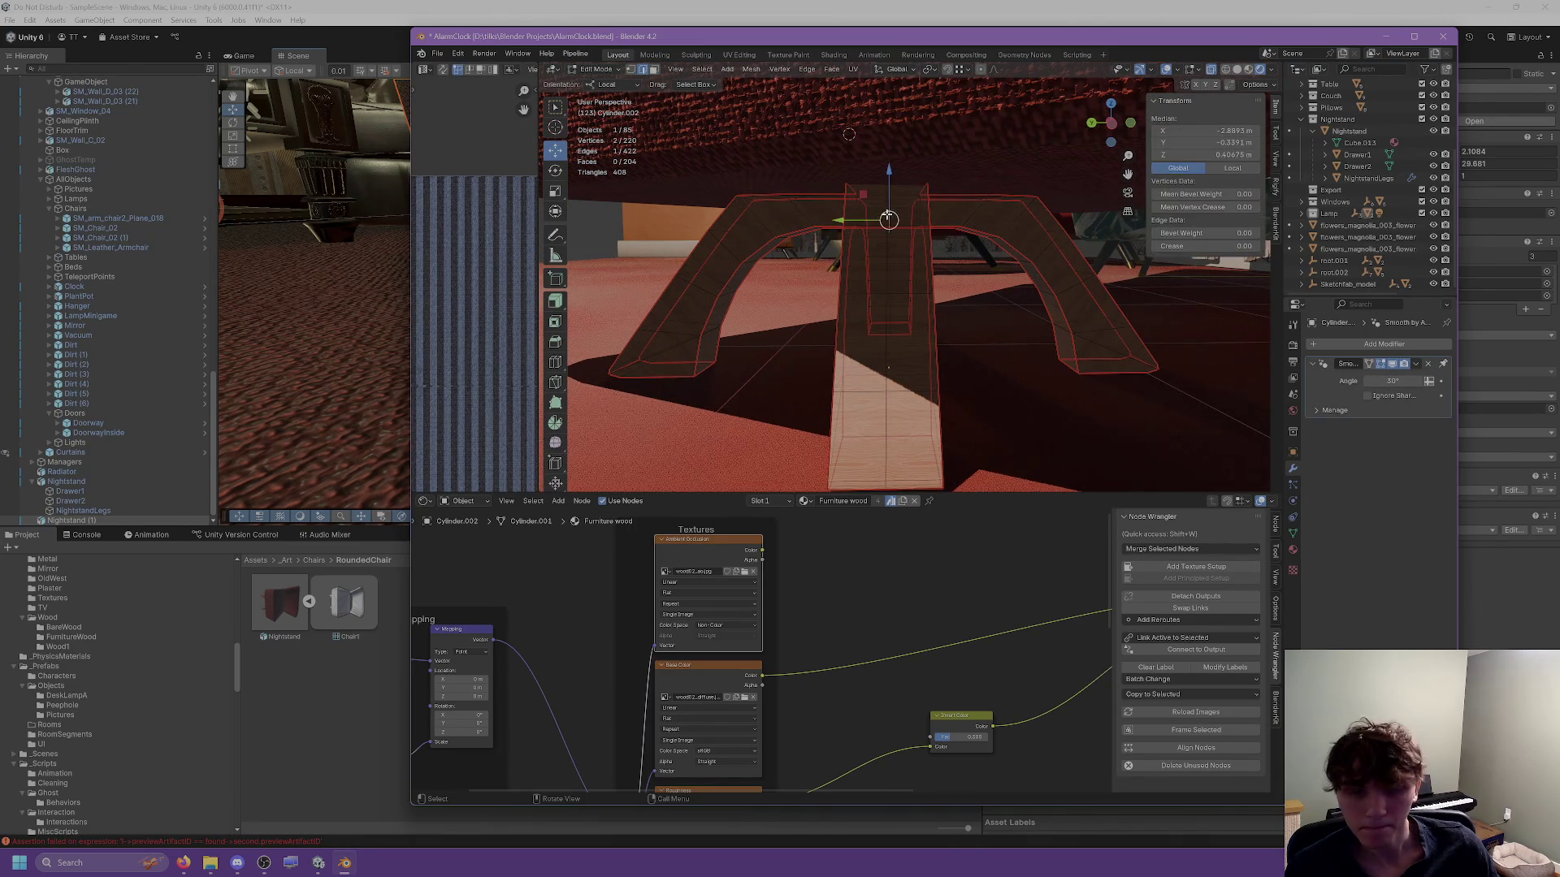
pyautogui.click(1212, 70)
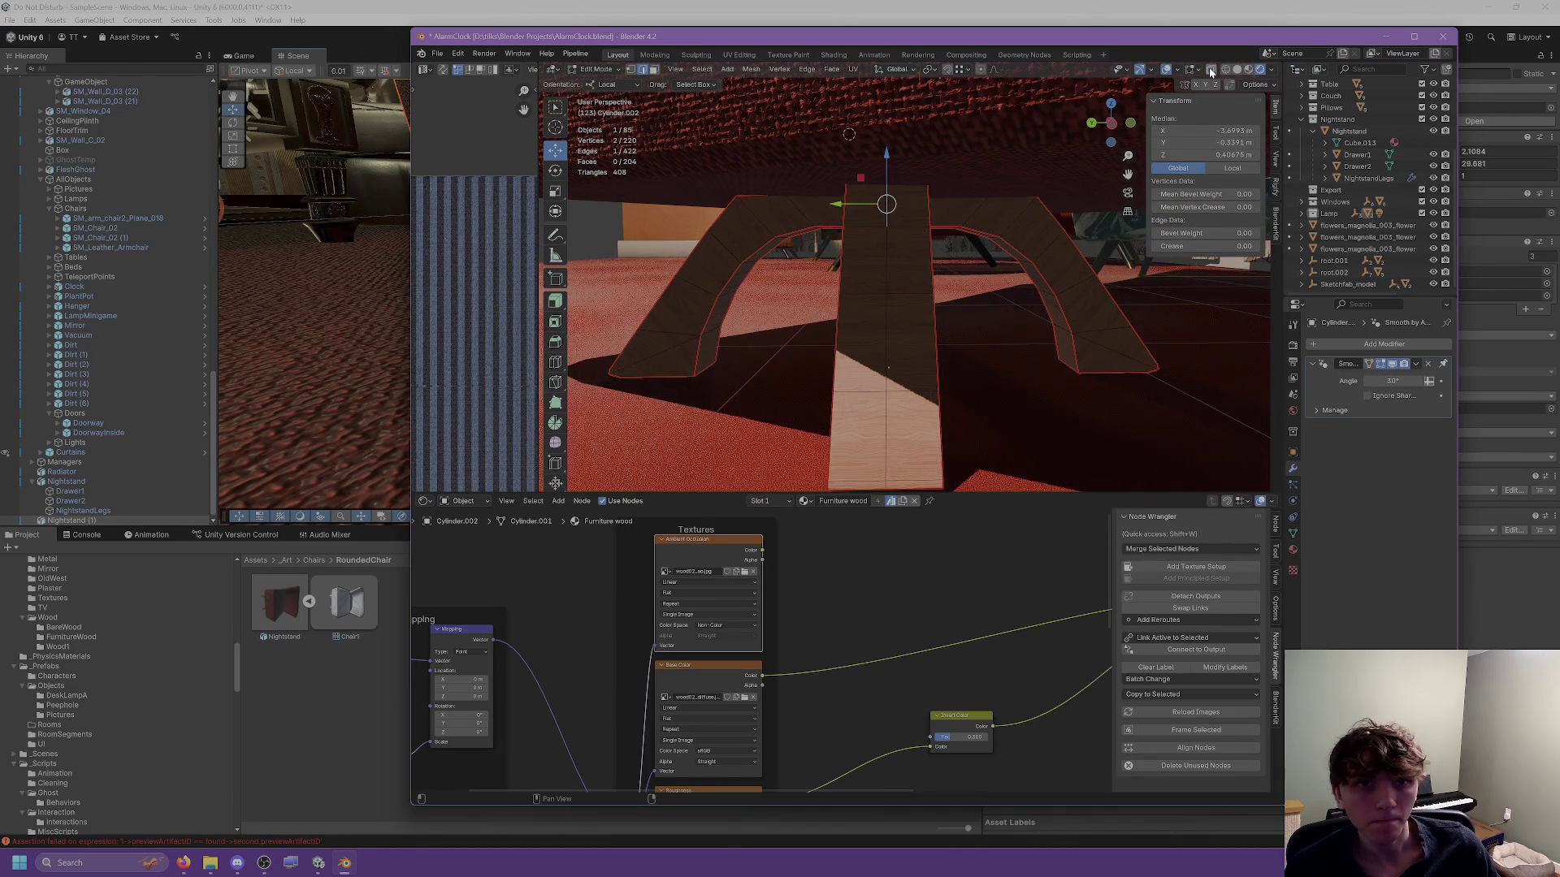
pyautogui.keyDown('alt'); pyautogui.click(887, 209); pyautogui.keyUp('alt')
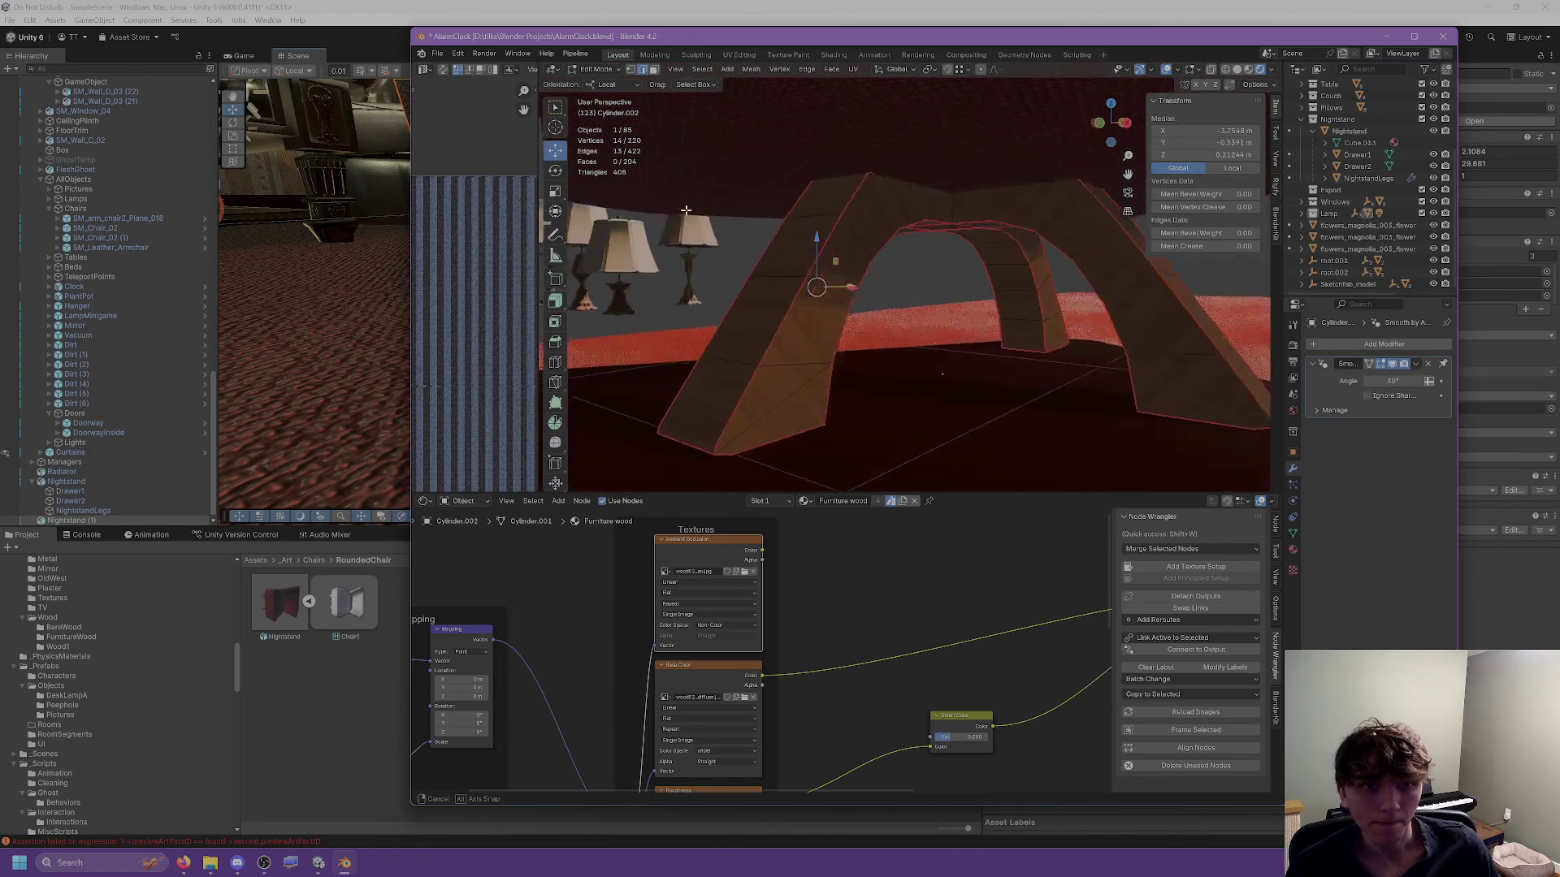
pyautogui.scroll(3, 913, 216)
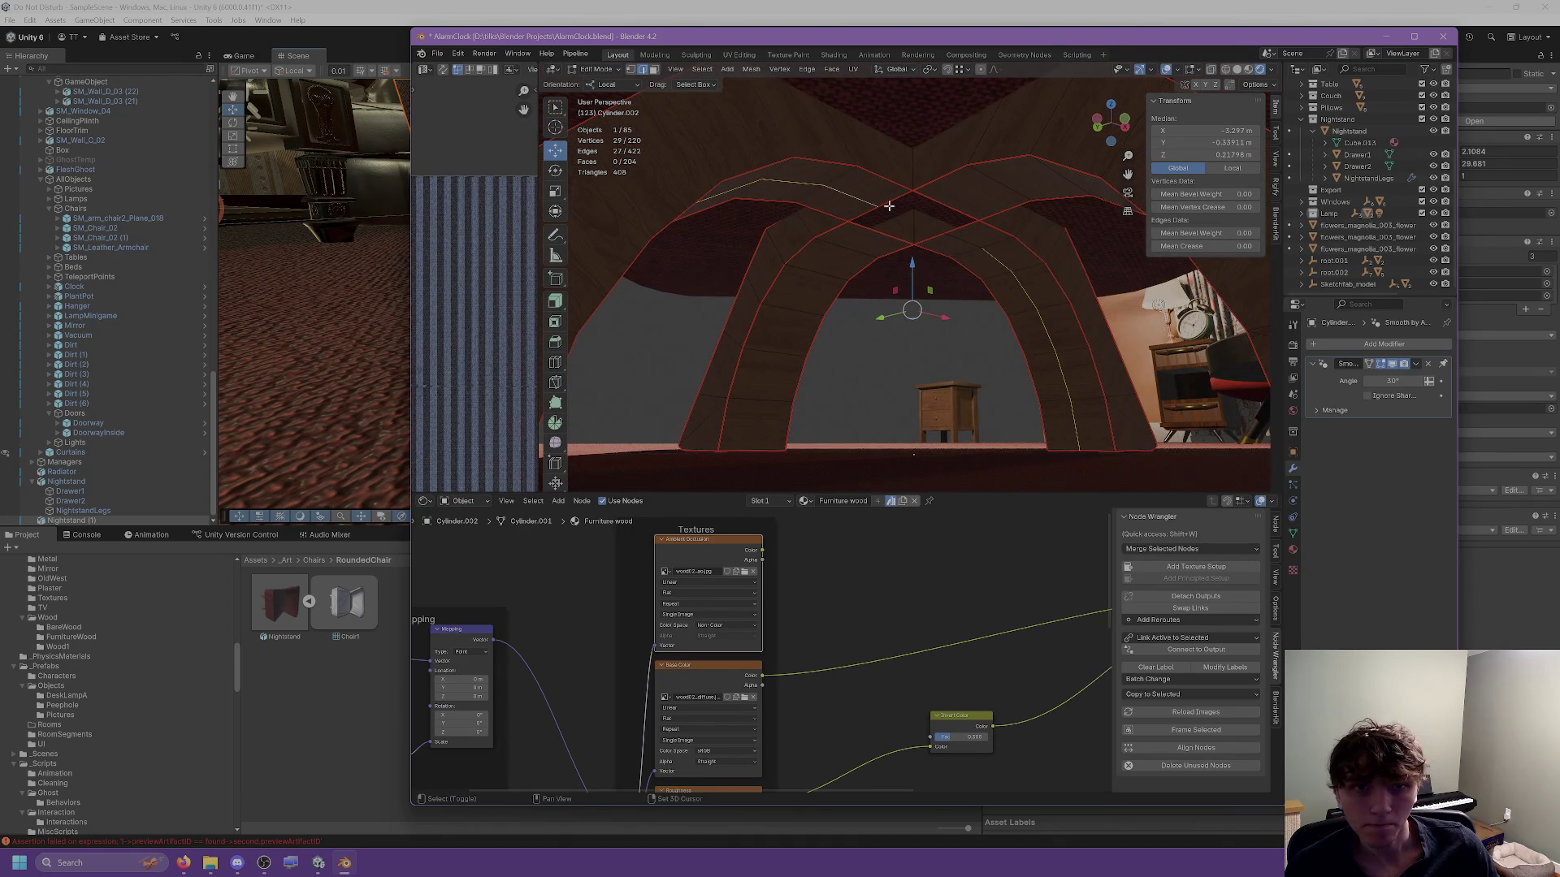
pyautogui.keyDown('shift'); pyautogui.click(956, 238); pyautogui.keyUp('shift')
pyautogui.scroll(4, 955, 244)
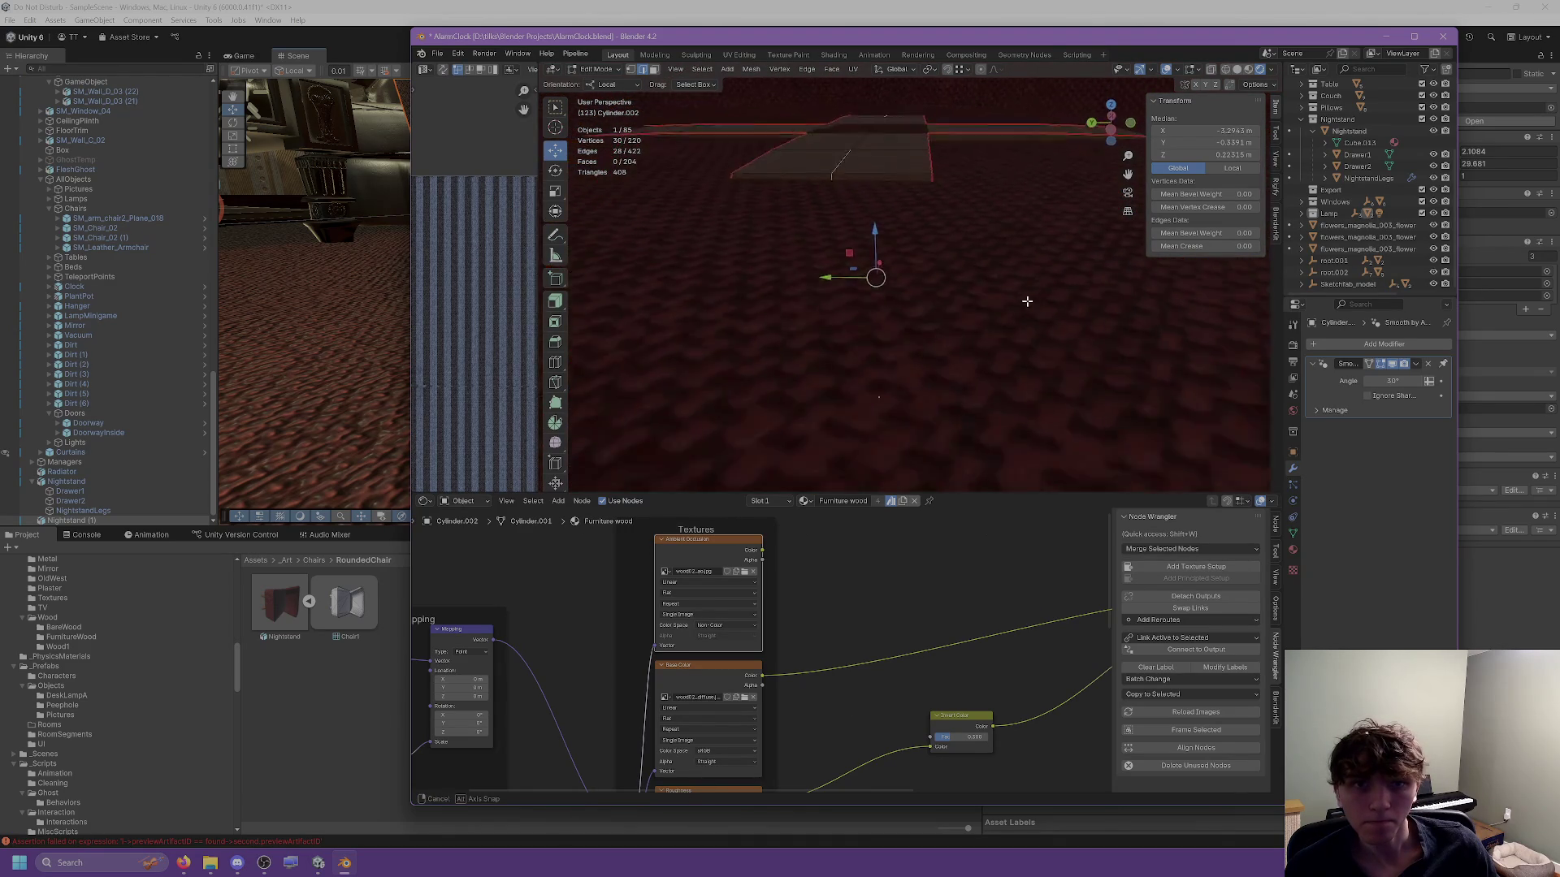
pyautogui.keyDown('shift'); pyautogui.click(868, 213); pyautogui.keyUp('shift')
pyautogui.scroll(-3, 865, 195)
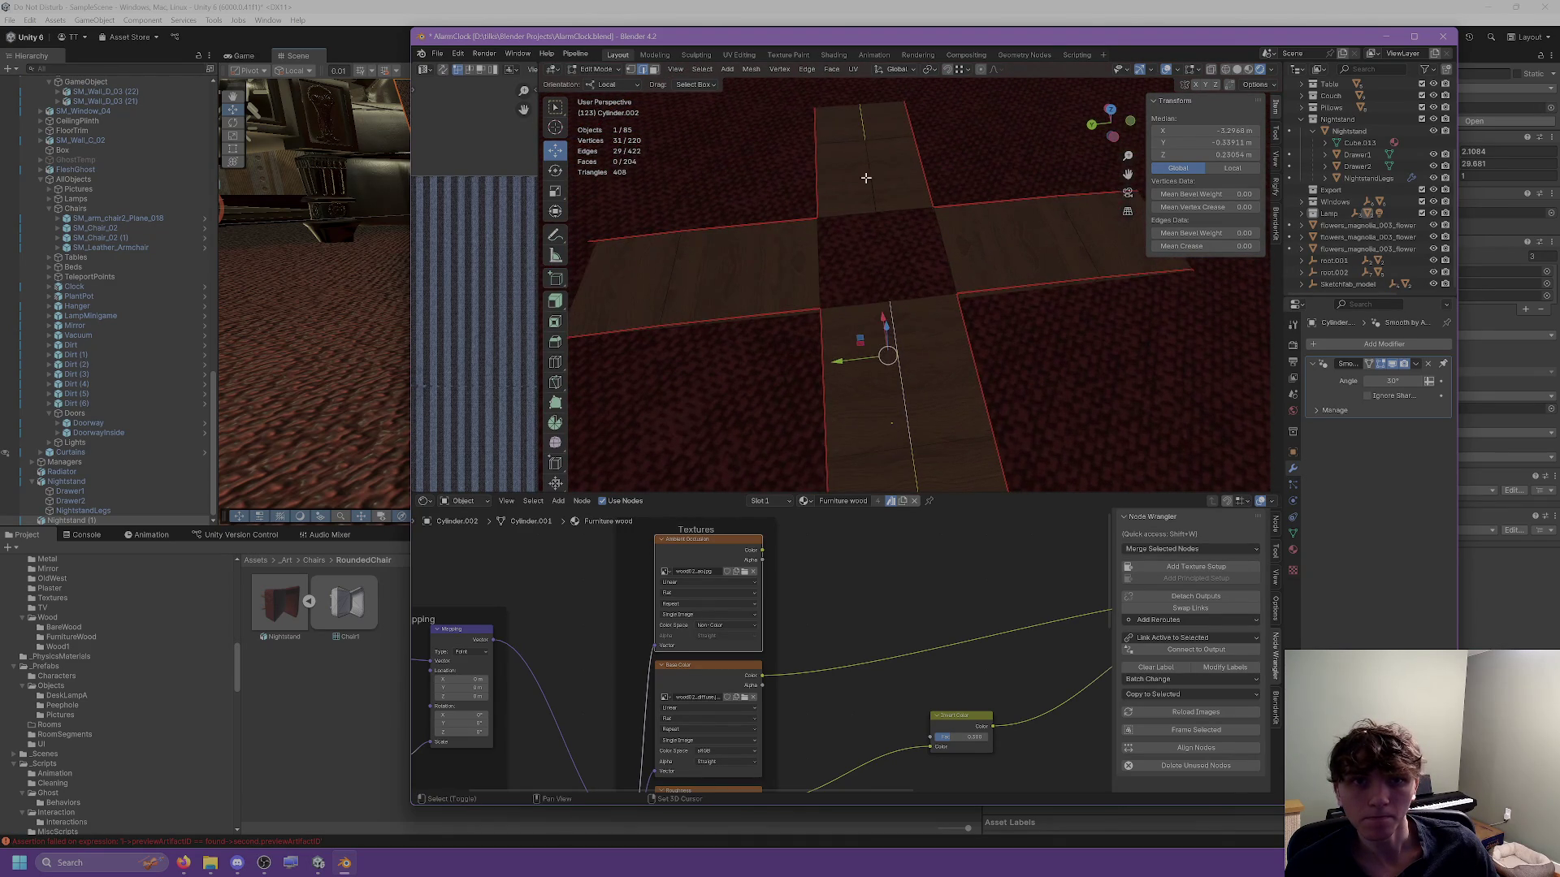
# Dissolve the selected edges, leaving the base at 178 faces and 360 triangles.
pyautogui.hotkey('ctrl', 'e')
pyautogui.click(825, 542)
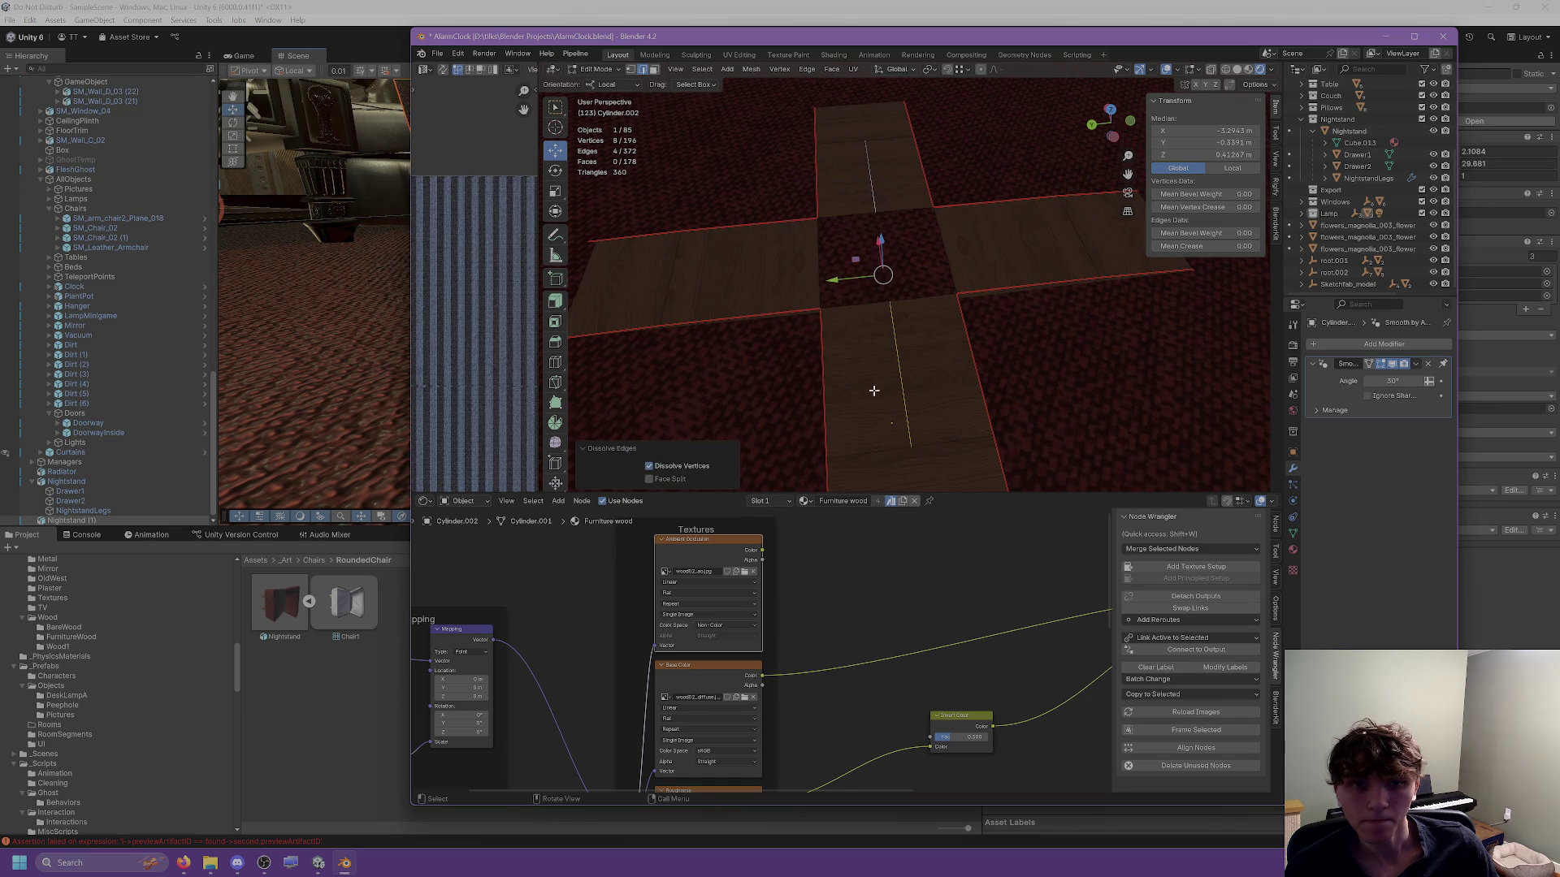
pyautogui.scroll(4, 971, 292)
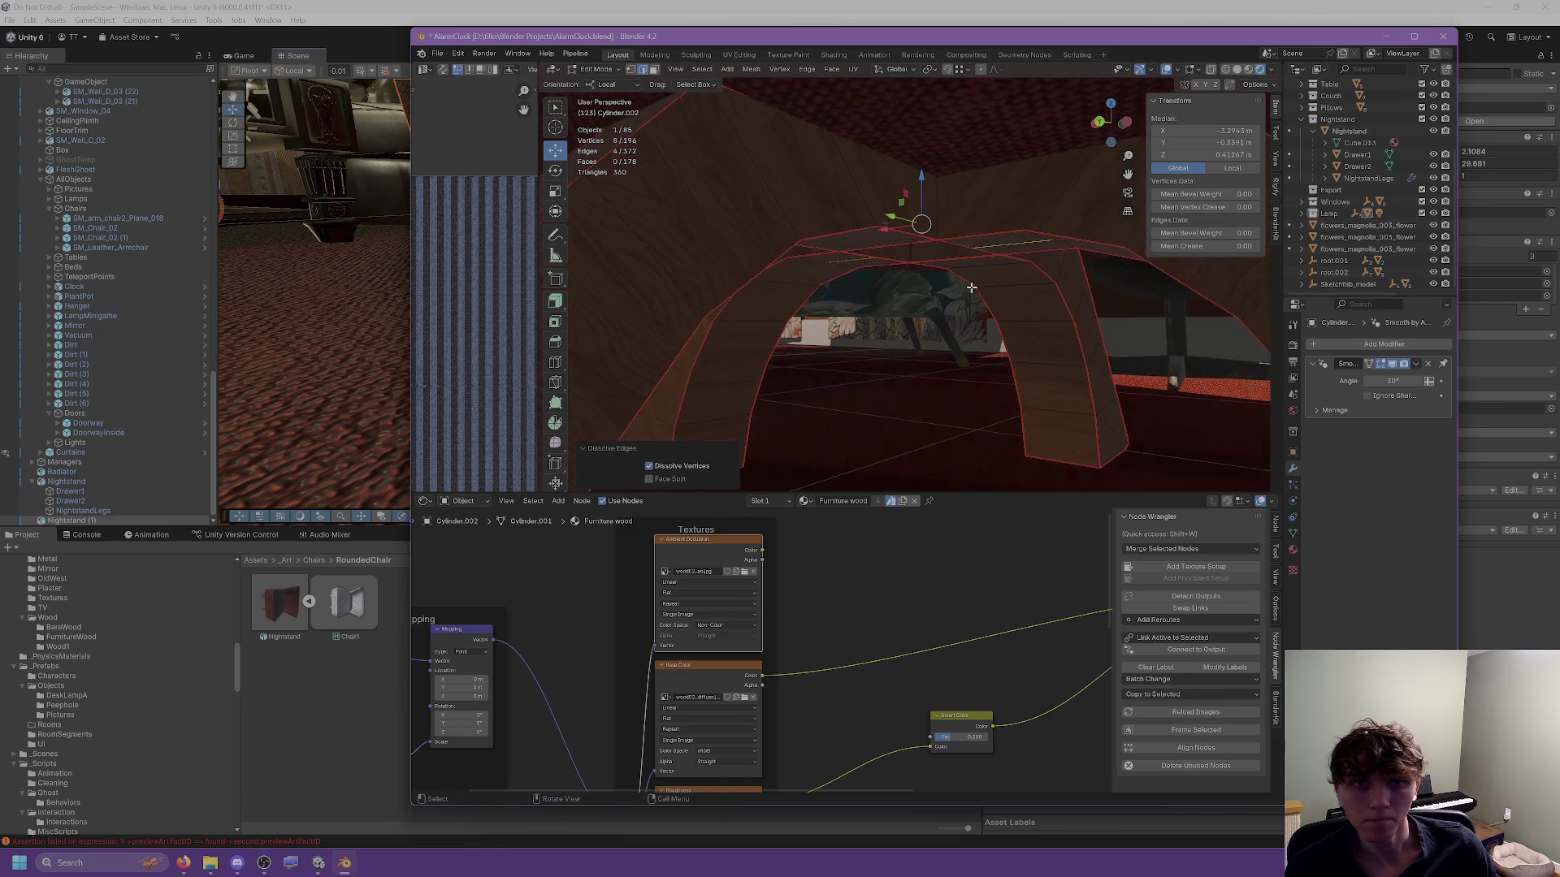
pyautogui.scroll(4, 971, 287)
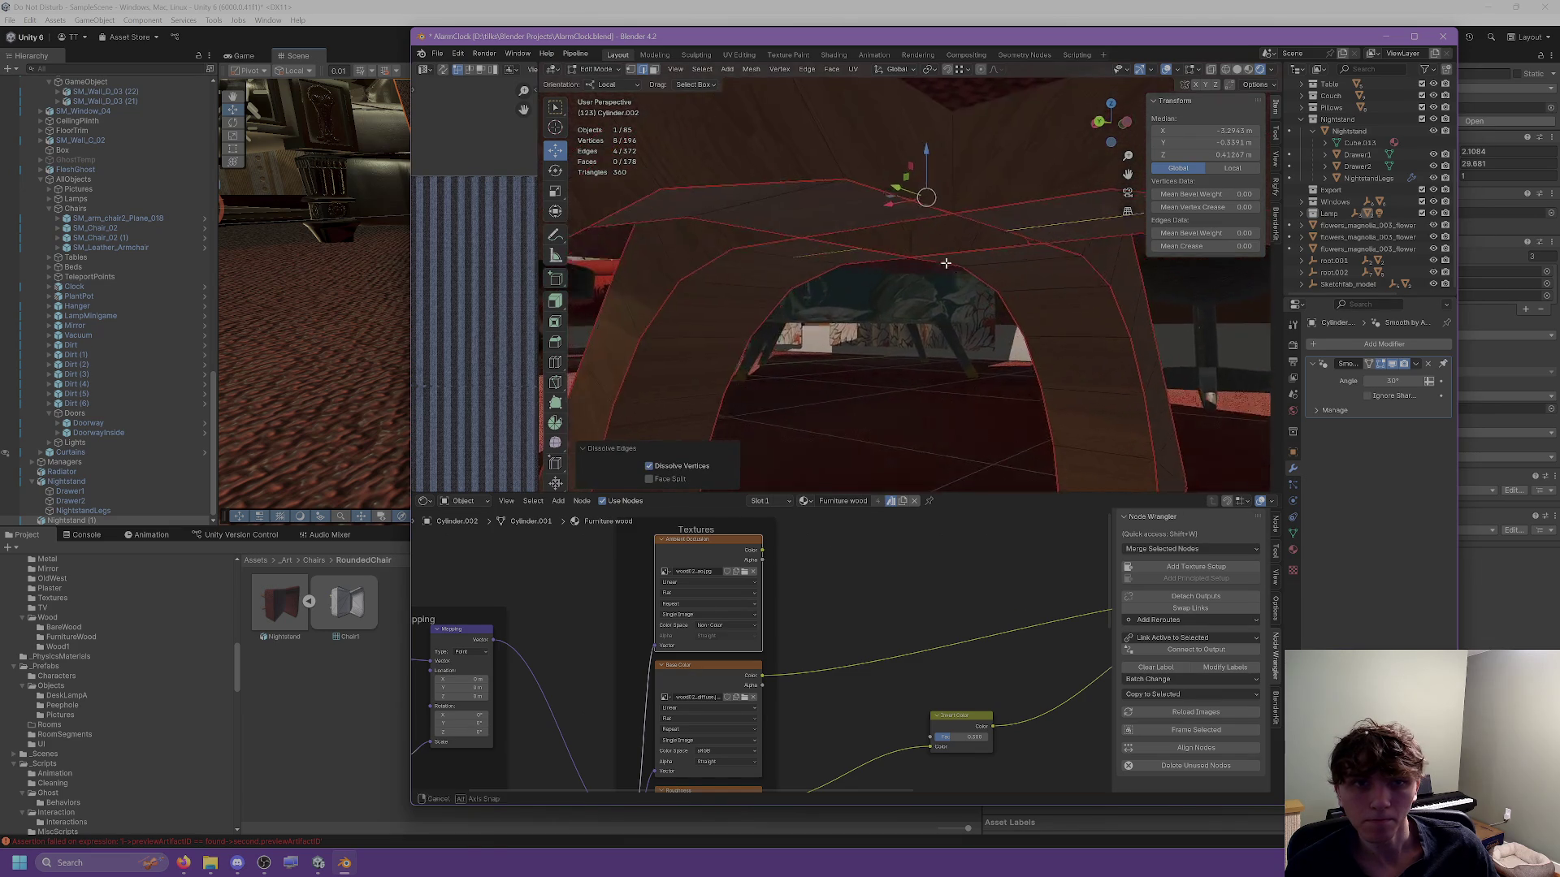
pyautogui.scroll(-2, 963, 197)
pyautogui.hotkey('ctrl', 'e')
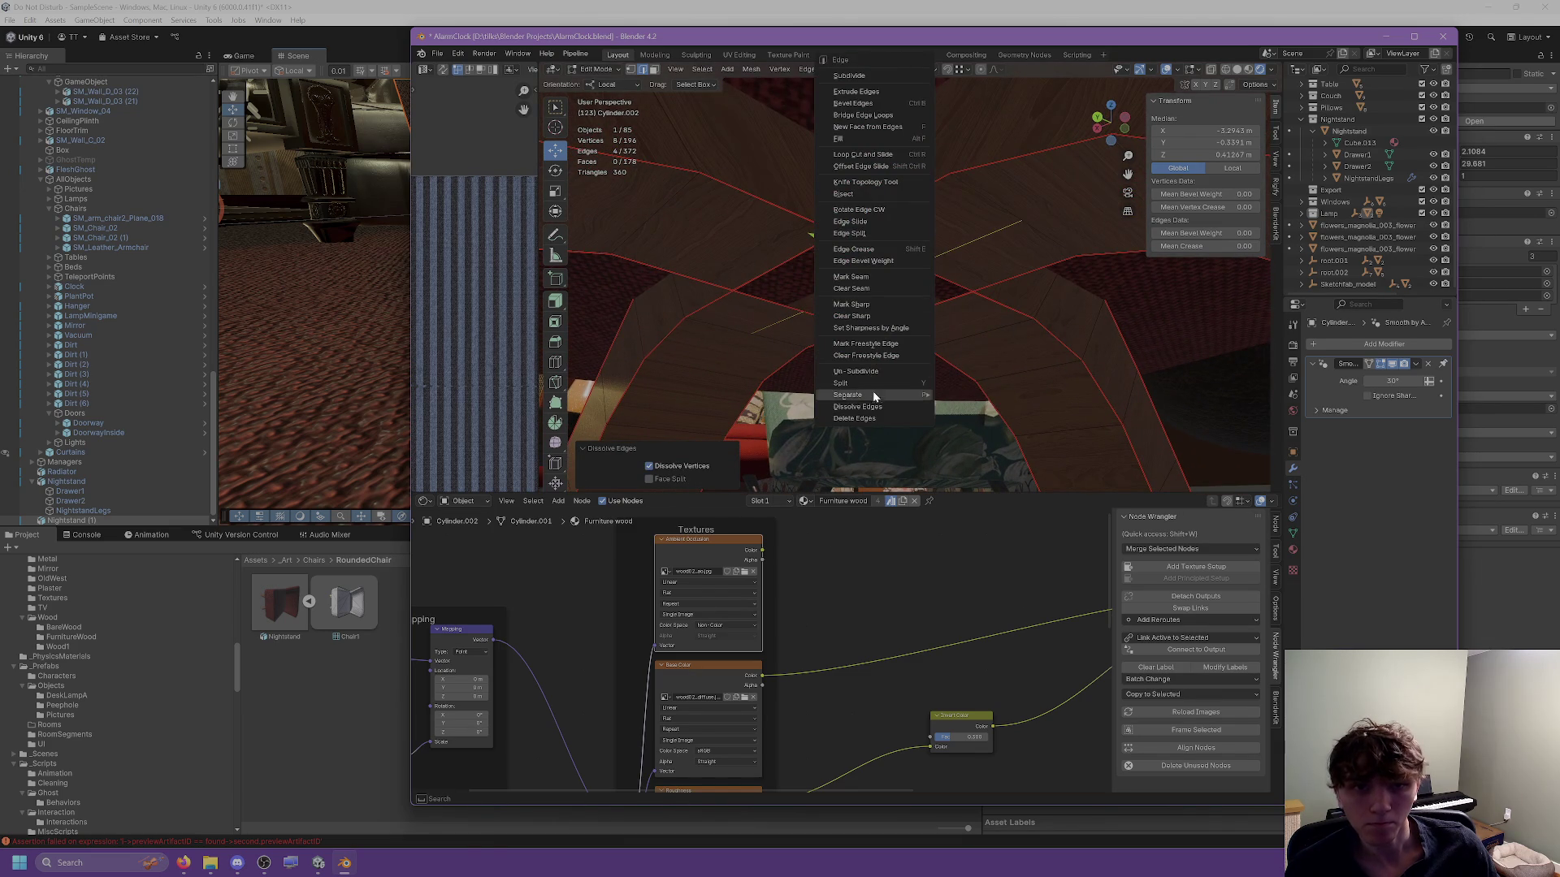
# Dismiss the edge menu and dissolve a single edge under the arch.
pyautogui.press('Escape')
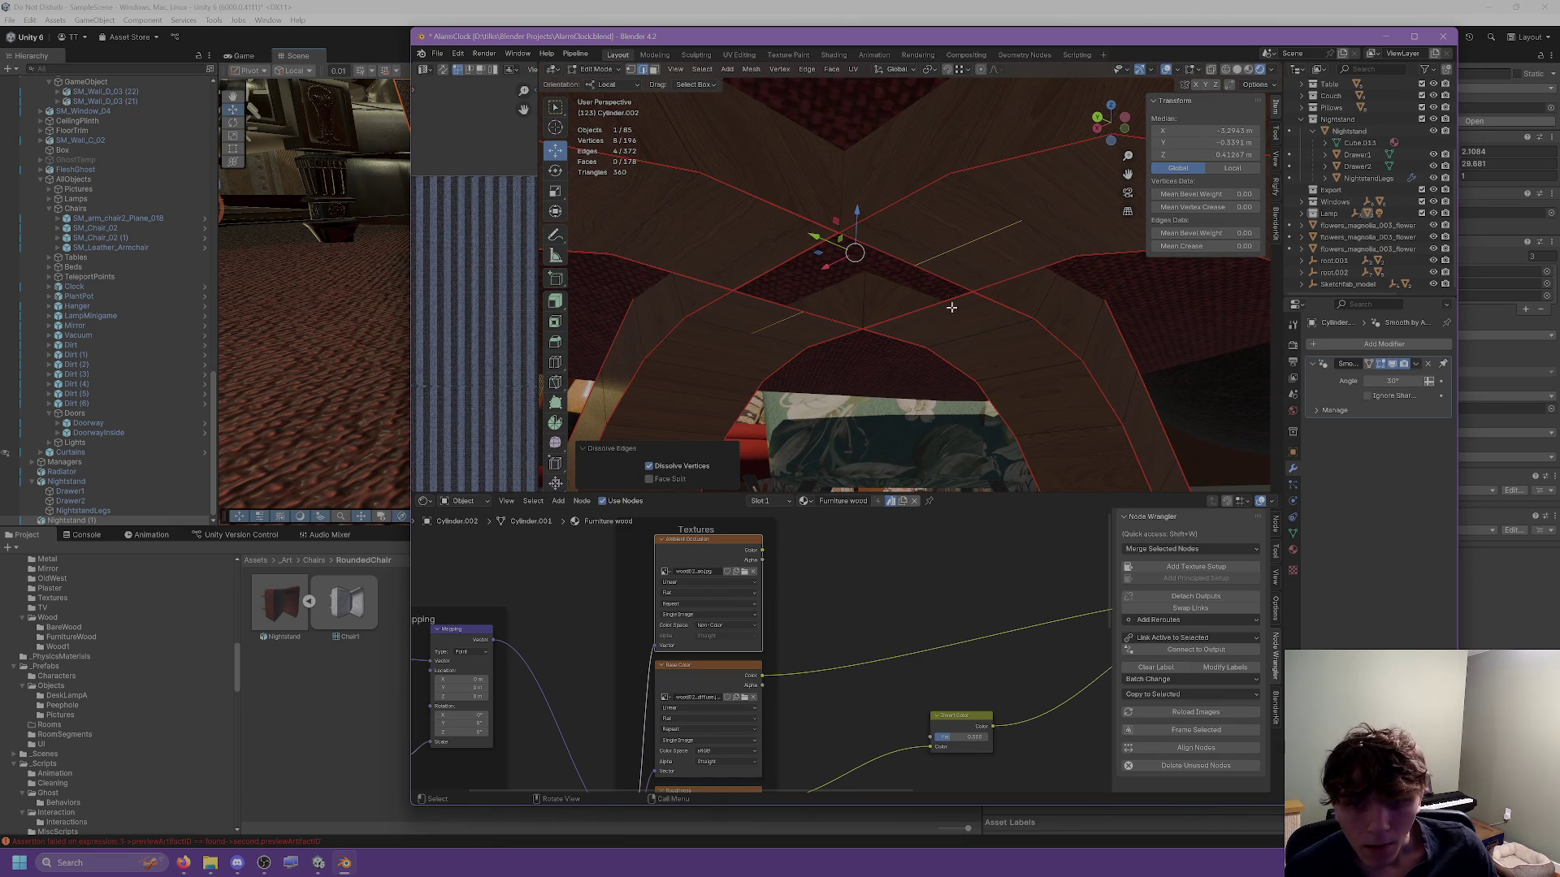
pyautogui.click(952, 308)
pyautogui.scroll(3, 818, 266)
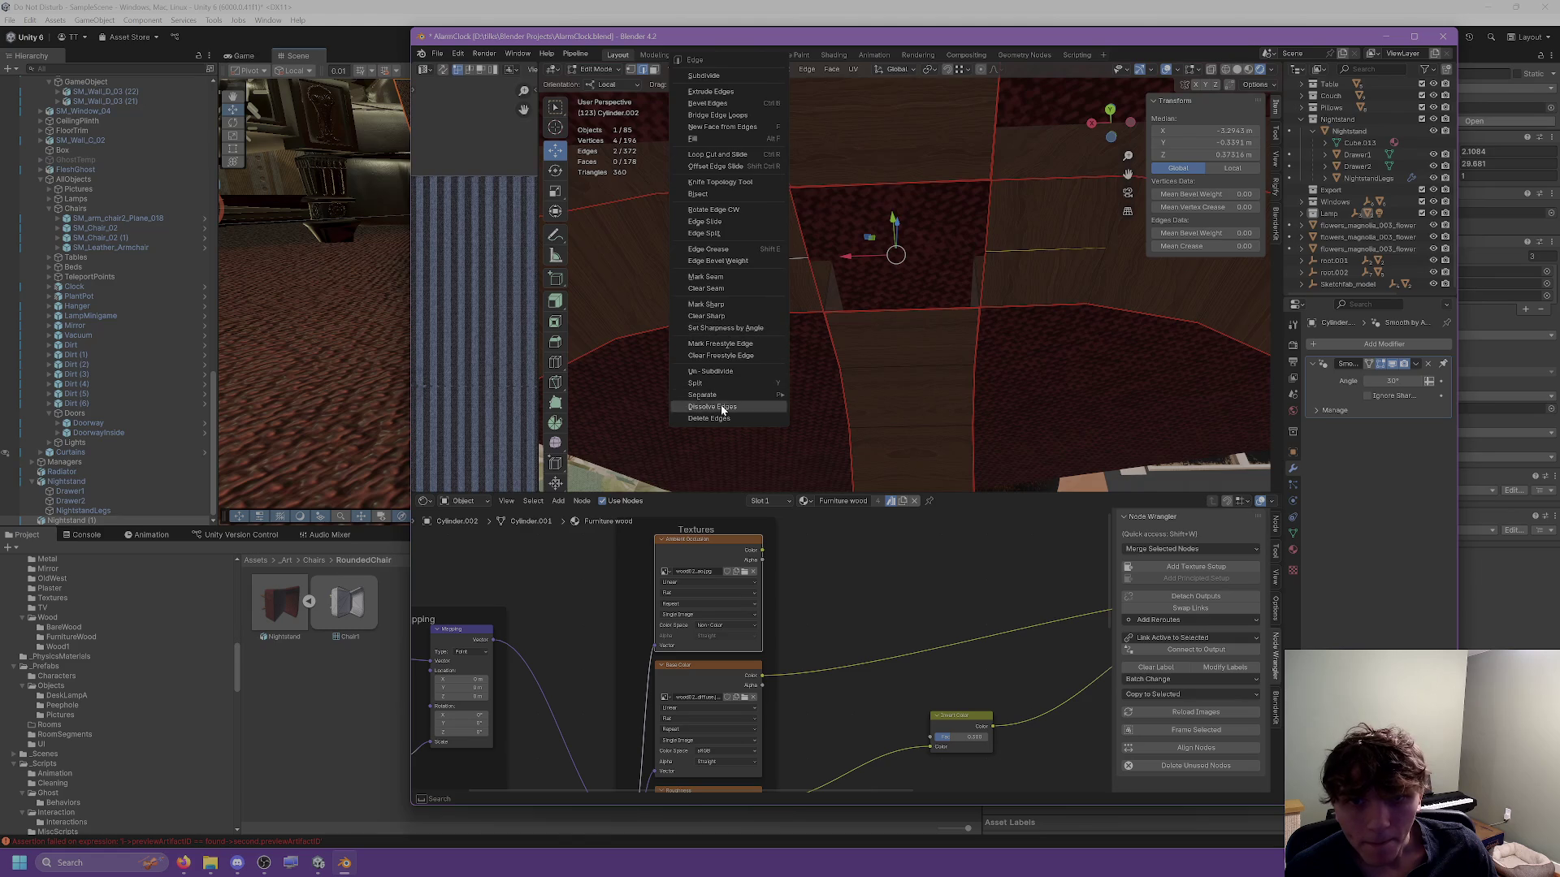
pyautogui.click(722, 409)
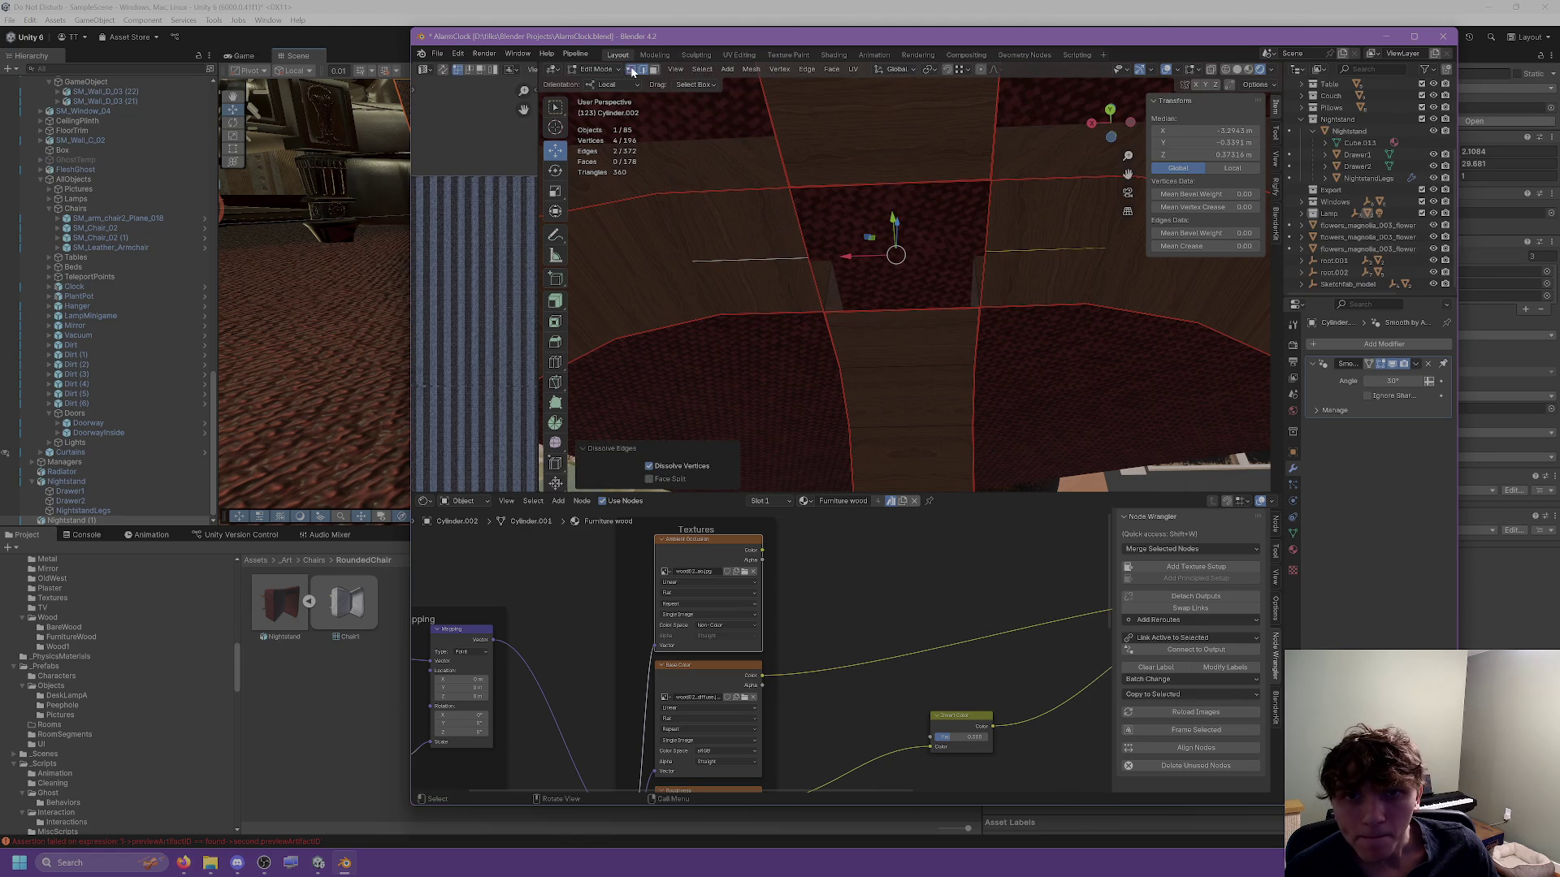
# Move an underside vertex along Y and merge it with a second vertex At Last.
pyautogui.click(633, 72)
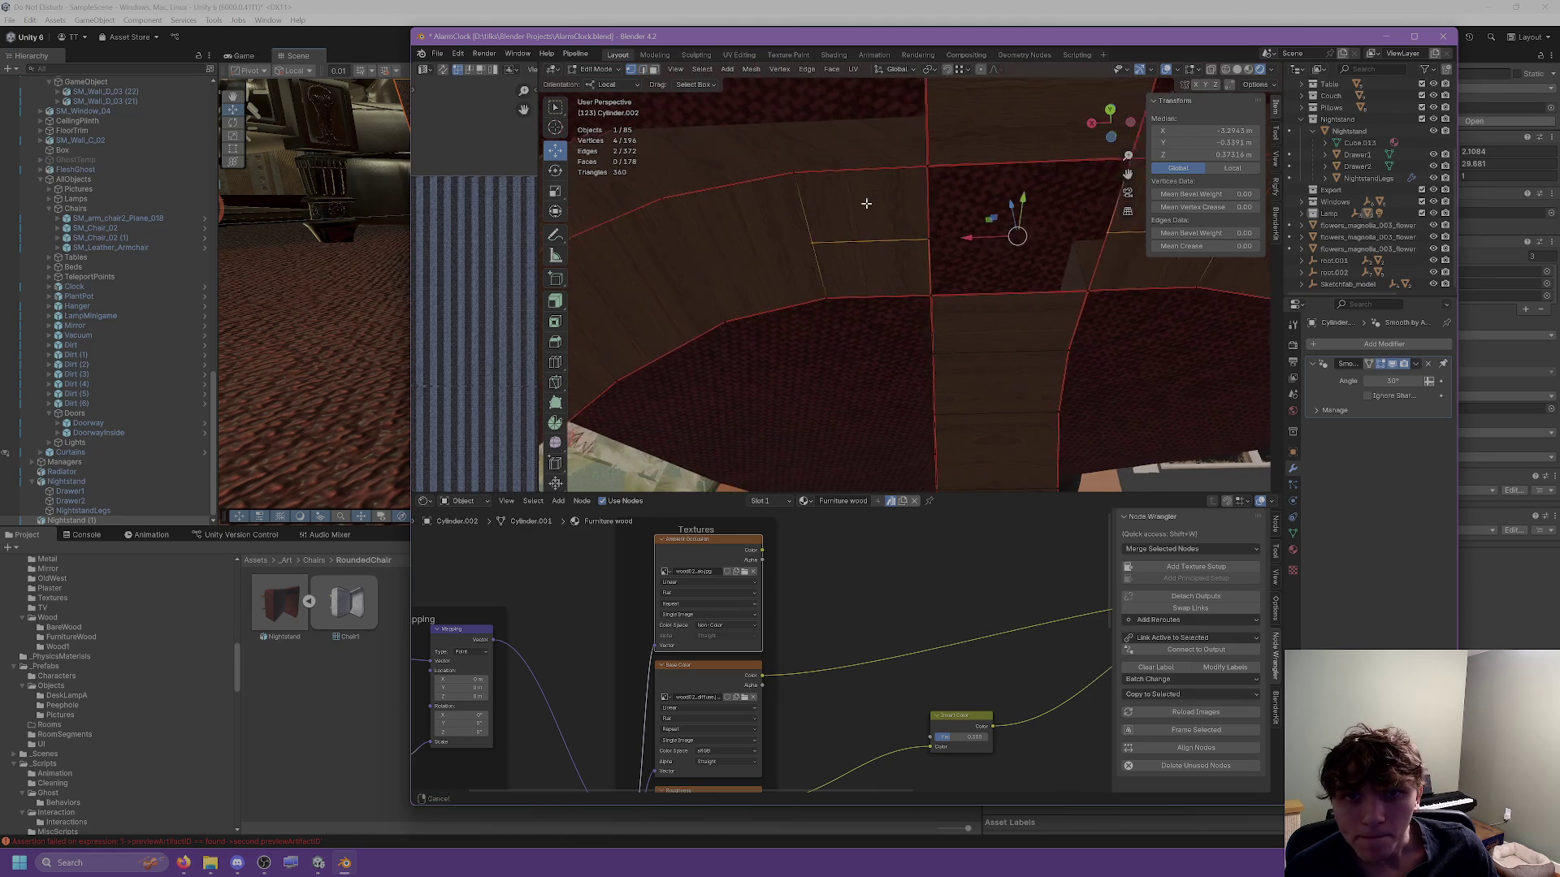
pyautogui.click(834, 238)
pyautogui.press('g')
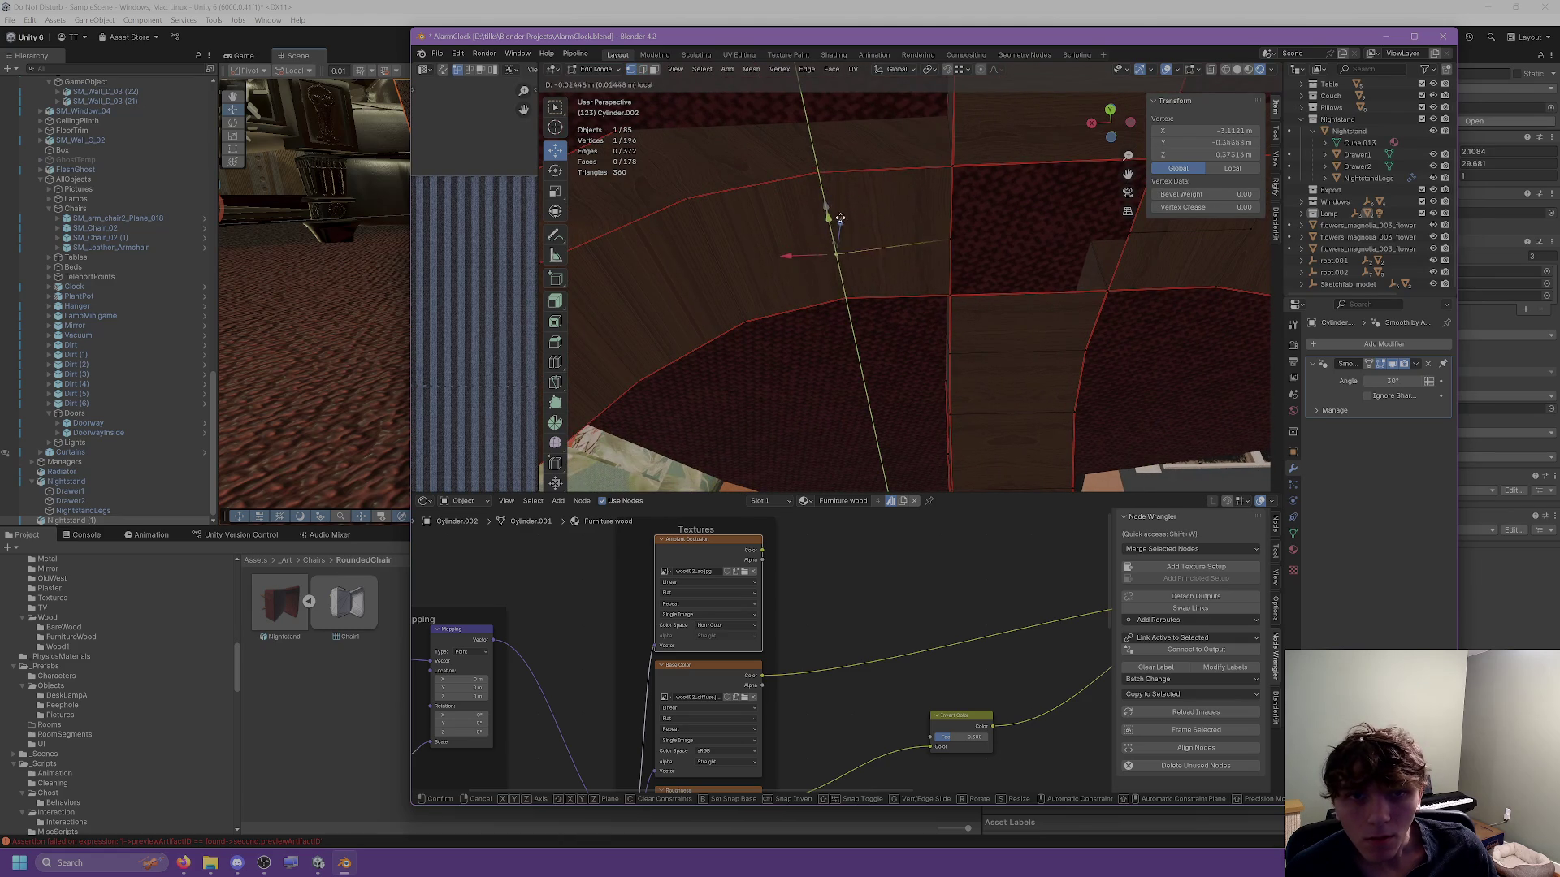
pyautogui.click(836, 260)
pyautogui.moveTo(951, 205); pyautogui.dragTo(963, 159)
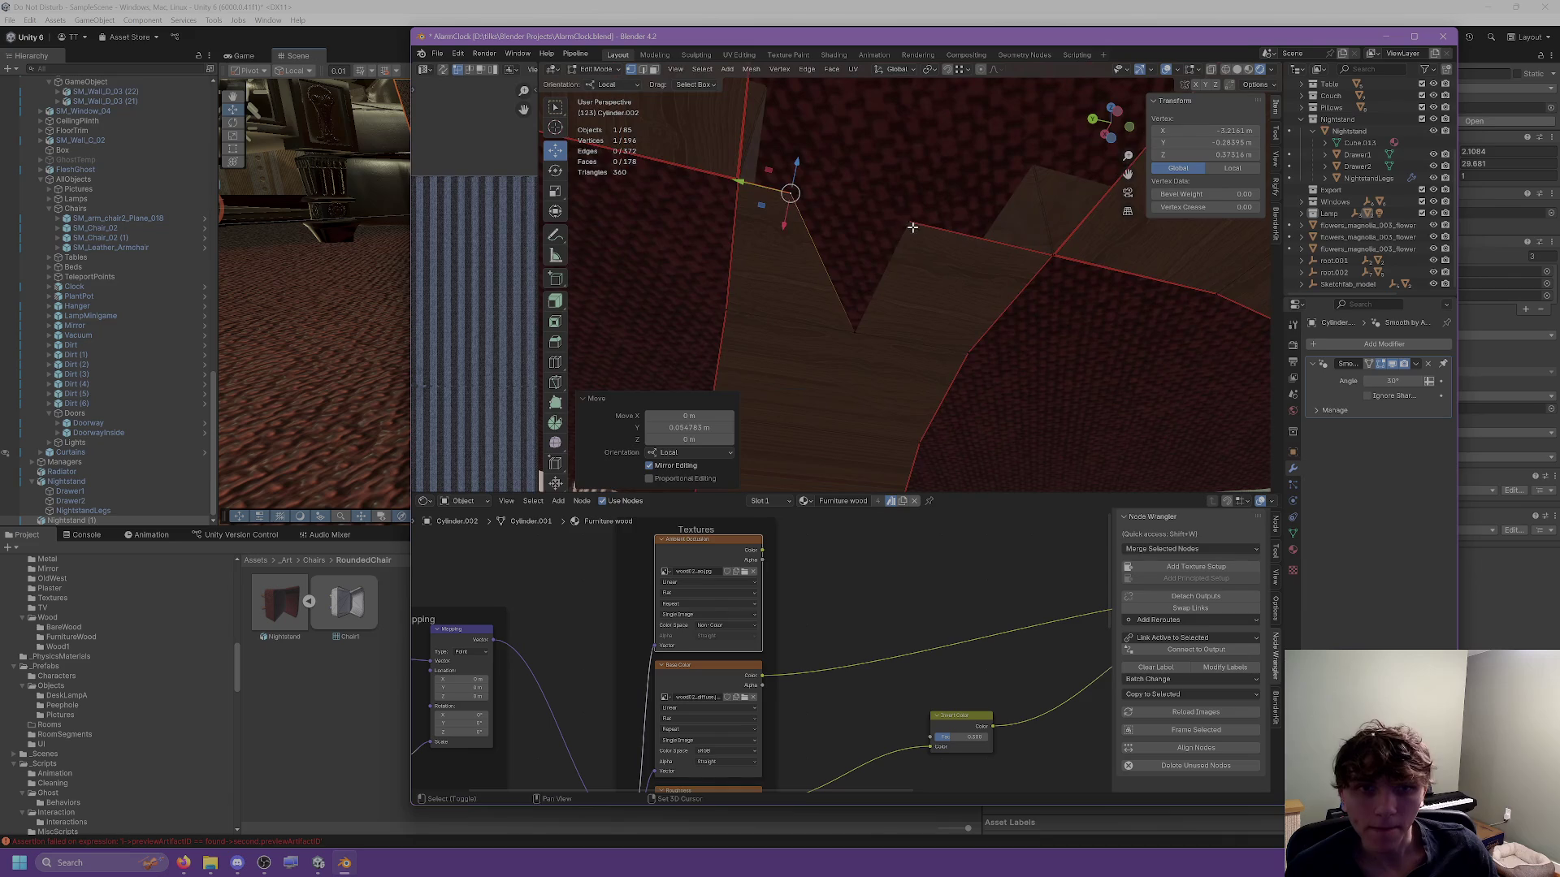
pyautogui.keyDown('shift'); pyautogui.click(837, 203); pyautogui.keyUp('shift')
pyautogui.rightClick(857, 227)
pyautogui.moveTo(857, 448)
pyautogui.click(1001, 471)
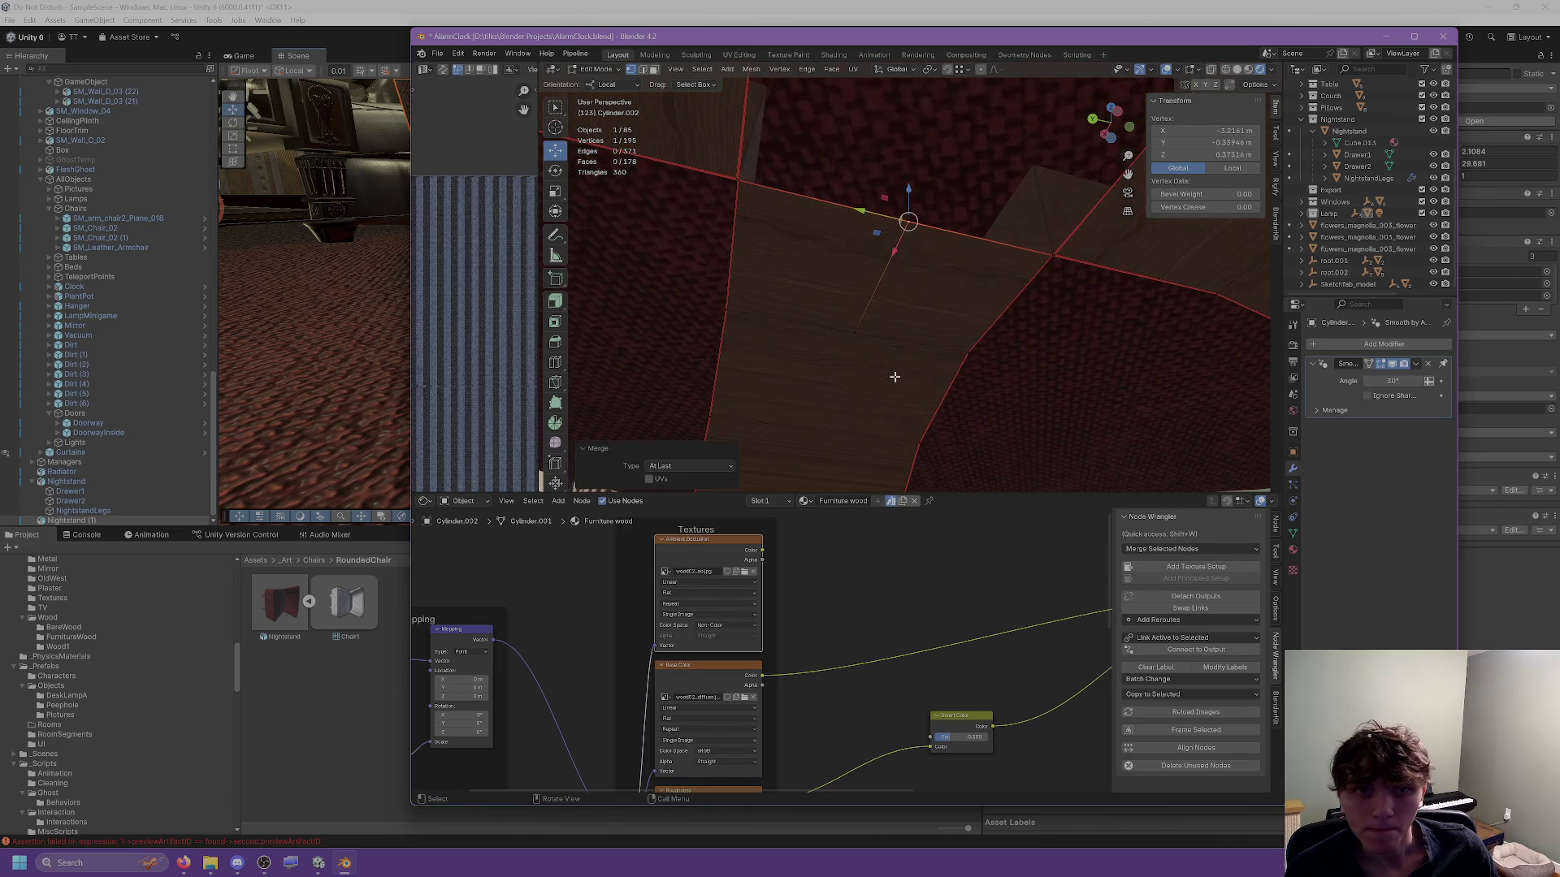
# Move another underside vertex along local Y and nudge it along X, undoing the last move.
pyautogui.press('g')
pyautogui.click(857, 332)
pyautogui.press('g')
pyautogui.press('y')
pyautogui.press('y')
pyautogui.click(754, 316)
pyautogui.press('g')
pyautogui.press('y')
pyautogui.press('y')
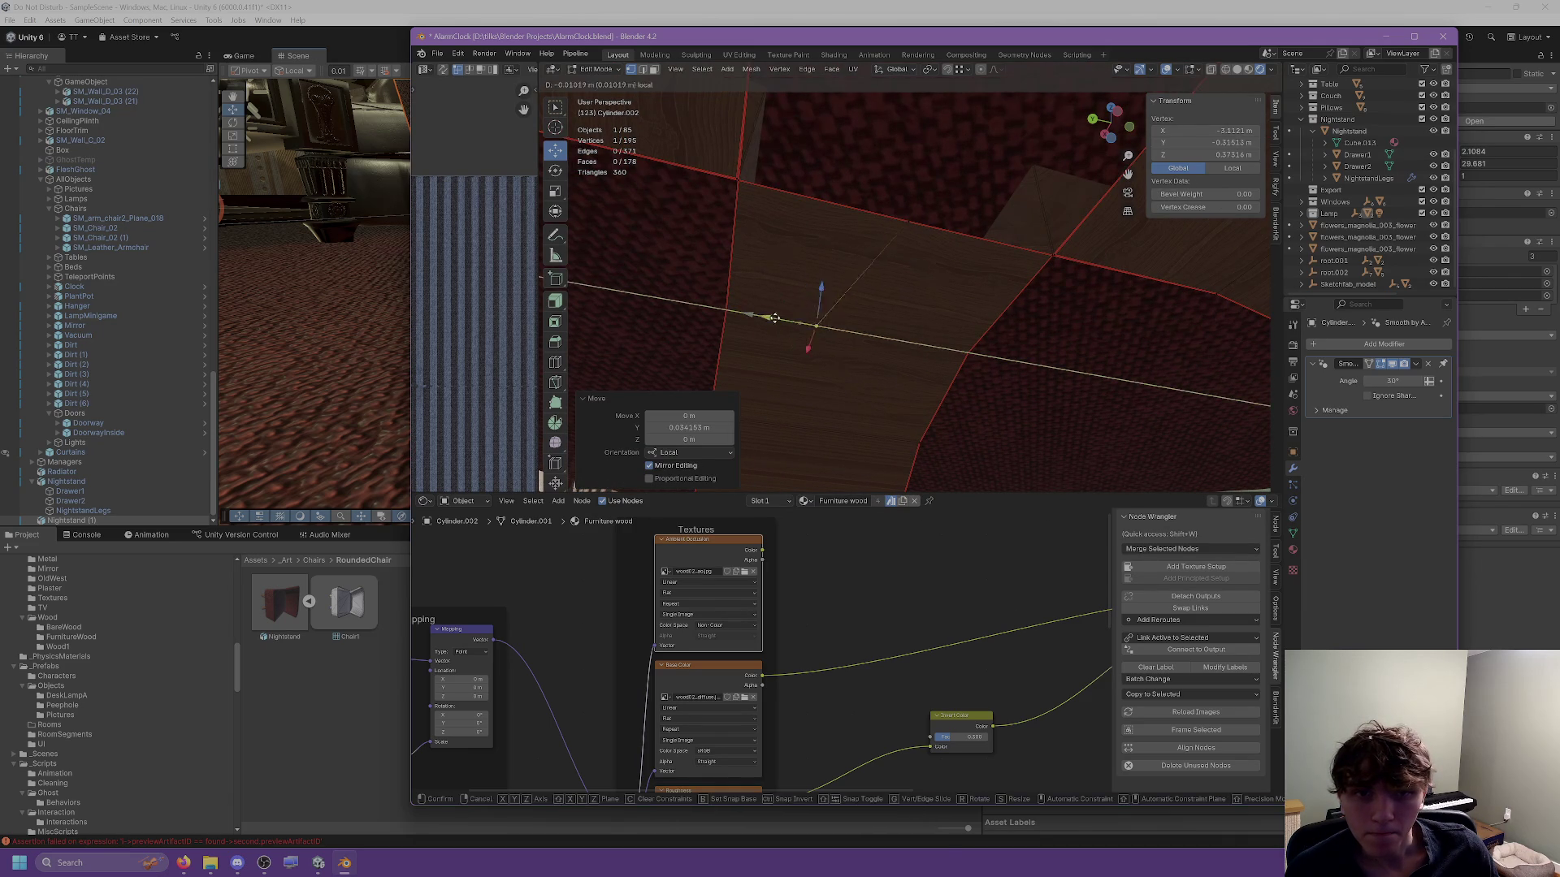
pyautogui.click(852, 345)
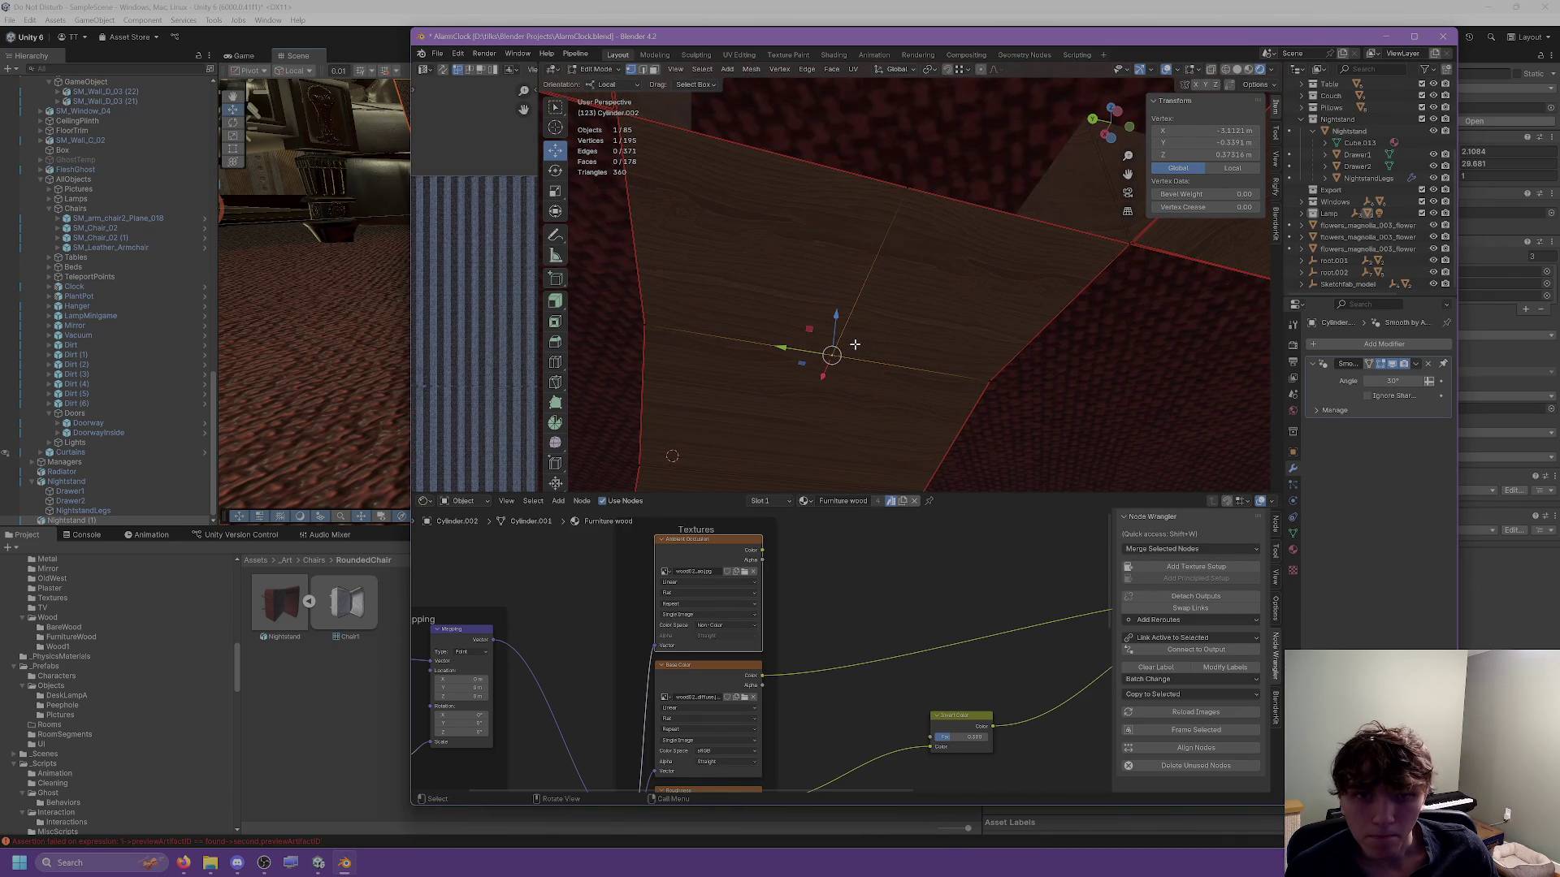
pyautogui.moveTo(819, 378); pyautogui.dragTo(845, 394)
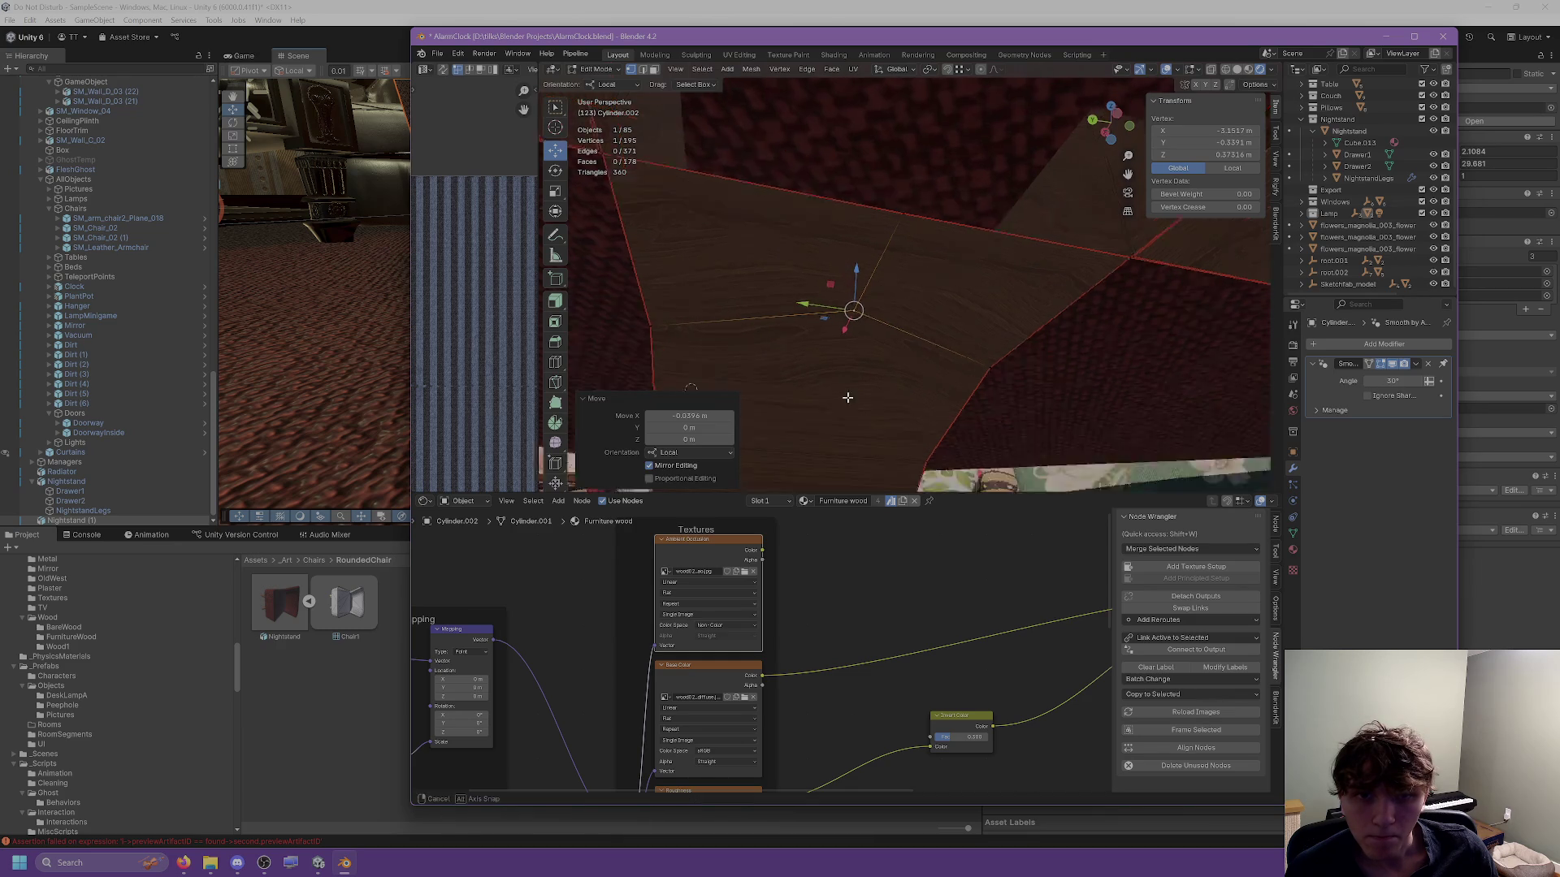
pyautogui.moveTo(929, 457)
pyautogui.mouseDown()
pyautogui.moveTo(1104, 452)
pyautogui.moveTo(1027, 401)
pyautogui.moveTo(932, 290)
pyautogui.mouseUp()
pyautogui.hotkey('ctrl', 'z')
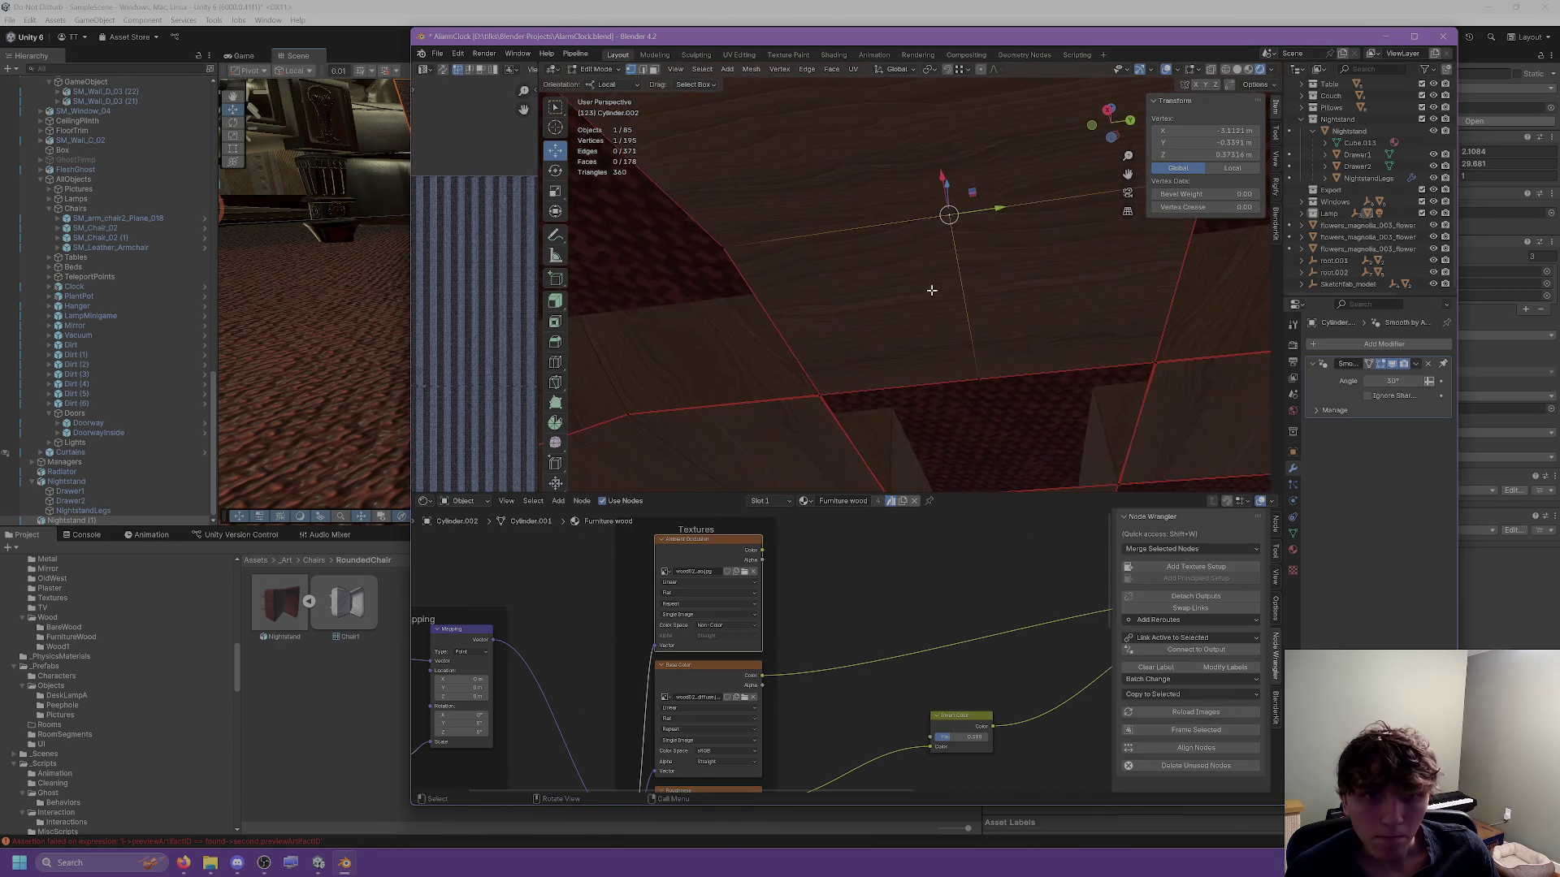
# Dissolve an underside edge, then undo it and pick a different edge near the arch top.
pyautogui.click(640, 68)
pyautogui.click(971, 276)
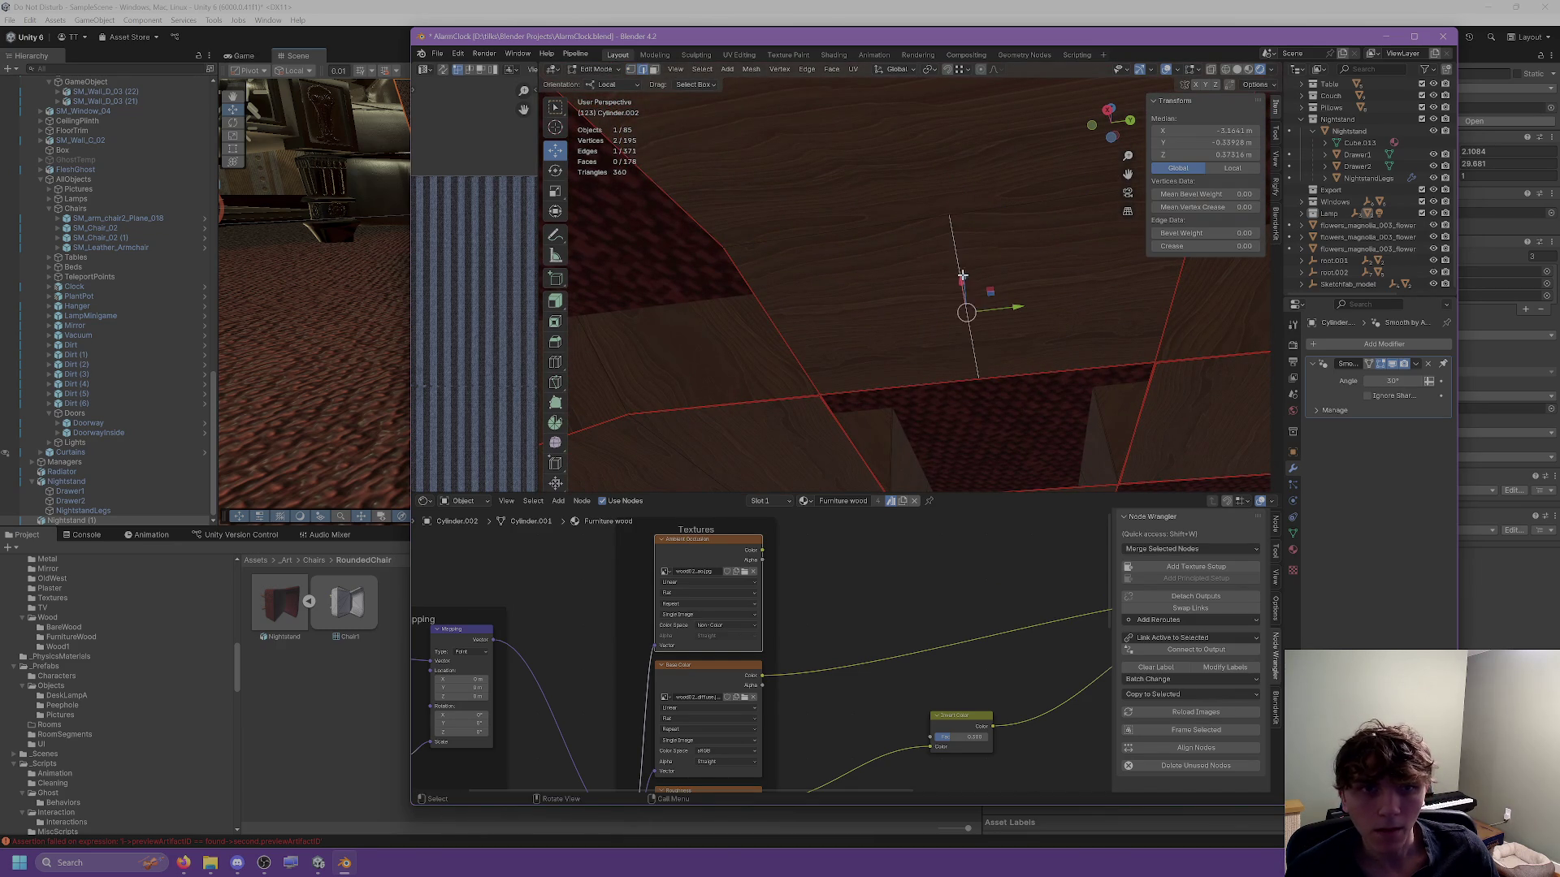
pyautogui.hotkey('ctrl', 'e')
pyautogui.click(943, 582)
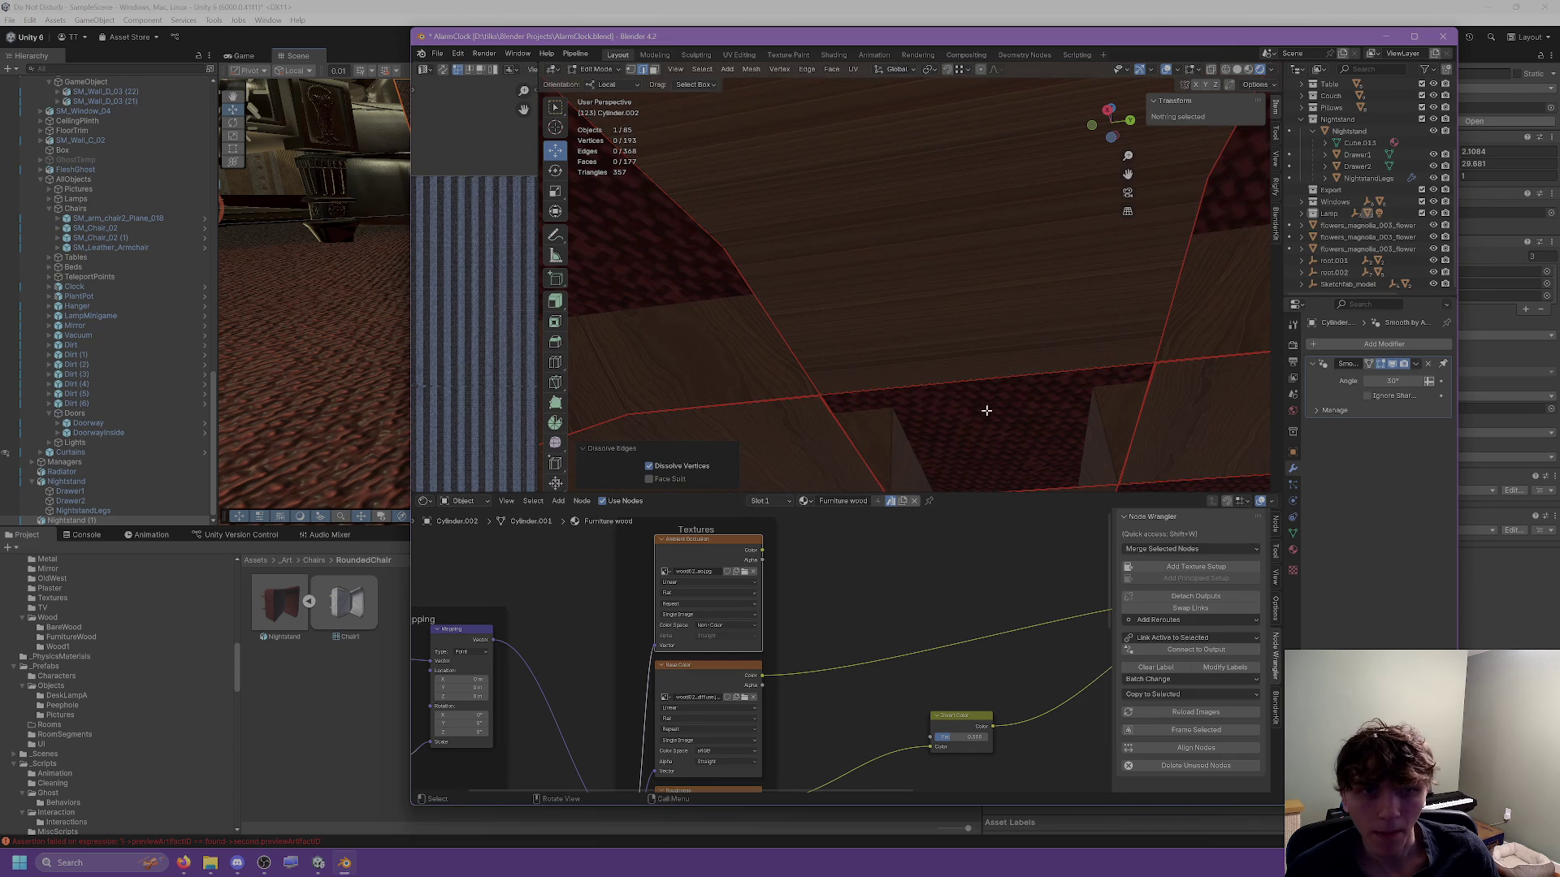
pyautogui.moveTo(986, 410)
pyautogui.mouseDown()
pyautogui.moveTo(808, 420)
pyautogui.moveTo(759, 375)
pyautogui.mouseUp()
pyautogui.moveTo(797, 324)
pyautogui.mouseDown()
pyautogui.moveTo(783, 383)
pyautogui.moveTo(875, 246)
pyautogui.mouseUp()
pyautogui.hotkey('ctrl', 'z')
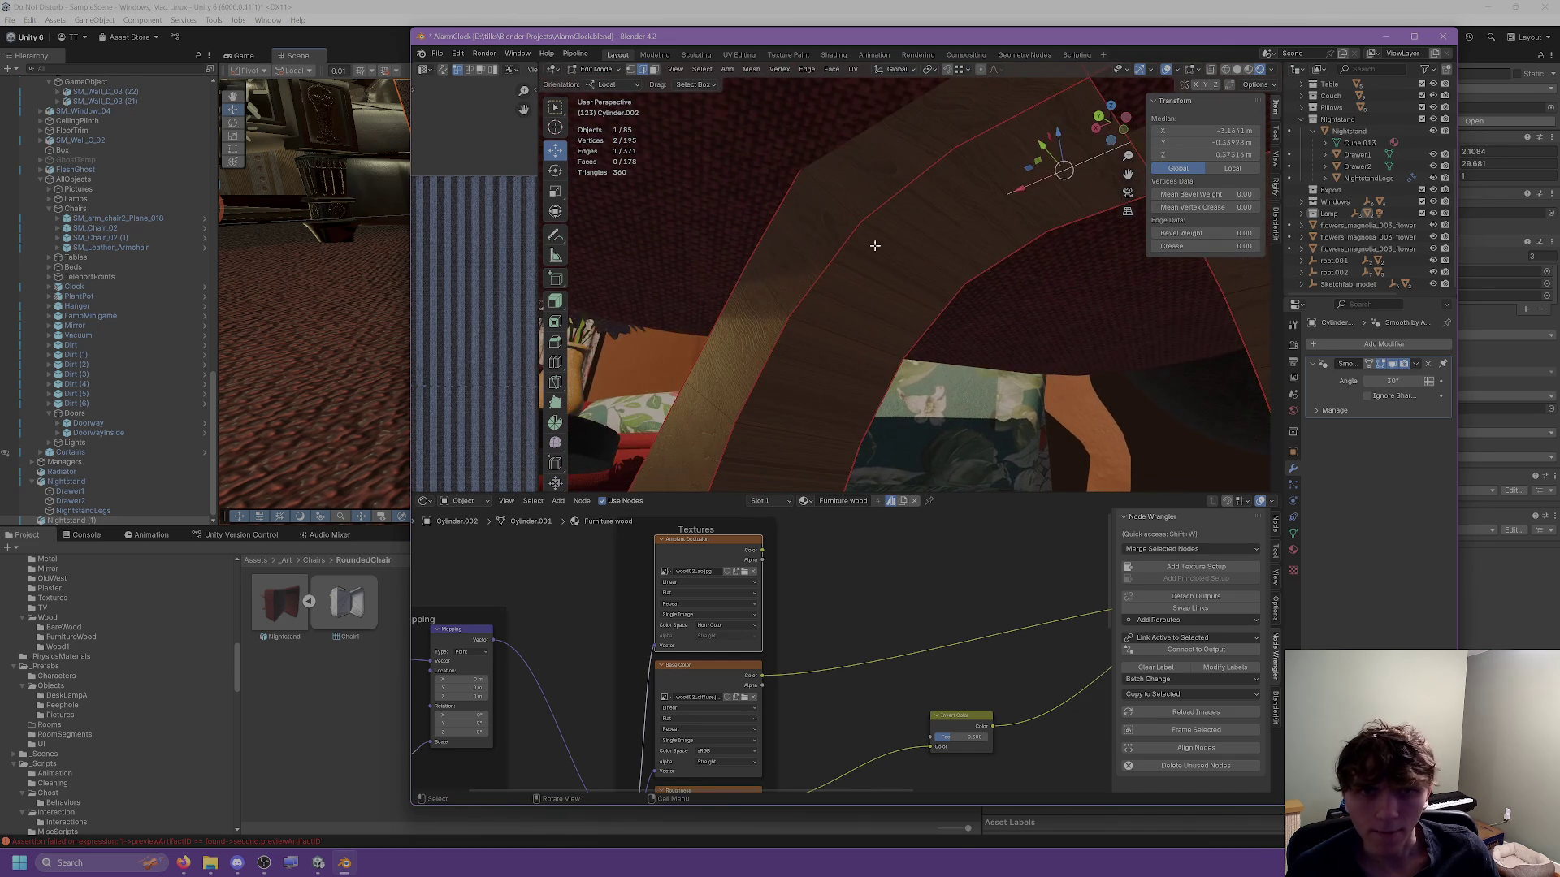
pyautogui.click(876, 238)
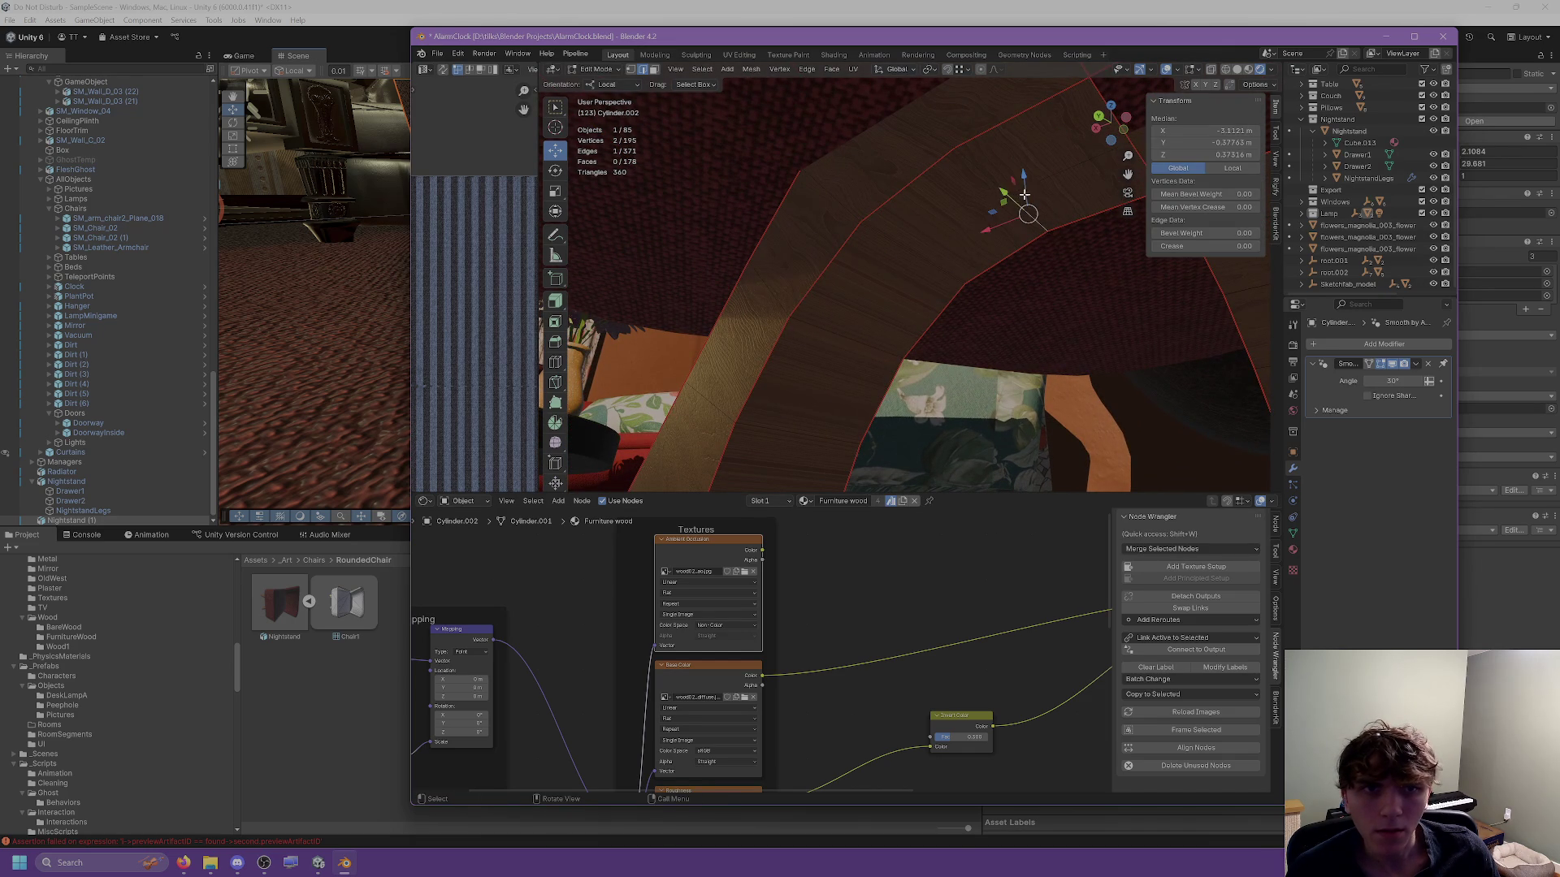
# Dissolve an extra edge on the base's underside corner.
pyautogui.rightClick(1022, 188)
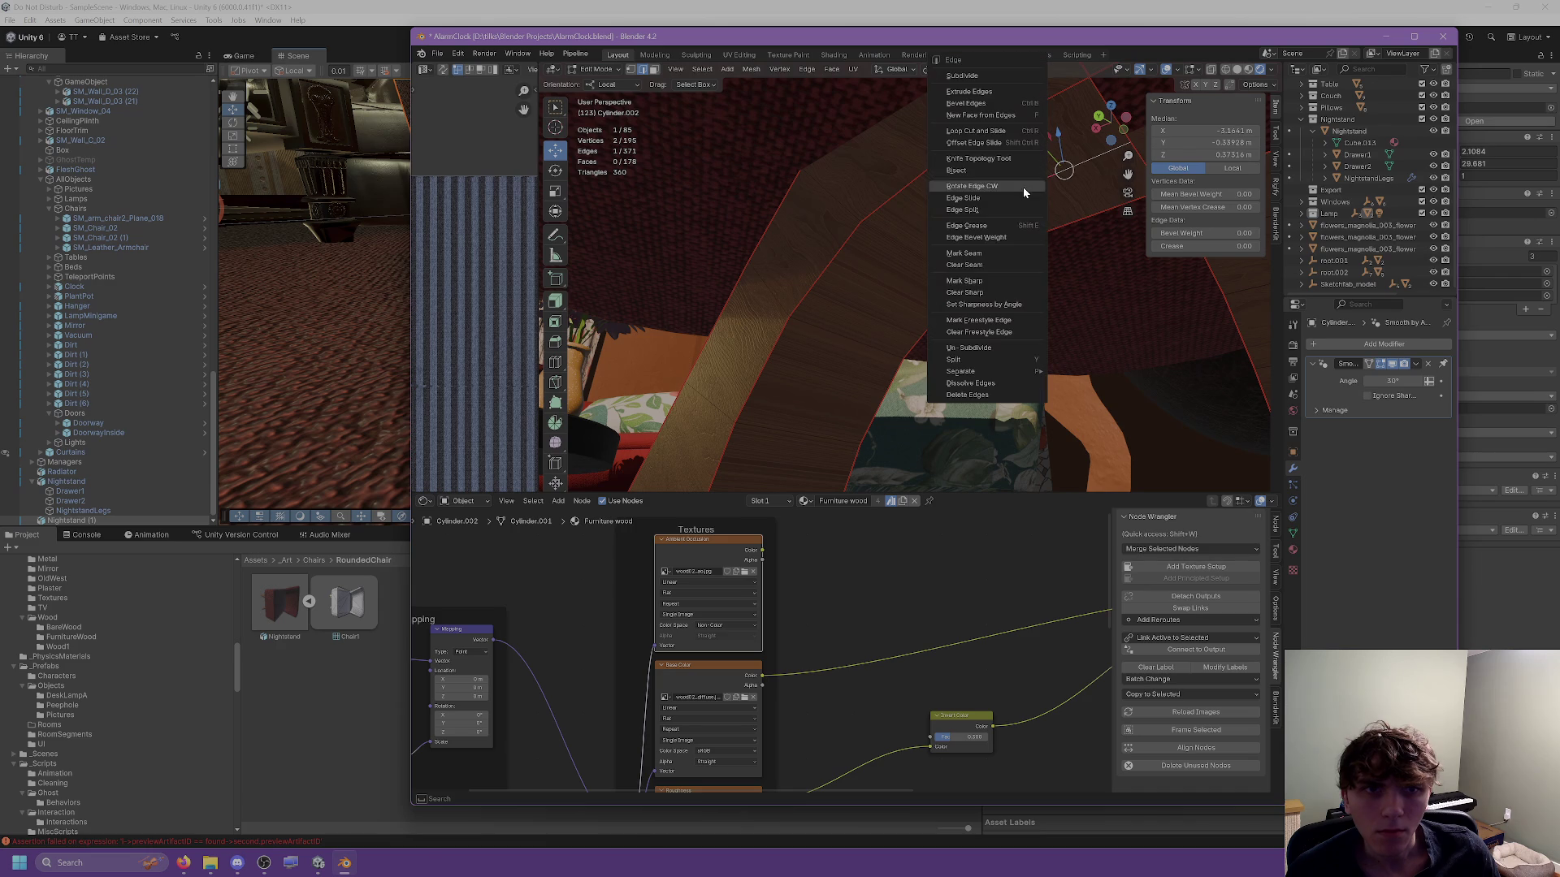
pyautogui.click(1009, 386)
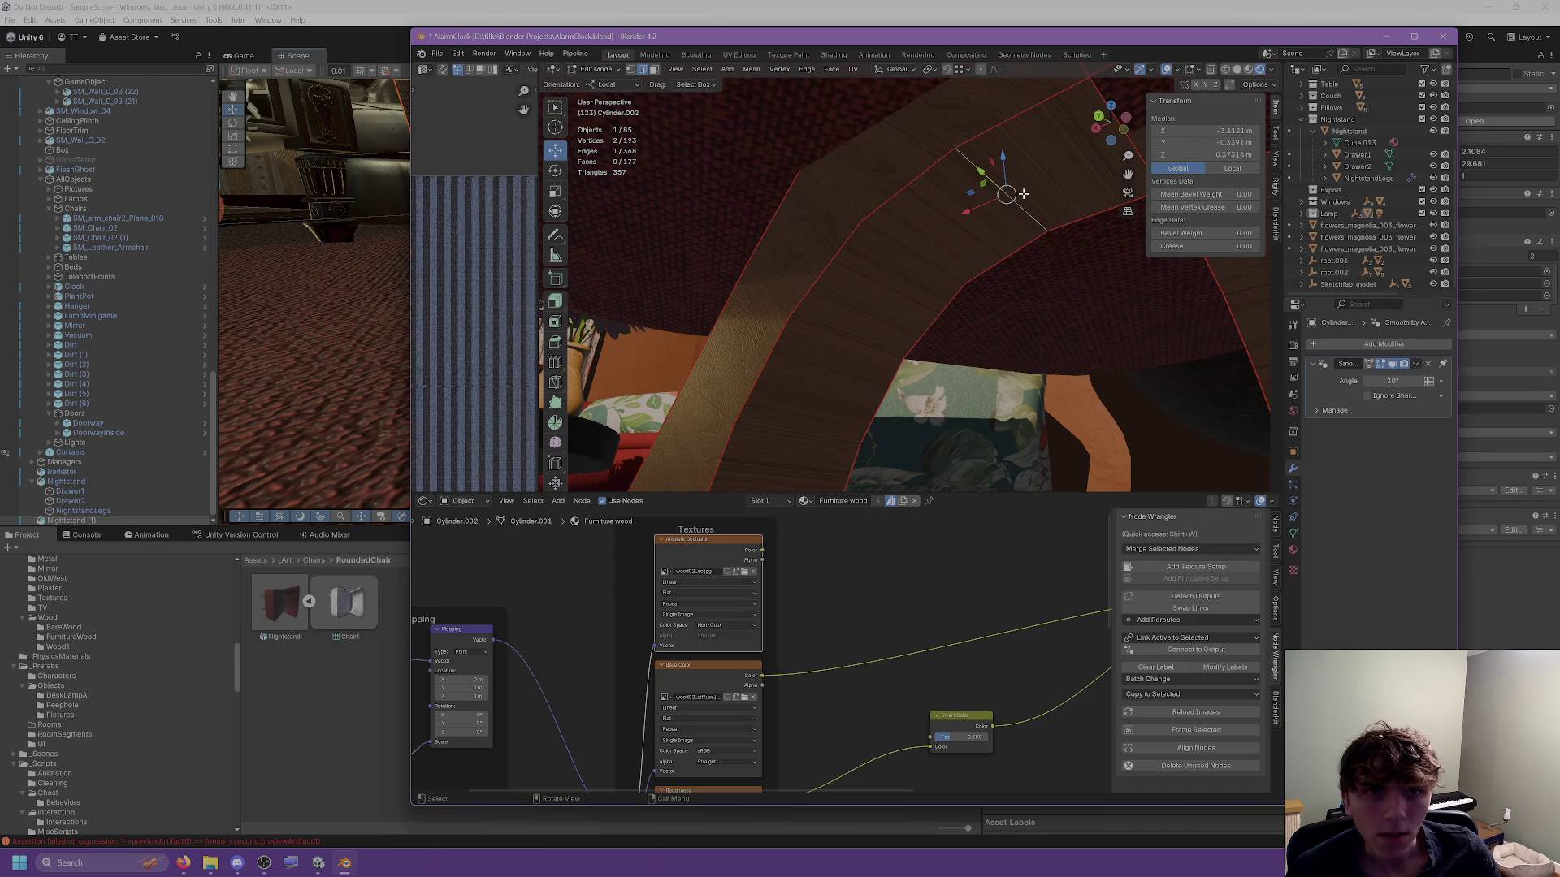
pyautogui.scroll(4, 1022, 194)
pyautogui.moveTo(1019, 213)
pyautogui.mouseDown()
pyautogui.moveTo(1014, 239)
pyautogui.moveTo(819, 227)
pyautogui.moveTo(724, 303)
pyautogui.moveTo(691, 104)
pyautogui.mouseUp()
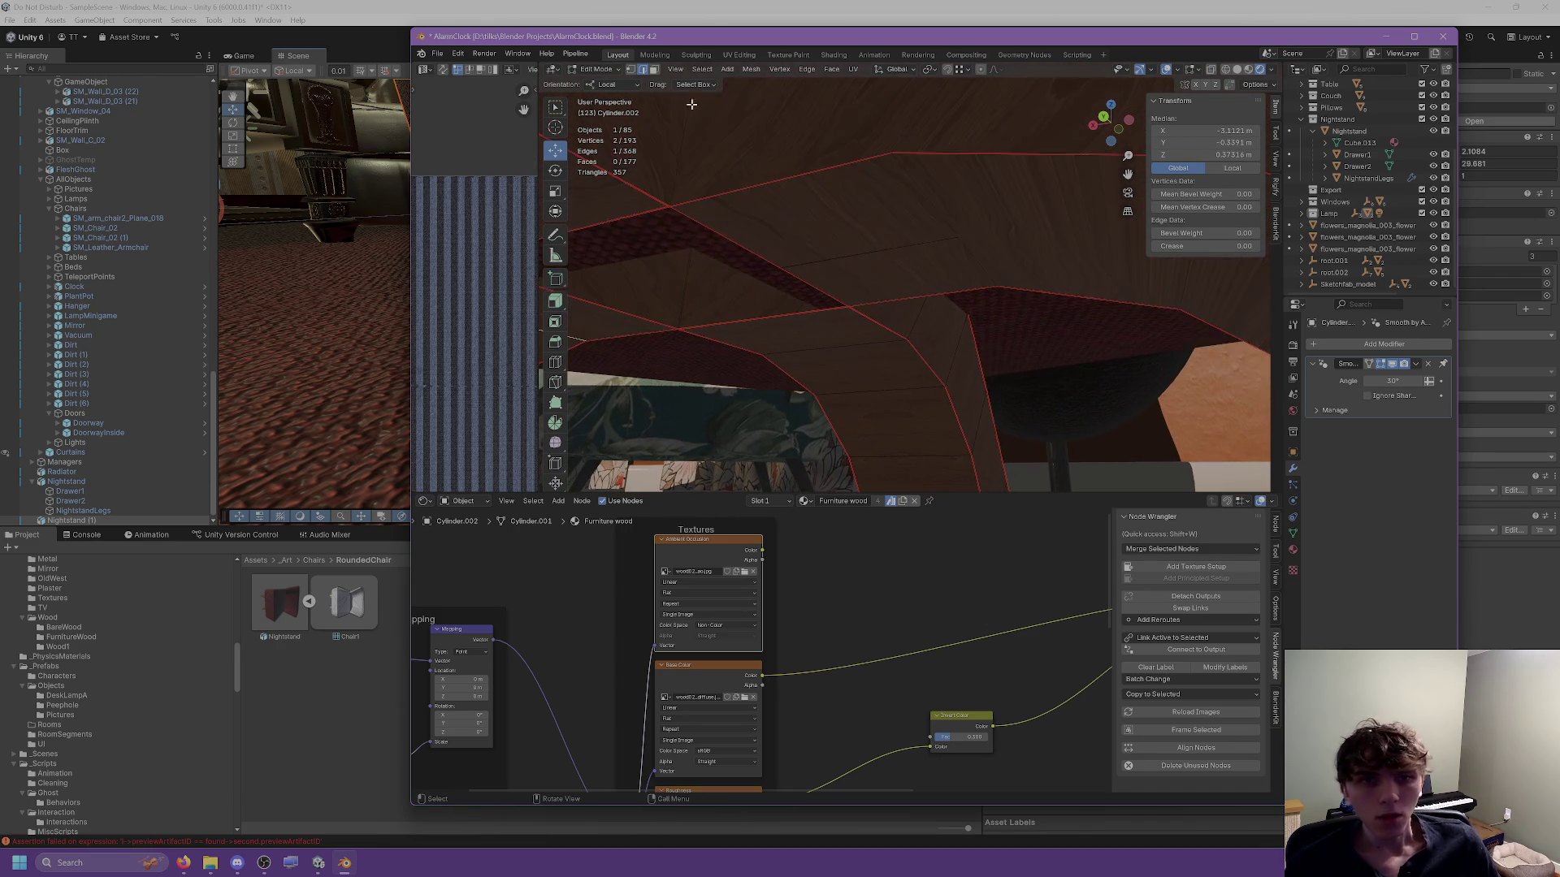
# Merge the underside corner vertices at their centre and nudge the result along X.
pyautogui.click(632, 68)
pyautogui.click(747, 266)
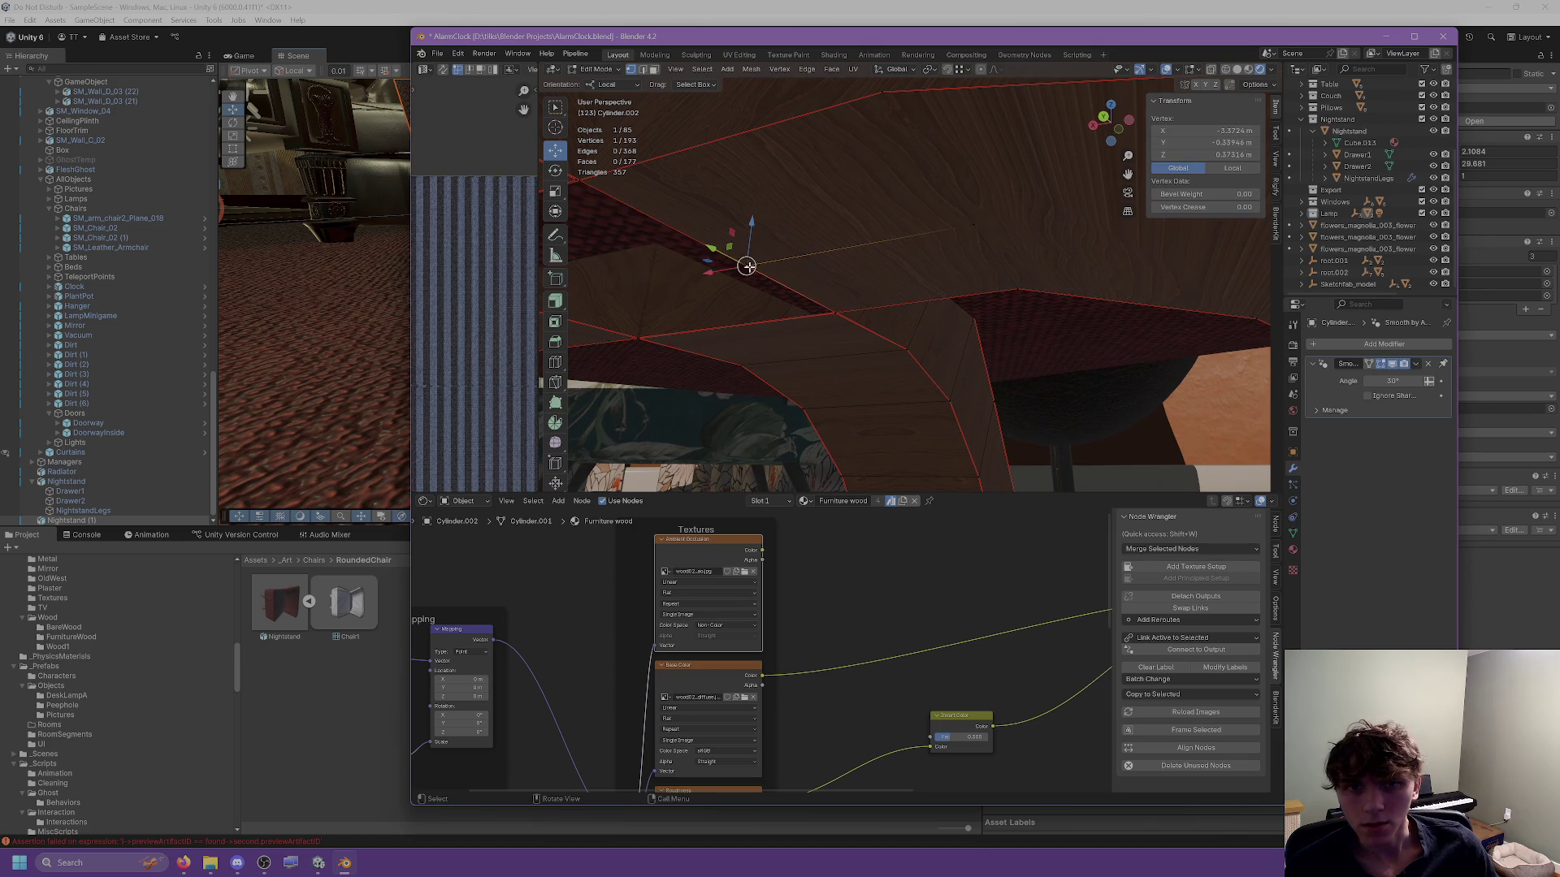
pyautogui.rightClick(746, 265)
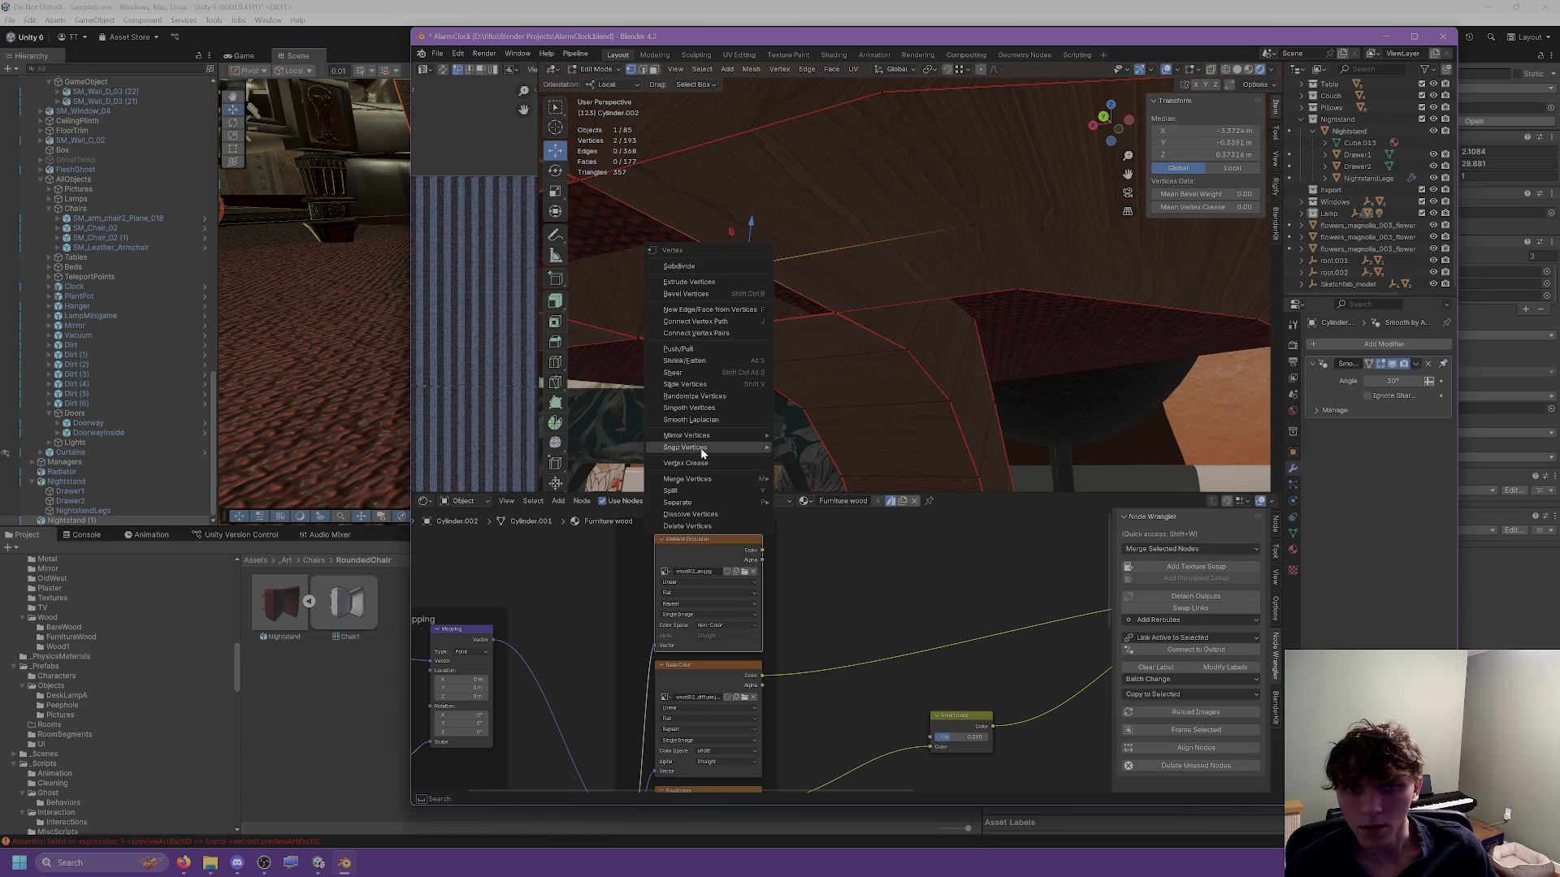
pyautogui.moveTo(712, 484)
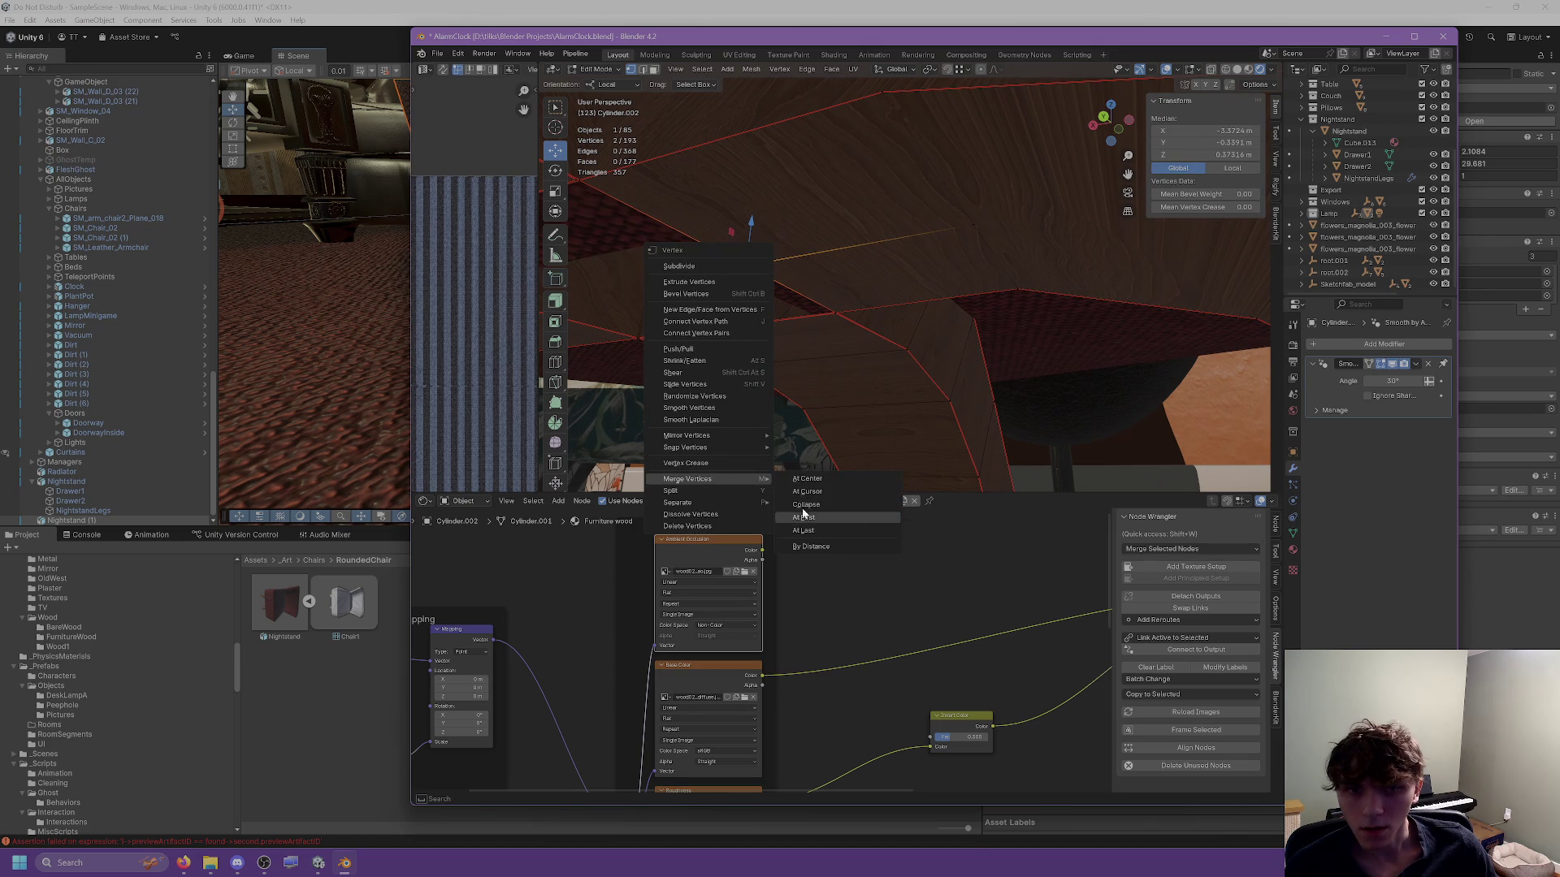
pyautogui.click(807, 478)
pyautogui.press('g')
pyautogui.press('x')
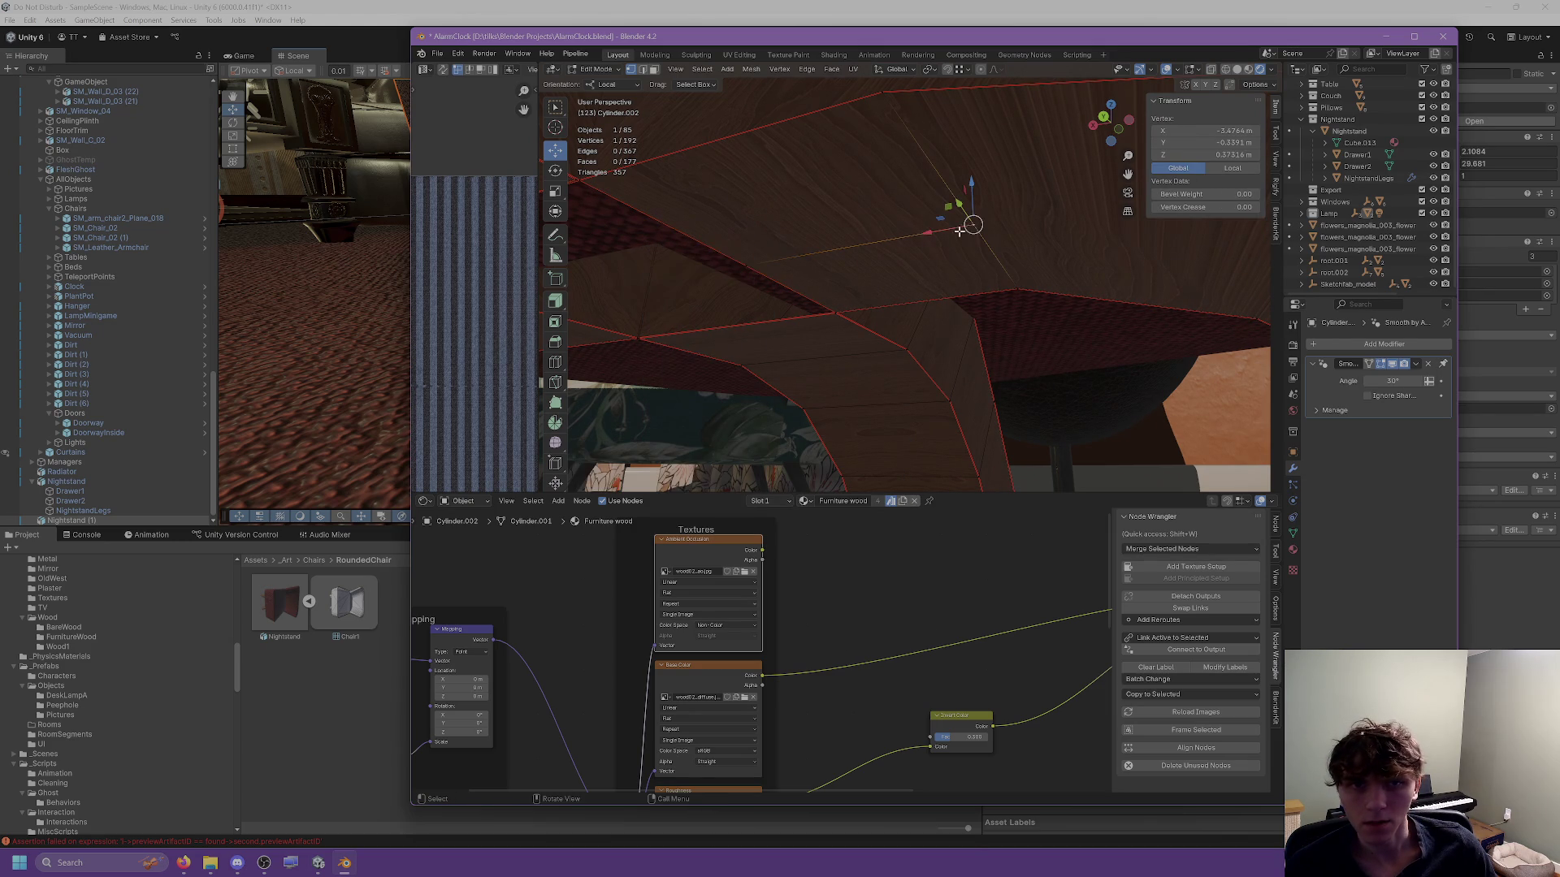
# Dissolve another underside edge, check the vertical corner edge, and deselect everything.
pyautogui.click(643, 71)
pyautogui.click(866, 242)
pyautogui.hotkey('ctrl', 'e')
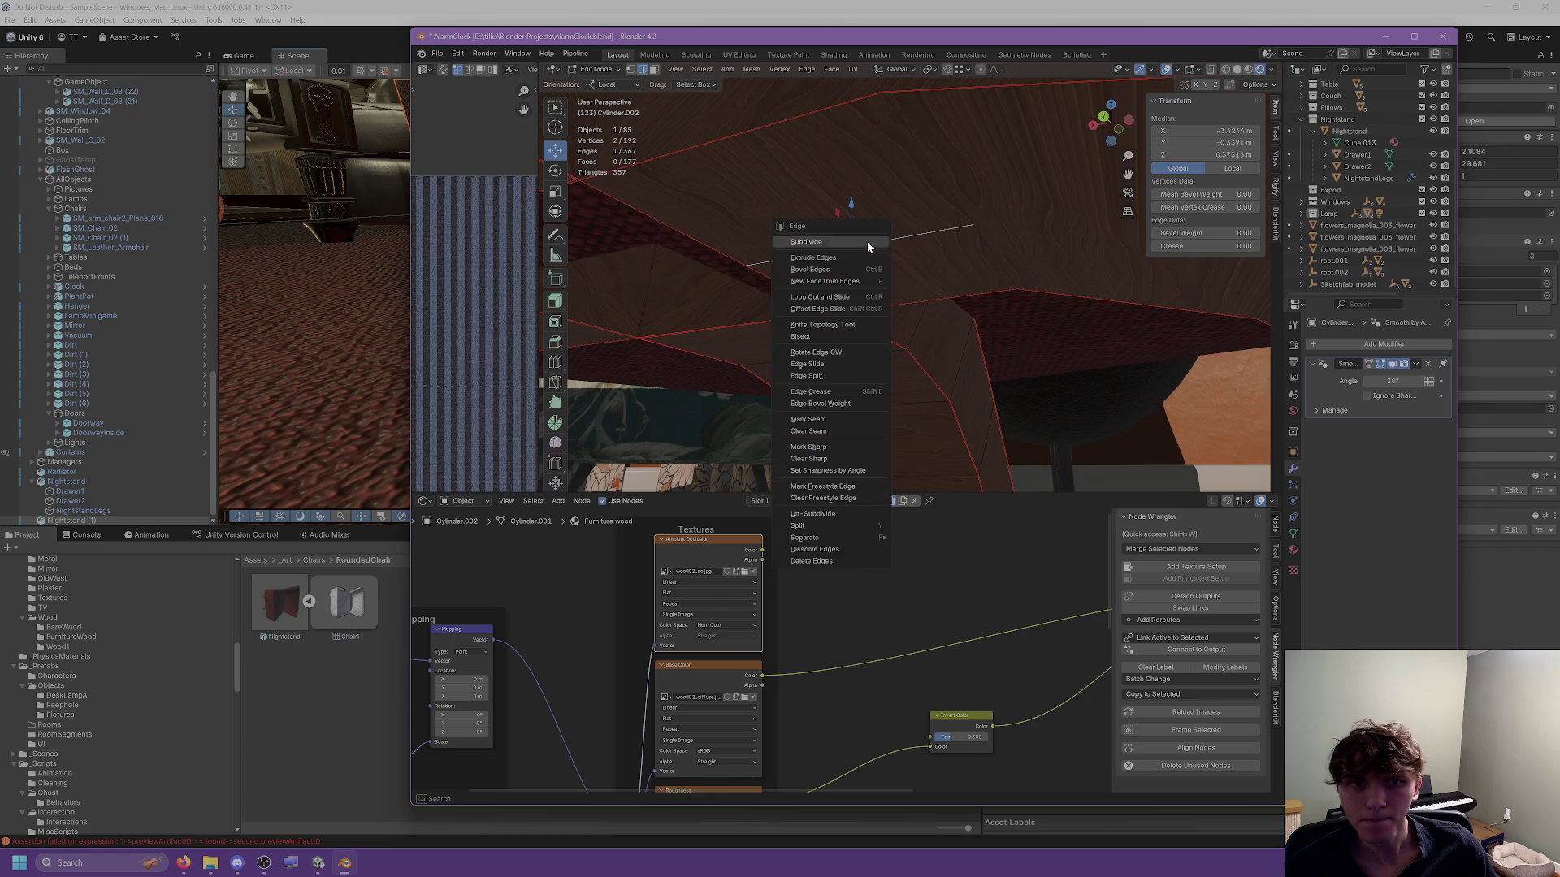
pyautogui.click(822, 550)
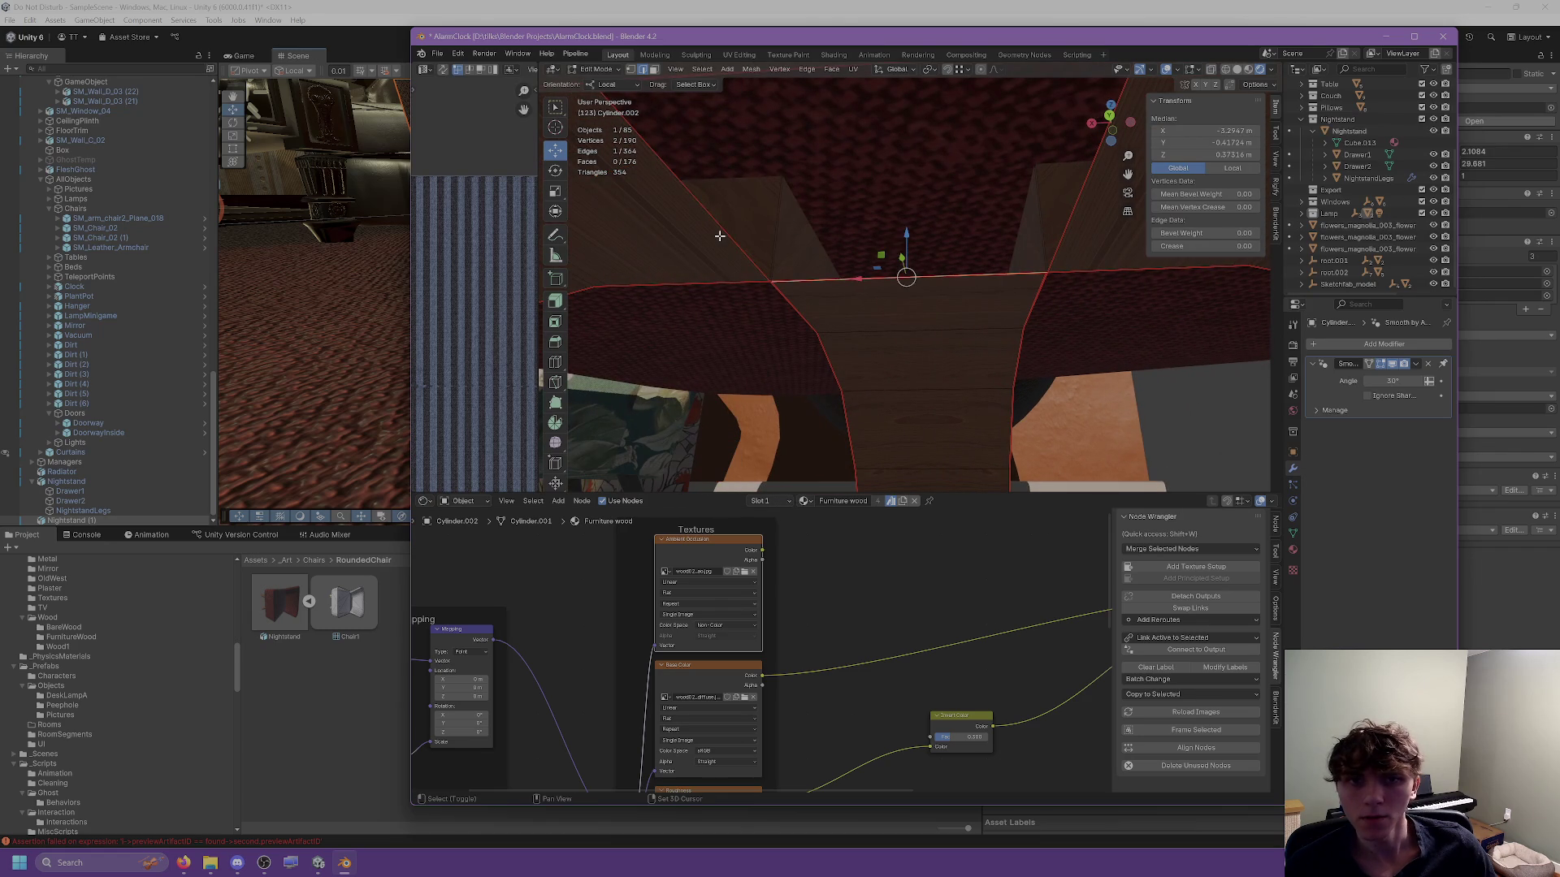
pyautogui.keyDown('shift'); pyautogui.click(719, 235); pyautogui.keyUp('shift')
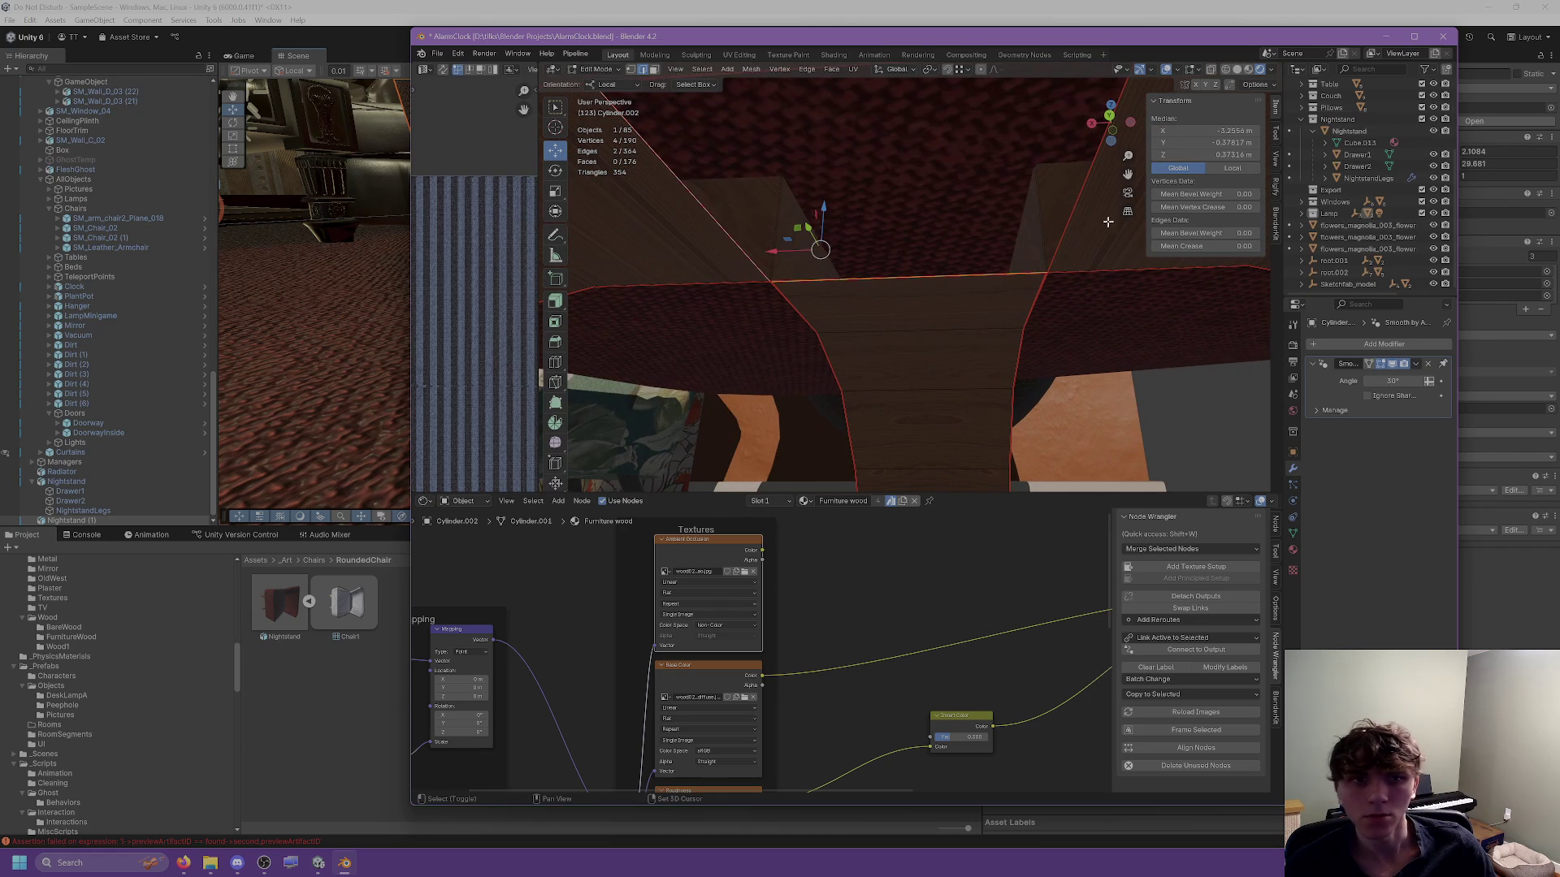
pyautogui.moveTo(916, 197)
pyautogui.mouseDown()
pyautogui.moveTo(818, 244)
pyautogui.moveTo(867, 236)
pyautogui.moveTo(783, 227)
pyautogui.moveTo(814, 251)
pyautogui.moveTo(899, 268)
pyautogui.moveTo(825, 230)
pyautogui.moveTo(822, 257)
pyautogui.mouseUp()
pyautogui.click(886, 260)
pyautogui.keyDown('shift'); pyautogui.click(836, 327); pyautogui.keyUp('shift')
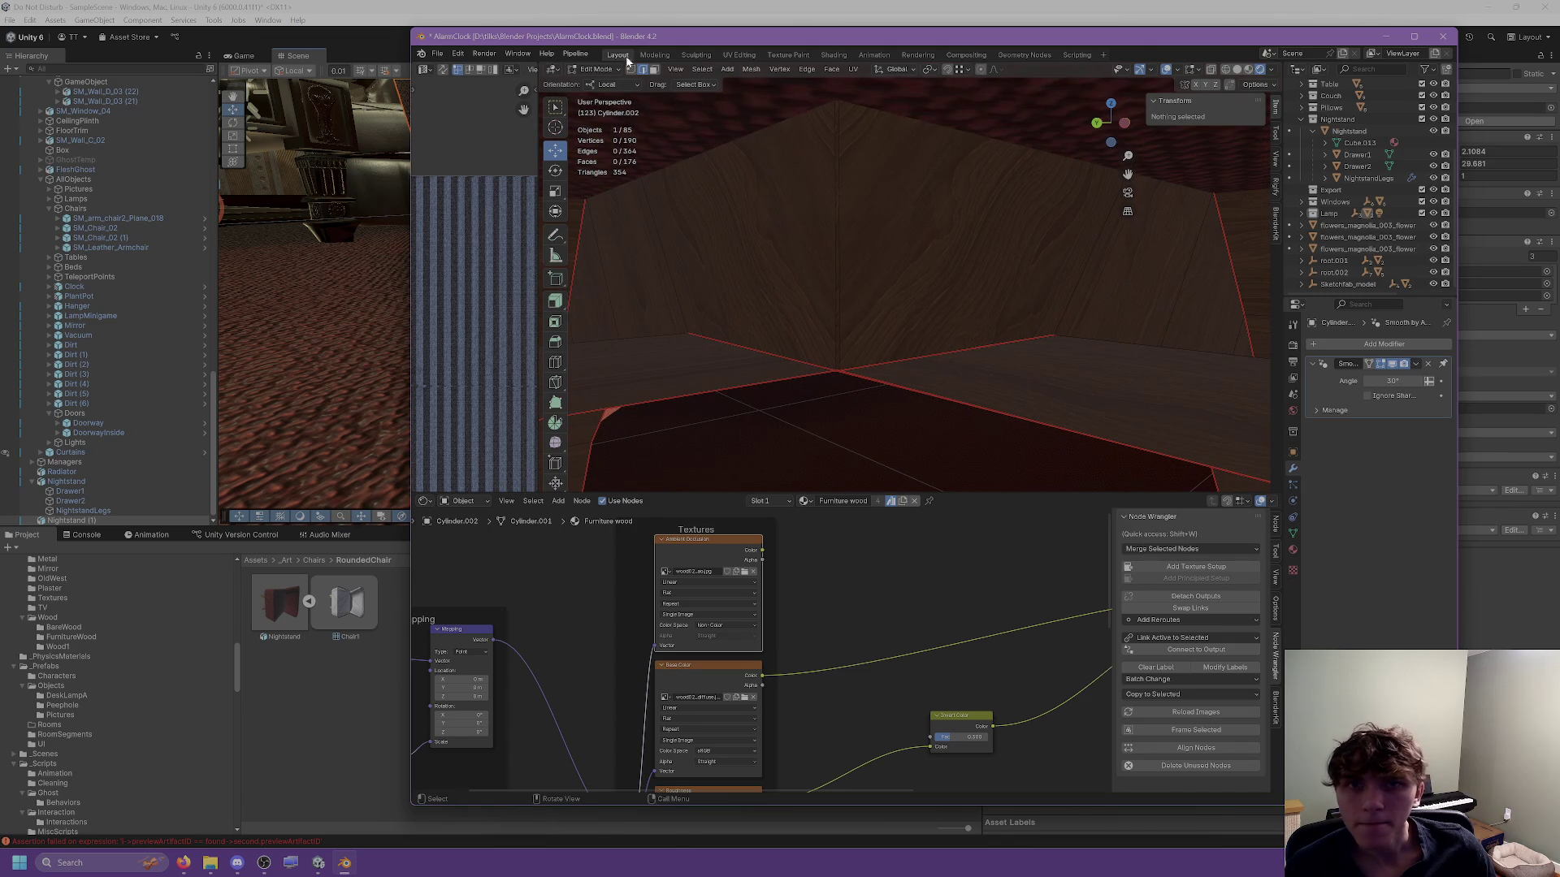
# Merge the two base-corner vertices at their centre.
pyautogui.moveTo(813, 325); pyautogui.dragTo(830, 269)
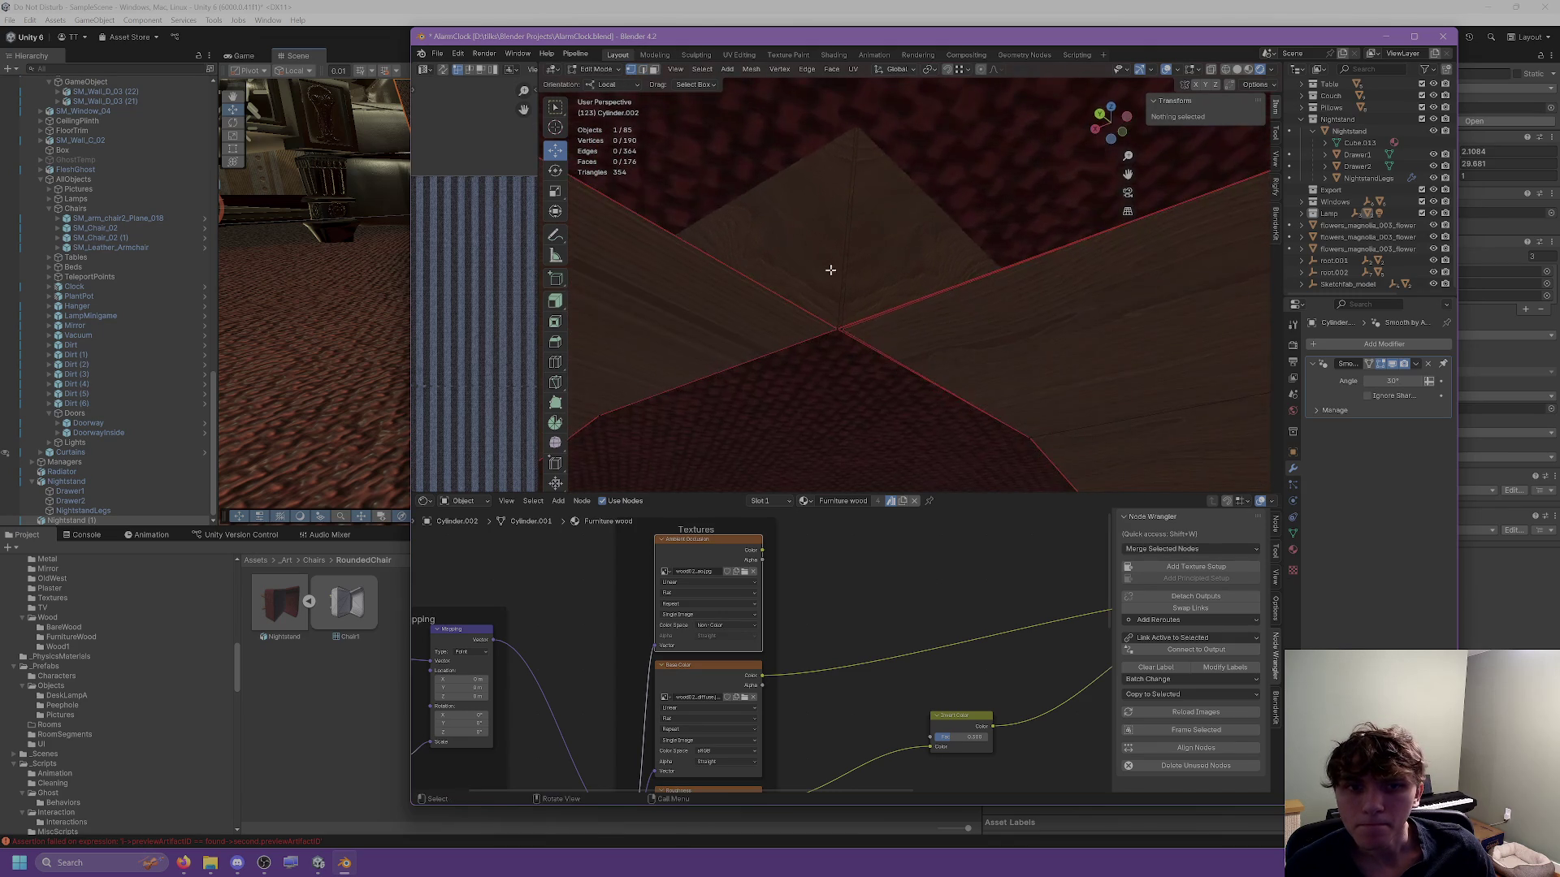
pyautogui.click(836, 326)
pyautogui.rightClick(801, 337)
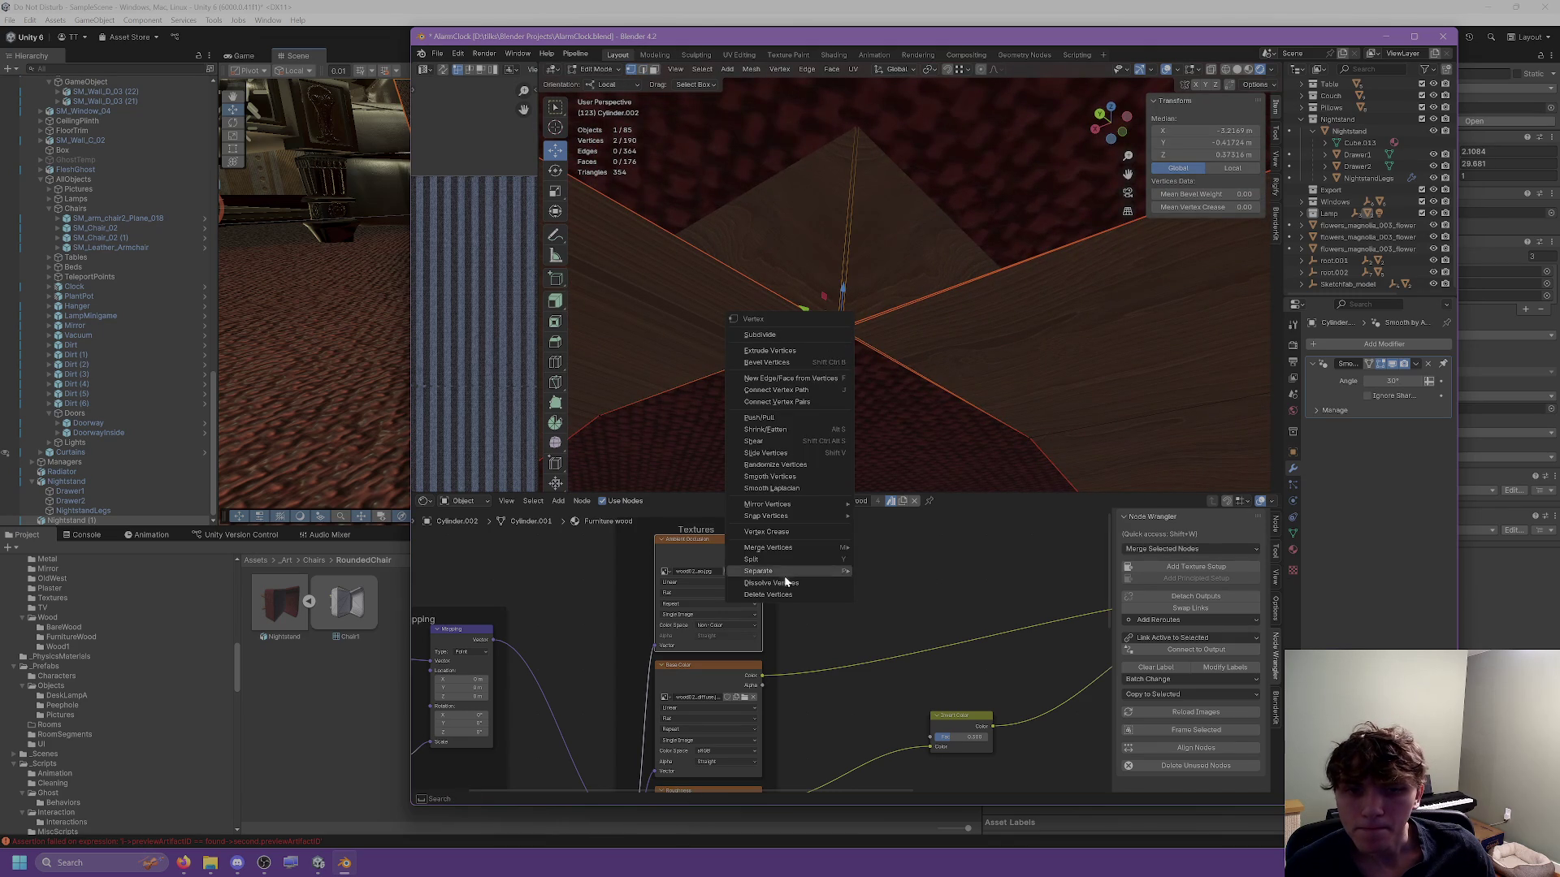
pyautogui.click(888, 547)
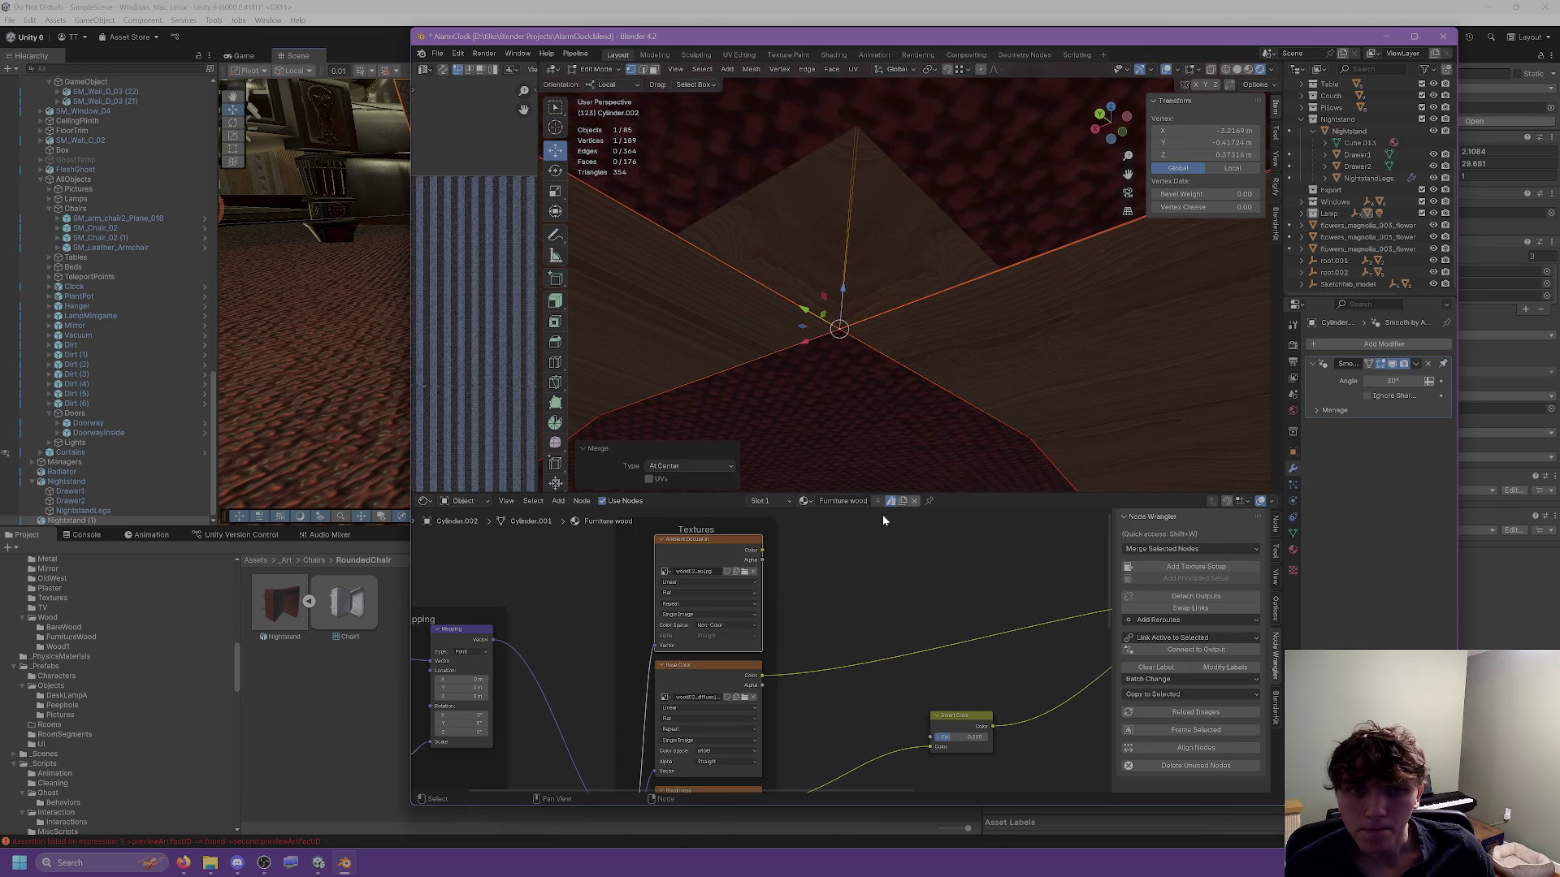
pyautogui.click(845, 148)
# Select two more corner vertices and dismiss their options without applying anything.
pyautogui.moveTo(845, 148); pyautogui.dragTo(863, 252)
pyautogui.click(827, 172)
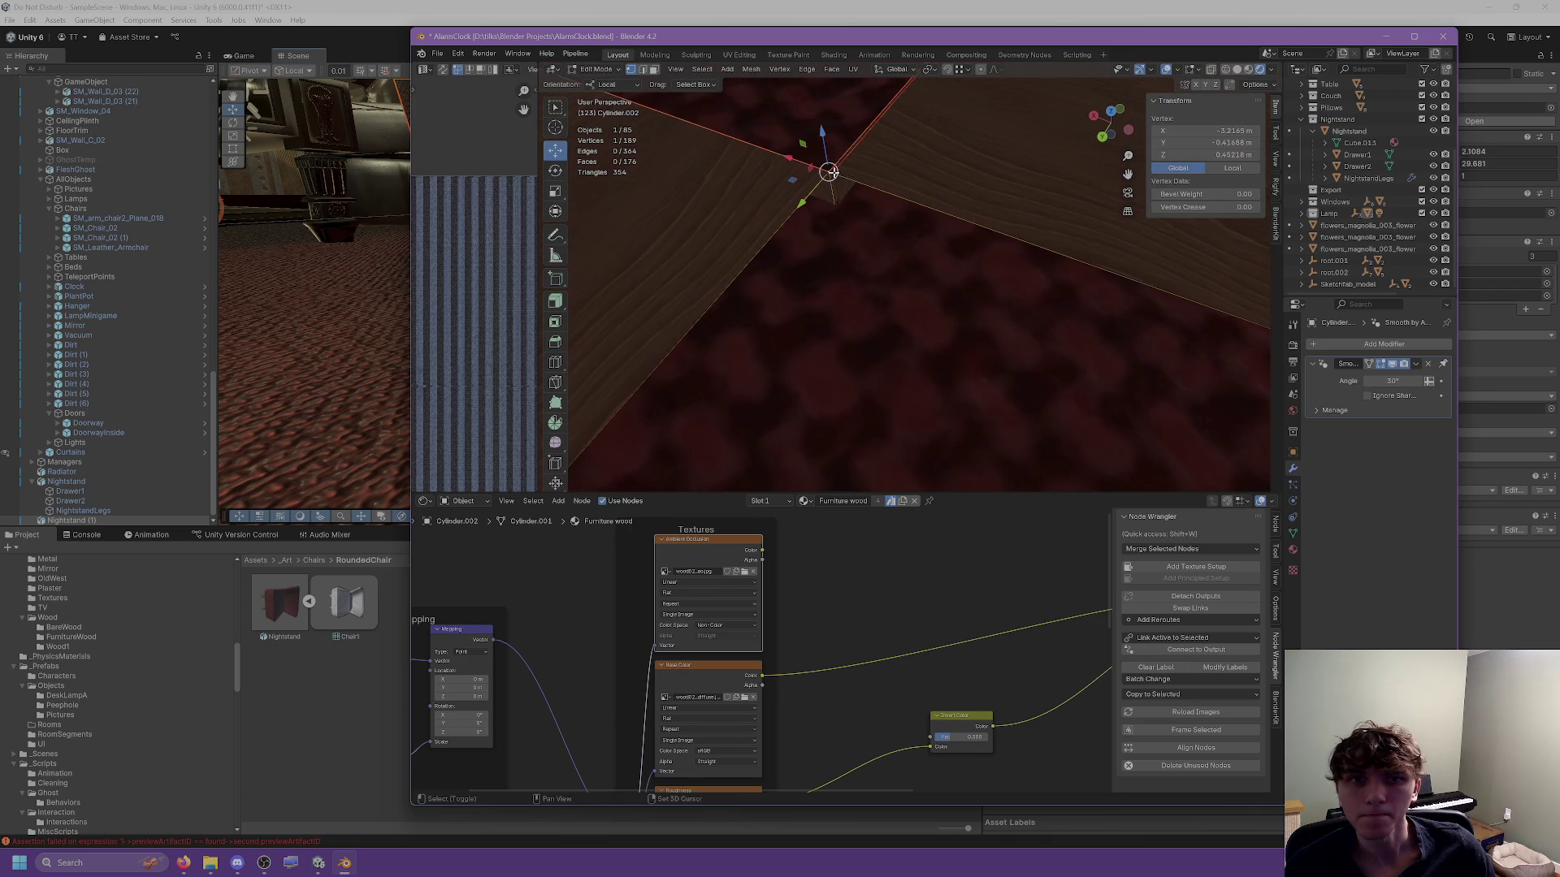
pyautogui.rightClick(812, 180)
pyautogui.click(792, 324)
pyautogui.click(949, 164)
# Inspect a corner face, deselect, and undo back to the 195-vertex base mesh.
pyautogui.moveTo(949, 164)
pyautogui.mouseDown()
pyautogui.moveTo(968, 184)
pyautogui.moveTo(807, 149)
pyautogui.moveTo(884, 171)
pyautogui.moveTo(918, 82)
pyautogui.moveTo(910, 114)
pyautogui.mouseUp()
pyautogui.click(857, 167)
pyautogui.scroll(-1, 877, 613)
pyautogui.moveTo(861, 423)
pyautogui.mouseDown()
pyautogui.moveTo(850, 372)
pyautogui.moveTo(725, 396)
pyautogui.moveTo(836, 400)
pyautogui.mouseUp()
pyautogui.hotkey('alt', 'a')
pyautogui.hotkey('ctrl', 'z')
pyautogui.hotkey('ctrl', 'z')
pyautogui.hotkey('ctrl', 'z')
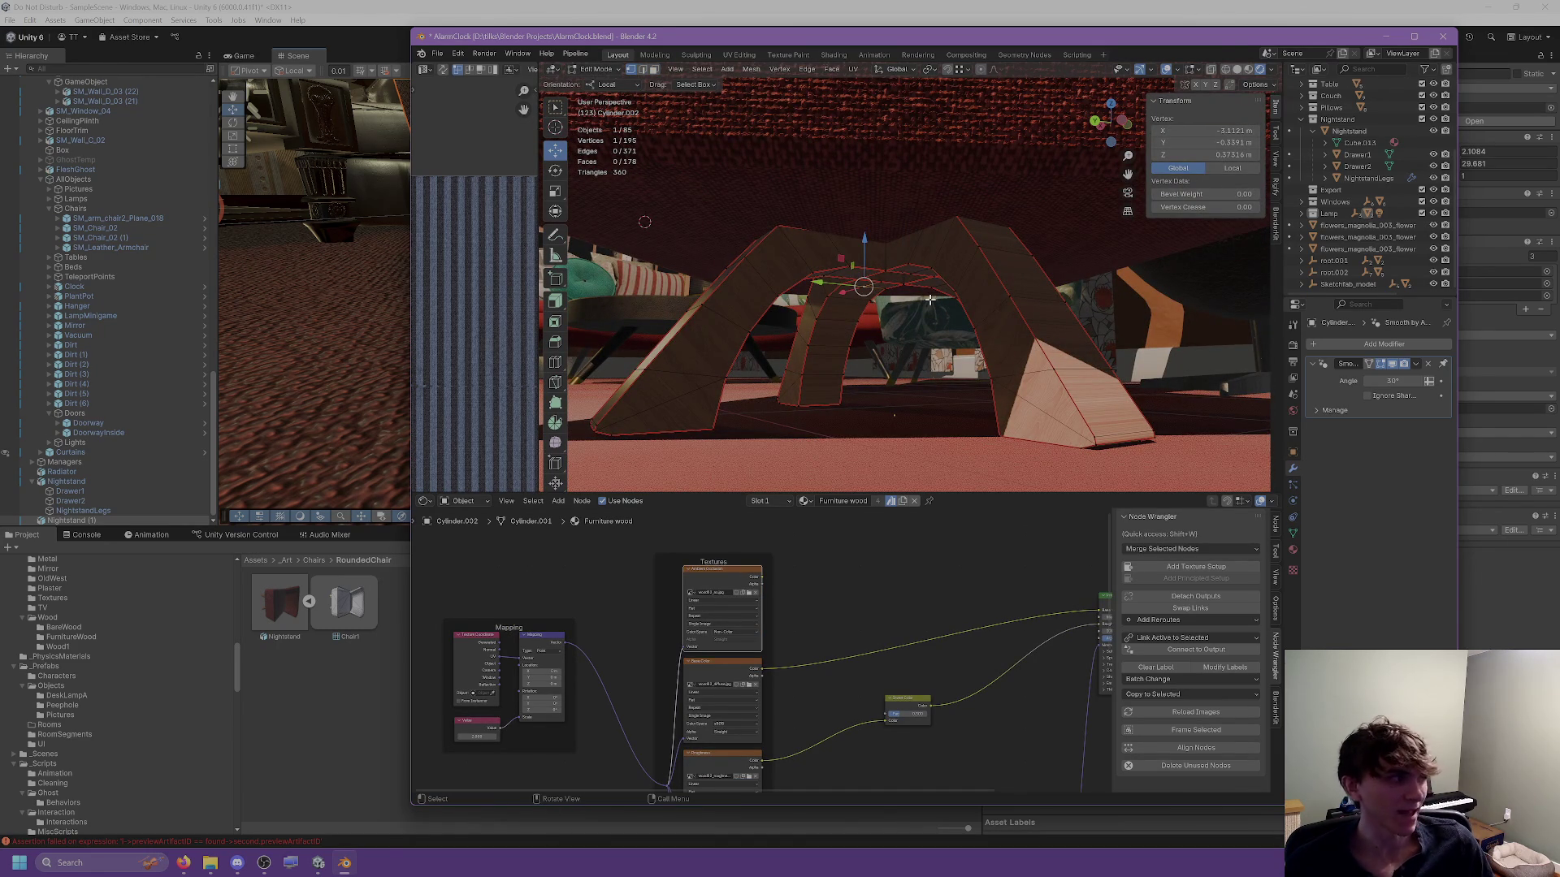
# In Face Select mode, trial-move an arch-top face and undo it.
pyautogui.scroll(5, 935, 301)
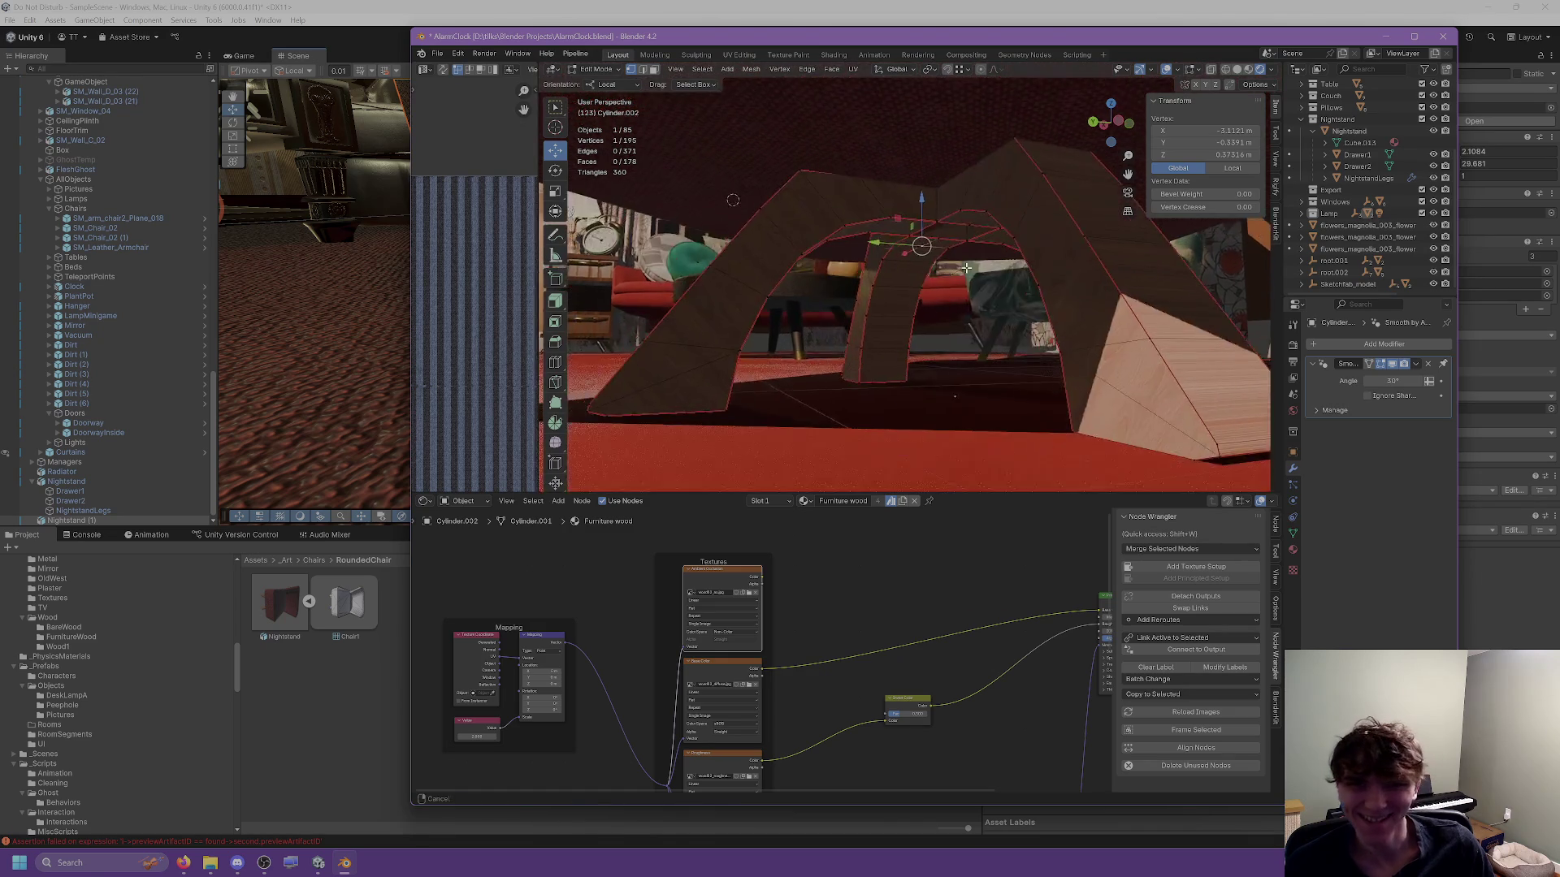
pyautogui.scroll(8, 945, 289)
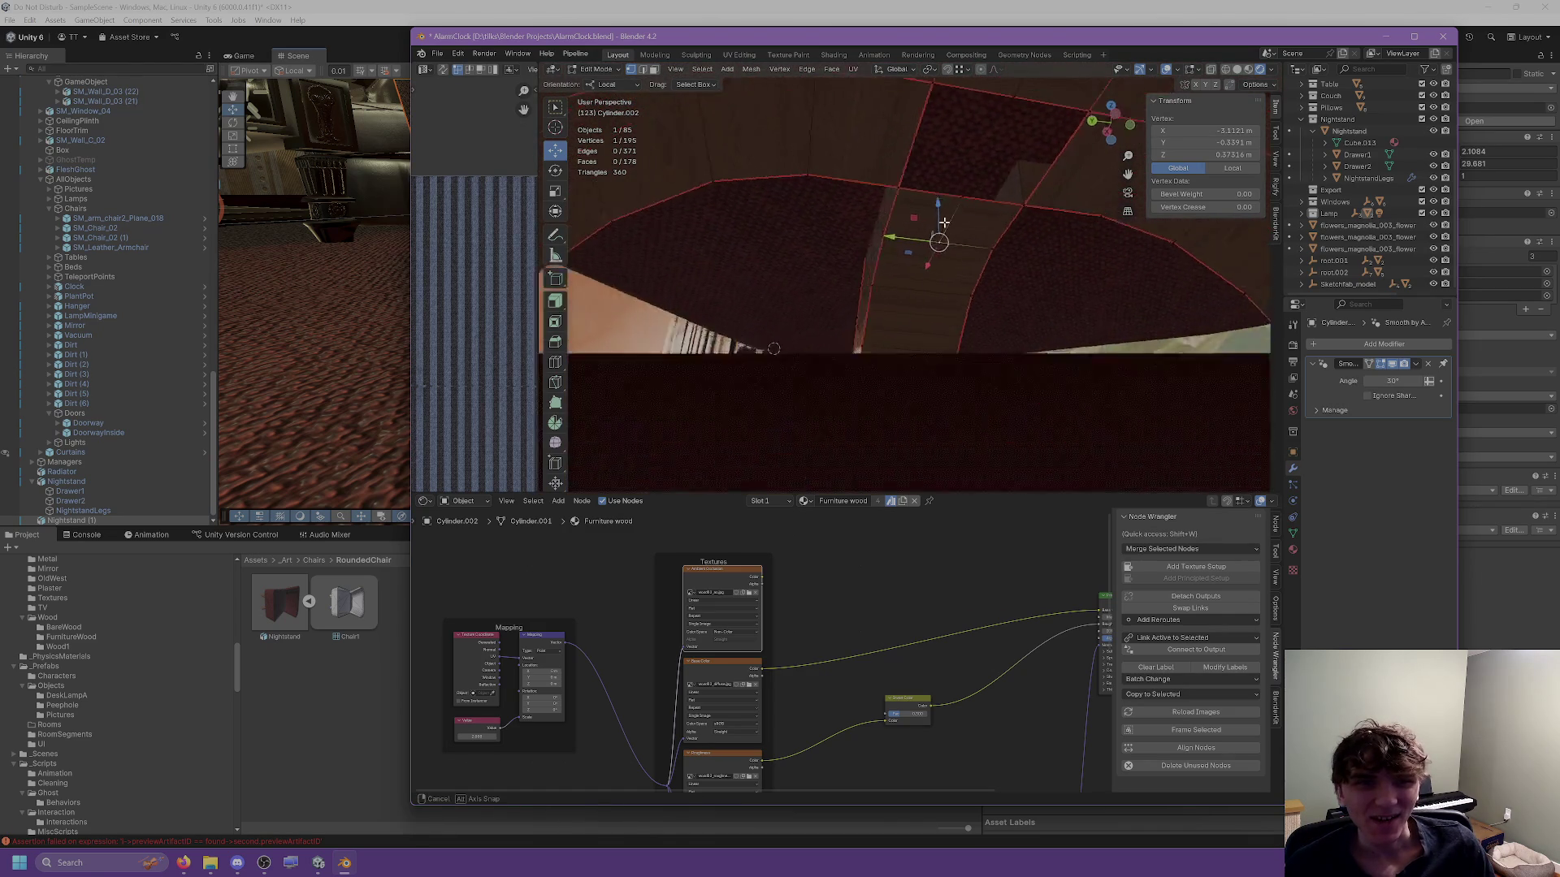
pyautogui.scroll(-8, 1051, 244)
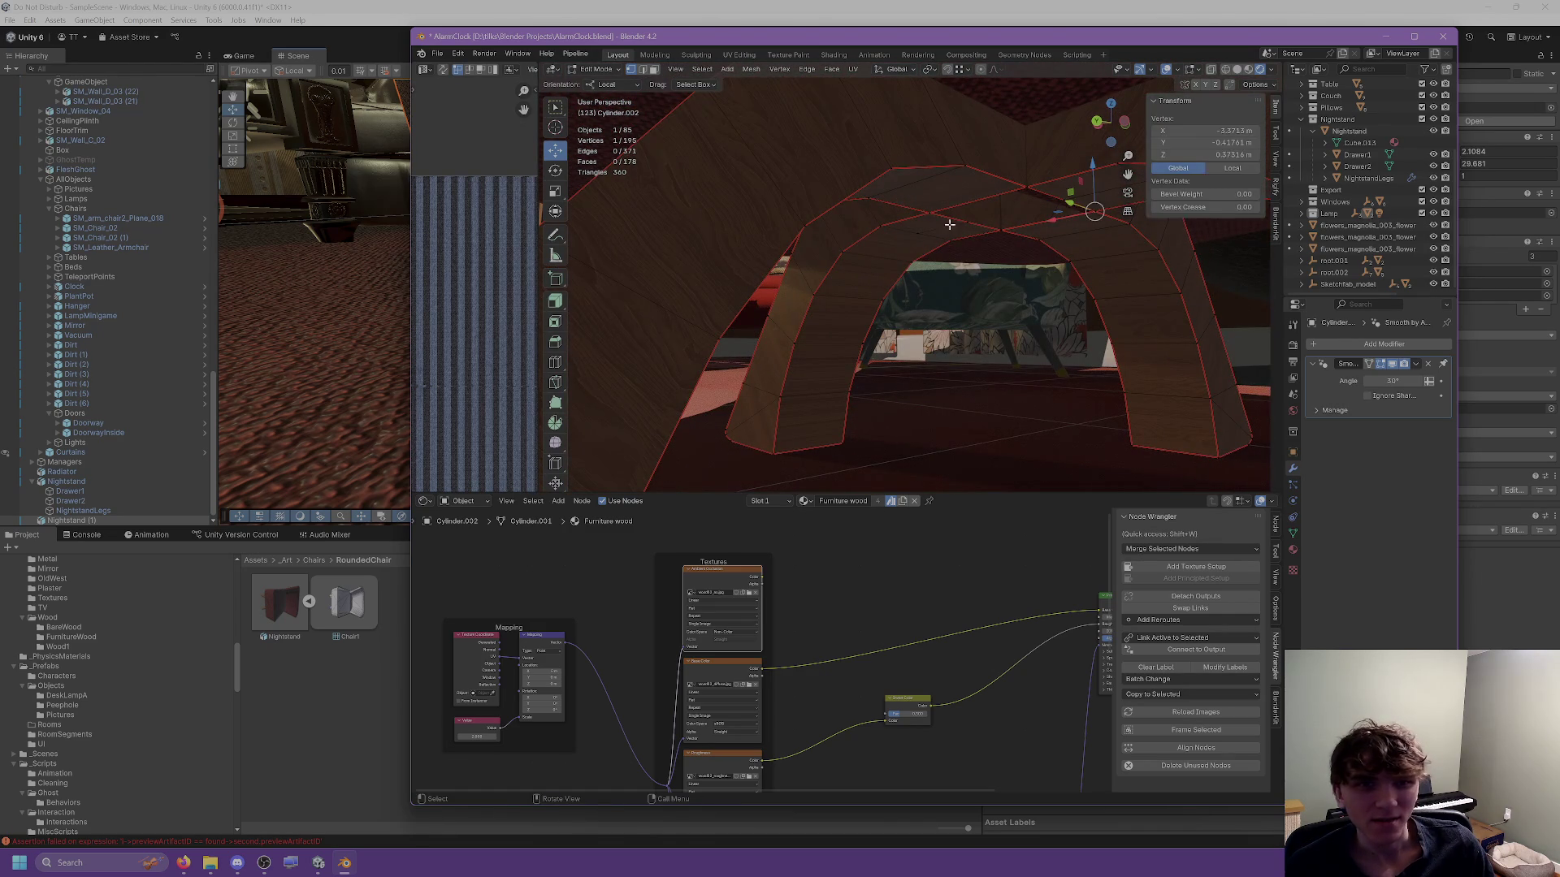
pyautogui.click(654, 70)
pyautogui.click(1057, 238)
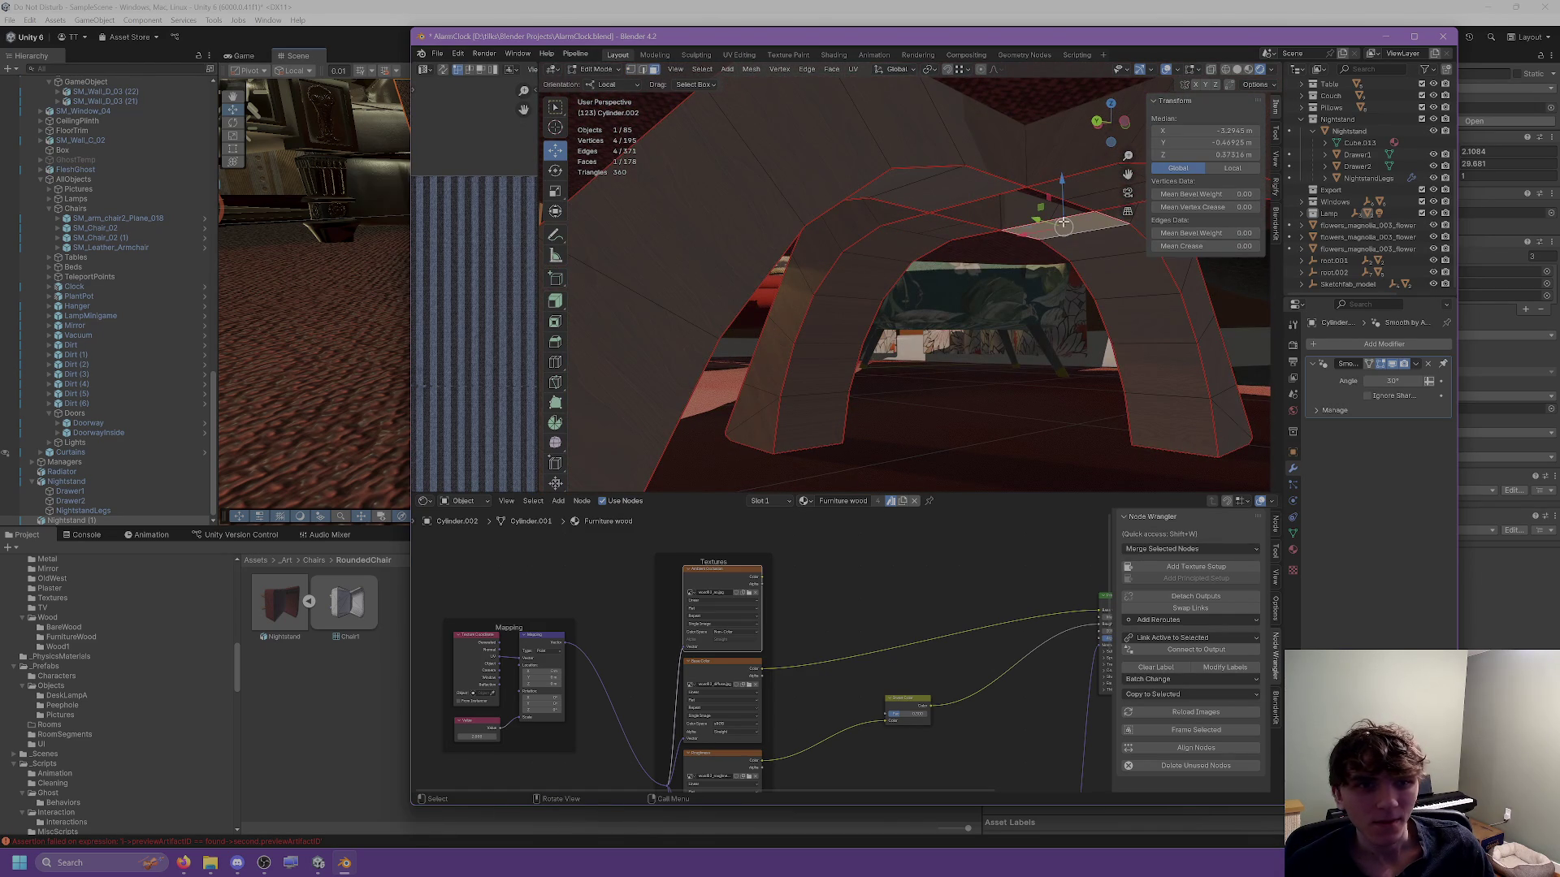
pyautogui.moveTo(1062, 224); pyautogui.dragTo(1049, 200)
pyautogui.hotkey('ctrl', 'z')
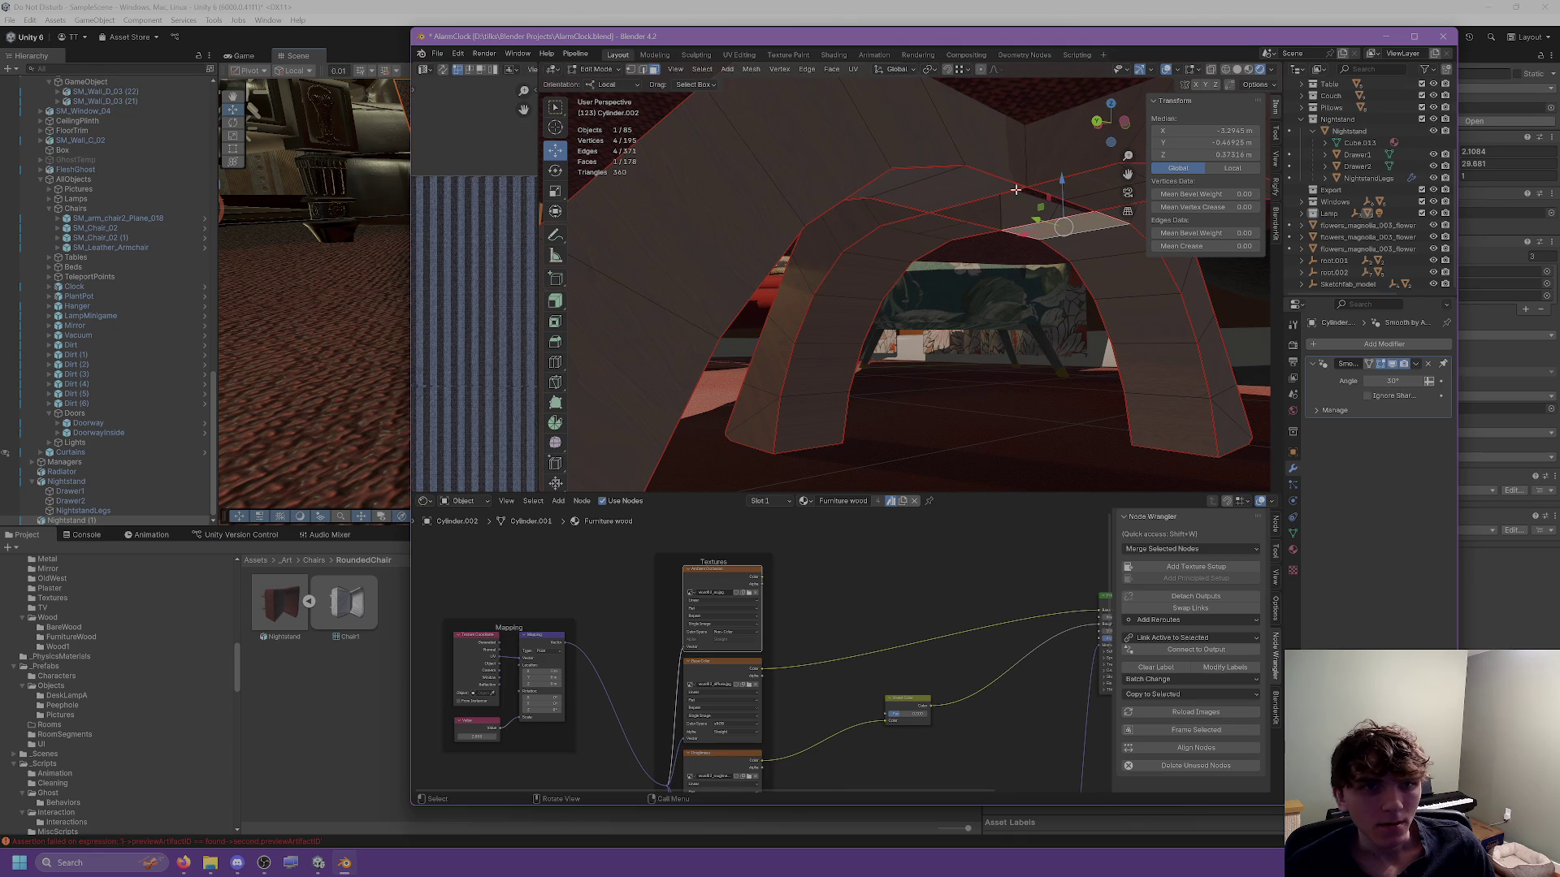
# Lower another arch-top face about 0.1 m along Z, then step back through the edits.
pyautogui.click(942, 174)
pyautogui.moveTo(942, 162); pyautogui.dragTo(936, 244)
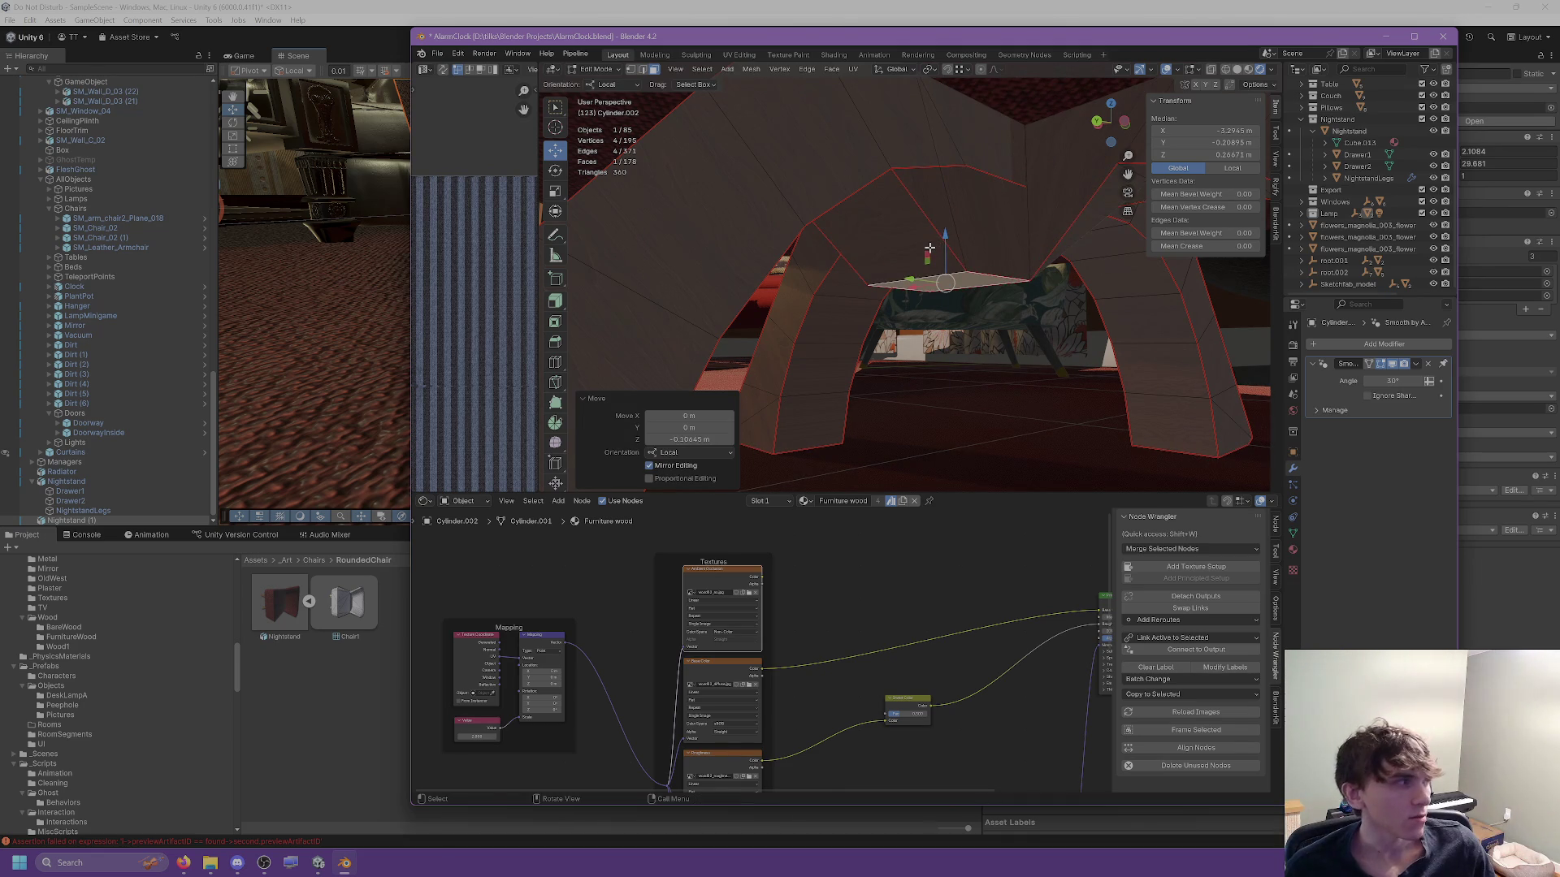
pyautogui.scroll(8, 930, 247)
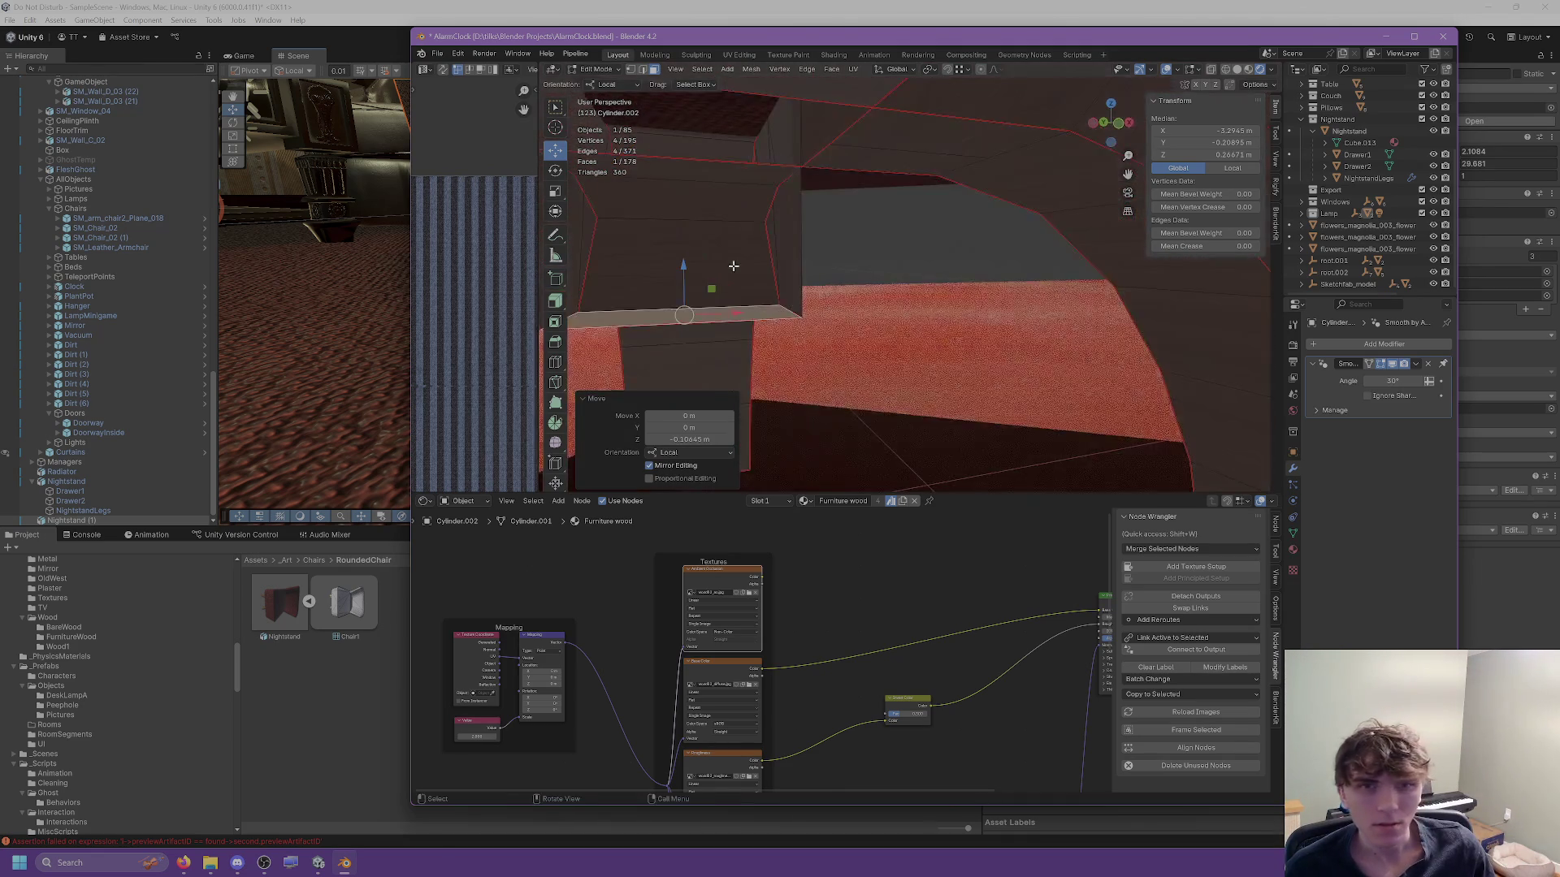
pyautogui.scroll(-6, 733, 266)
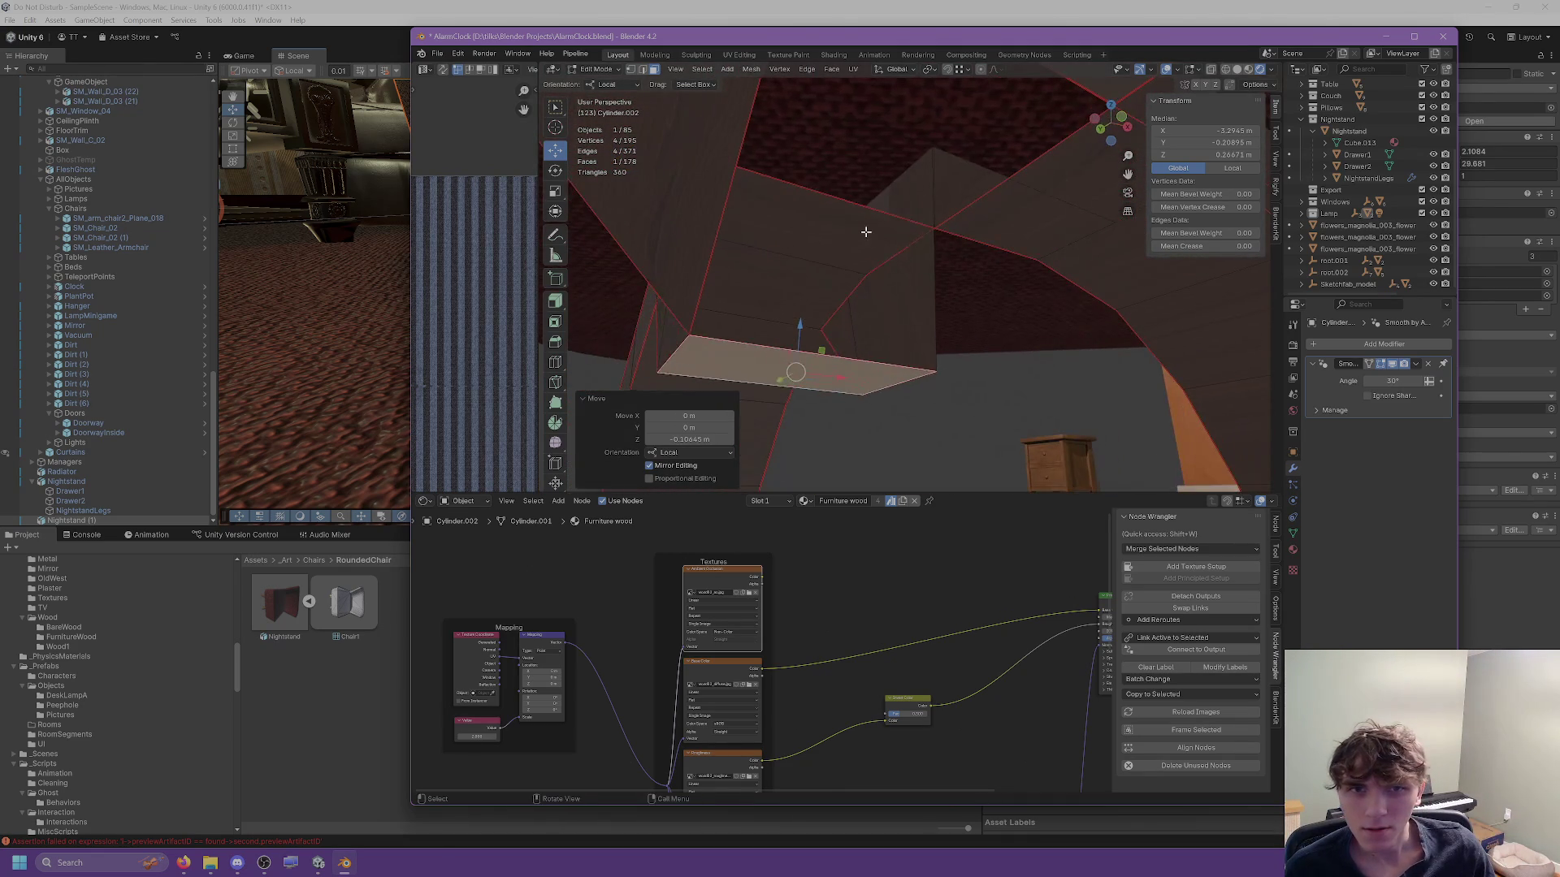
pyautogui.hotkey('ctrl', 'z')
pyautogui.hotkey('ctrl', 'shift', 'z')
pyautogui.hotkey('ctrl', 'z')
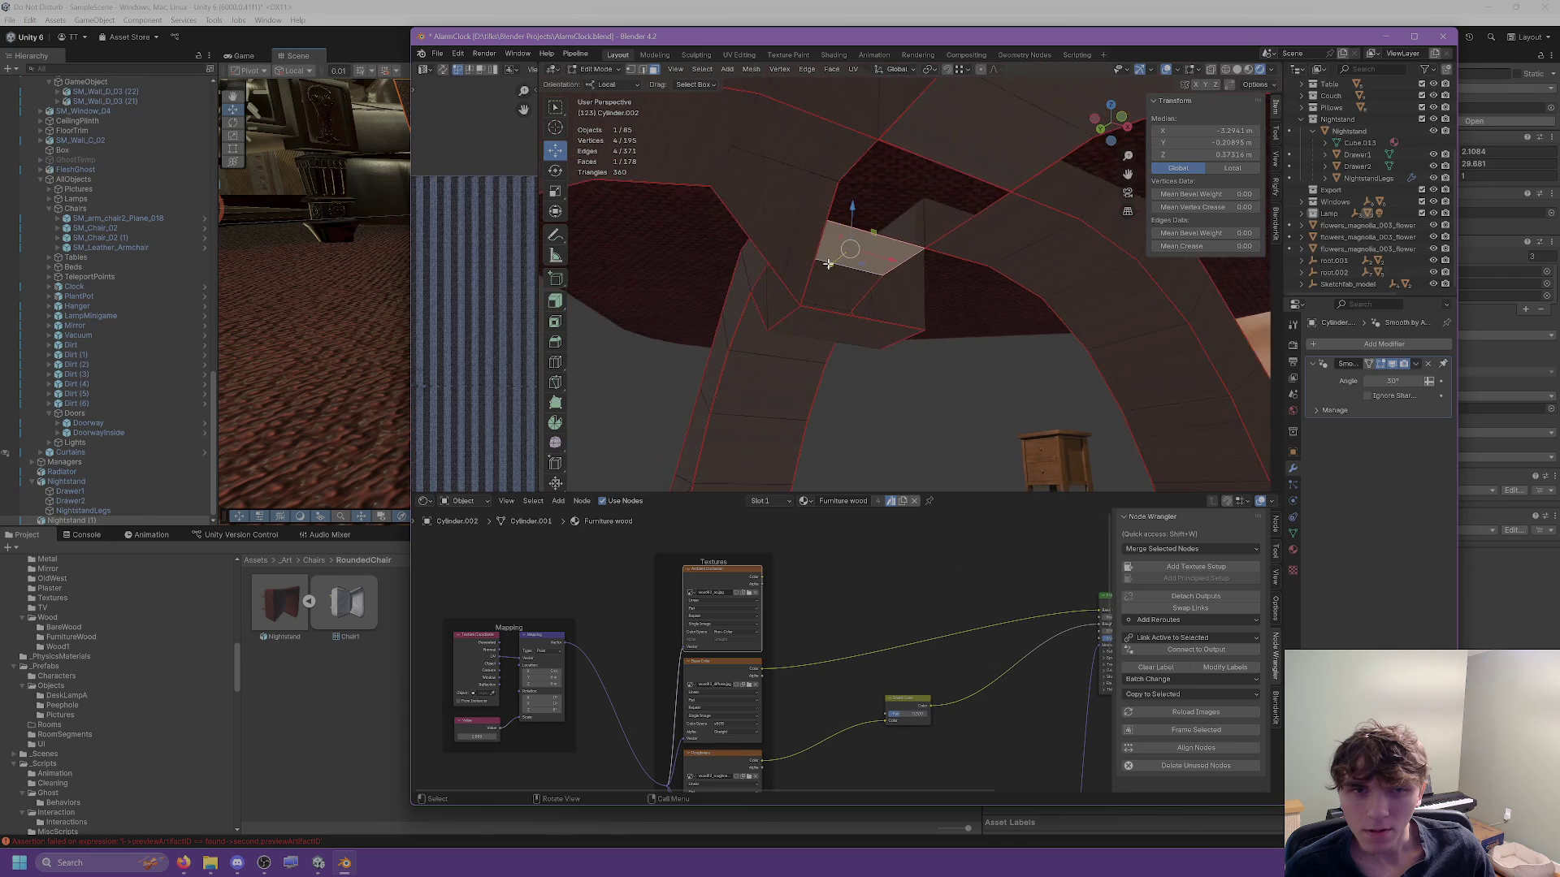
pyautogui.scroll(-5, 861, 244)
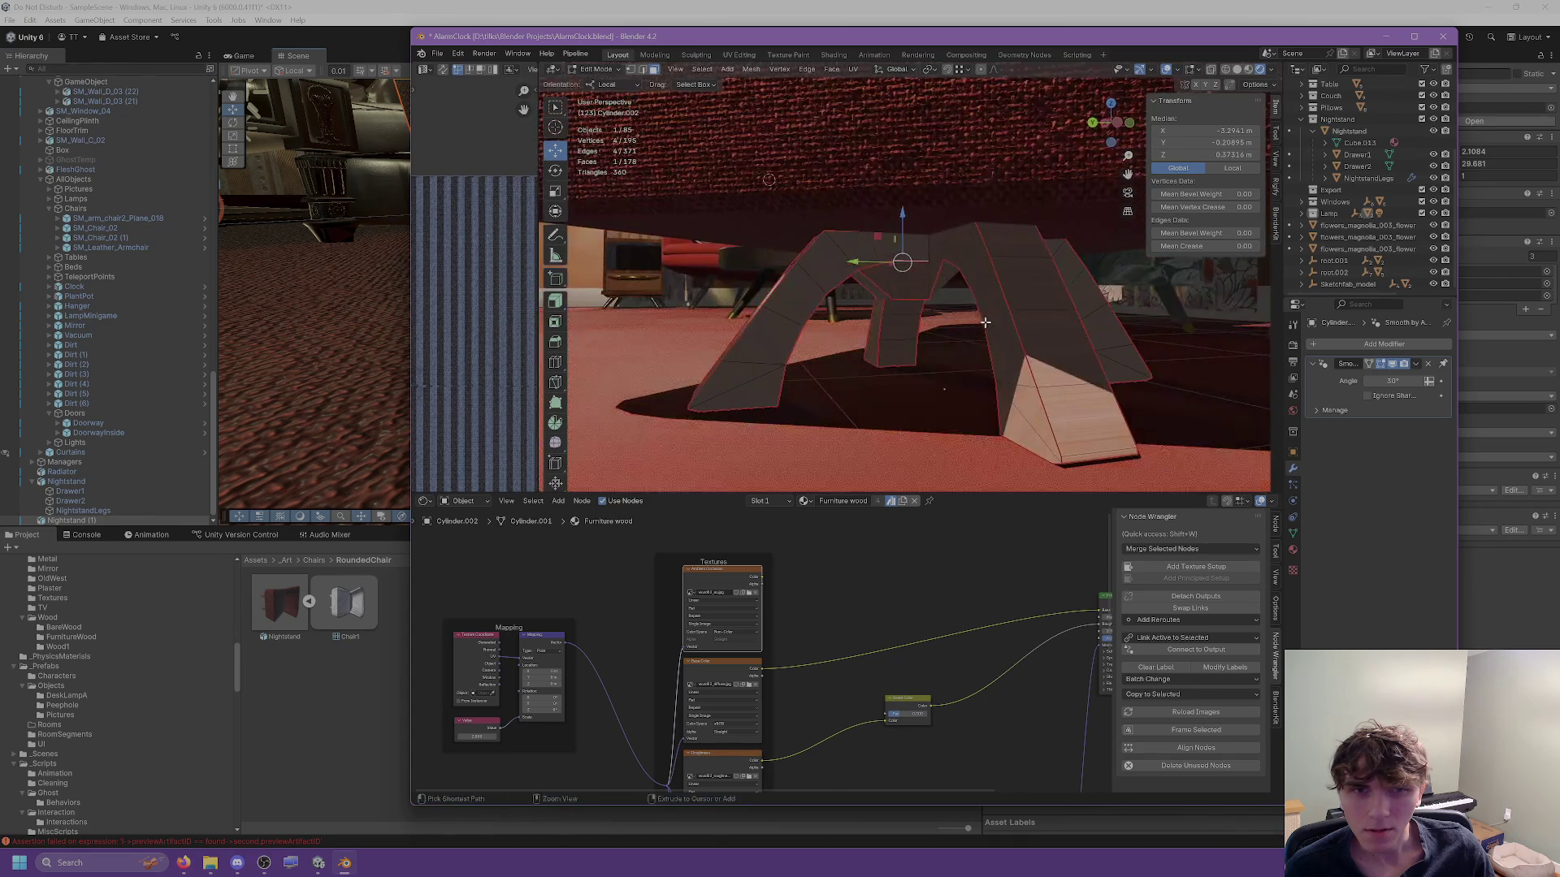
# Restore the rounded arch top, select the whole base mesh, and bring up Mesh > Clean Up.
pyautogui.hotkey('ctrl', 'z')
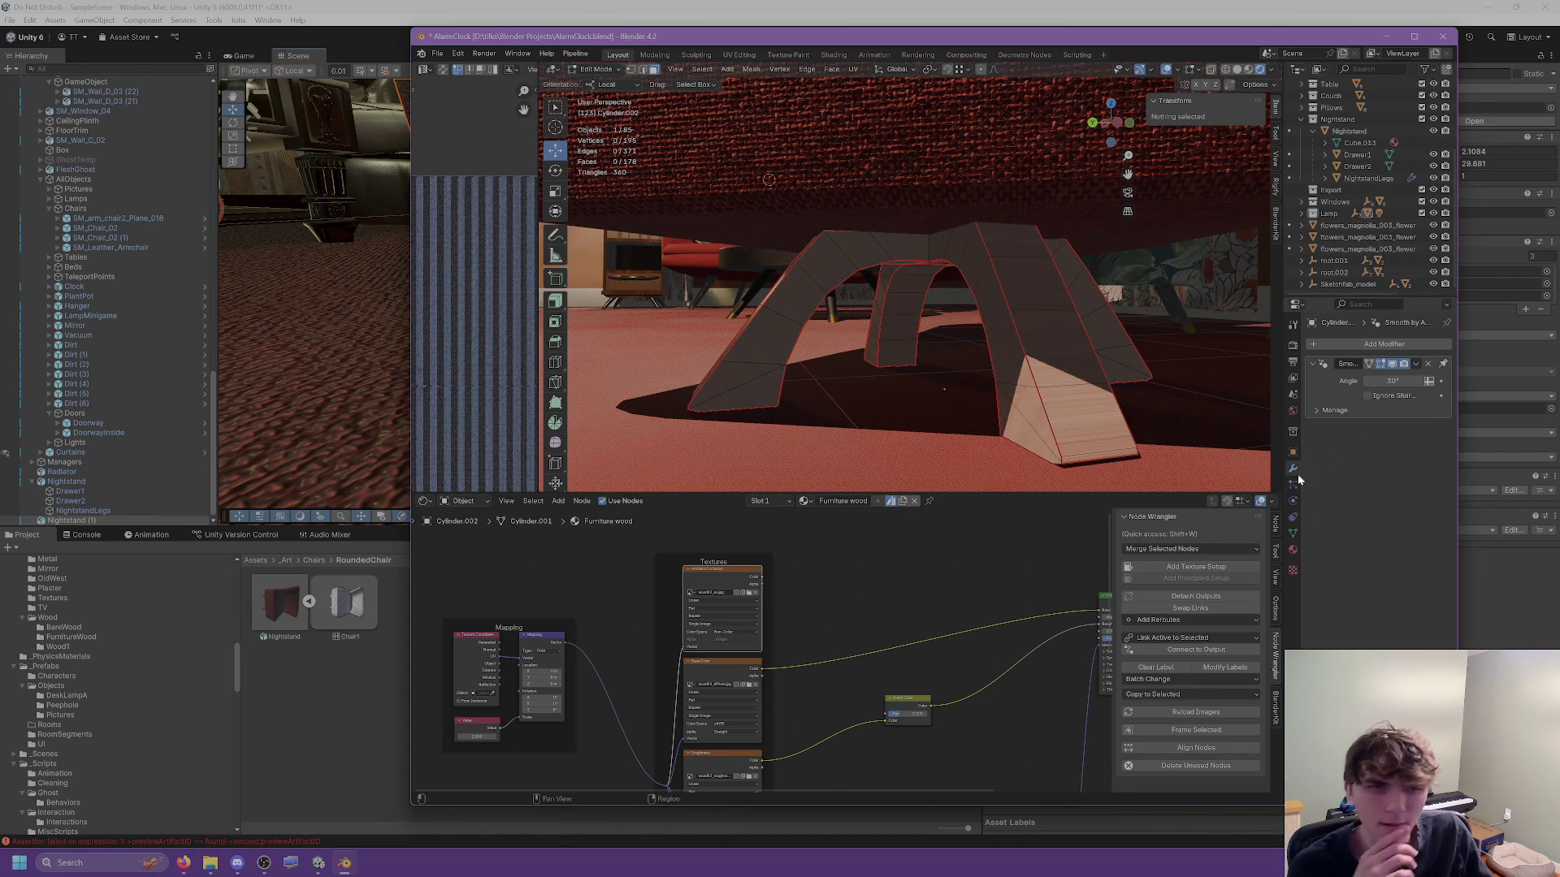
pyautogui.click(823, 264)
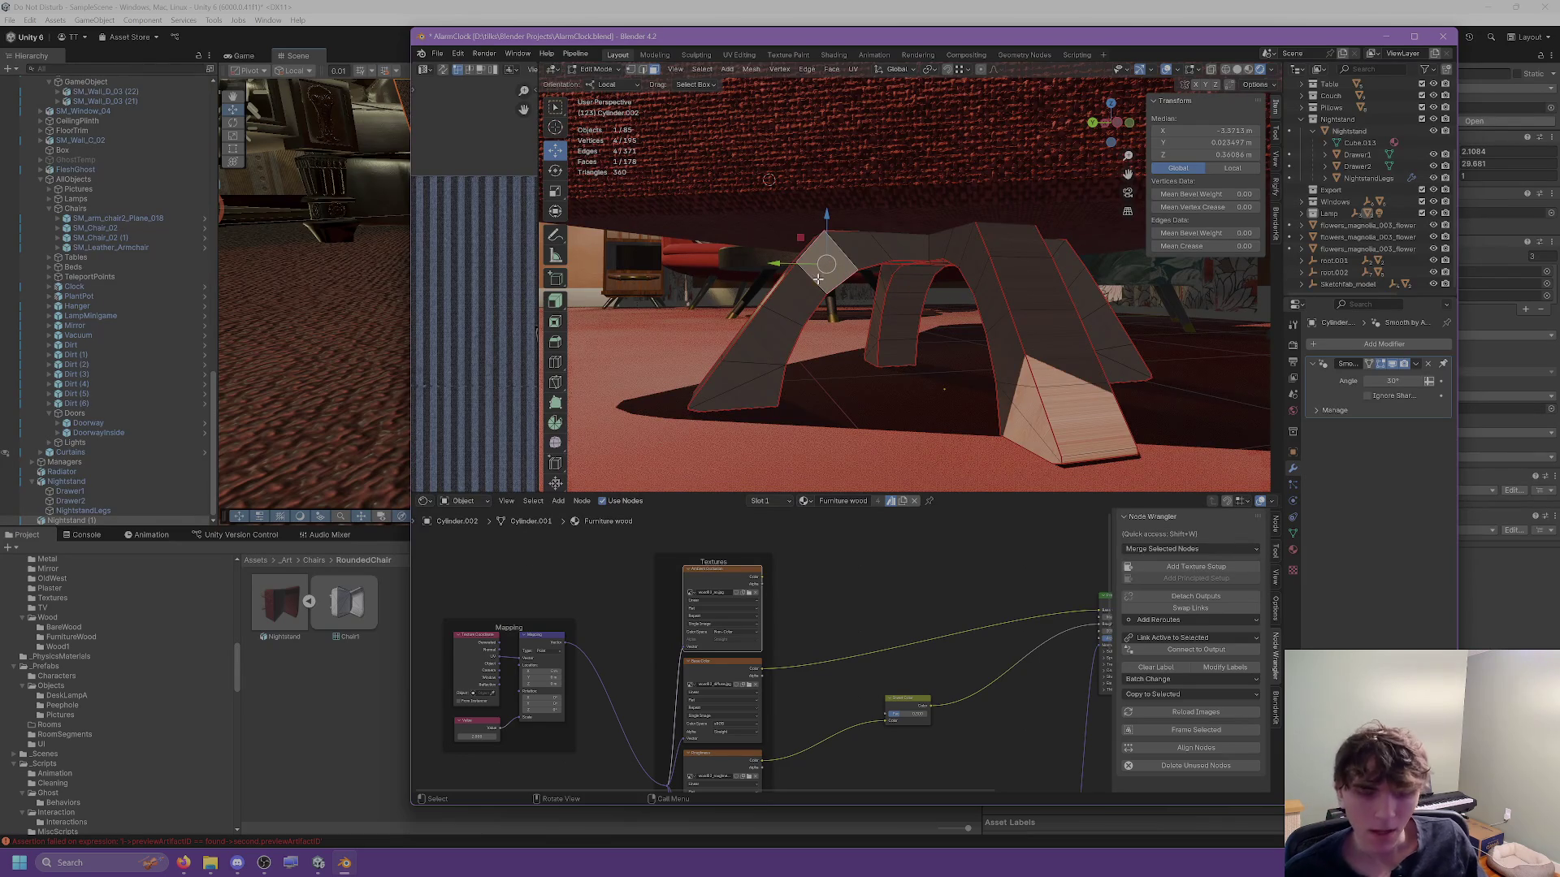
pyautogui.press('a')
pyautogui.click(750, 69)
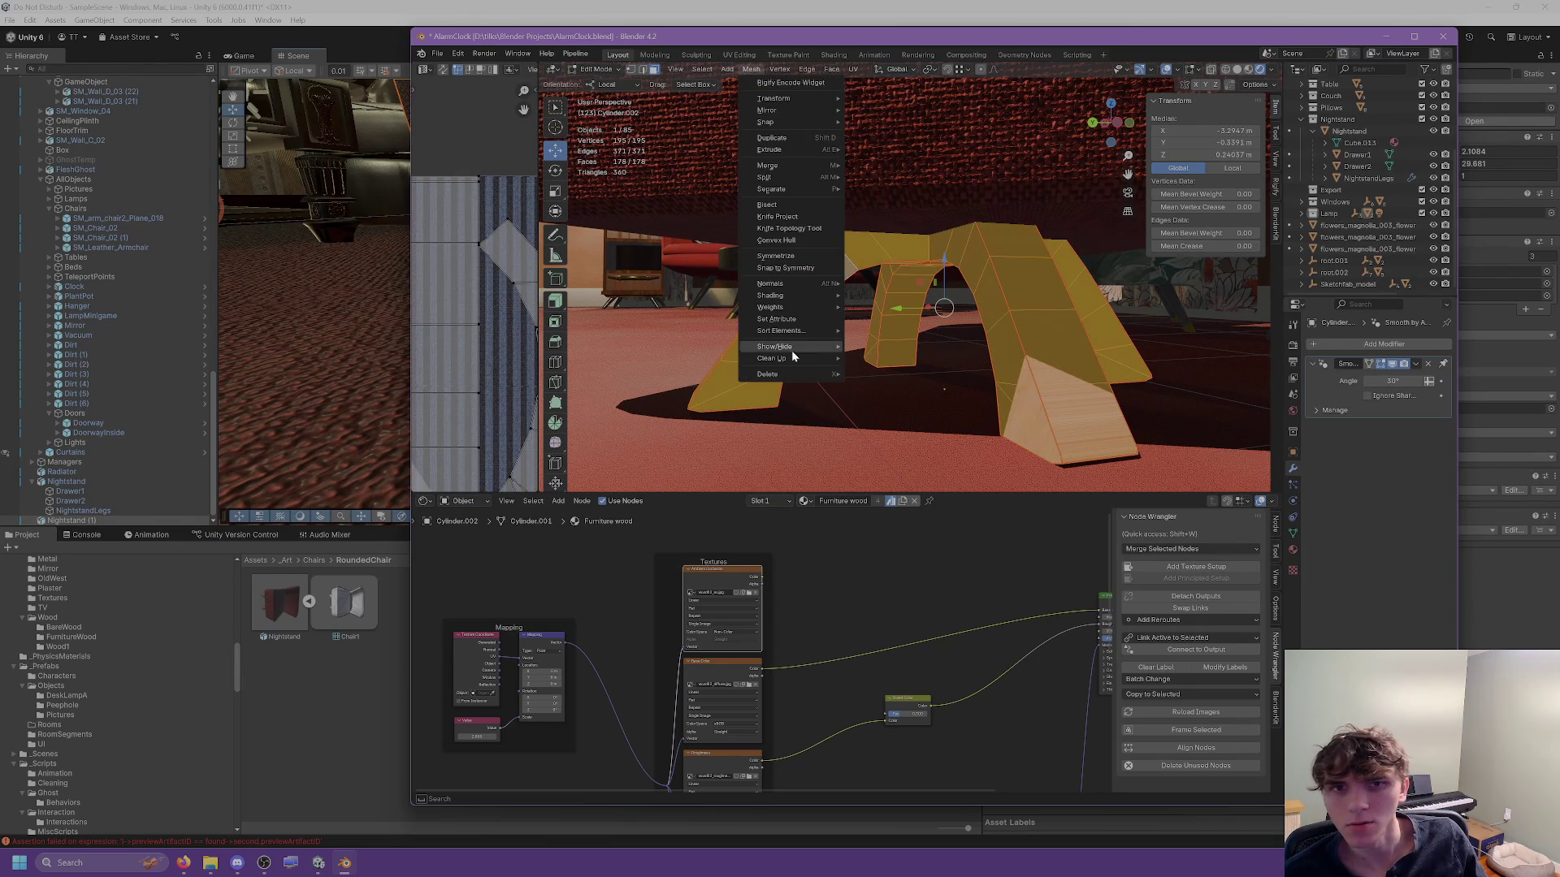
# Merge by Distance at 0.0501 m, welding 195 vertices down to 120, then return to Object Mode.
pyautogui.moveTo(804, 358)
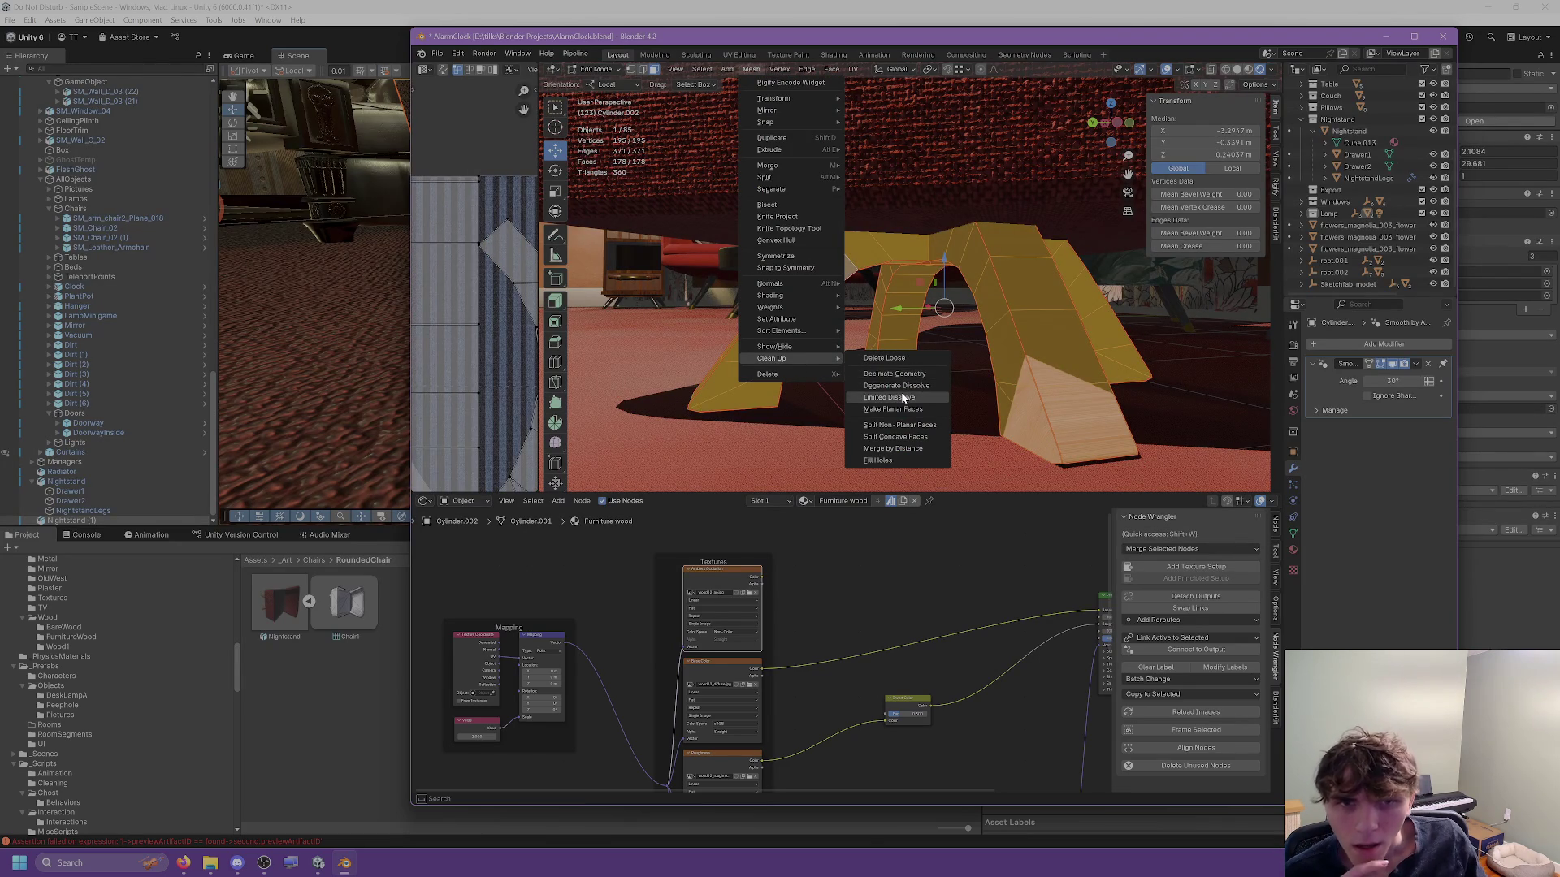
pyautogui.click(892, 449)
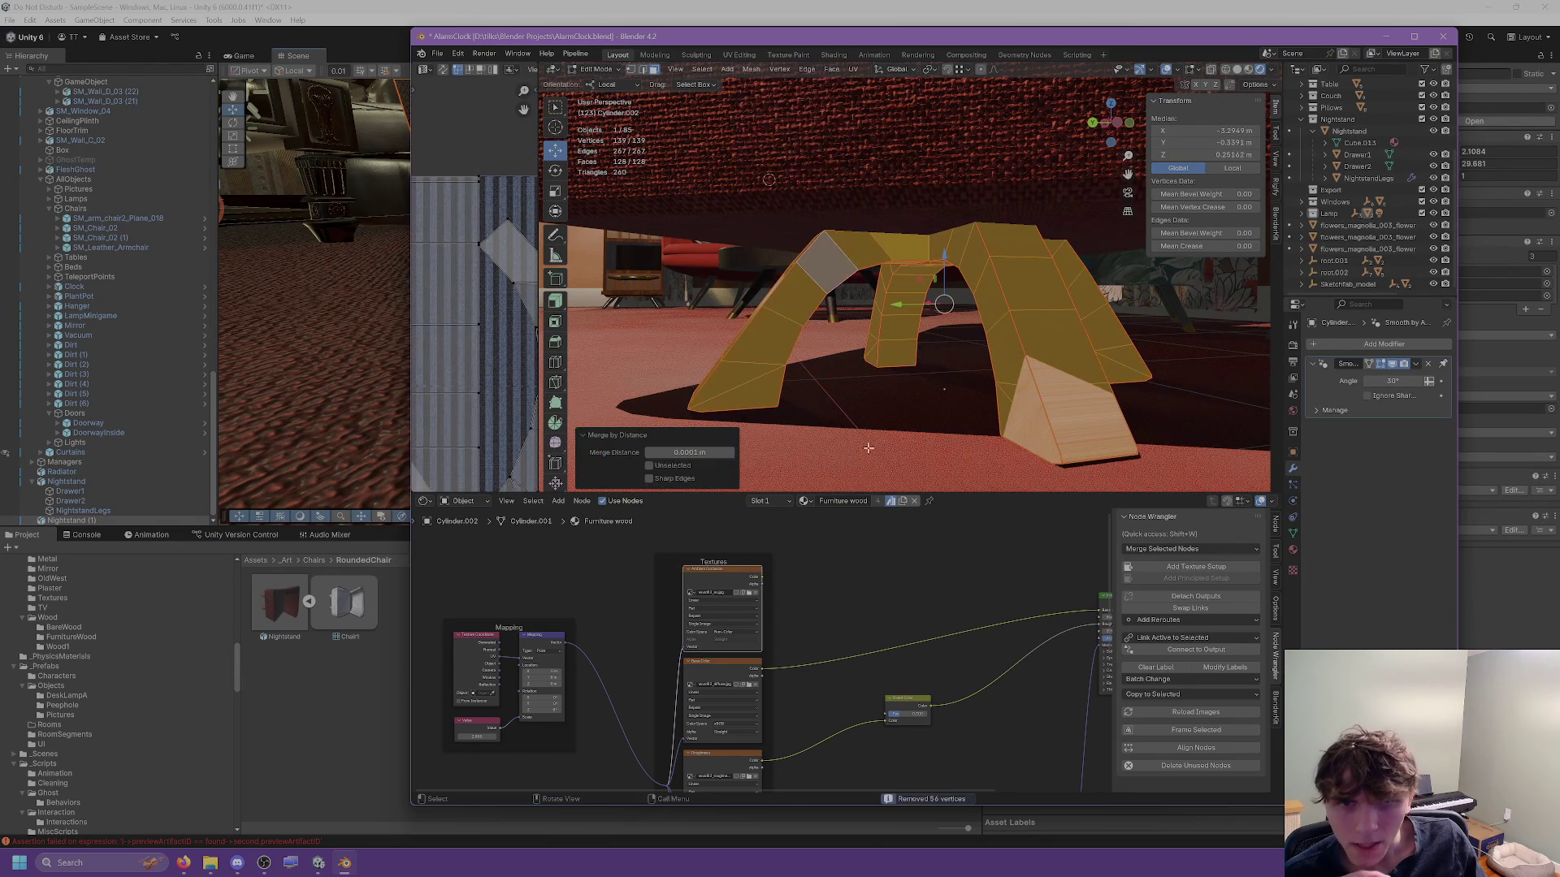
pyautogui.moveTo(690, 452); pyautogui.dragTo(735, 453)
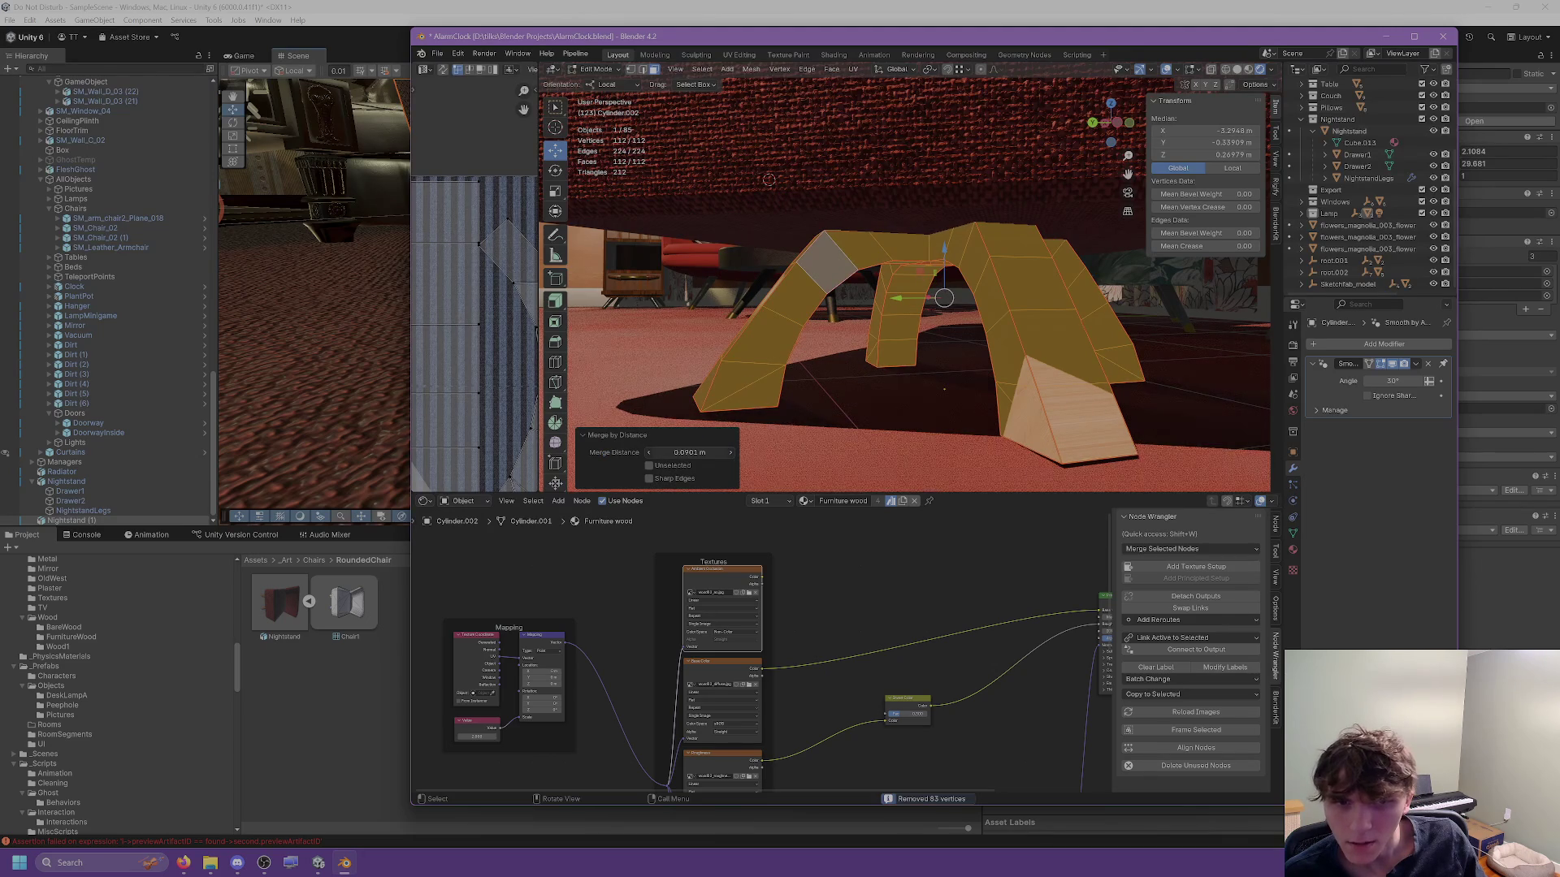
pyautogui.moveTo(689, 453); pyautogui.dragTo(674, 453)
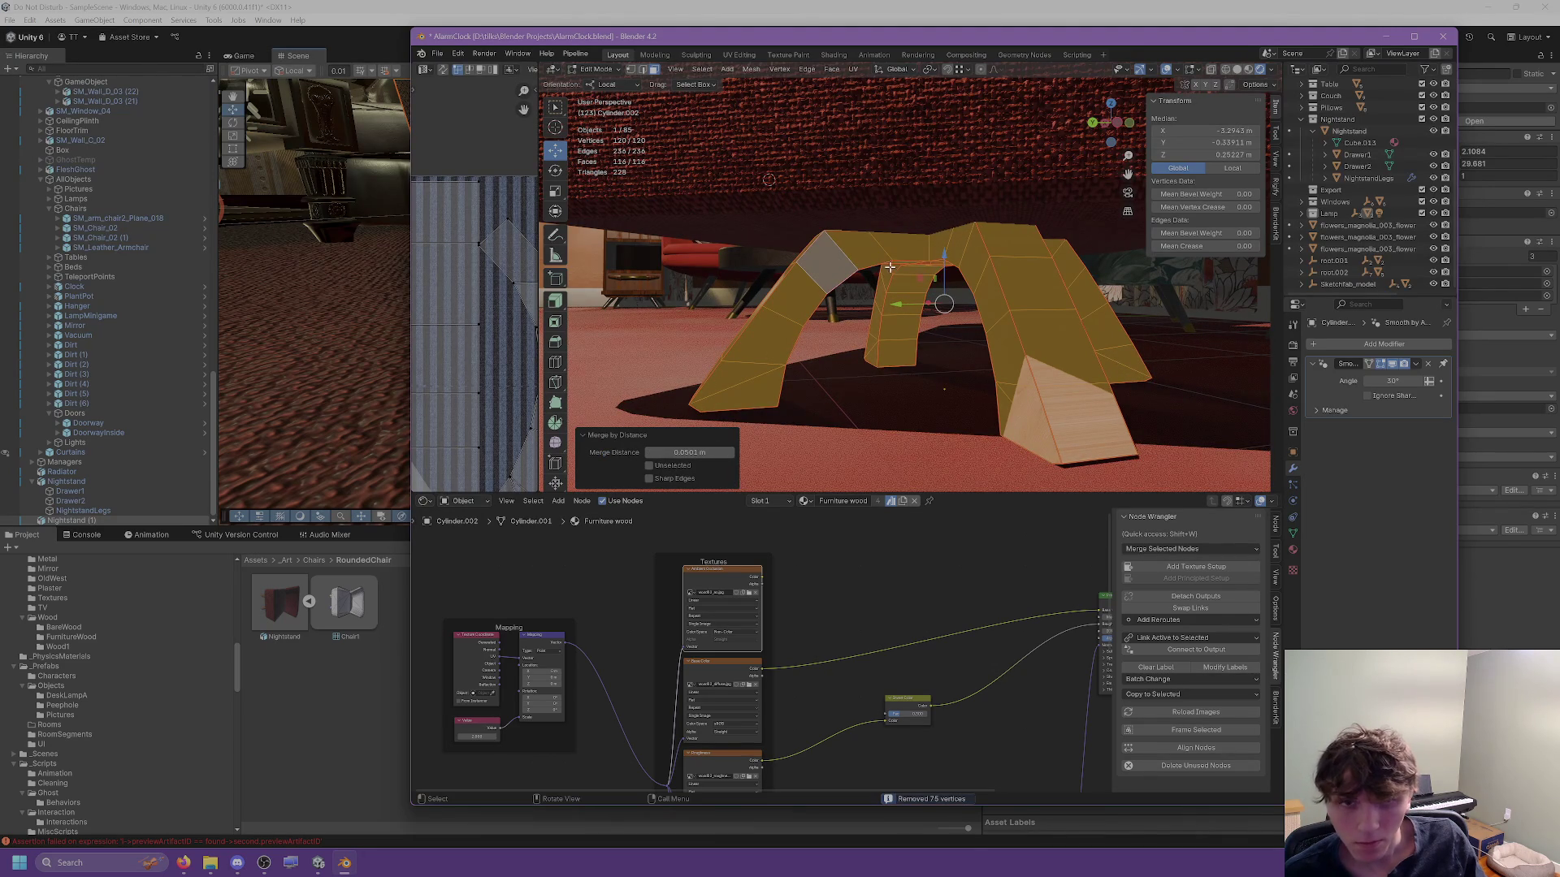
pyautogui.press('Tab')
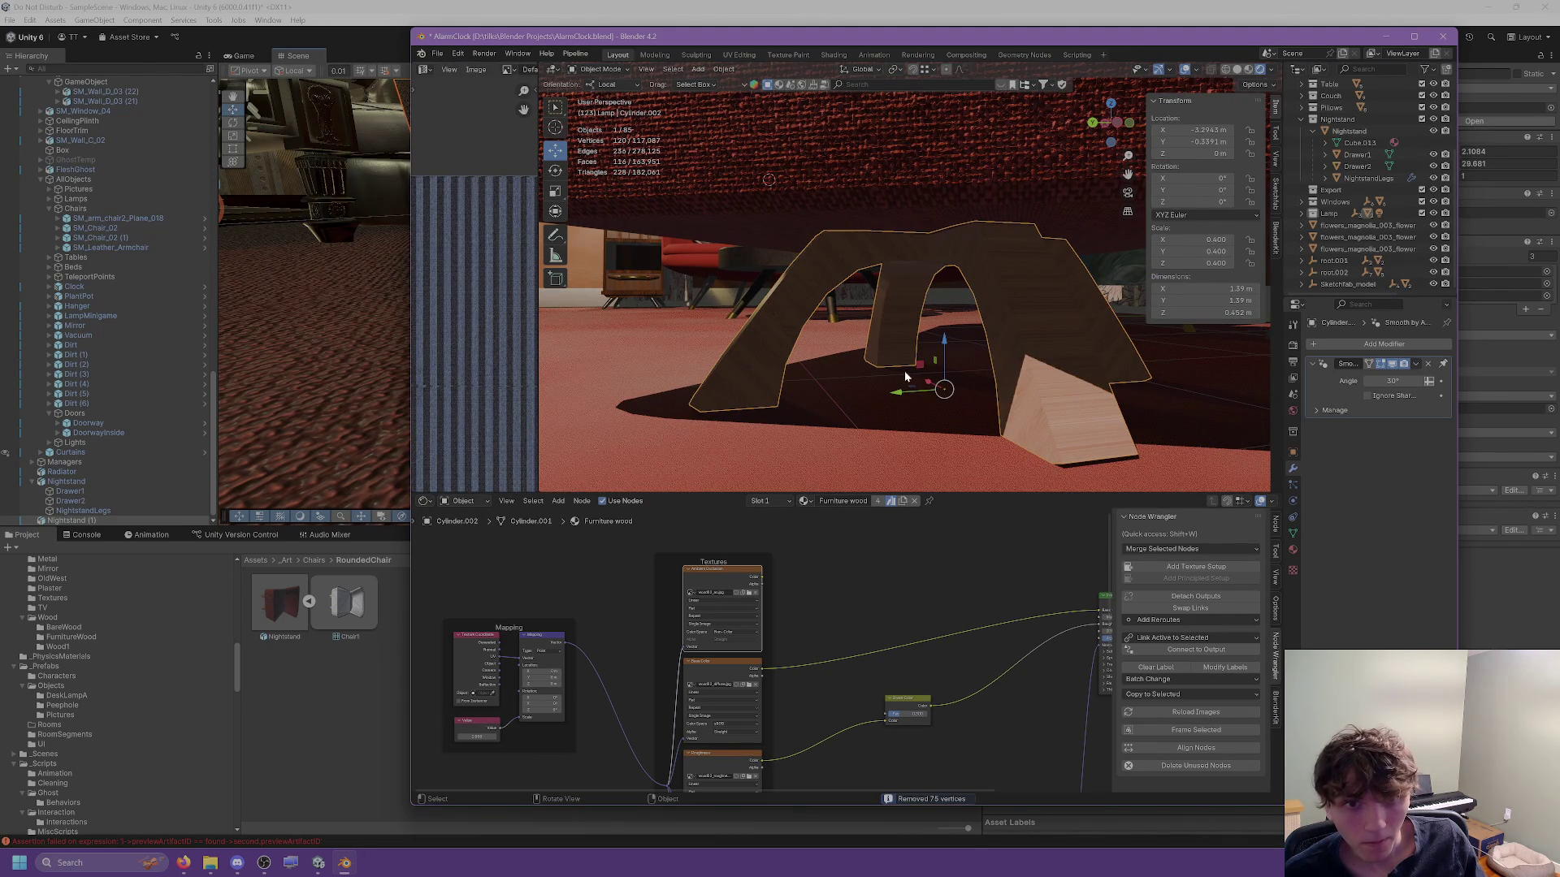
# Back in Edit Mode, lower a small arch face about 0.1 m.
pyautogui.press('Tab')
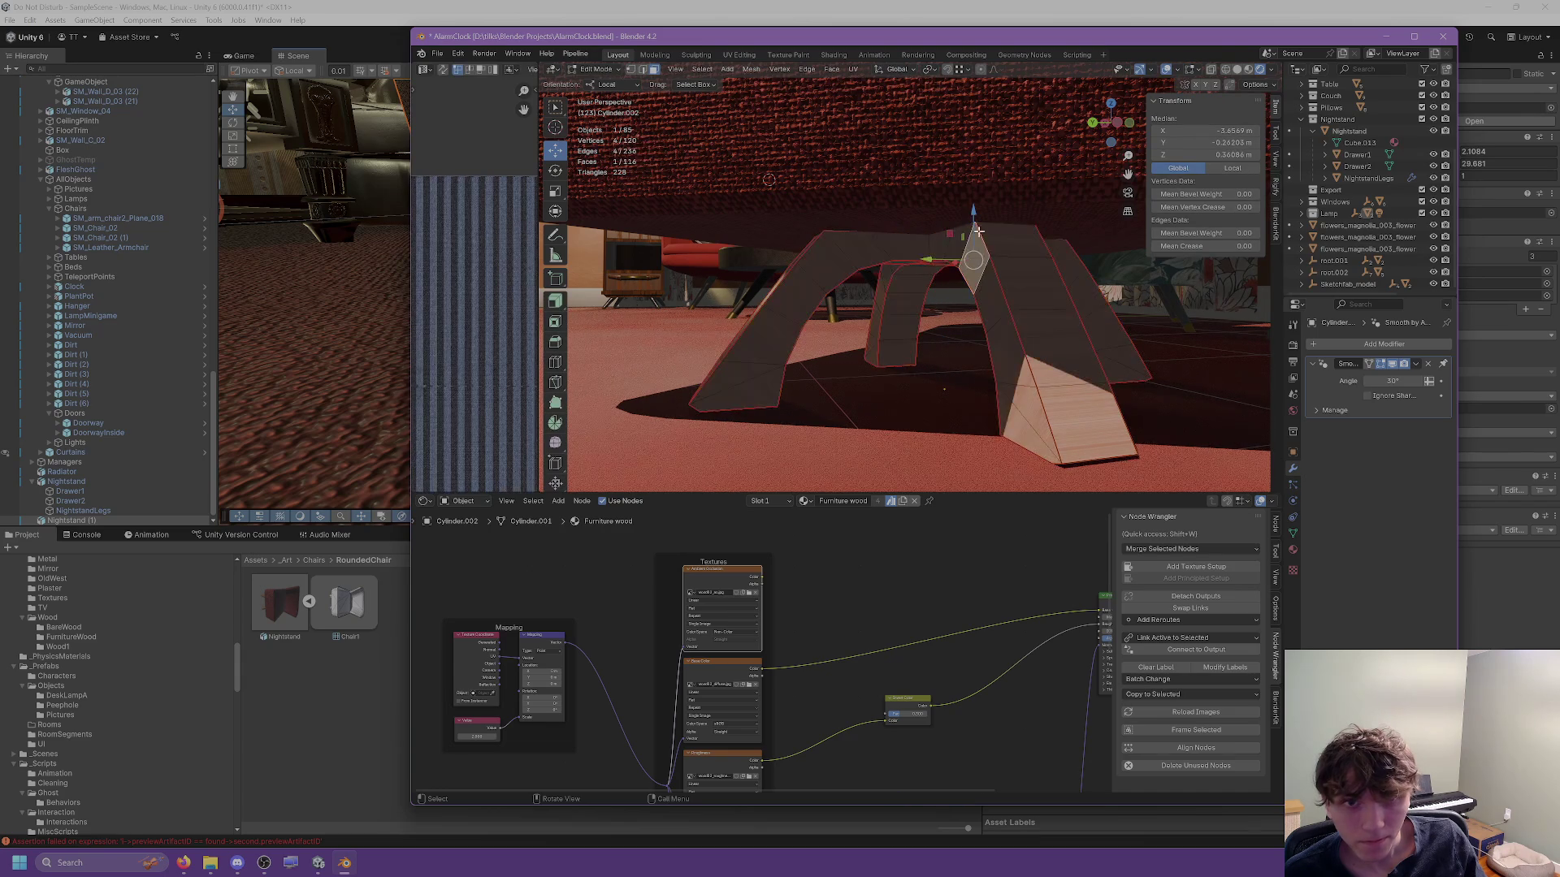
pyautogui.click(974, 293)
pyautogui.moveTo(972, 235)
pyautogui.mouseDown()
pyautogui.moveTo(971, 268)
pyautogui.moveTo(864, 198)
pyautogui.moveTo(888, 228)
pyautogui.moveTo(863, 274)
pyautogui.moveTo(856, 254)
pyautogui.moveTo(606, 111)
pyautogui.mouseUp()
# Dissolve an edge running across the arch top.
pyautogui.click(642, 70)
pyautogui.scroll(-2, 896, 301)
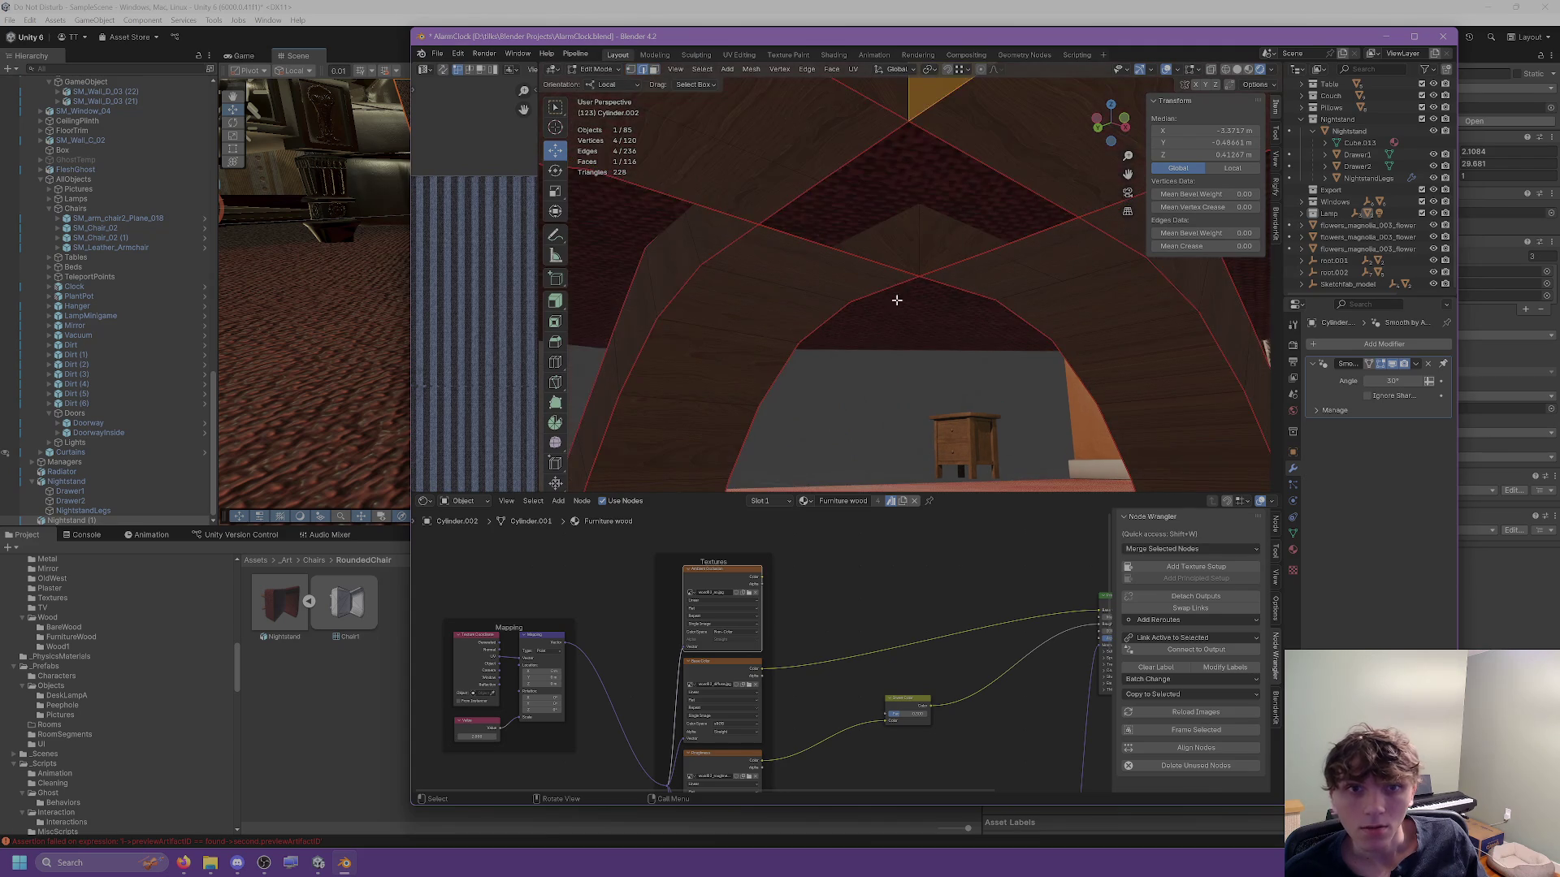
pyautogui.keyDown('alt'); pyautogui.click(751, 148); pyautogui.keyUp('alt')
pyautogui.hotkey('ctrl', 'e')
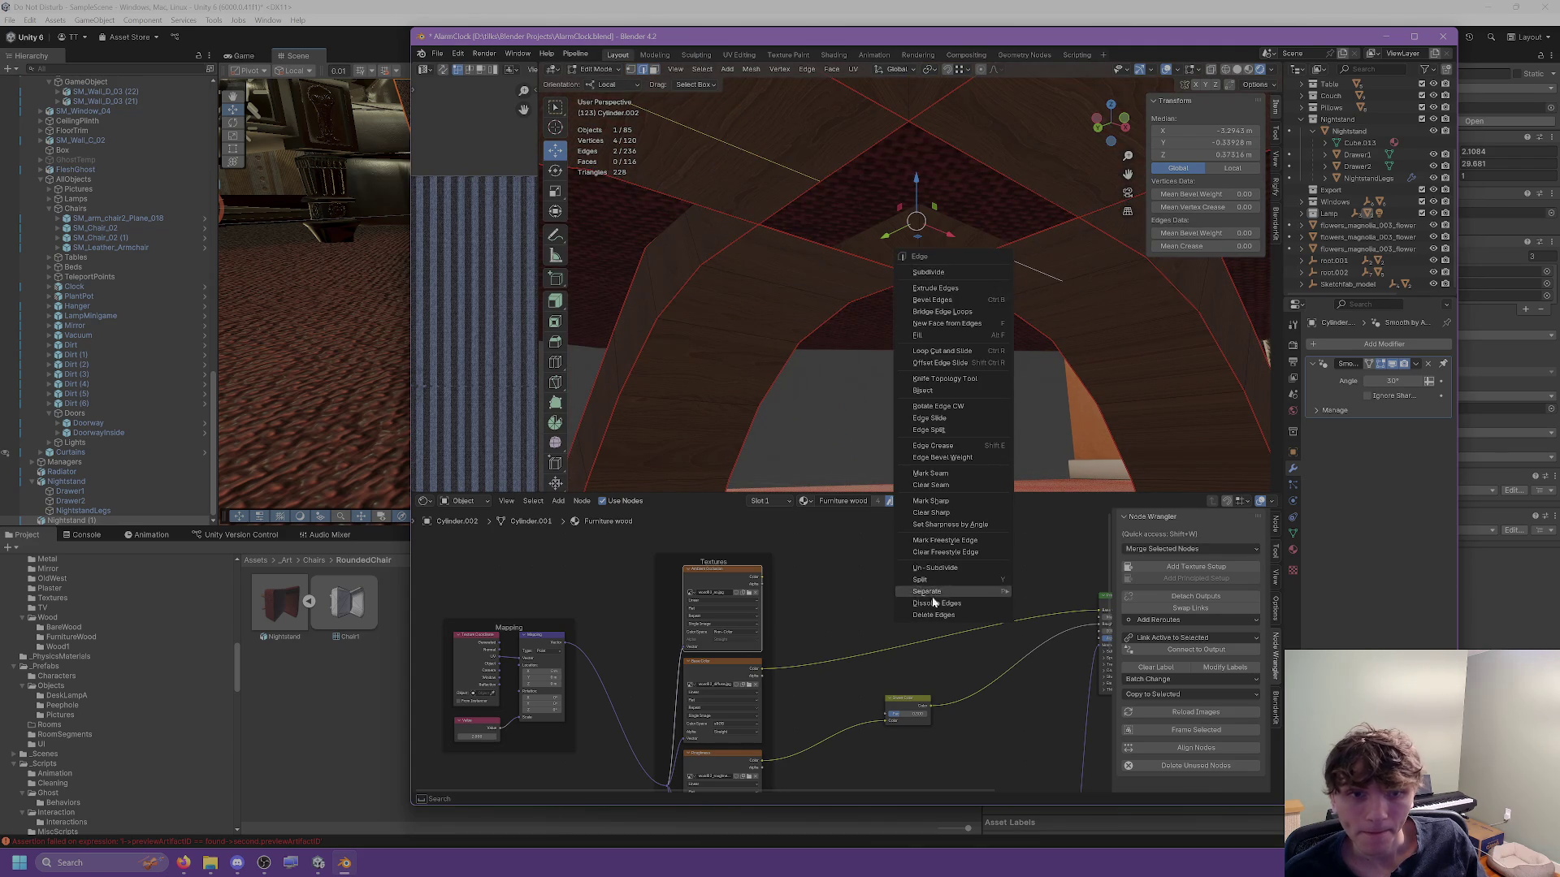
pyautogui.click(934, 603)
# Reposition an arch edge, then fill the gap between selected edges with a new face.
pyautogui.scroll(3, 927, 274)
pyautogui.click(758, 268)
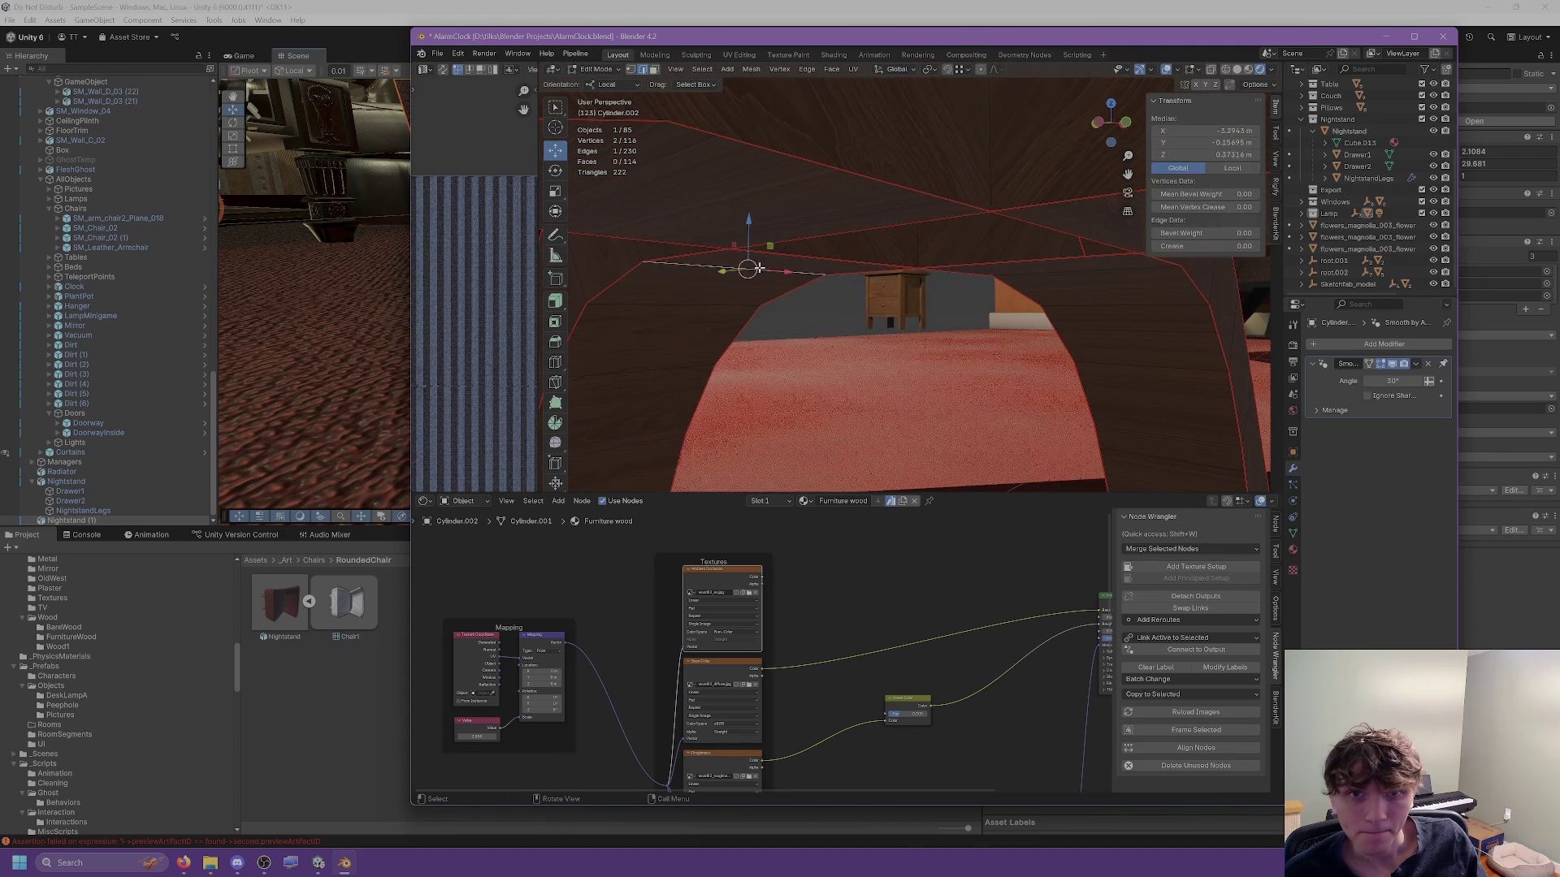
pyautogui.press('g')
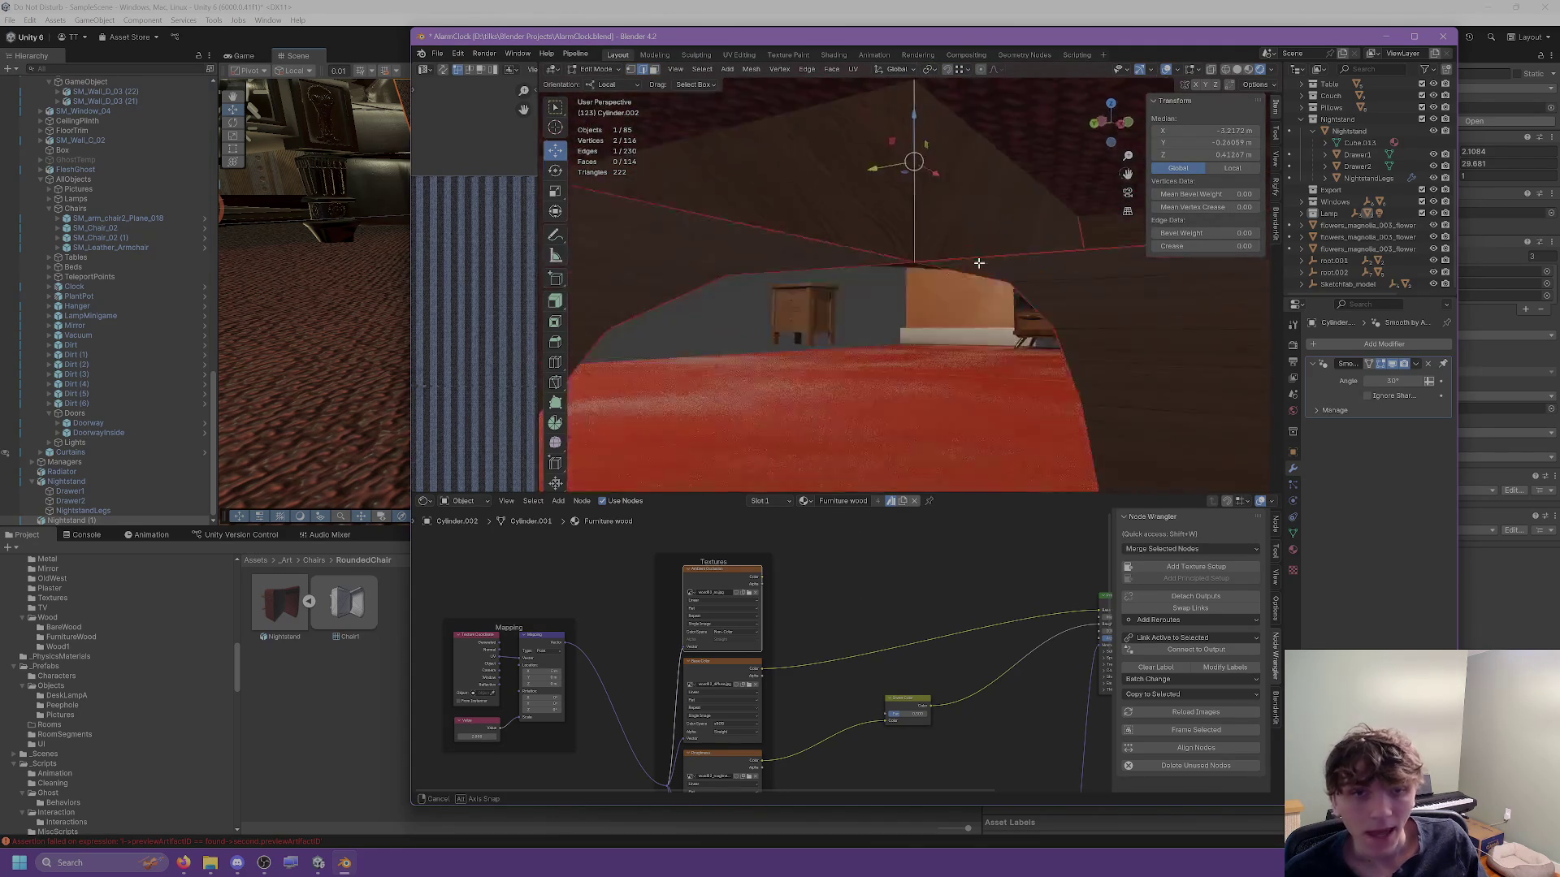
pyautogui.click(974, 257)
pyautogui.keyDown('shift'); pyautogui.click(941, 149); pyautogui.keyUp('shift')
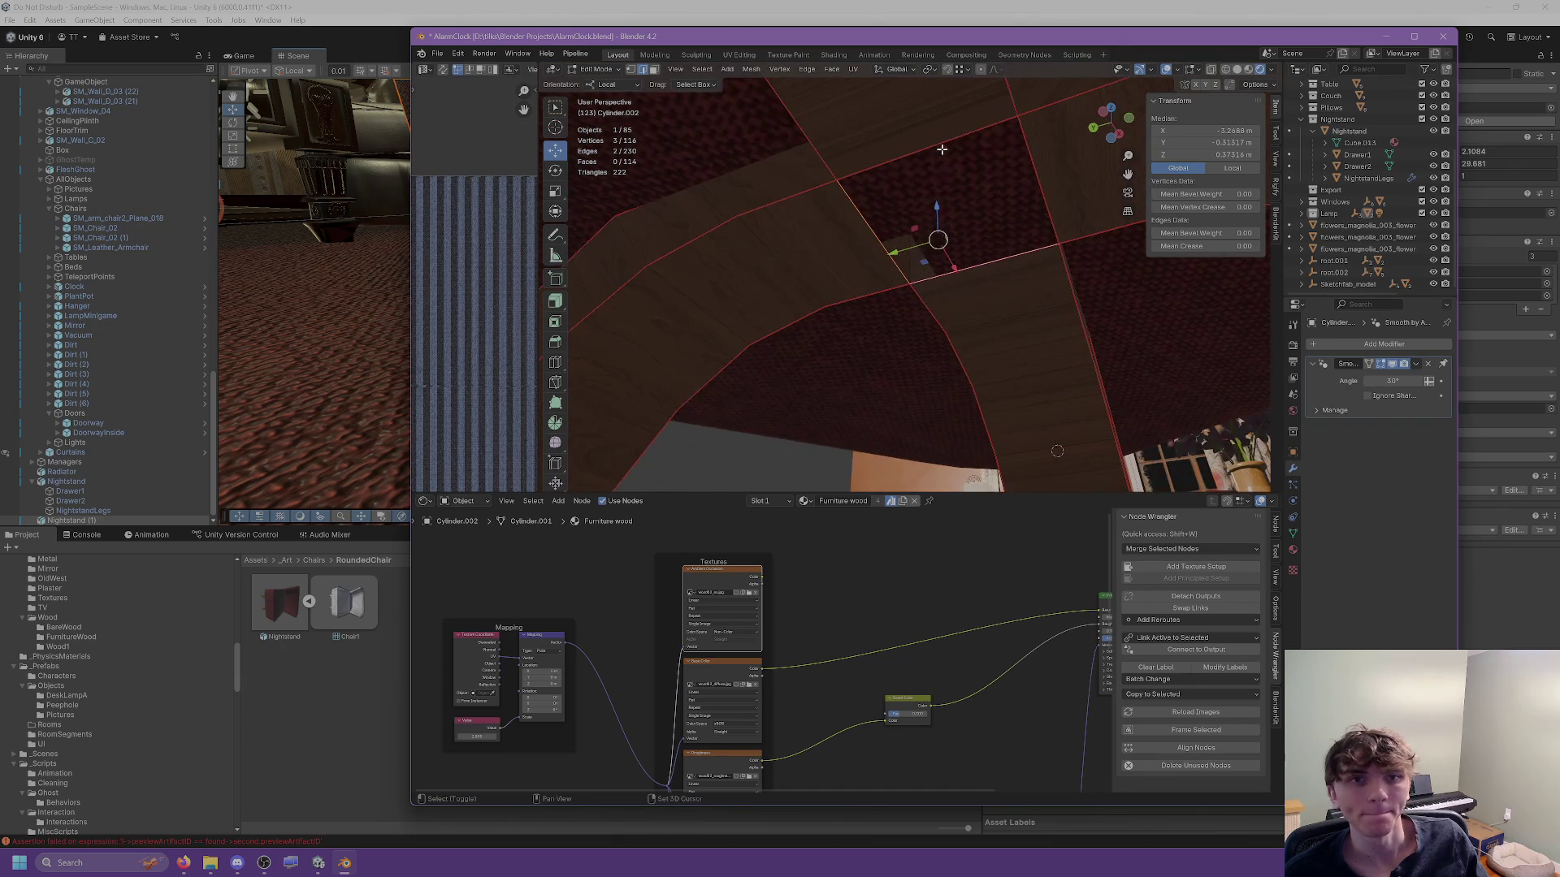
pyautogui.keyDown('shift'); pyautogui.click(1038, 172); pyautogui.keyUp('shift')
pyautogui.hotkey('ctrl', 'e')
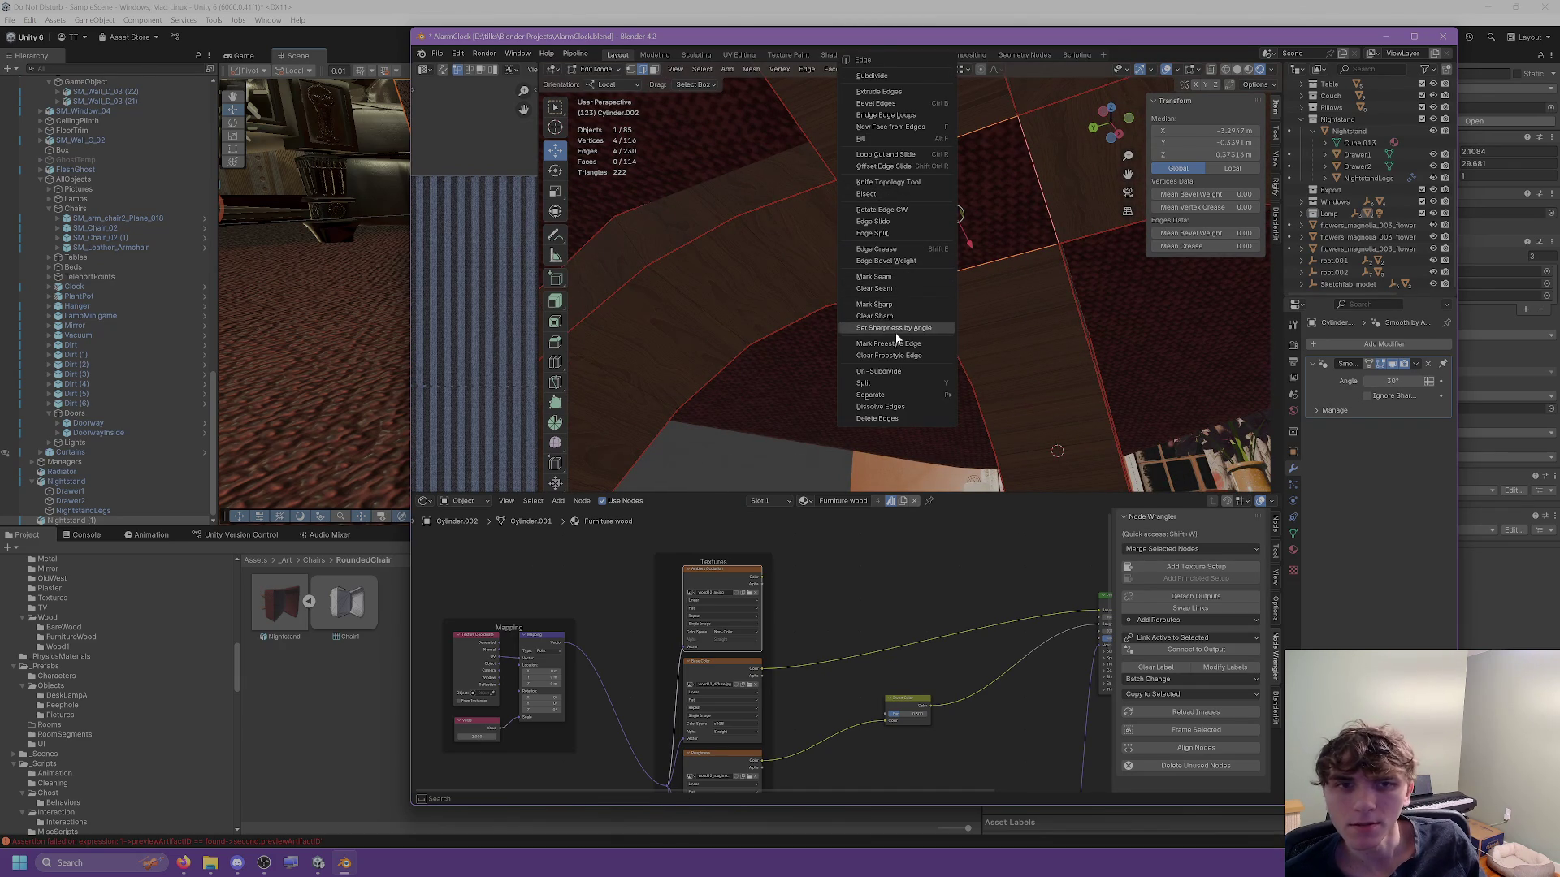
pyautogui.click(886, 127)
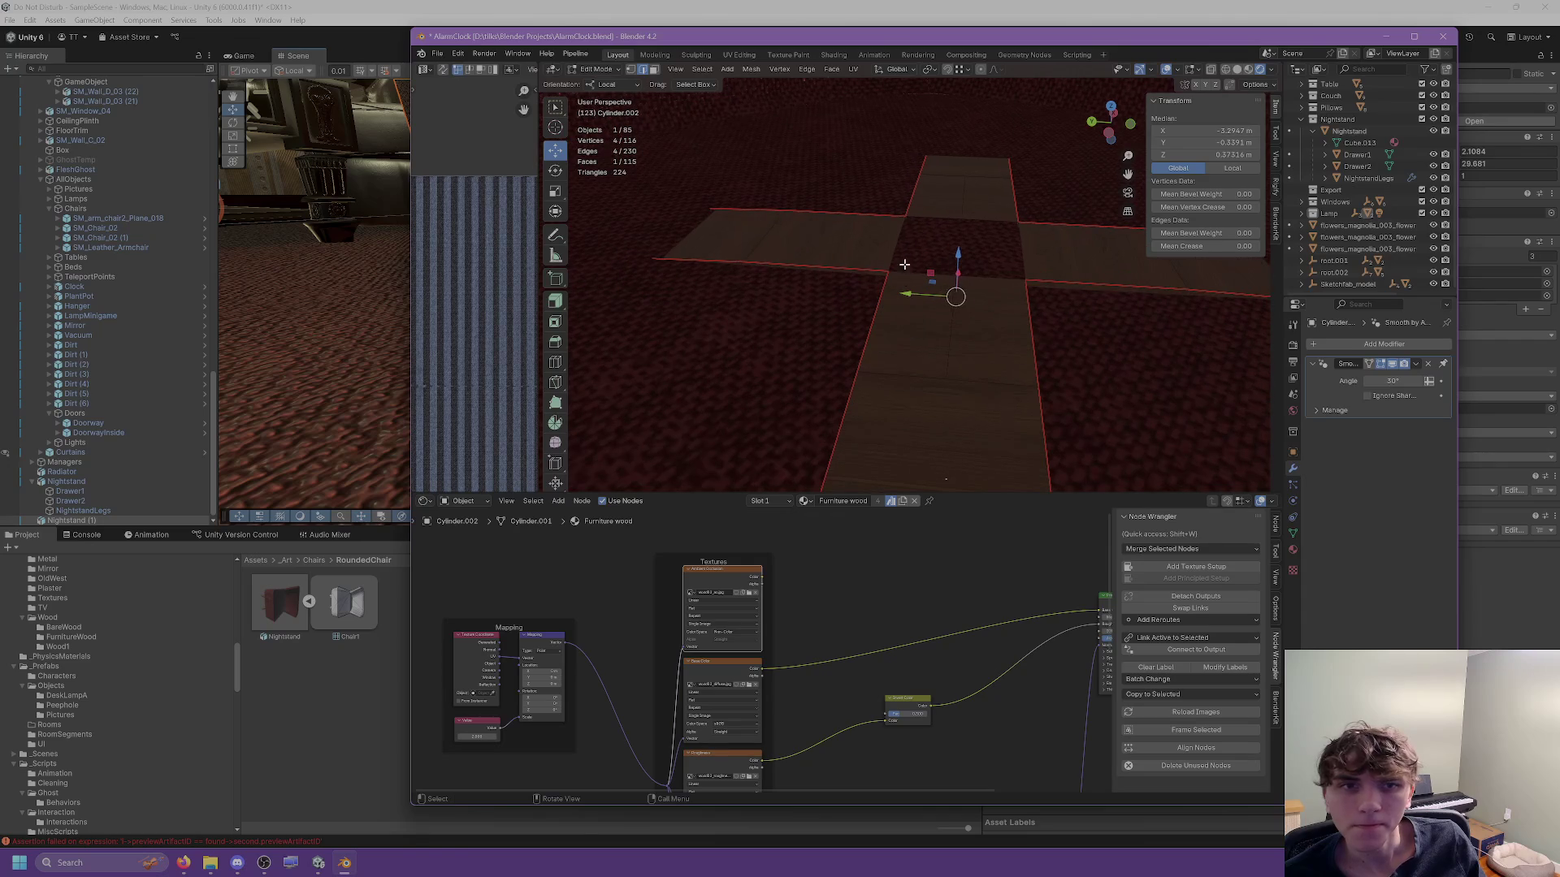
# Dissolve two more edges on the top of the base.
pyautogui.keyDown('shift'); pyautogui.click(964, 197); pyautogui.keyUp('shift')
pyautogui.hotkey('ctrl', 'e')
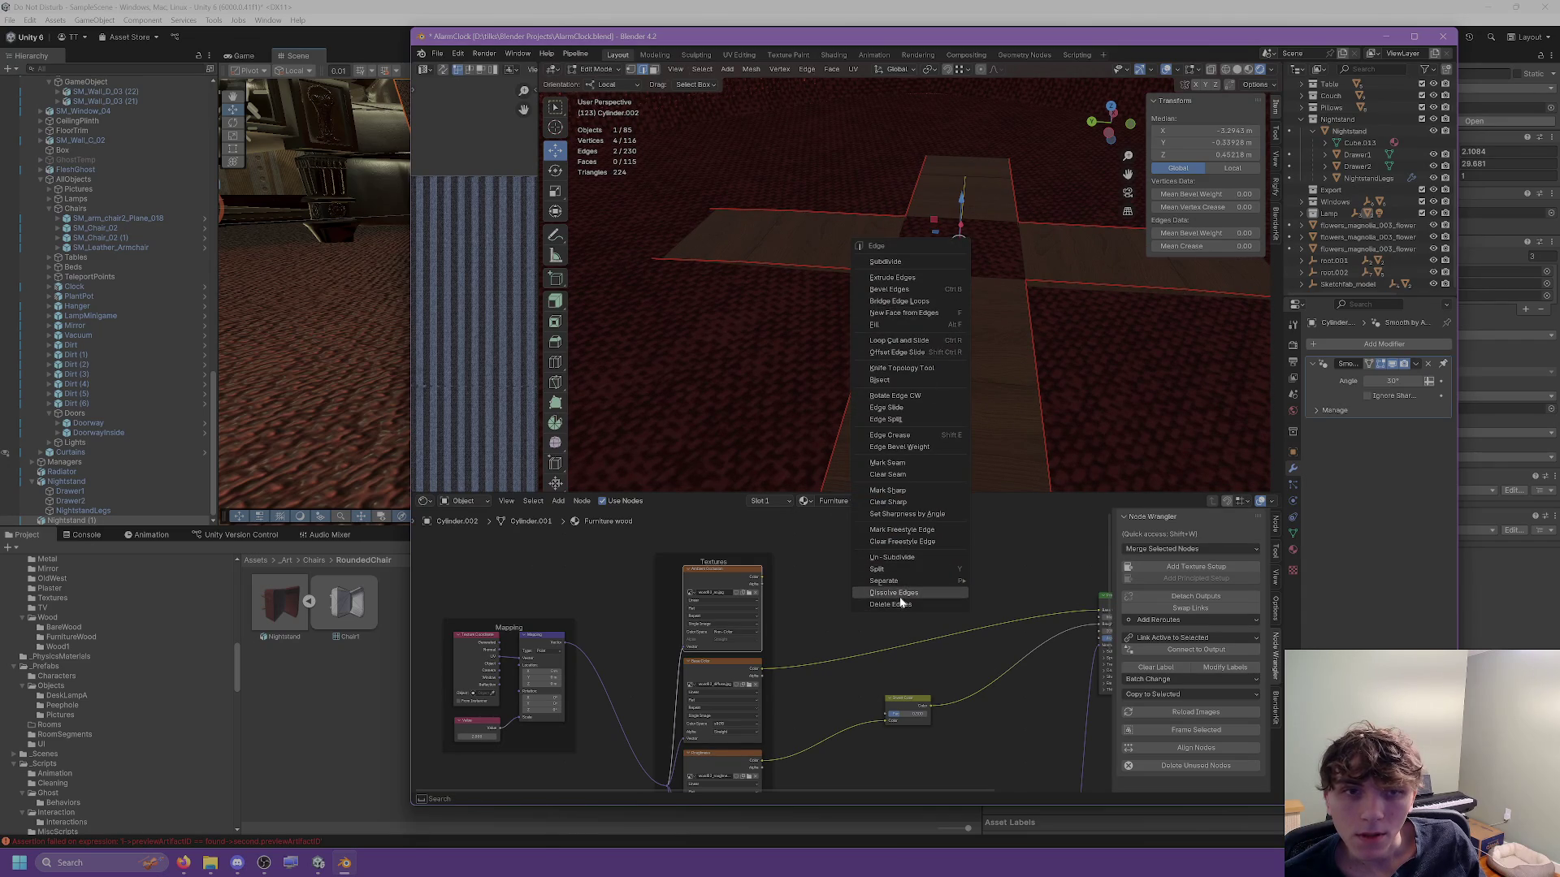
pyautogui.click(901, 597)
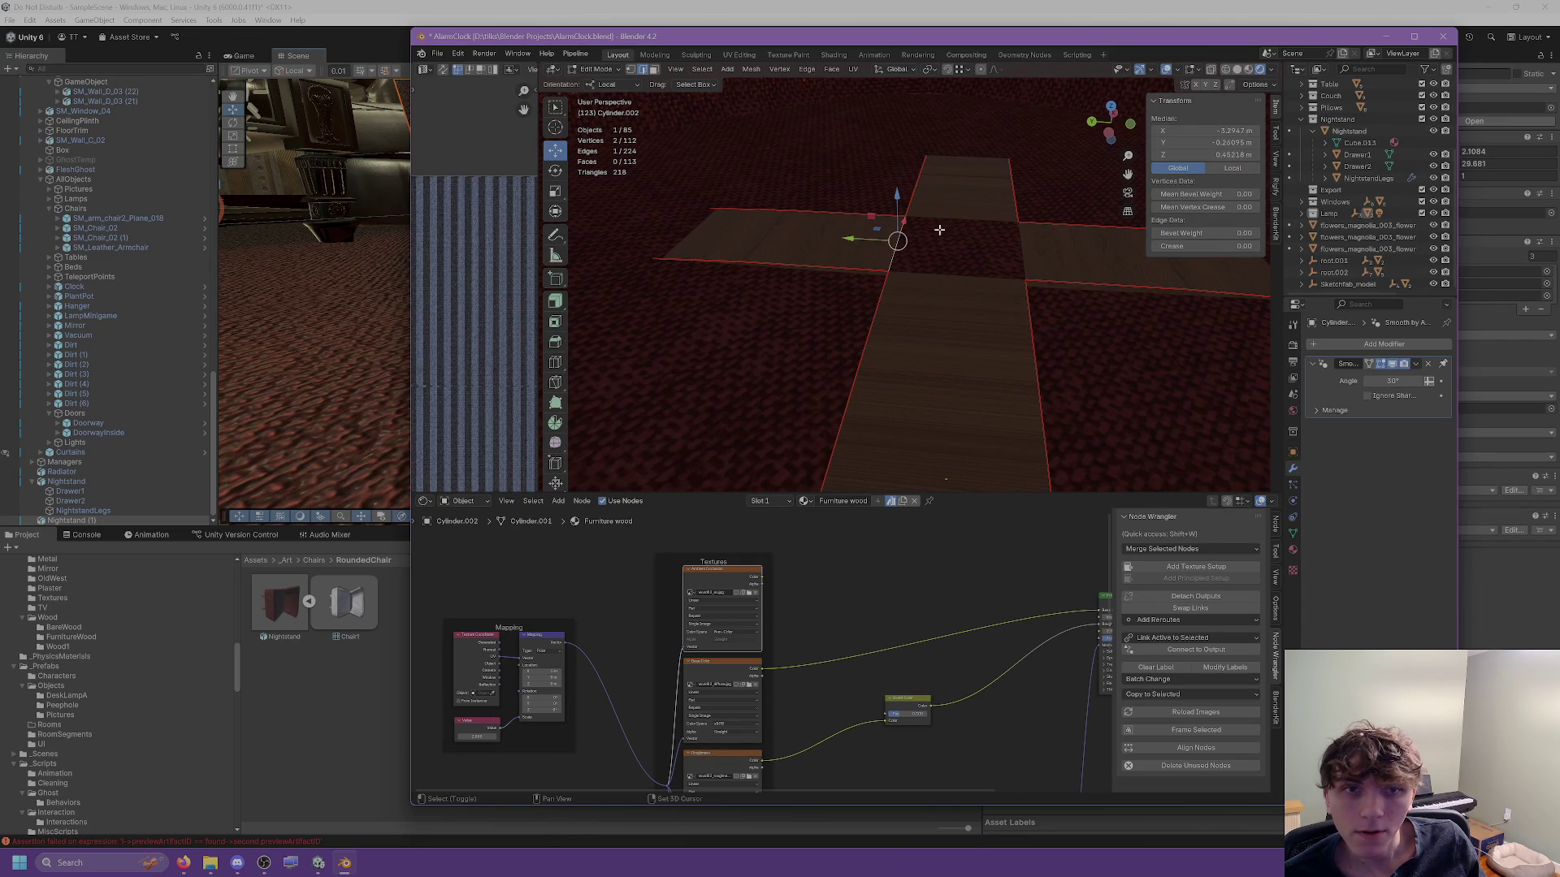
pyautogui.keyDown('shift'); pyautogui.click(982, 218); pyautogui.keyUp('shift')
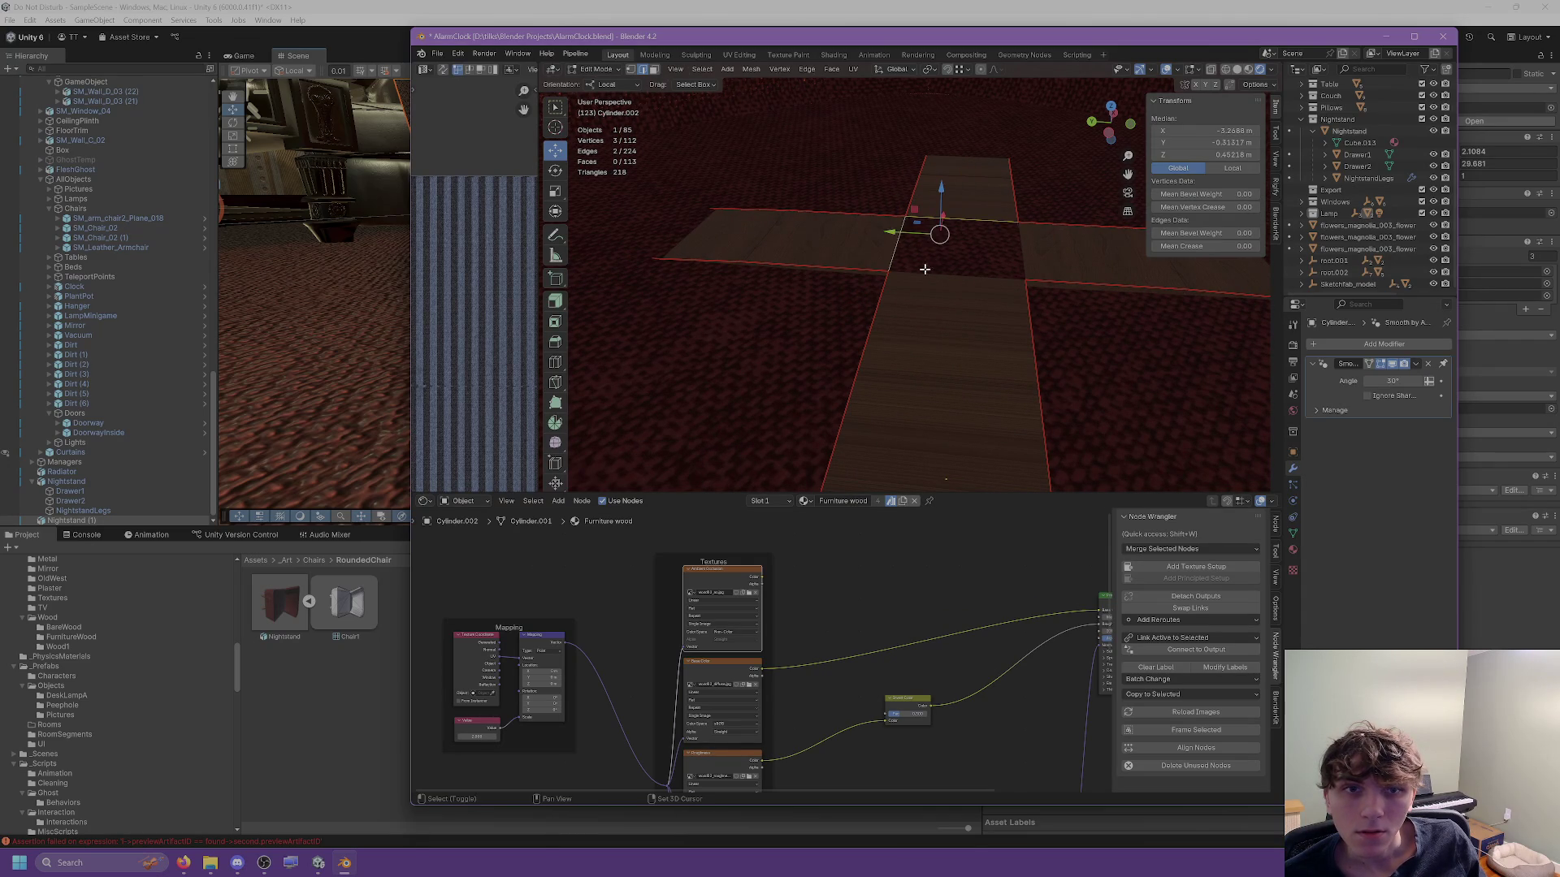
pyautogui.scroll(2, 959, 234)
# Mark the three edges where the base strips meet as a seam.
pyautogui.click(878, 195)
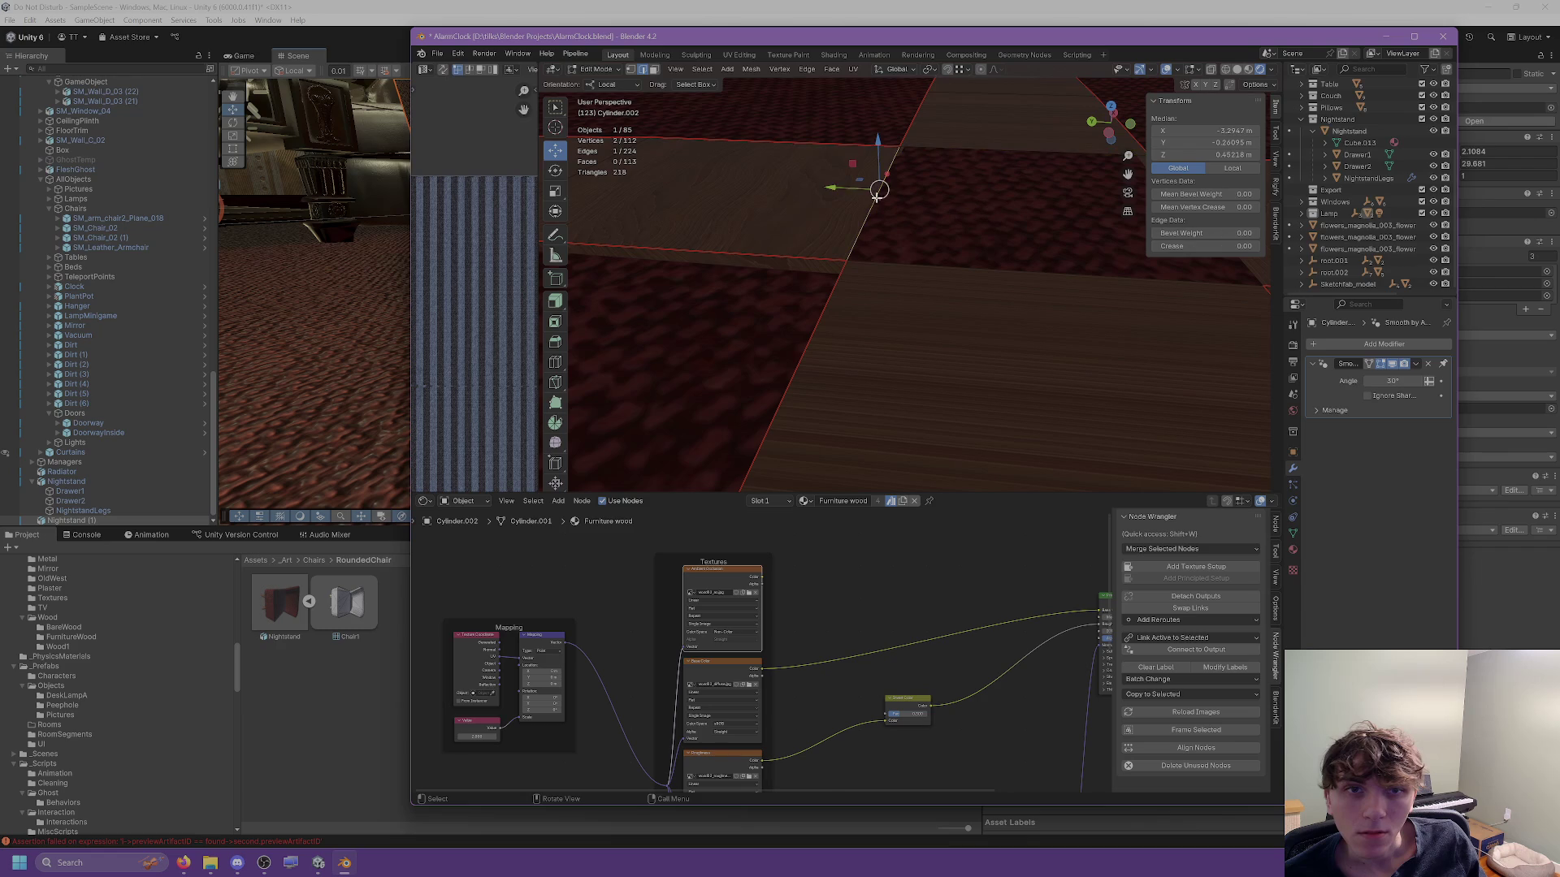
pyautogui.keyDown('shift'); pyautogui.click(986, 145); pyautogui.keyUp('shift')
pyautogui.keyDown('shift'); pyautogui.click(954, 269); pyautogui.keyUp('shift')
pyautogui.press('KP_Decimal')
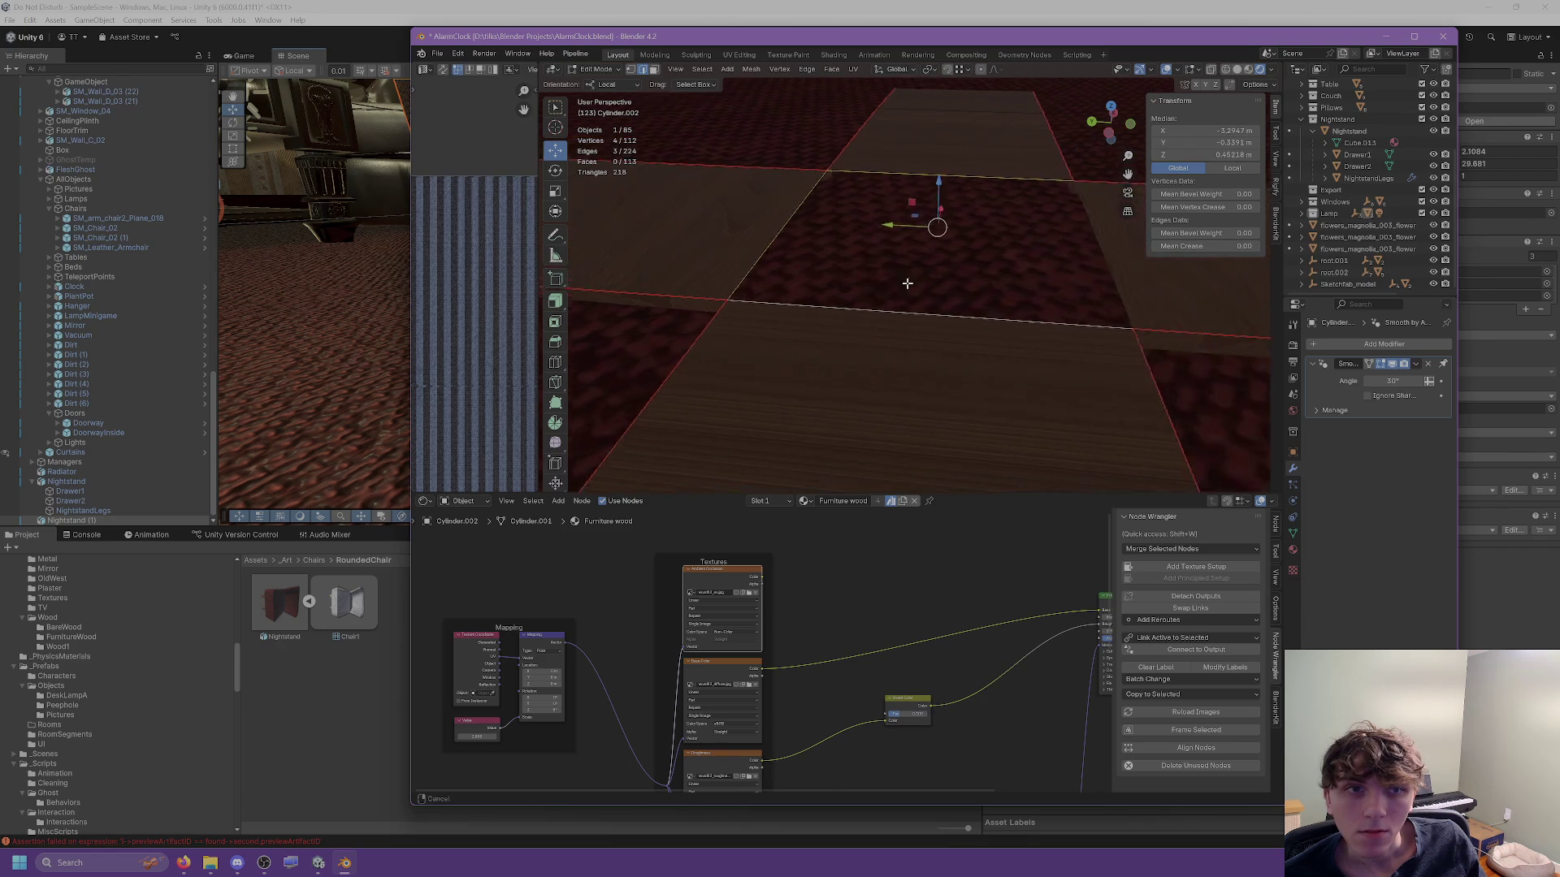
pyautogui.hotkey('ctrl', 'e')
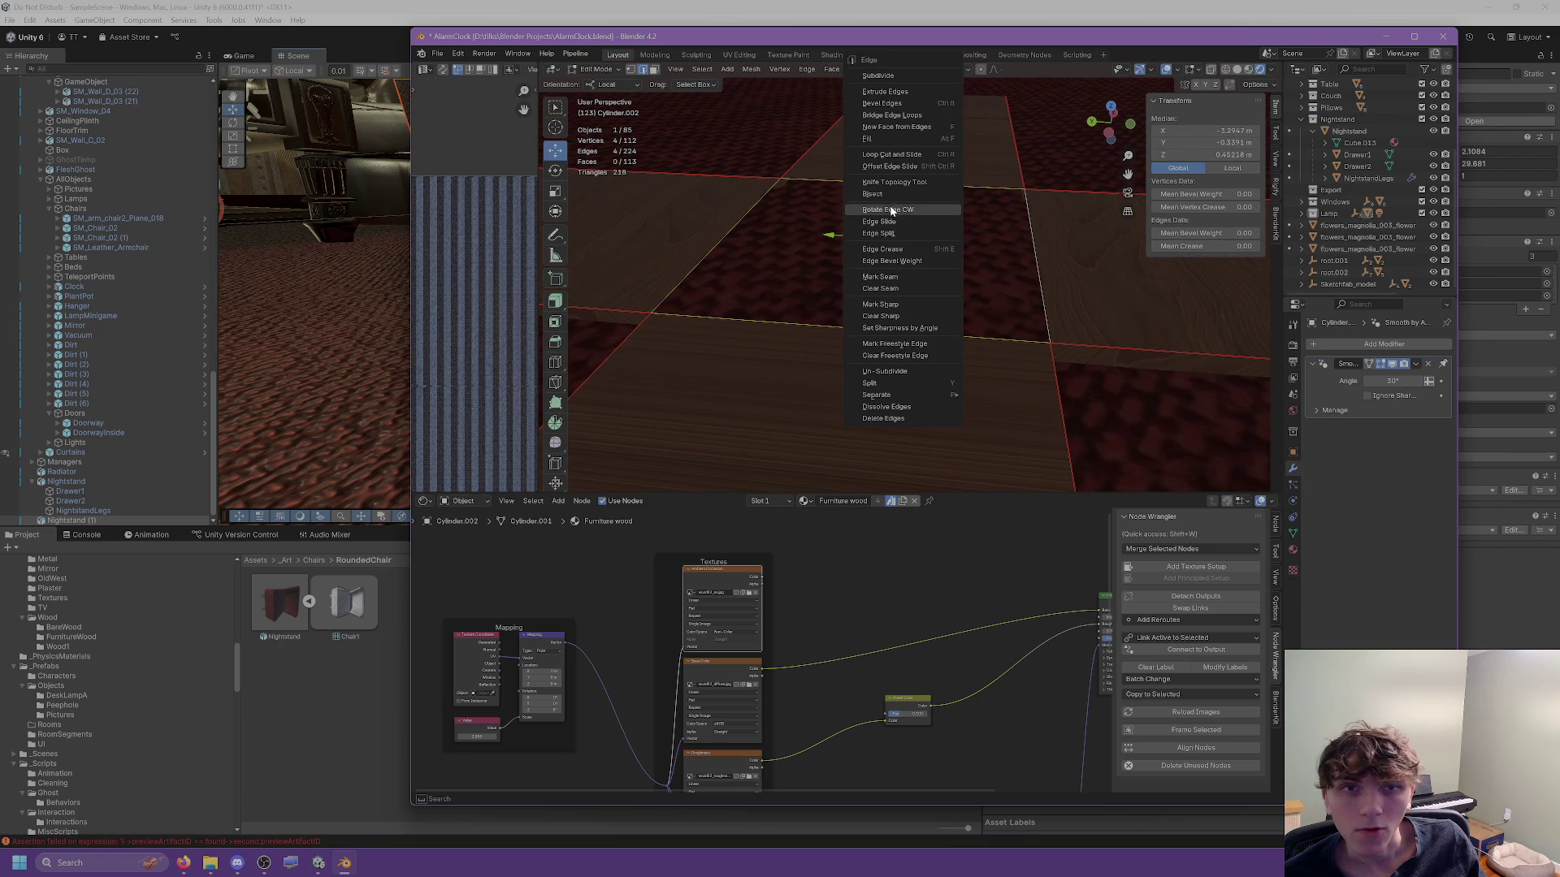
pyautogui.press('Escape')
pyautogui.hotkey('ctrl', 'e')
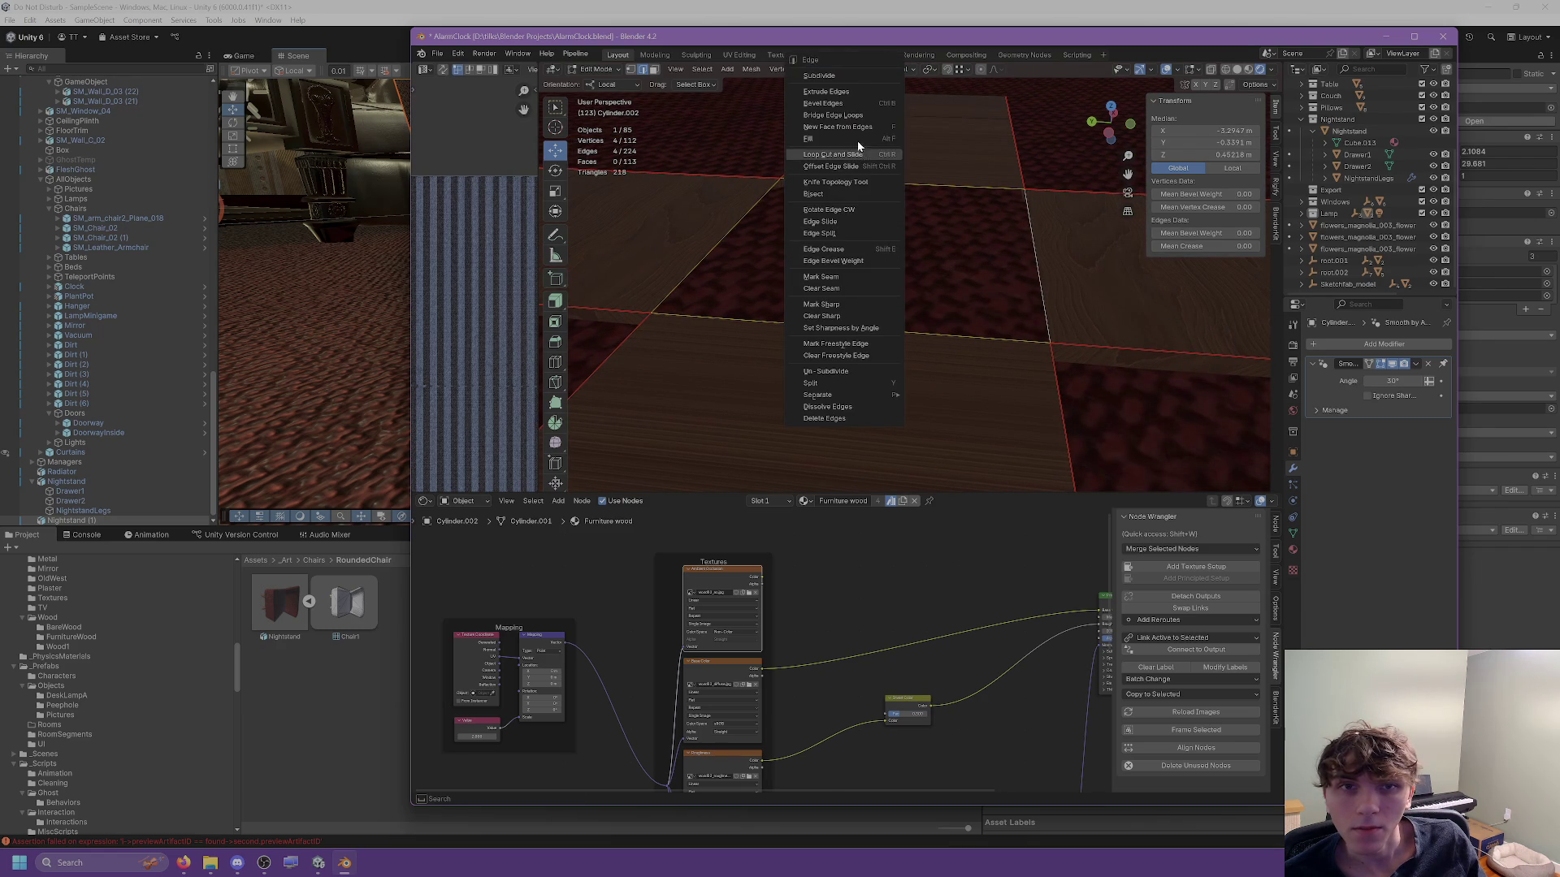
pyautogui.click(855, 127)
# Mark two underside edges of the base as sharp.
pyautogui.click(823, 159)
pyautogui.scroll(2, 826, 215)
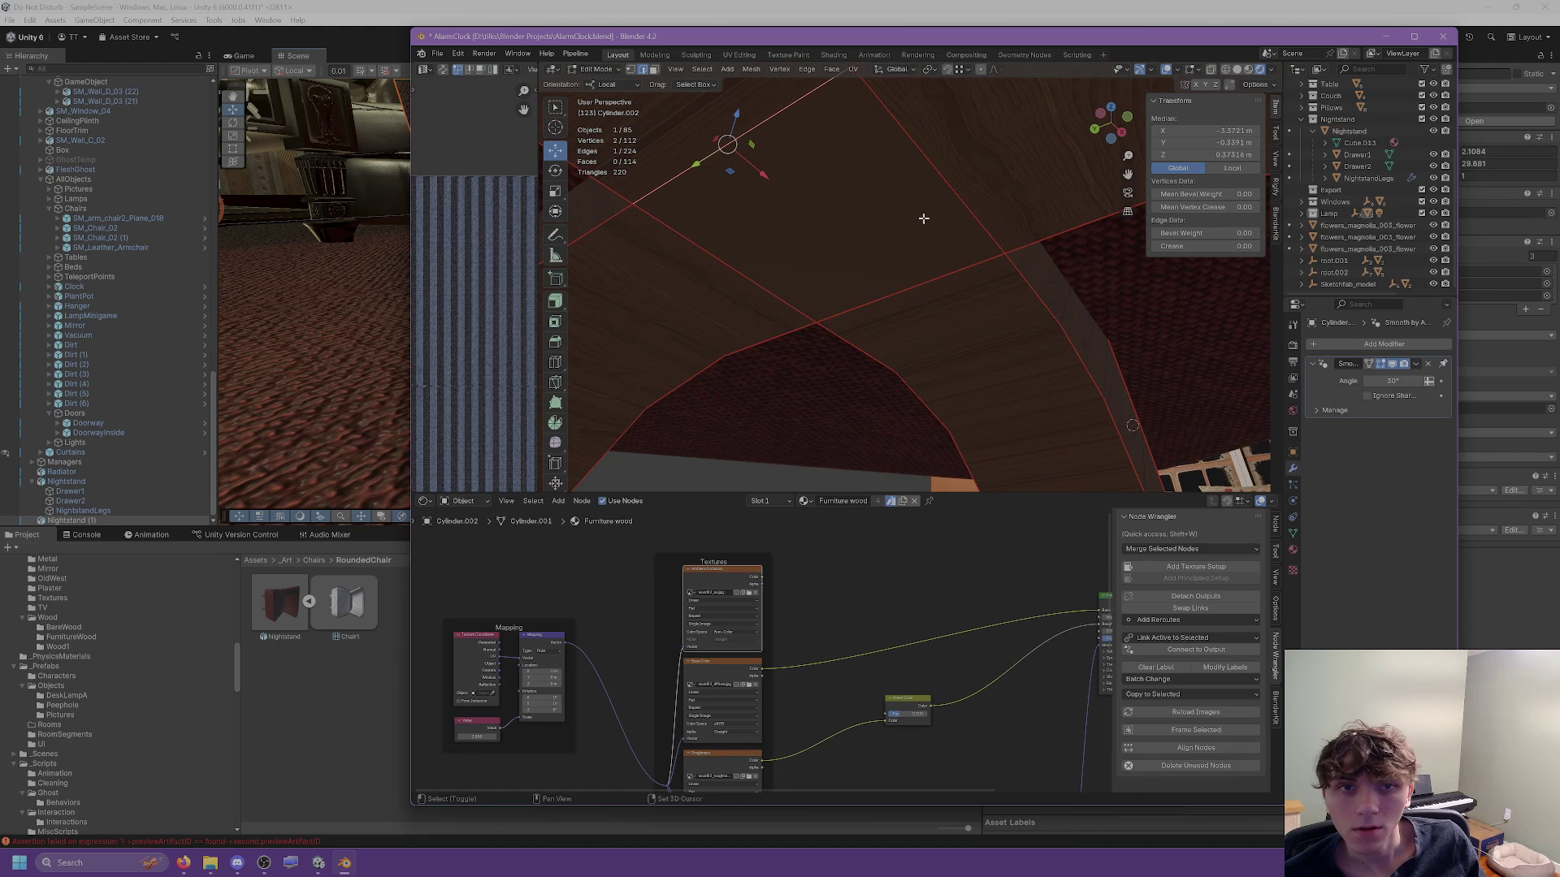
pyautogui.keyDown('shift'); pyautogui.click(928, 283); pyautogui.keyUp('shift')
pyautogui.hotkey('ctrl', 'e')
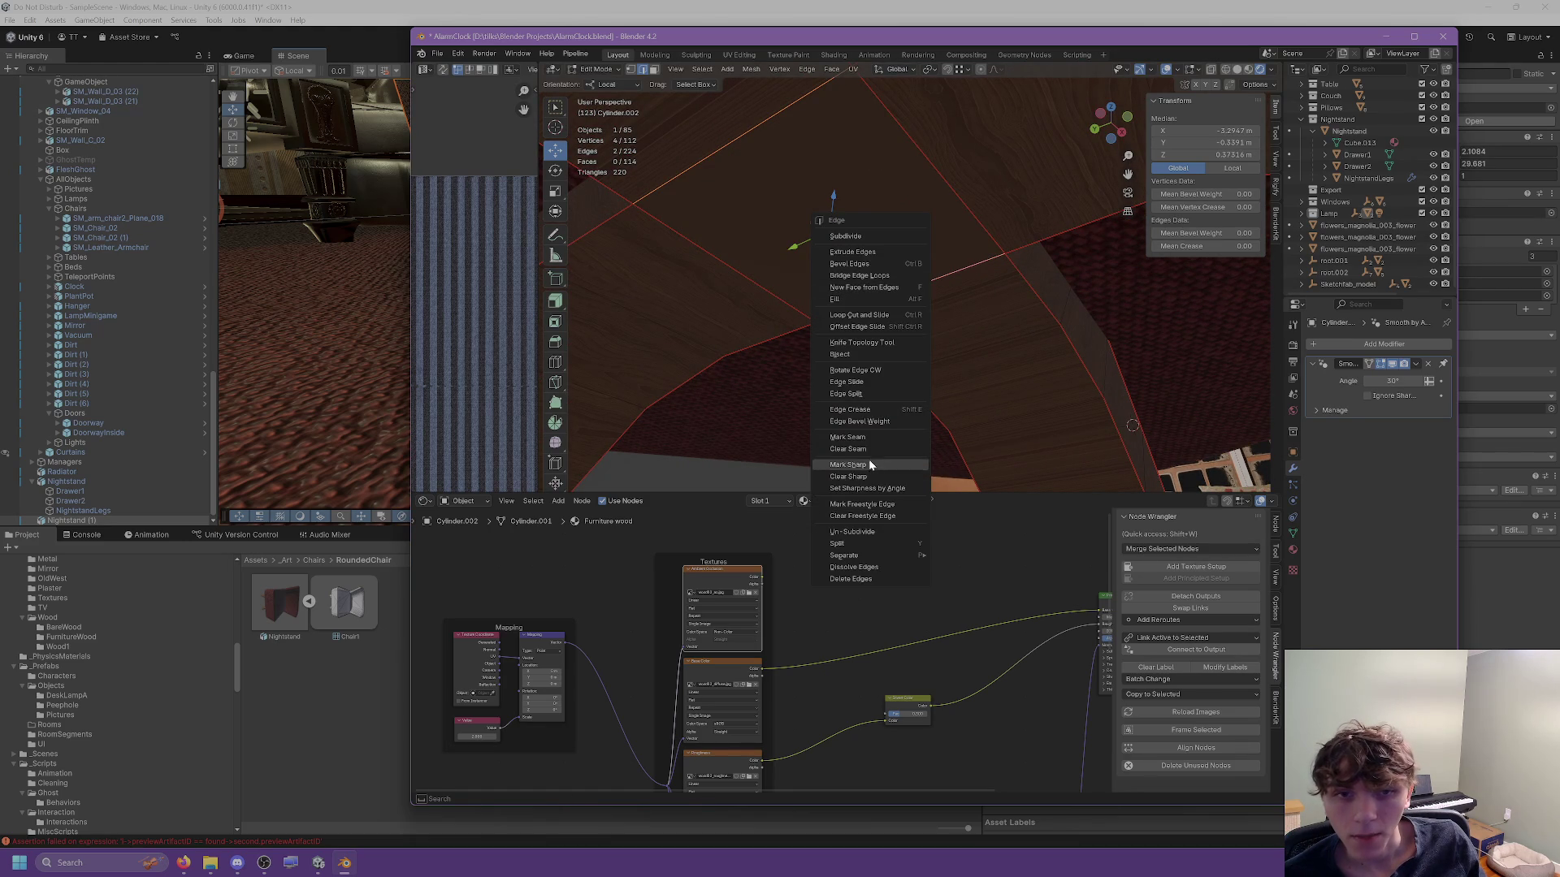
pyautogui.click(869, 464)
# Gather four edges along the rail and strip joins and review the edge operations.
pyautogui.click(760, 286)
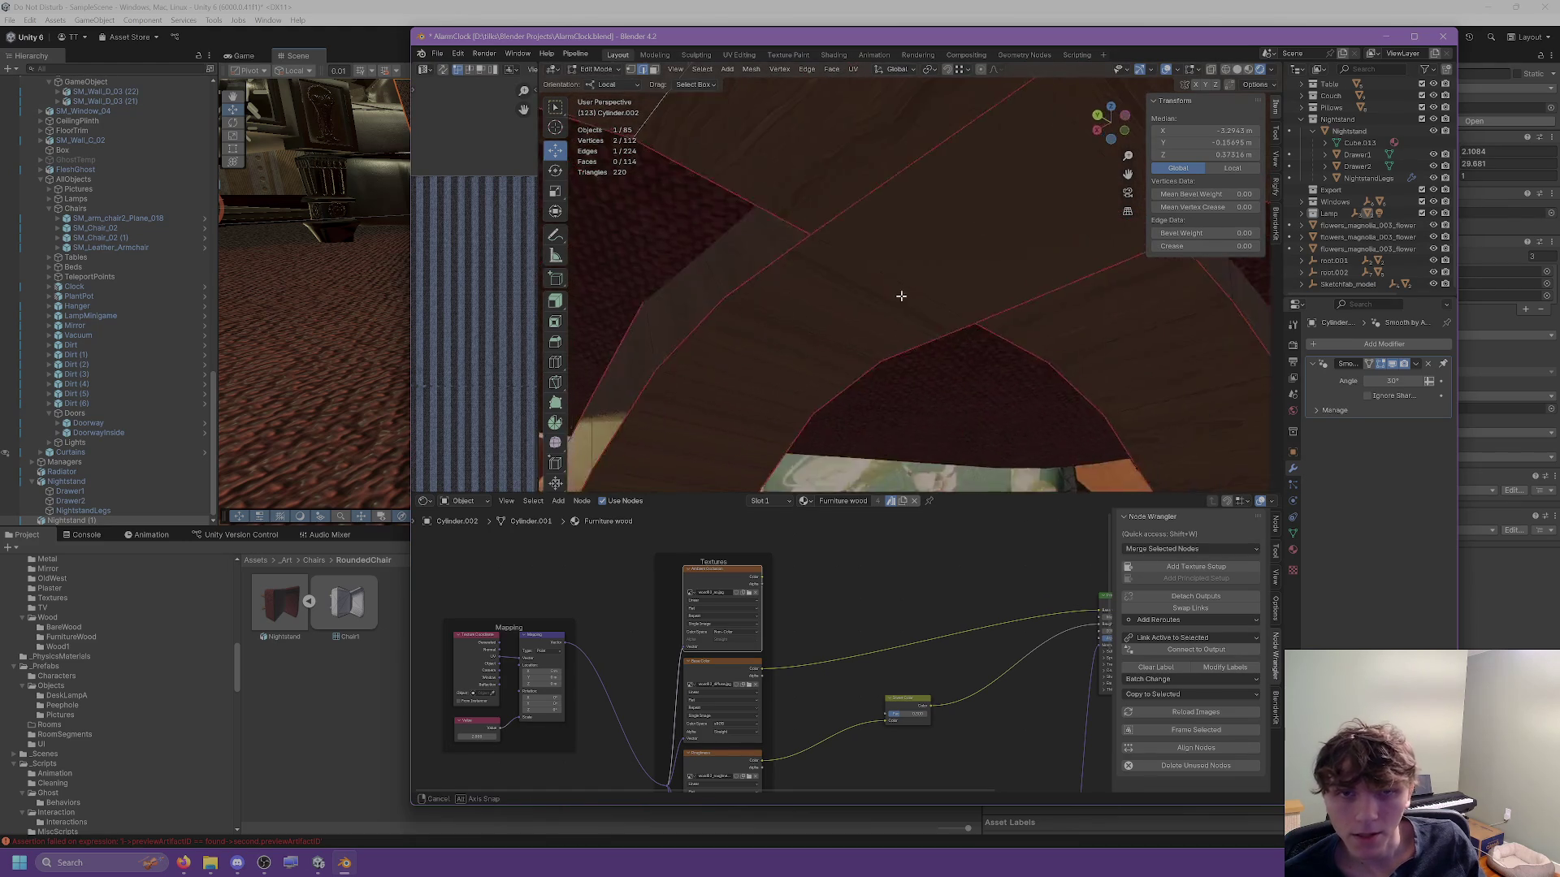
pyautogui.click(983, 301)
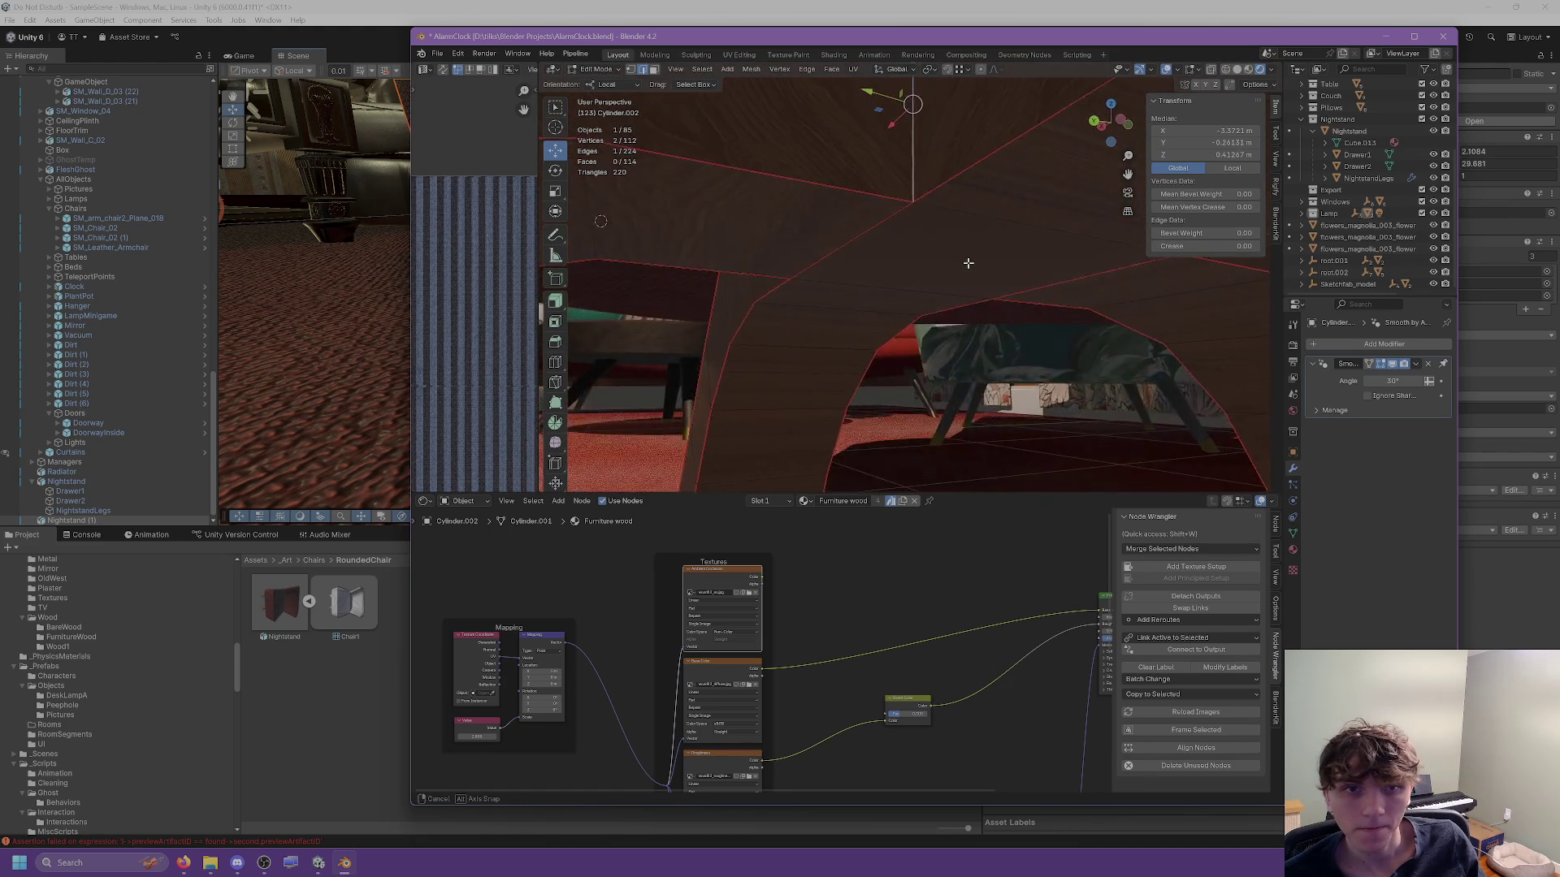
pyautogui.scroll(3, 968, 263)
pyautogui.keyDown('shift'); pyautogui.click(905, 198); pyautogui.keyUp('shift')
pyautogui.scroll(3, 853, 233)
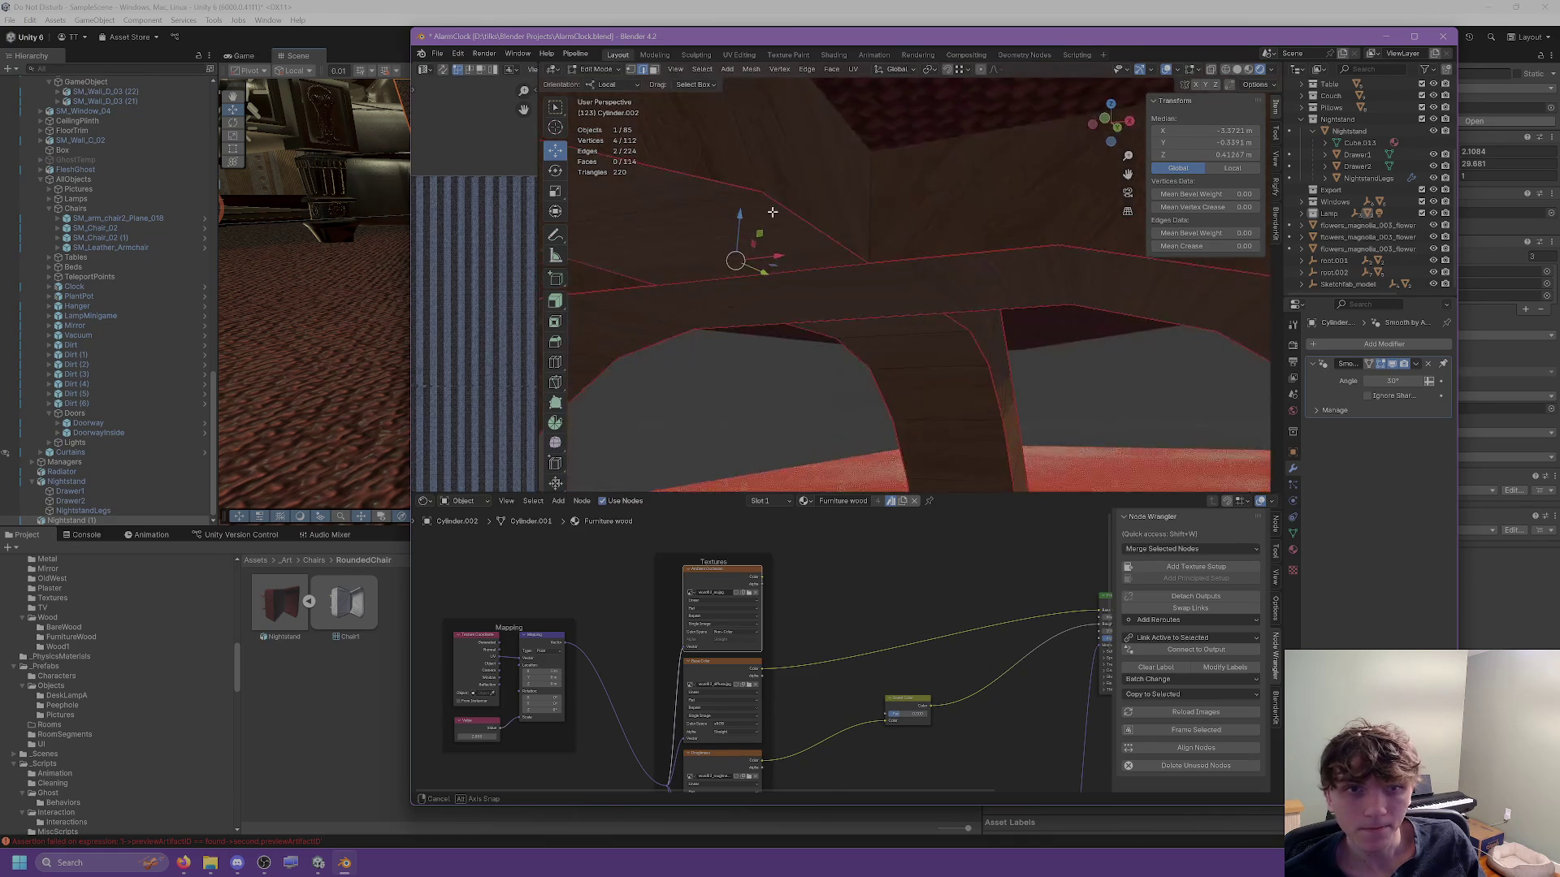
pyautogui.keyDown('shift'); pyautogui.click(794, 221); pyautogui.keyUp('shift')
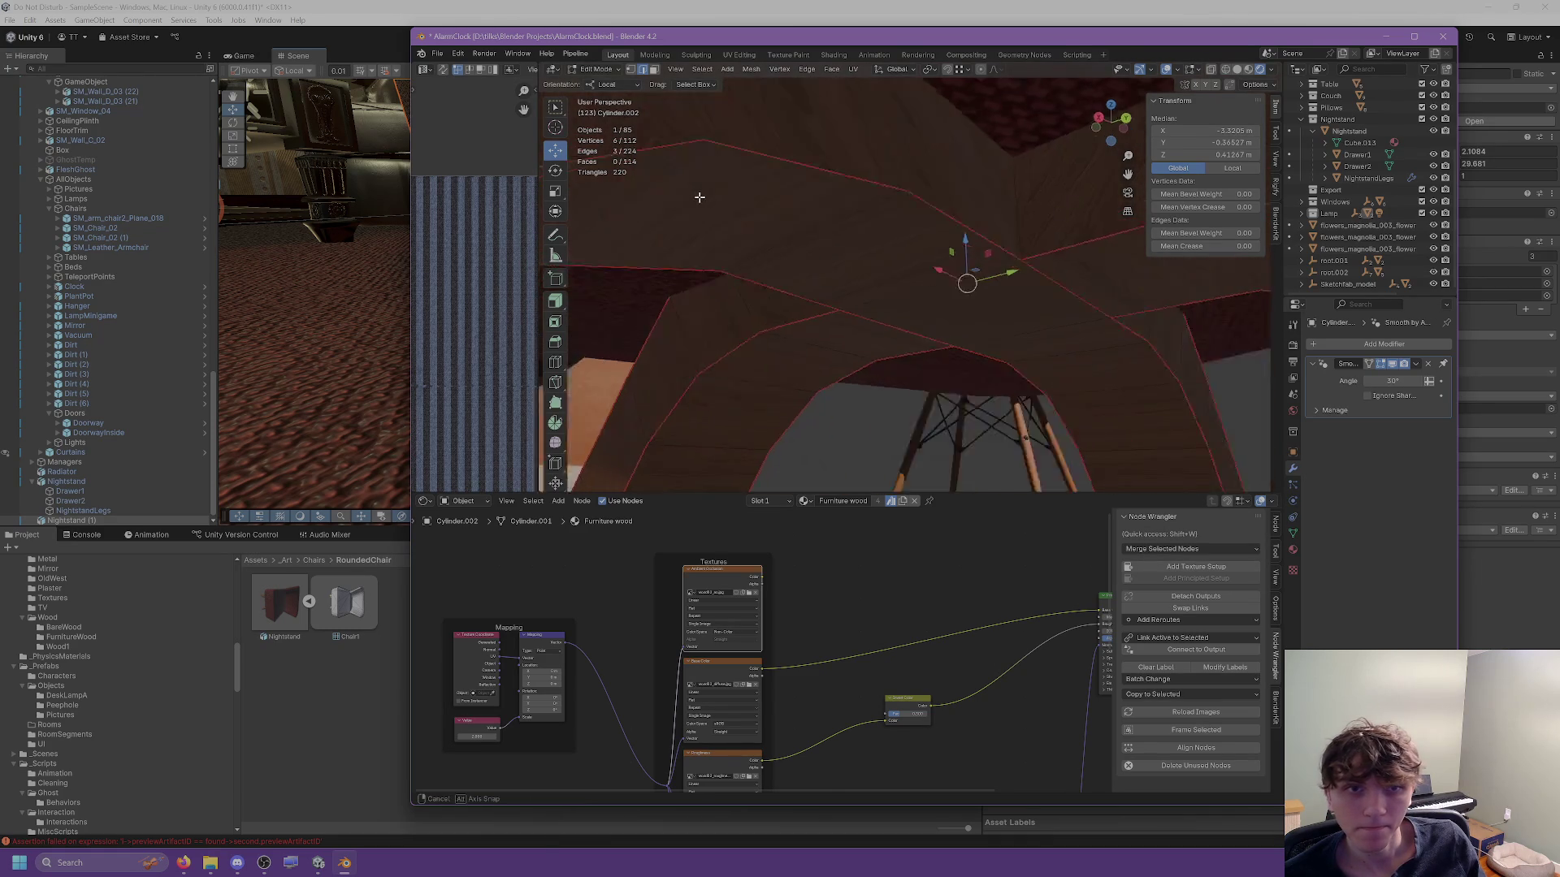
pyautogui.keyDown('shift'); pyautogui.click(986, 259); pyautogui.keyUp('shift')
pyautogui.hotkey('ctrl', 'e')
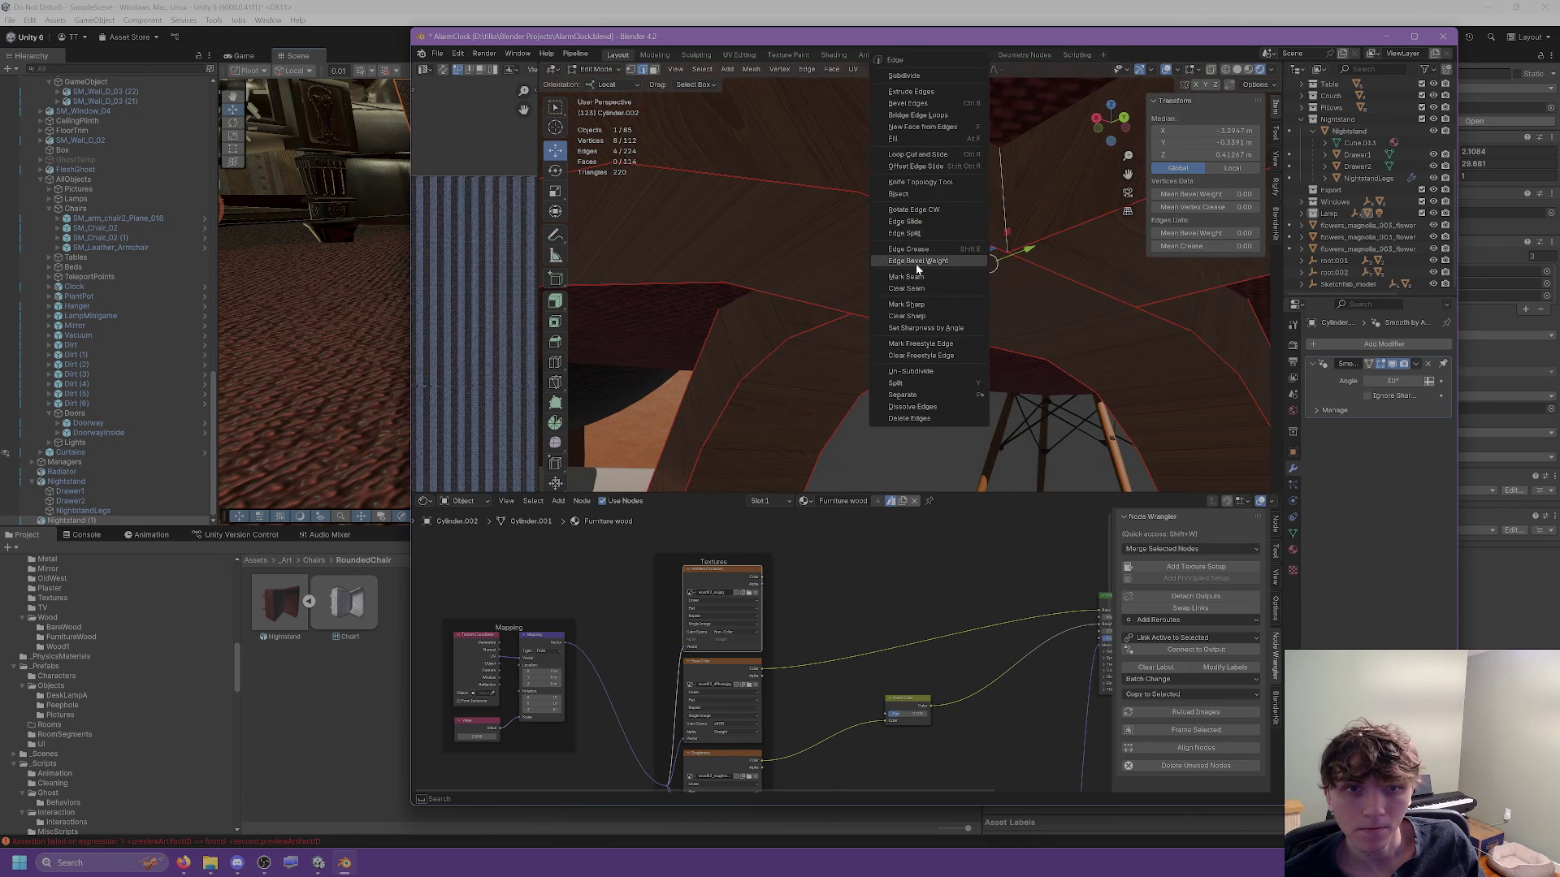
pyautogui.scroll(3, 940, 279)
# Clear the seam from two misplaced edges near the strip join.
pyautogui.click(931, 256)
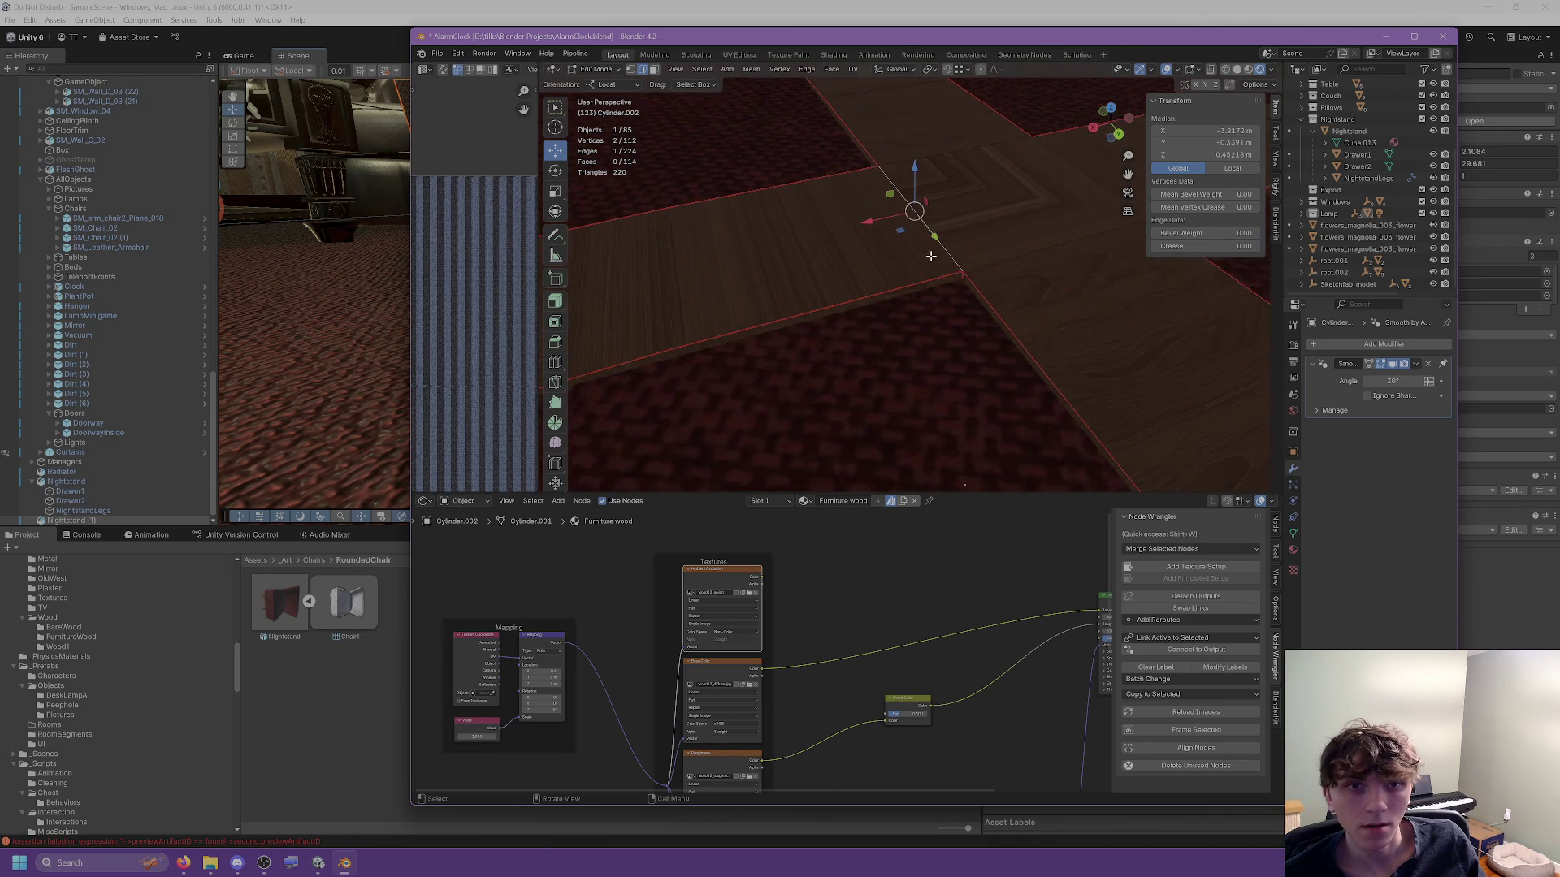
pyautogui.scroll(-5, 931, 256)
pyautogui.scroll(5, 975, 257)
pyautogui.click(1012, 257)
pyautogui.keyDown('shift'); pyautogui.click(987, 261); pyautogui.keyUp('shift')
pyautogui.hotkey('ctrl', 'e')
pyautogui.click(940, 288)
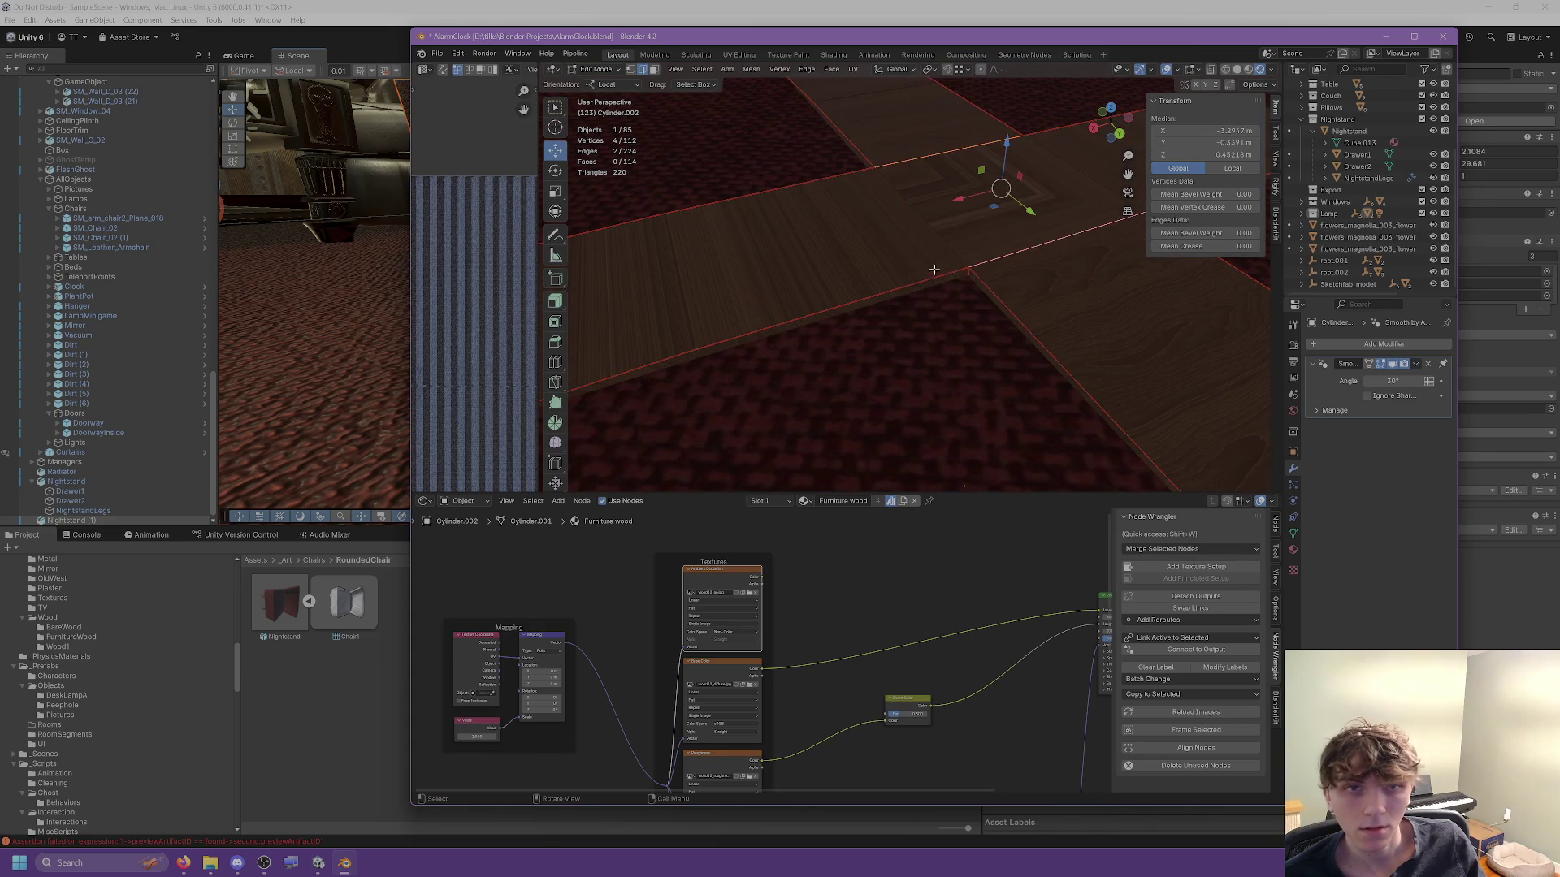
pyautogui.scroll(-4, 934, 268)
pyautogui.click(653, 70)
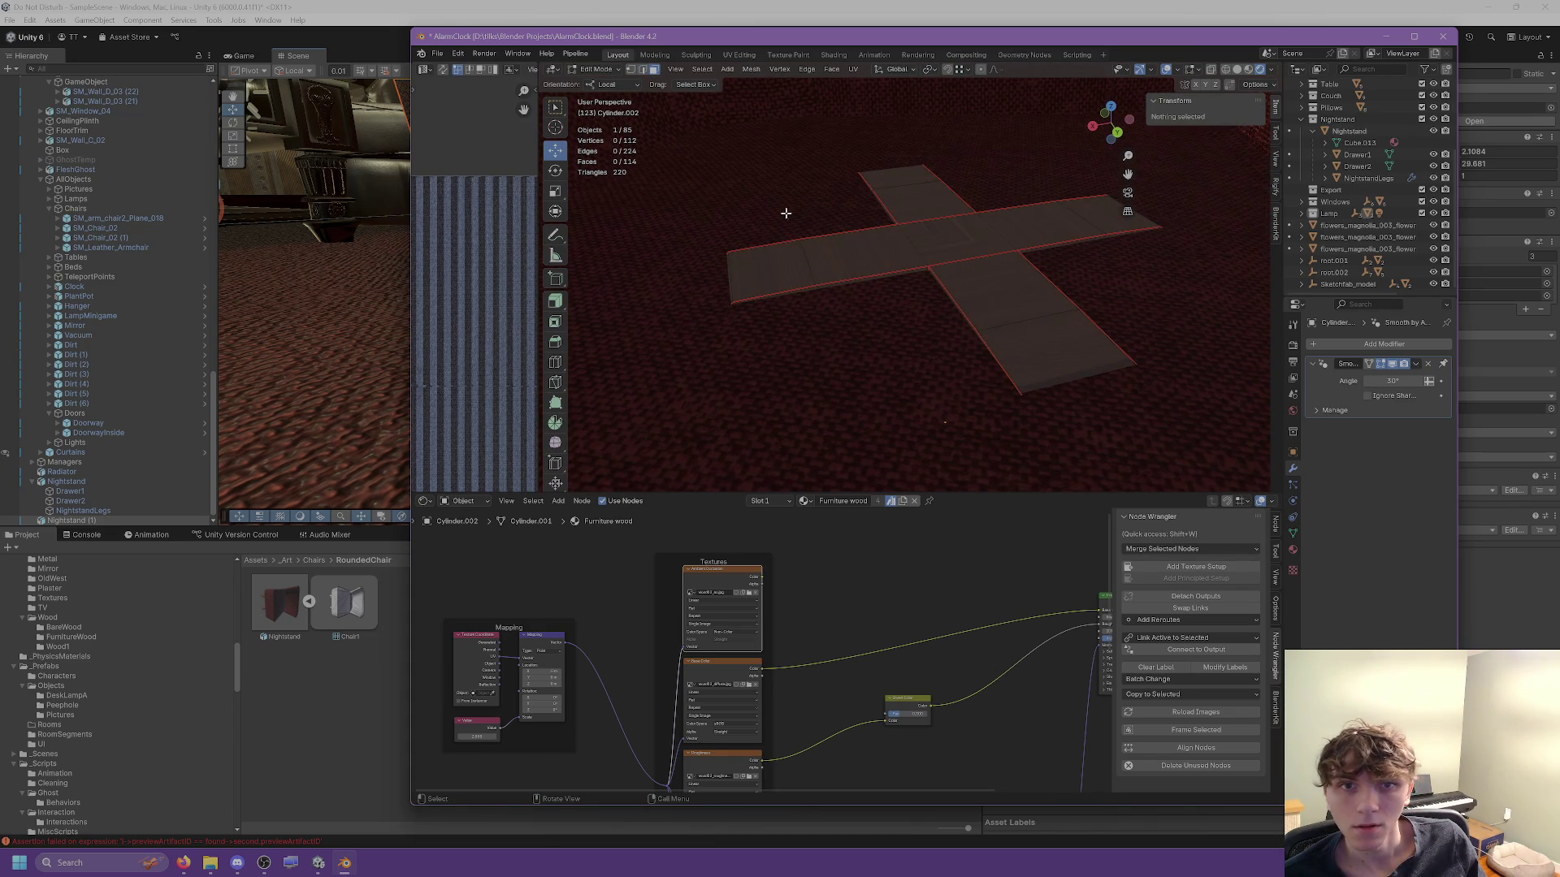
# Select the left arm end's linked faces, delimited by seams, and UV-unwrap that strip.
pyautogui.click(800, 266)
pyautogui.hotkey('ctrl', 'l')
pyautogui.scroll(5, 951, 325)
pyautogui.scroll(-3, 955, 307)
pyautogui.click(673, 455)
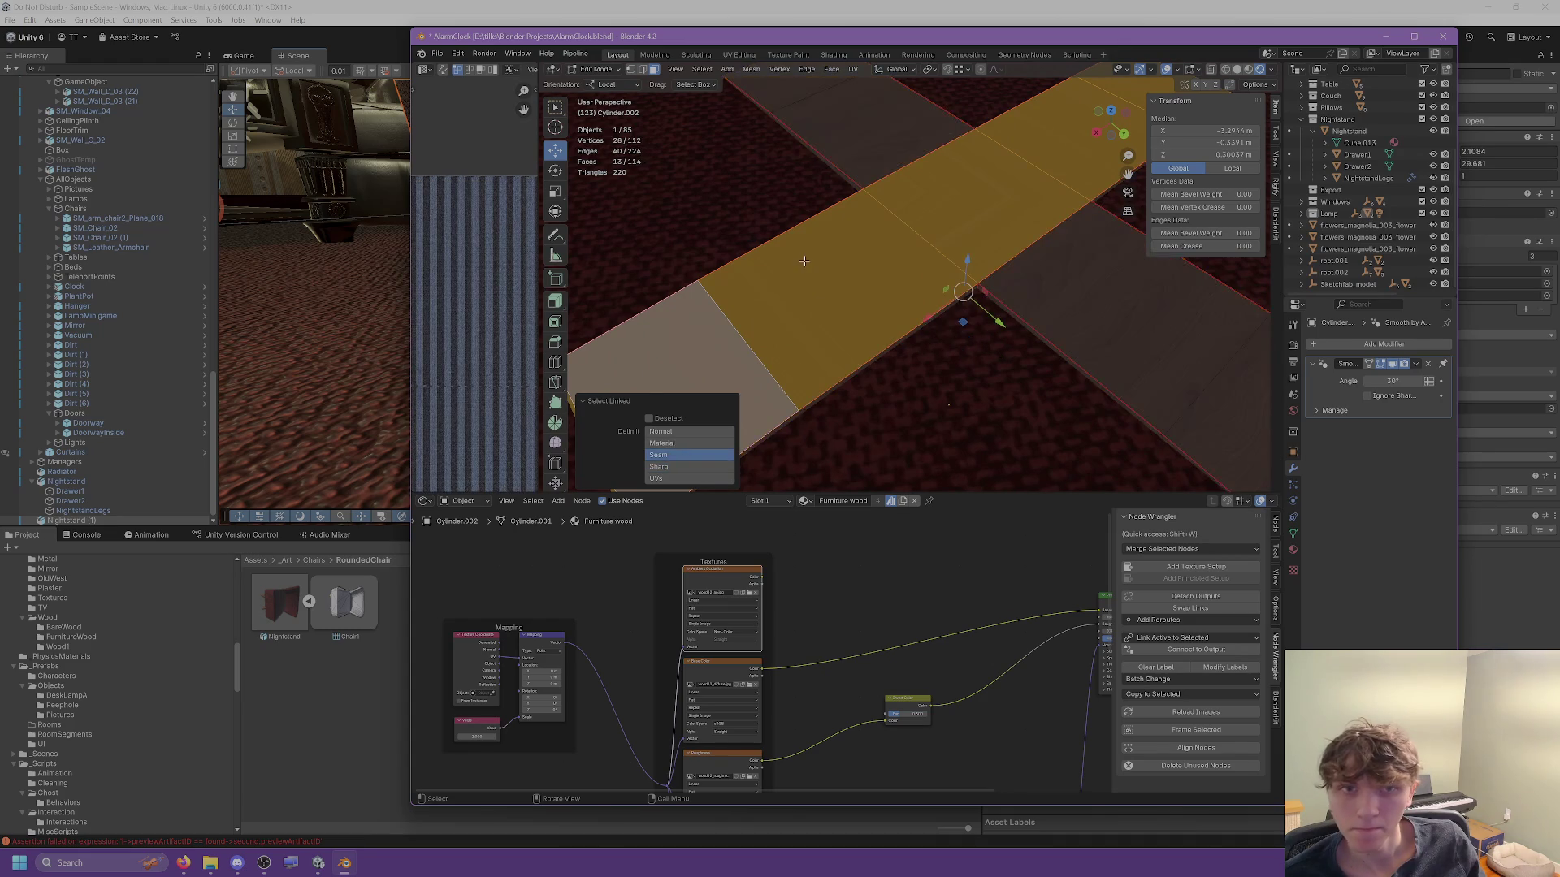
pyautogui.scroll(-2, 804, 261)
pyautogui.click(851, 70)
pyautogui.hotkey('ctrl', 'z')
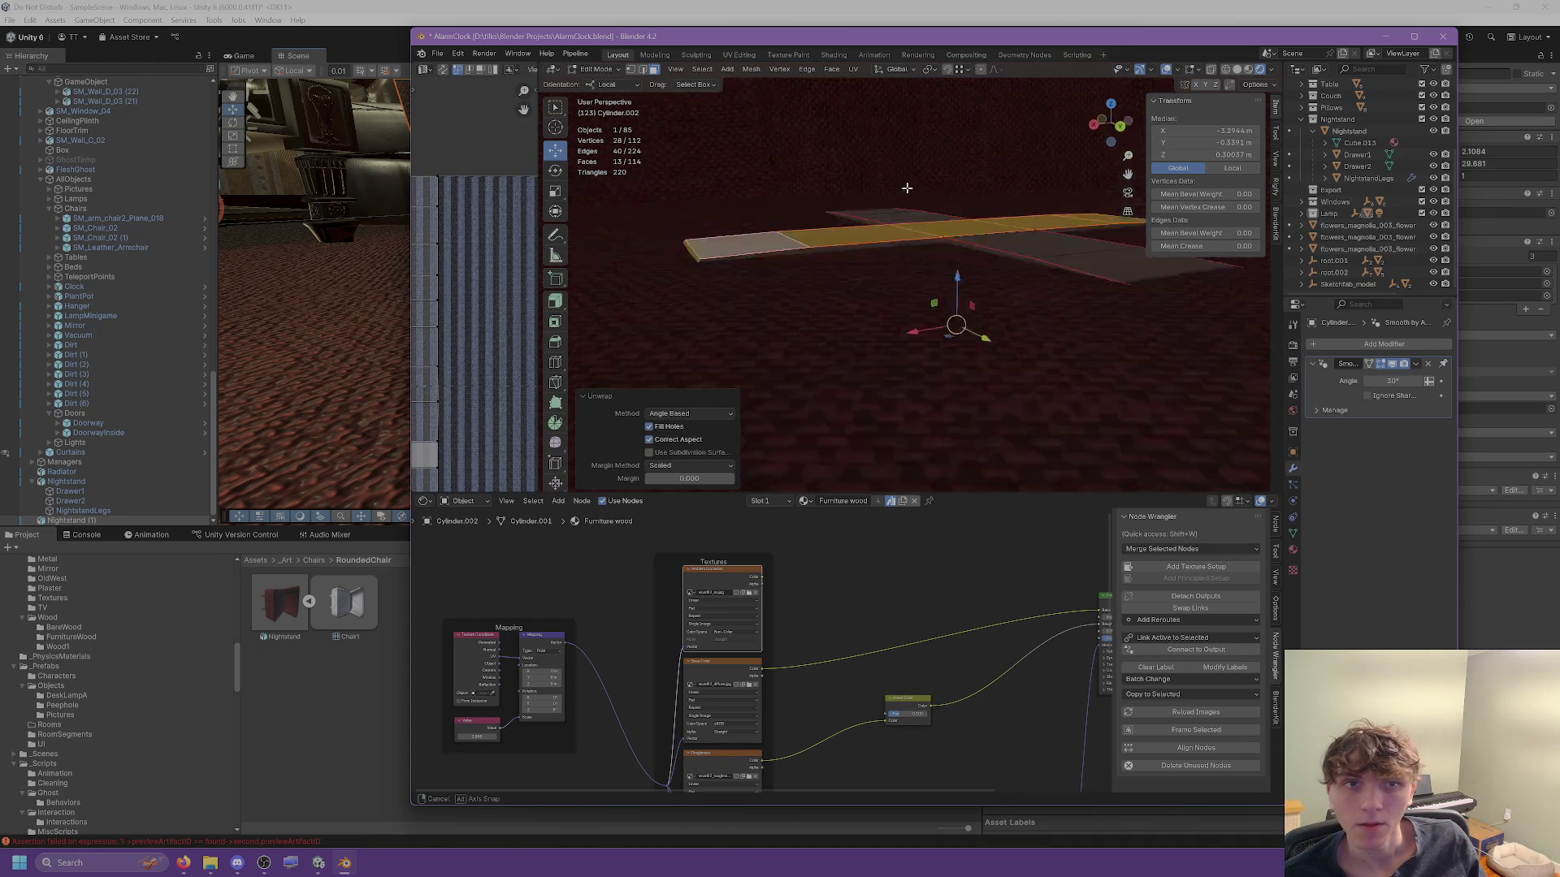
pyautogui.click(851, 70)
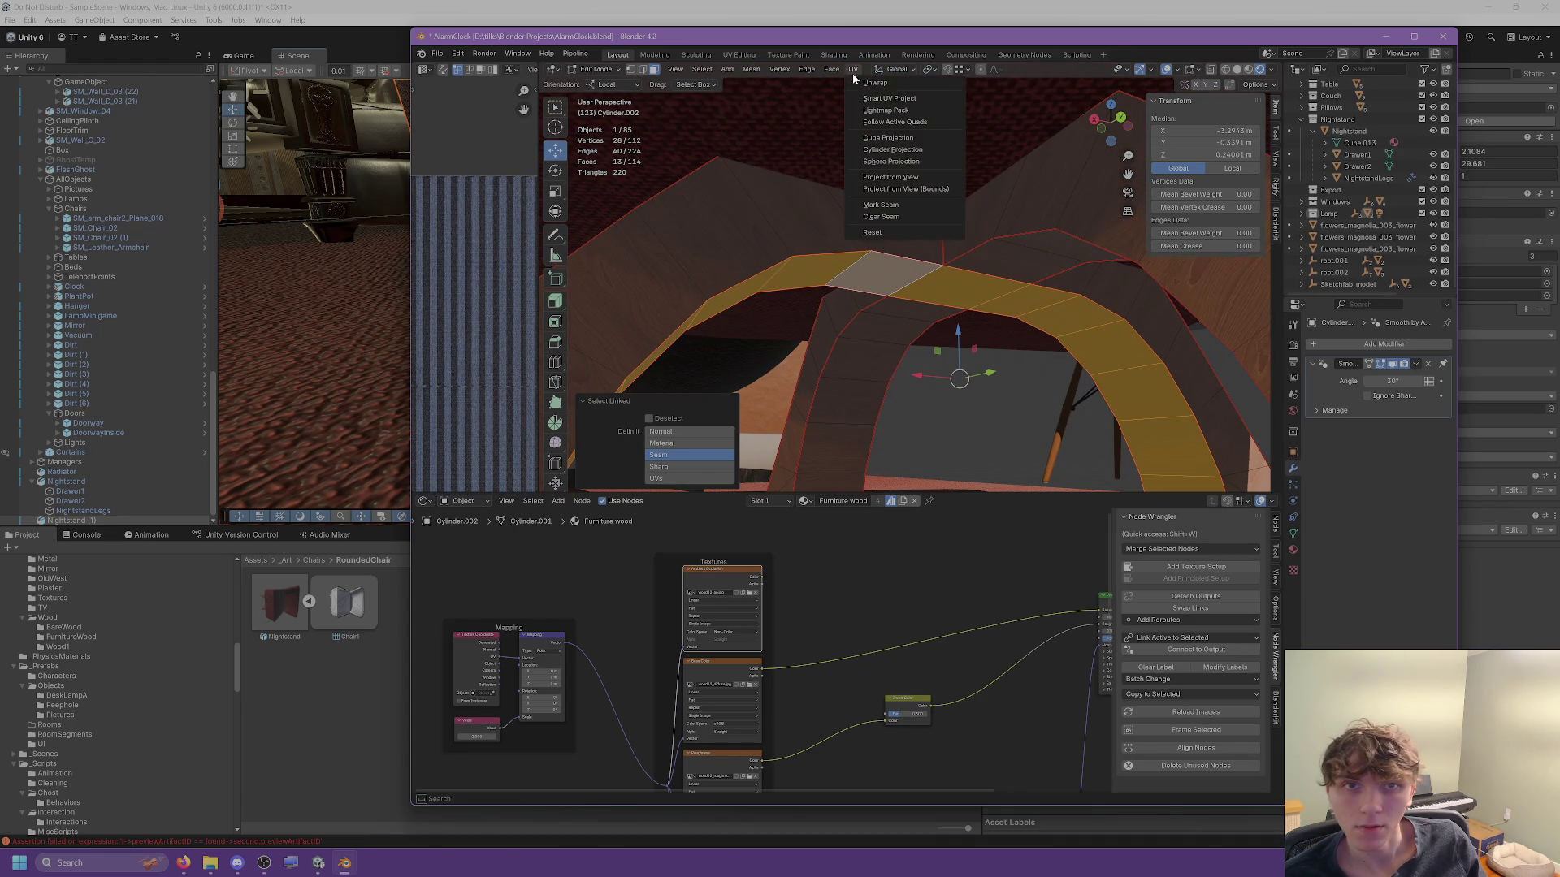
pyautogui.click(922, 81)
# Select the upper region's linked island and unwrap it.
pyautogui.click(876, 215)
pyautogui.press('l')
pyautogui.click(851, 70)
pyautogui.click(860, 82)
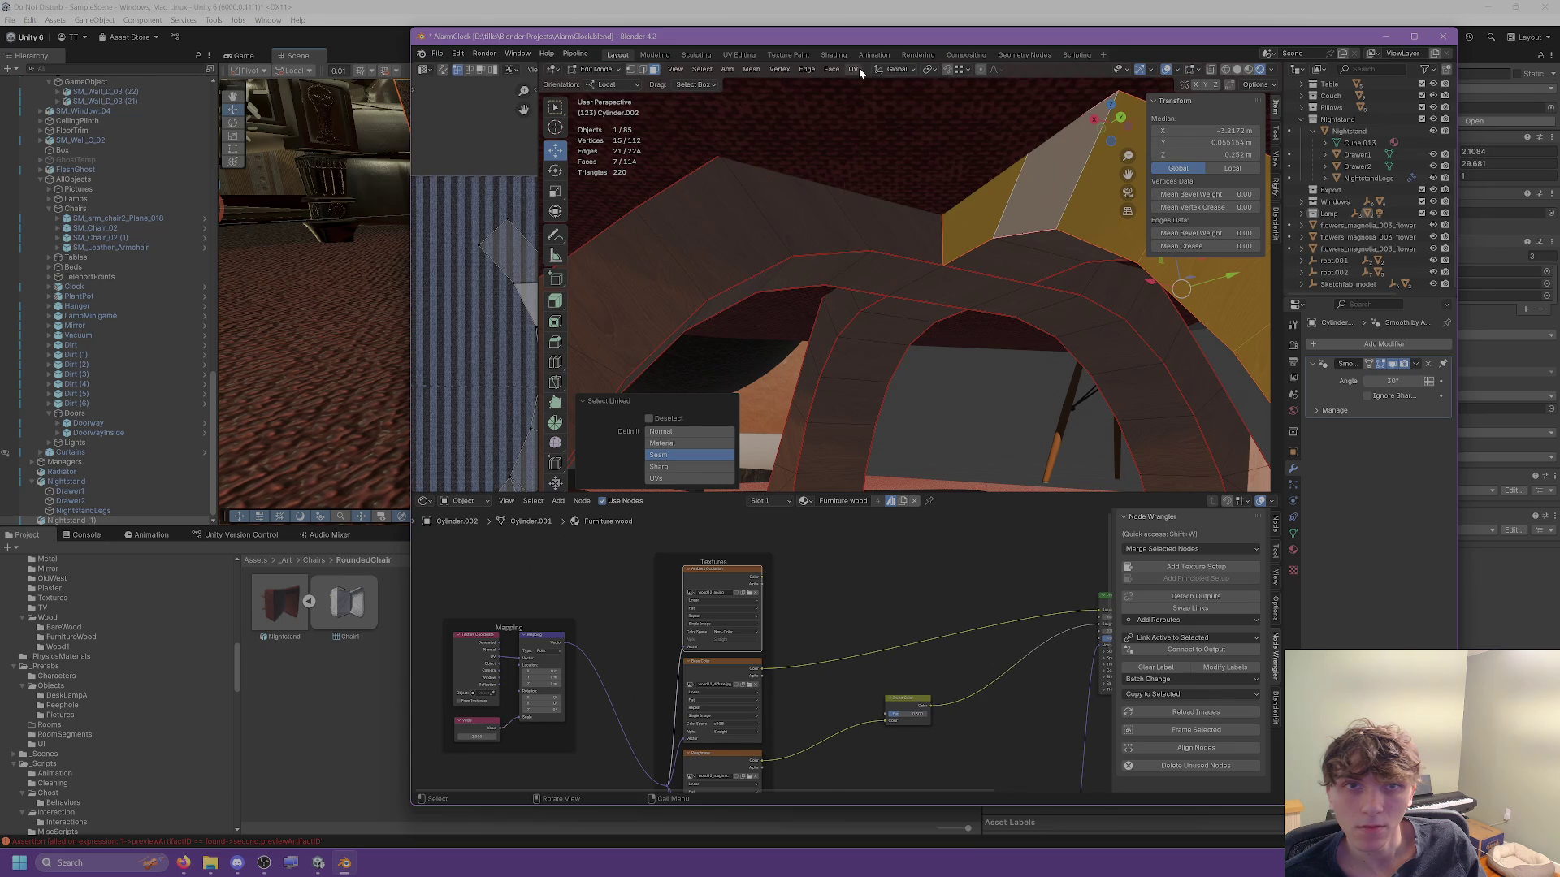
# Select the linked strip over the top of the arch and unwrap it.
pyautogui.keyDown('shift'); pyautogui.click(994, 257); pyautogui.keyUp('shift')
pyautogui.rightClick(849, 105)
pyautogui.press('Escape')
pyautogui.click(905, 324)
pyautogui.press('l')
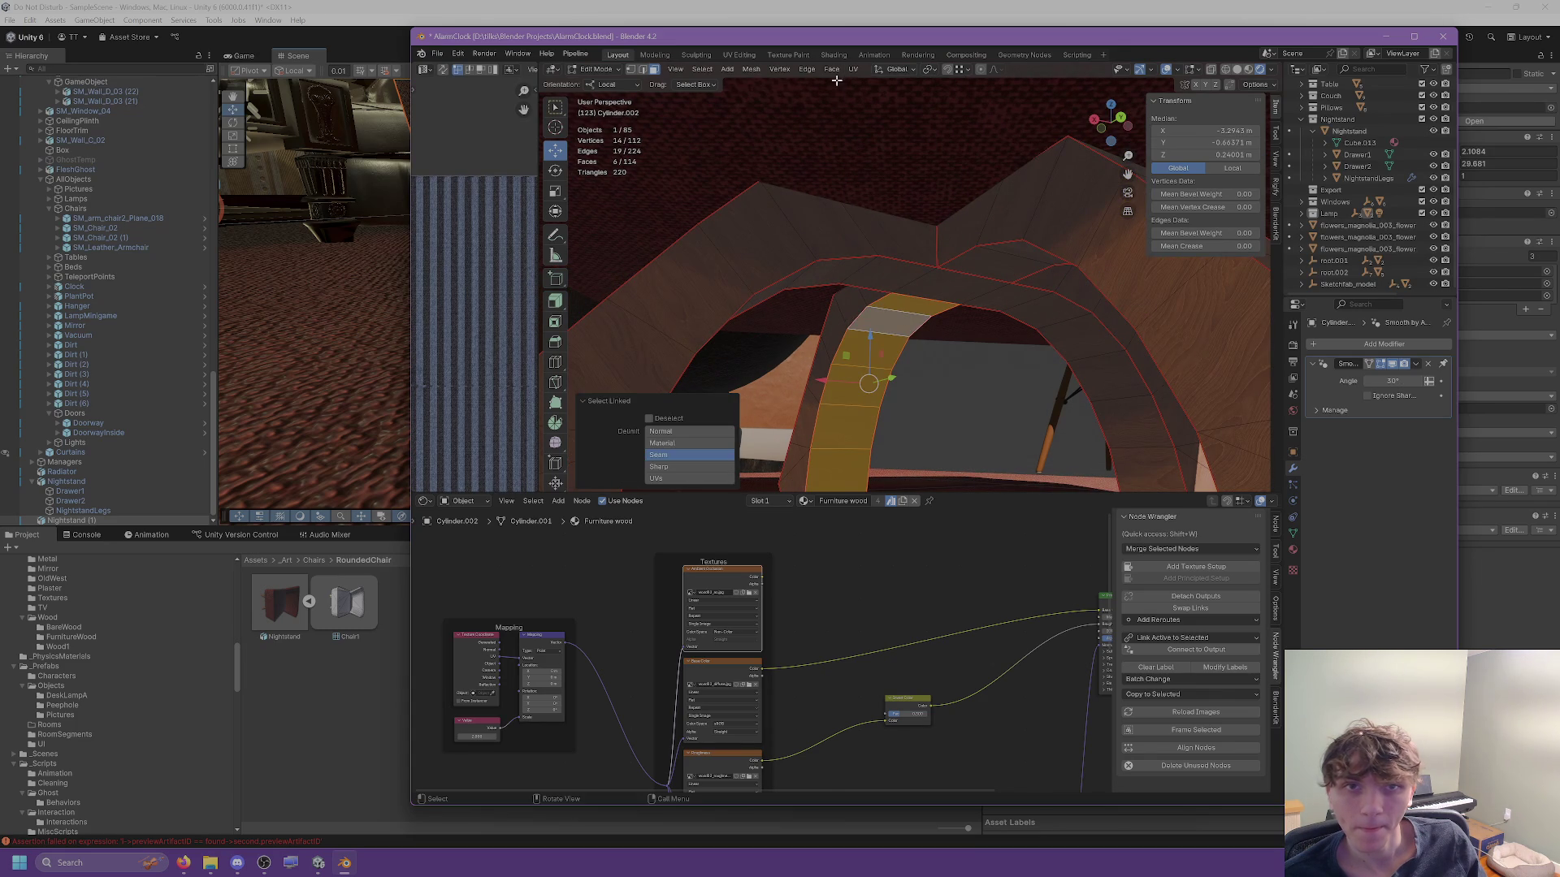
pyautogui.press('l')
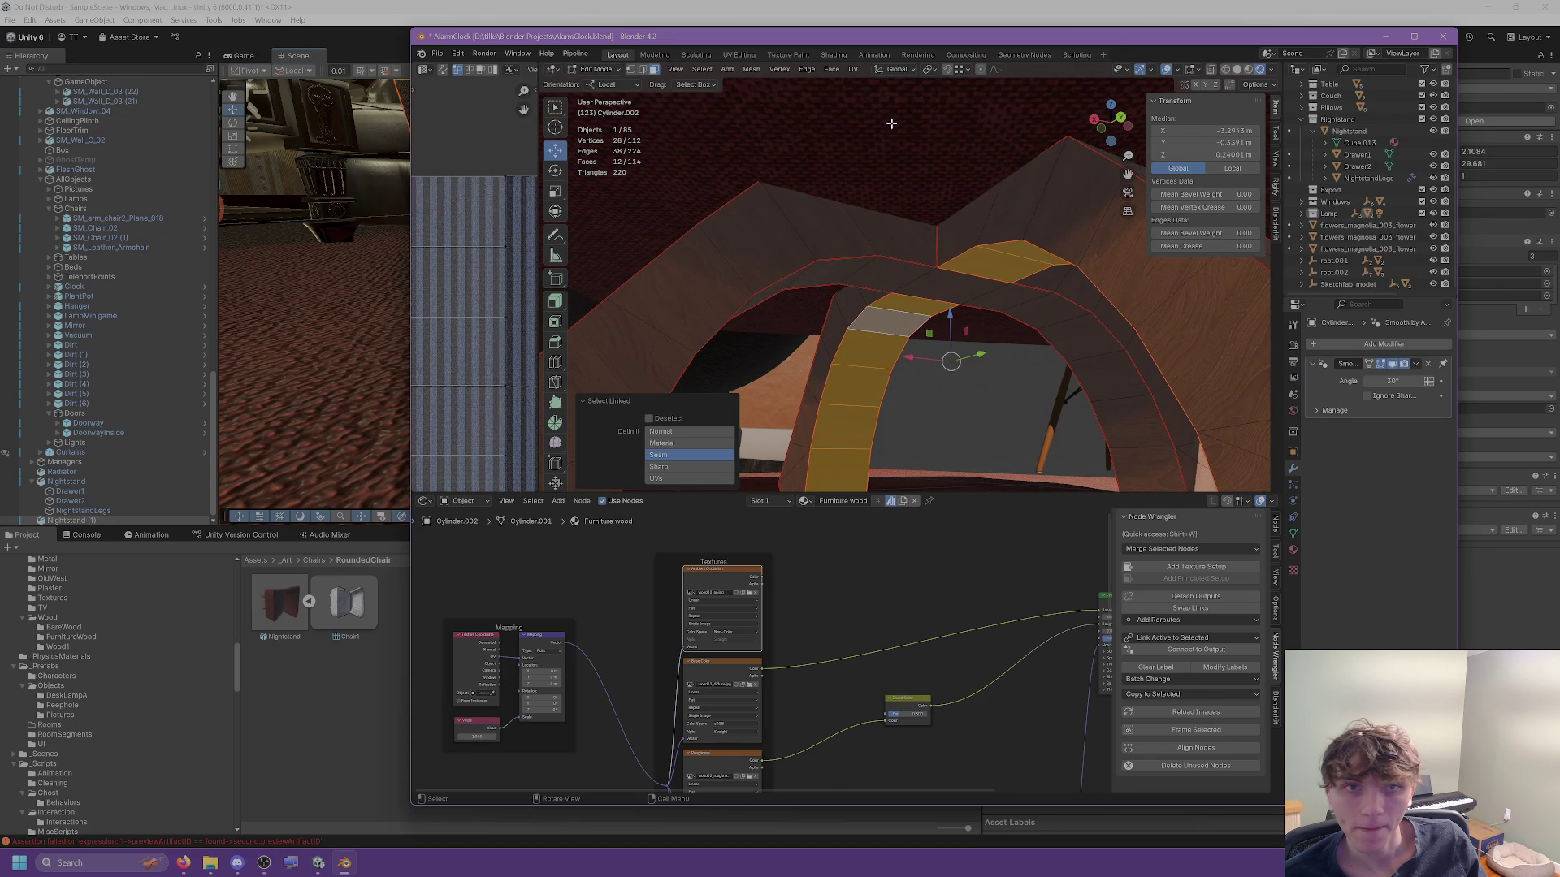
pyautogui.rightClick(867, 75)
pyautogui.press('Escape')
pyautogui.click(918, 273)
pyautogui.press('l')
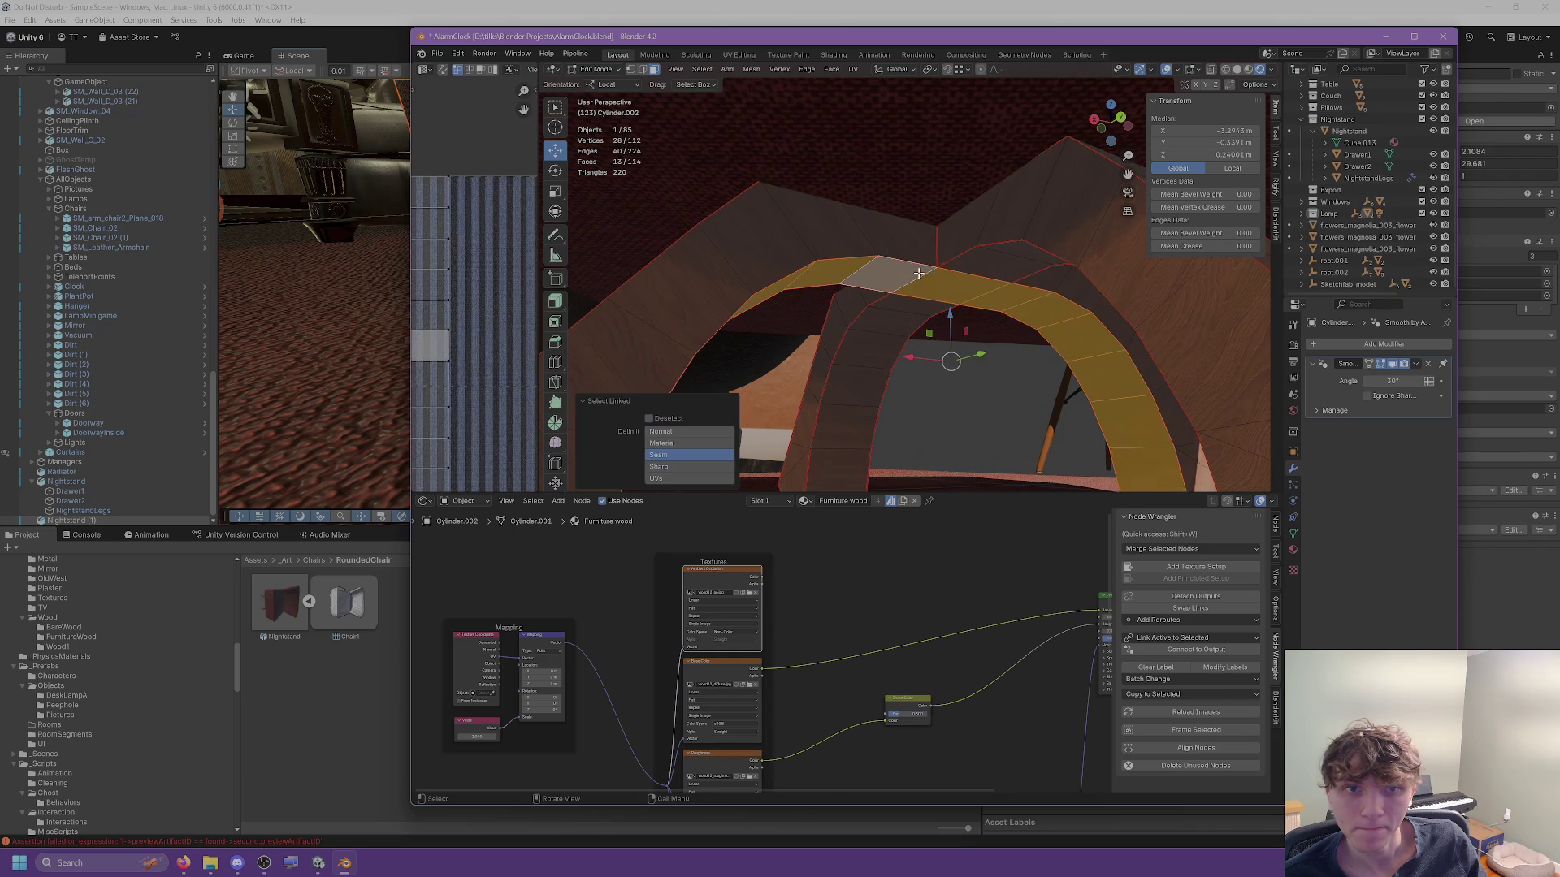
pyautogui.click(851, 69)
pyautogui.click(874, 85)
# Unwrap the left arch strip and then the right arch strip.
pyautogui.scroll(5, 886, 316)
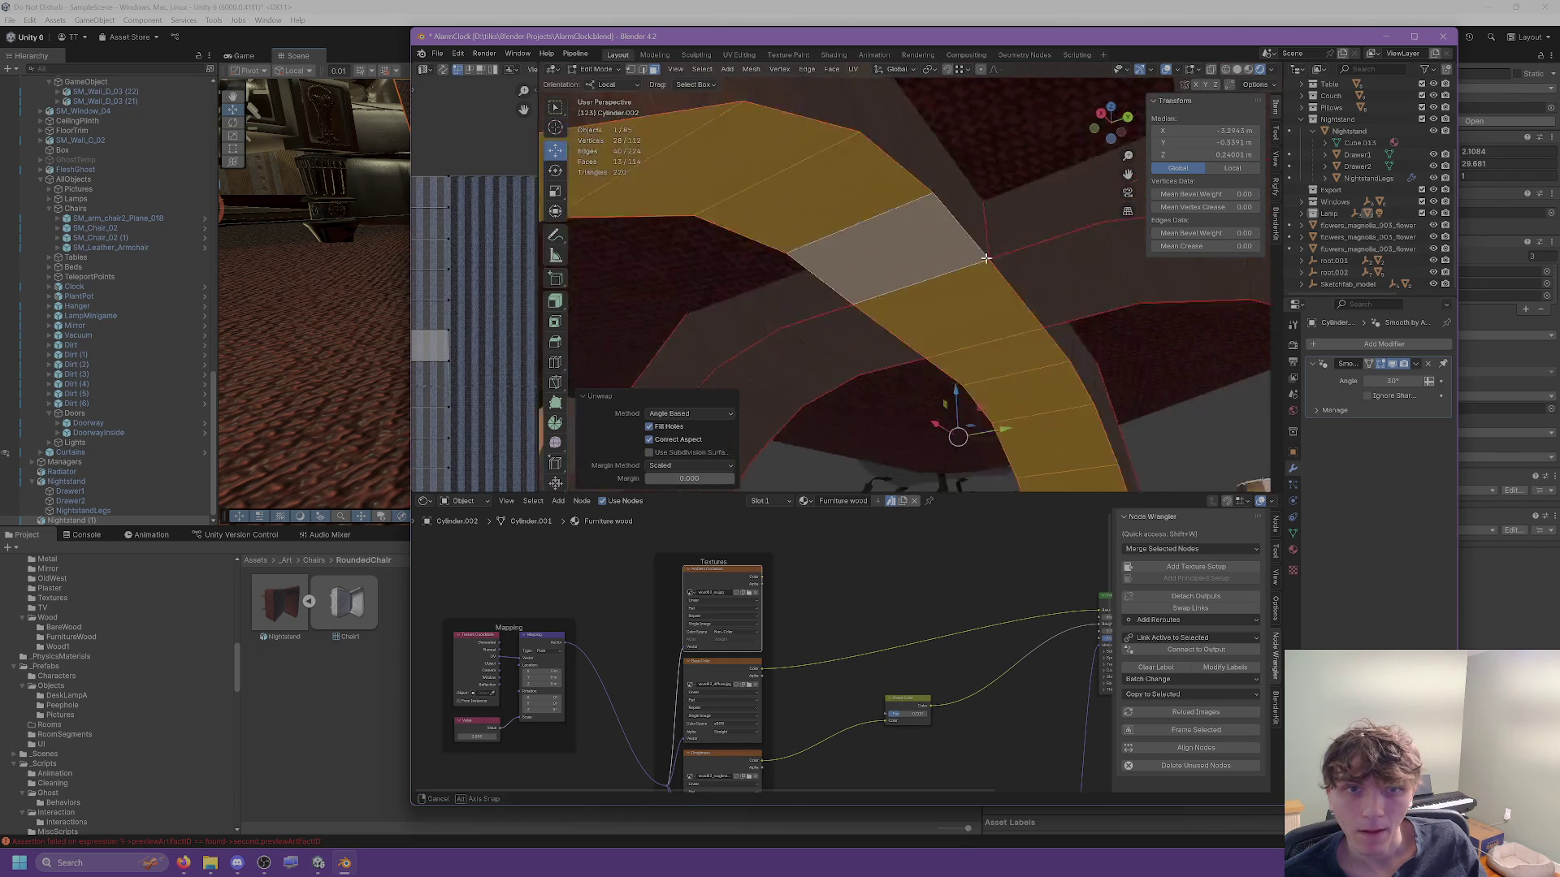
pyautogui.scroll(-5, 885, 316)
pyautogui.click(751, 264)
pyautogui.press('l')
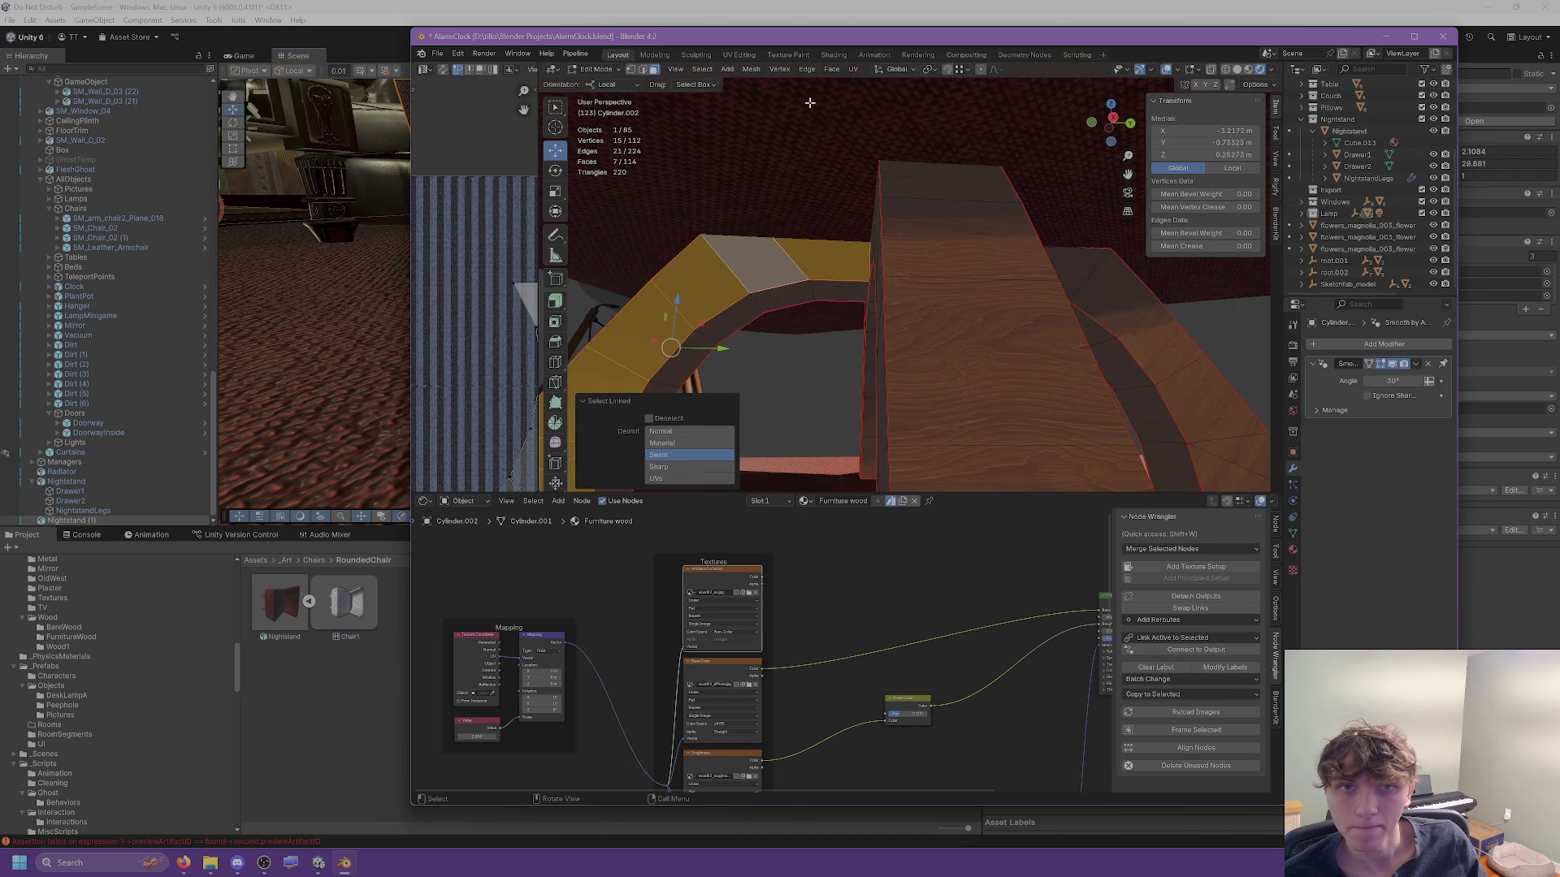
pyautogui.click(852, 70)
pyautogui.click(874, 86)
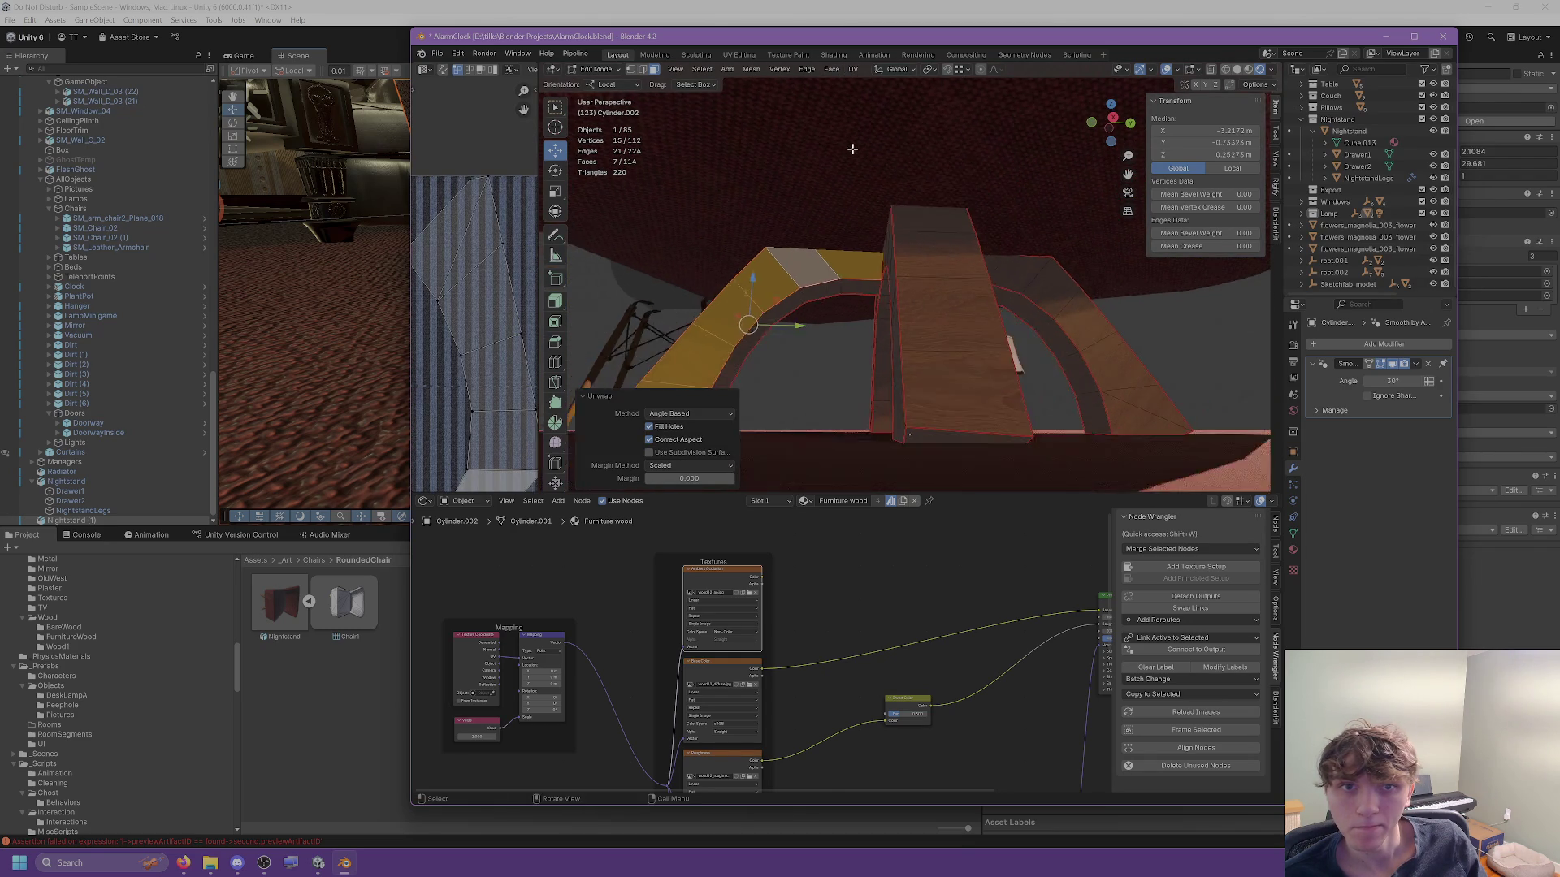
pyautogui.click(916, 268)
pyautogui.press('l')
pyautogui.click(852, 69)
pyautogui.click(877, 82)
# Reselect the left arch strip in Edit Mode on the Layout workspace and unwrap it again.
pyautogui.click(757, 265)
pyautogui.press('l')
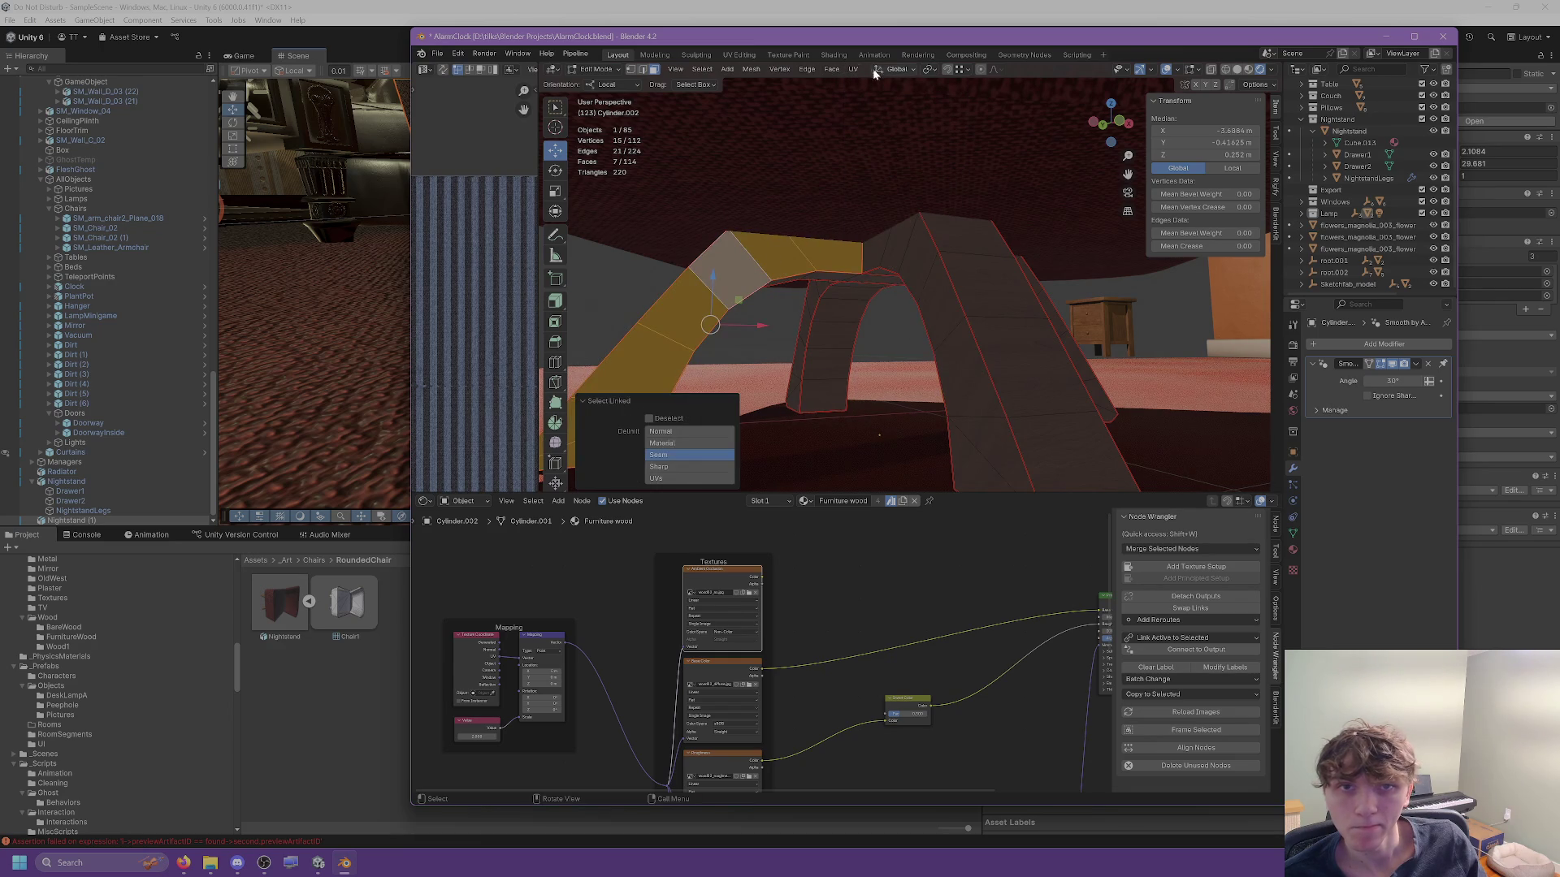
pyautogui.click(874, 55)
pyautogui.hotkey('ctrl', 'pageup')
pyautogui.hotkey('ctrl', 'pageup')
pyautogui.hotkey('ctrl', 'pageup')
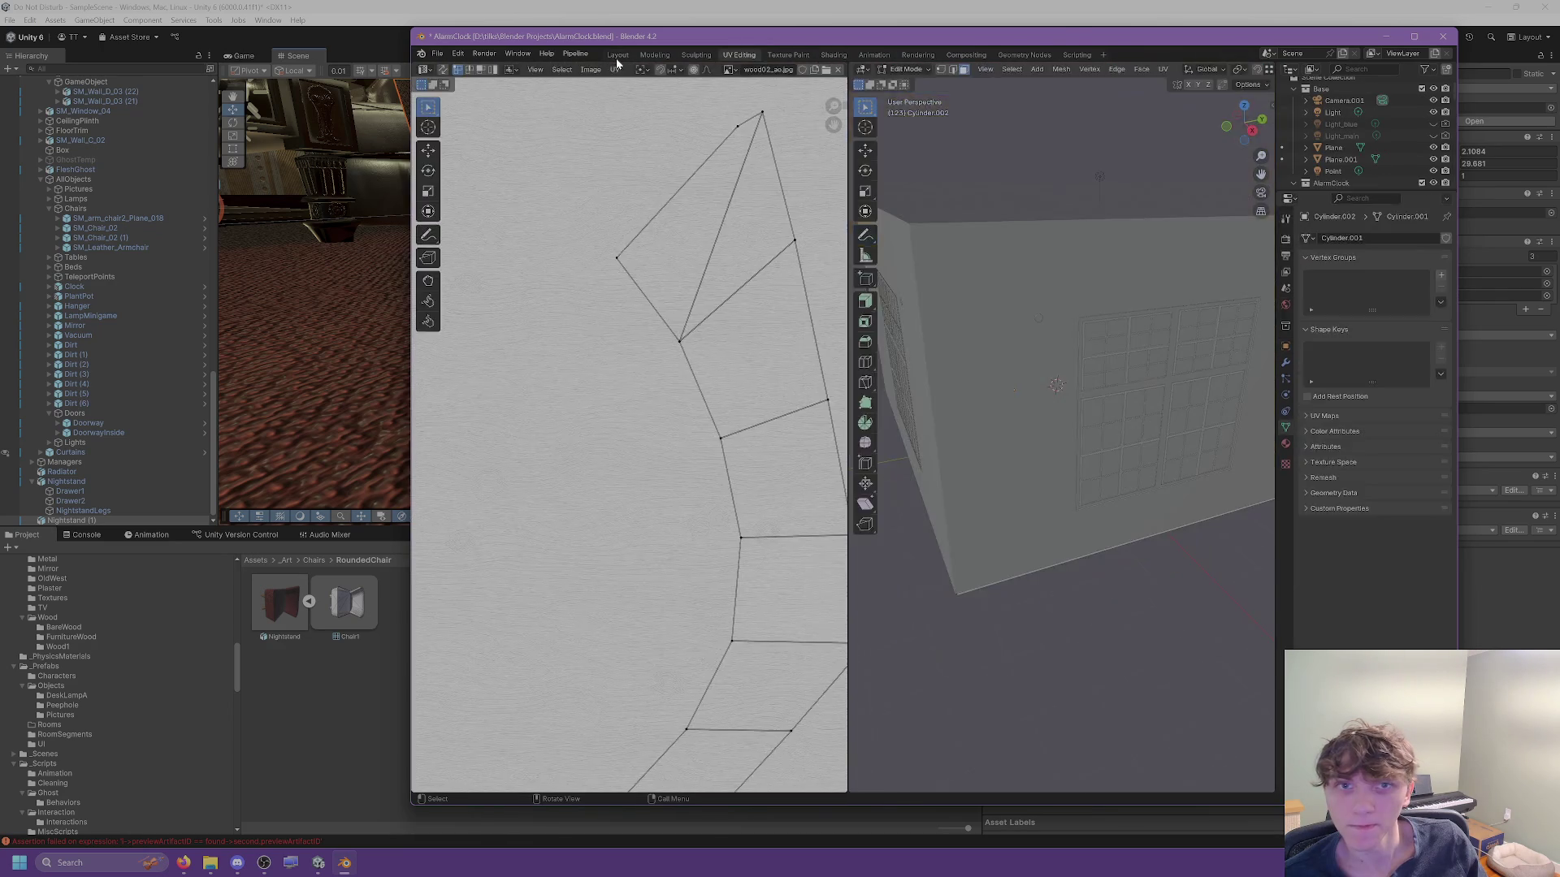
pyautogui.press('Tab')
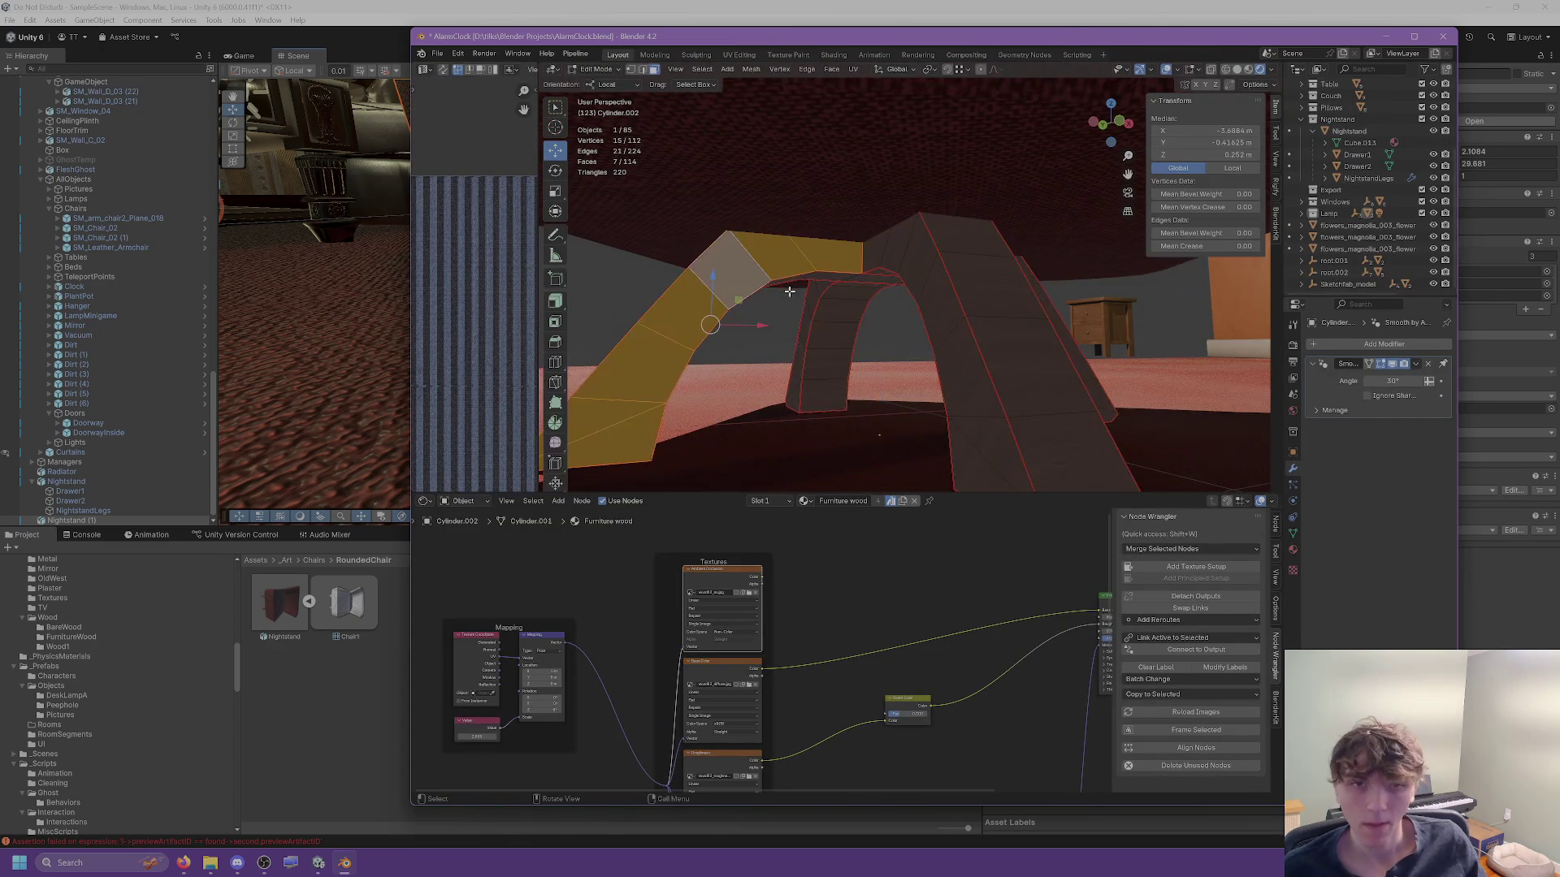
pyautogui.press('u')
pyautogui.click(910, 81)
# Angle Based unwrap the right arch, left arch and right leg islands.
pyautogui.click(1015, 262)
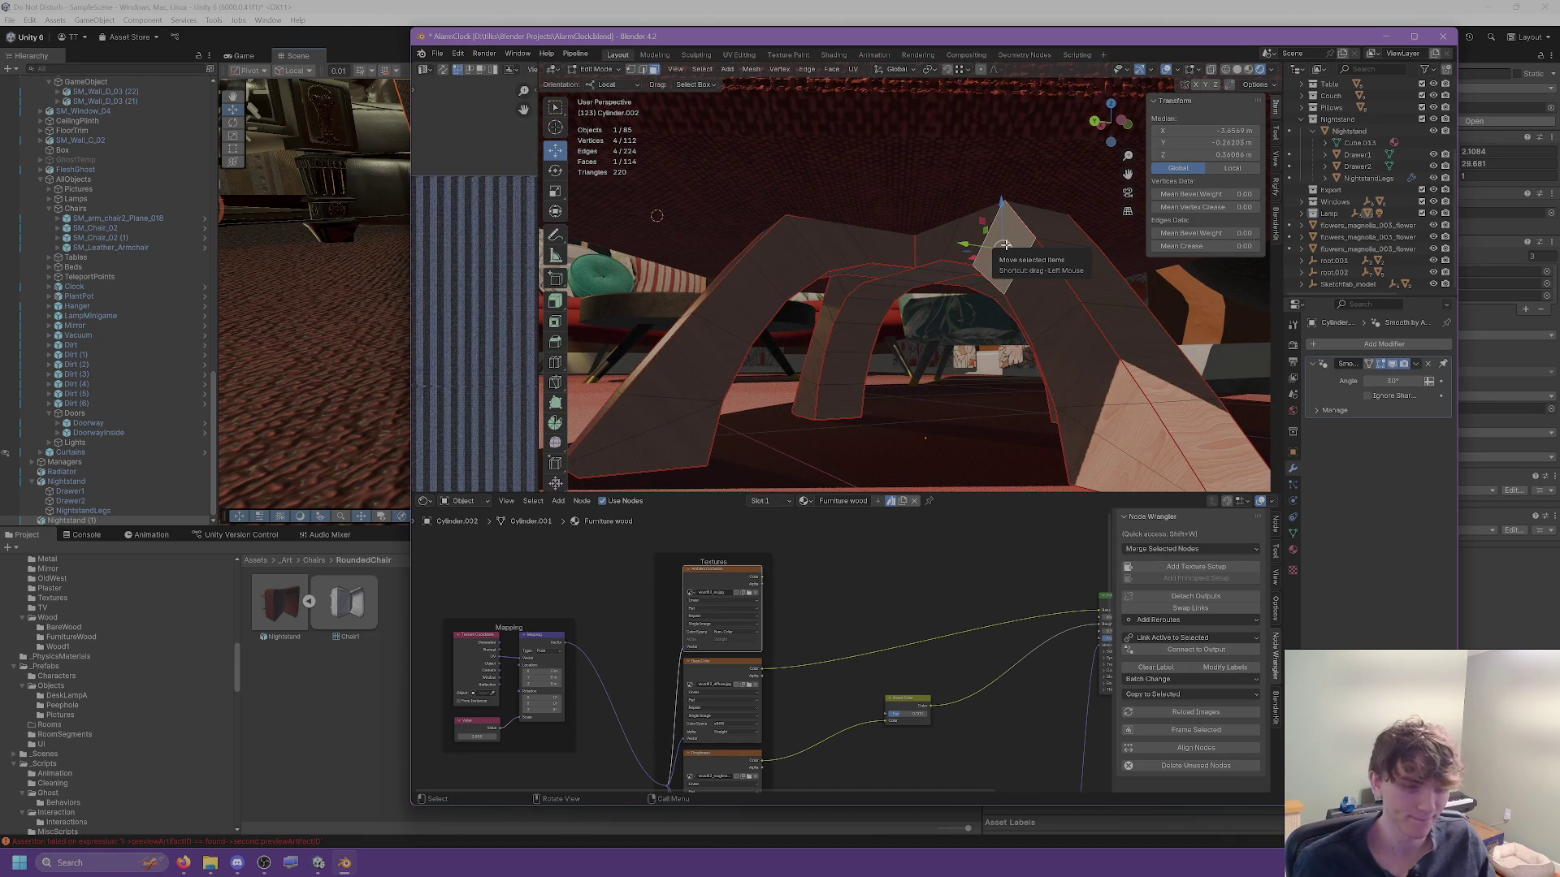
pyautogui.press('l')
pyautogui.click(851, 74)
pyautogui.click(810, 260)
pyautogui.press('l')
pyautogui.click(851, 73)
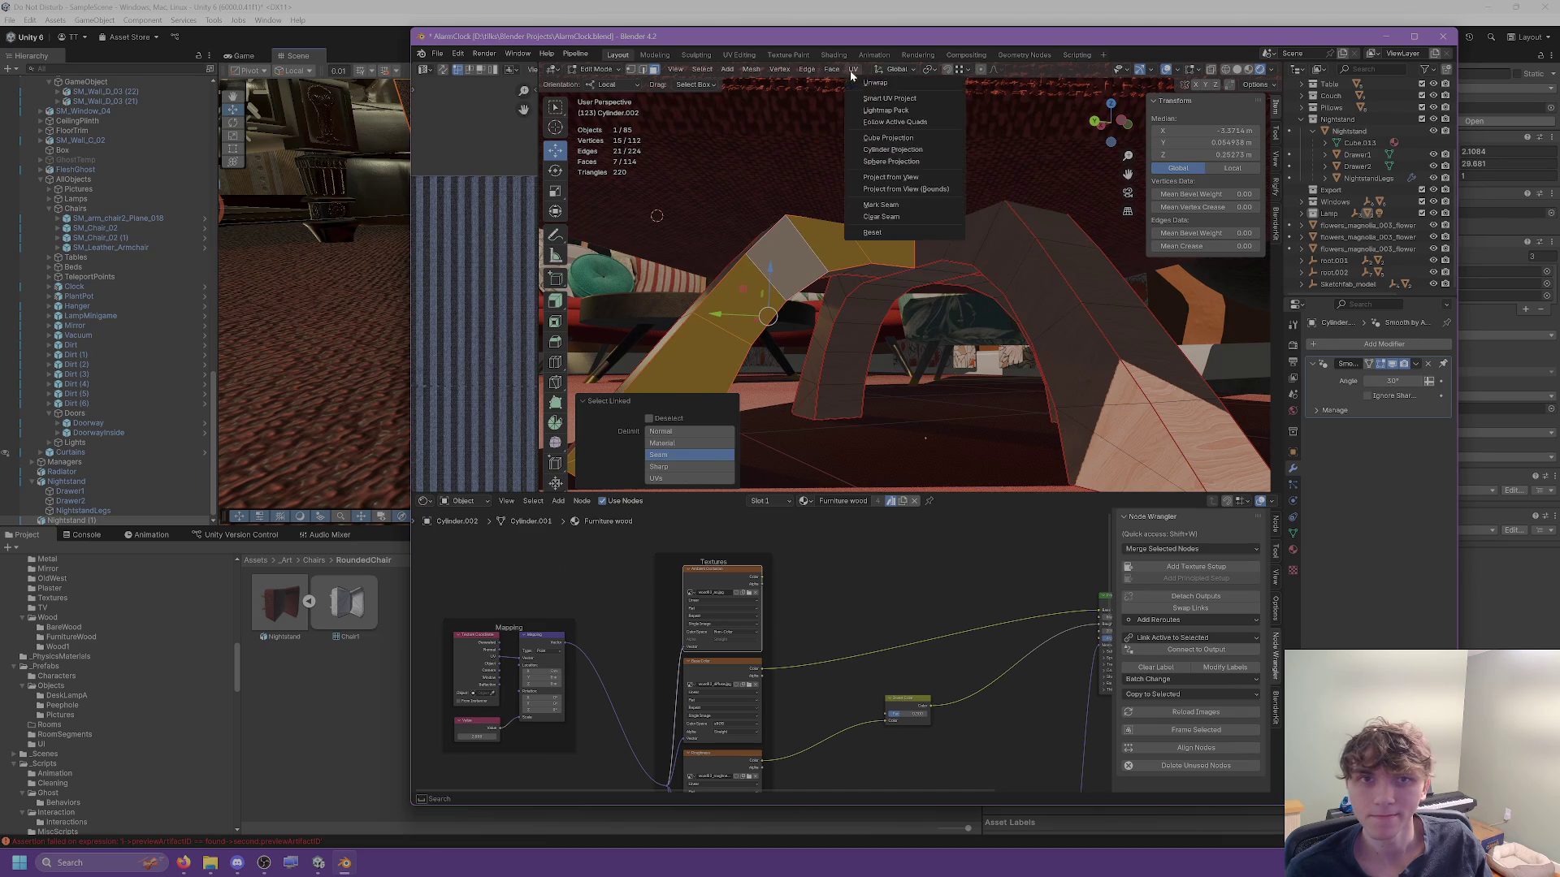
pyautogui.click(875, 82)
pyautogui.click(993, 280)
pyautogui.press('l')
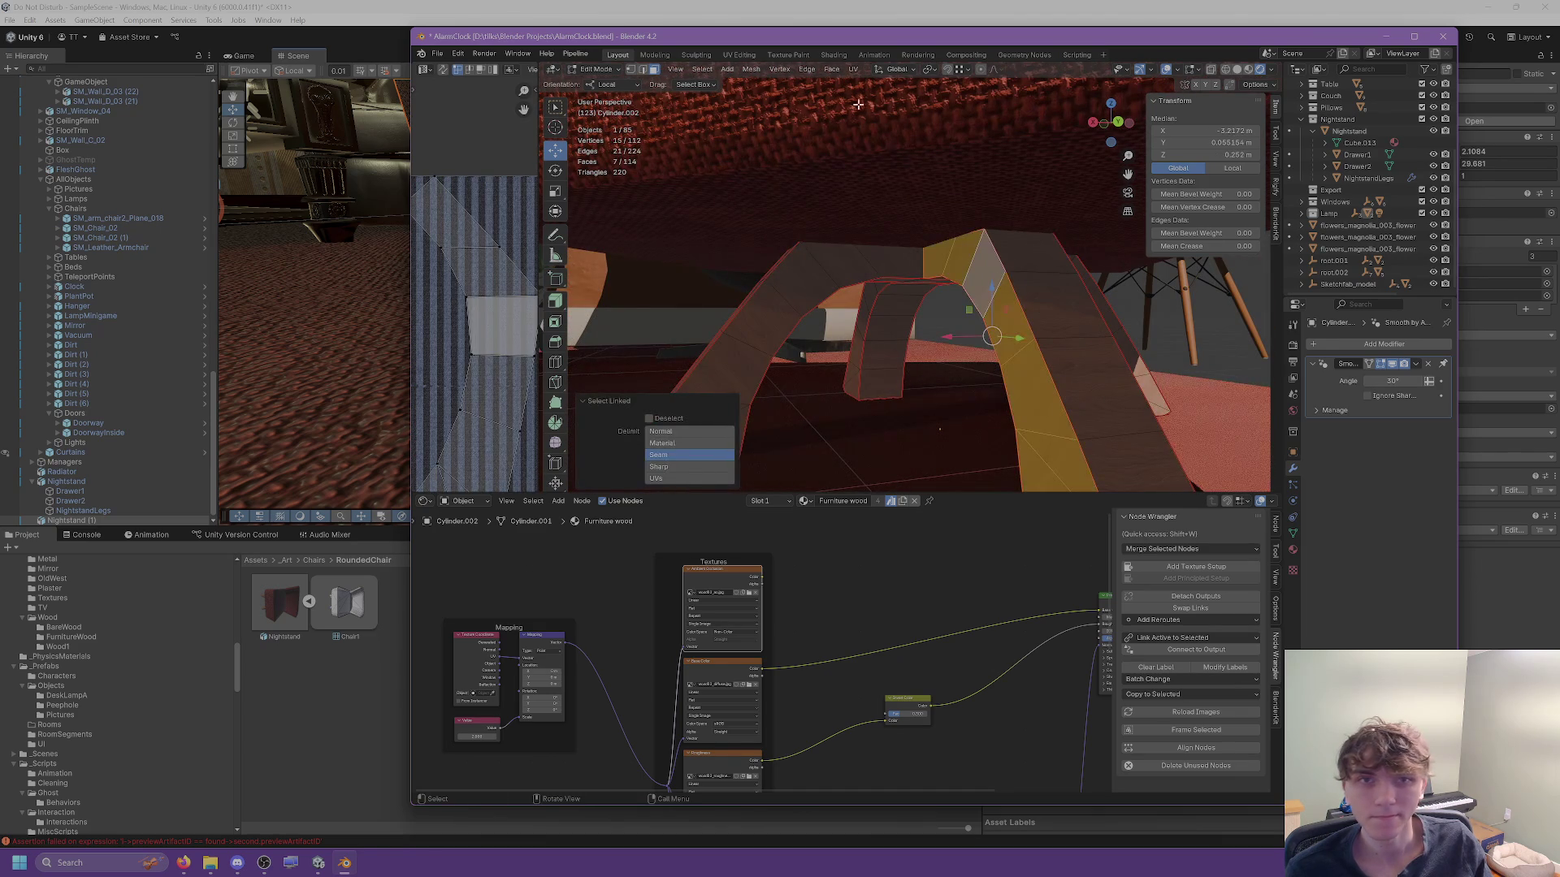
pyautogui.click(852, 74)
pyautogui.click(875, 82)
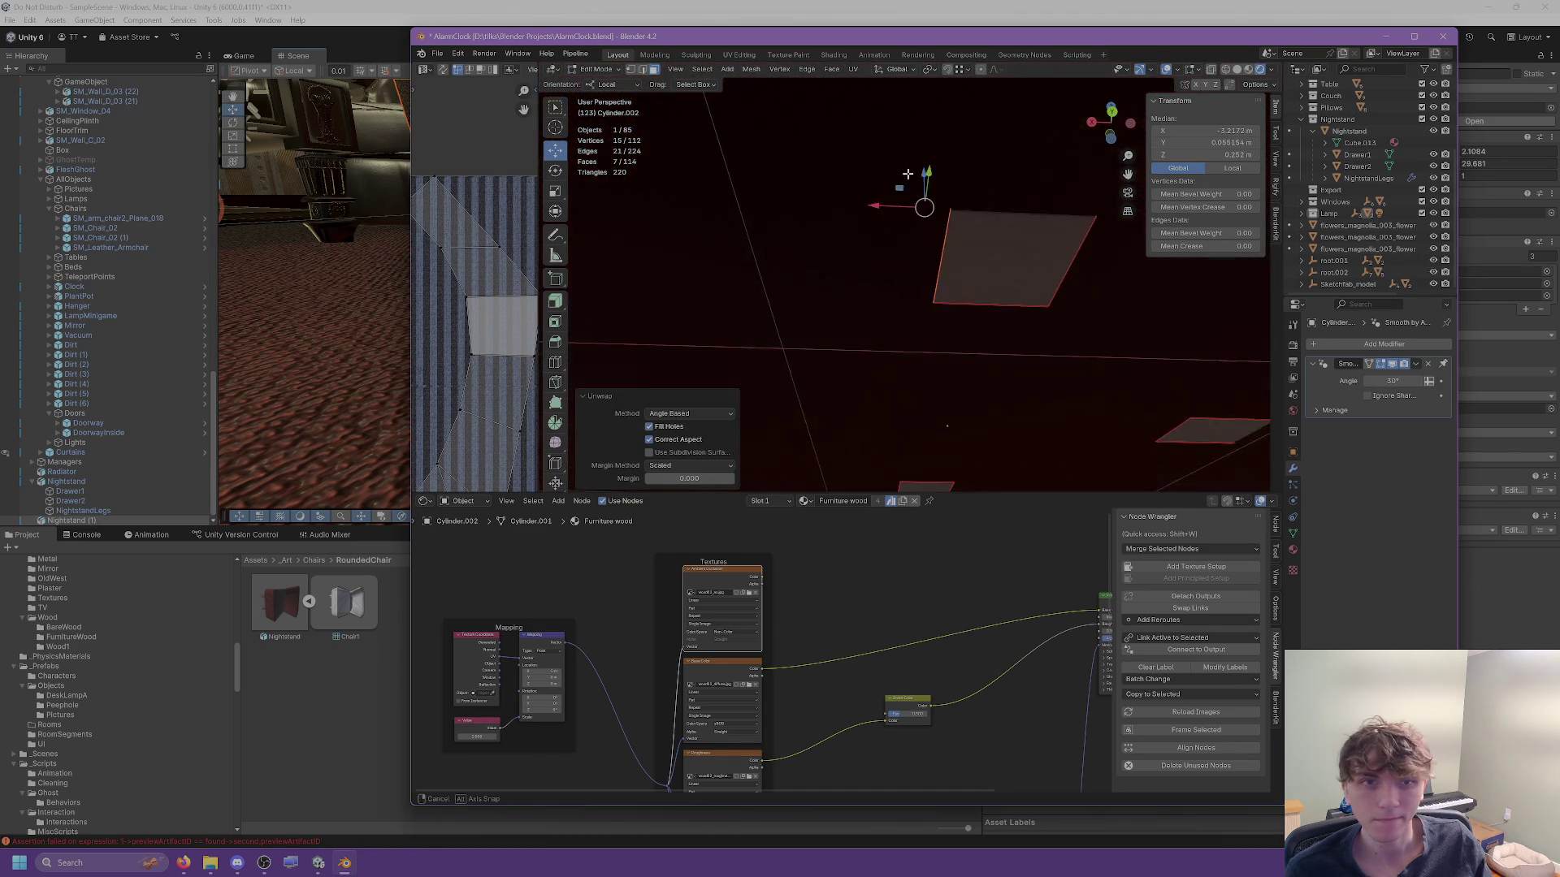
# Select the flat quads' linked faces, then return to Object Mode and zoom out.
pyautogui.click(983, 254)
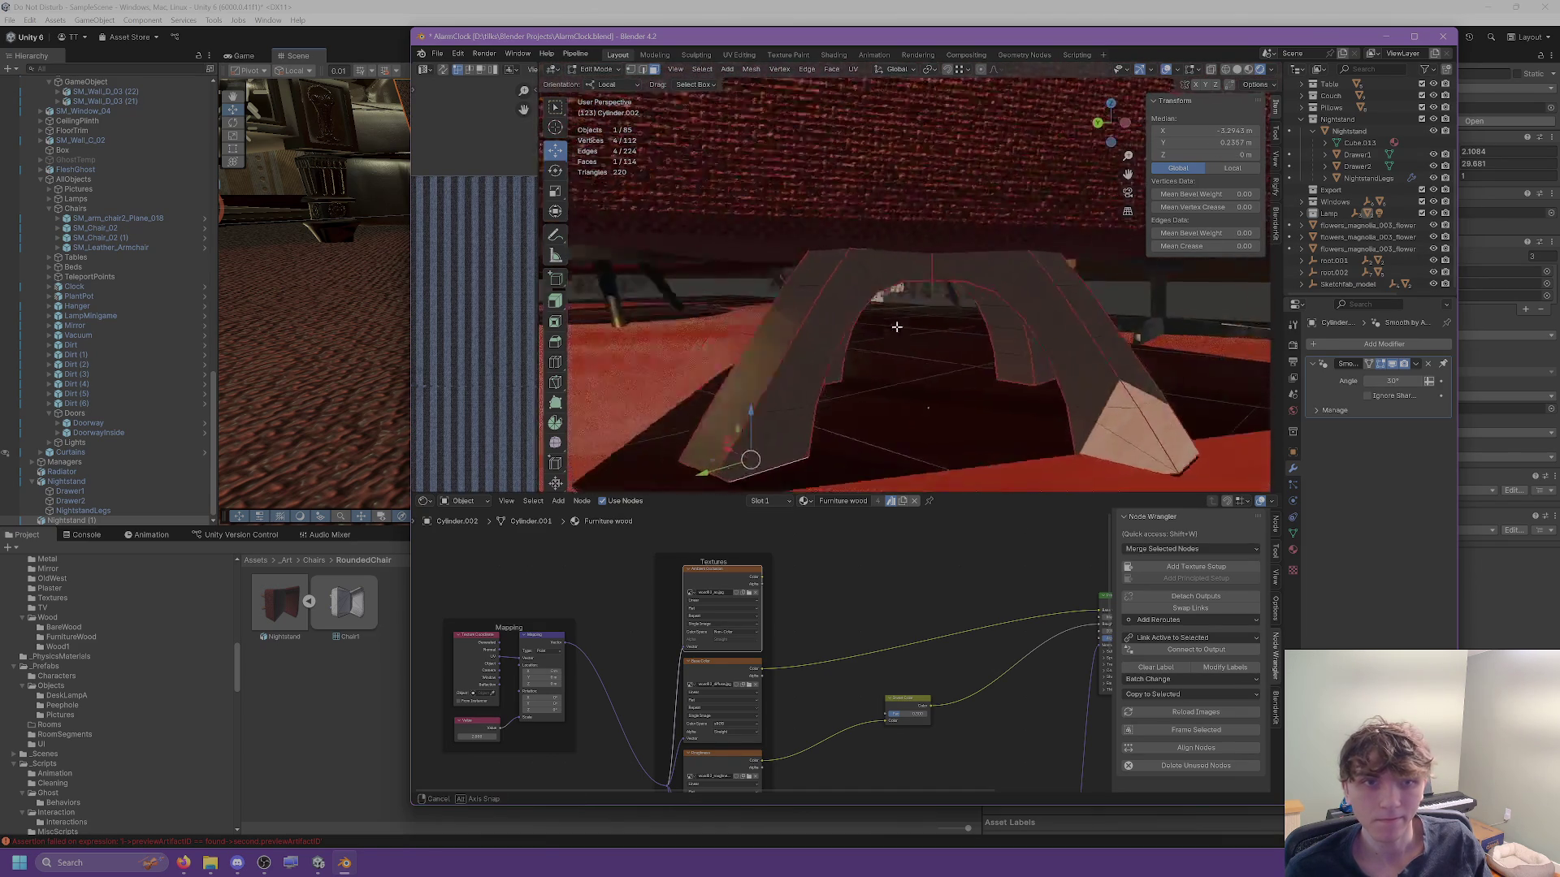
pyautogui.press('l')
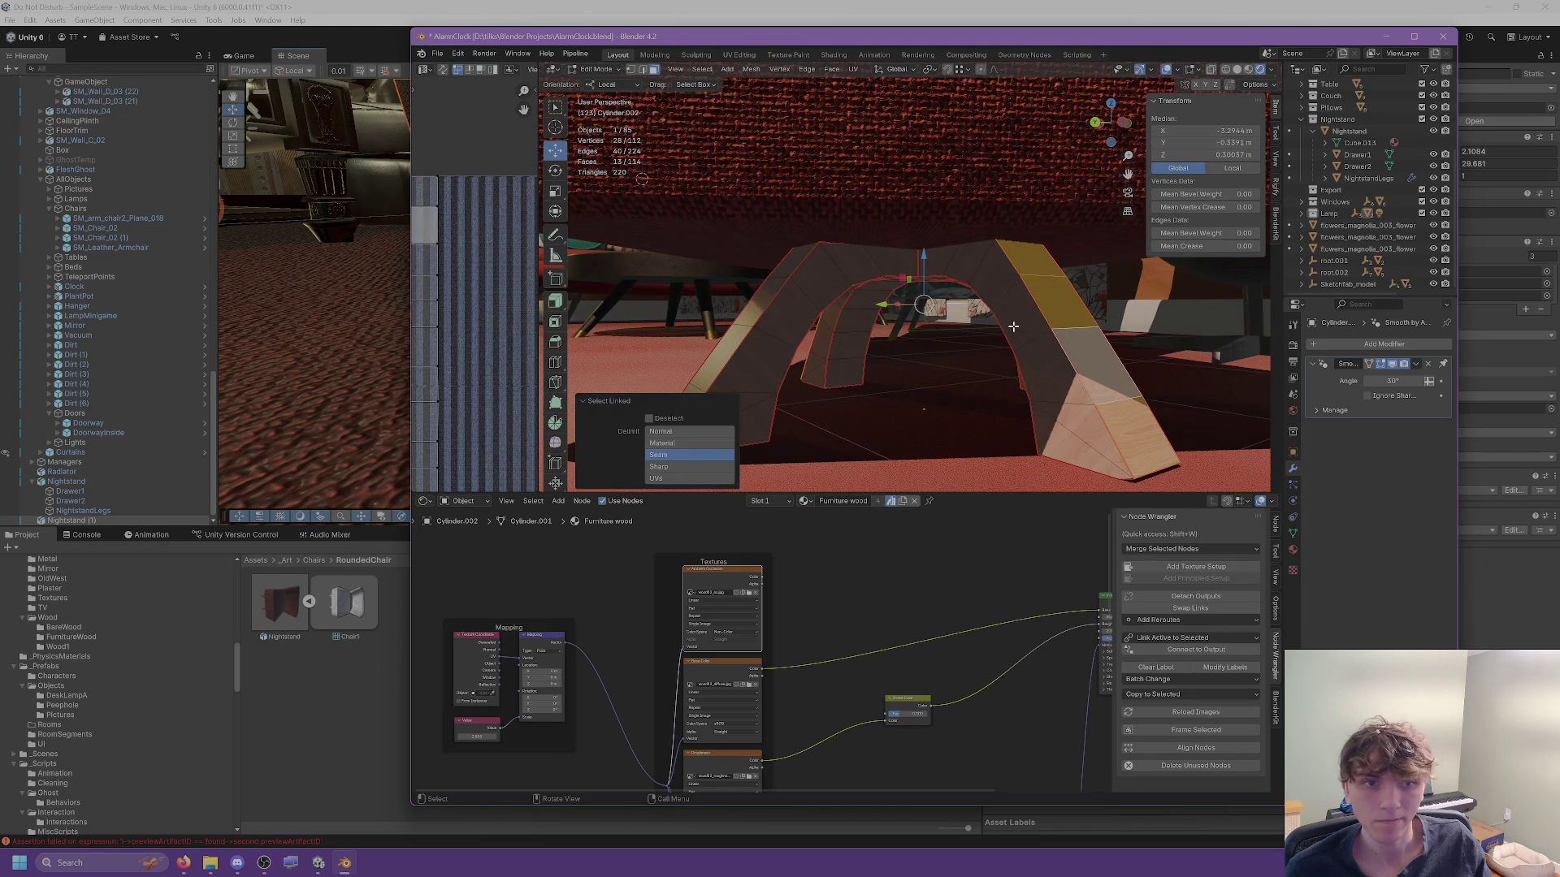
pyautogui.click(1013, 326)
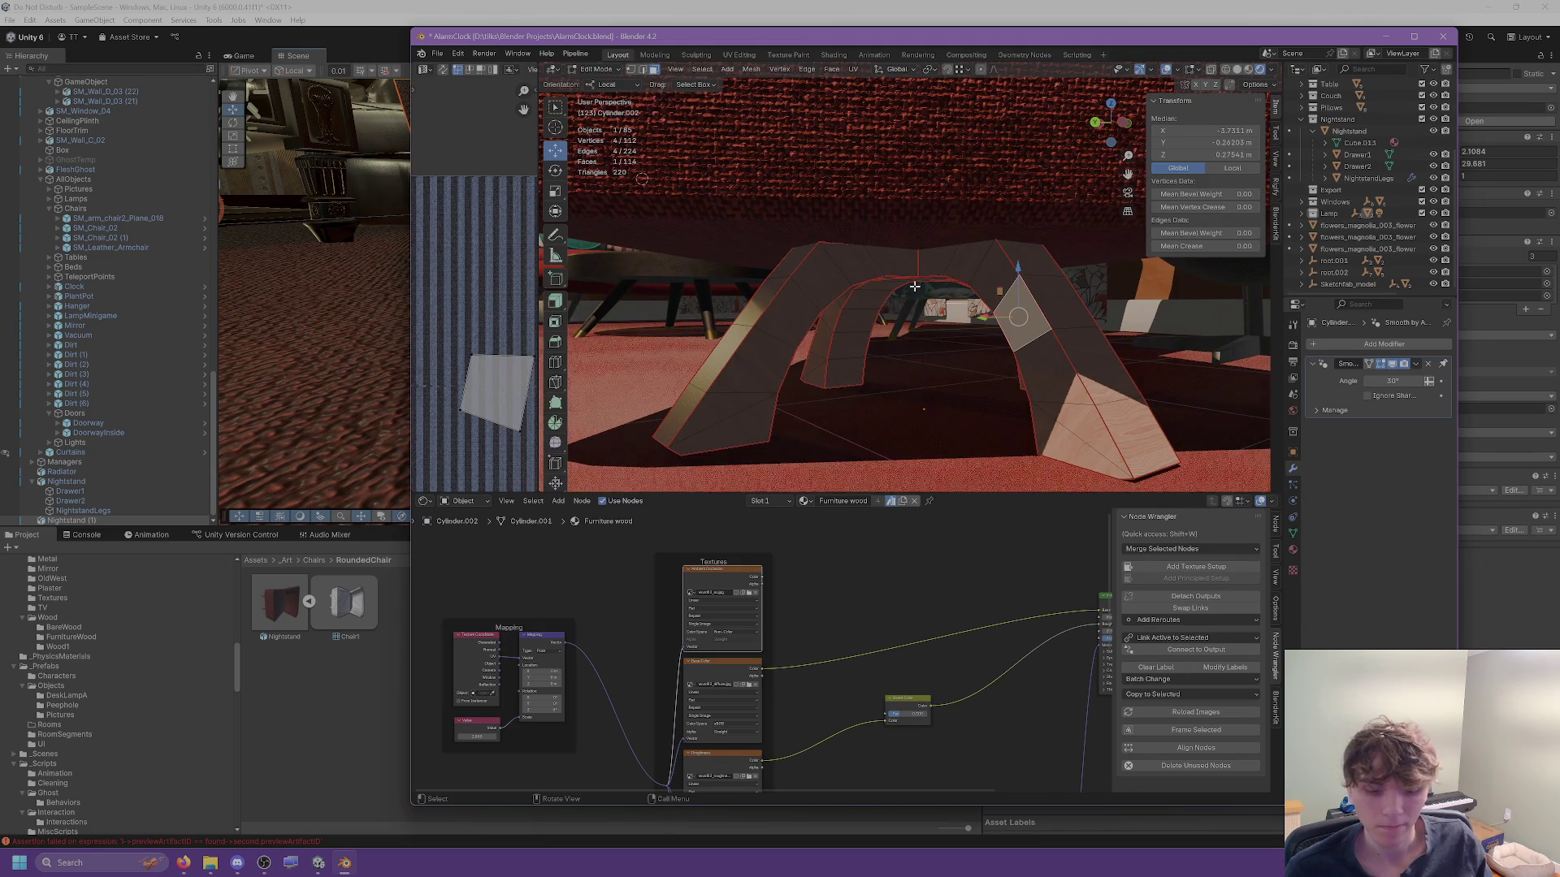
pyautogui.press('Tab')
pyautogui.scroll(-6, 1017, 276)
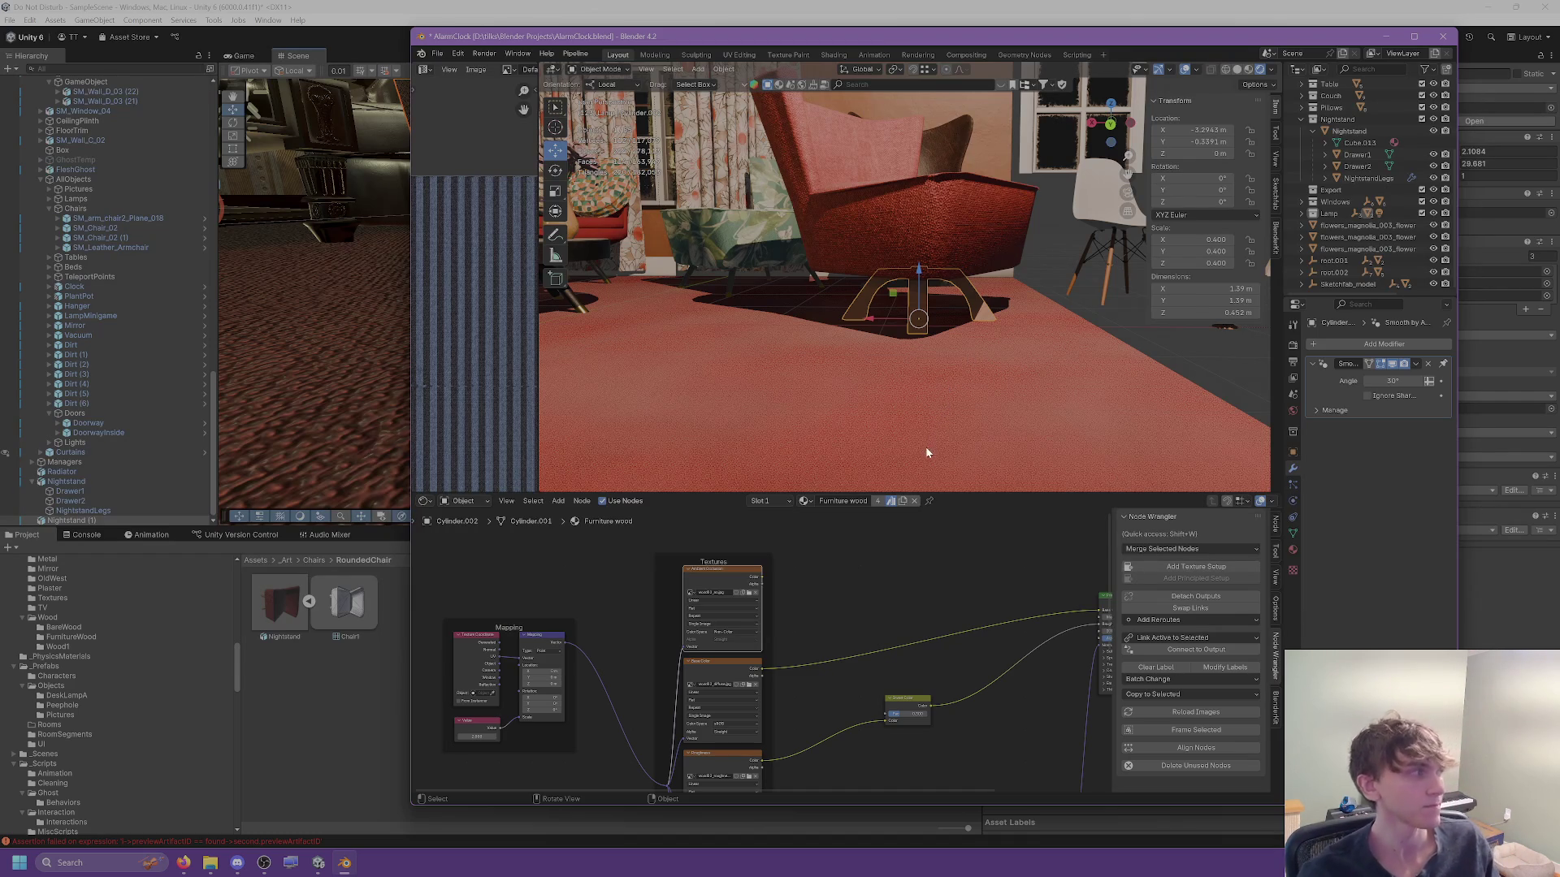
pyautogui.press('KP_Decimal')
pyautogui.moveTo(813, 341)
pyautogui.mouseDown()
pyautogui.moveTo(791, 309)
pyautogui.moveTo(806, 301)
pyautogui.moveTo(783, 288)
pyautogui.moveTo(821, 257)
pyautogui.moveTo(1045, 265)
pyautogui.mouseUp()
pyautogui.press('Tab')
pyautogui.moveTo(718, 345); pyautogui.dragTo(754, 347)
pyautogui.press('Tab')
pyautogui.moveTo(854, 373)
pyautogui.mouseDown()
pyautogui.moveTo(845, 389)
pyautogui.moveTo(671, 401)
pyautogui.moveTo(895, 378)
pyautogui.moveTo(918, 355)
pyautogui.moveTo(1012, 416)
pyautogui.moveTo(826, 400)
pyautogui.moveTo(874, 376)
pyautogui.moveTo(700, 385)
pyautogui.moveTo(737, 397)
pyautogui.mouseUp()
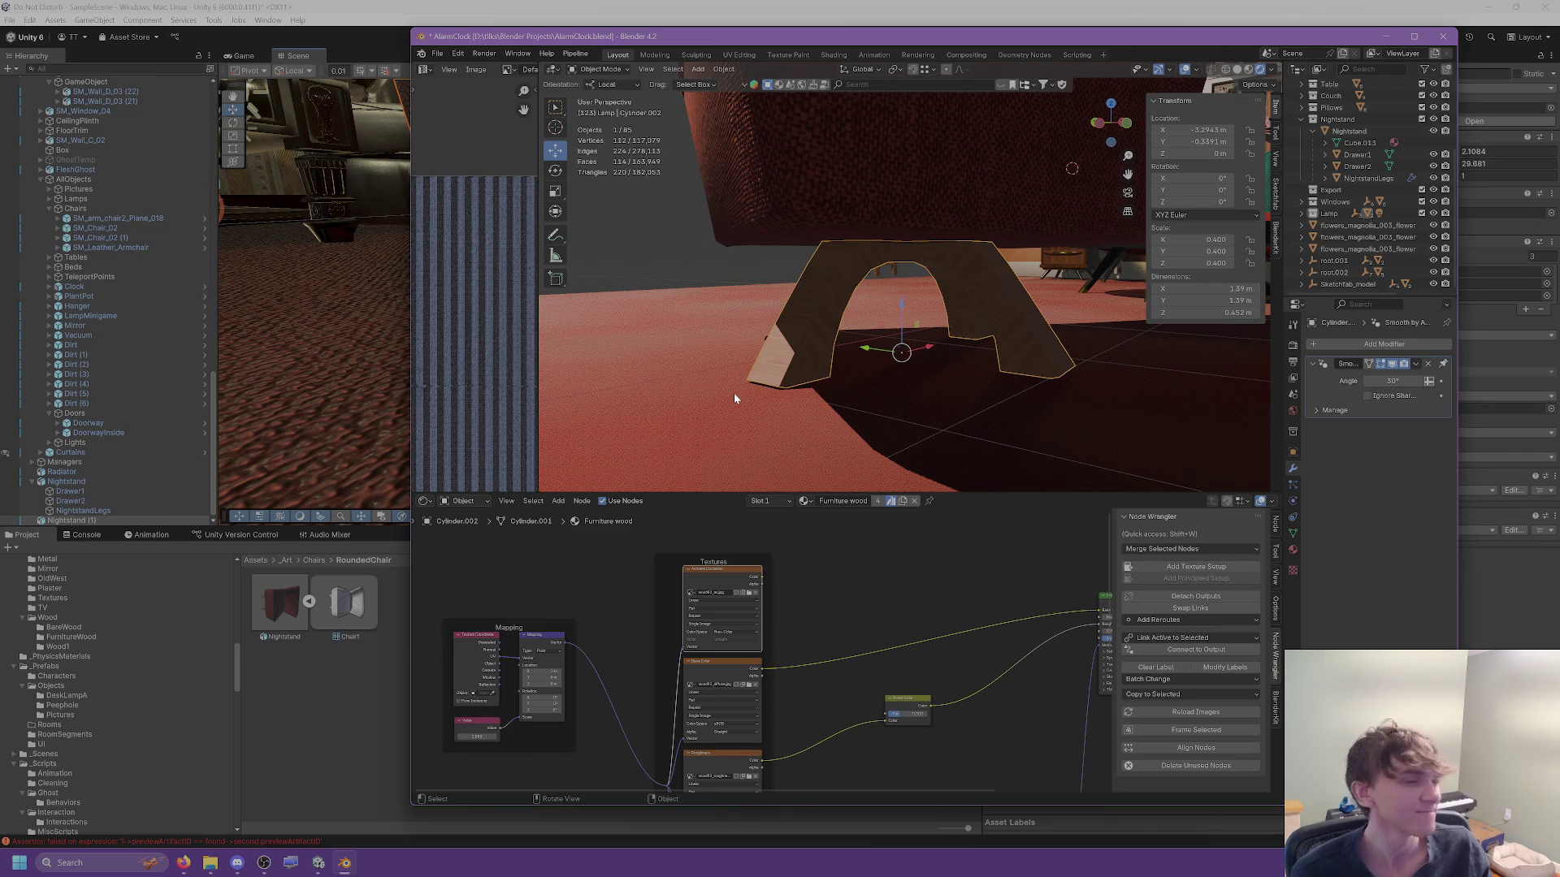
pyautogui.moveTo(807, 341); pyautogui.dragTo(934, 339)
pyautogui.click(1106, 451)
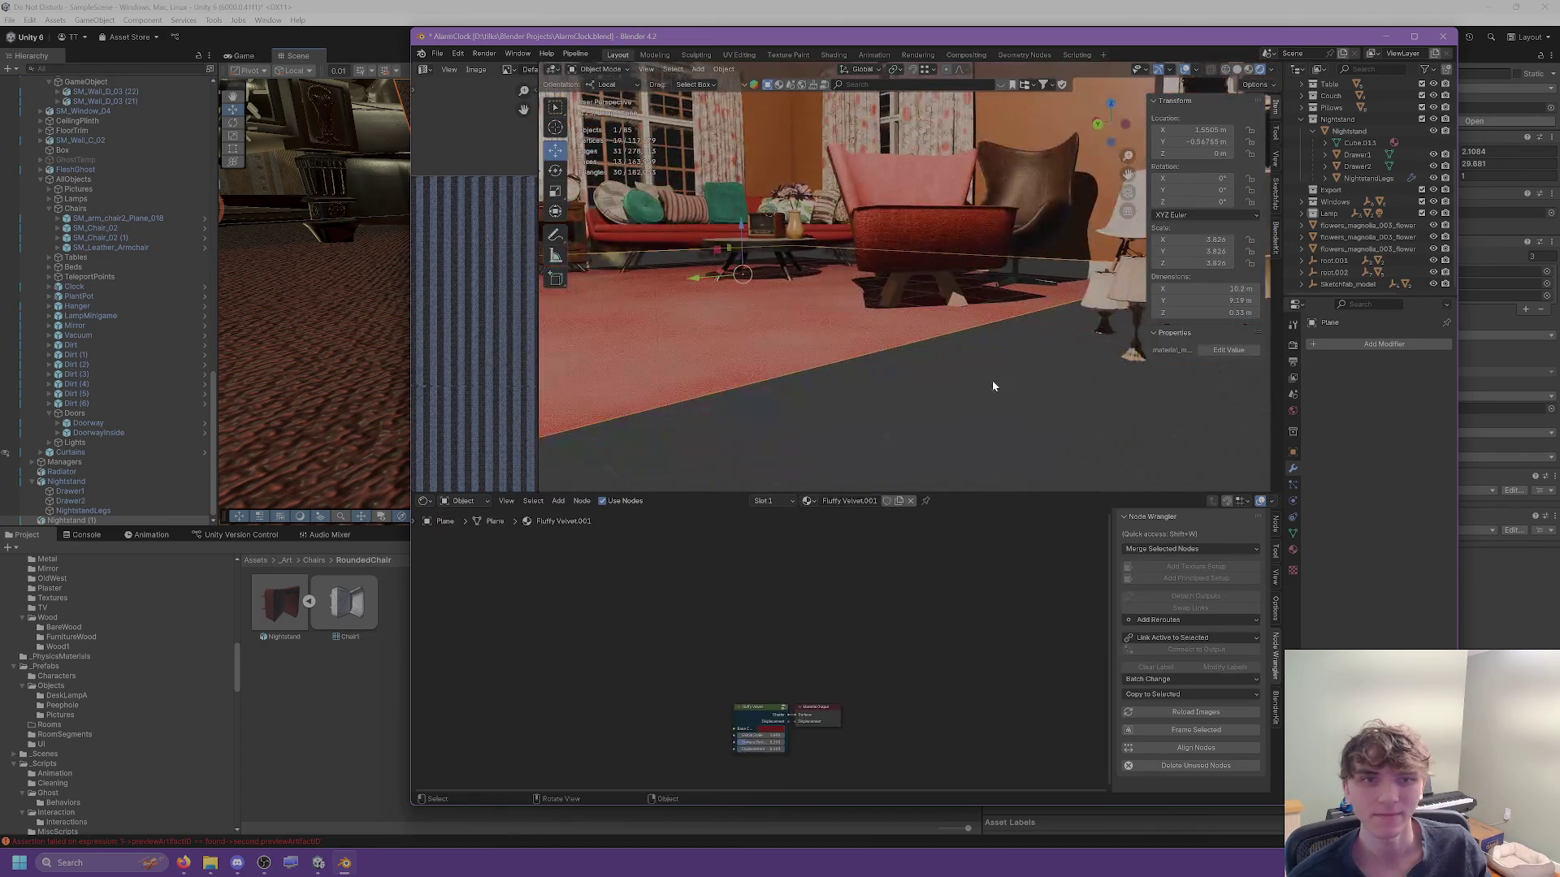
pyautogui.click(924, 250)
pyautogui.moveTo(924, 250)
pyautogui.mouseDown()
pyautogui.moveTo(913, 281)
pyautogui.moveTo(987, 390)
pyautogui.mouseUp()
pyautogui.click(926, 286)
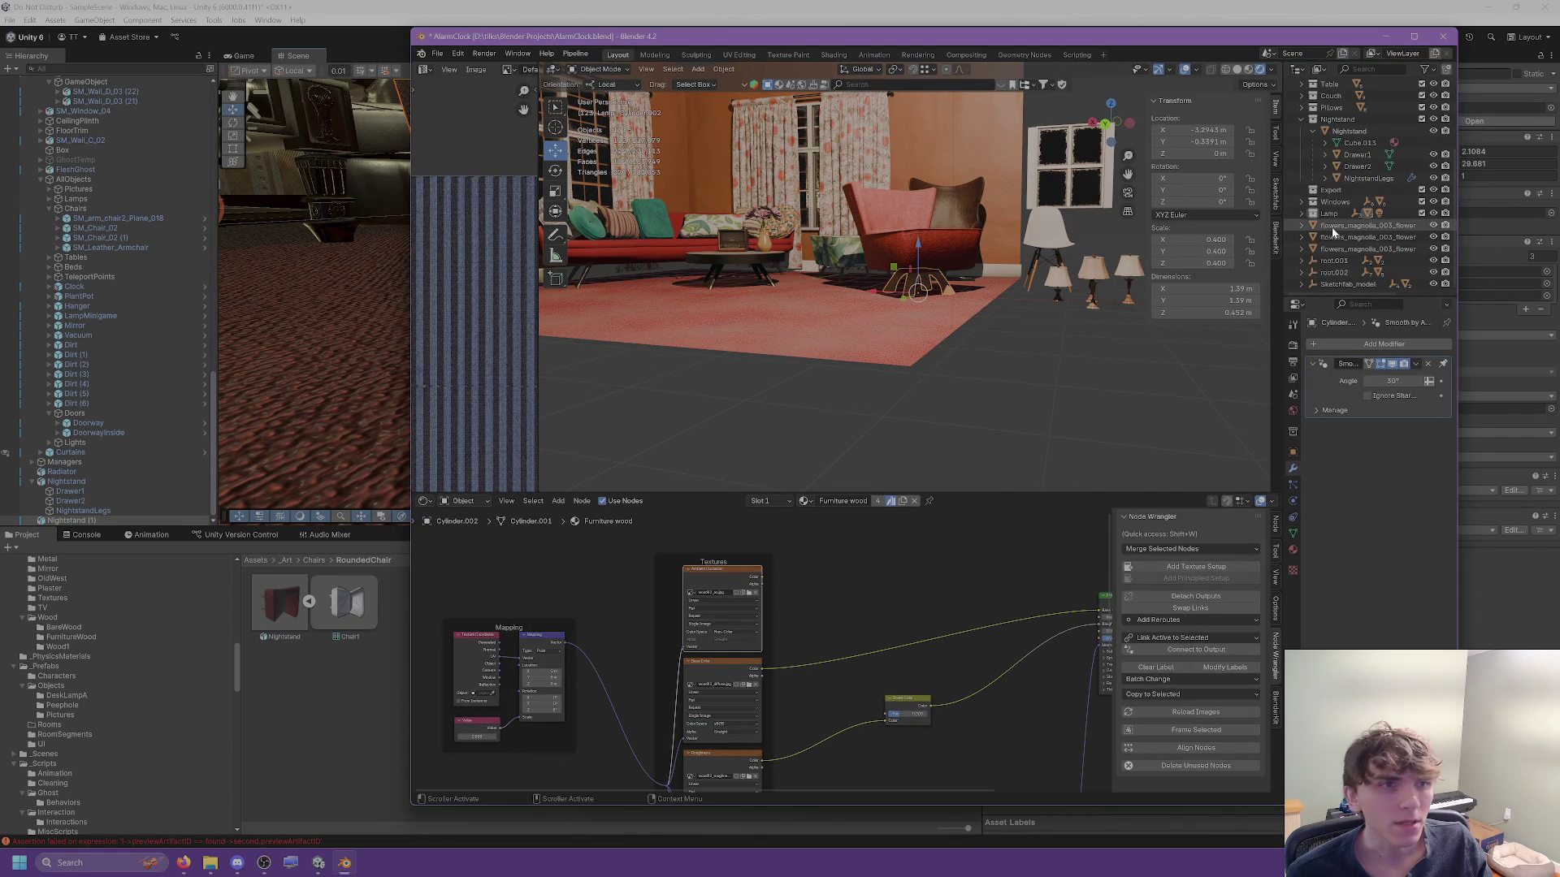
pyautogui.click(1310, 213)
# Move the arched base Cylinder.002 out of Lamp and delete the old NightstandLegs object.
pyautogui.click(1302, 213)
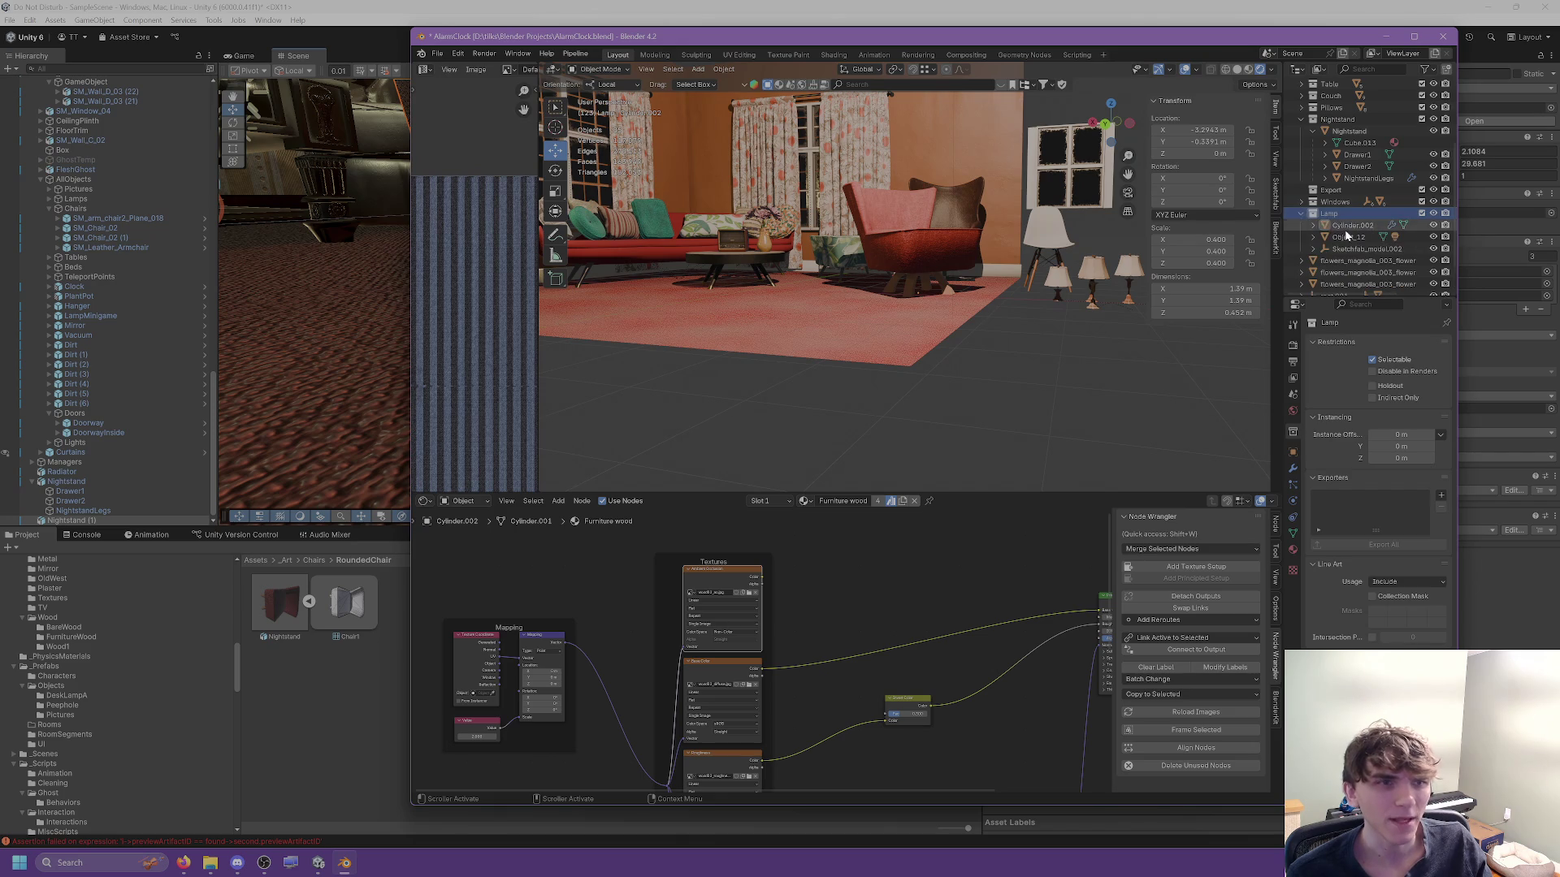
pyautogui.moveTo(1351, 225); pyautogui.dragTo(1355, 136)
pyautogui.click(1365, 179)
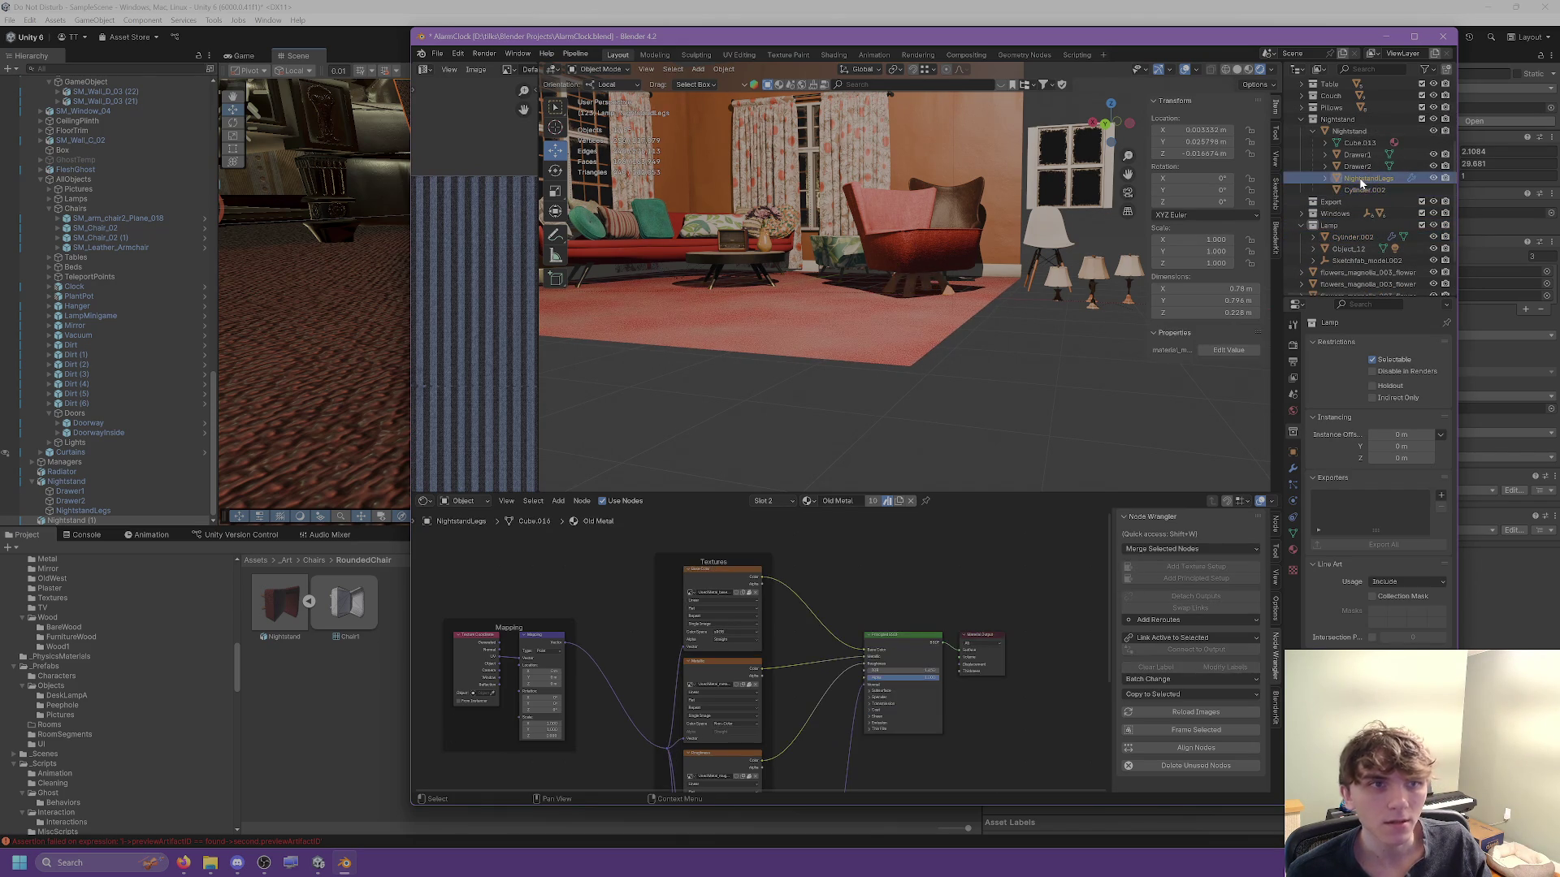
pyautogui.press('Delete')
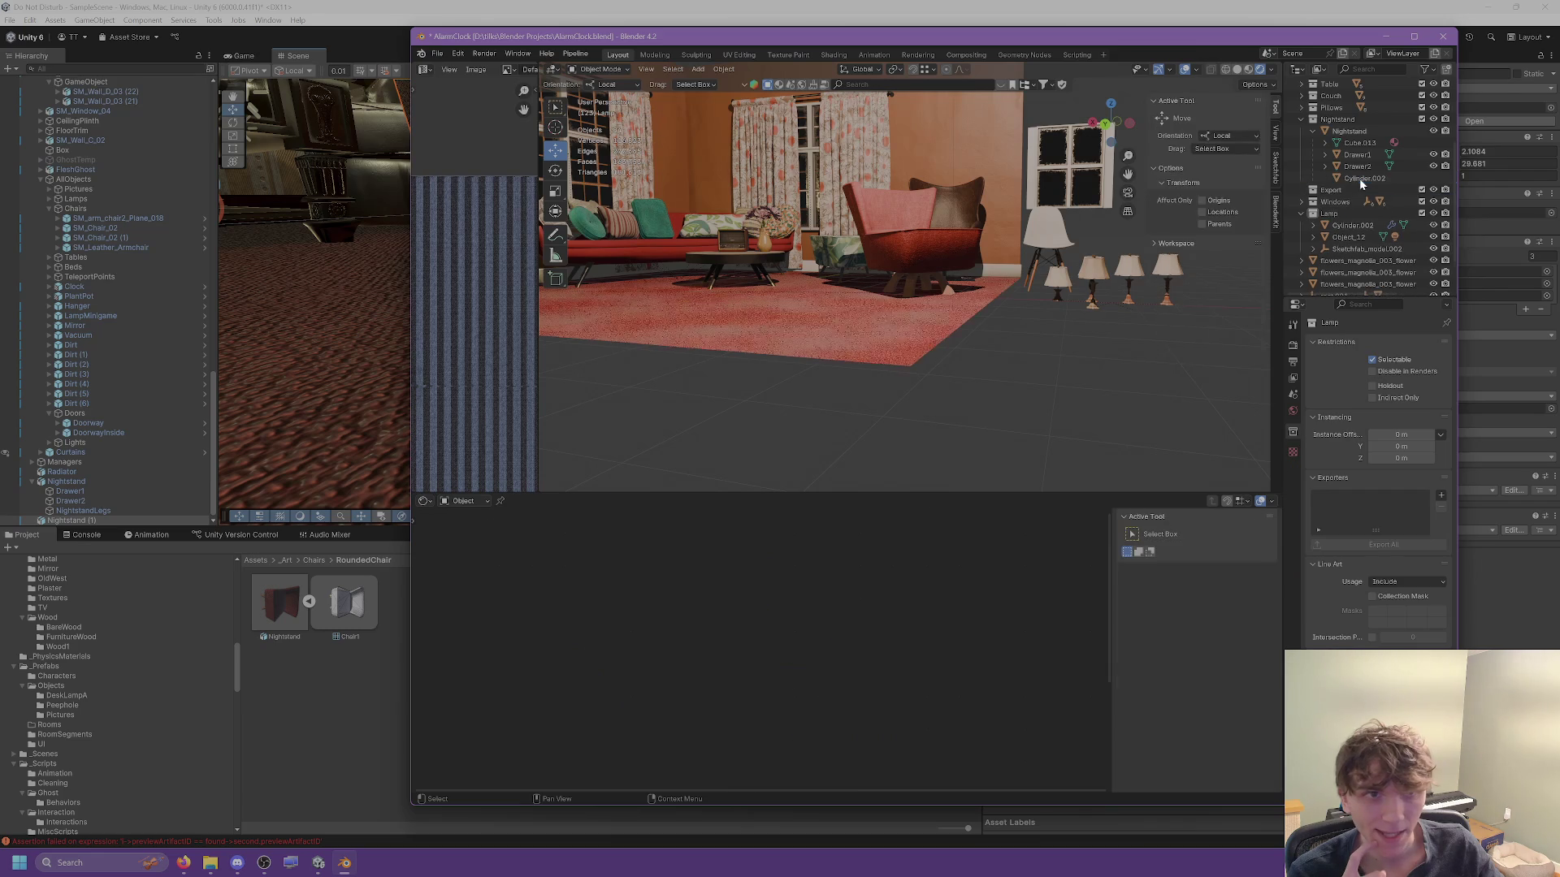
# Rename the arched base Cylinder.002 to Legs.
pyautogui.click(1362, 181)
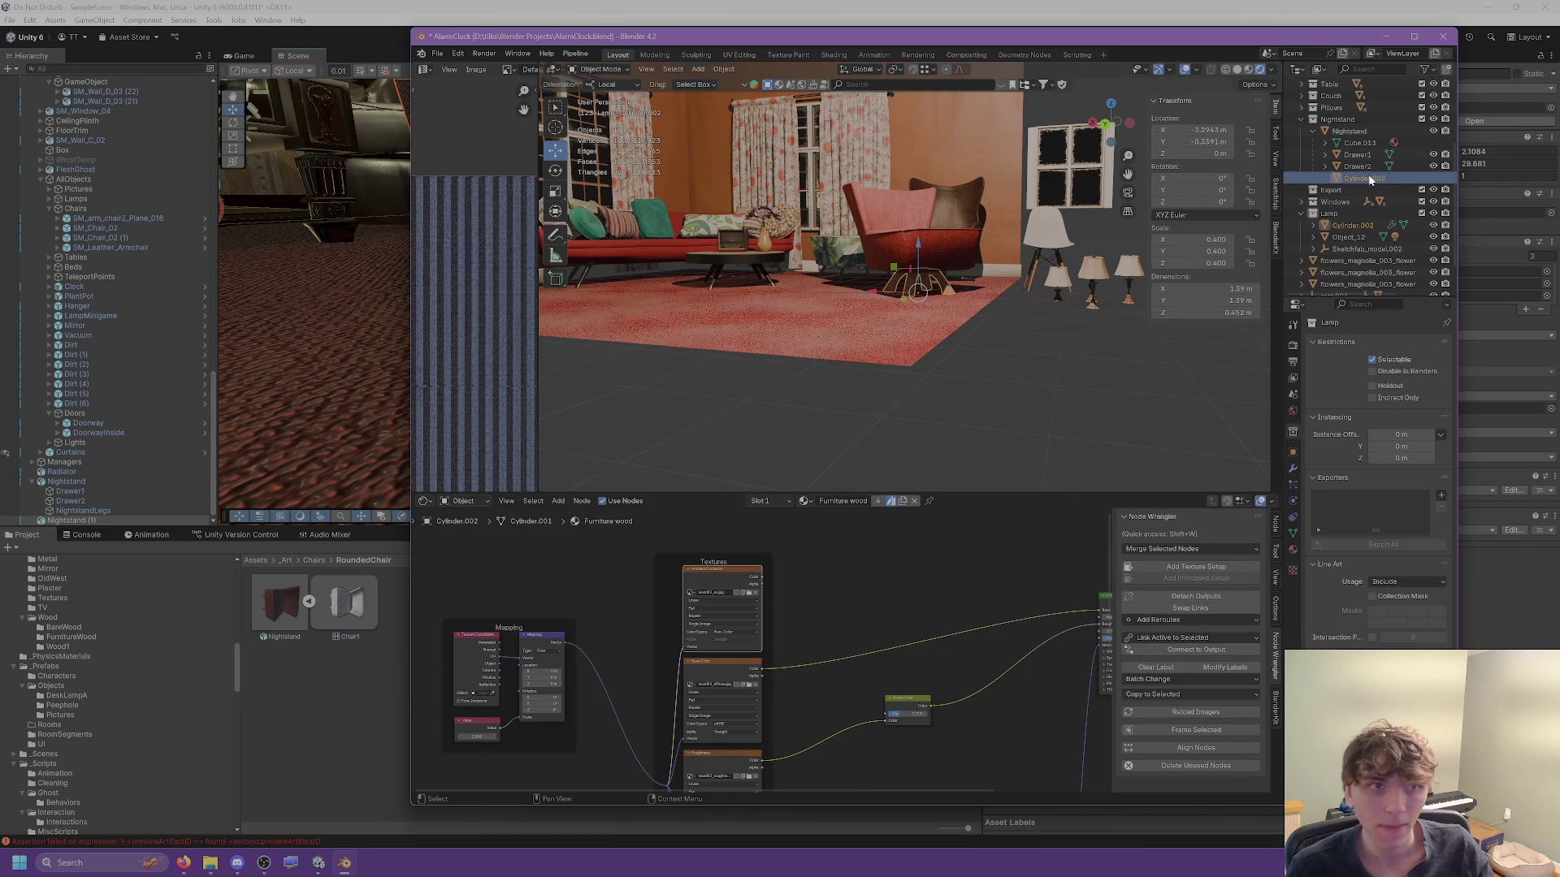
pyautogui.press('Escape')
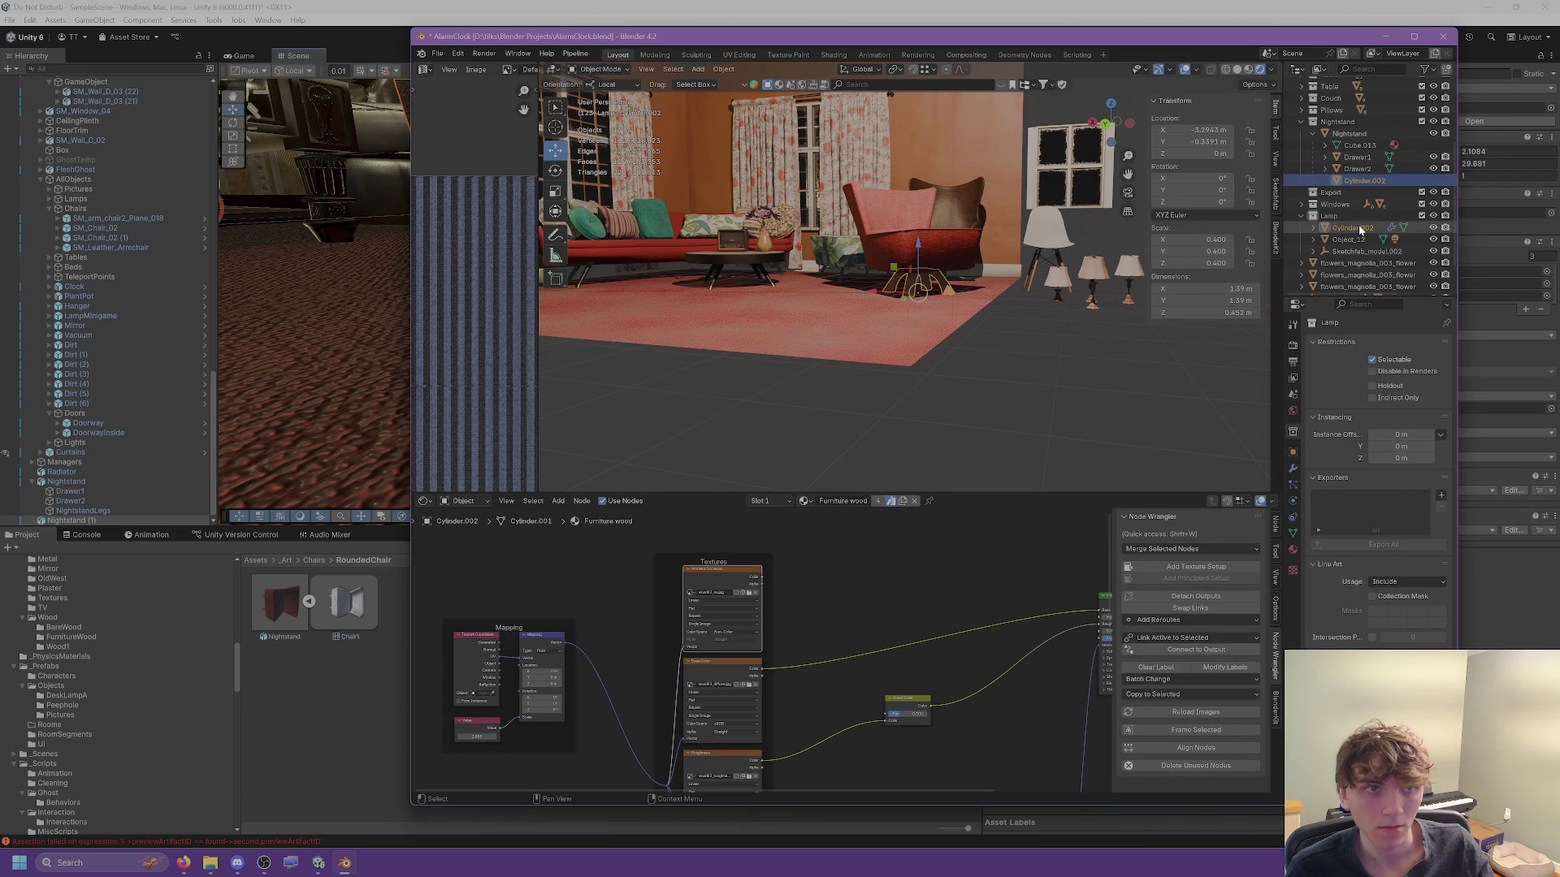
pyautogui.moveTo(1357, 234); pyautogui.dragTo(1340, 122)
pyautogui.scroll(1, 1365, 171)
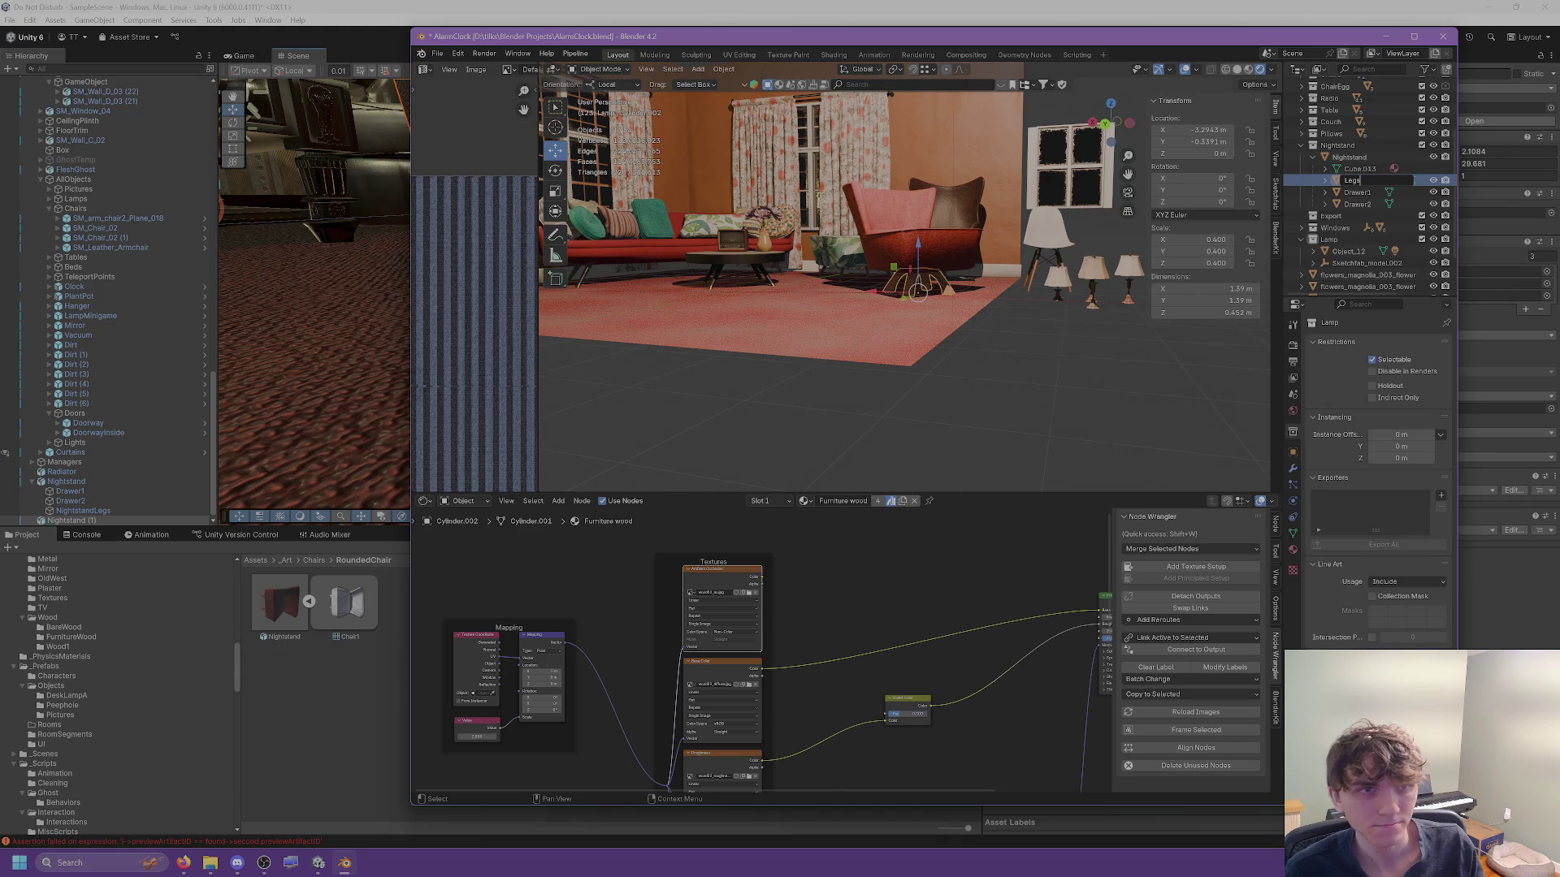
pyautogui.press('Return')
pyautogui.click(918, 281)
pyautogui.moveTo(918, 281)
pyautogui.mouseDown()
pyautogui.moveTo(1073, 268)
pyautogui.moveTo(1137, 244)
pyautogui.mouseUp()
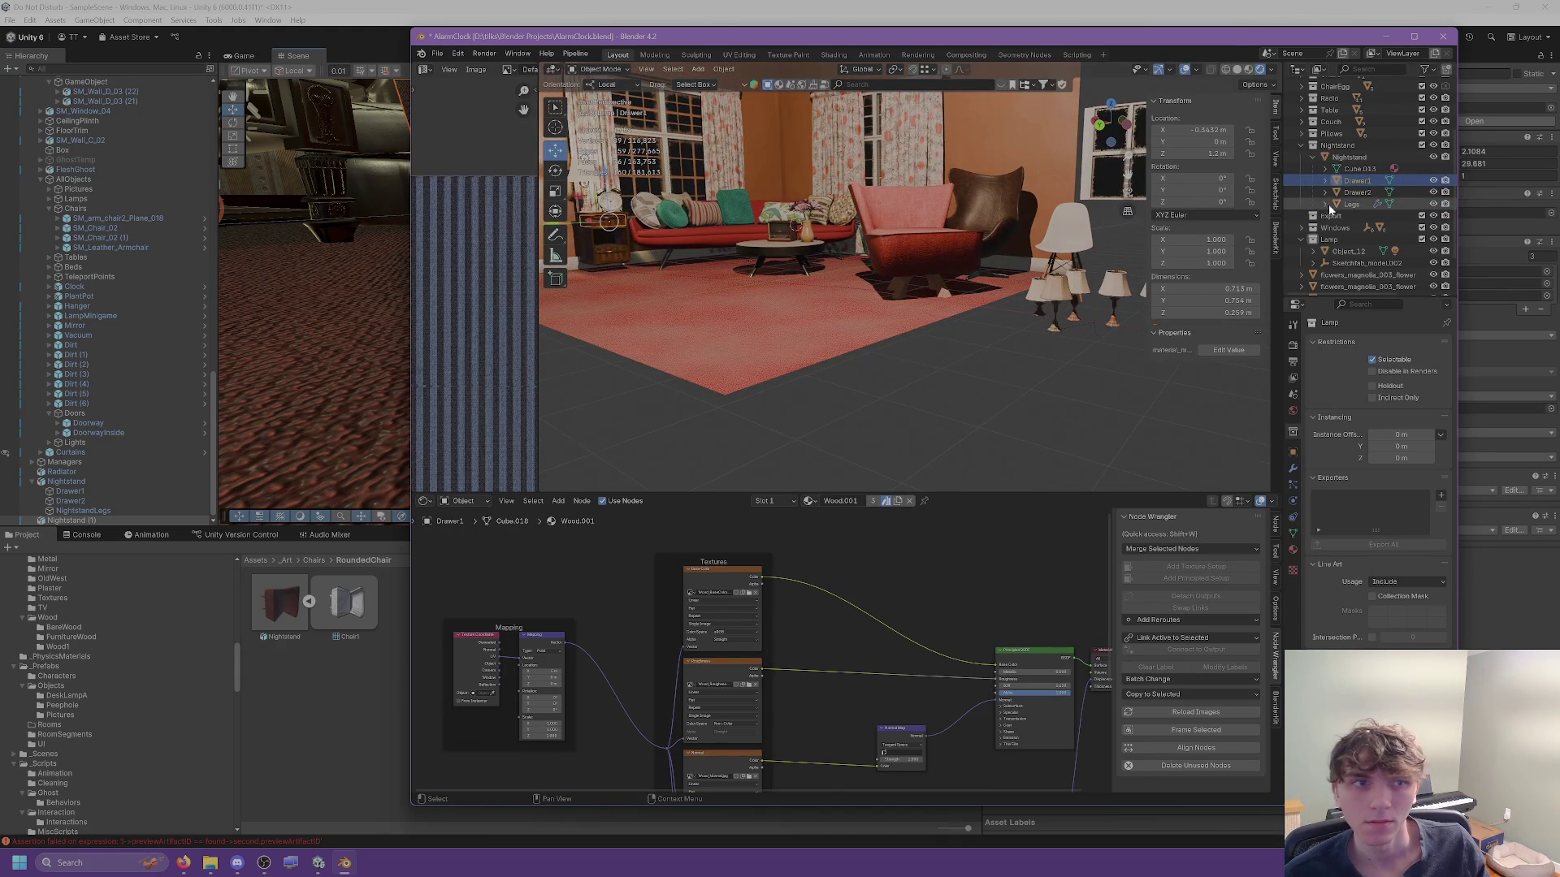
# Nest Legs under Chair1 in the Outliner and save AlarmClock.blend.
pyautogui.click(1350, 204)
pyautogui.moveTo(1348, 209)
pyautogui.mouseDown()
pyautogui.moveTo(1353, 91)
pyautogui.moveTo(1363, 215)
pyautogui.moveTo(1366, 70)
pyautogui.moveTo(1344, 147)
pyautogui.moveTo(1359, 138)
pyautogui.mouseUp()
pyautogui.click(1359, 132)
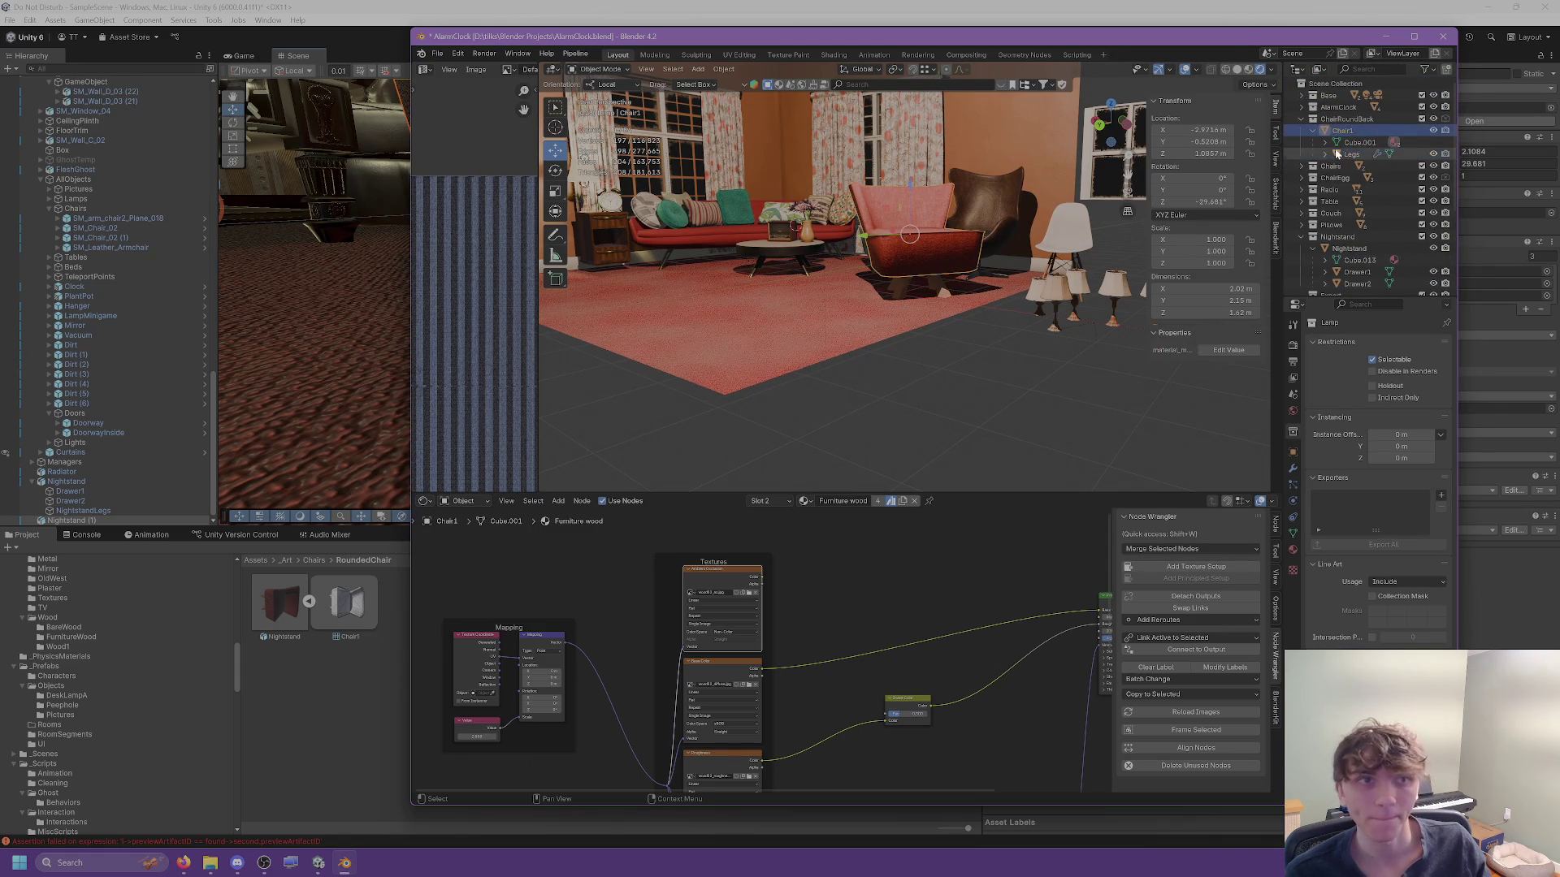
pyautogui.click(1351, 155)
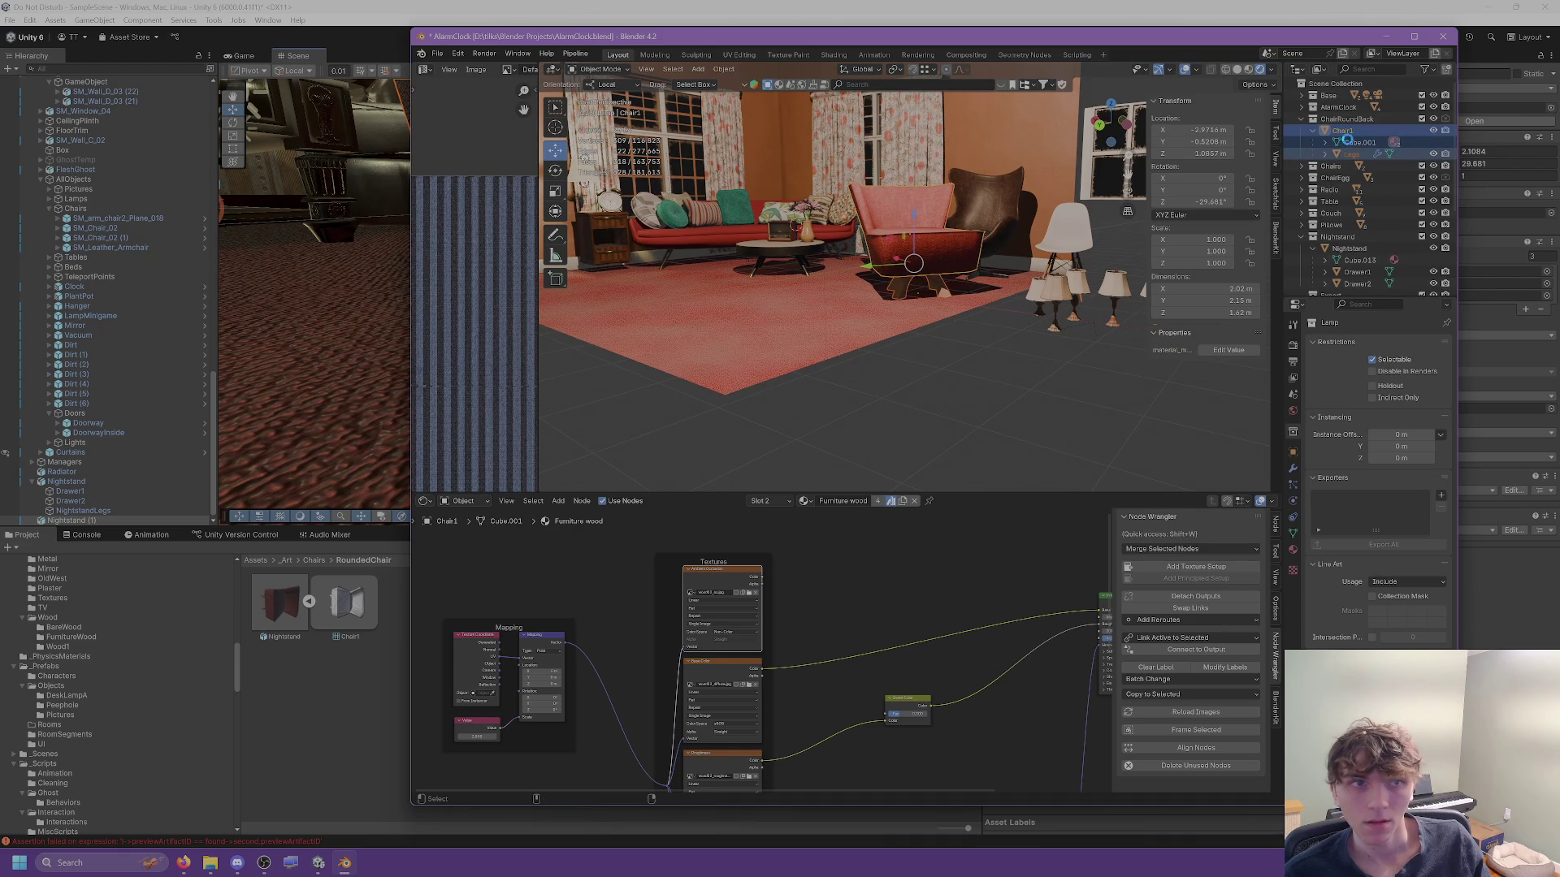
pyautogui.hotkey('ctrl', 's')
pyautogui.click(436, 55)
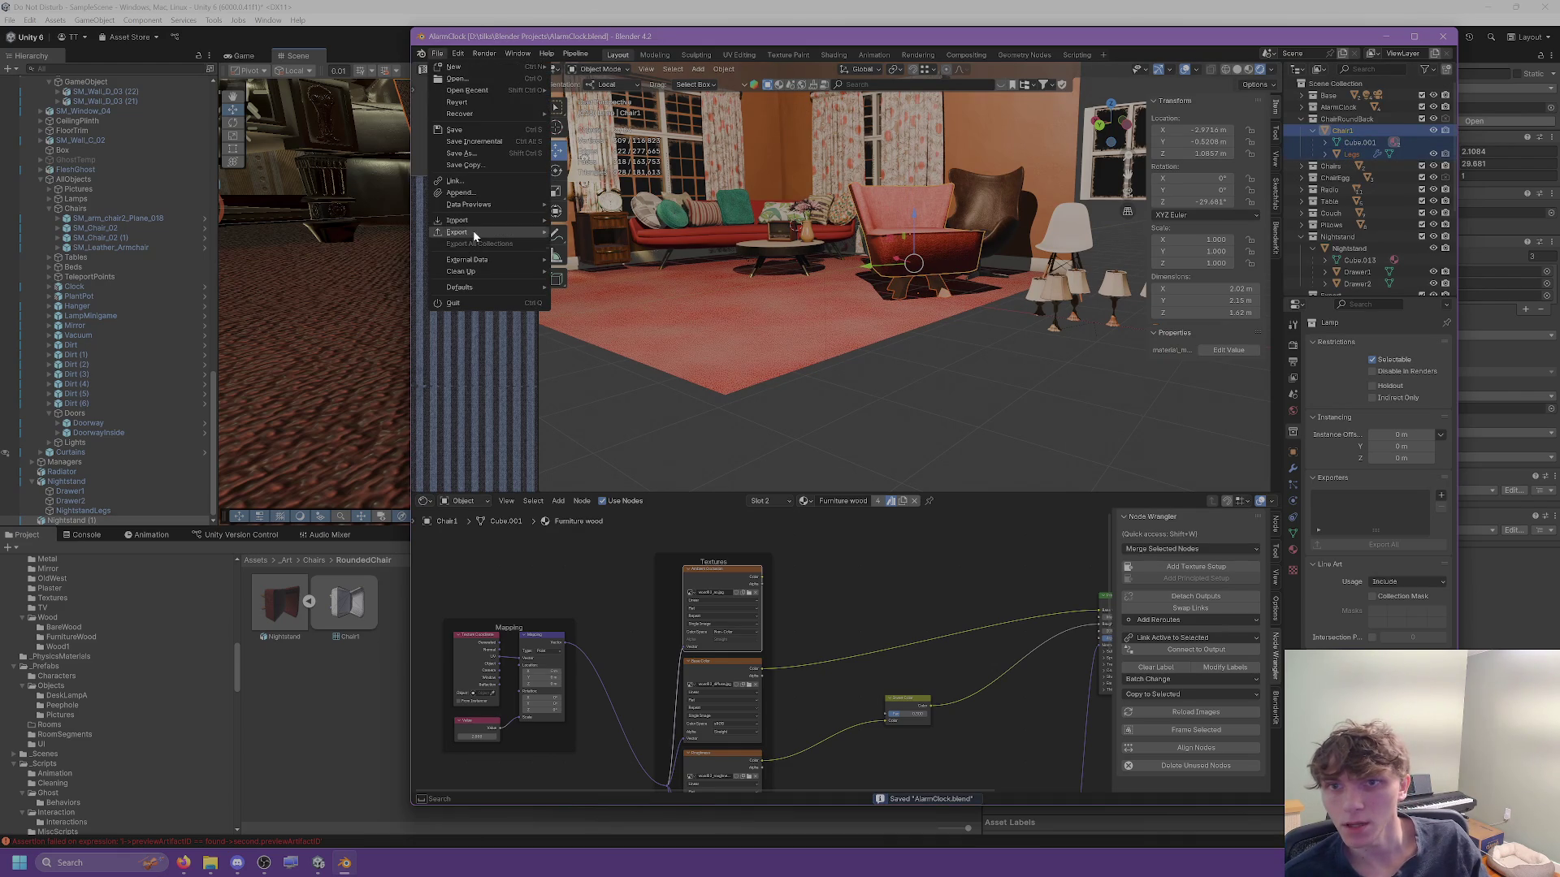
# Export an FBX named RoundedChair.fbx into the RoundedChair folder, replacing the Nightstand.fbx name.
pyautogui.moveTo(500, 232)
pyautogui.click(589, 339)
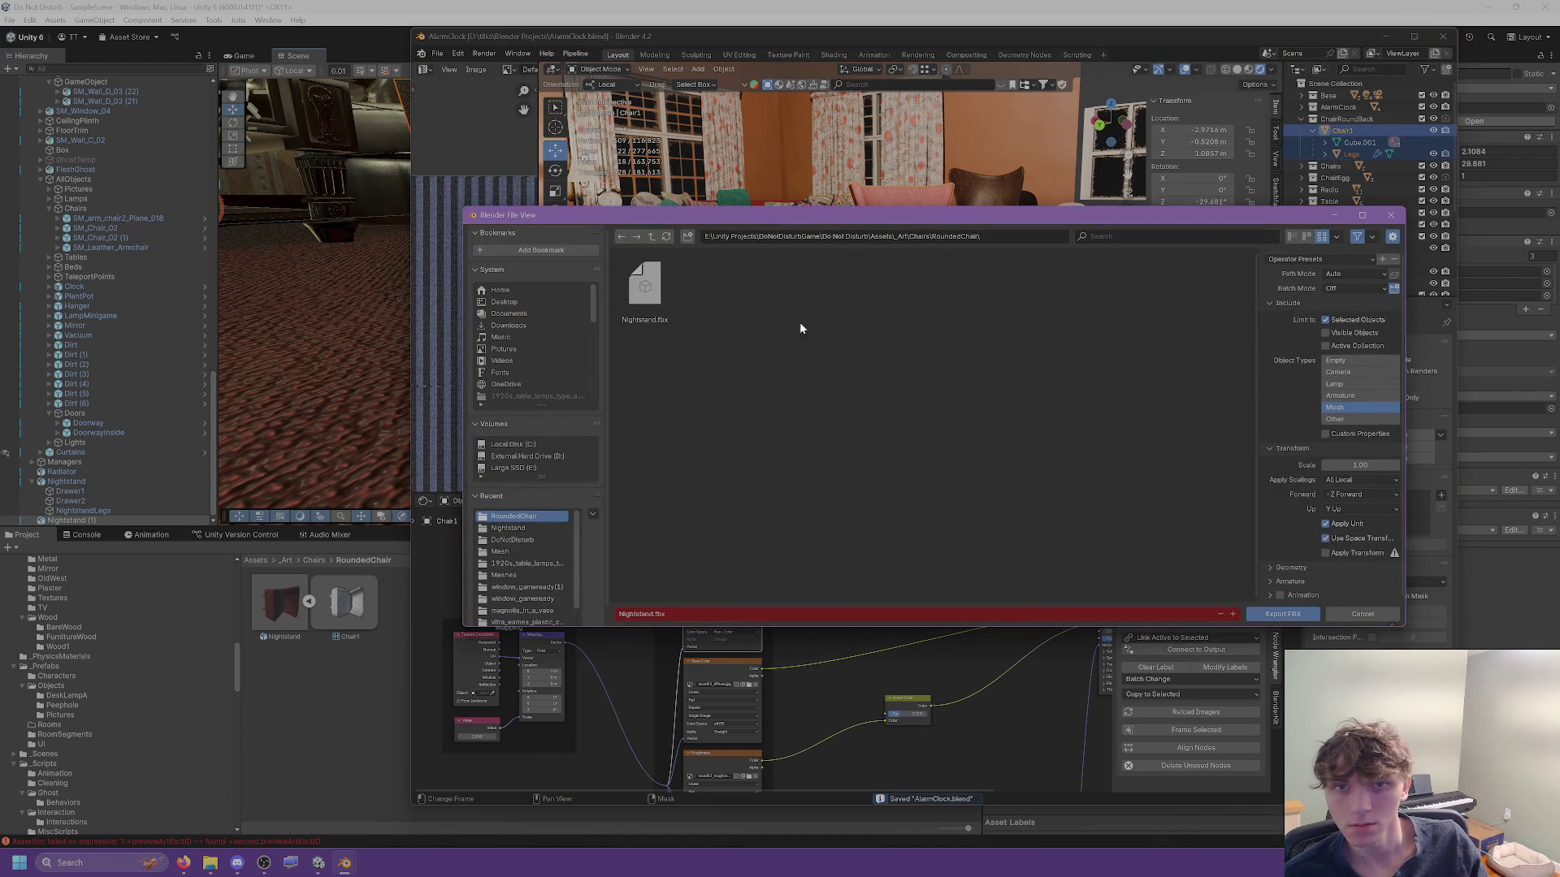
pyautogui.click(654, 319)
pyautogui.click(648, 615)
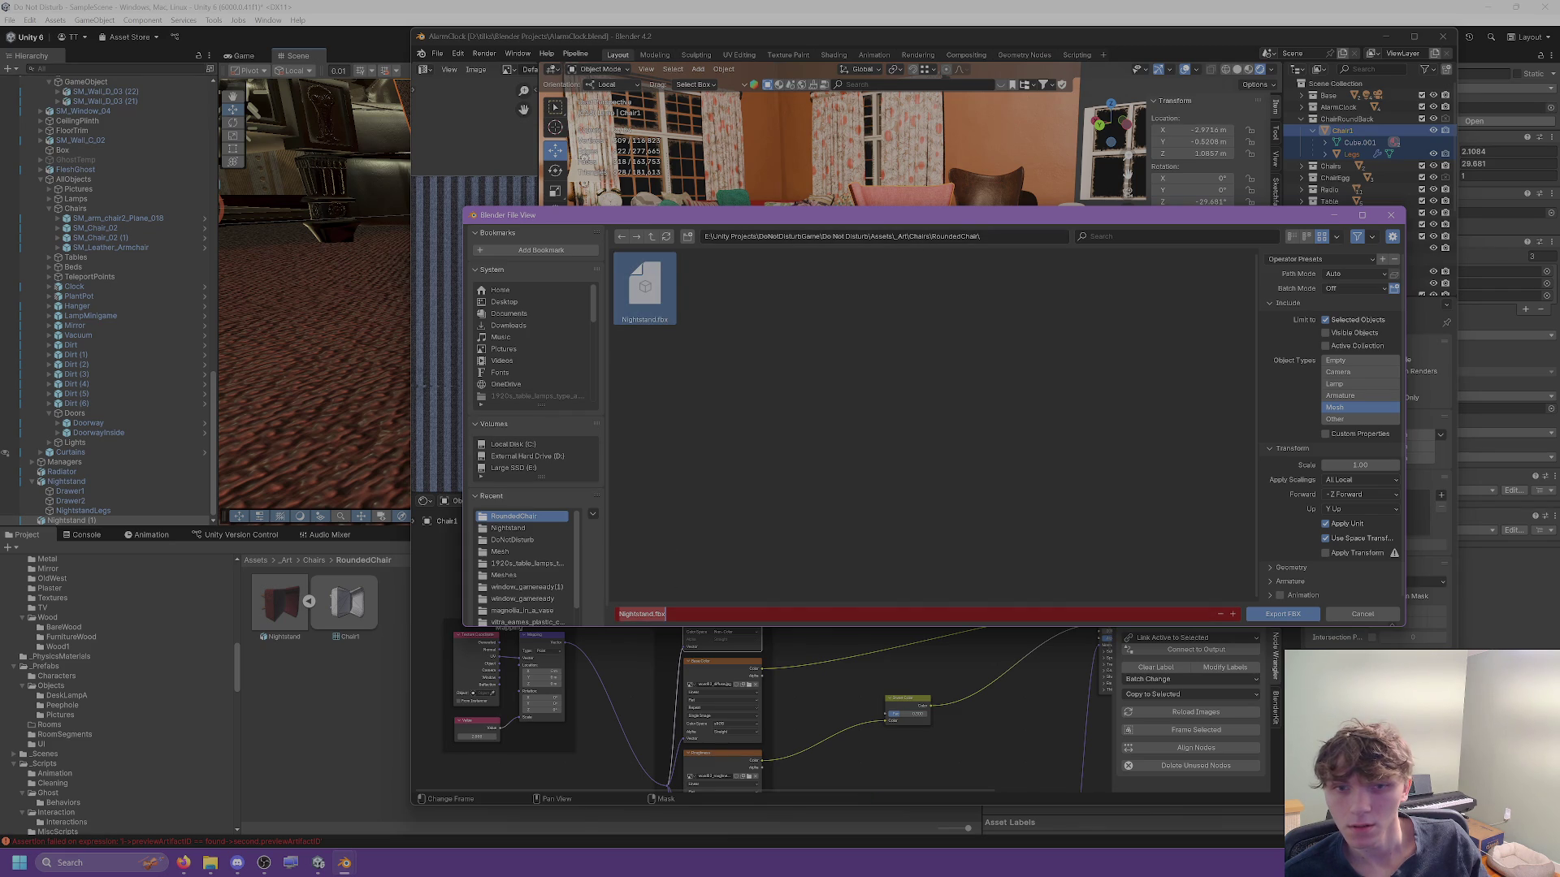
pyautogui.click(619, 614)
pyautogui.write('RoundedChair')
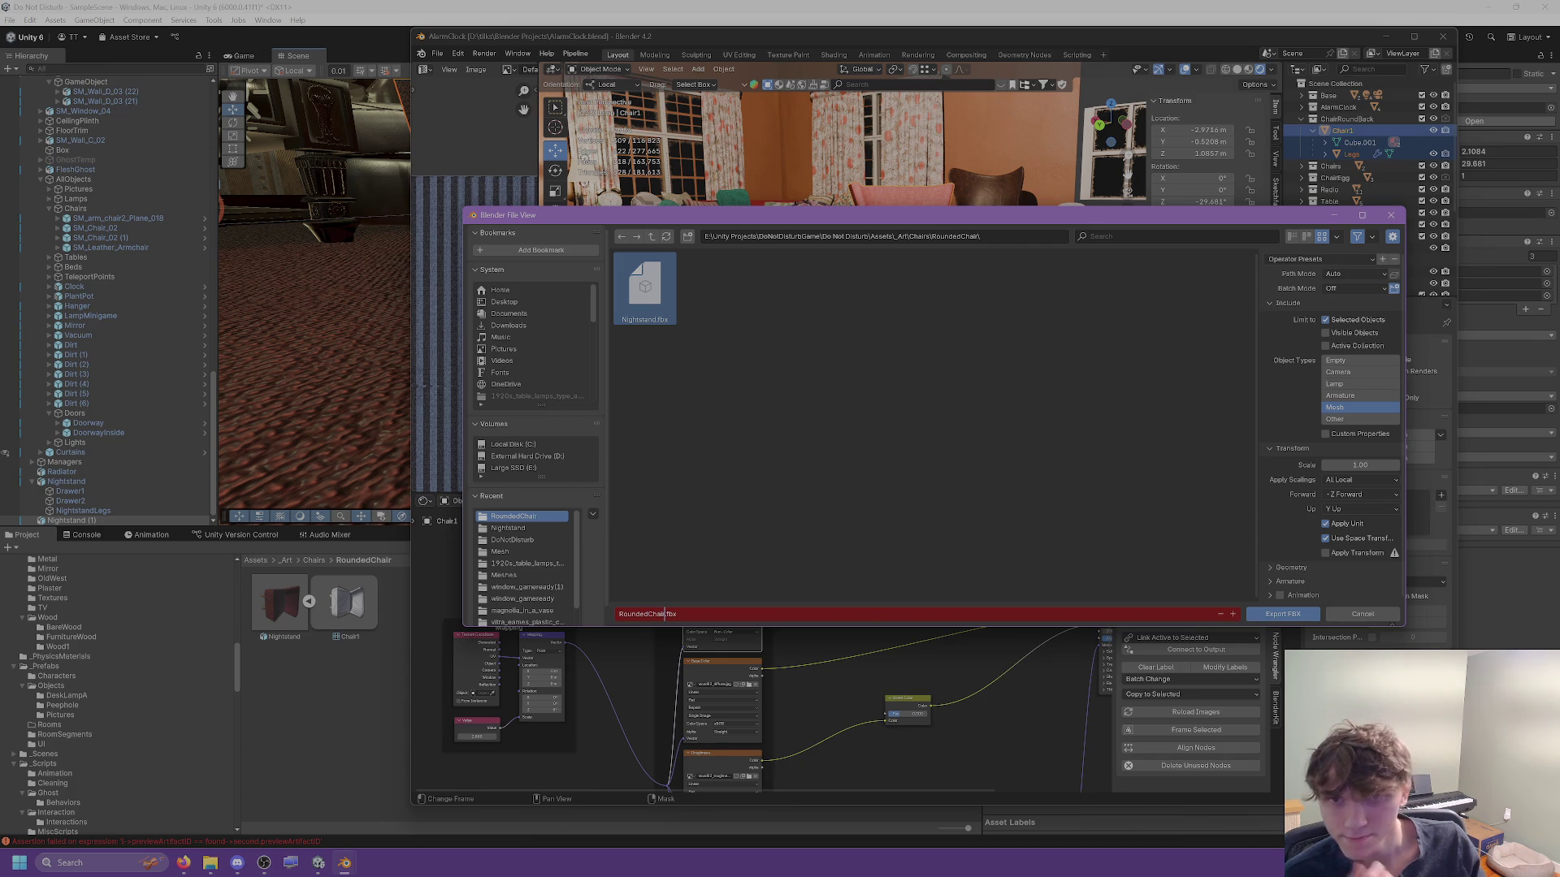
pyautogui.press('Return')
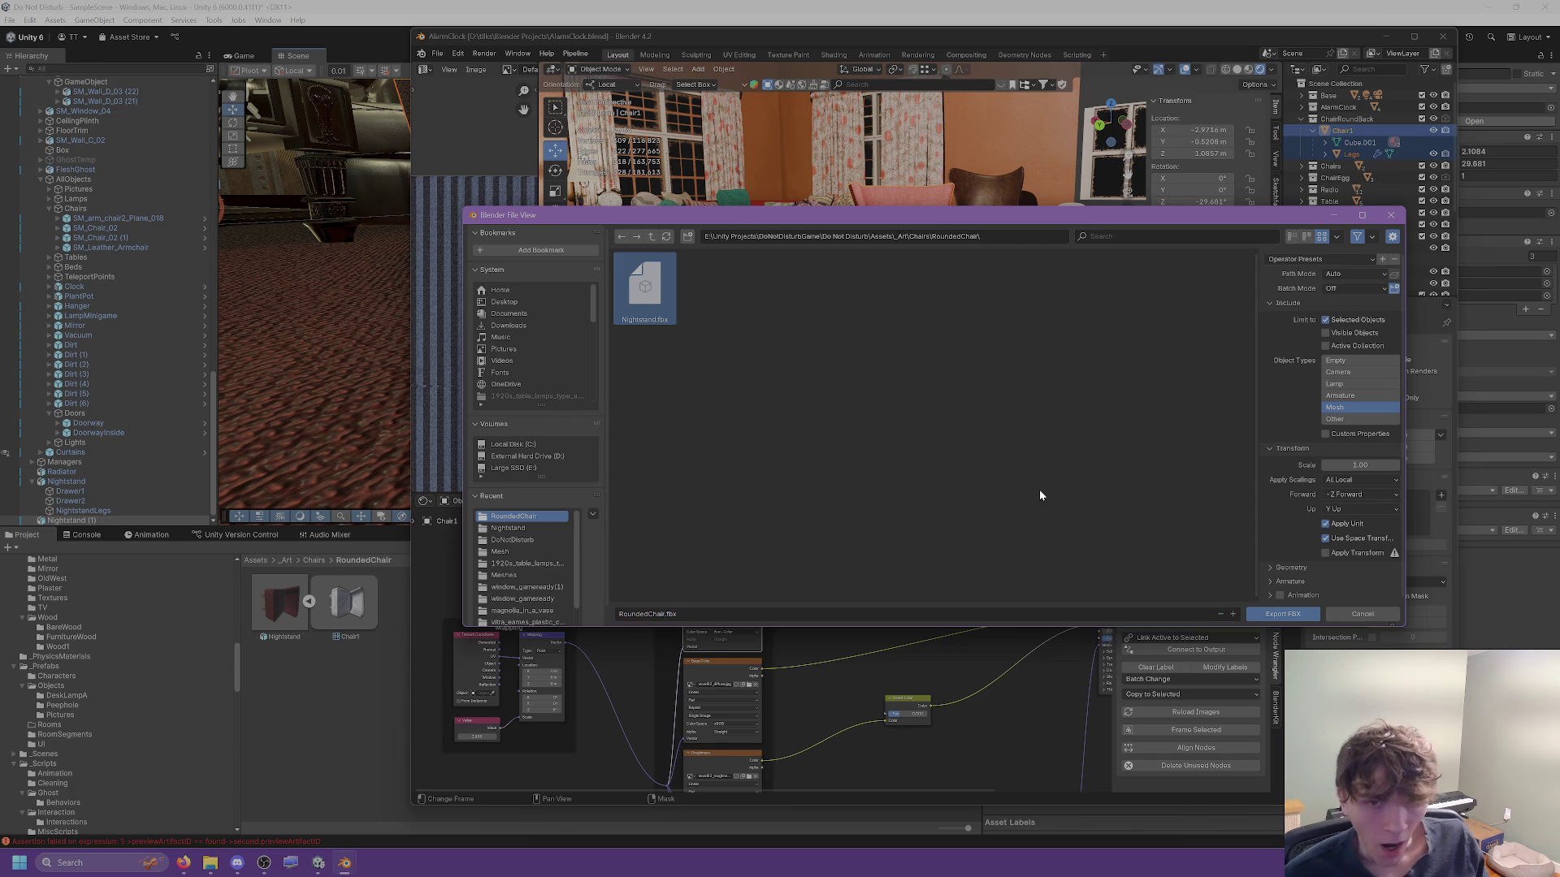
pyautogui.click(1257, 614)
pyautogui.click(319, 678)
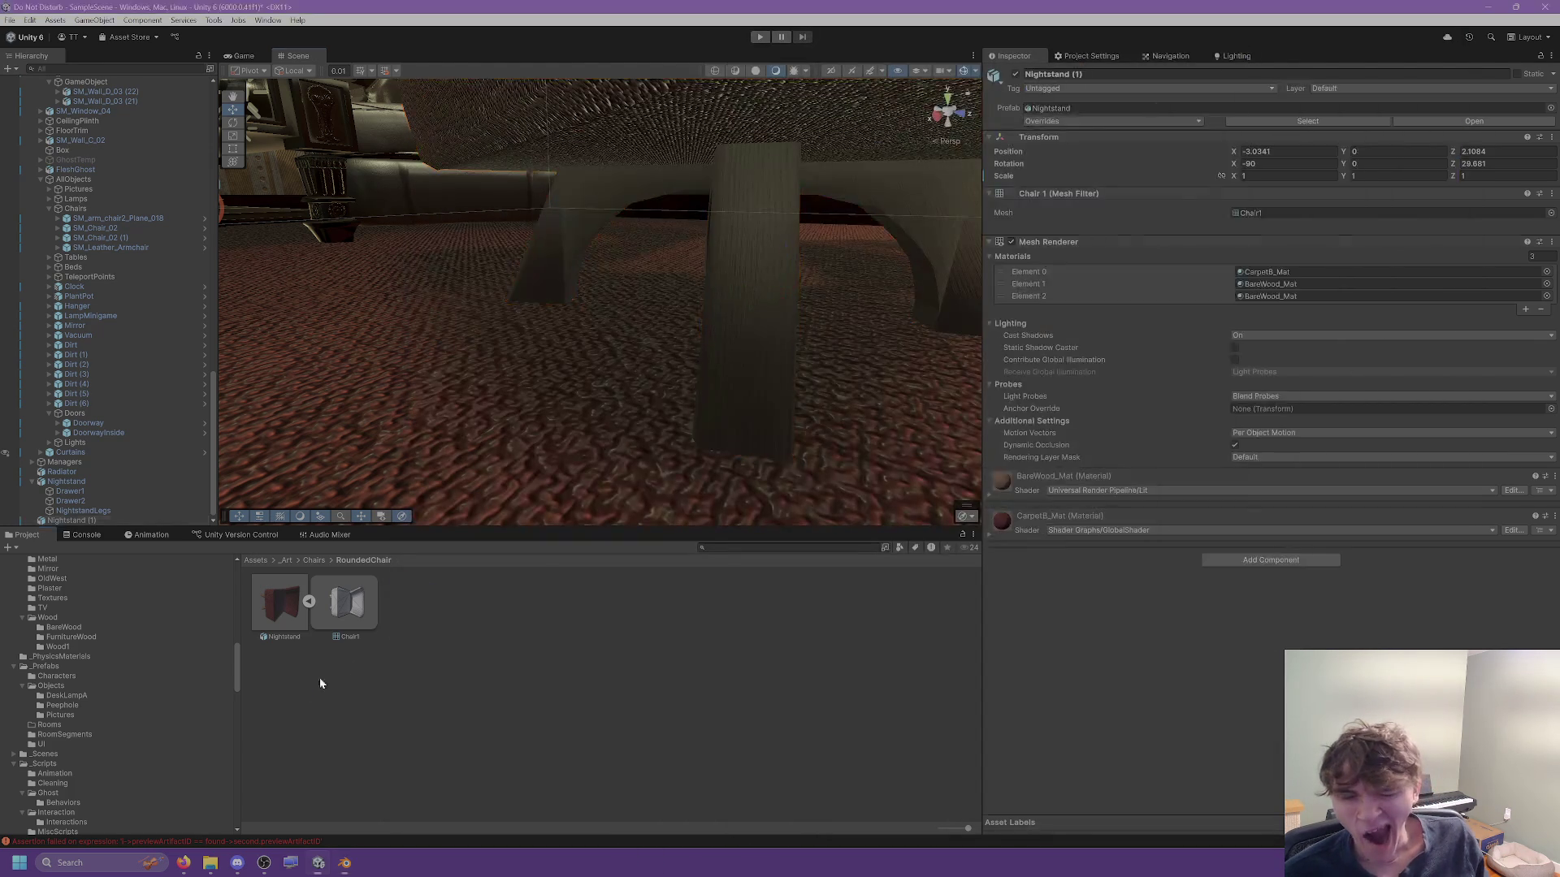
# Delete the old Nightstand asset and place the RoundedChair model into the scene.
pyautogui.click(303, 615)
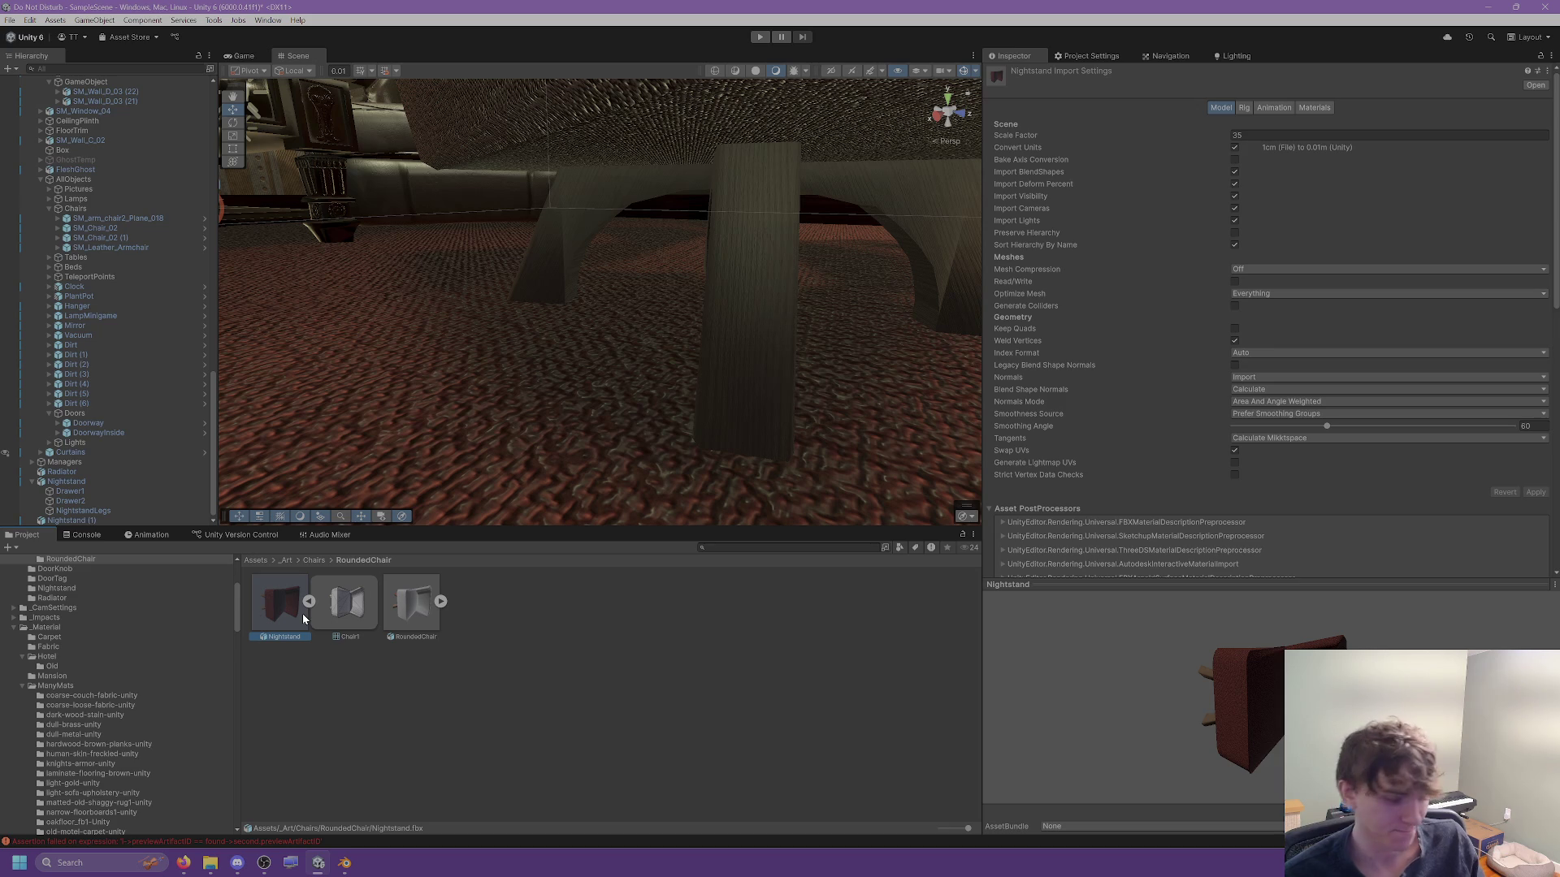
pyautogui.press('Delete')
pyautogui.click(804, 452)
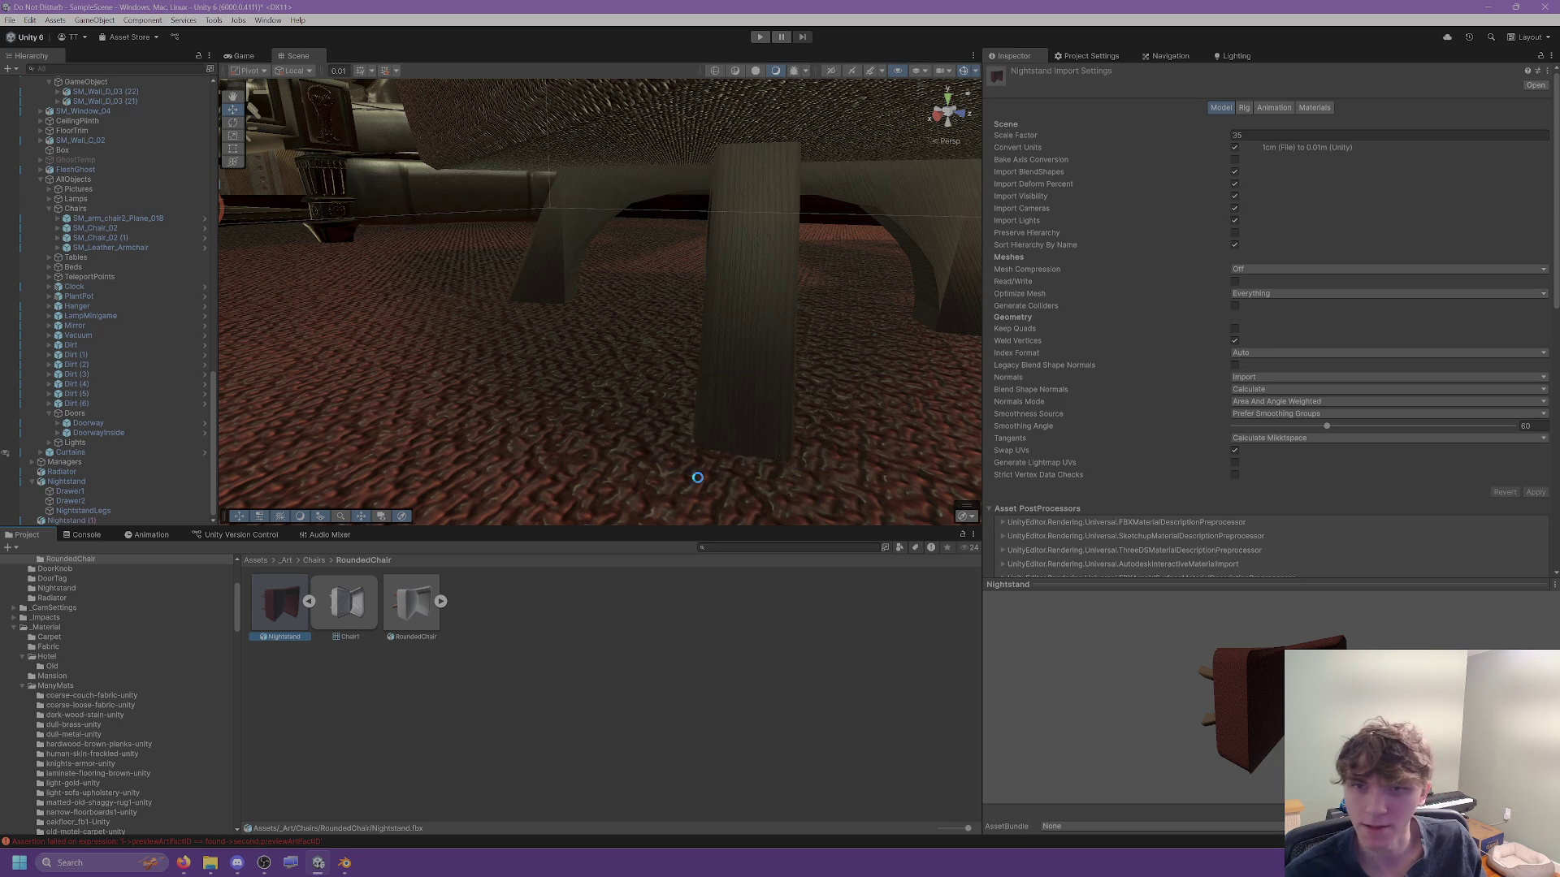
pyautogui.click(291, 619)
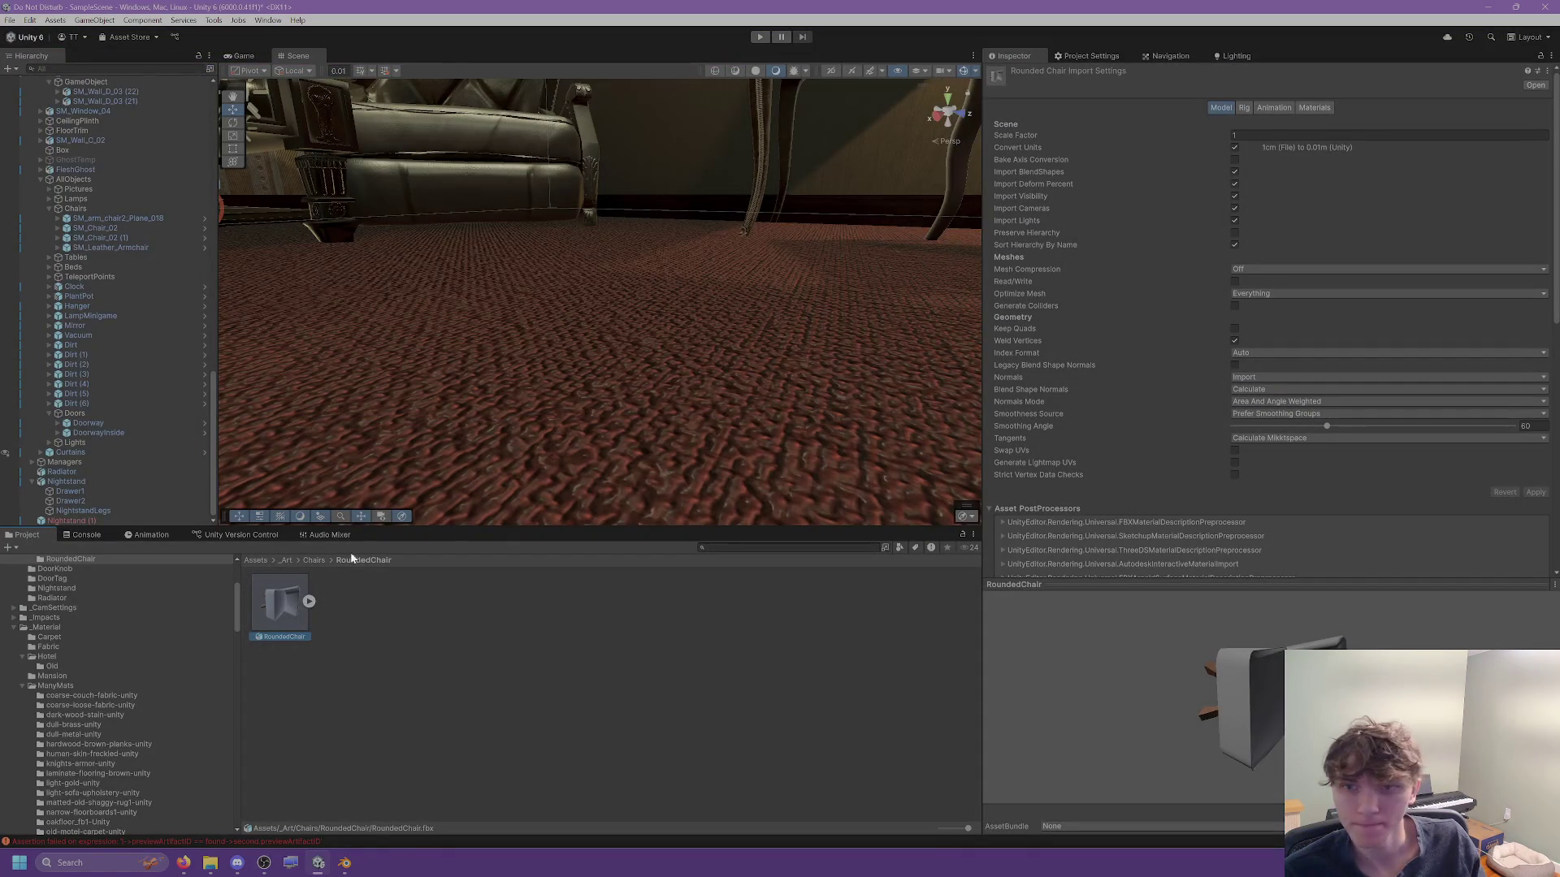
pyautogui.moveTo(289, 609); pyautogui.dragTo(543, 306)
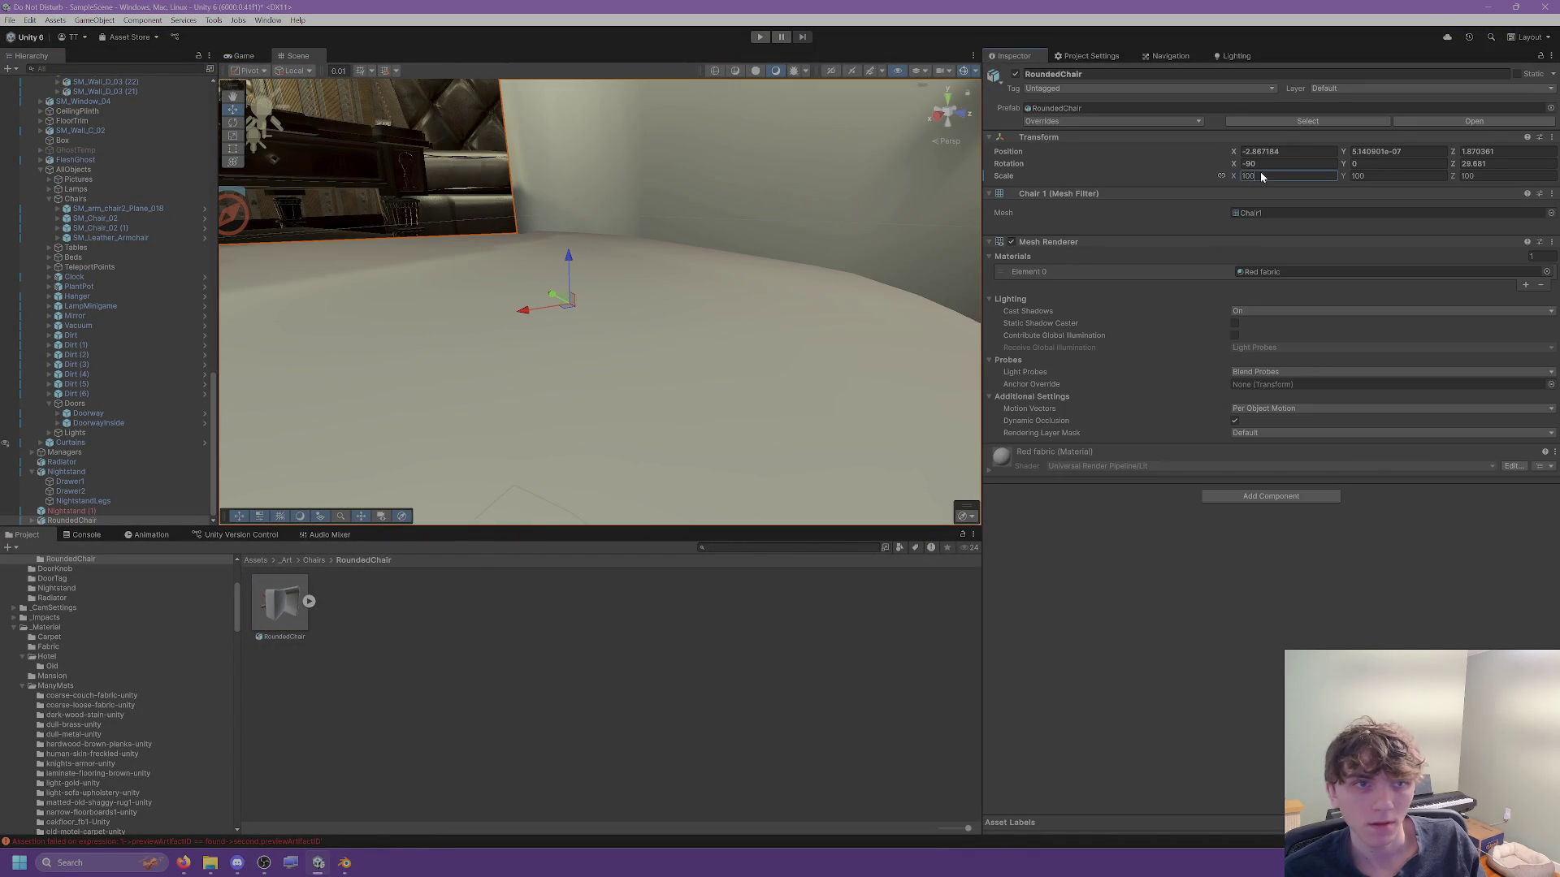
pyautogui.write('1')
# Set the RoundedChair import scale factor to 35, enable swapped UVs, and view material settings.
pyautogui.click(280, 606)
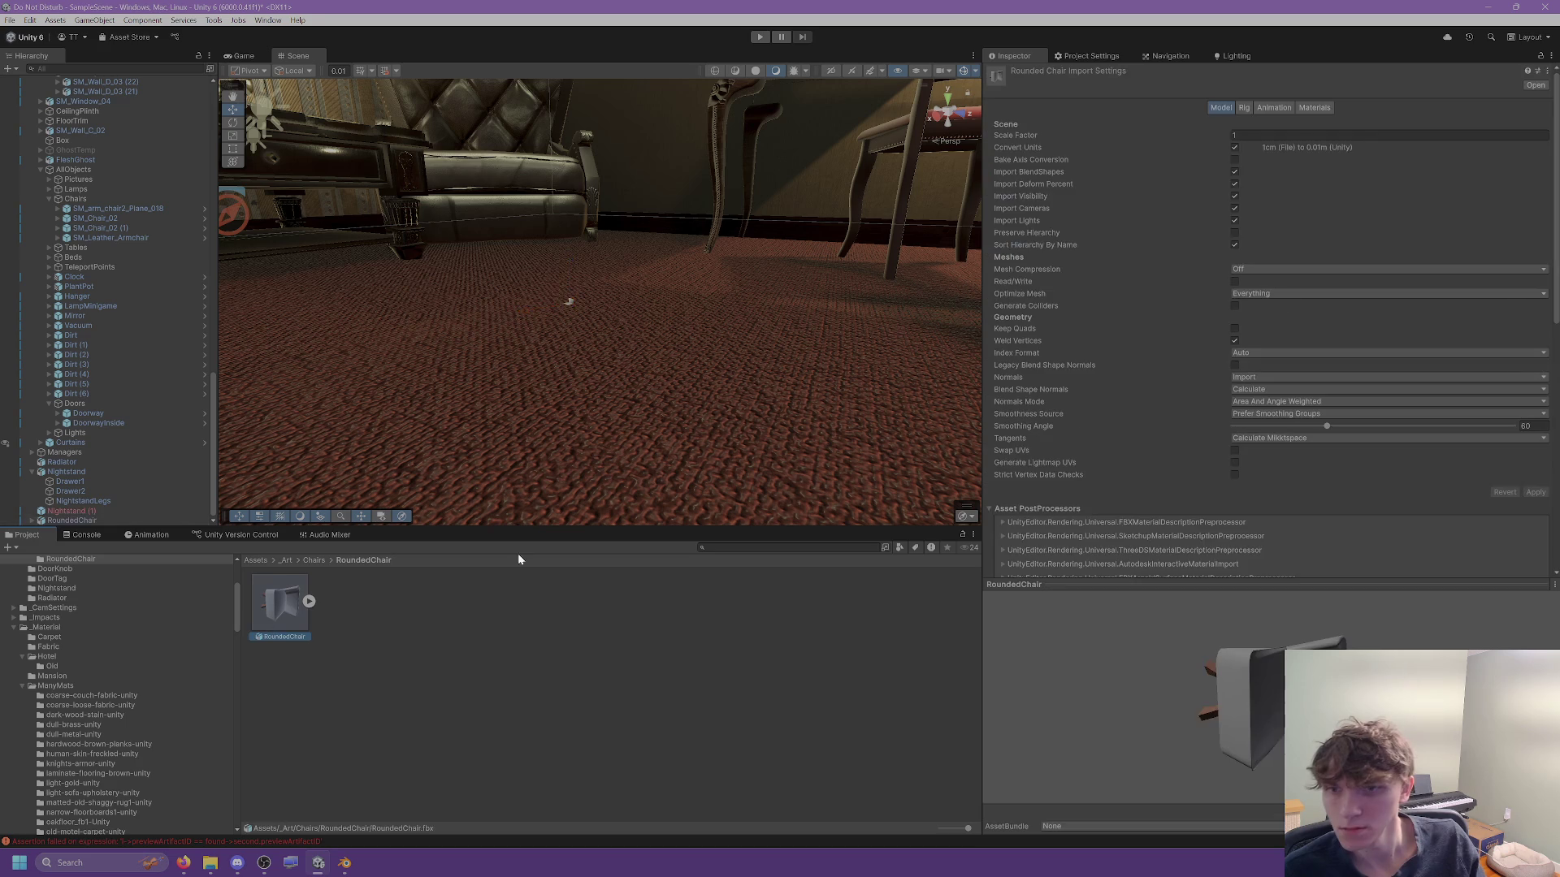
pyautogui.click(1275, 135)
pyautogui.write('35')
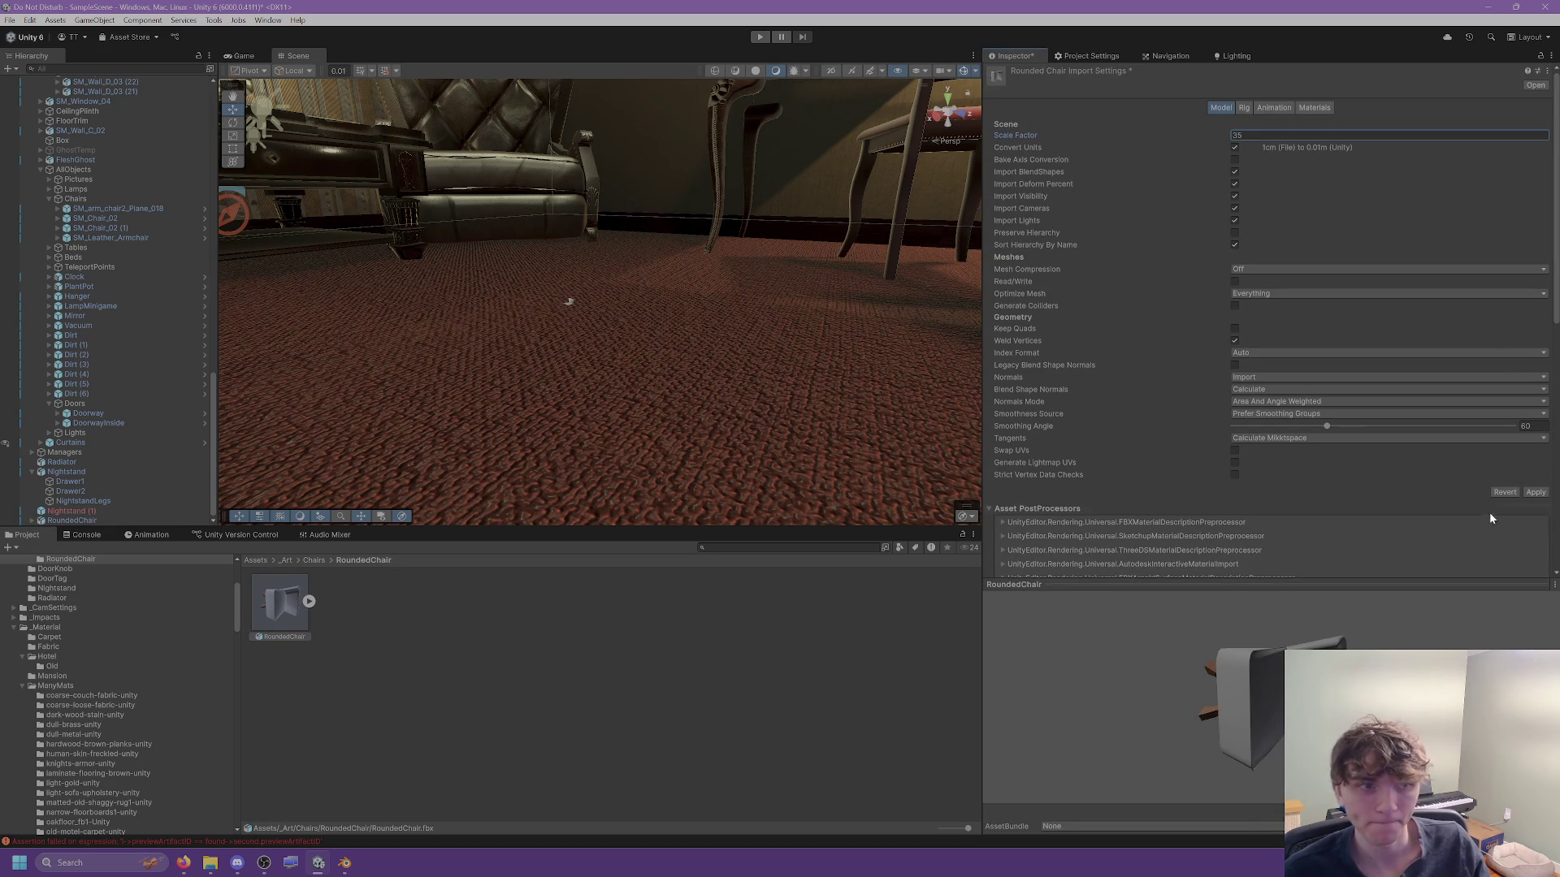
pyautogui.click(1534, 492)
pyautogui.click(1234, 451)
pyautogui.click(1534, 492)
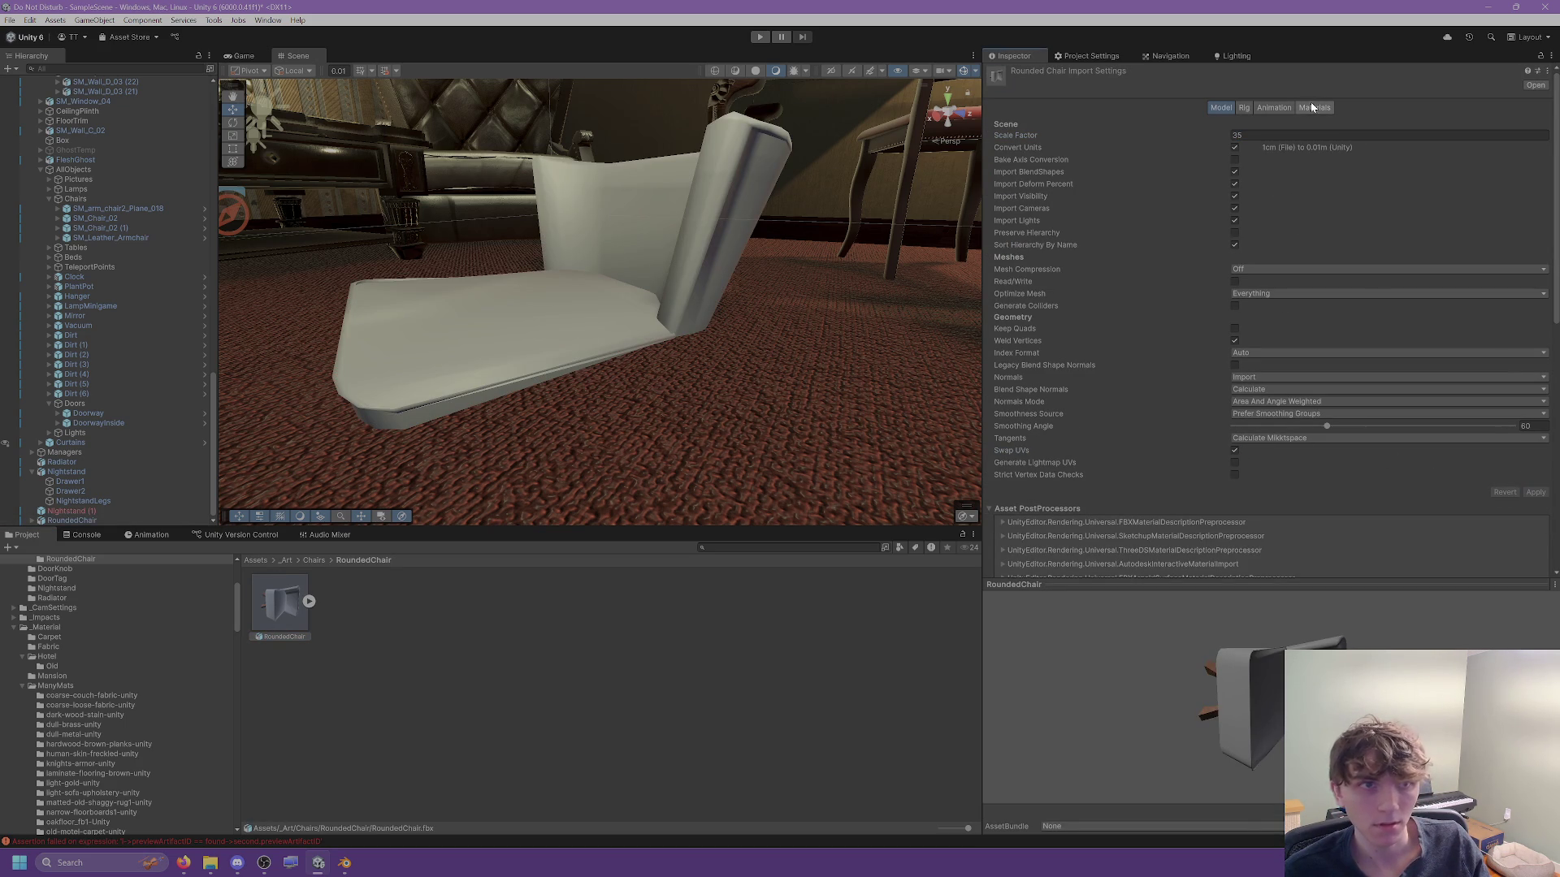
pyautogui.click(1312, 108)
pyautogui.scroll(-10, 657, 349)
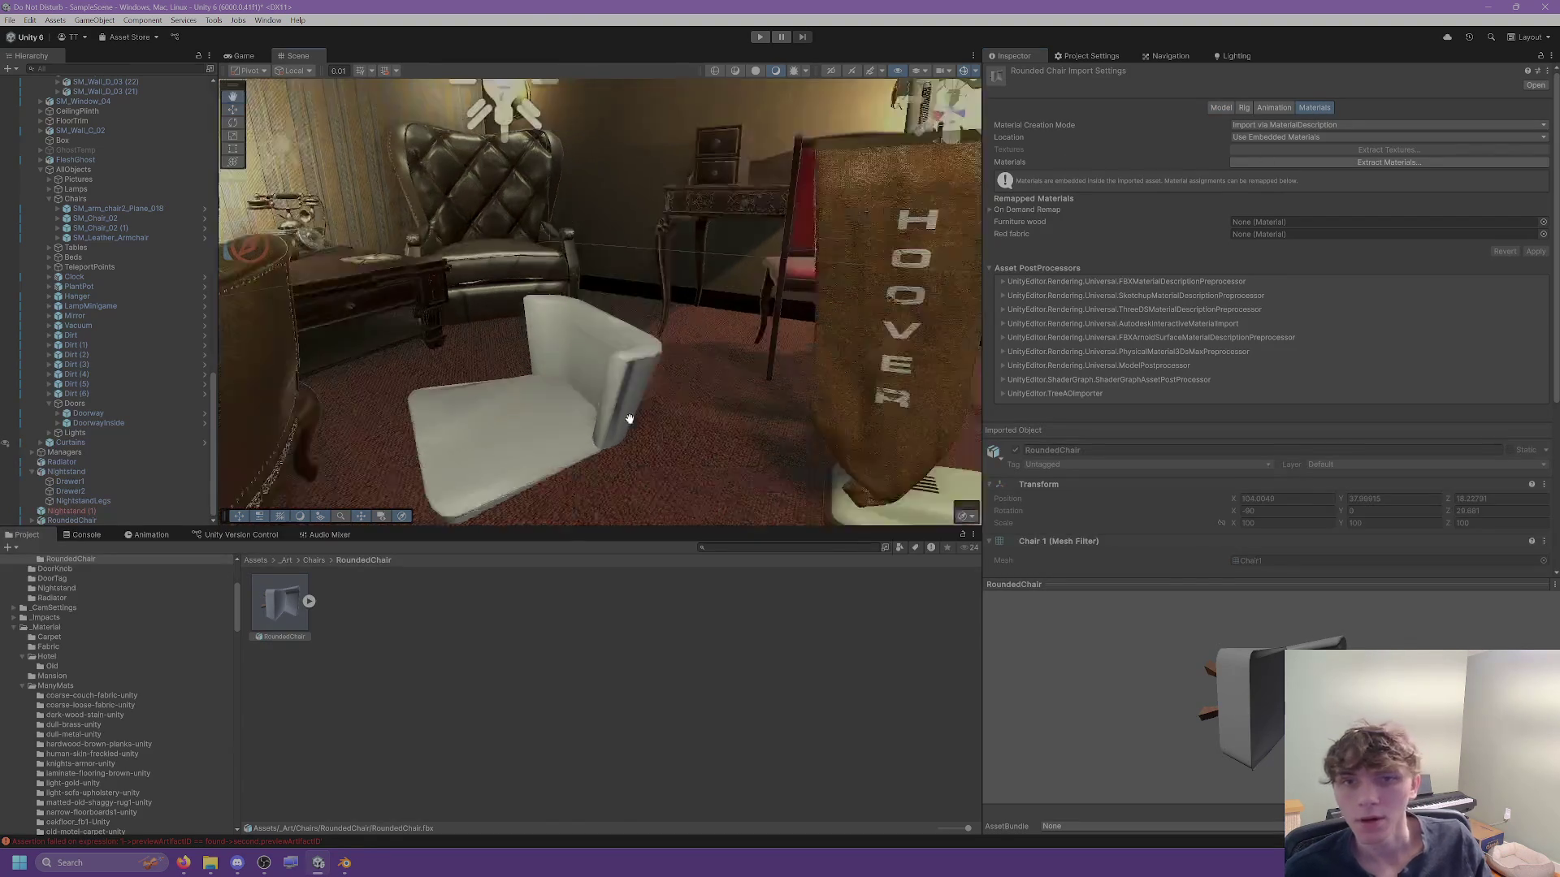
# Frame the chair in the scene view and inspect the RoundedChair model's parts.
pyautogui.click(615, 413)
pyautogui.press('f')
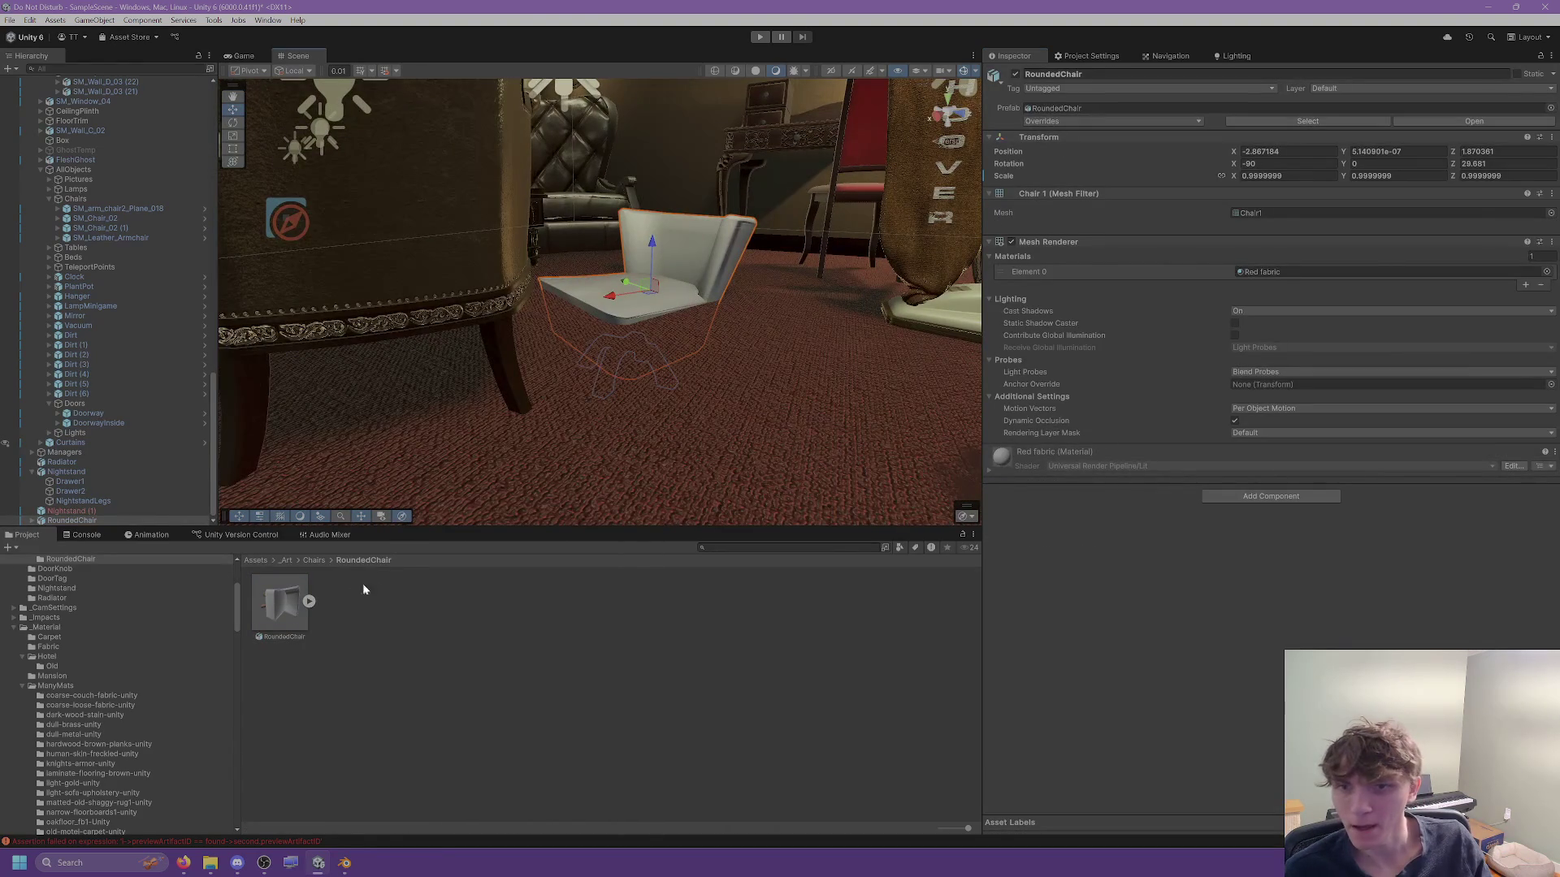
pyautogui.click(301, 611)
pyautogui.click(303, 603)
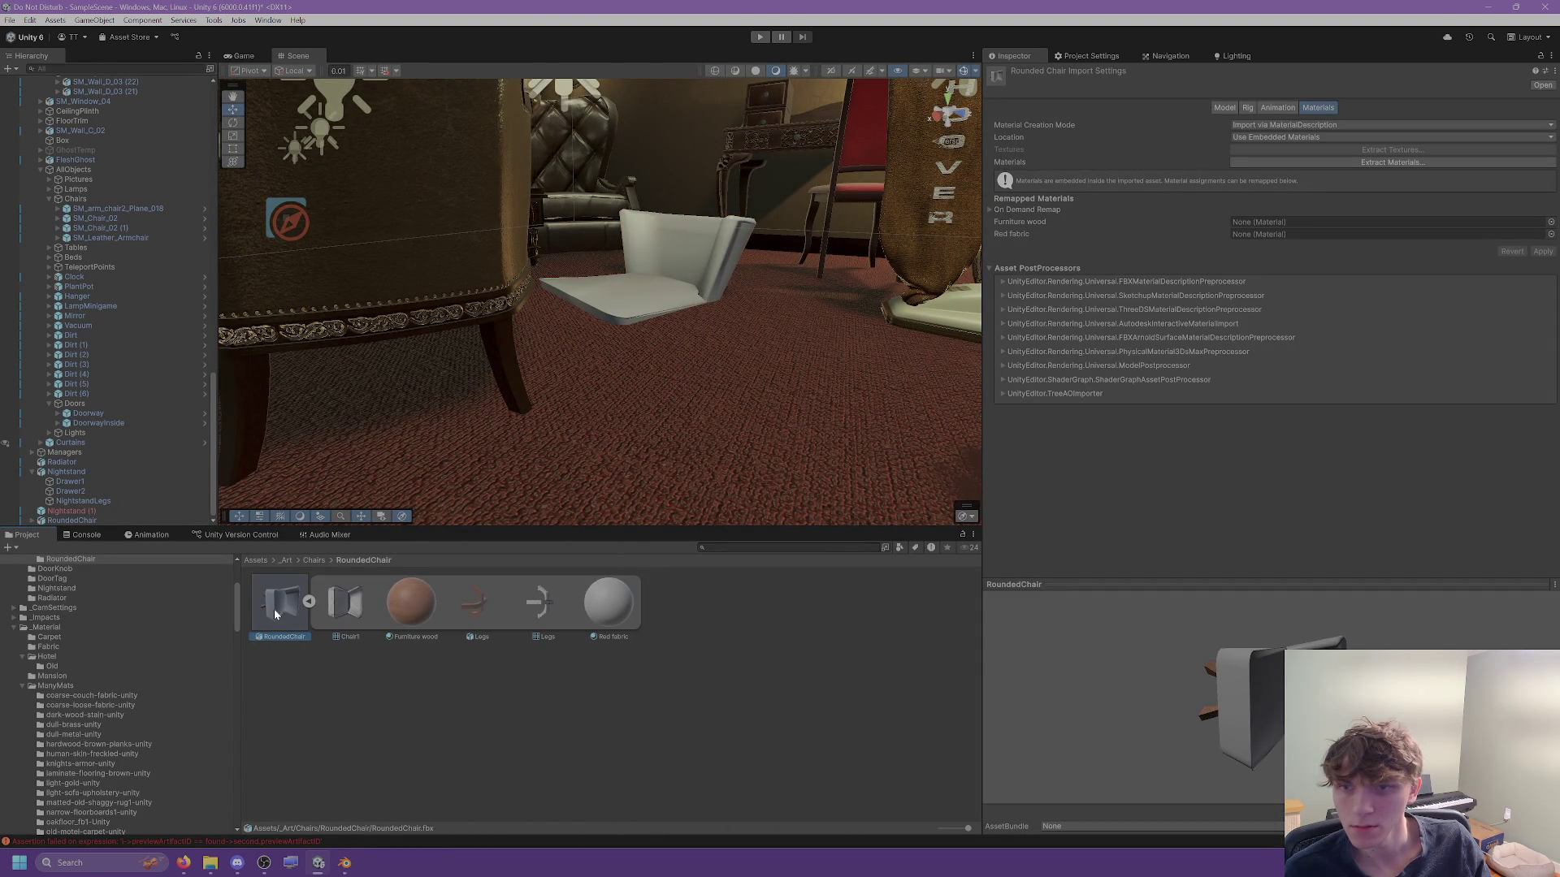
pyautogui.click(302, 603)
# Delete Nightstand (1) from the Hierarchy and switch back to Blender.
pyautogui.click(65, 511)
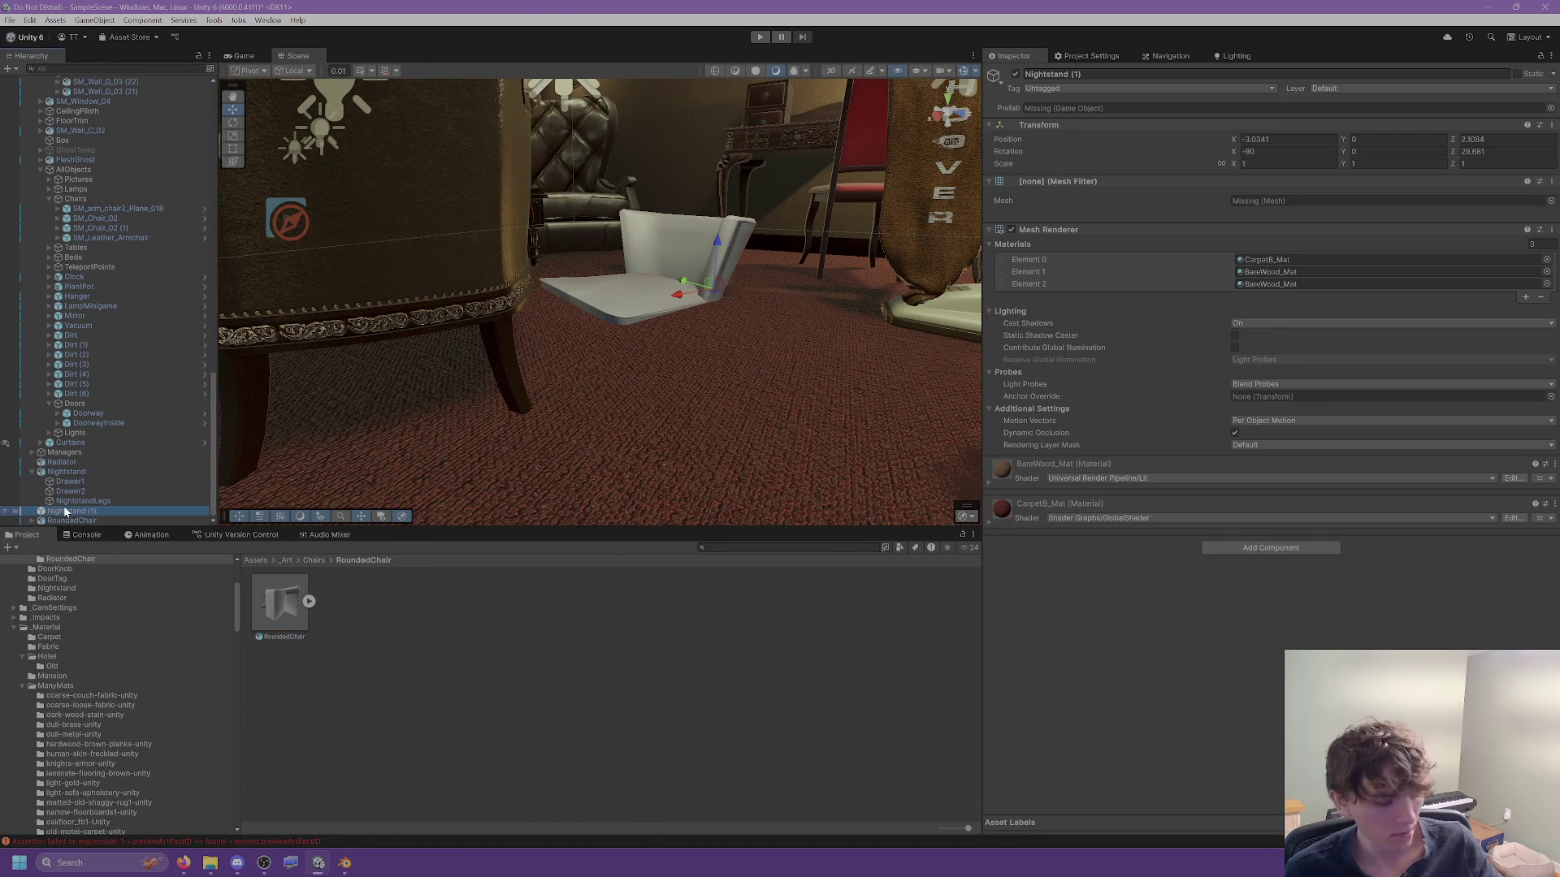
pyautogui.press('Delete')
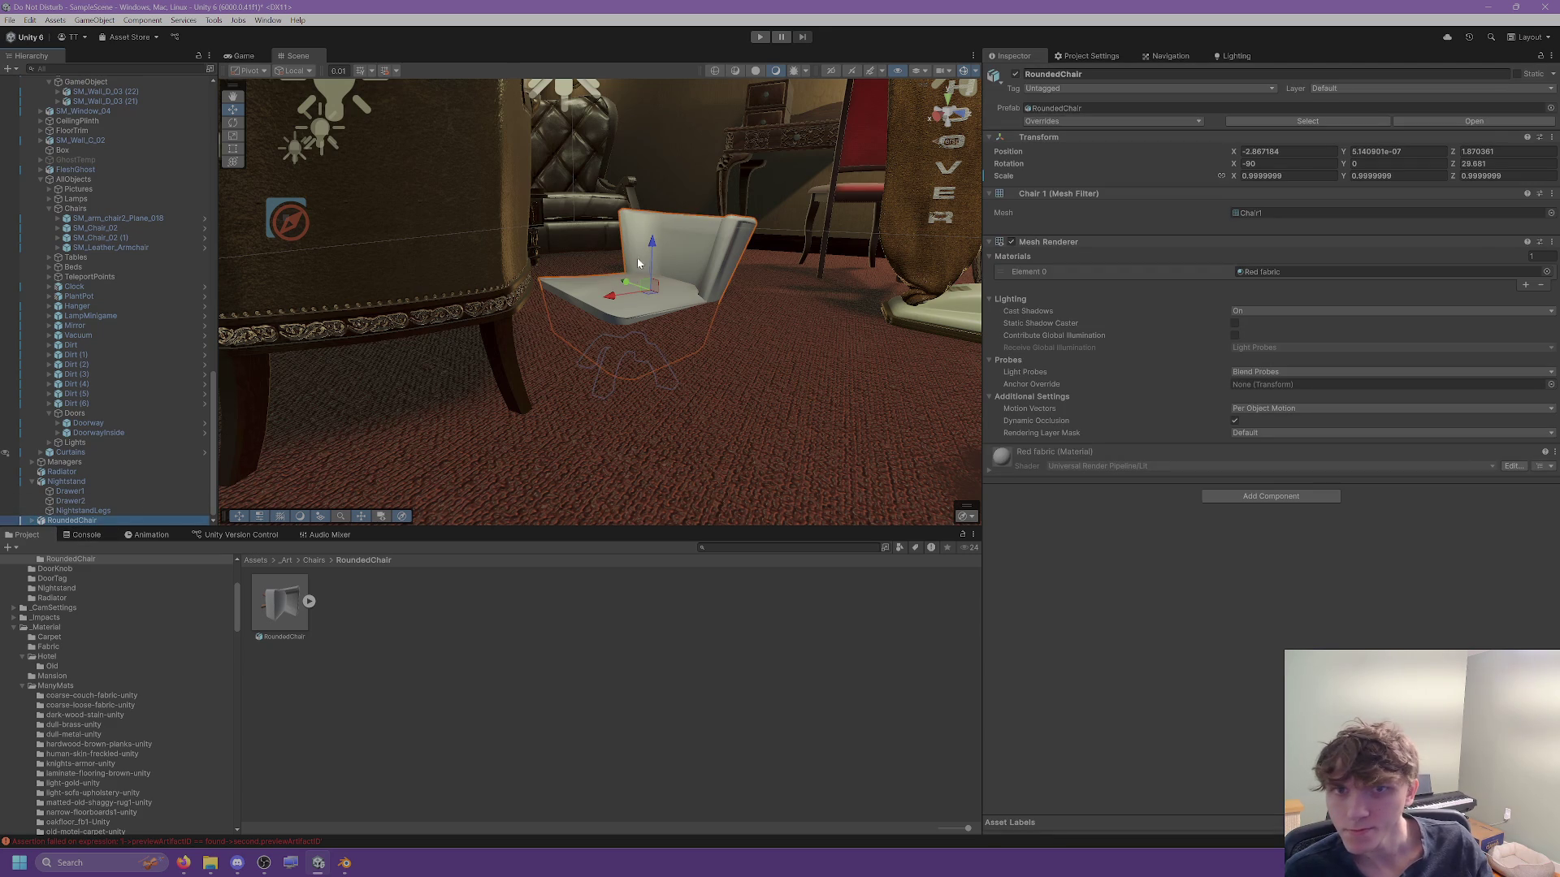
pyautogui.click(345, 863)
pyautogui.scroll(5, 948, 308)
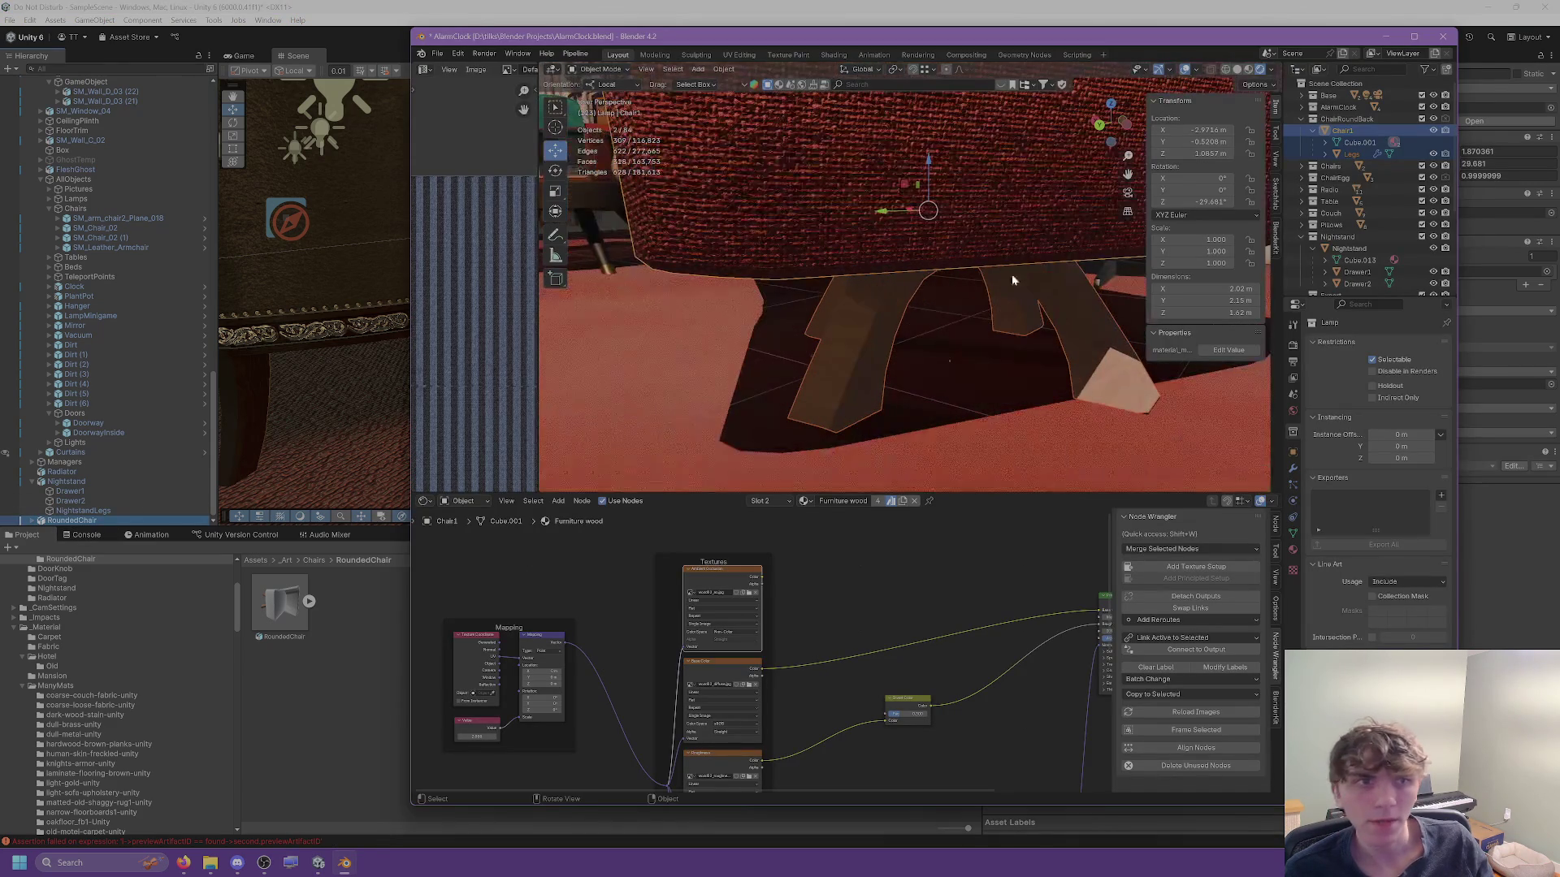
# Set the Chair1 armchair body's X and Y location to 0.
pyautogui.click(1304, 132)
pyautogui.scroll(-4, 988, 252)
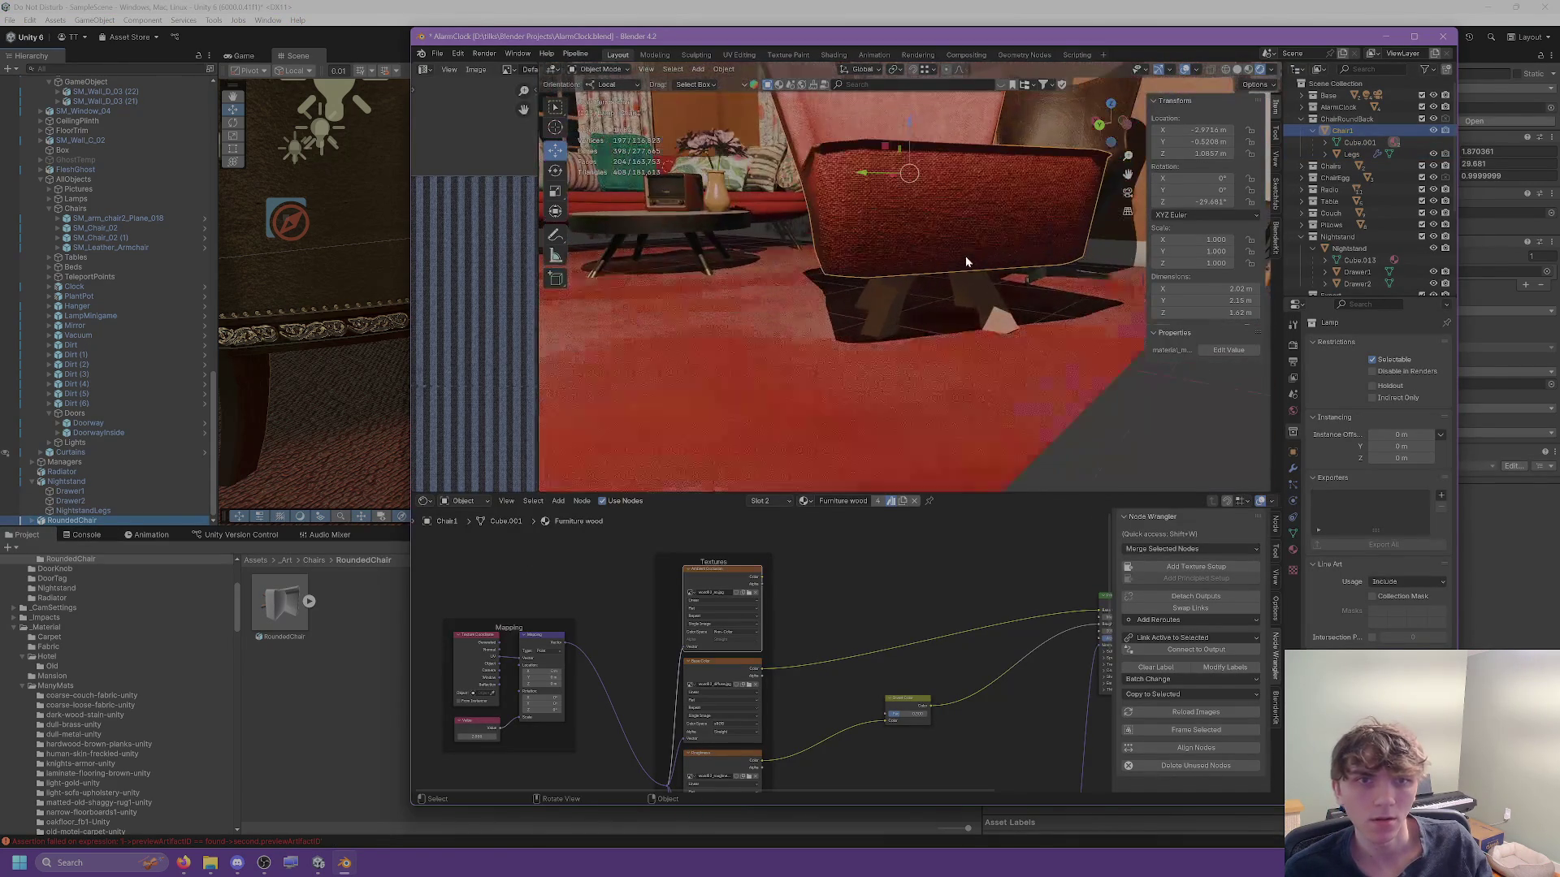
pyautogui.keyDown('shift'); pyautogui.rightClick(926, 320); pyautogui.keyUp('shift')
pyautogui.moveTo(932, 299)
pyautogui.mouseDown()
pyautogui.moveTo(945, 311)
pyautogui.moveTo(950, 267)
pyautogui.moveTo(809, 244)
pyautogui.moveTo(933, 289)
pyautogui.moveTo(975, 268)
pyautogui.mouseUp()
pyautogui.scroll(-5, 920, 273)
pyautogui.click(1194, 129)
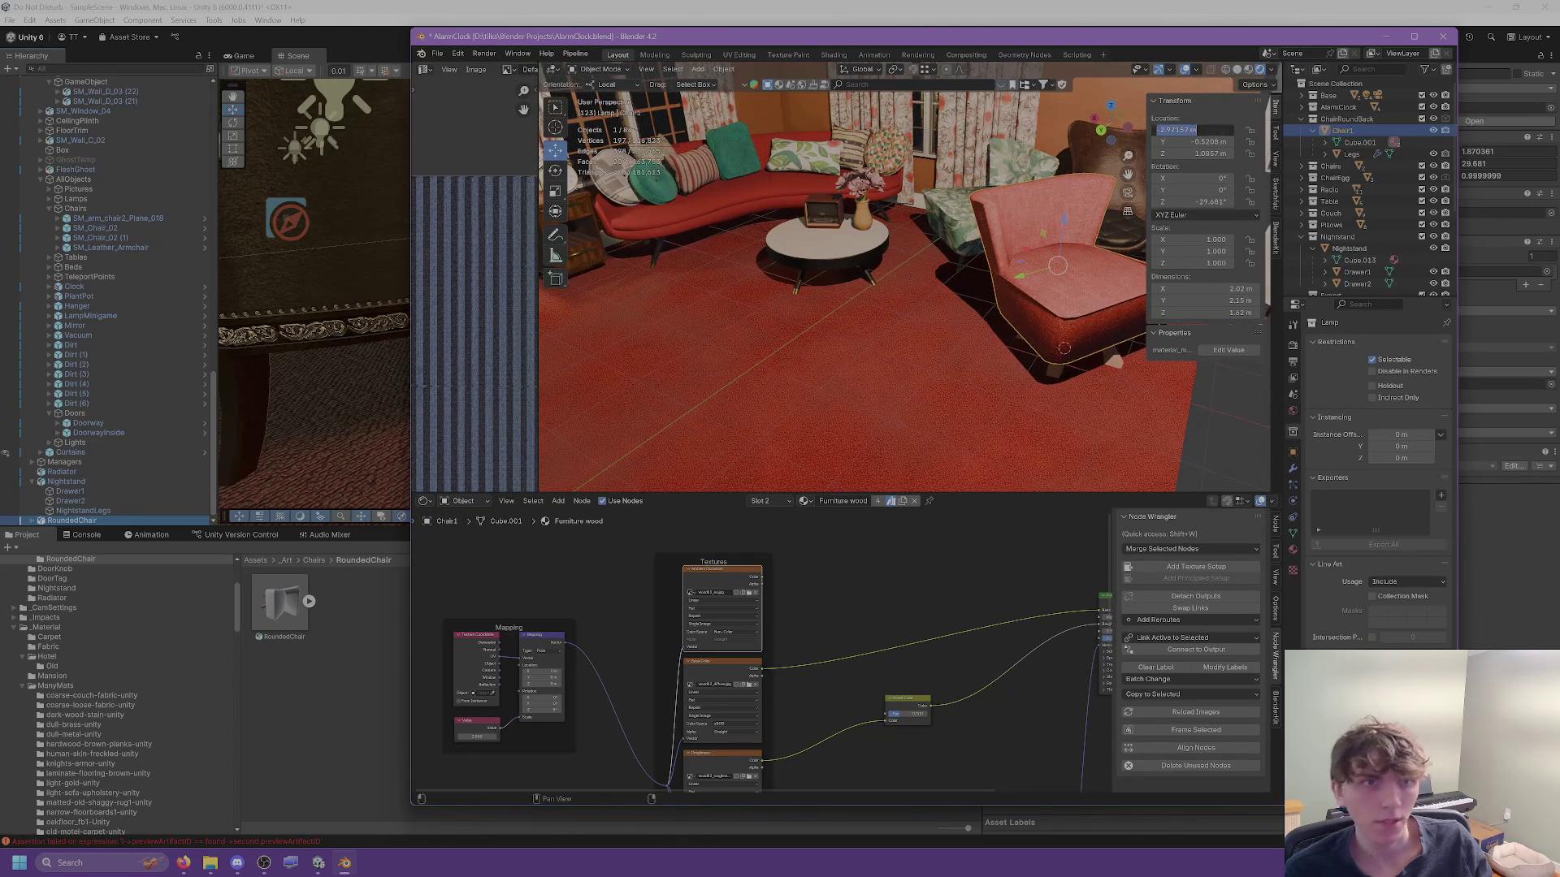
pyautogui.write('0')
pyautogui.press('Tab')
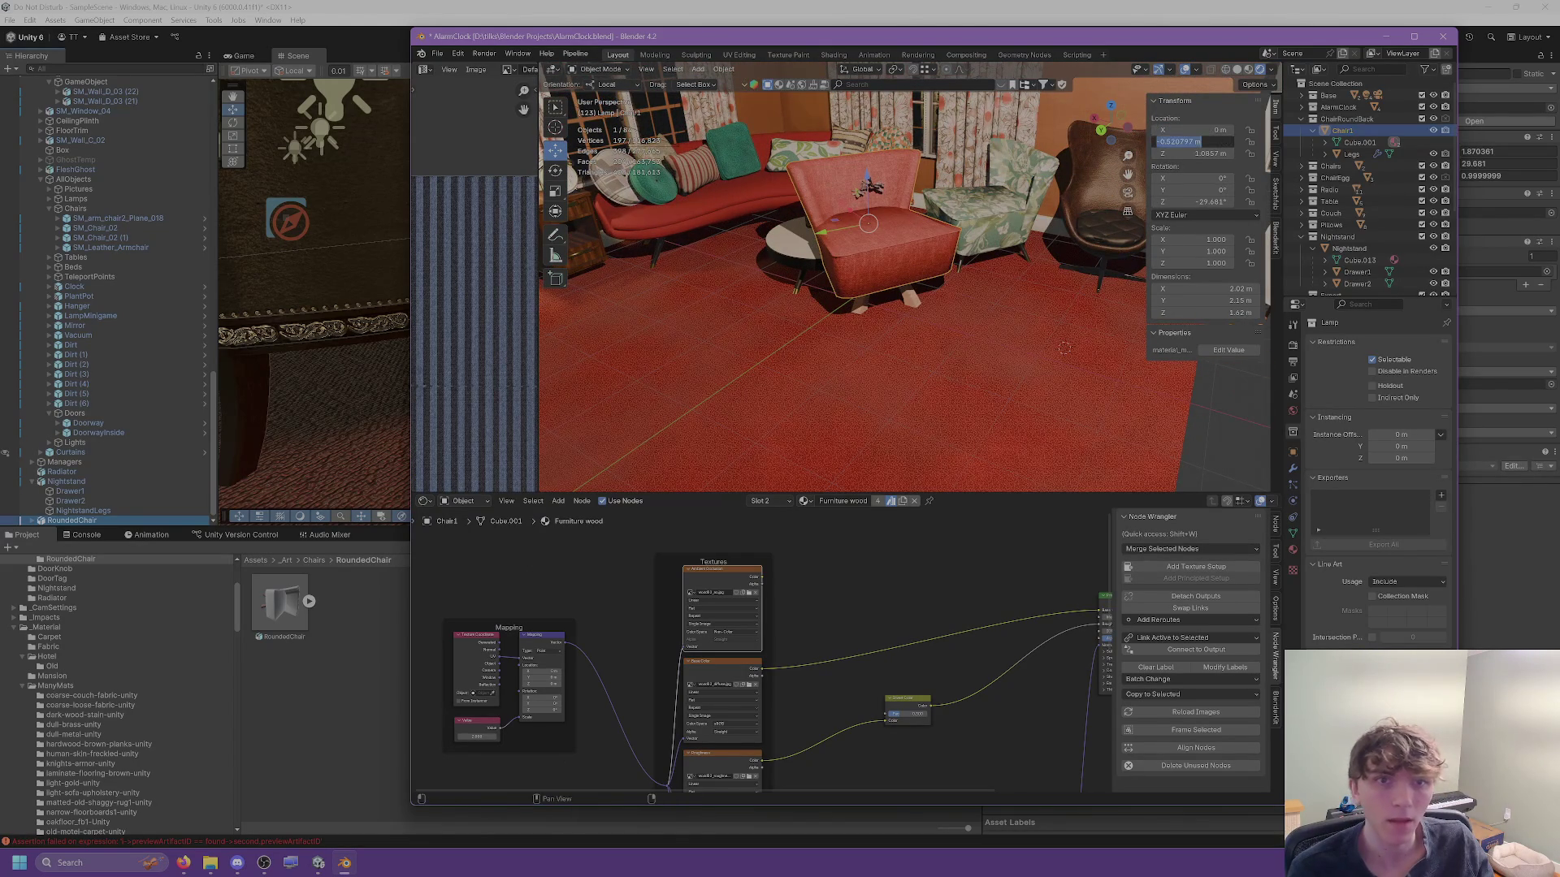
pyautogui.write('0')
pyautogui.press('Tab')
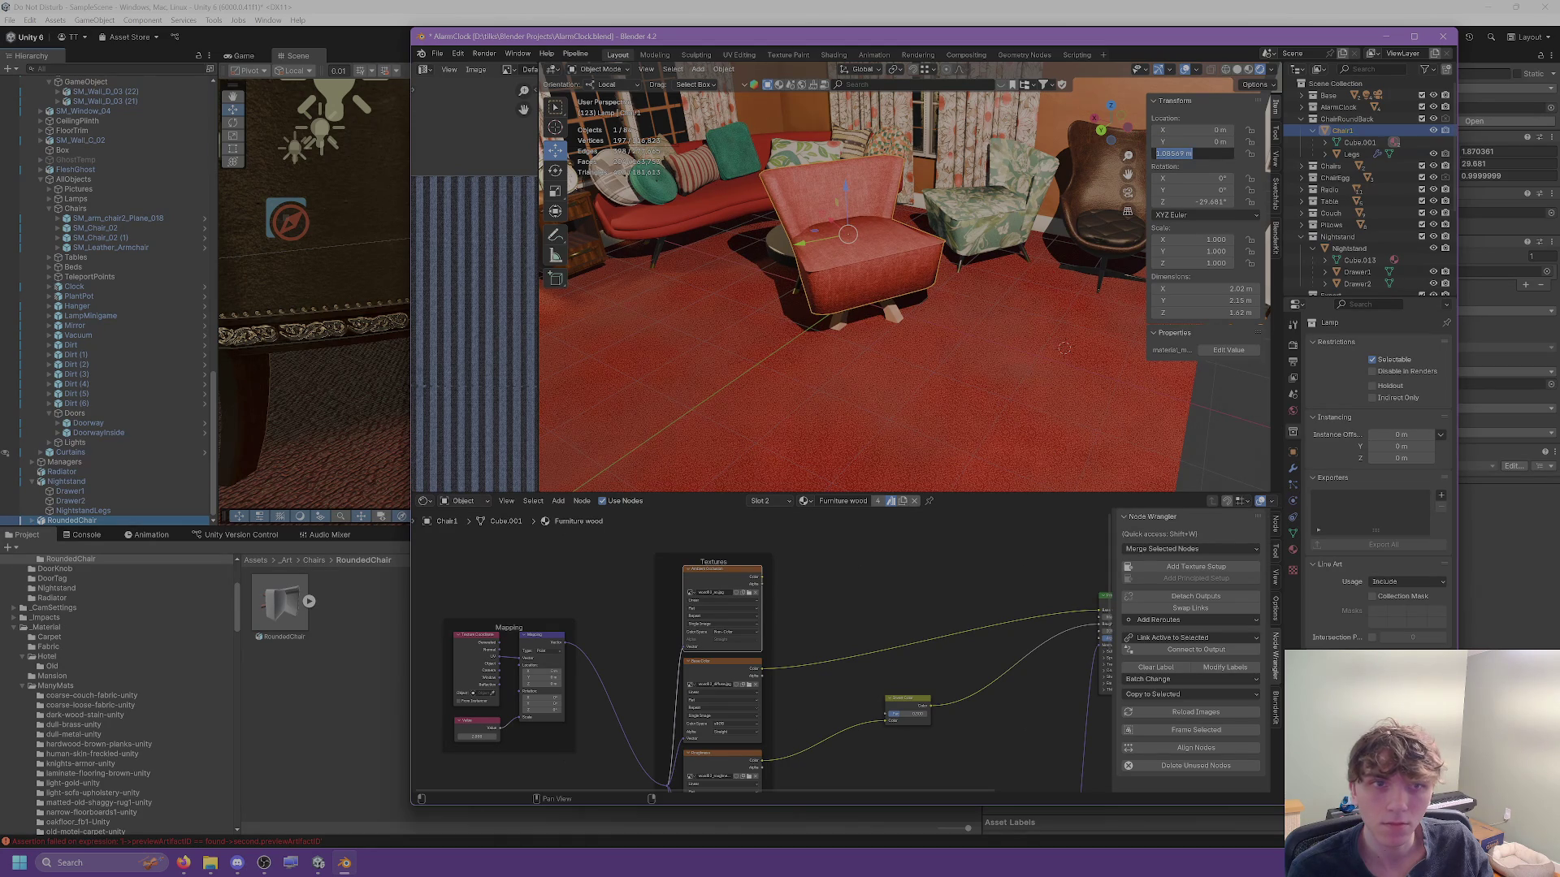
# Reset the 3D cursor to the world origin and set Chair1's origin to its geometry.
pyautogui.click(1275, 159)
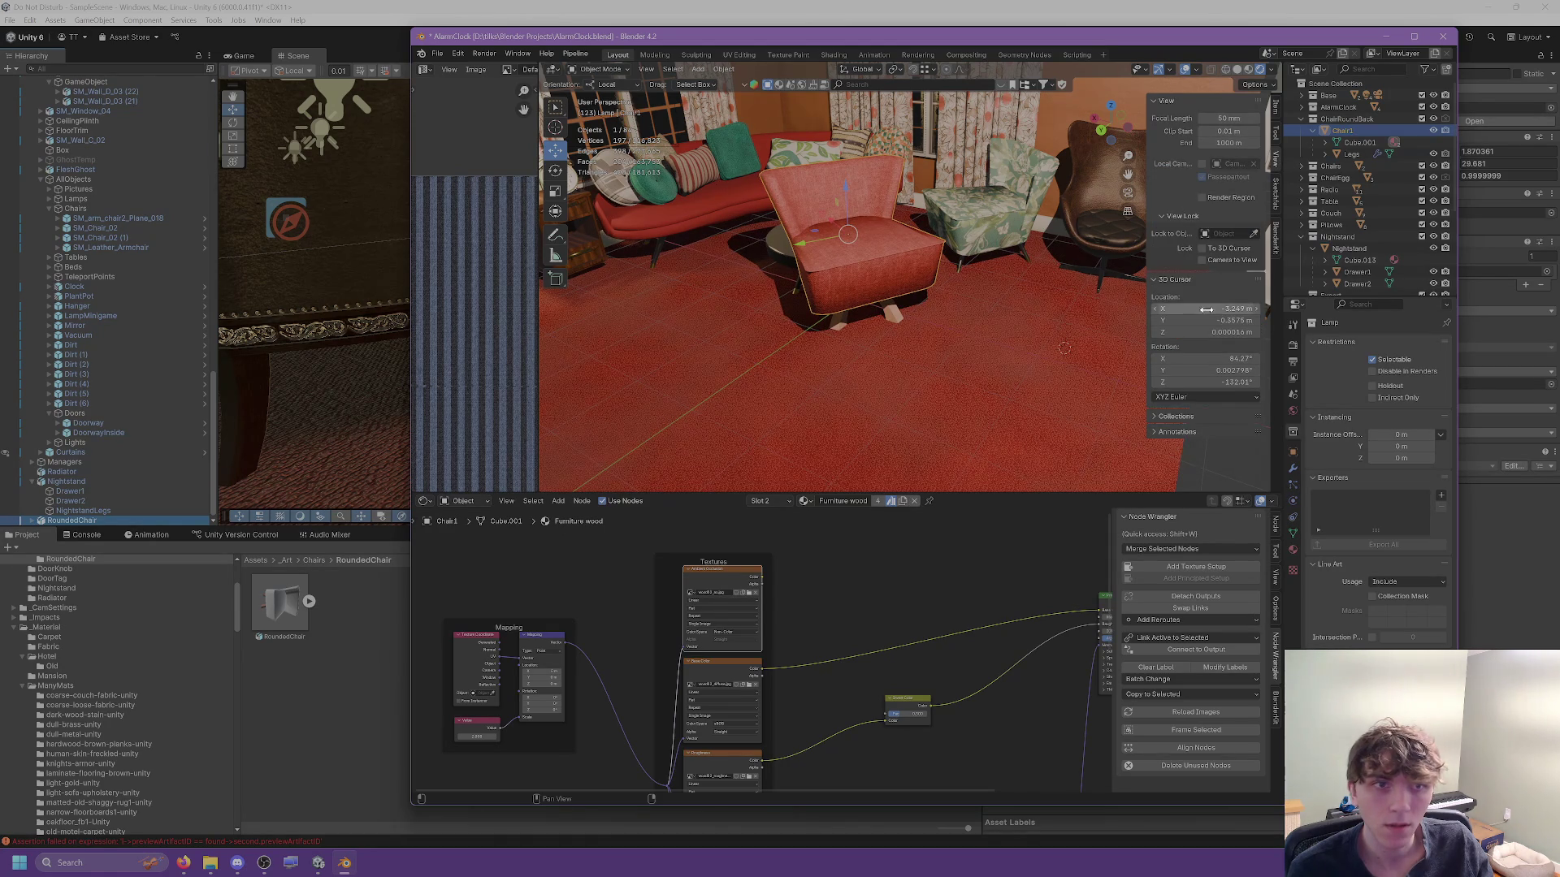
pyautogui.press('BackSpace')
pyautogui.press('BackSpace')
pyautogui.press('BackSpace')
pyautogui.moveTo(934, 276)
pyautogui.mouseDown()
pyautogui.moveTo(861, 252)
pyautogui.moveTo(856, 224)
pyautogui.moveTo(853, 240)
pyautogui.mouseUp()
pyautogui.rightClick(892, 311)
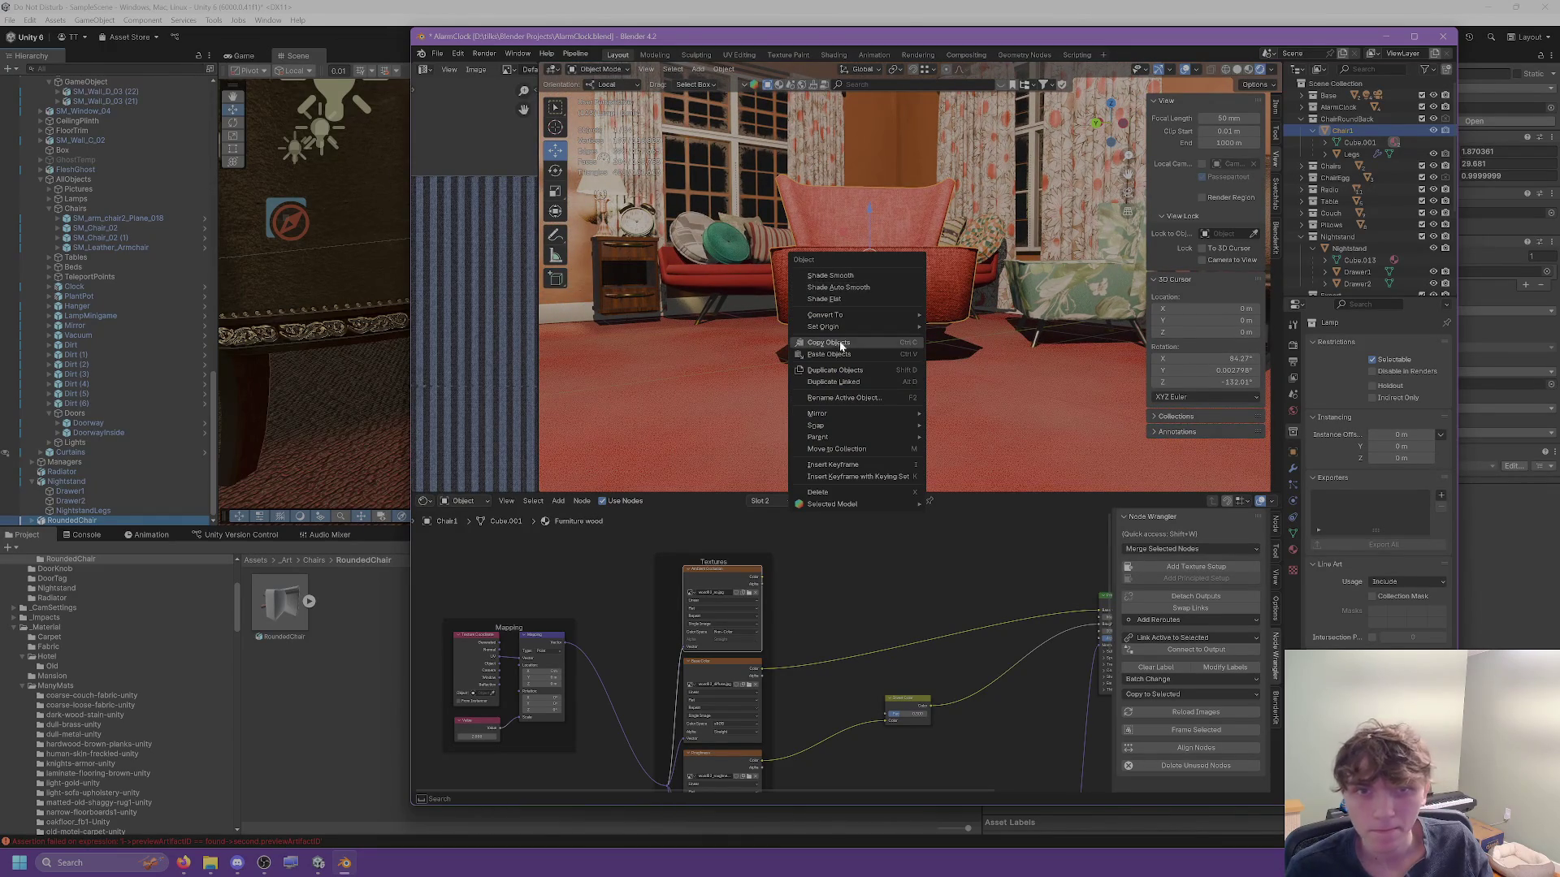
pyautogui.moveTo(862, 327)
pyautogui.click(966, 339)
# Zero the chair's Z rotation so it faces forward, and rotate the Legs 17° around Z.
pyautogui.scroll(6, 934, 263)
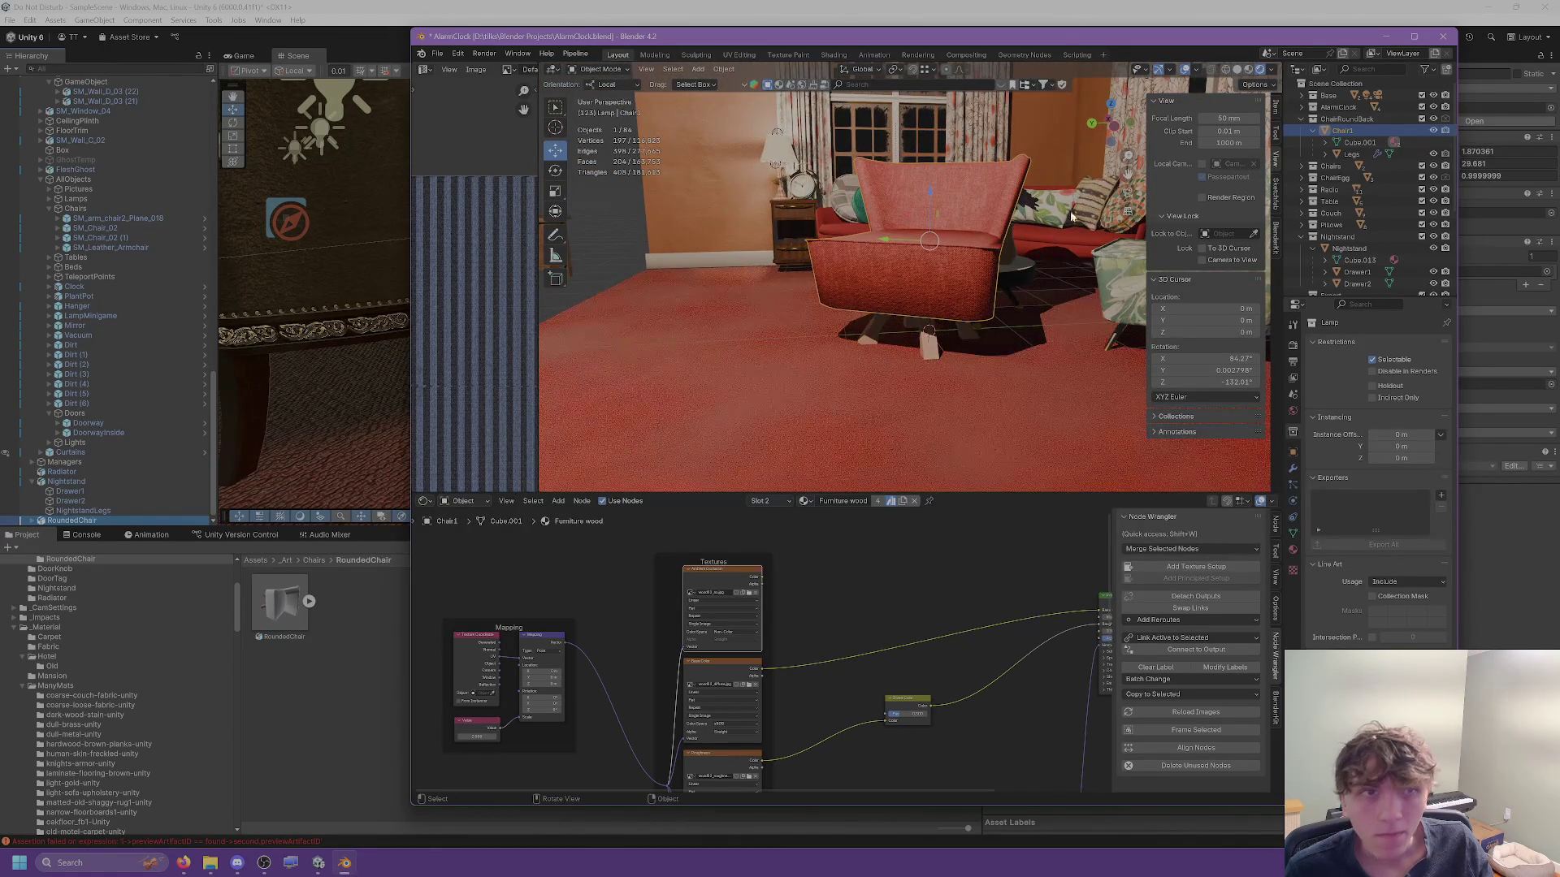
pyautogui.click(1276, 112)
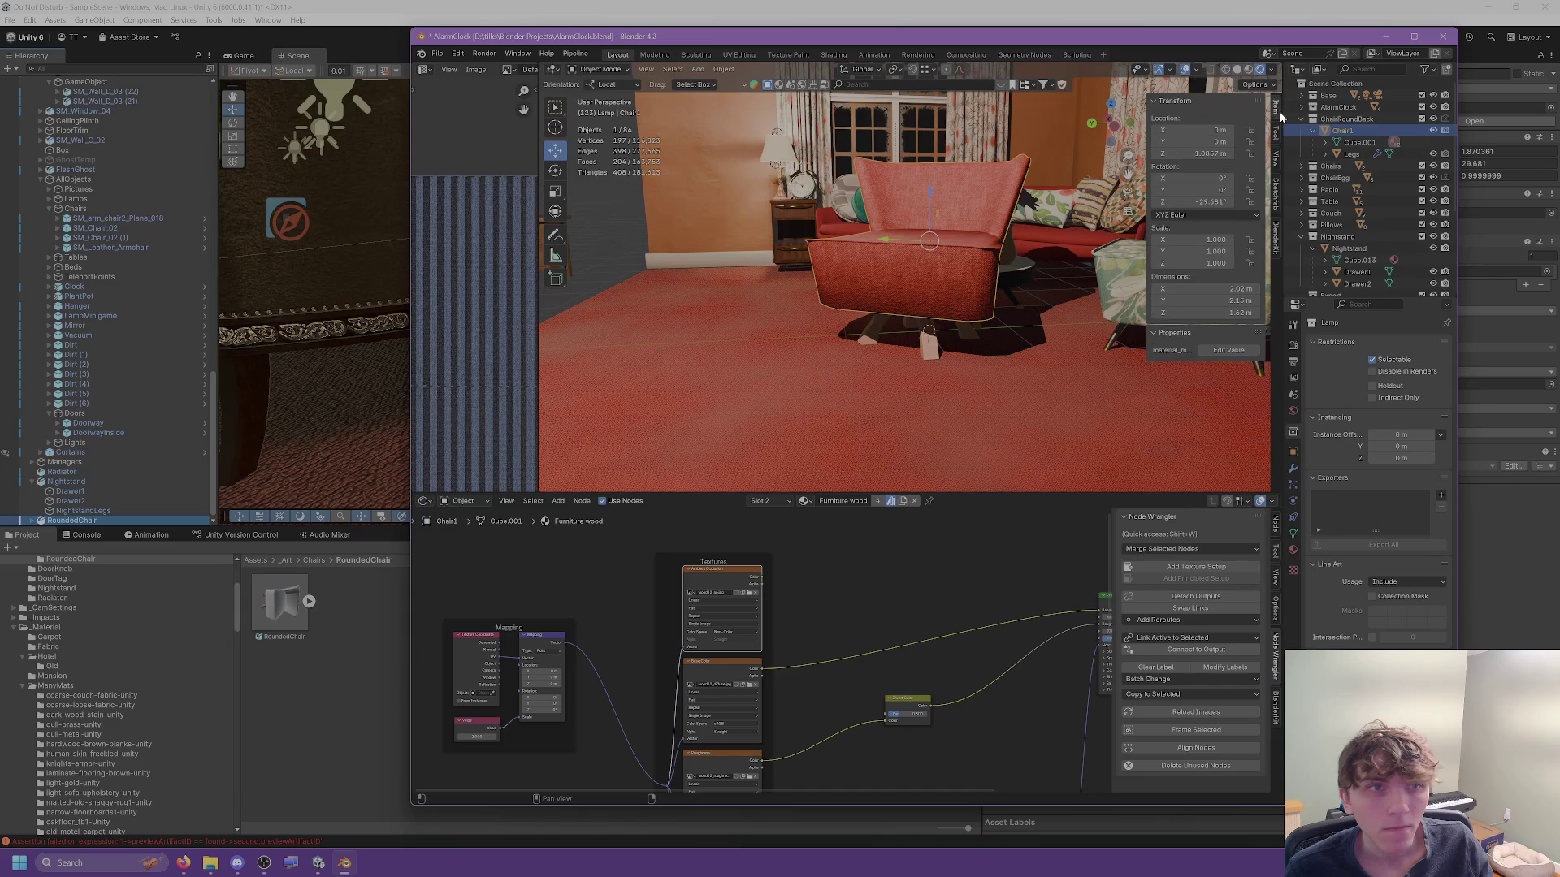
pyautogui.doubleClick(1193, 201)
pyautogui.write('0')
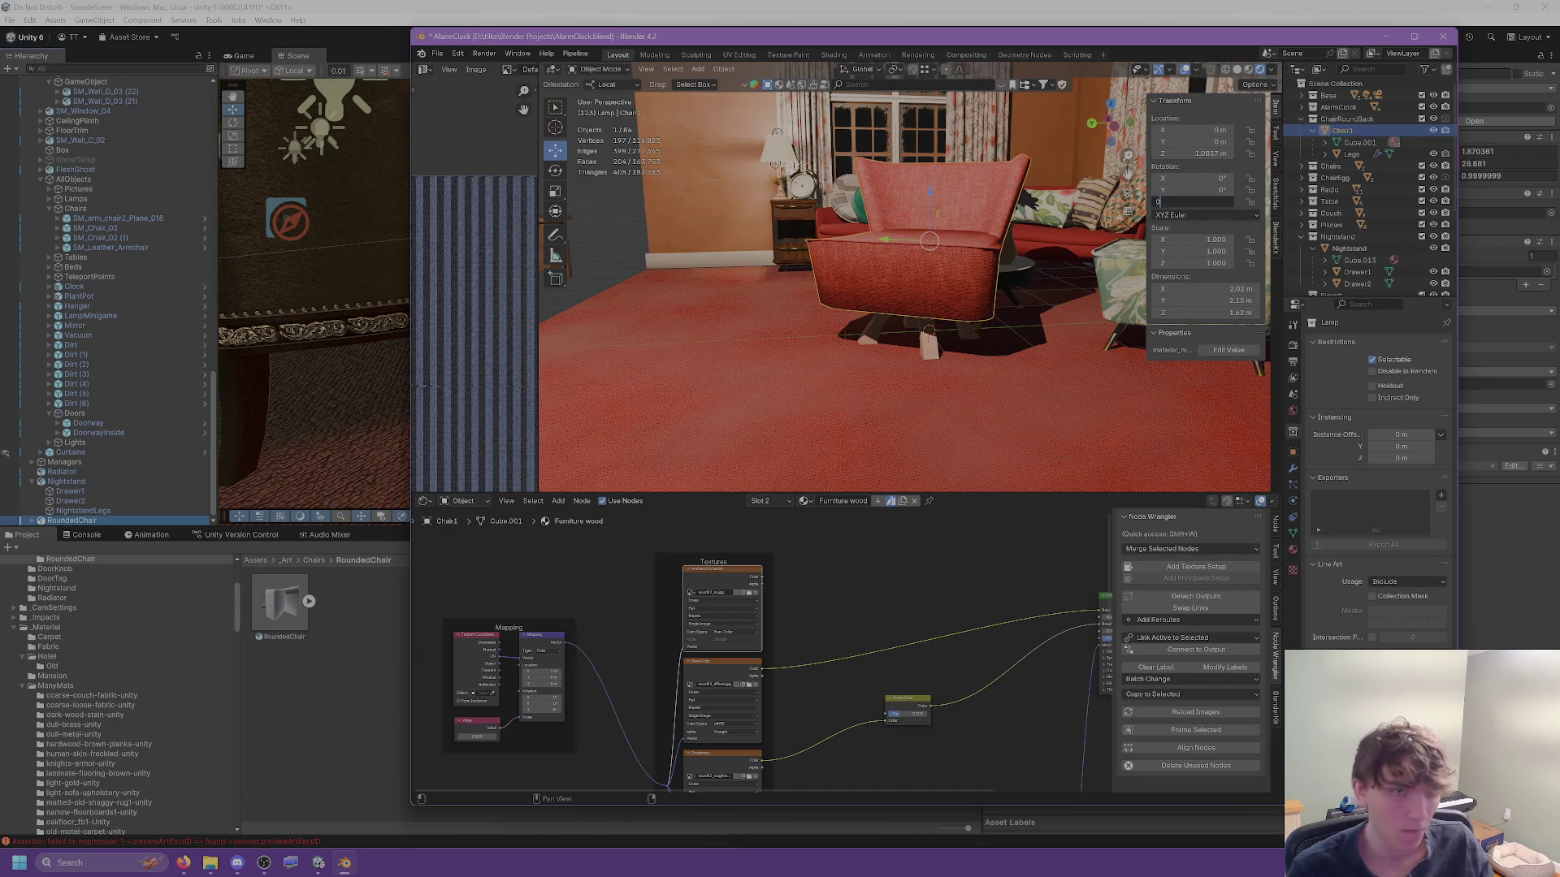
pyautogui.press('Return')
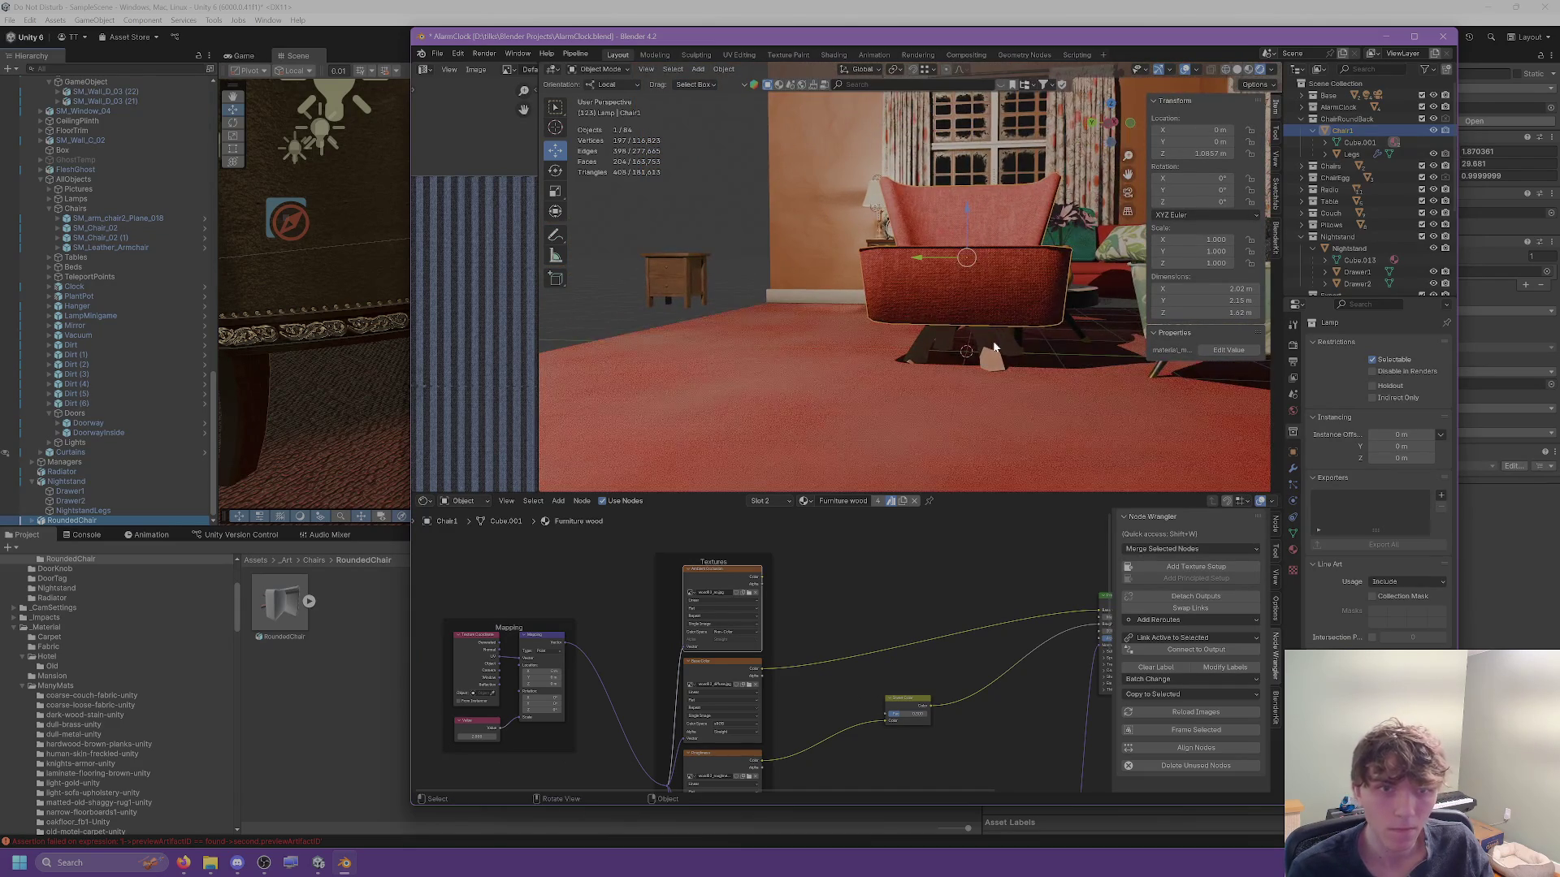
pyautogui.click(998, 345)
pyautogui.moveTo(1190, 201); pyautogui.dragTo(1219, 201)
pyautogui.moveTo(959, 316)
pyautogui.mouseDown()
pyautogui.moveTo(1004, 320)
pyautogui.moveTo(979, 339)
pyautogui.mouseUp()
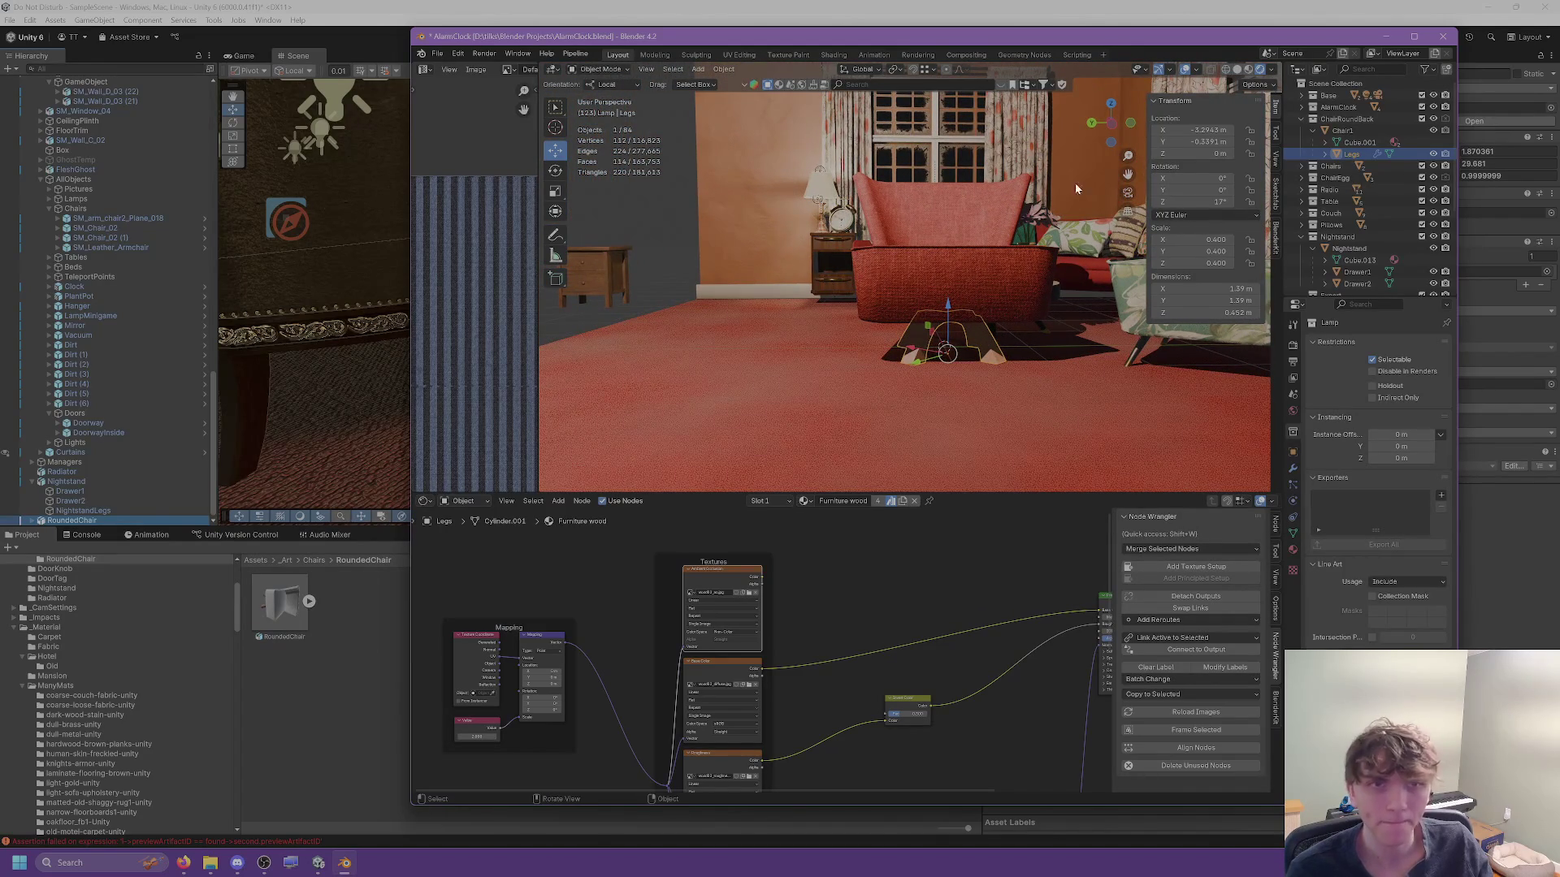
# Apply rotation and scale to both the Legs and the Chair1 body.
pyautogui.click(723, 69)
pyautogui.moveTo(739, 130)
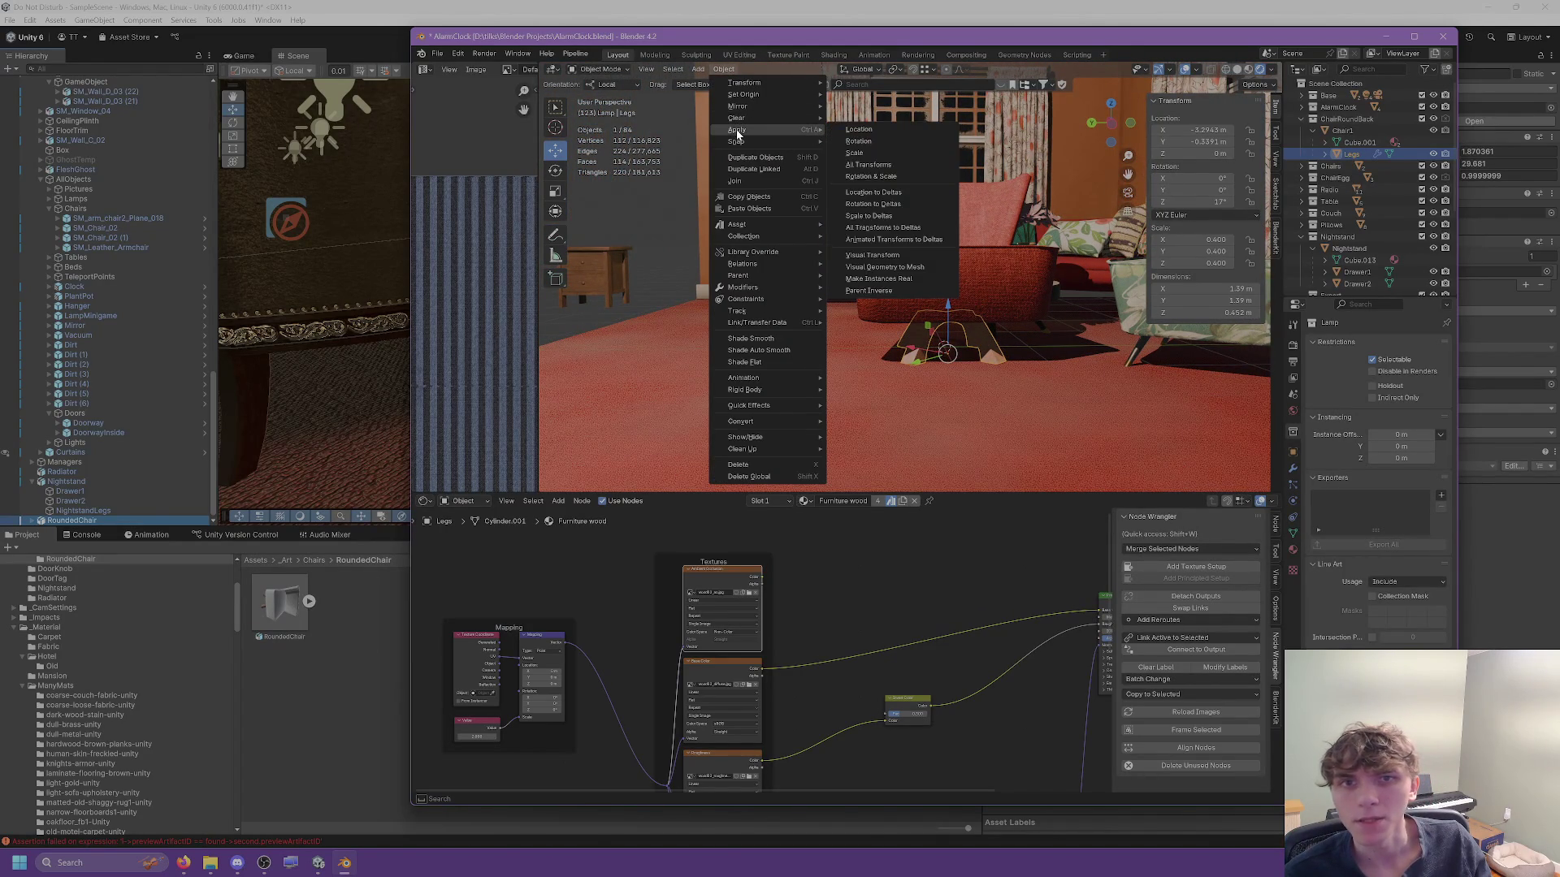
pyautogui.click(885, 177)
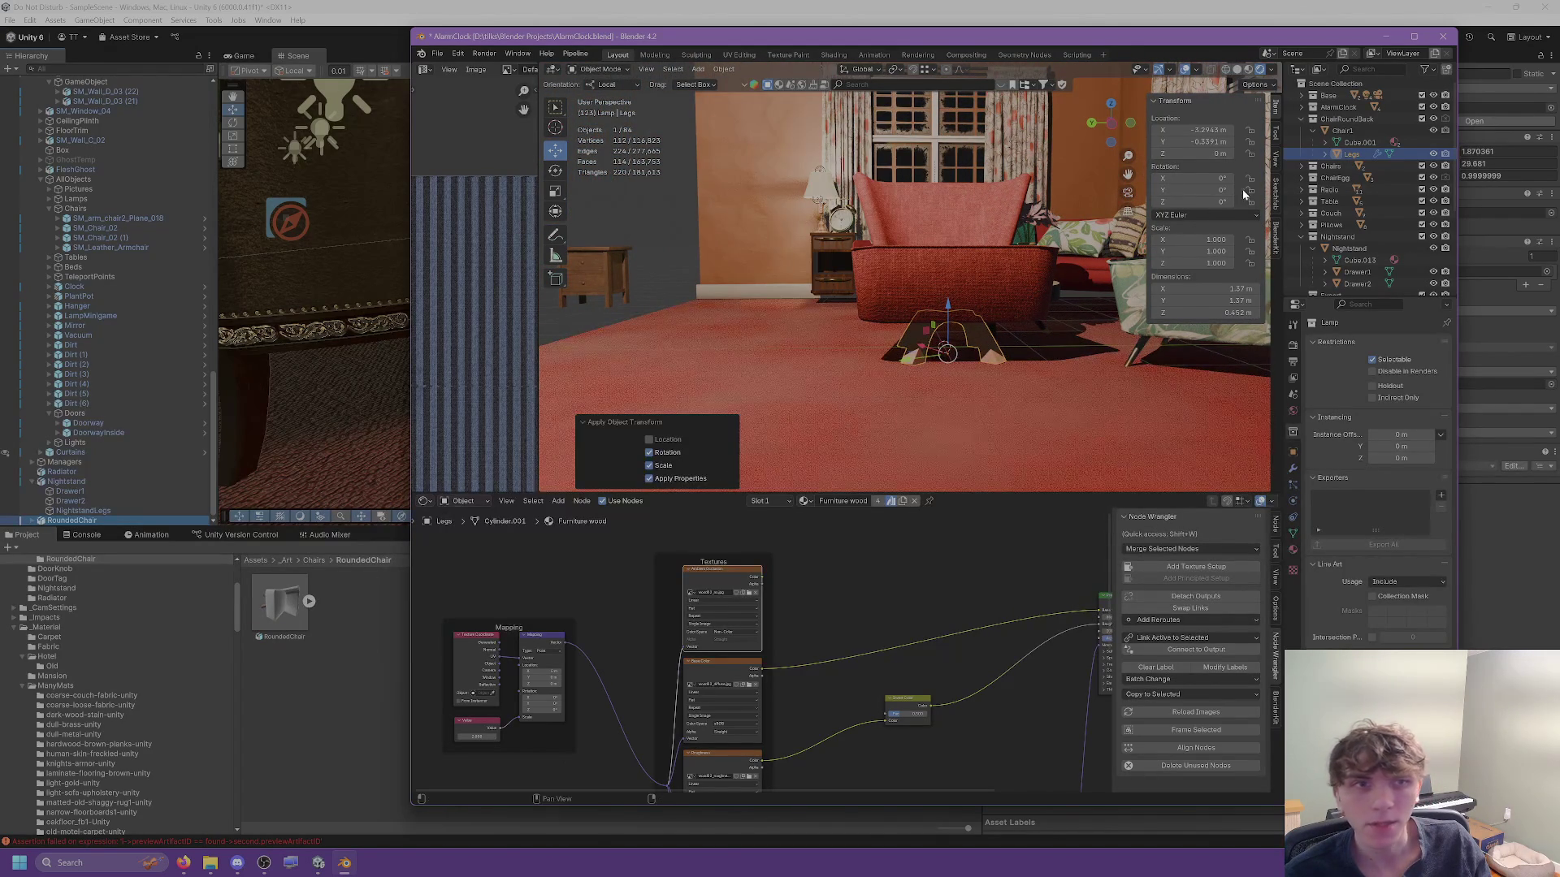
pyautogui.click(882, 195)
pyautogui.click(719, 68)
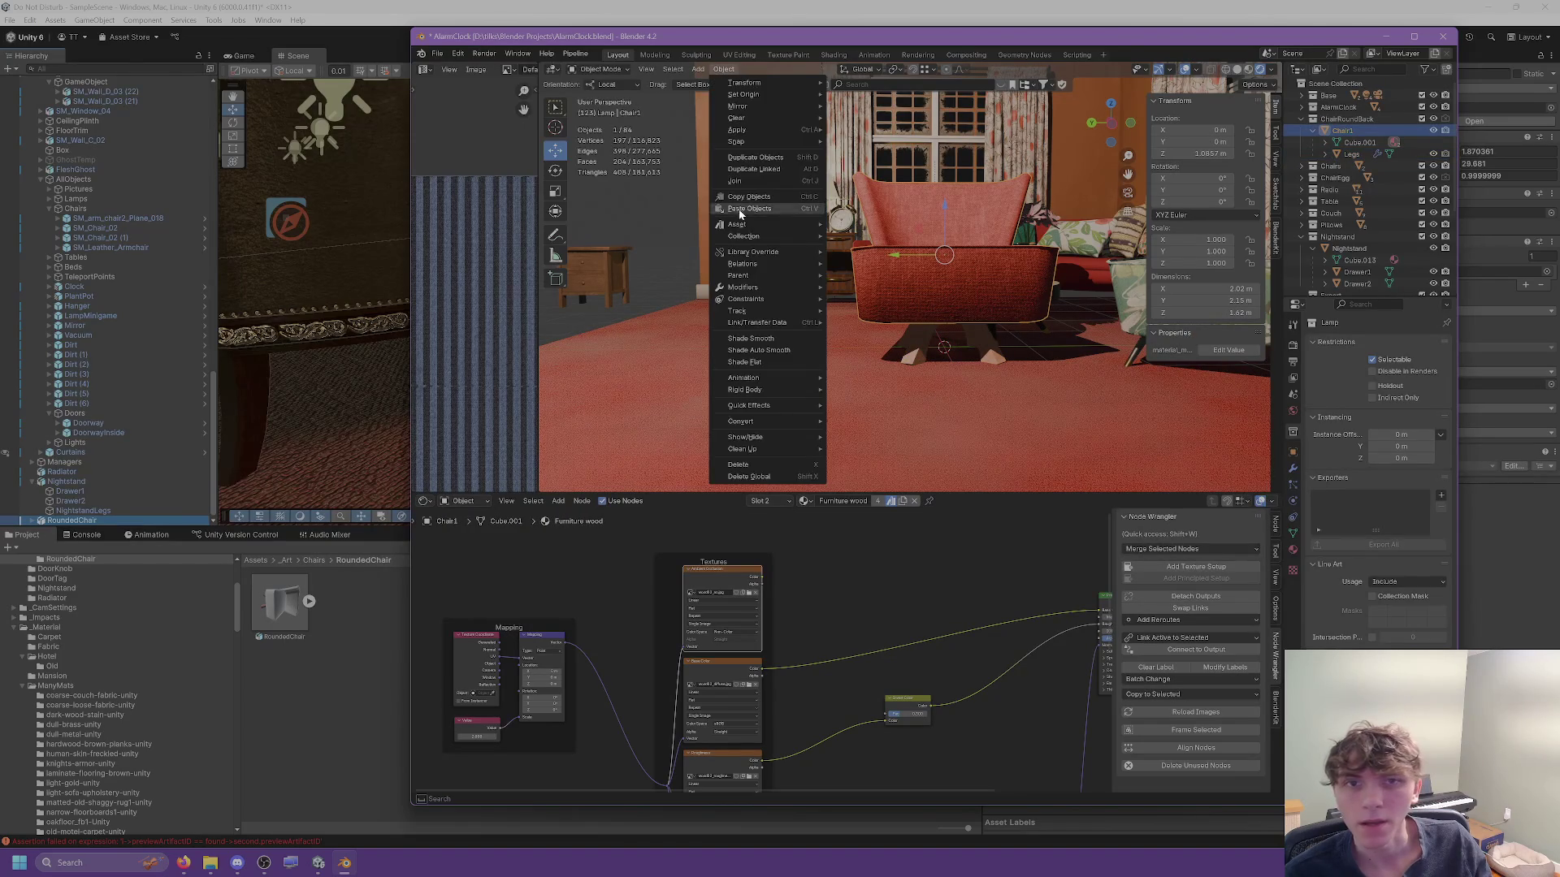
pyautogui.moveTo(801, 131)
pyautogui.click(871, 176)
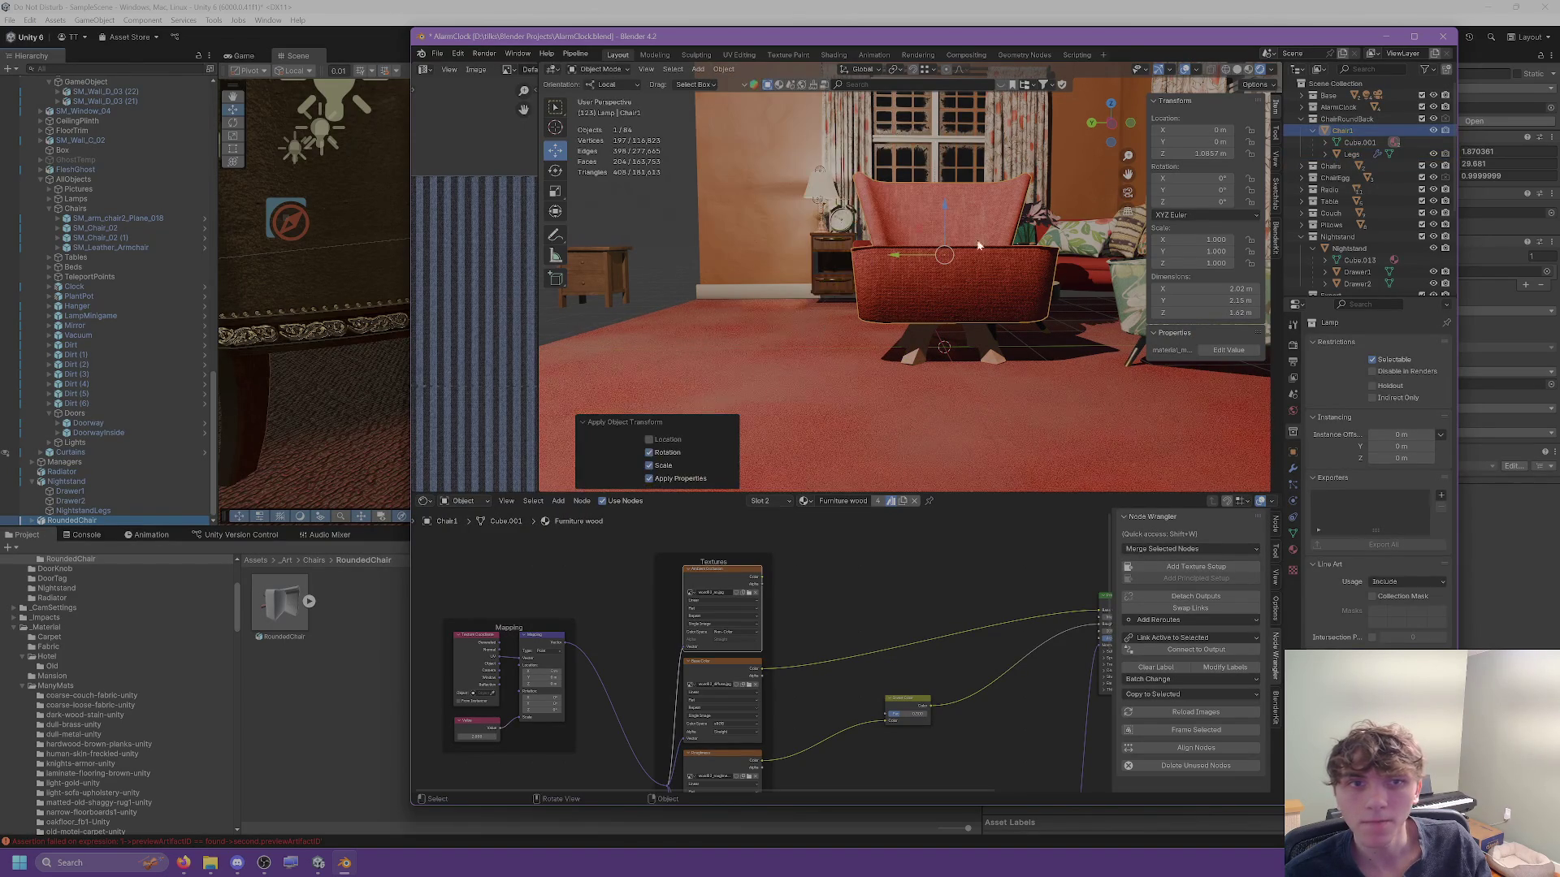
# Apply Chair1's location, then apply all transforms to the Legs.
pyautogui.click(724, 68)
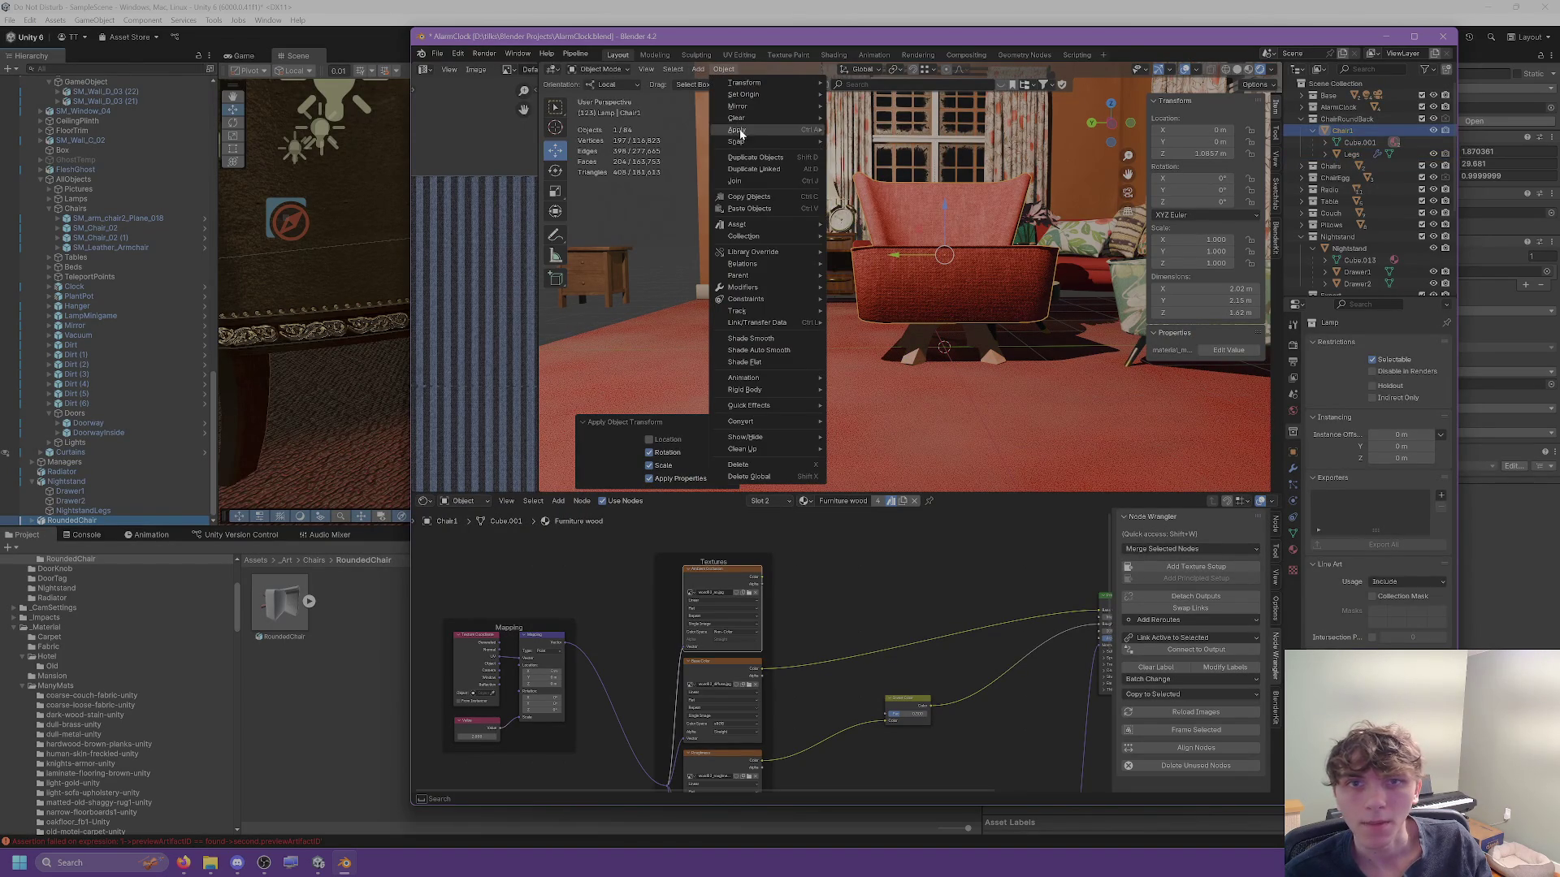
pyautogui.moveTo(738, 130)
pyautogui.click(859, 130)
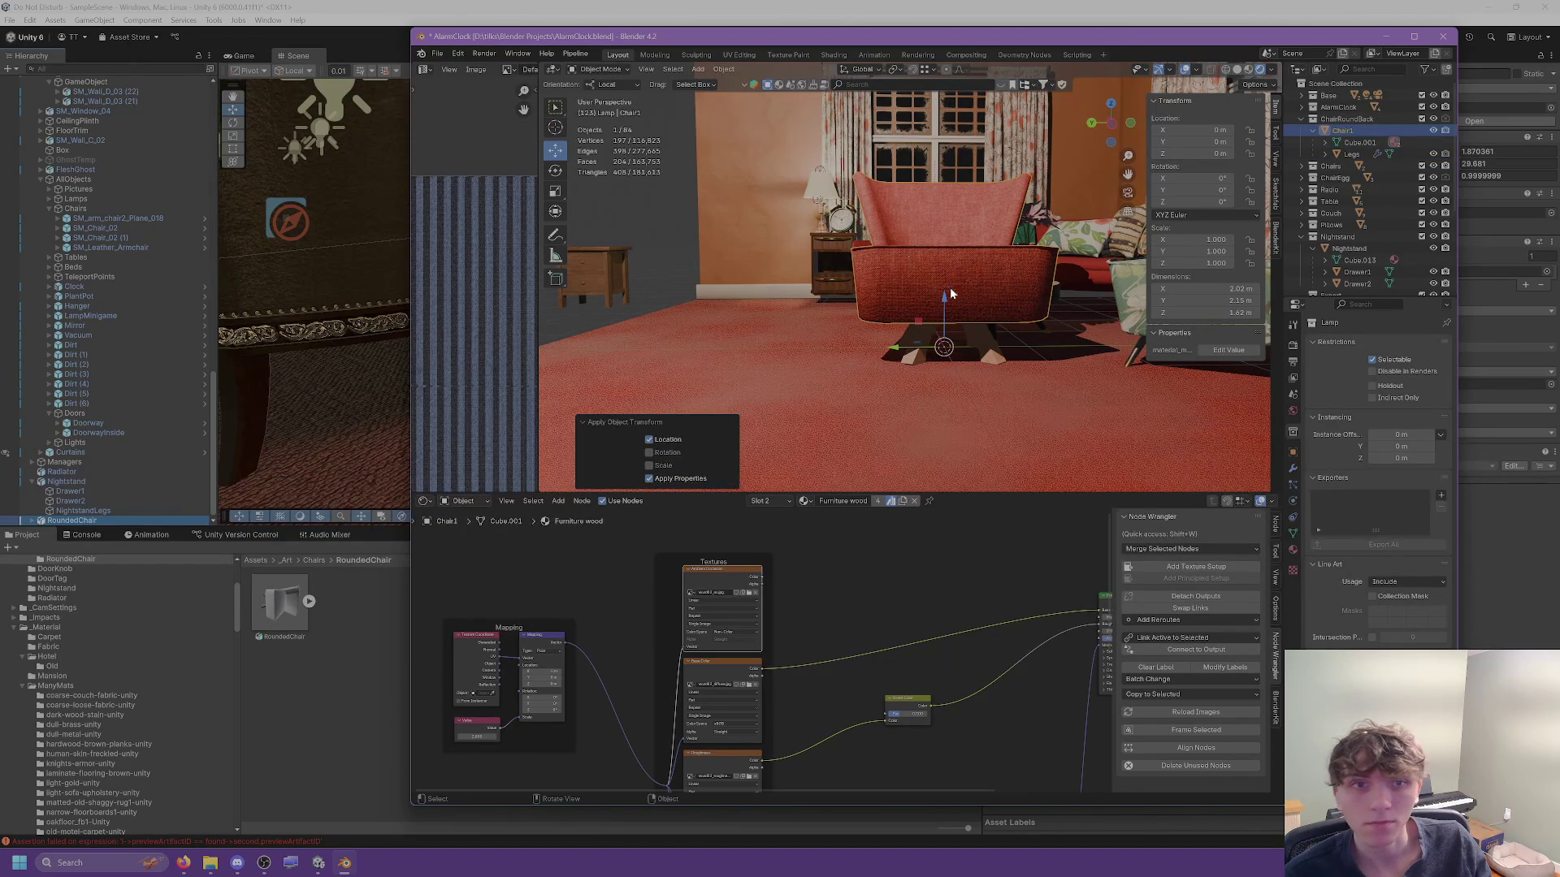
pyautogui.scroll(5, 982, 294)
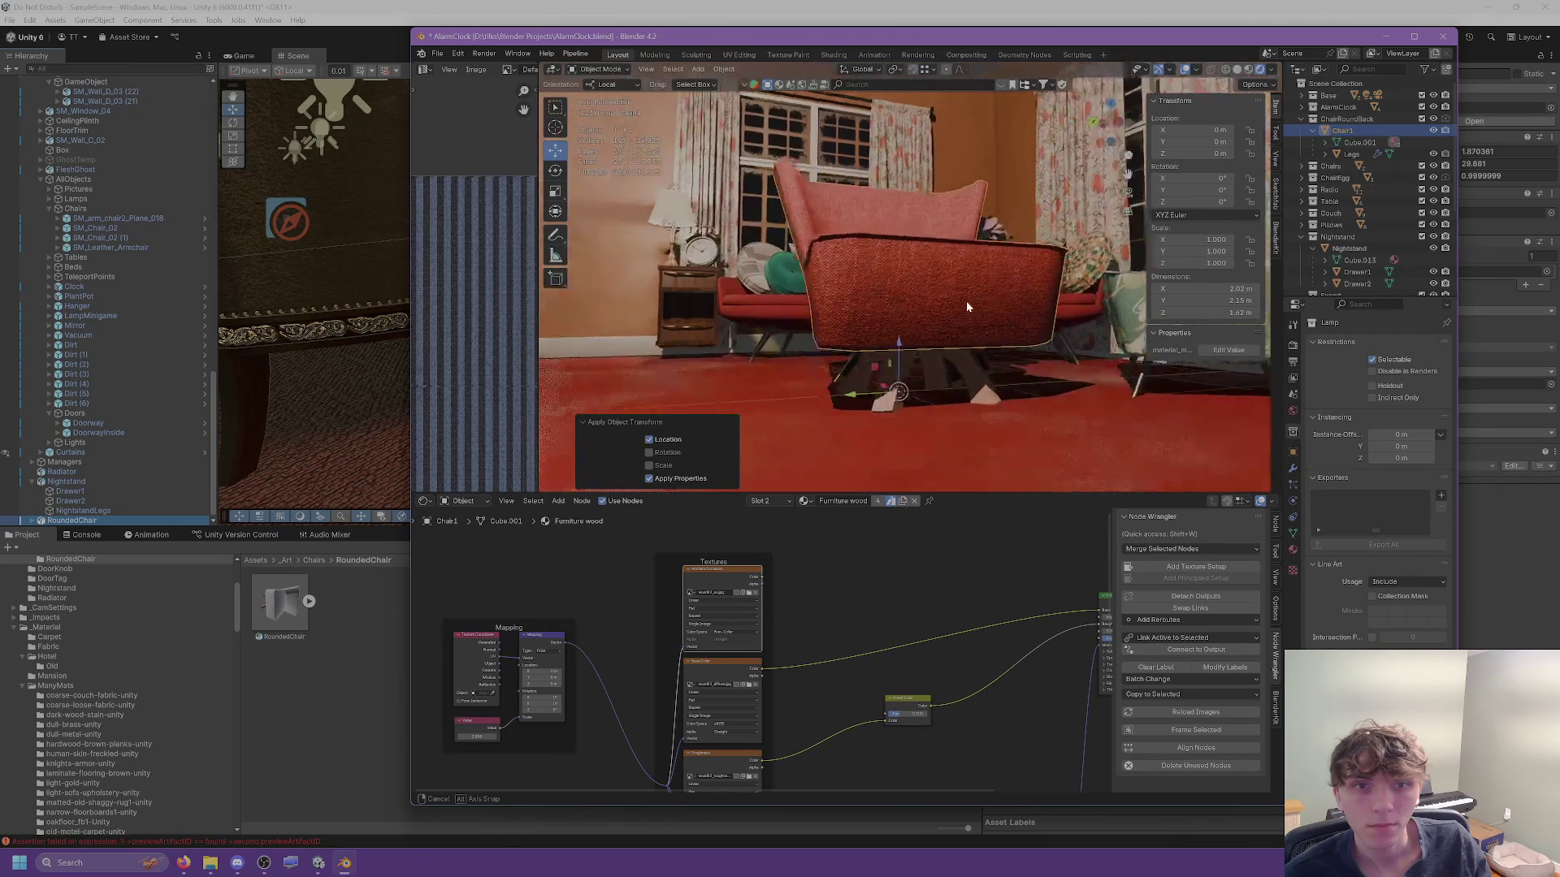
pyautogui.click(931, 353)
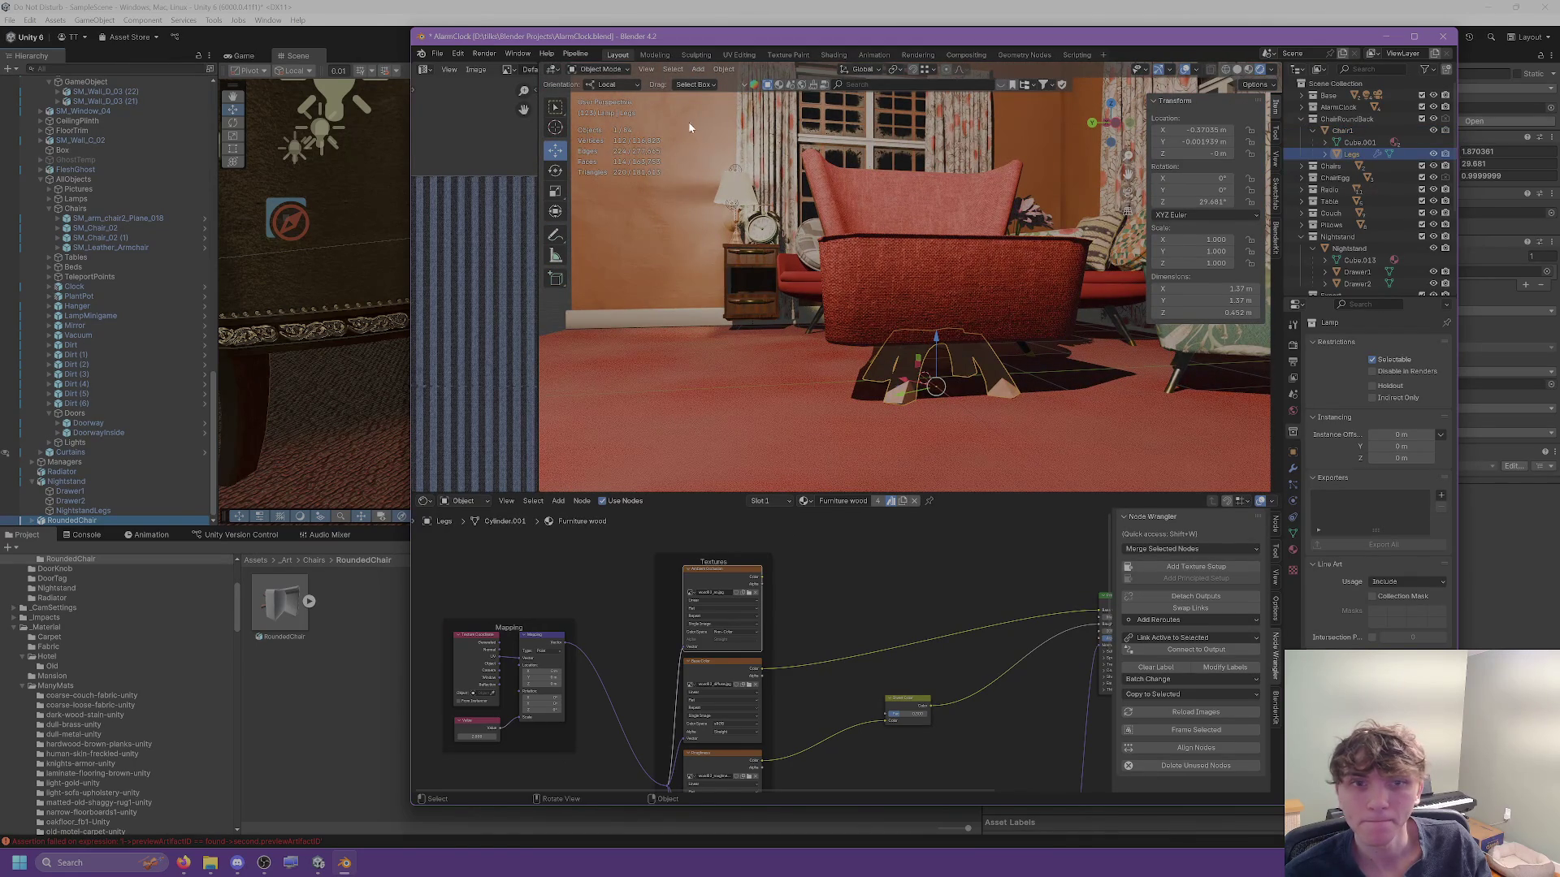
pyautogui.click(714, 70)
pyautogui.moveTo(739, 130)
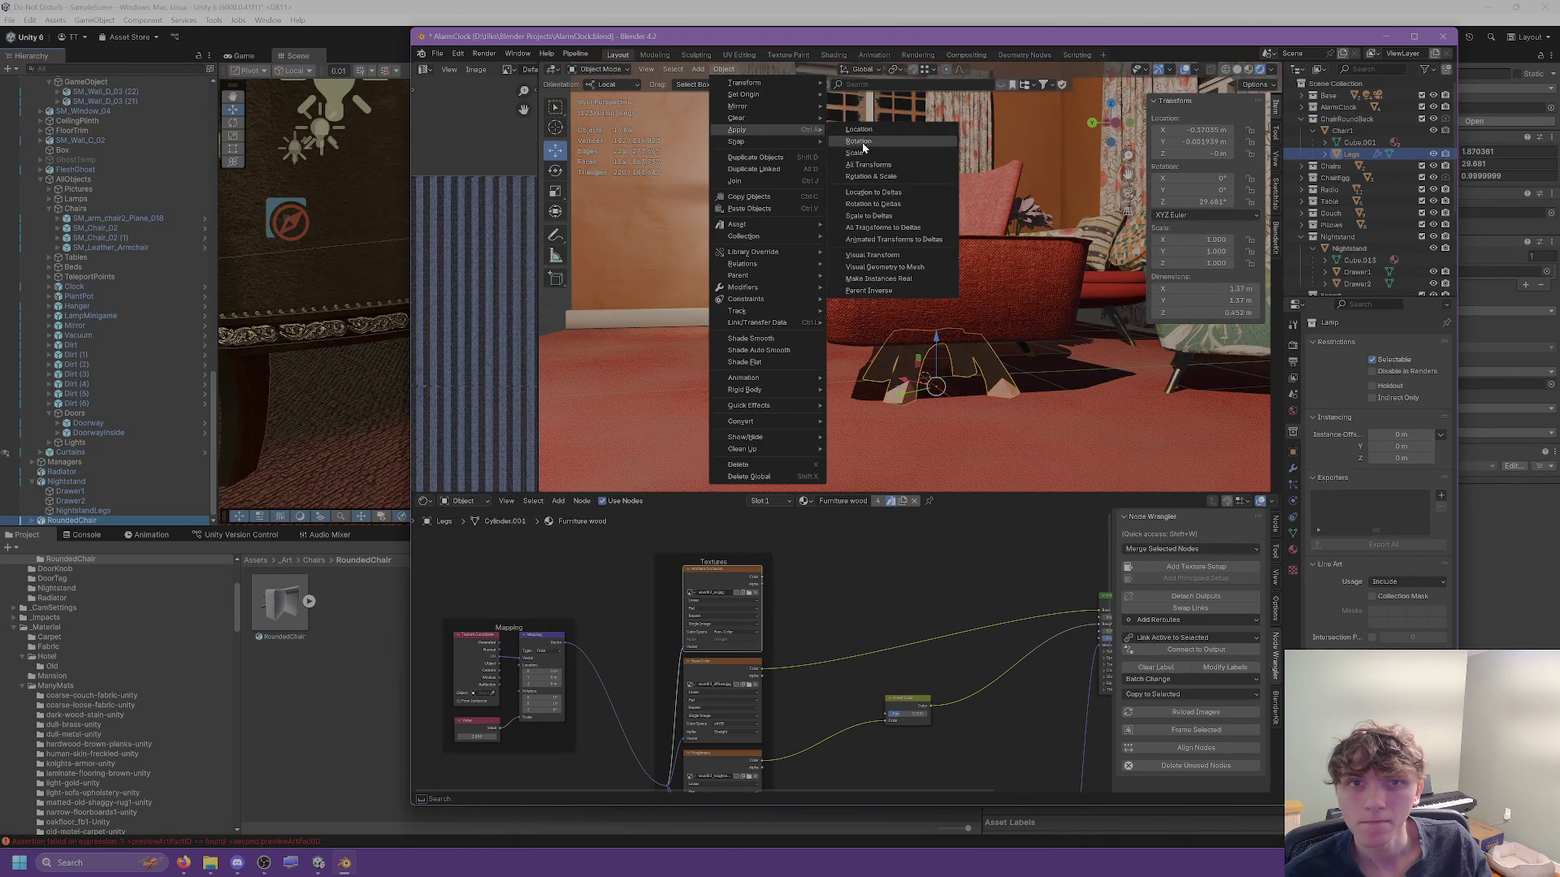
pyautogui.click(858, 167)
# Move the Chair1 body along the X axis to a new position.
pyautogui.moveTo(857, 168)
pyautogui.mouseDown()
pyautogui.moveTo(880, 311)
pyautogui.moveTo(1069, 338)
pyautogui.moveTo(1013, 351)
pyautogui.moveTo(958, 381)
pyautogui.moveTo(961, 396)
pyautogui.moveTo(945, 324)
pyautogui.mouseUp()
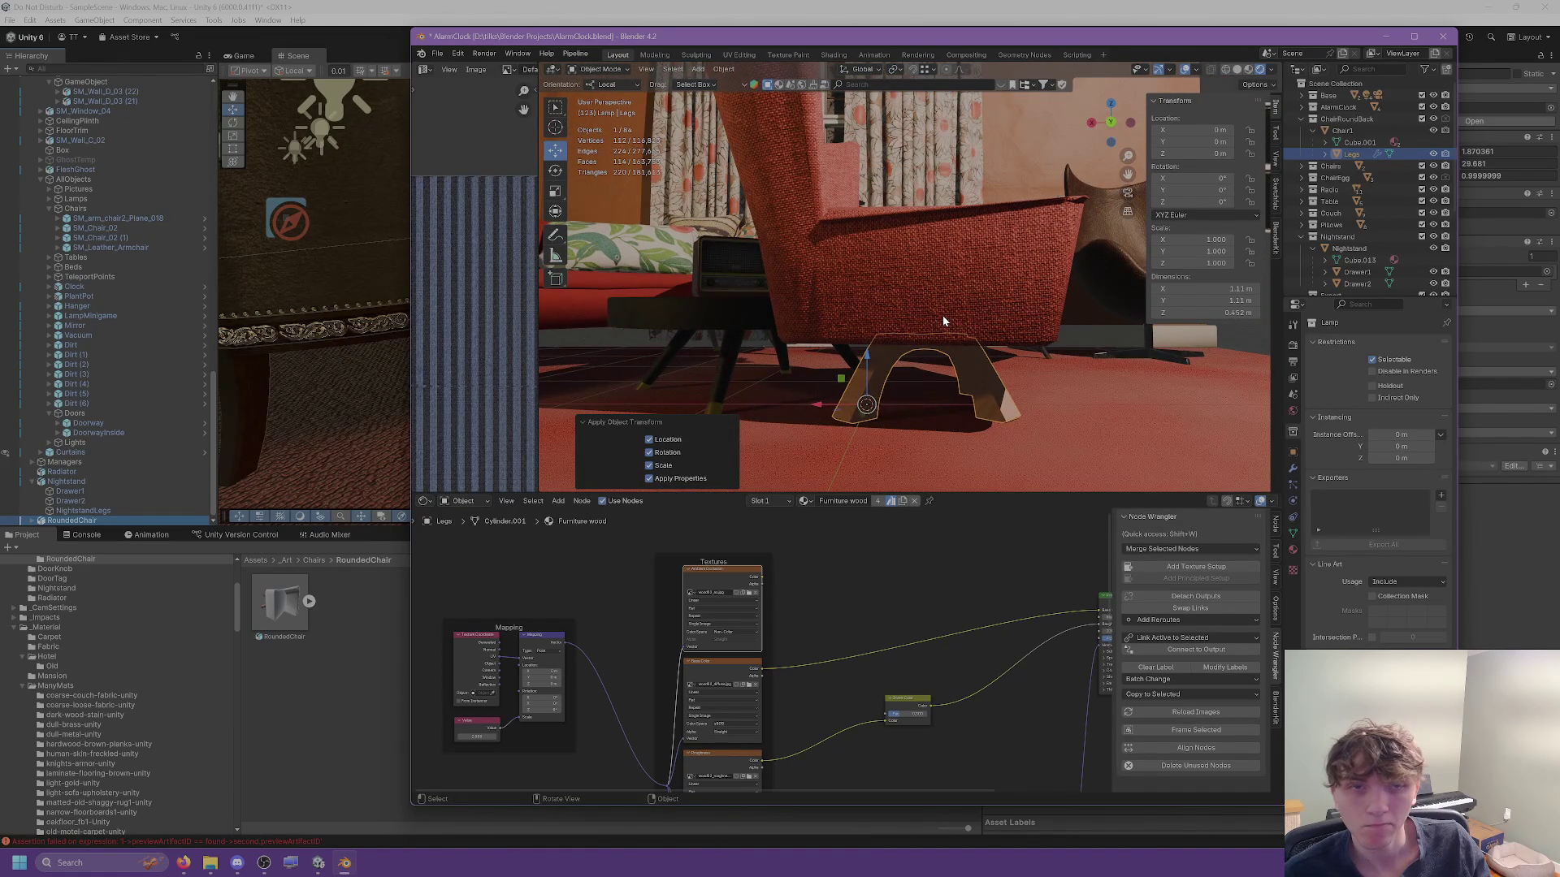
pyautogui.click(942, 319)
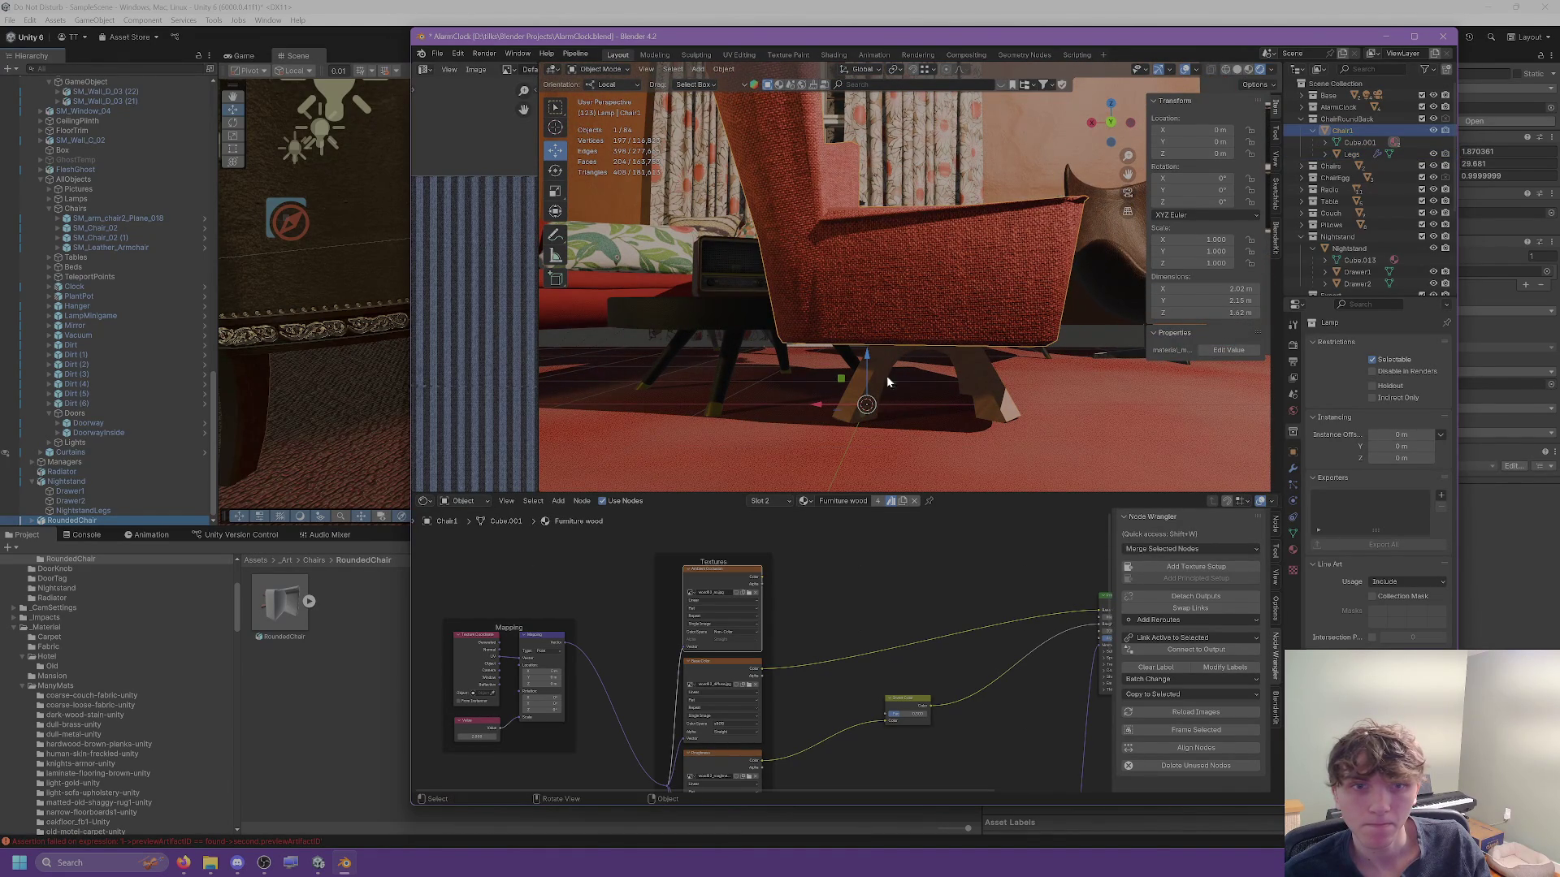
pyautogui.moveTo(822, 405)
pyautogui.mouseDown()
pyautogui.moveTo(910, 403)
pyautogui.moveTo(924, 379)
pyautogui.mouseUp()
pyautogui.press('g')
pyautogui.press('x')
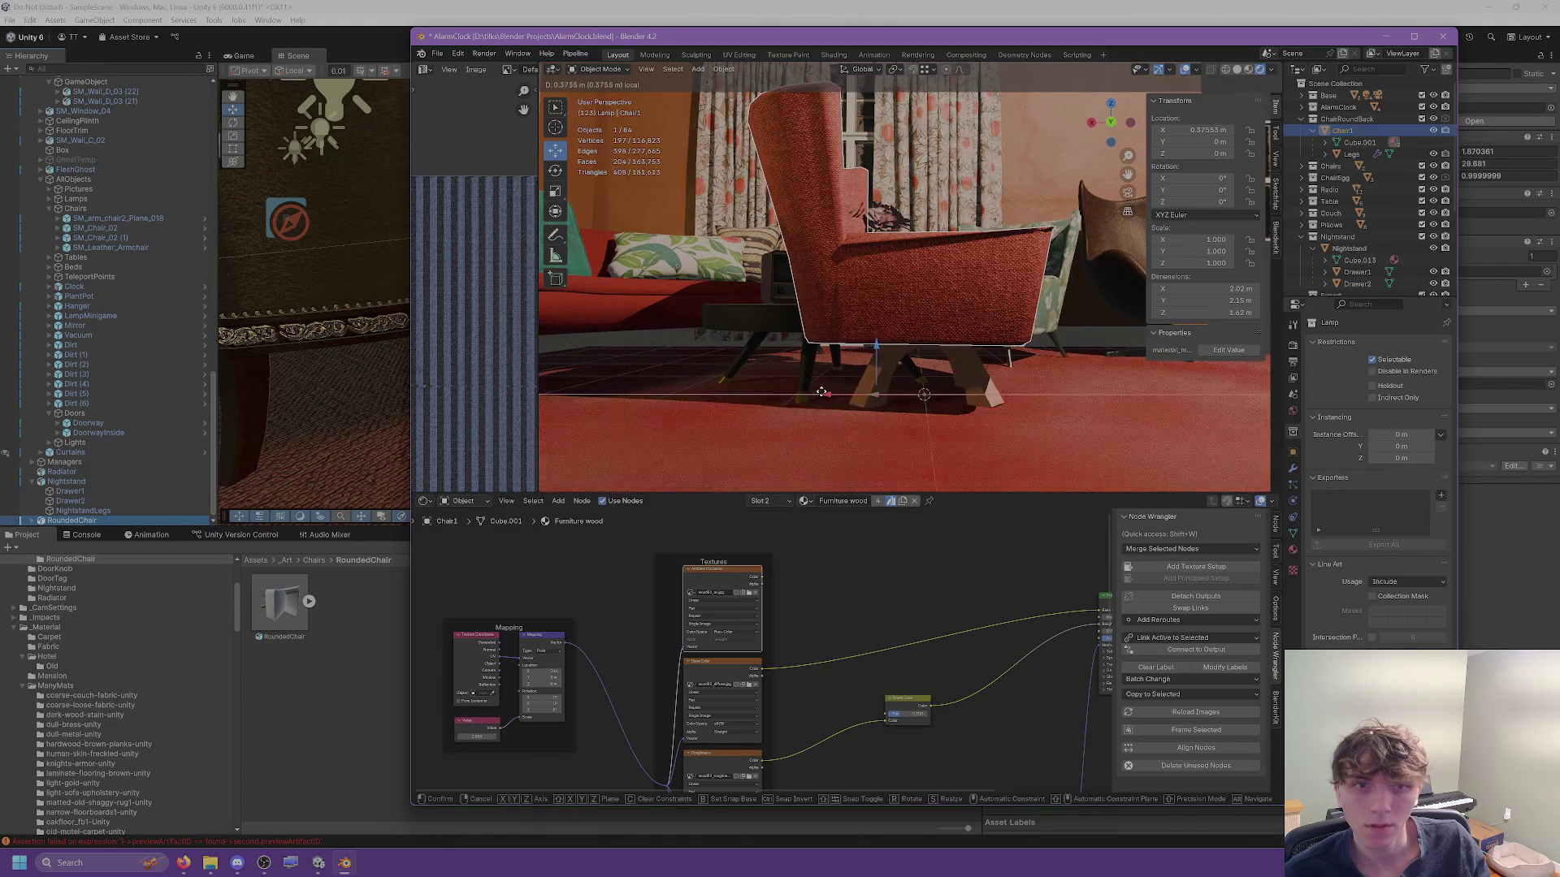
pyautogui.click(825, 392)
# Set the origins of Chair1 and Legs to the 3D cursor.
pyautogui.rightClick(878, 389)
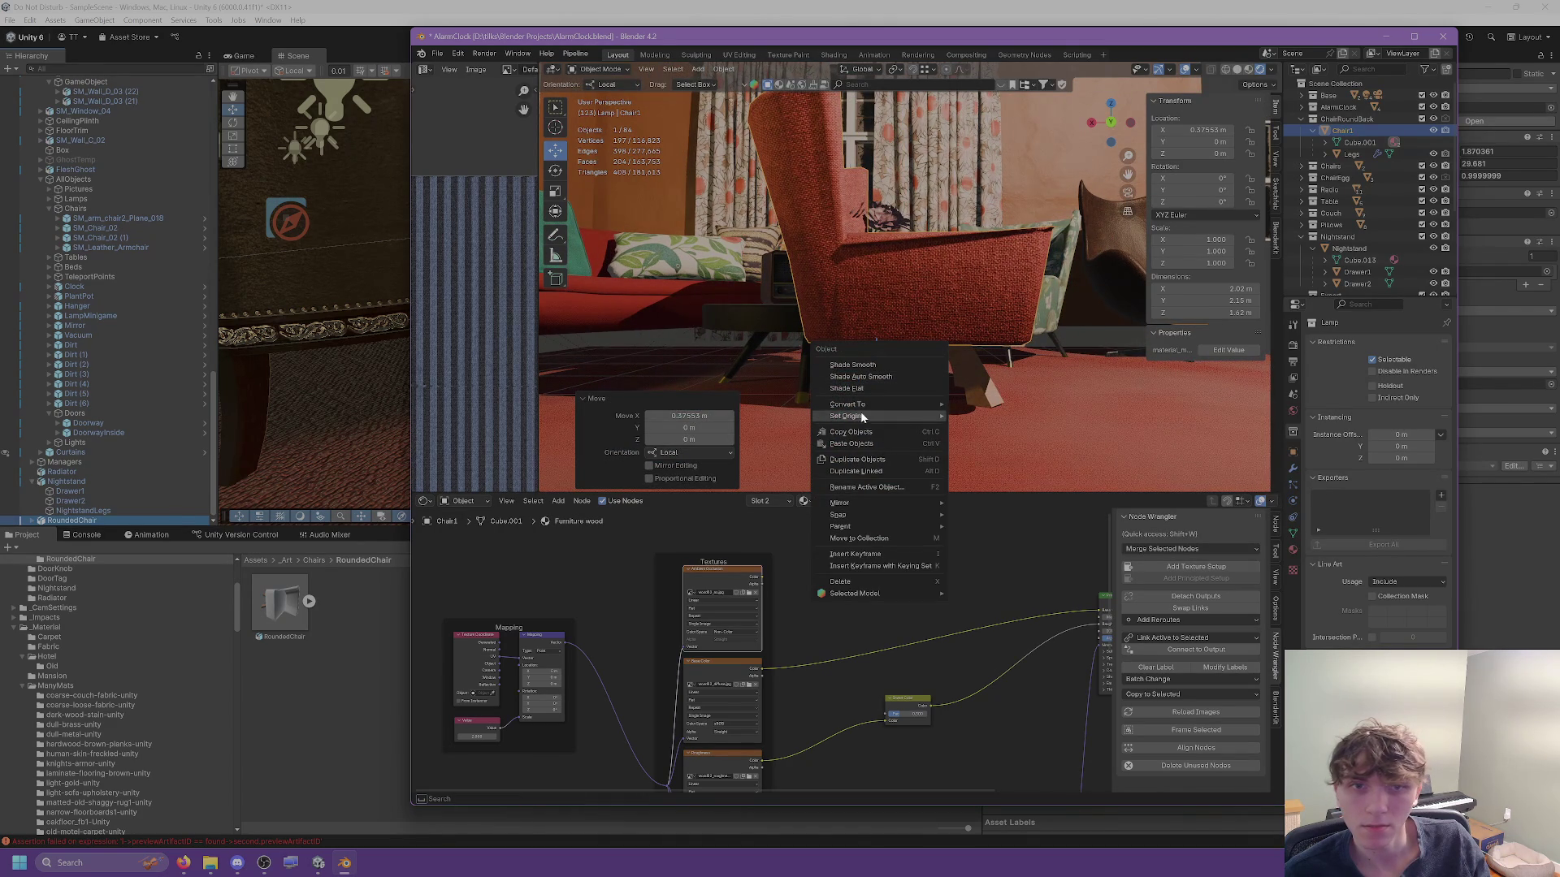
pyautogui.moveTo(959, 412)
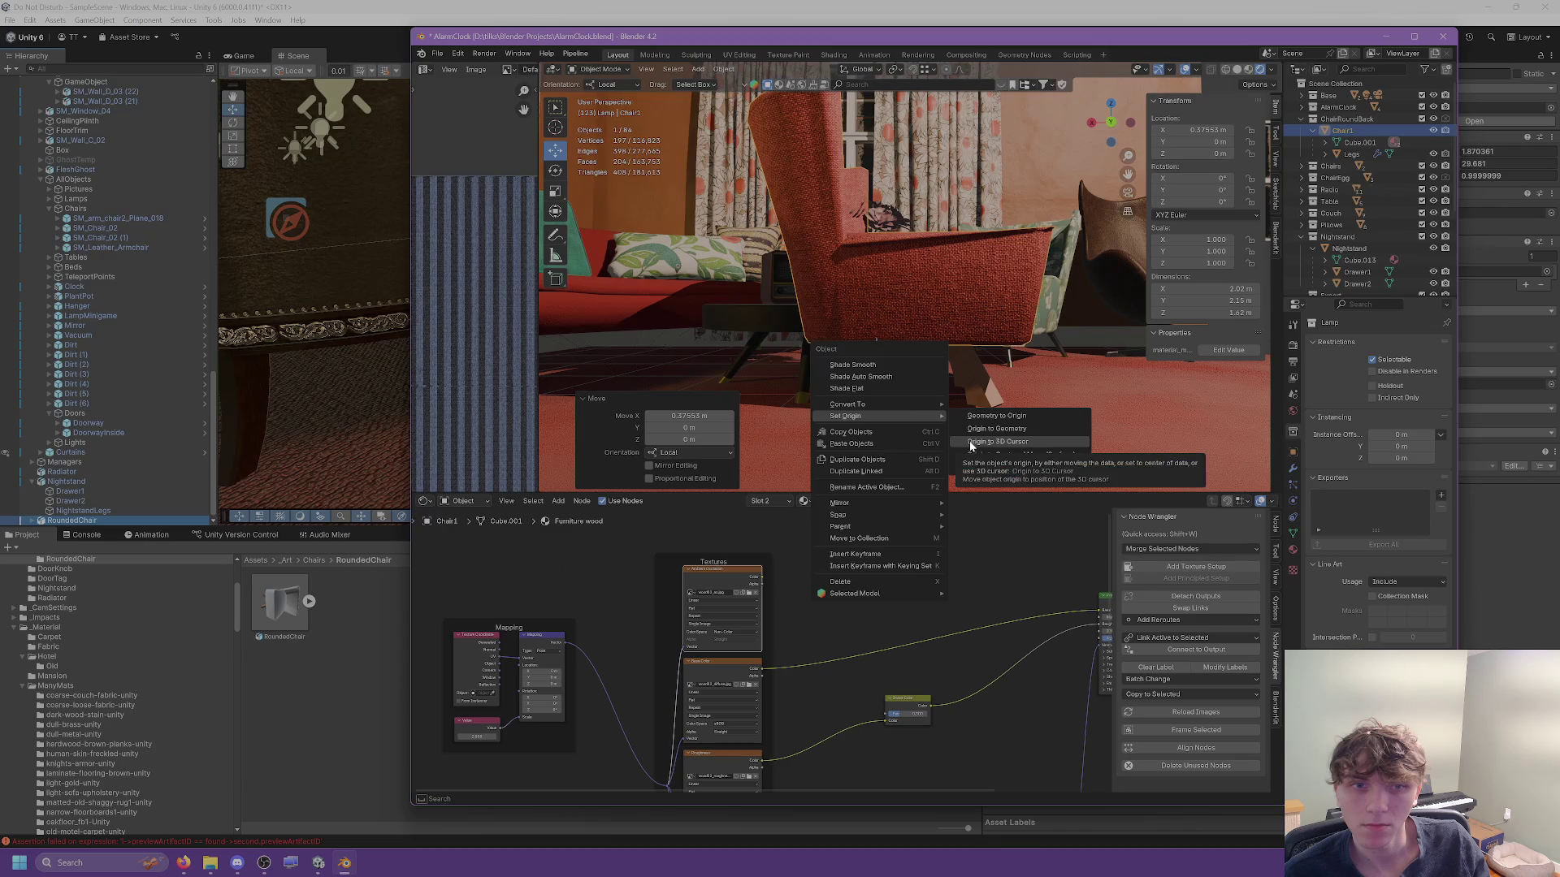
pyautogui.click(972, 444)
pyautogui.click(963, 382)
pyautogui.rightClick(958, 383)
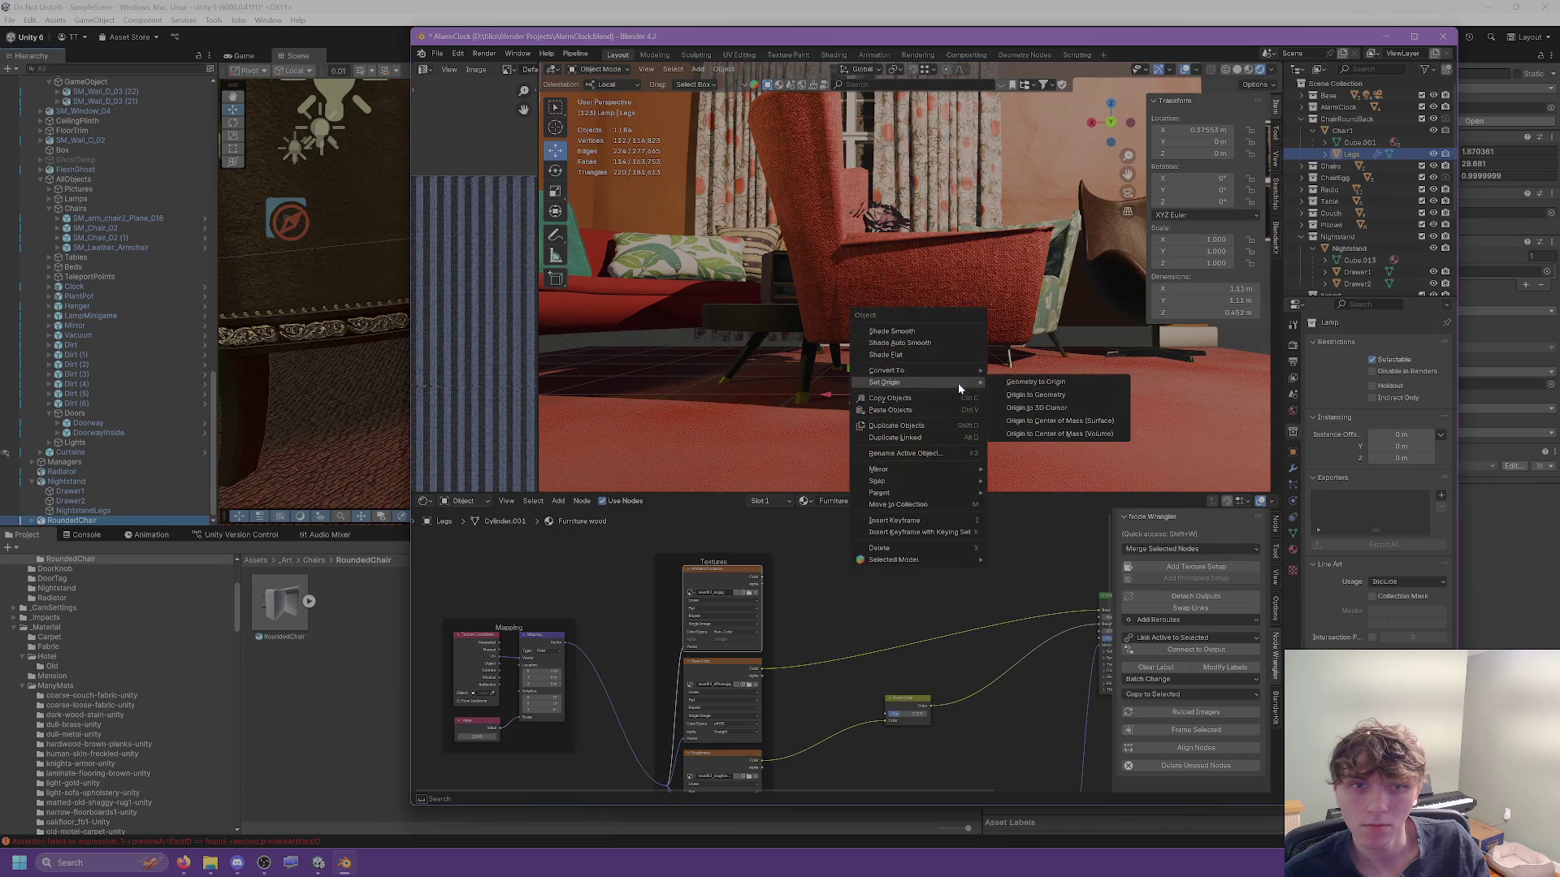
pyautogui.click(1010, 409)
# Select Chair1 and save AlarmClock.blend.
pyautogui.scroll(-5, 999, 407)
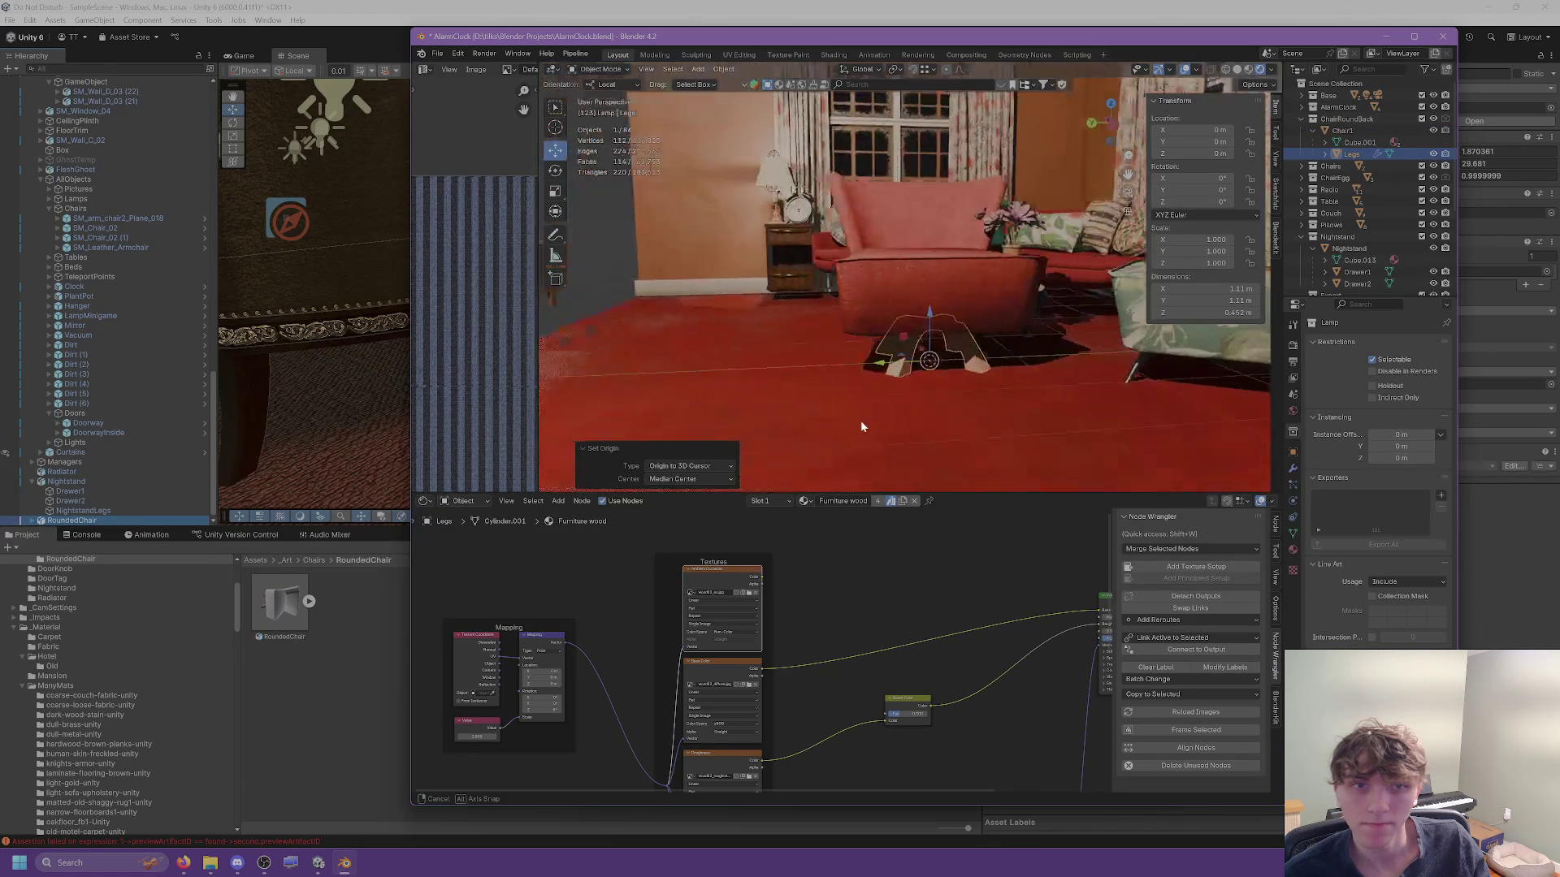
pyautogui.click(885, 261)
pyautogui.moveTo(880, 274)
pyautogui.mouseDown()
pyautogui.moveTo(957, 300)
pyautogui.moveTo(907, 299)
pyautogui.mouseUp()
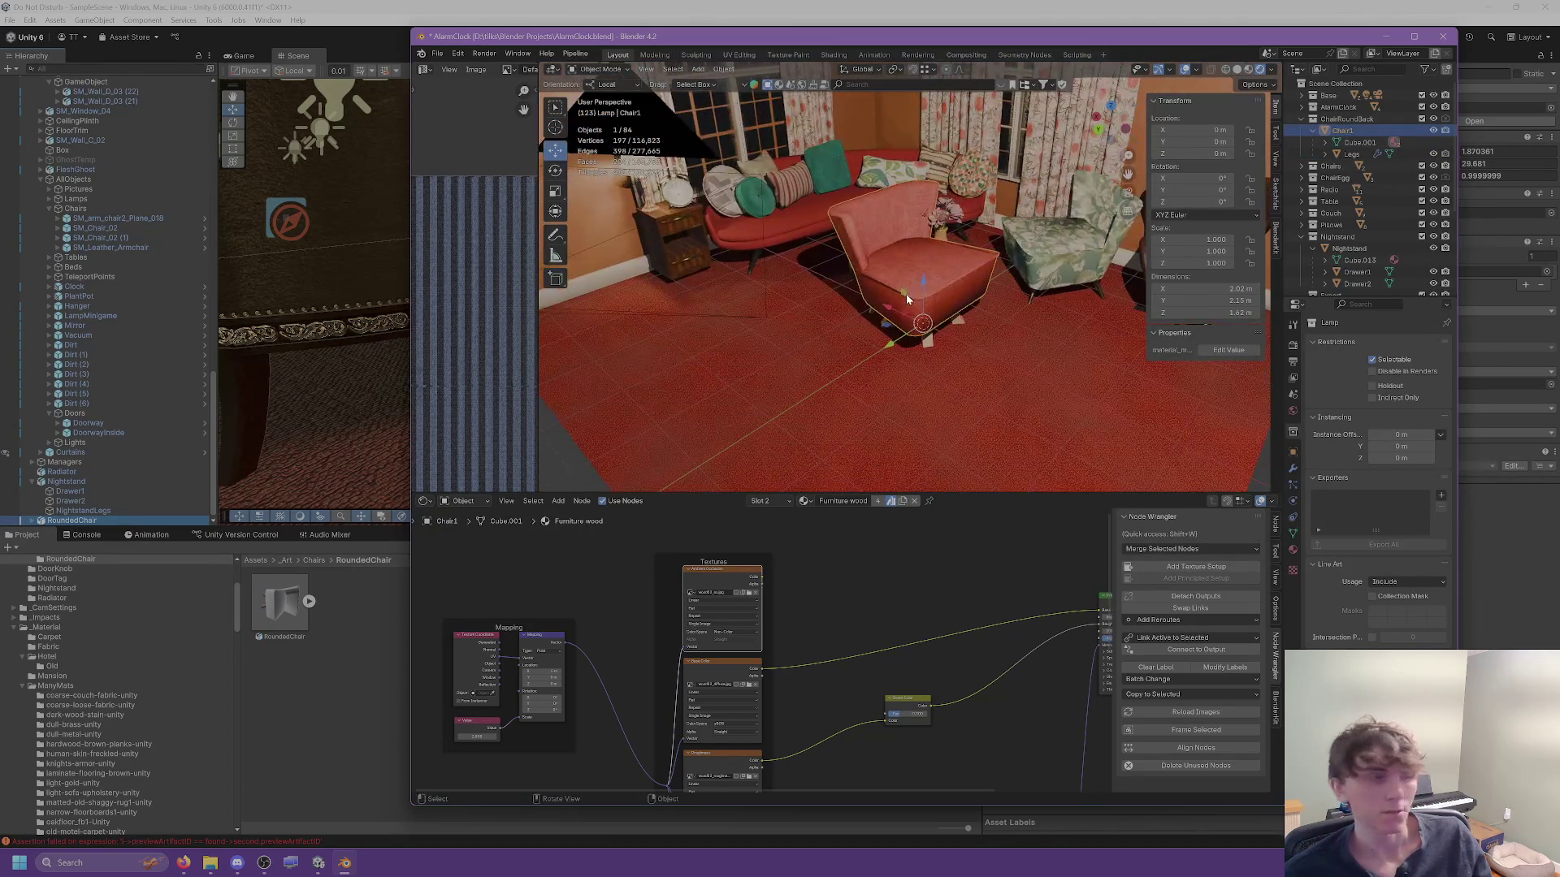
pyautogui.hotkey('ctrl', 's')
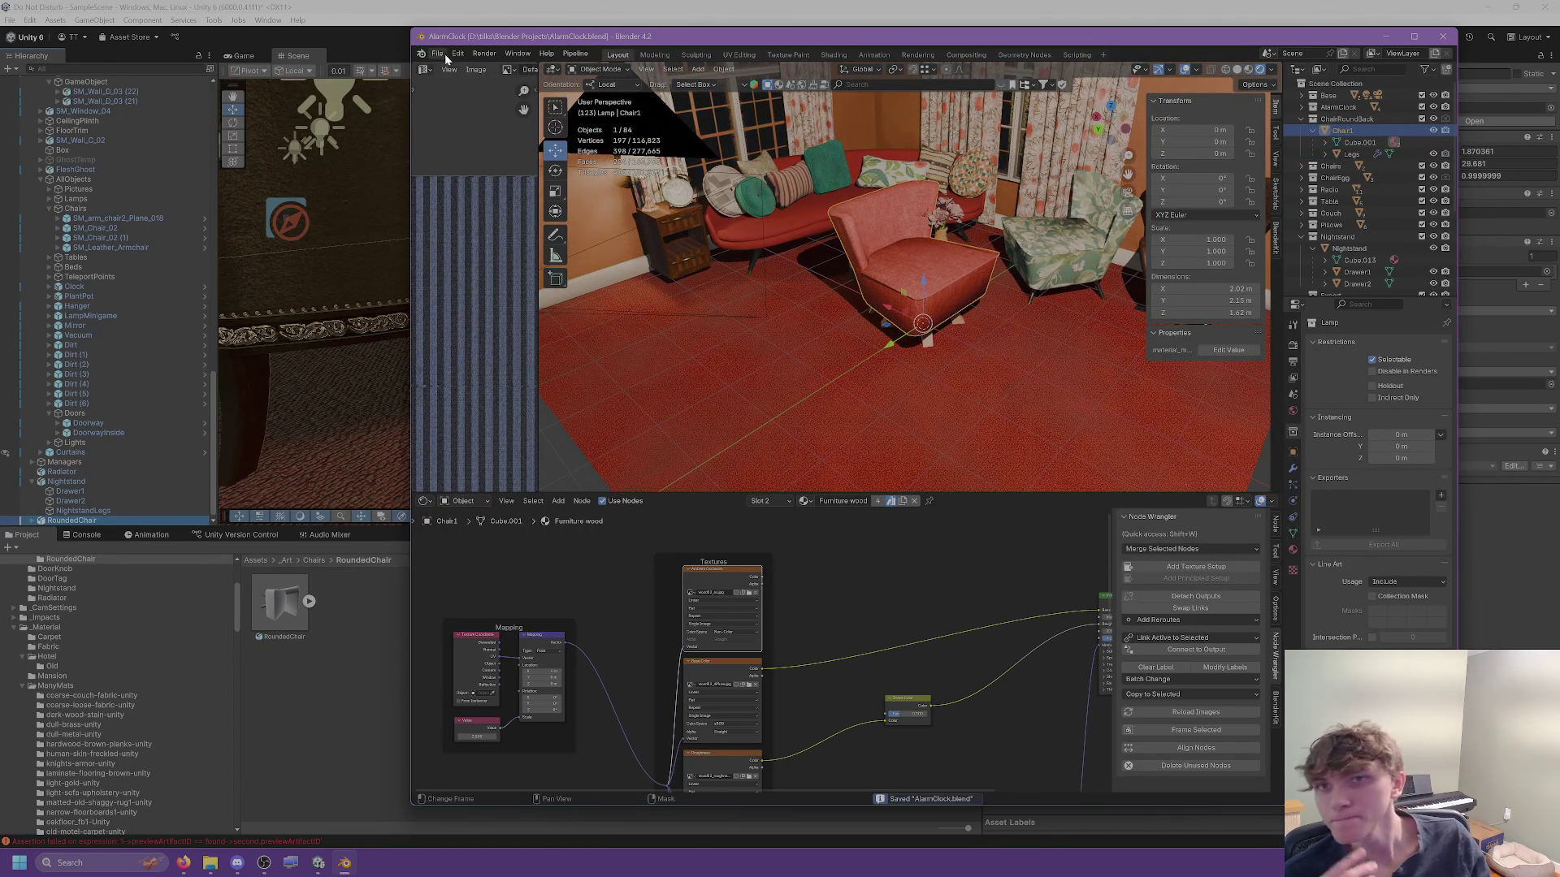
# Export the chair as FBX over RoundedChair.fbx and check the reimport in Unity.
pyautogui.click(443, 53)
pyautogui.moveTo(460, 233)
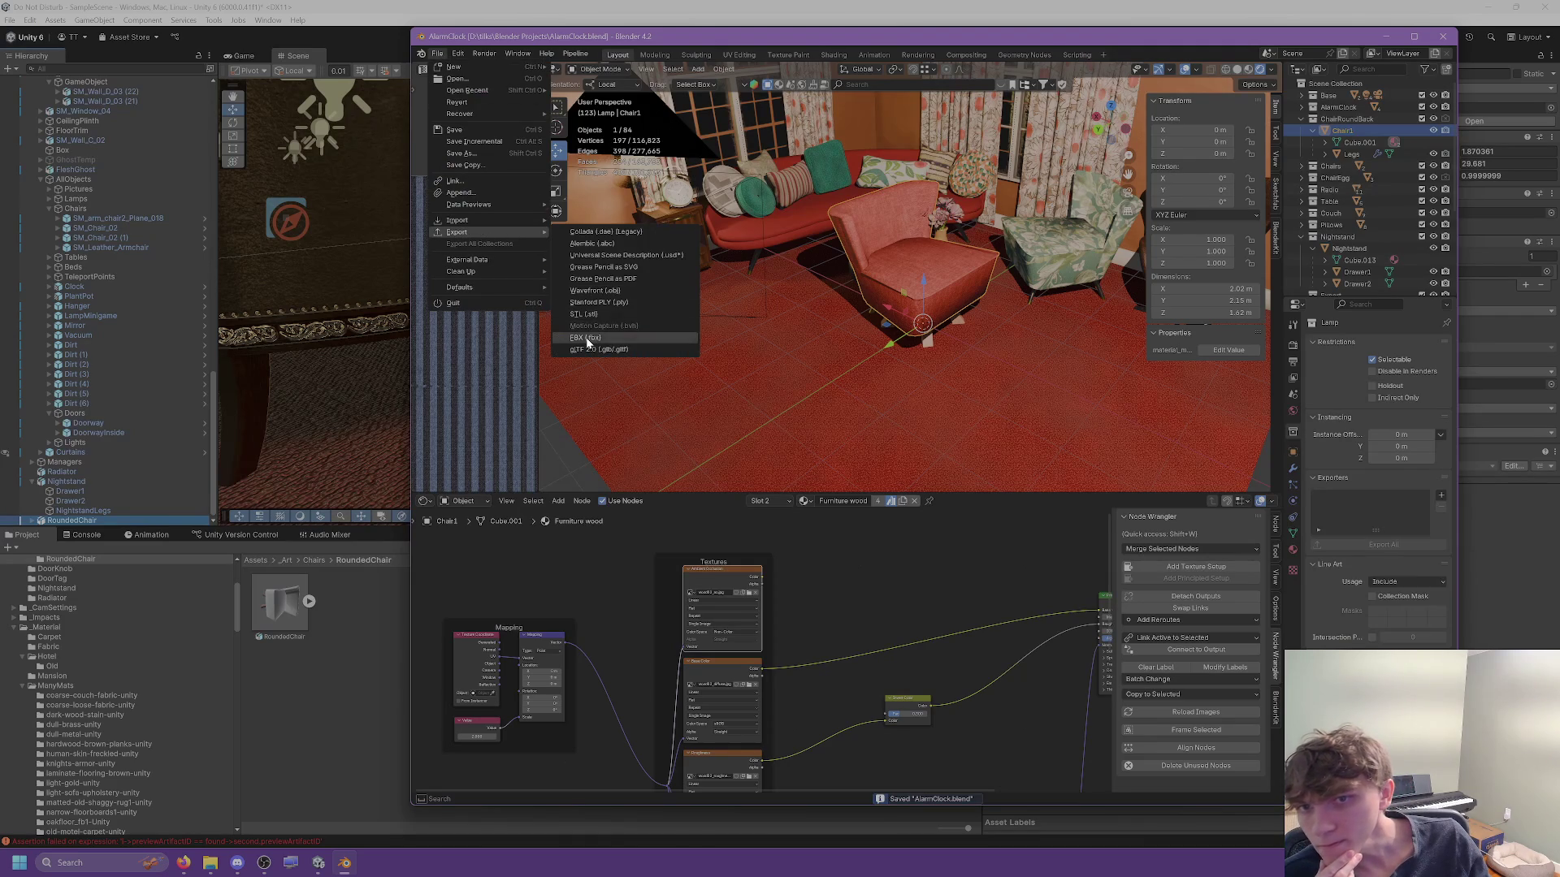
pyautogui.click(589, 337)
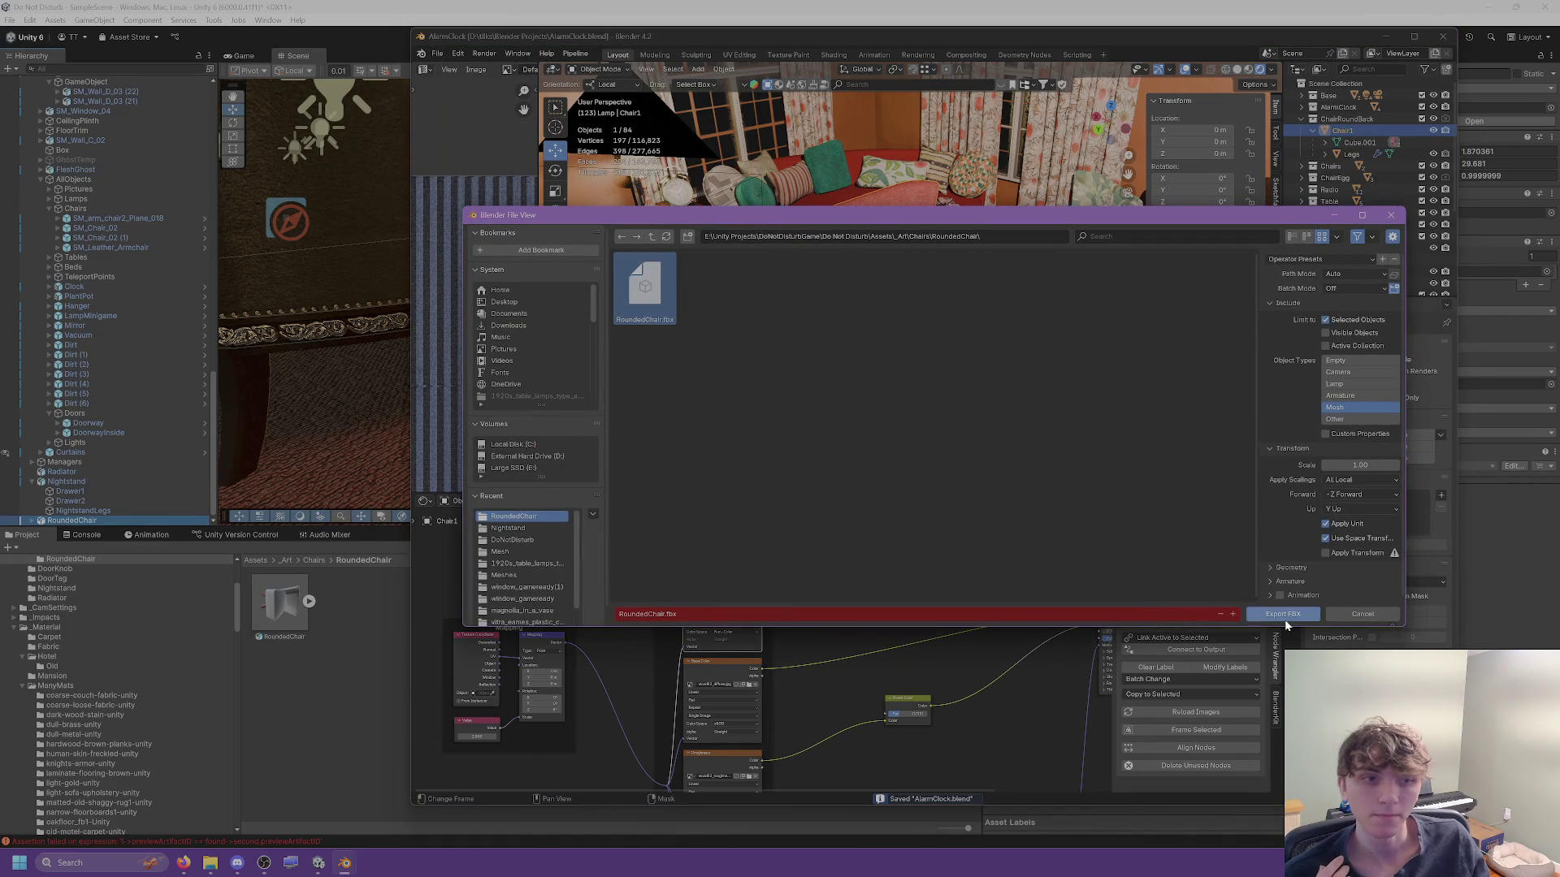
pyautogui.click(1282, 614)
pyautogui.click(615, 27)
pyautogui.moveTo(650, 244)
pyautogui.mouseDown()
pyautogui.moveTo(673, 232)
pyautogui.moveTo(627, 262)
pyautogui.moveTo(642, 278)
pyautogui.mouseUp()
# Re-export RoundedChair.fbx with Legs added to the selection, then view the updated chair in Unity.
pyautogui.click(344, 863)
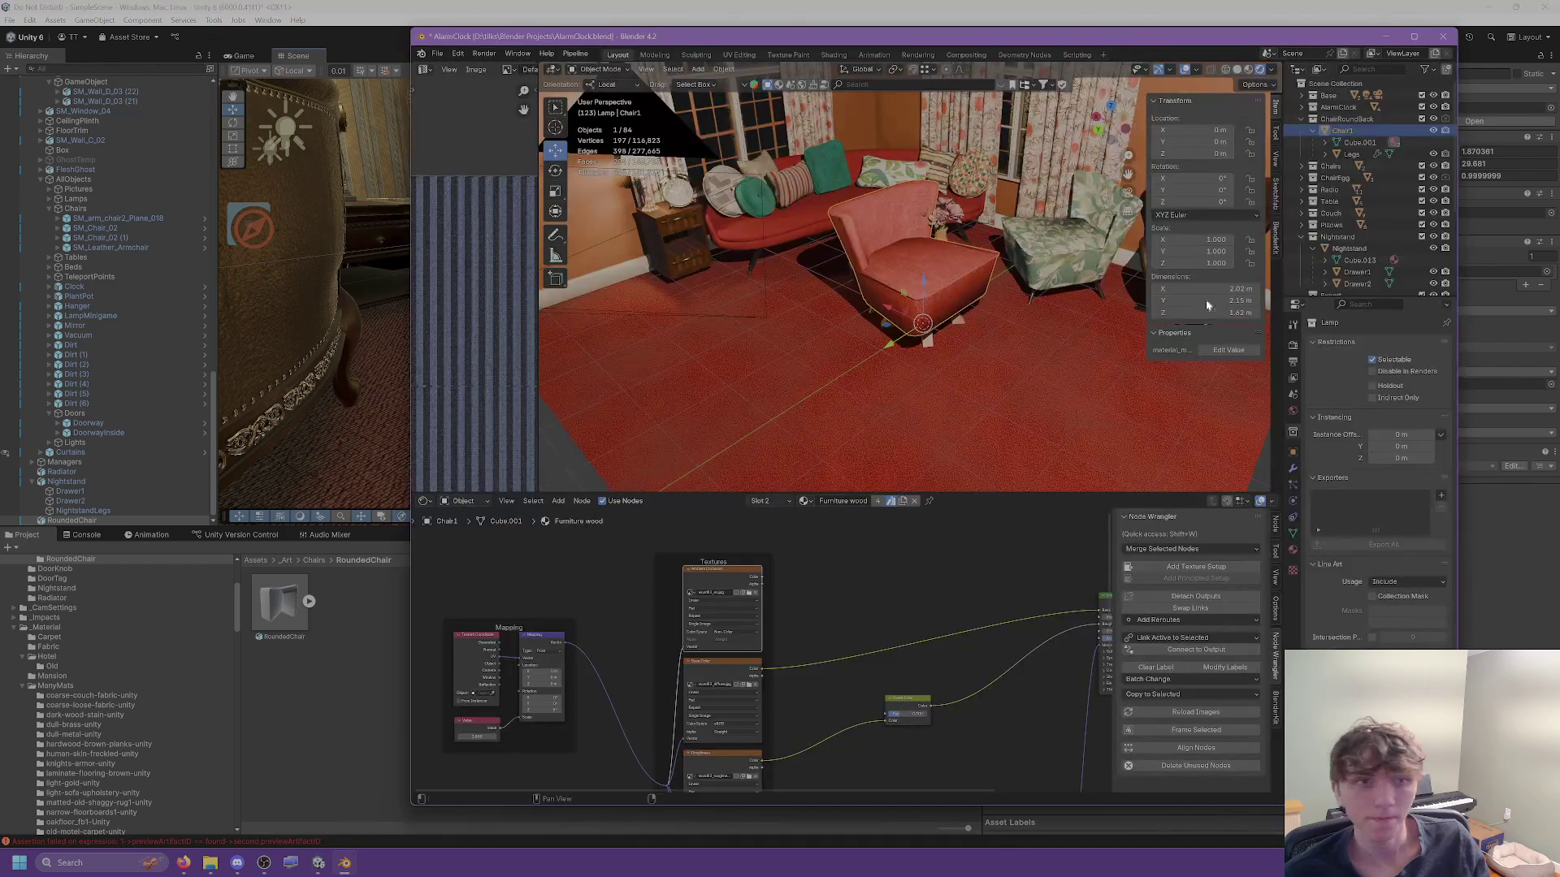
pyautogui.keyDown('ctrl'); pyautogui.click(1349, 154); pyautogui.keyUp('ctrl')
pyautogui.click(437, 54)
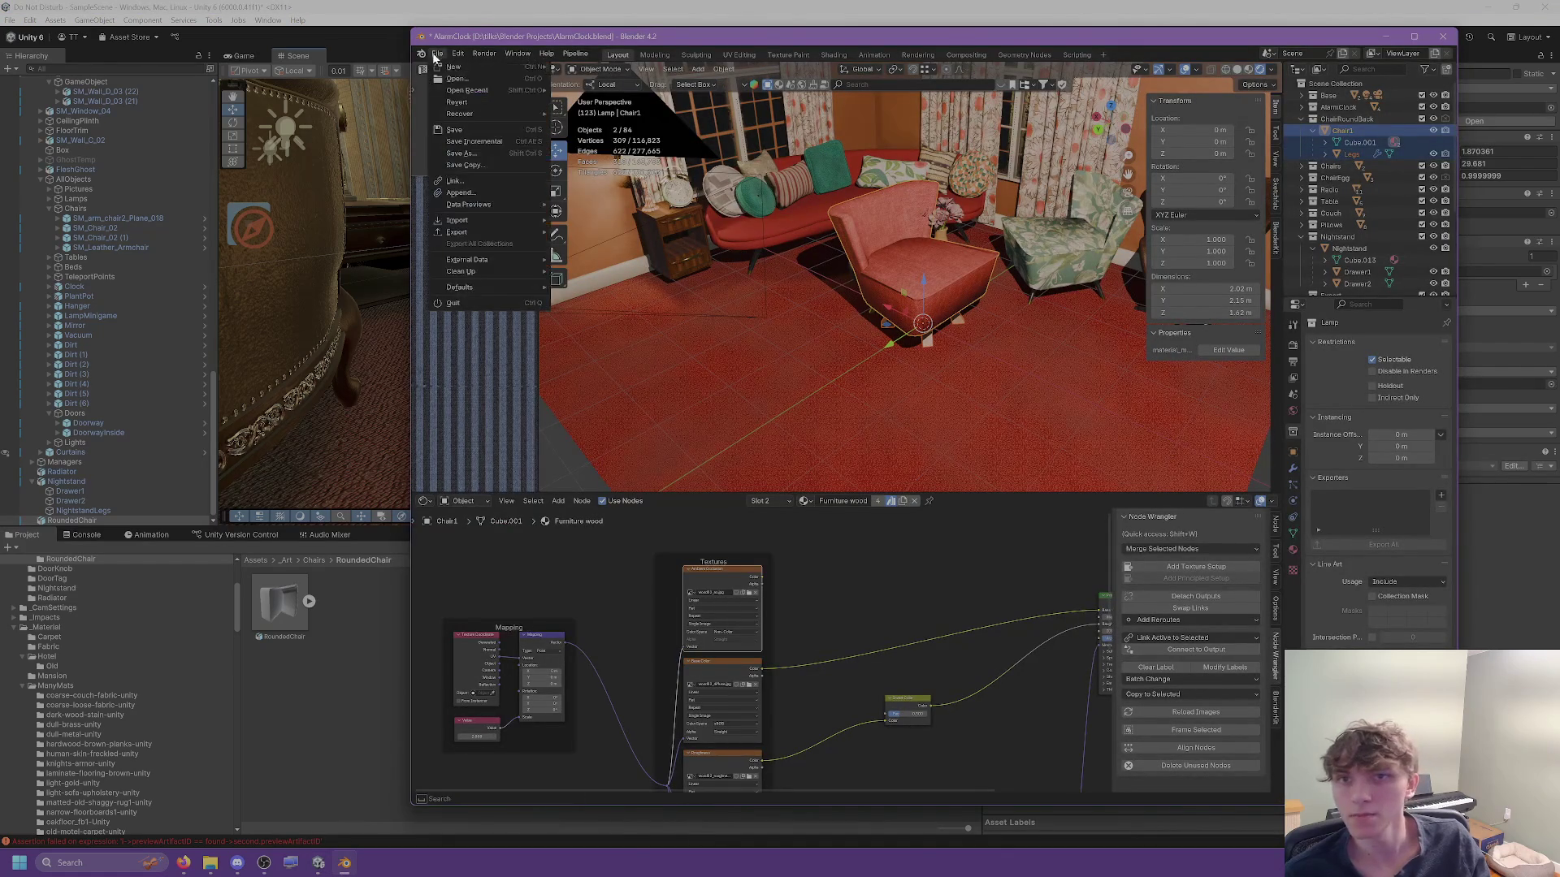
pyautogui.moveTo(456, 236)
pyautogui.click(674, 344)
pyautogui.press('Escape')
pyautogui.hotkey('alt', 'Tab')
pyautogui.scroll(5, 601, 377)
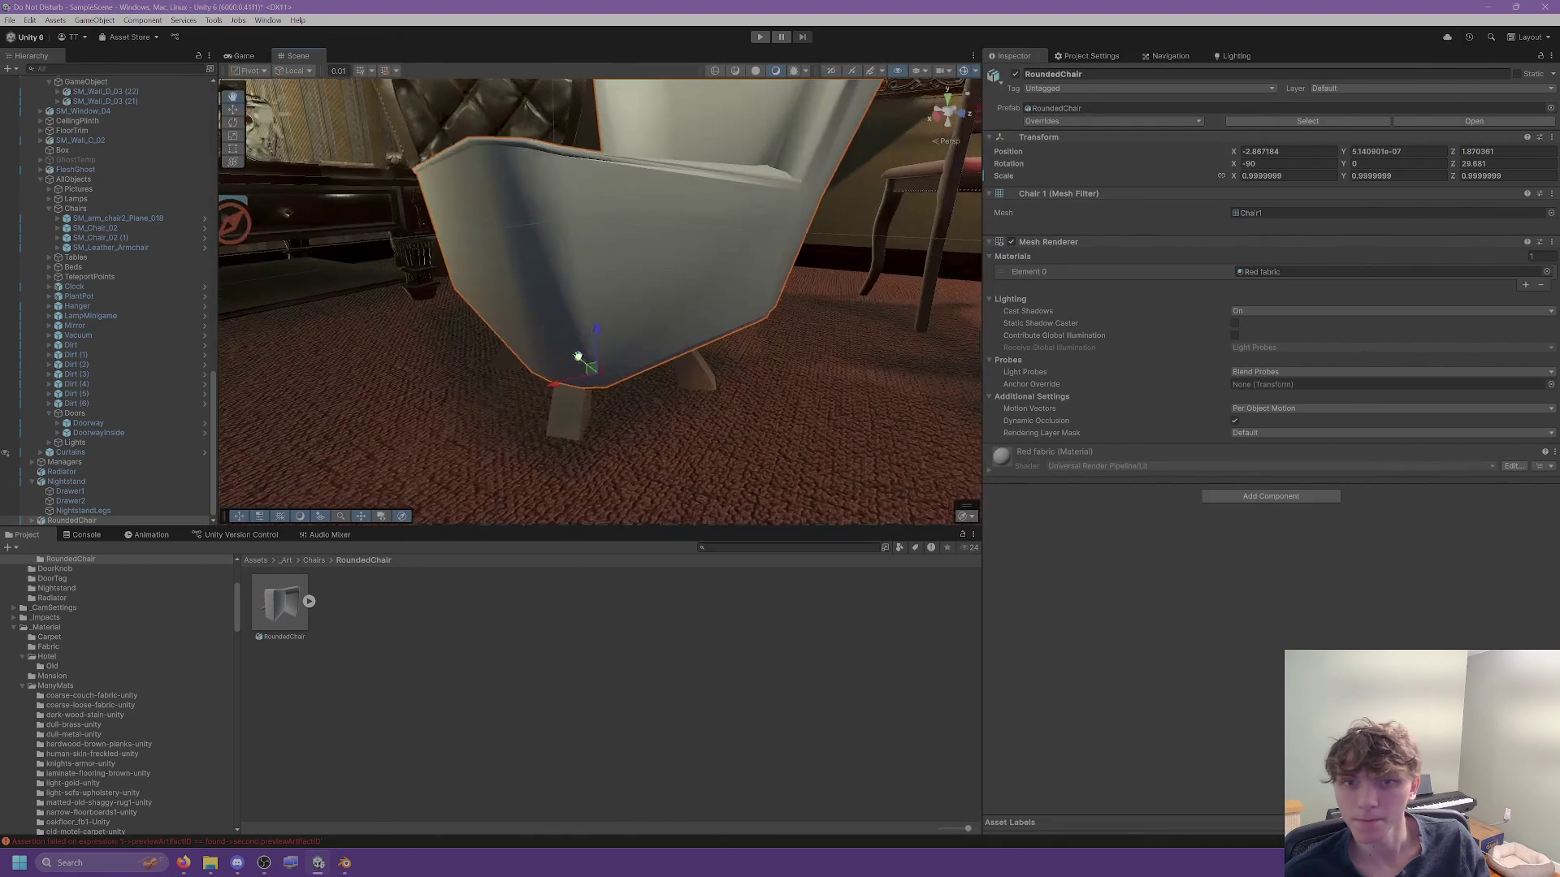
# Remap RoundedChair's Furniture wood material to BareWood_Mat and apply.
pyautogui.click(309, 601)
pyautogui.click(280, 603)
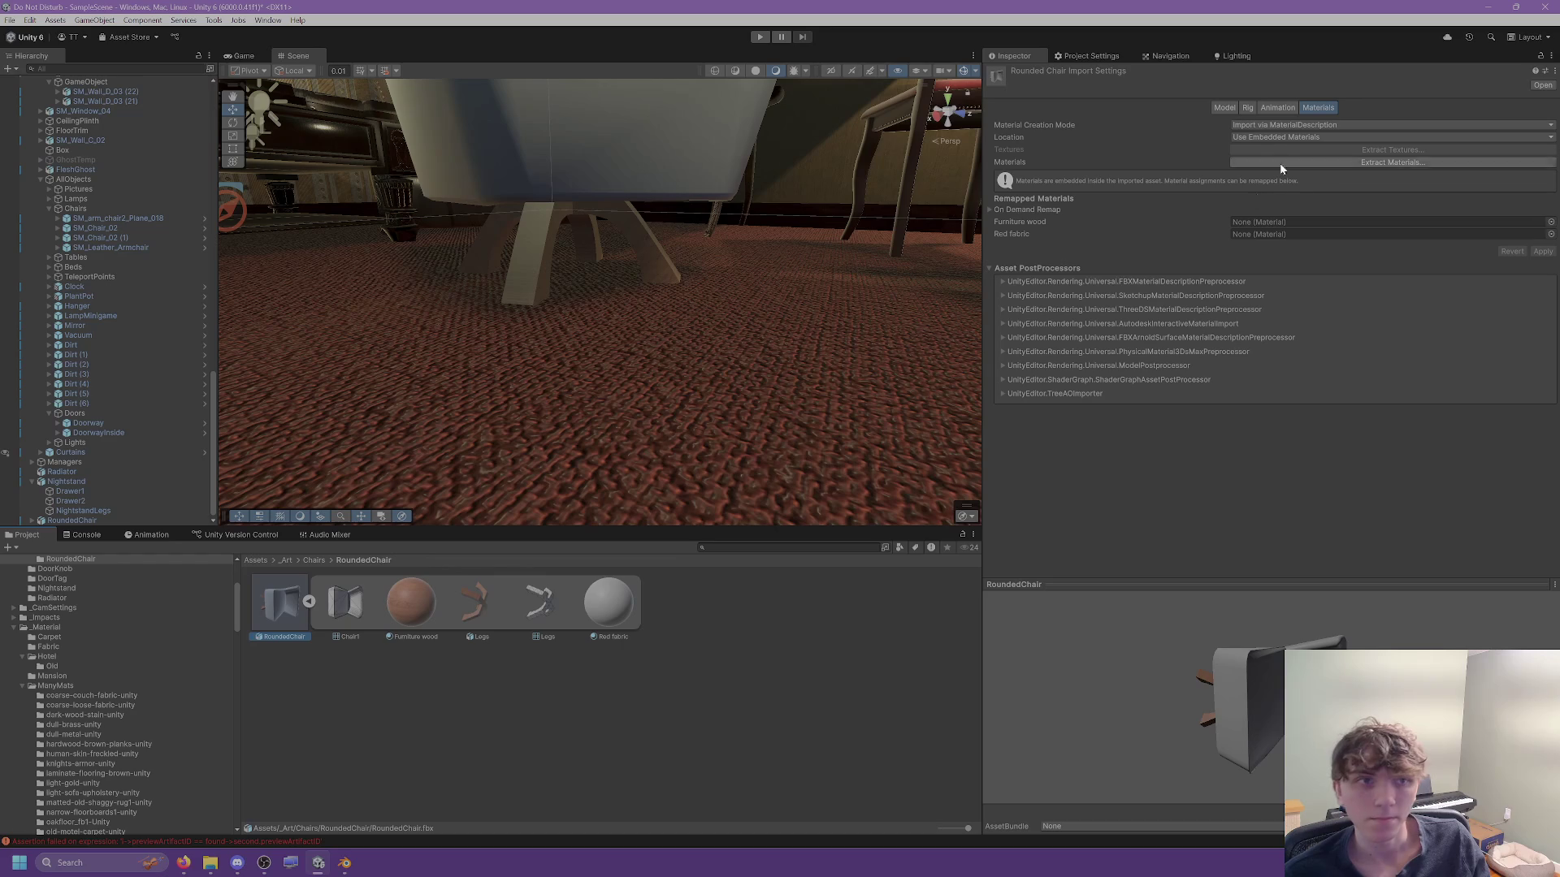
pyautogui.scroll(-10, 55, 687)
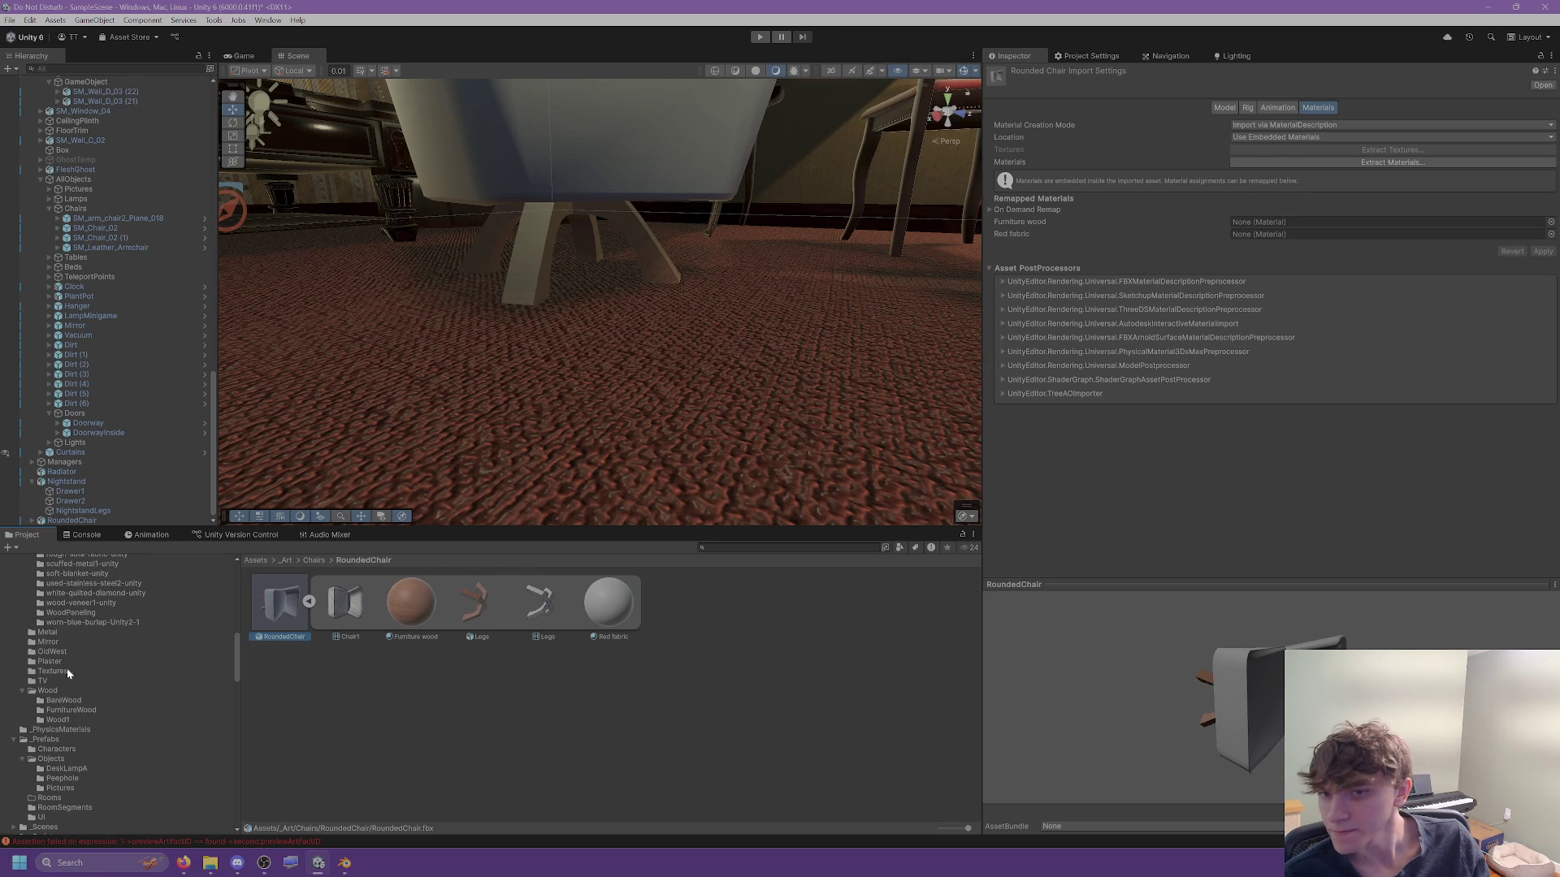
pyautogui.moveTo(409, 612)
pyautogui.mouseDown()
pyautogui.moveTo(1239, 230)
pyautogui.moveTo(1213, 257)
pyautogui.moveTo(428, 612)
pyautogui.mouseUp()
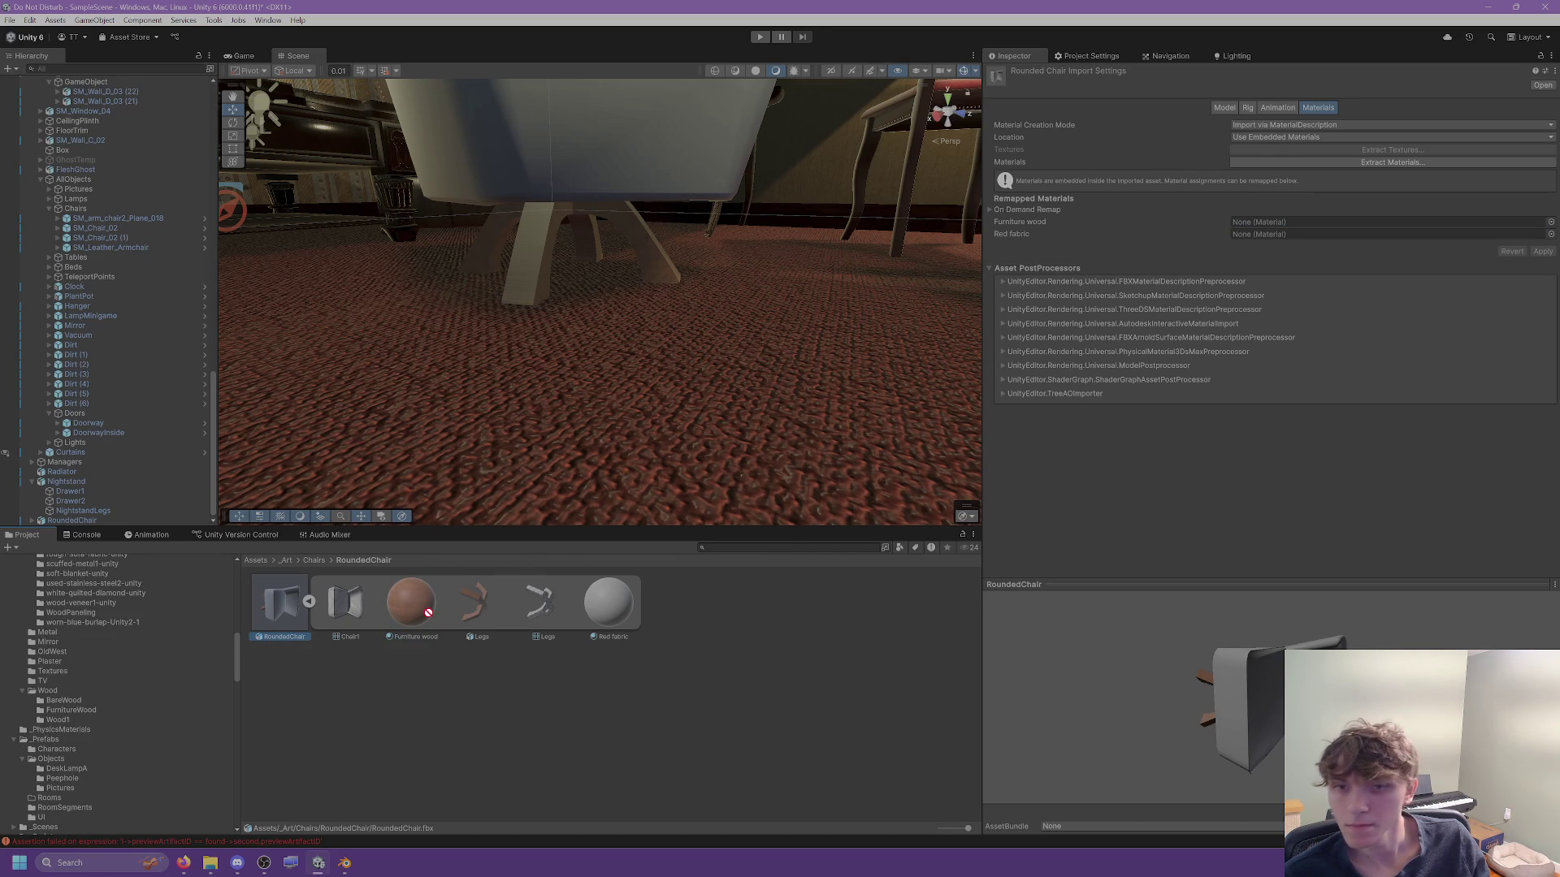
pyautogui.click(73, 701)
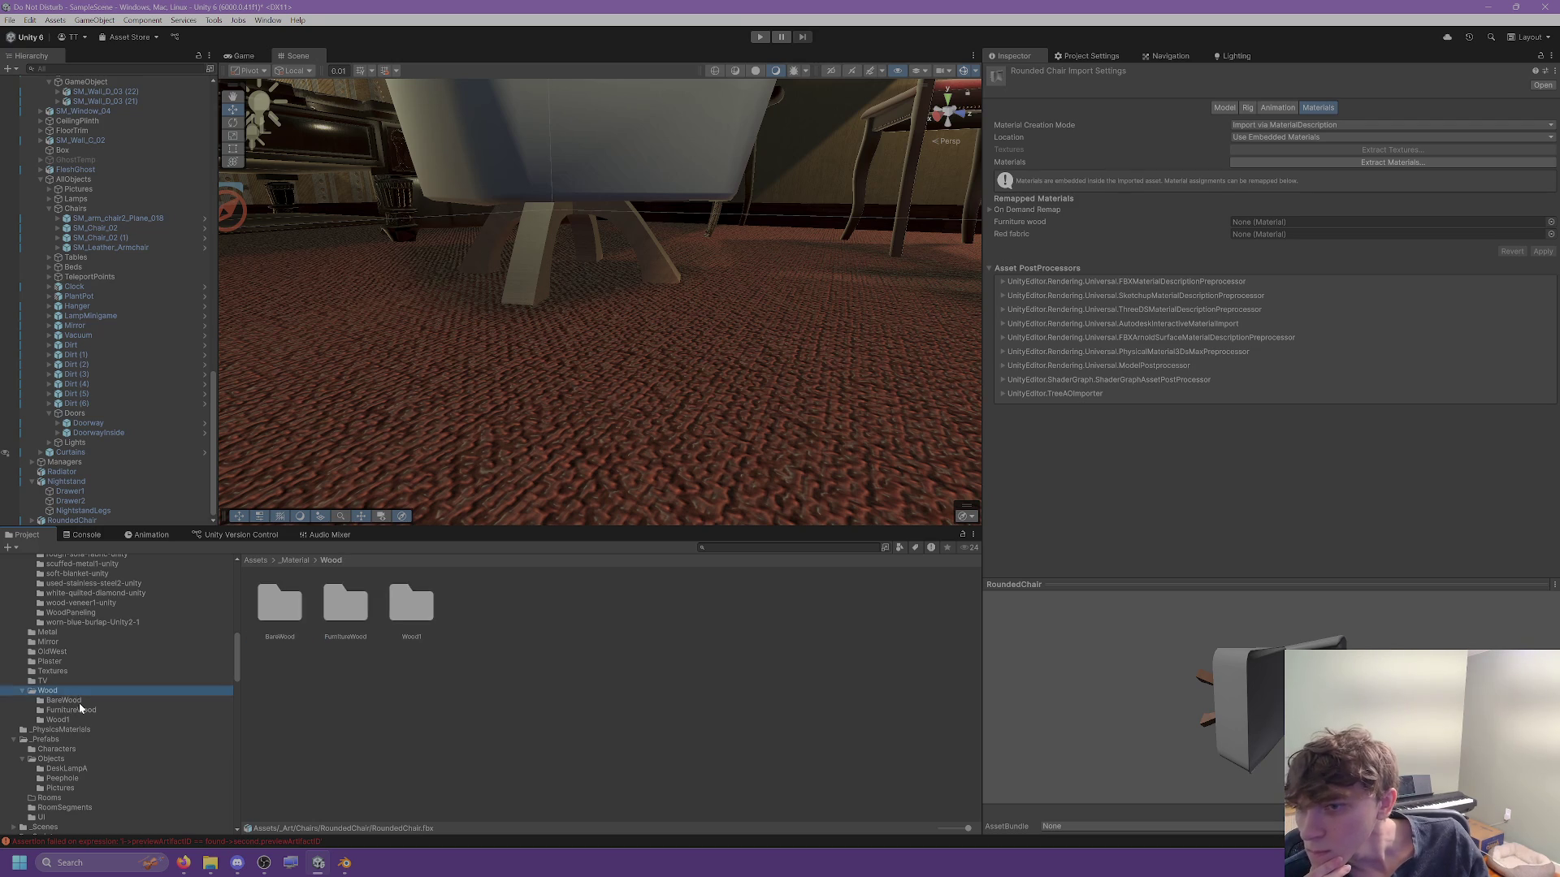
pyautogui.moveTo(280, 605); pyautogui.dragTo(1261, 223)
pyautogui.click(1542, 252)
# Remap Furniture wood to FurnitureWood_Mat instead and apply.
pyautogui.moveTo(561, 258)
pyautogui.mouseDown()
pyautogui.moveTo(612, 277)
pyautogui.moveTo(397, 253)
pyautogui.moveTo(474, 243)
pyautogui.mouseUp()
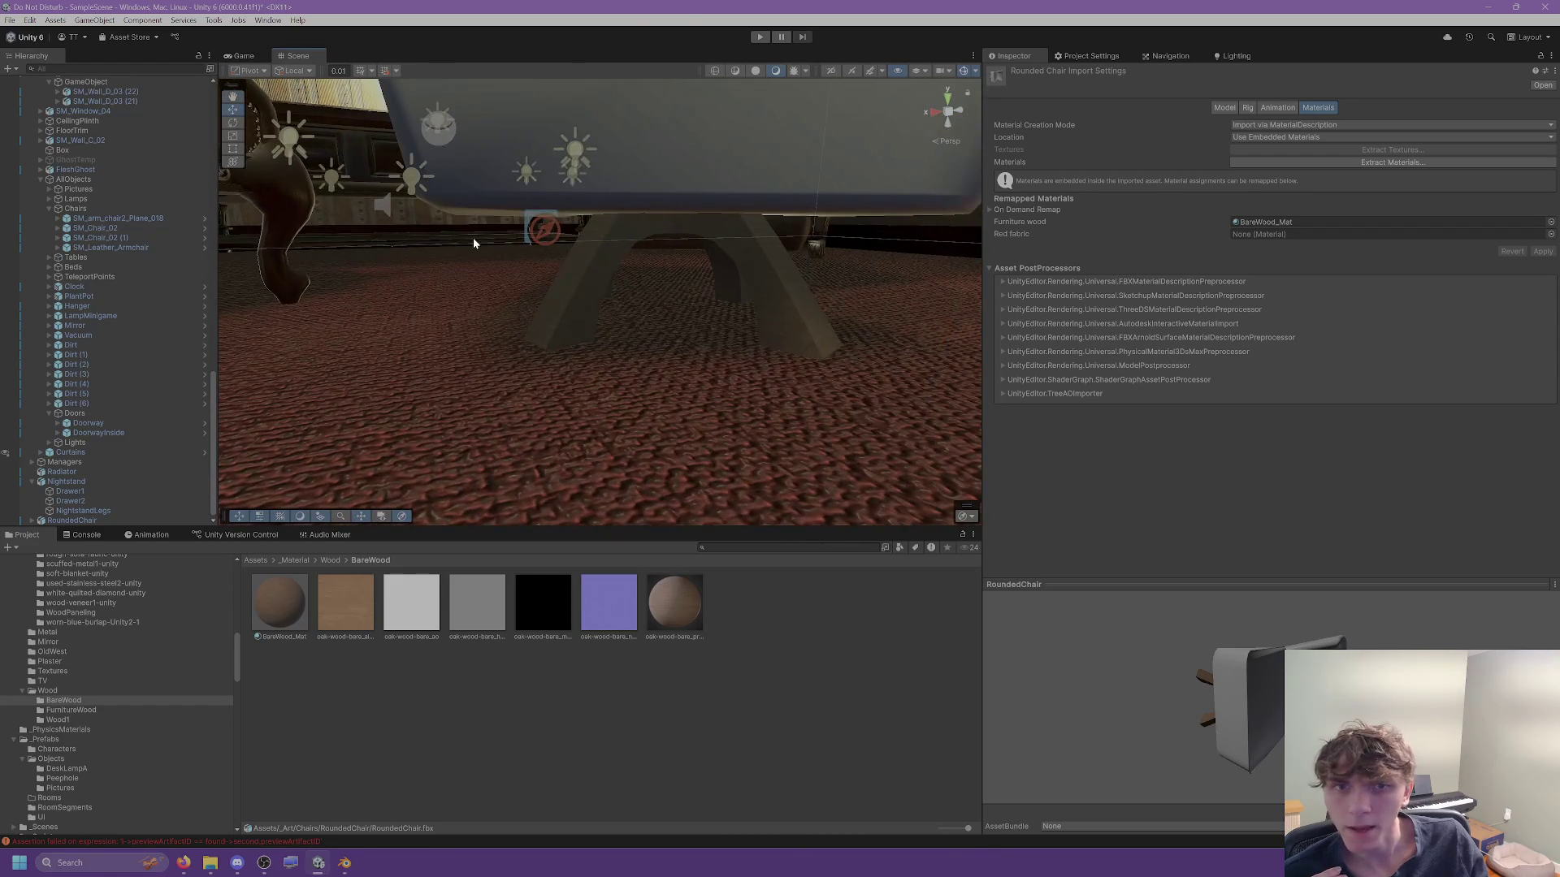
pyautogui.click(66, 710)
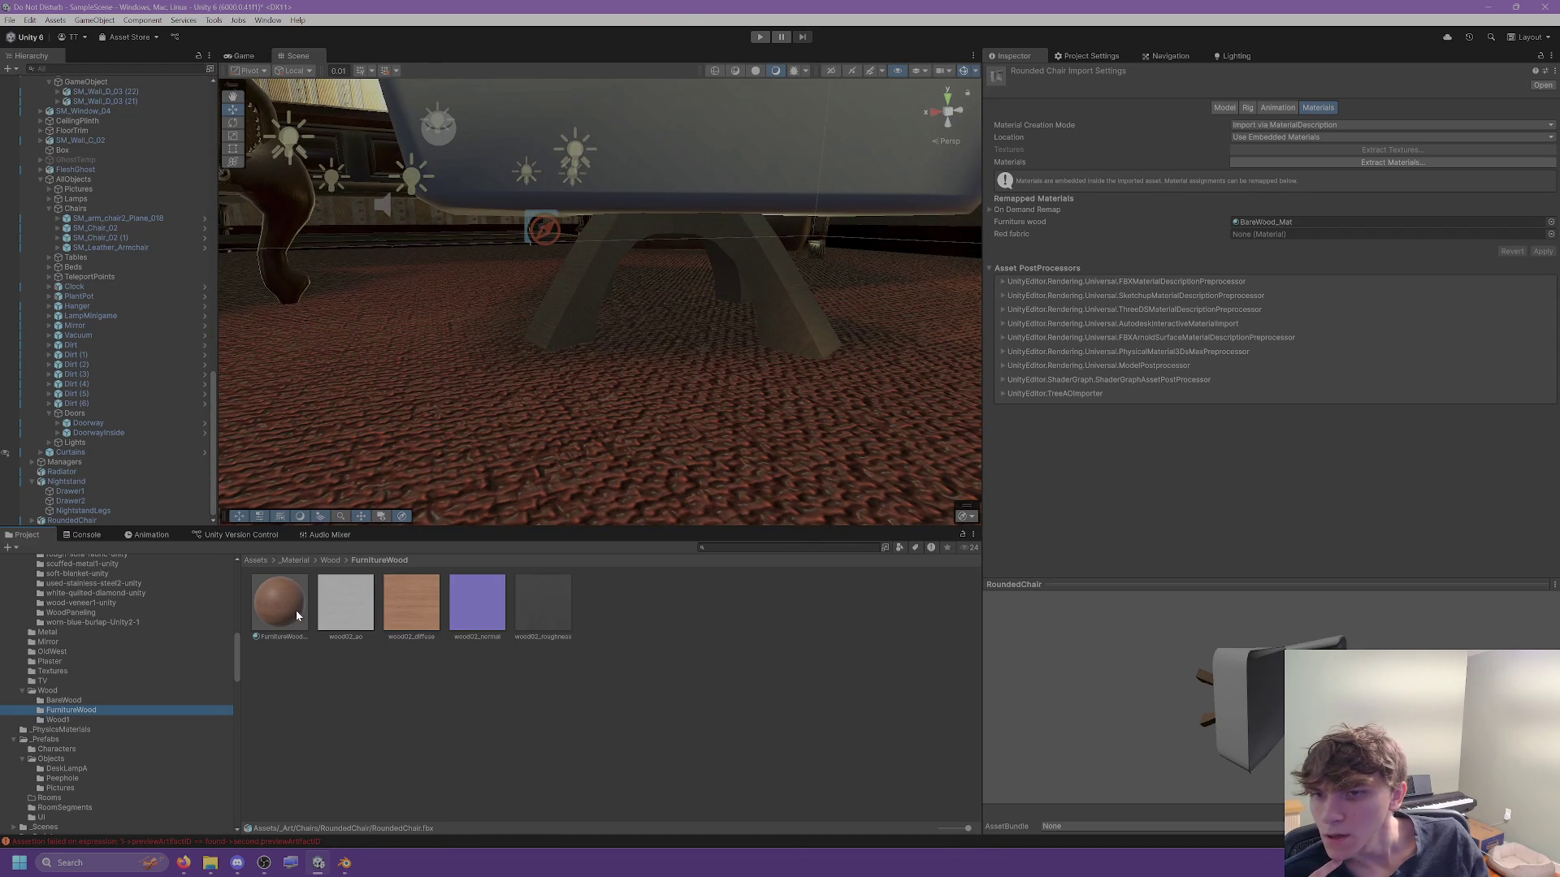
pyautogui.moveTo(277, 619)
pyautogui.mouseDown()
pyautogui.moveTo(1264, 268)
pyautogui.moveTo(1284, 222)
pyautogui.mouseUp()
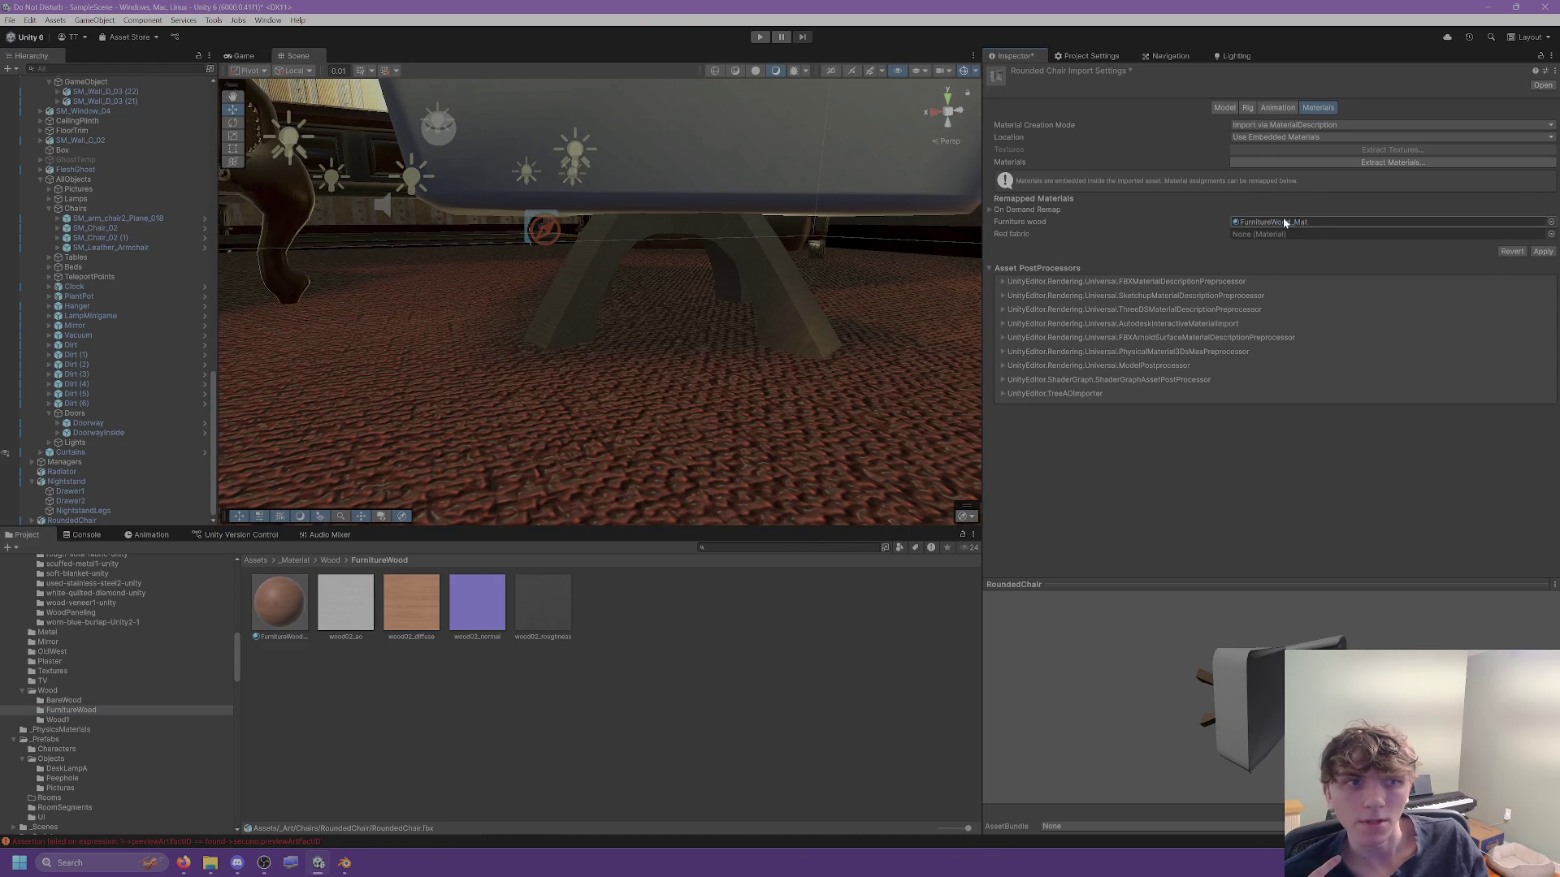
pyautogui.click(1543, 252)
pyautogui.moveTo(763, 256)
pyautogui.mouseDown()
pyautogui.moveTo(714, 258)
pyautogui.moveTo(555, 359)
pyautogui.mouseUp()
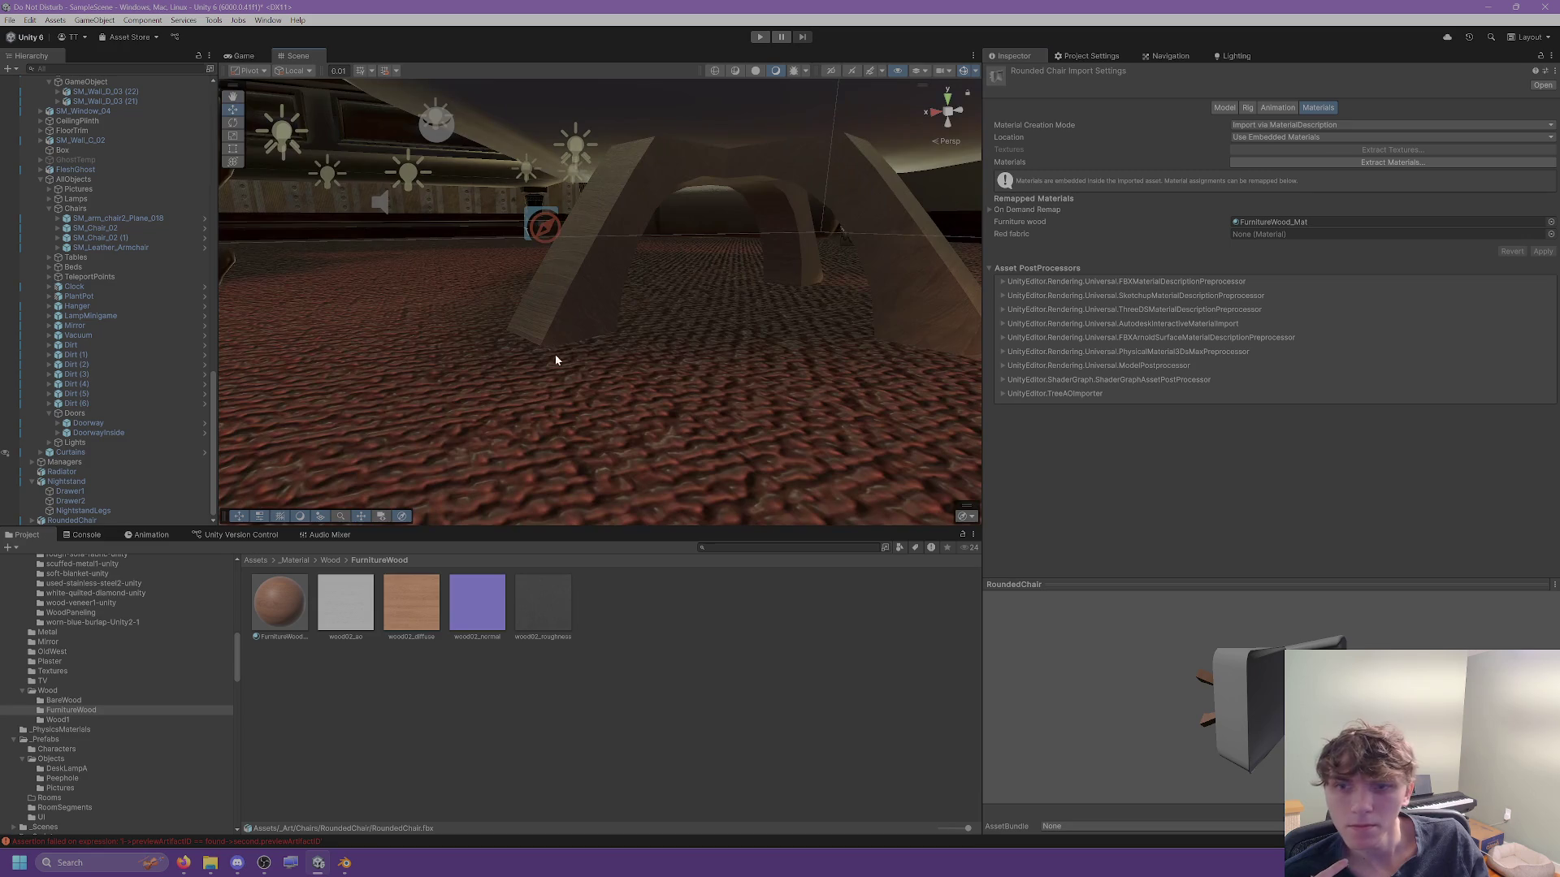
pyautogui.click(279, 626)
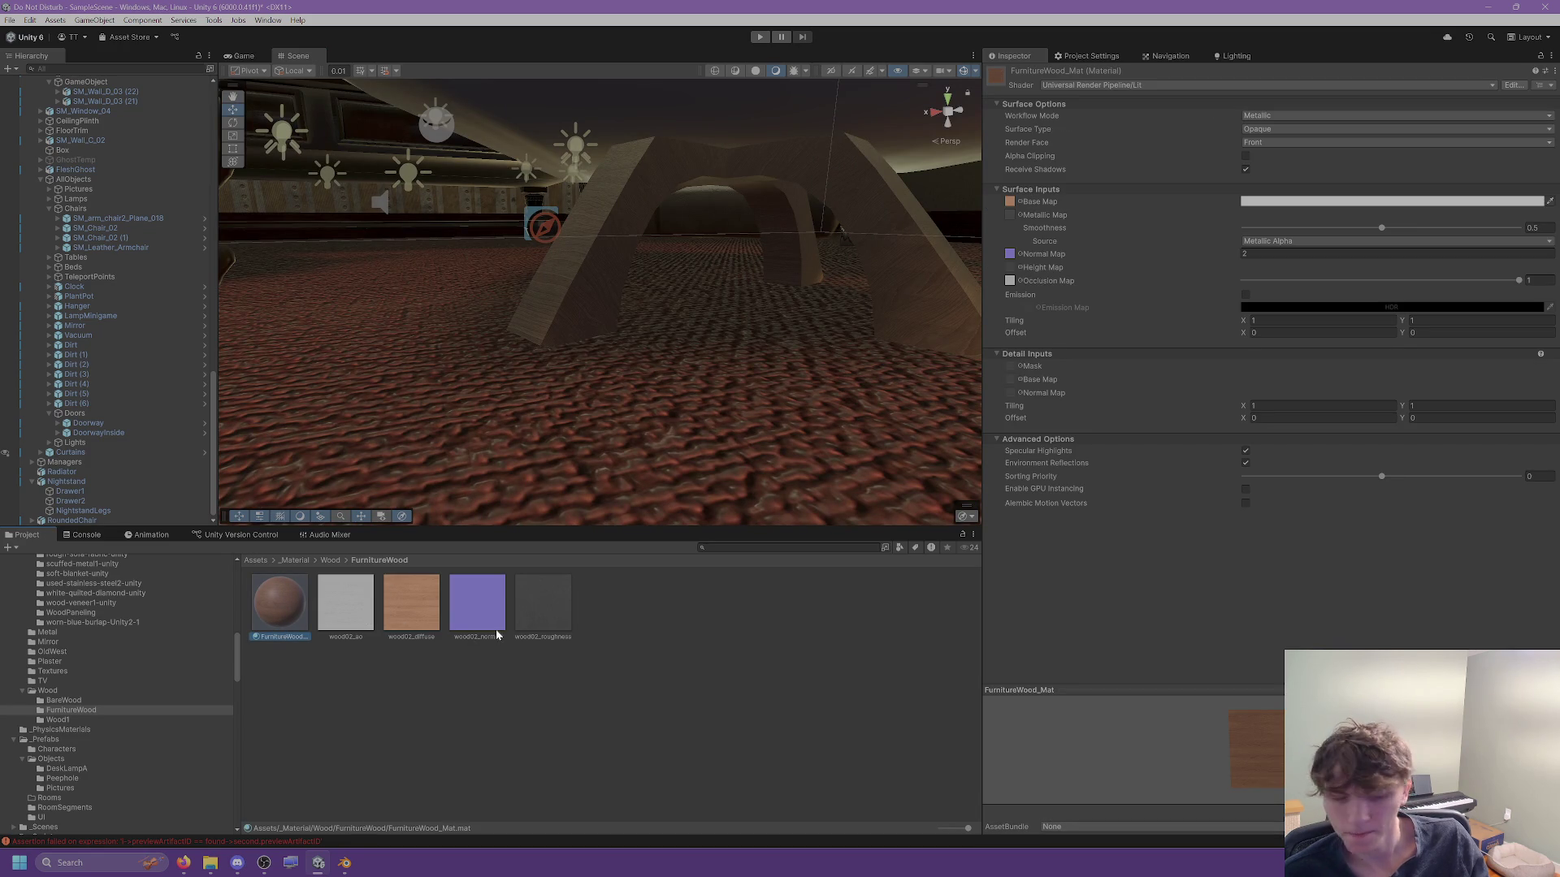
# Drop a BareWood material directly onto the arched base and reopen the chair's model import settings.
pyautogui.click(91, 702)
pyautogui.moveTo(278, 601); pyautogui.dragTo(584, 269)
pyautogui.click(643, 236)
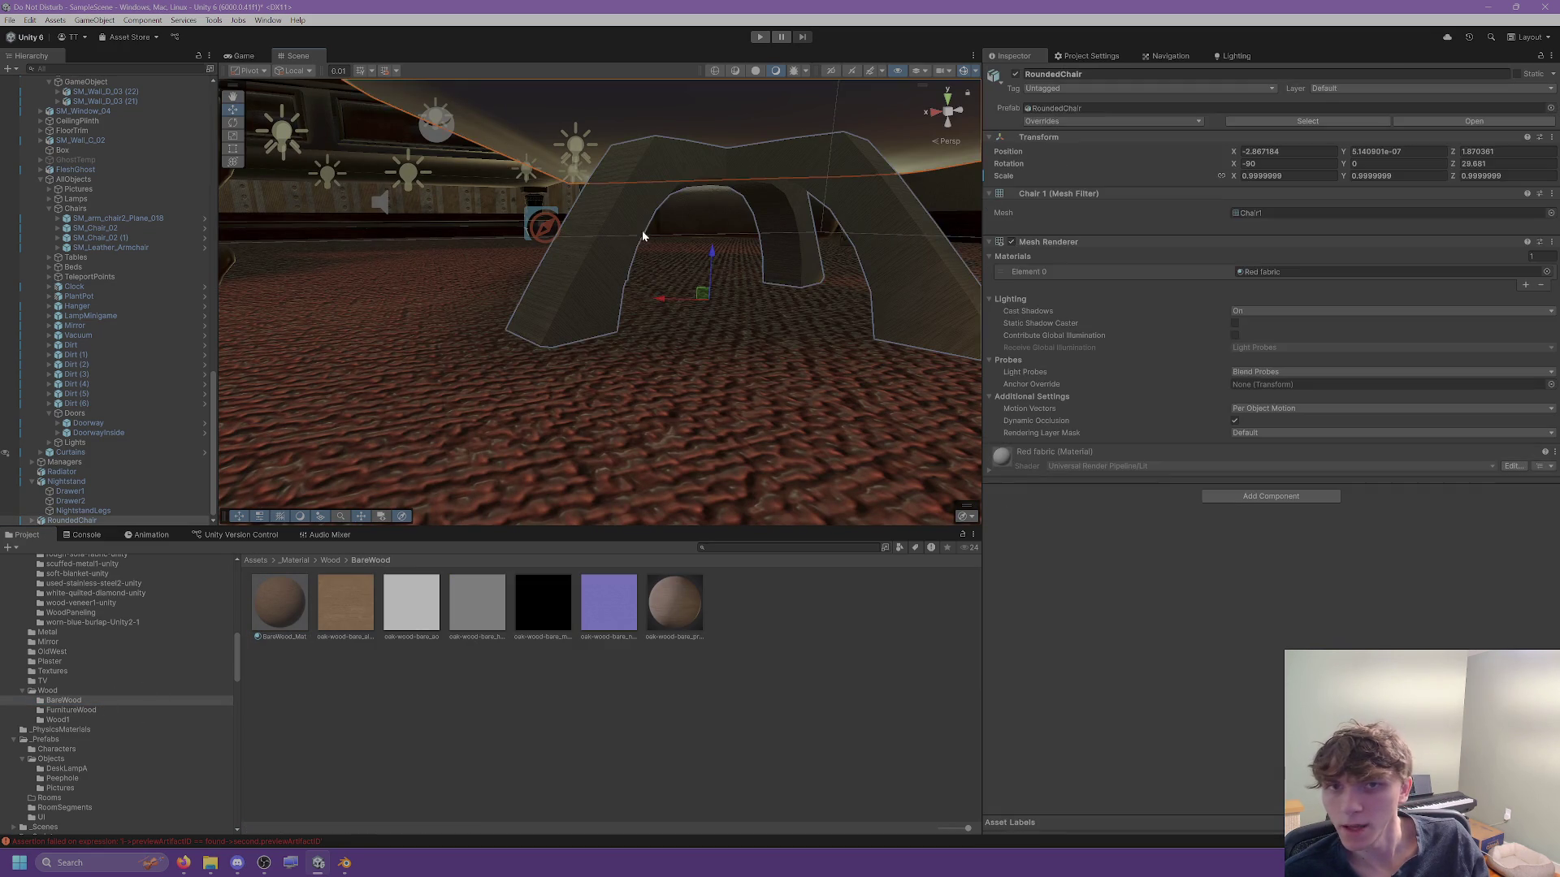
pyautogui.click(1347, 122)
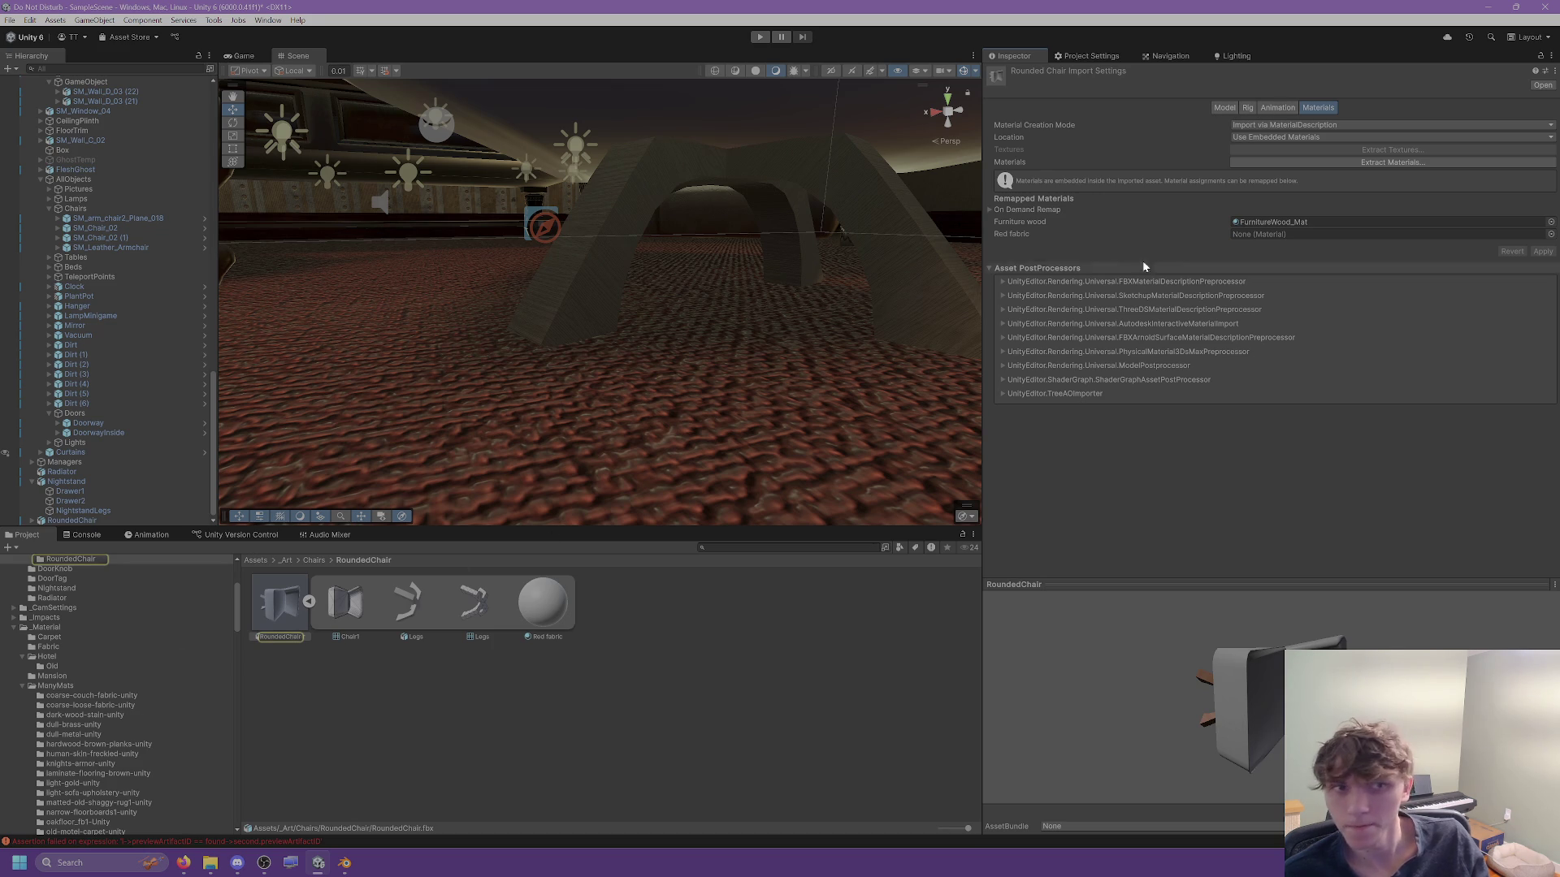
# Remap Furniture wood back to BareWood_Mat and apply.
pyautogui.click(1270, 221)
pyautogui.click(64, 819)
pyautogui.moveTo(279, 601); pyautogui.dragTo(1271, 222)
pyautogui.scroll(-5, 137, 676)
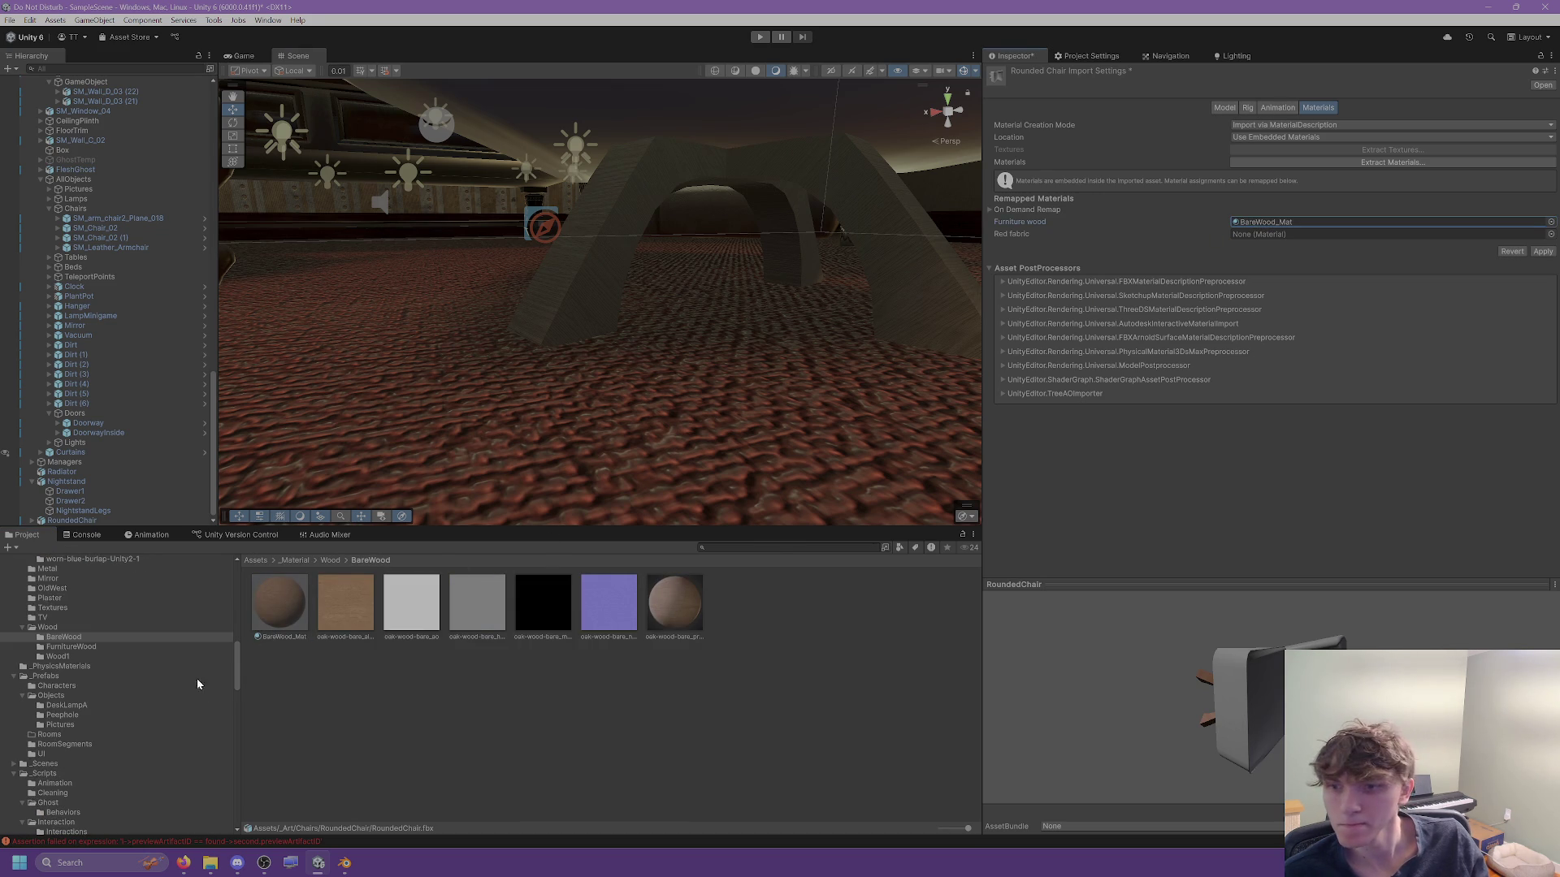
pyautogui.click(1542, 252)
# Delete all five assets in the FurnitureWood folder.
pyautogui.click(96, 648)
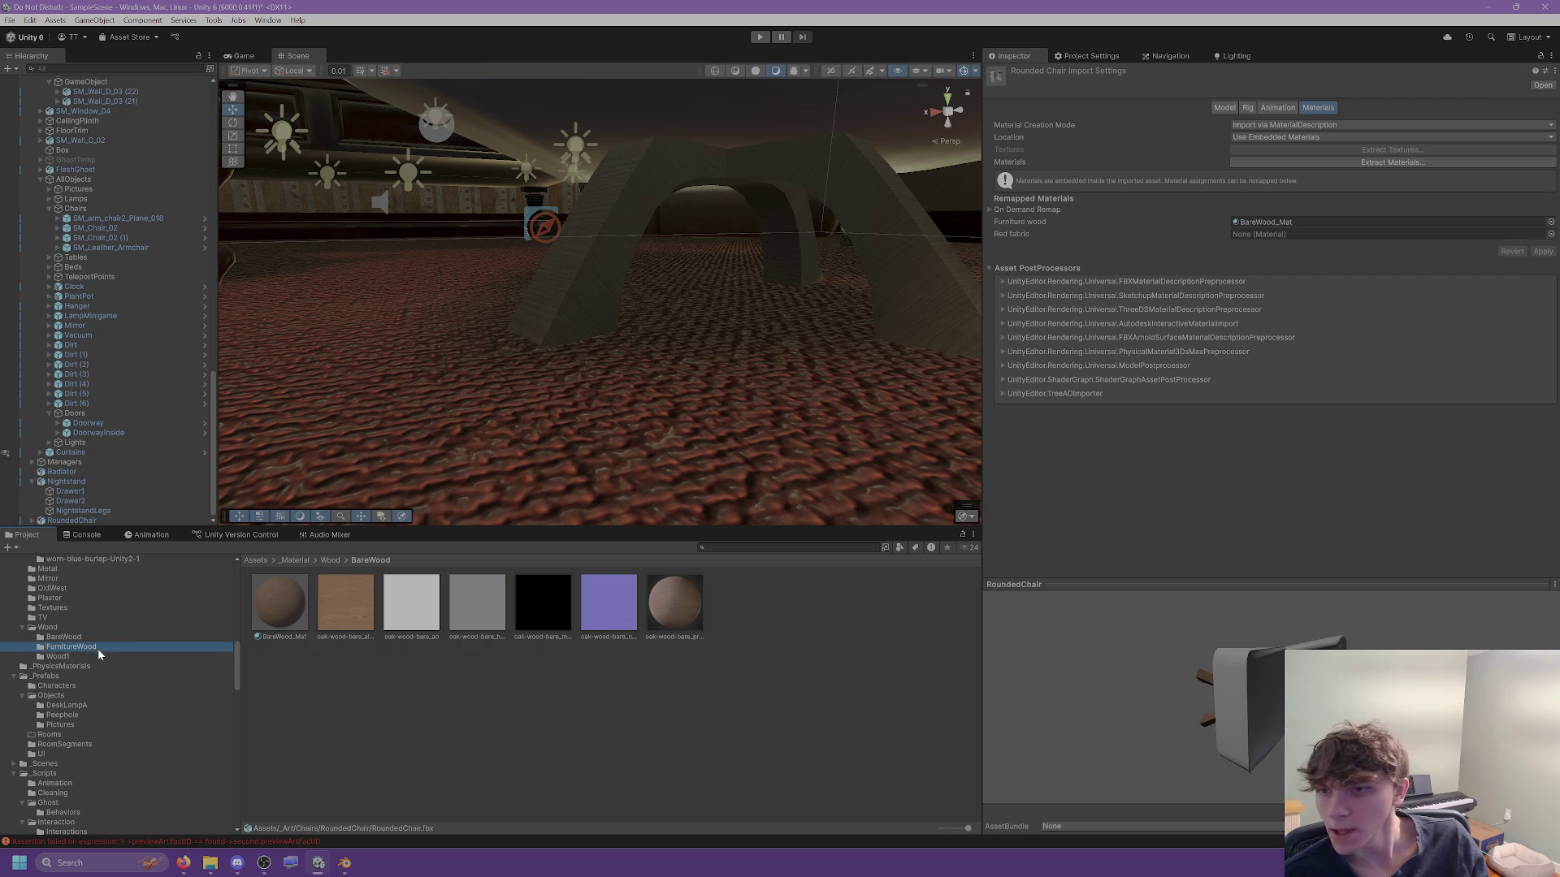
pyautogui.rightClick(57, 650)
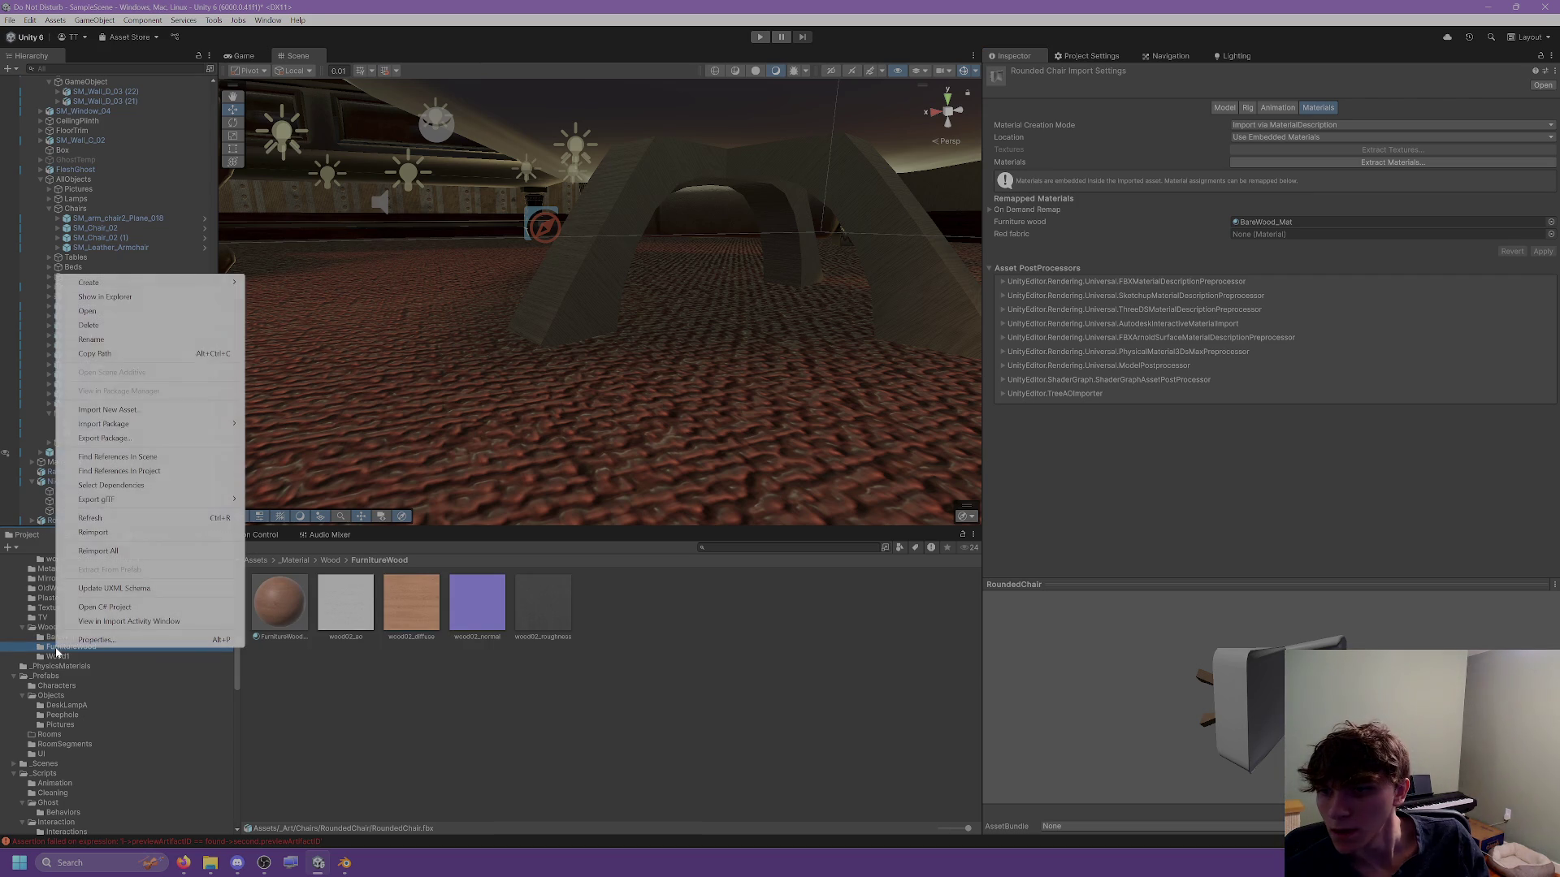
pyautogui.click(292, 622)
pyautogui.keyDown('shift'); pyautogui.click(551, 613); pyautogui.keyUp('shift')
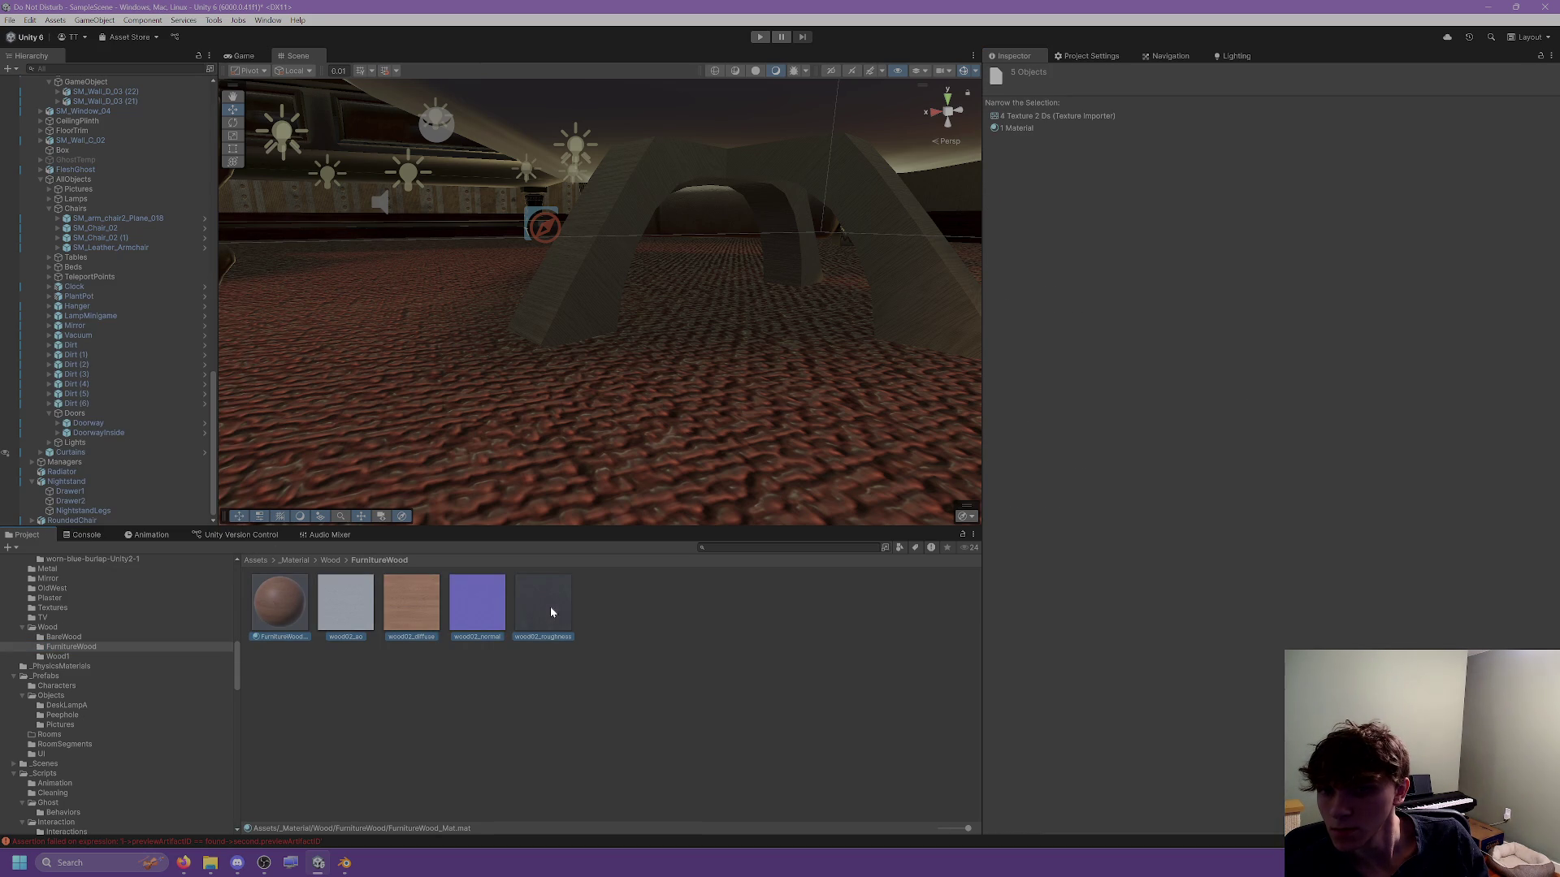
pyautogui.rightClick(271, 639)
pyautogui.click(308, 300)
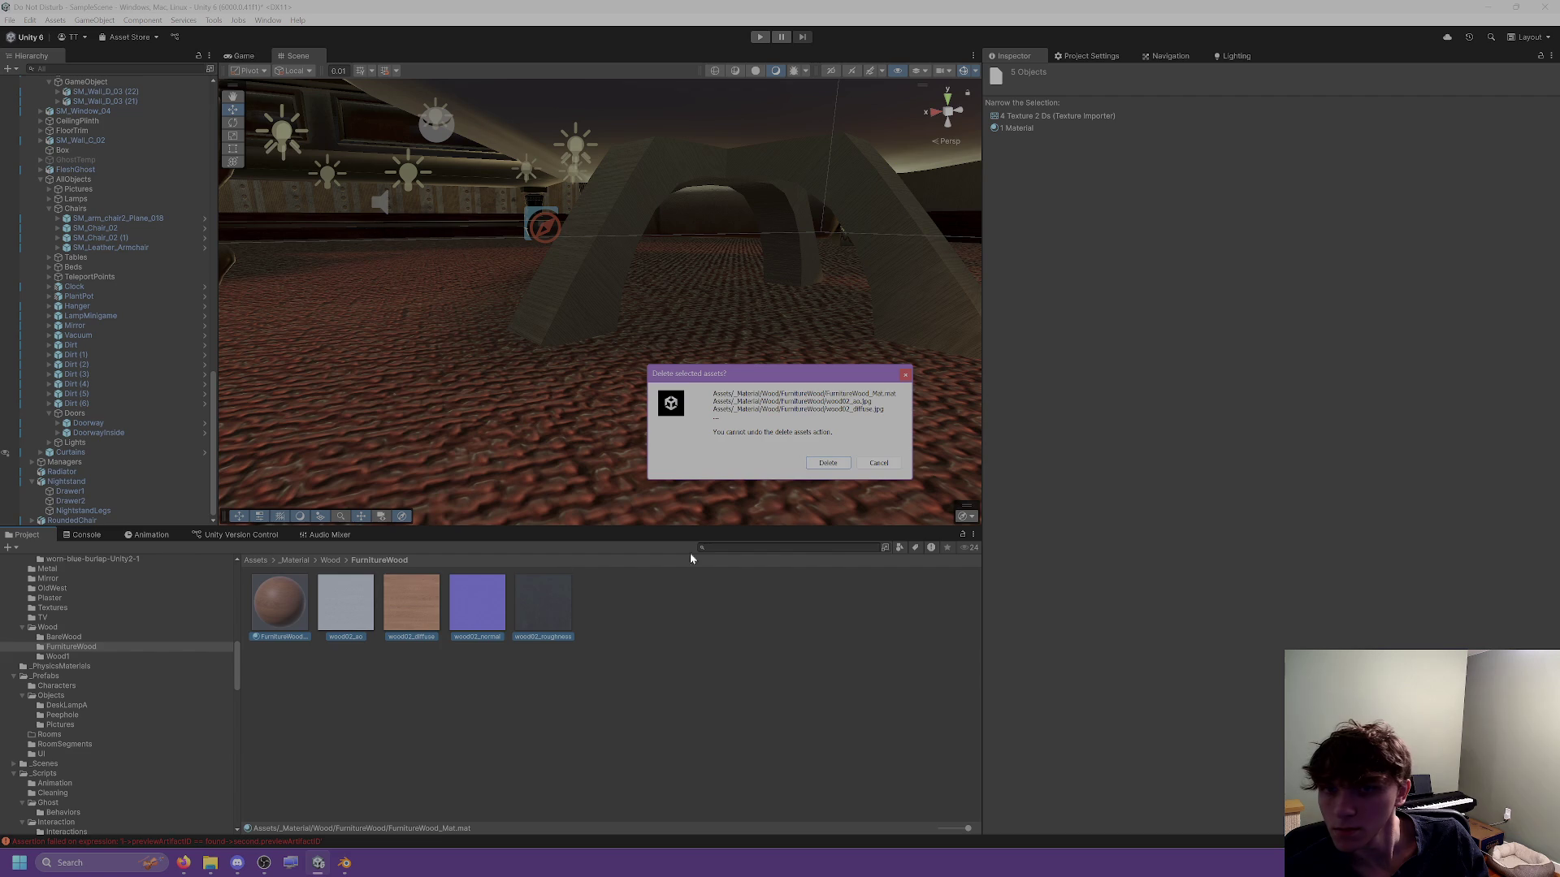
pyautogui.click(829, 461)
# Delete the now-empty FurnitureWood folder.
pyautogui.click(64, 649)
pyautogui.rightClick(64, 650)
pyautogui.click(121, 326)
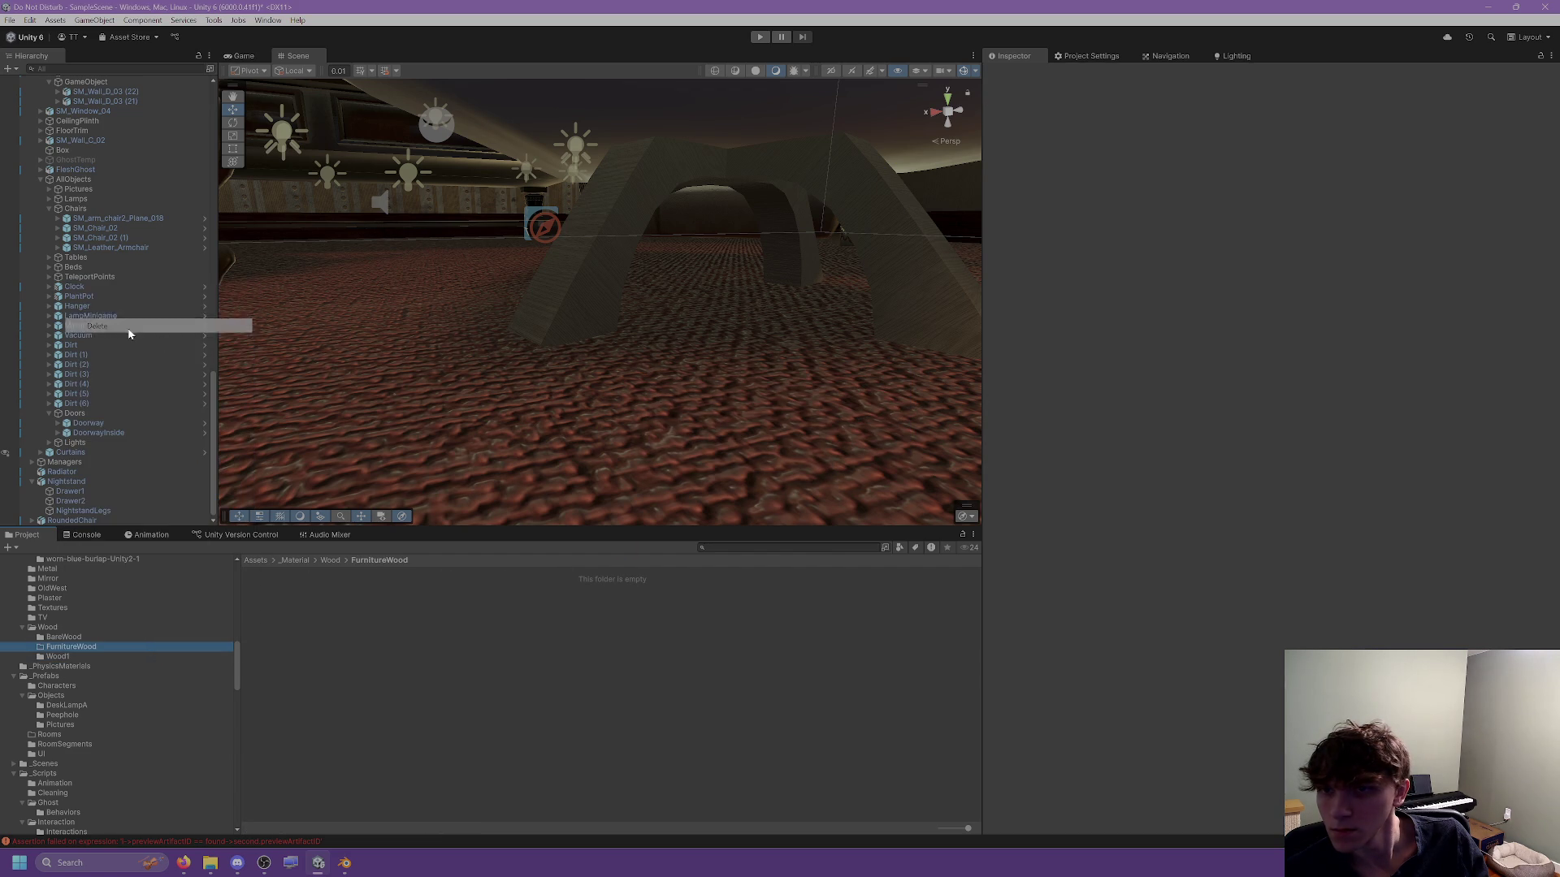
pyautogui.click(796, 451)
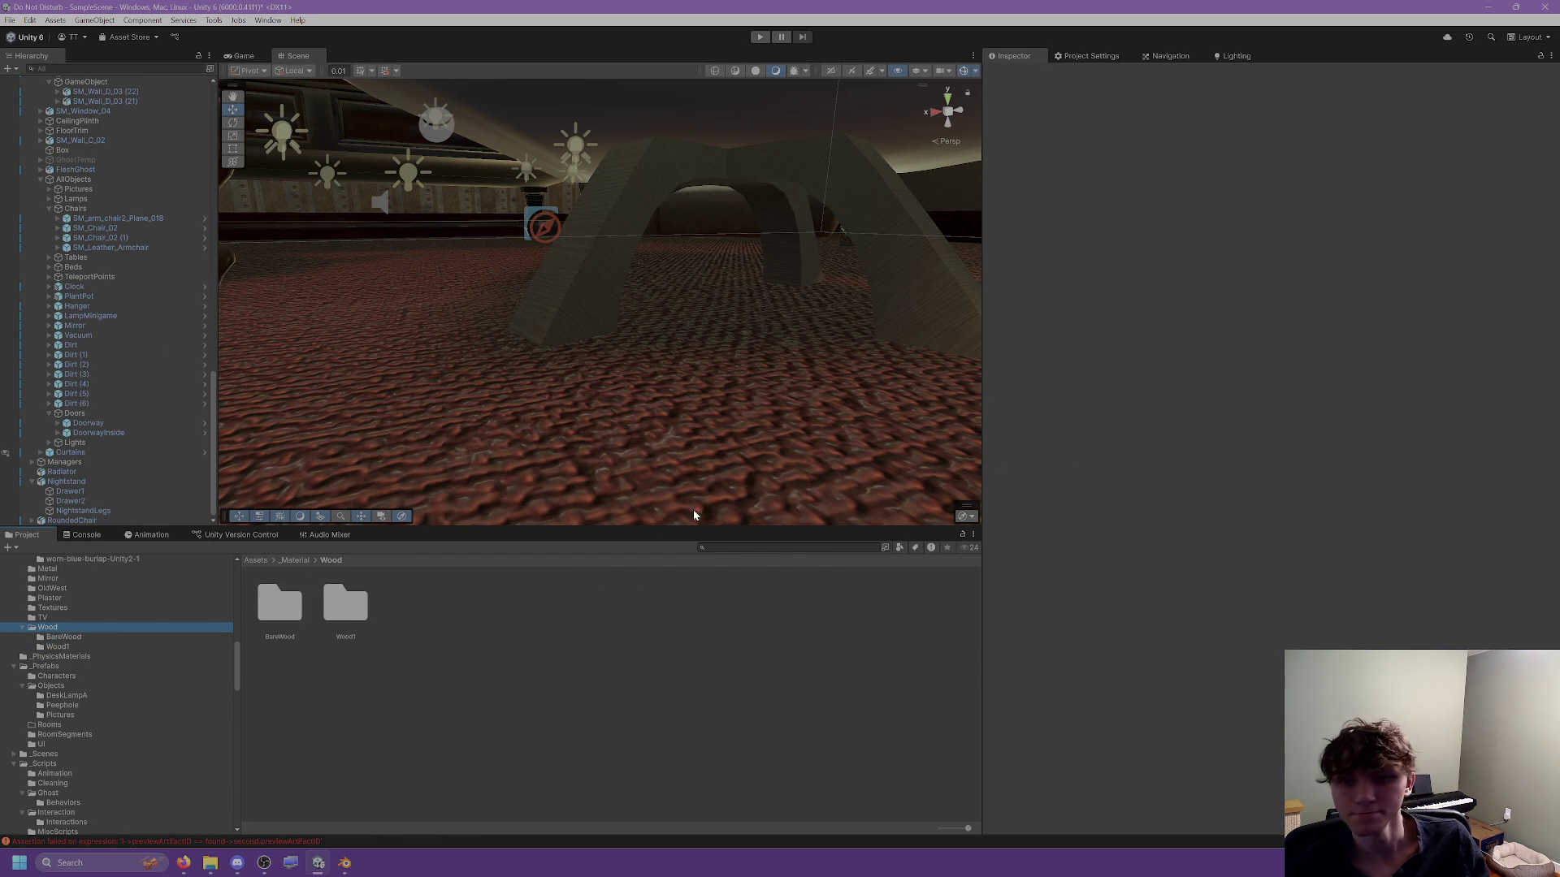
pyautogui.click(138, 637)
pyautogui.click(131, 647)
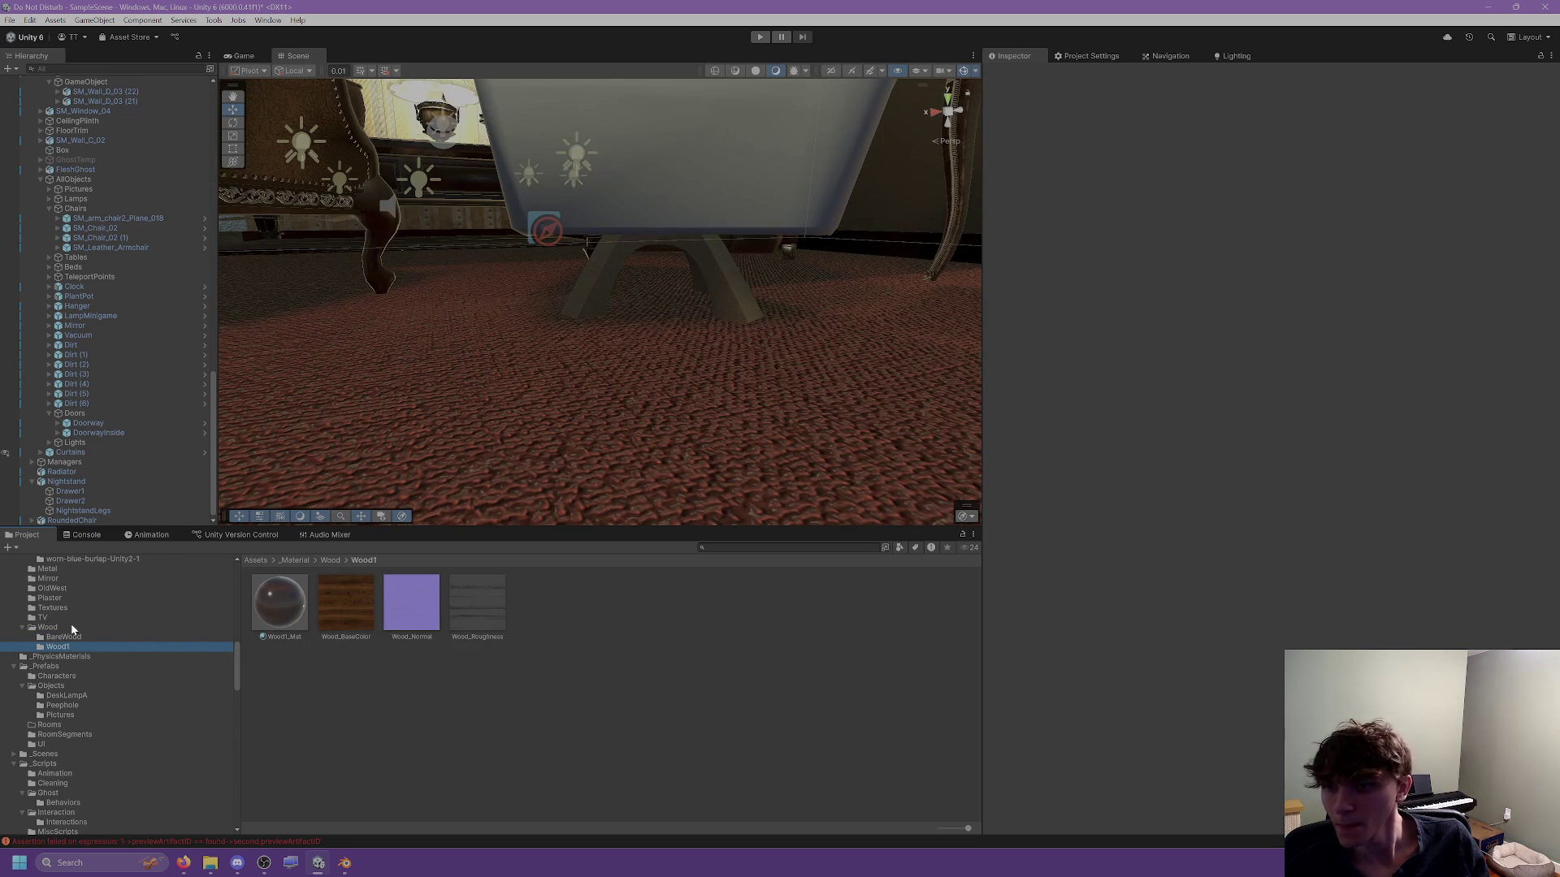
pyautogui.click(49, 627)
pyautogui.scroll(3, 69, 667)
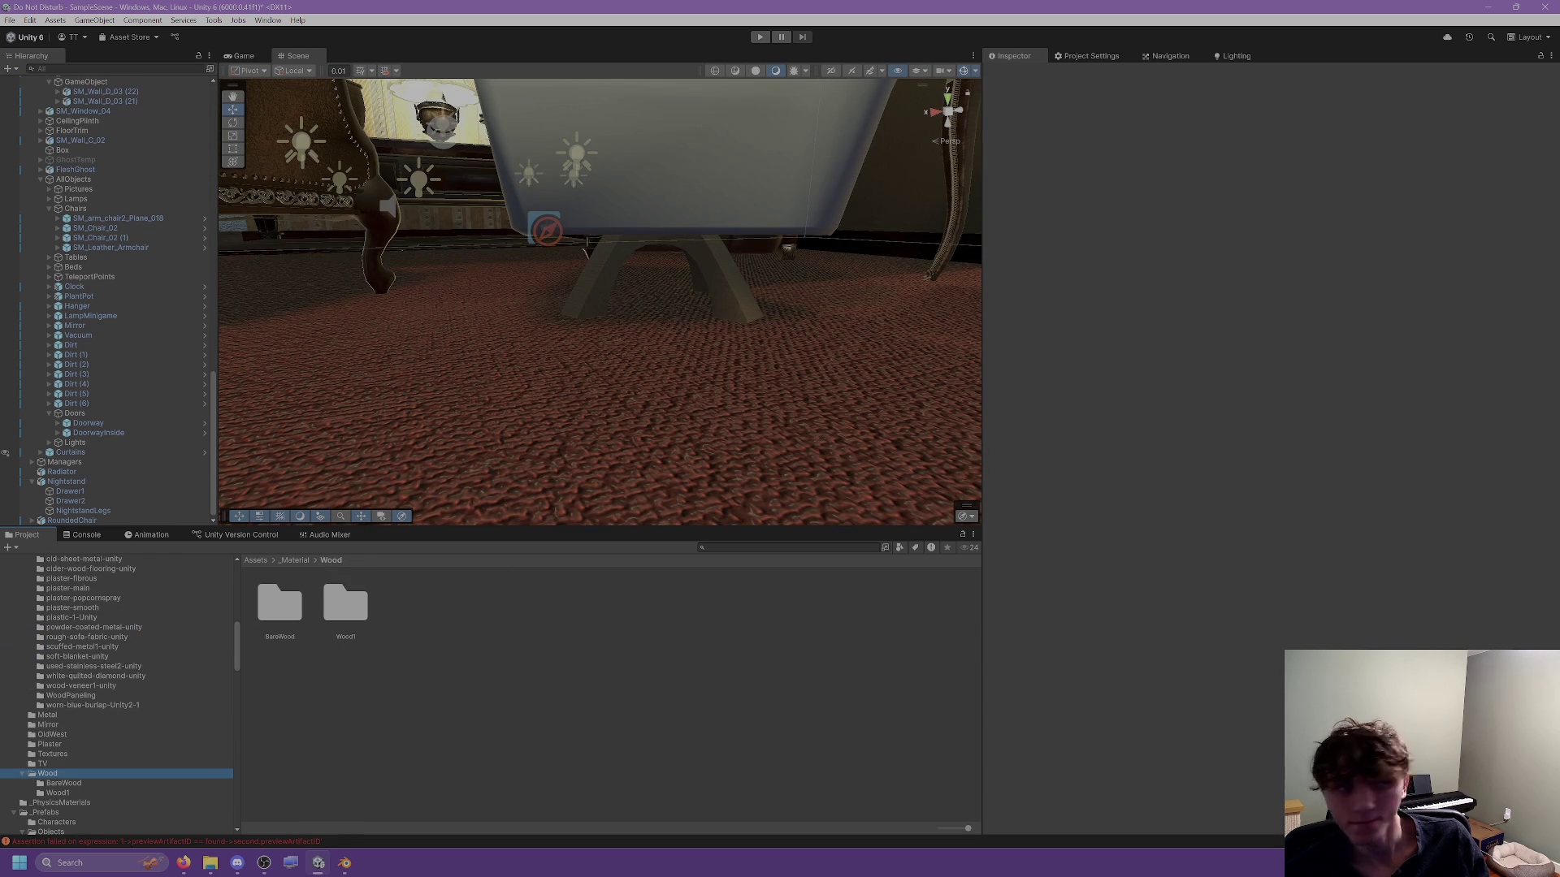
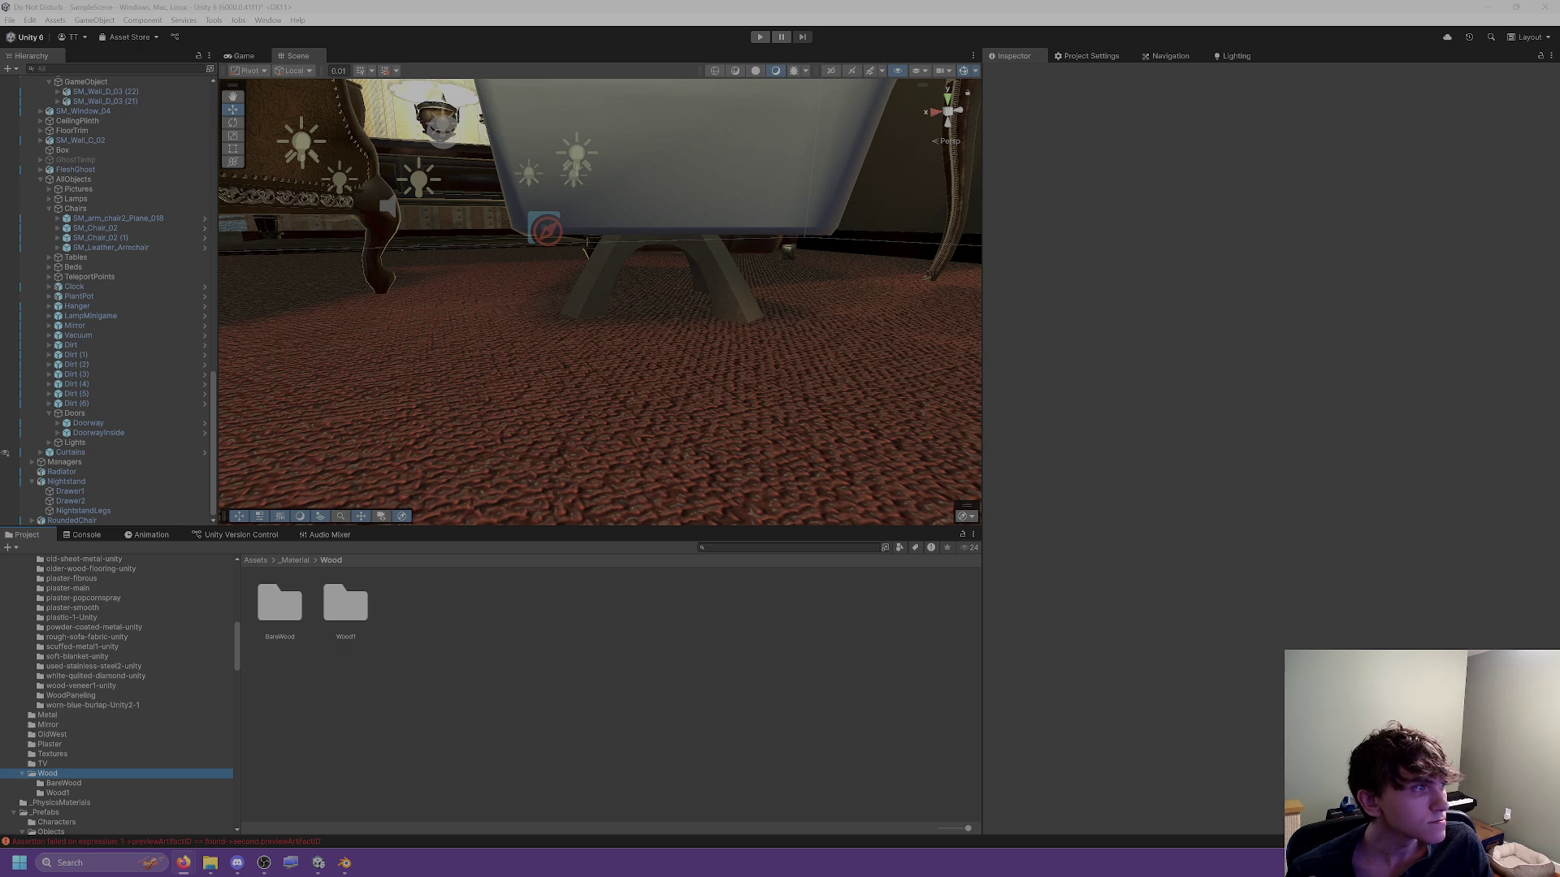
# Select the RoundedChair in the Scene view.
pyautogui.click(679, 599)
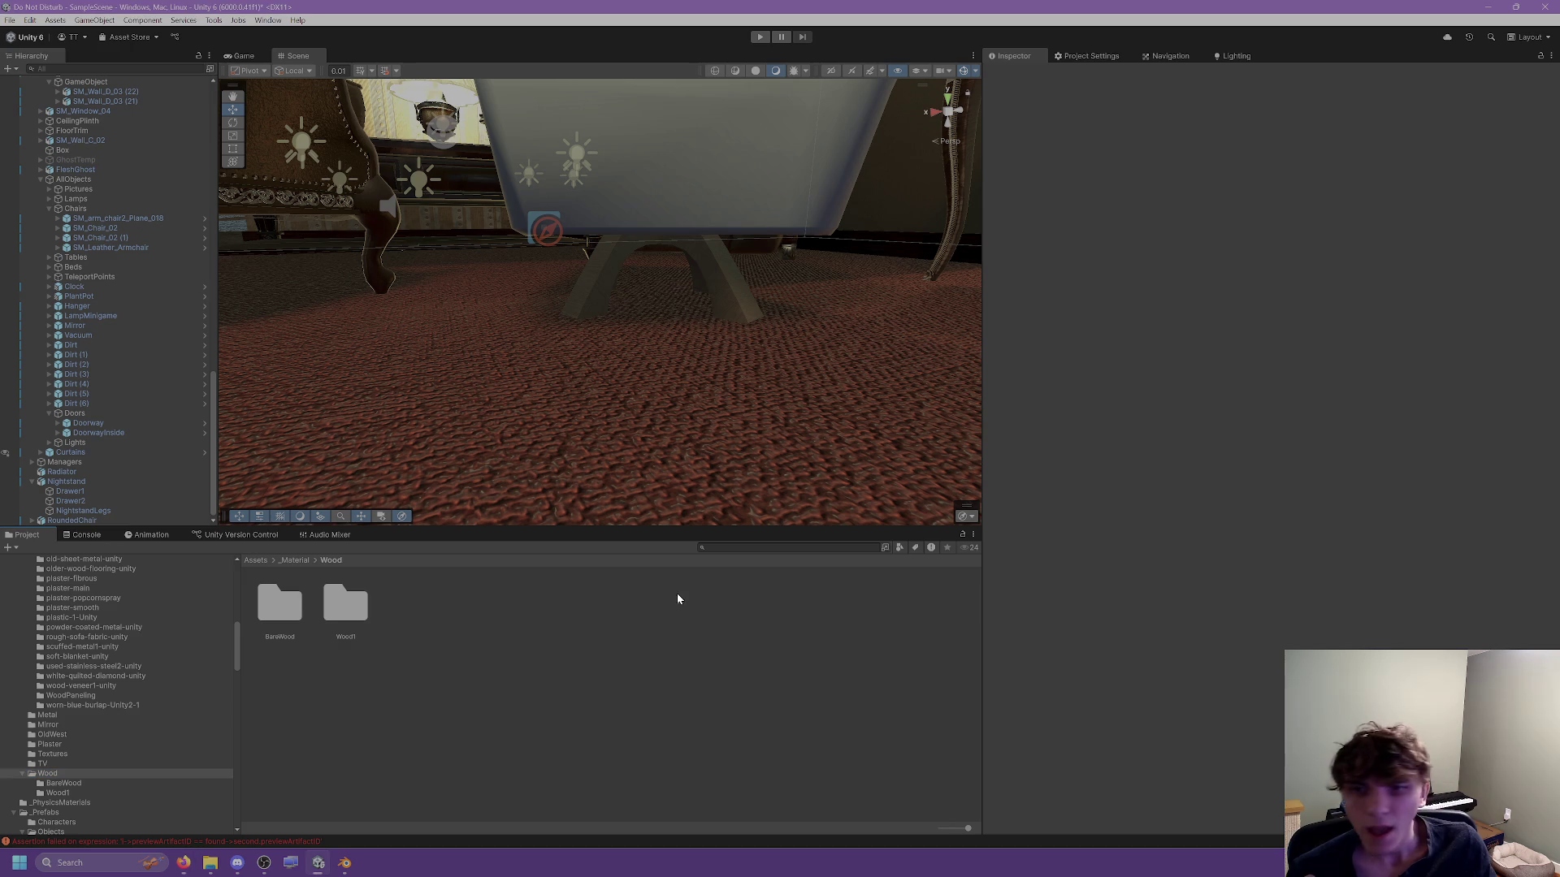
pyautogui.click(673, 220)
pyautogui.scroll(2, 23, 650)
# Browse plaster-fibrous, WoodPaneling and soft-blanket-unity to rough-sofa-fabric-unity, then drag RoughSofa_Mat onto the chair.
pyautogui.click(76, 653)
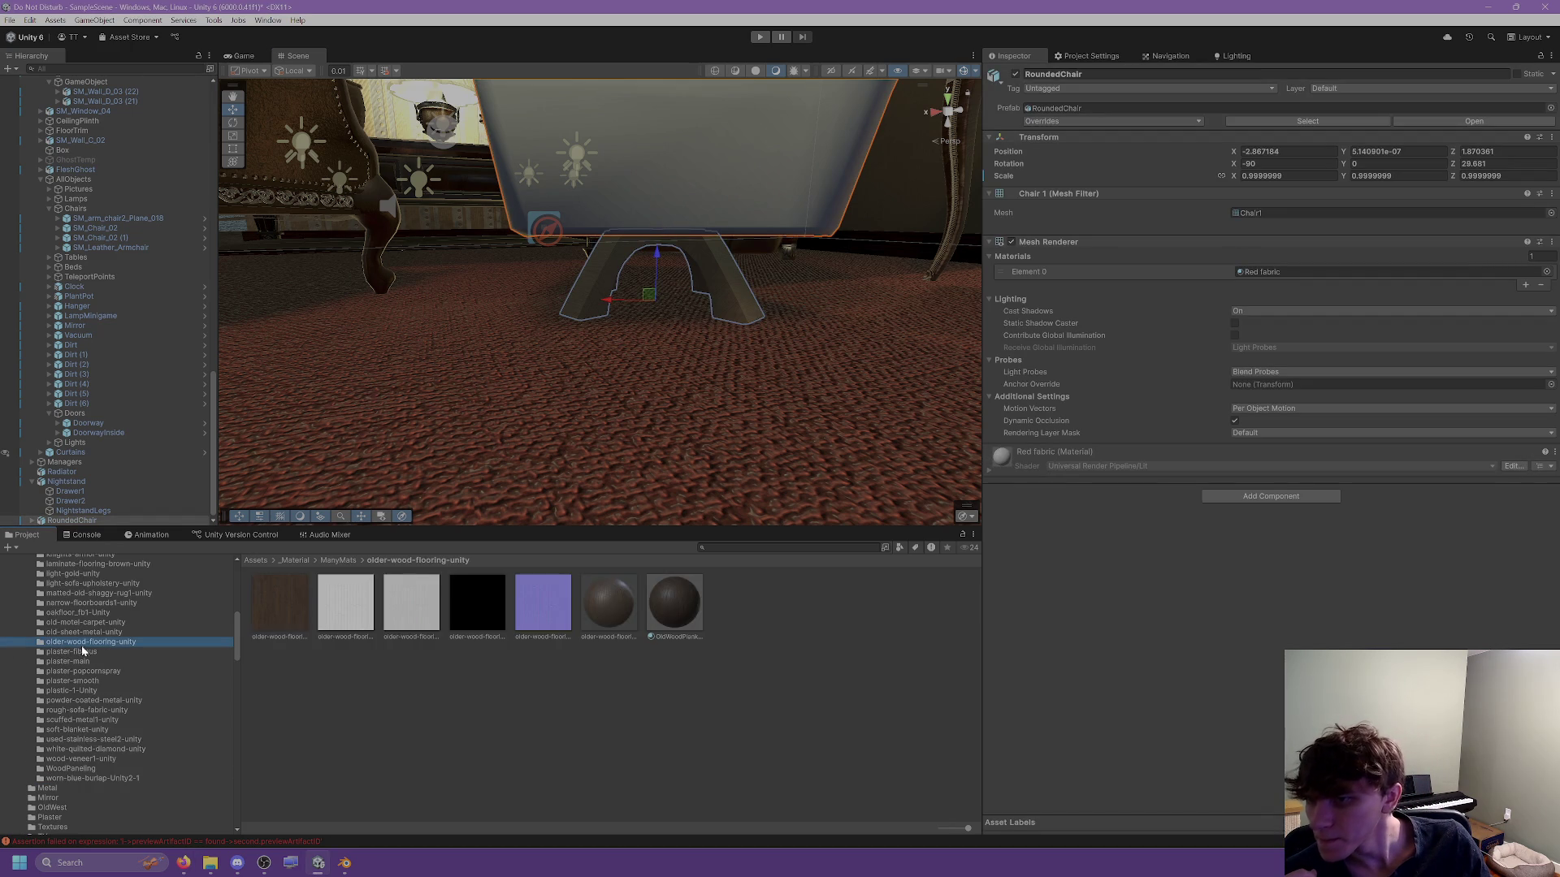
pyautogui.scroll(3, 64, 695)
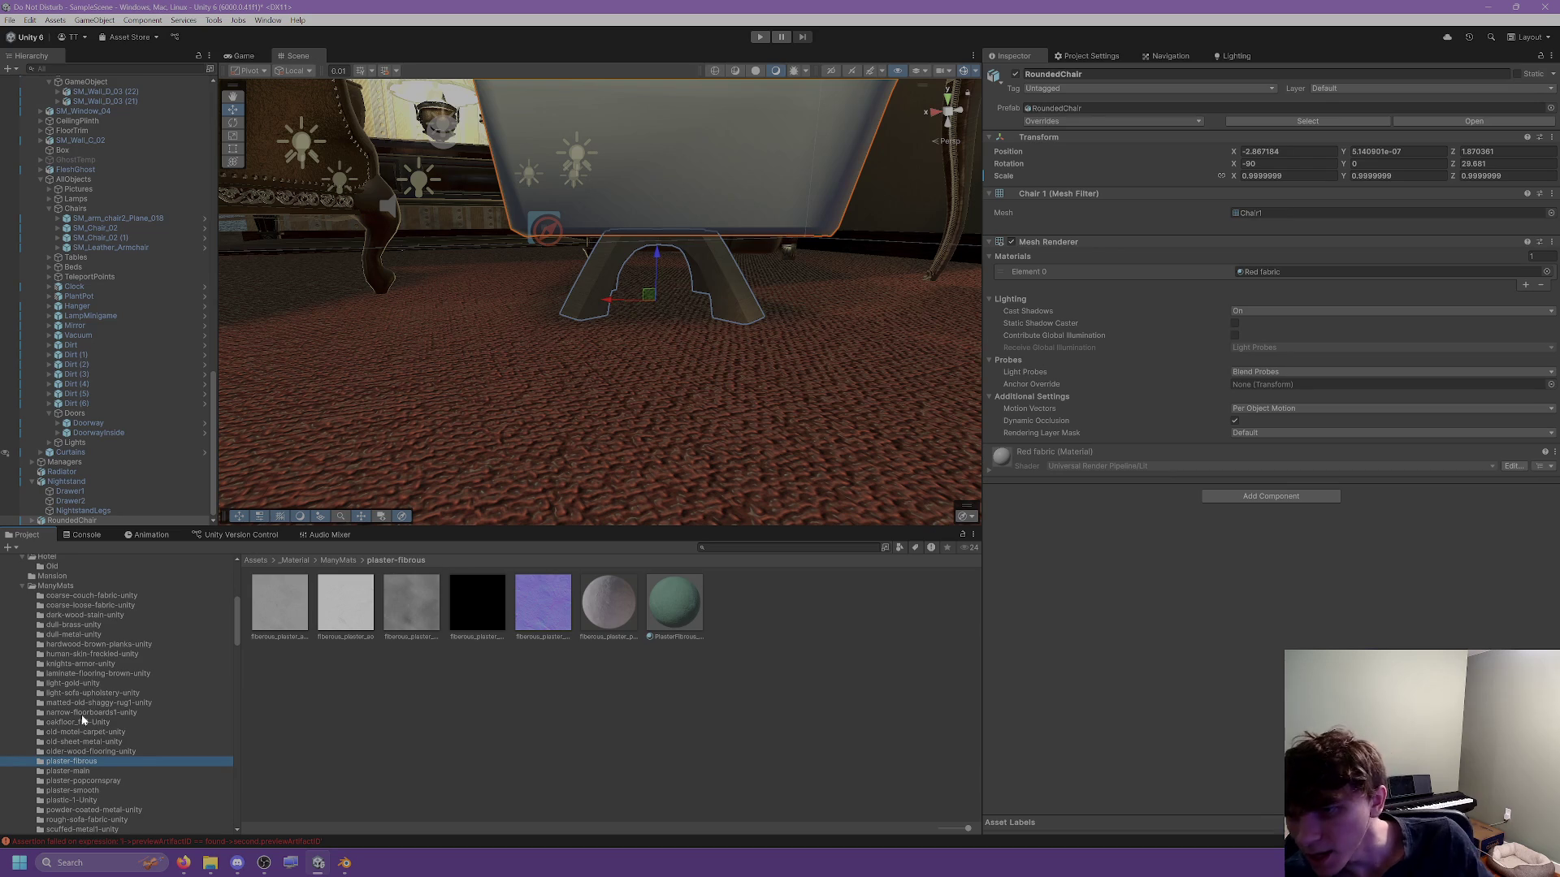
pyautogui.scroll(-3, 82, 764)
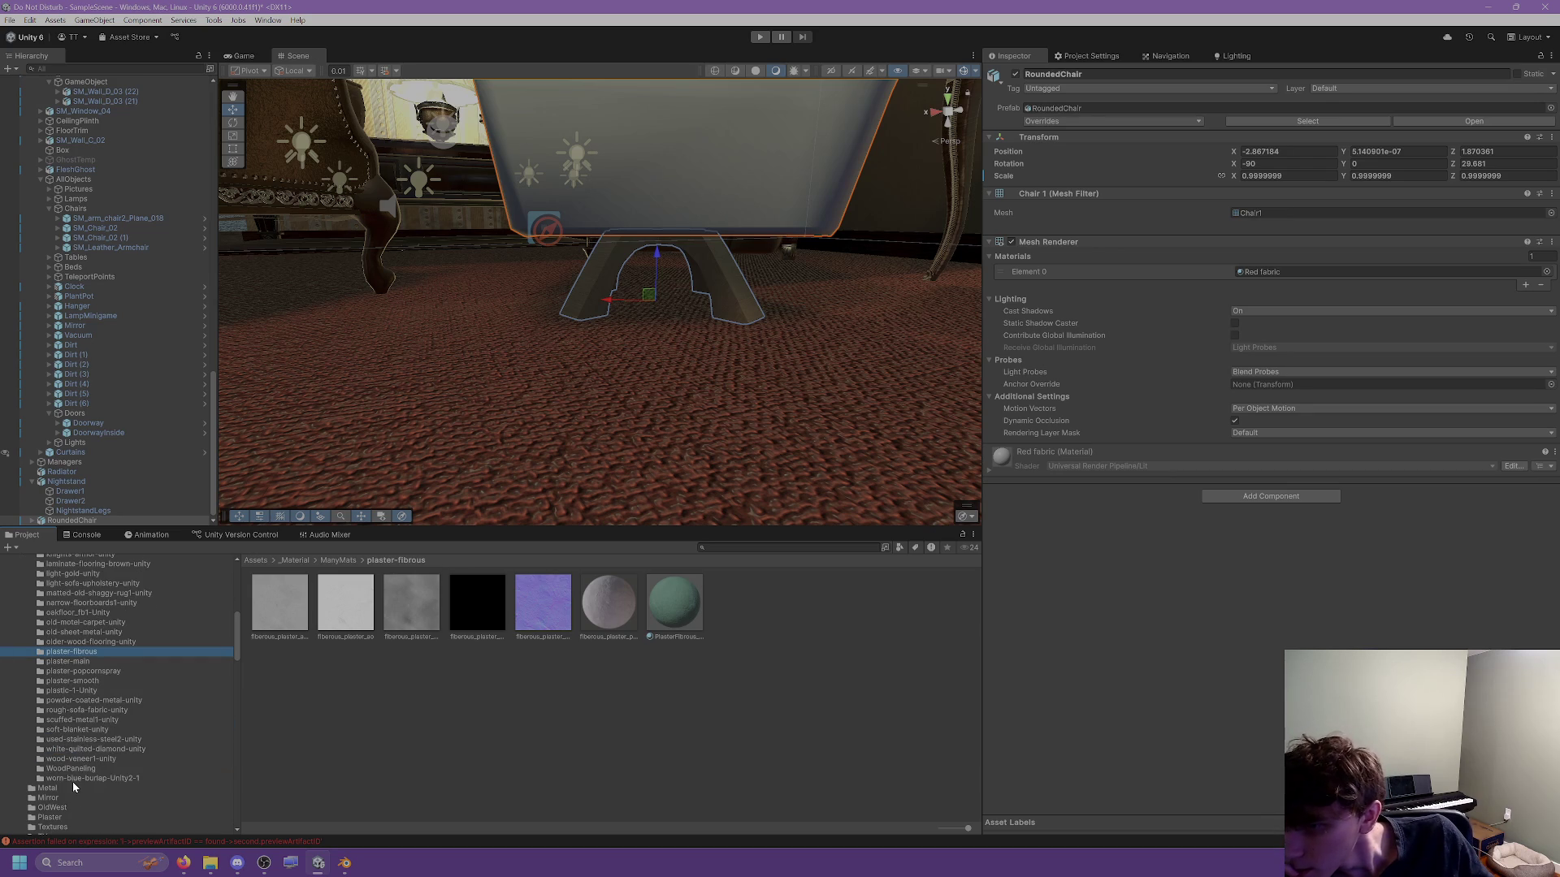
pyautogui.click(72, 770)
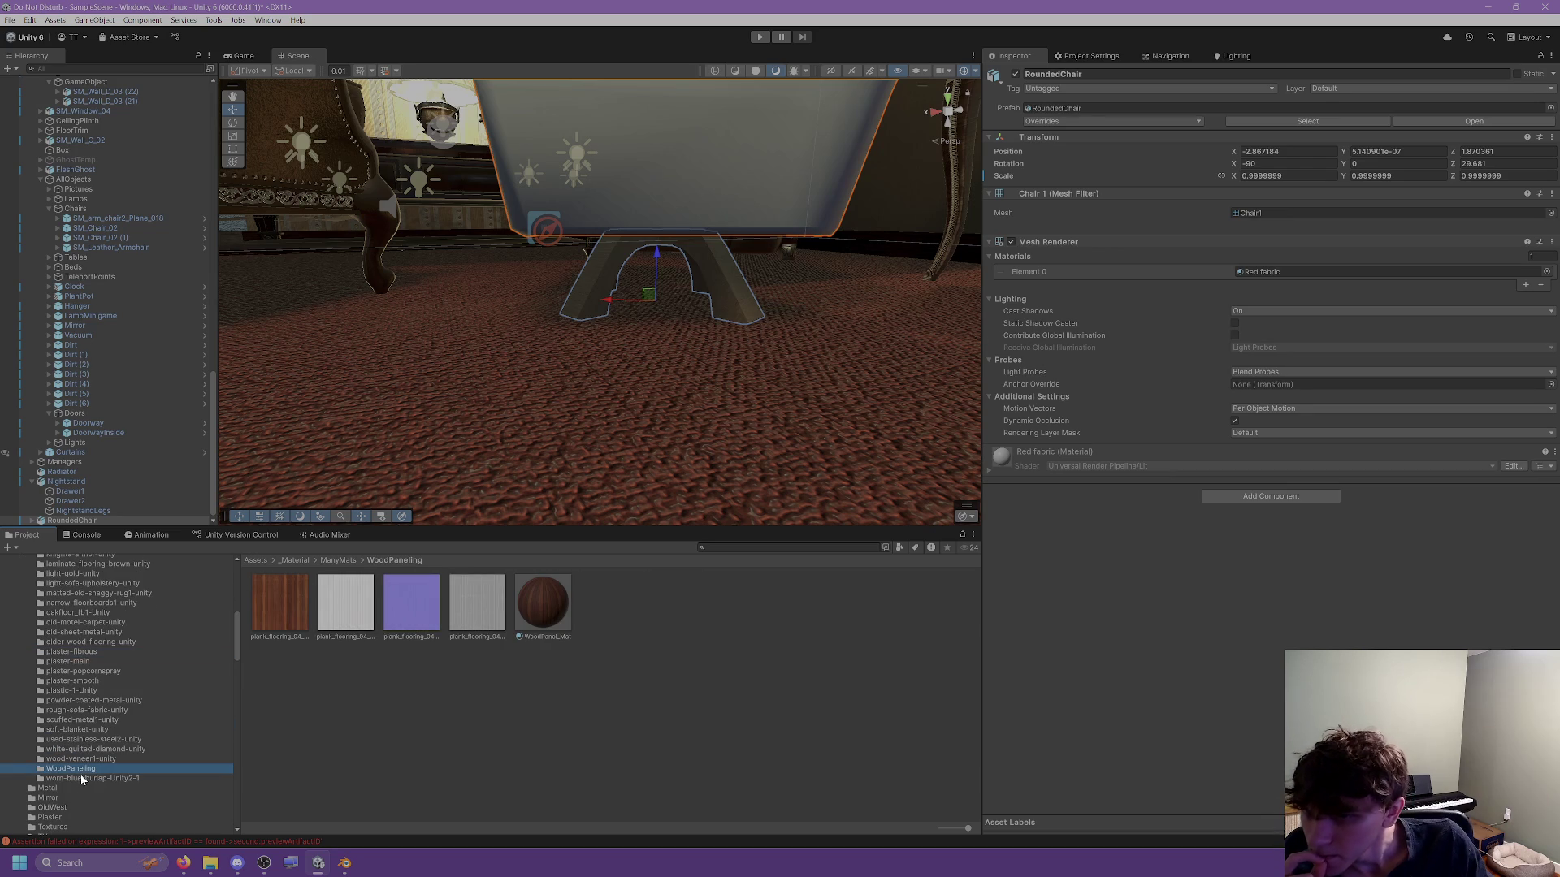
pyautogui.click(85, 731)
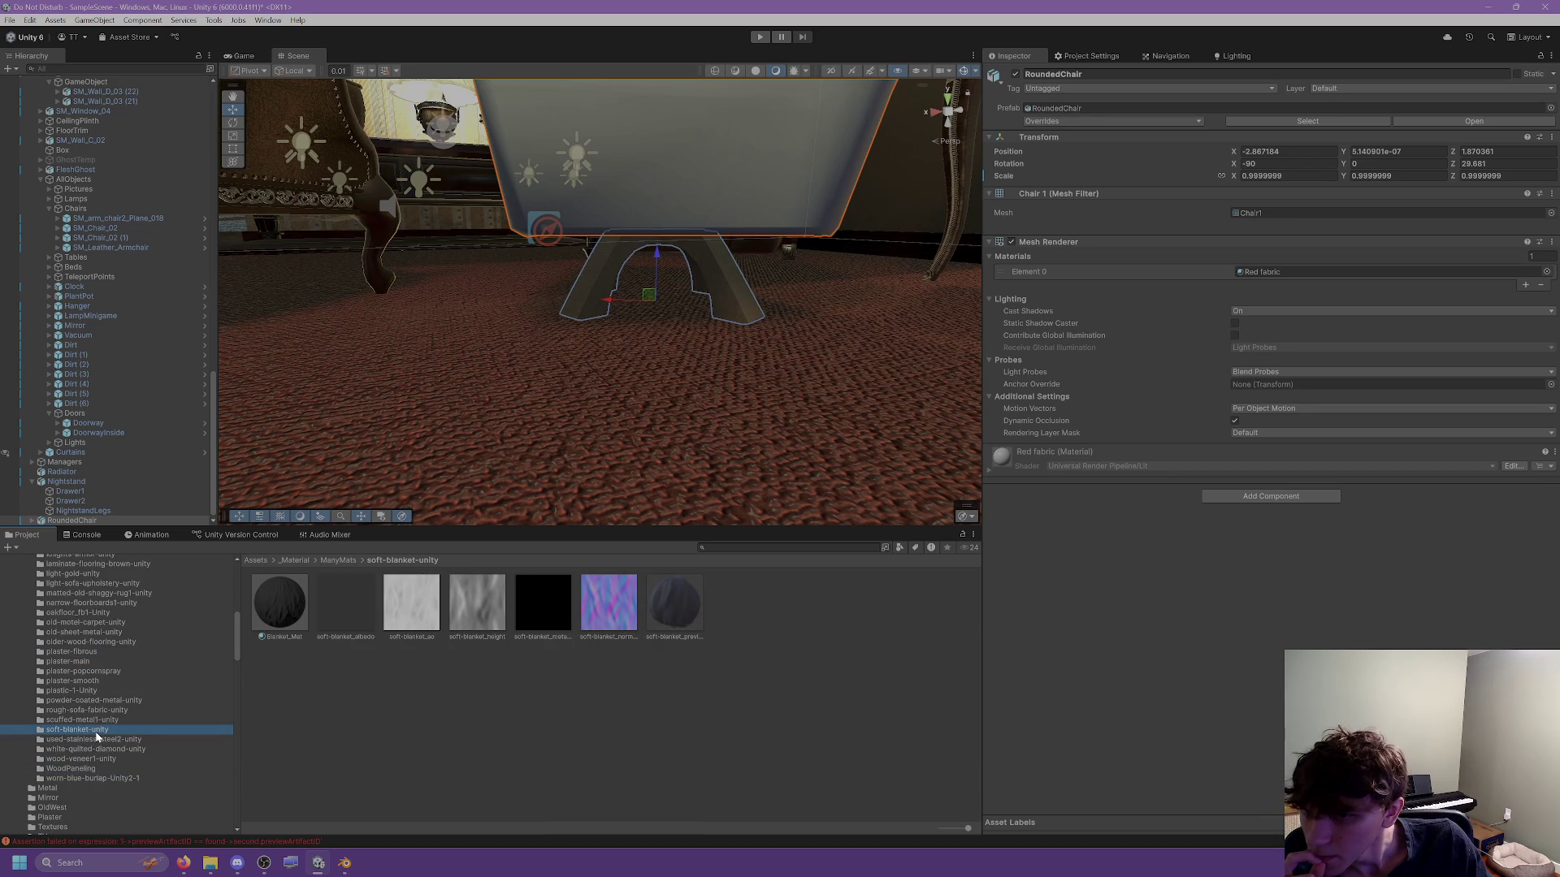
pyautogui.click(98, 710)
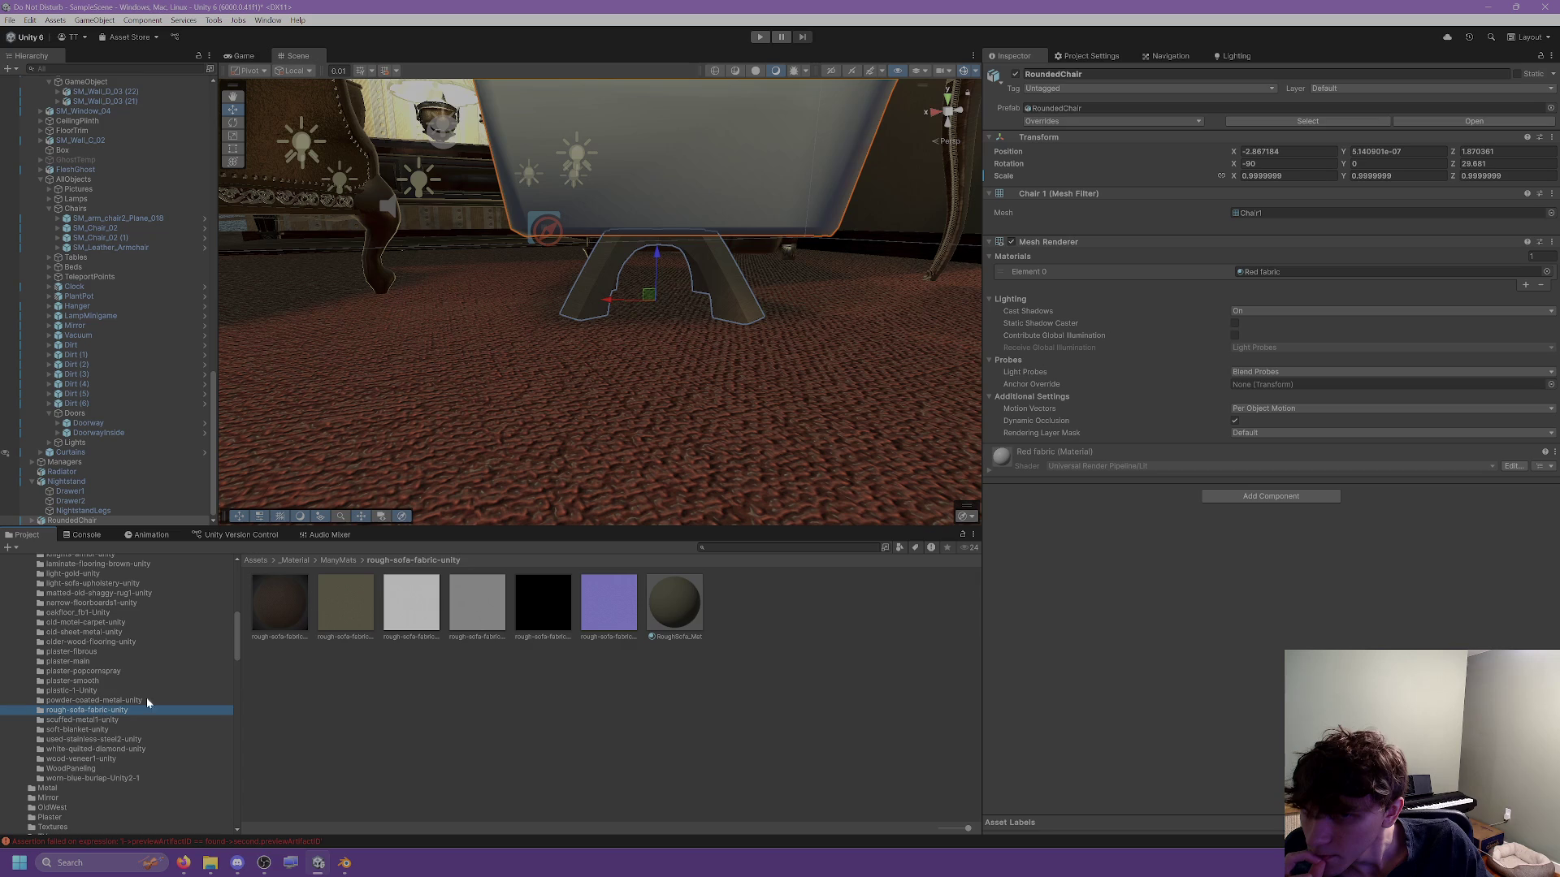
pyautogui.moveTo(674, 602)
pyautogui.mouseDown()
pyautogui.moveTo(713, 313)
pyautogui.moveTo(662, 209)
pyautogui.moveTo(639, 323)
pyautogui.moveTo(883, 378)
pyautogui.moveTo(808, 383)
pyautogui.moveTo(783, 403)
pyautogui.mouseUp()
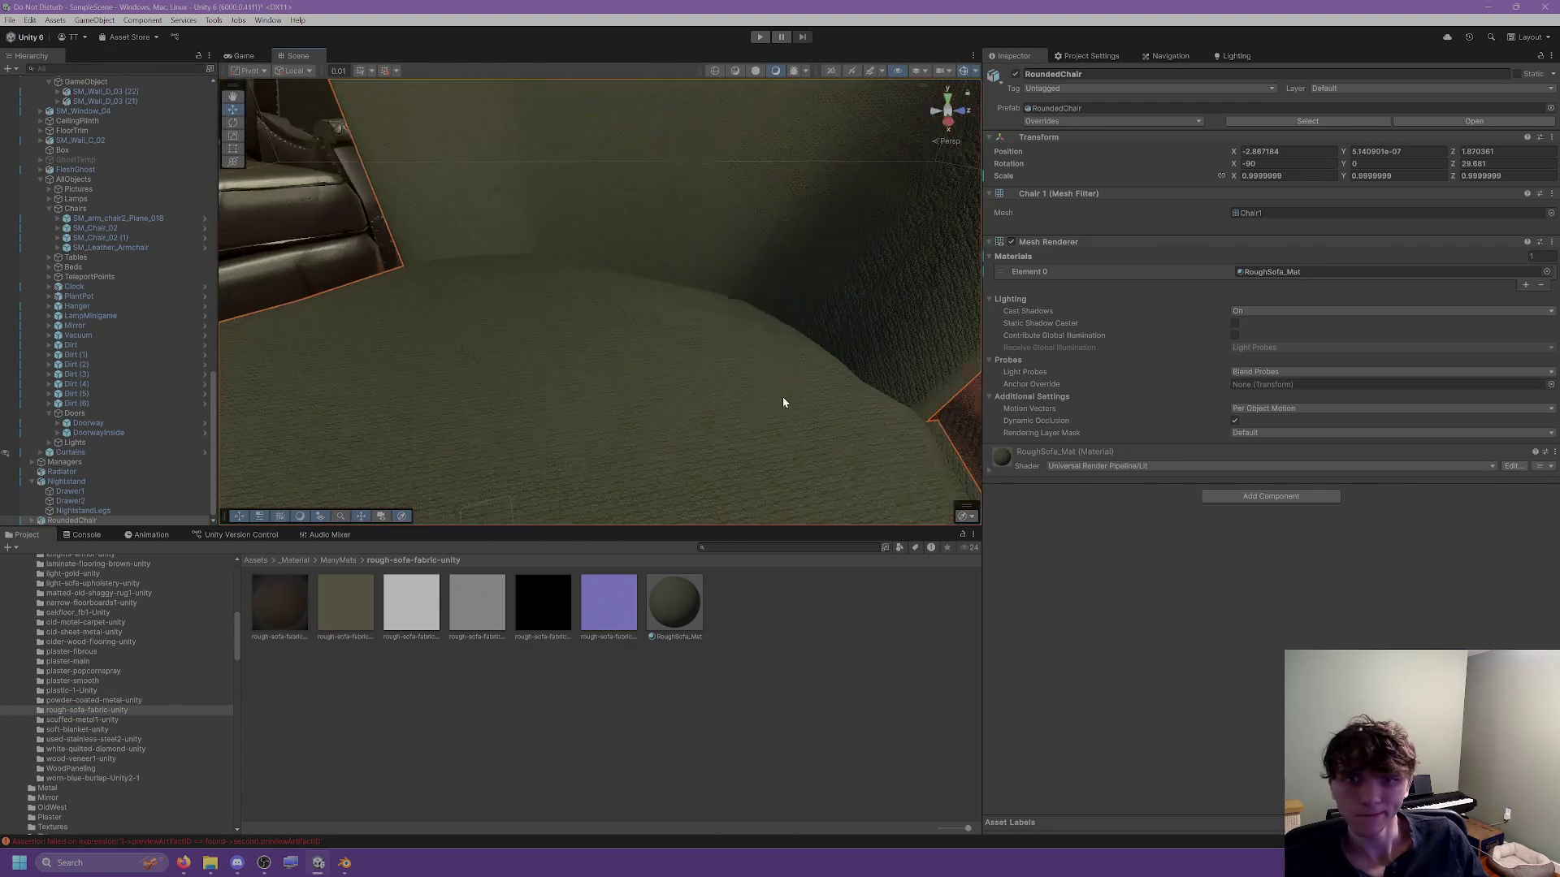
# Show RoughSofa_Mat's settings and view the armchair from a wider angle.
pyautogui.click(675, 606)
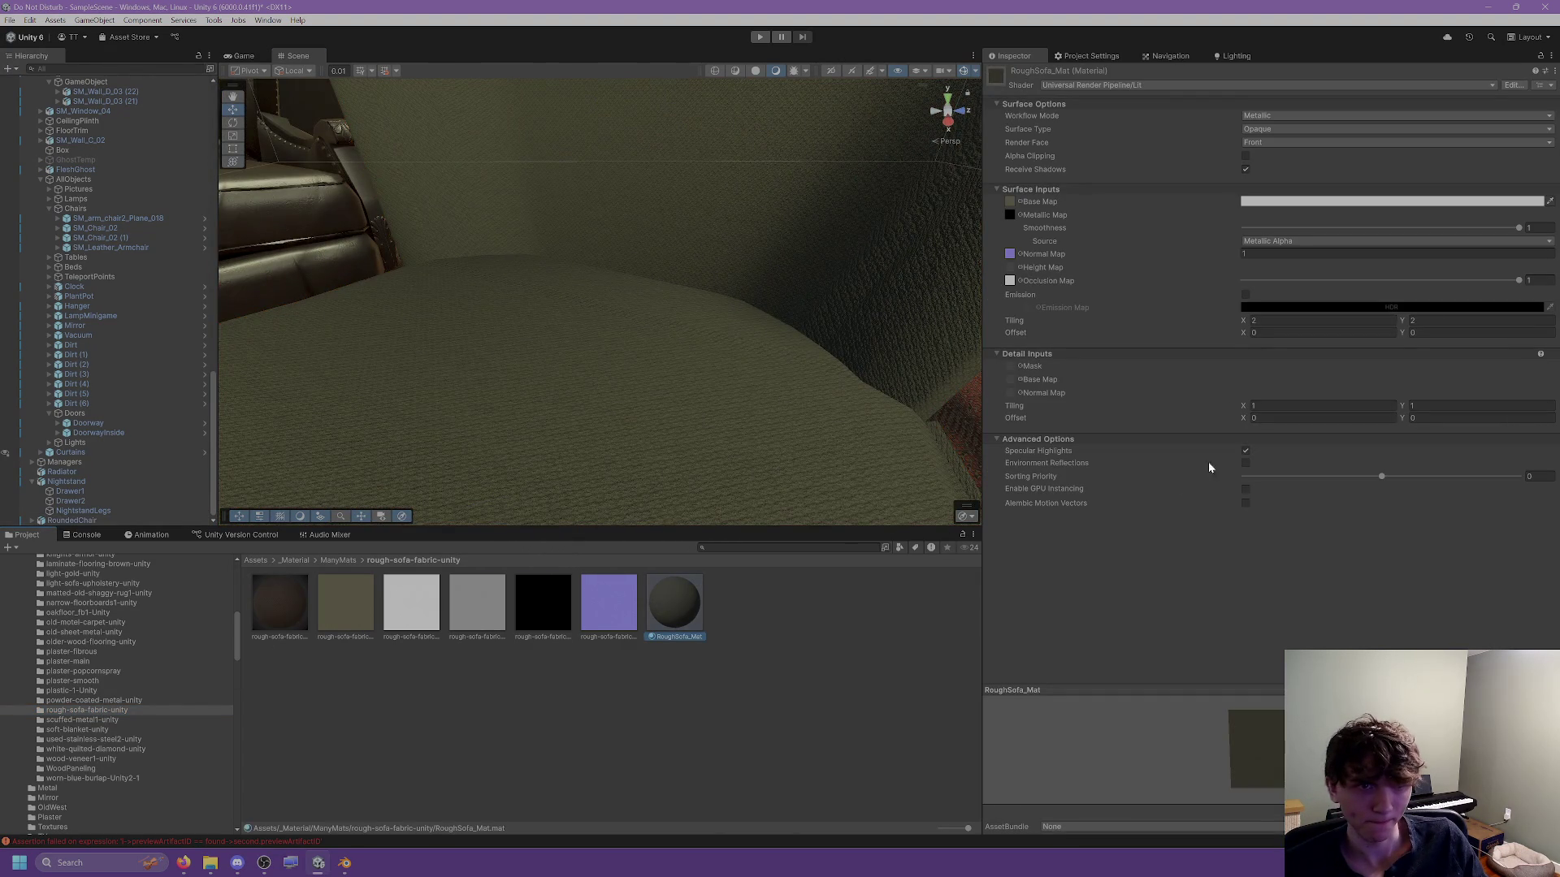
pyautogui.scroll(-6, 717, 351)
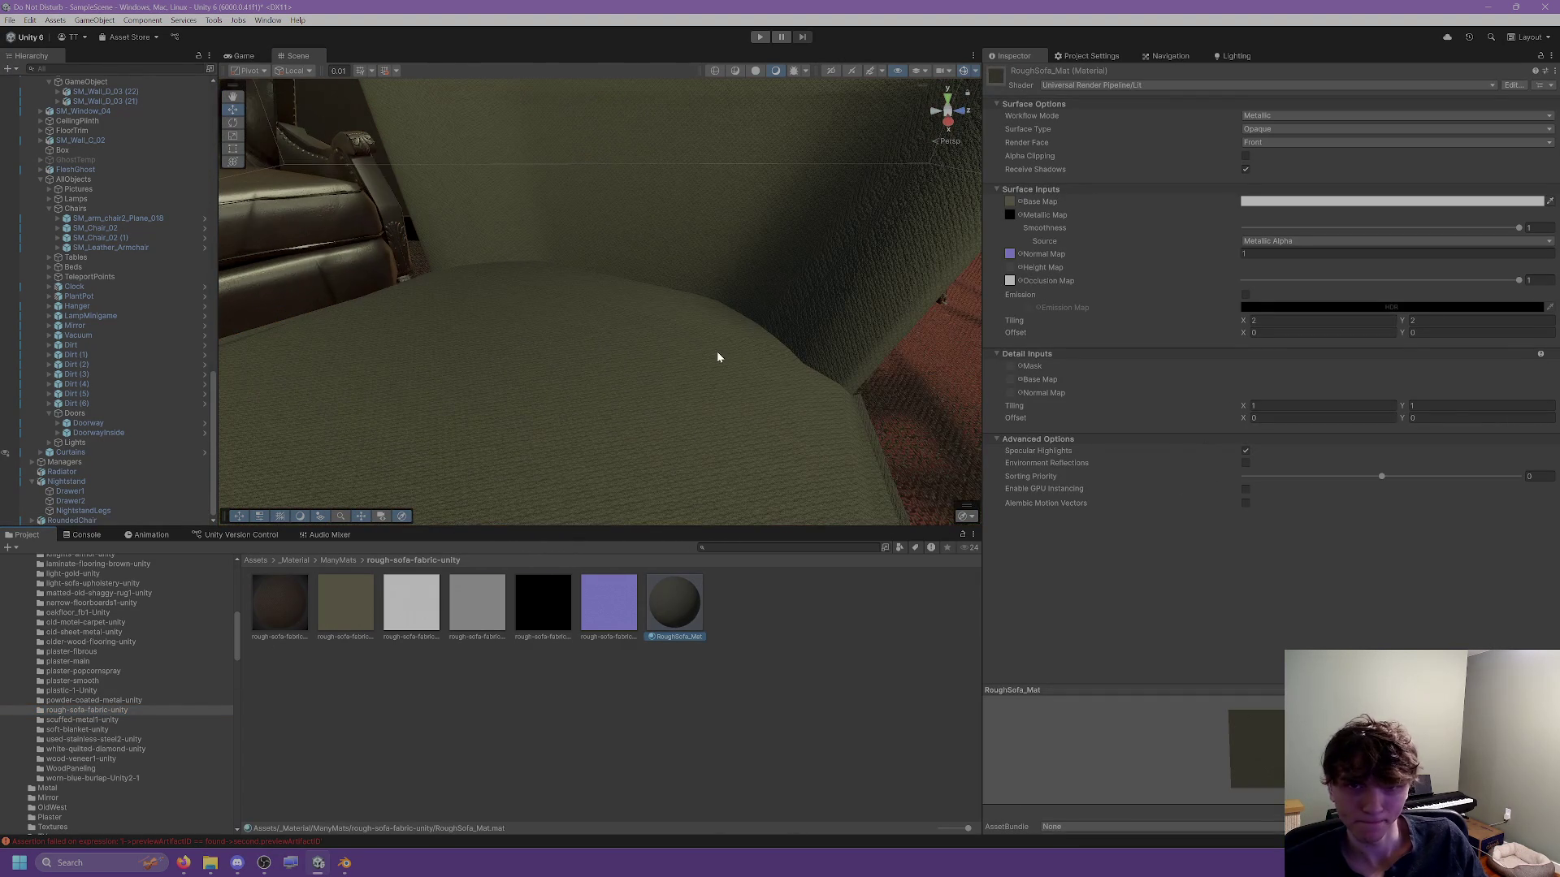
pyautogui.moveTo(671, 418)
pyautogui.mouseDown()
pyautogui.moveTo(546, 425)
pyautogui.moveTo(612, 331)
pyautogui.moveTo(605, 307)
pyautogui.mouseUp()
pyautogui.moveTo(605, 307)
pyautogui.mouseDown()
pyautogui.moveTo(599, 244)
pyautogui.moveTo(602, 362)
pyautogui.mouseUp()
# Reselect RoughSofa_Mat and set its base colour to pure red.
pyautogui.click(731, 631)
pyautogui.click(702, 616)
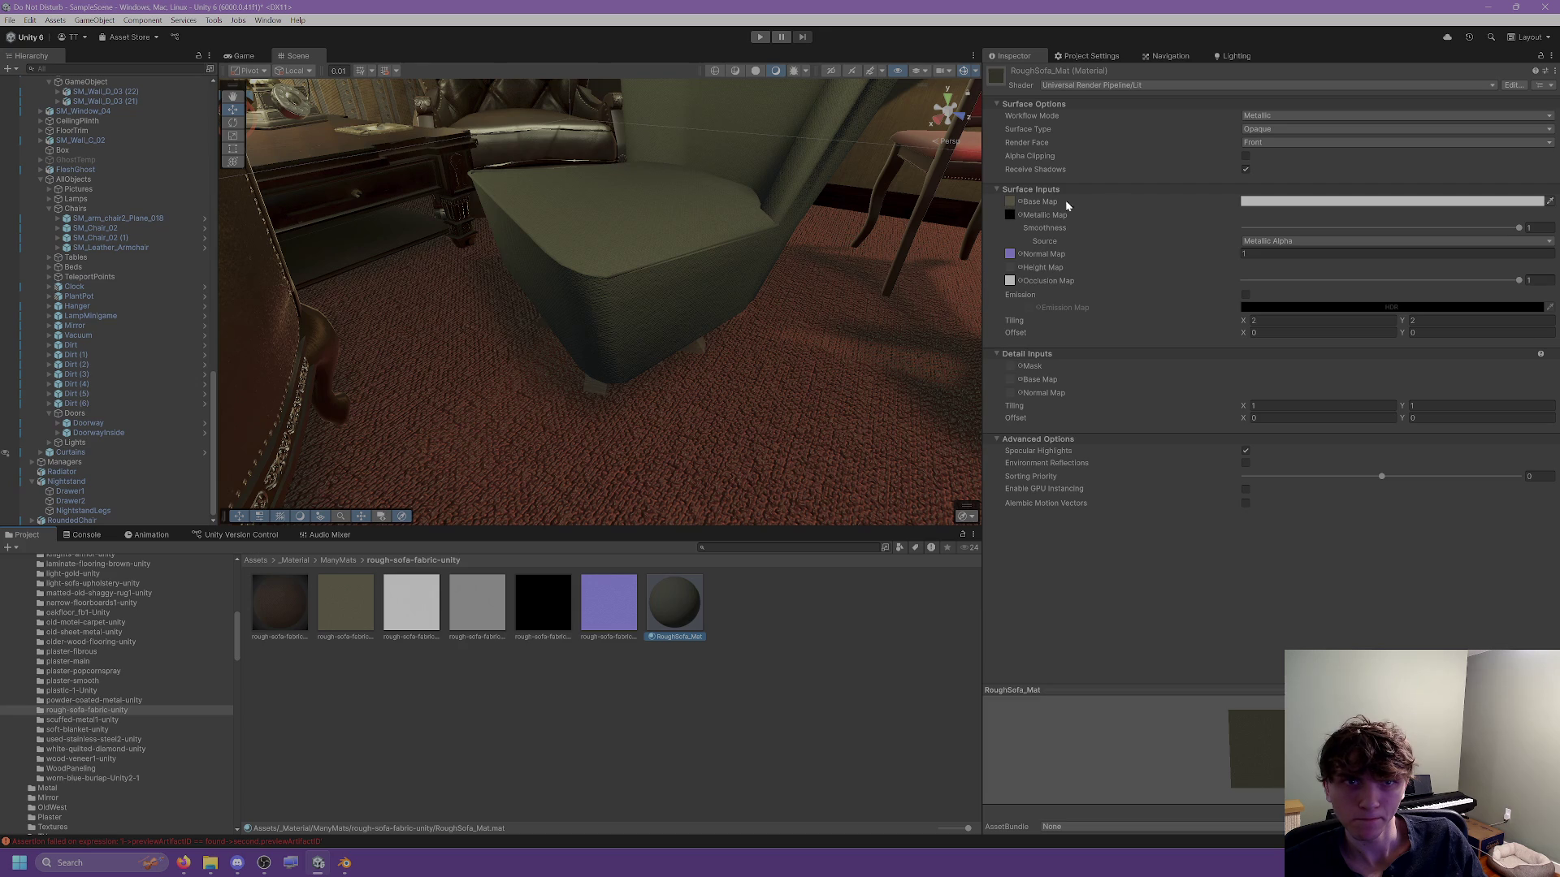
pyautogui.click(1247, 204)
pyautogui.moveTo(1305, 290); pyautogui.dragTo(1351, 264)
# Keep RoughSofa_Mat's base colour at red (FF0000) after briefly trying blue.
pyautogui.hotkey('ctrl', 'z')
pyautogui.hotkey('ctrl', 'y')
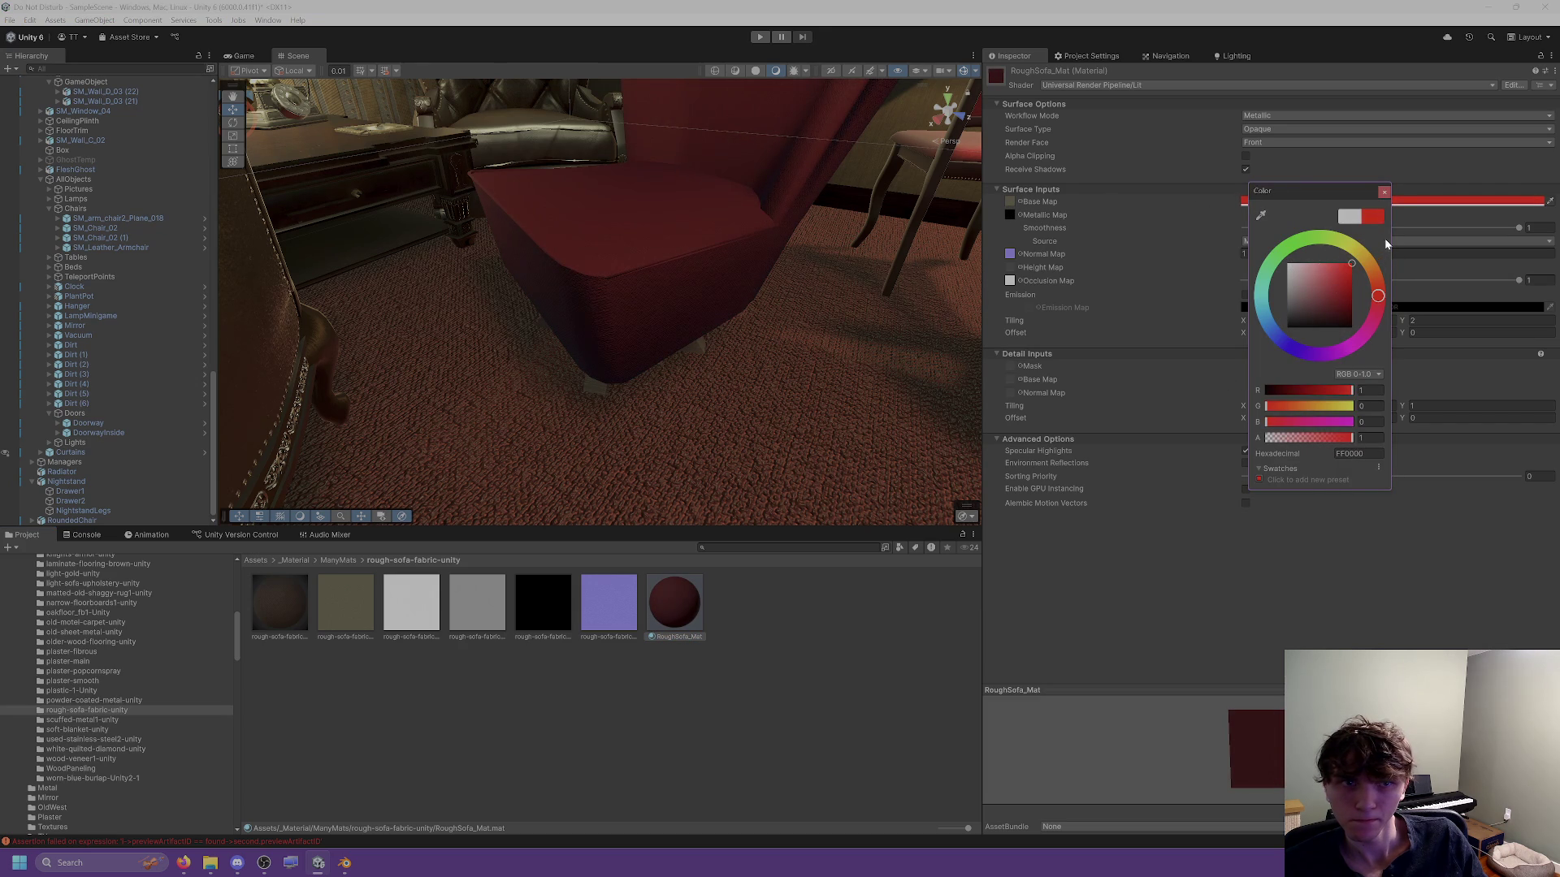
pyautogui.click(1385, 192)
pyautogui.moveTo(724, 200); pyautogui.dragTo(736, 253)
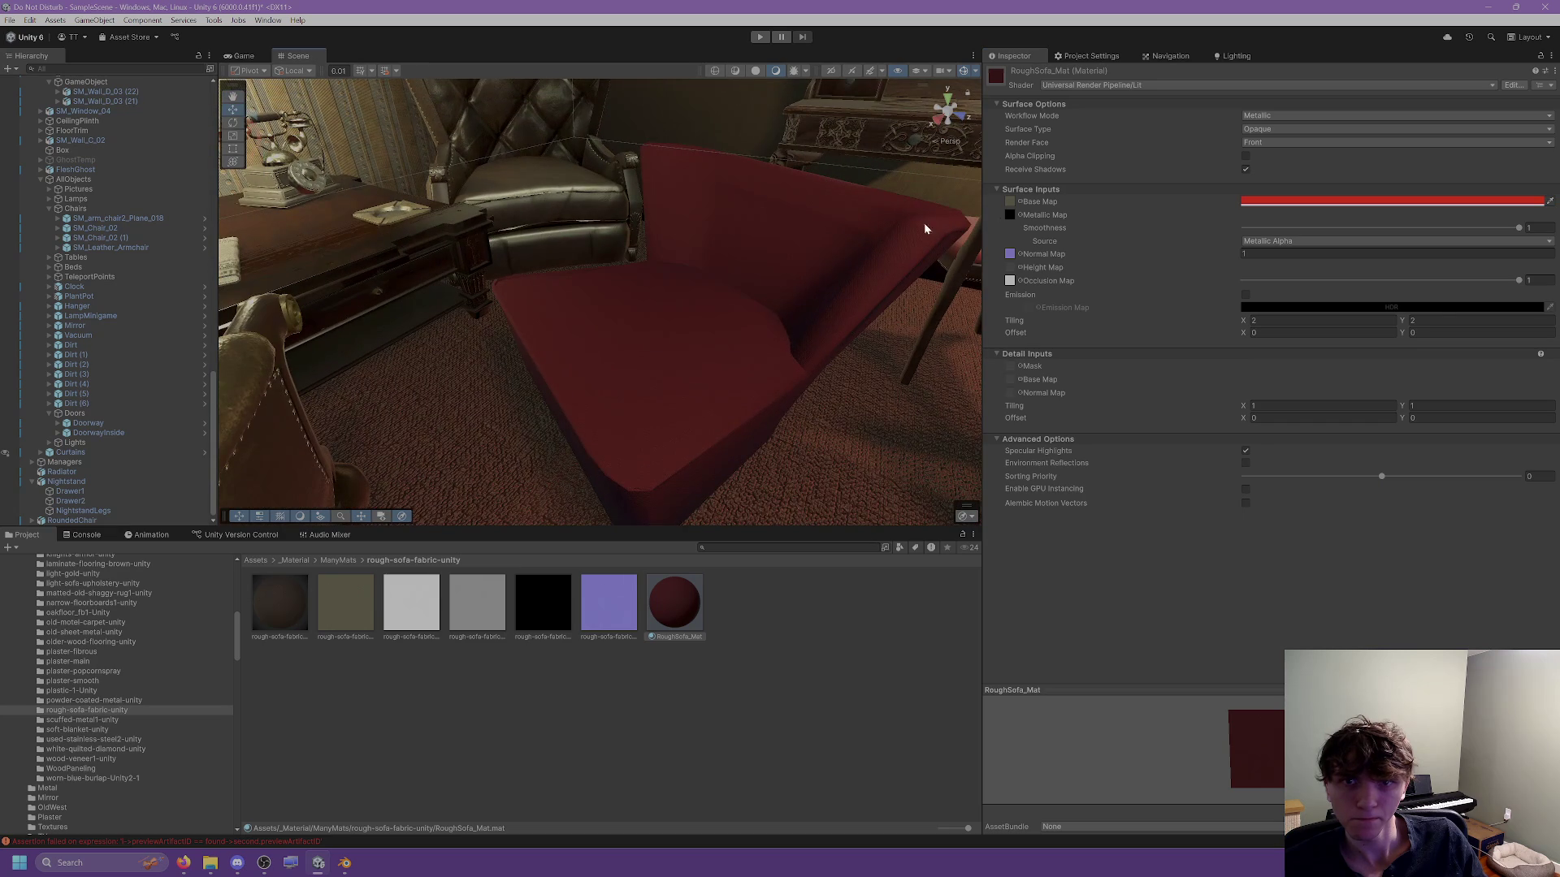
pyautogui.click(1242, 202)
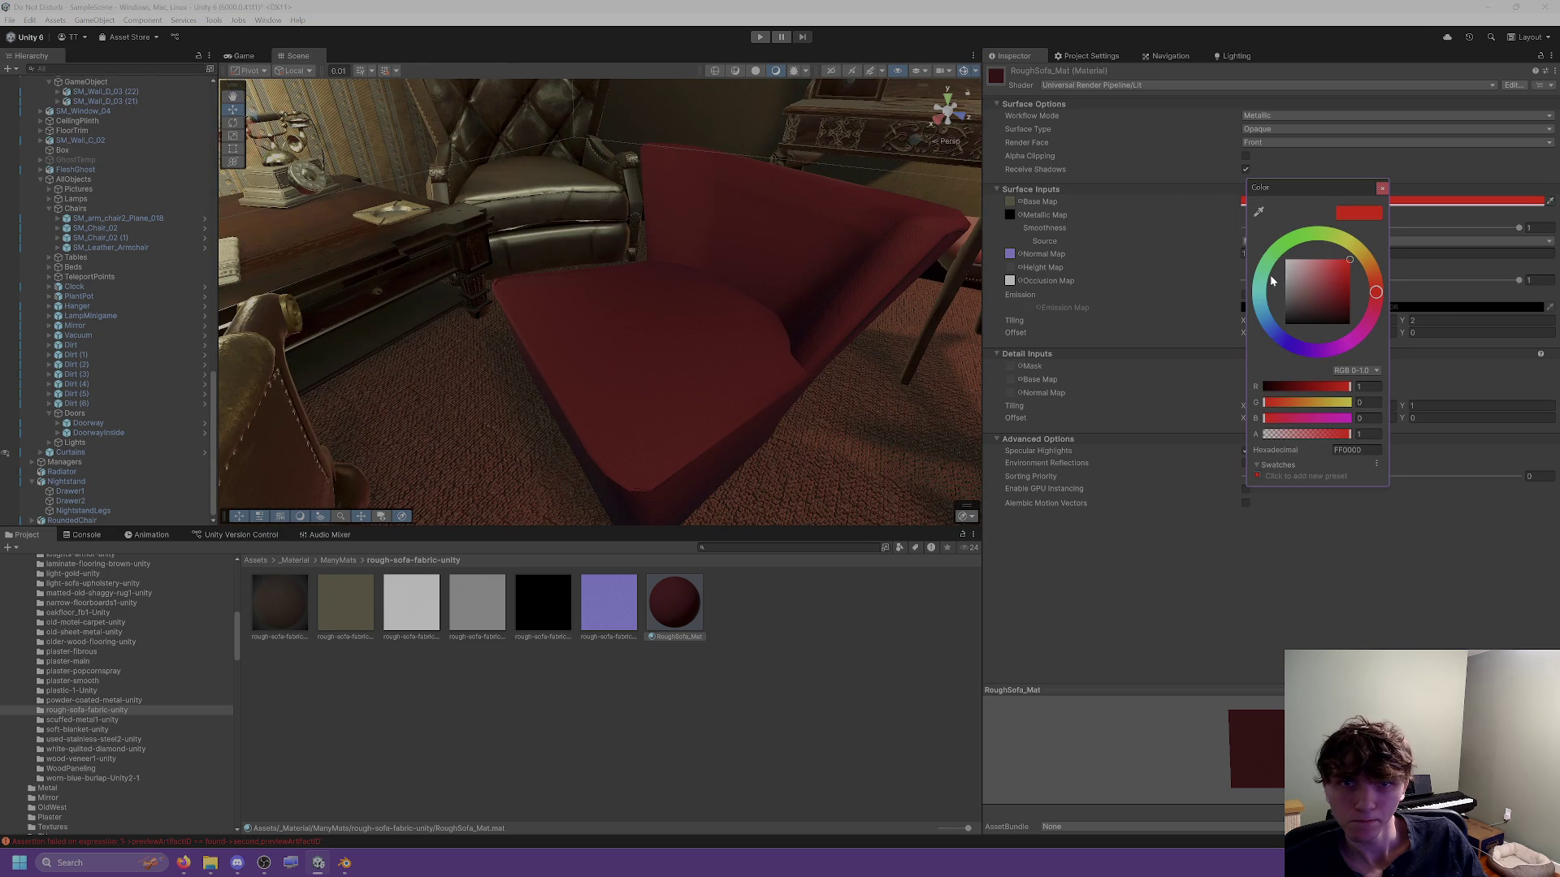
pyautogui.click(1288, 346)
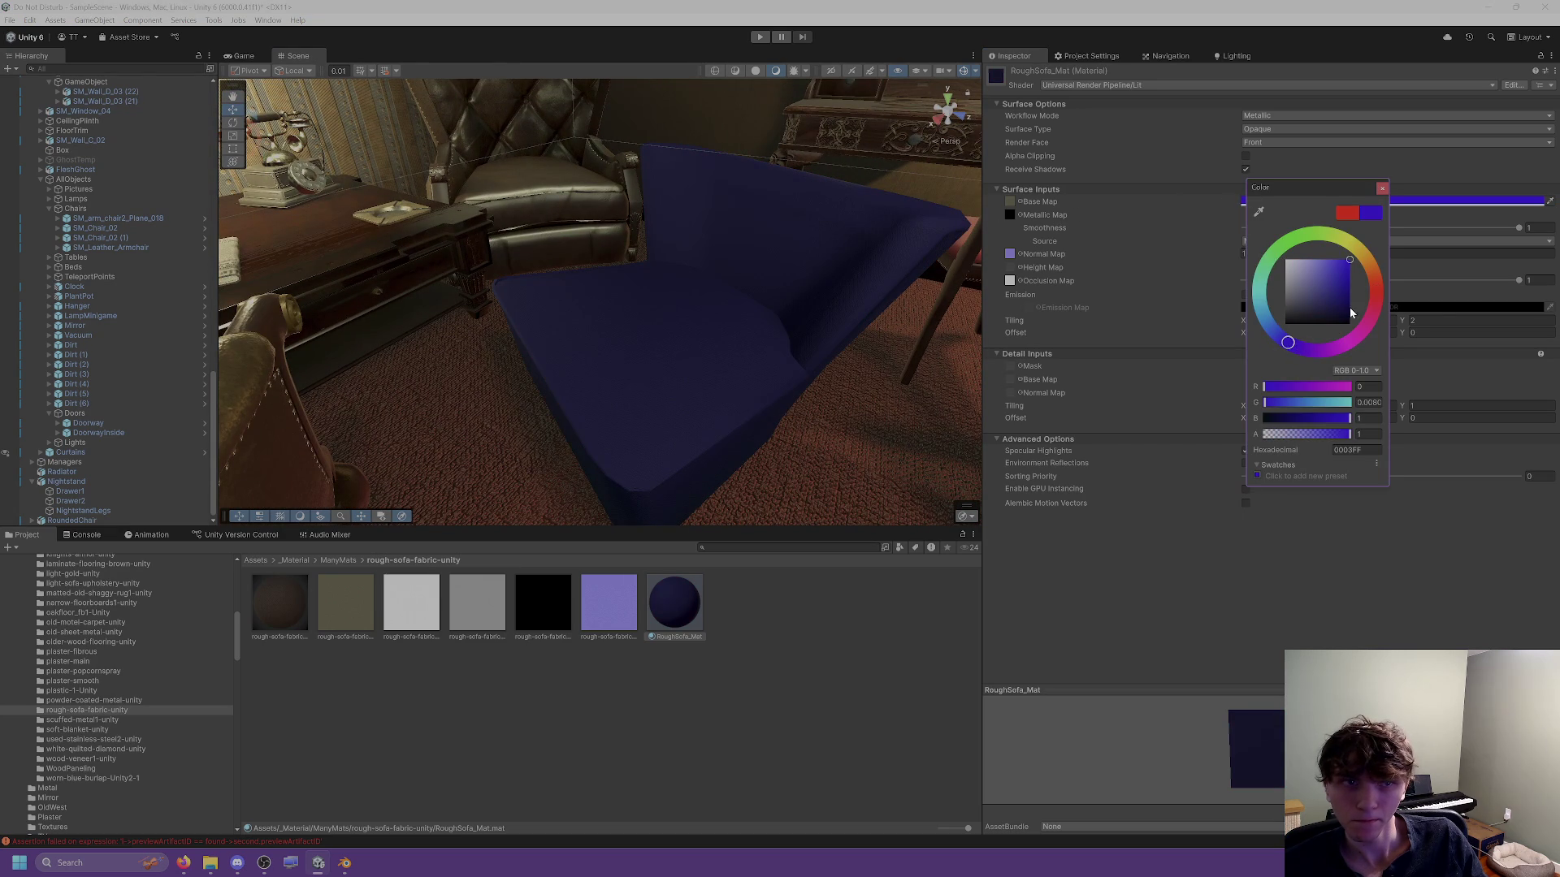
pyautogui.click(1374, 290)
pyautogui.click(1382, 187)
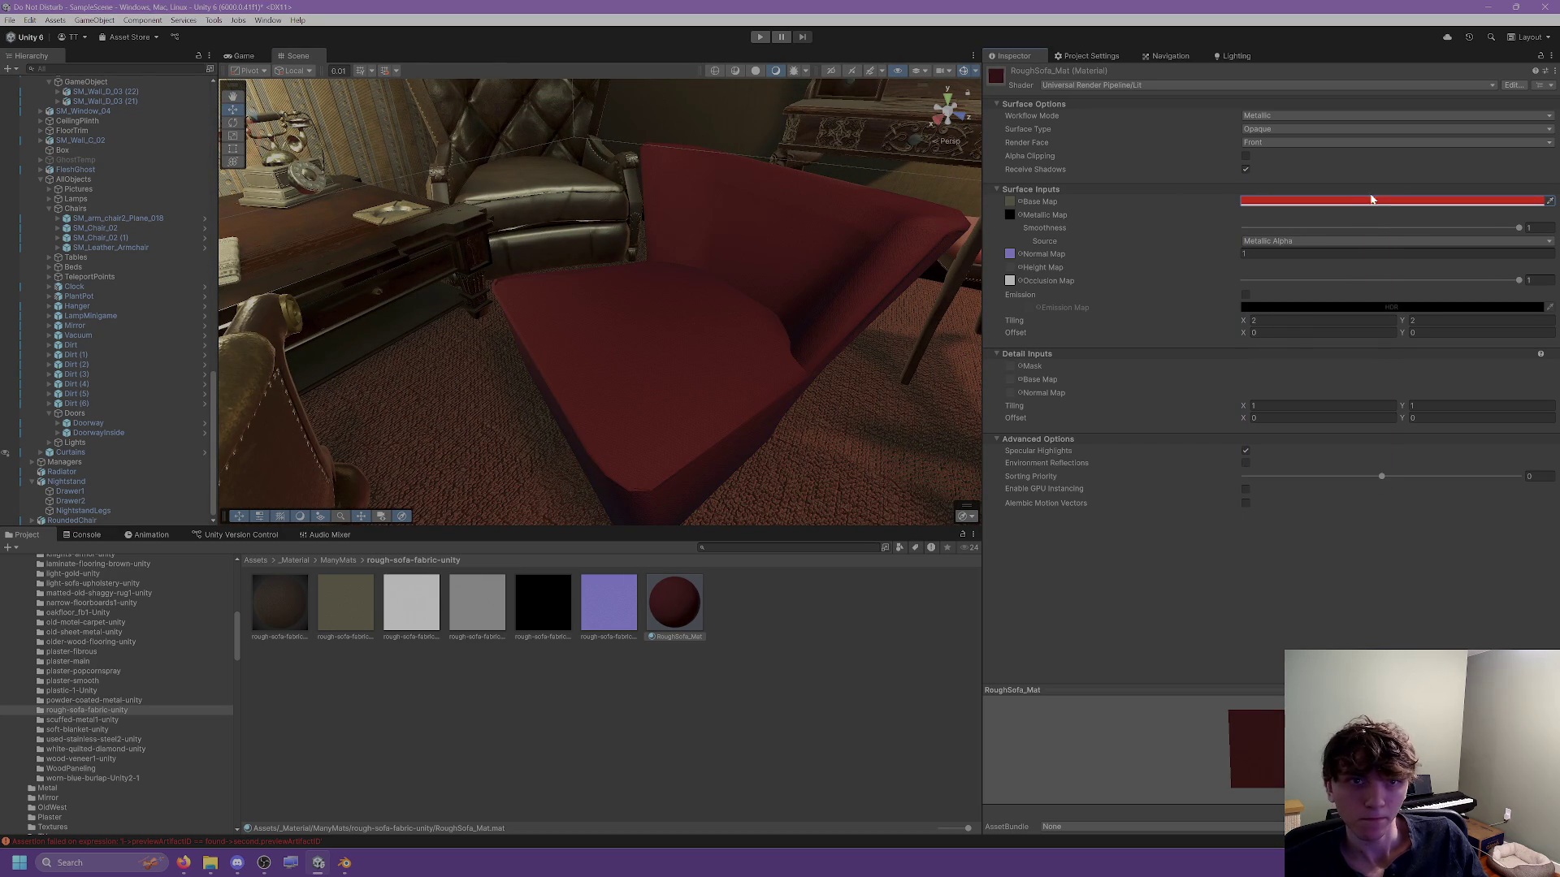
# Try a detail tiling X of 0, undo it, then select the armchair with the Move tool.
pyautogui.moveTo(752, 237)
pyautogui.mouseDown()
pyautogui.moveTo(733, 102)
pyautogui.moveTo(710, 149)
pyautogui.moveTo(731, 230)
pyautogui.moveTo(723, 272)
pyautogui.moveTo(718, 253)
pyautogui.mouseUp()
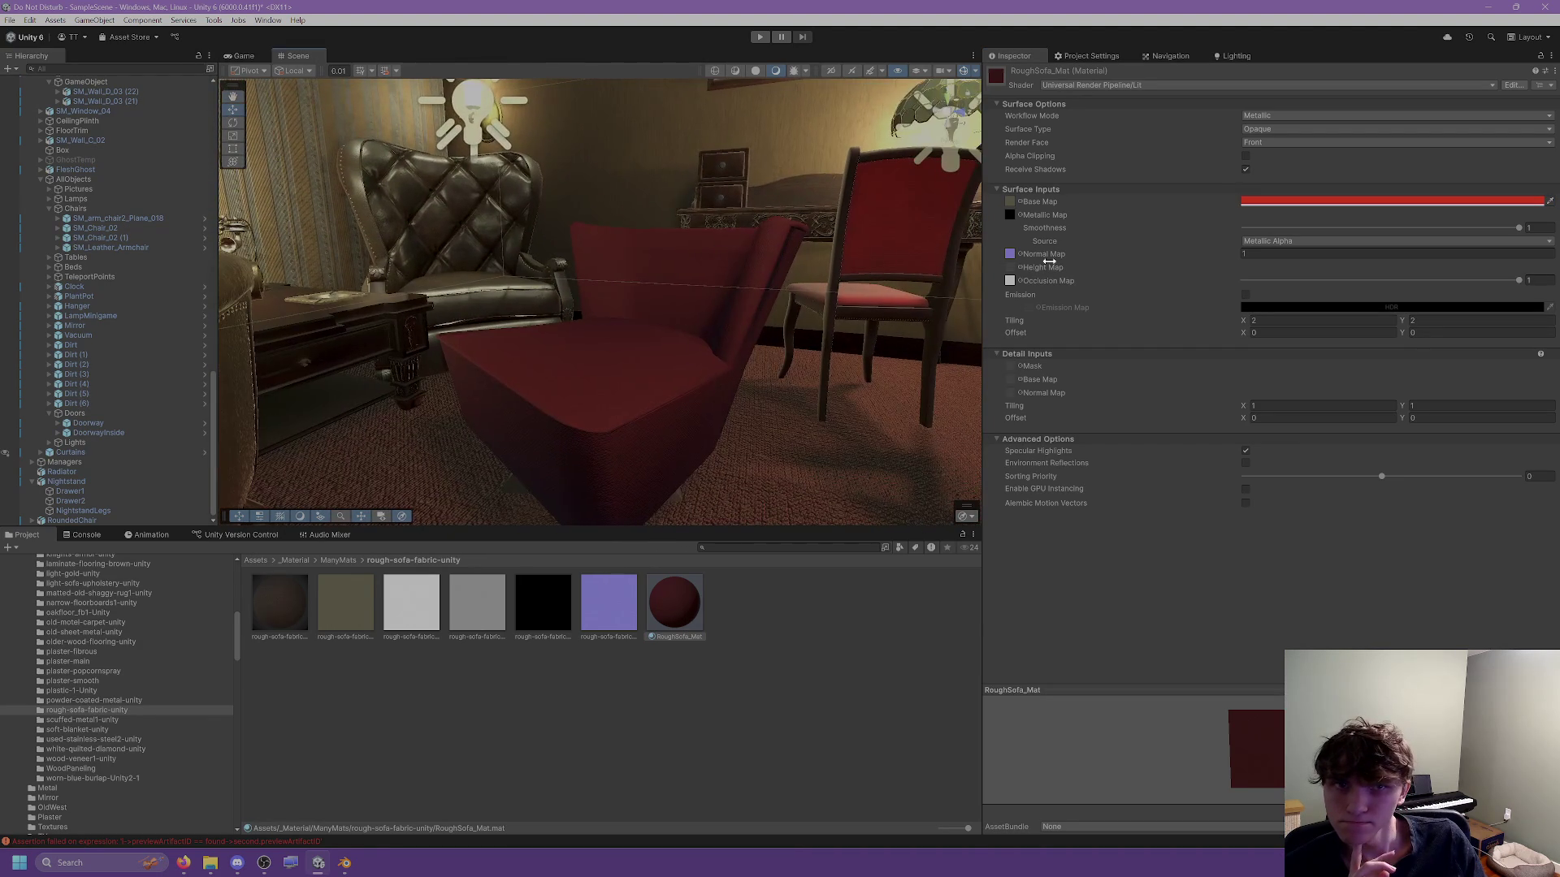
pyautogui.moveTo(840, 318)
pyautogui.mouseDown()
pyautogui.moveTo(771, 334)
pyautogui.moveTo(748, 406)
pyautogui.moveTo(701, 347)
pyautogui.moveTo(968, 400)
pyautogui.moveTo(899, 275)
pyautogui.moveTo(843, 271)
pyautogui.moveTo(630, 327)
pyautogui.moveTo(606, 278)
pyautogui.moveTo(560, 258)
pyautogui.moveTo(569, 268)
pyautogui.mouseUp()
pyautogui.click(1284, 405)
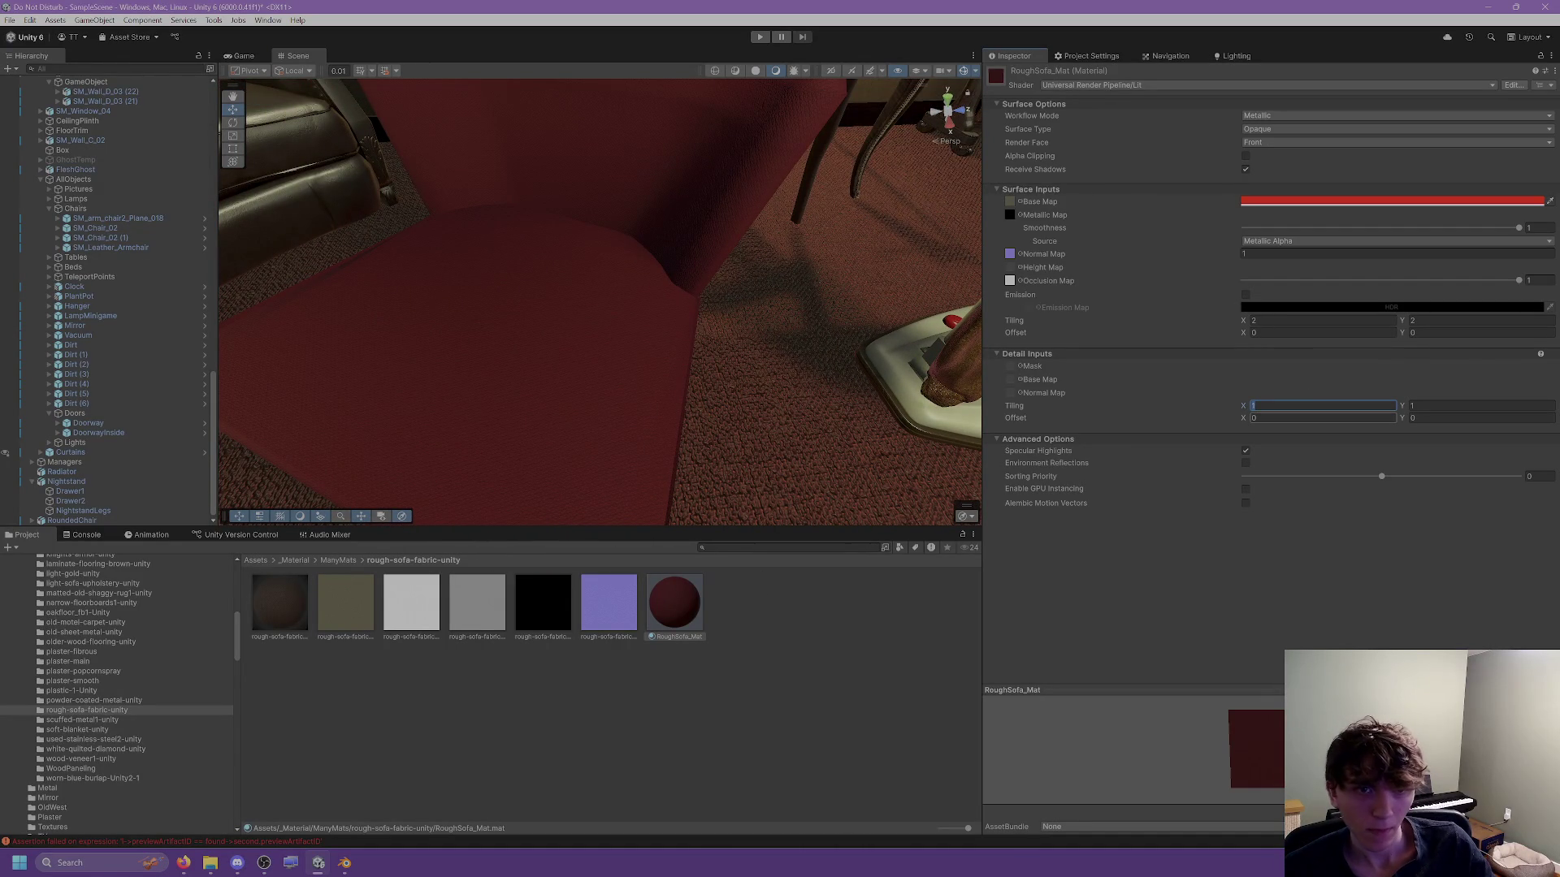
pyautogui.click(1099, 173)
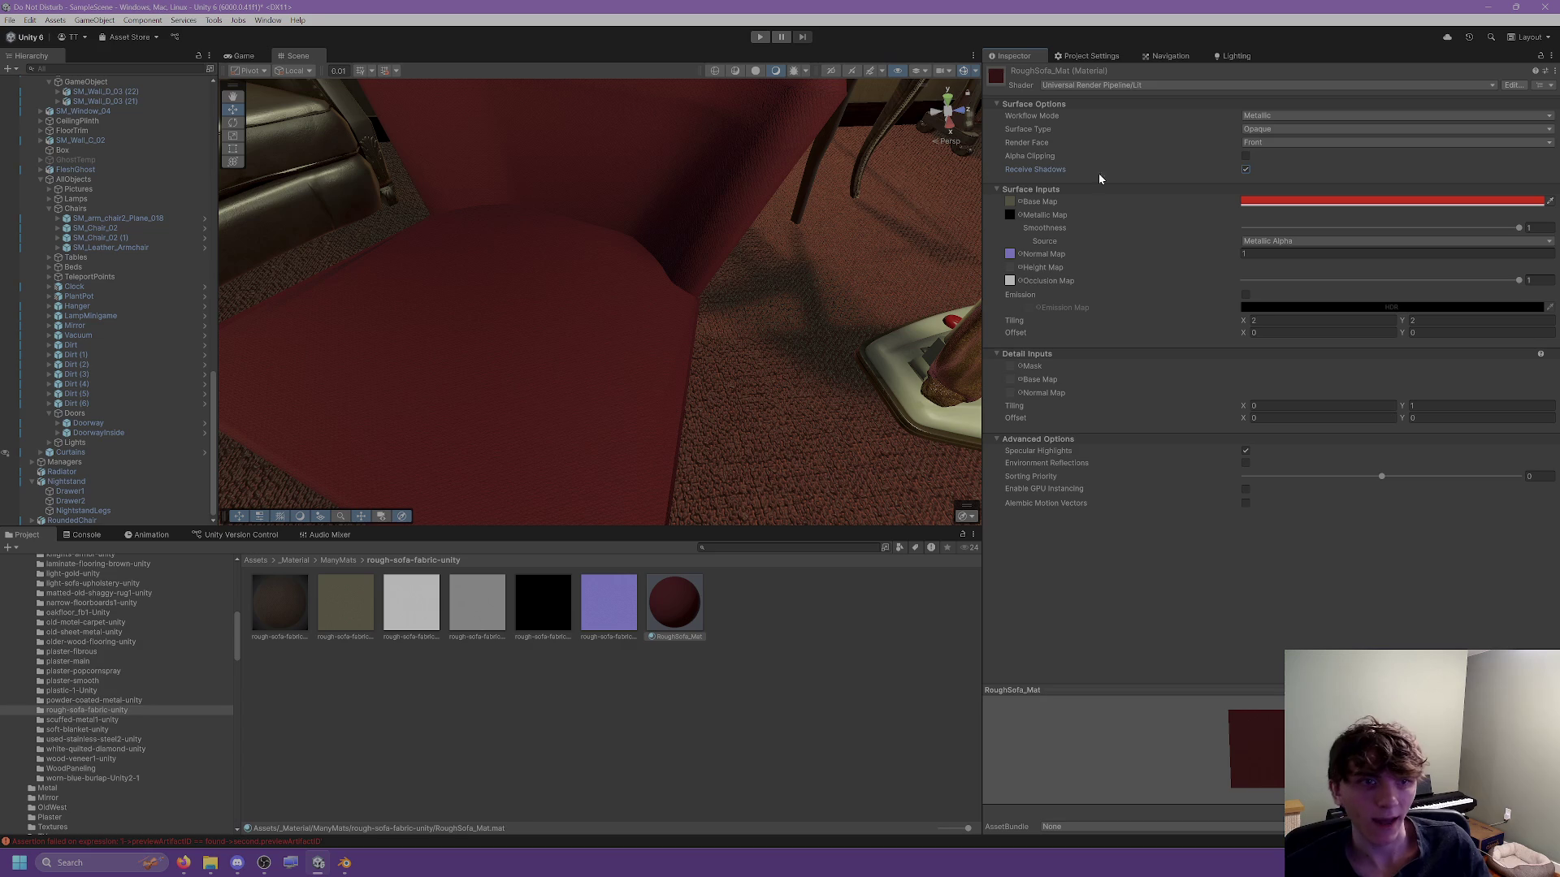
pyautogui.hotkey('ctrl', 'z')
pyautogui.hotkey('ctrl', 'z')
pyautogui.moveTo(585, 285)
pyautogui.mouseDown()
pyautogui.moveTo(561, 233)
pyautogui.moveTo(548, 259)
pyautogui.moveTo(494, 285)
pyautogui.moveTo(529, 244)
pyautogui.moveTo(484, 243)
pyautogui.moveTo(583, 271)
pyautogui.moveTo(637, 315)
pyautogui.moveTo(473, 271)
pyautogui.moveTo(502, 260)
pyautogui.moveTo(468, 200)
pyautogui.moveTo(714, 325)
pyautogui.moveTo(682, 381)
pyautogui.mouseUp()
pyautogui.press('w')
pyautogui.click(637, 315)
# Set the RoundedChair model's import Scale Factor to 40 and apply it.
pyautogui.click(704, 329)
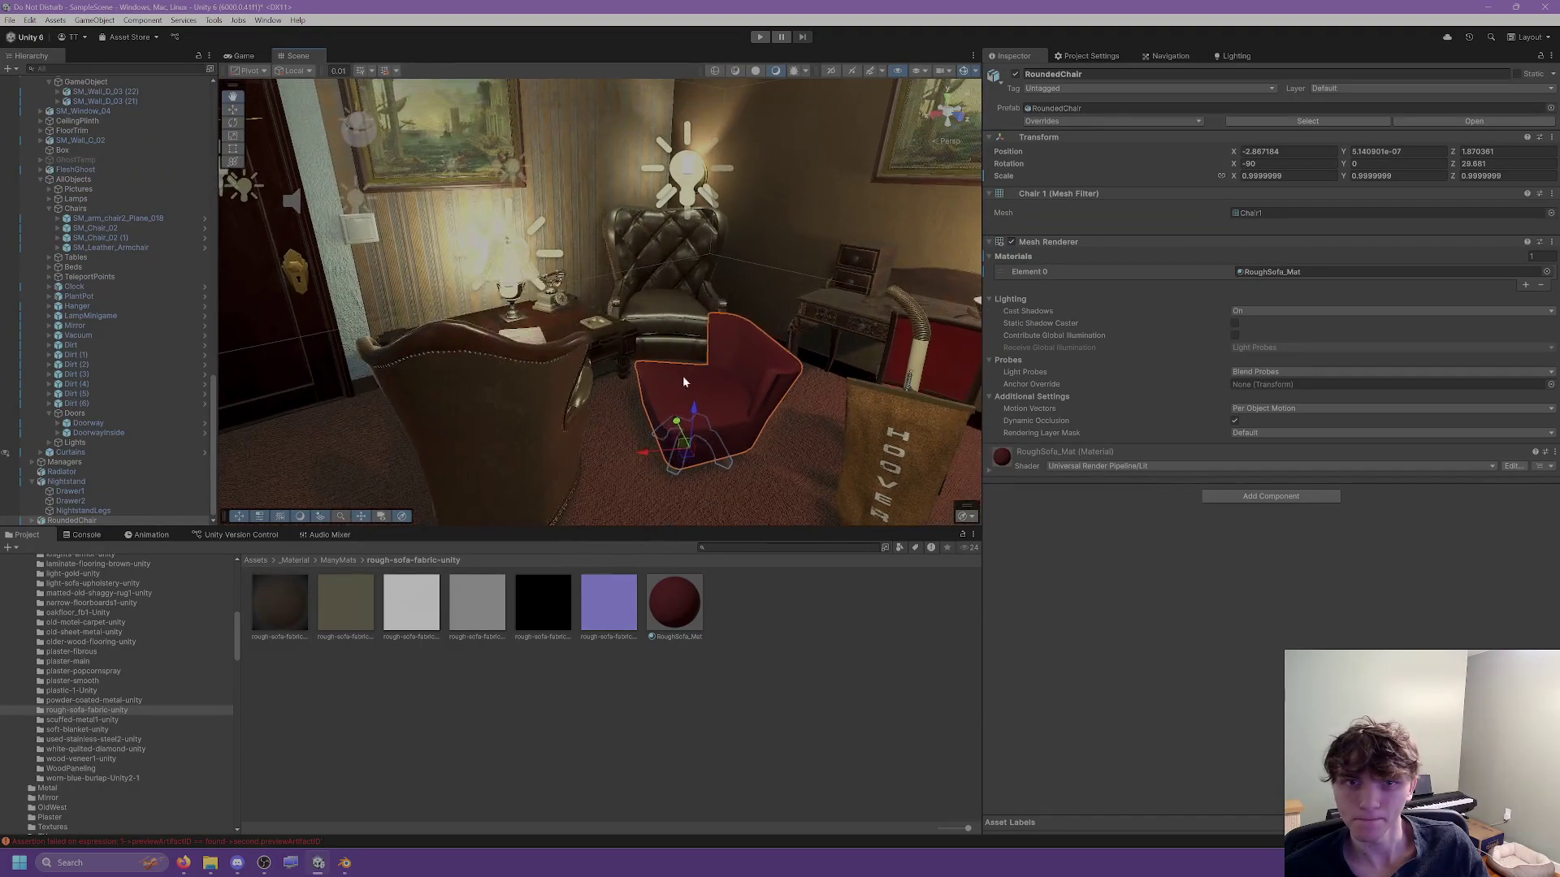
pyautogui.click(1348, 121)
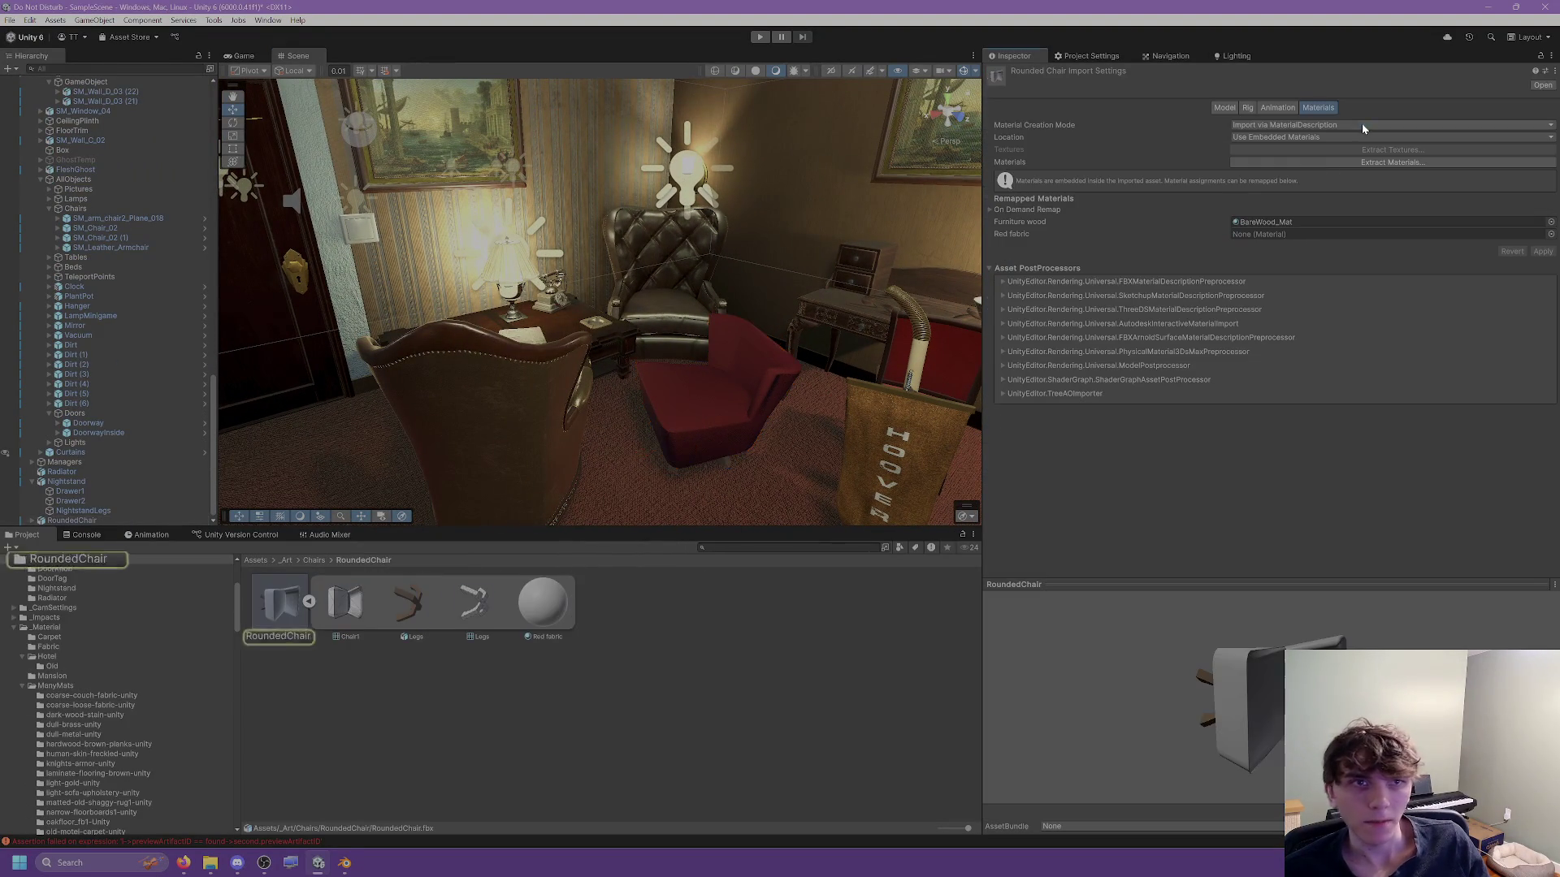
pyautogui.click(1221, 108)
pyautogui.click(1279, 135)
pyautogui.write('40')
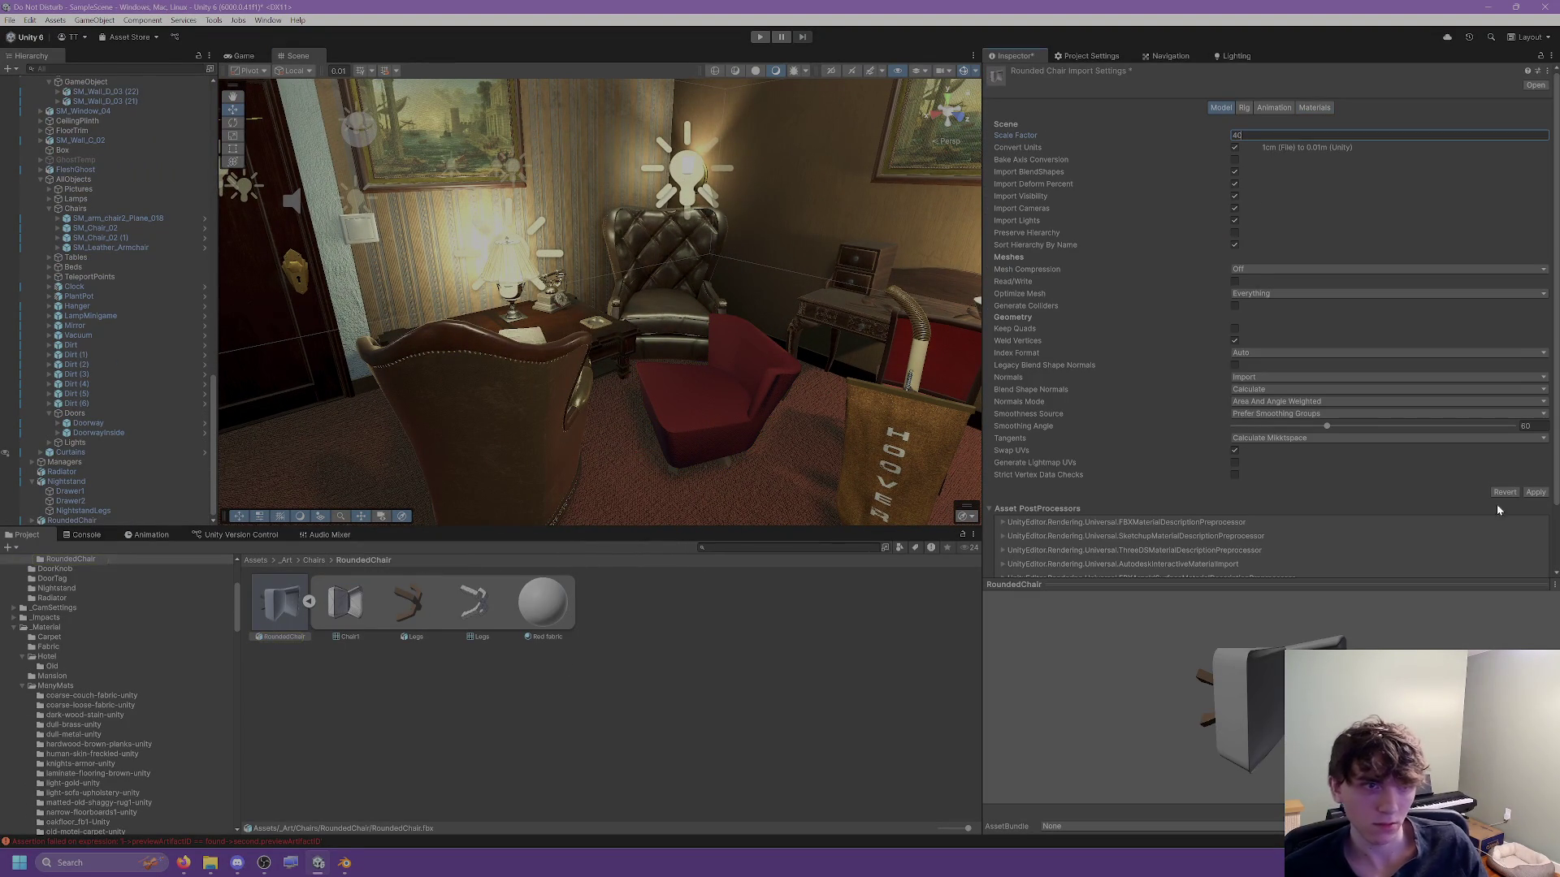
pyautogui.click(1535, 492)
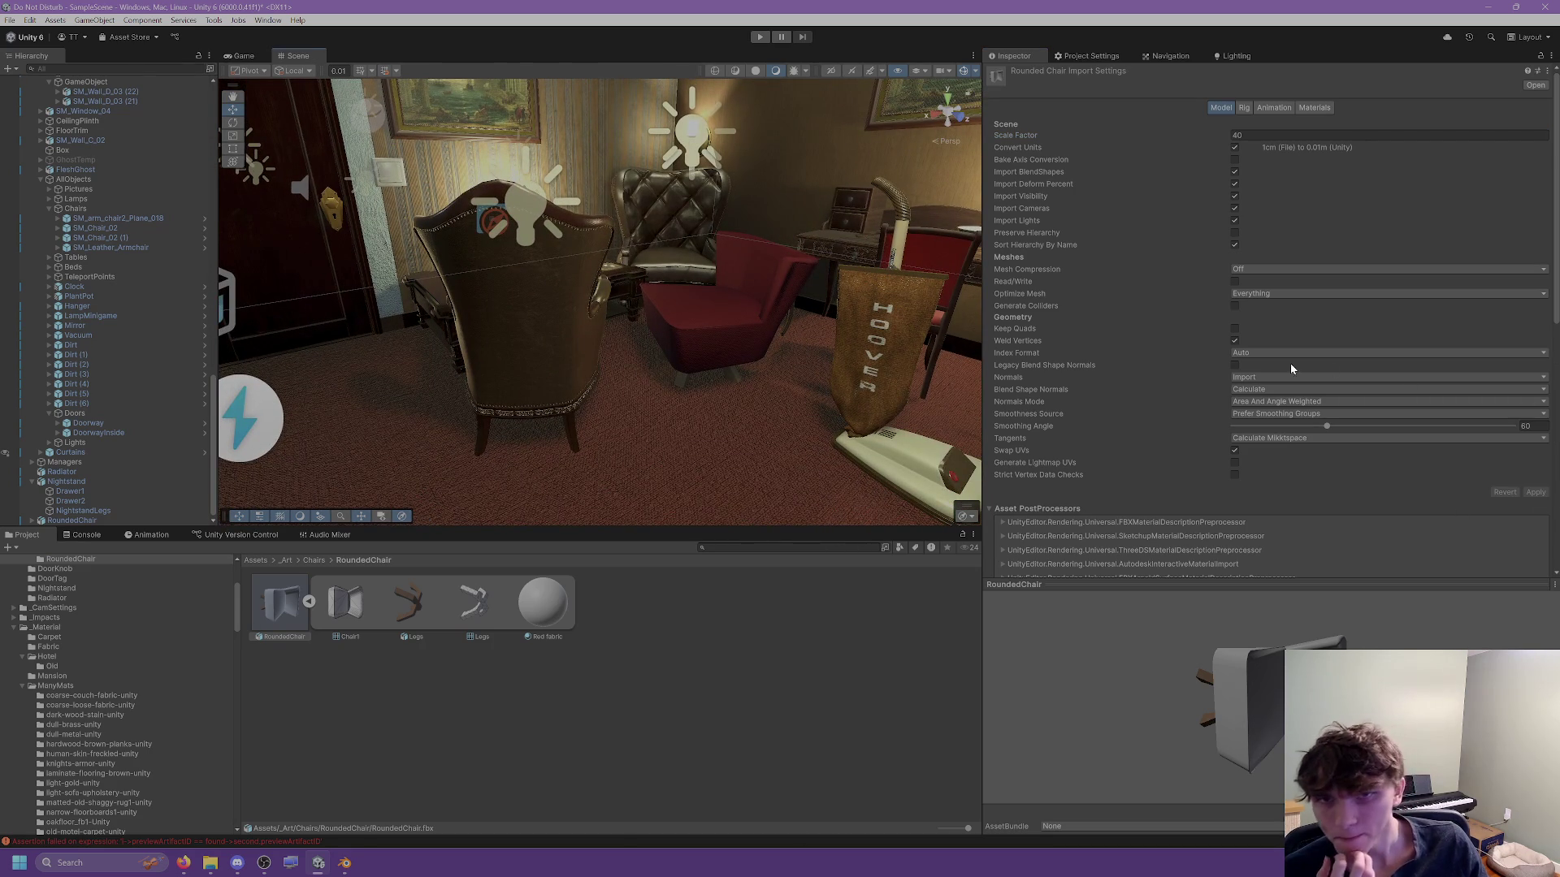
pyautogui.click(645, 639)
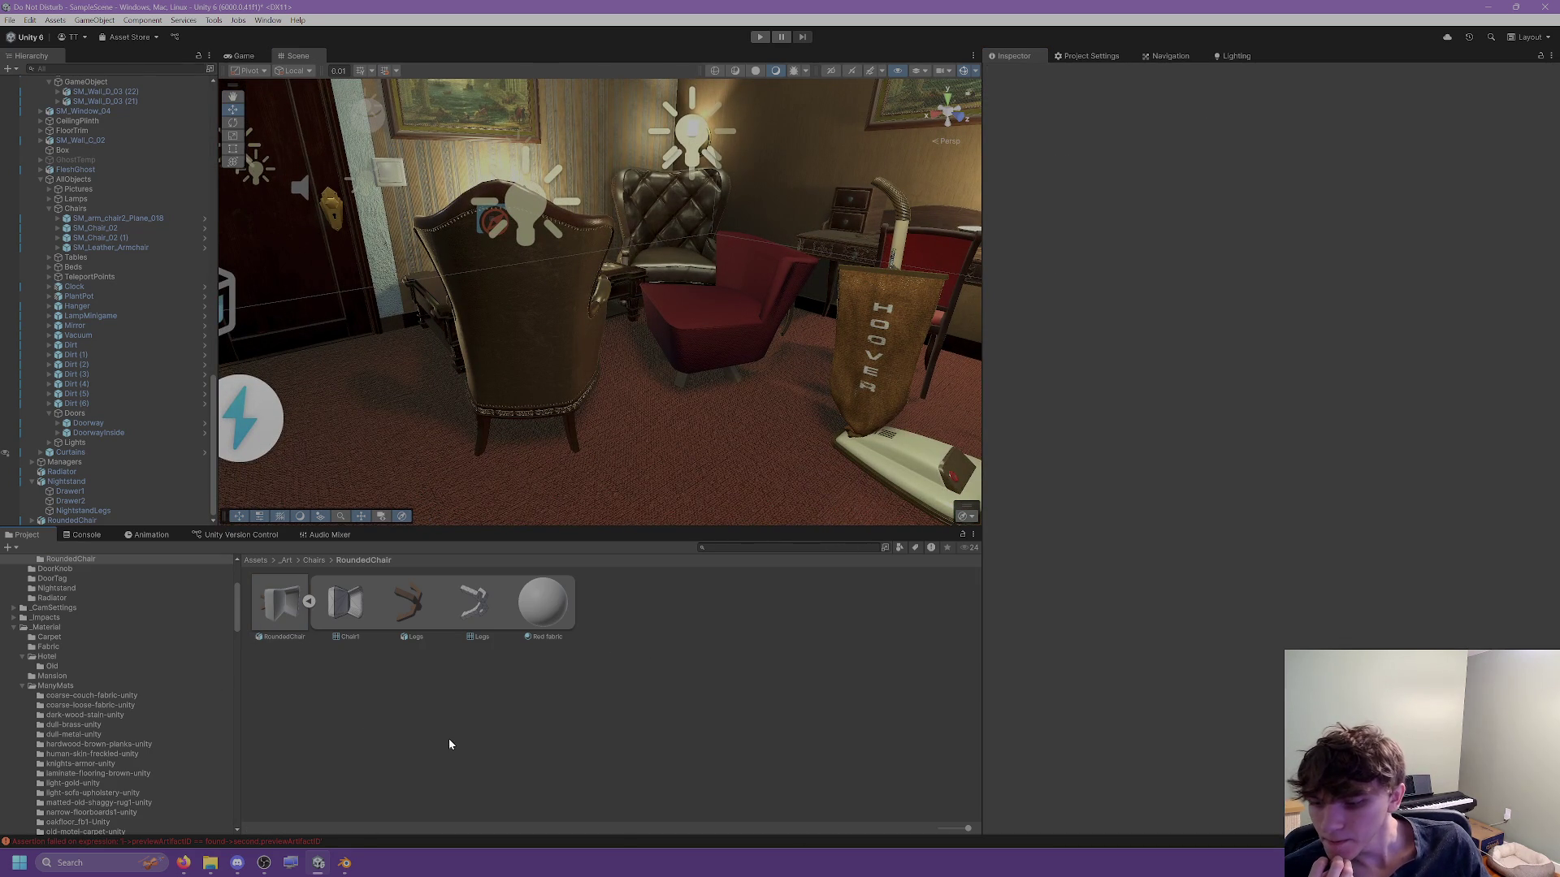
pyautogui.click(344, 864)
# Select the floral ChairAngleBack chair in the Blender viewport.
pyautogui.scroll(3, 931, 296)
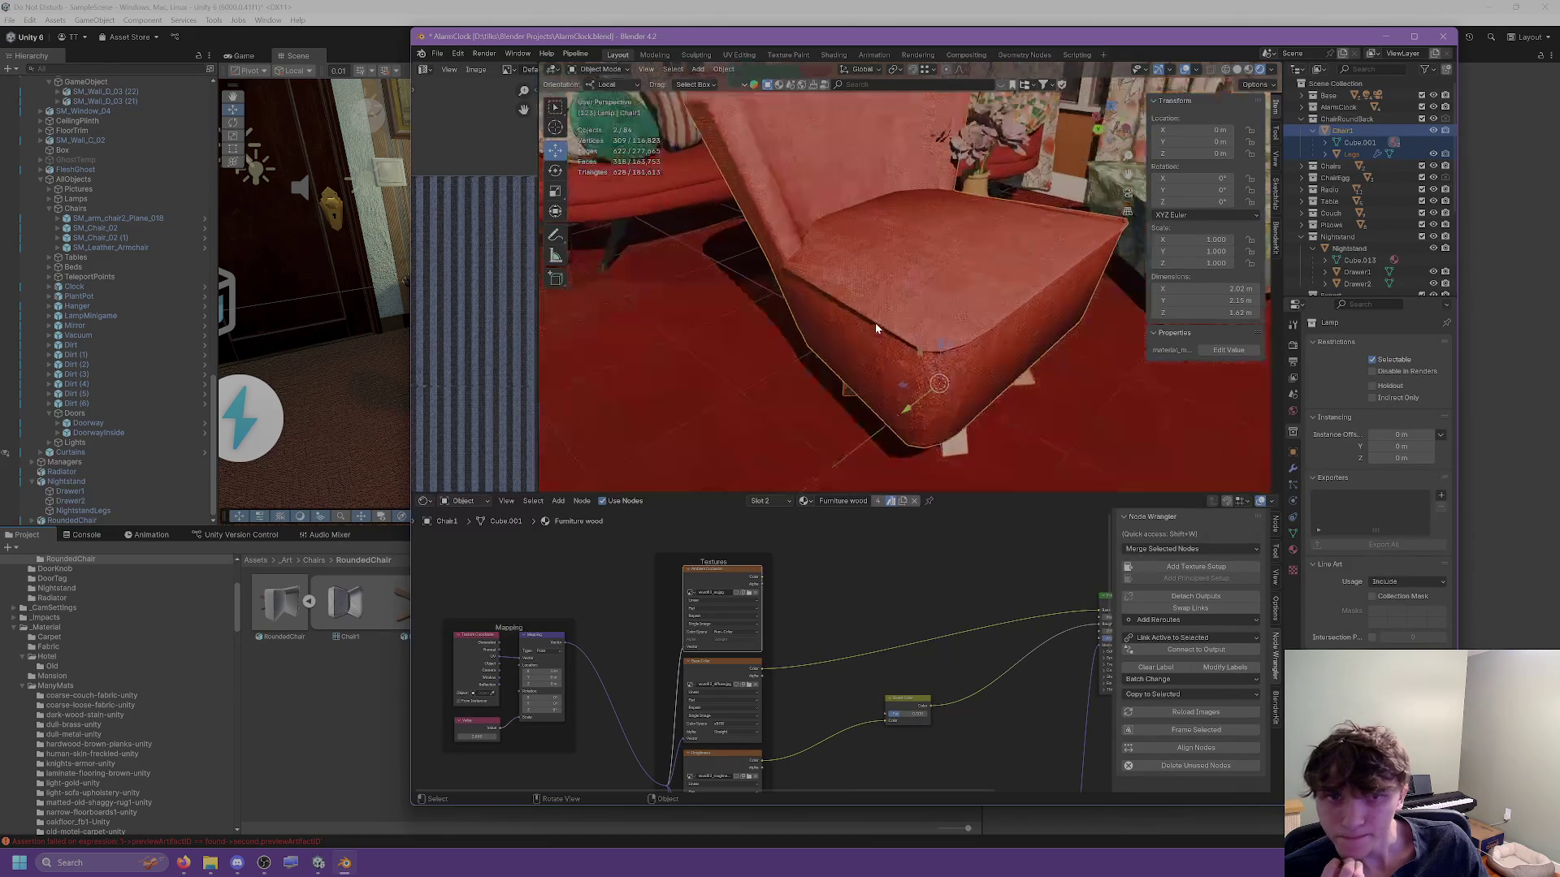
pyautogui.scroll(-3, 931, 296)
pyautogui.moveTo(926, 299)
pyautogui.mouseDown()
pyautogui.moveTo(937, 290)
pyautogui.moveTo(858, 305)
pyautogui.moveTo(1005, 310)
pyautogui.moveTo(1042, 294)
pyautogui.mouseUp()
pyautogui.click(944, 303)
pyautogui.scroll(3, 913, 258)
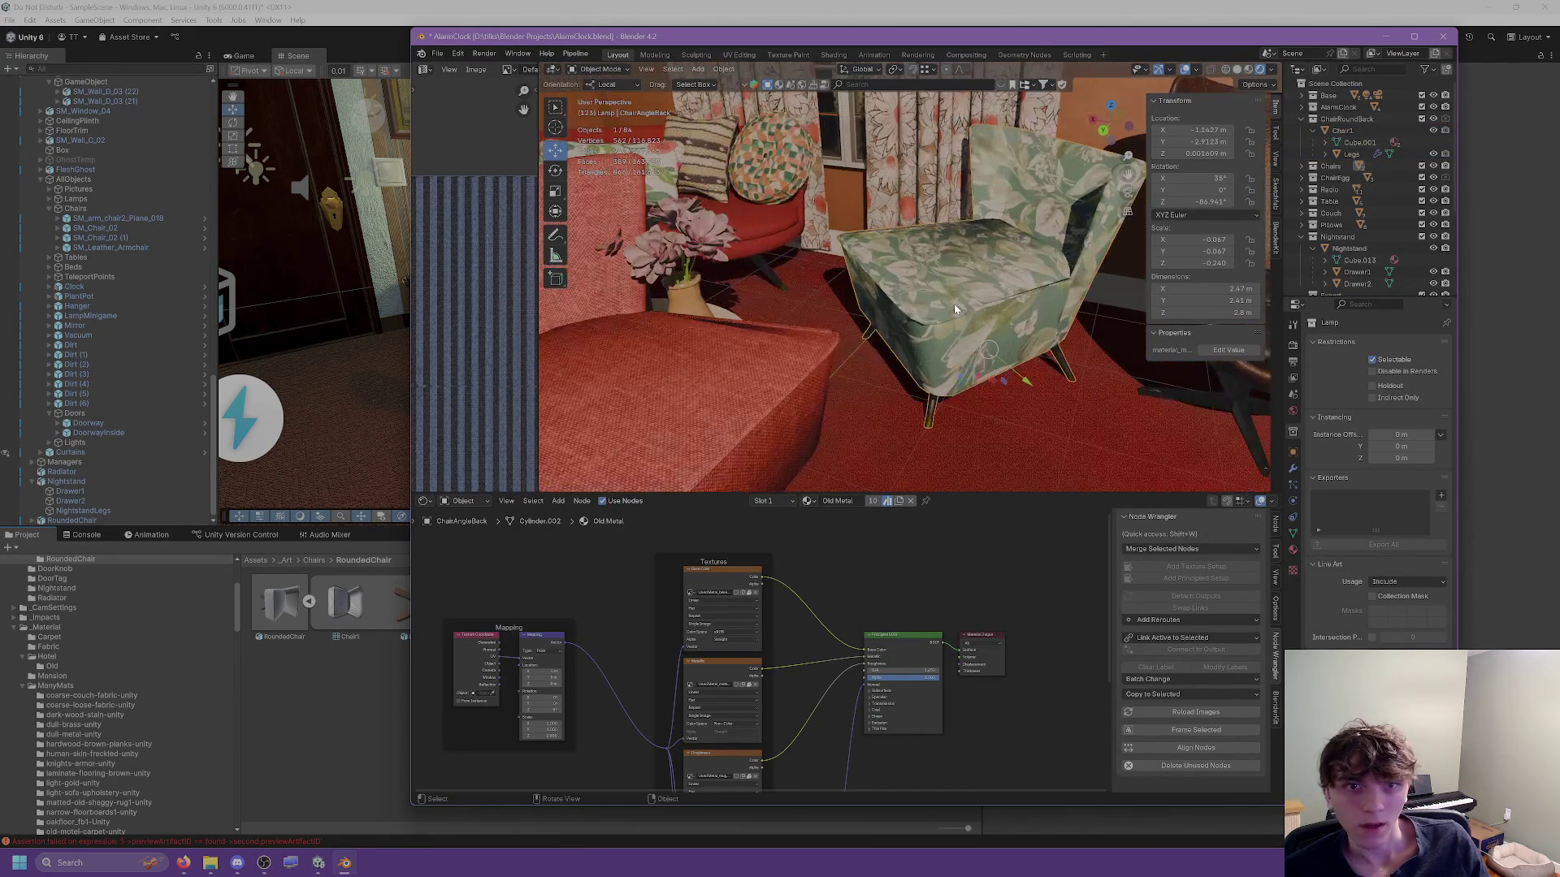
# Export the selection as RoundedChair.fbx and expand the Chairs collection.
pyautogui.click(453, 55)
pyautogui.moveTo(437, 54)
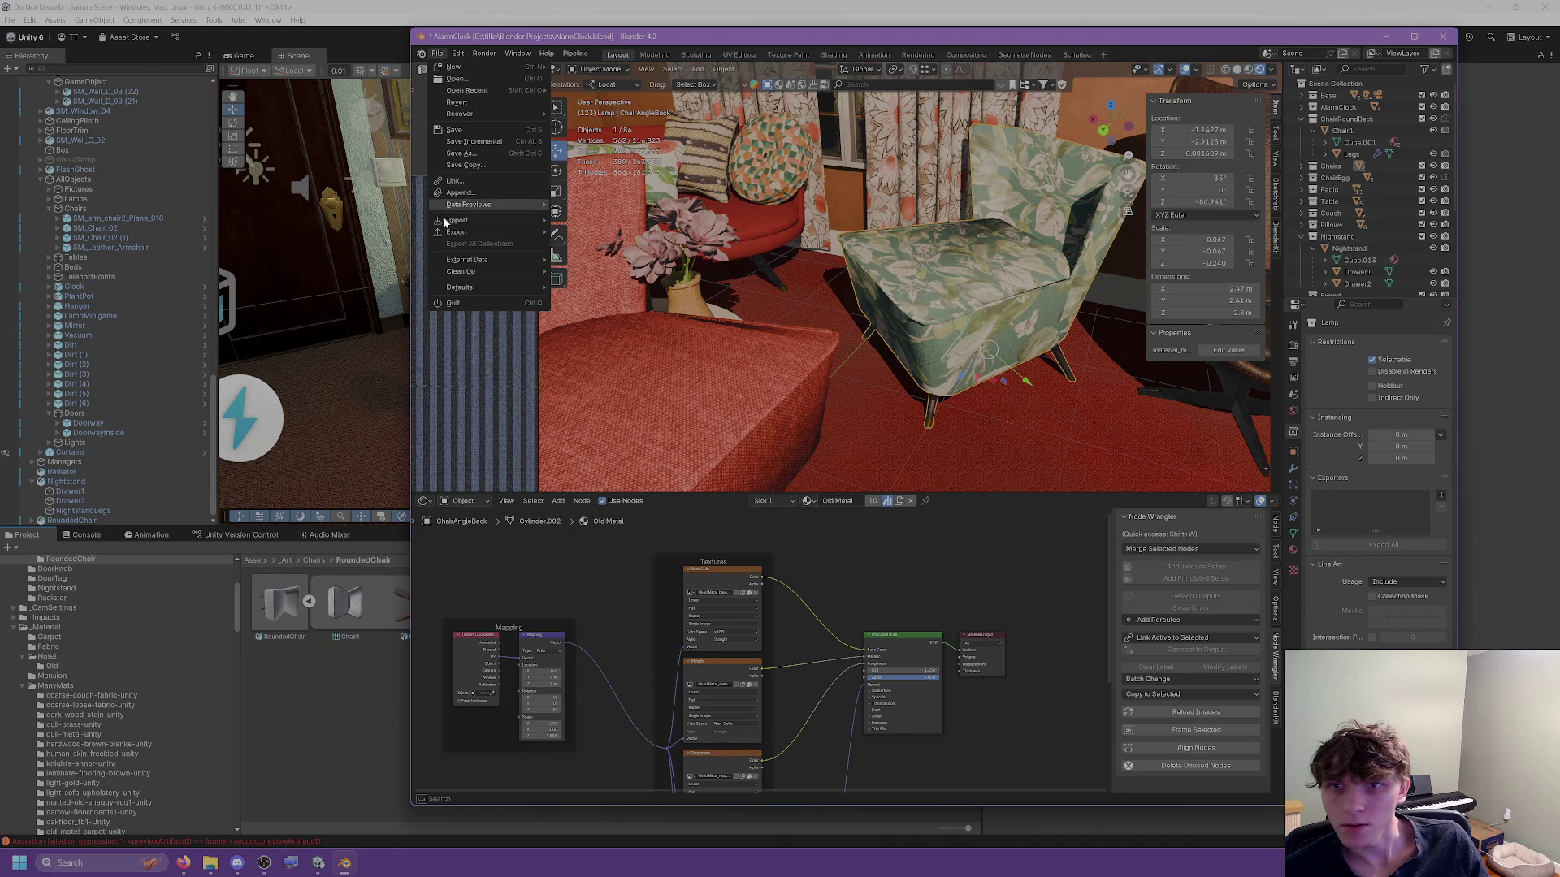
pyautogui.moveTo(496, 240)
pyautogui.click(592, 328)
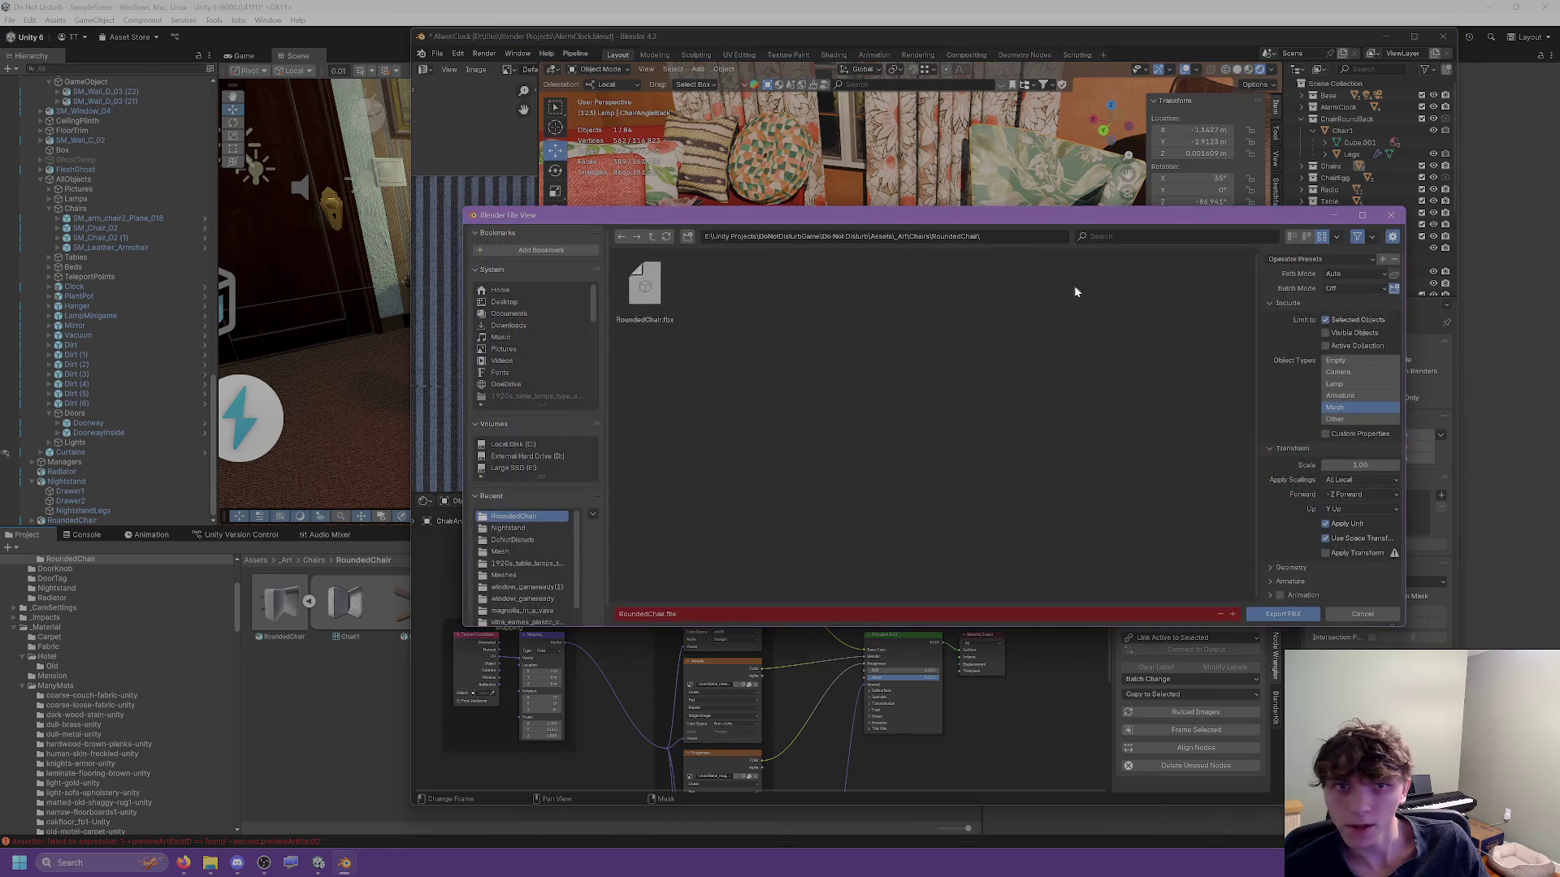
pyautogui.click(1362, 611)
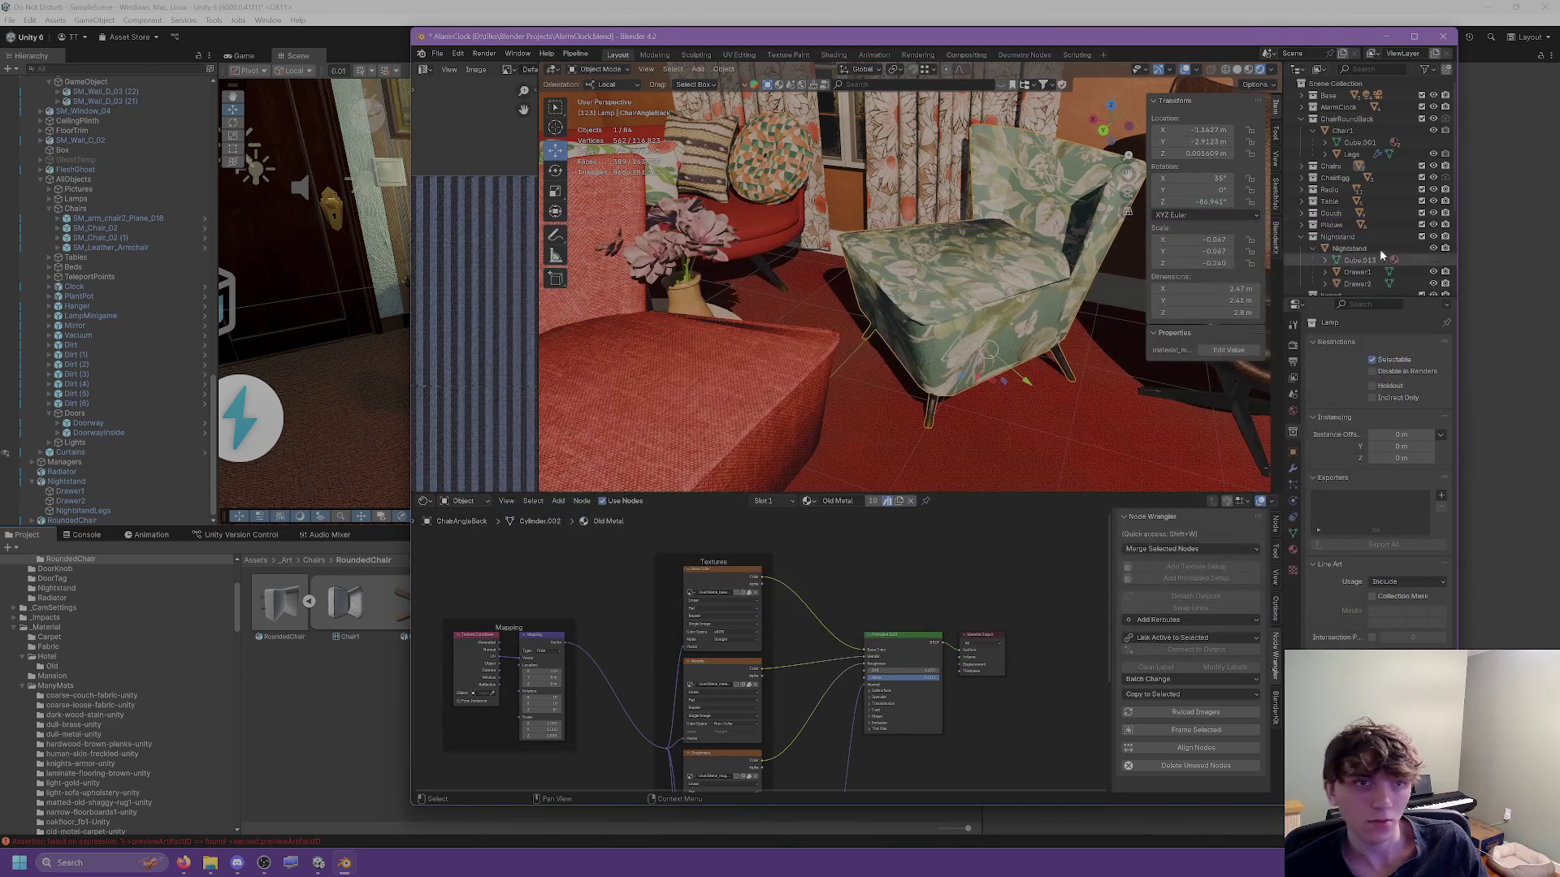
pyautogui.click(1303, 166)
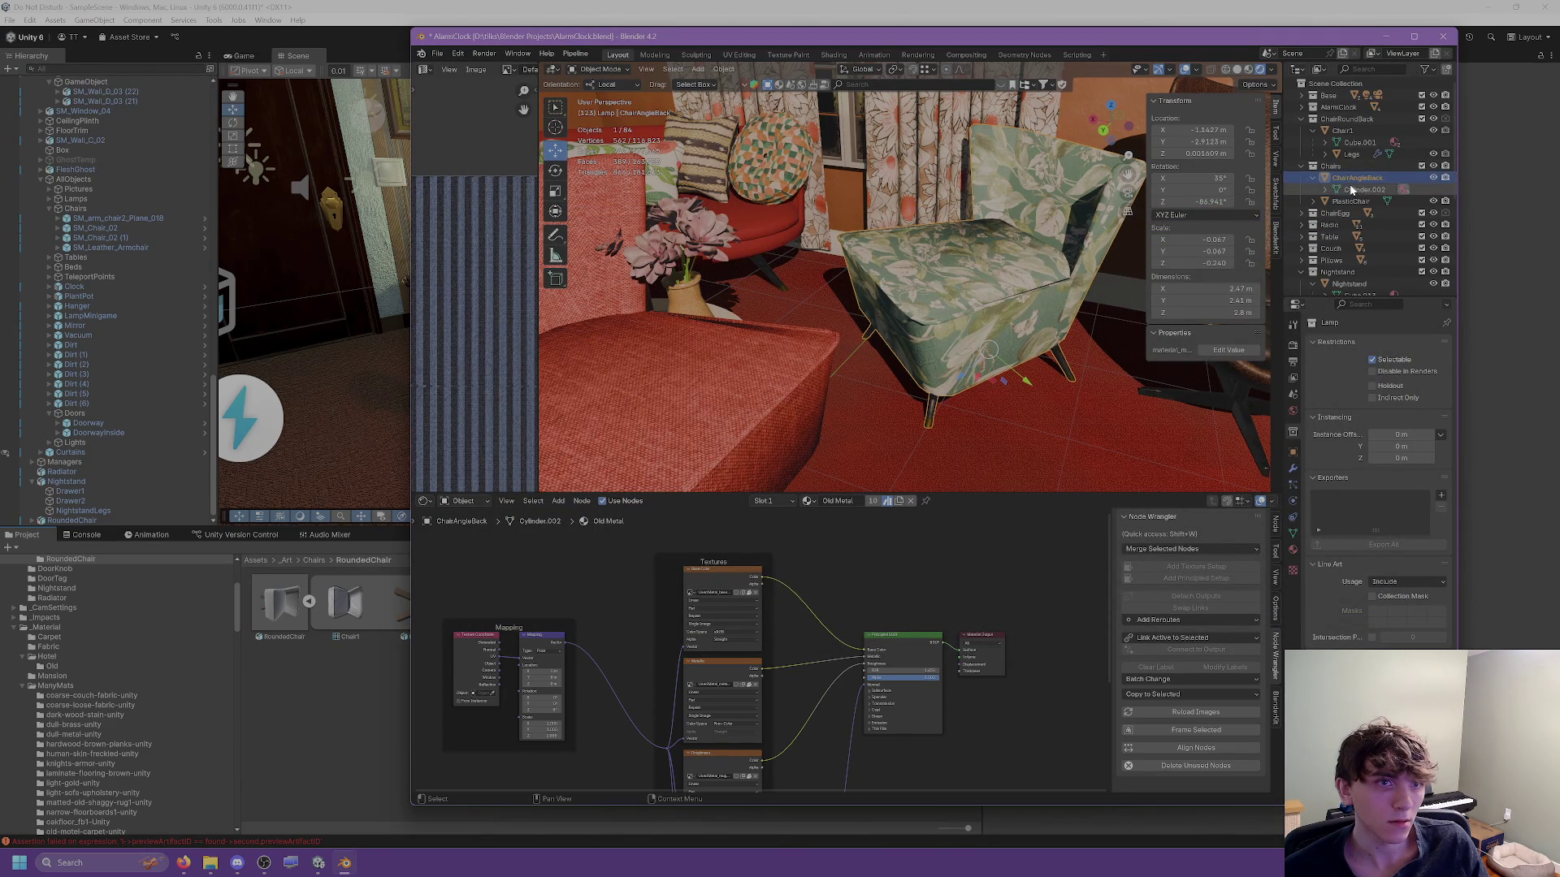
# Start a new FBX export and set the export location to the Chairs folder.
pyautogui.click(437, 54)
pyautogui.moveTo(452, 233)
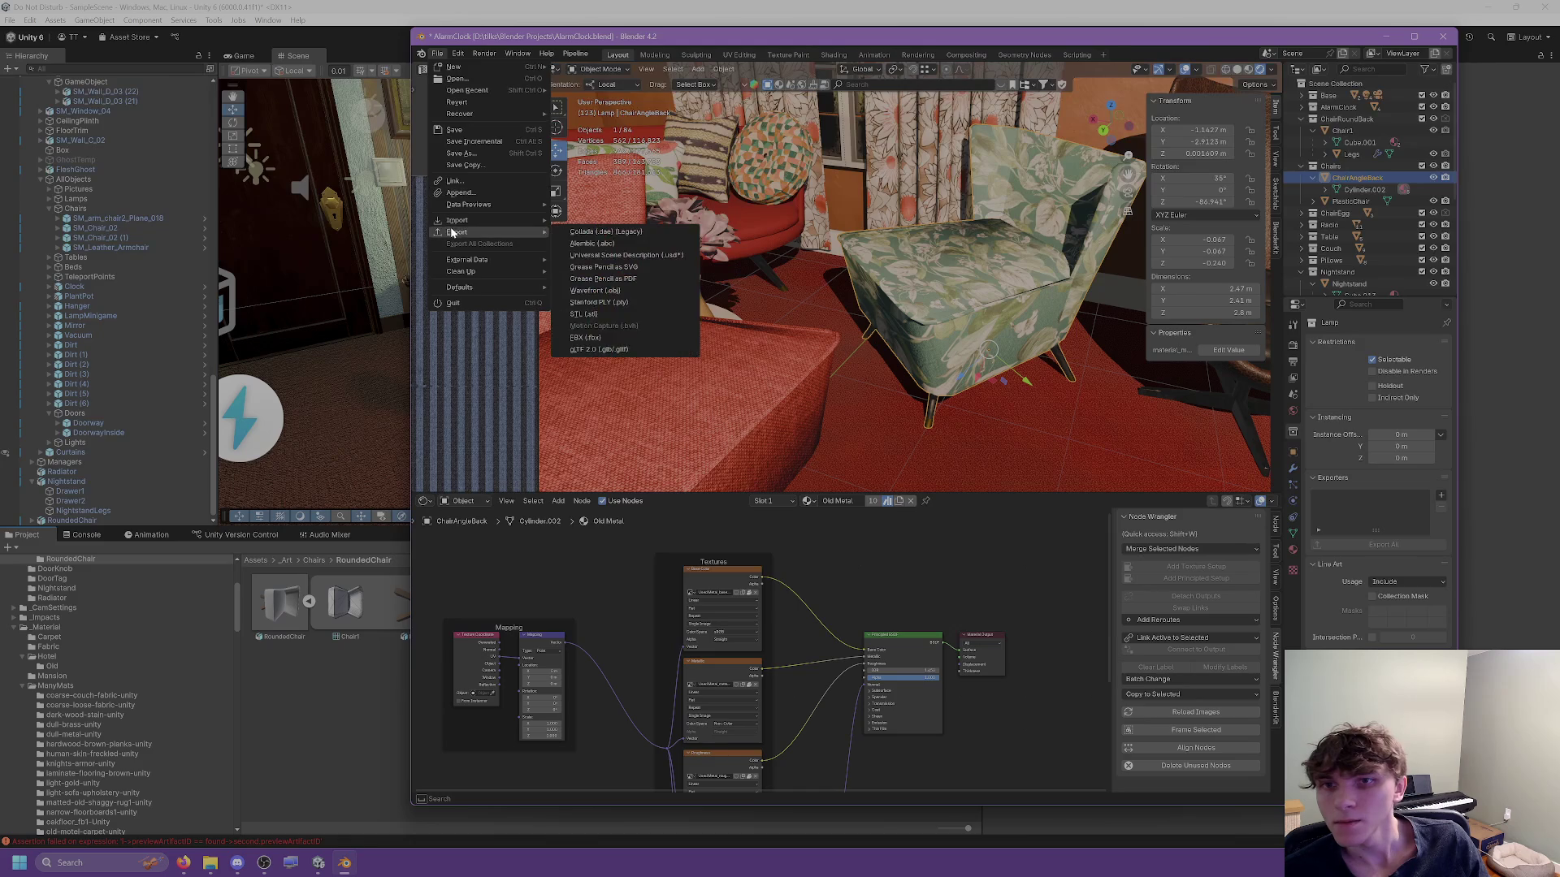
pyautogui.click(586, 337)
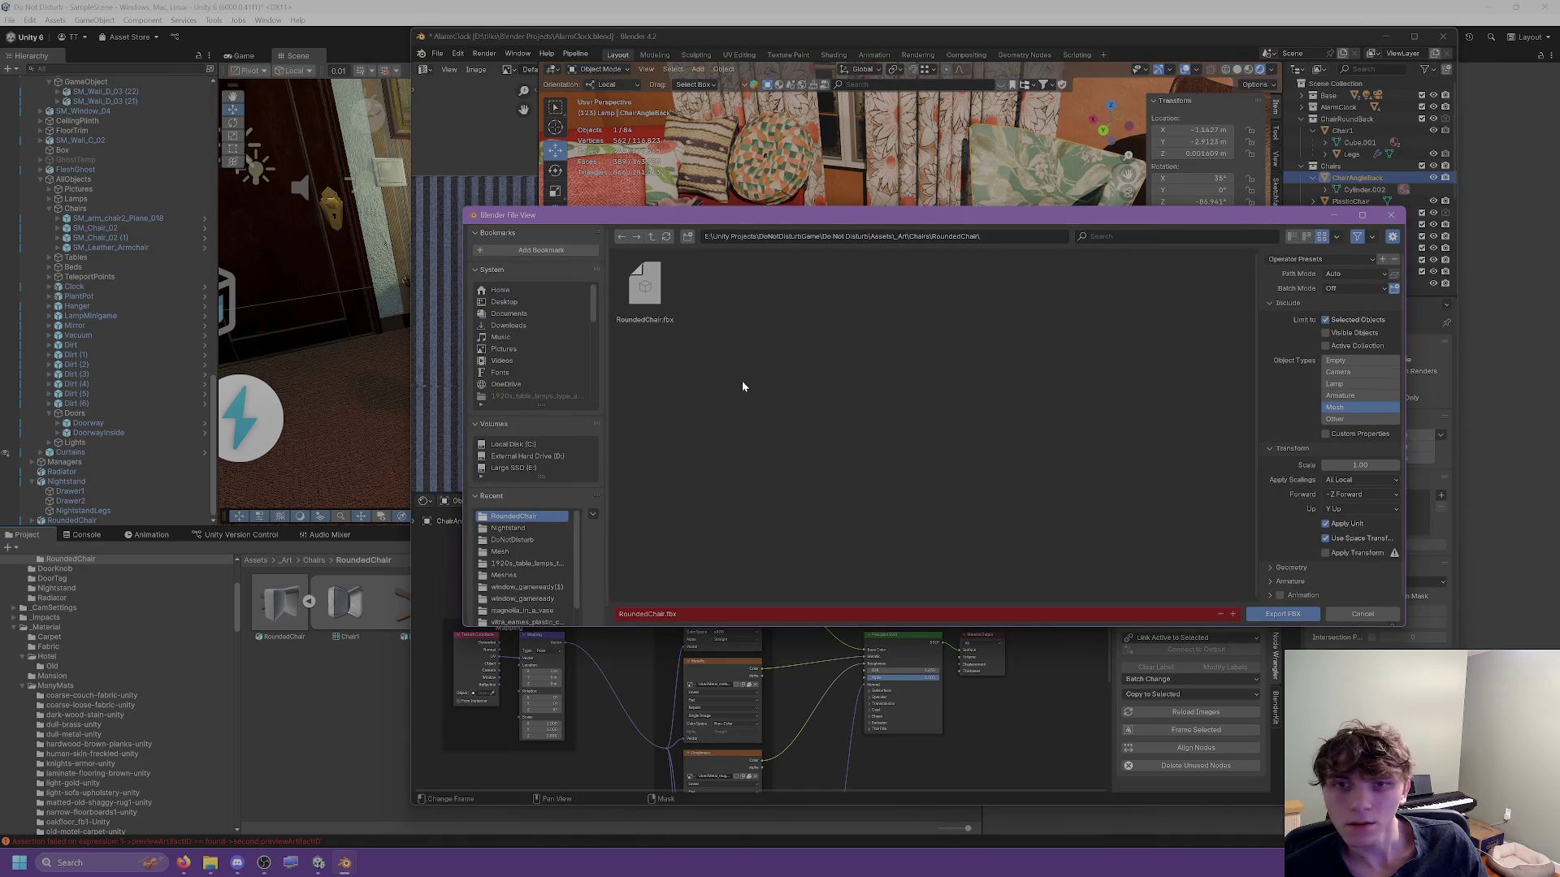
pyautogui.click(955, 237)
pyautogui.hotkey('ctrl', 'BackSpace')
pyautogui.press('Return')
# Create a new AngledChair folder inside Chairs and enter it.
pyautogui.rightClick(861, 330)
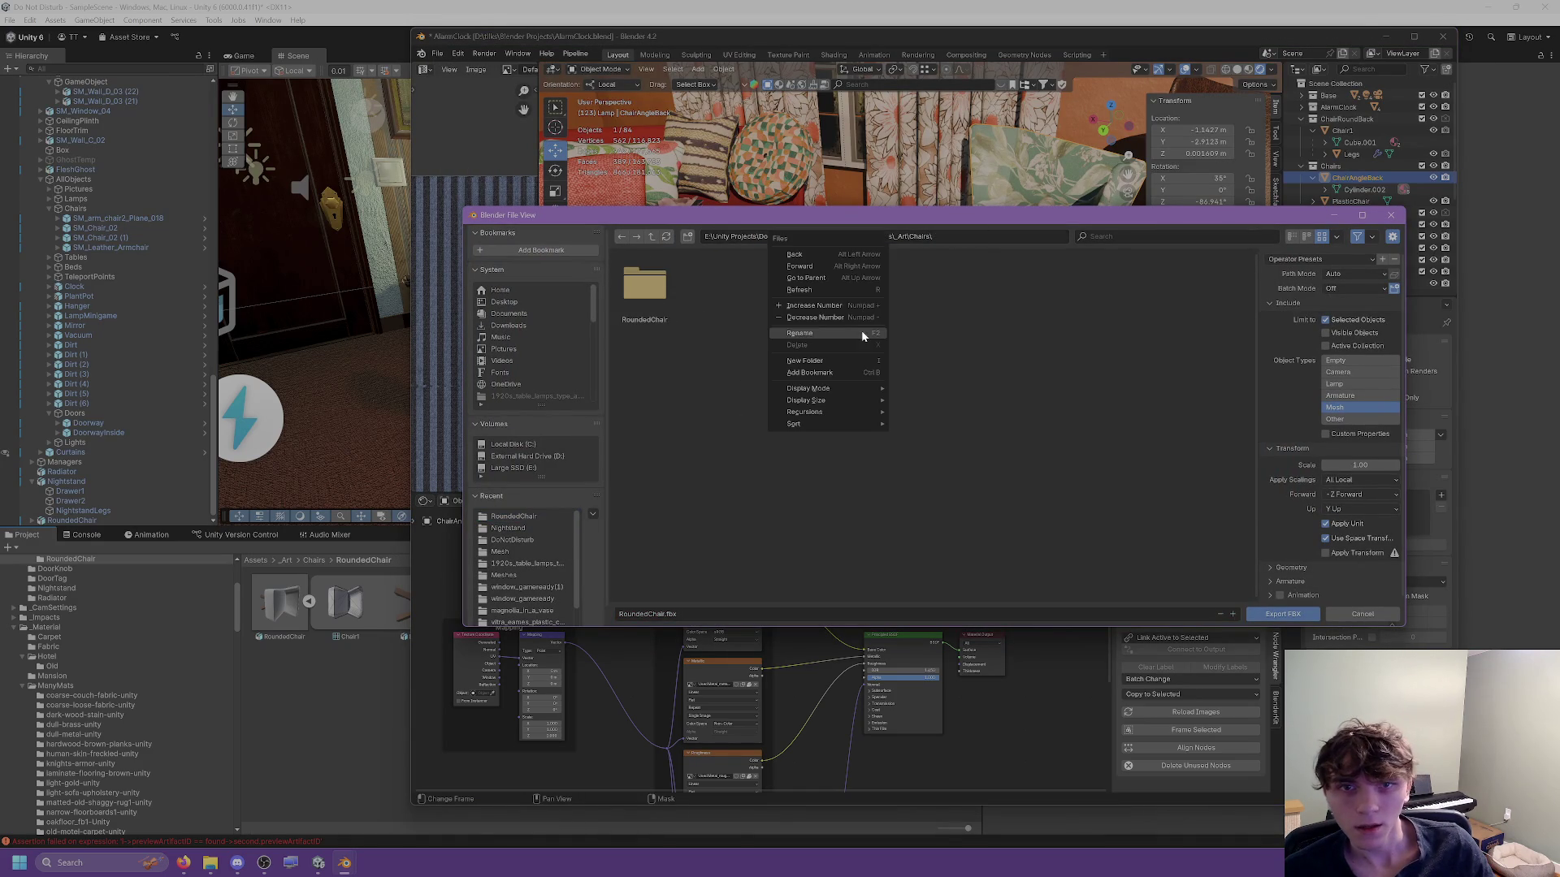
pyautogui.click(823, 363)
pyautogui.write('Angled')
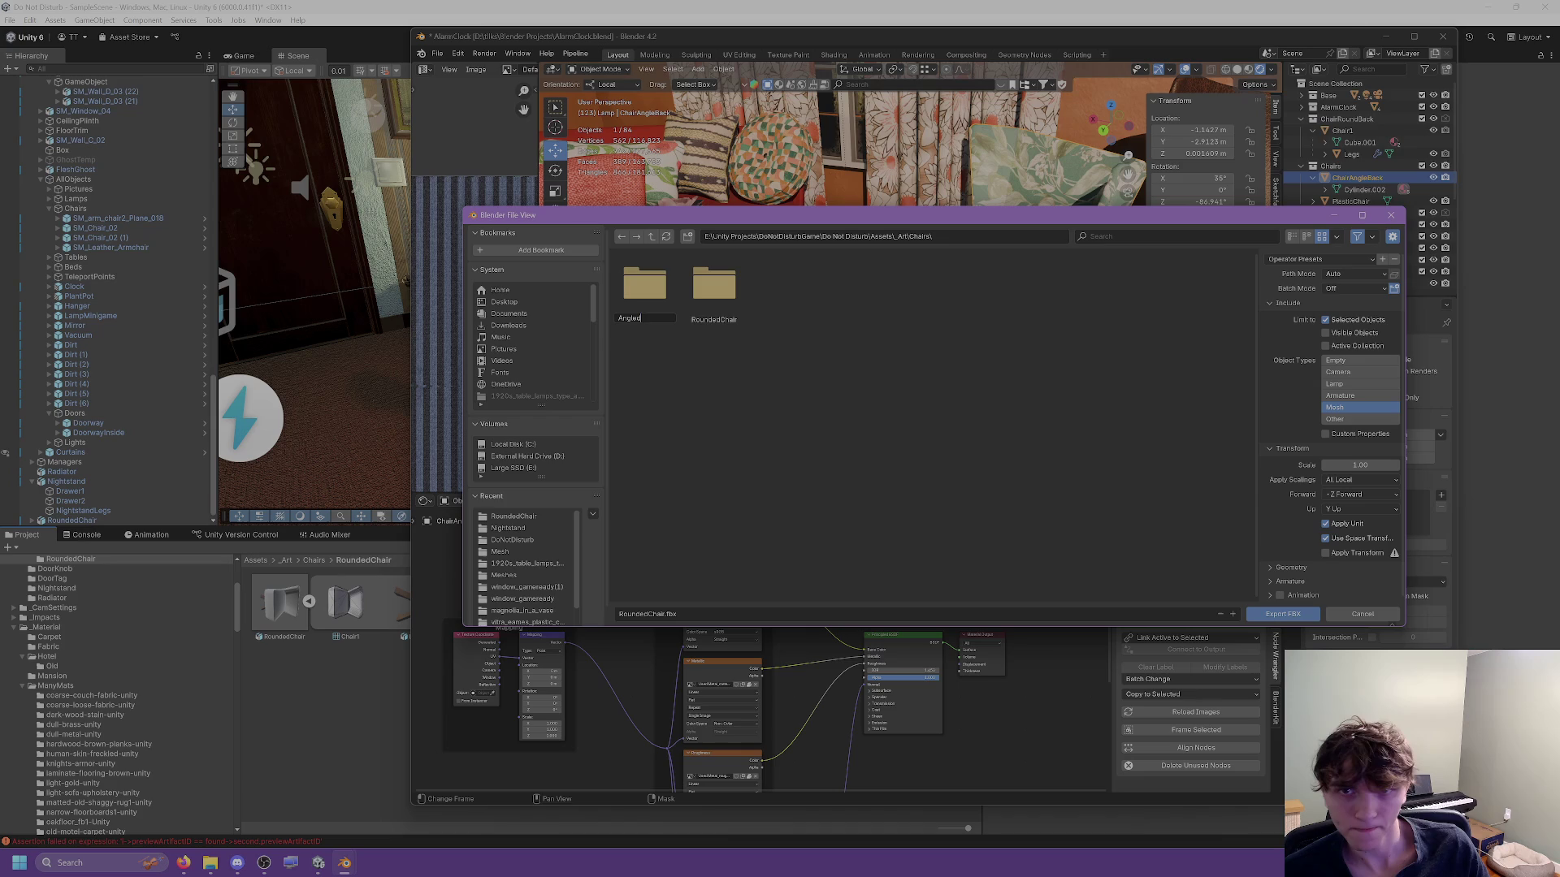
pyautogui.write('Chair')
pyautogui.press('Return')
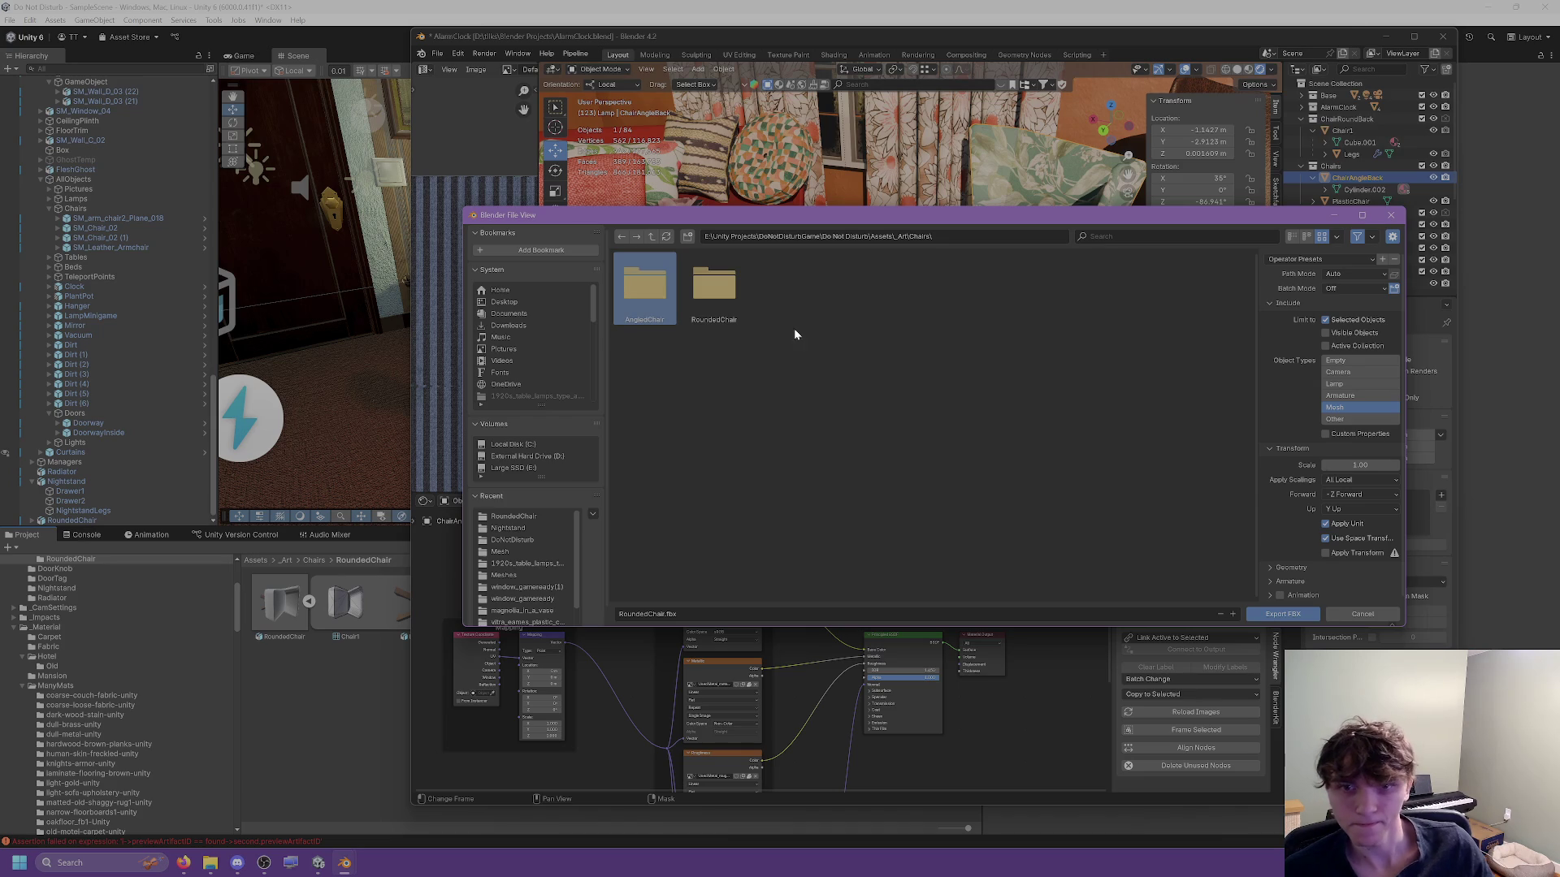
pyautogui.doubleClick(653, 319)
# Export the chair as AngledChair.fbx into the AngledChair folder.
pyautogui.click(650, 615)
pyautogui.write('Angled')
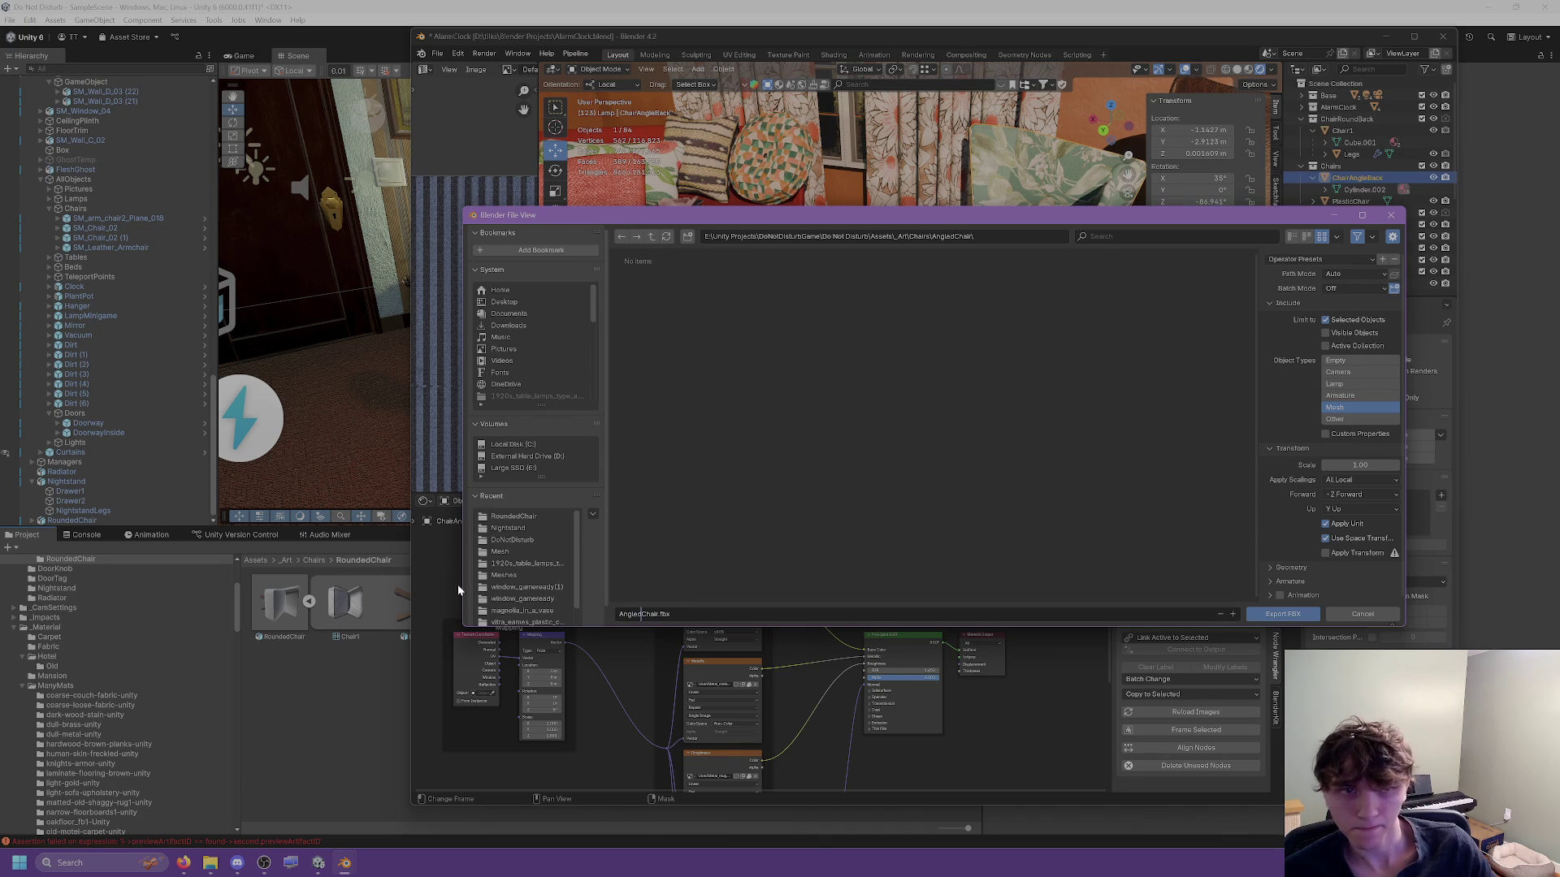
pyautogui.click(1282, 615)
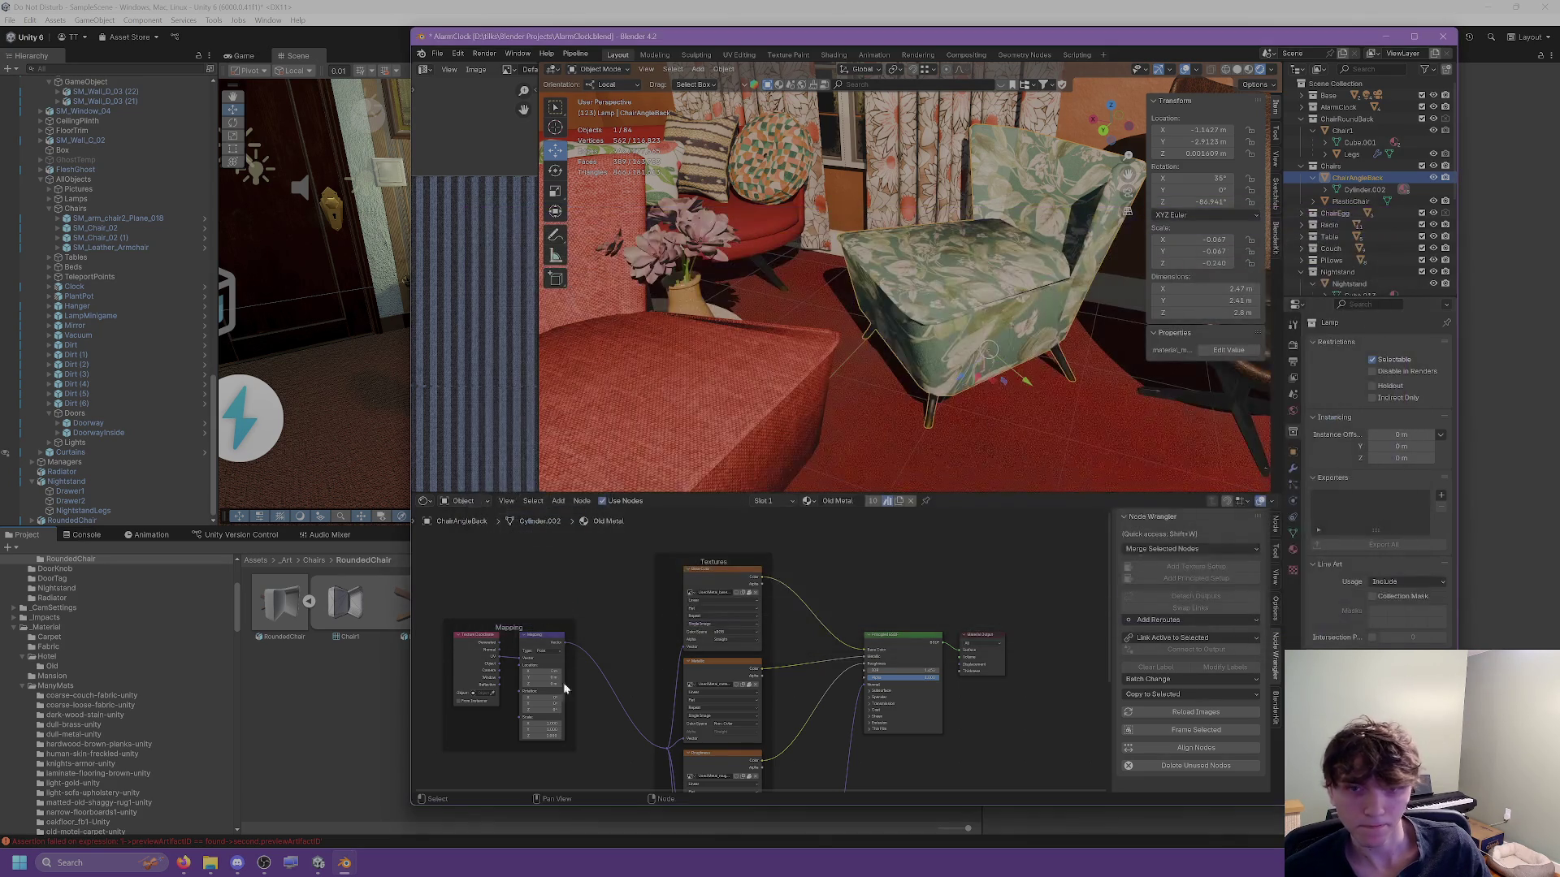
pyautogui.click(479, 667)
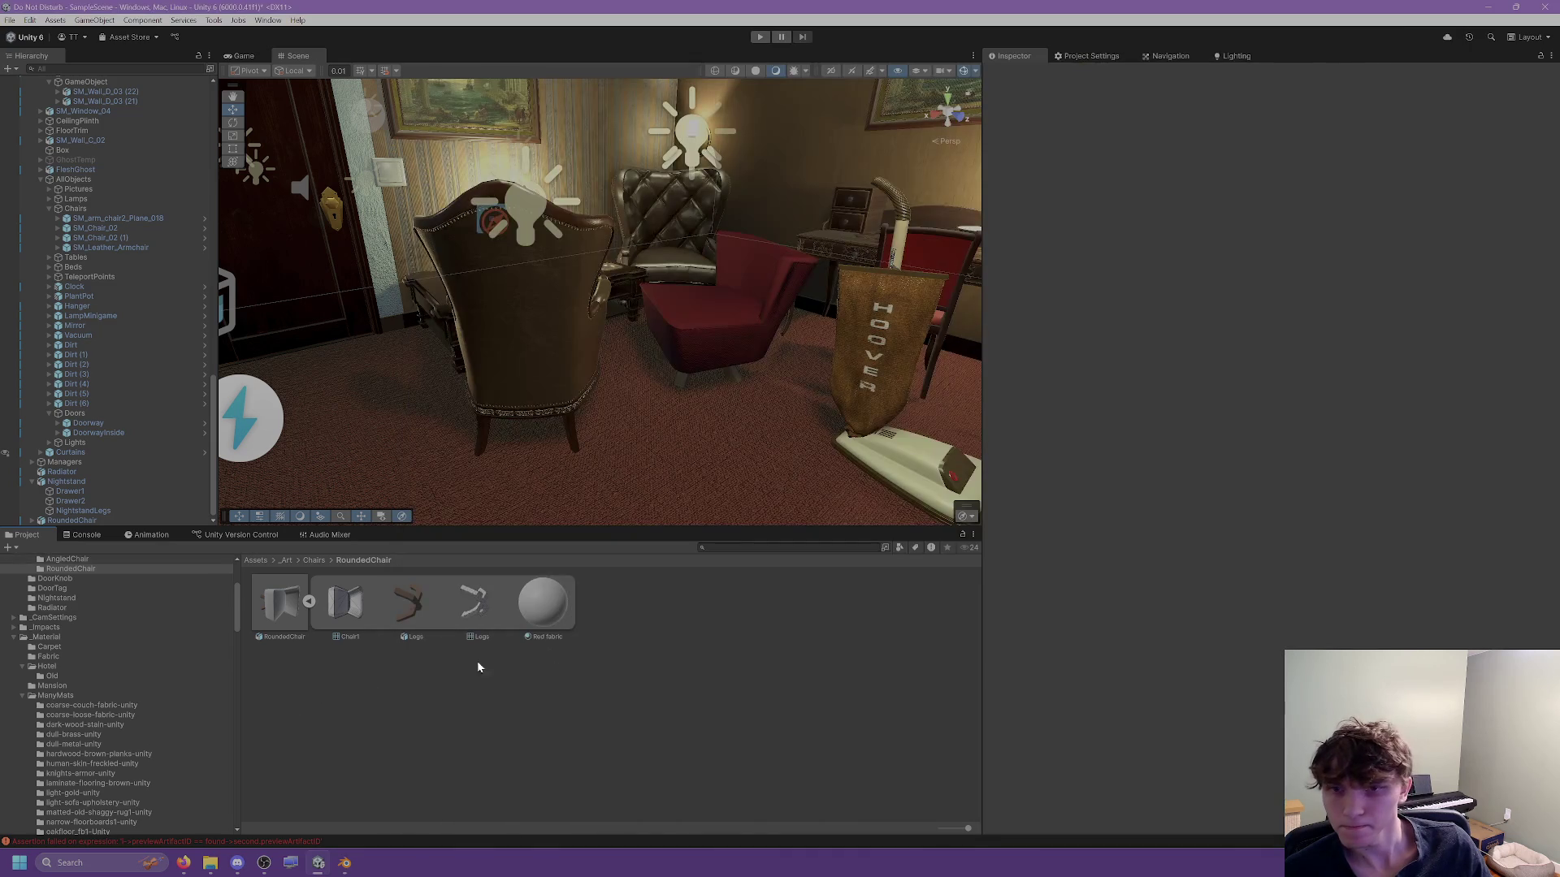
# Set AngledChair.fbx's Scale Factor to 45, enable Swap UVs and apply.
pyautogui.click(67, 559)
pyautogui.click(280, 603)
pyautogui.click(1276, 135)
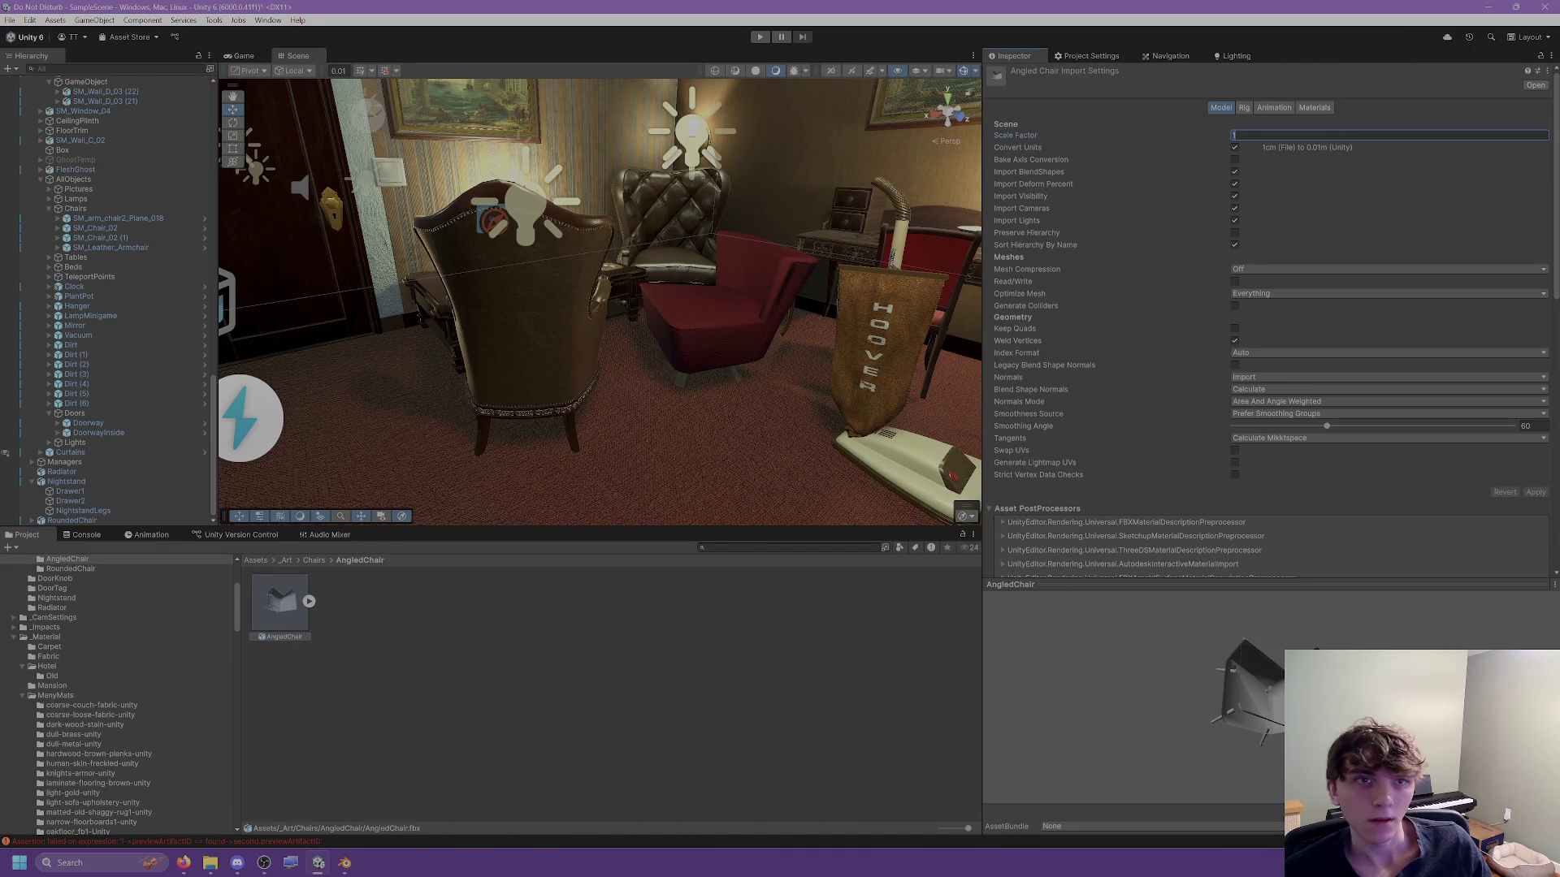
pyautogui.write('45')
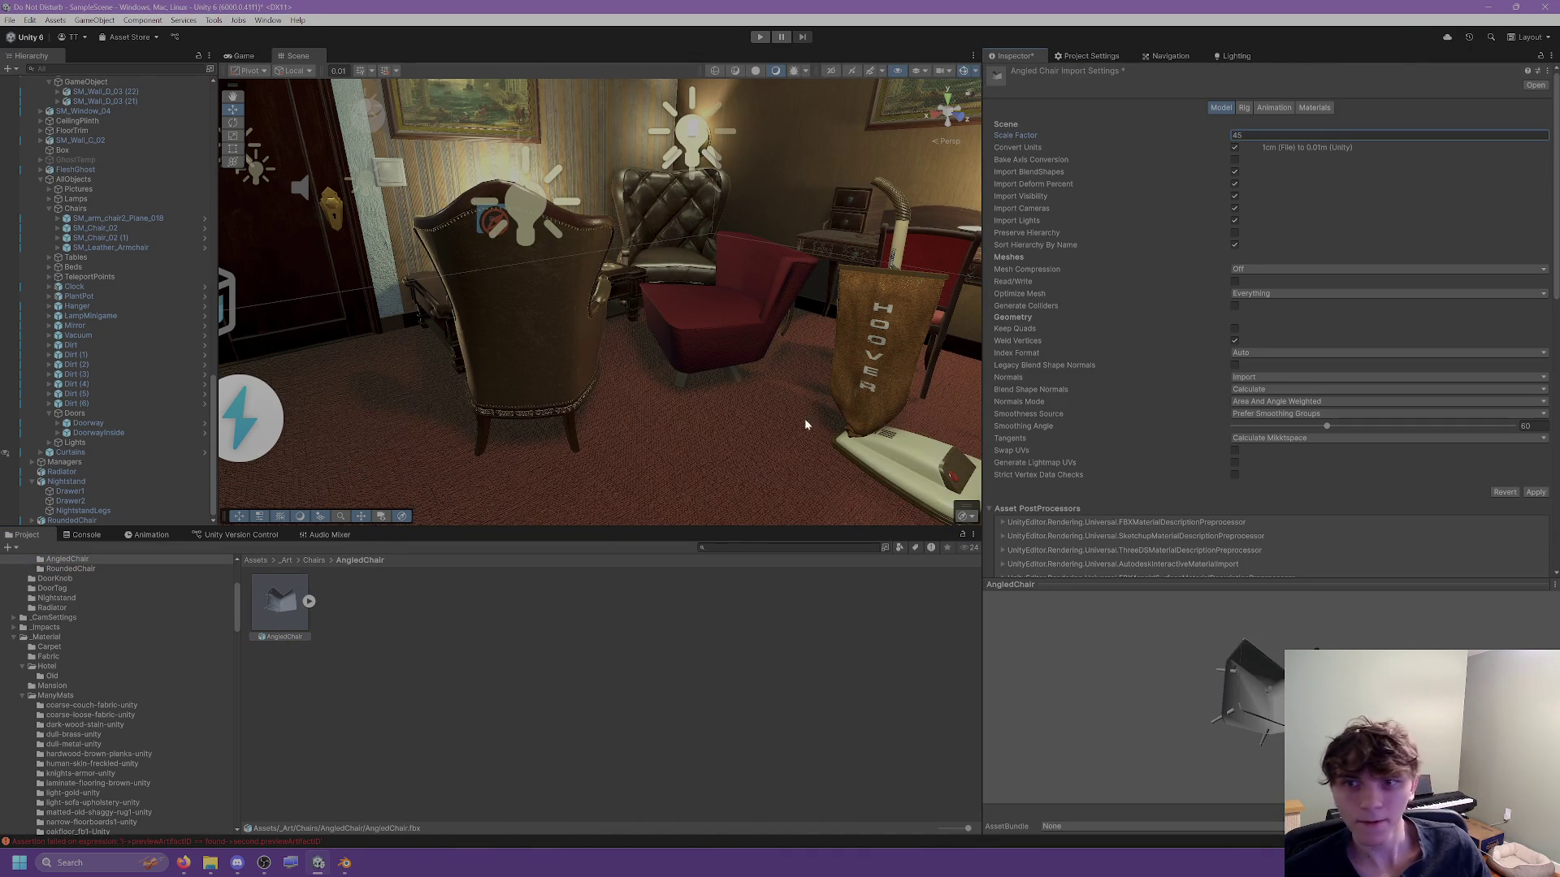
pyautogui.click(1235, 453)
pyautogui.click(1535, 492)
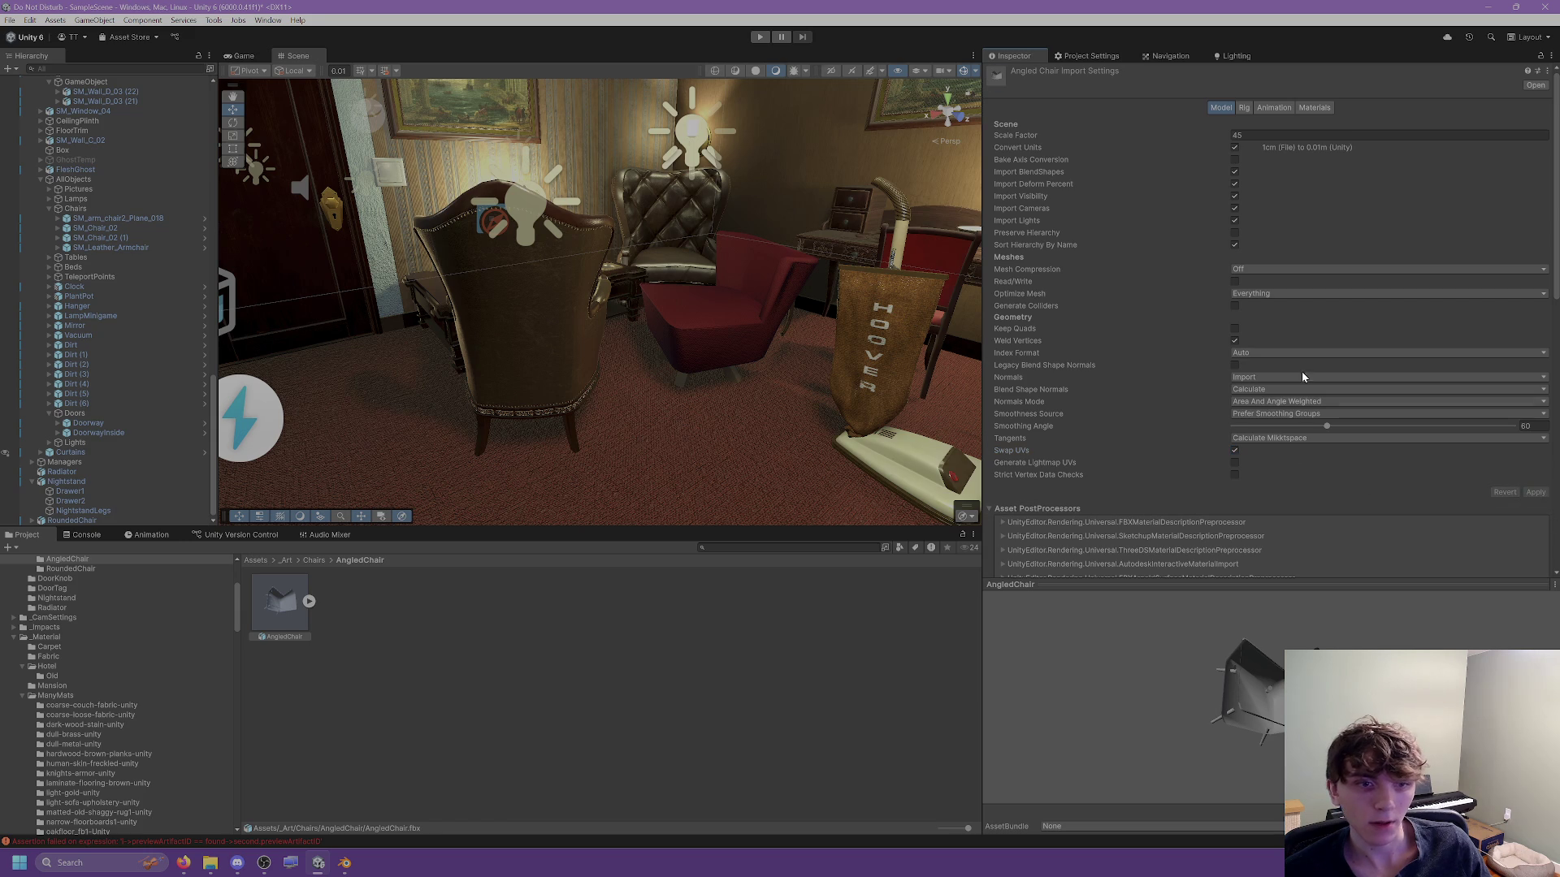
# Review the AngledChair model's material import settings.
pyautogui.click(1313, 112)
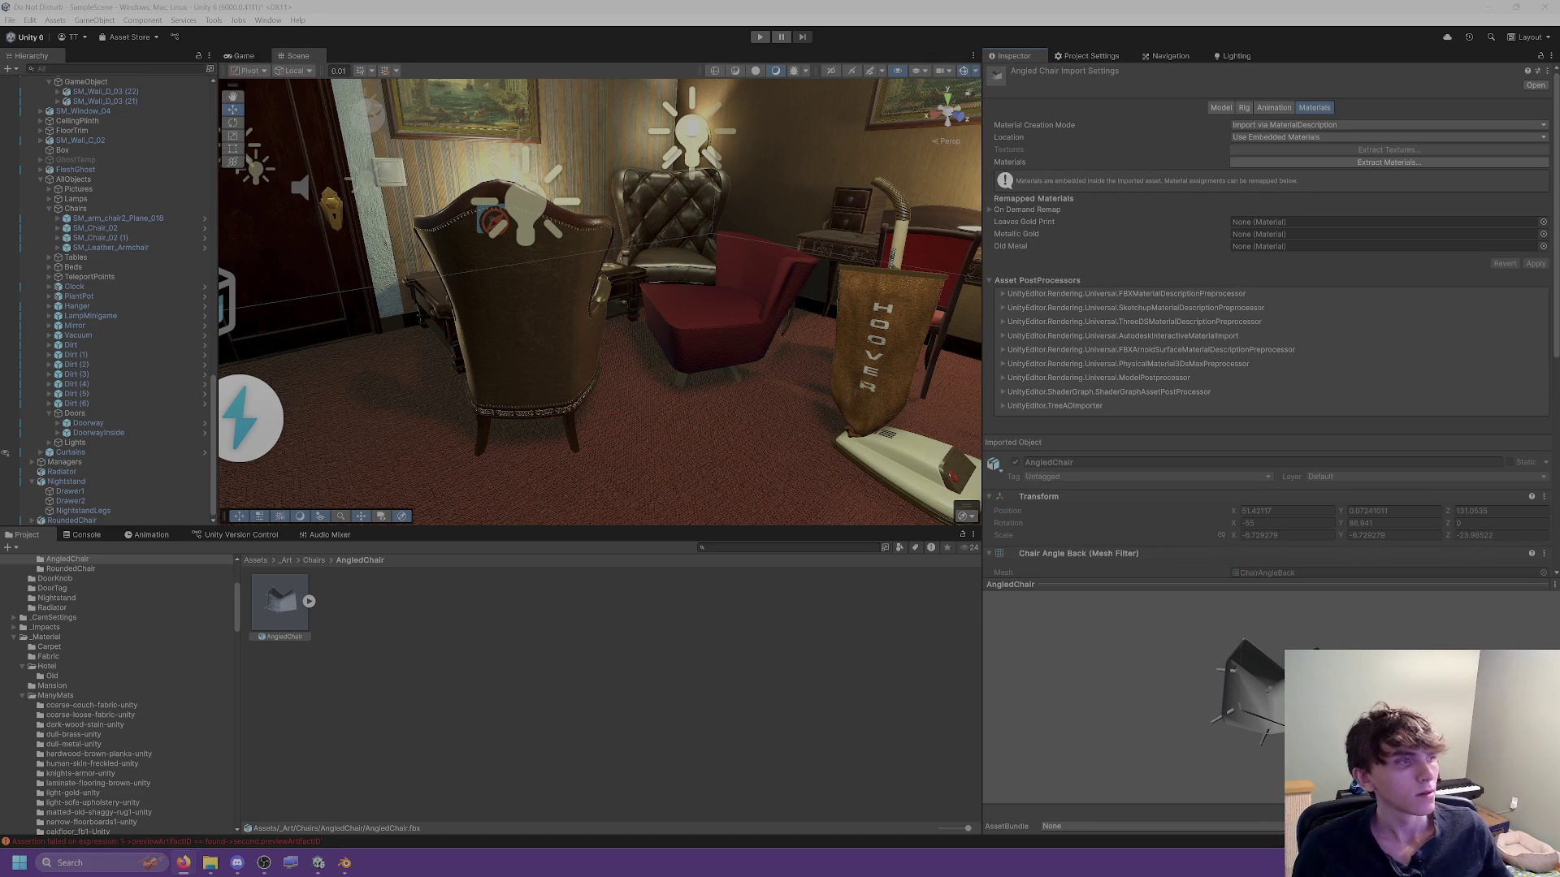
pyautogui.click(652, 634)
pyautogui.click(344, 864)
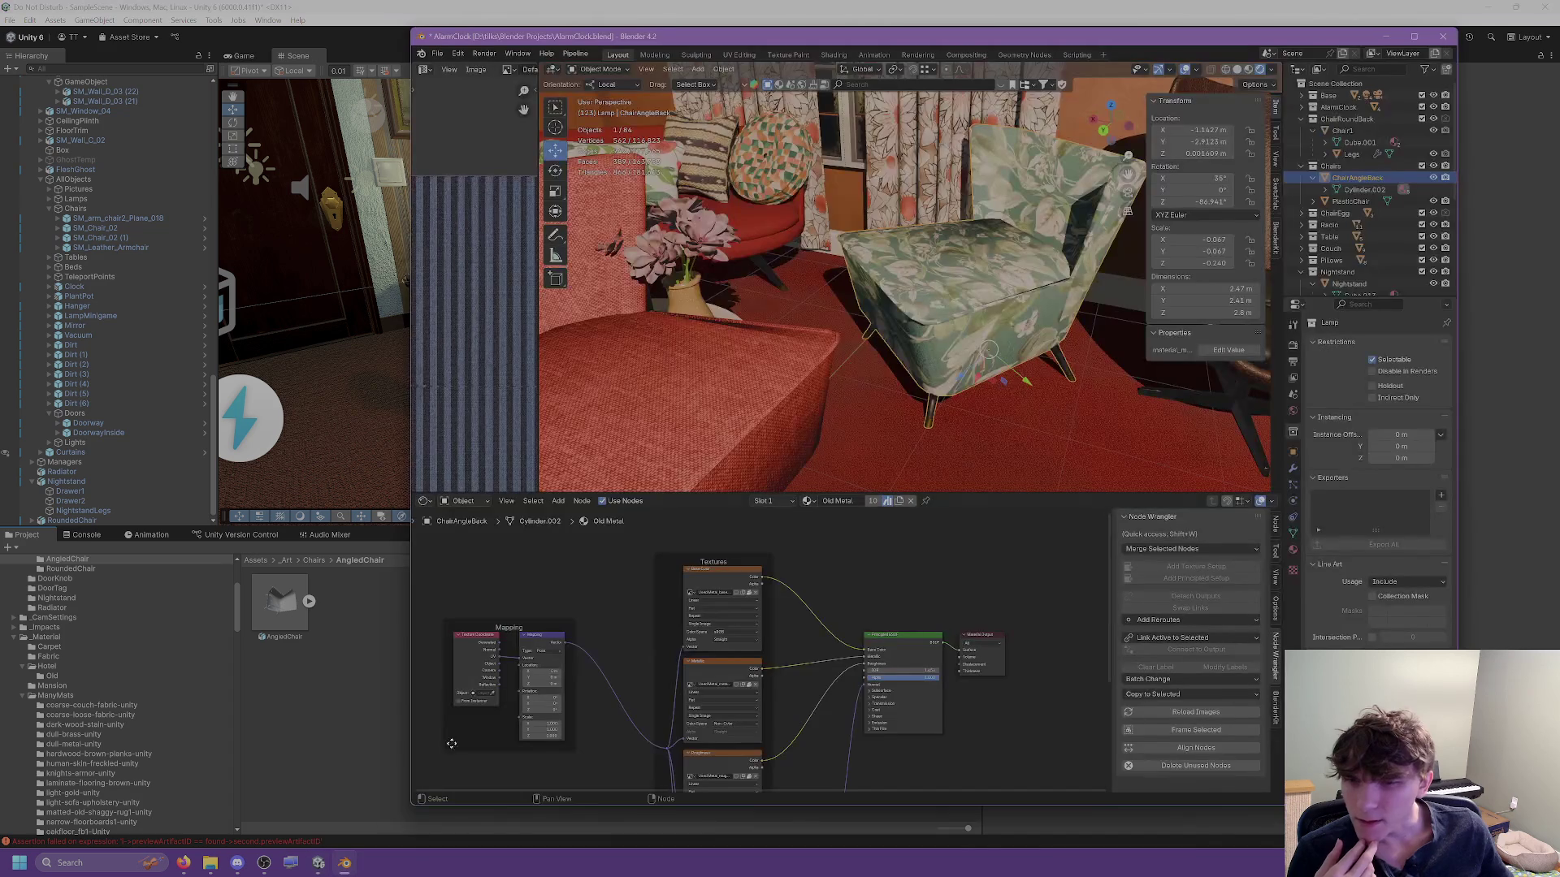
# Add a folder named FlowerFabri under _Material and open it.
pyautogui.click(24, 698)
pyautogui.click(46, 637)
pyautogui.rightClick(46, 637)
pyautogui.moveTo(142, 270)
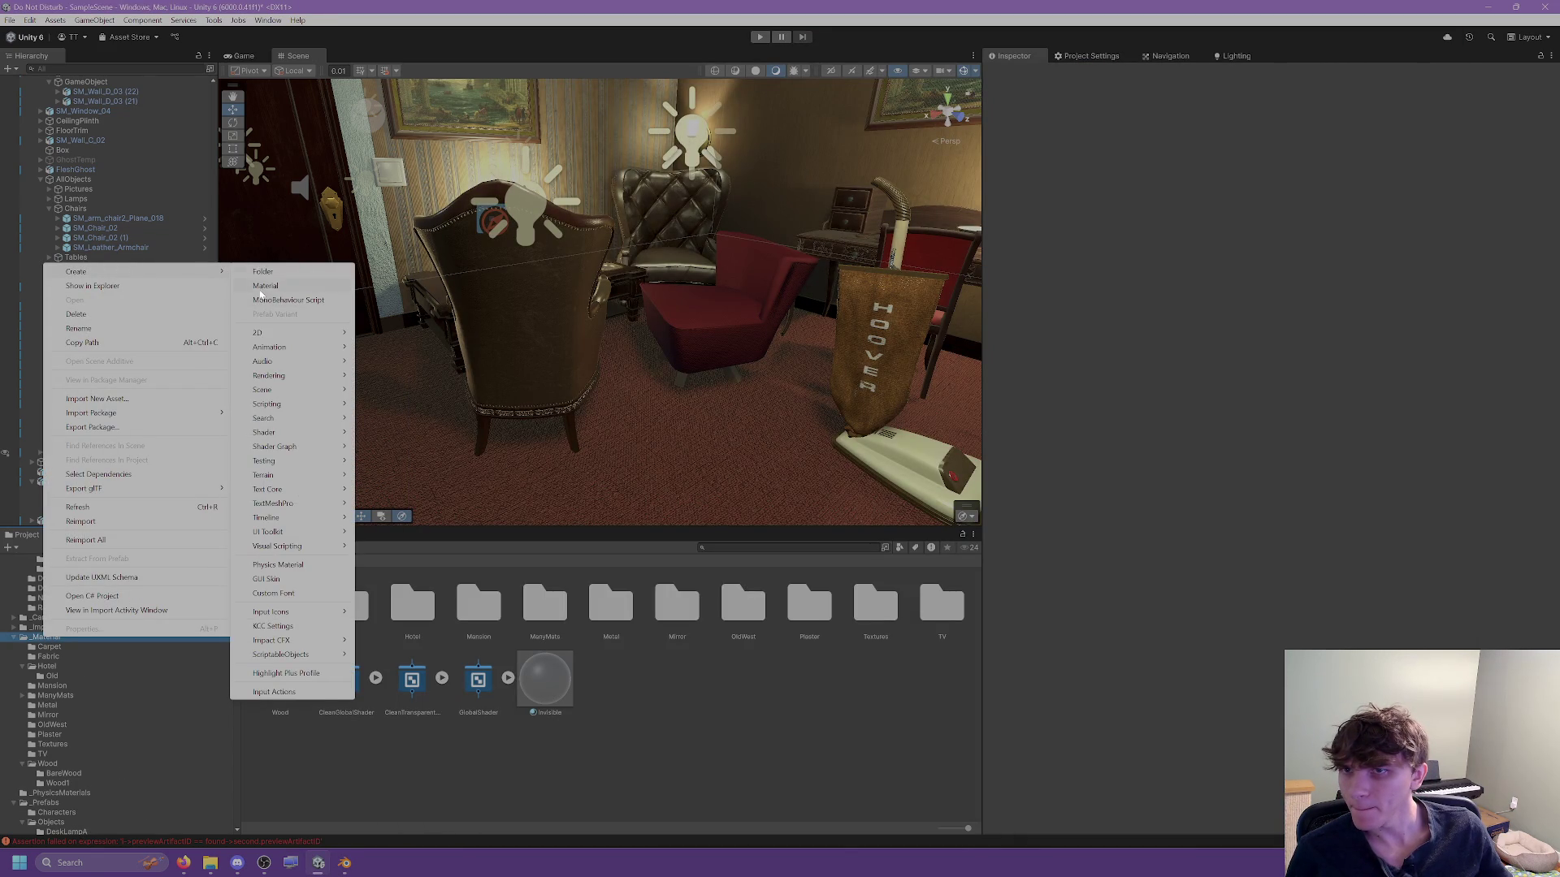
pyautogui.click(263, 273)
pyautogui.write('FlowerFabri')
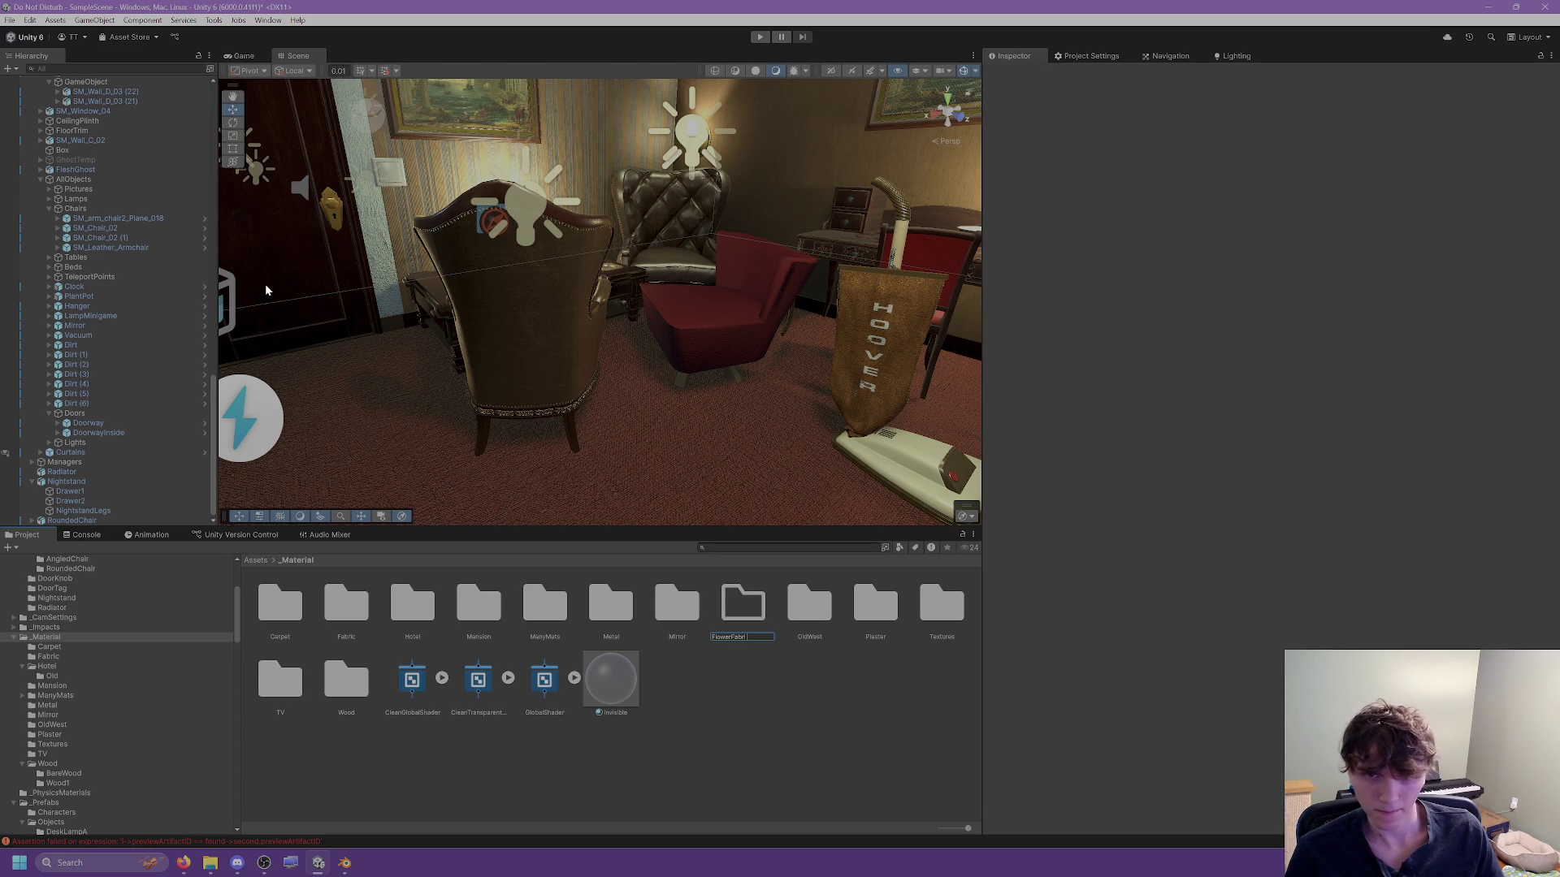
pyautogui.press('Return')
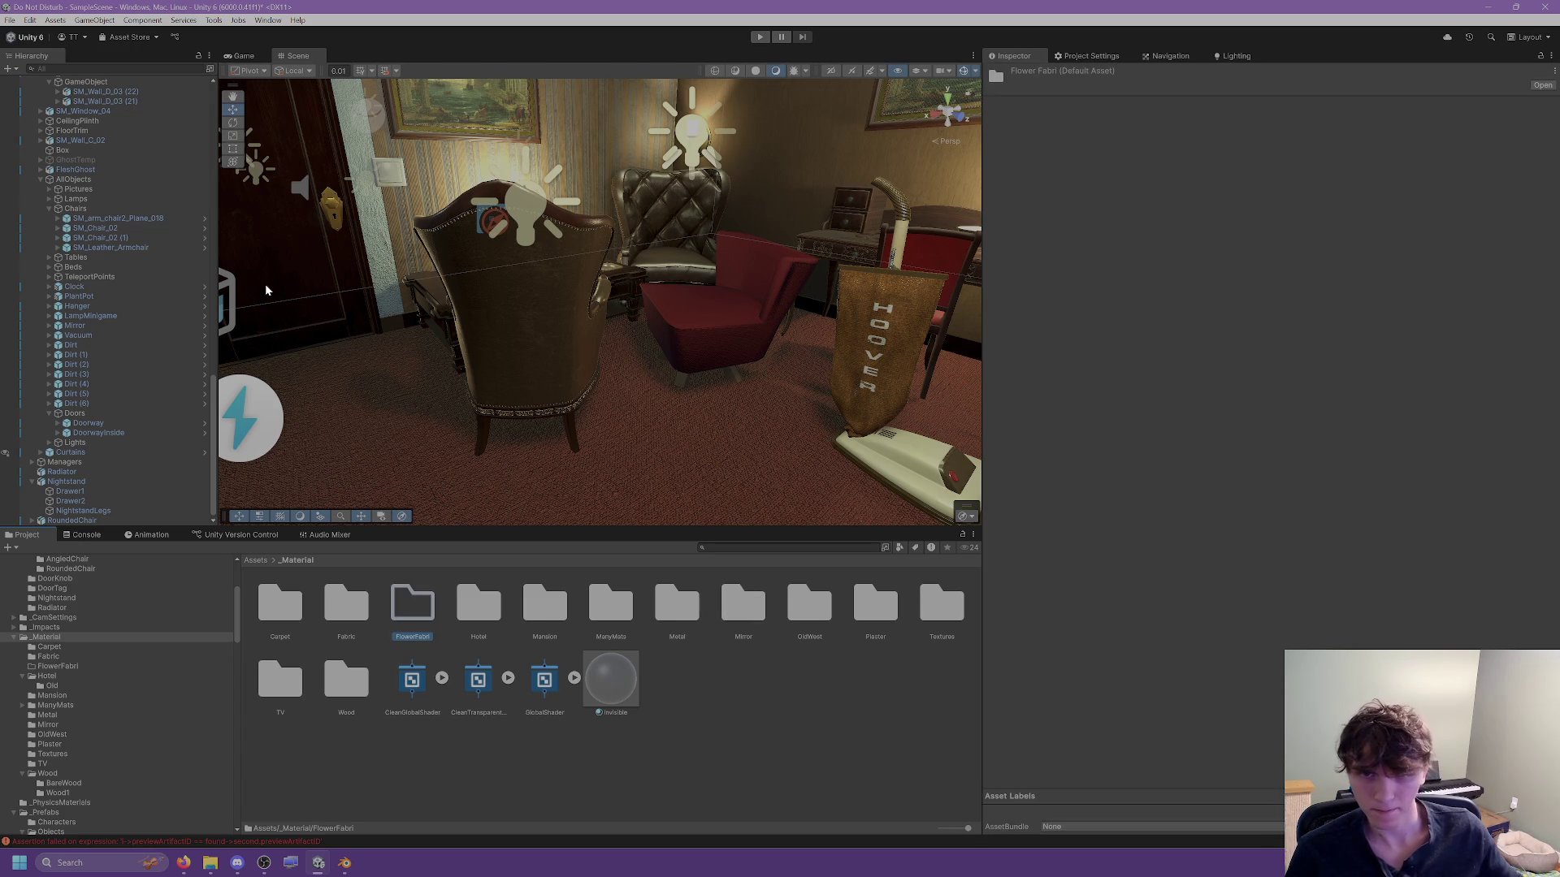
pyautogui.doubleClick(416, 608)
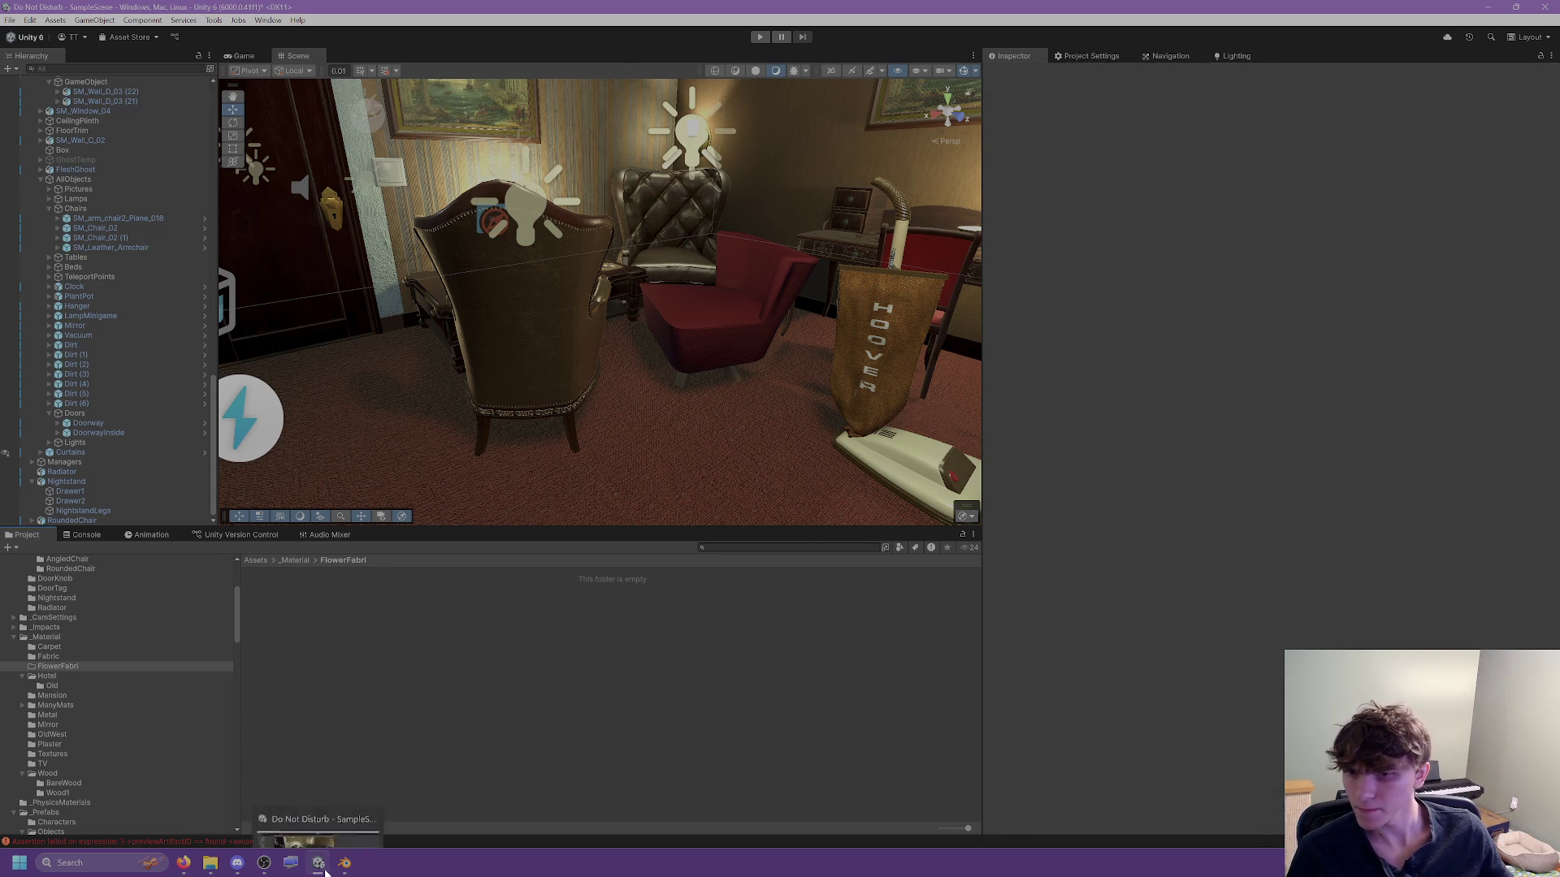
pyautogui.click(321, 864)
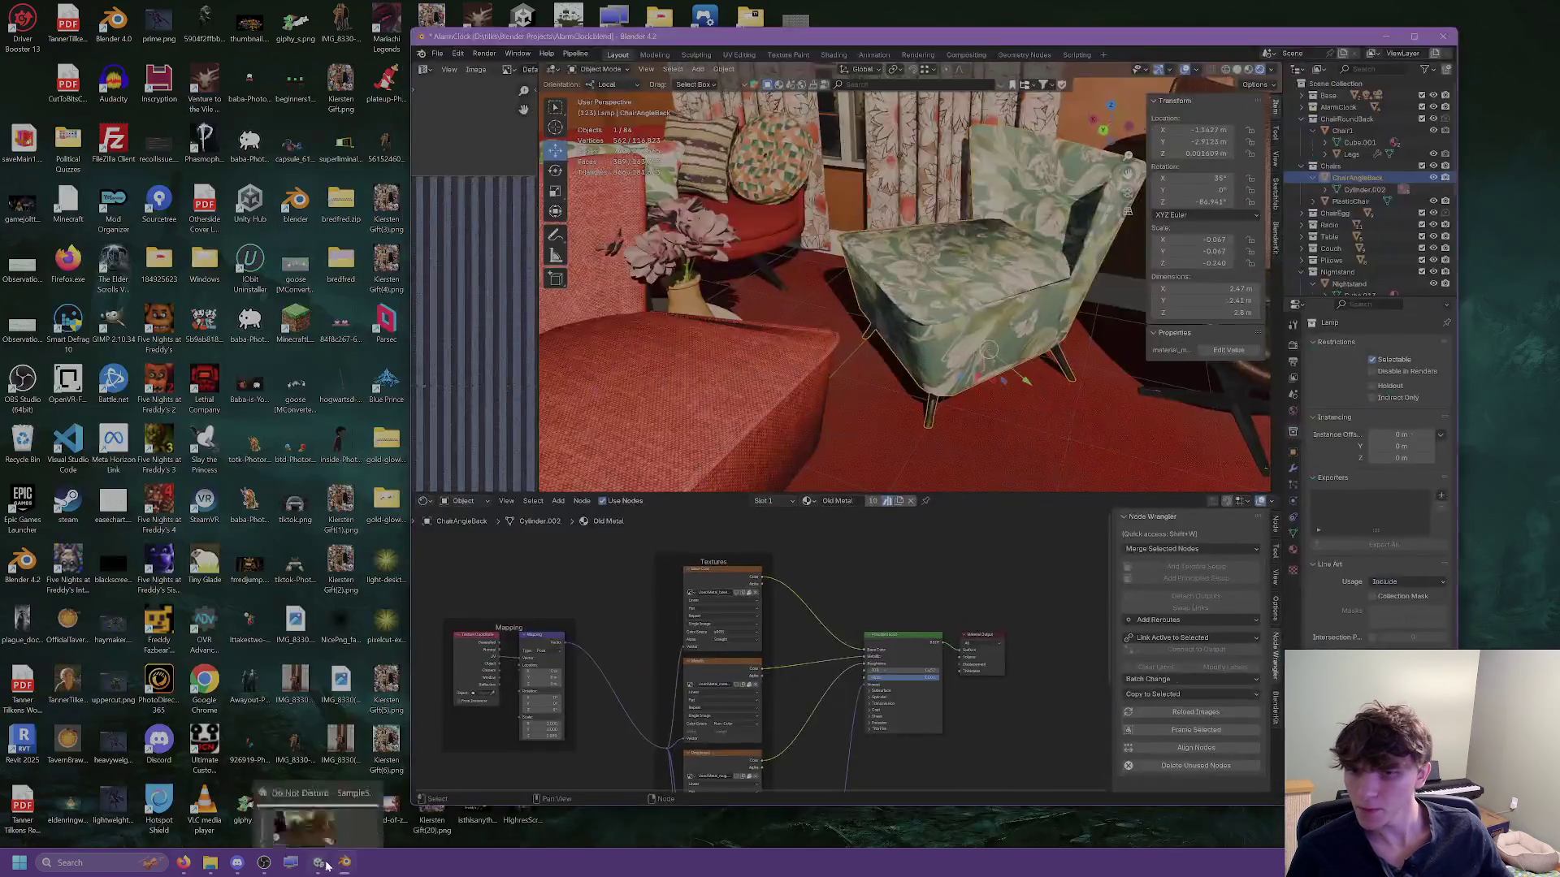
pyautogui.click(326, 865)
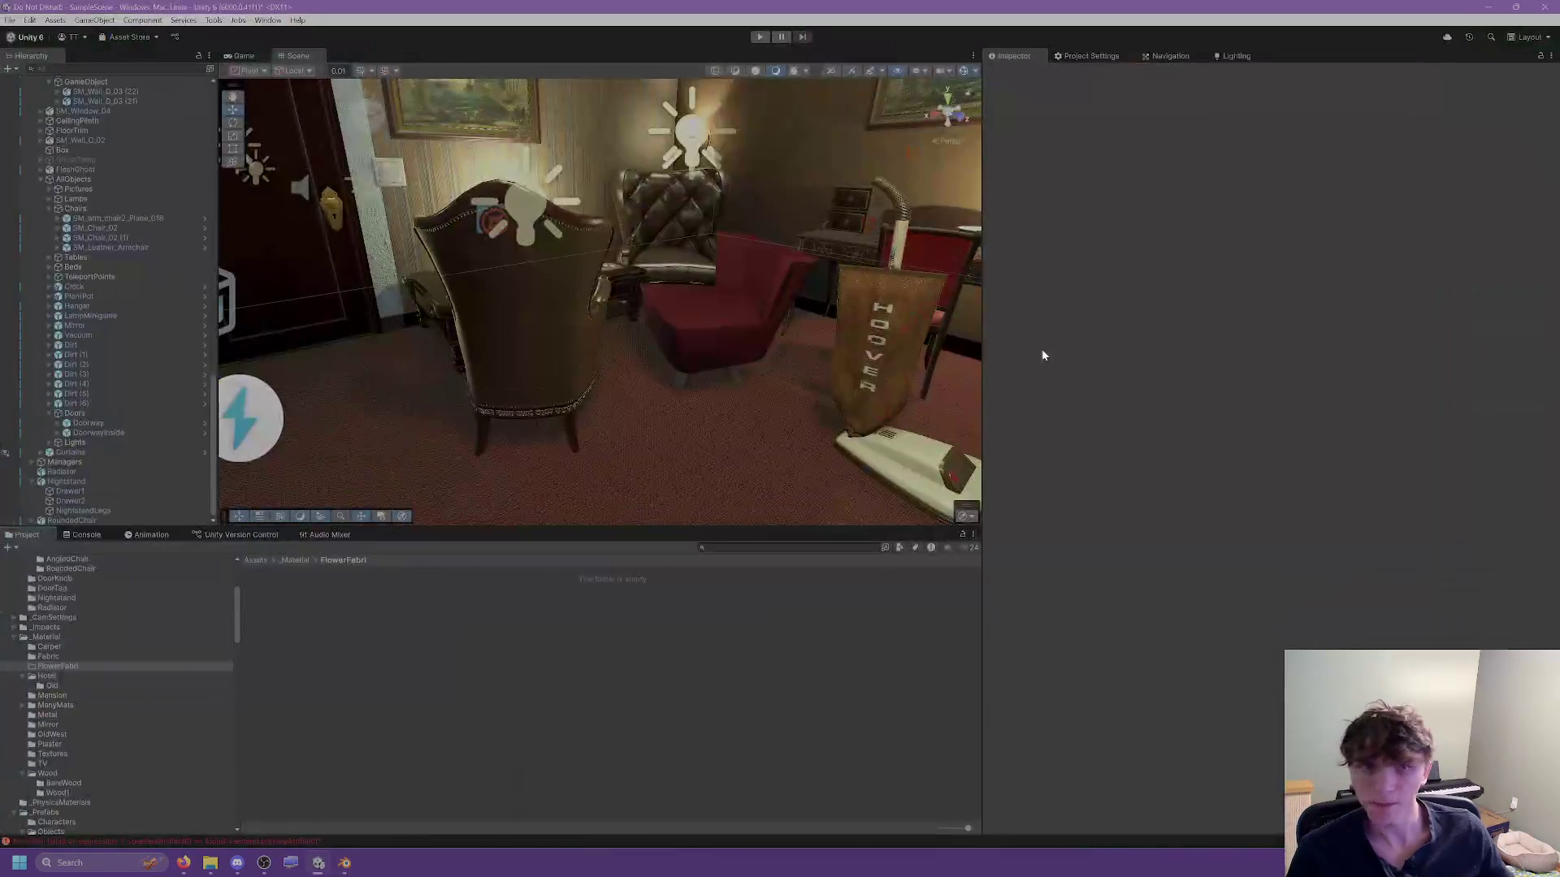
# Bring up the Leaves Gold Print material's nodes in Blender's shader editor.
pyautogui.click(345, 863)
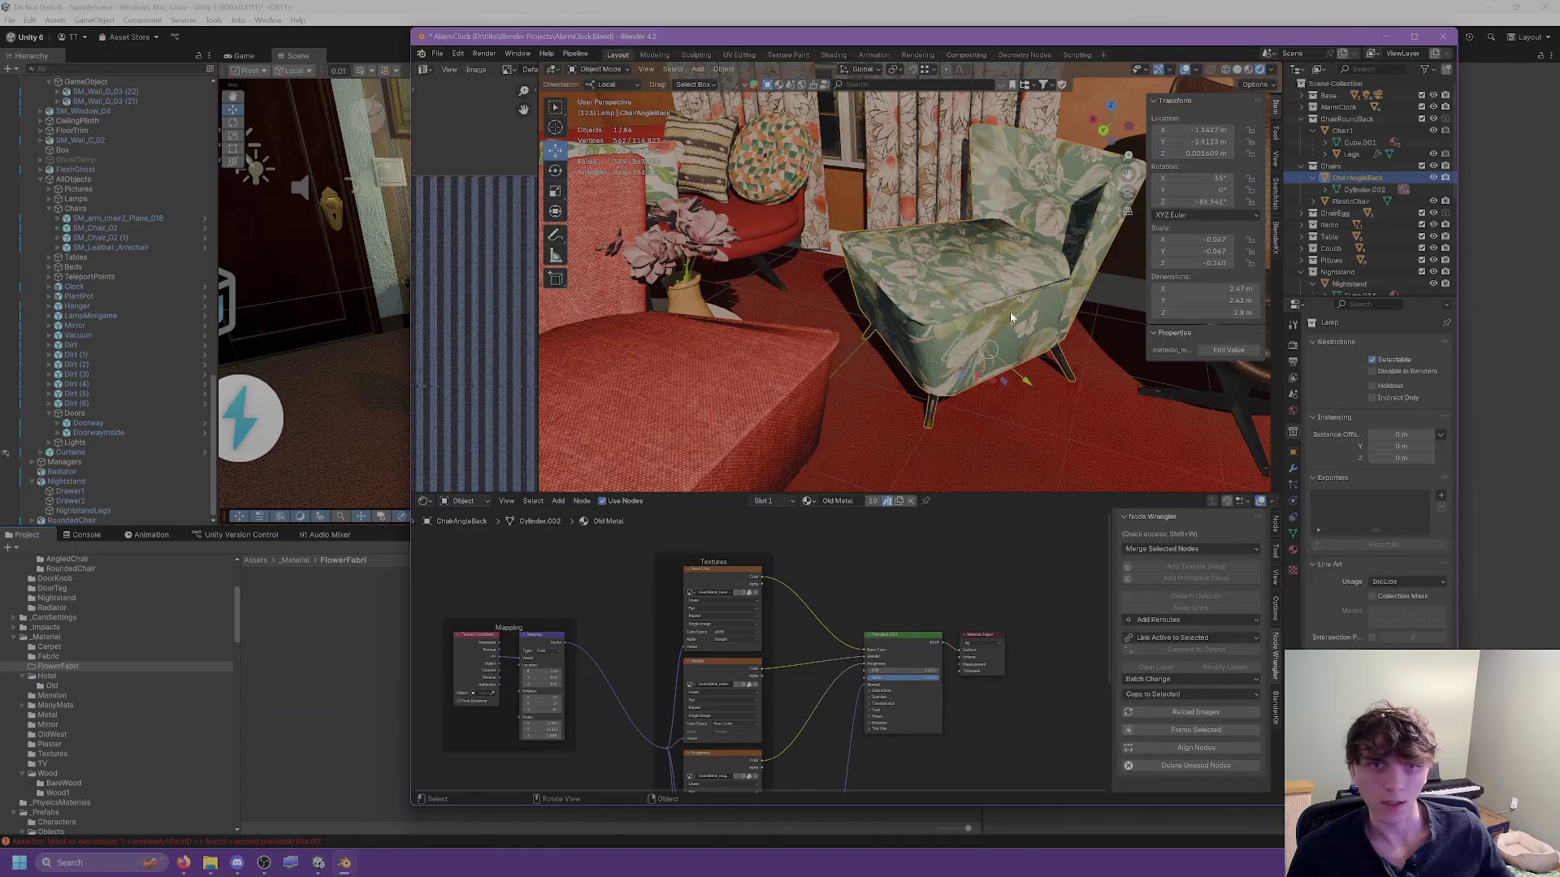
pyautogui.scroll(4, 821, 581)
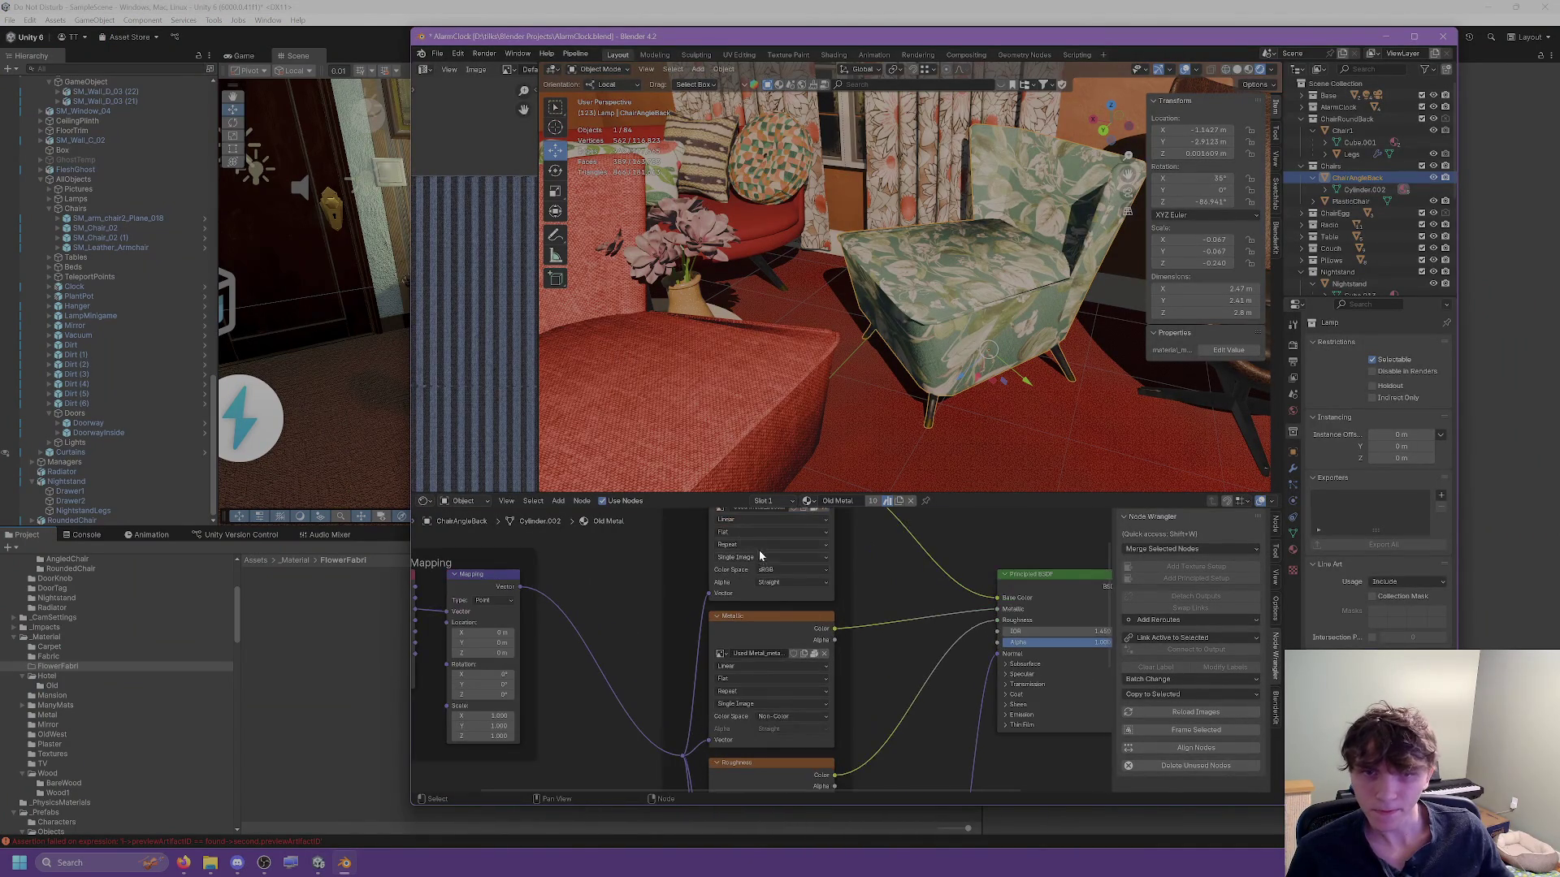
pyautogui.moveTo(890, 590); pyautogui.dragTo(886, 642)
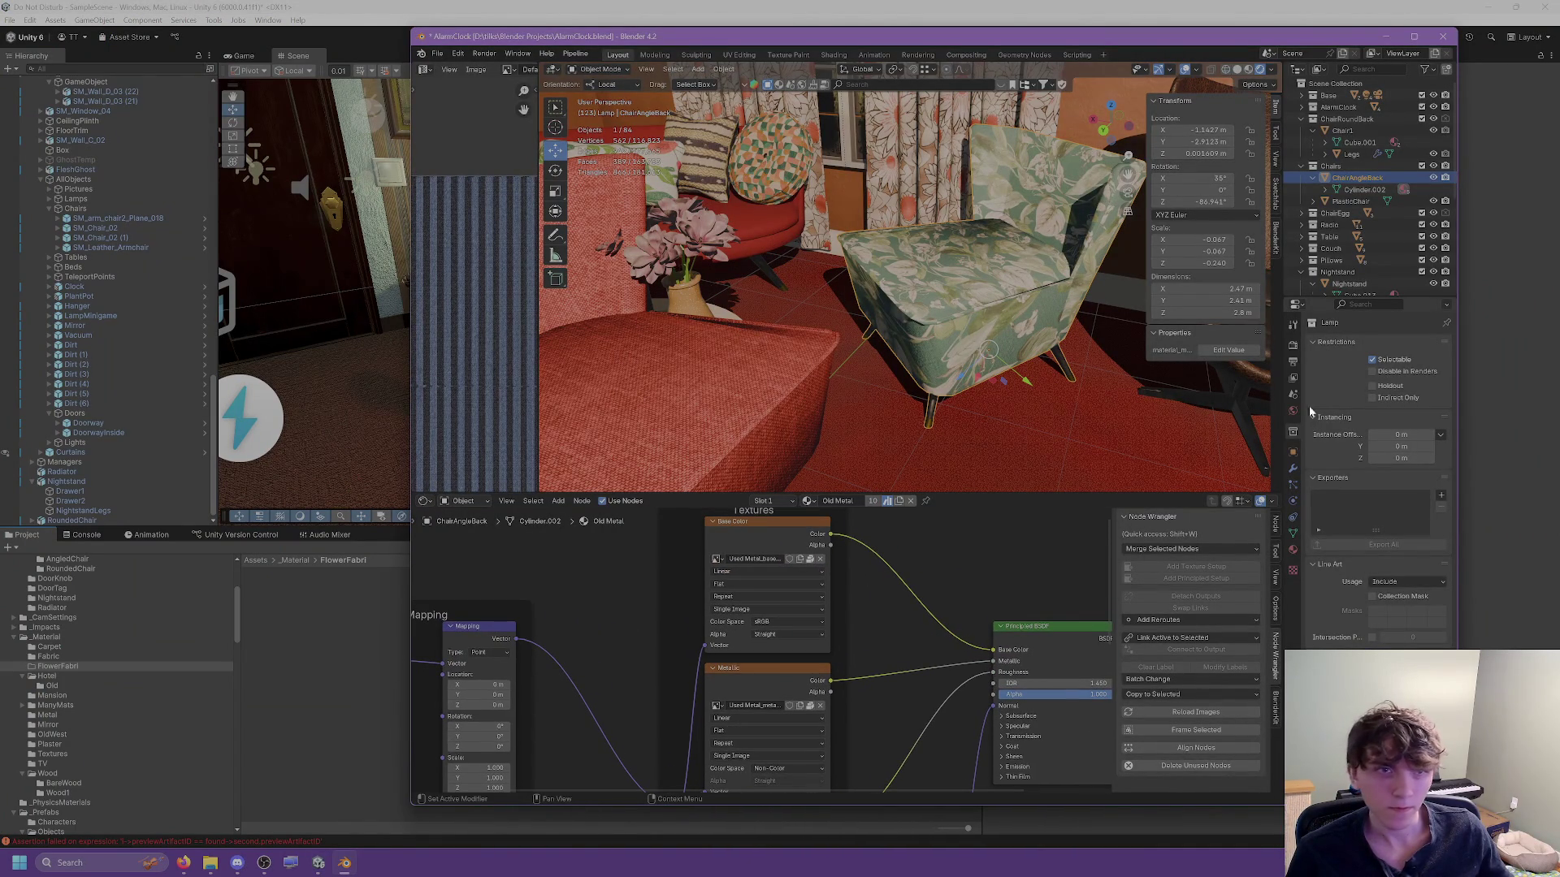
pyautogui.click(1295, 558)
pyautogui.click(1336, 371)
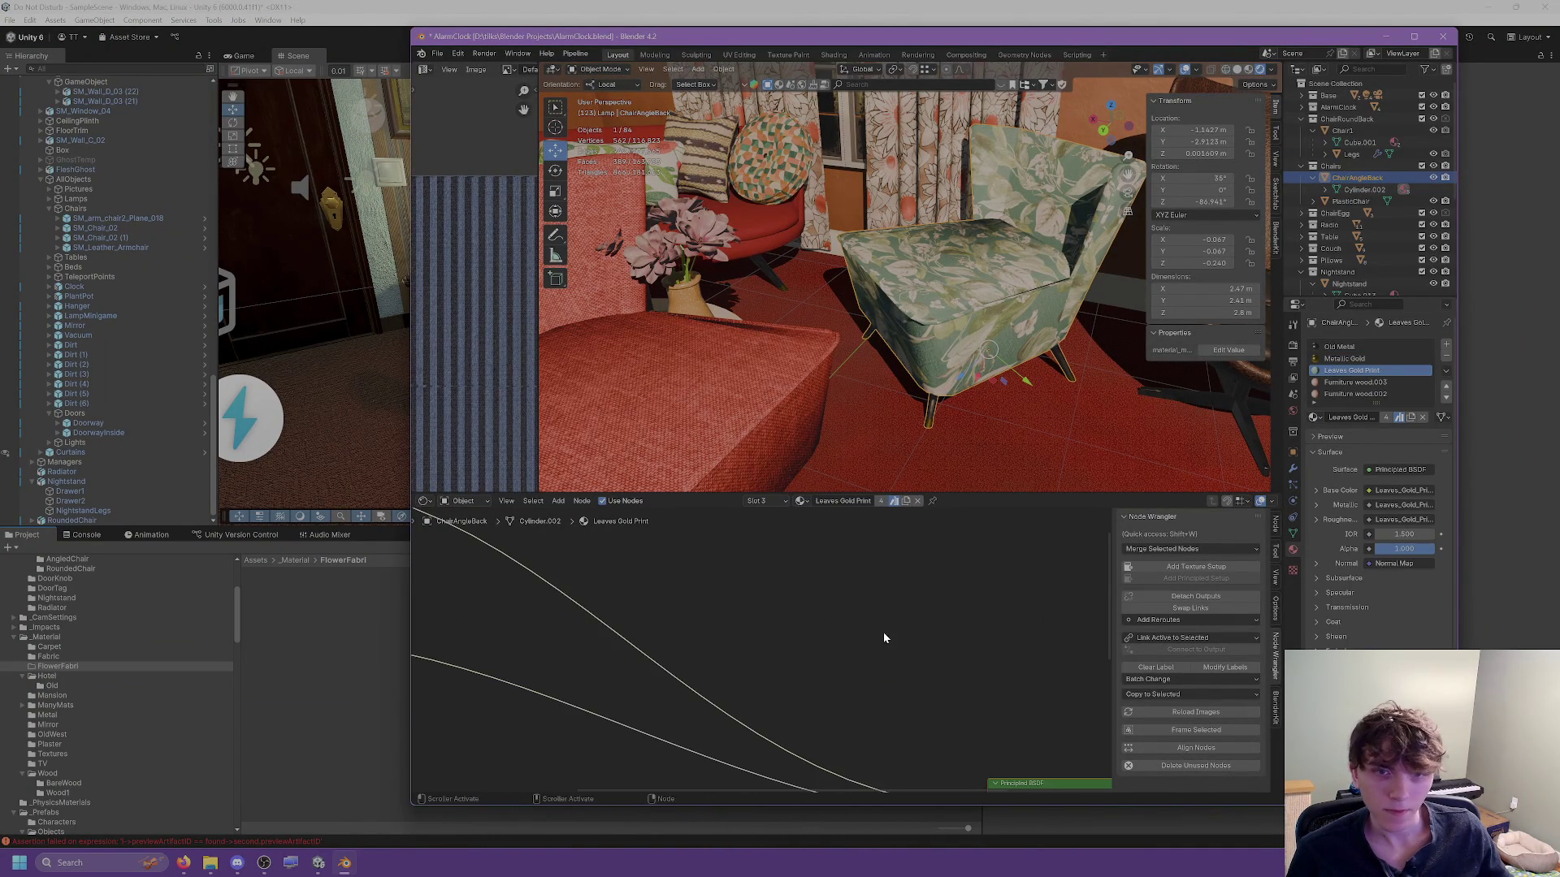
pyautogui.press('Home')
pyautogui.scroll(4, 651, 647)
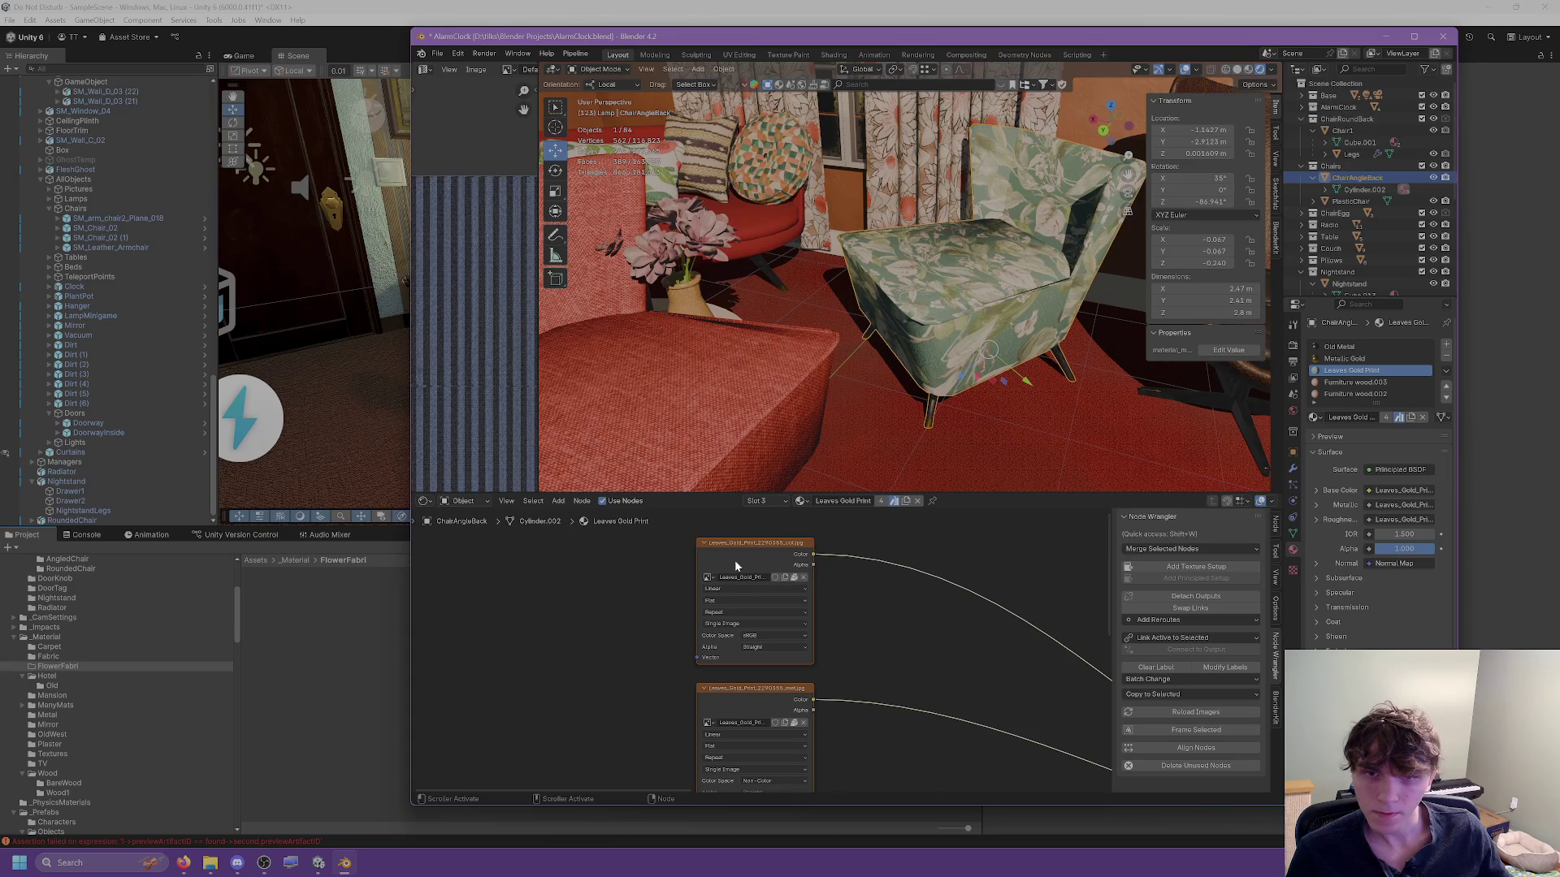
pyautogui.scroll(-2, 849, 741)
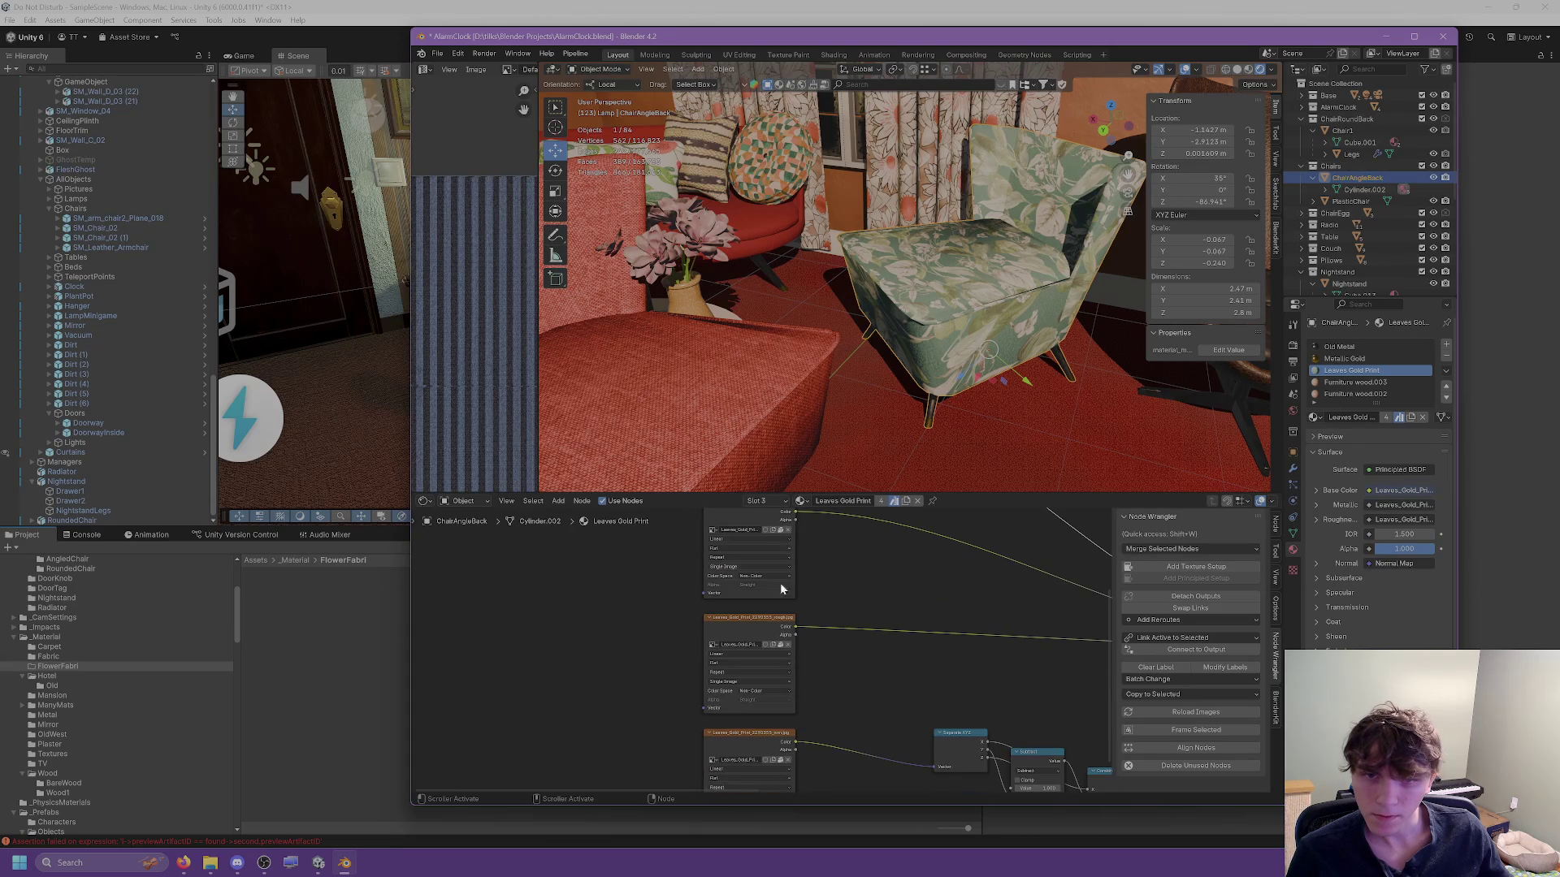
pyautogui.scroll(3, 754, 626)
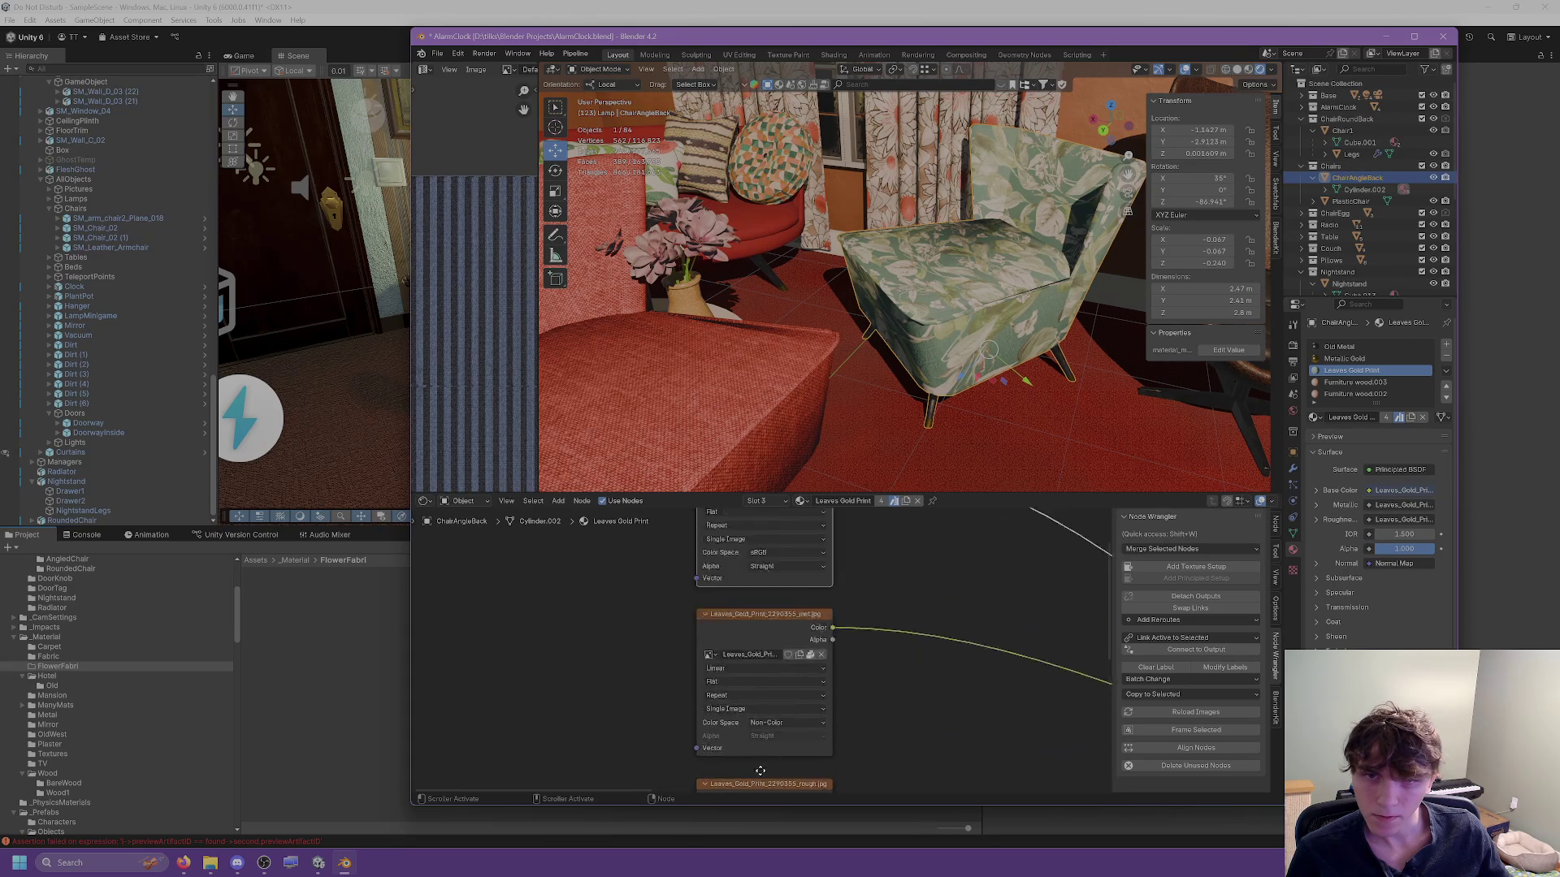
pyautogui.scroll(1, 754, 576)
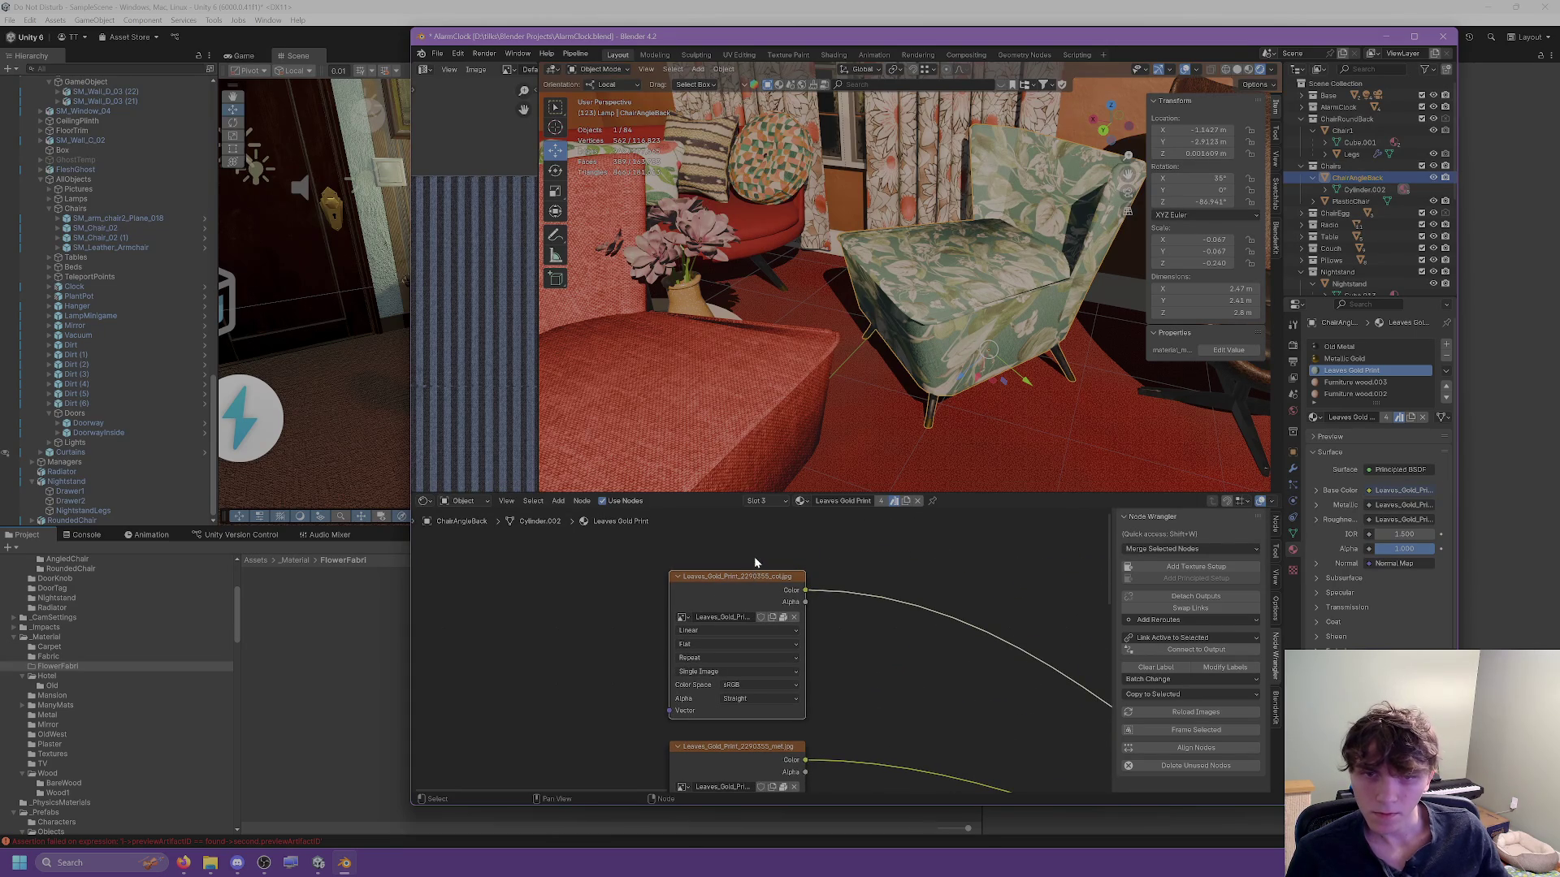
# Unpack the colour, metallic and normal-map textures to image files.
pyautogui.click(784, 617)
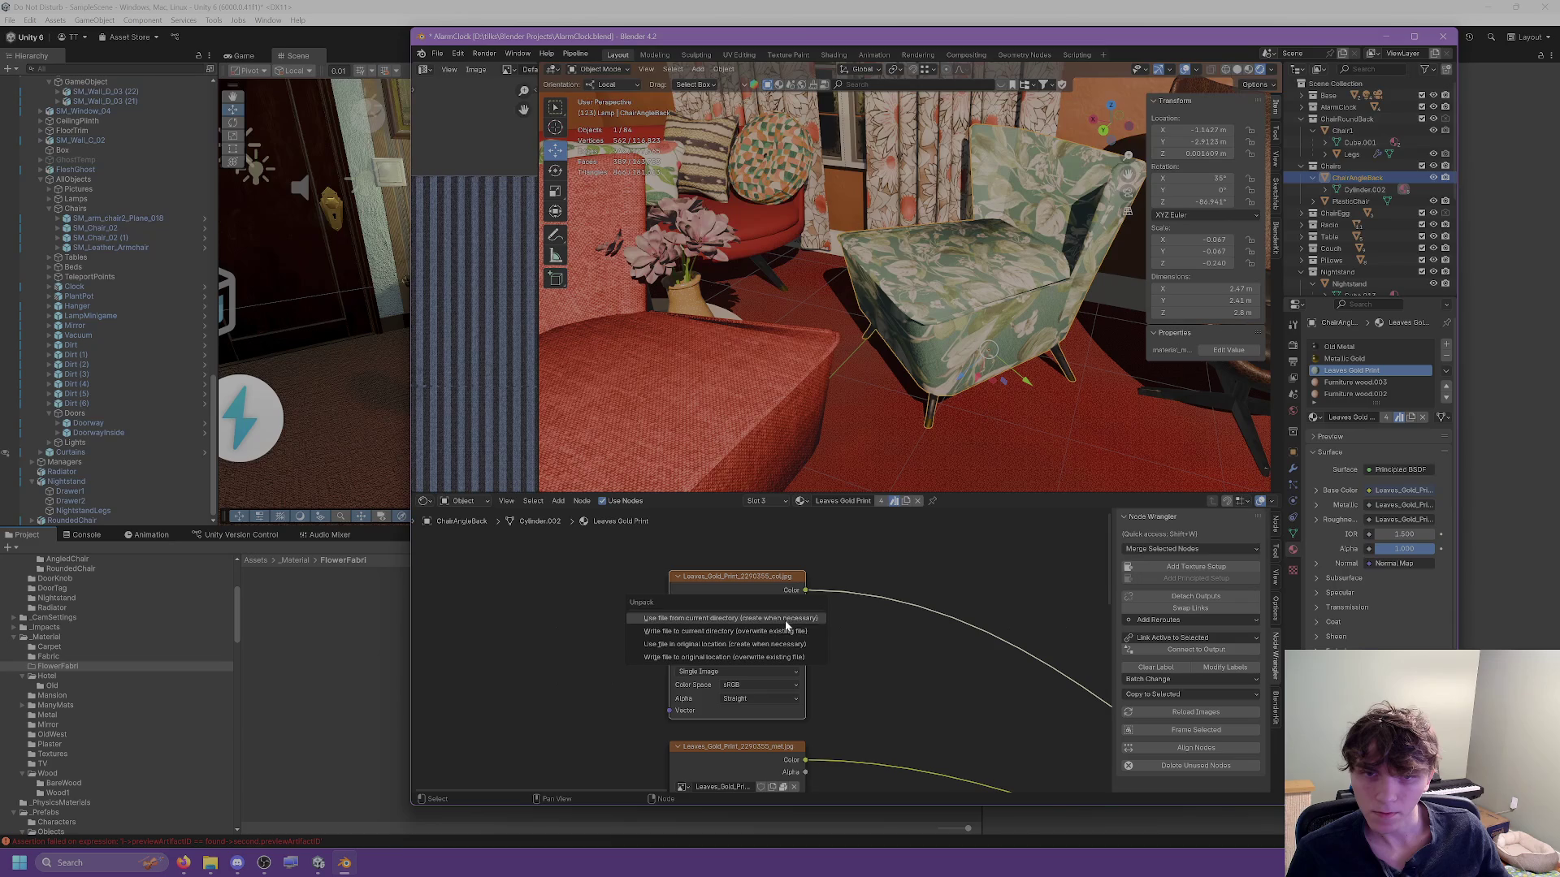
pyautogui.click(786, 619)
pyautogui.scroll(-2, 812, 650)
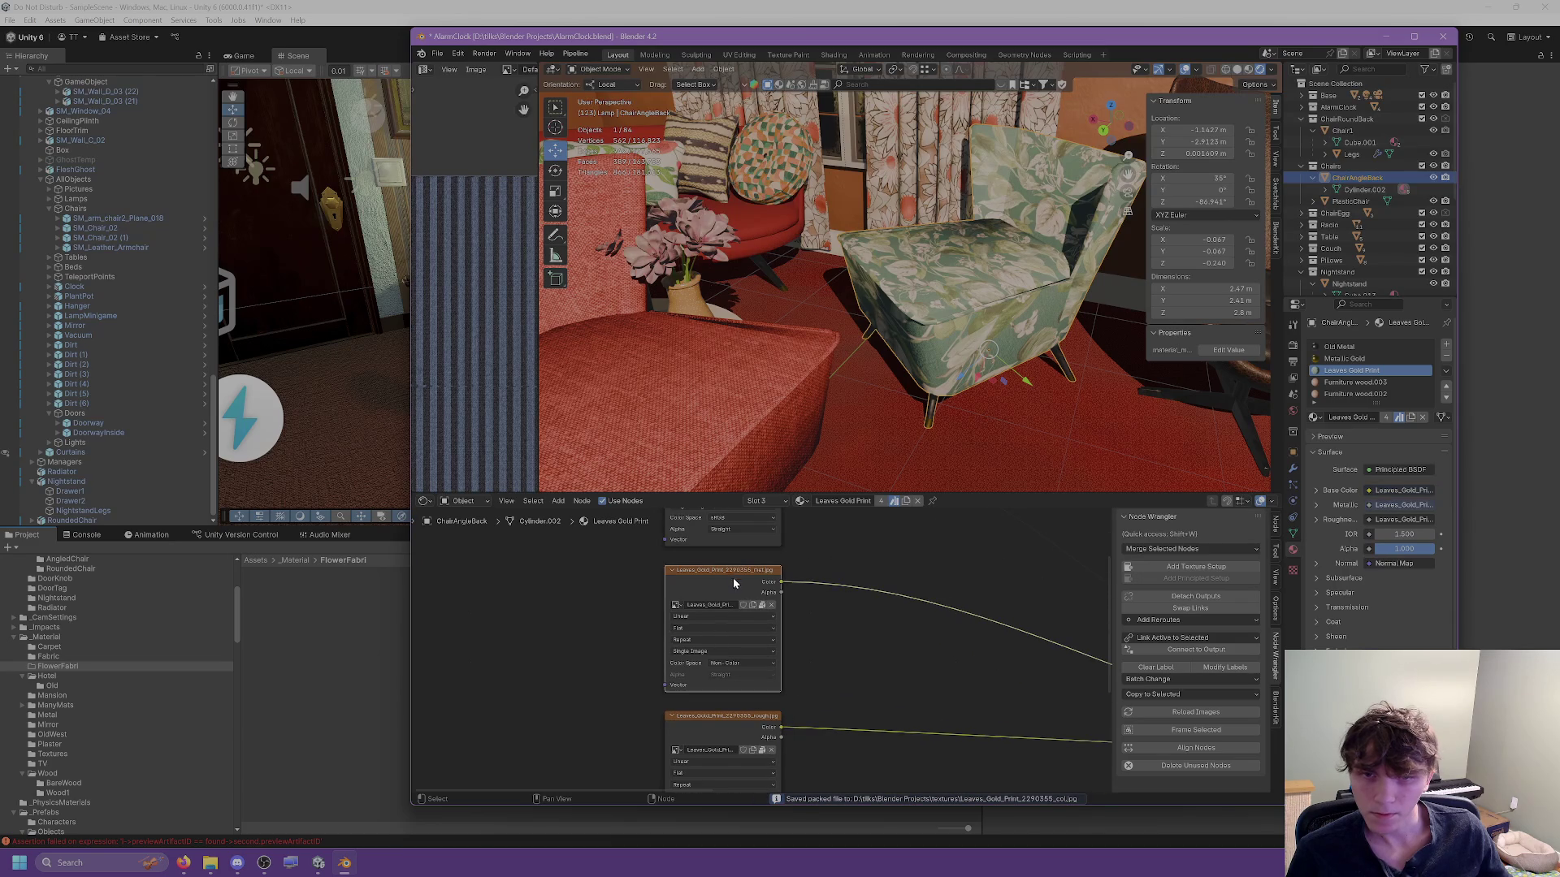
pyautogui.click(761, 604)
pyautogui.click(762, 636)
pyautogui.scroll(-3, 756, 646)
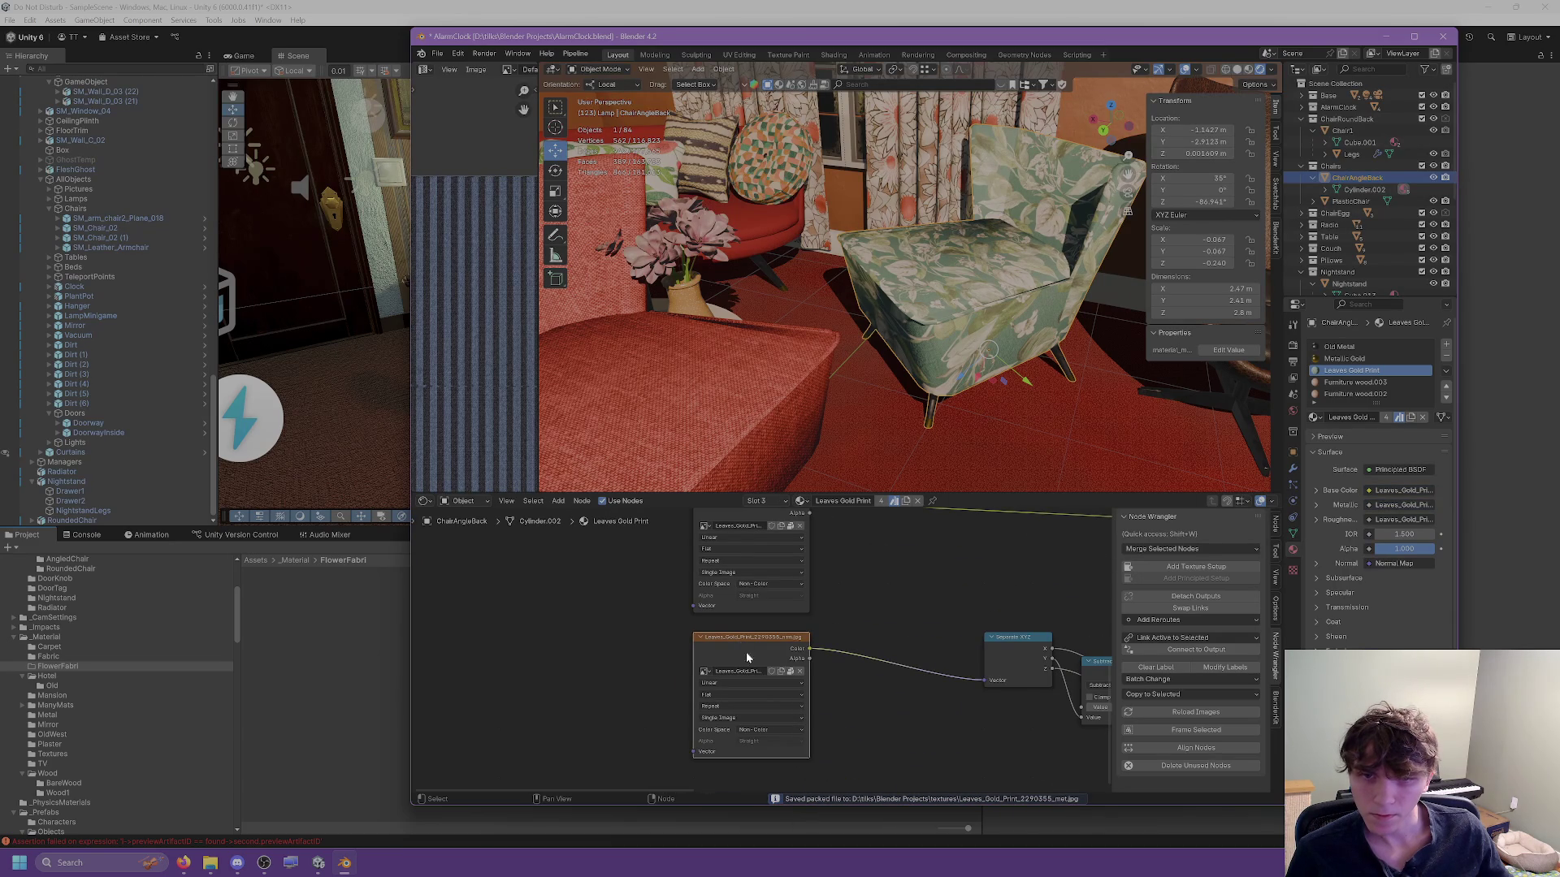
pyautogui.click(789, 671)
pyautogui.click(794, 682)
pyautogui.click(351, 642)
pyautogui.moveTo(211, 863)
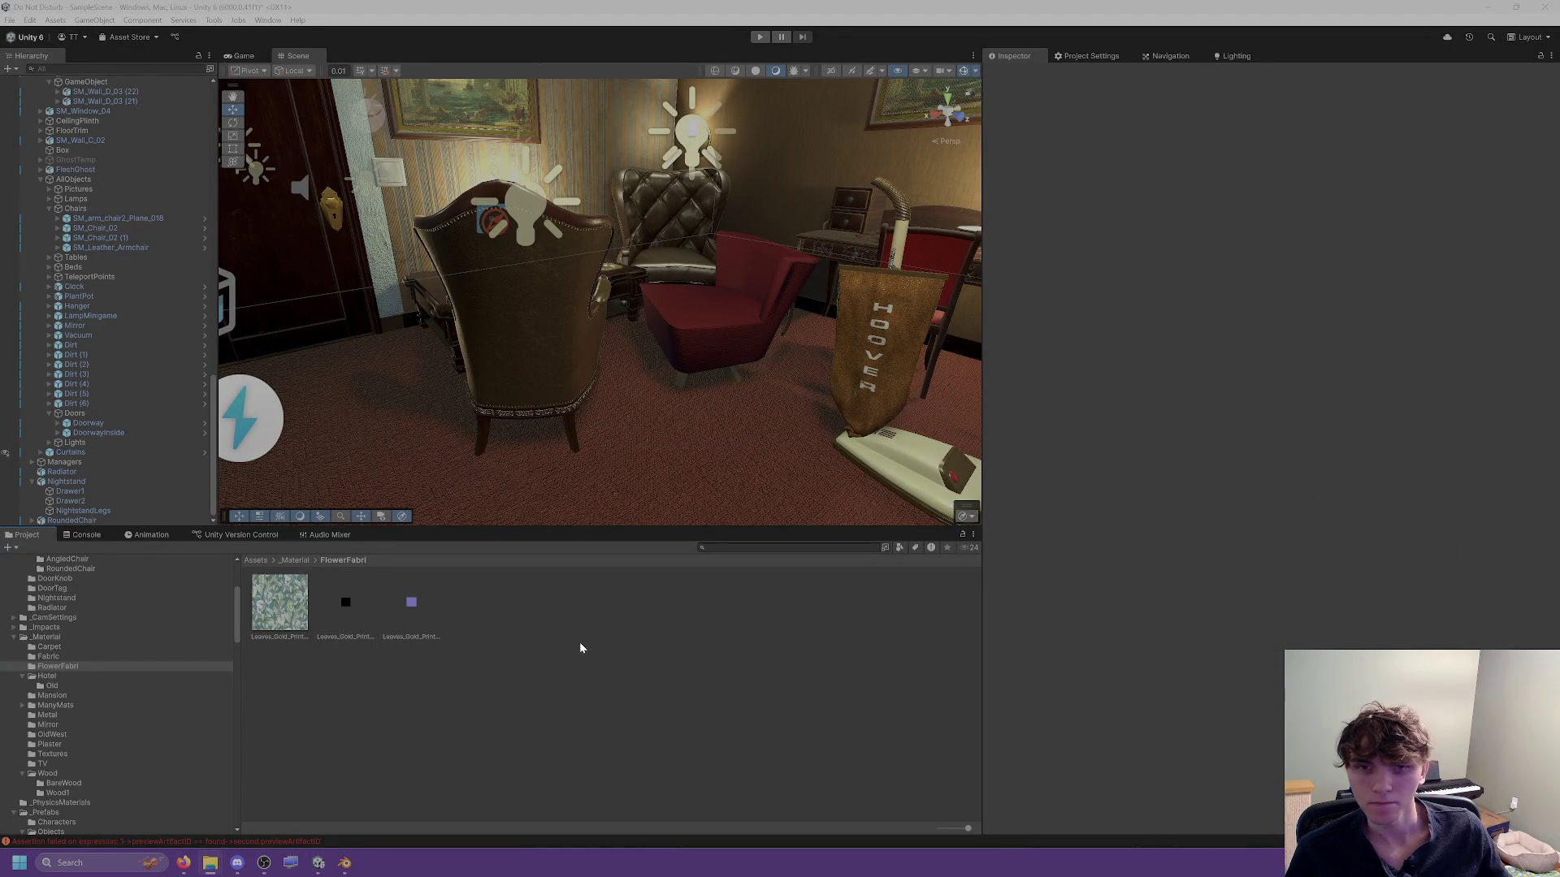
# Delete the black Leaves_Gold_Print texture from FlowerFabri.
pyautogui.click(328, 622)
pyautogui.press('Delete')
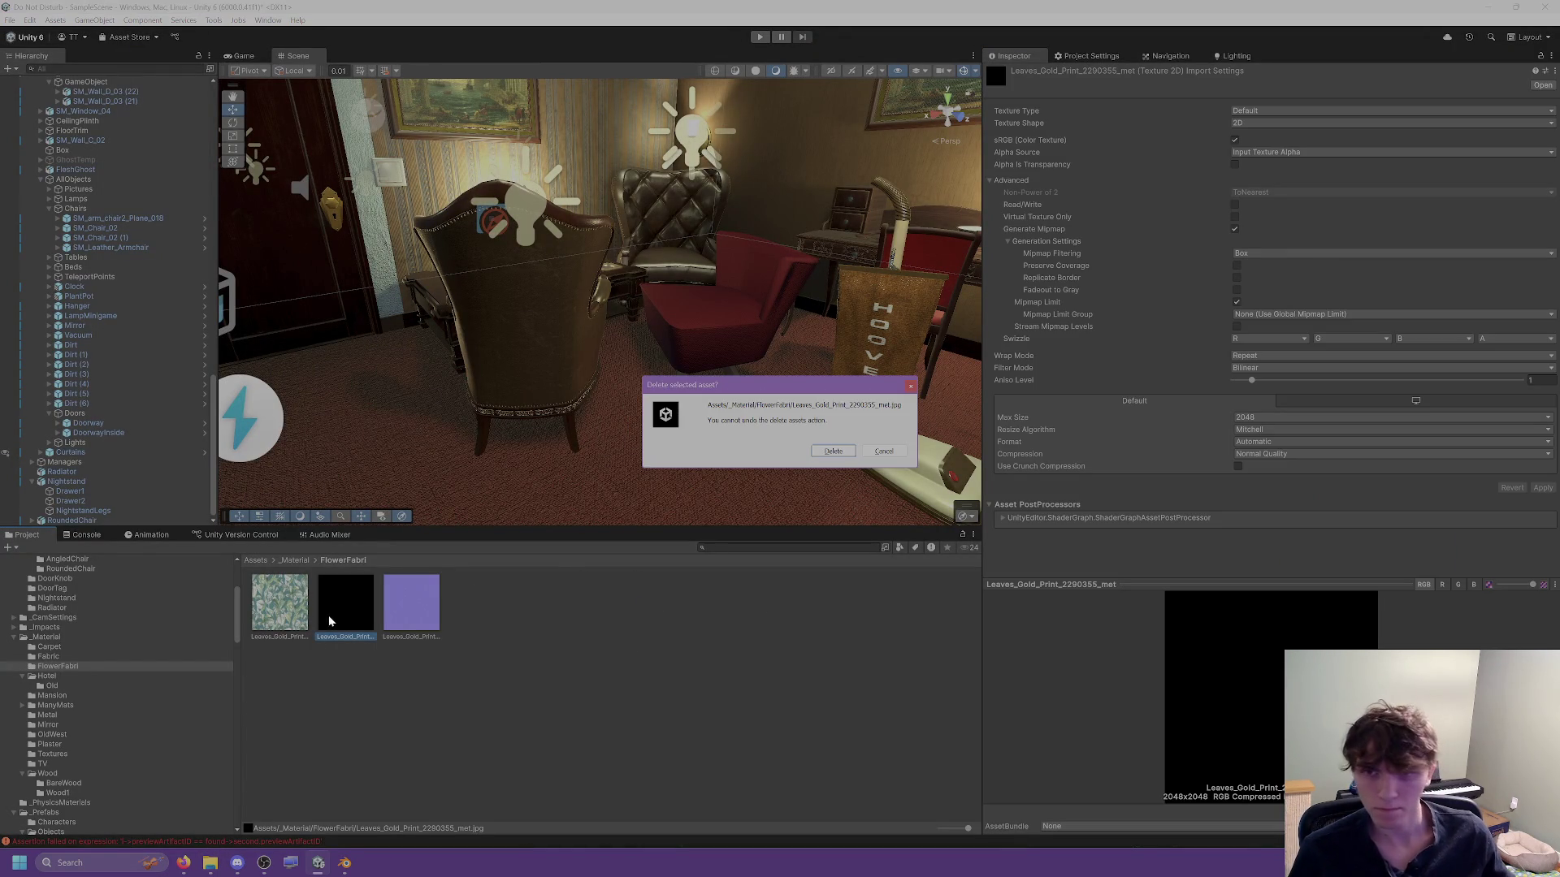
pyautogui.click(833, 451)
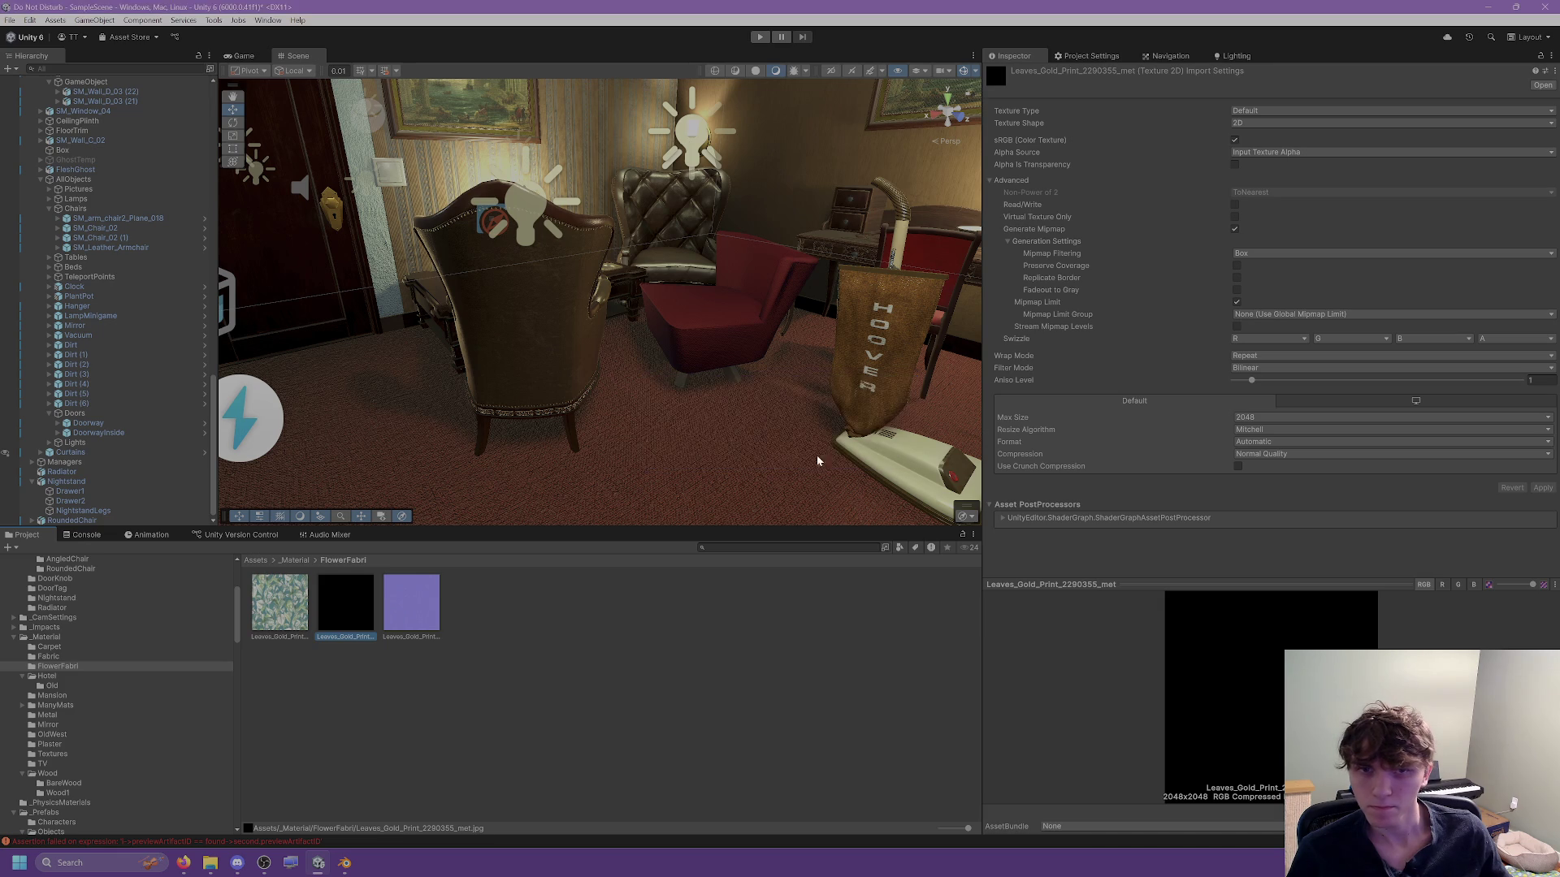
# Create a new material named FlowerFabric_Mat in the FlowerFabri folder.
pyautogui.rightClick(406, 616)
pyautogui.moveTo(576, 253)
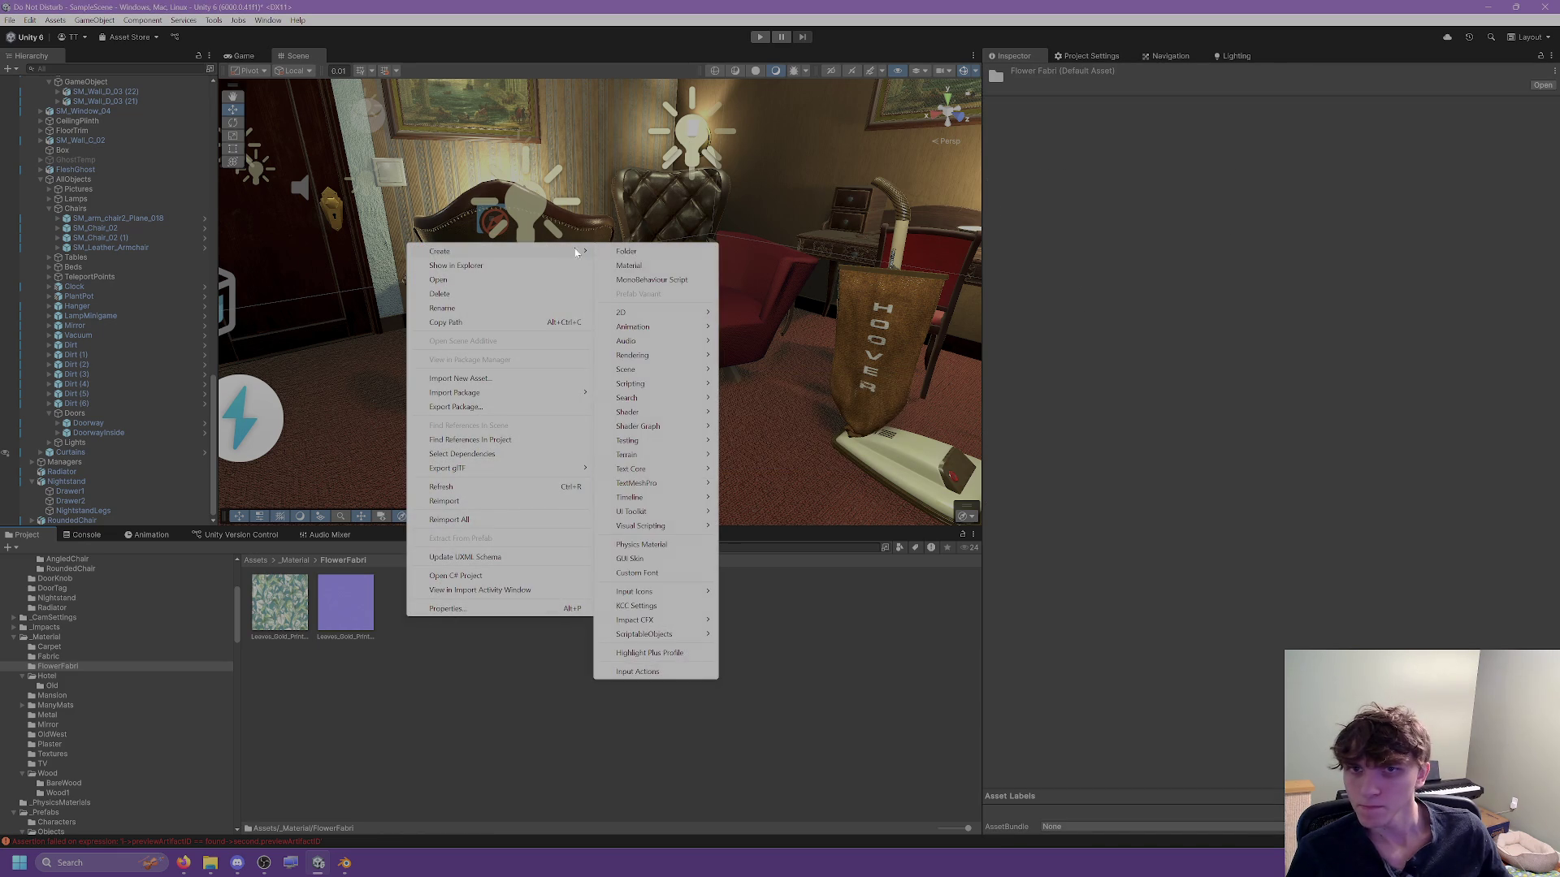
pyautogui.click(636, 267)
pyautogui.write('Flower')
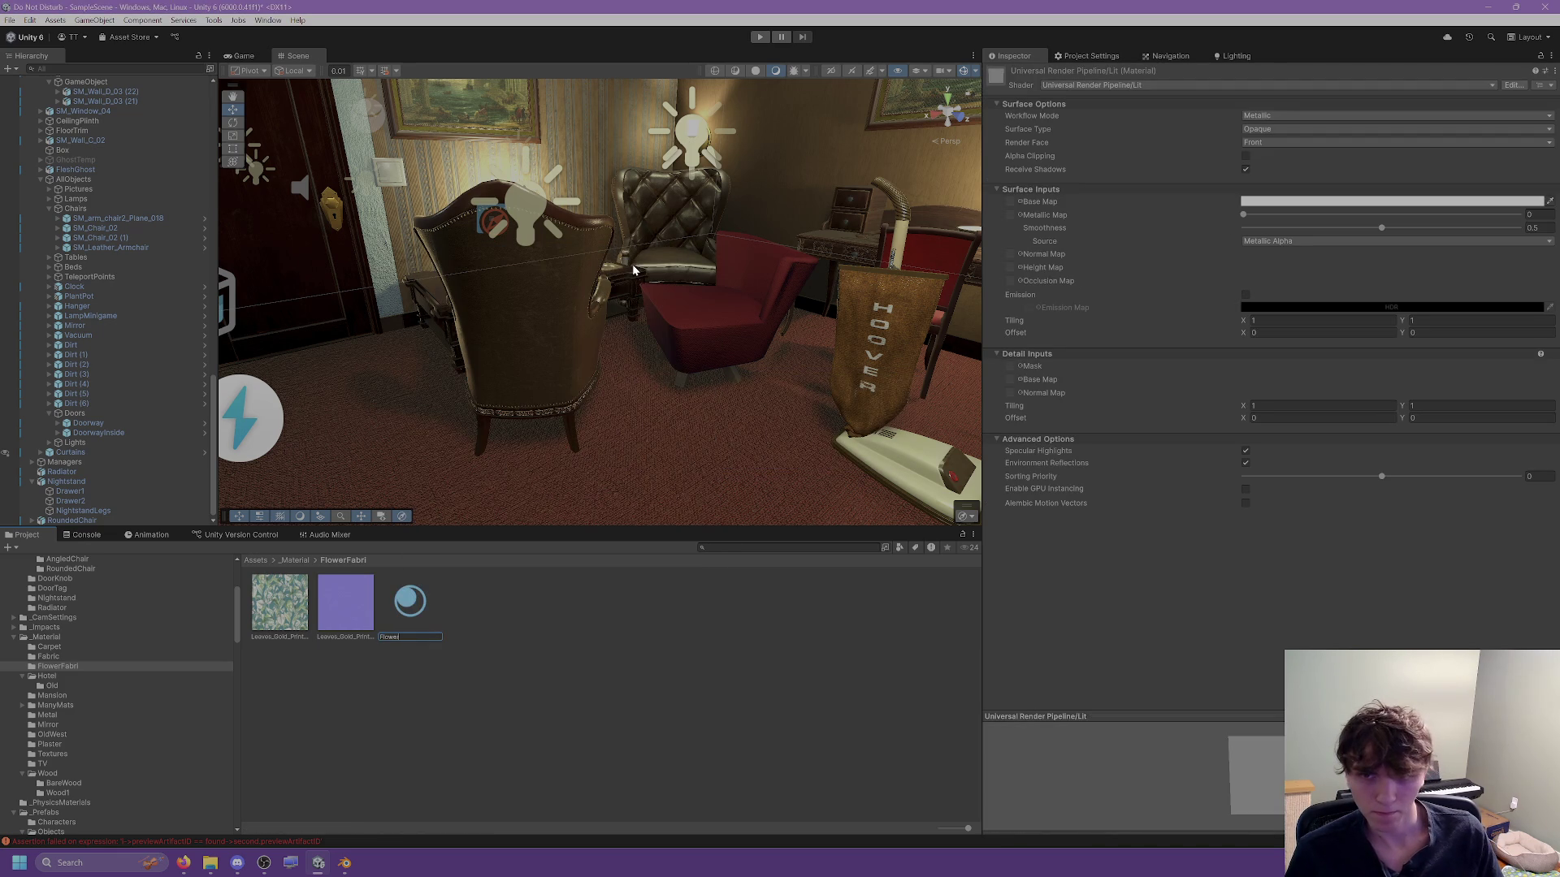
pyautogui.write('at')
pyautogui.press('Return')
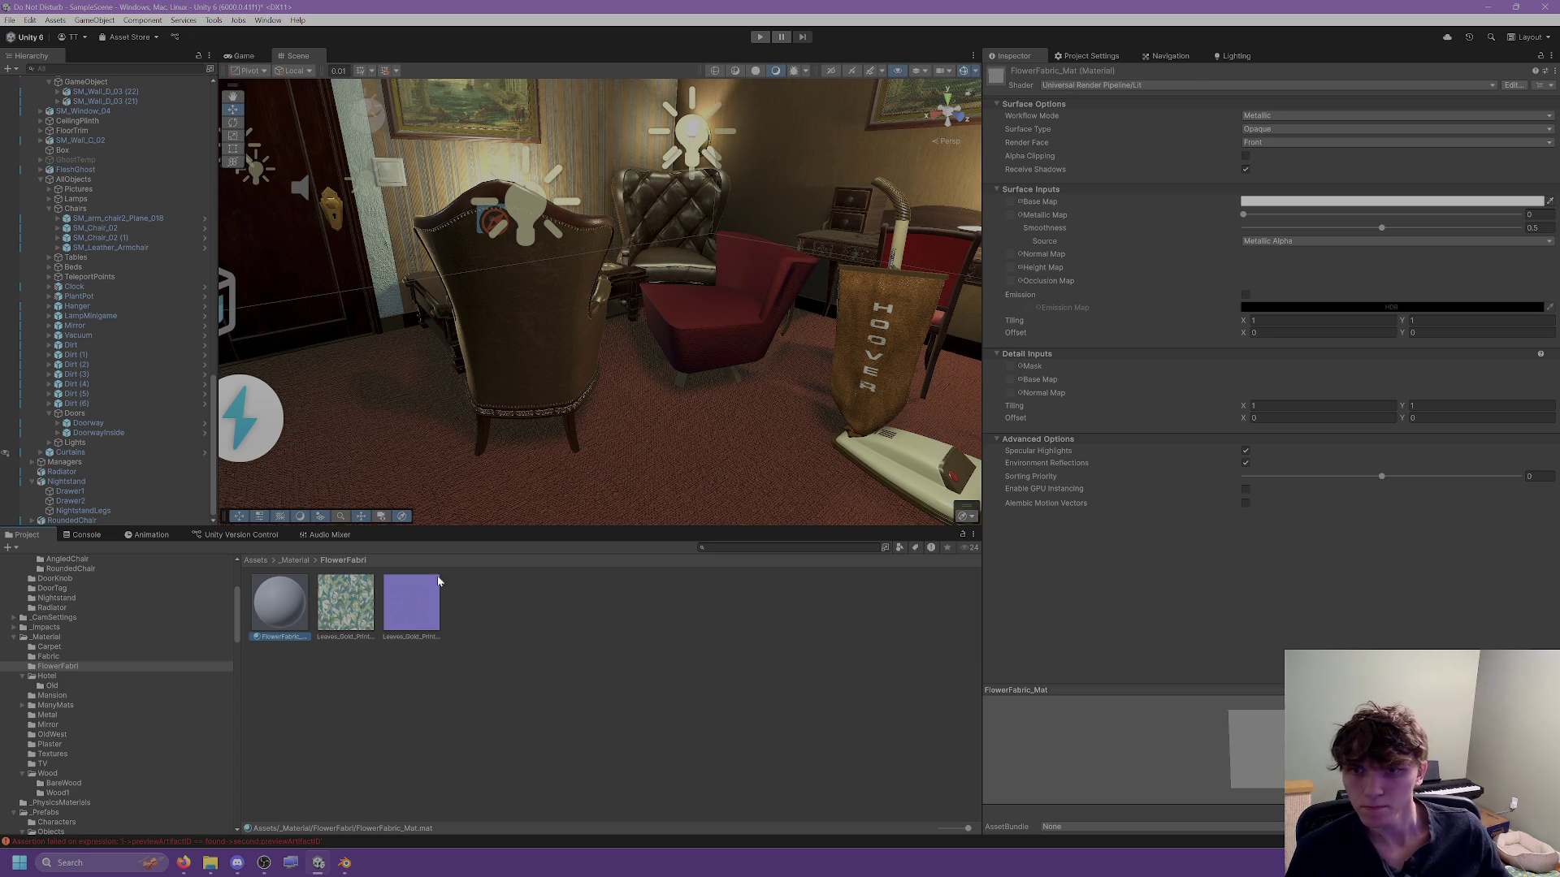
pyautogui.moveTo(322, 866)
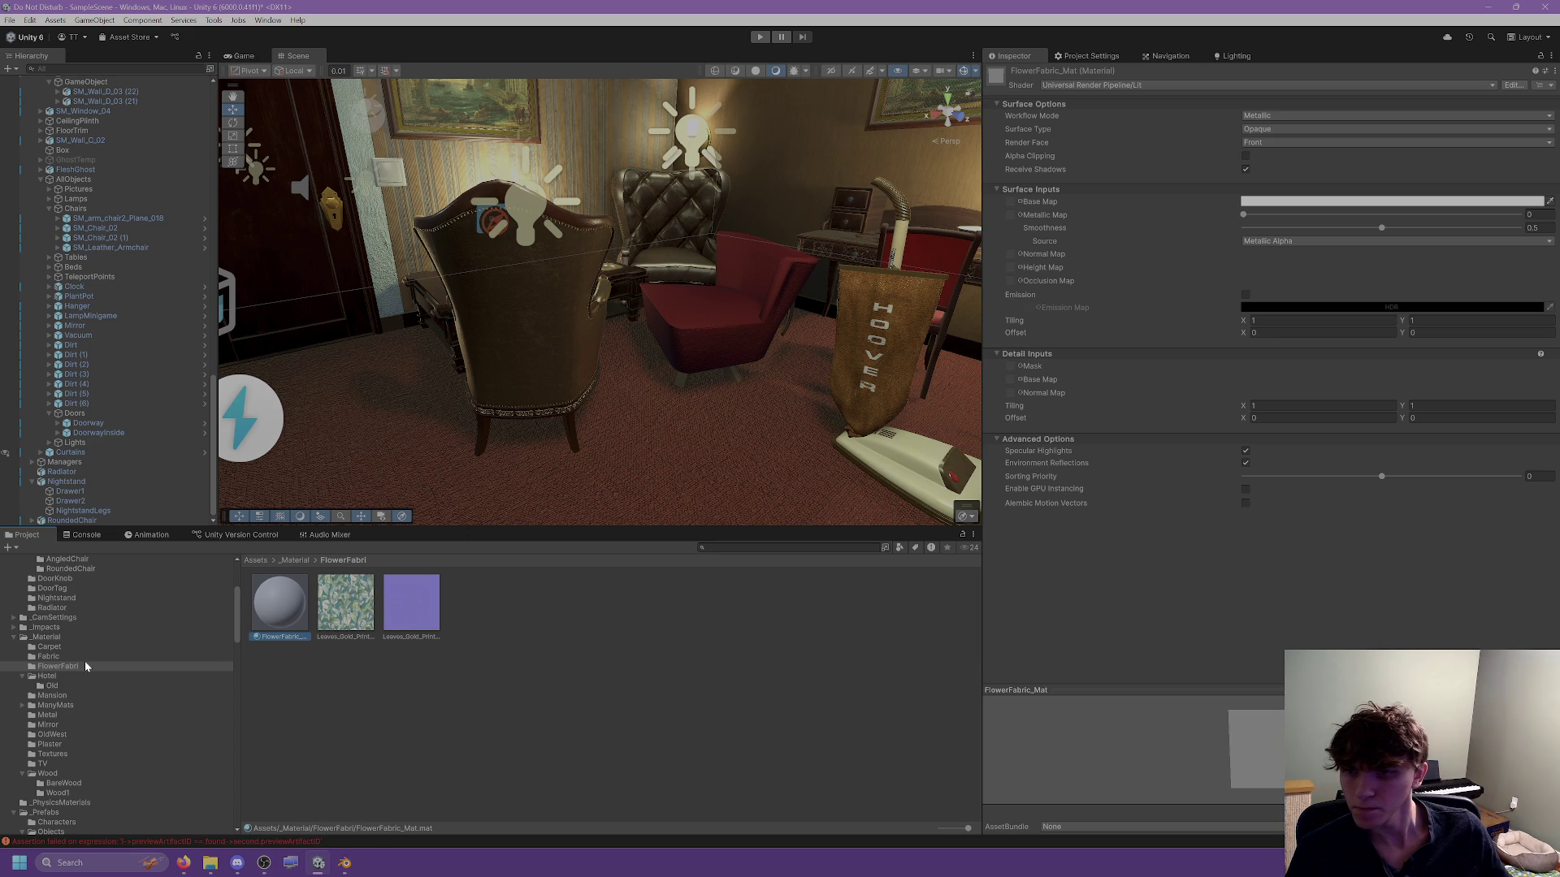
pyautogui.scroll(3, 93, 644)
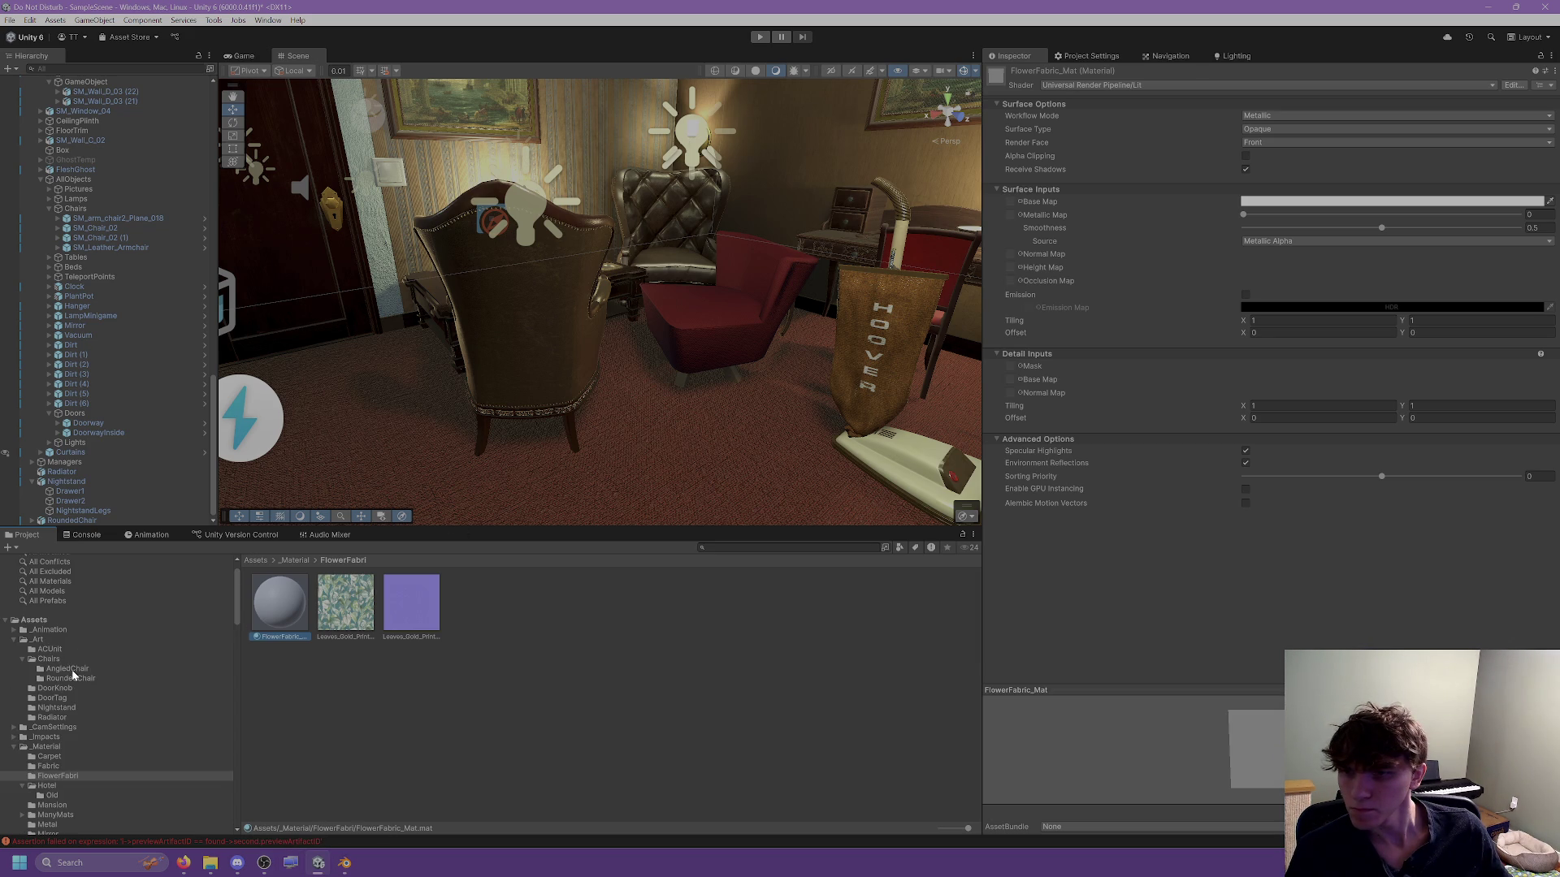
# Remap AngledChair's Leaves Gold Print material to FlowerFabric_Mat.
pyautogui.click(68, 669)
pyautogui.click(276, 605)
pyautogui.click(57, 776)
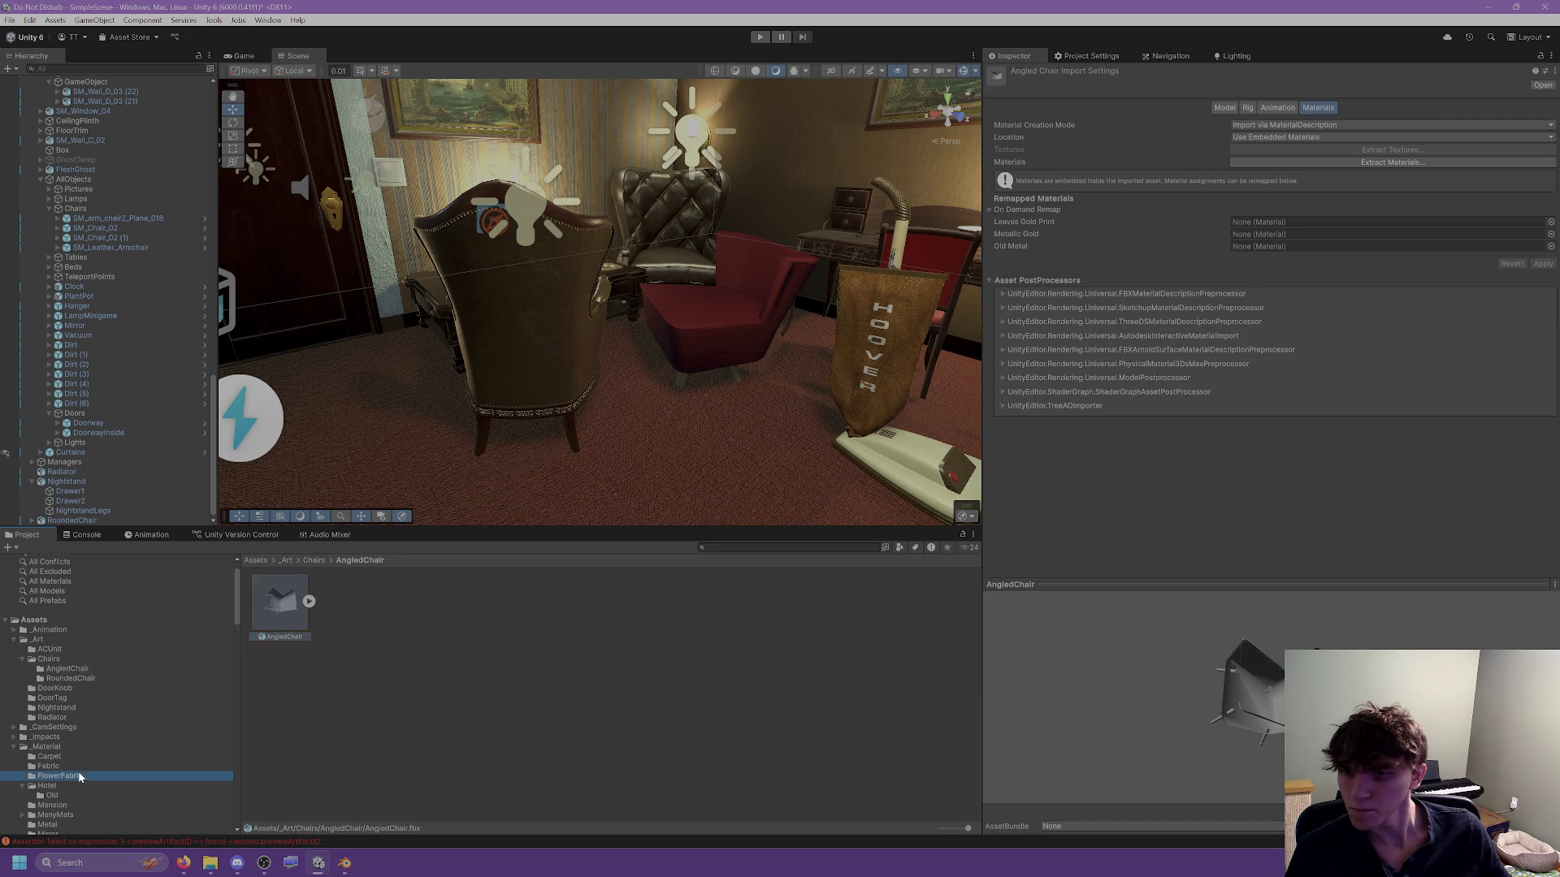
pyautogui.moveTo(288, 617); pyautogui.dragTo(1275, 221)
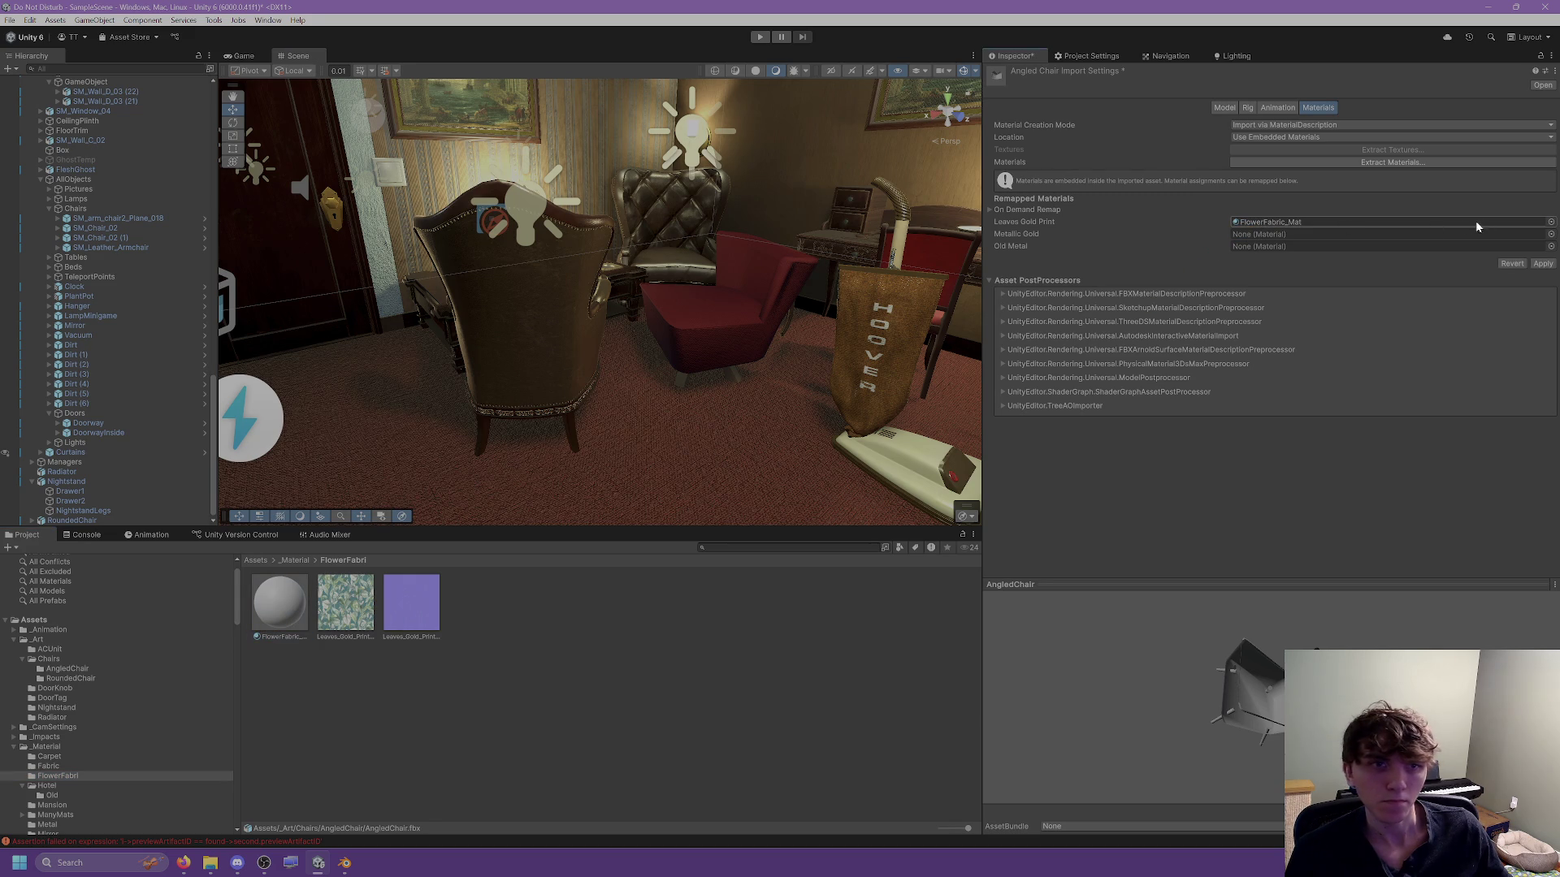
pyautogui.click(1551, 222)
pyautogui.click(1549, 228)
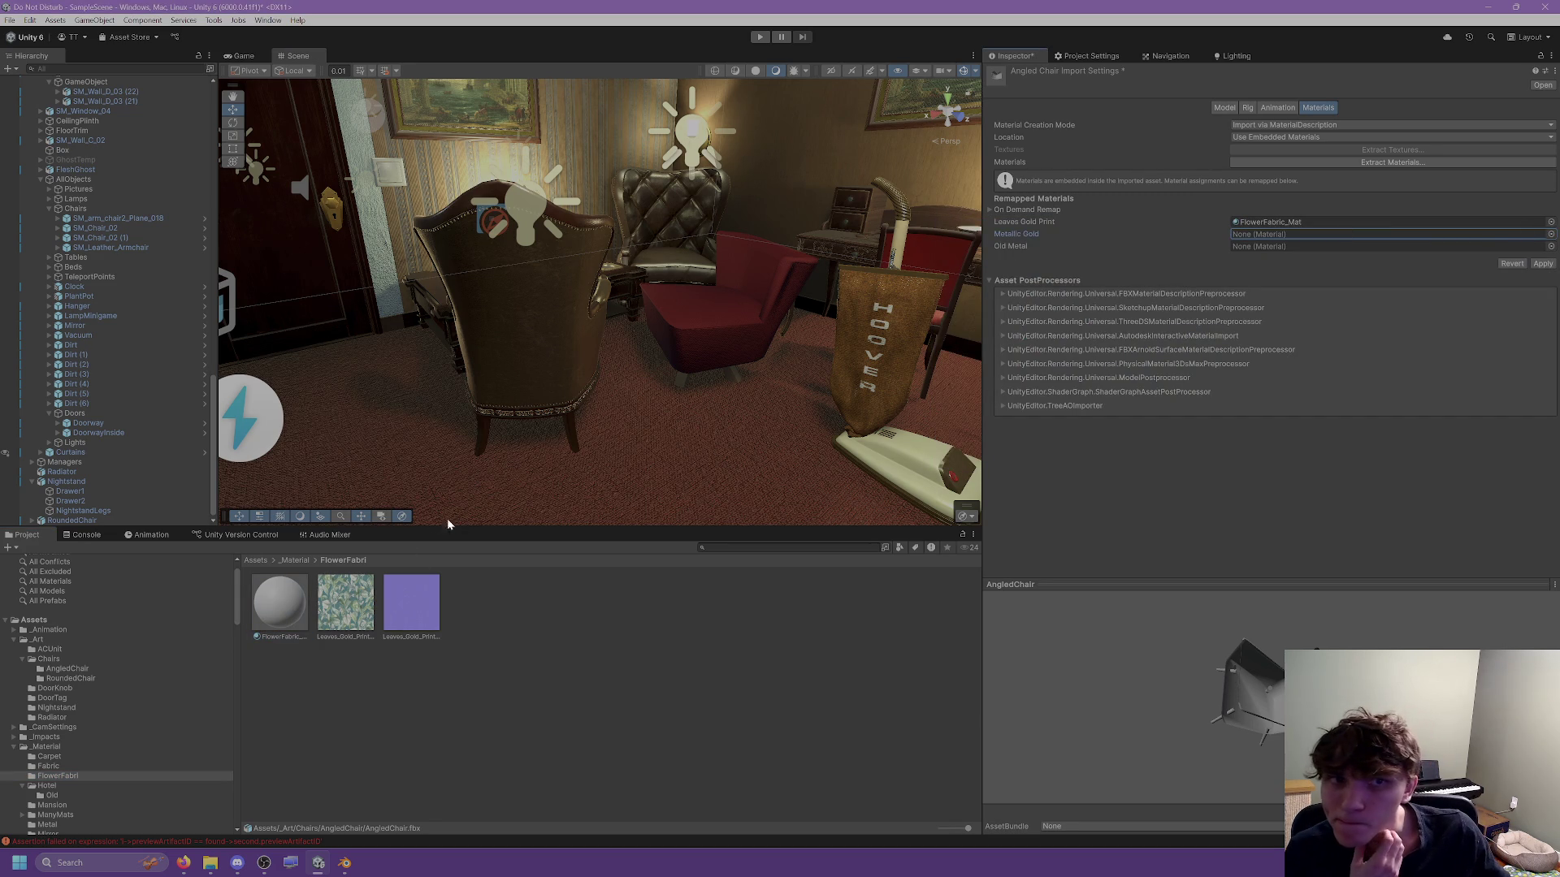
pyautogui.scroll(-5, 66, 698)
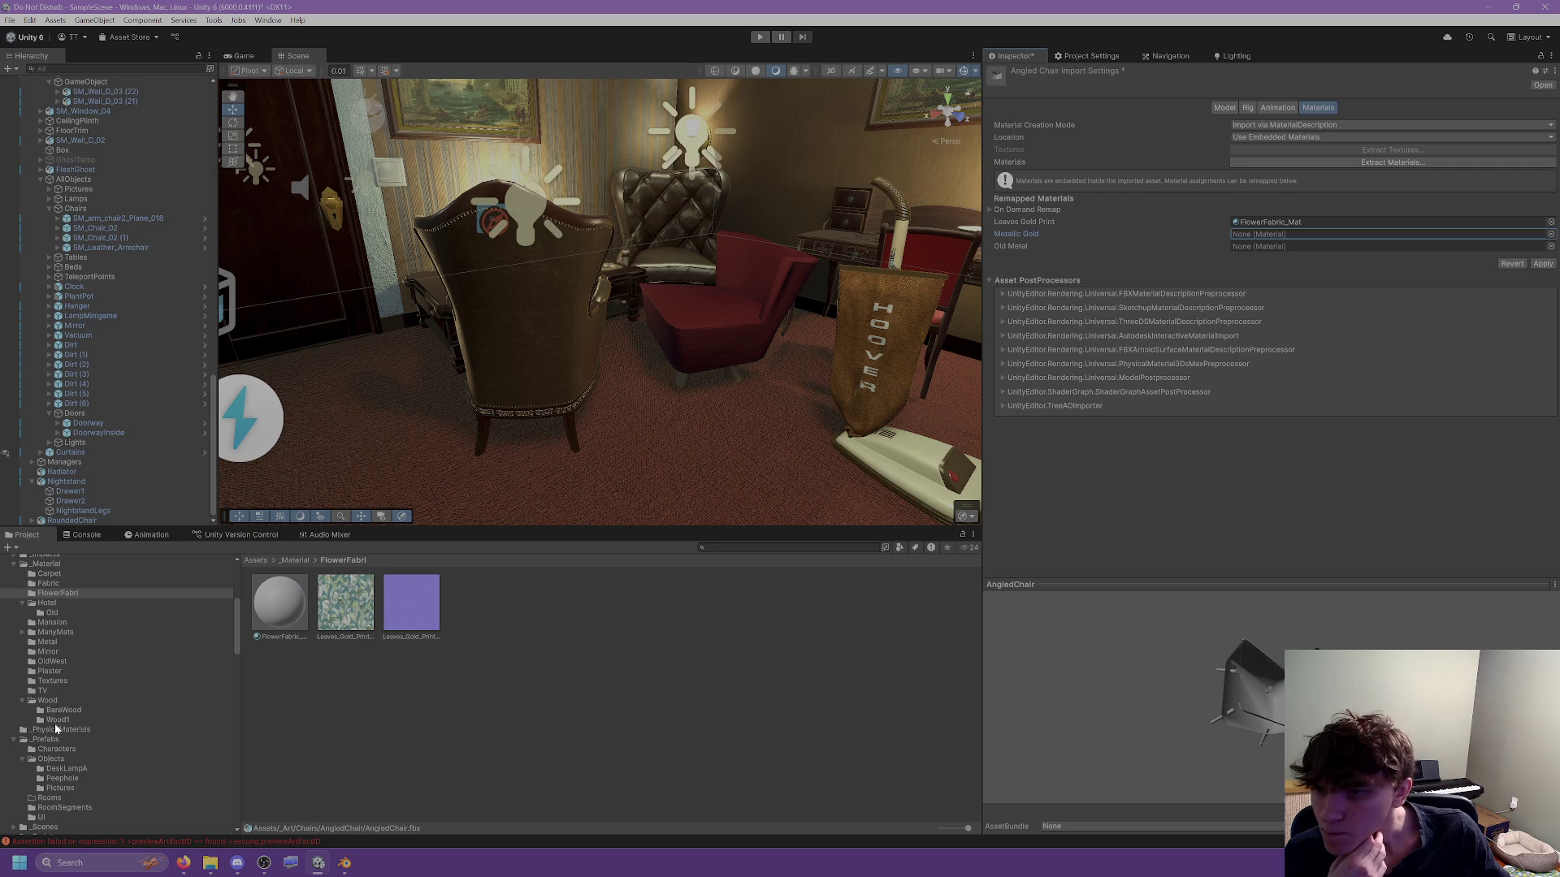
pyautogui.scroll(-3, 55, 740)
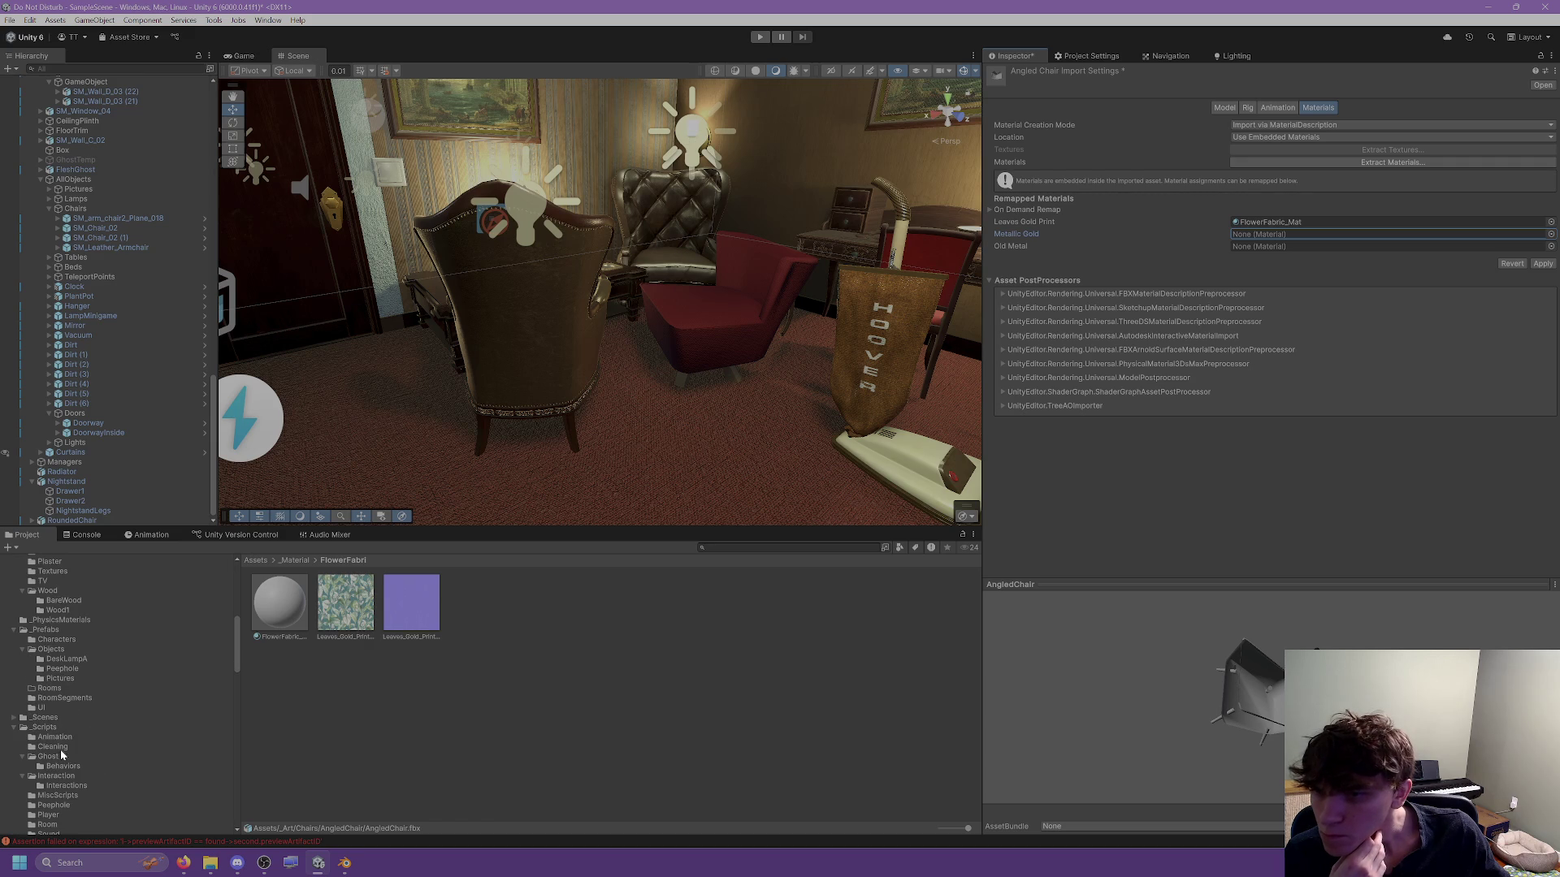
pyautogui.scroll(1, 50, 665)
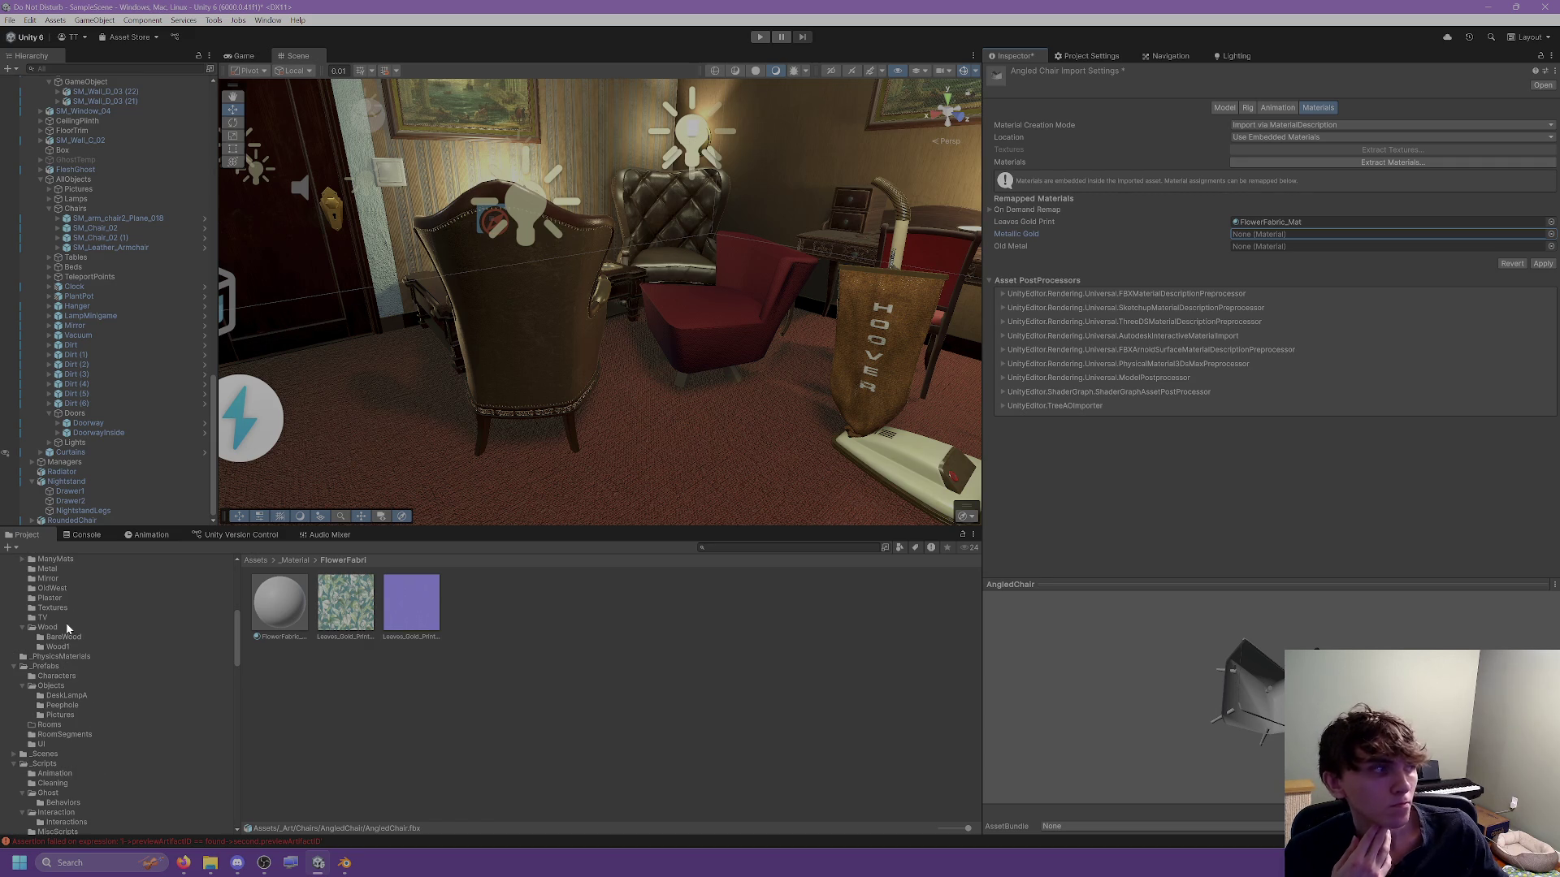
pyautogui.scroll(1, 60, 610)
# Remap the Metallic Gold material to BrassMetalAlternate_Mat from the Metal folder.
pyautogui.click(60, 605)
pyautogui.moveTo(545, 610)
pyautogui.mouseDown()
pyautogui.moveTo(1299, 234)
pyautogui.moveTo(1279, 233)
pyautogui.mouseUp()
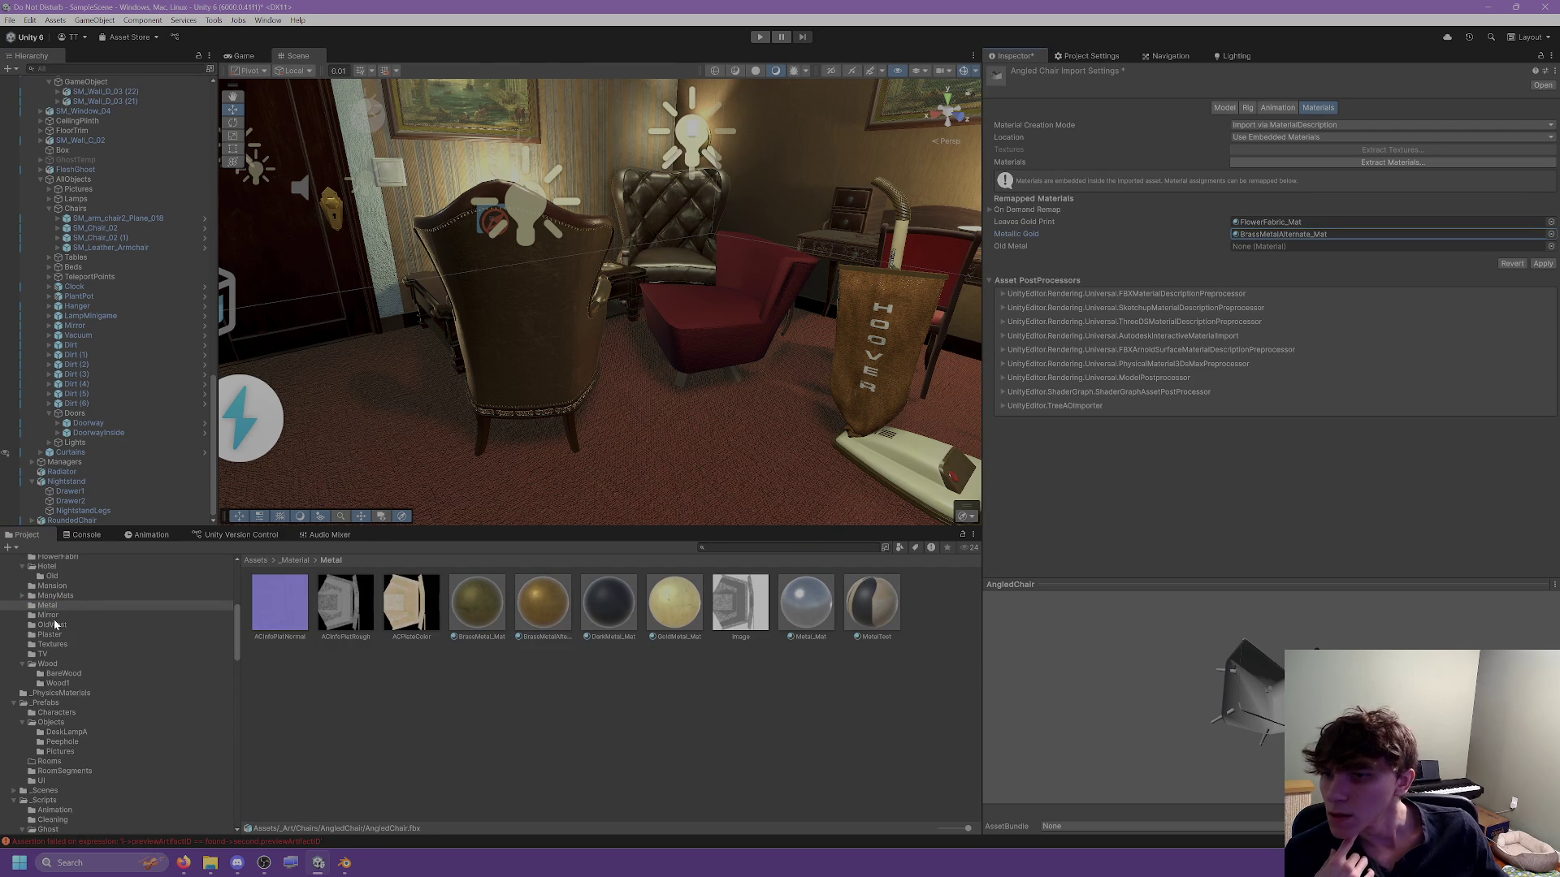
pyautogui.scroll(2, 69, 602)
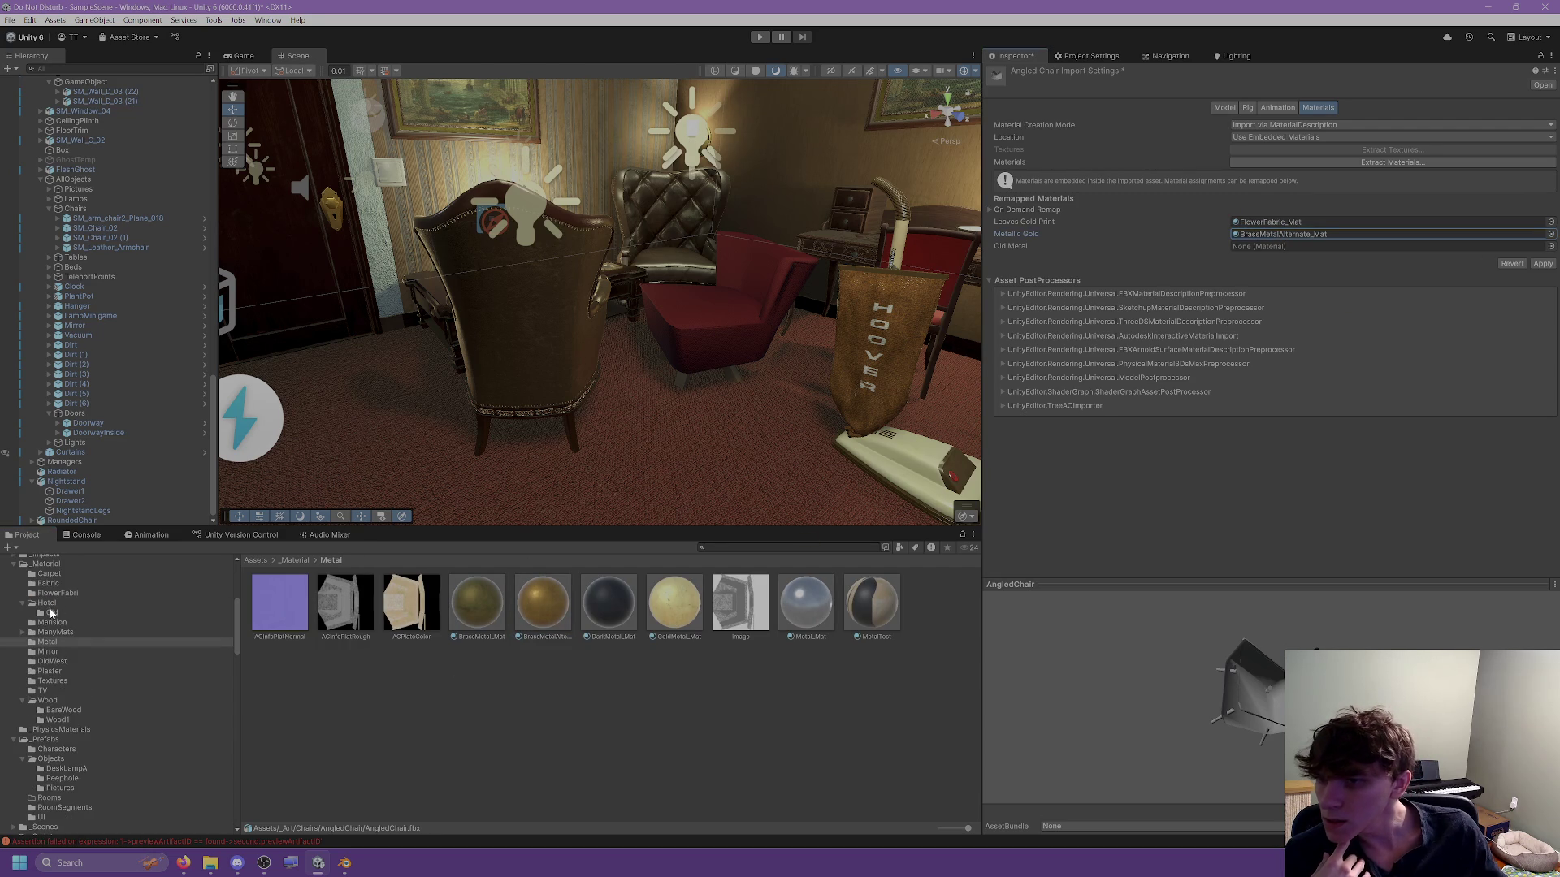
# Remap Old Metal to DullMetal_Mat and apply the material remapping.
pyautogui.click(22, 632)
pyautogui.scroll(-3, 72, 618)
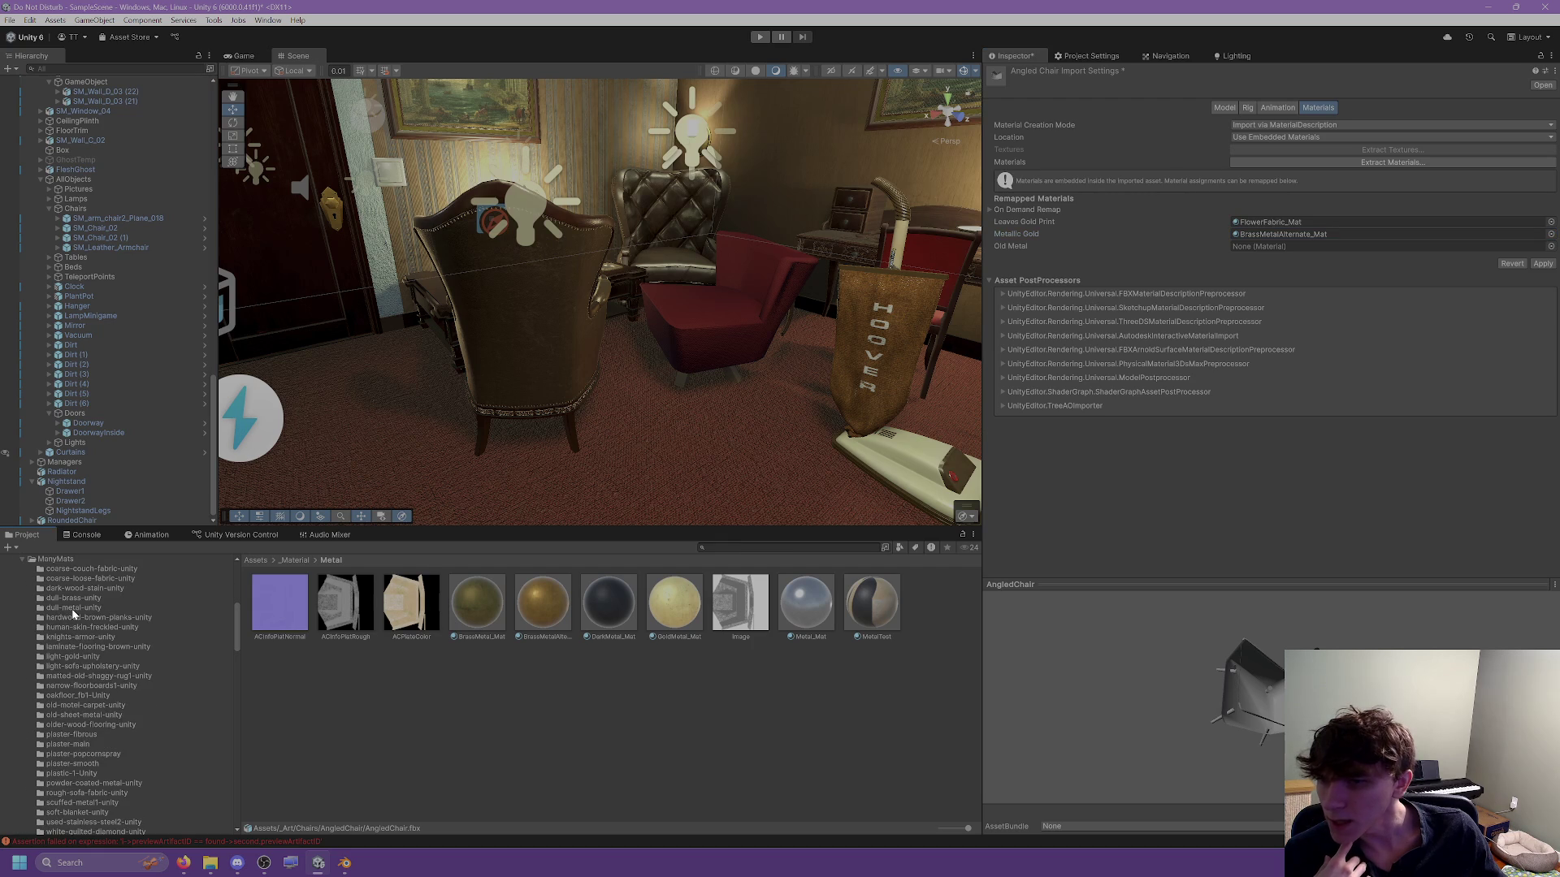
pyautogui.click(72, 608)
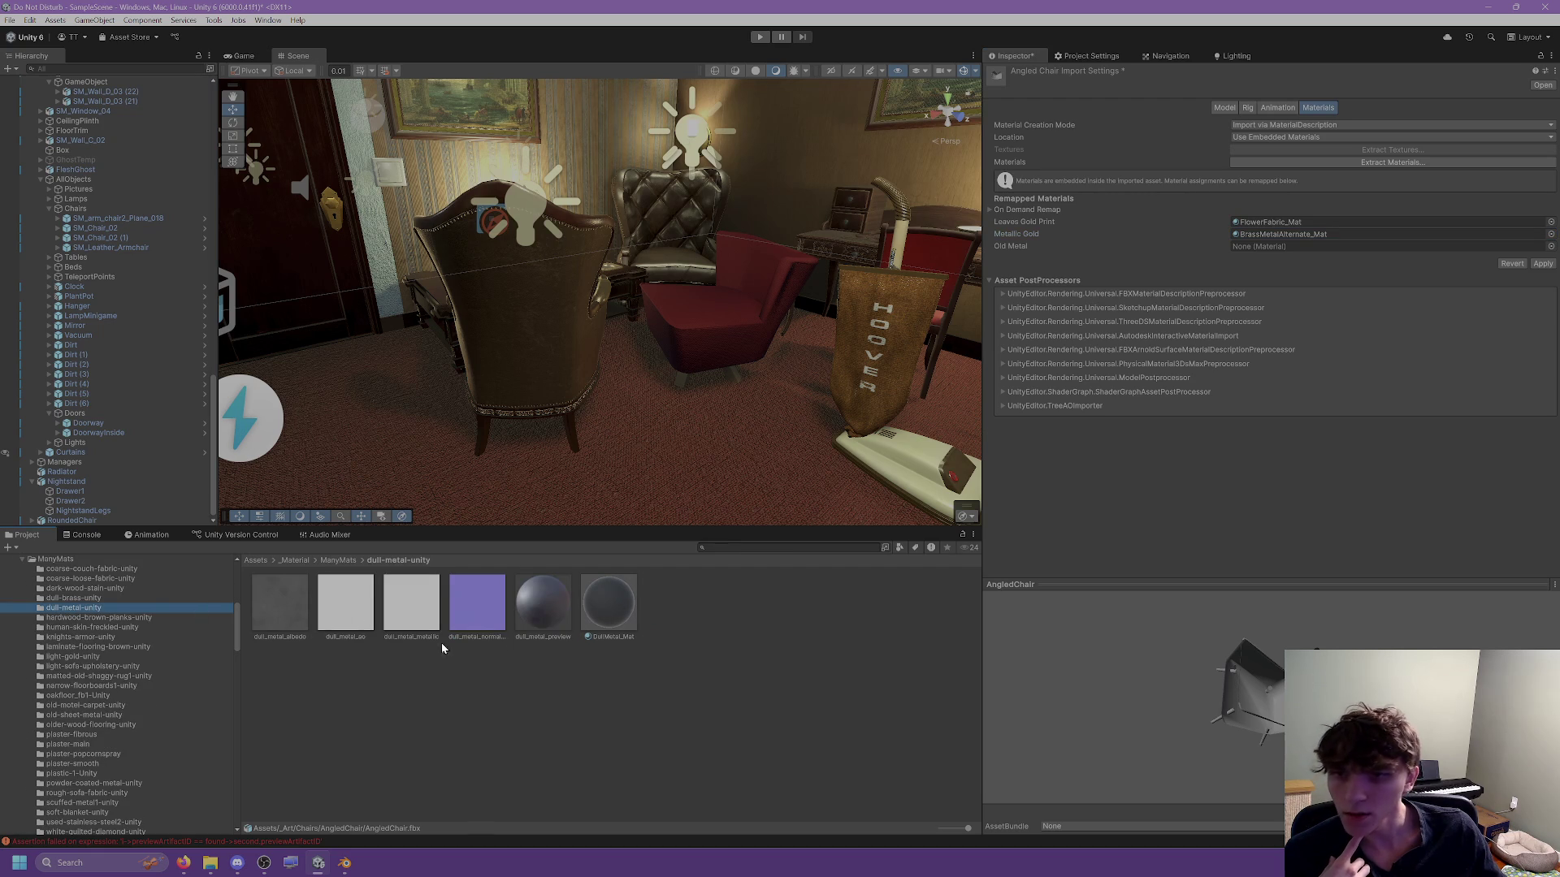
pyautogui.scroll(-3, 90, 736)
pyautogui.moveTo(633, 621)
pyautogui.mouseDown()
pyautogui.moveTo(1351, 299)
pyautogui.moveTo(1381, 246)
pyautogui.mouseUp()
pyautogui.click(1545, 265)
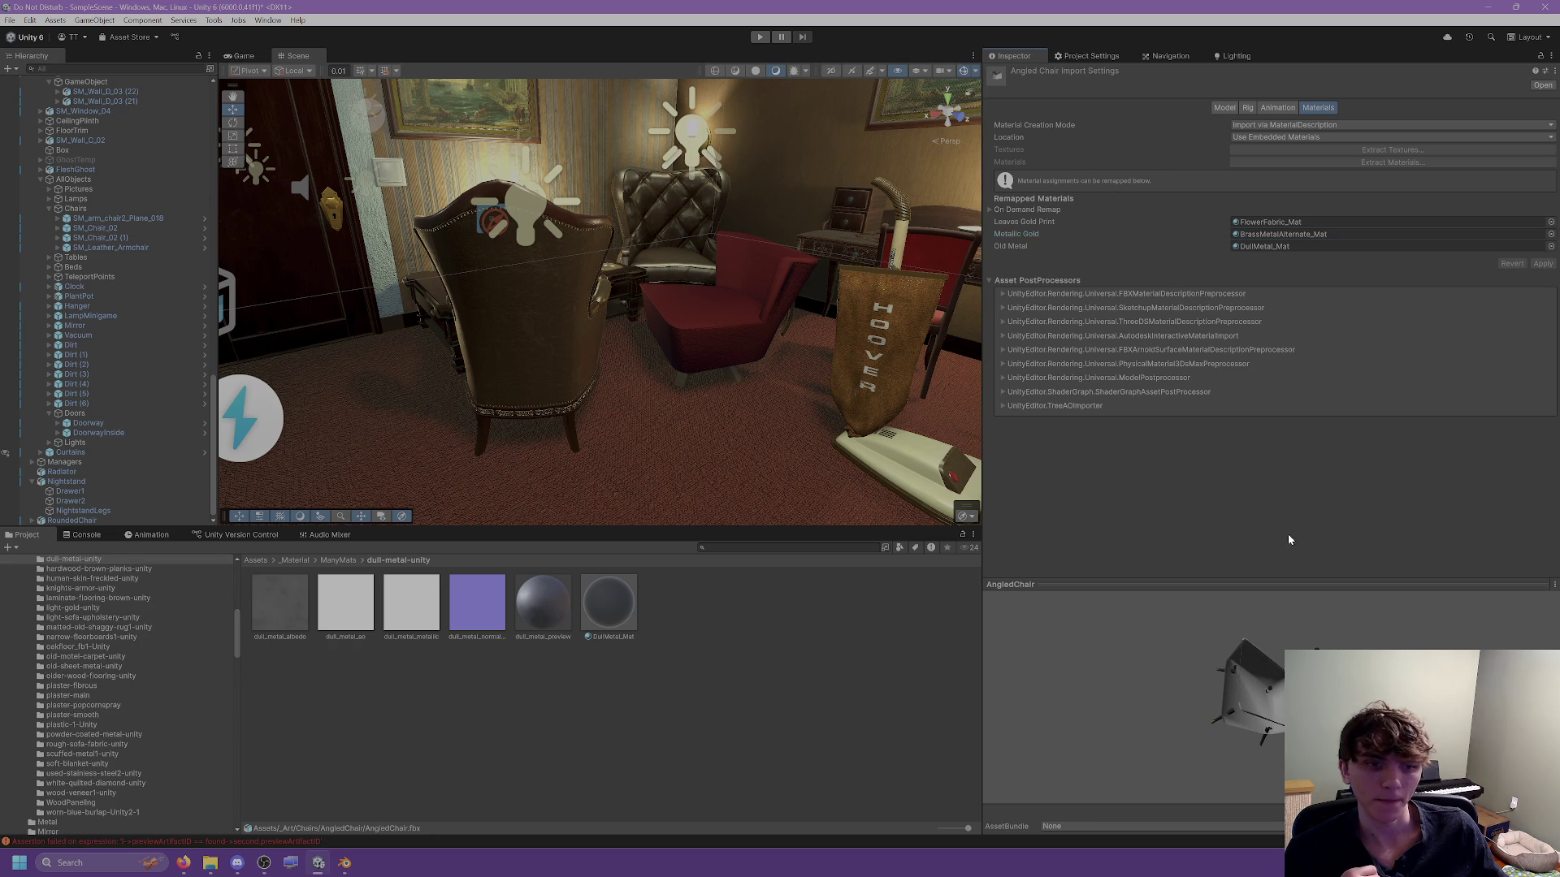
pyautogui.moveTo(1275, 698)
pyautogui.mouseDown()
pyautogui.moveTo(1227, 616)
pyautogui.moveTo(1257, 599)
pyautogui.mouseUp()
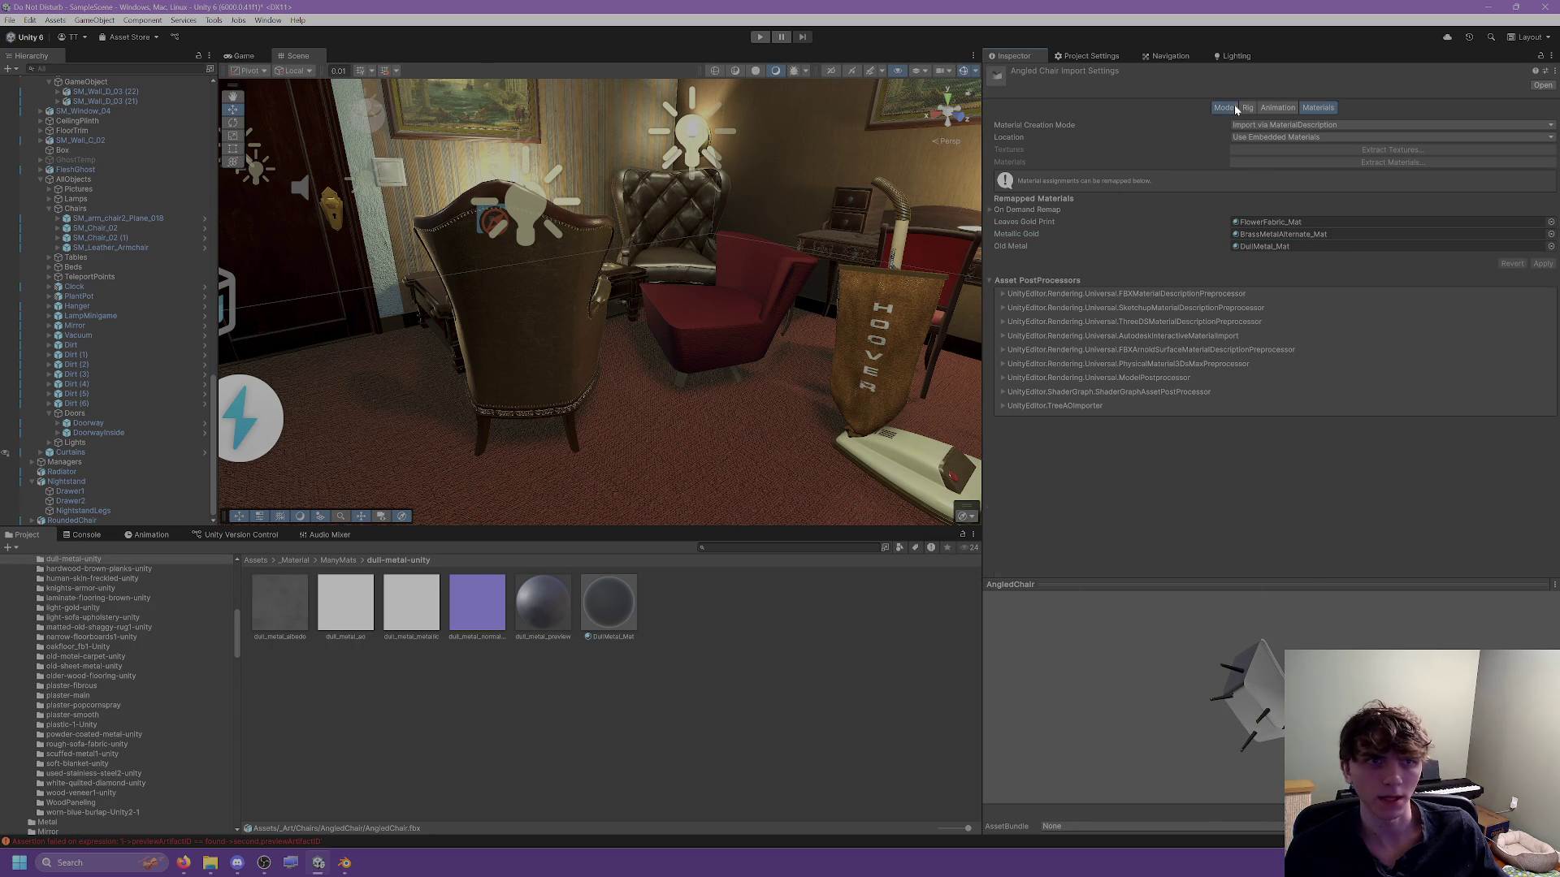
# Drag the AngledChair model from its folder into the Scene view.
pyautogui.click(1224, 108)
pyautogui.scroll(2, 73, 706)
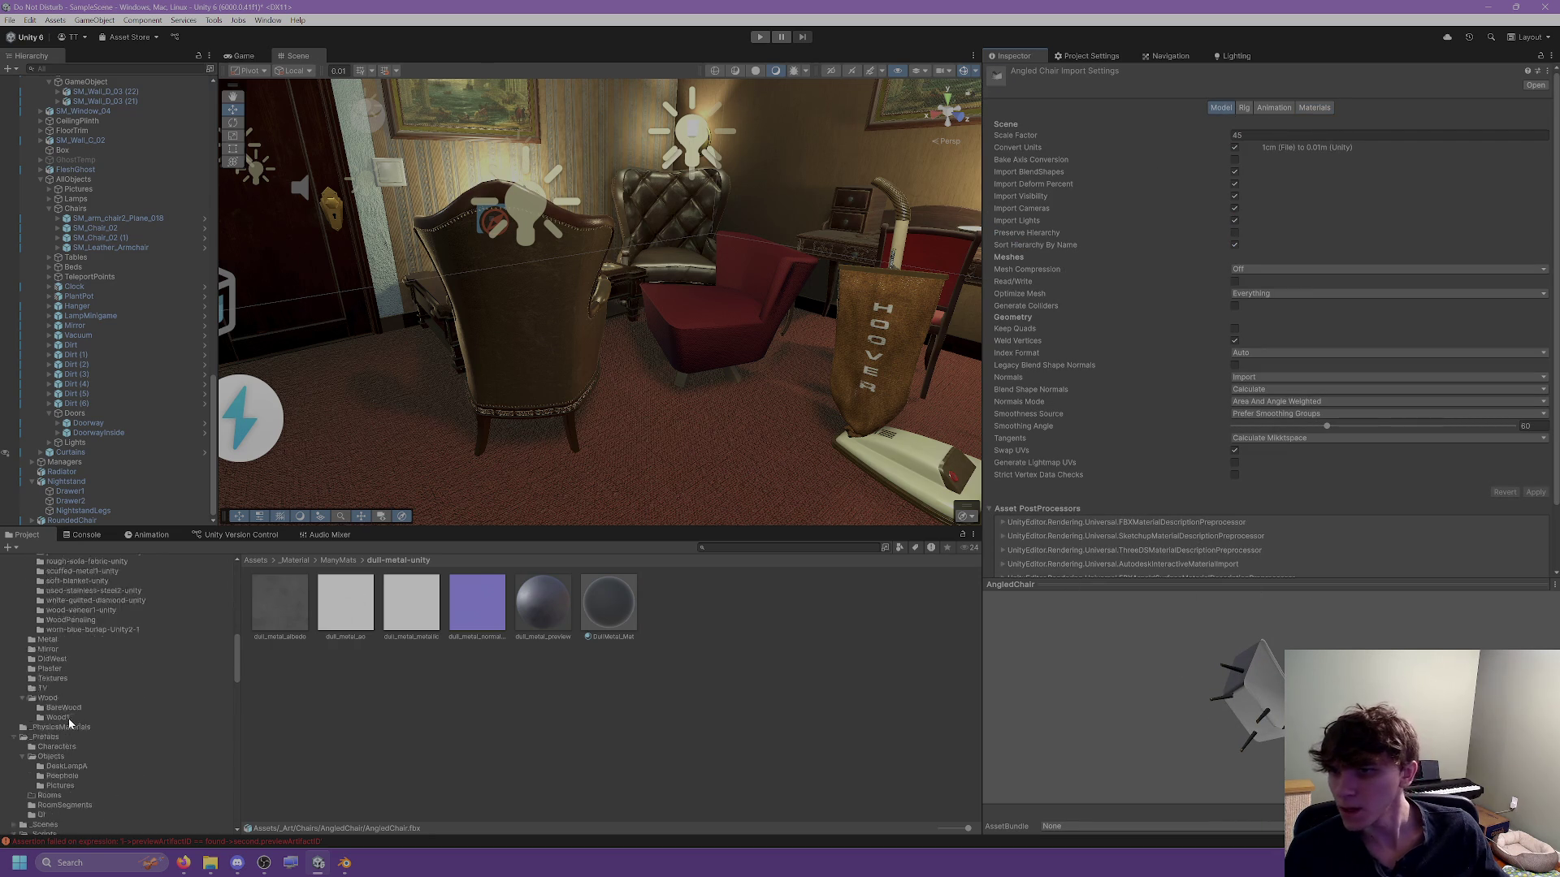
pyautogui.scroll(2, 86, 683)
pyautogui.scroll(4, 81, 654)
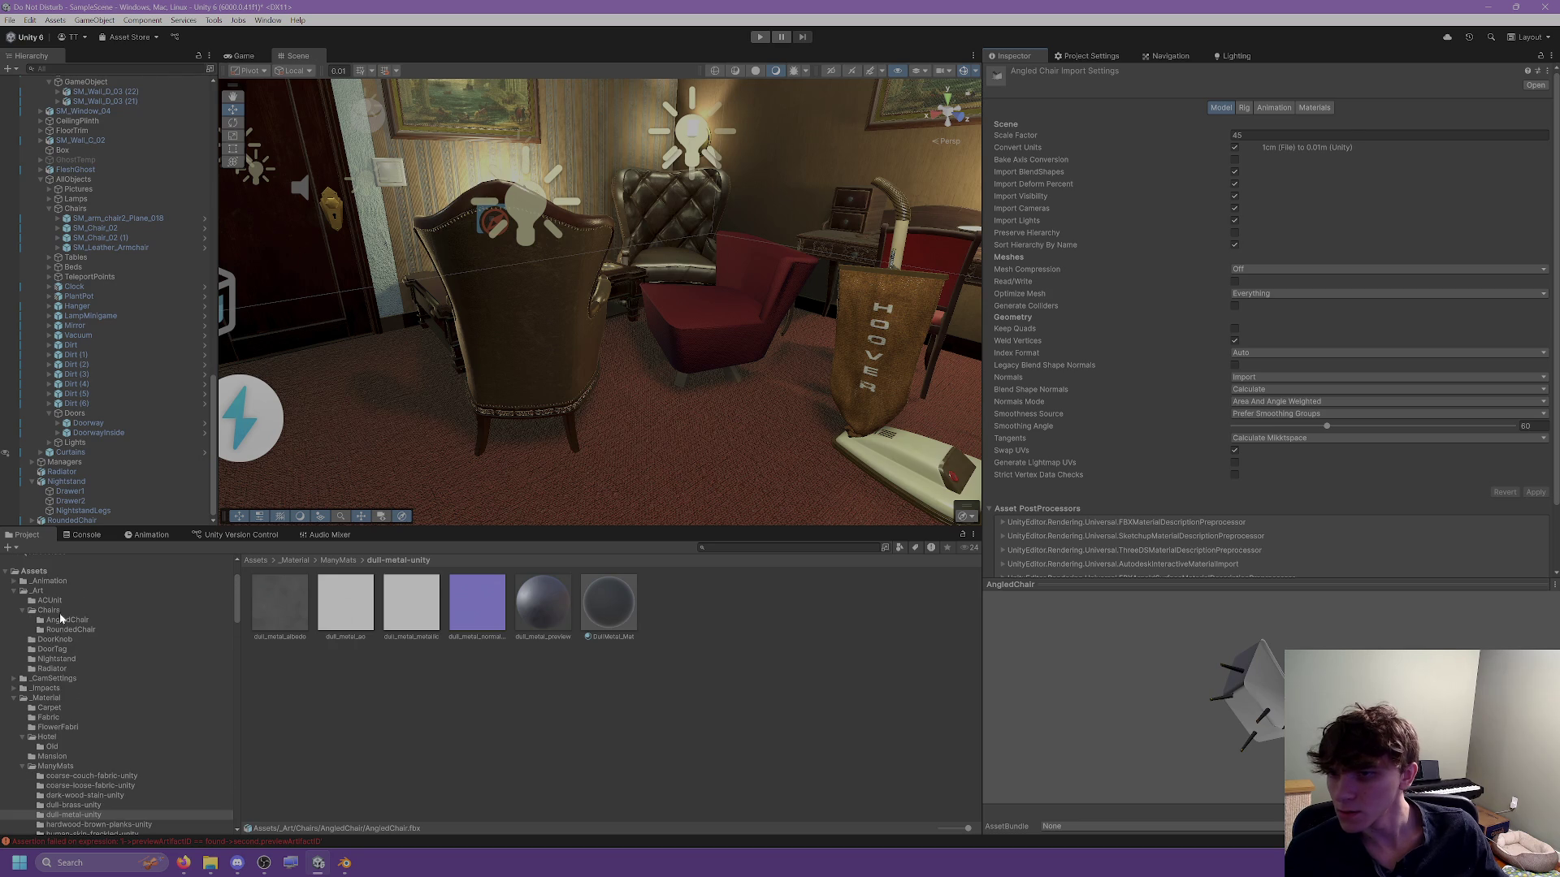
pyautogui.click(61, 619)
pyautogui.moveTo(281, 601); pyautogui.dragTo(664, 451)
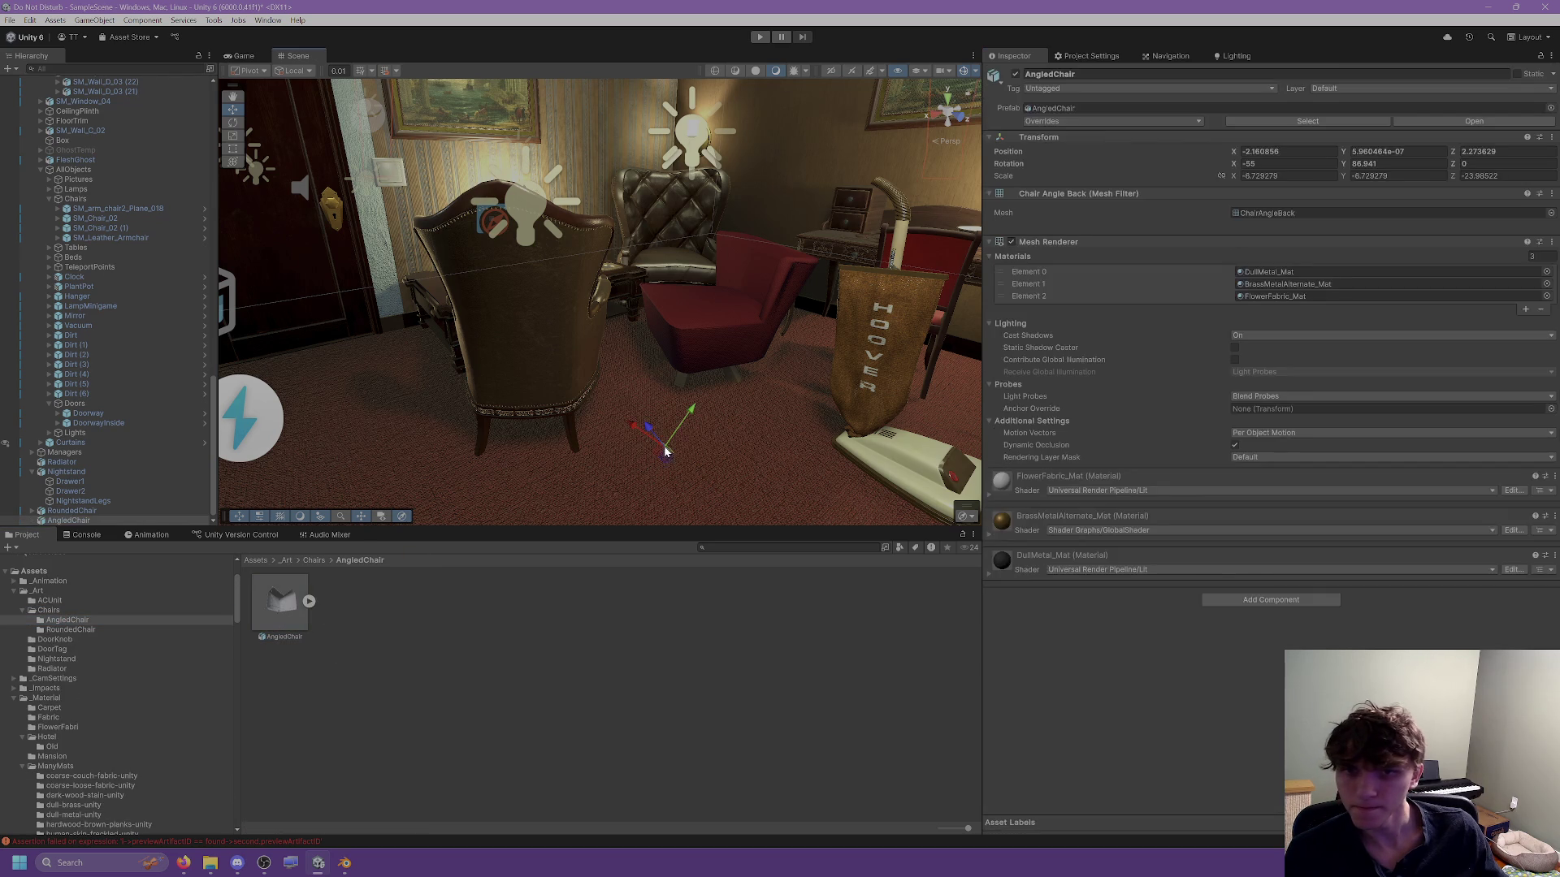
# Set AngledChair's X and Y rotation to 0 and its scale to 1 on every axis.
pyautogui.scroll(-5, 666, 447)
pyautogui.click(1248, 164)
pyautogui.write('0')
pyautogui.press('Tab')
pyautogui.write('0')
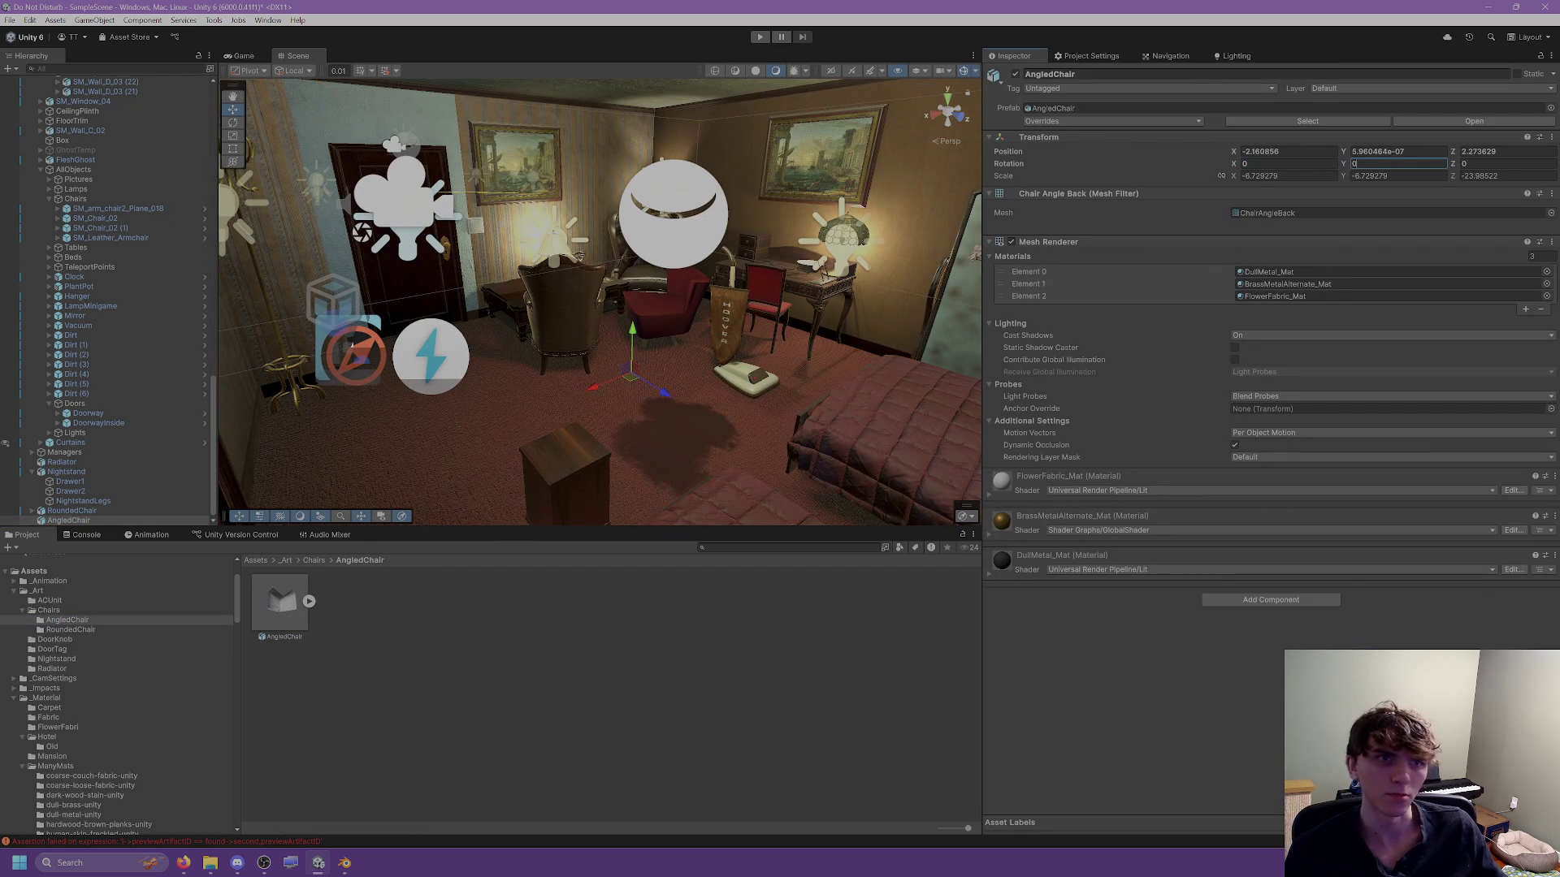
pyautogui.press('Tab')
pyautogui.press('Tab')
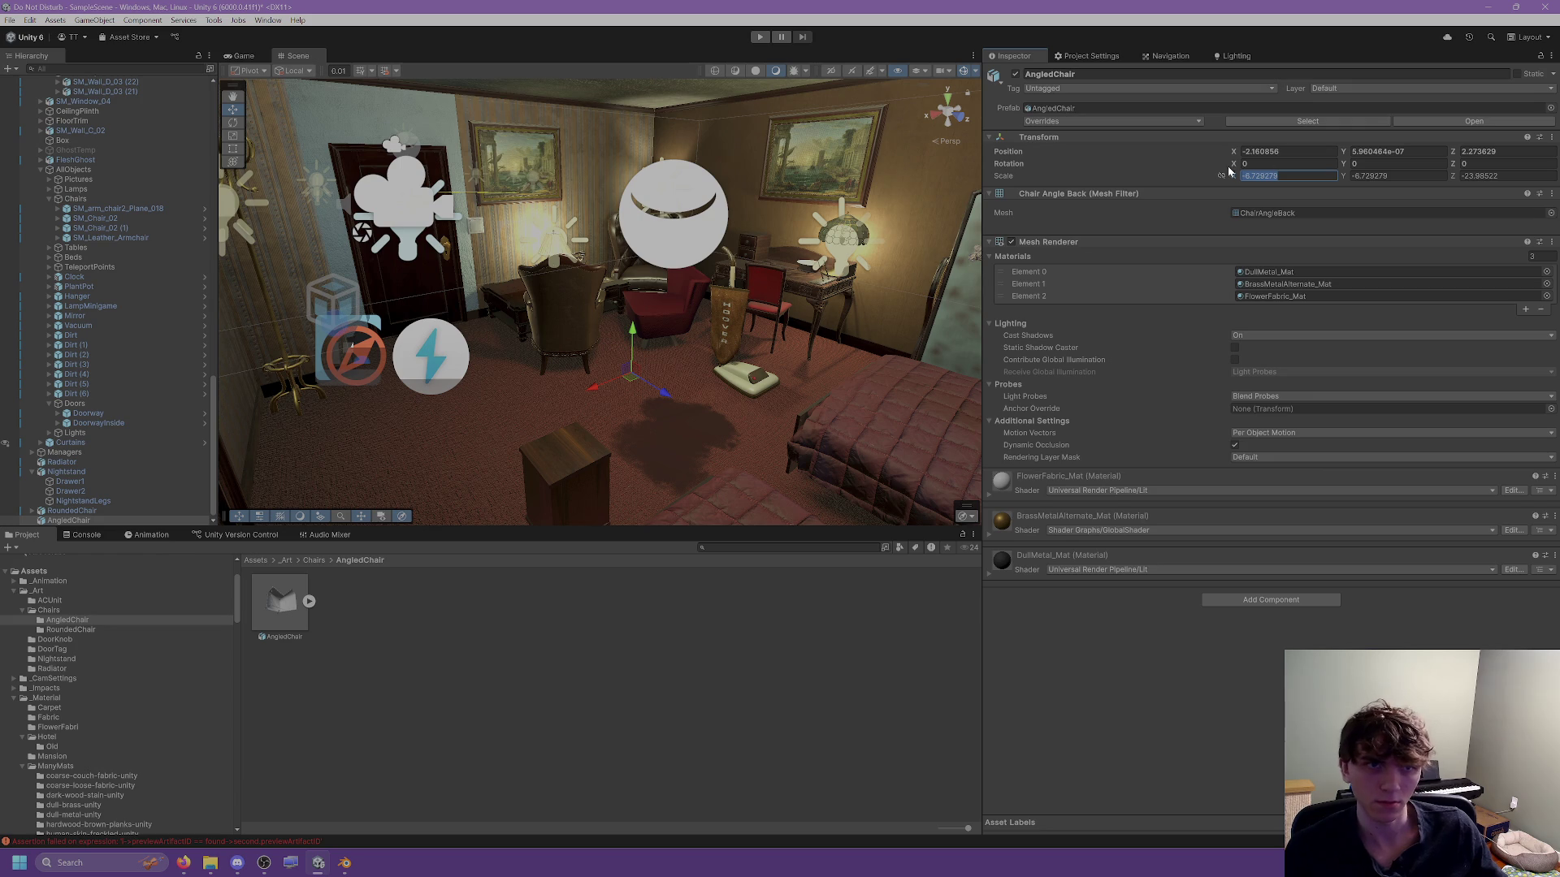
pyautogui.click(1260, 175)
pyautogui.hotkey('ctrl', 'a')
pyautogui.write('1')
pyautogui.scroll(5, 795, 353)
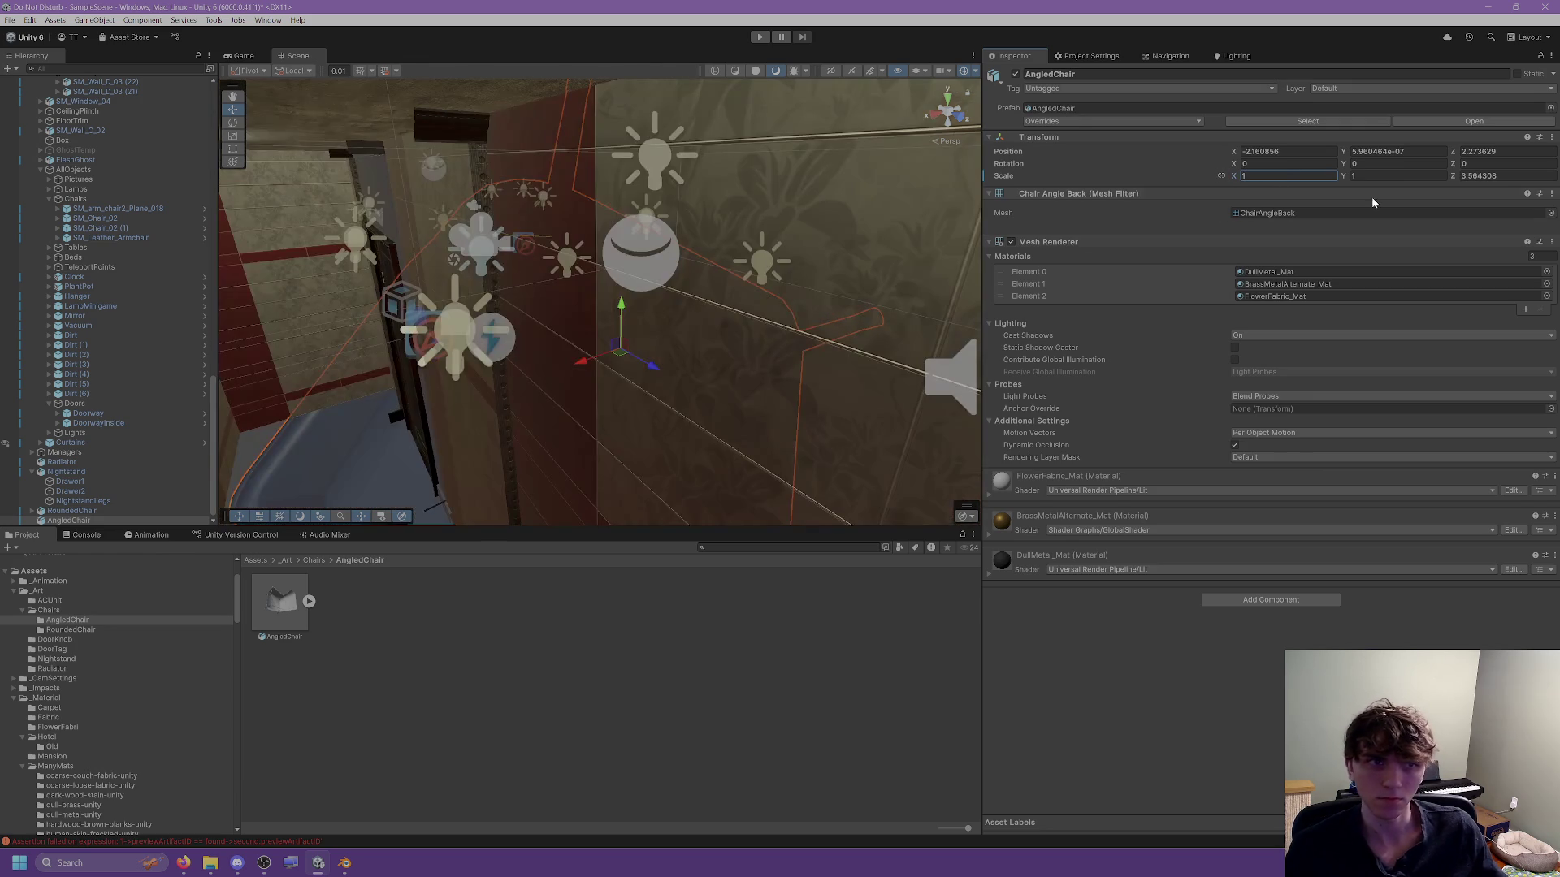
pyautogui.press('Tab')
pyautogui.press('Tab')
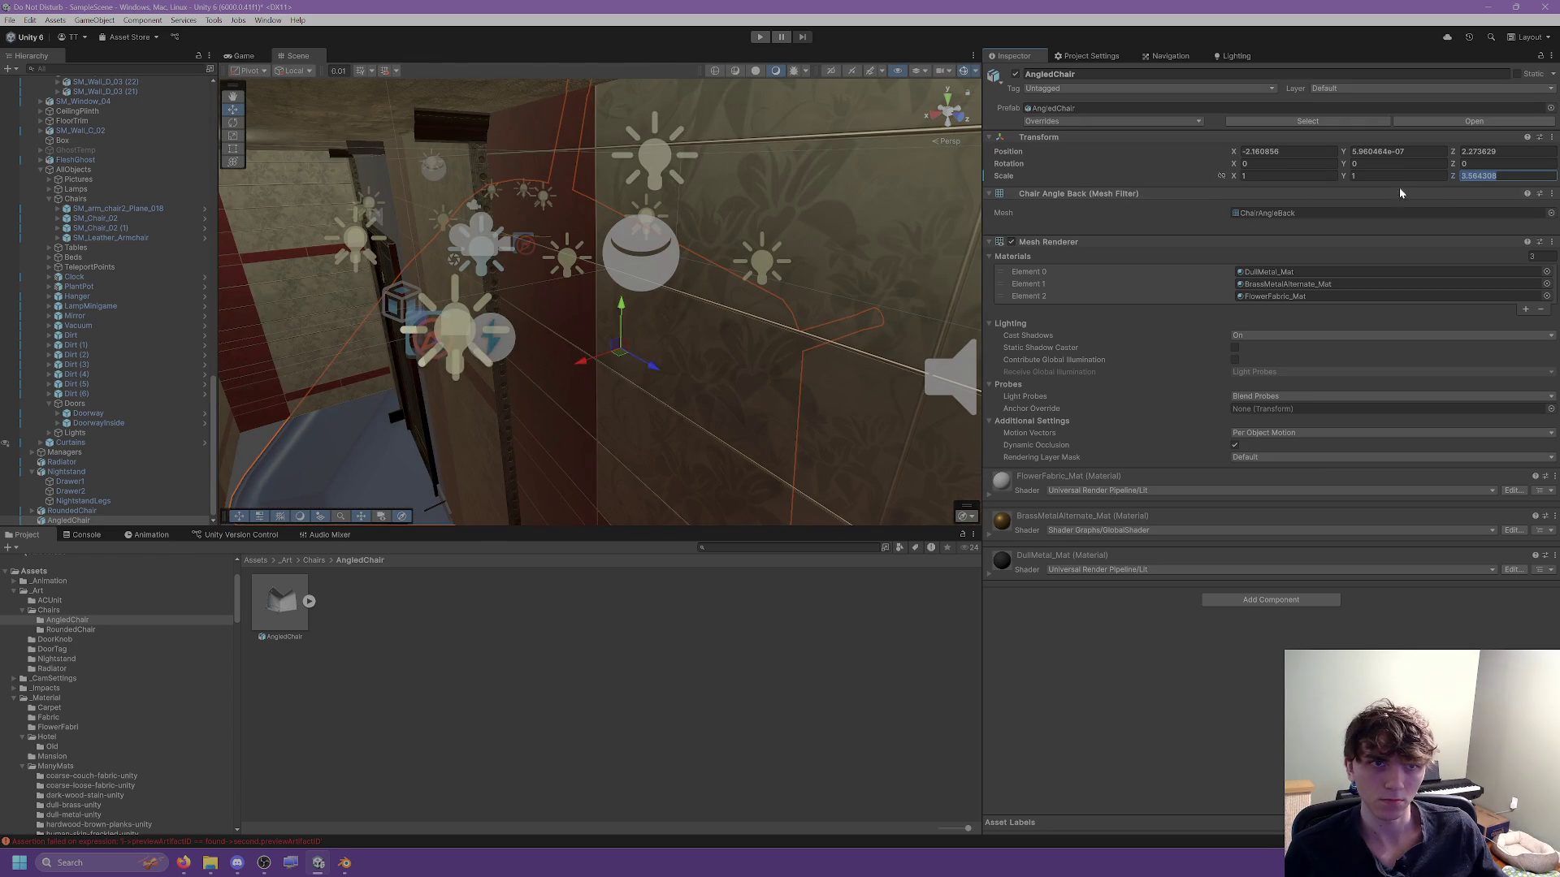
pyautogui.write('1')
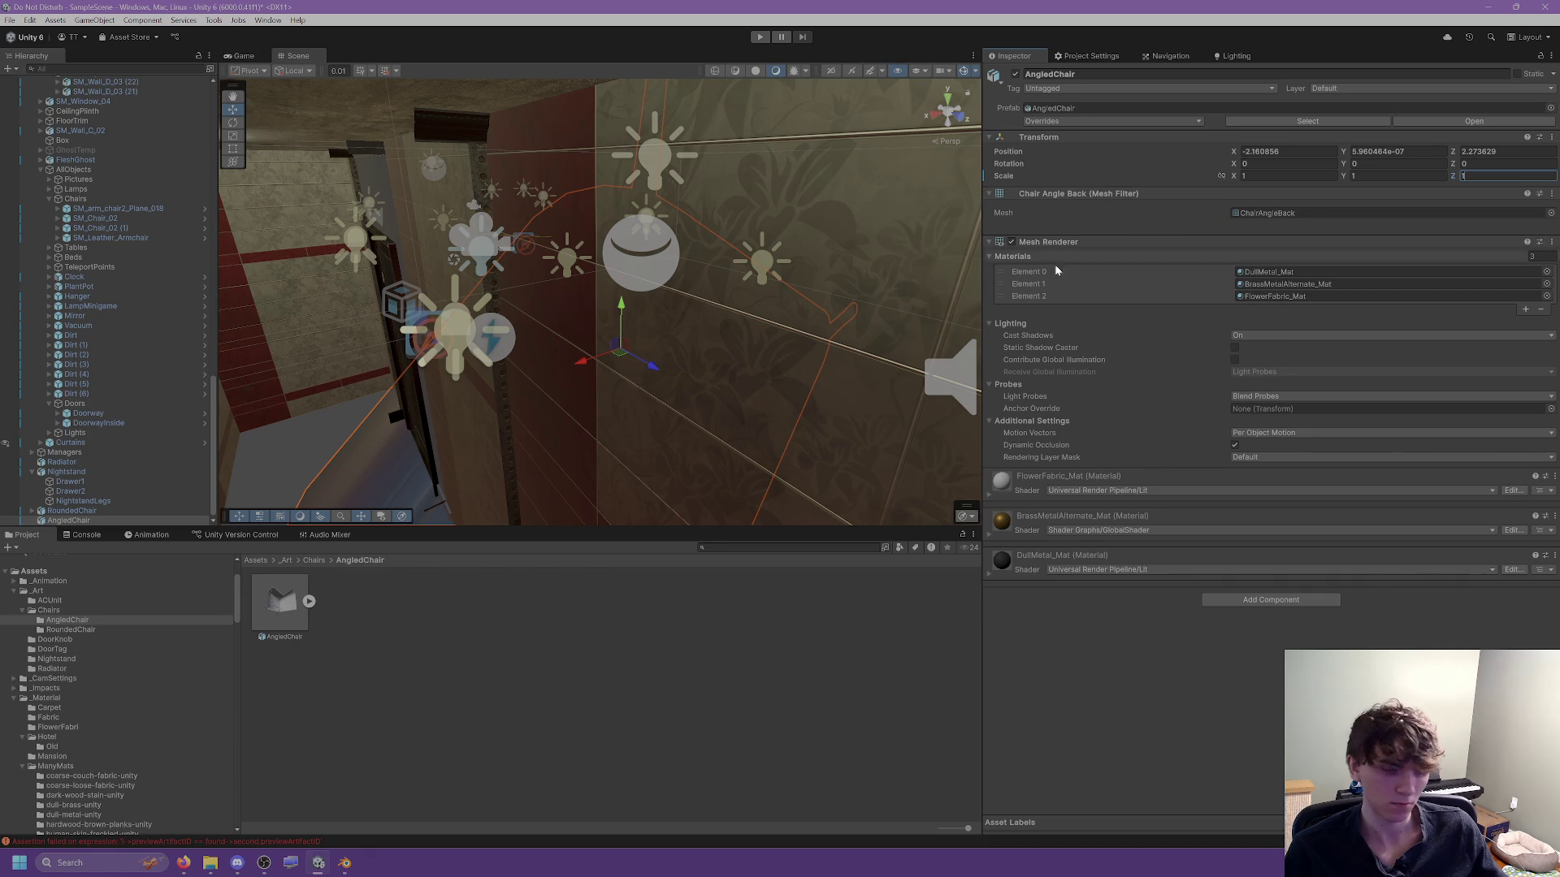
pyautogui.click(346, 867)
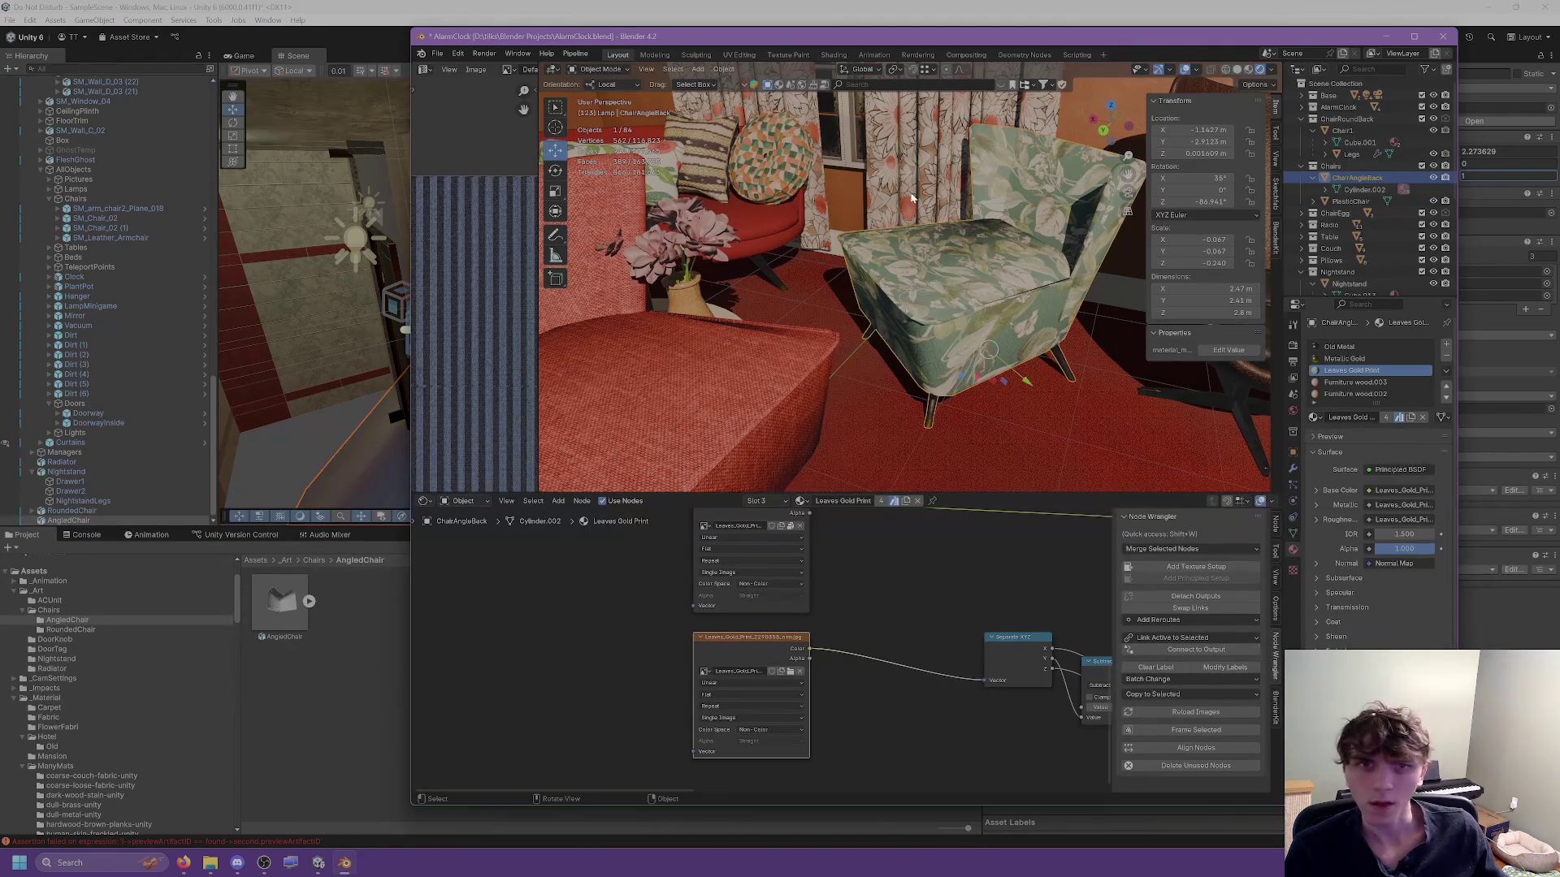
# Apply Rotation & Scale to the floral ChairAngleBack chair as a trial, then undo it.
pyautogui.click(723, 69)
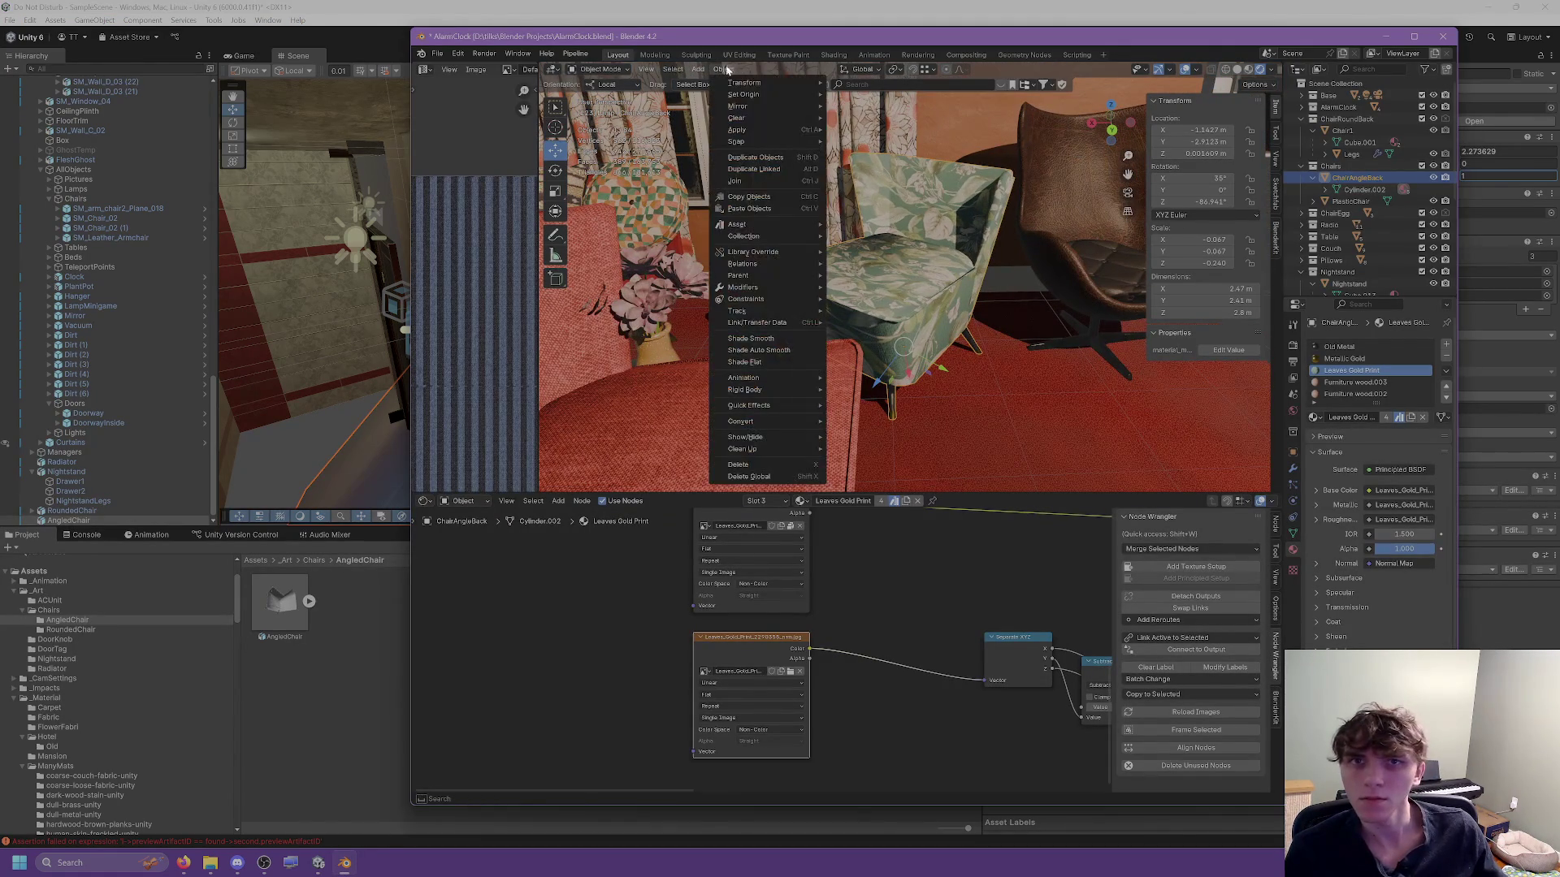
pyautogui.moveTo(776, 131)
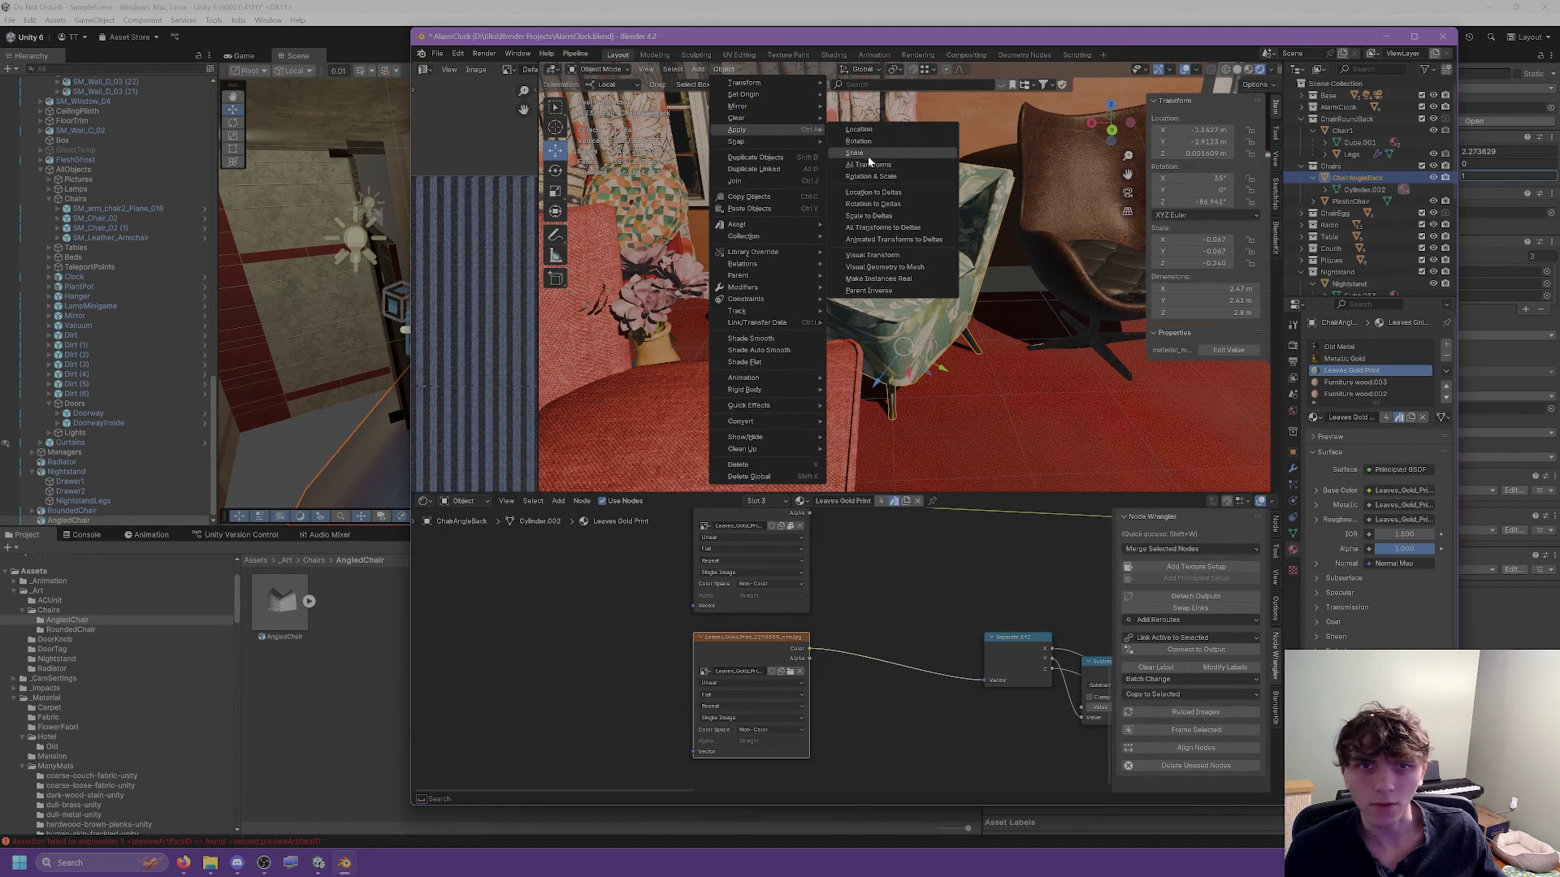
pyautogui.click(861, 177)
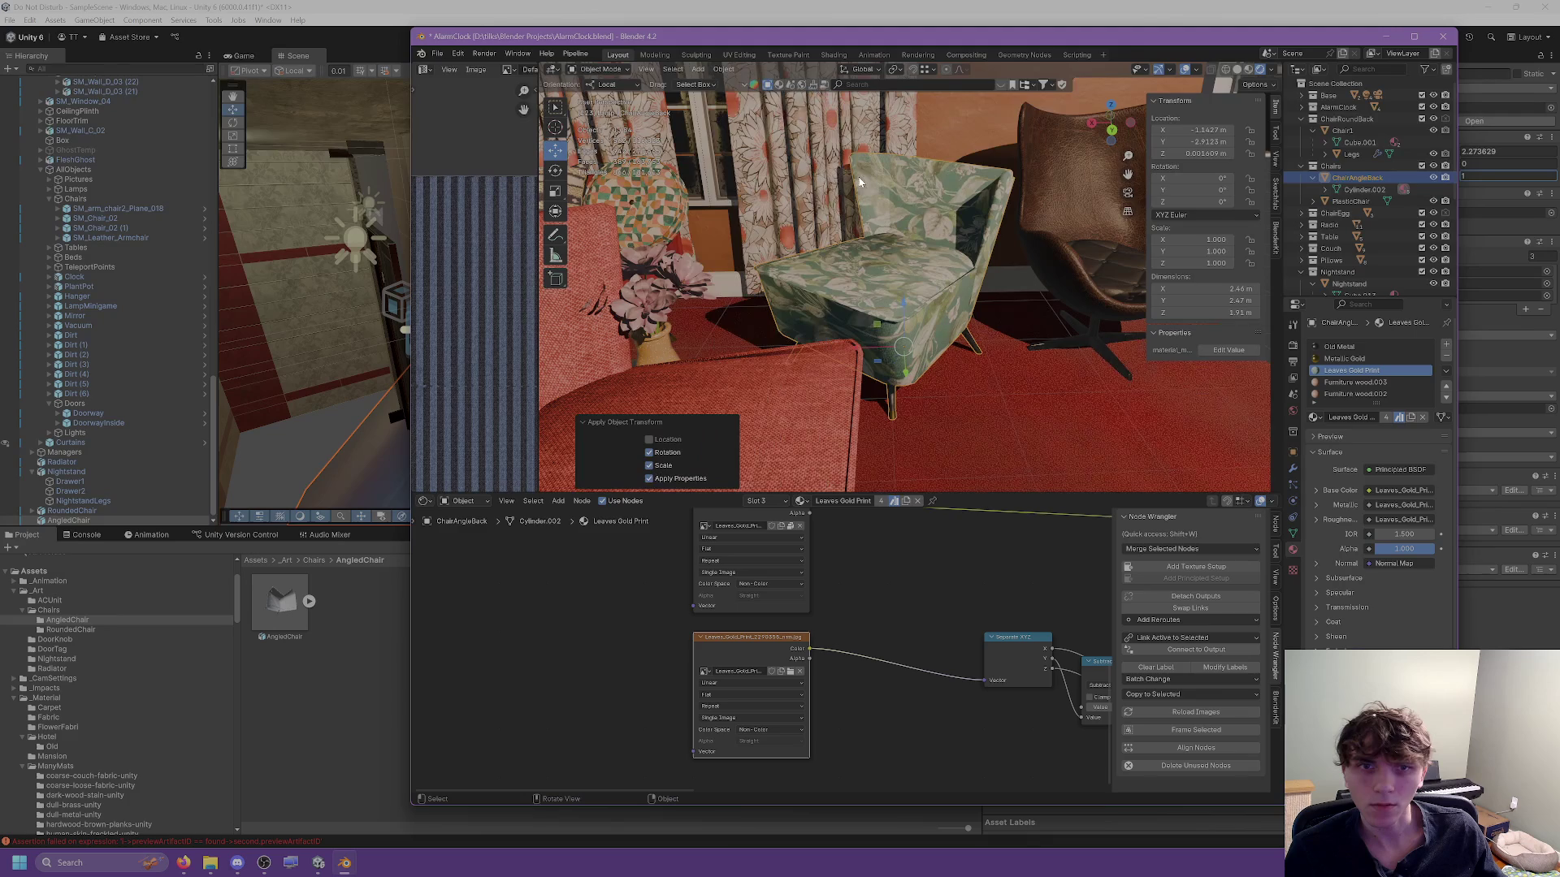
pyautogui.scroll(3, 884, 294)
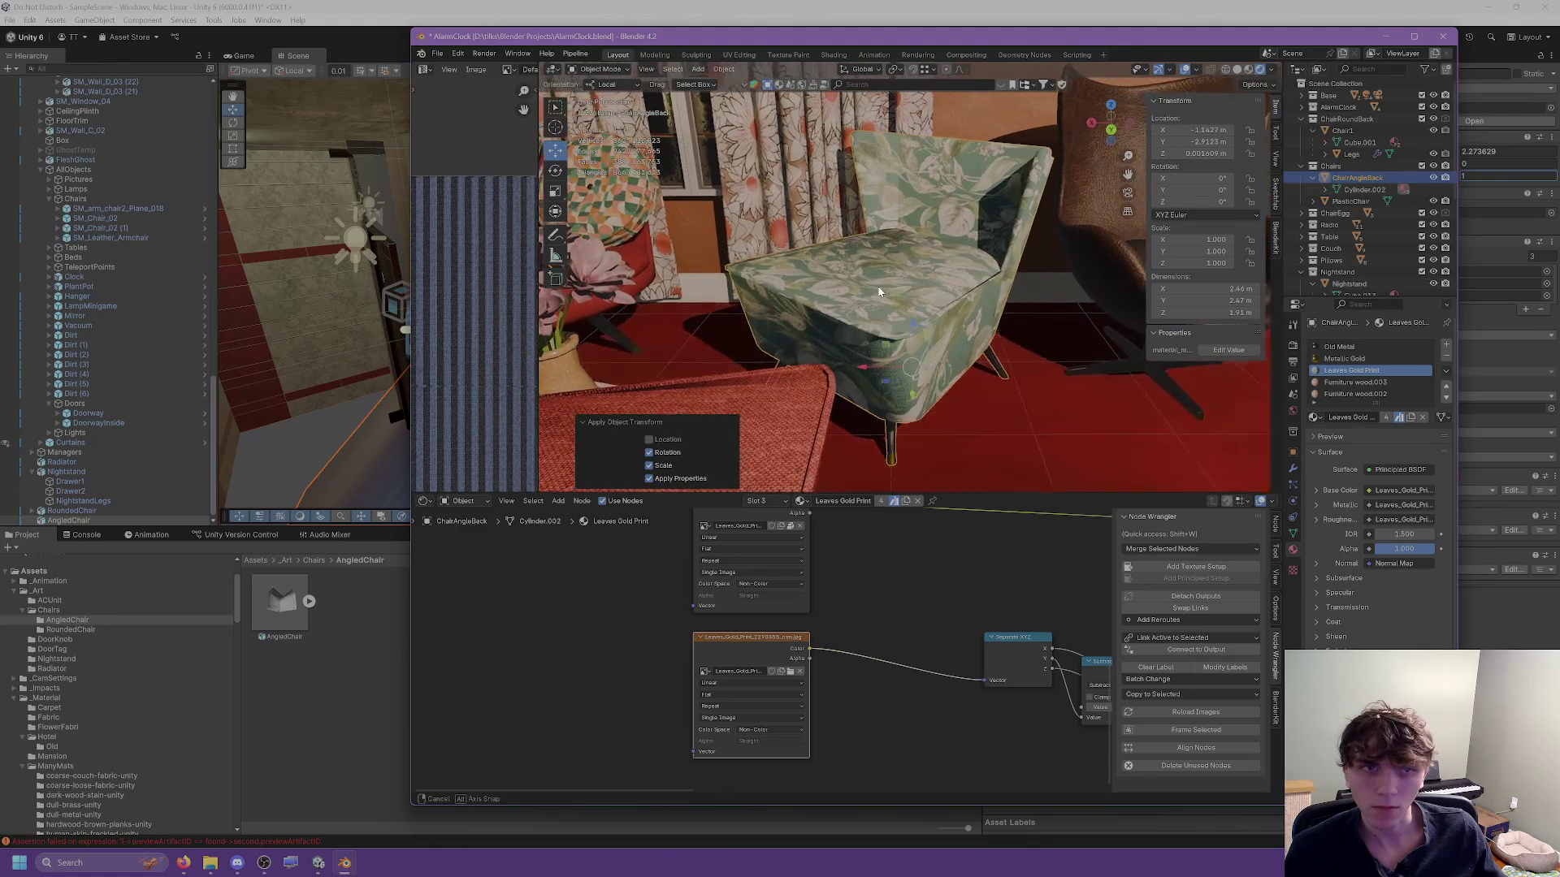
pyautogui.hotkey('ctrl', 'z')
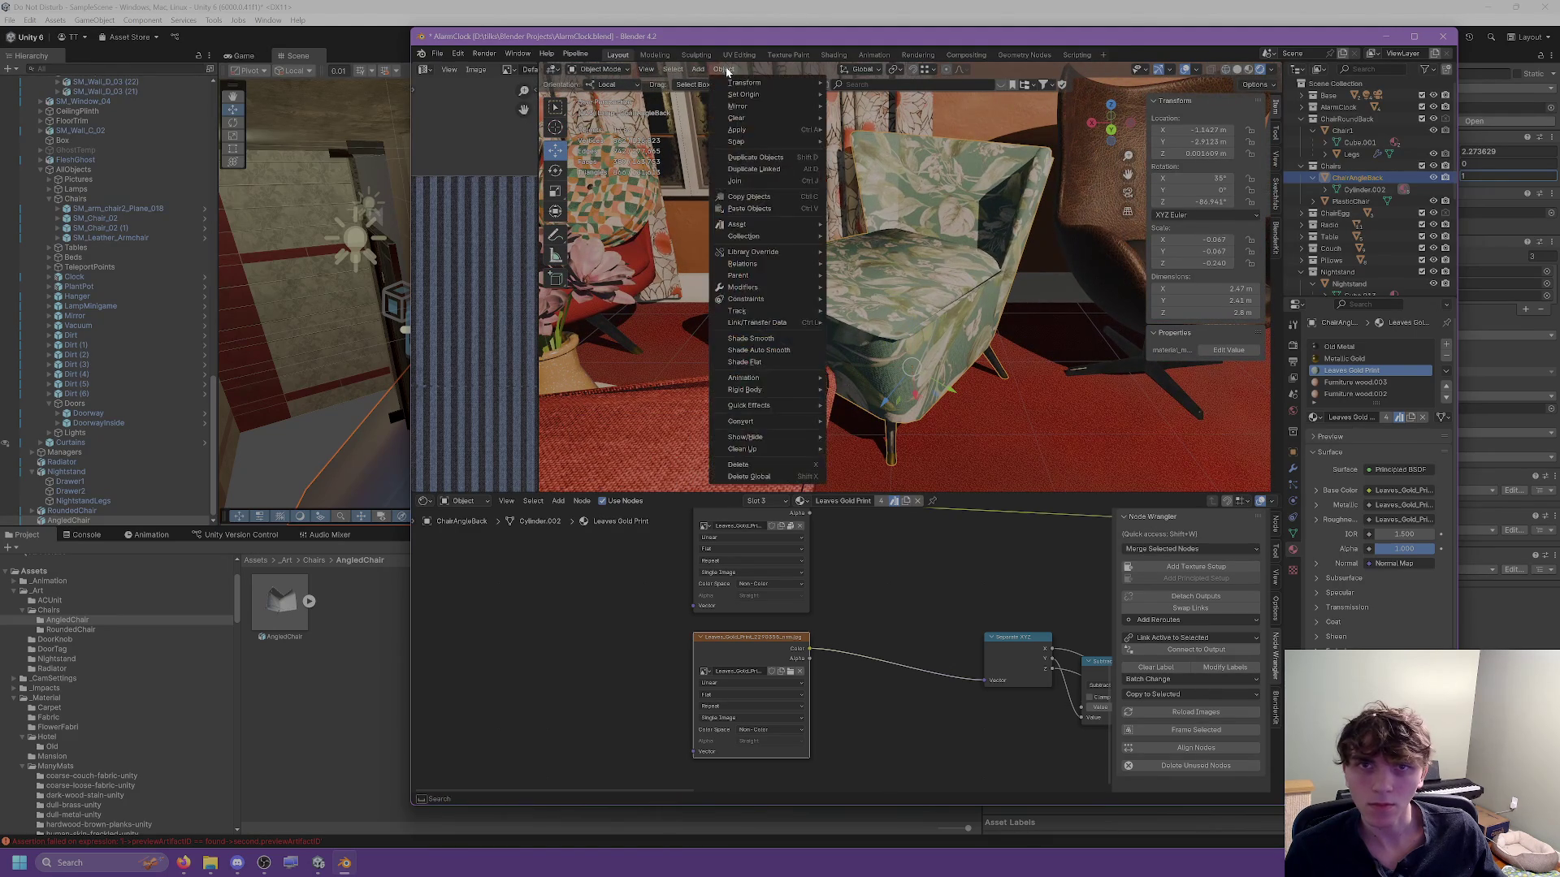
# Set the chair's Z rotation to 0°, and undo a trial X rotation of 0°.
pyautogui.click(1207, 200)
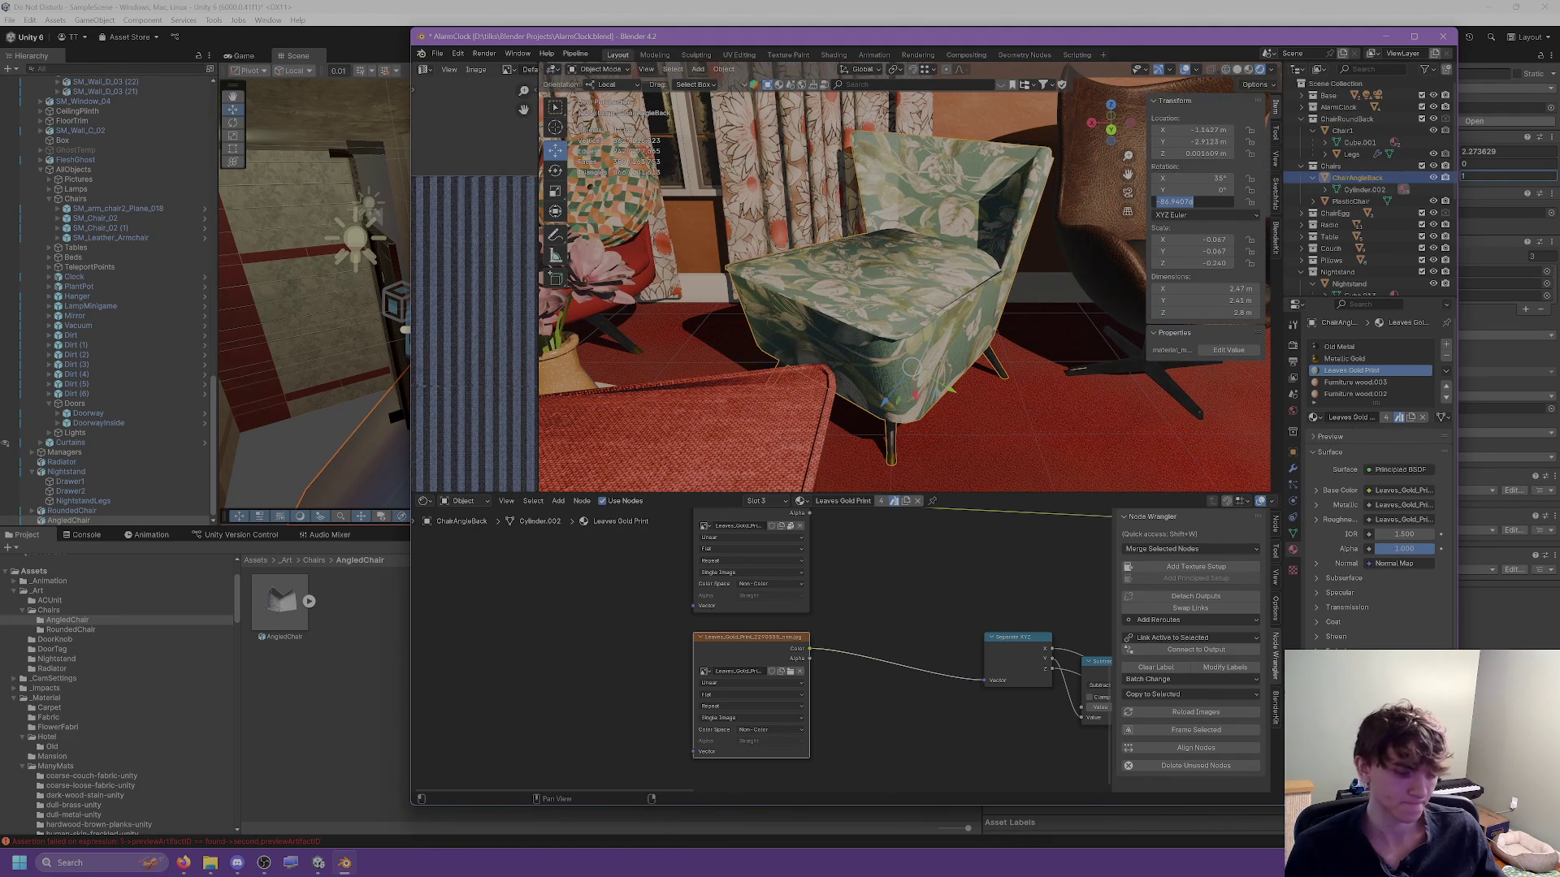
pyautogui.write('0')
pyautogui.press('Return')
pyautogui.click(1218, 177)
pyautogui.write('0')
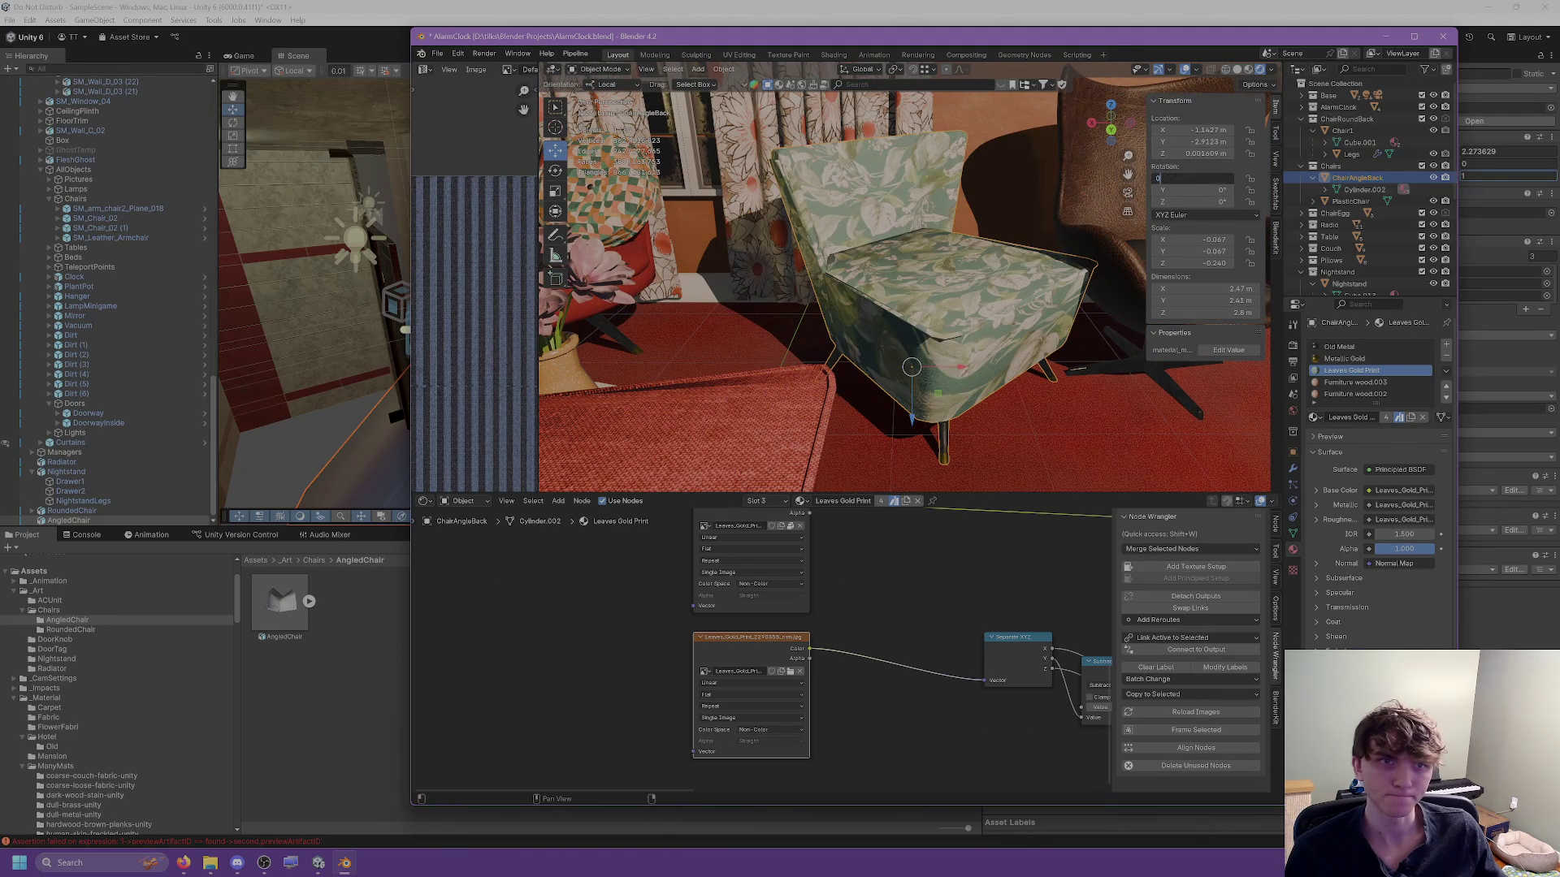
pyautogui.press('Return')
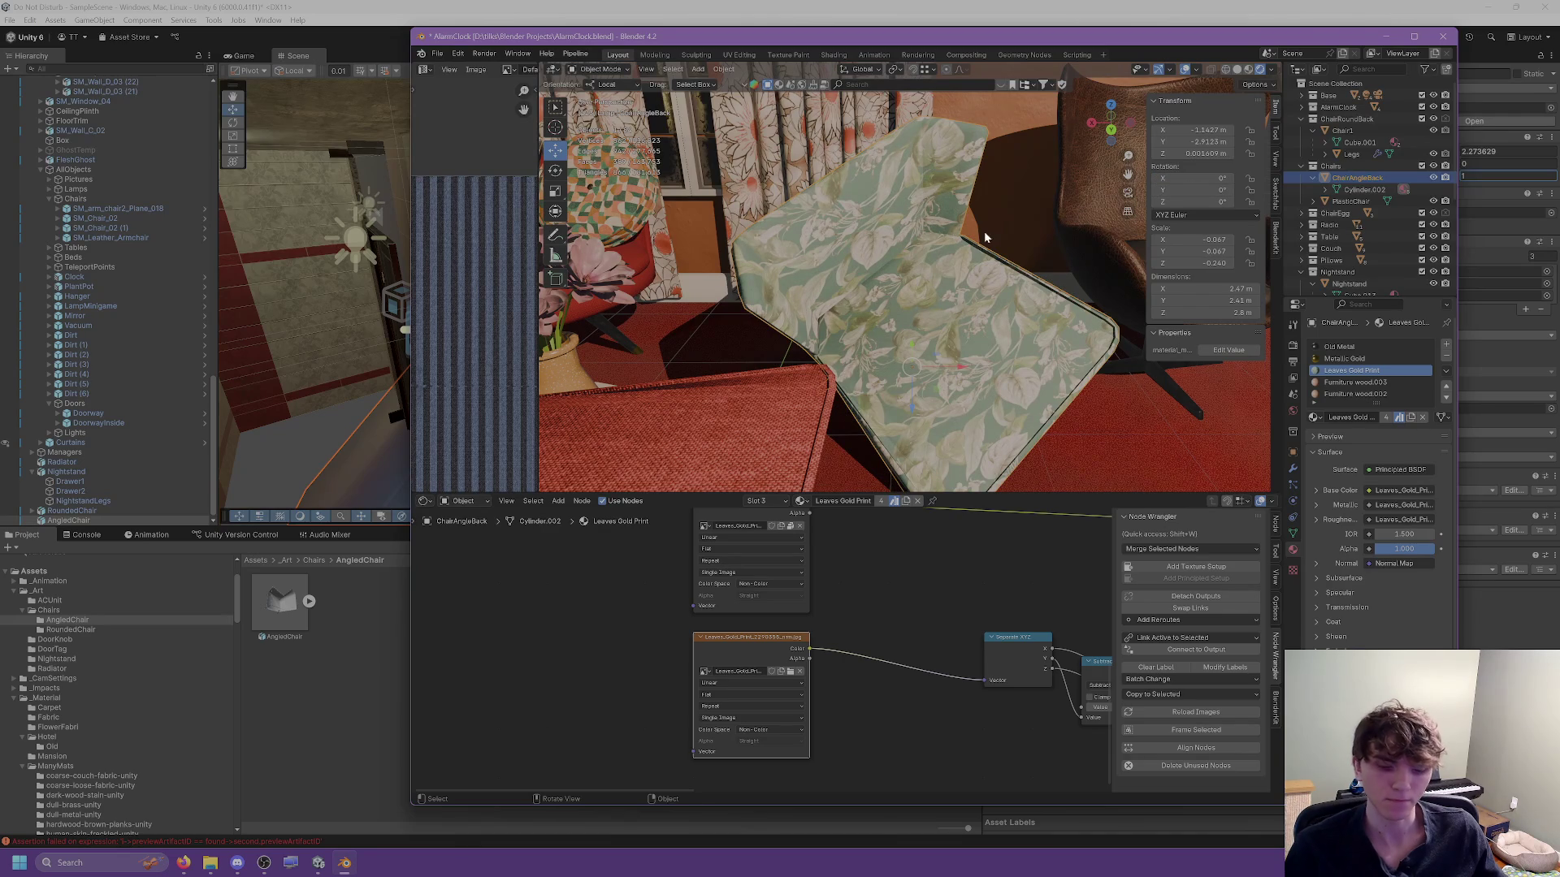
pyautogui.hotkey('ctrl', 'z')
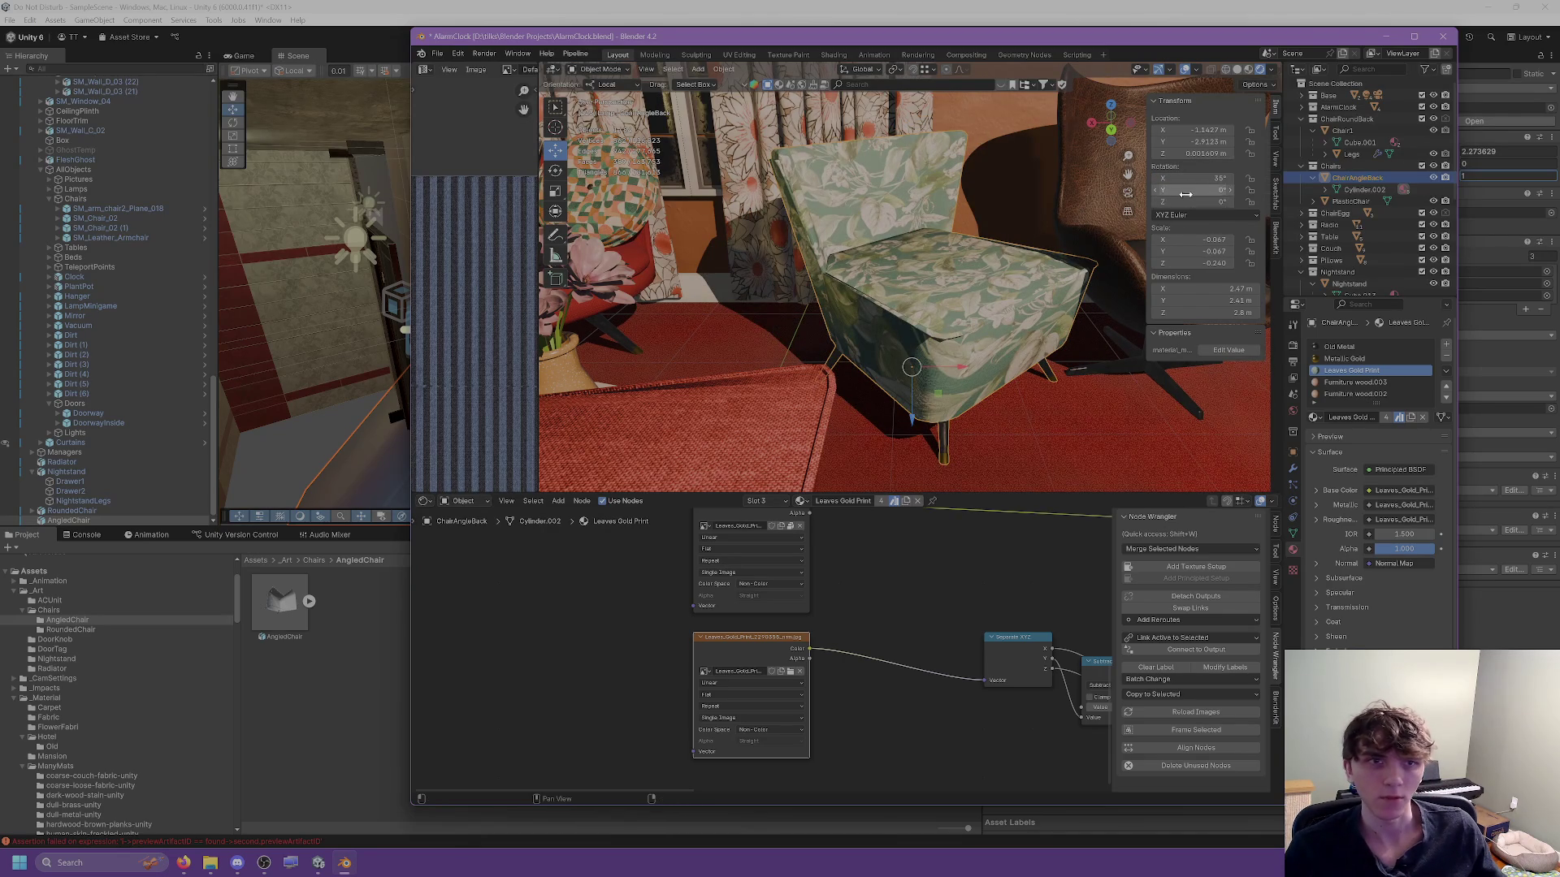
# Try Z rotations of -45°, -135°, 135° and 240° on the floral chair.
pyautogui.moveTo(1176, 200); pyautogui.dragTo(1180, 203)
pyautogui.click(1181, 203)
pyautogui.write('-45')
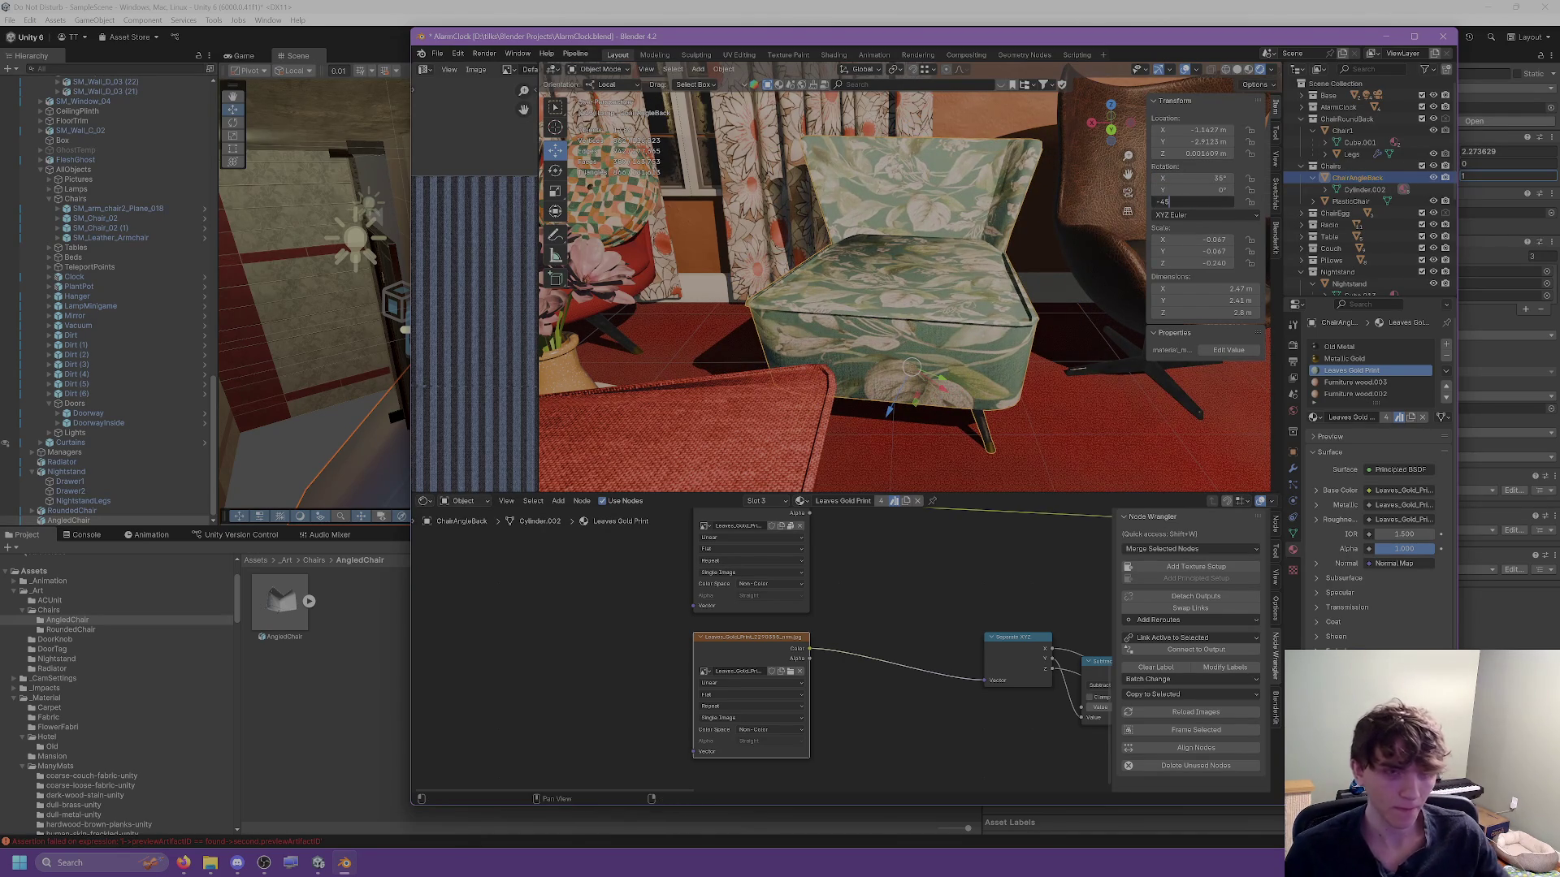
pyautogui.press('Return')
pyautogui.moveTo(1138, 228); pyautogui.dragTo(861, 268)
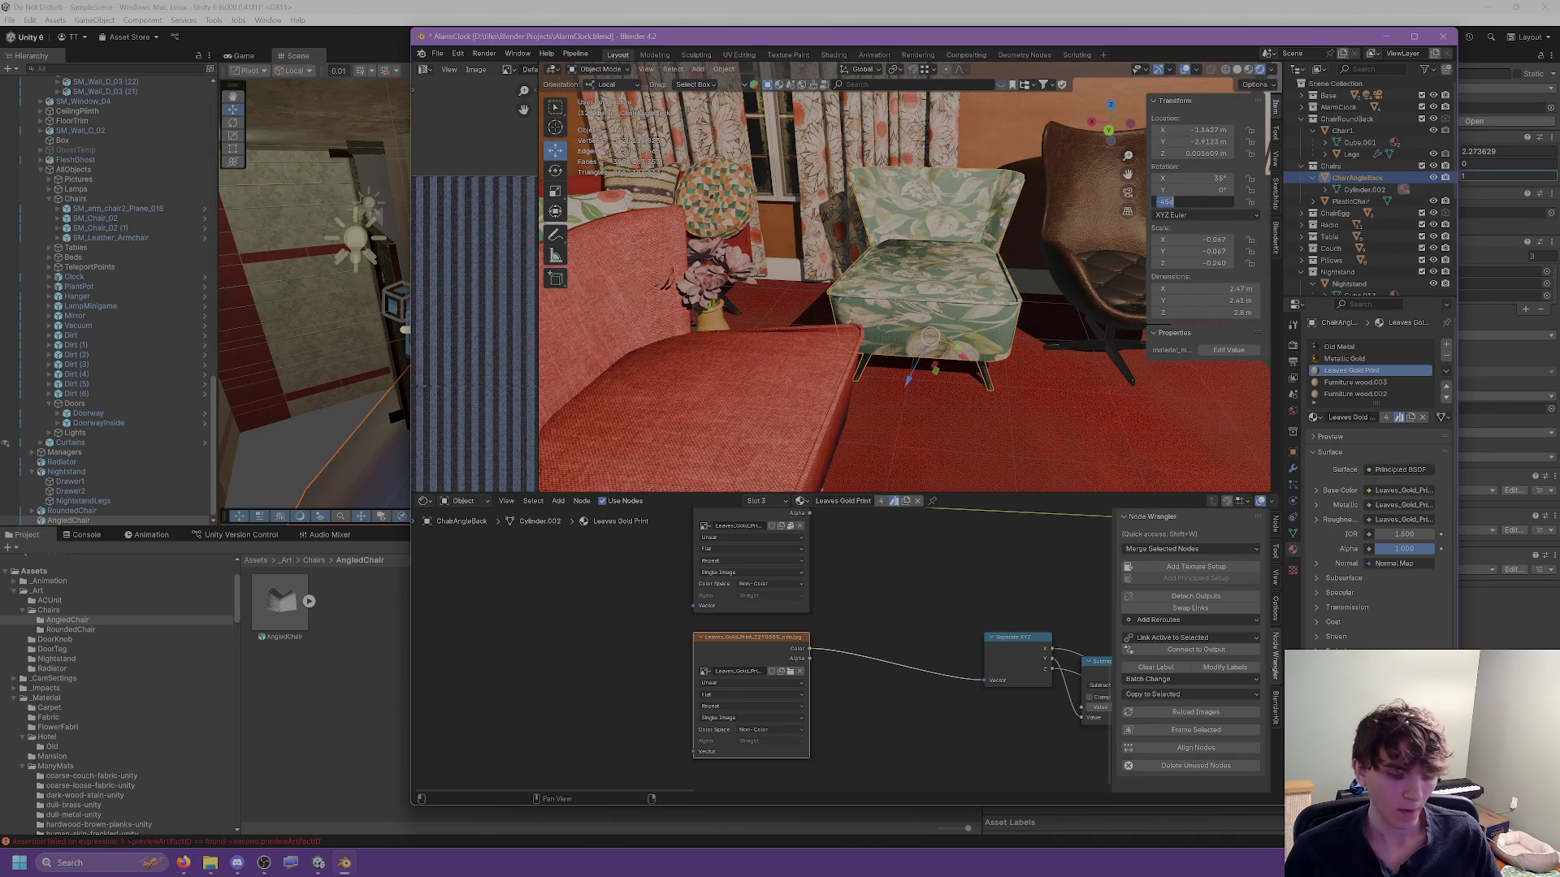
pyautogui.press('Return')
pyautogui.click(1207, 206)
pyautogui.write('135')
pyautogui.press('Return')
pyautogui.click(1194, 201)
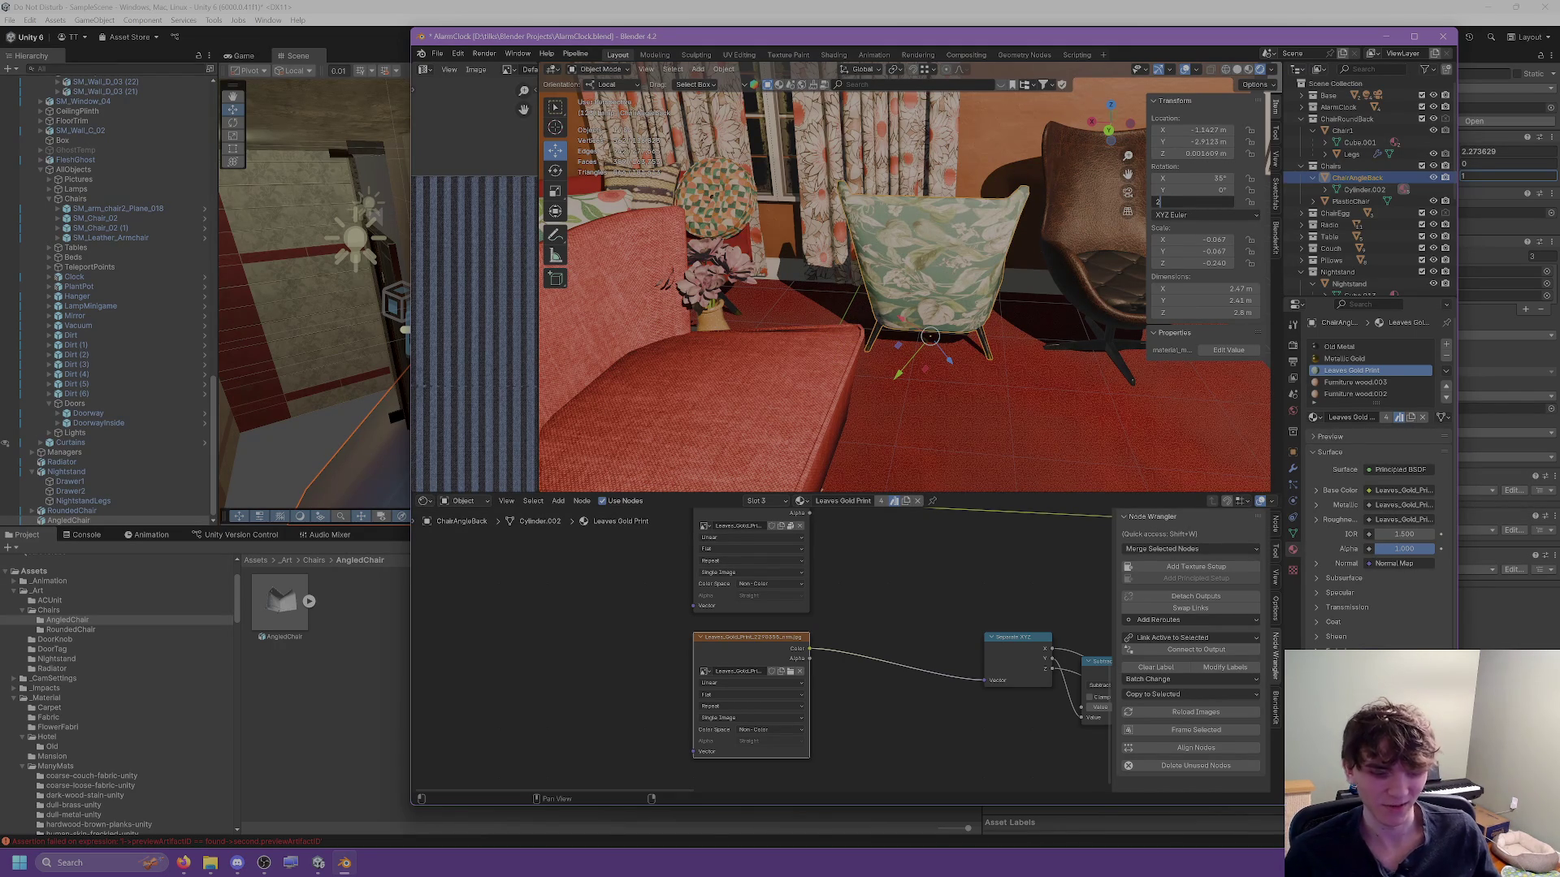
pyautogui.write('40')
pyautogui.press('Return')
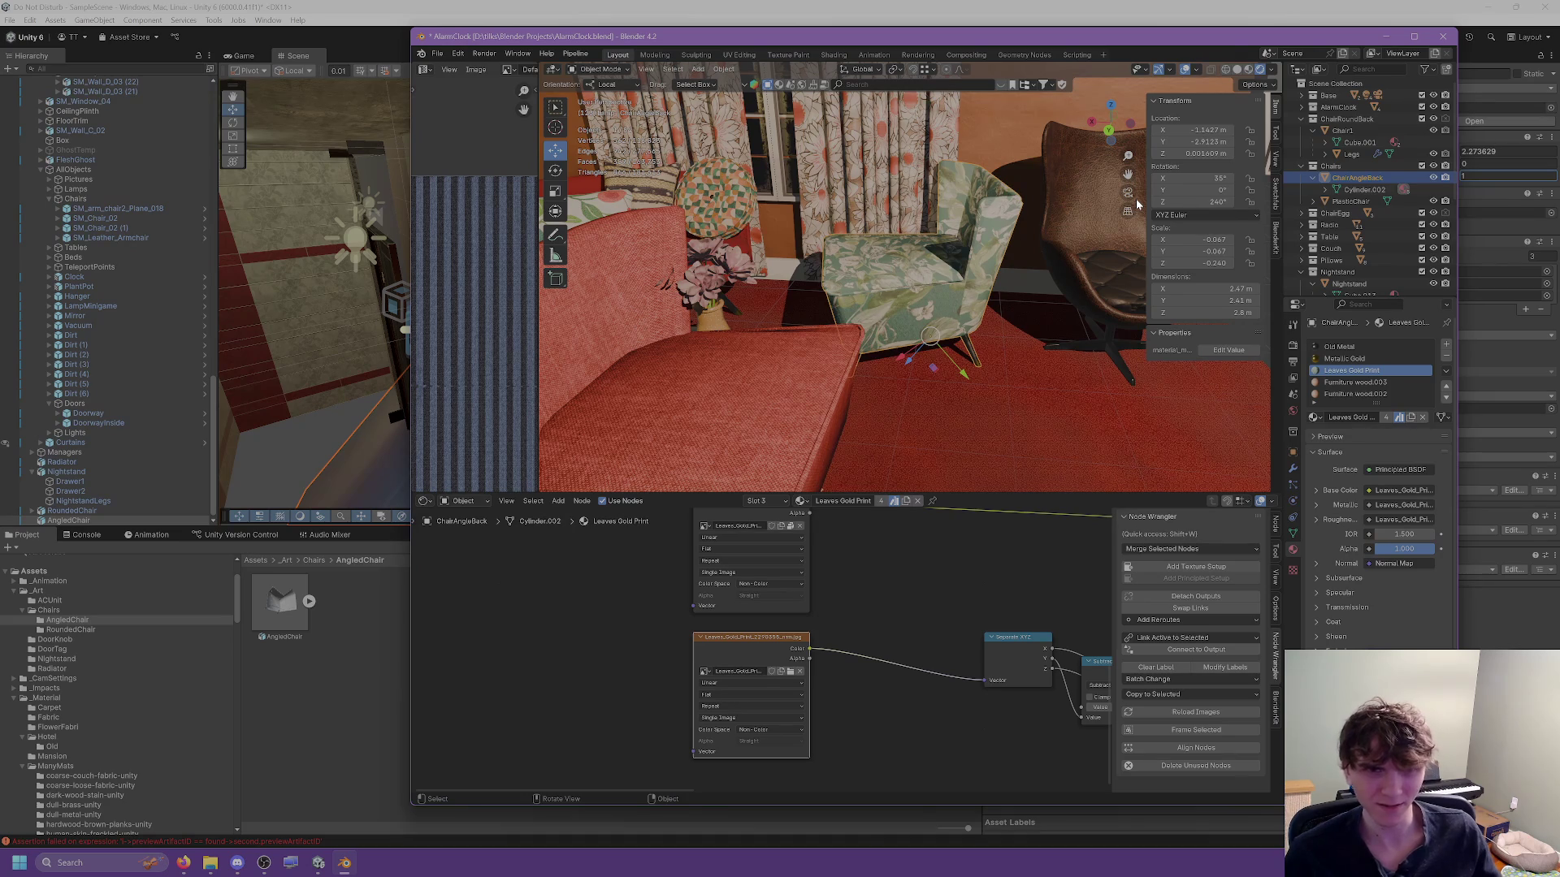
# Adjust the Z rotation through 400°, 412°, 410° and 408°, finally settling on 45°.
pyautogui.moveTo(1203, 202); pyautogui.dragTo(1299, 202)
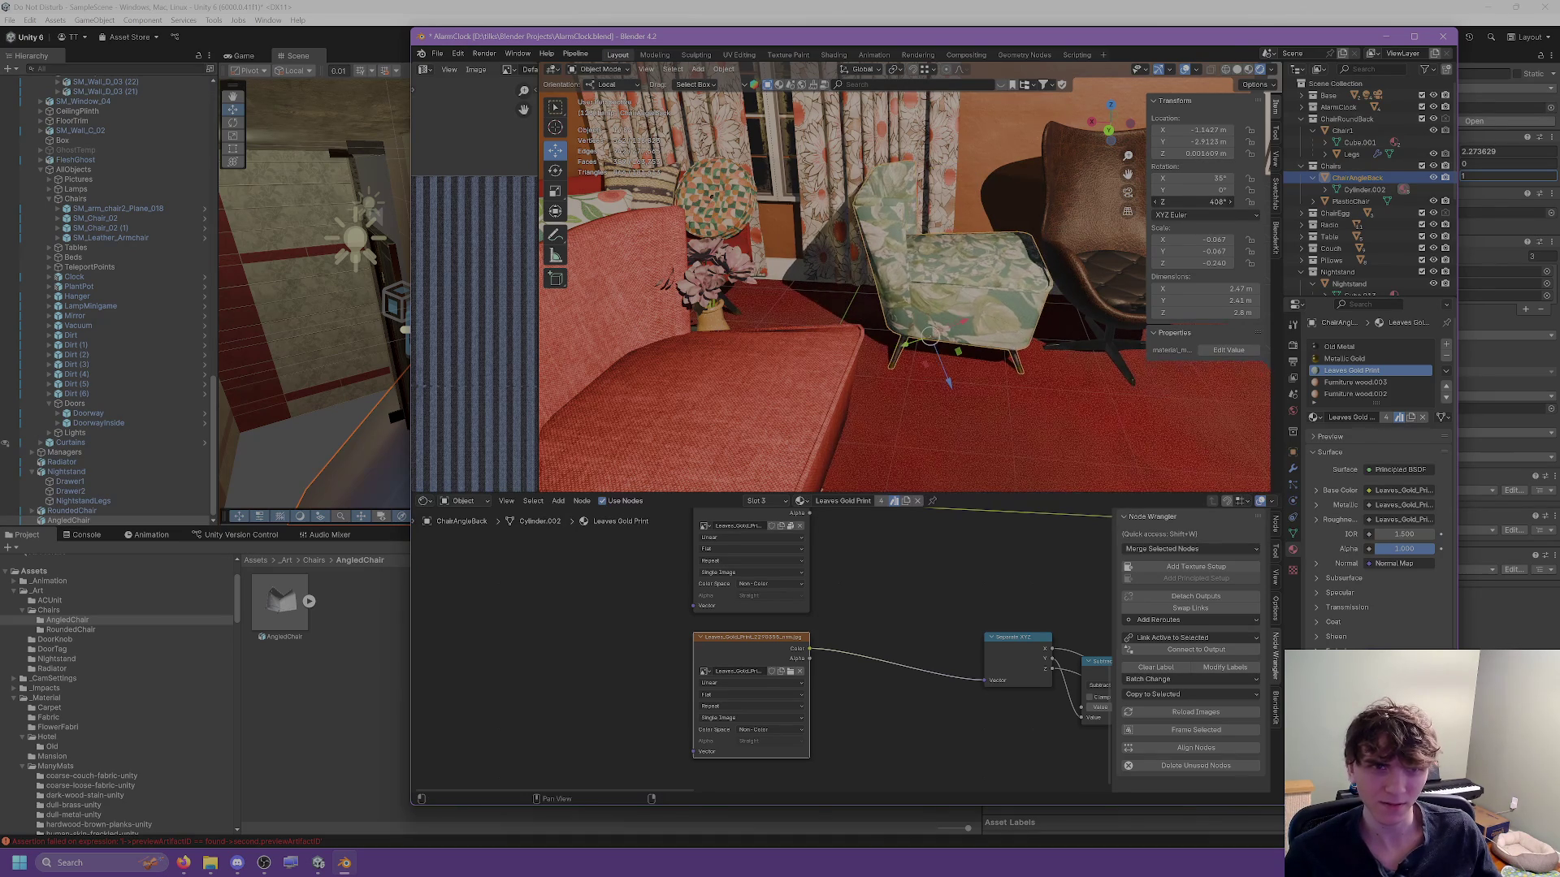
pyautogui.click(1195, 202)
pyautogui.press('Return')
pyautogui.moveTo(934, 382)
pyautogui.mouseDown()
pyautogui.moveTo(877, 408)
pyautogui.moveTo(787, 398)
pyautogui.moveTo(920, 387)
pyautogui.moveTo(738, 400)
pyautogui.moveTo(981, 349)
pyautogui.mouseUp()
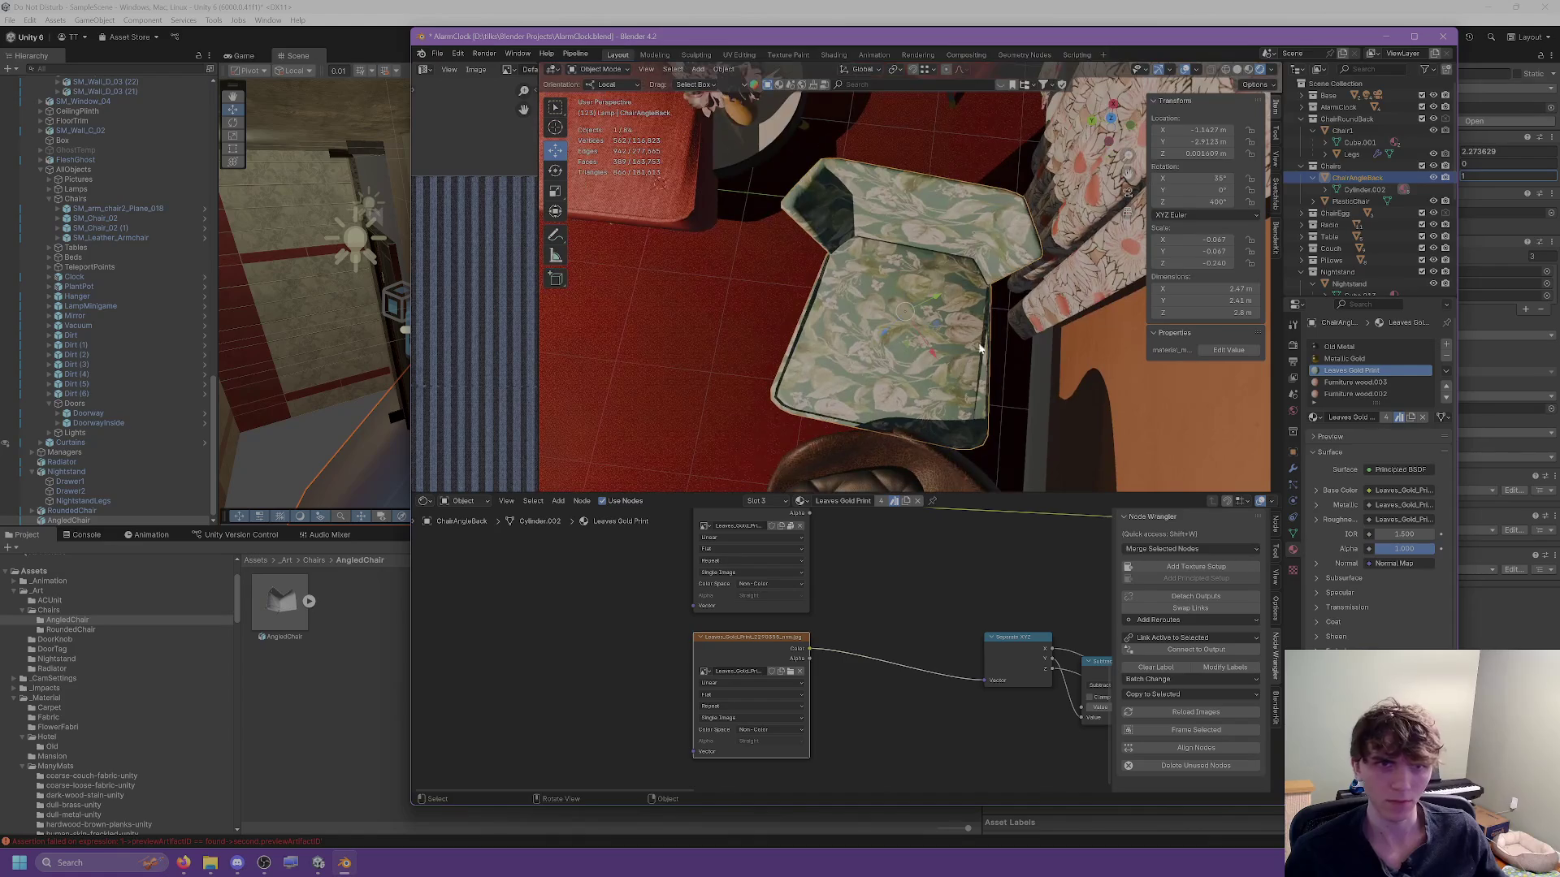
pyautogui.click(1195, 202)
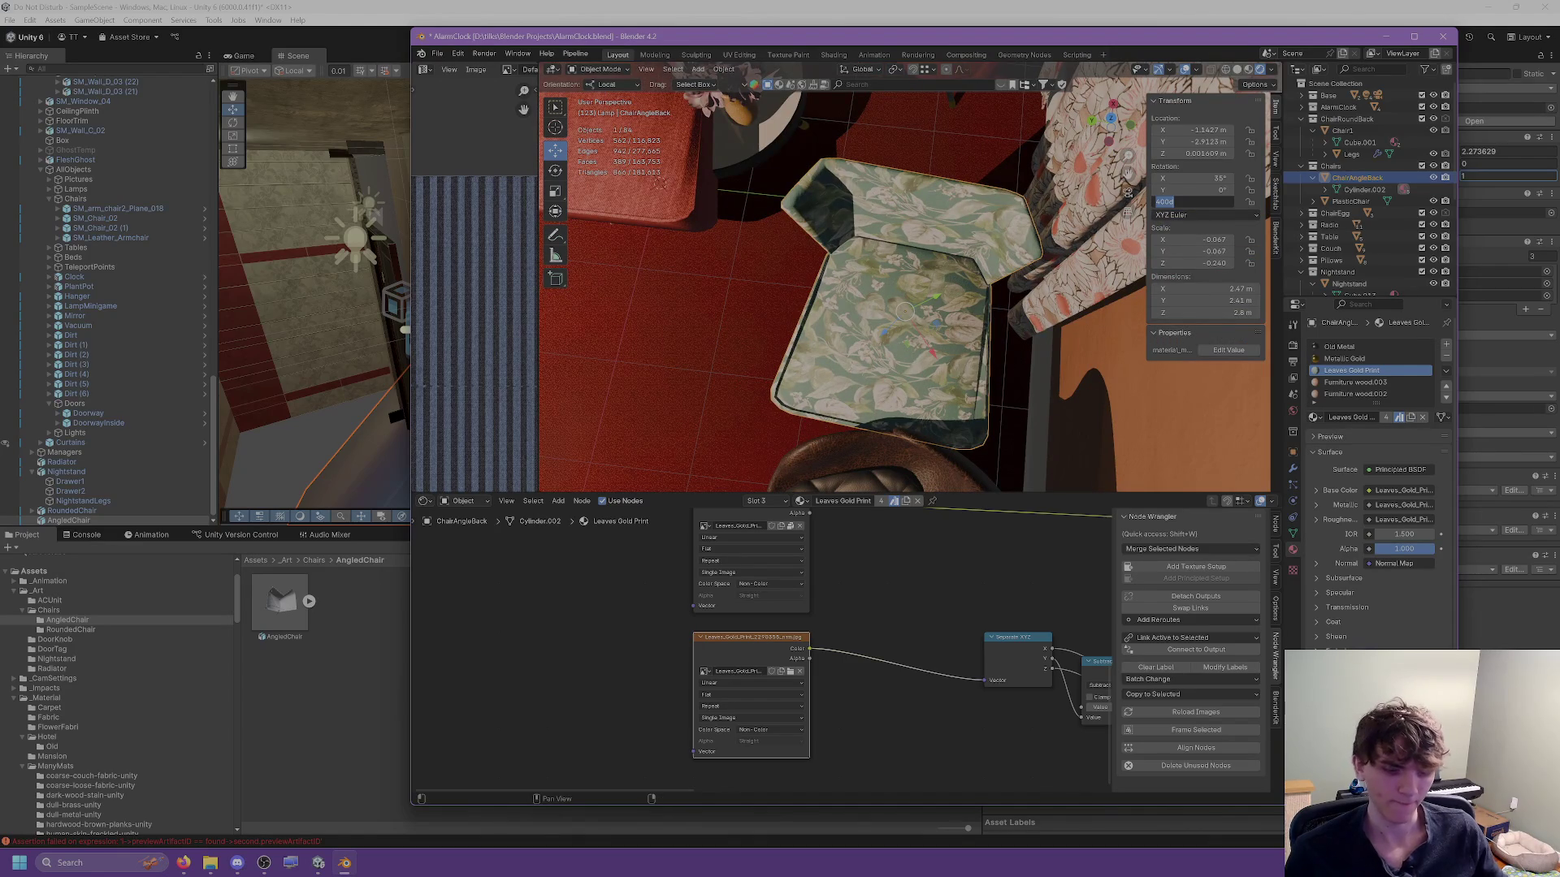
pyautogui.press('Return')
pyautogui.click(1194, 201)
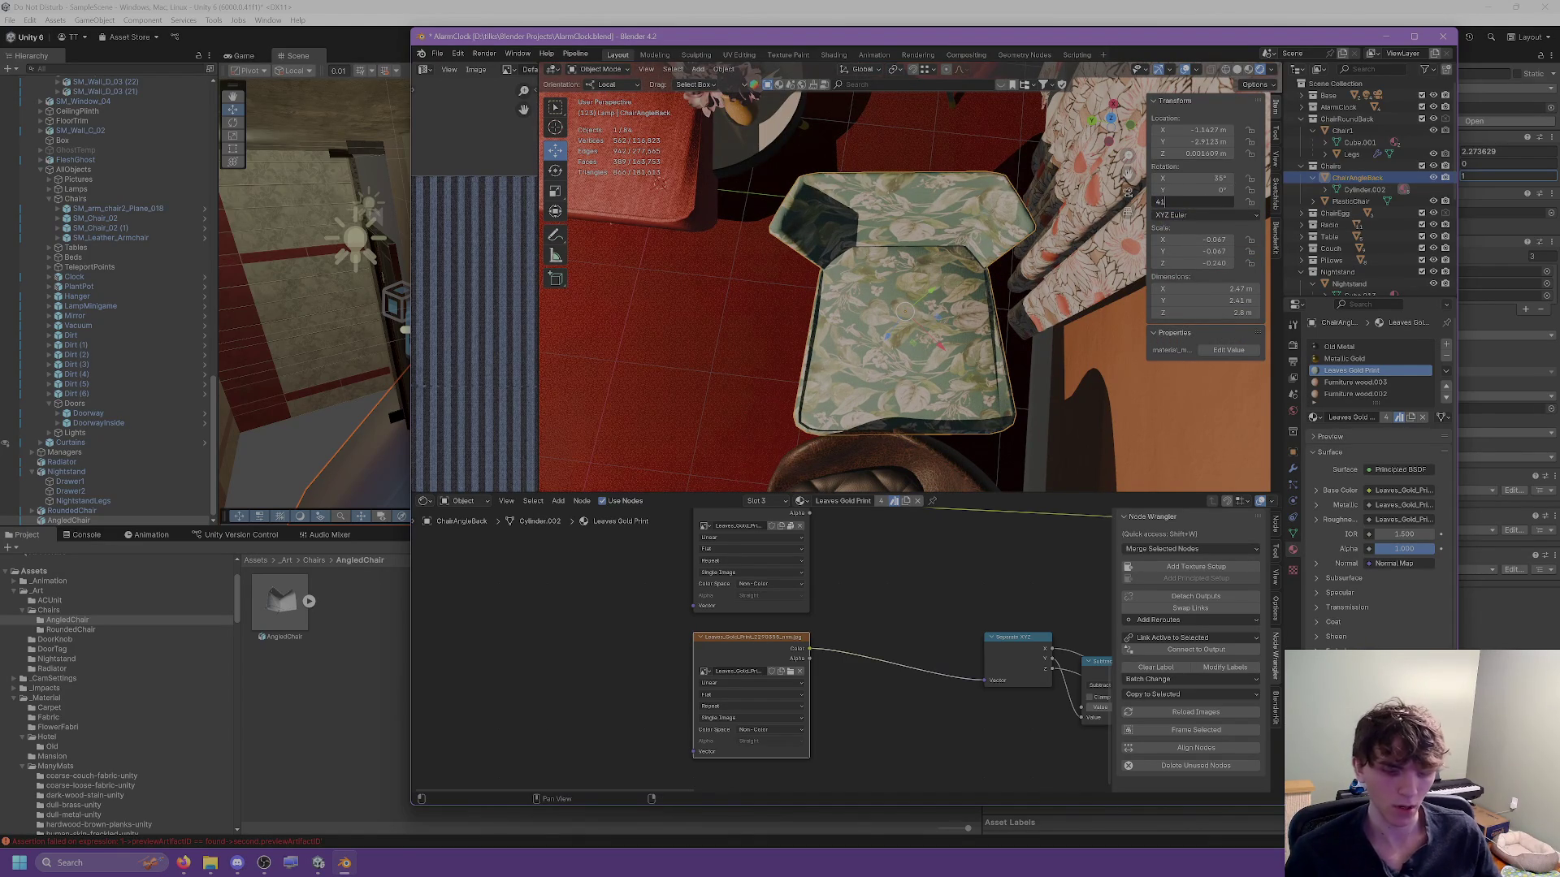
pyautogui.write('0')
pyautogui.press('Return')
pyautogui.click(1199, 199)
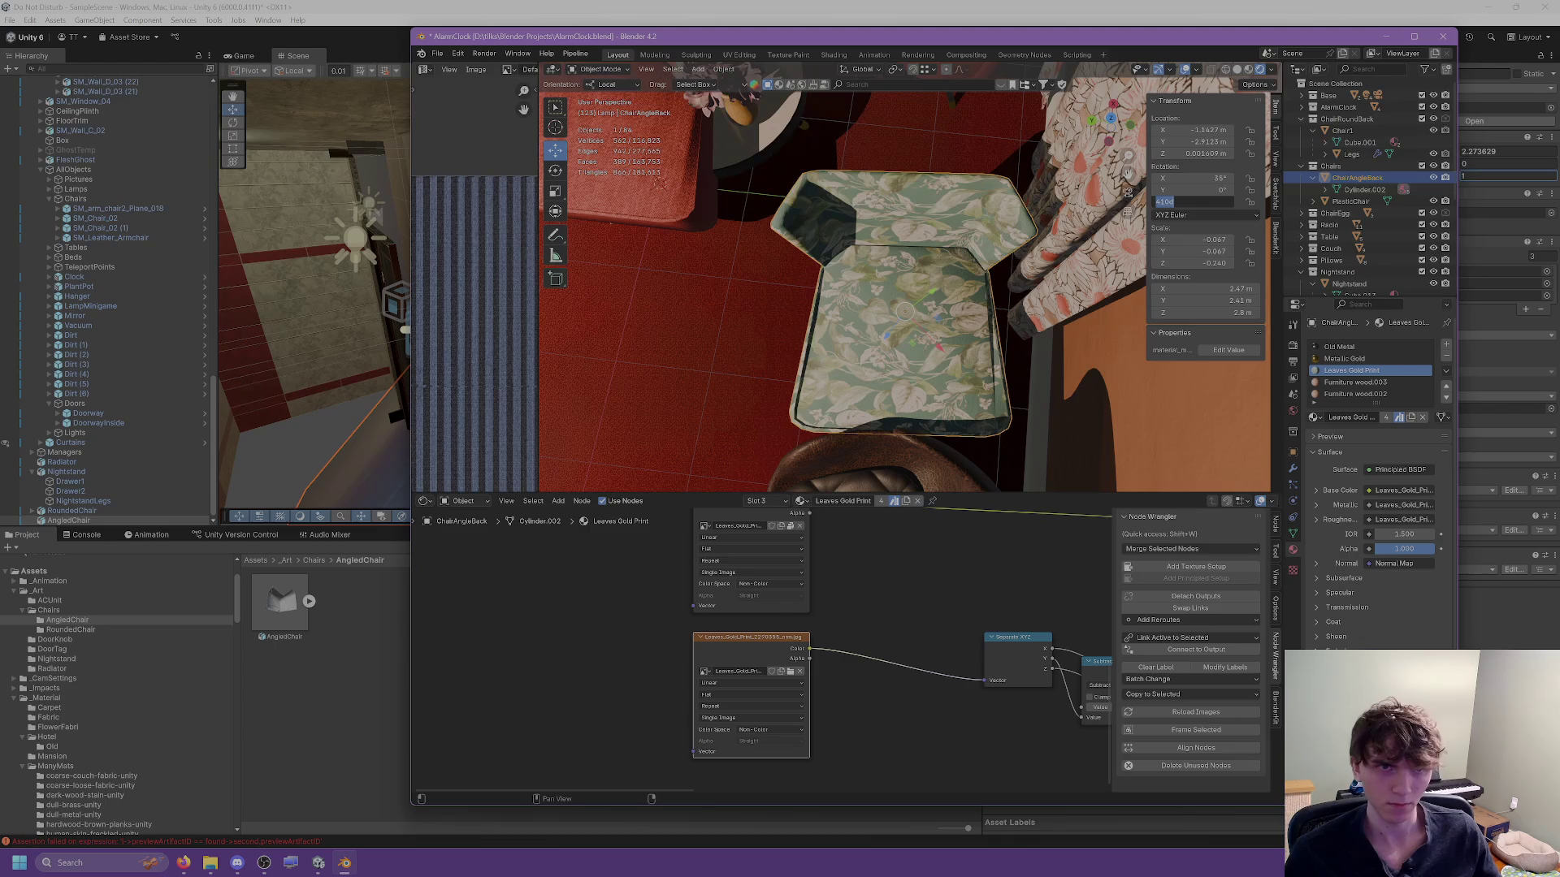
pyautogui.write('8')
pyautogui.press('Return')
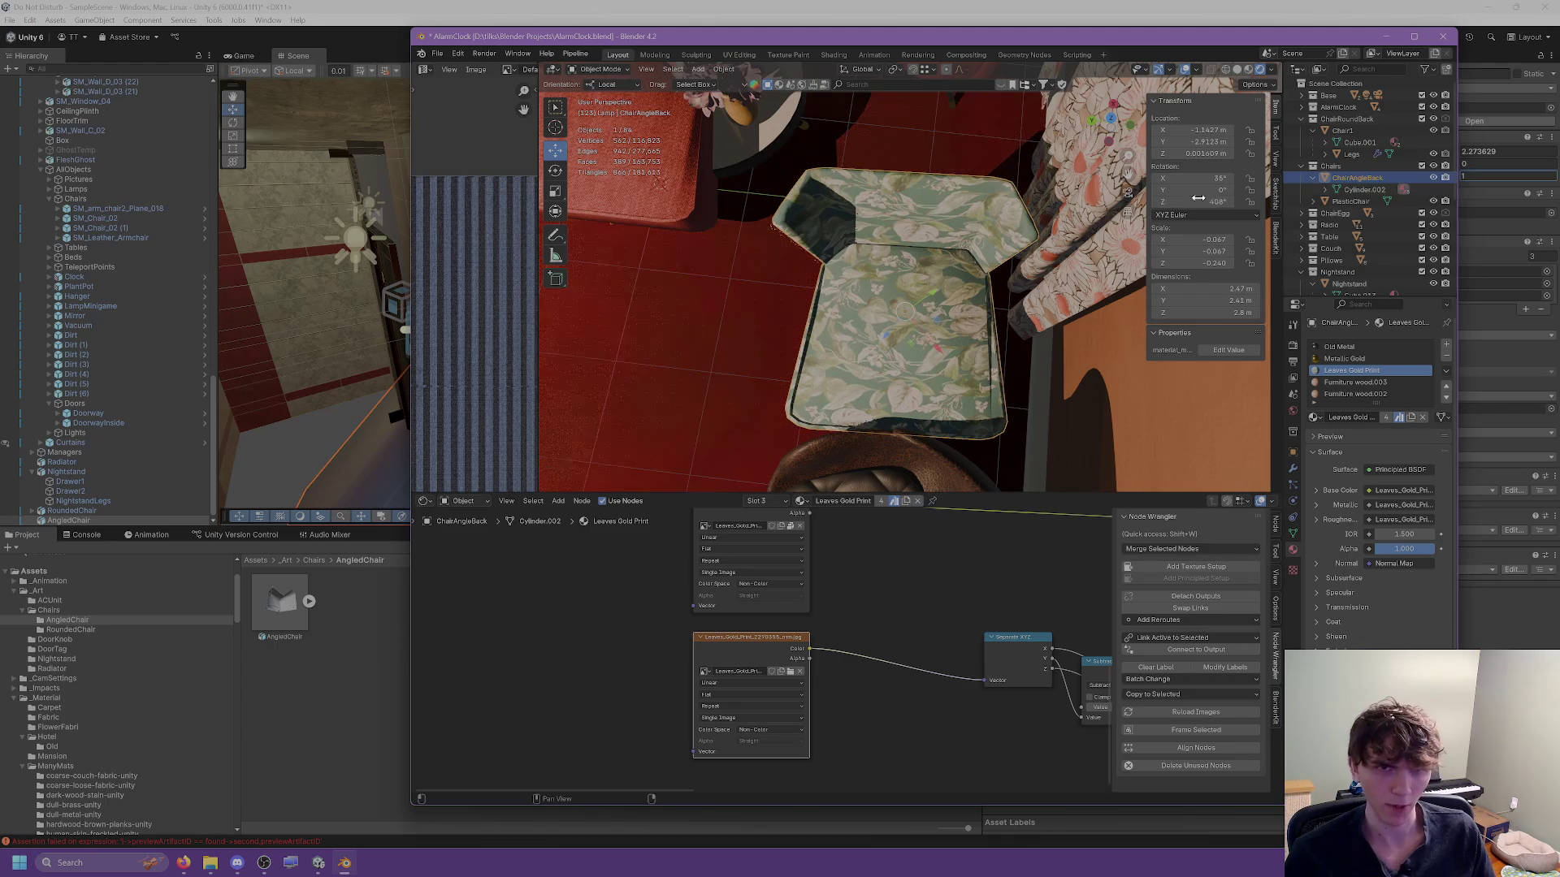
pyautogui.scroll(-3, 955, 349)
pyautogui.scroll(3, 955, 349)
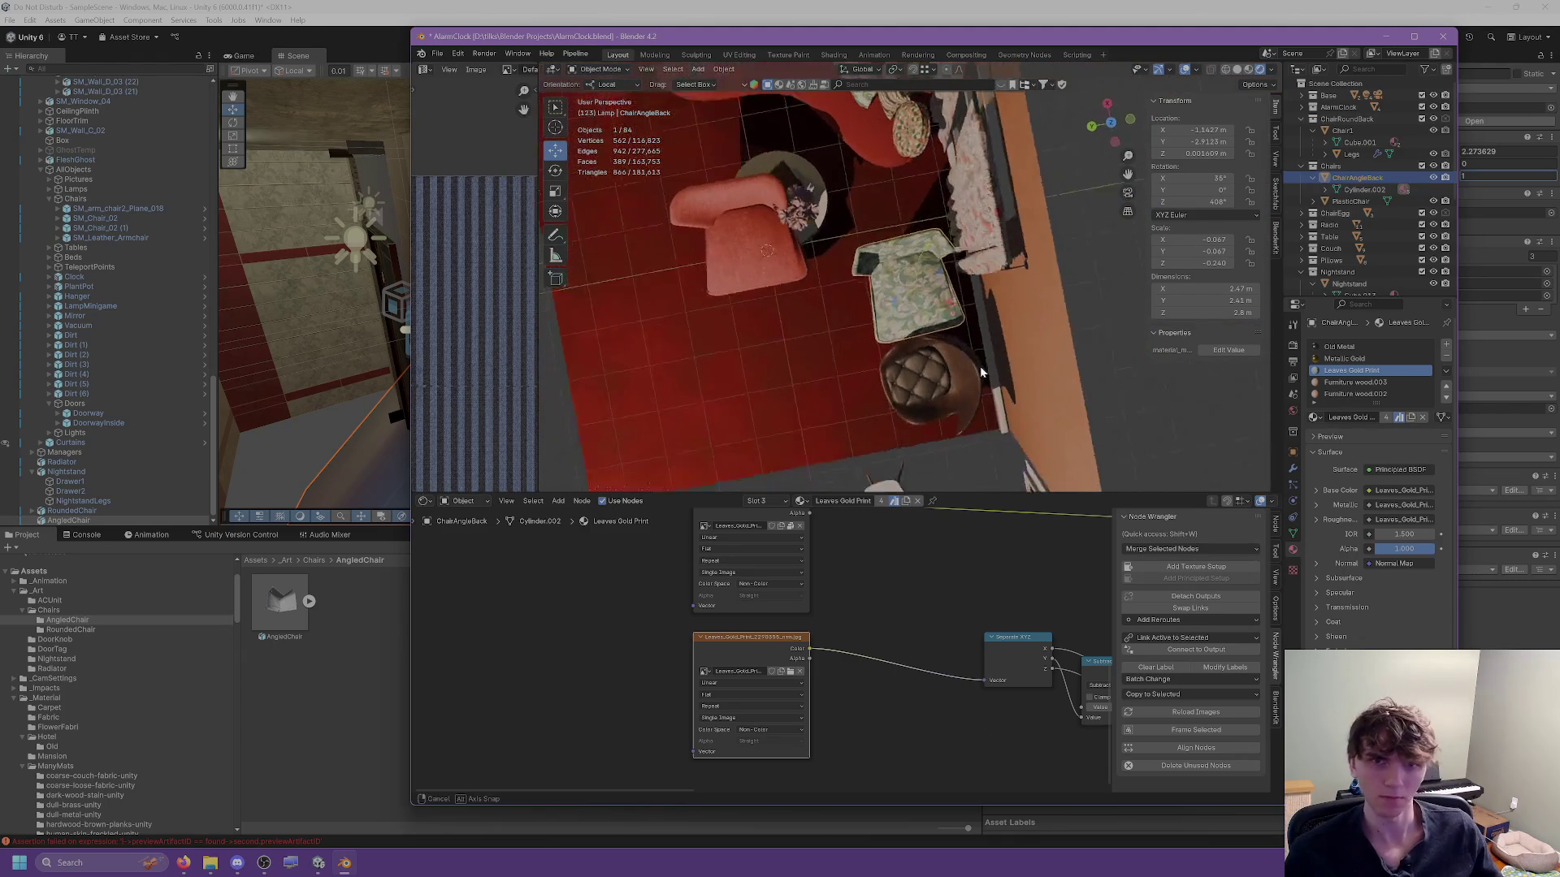
pyautogui.click(1198, 201)
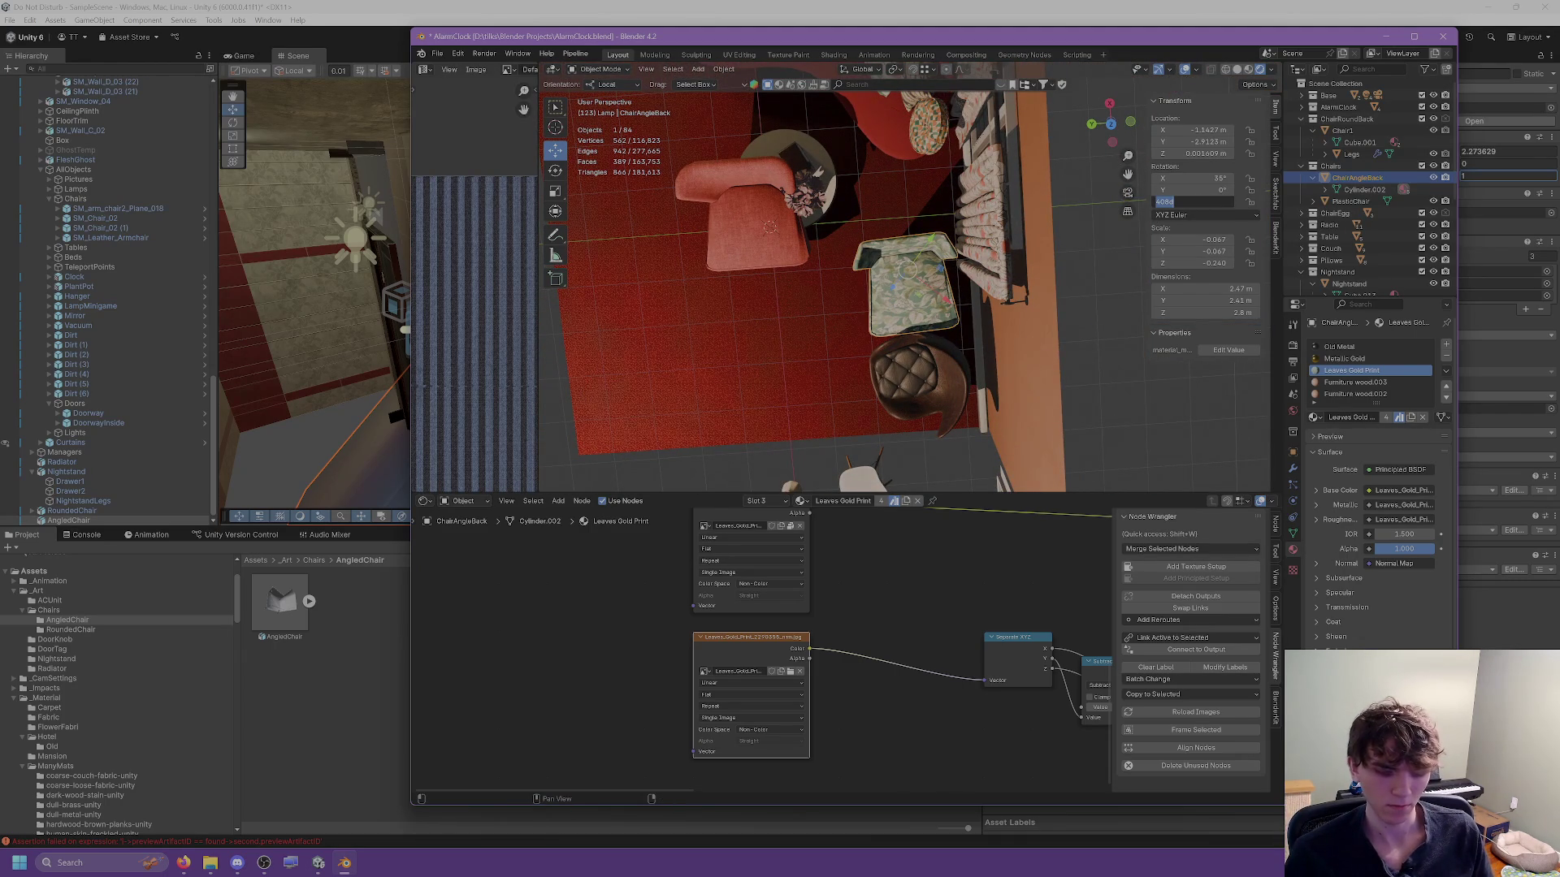
pyautogui.write('5')
pyautogui.press('Return')
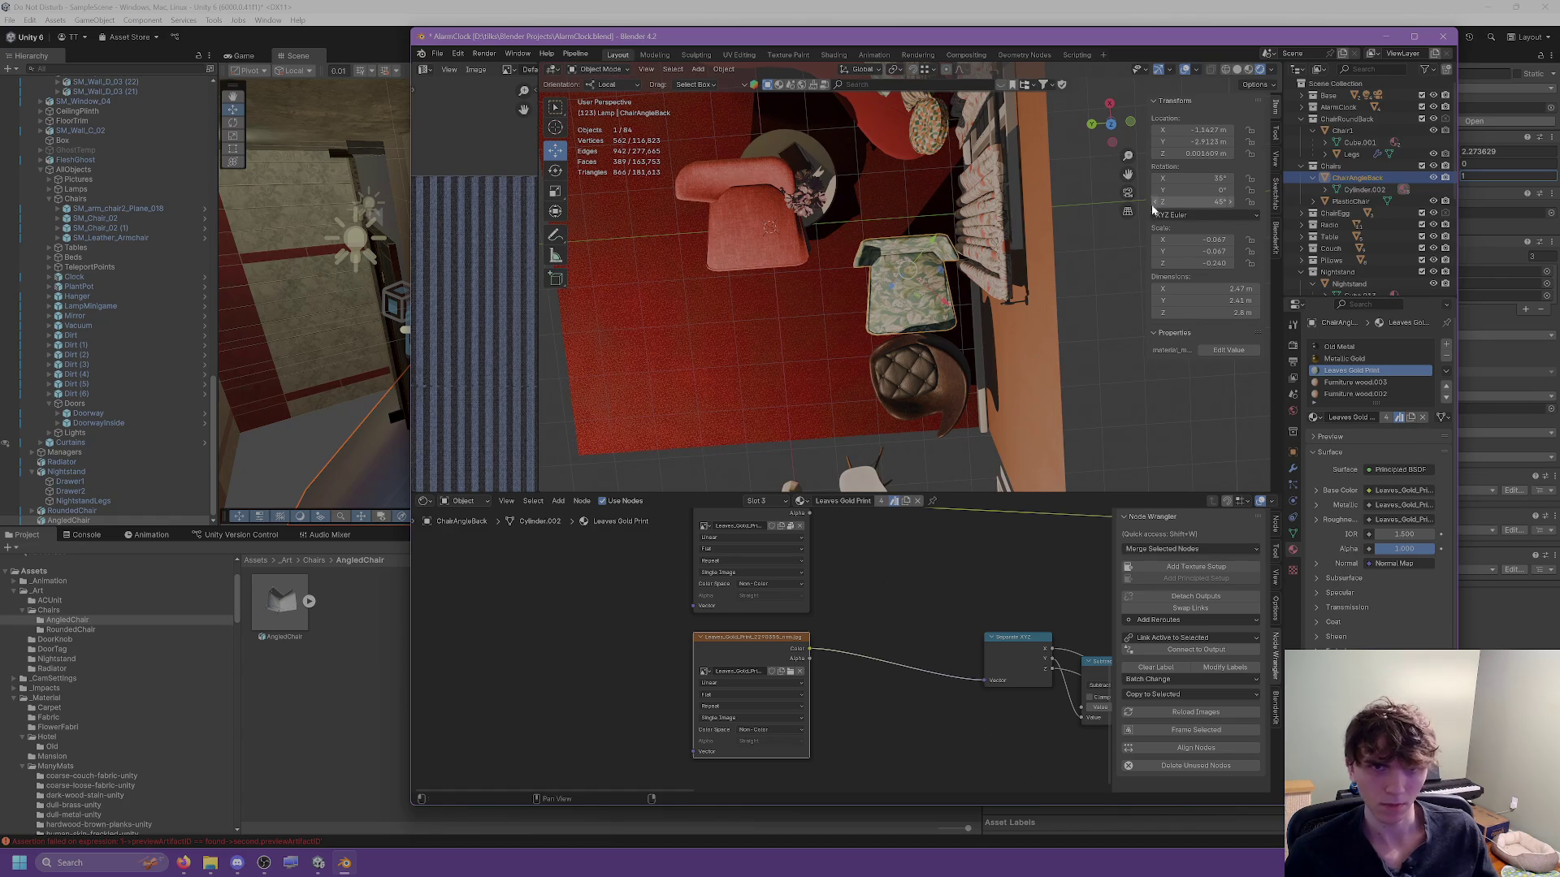
pyautogui.moveTo(1085, 281)
pyautogui.mouseDown()
pyautogui.moveTo(1067, 221)
pyautogui.moveTo(974, 205)
pyautogui.moveTo(976, 186)
pyautogui.mouseUp()
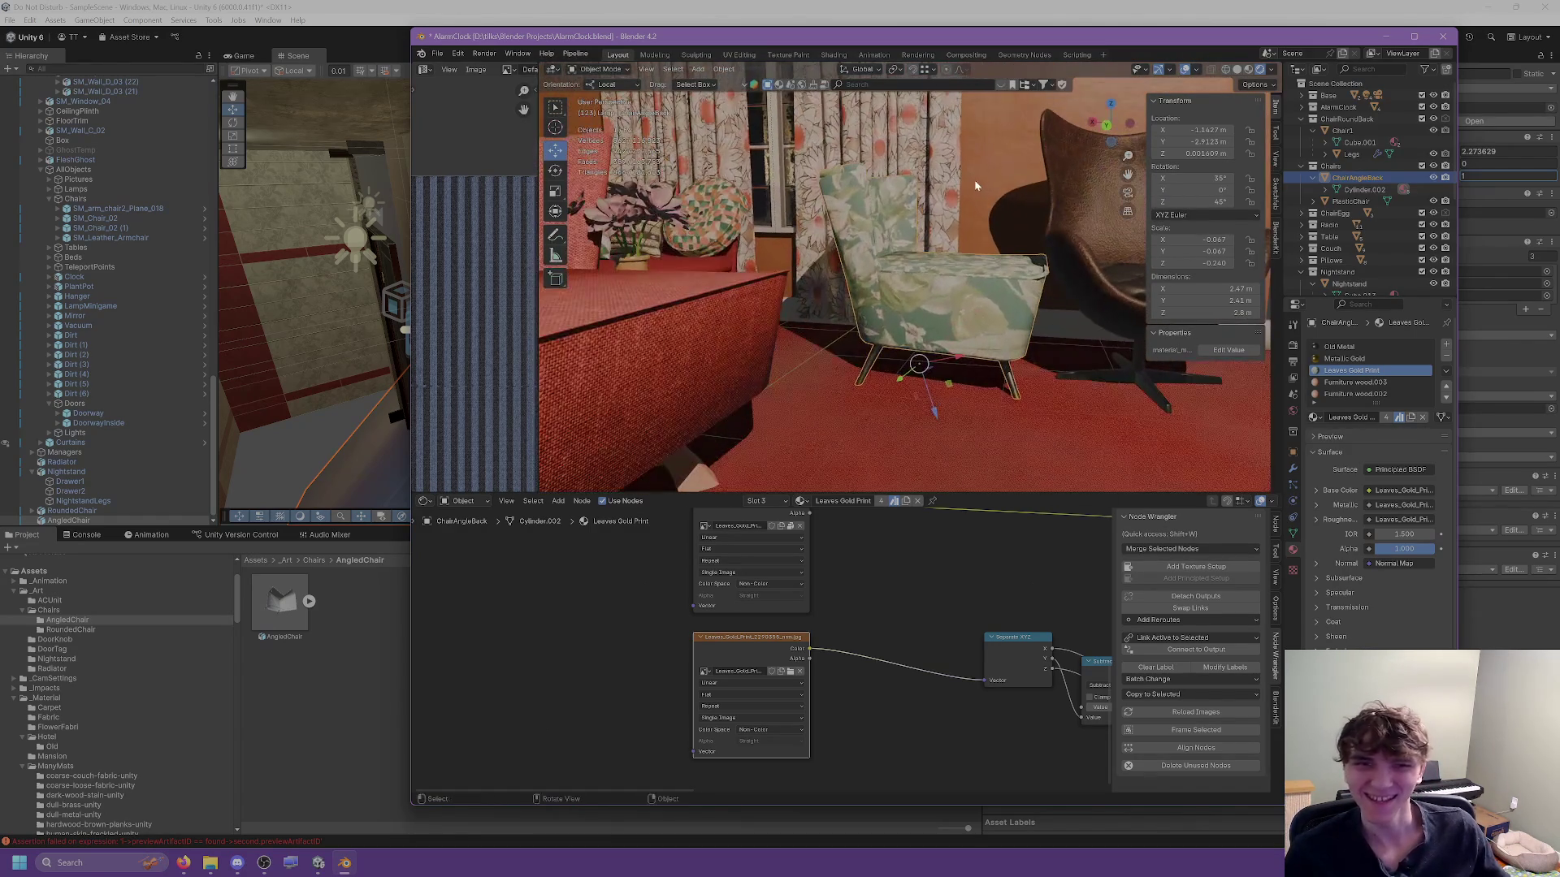
# Recentre the floral chair's origin with Set Origin.
pyautogui.rightClick(959, 297)
pyautogui.moveTo(891, 304)
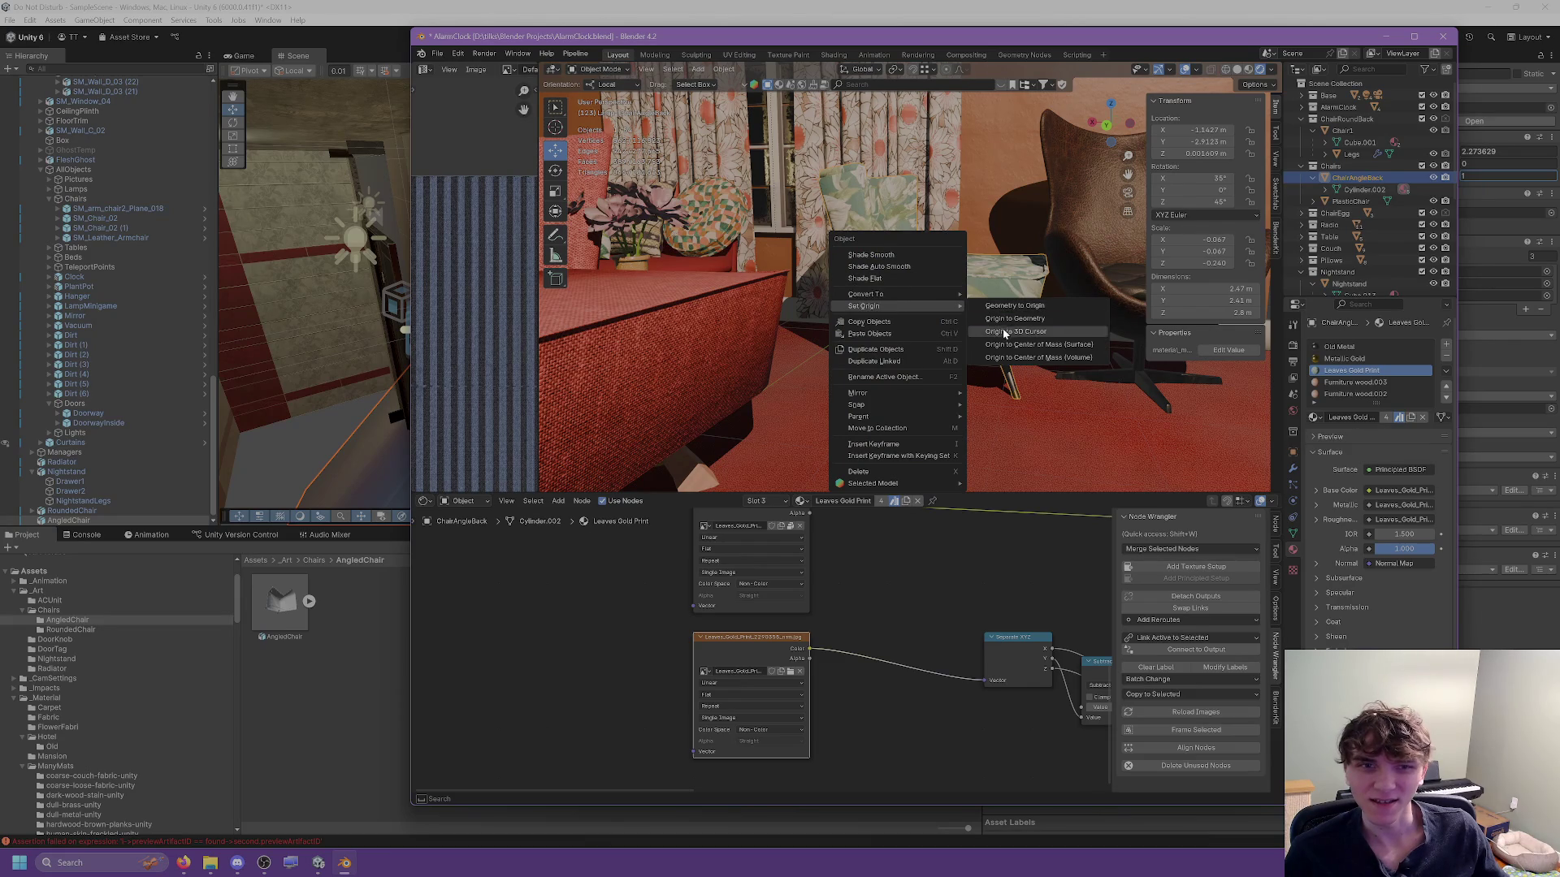
pyautogui.click(1011, 306)
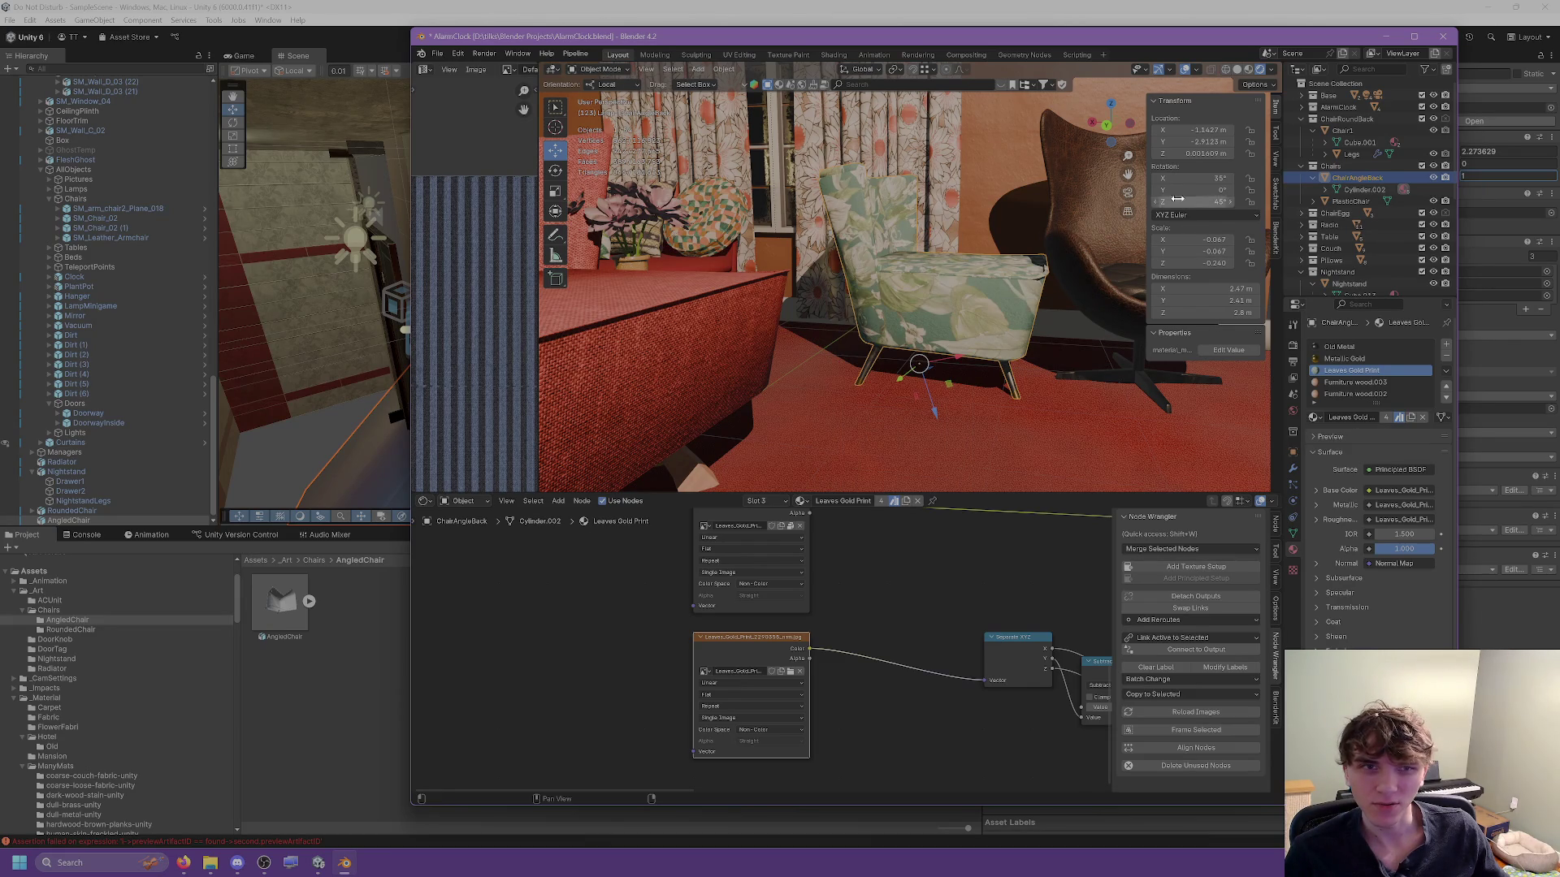
# Set the chair's location to 0 m on X, Y and Z.
pyautogui.click(1197, 128)
pyautogui.write('0')
pyautogui.press('Return')
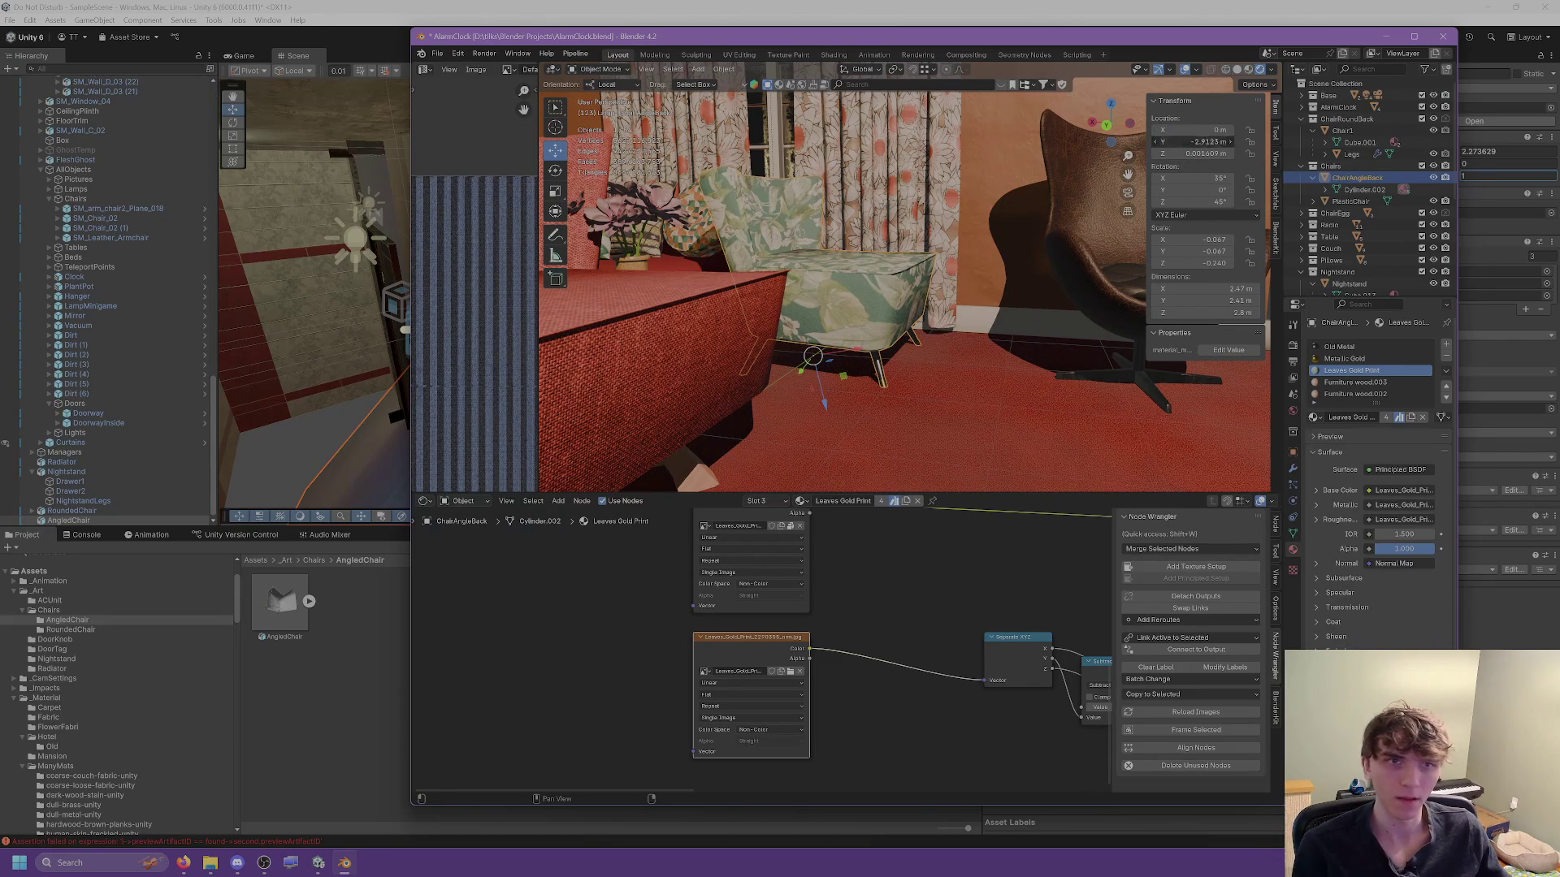
pyautogui.click(1194, 141)
pyautogui.write('0')
pyautogui.press('Return')
pyautogui.click(1194, 153)
pyautogui.write('0')
pyautogui.press('Return')
pyautogui.moveTo(1110, 104)
pyautogui.mouseDown()
pyautogui.moveTo(922, 308)
pyautogui.moveTo(856, 307)
pyautogui.moveTo(801, 177)
pyautogui.mouseUp()
pyautogui.scroll(5, 918, 322)
pyautogui.scroll(-3, 902, 342)
pyautogui.click(723, 69)
# Apply all transforms to the chair and move it along the X axis.
pyautogui.moveTo(767, 85)
pyautogui.moveTo(736, 129)
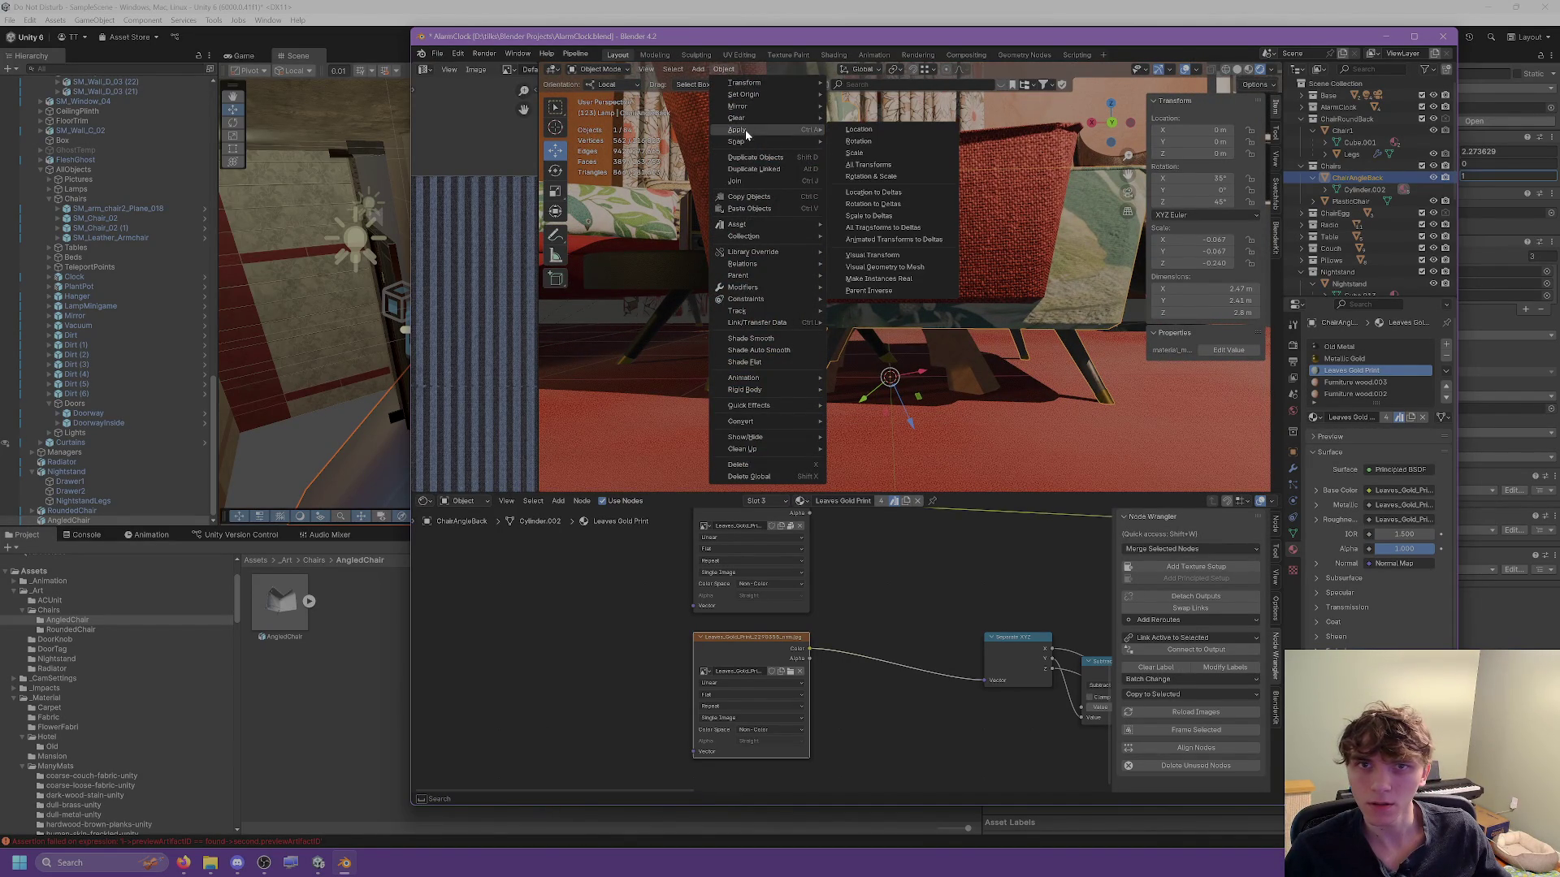
pyautogui.click(865, 167)
pyautogui.press('g')
pyautogui.press('x')
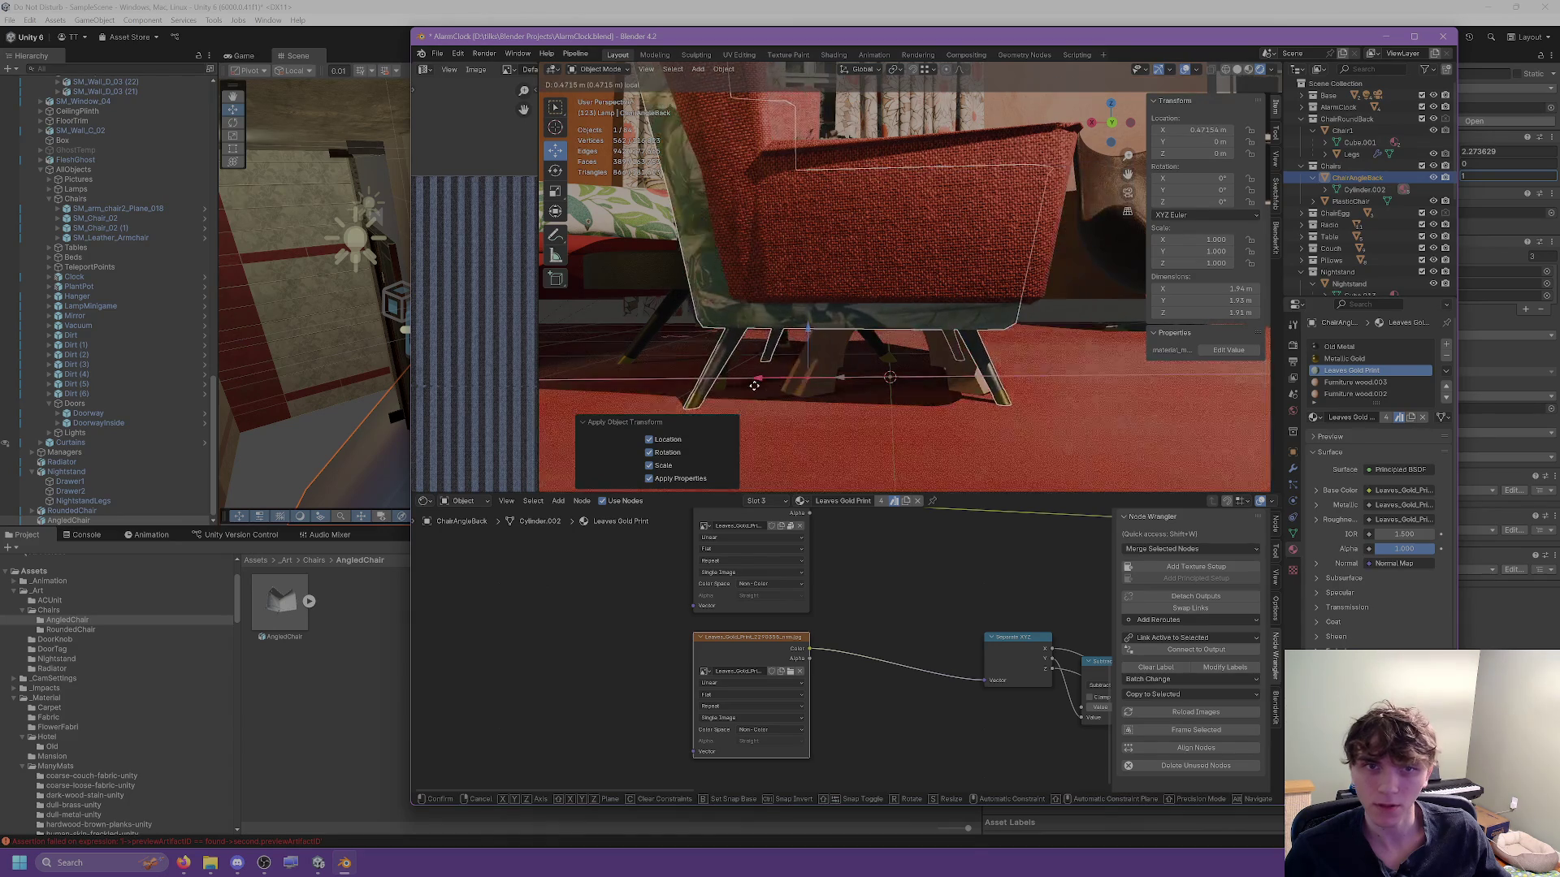
pyautogui.click(773, 383)
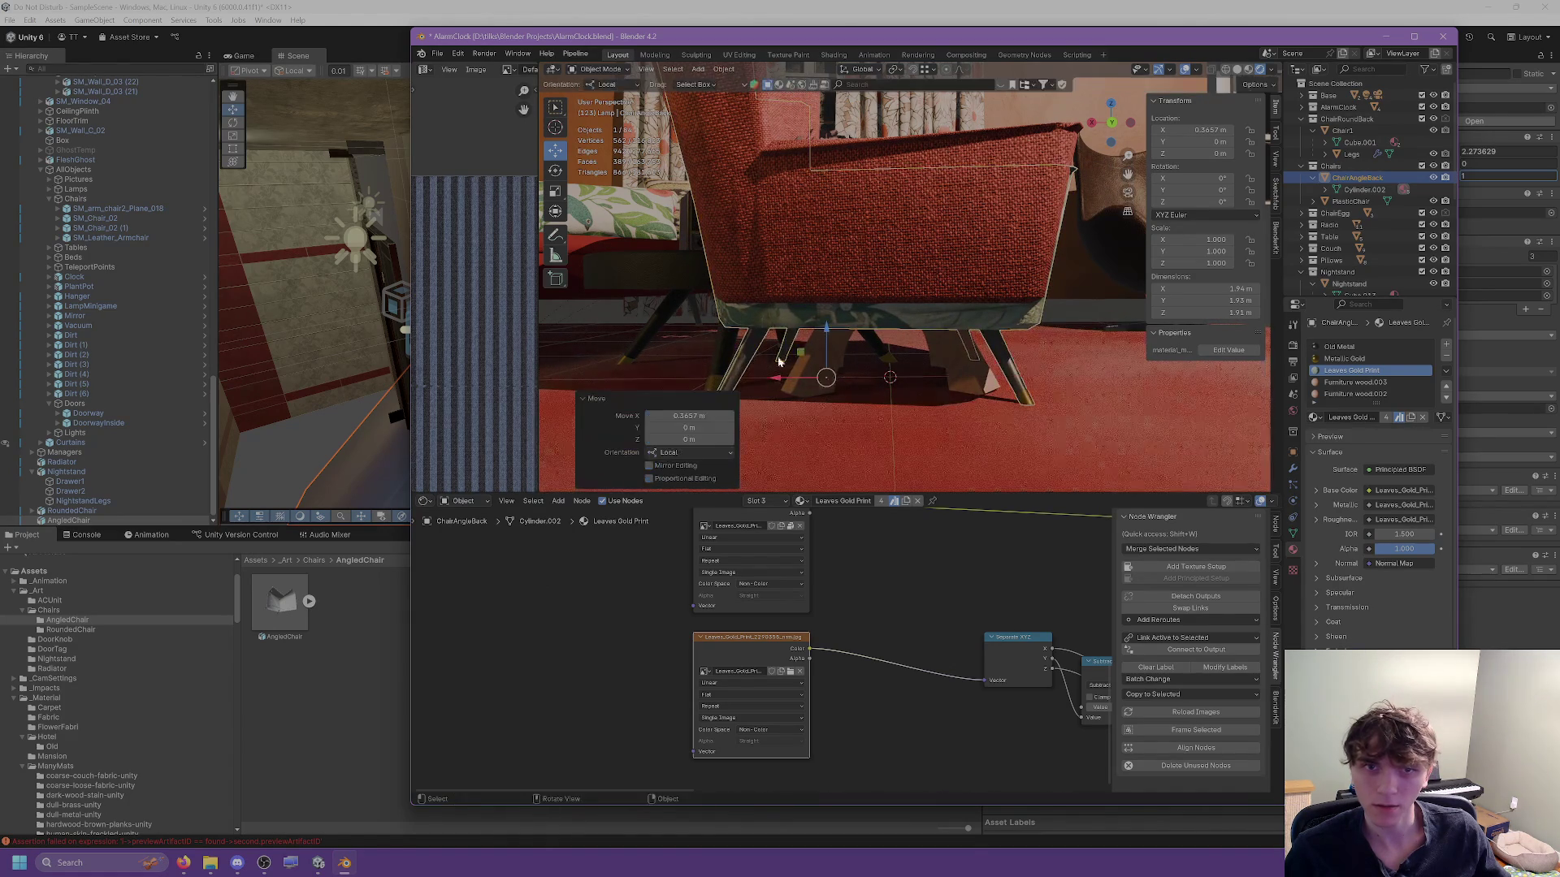
# Set the chair back's origin to the 3D cursor and save the Blender file.
pyautogui.rightClick(773, 382)
pyautogui.moveTo(796, 299)
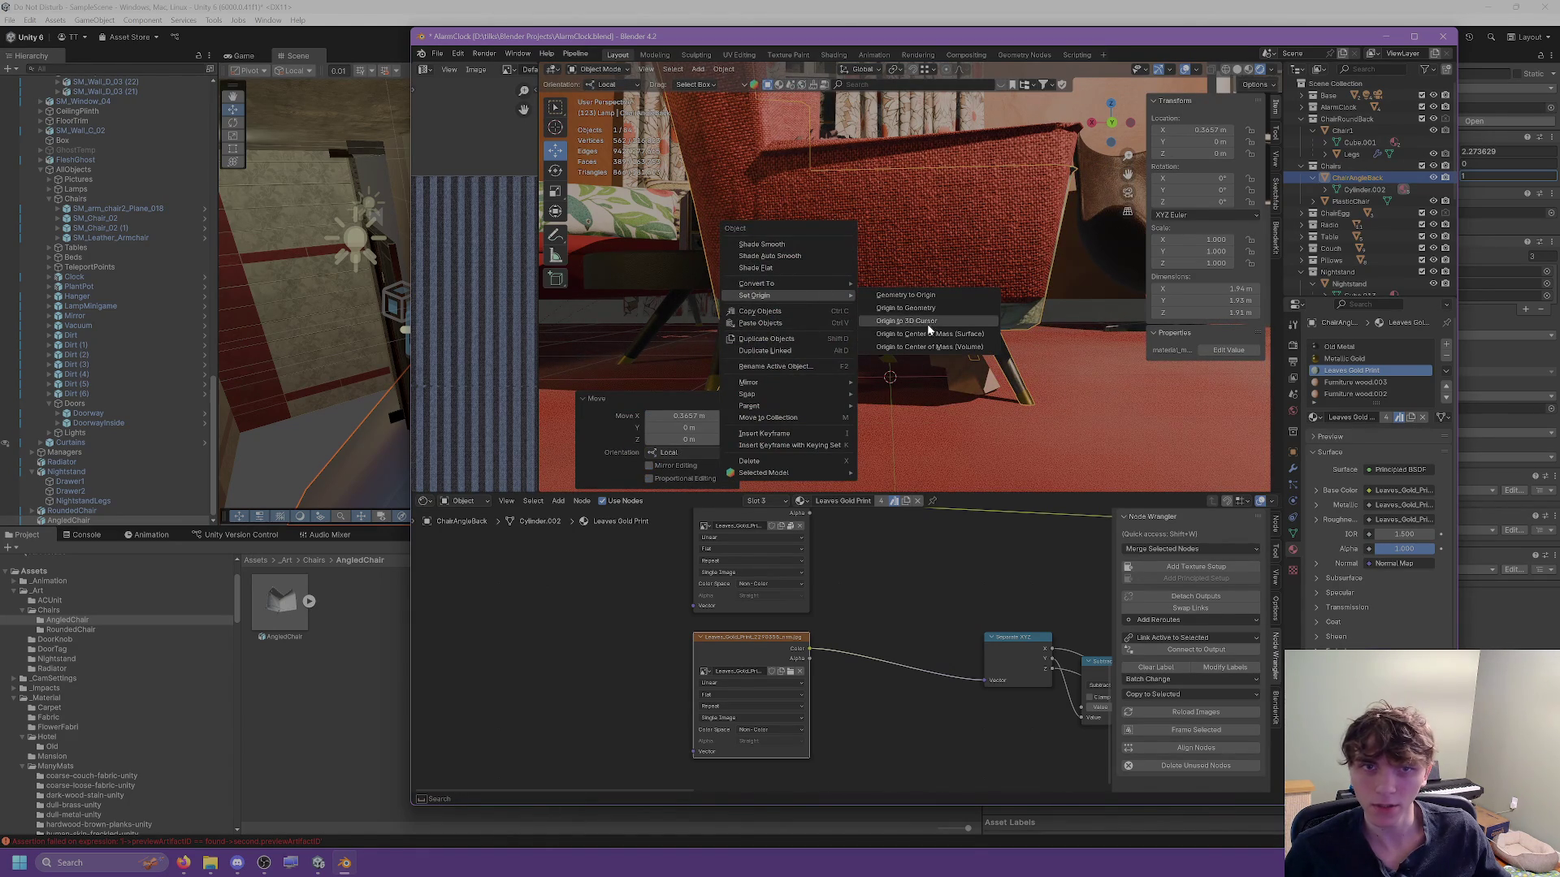
pyautogui.click(906, 321)
pyautogui.scroll(-5, 823, 319)
pyautogui.hotkey('ctrl', 's')
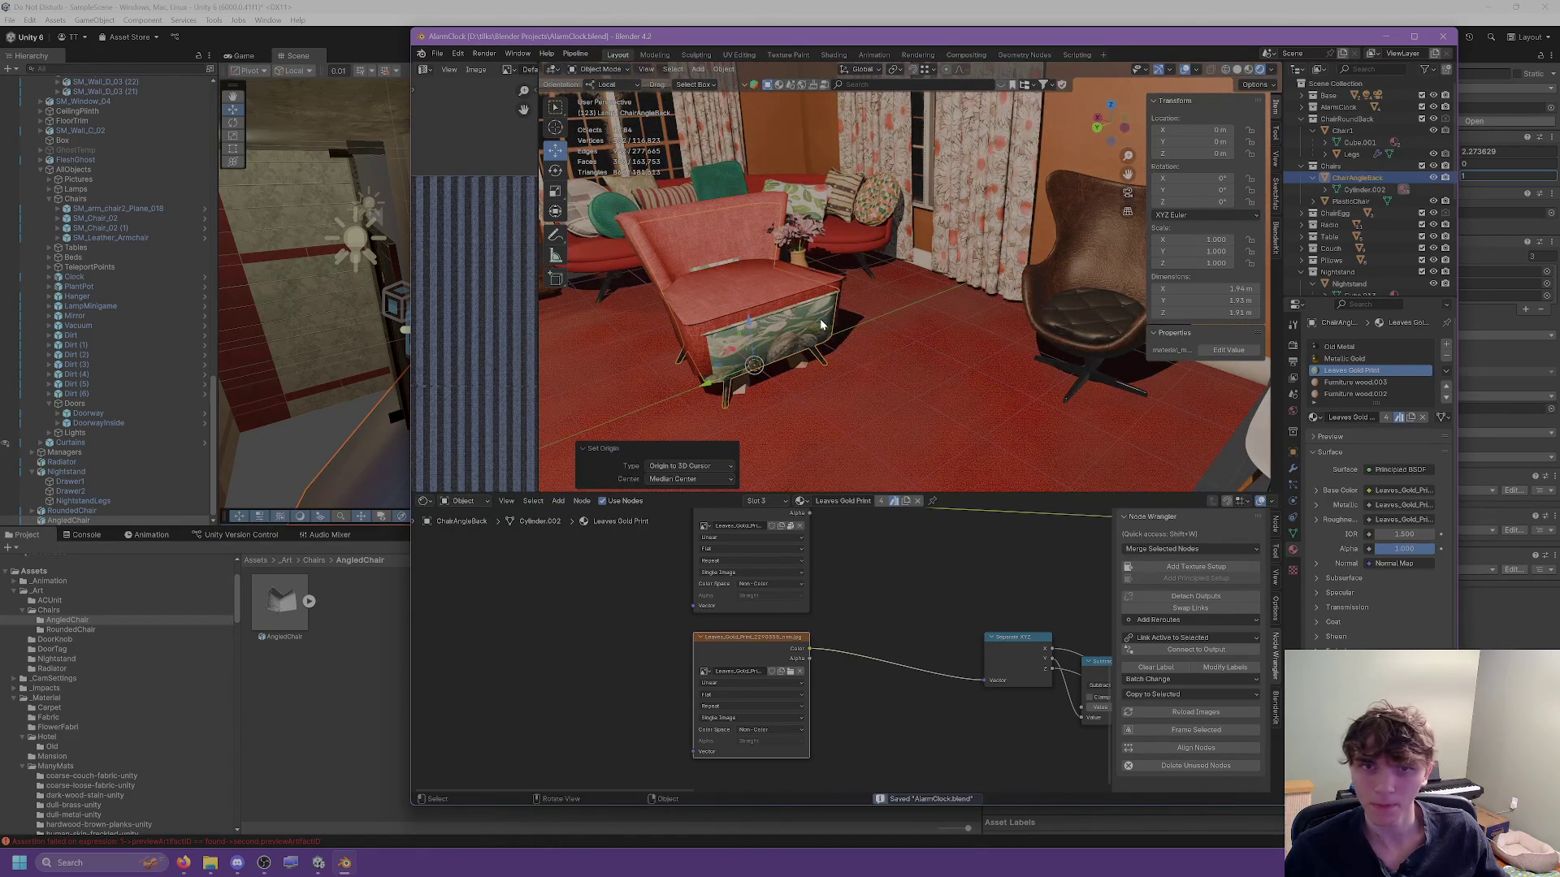
# Re-export the chair as FBX, overwriting AngledChair.fbx.
pyautogui.scroll(5, 813, 316)
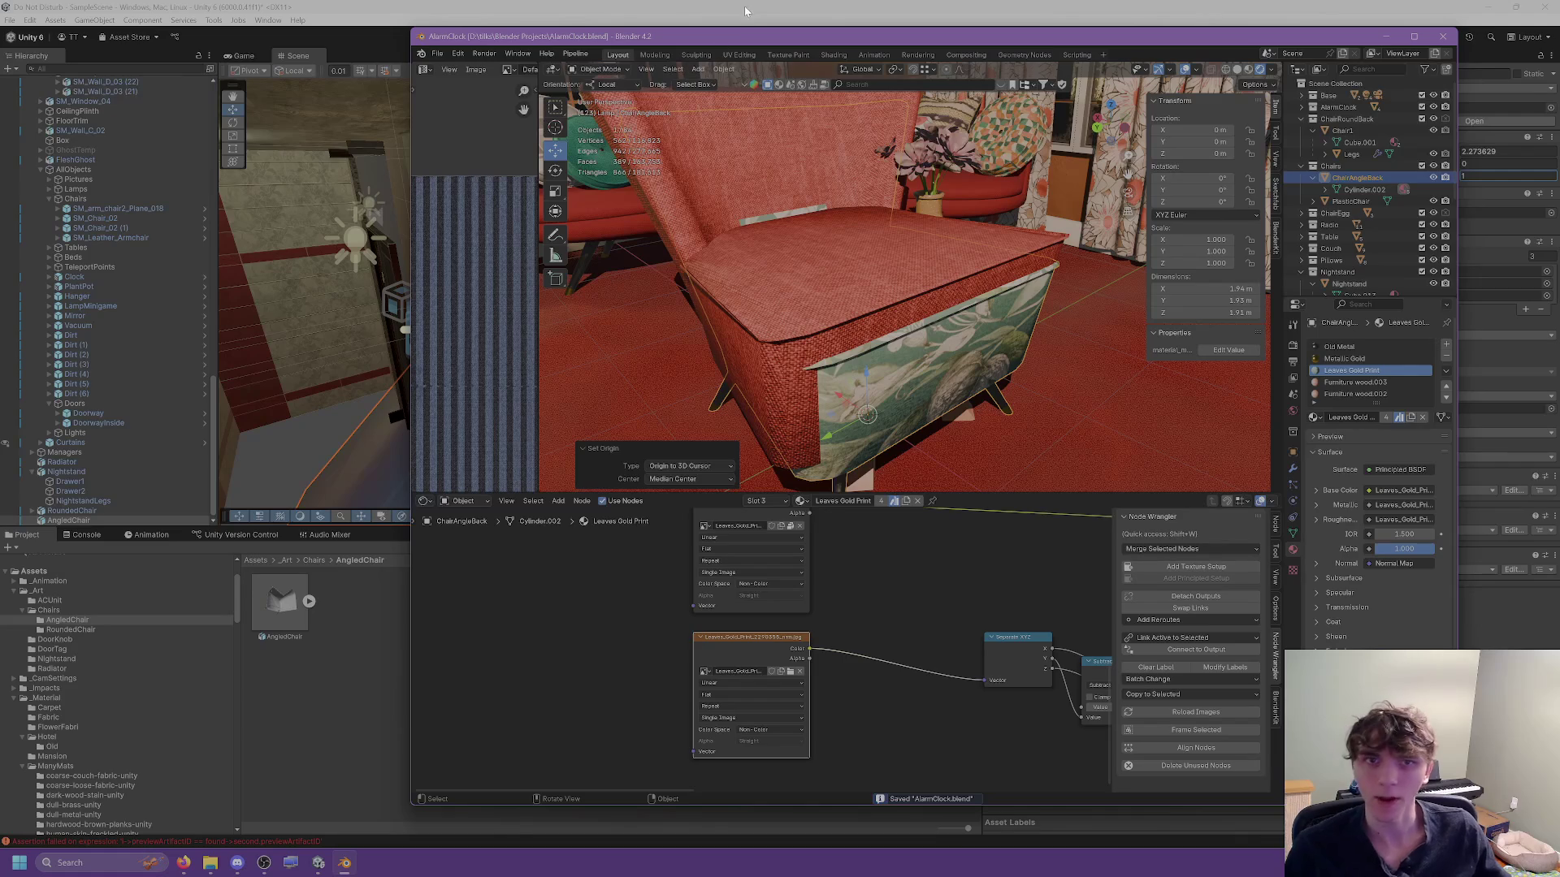
pyautogui.click(437, 54)
pyautogui.moveTo(457, 232)
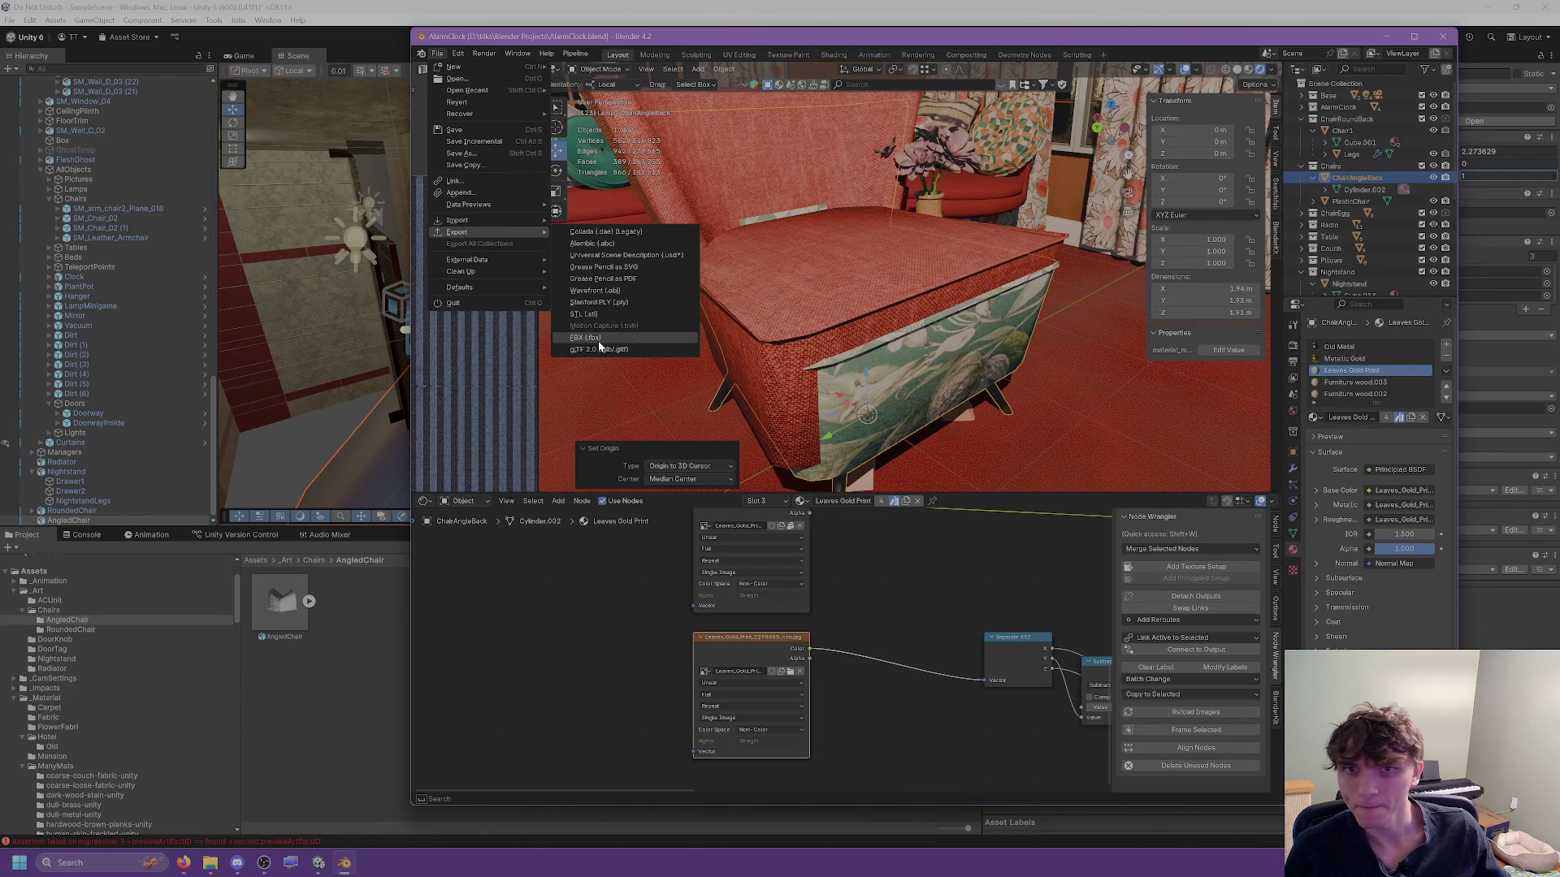
pyautogui.click(599, 338)
pyautogui.click(660, 313)
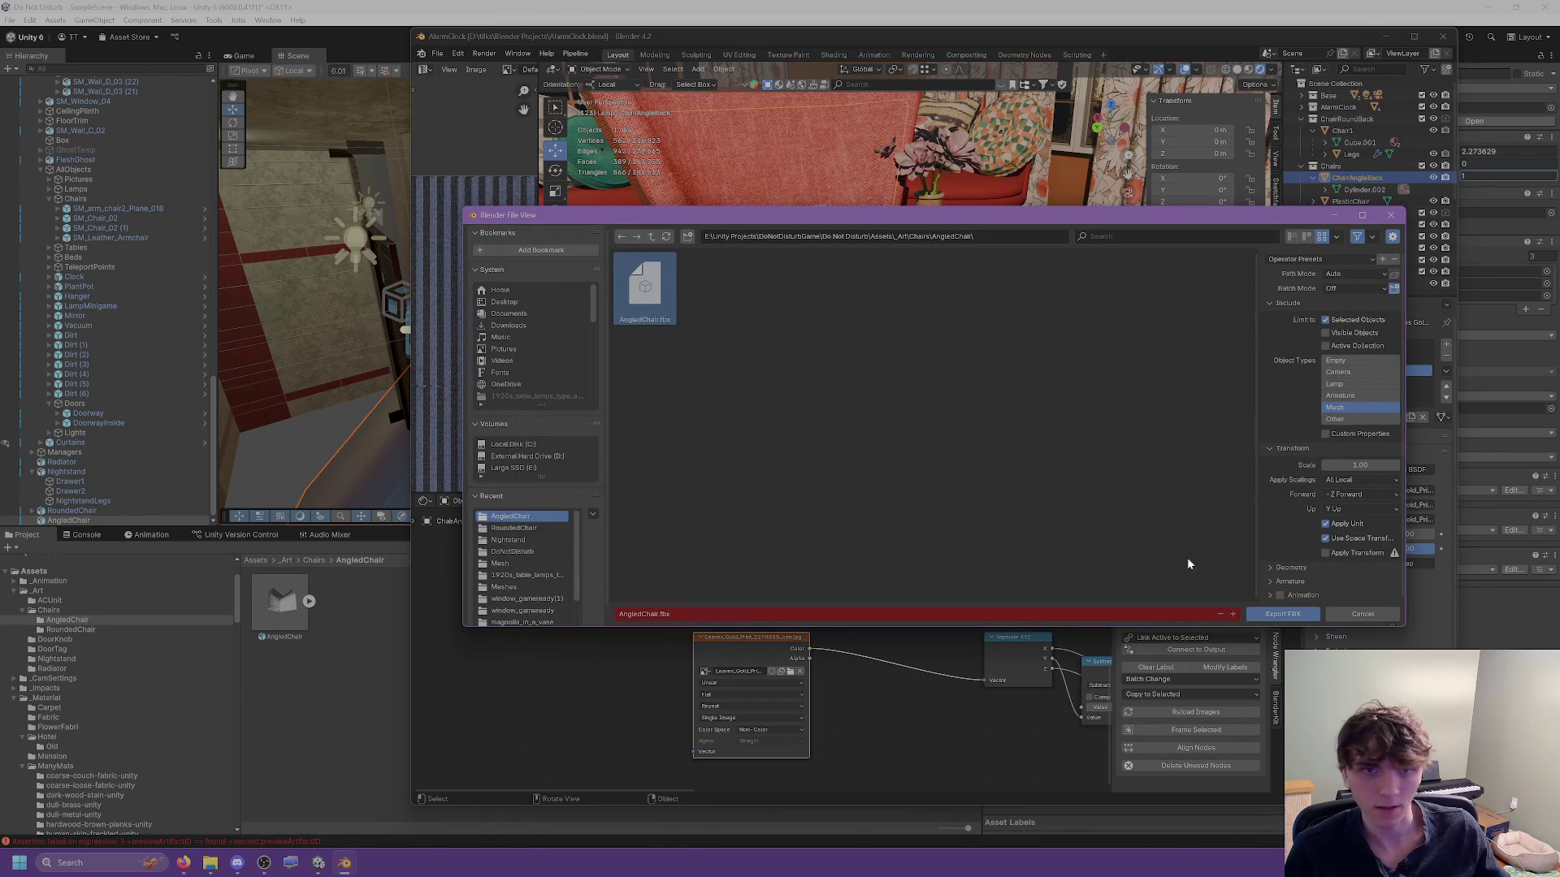
pyautogui.click(1274, 615)
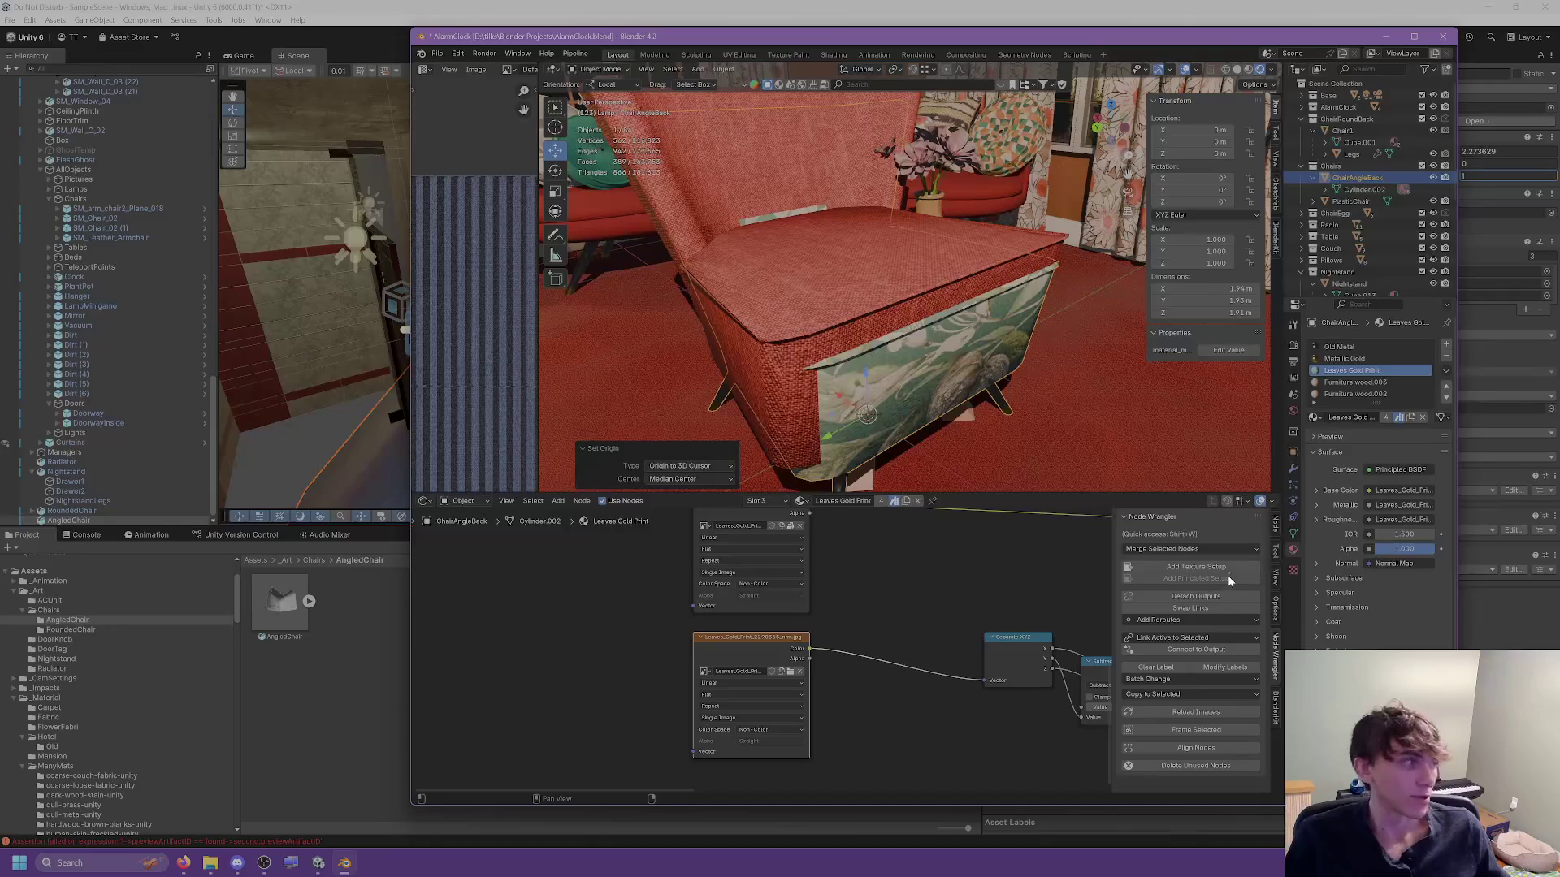
pyautogui.click(1386, 36)
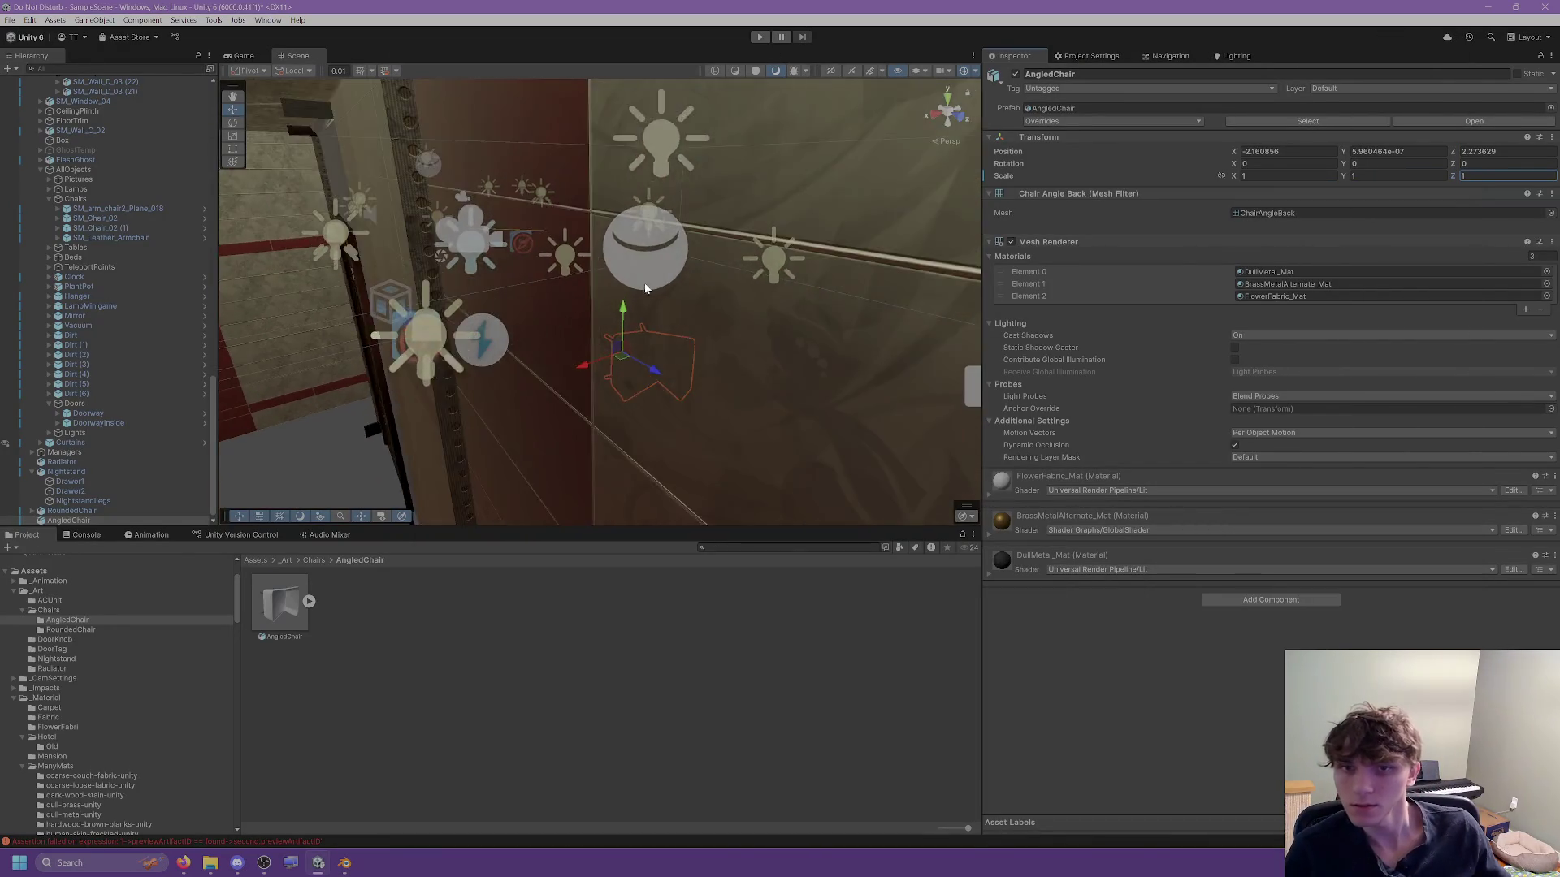
# Set the re-imported AngledChair's X rotation to -90 so it stands upright.
pyautogui.scroll(3, 658, 325)
pyautogui.click(1275, 164)
pyautogui.write('90')
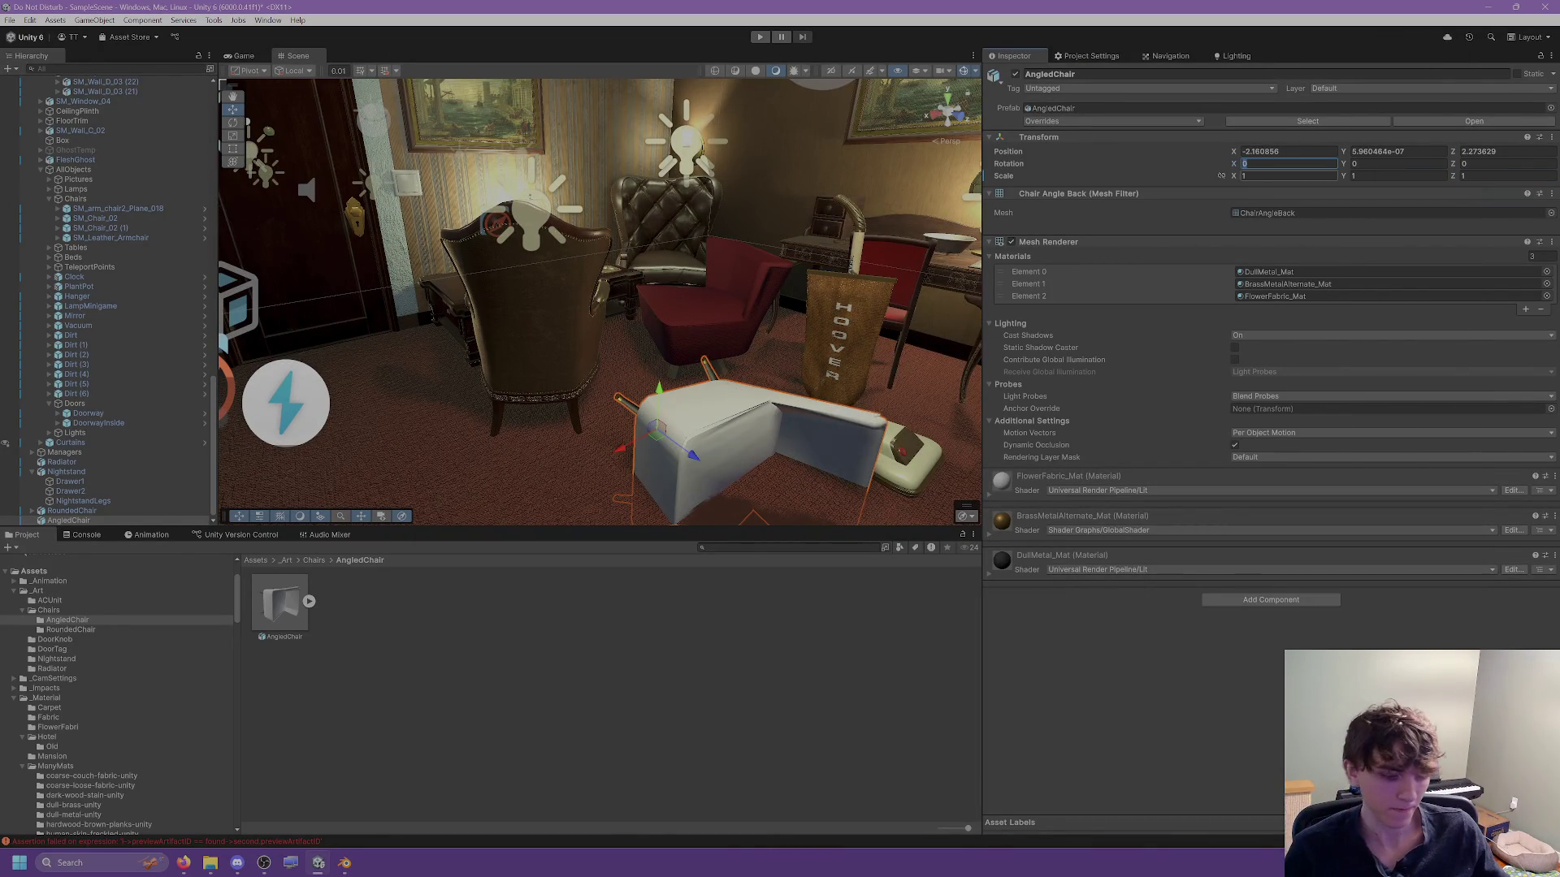
pyautogui.press('BackSpace')
pyautogui.press('BackSpace')
pyautogui.write('-90')
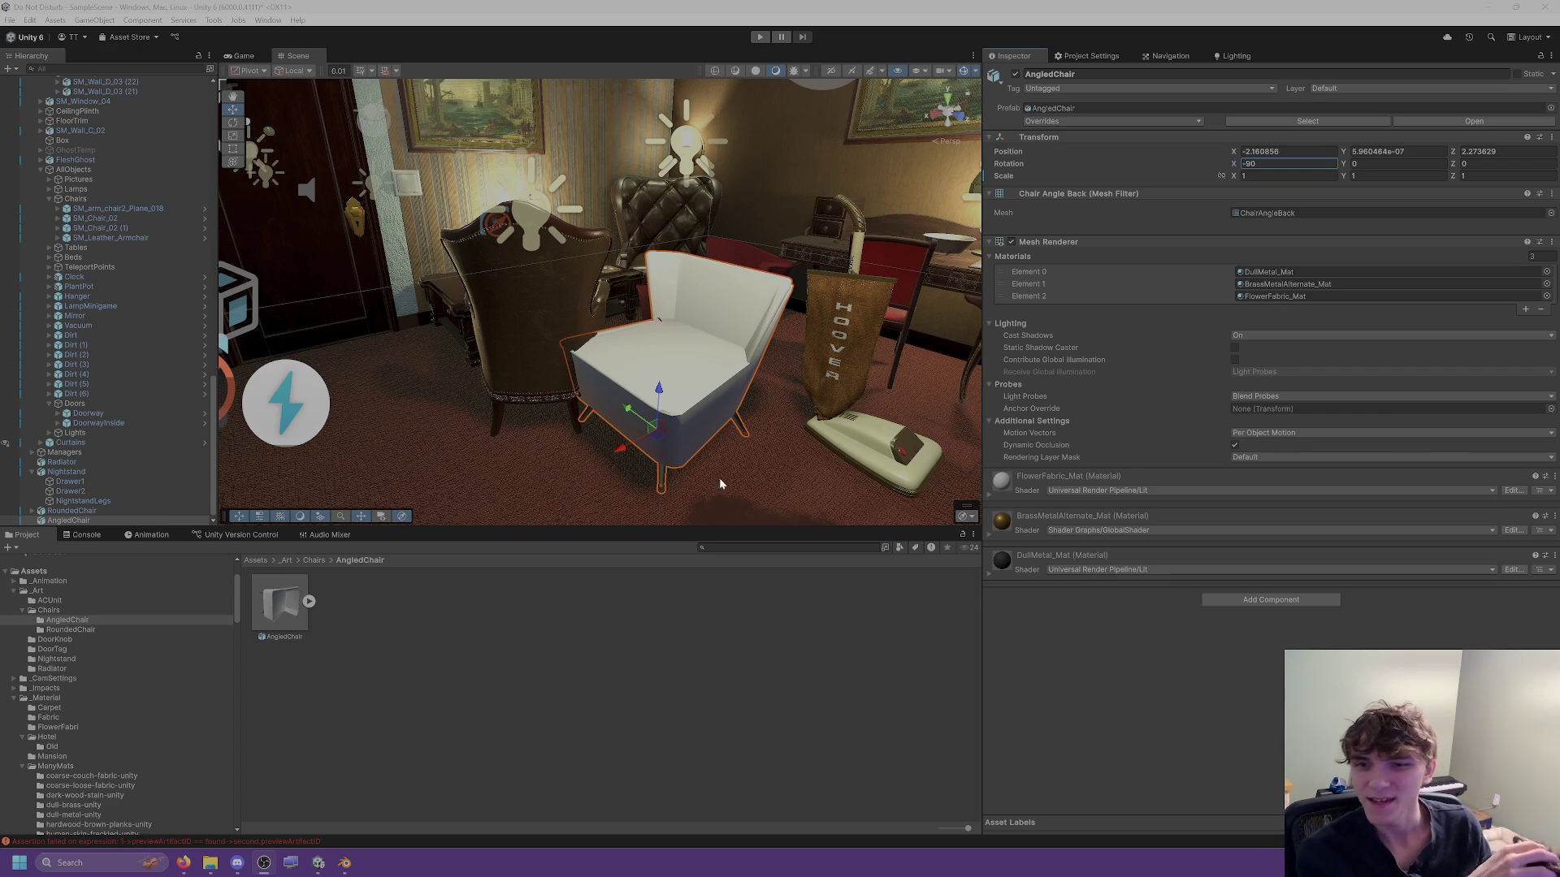
# Review AngledChair's Materials import tab with FlowerFabric_Mat, BrassMetalAlternate_Mat and DullMetal_Mat remaps.
pyautogui.click(309, 601)
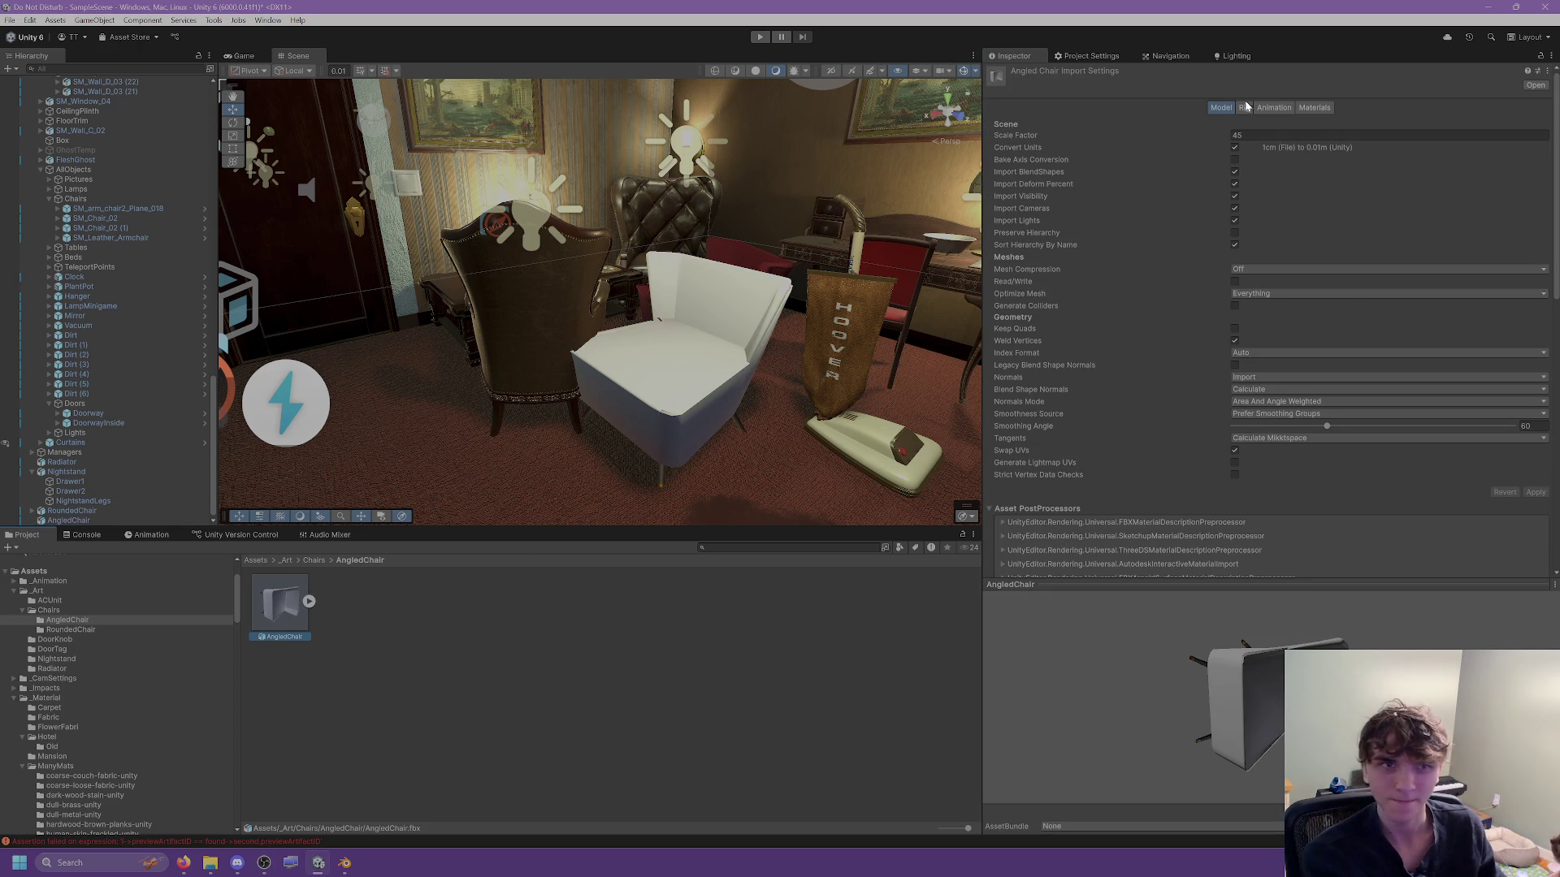
pyautogui.click(1311, 109)
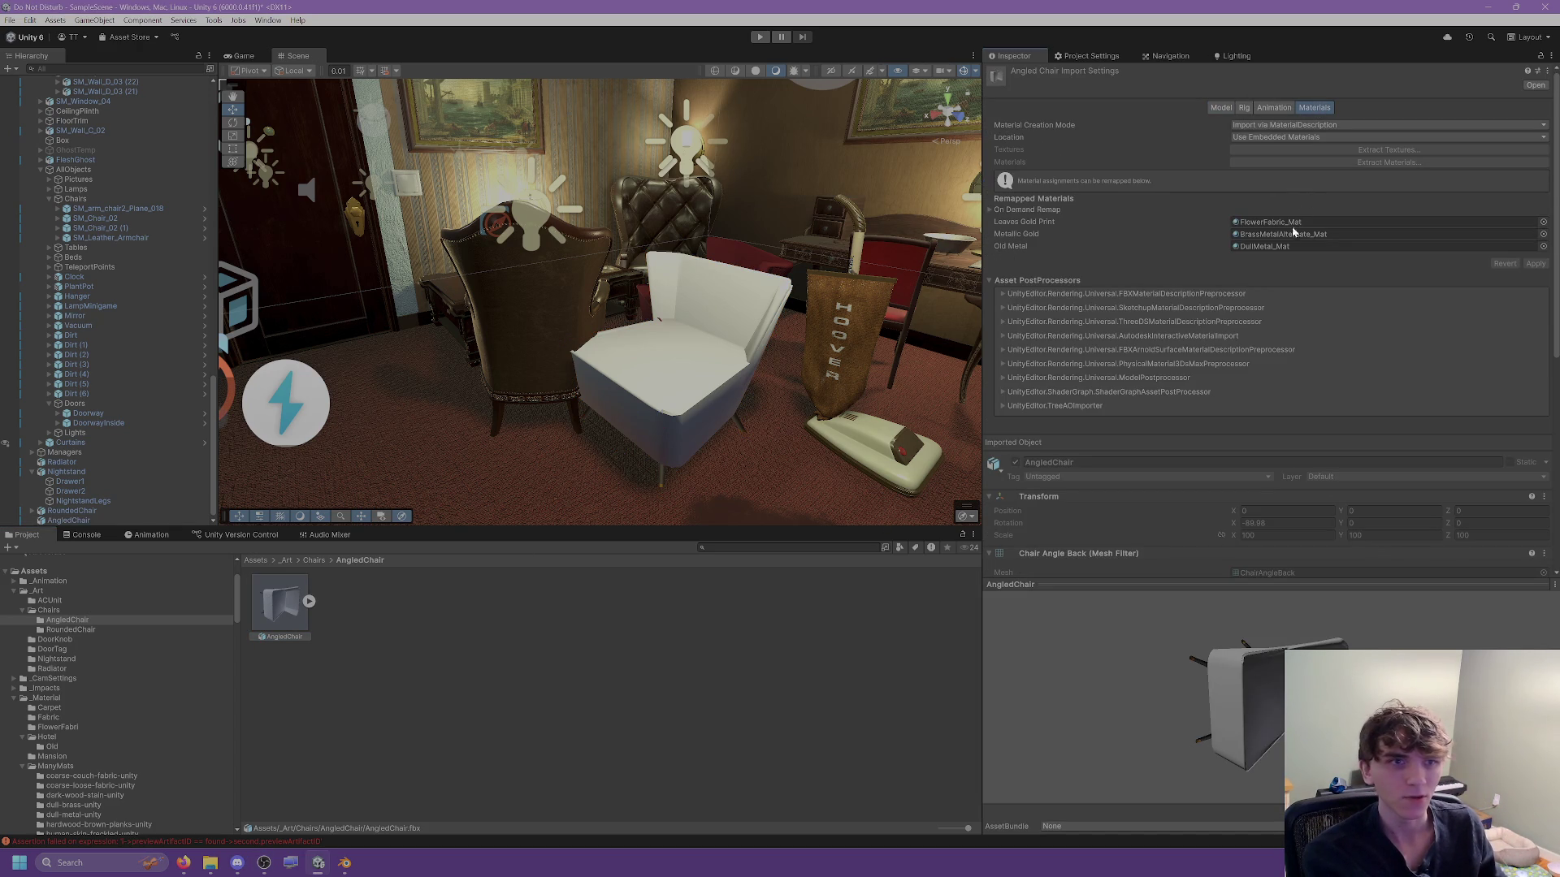
pyautogui.scroll(-9, 1314, 236)
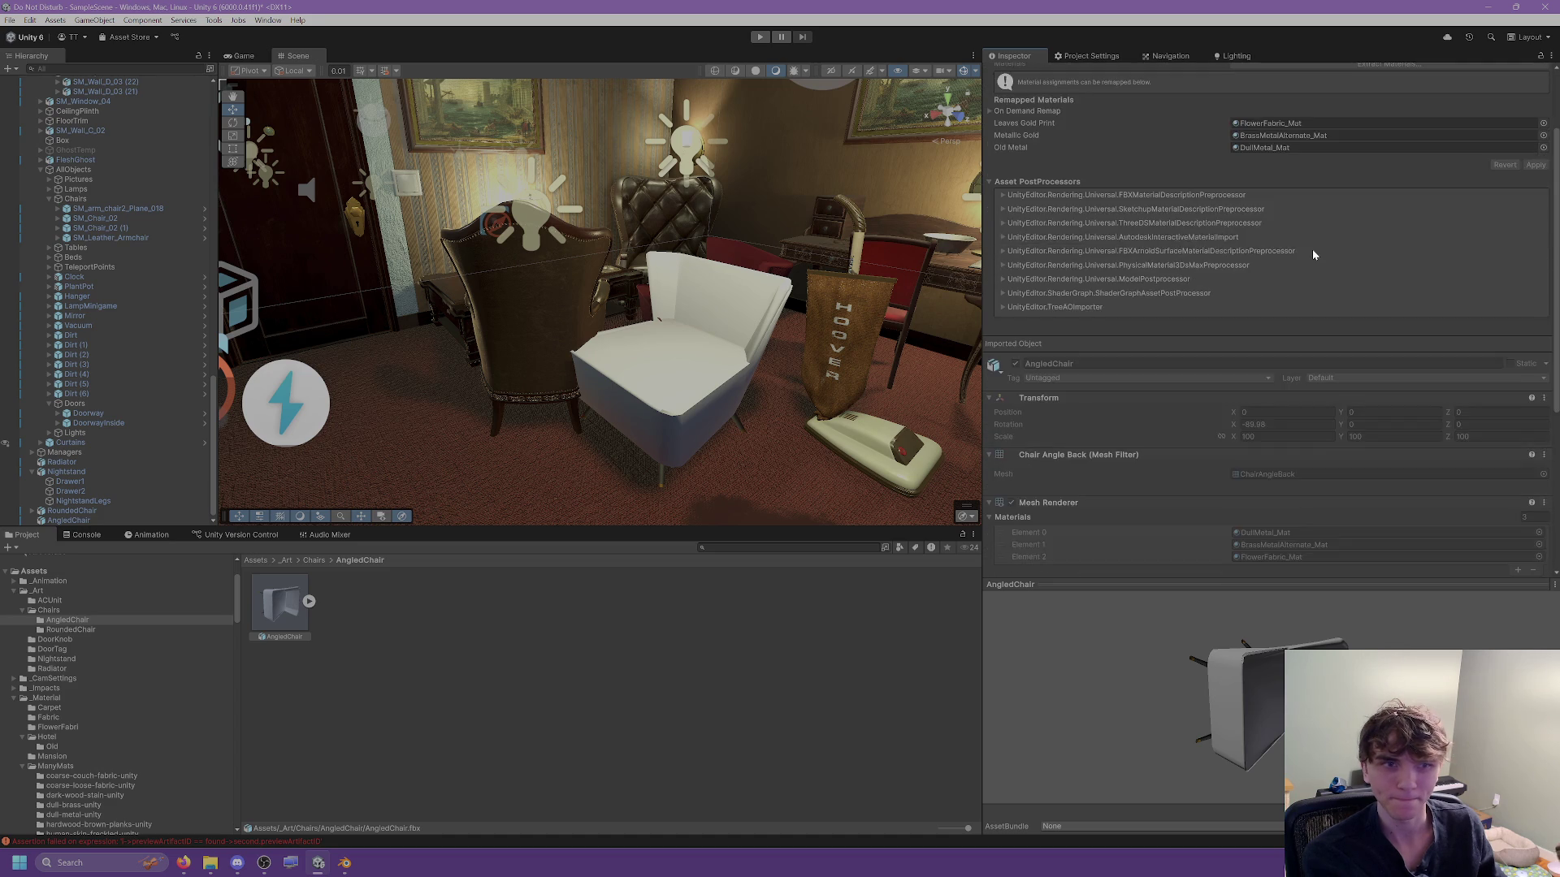
pyautogui.scroll(6, 1275, 296)
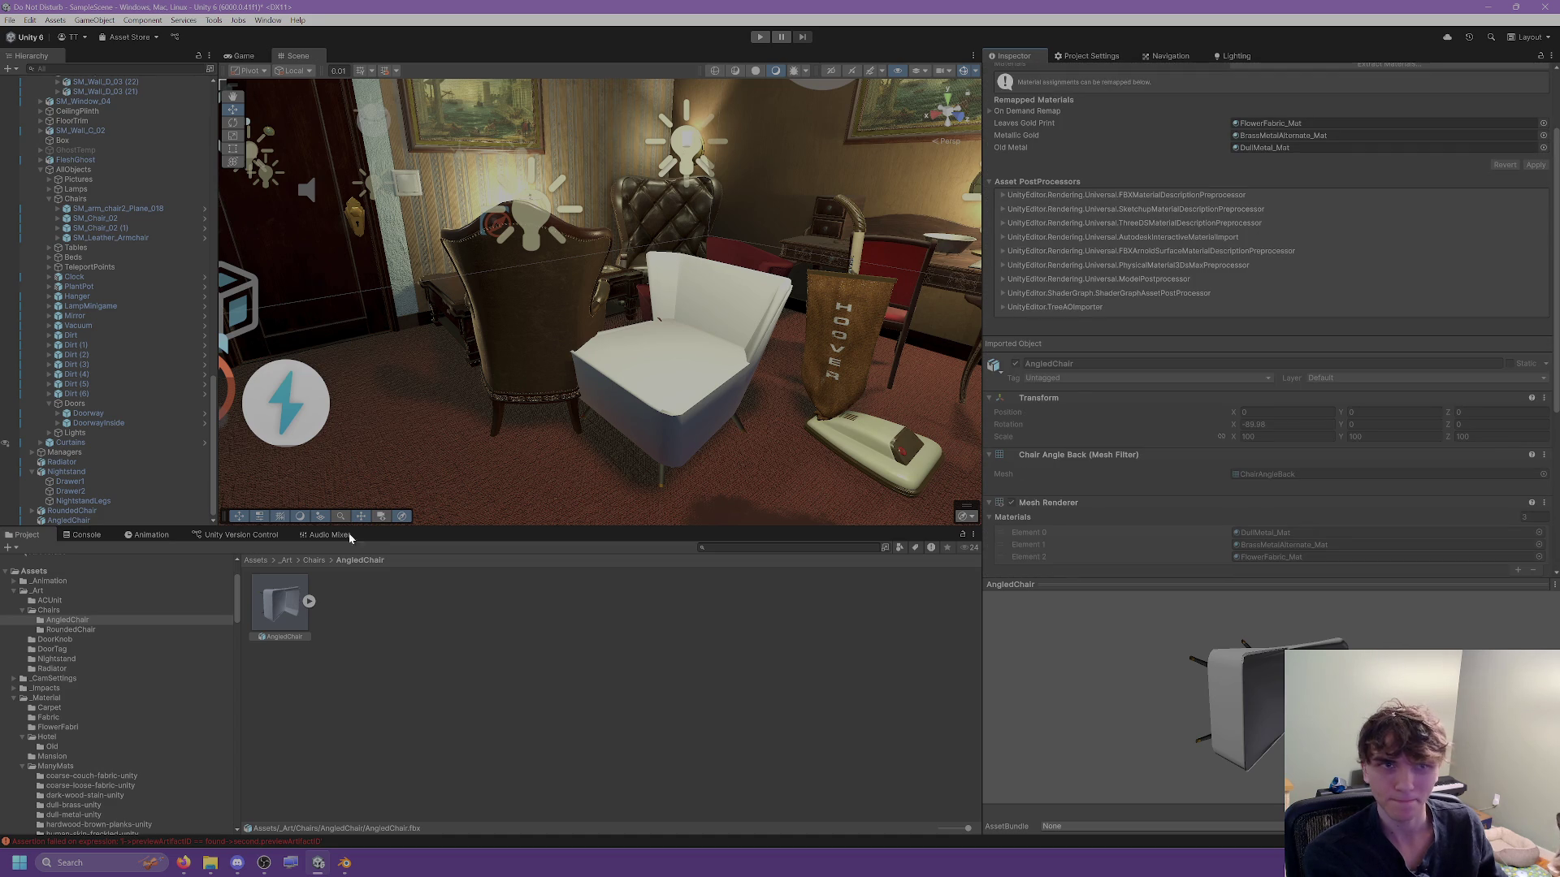
pyautogui.scroll(-5, 50, 719)
pyautogui.scroll(-4, 100, 682)
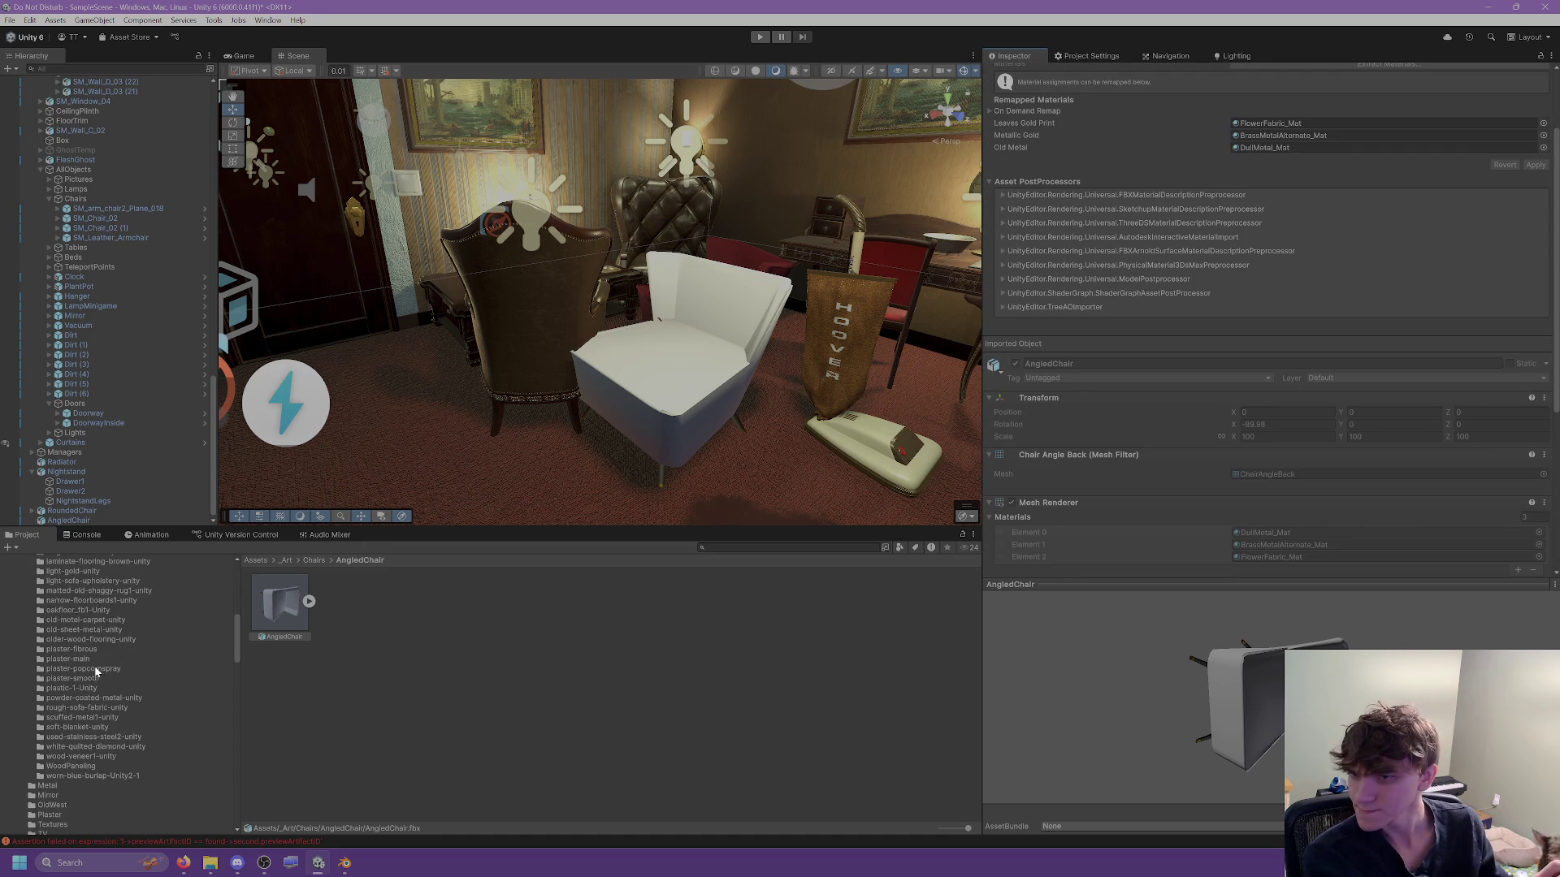
pyautogui.scroll(7, 104, 704)
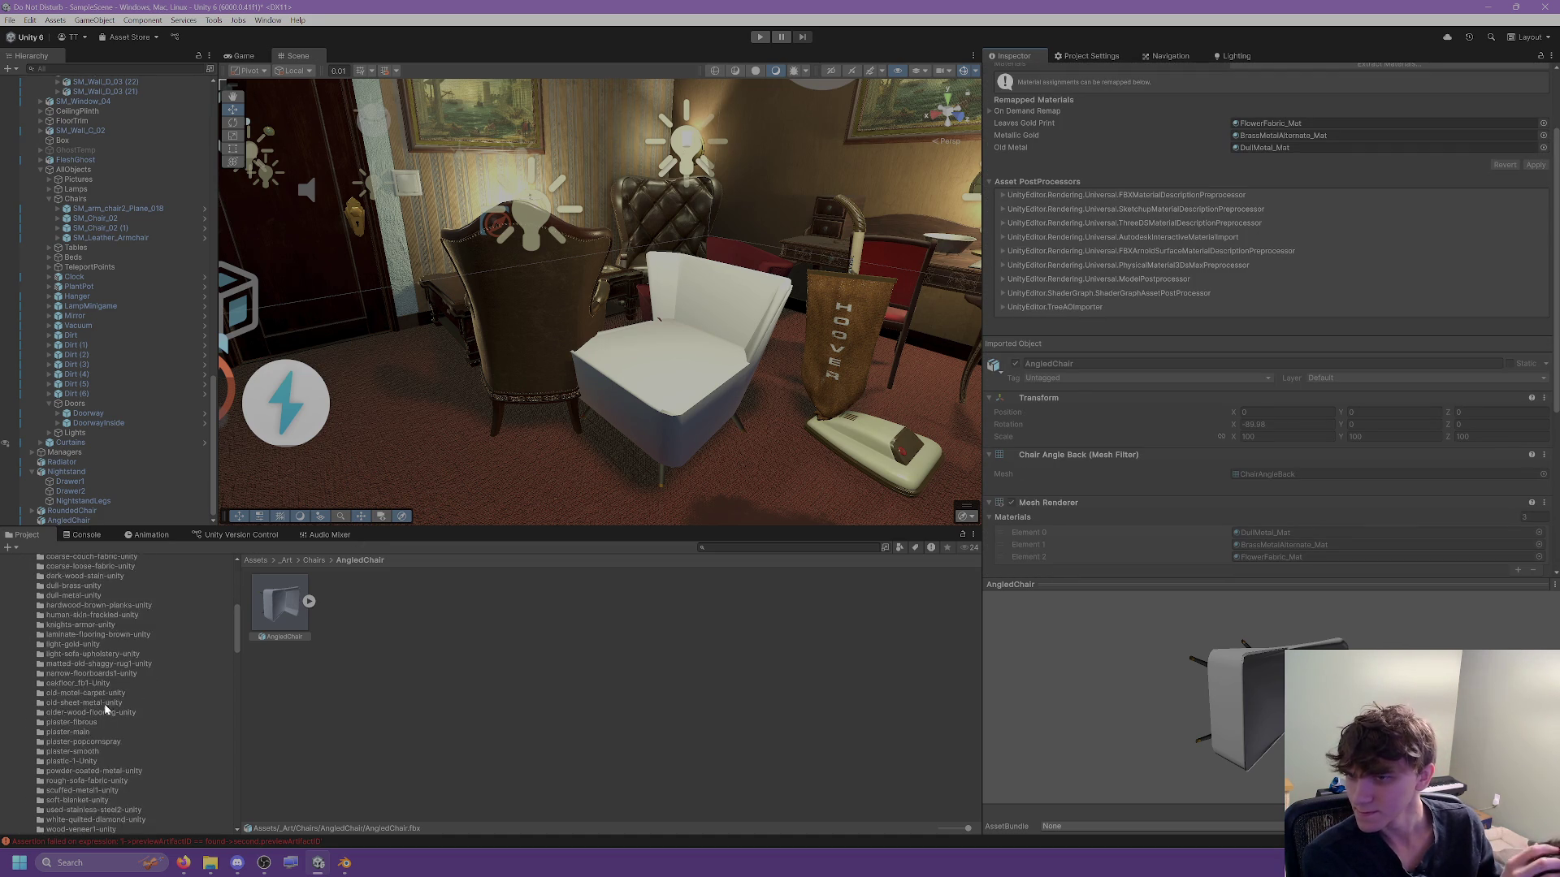
# Give FlowerFabric_Mat the leaf Base Map and a fixed normal map at strength 2.
pyautogui.click(58, 654)
pyautogui.click(281, 605)
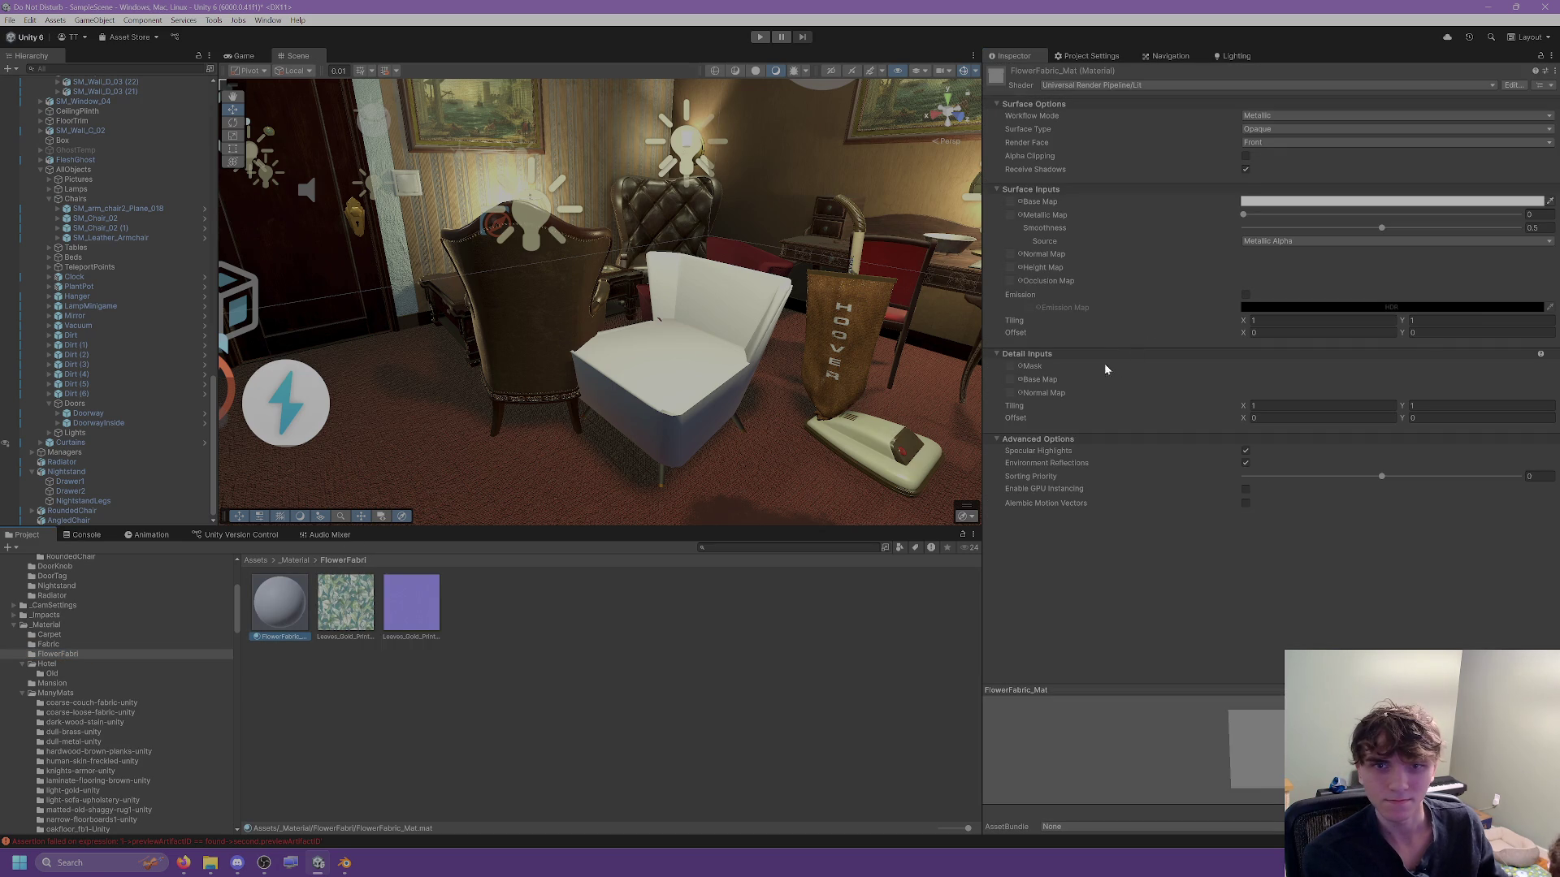
pyautogui.moveTo(345, 602)
pyautogui.mouseDown()
pyautogui.moveTo(995, 359)
pyautogui.moveTo(1012, 205)
pyautogui.mouseUp()
pyautogui.moveTo(411, 603); pyautogui.dragTo(1011, 254)
pyautogui.click(1530, 279)
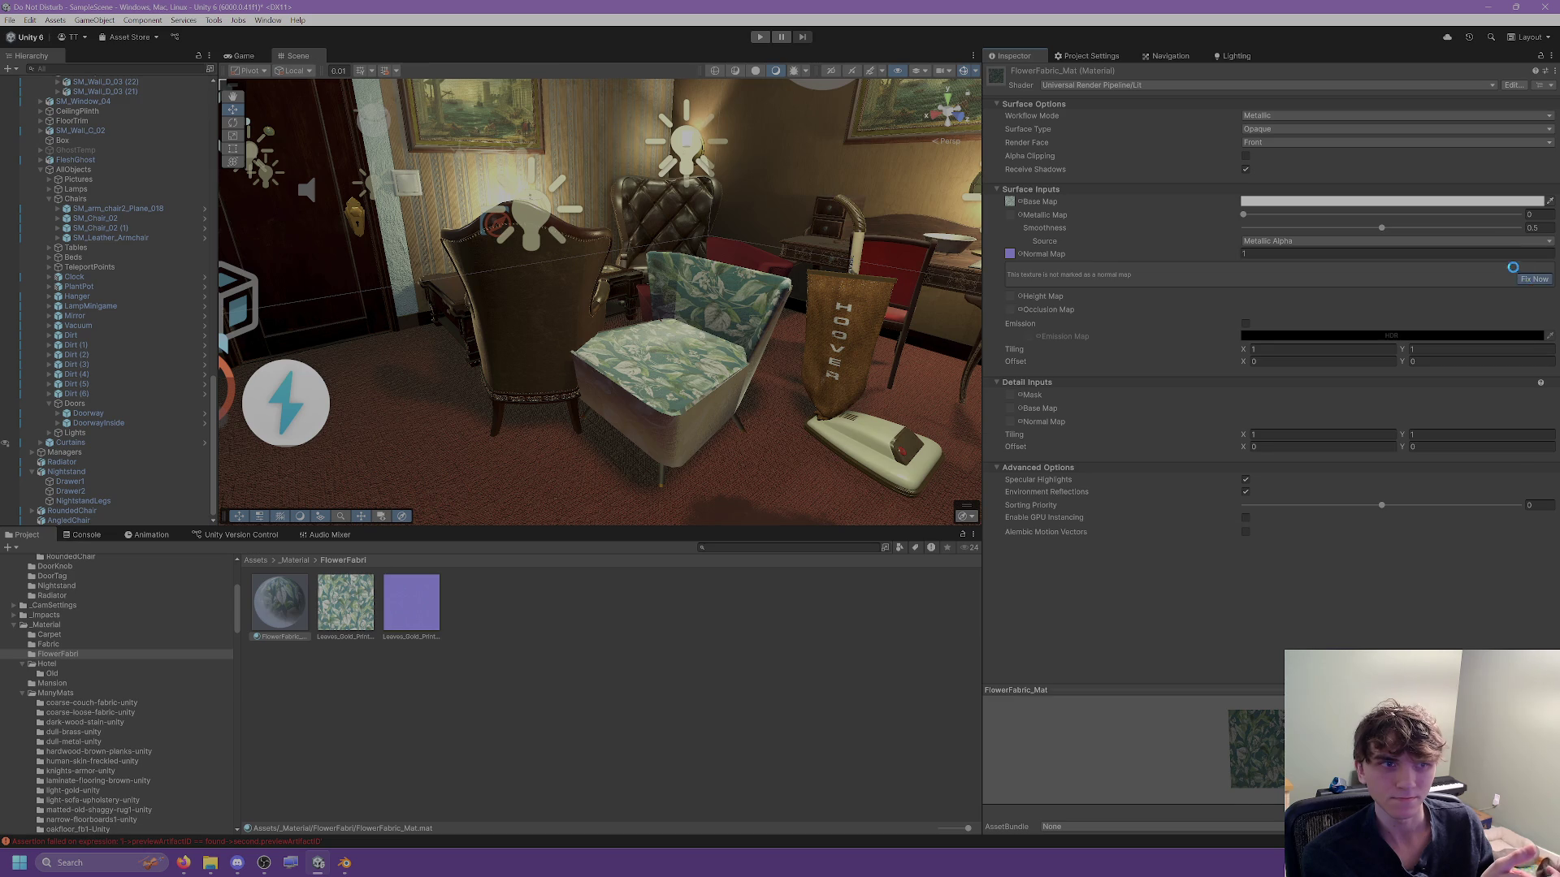
pyautogui.write('2')
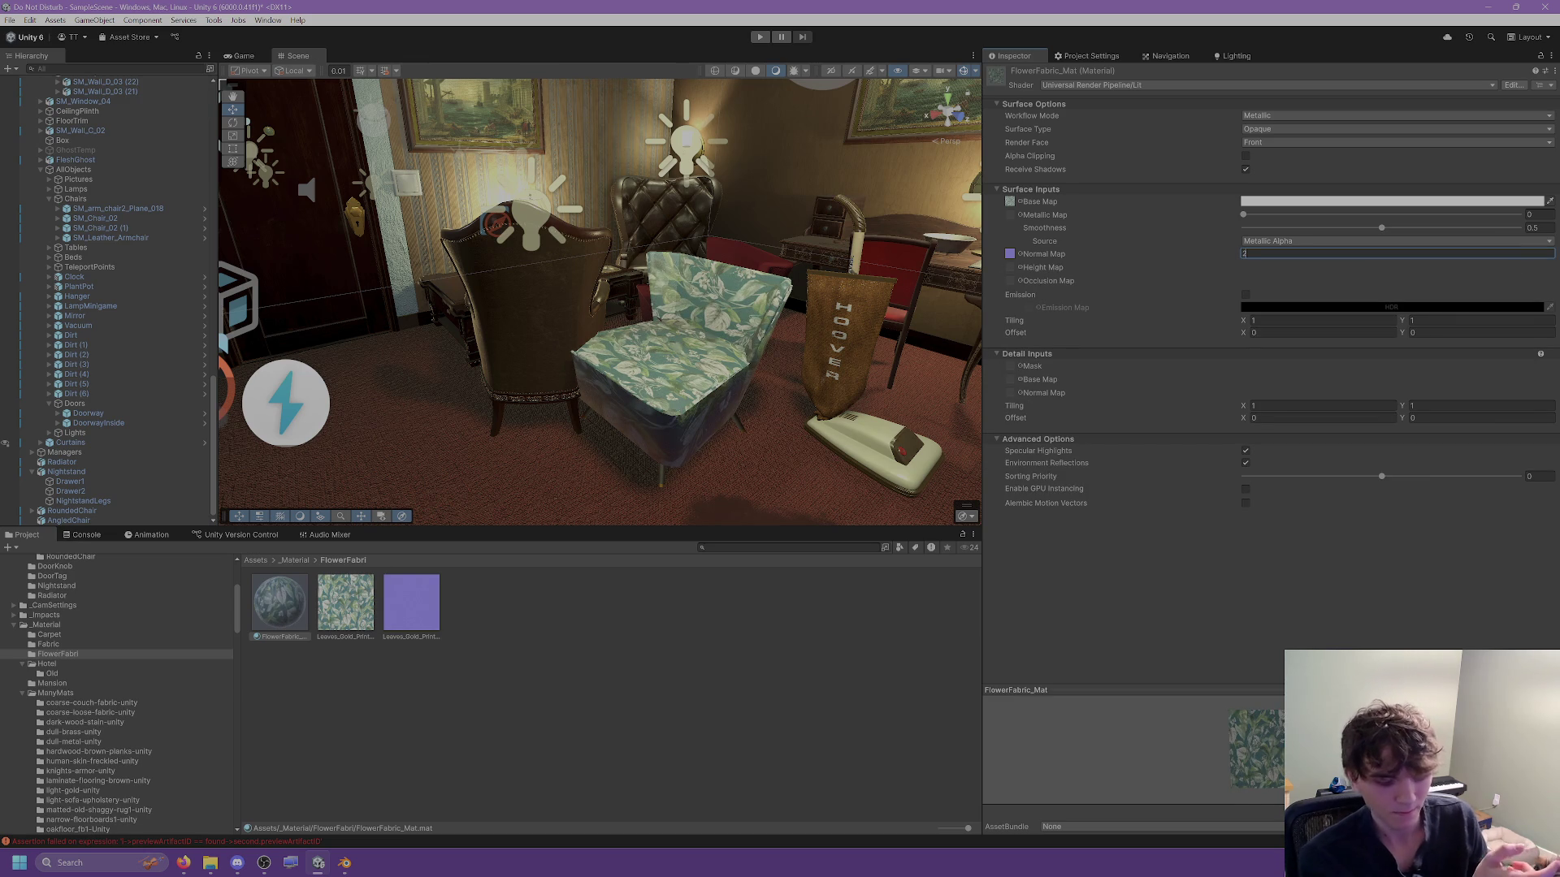
pyautogui.moveTo(760, 326)
pyautogui.mouseDown()
pyautogui.moveTo(659, 387)
pyautogui.moveTo(517, 406)
pyautogui.moveTo(626, 374)
pyautogui.mouseUp()
pyautogui.click(658, 387)
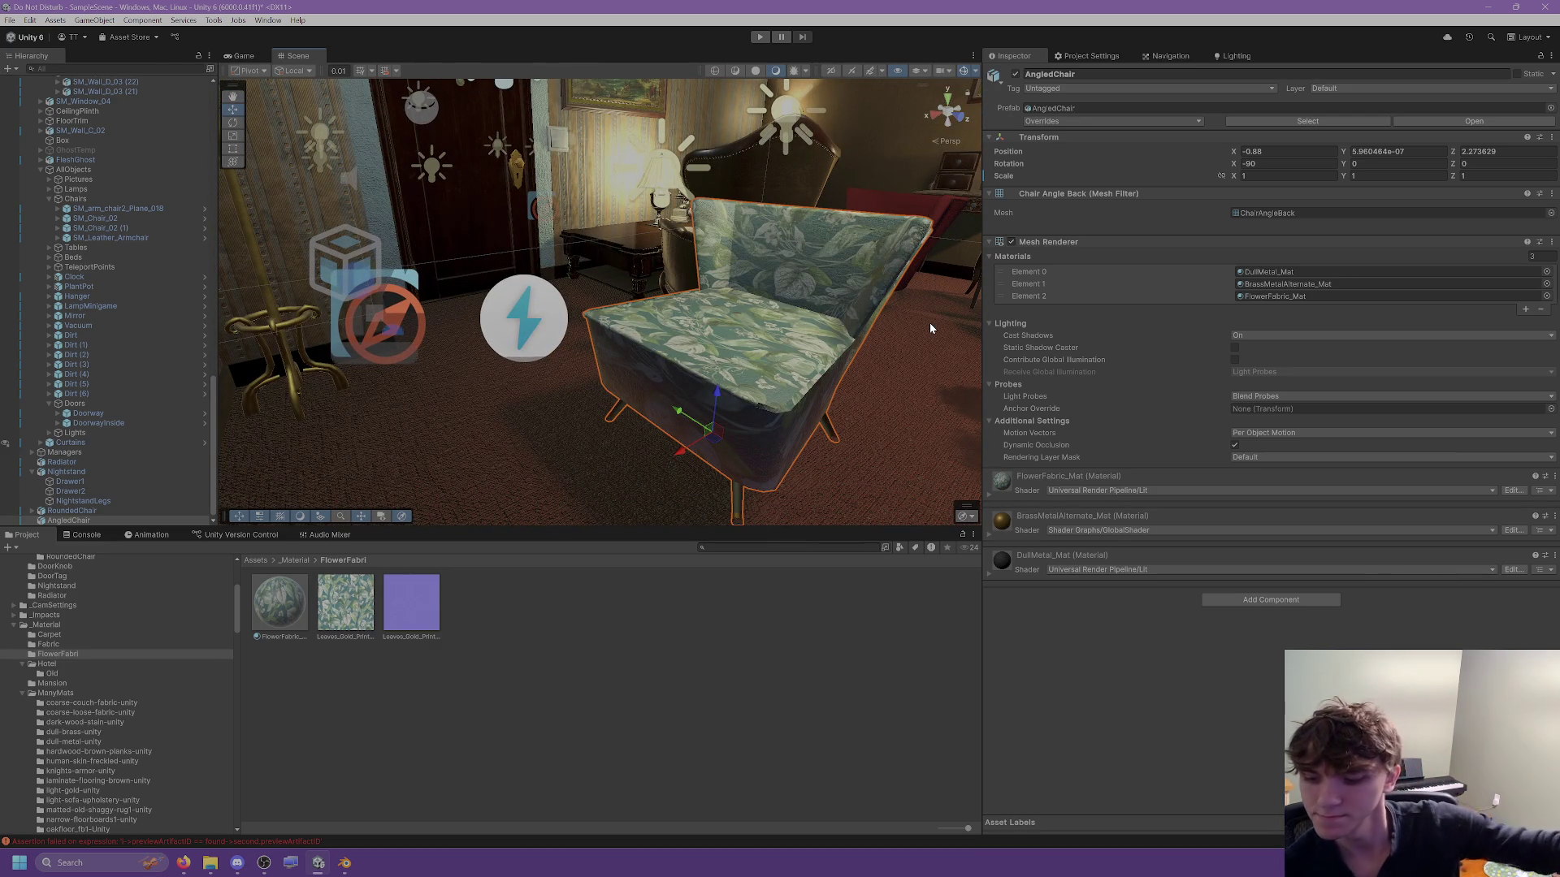
# Orbit in close around the floral AngledChair, then return to Blender.
pyautogui.moveTo(759, 366)
pyautogui.mouseDown()
pyautogui.moveTo(777, 398)
pyautogui.moveTo(752, 386)
pyautogui.mouseUp()
pyautogui.moveTo(737, 333)
pyautogui.mouseDown()
pyautogui.moveTo(724, 367)
pyautogui.moveTo(585, 324)
pyautogui.moveTo(455, 218)
pyautogui.moveTo(716, 330)
pyautogui.moveTo(758, 369)
pyautogui.mouseUp()
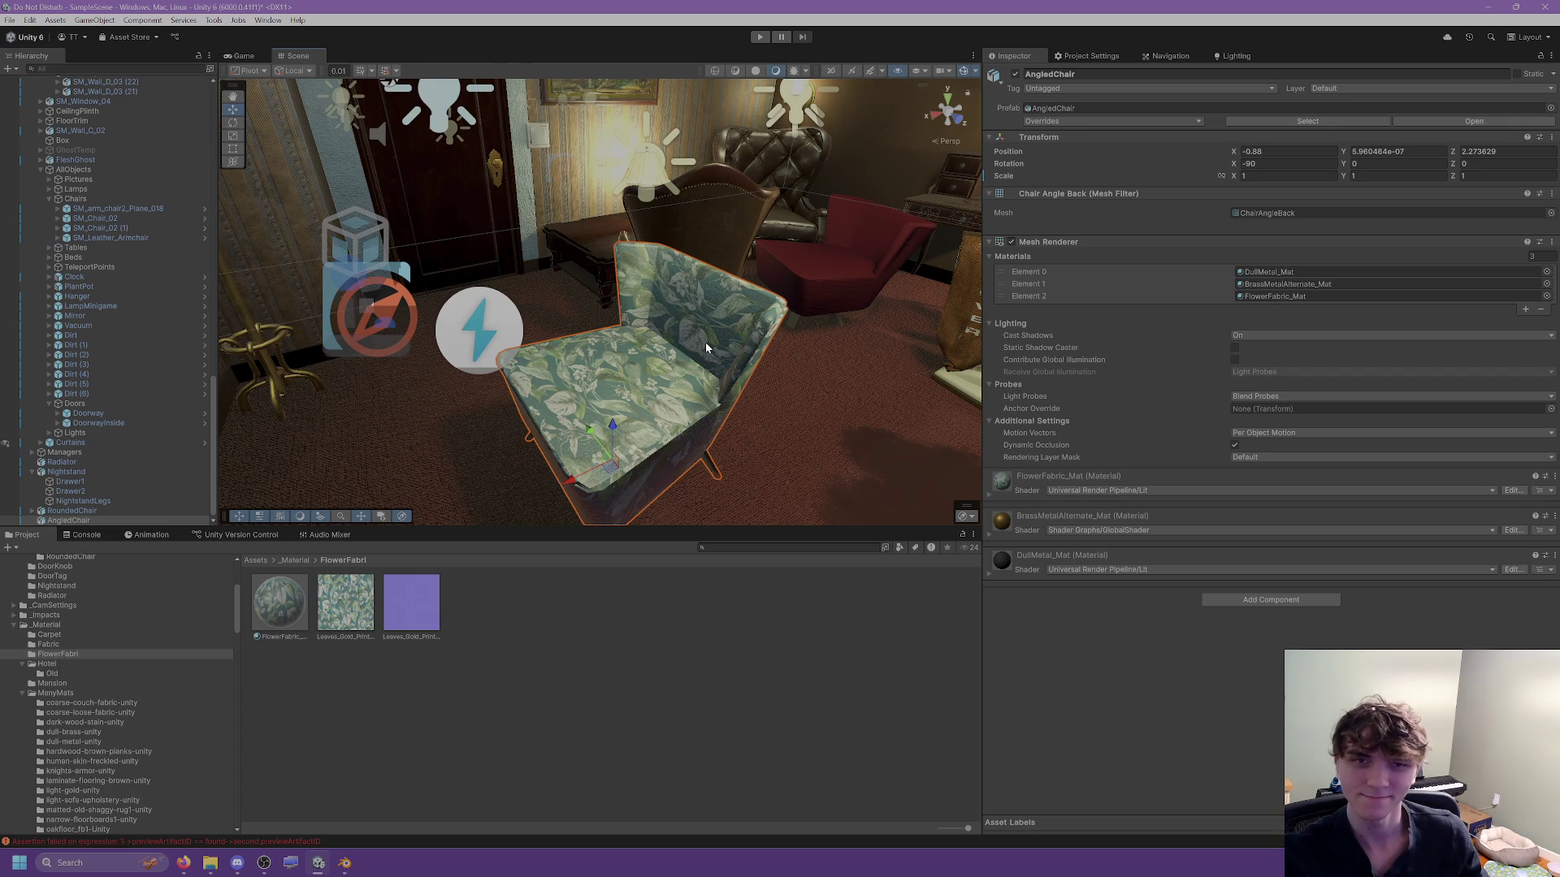
pyautogui.click(344, 862)
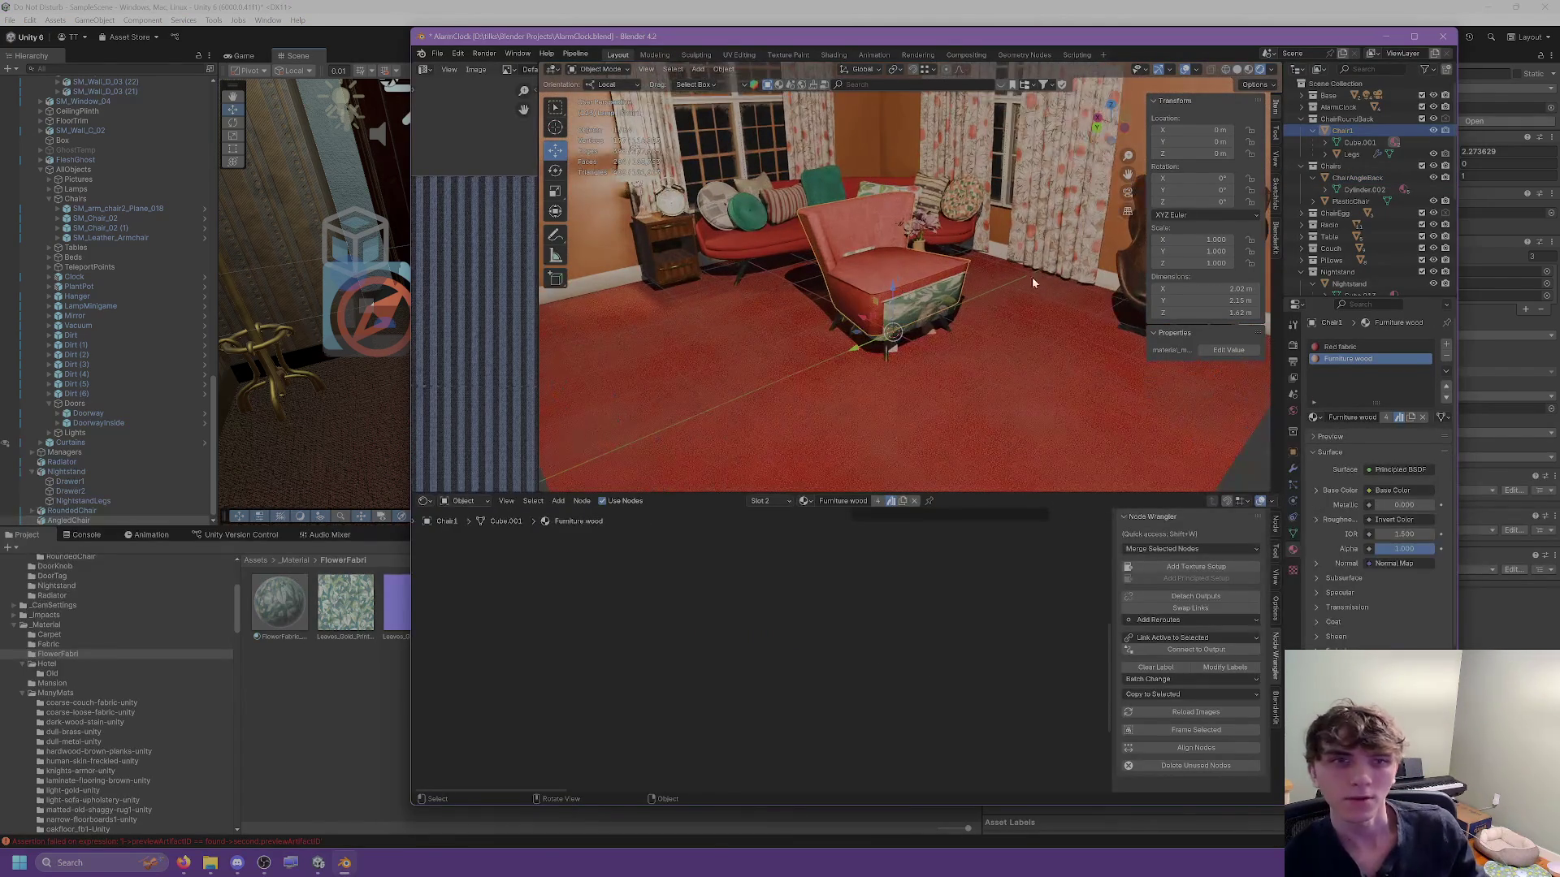
# Hide Chair1 and the Chairs collection, then select the egg chair and edit its X location.
pyautogui.click(1434, 130)
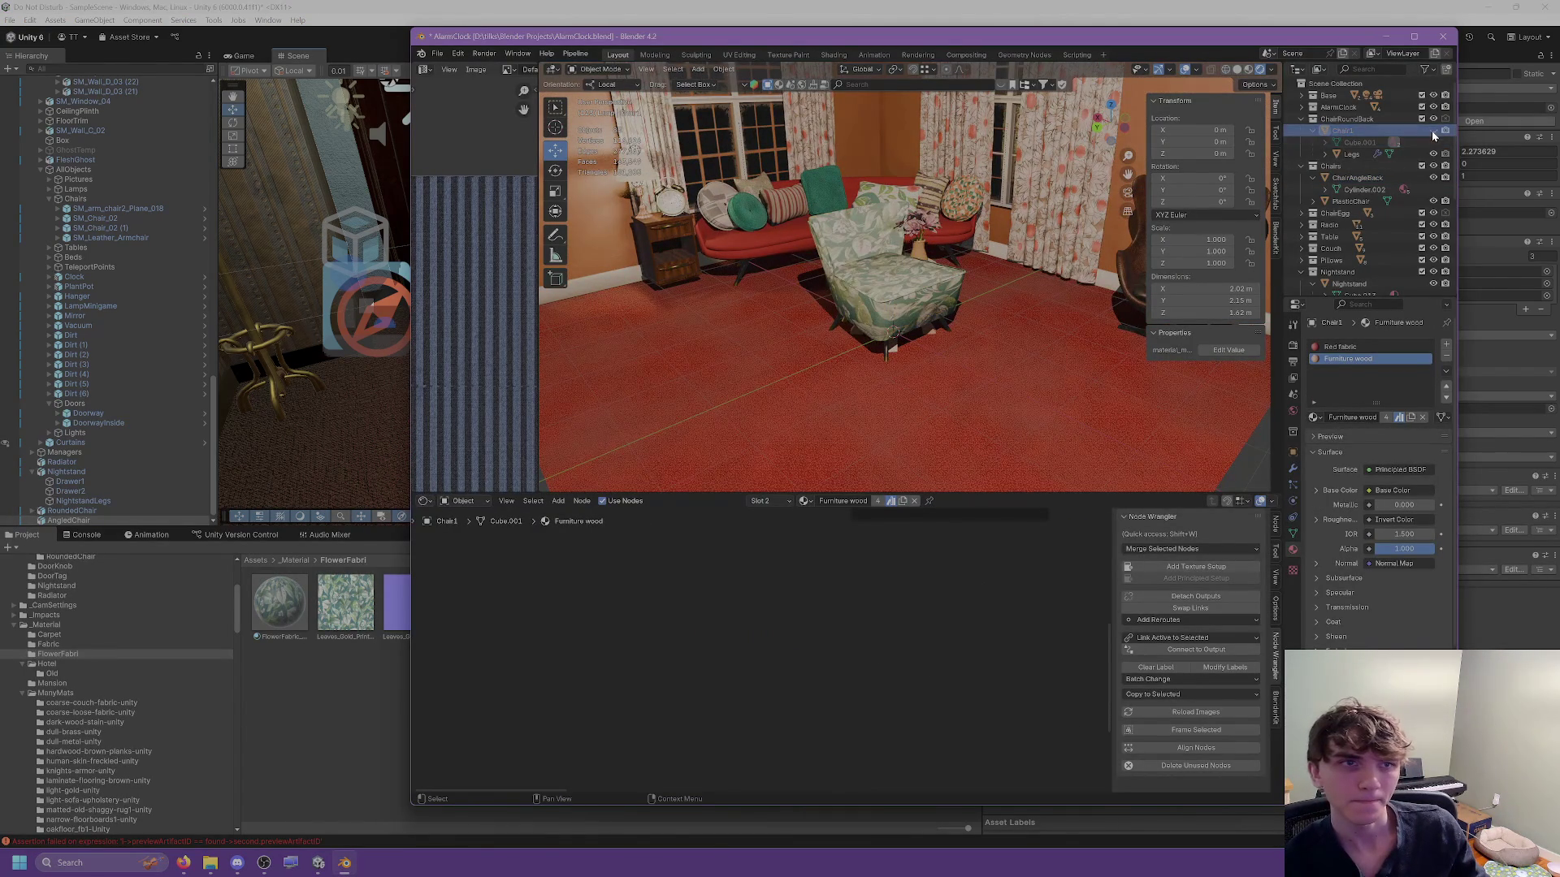
pyautogui.click(1433, 119)
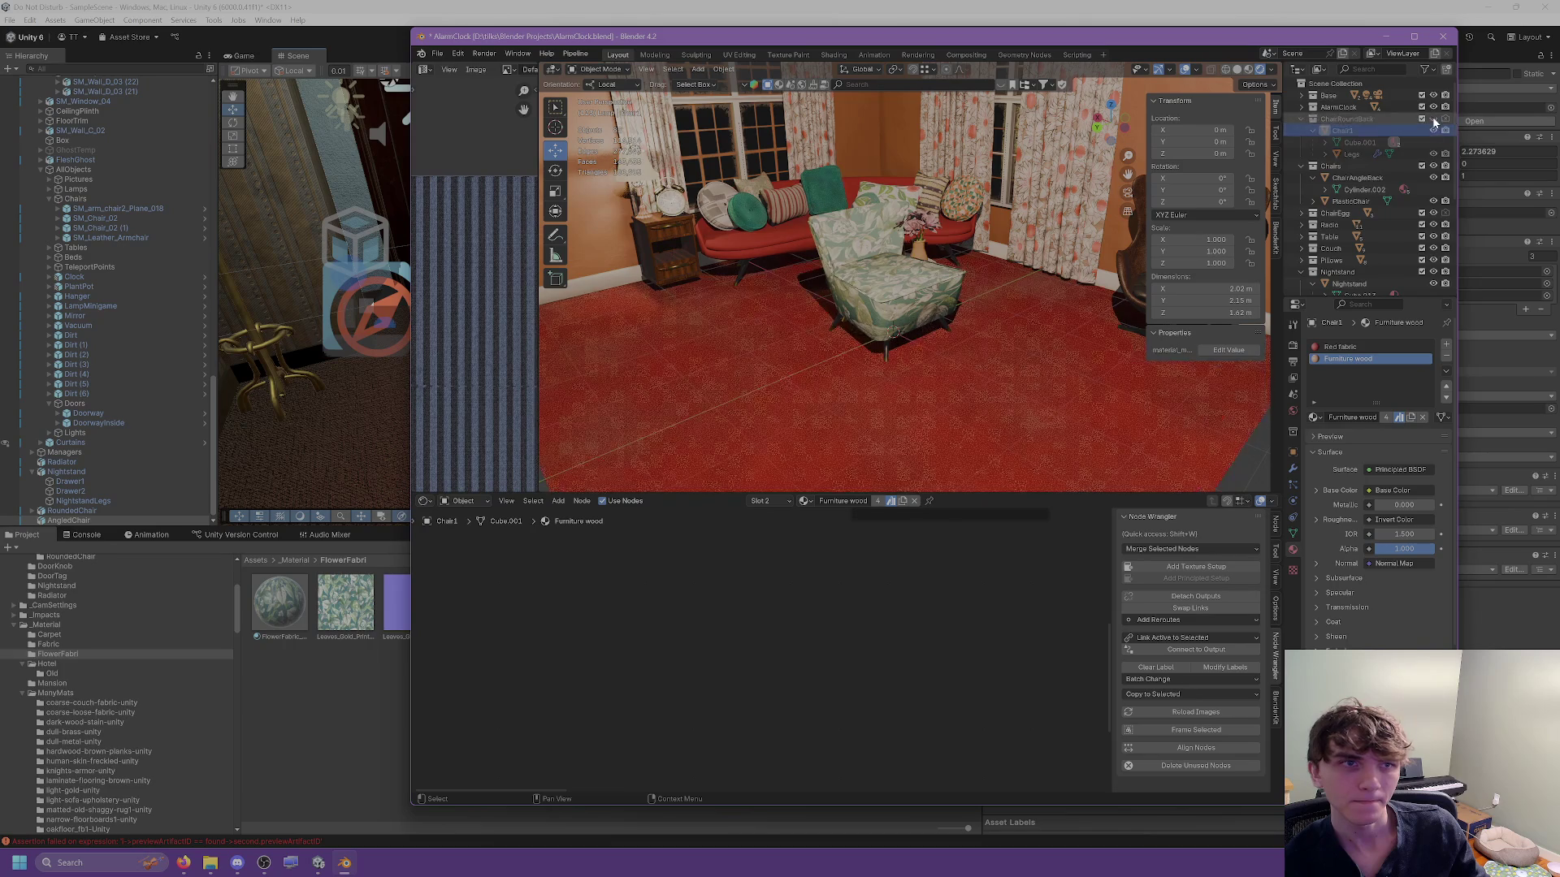
pyautogui.click(1434, 165)
pyautogui.moveTo(975, 268)
pyautogui.mouseDown()
pyautogui.moveTo(1056, 244)
pyautogui.moveTo(1072, 258)
pyautogui.moveTo(979, 305)
pyautogui.moveTo(840, 328)
pyautogui.moveTo(813, 292)
pyautogui.moveTo(772, 382)
pyautogui.moveTo(784, 398)
pyautogui.mouseUp()
pyautogui.click(1053, 256)
pyautogui.click(1194, 130)
# Place the egg chair at X 0, Y 0 with a -90° Z rotation.
pyautogui.write('0')
pyautogui.press('Return')
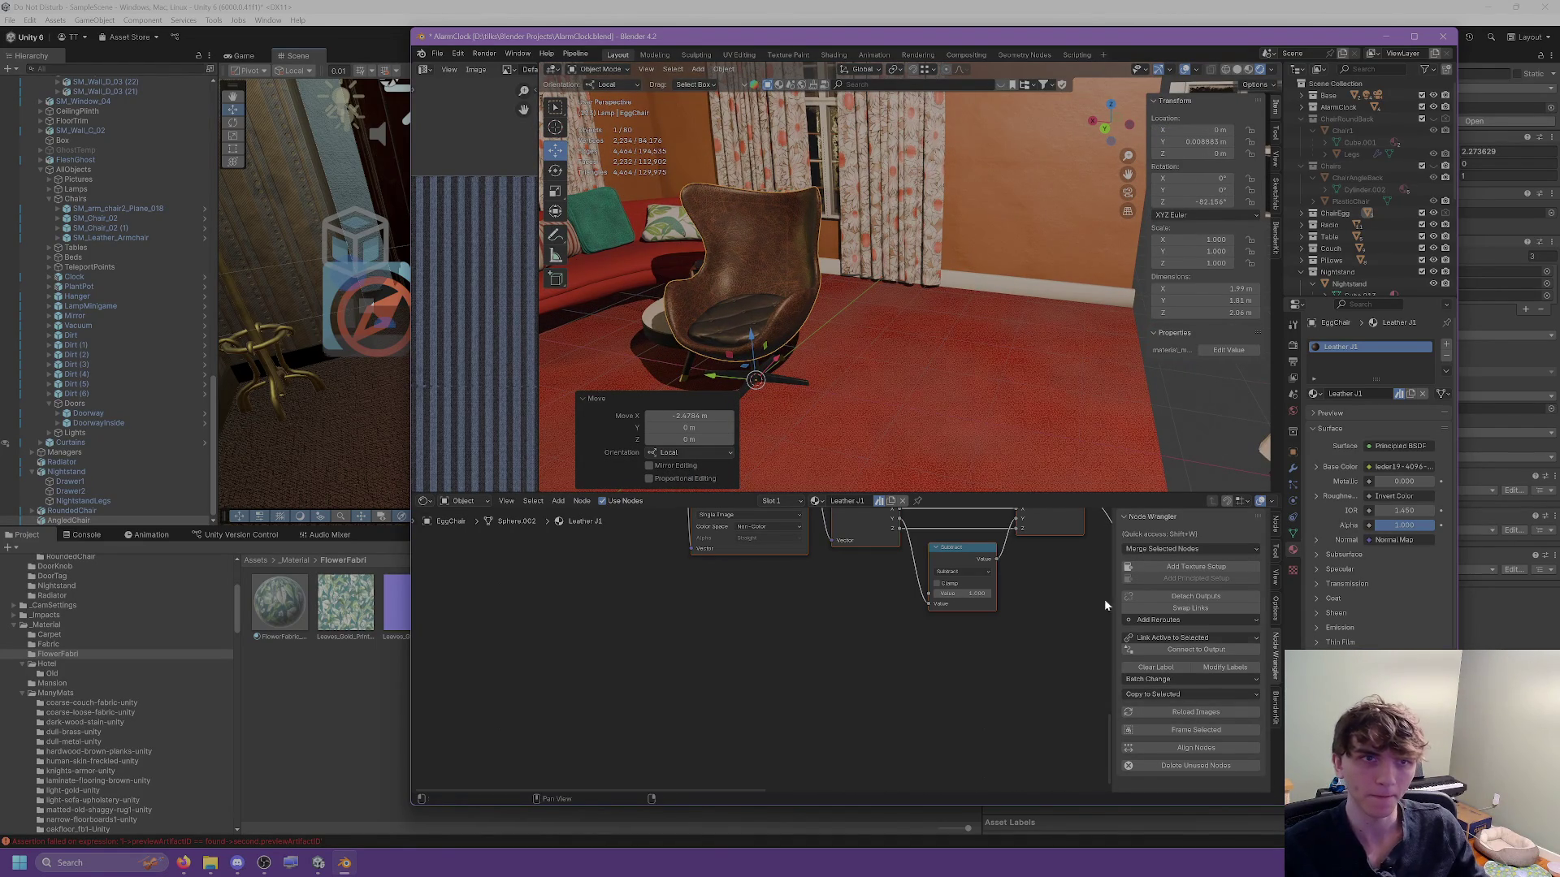
pyautogui.click(1191, 130)
pyautogui.press('Tab')
pyautogui.write('0')
pyautogui.click(1195, 201)
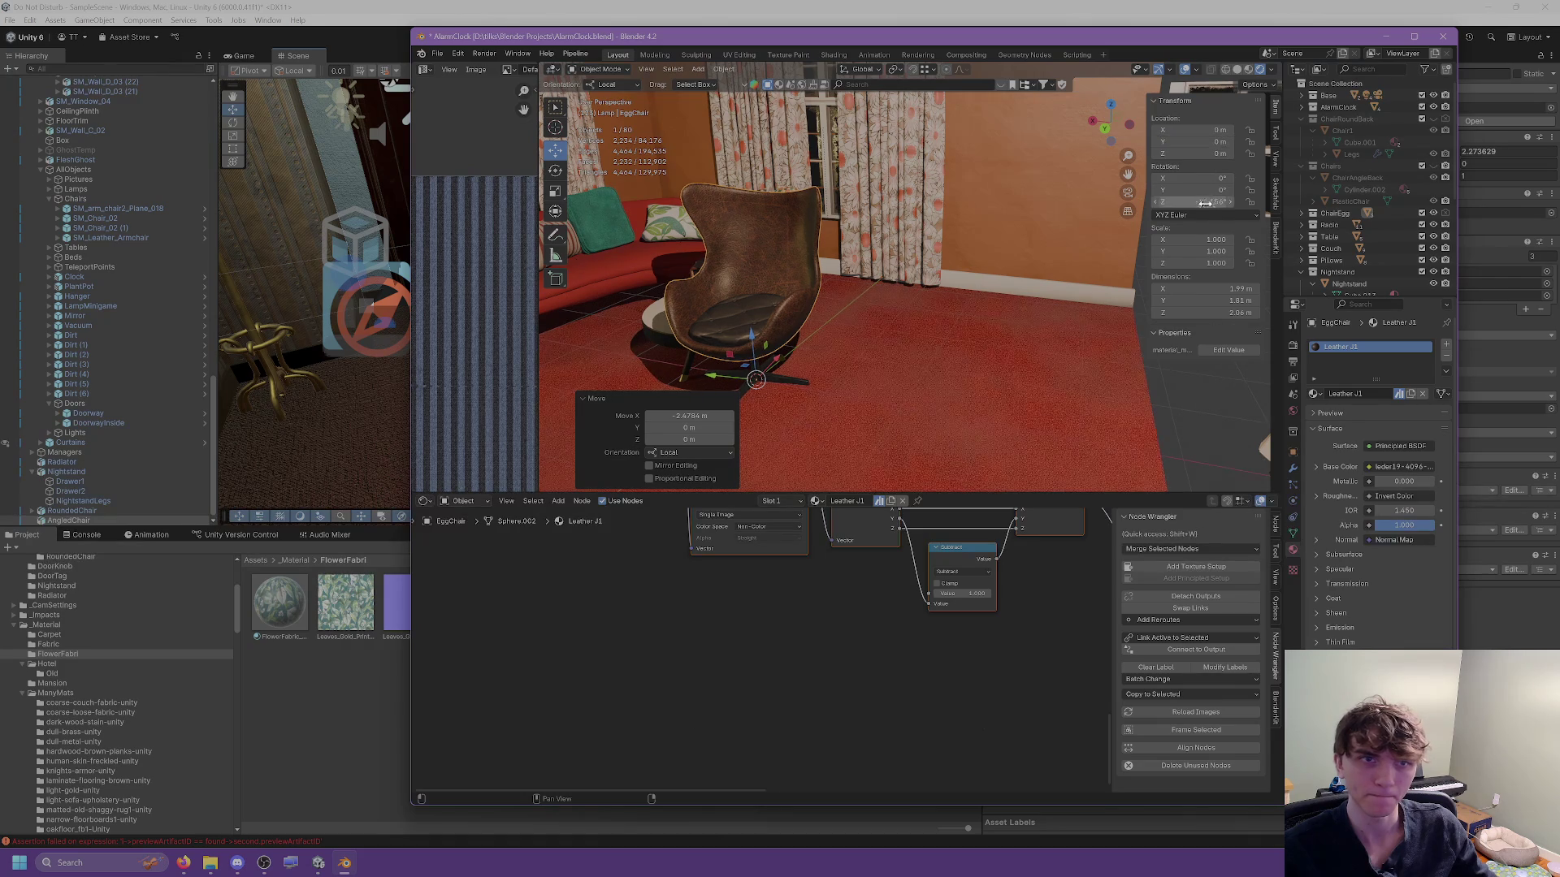
pyautogui.write('-90')
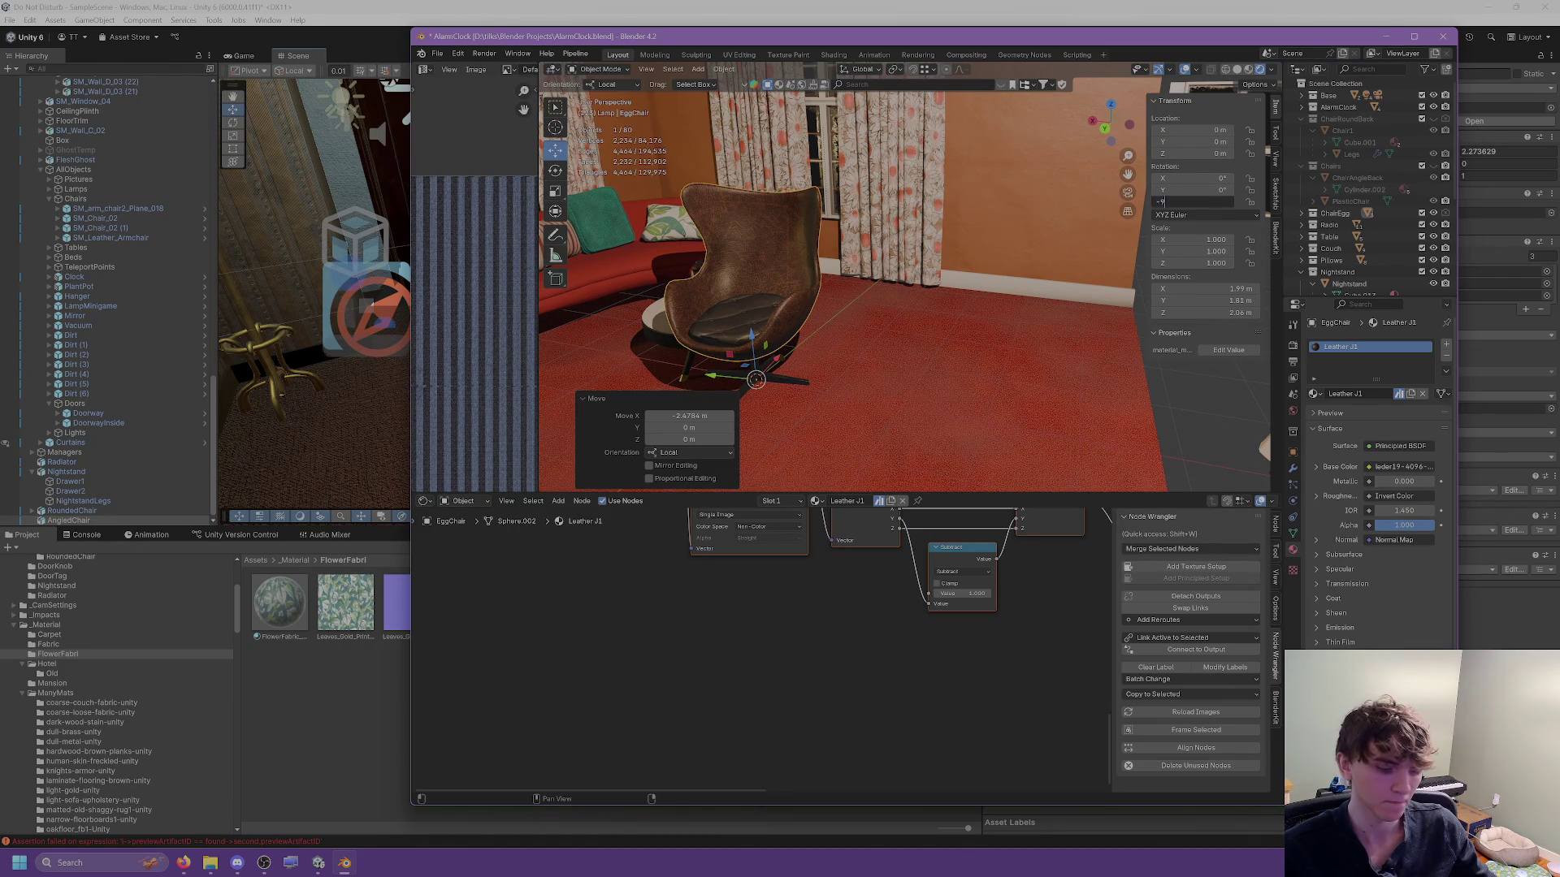
pyautogui.press('Return')
# Select Legs.001, then the whole EggChair in the Outliner, and save AlarmClock.blend.
pyautogui.moveTo(974, 327)
pyautogui.mouseDown()
pyautogui.moveTo(899, 338)
pyautogui.moveTo(967, 325)
pyautogui.mouseUp()
pyautogui.scroll(-5, 1391, 277)
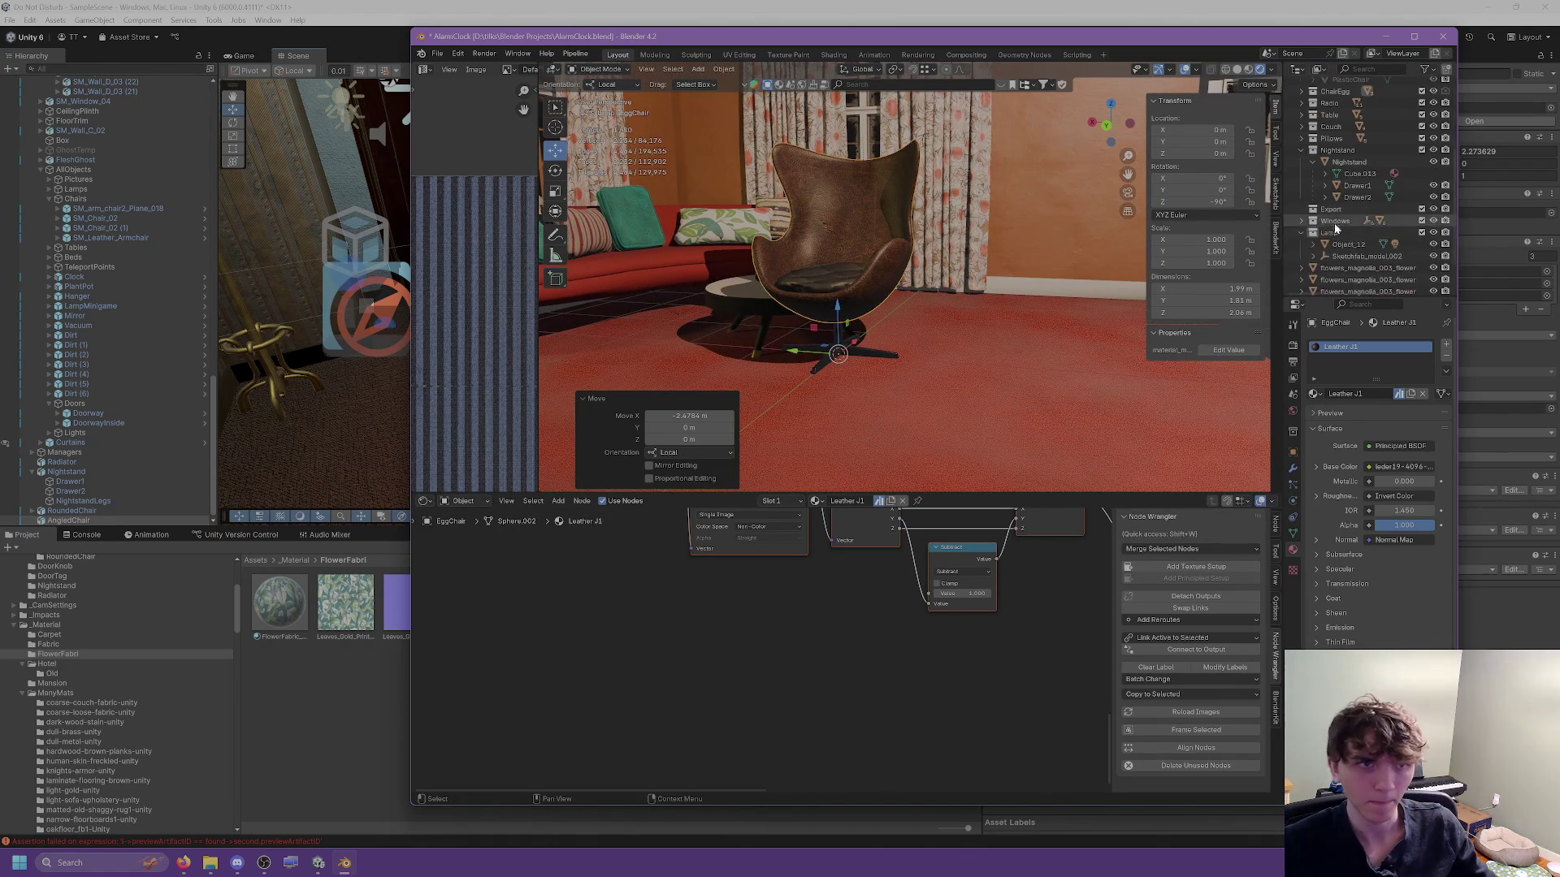
pyautogui.click(1301, 91)
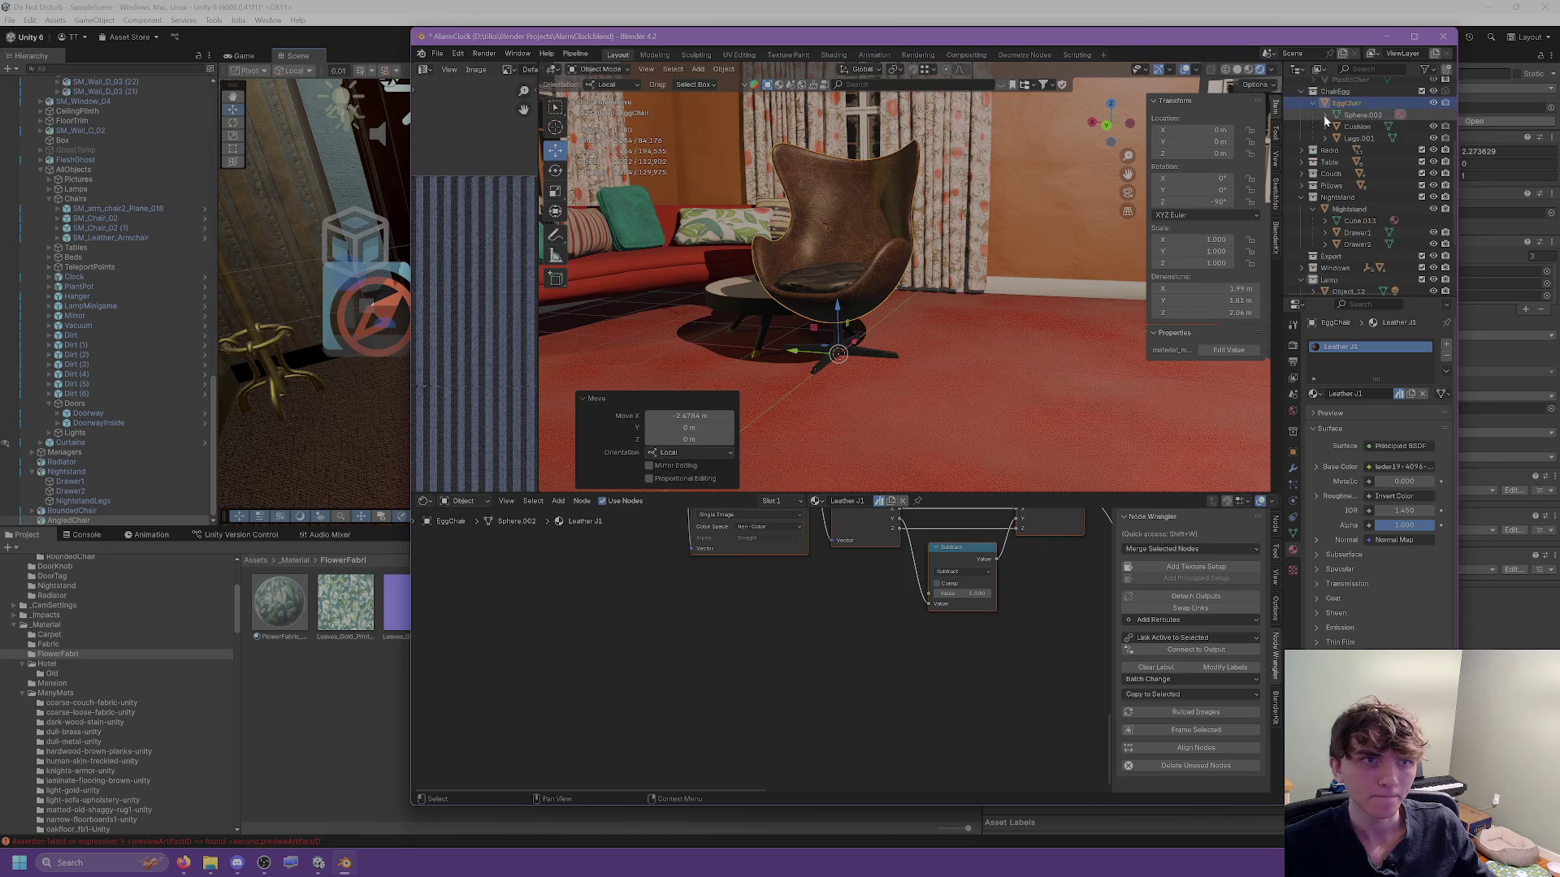
pyautogui.click(1355, 138)
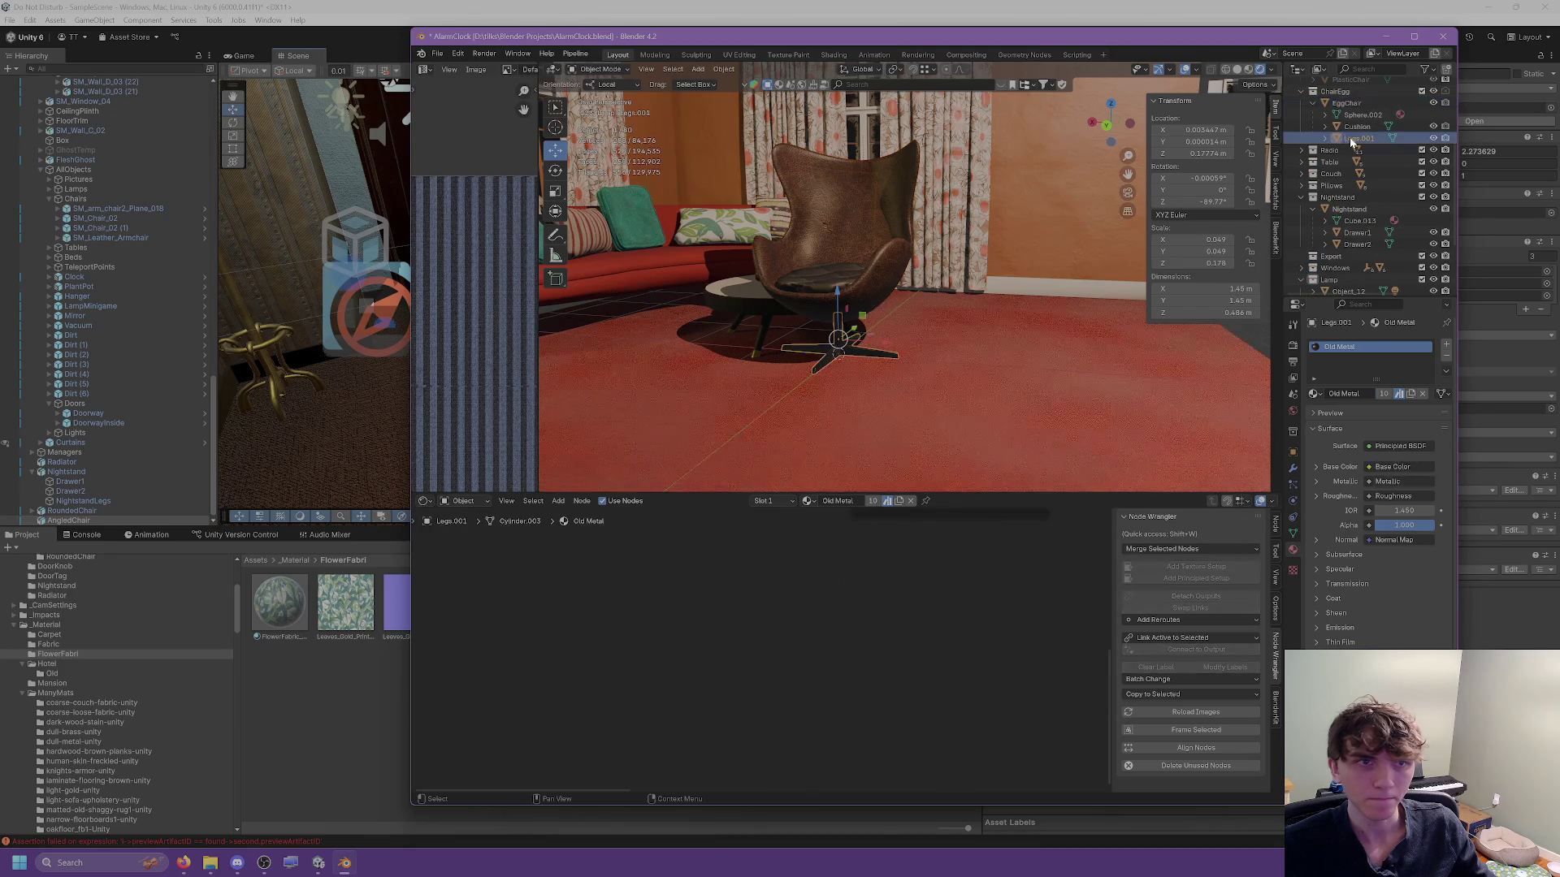
pyautogui.scroll(2, 1355, 162)
pyautogui.click(1347, 144)
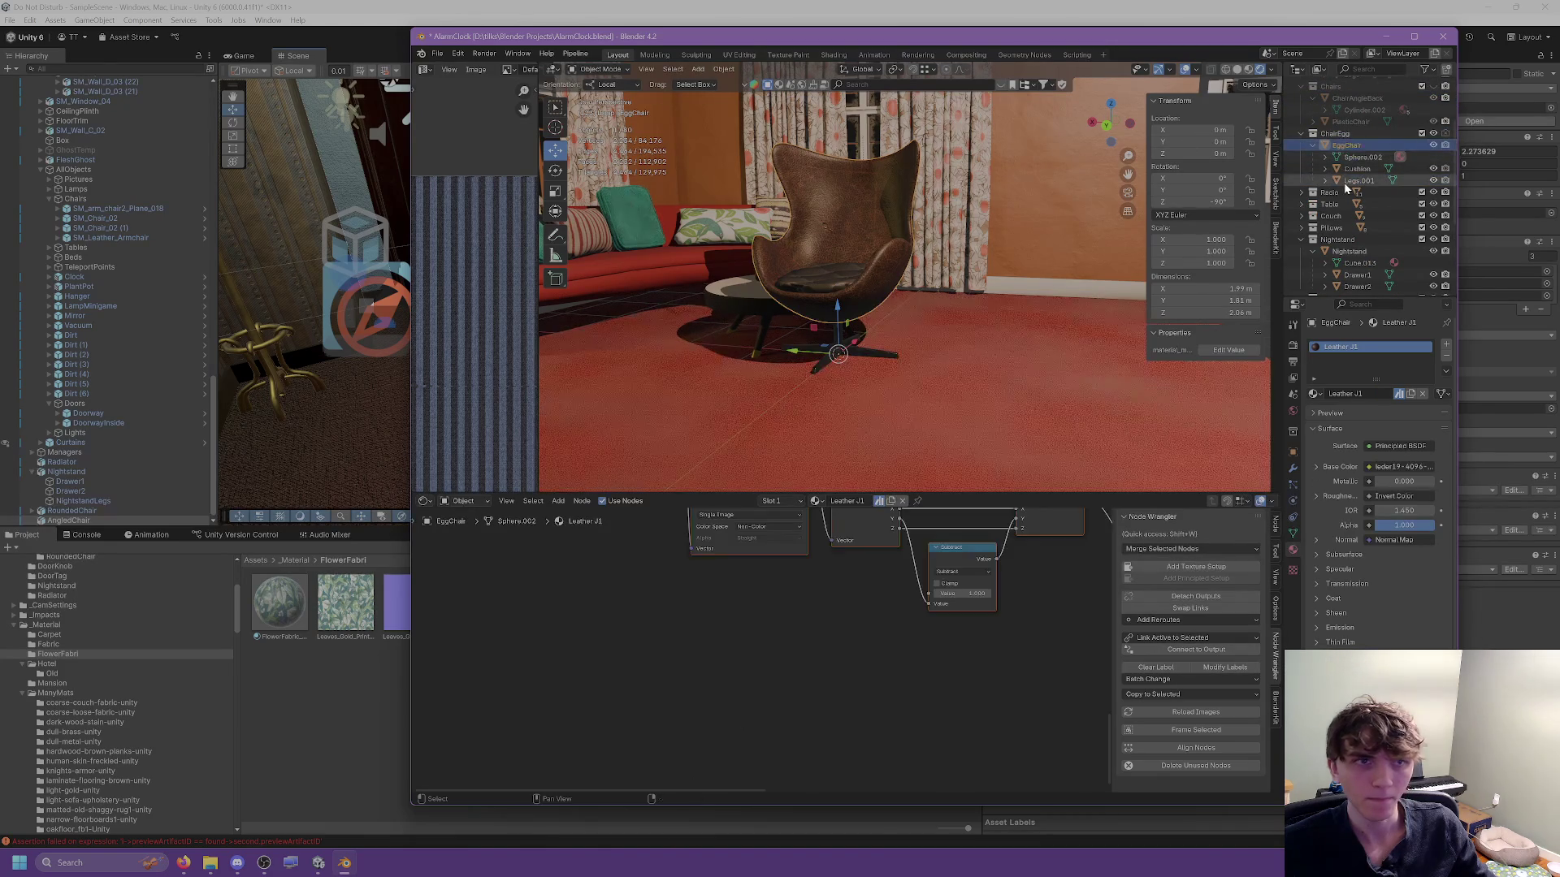
pyautogui.hotkey('ctrl', 's')
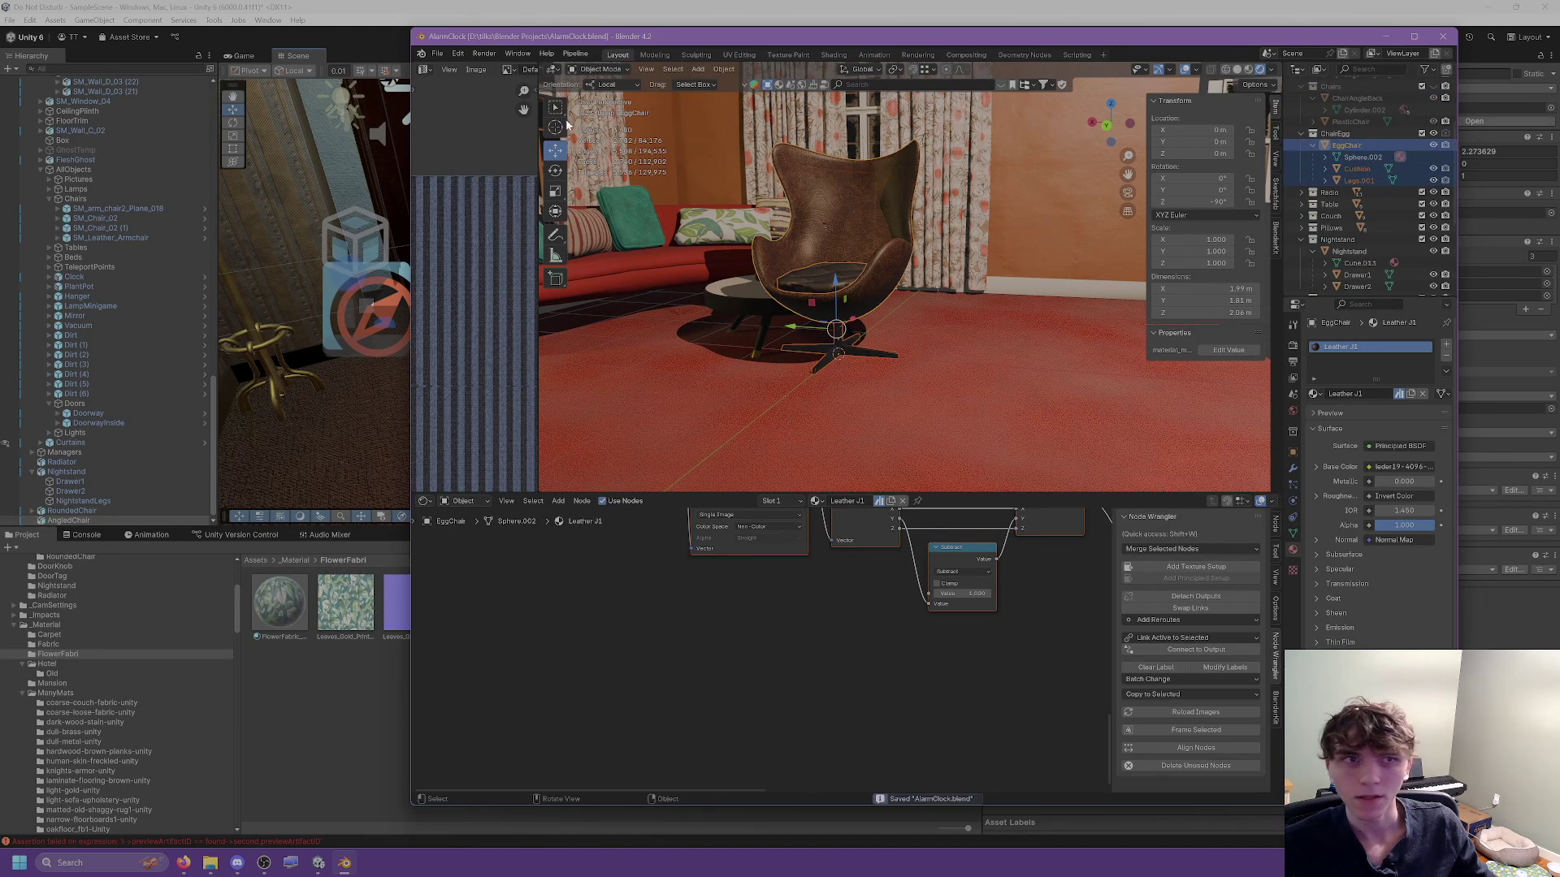
pyautogui.click(436, 55)
# Export the chair as an FBX named EggChair.fbx into the Unity project's Chairs folder.
pyautogui.moveTo(460, 232)
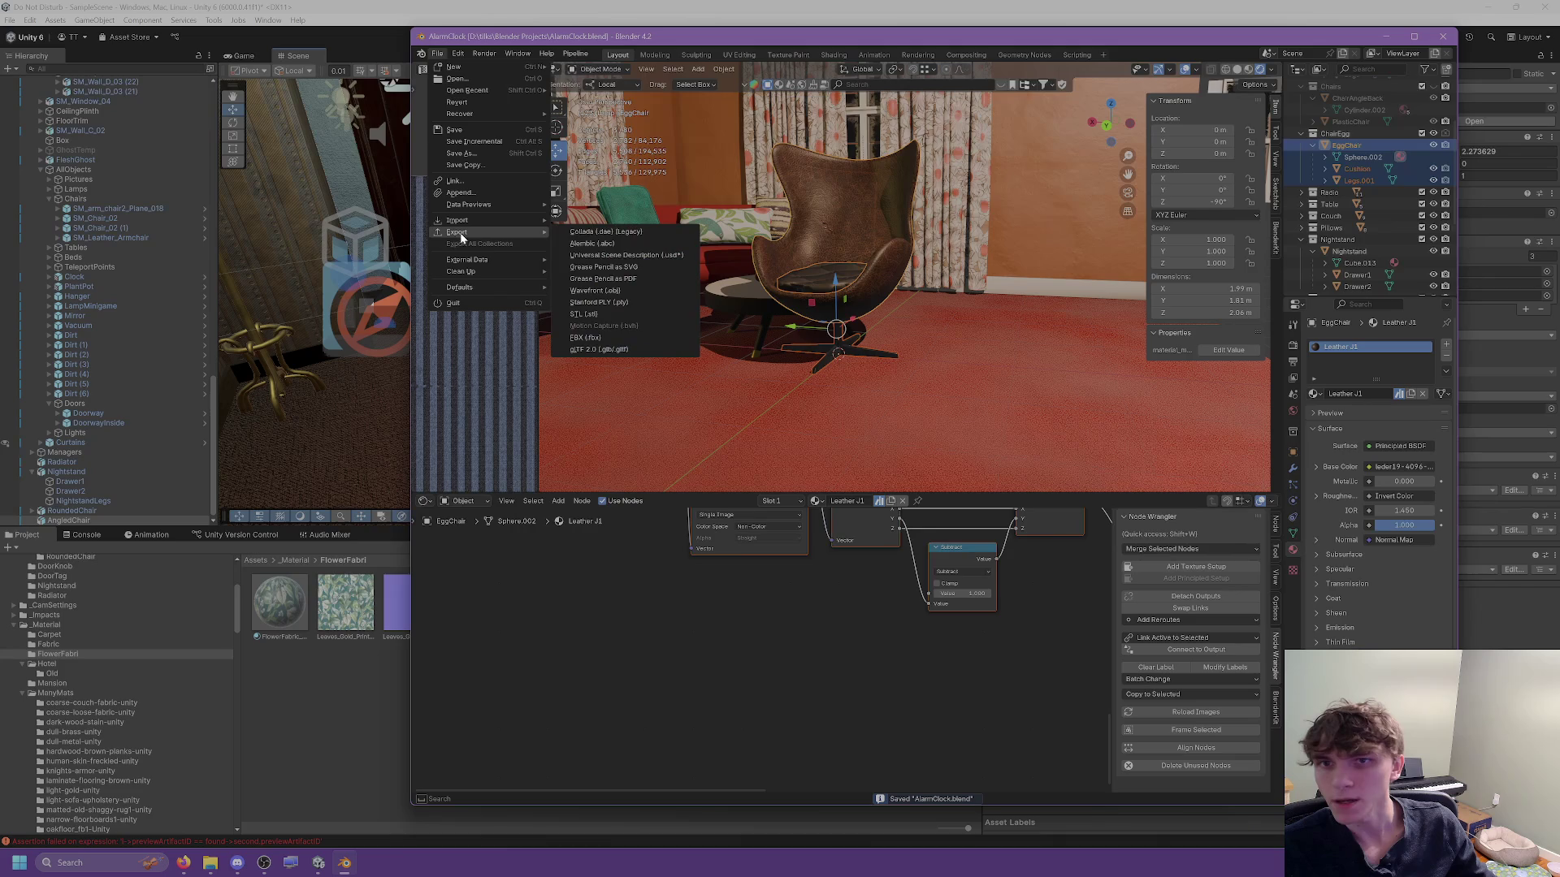
pyautogui.click(577, 337)
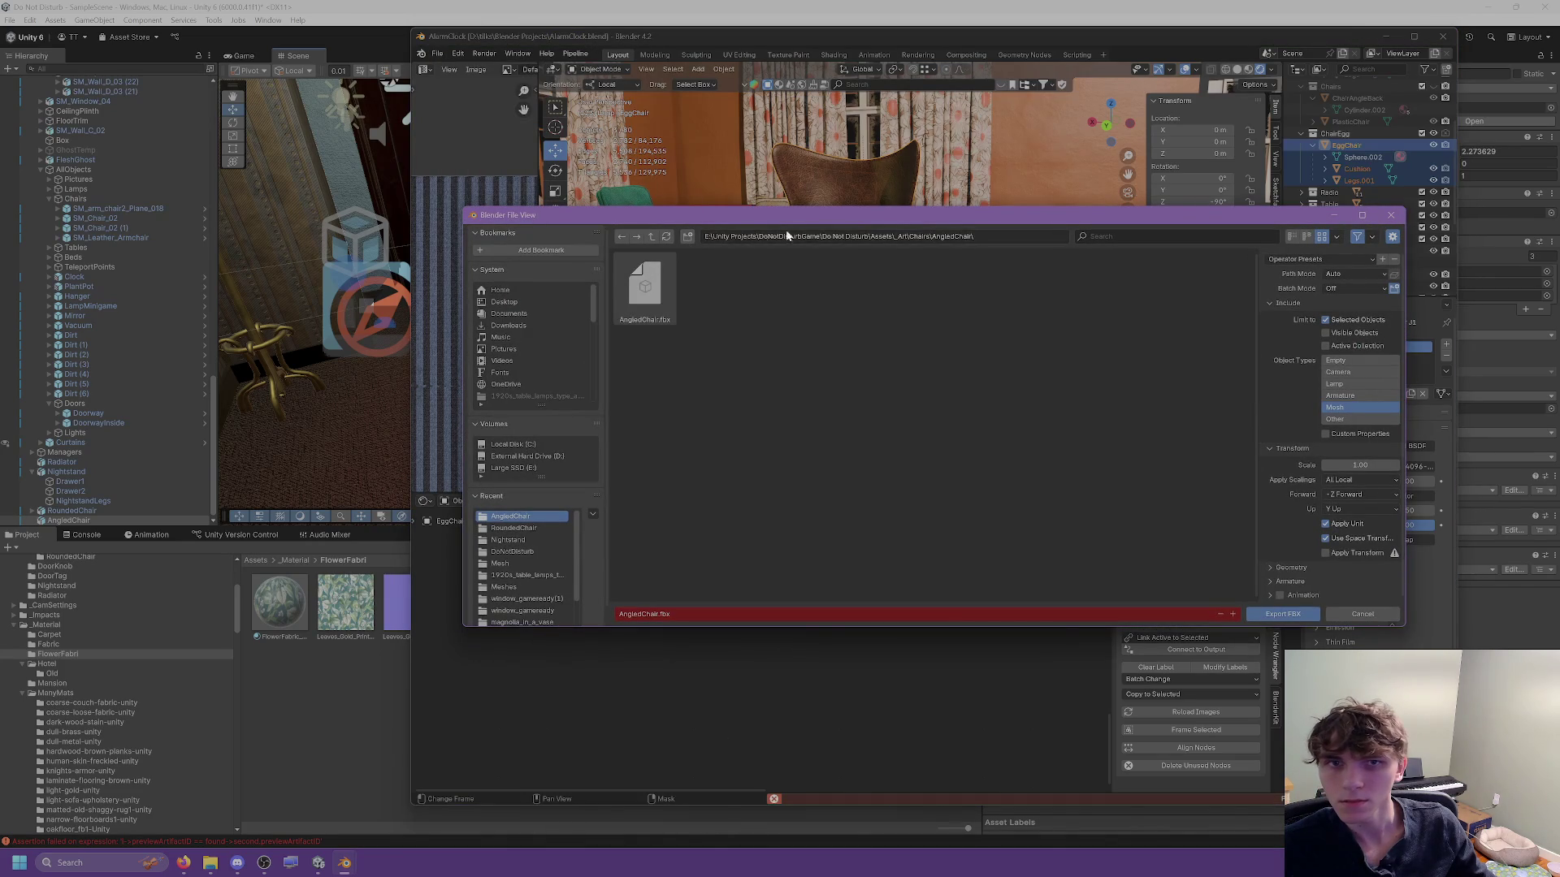
pyautogui.click(935, 235)
pyautogui.press('BackSpace')
pyautogui.press('BackSpace')
pyautogui.press('BackSpace')
pyautogui.press('Return')
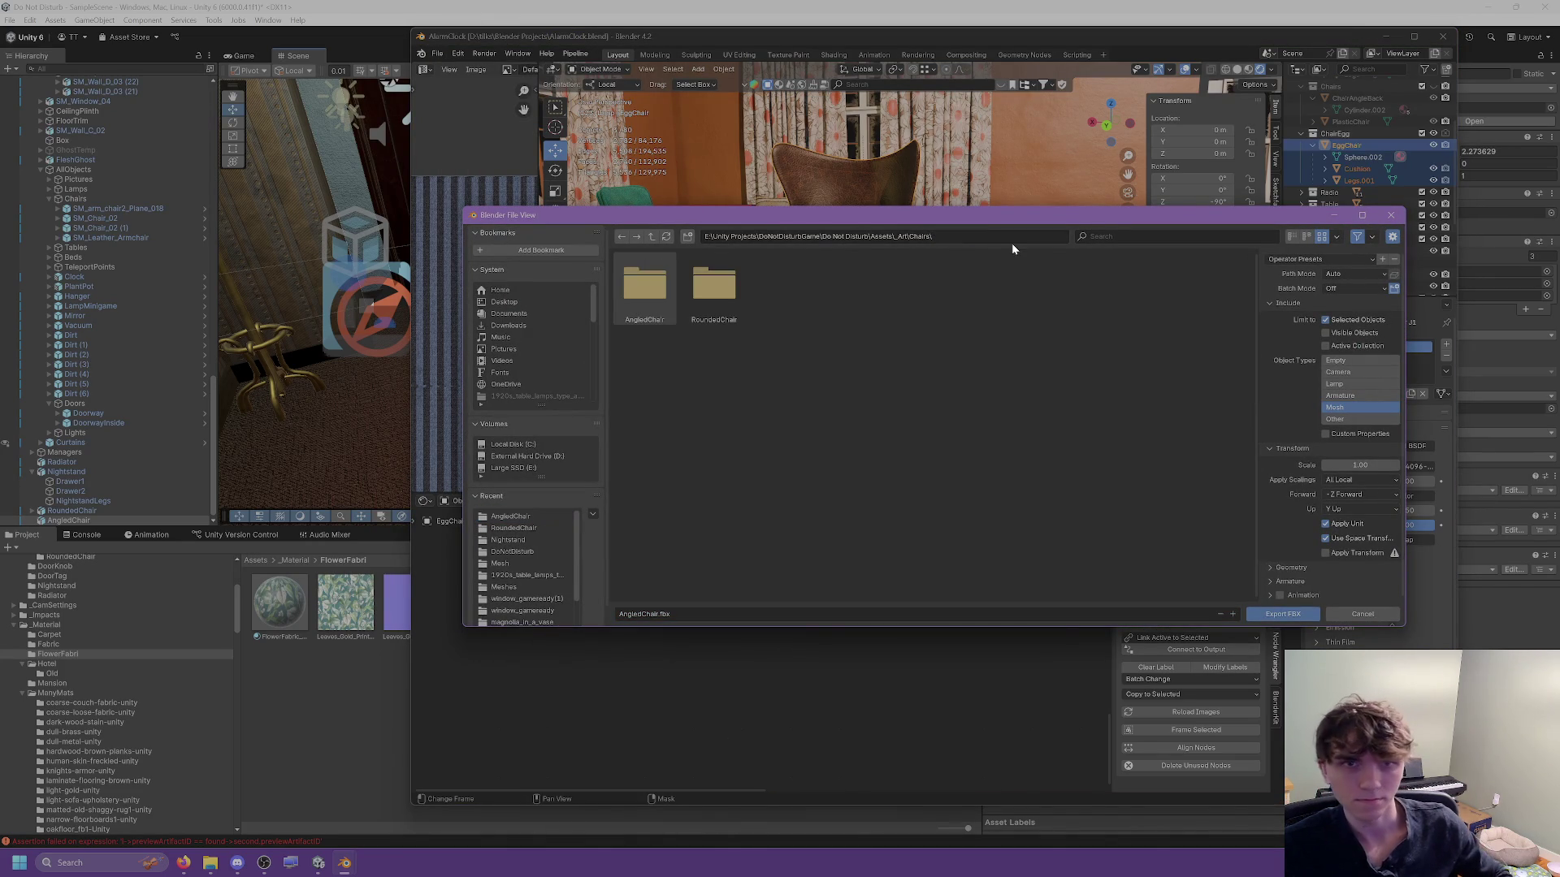
pyautogui.click(621, 614)
pyautogui.write('EggChair')
pyautogui.press('Return')
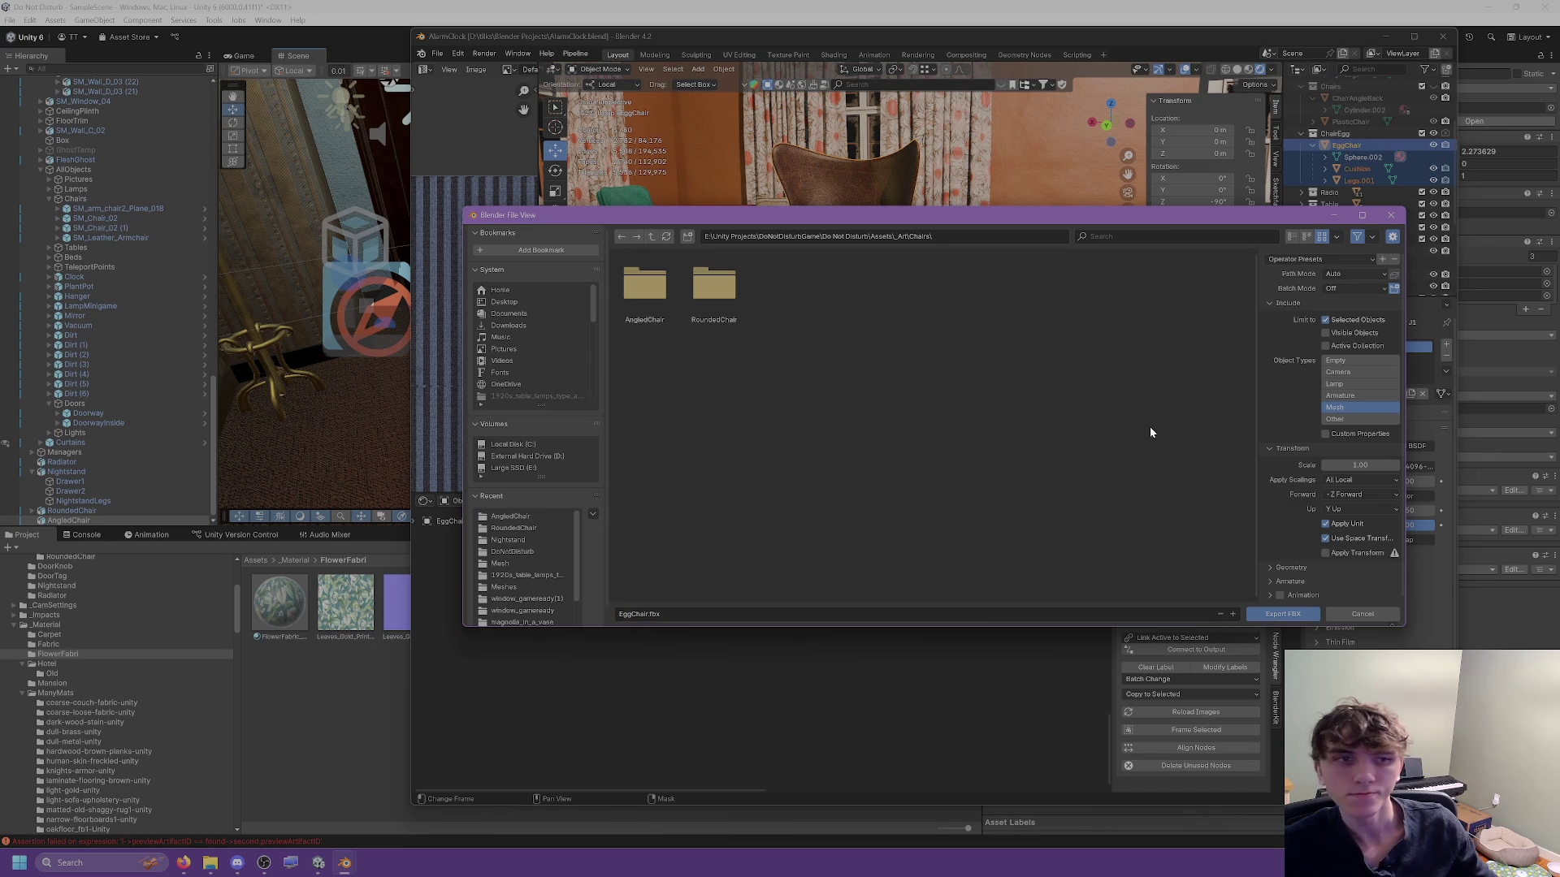
pyautogui.click(1283, 613)
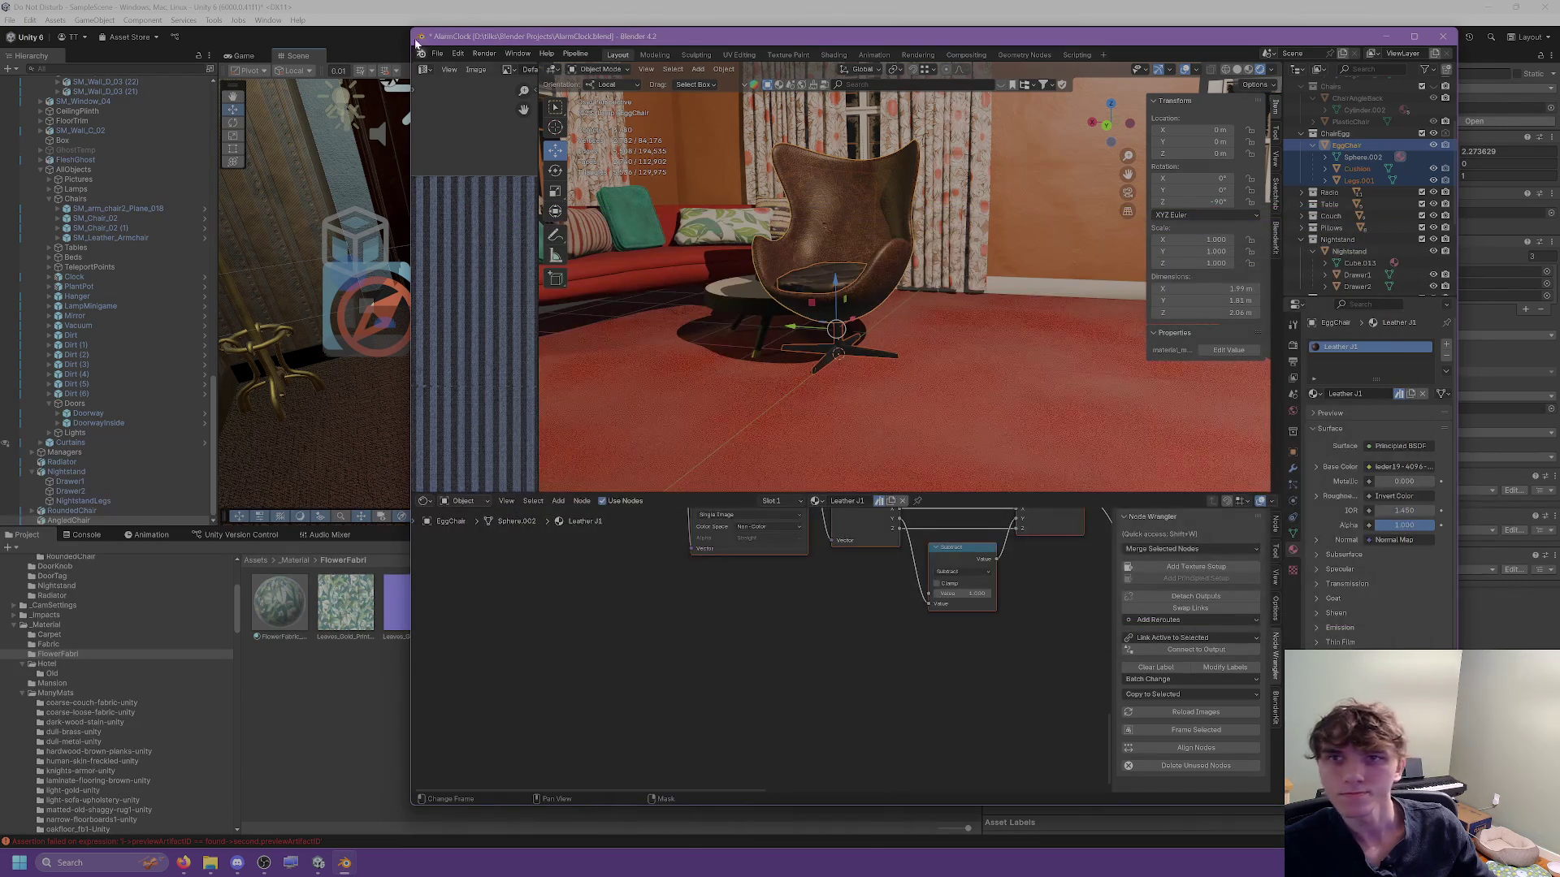
pyautogui.hotkey('alt', 'Tab')
# Drag the EggChair model from the Chairs folder into the hotel room and set its scale to 1.
pyautogui.scroll(5, 71, 697)
pyautogui.click(72, 697)
pyautogui.click(49, 685)
pyautogui.click(422, 634)
pyautogui.moveTo(431, 608); pyautogui.dragTo(836, 372)
pyautogui.write('1')
# Set the EggChair import Scale Factor to 45, enable Swap UVs and apply.
pyautogui.click(412, 603)
pyautogui.click(1222, 109)
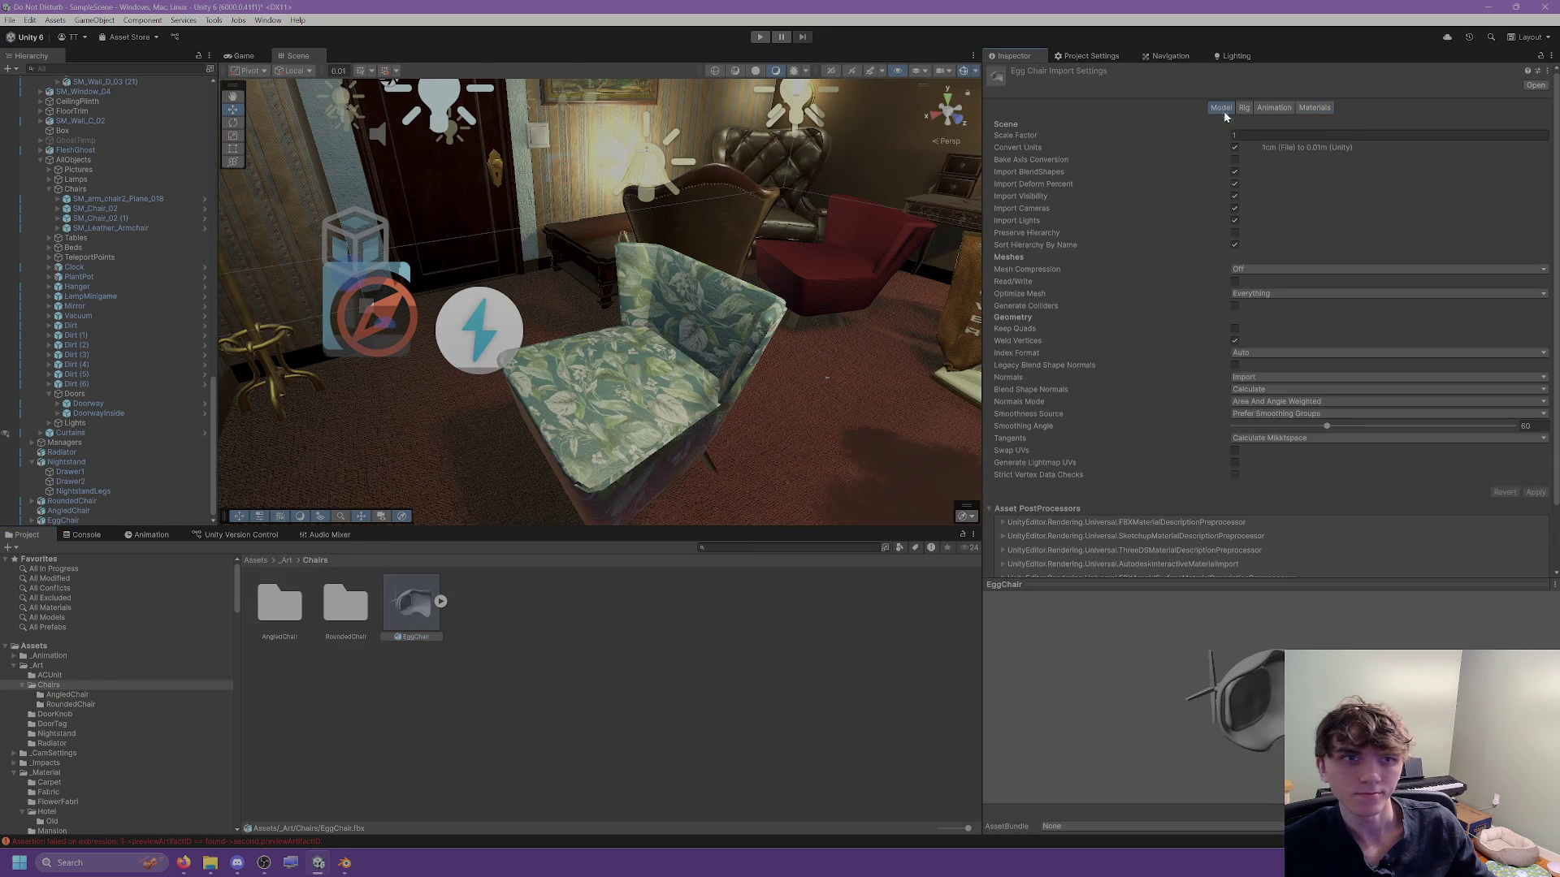
pyautogui.click(1234, 135)
pyautogui.write('45')
pyautogui.click(1235, 452)
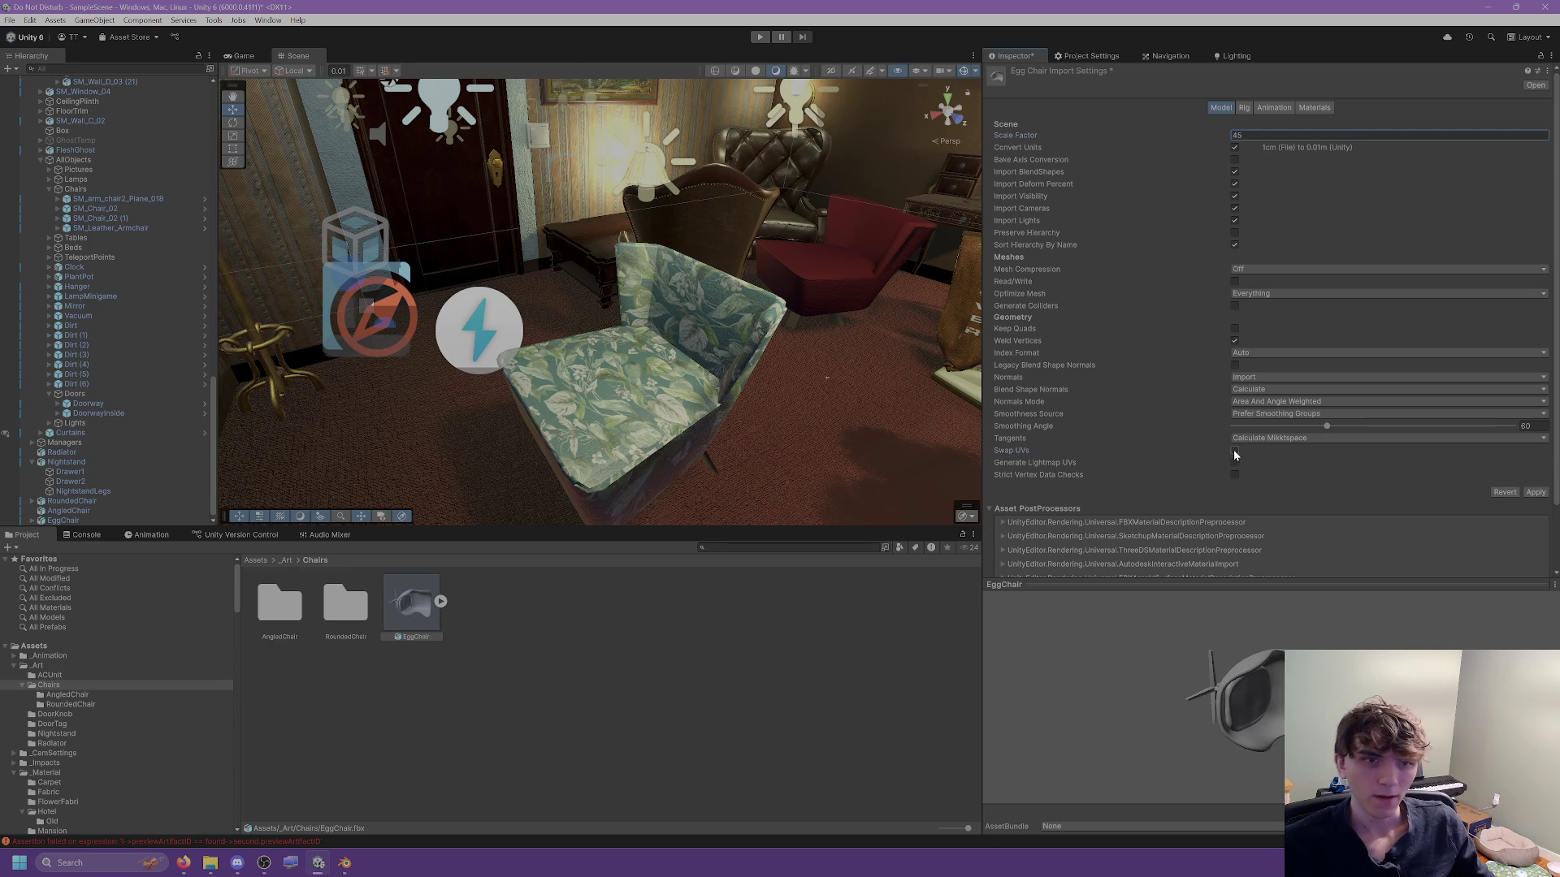
pyautogui.click(1535, 492)
pyautogui.moveTo(780, 347)
pyautogui.mouseDown()
pyautogui.moveTo(680, 338)
pyautogui.moveTo(926, 307)
pyautogui.mouseUp()
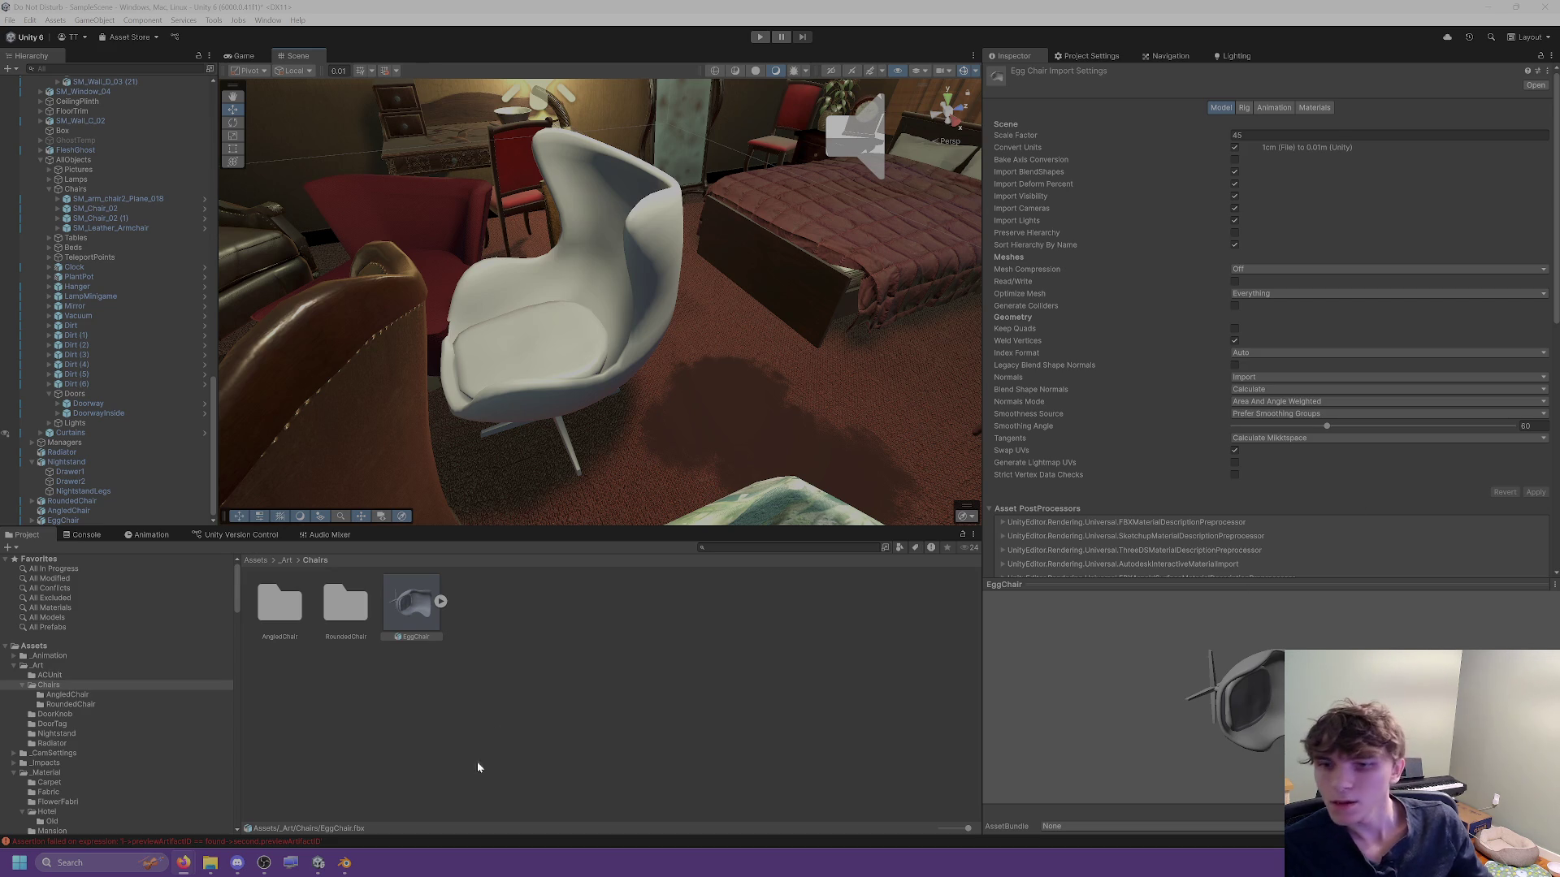
# In Blender, select the Cushion and inspect its Lux Quilted Leather node group, then return to Unity.
pyautogui.click(344, 862)
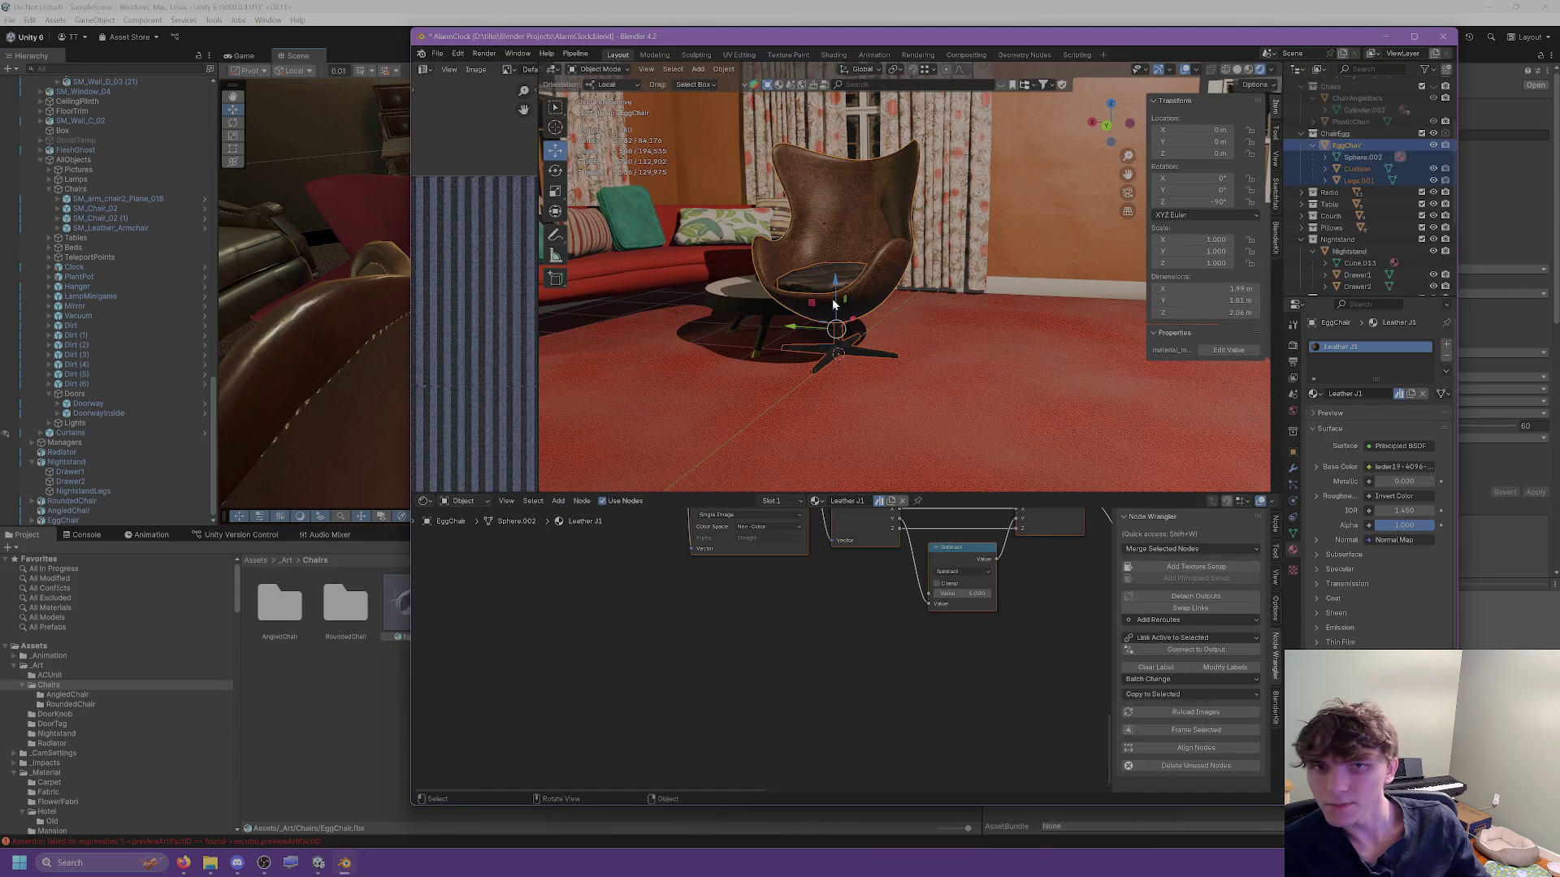
pyautogui.scroll(3, 819, 302)
pyautogui.click(819, 303)
pyautogui.moveTo(819, 302); pyautogui.dragTo(821, 310)
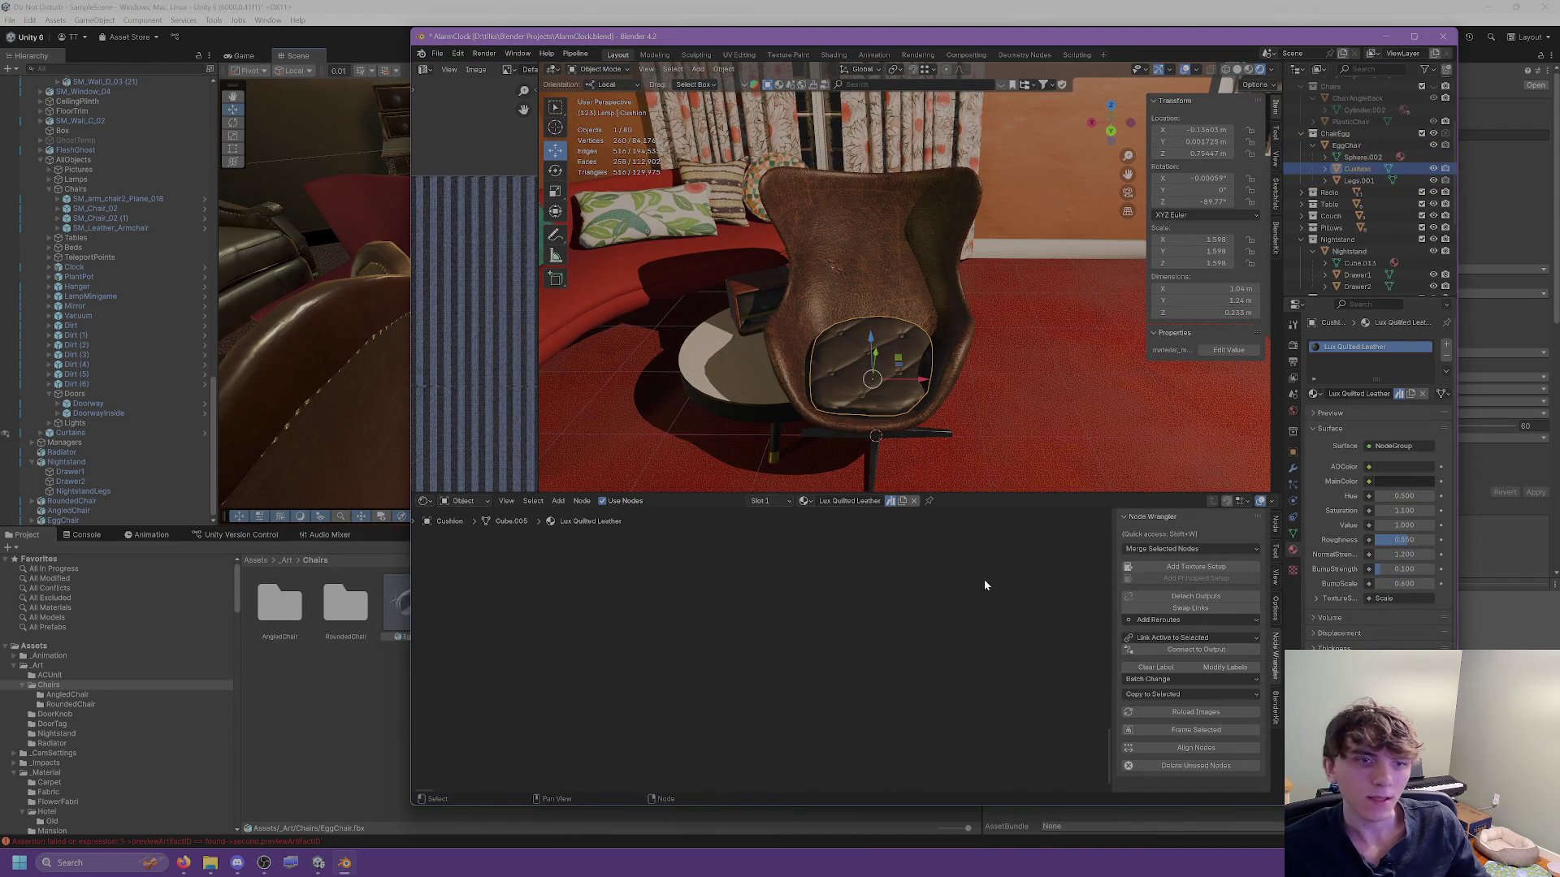
pyautogui.scroll(-5, 861, 603)
pyautogui.scroll(6, 865, 562)
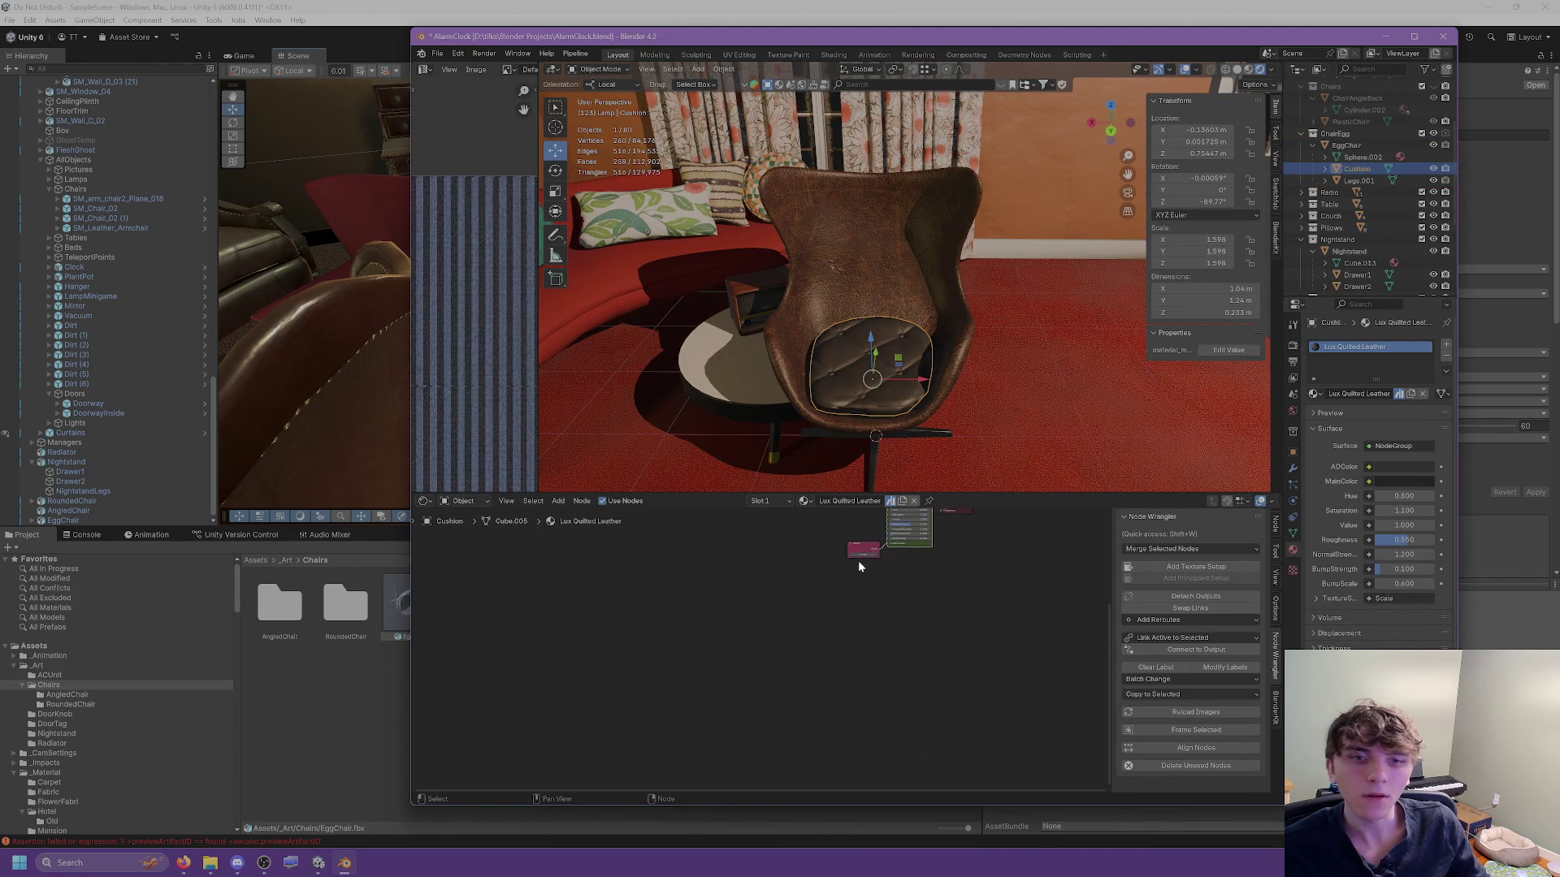
pyautogui.moveTo(746, 584); pyautogui.dragTo(544, 775)
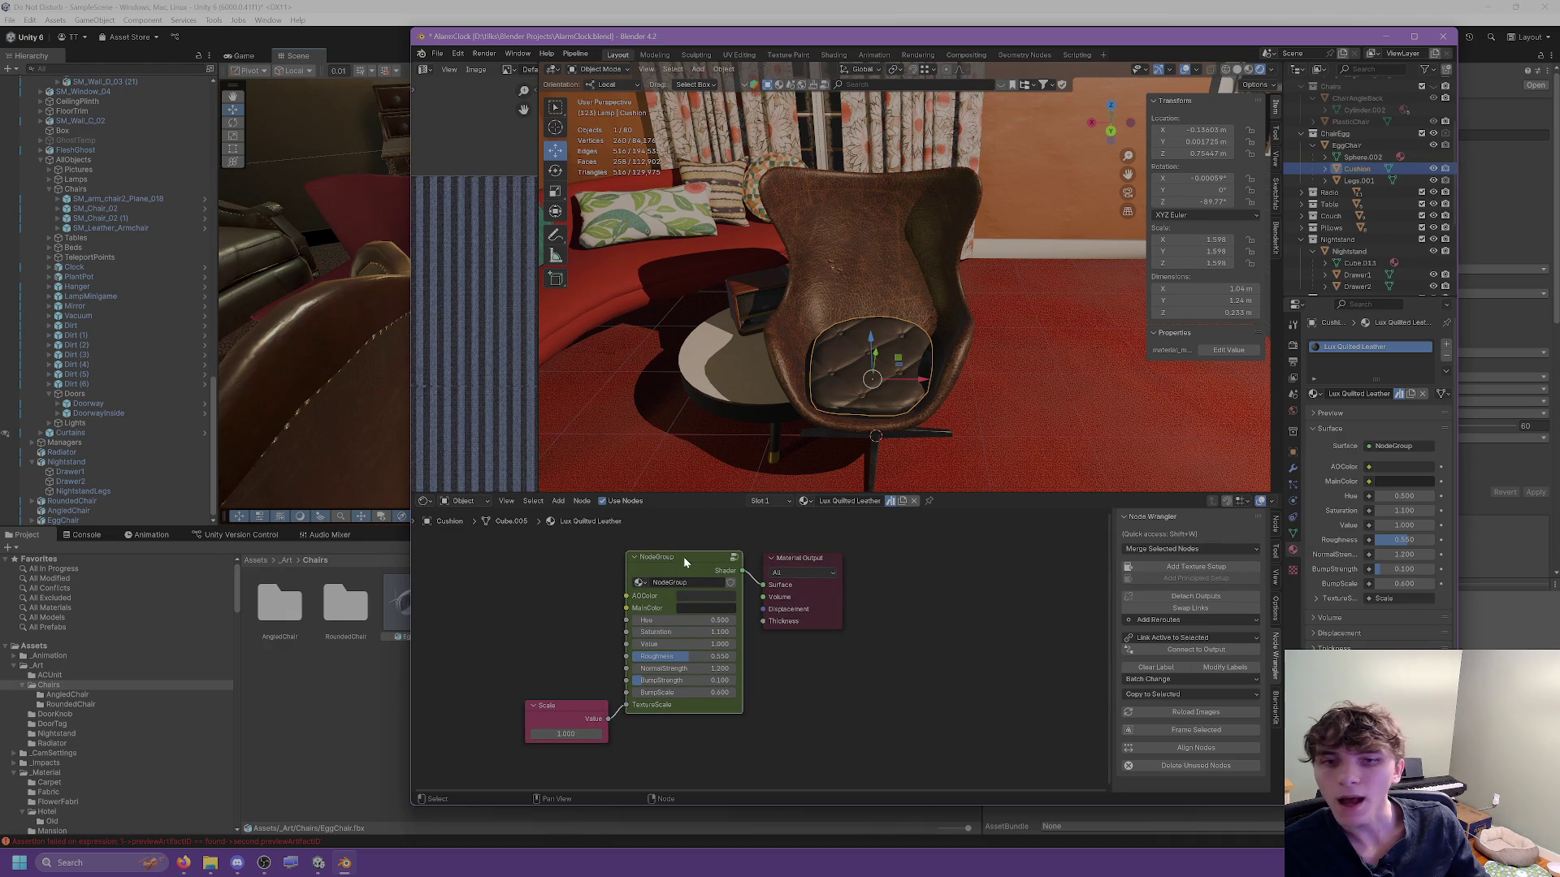
pyautogui.click(625, 577)
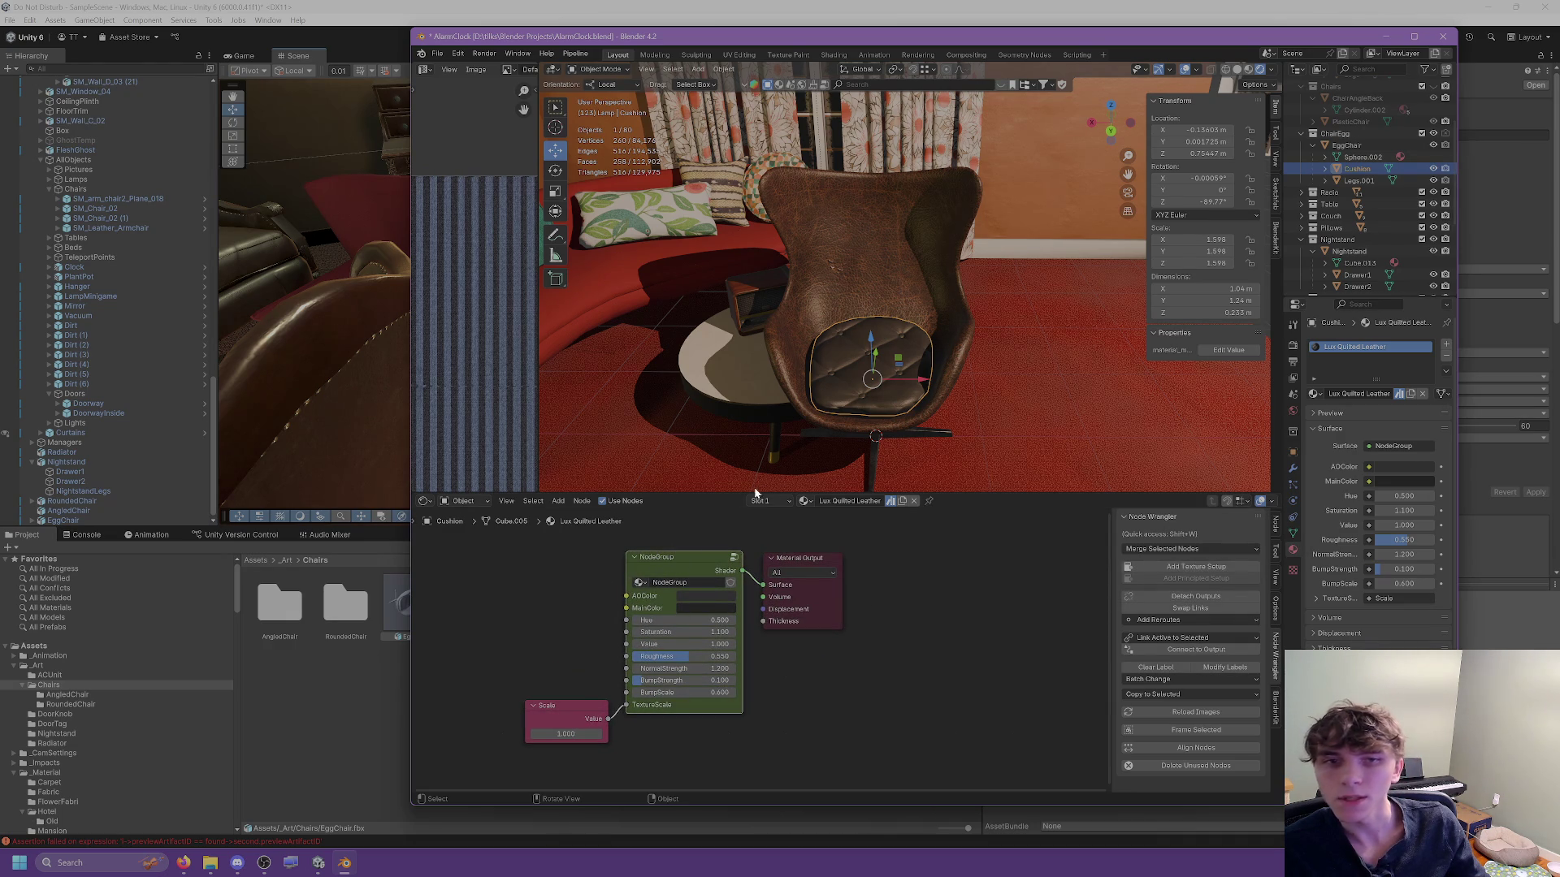
pyautogui.click(473, 22)
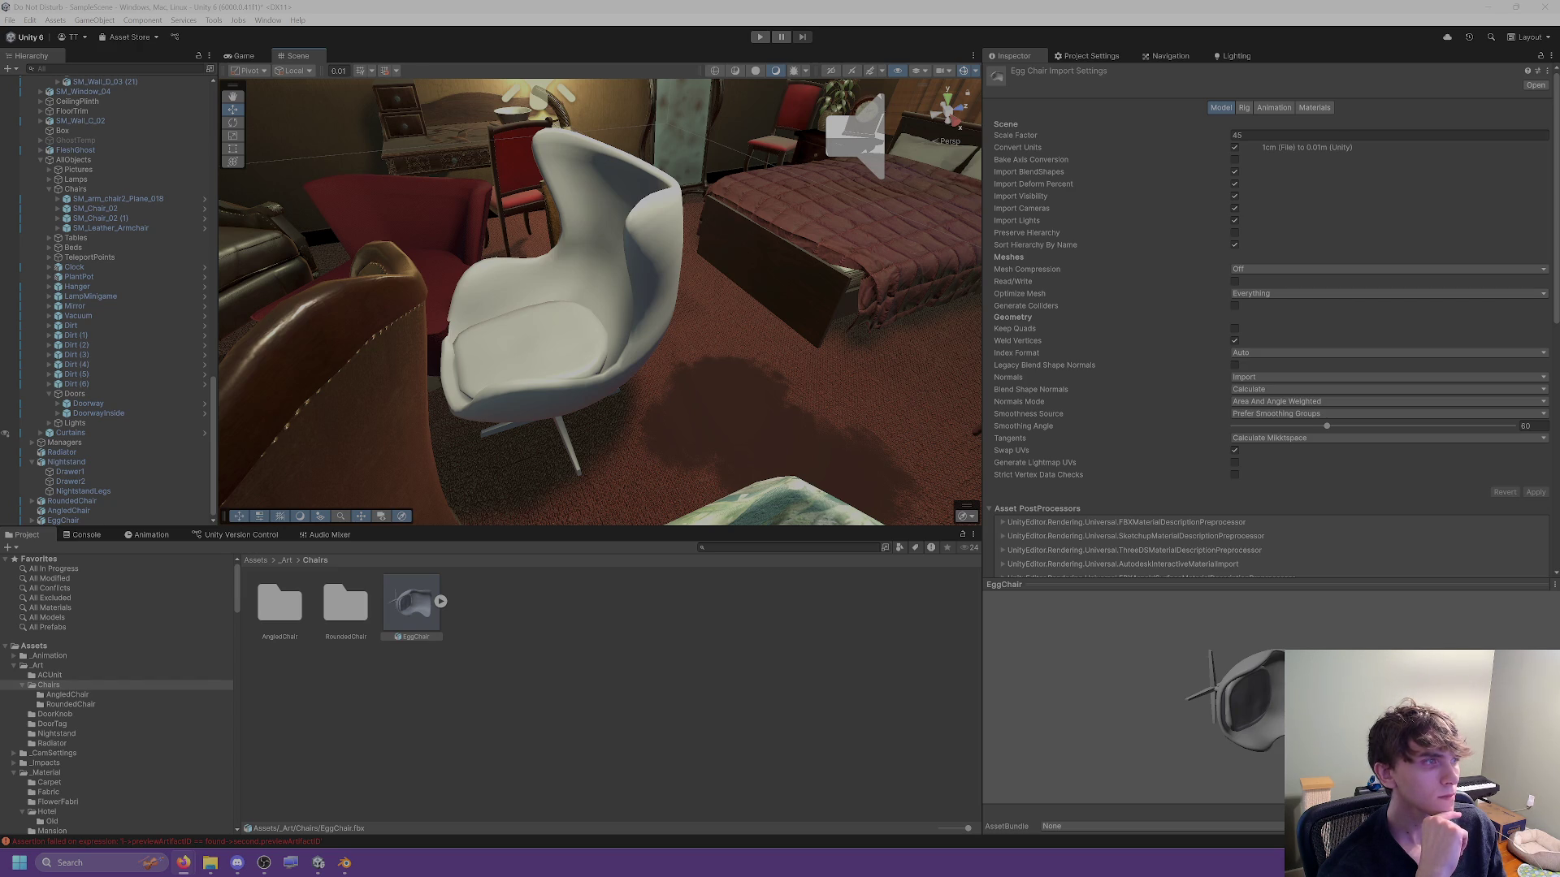
pyautogui.scroll(-3, 118, 691)
# Create a LeatherCushion folder inside _Material and open it.
pyautogui.click(494, 632)
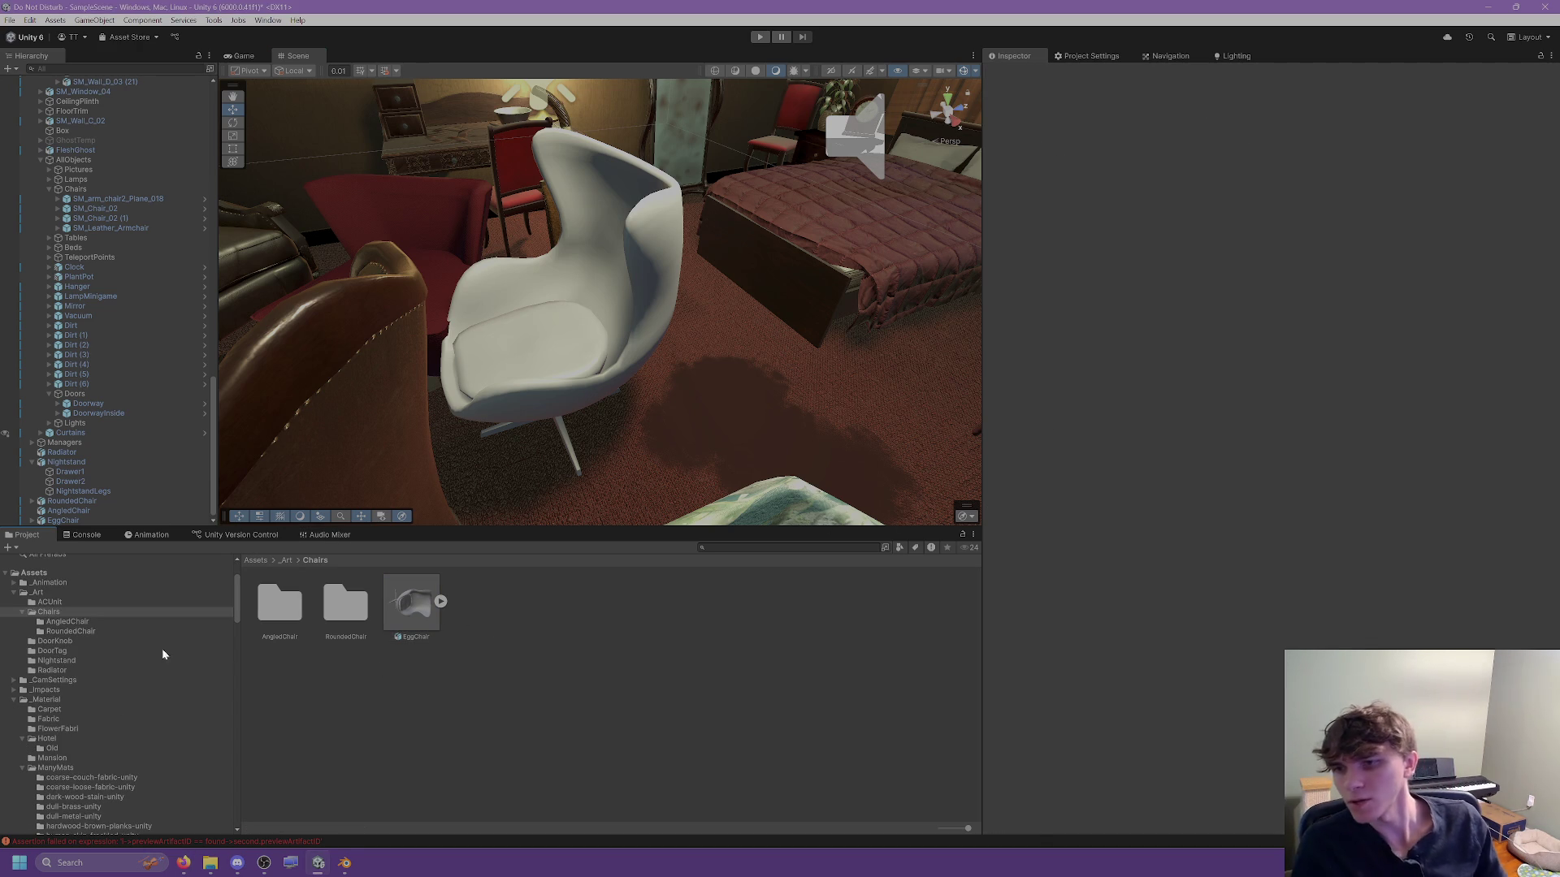
pyautogui.click(46, 699)
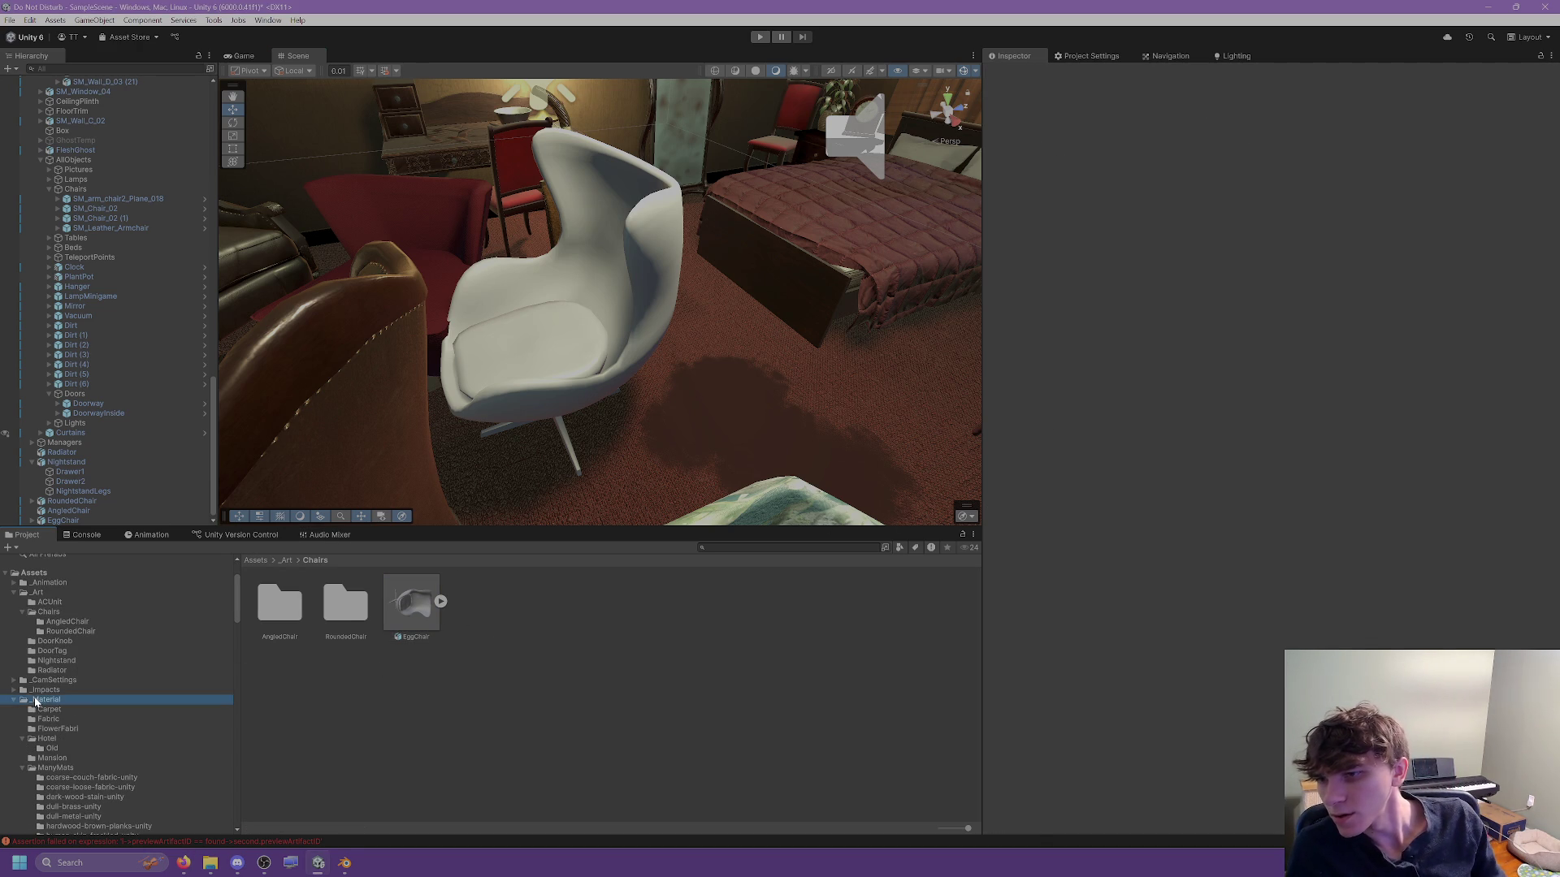
pyautogui.rightClick(42, 703)
pyautogui.moveTo(150, 333)
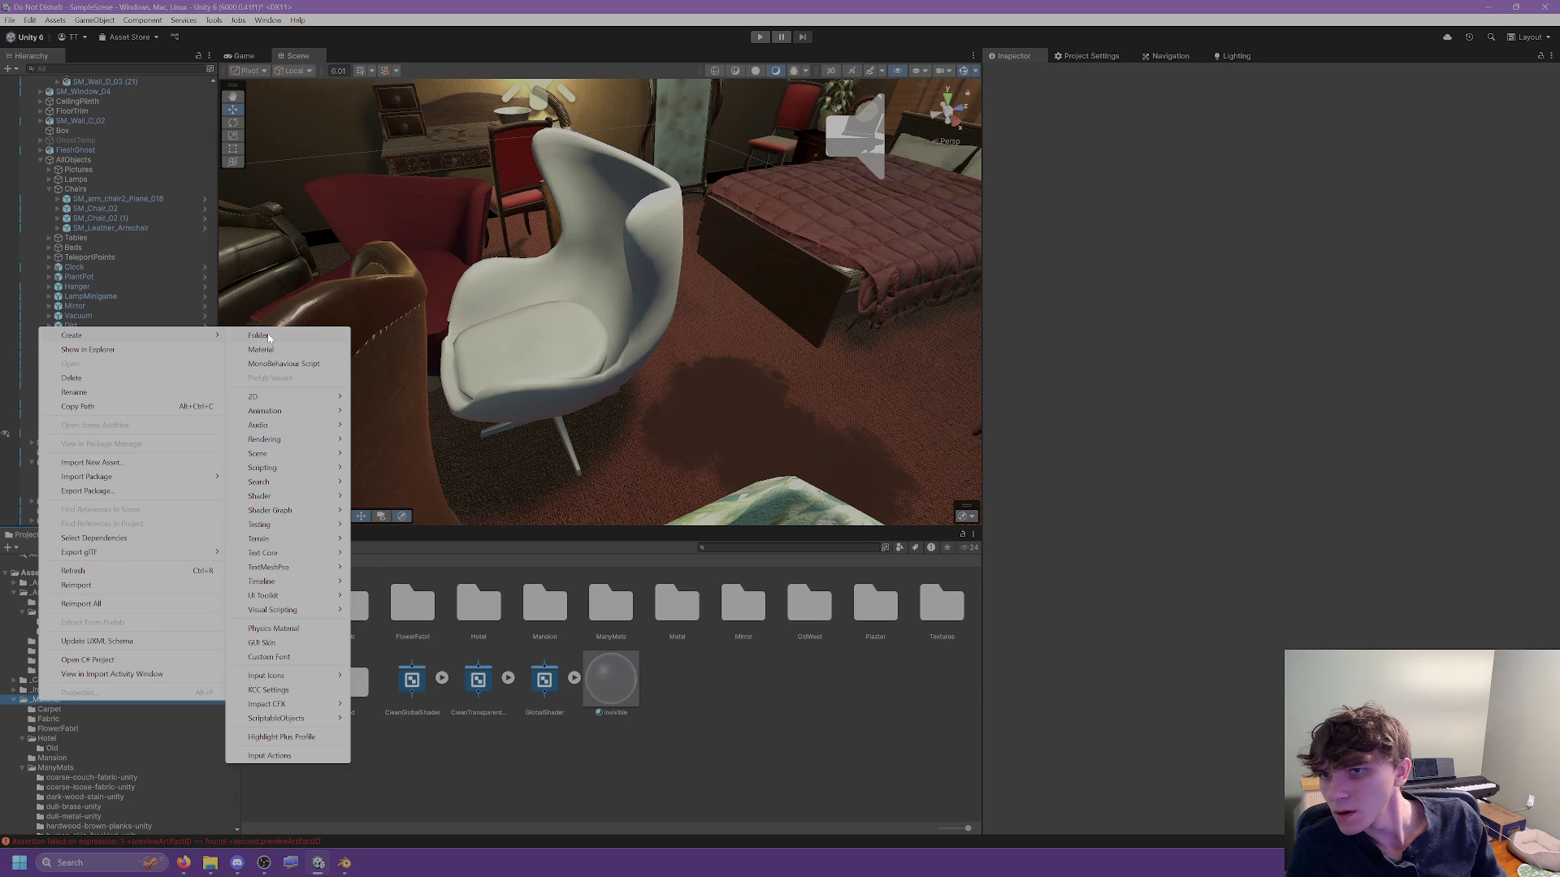
pyautogui.click(258, 336)
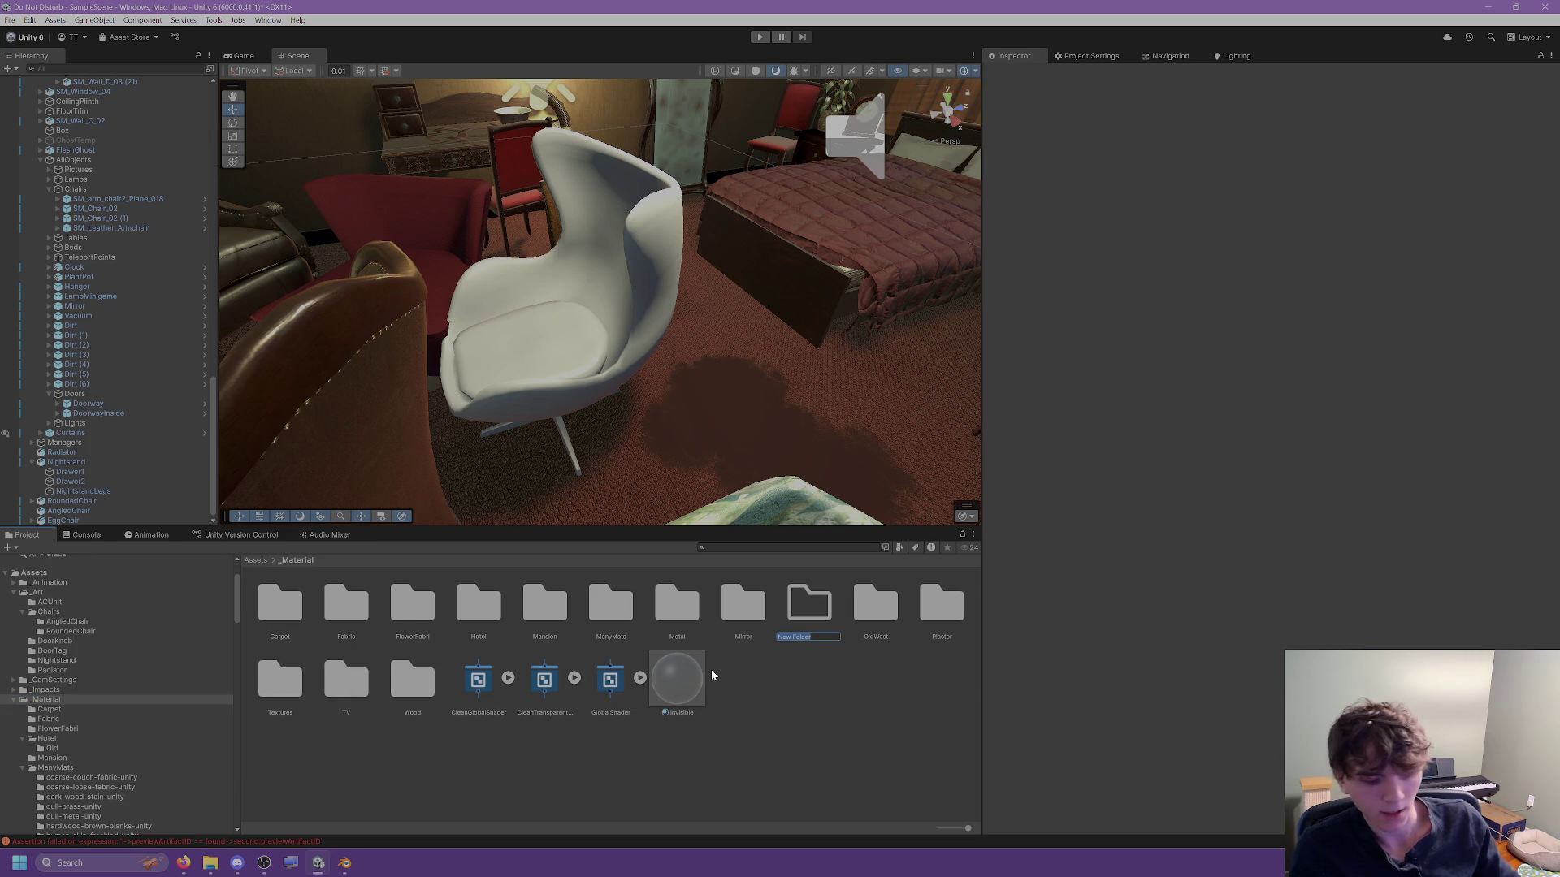
pyautogui.write('LeatherCus')
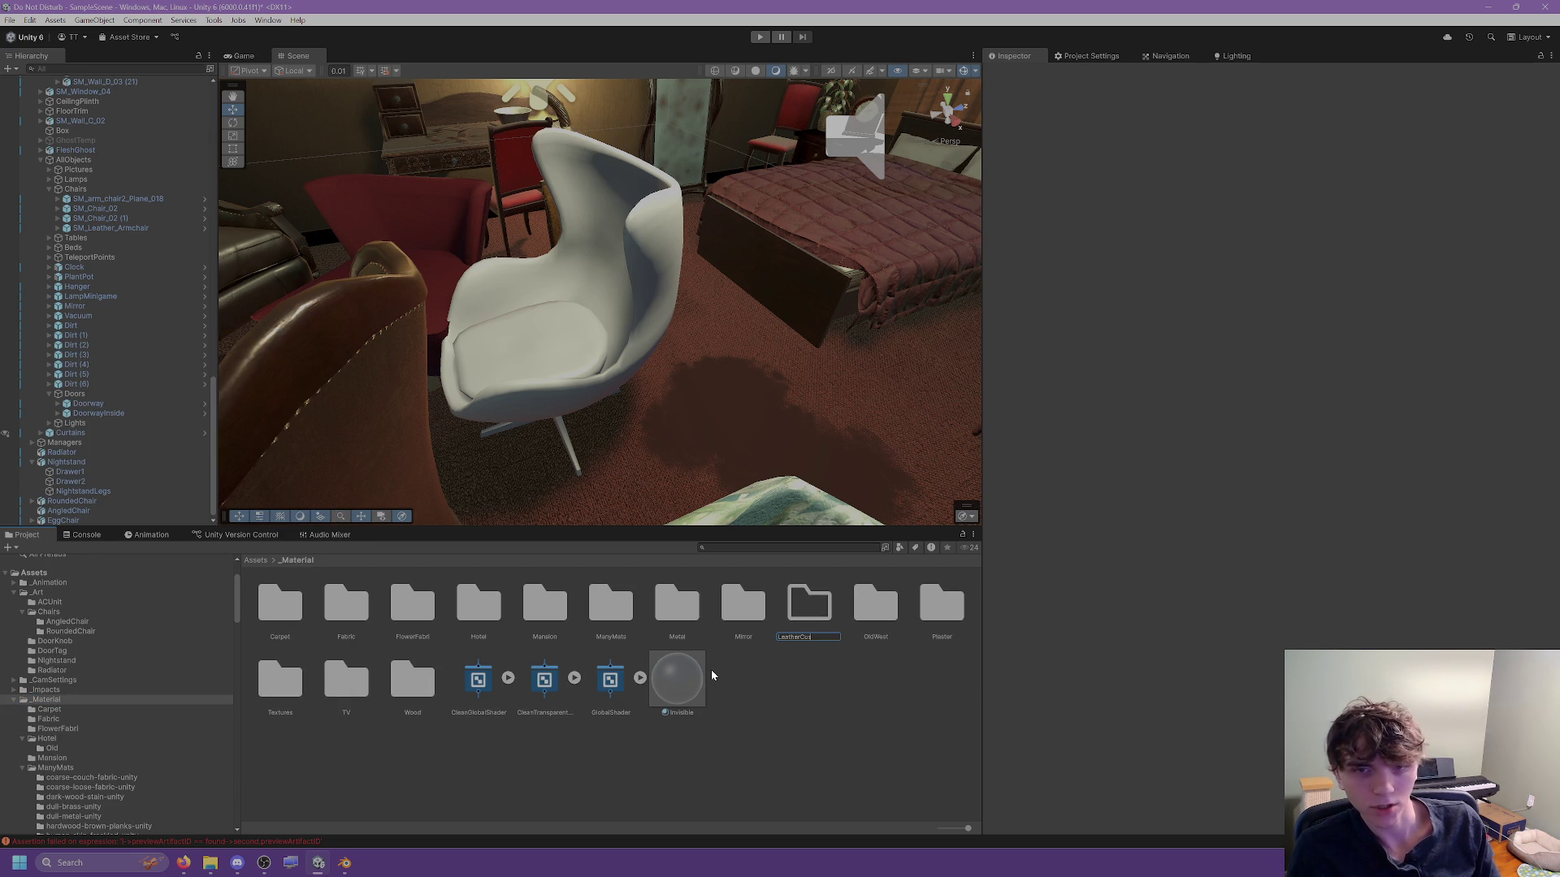
pyautogui.write('hion')
pyautogui.press('Return')
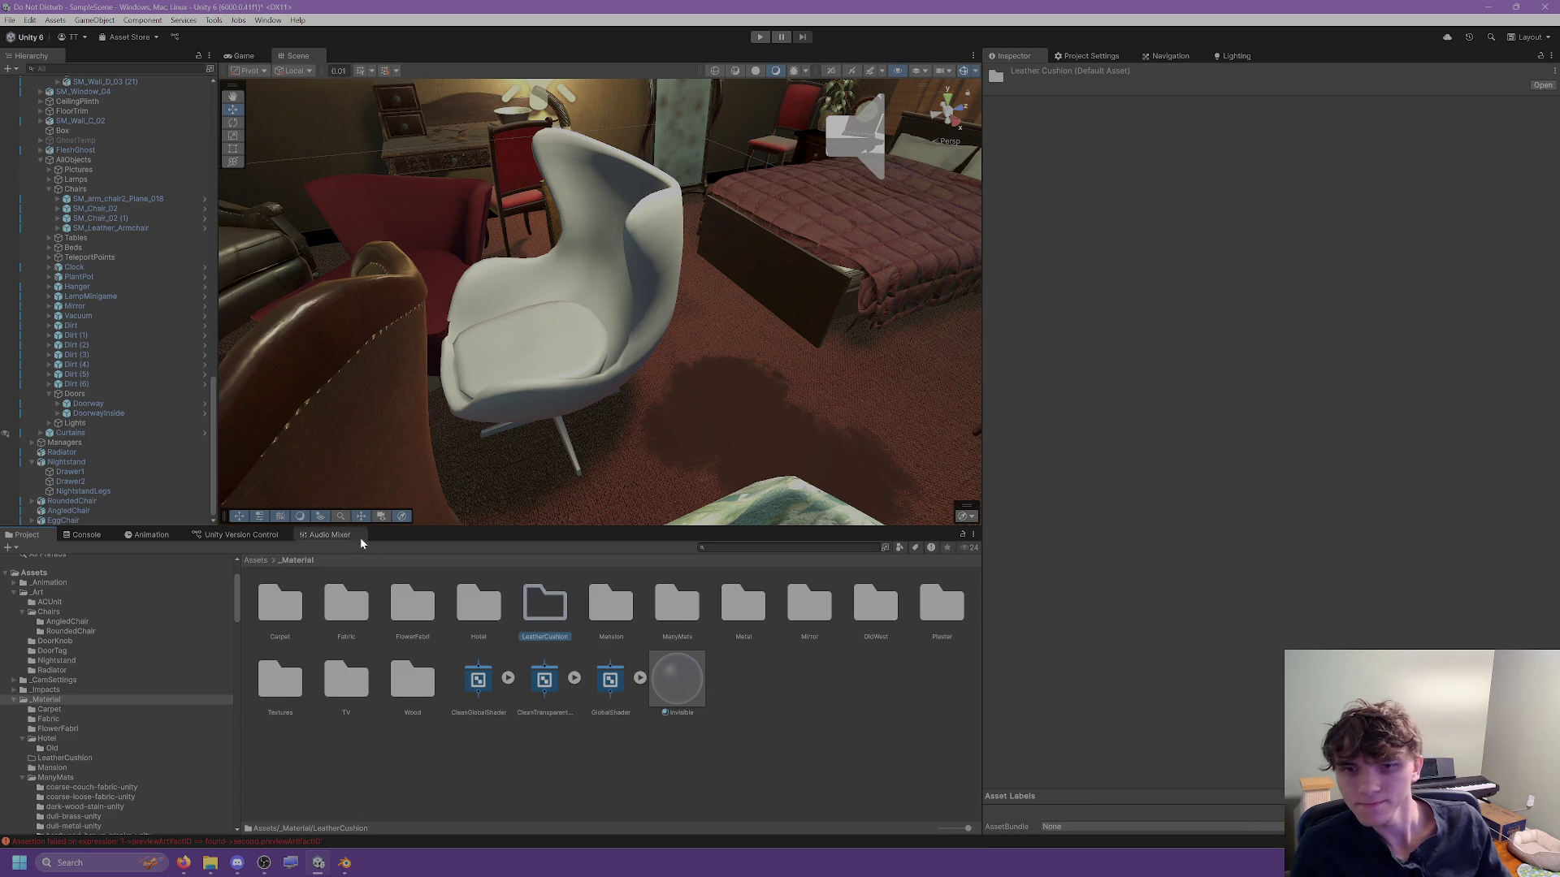
pyautogui.doubleClick(529, 600)
# Create a new material named LeatherCushion_Mat in the LeatherCushion folder.
pyautogui.rightClick(353, 624)
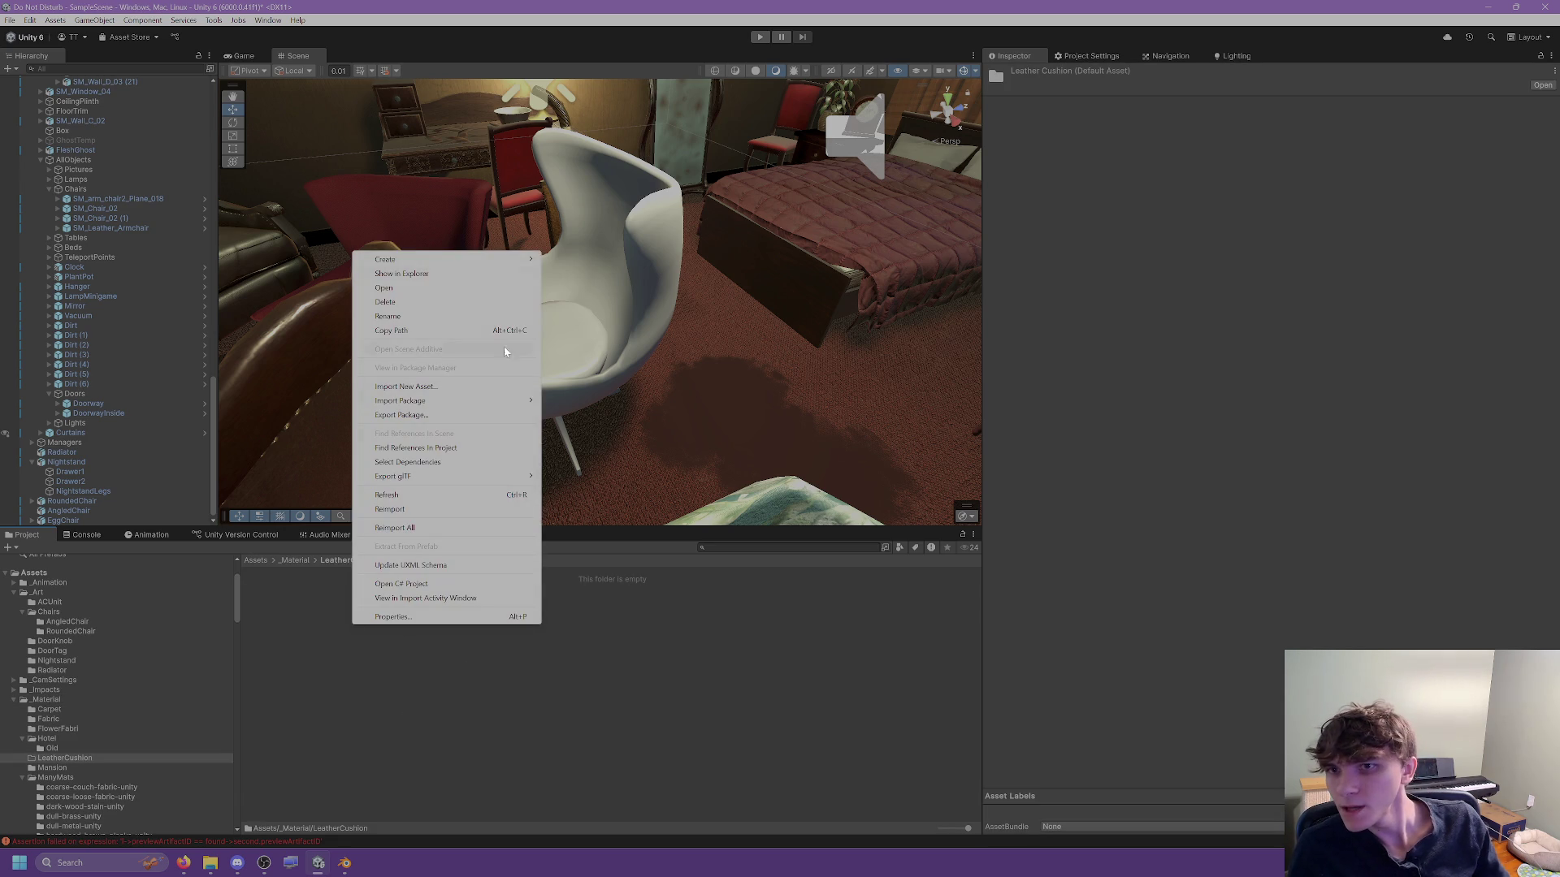
pyautogui.moveTo(457, 260)
pyautogui.click(572, 276)
pyautogui.write('LeatherCusion')
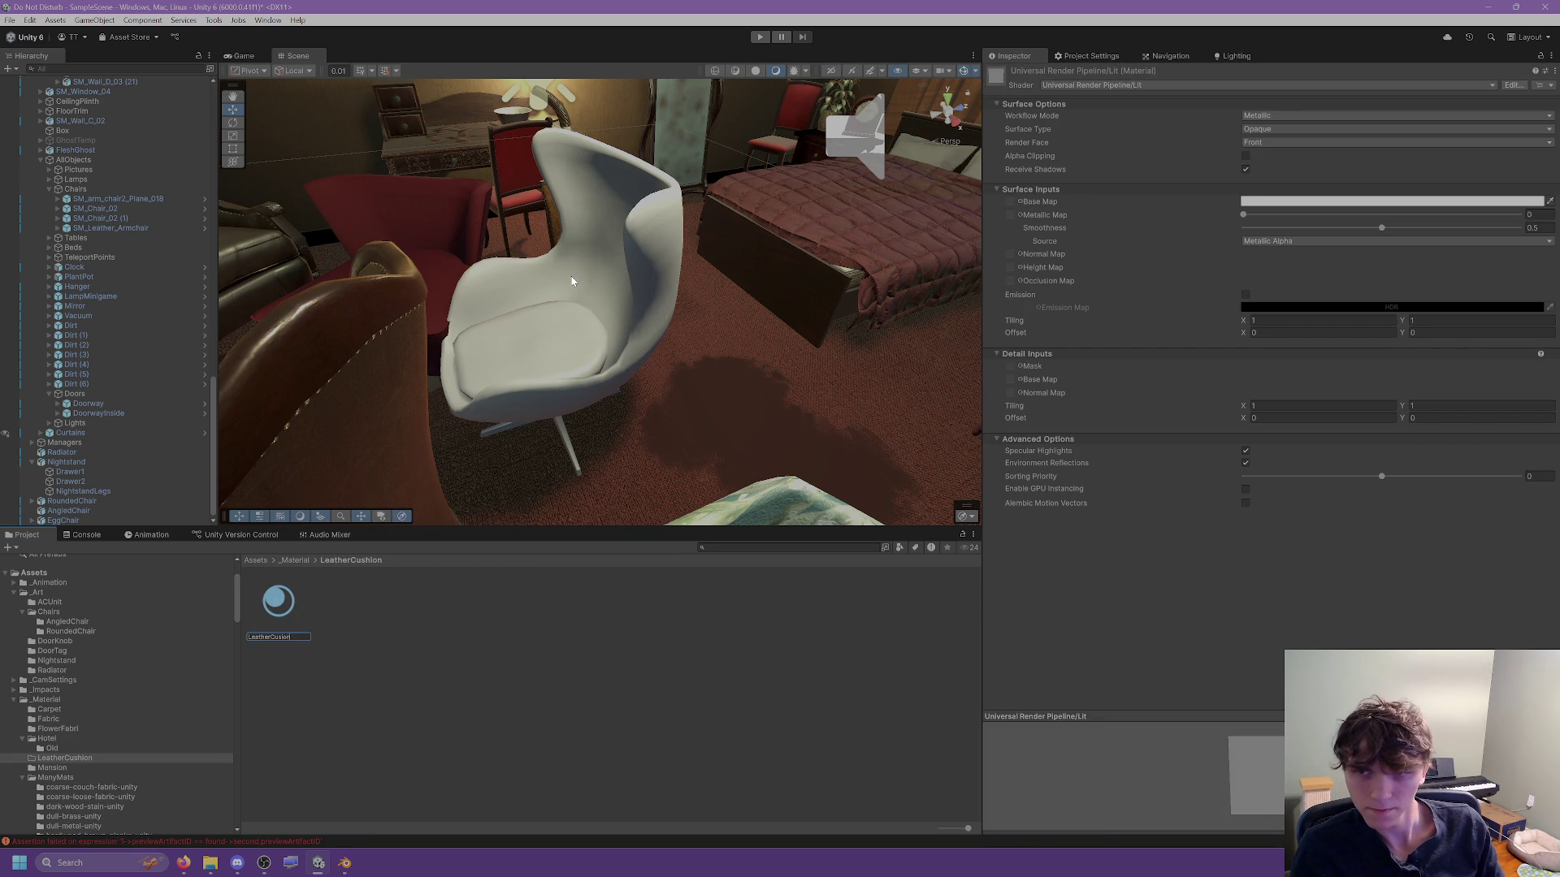
pyautogui.press('BackSpace')
pyautogui.press('BackSpace')
pyautogui.press('BackSpace')
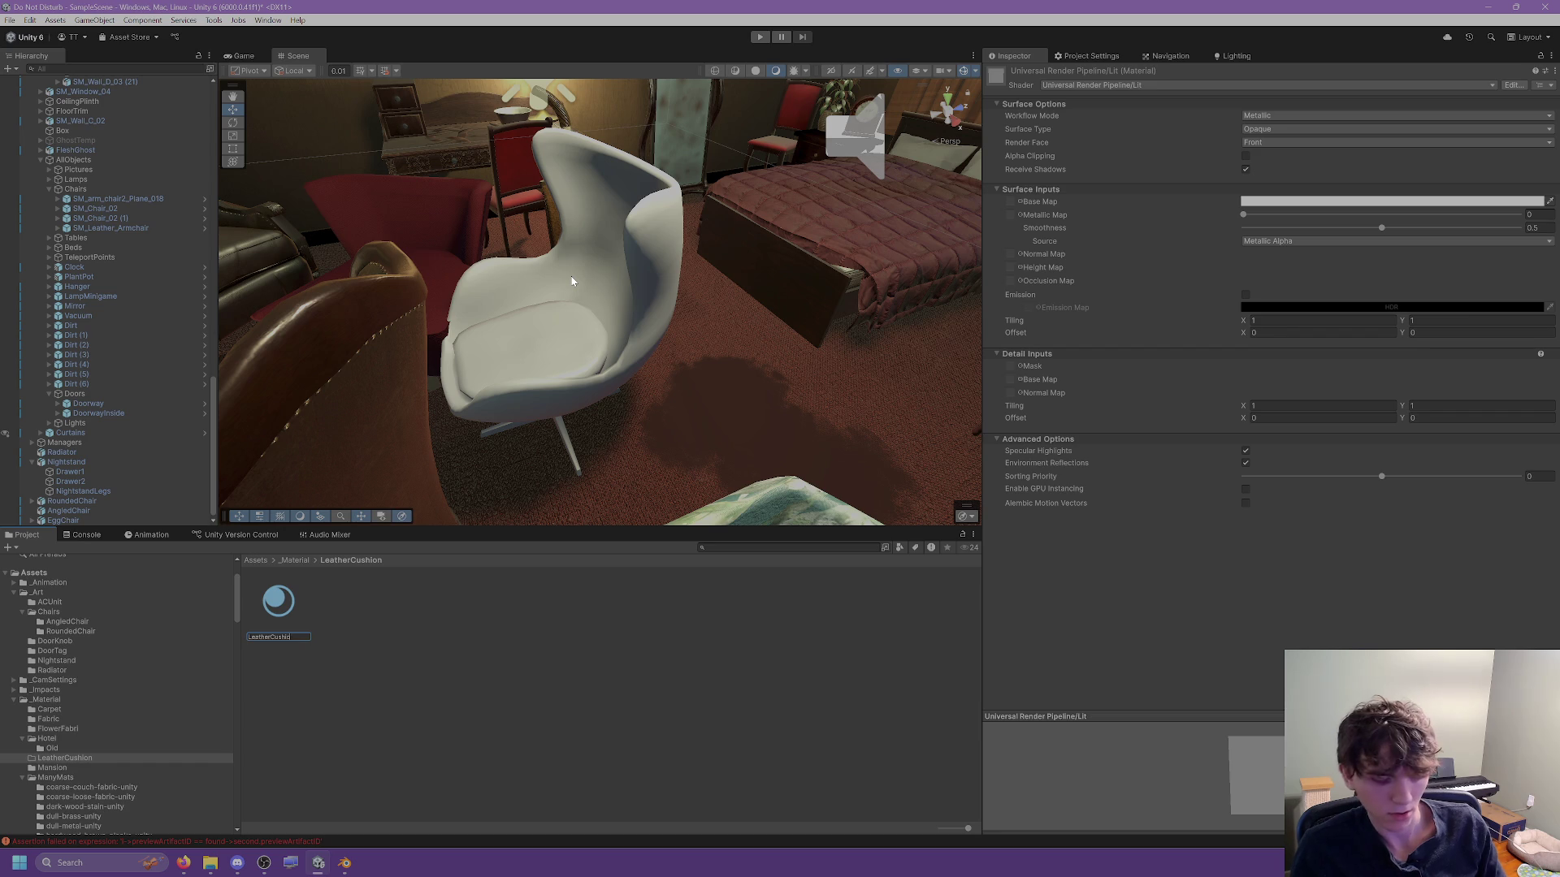
pyautogui.write('Ma')
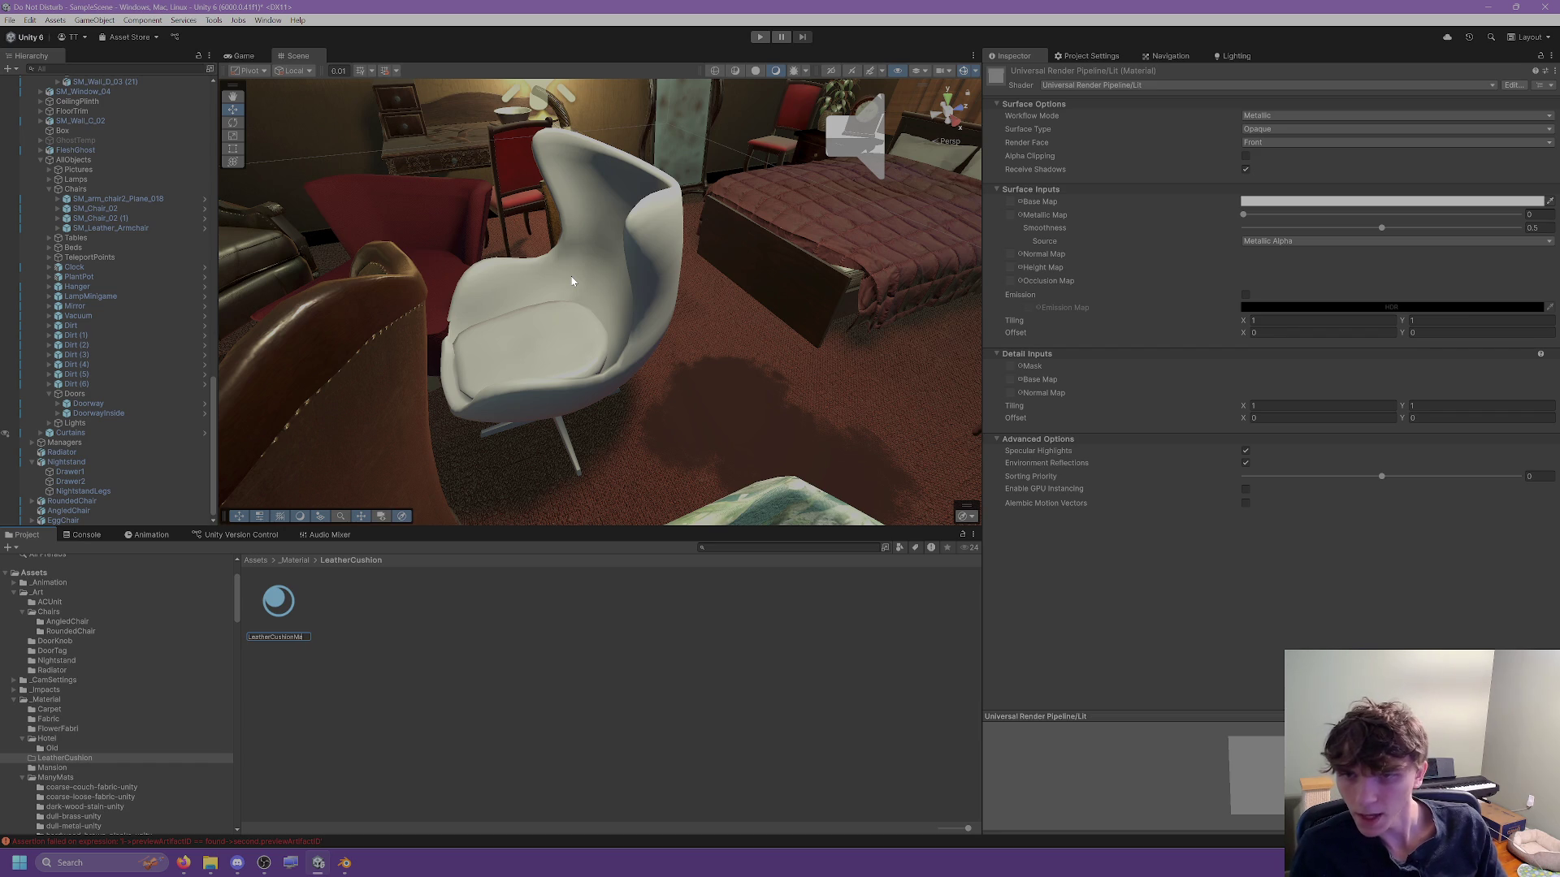
pyautogui.press('Return')
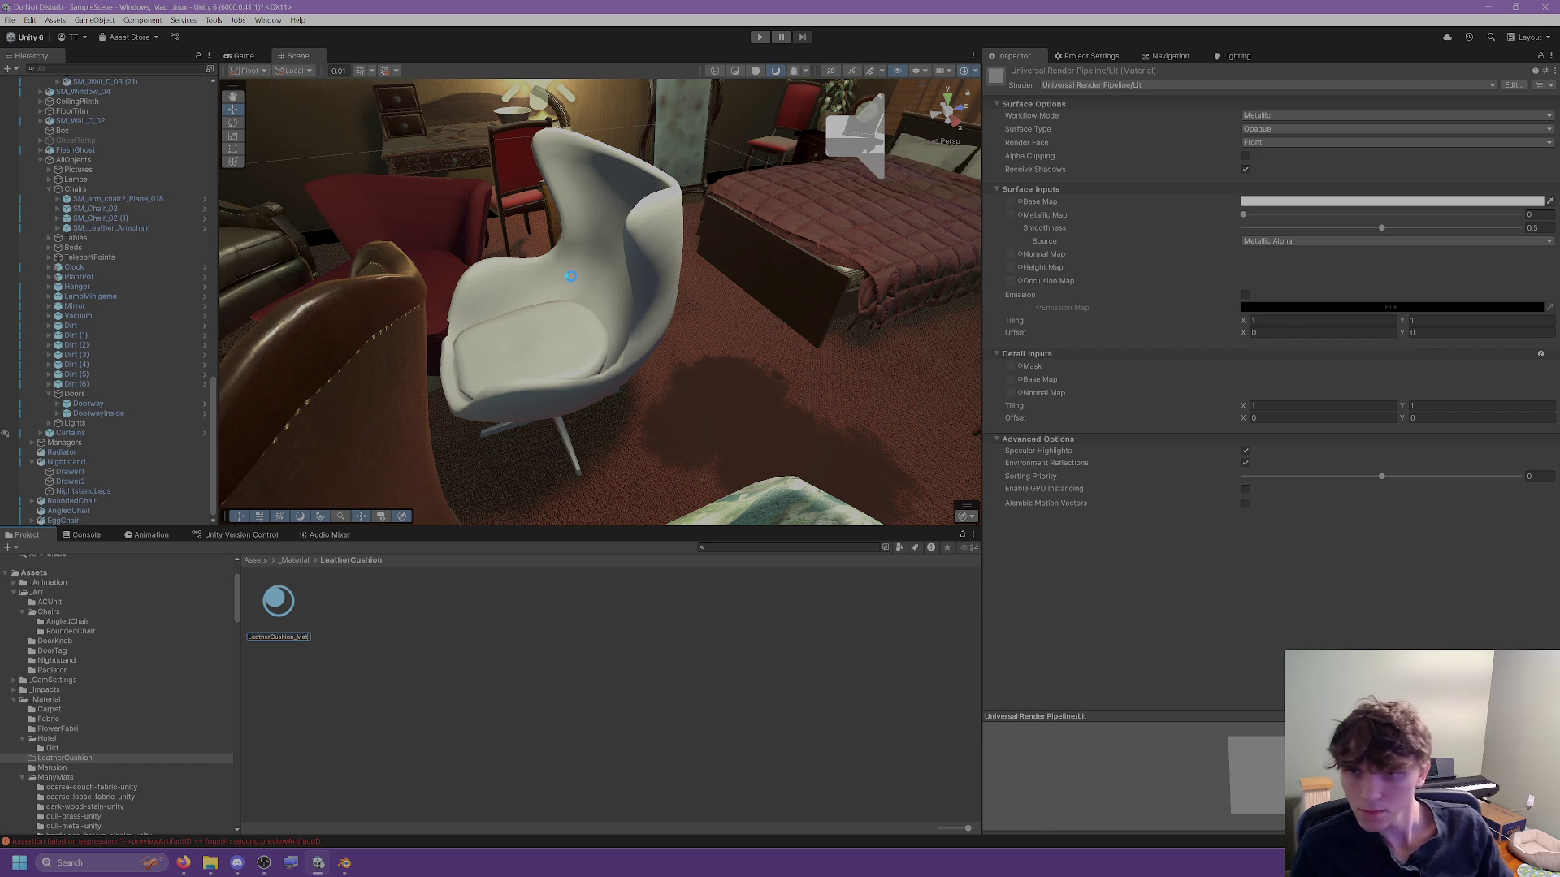
# Select LeatherCushion_Mat and browse to the white-quilted-diamond-unity texture folder.
pyautogui.click(383, 631)
pyautogui.click(280, 602)
pyautogui.scroll(-10, 106, 731)
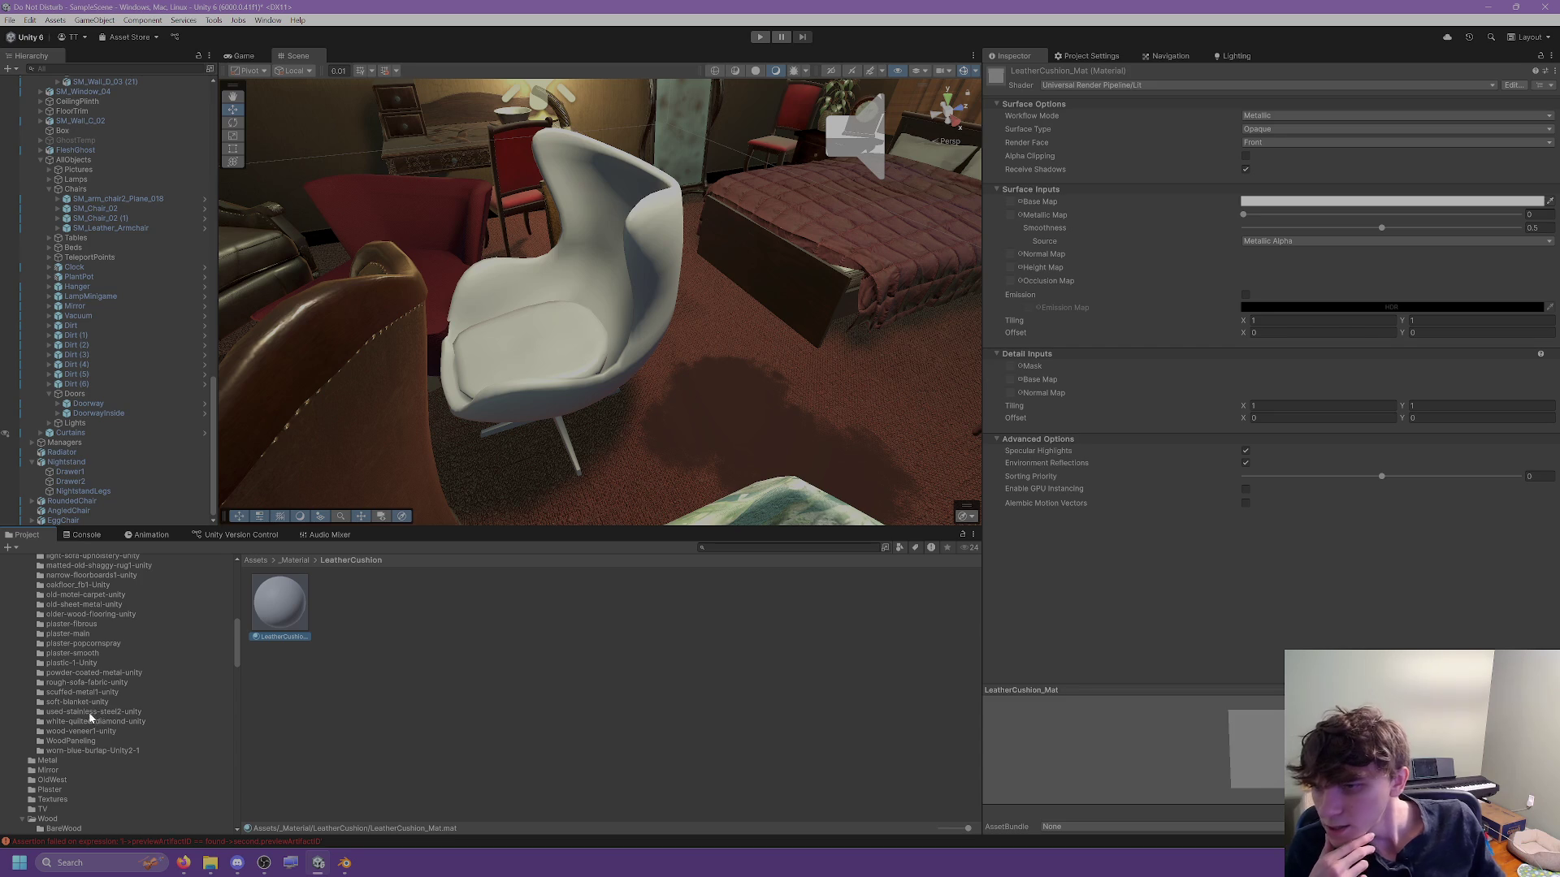
pyautogui.click(110, 723)
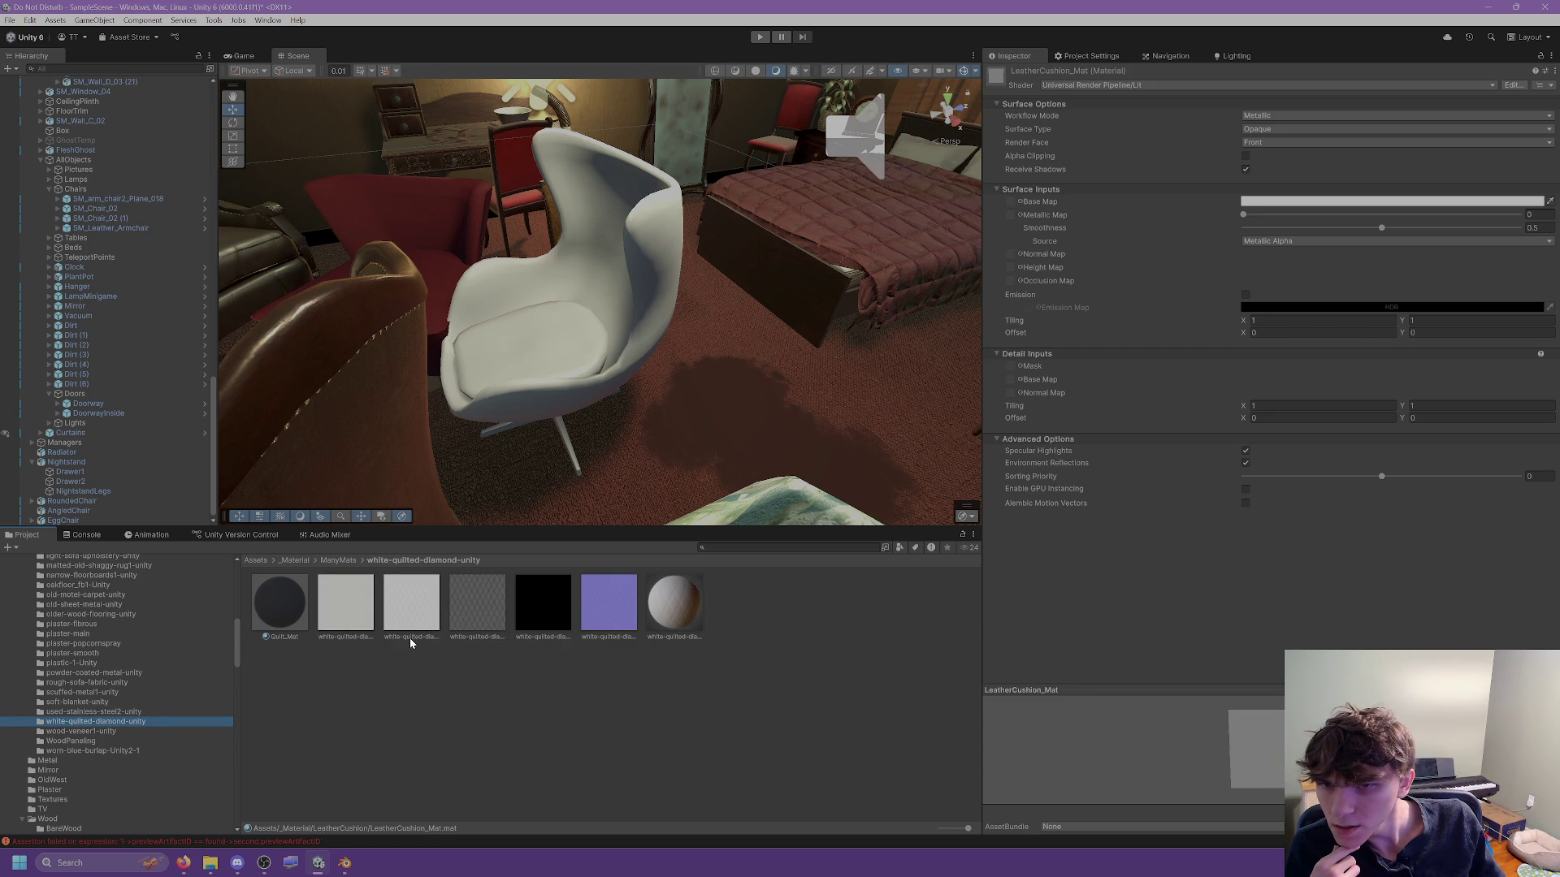
# Put the quilted diamond AO texture in Occlusion Map and the purple normal texture in Normal Map.
pyautogui.moveTo(409, 637)
pyautogui.mouseDown()
pyautogui.moveTo(1040, 351)
pyautogui.moveTo(1011, 282)
pyautogui.mouseUp()
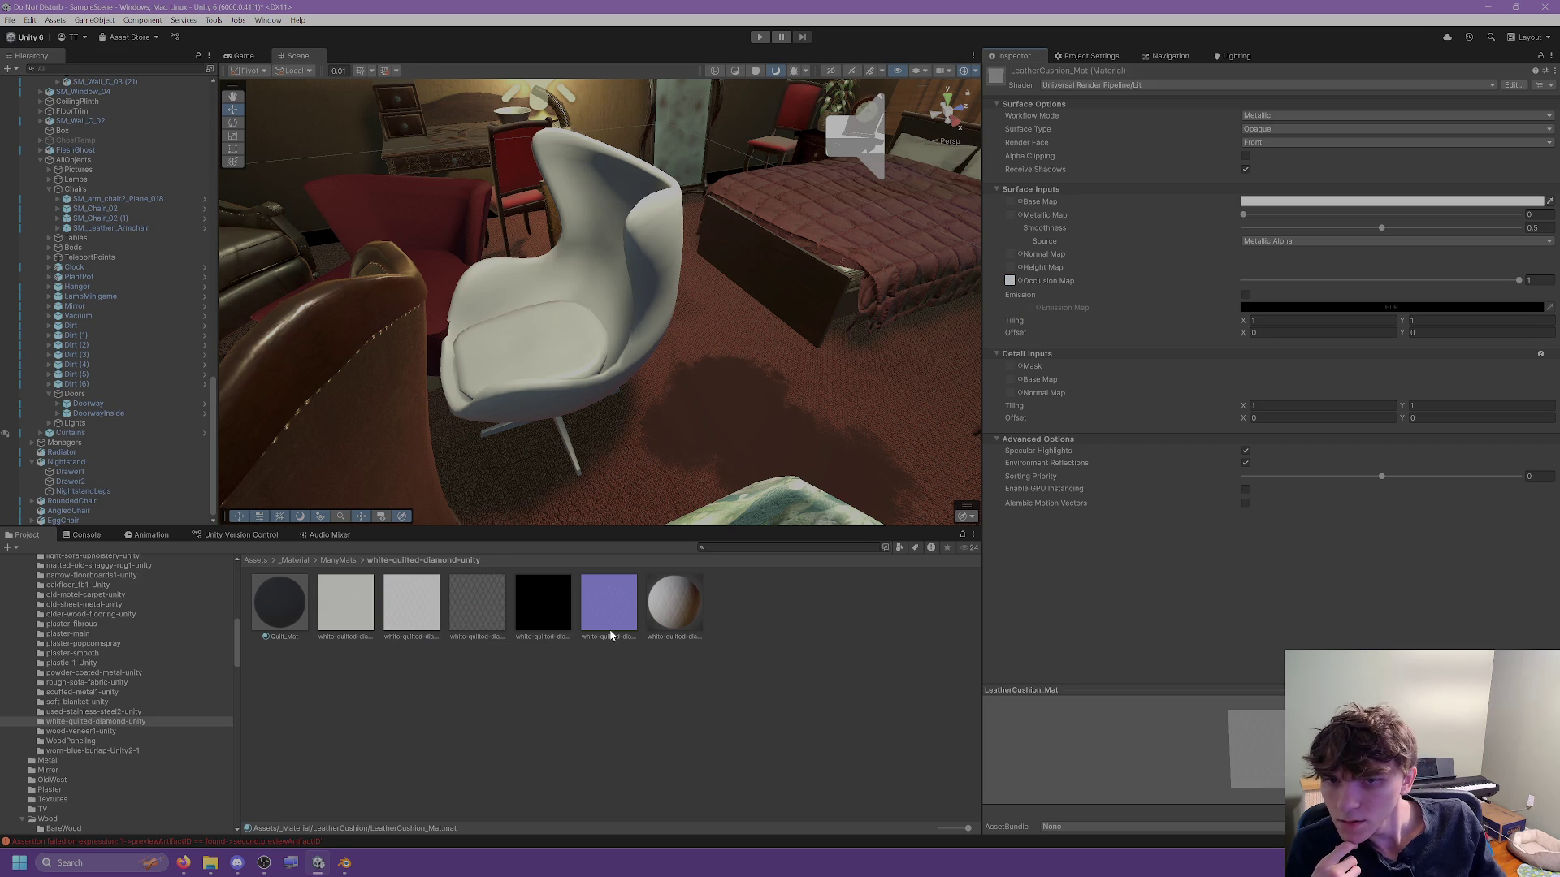
pyautogui.moveTo(922, 472); pyautogui.dragTo(1011, 257)
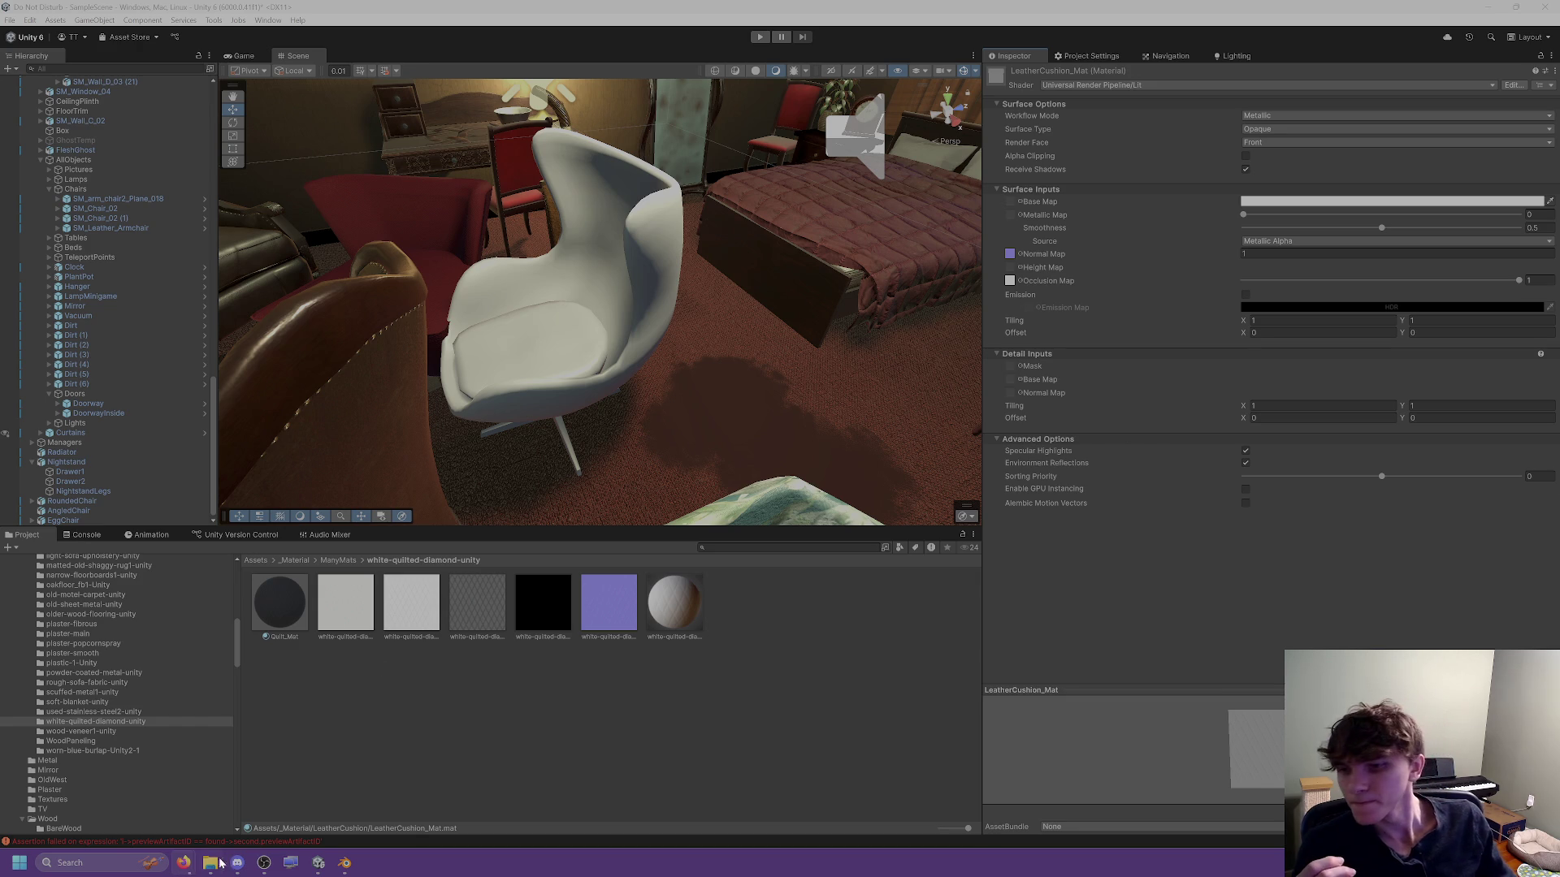
# Extract the older-padded-leather-unity archive into Downloads using the suggested destination.
pyautogui.moveTo(210, 863)
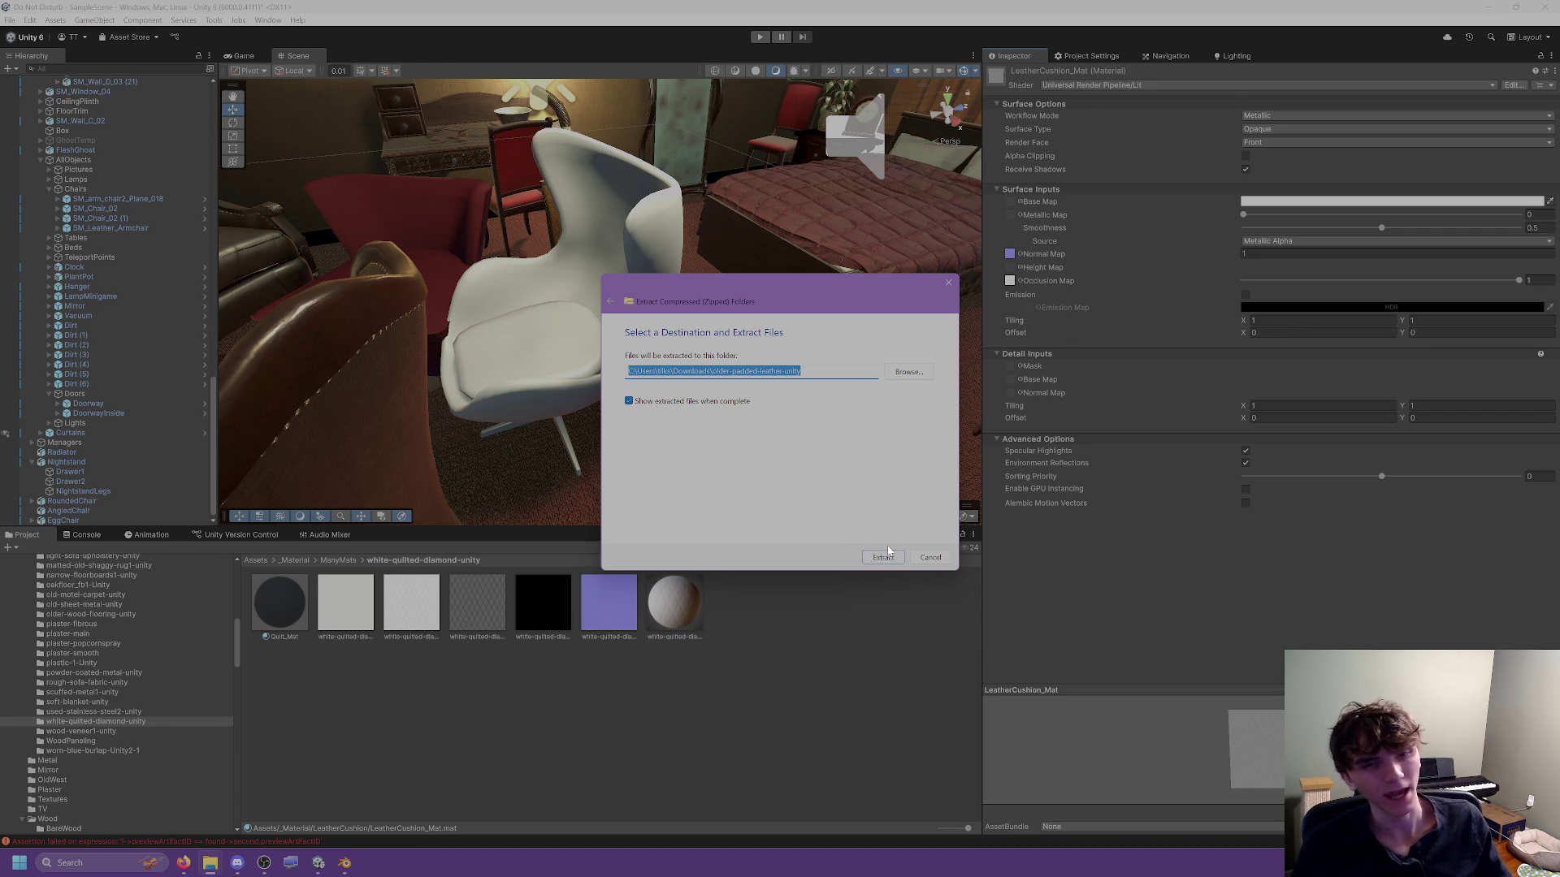
pyautogui.click(883, 558)
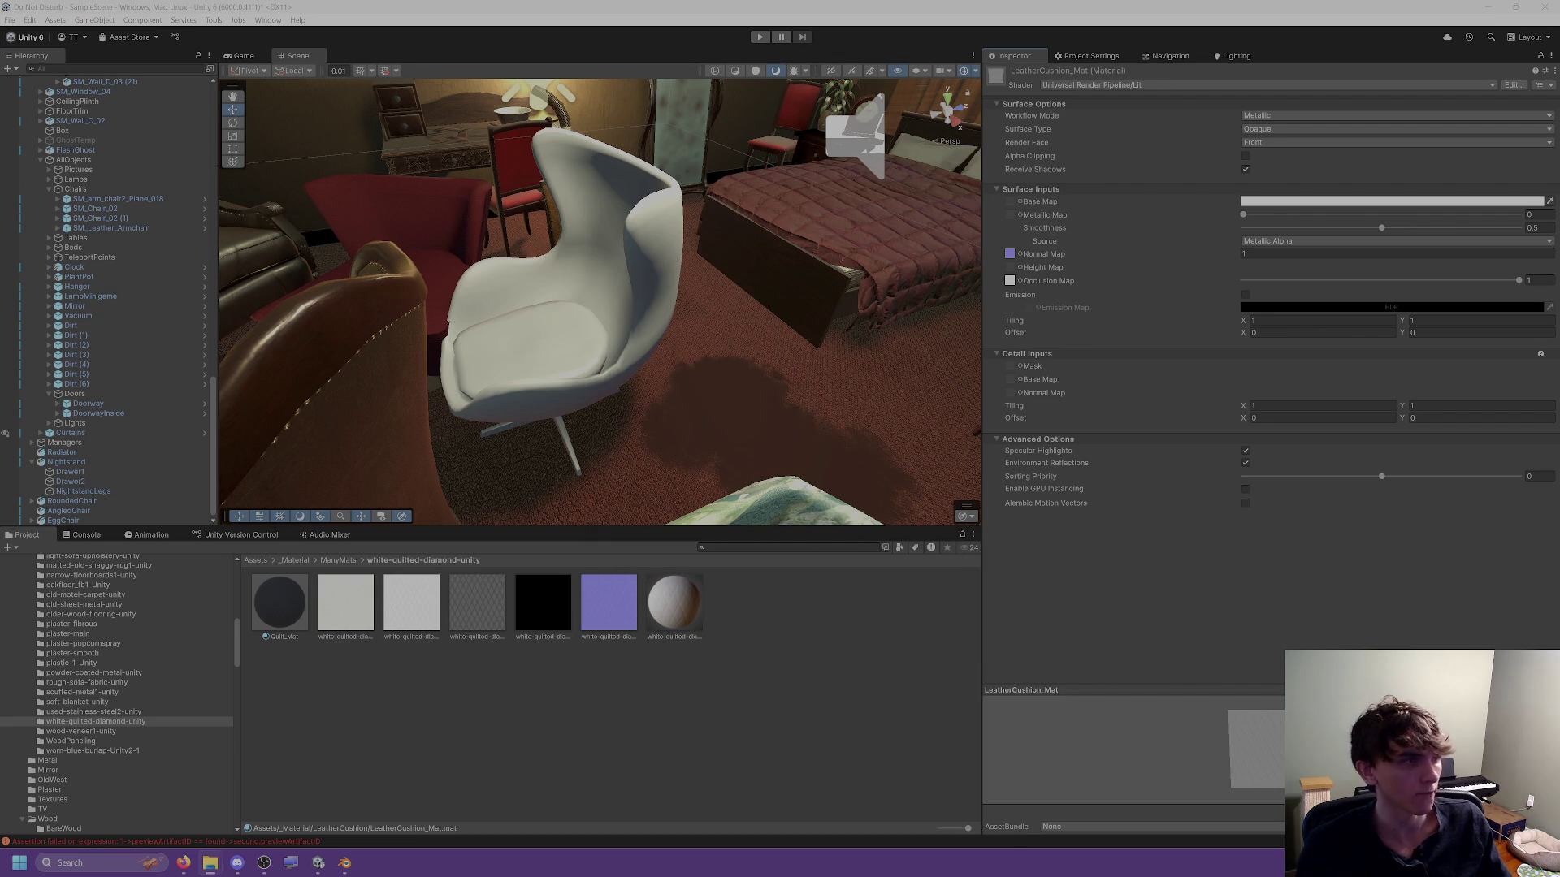
# Import six padded leather textures into LeatherCushion and assign the normal map, fixing its import setting.
pyautogui.scroll(6, 125, 652)
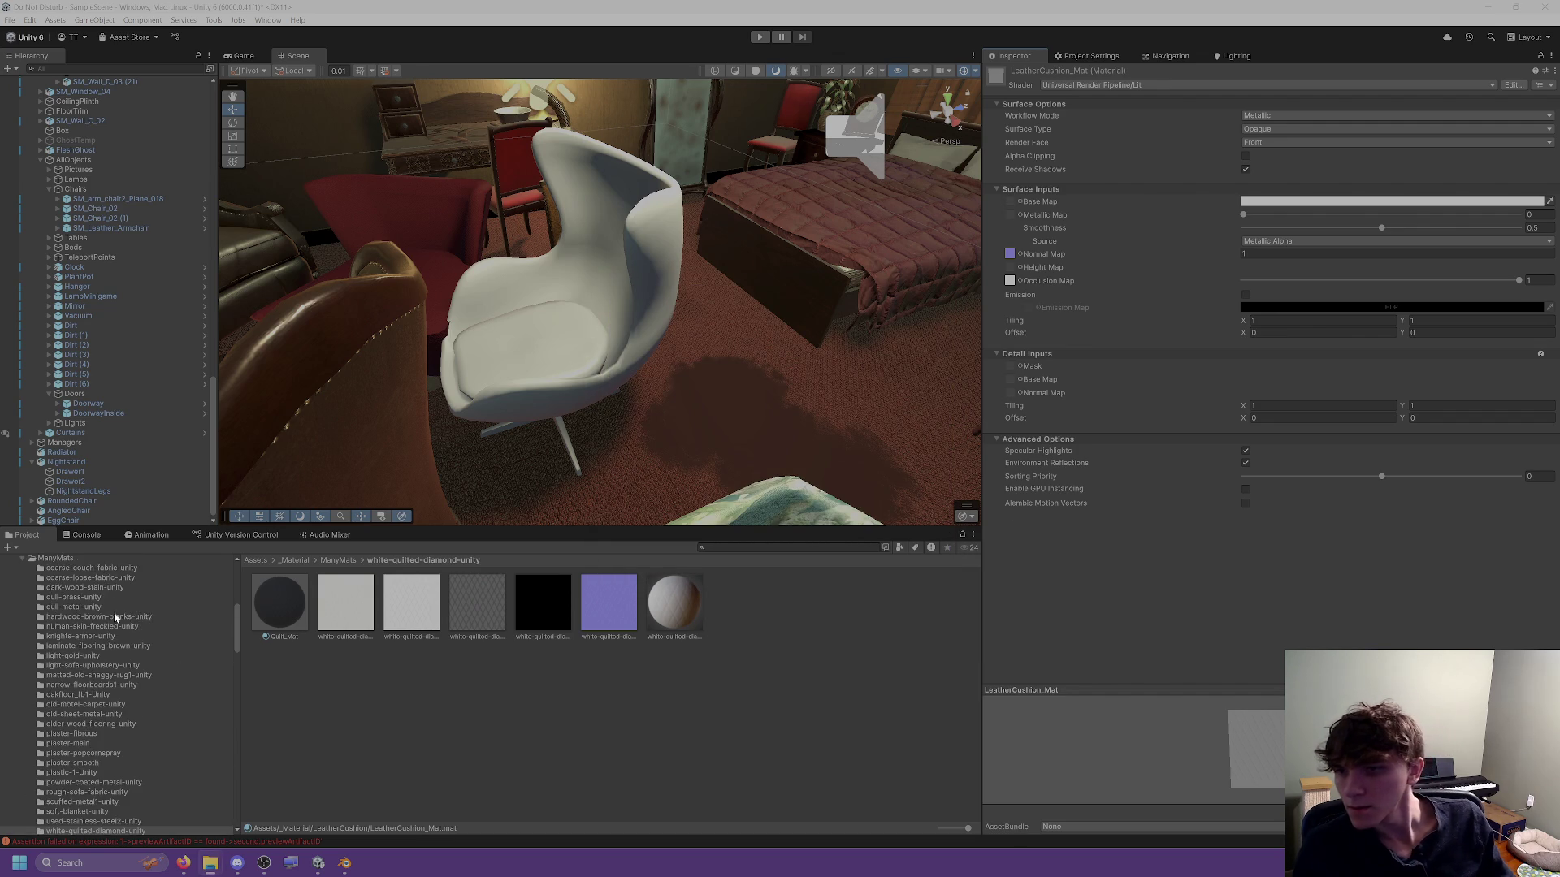
pyautogui.scroll(2, 81, 633)
pyautogui.click(79, 648)
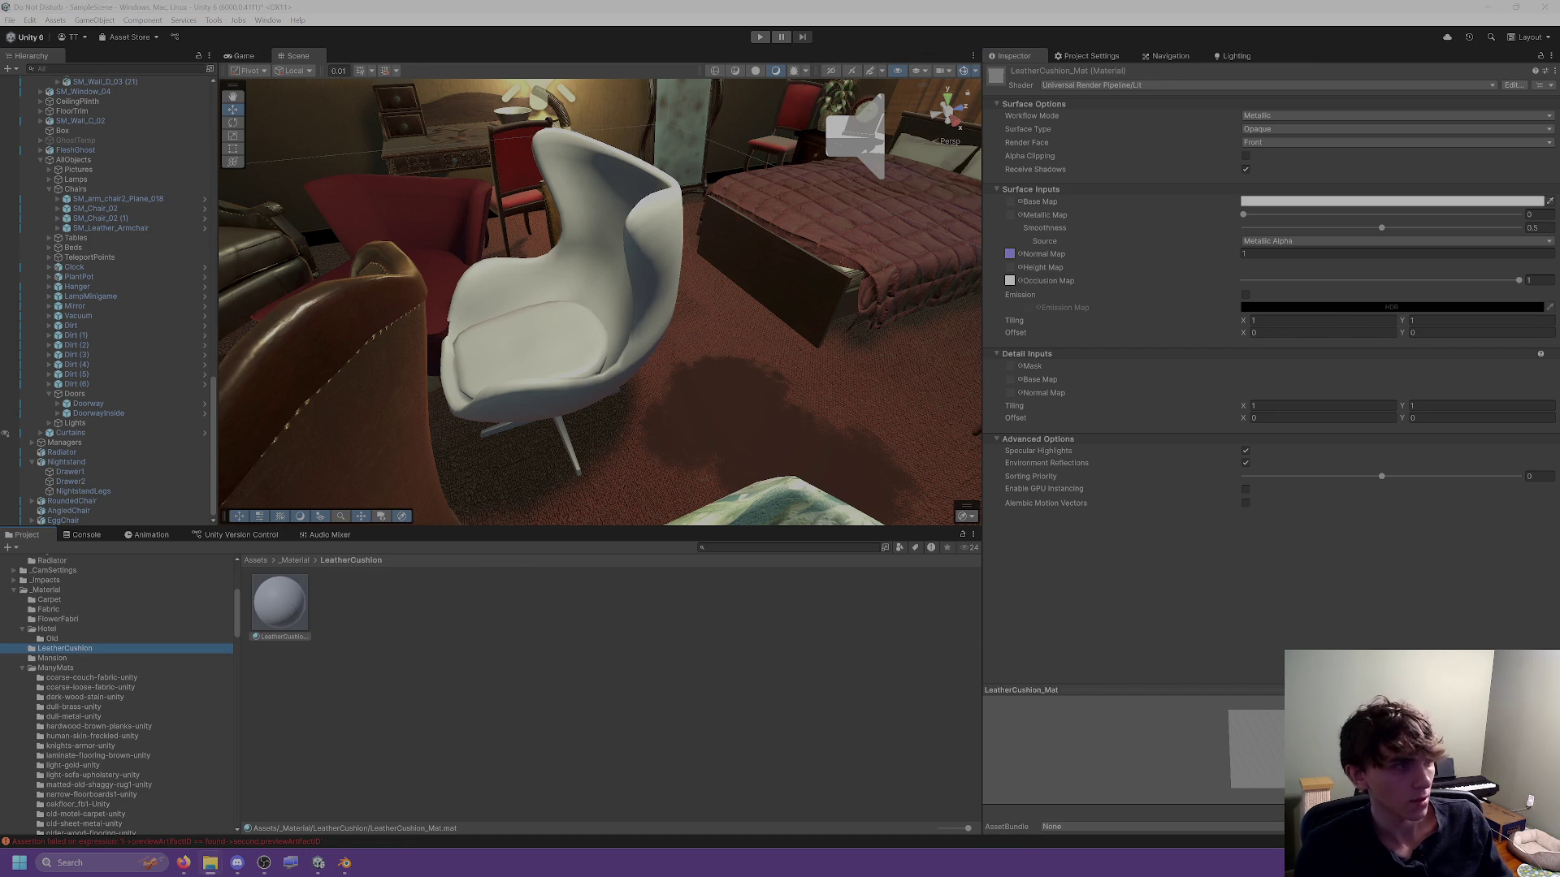
pyautogui.moveTo(316, 639)
pyautogui.mouseDown()
pyautogui.moveTo(389, 630)
pyautogui.moveTo(1015, 202)
pyautogui.mouseUp()
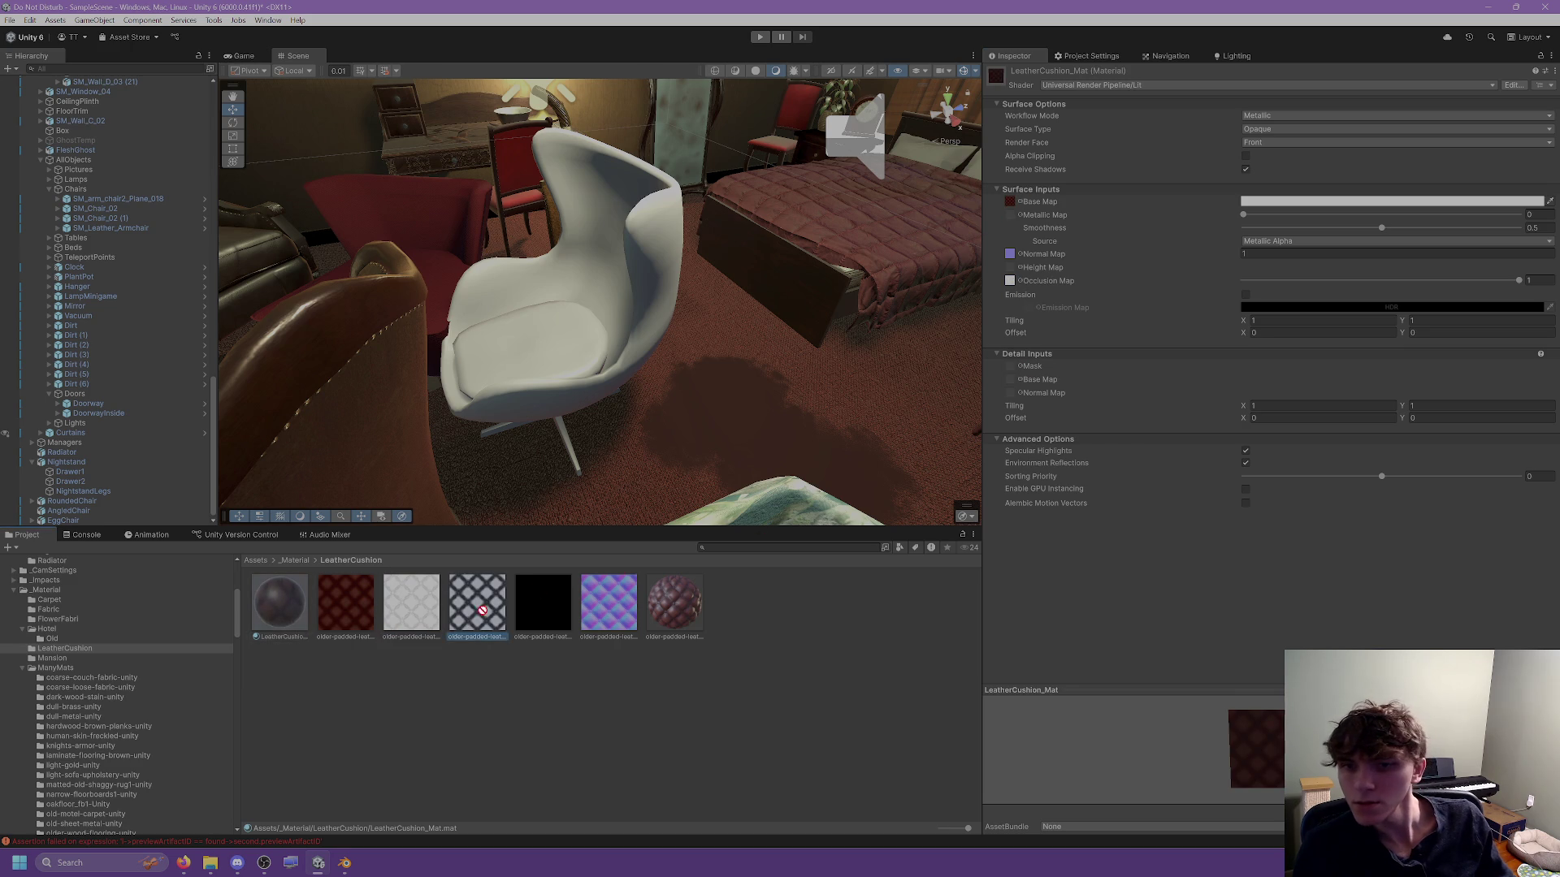
pyautogui.moveTo(437, 622)
pyautogui.mouseDown()
pyautogui.moveTo(473, 607)
pyautogui.moveTo(549, 620)
pyautogui.moveTo(768, 570)
pyautogui.moveTo(1194, 322)
pyautogui.moveTo(1010, 215)
pyautogui.moveTo(1012, 254)
pyautogui.mouseUp()
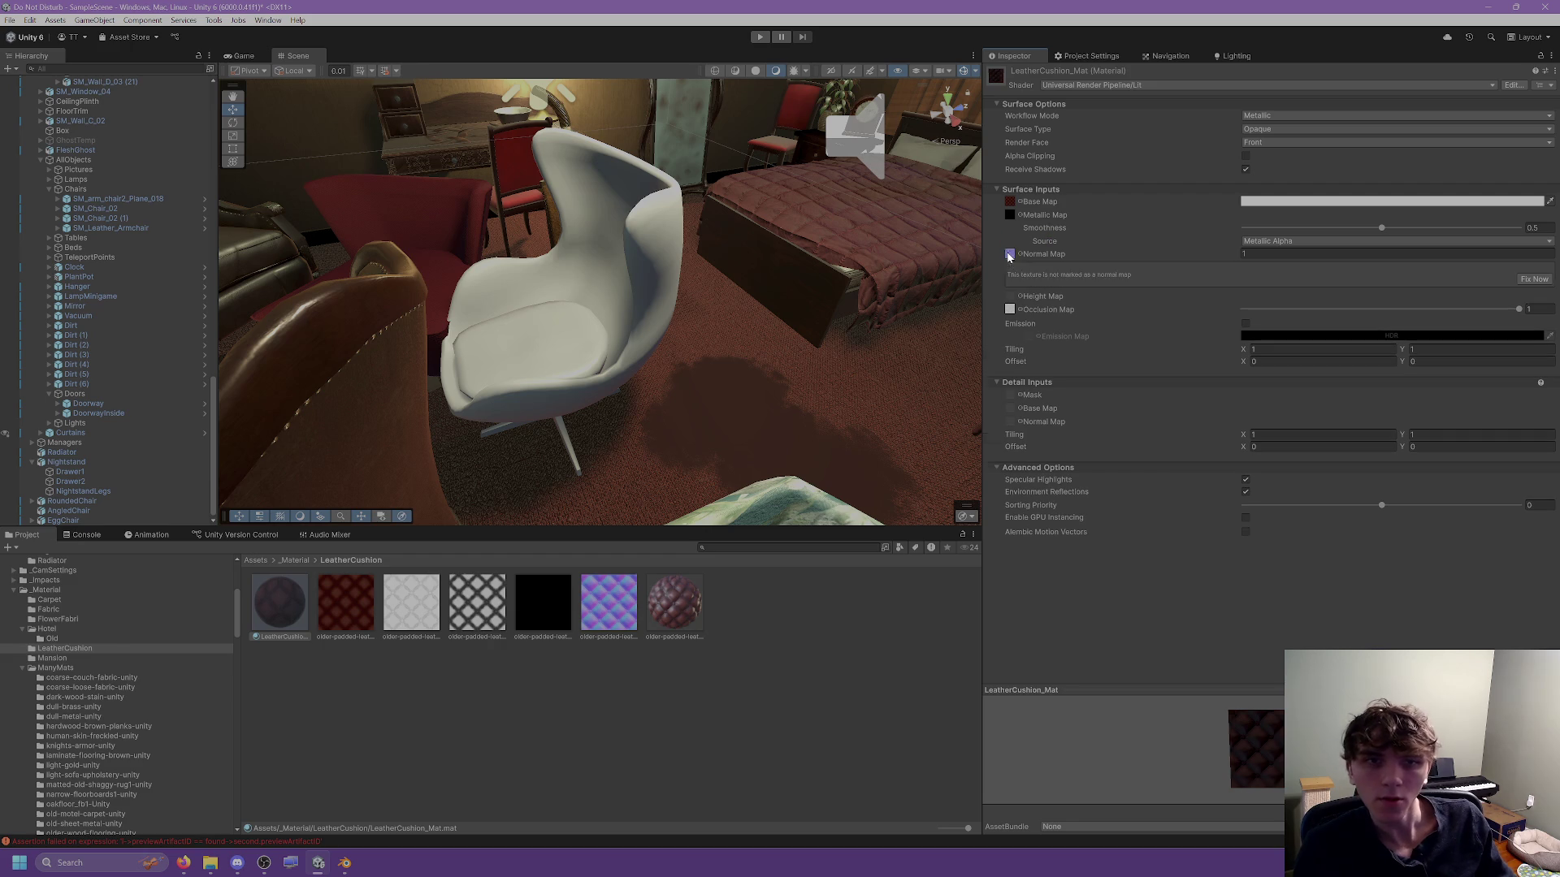
pyautogui.click(1409, 254)
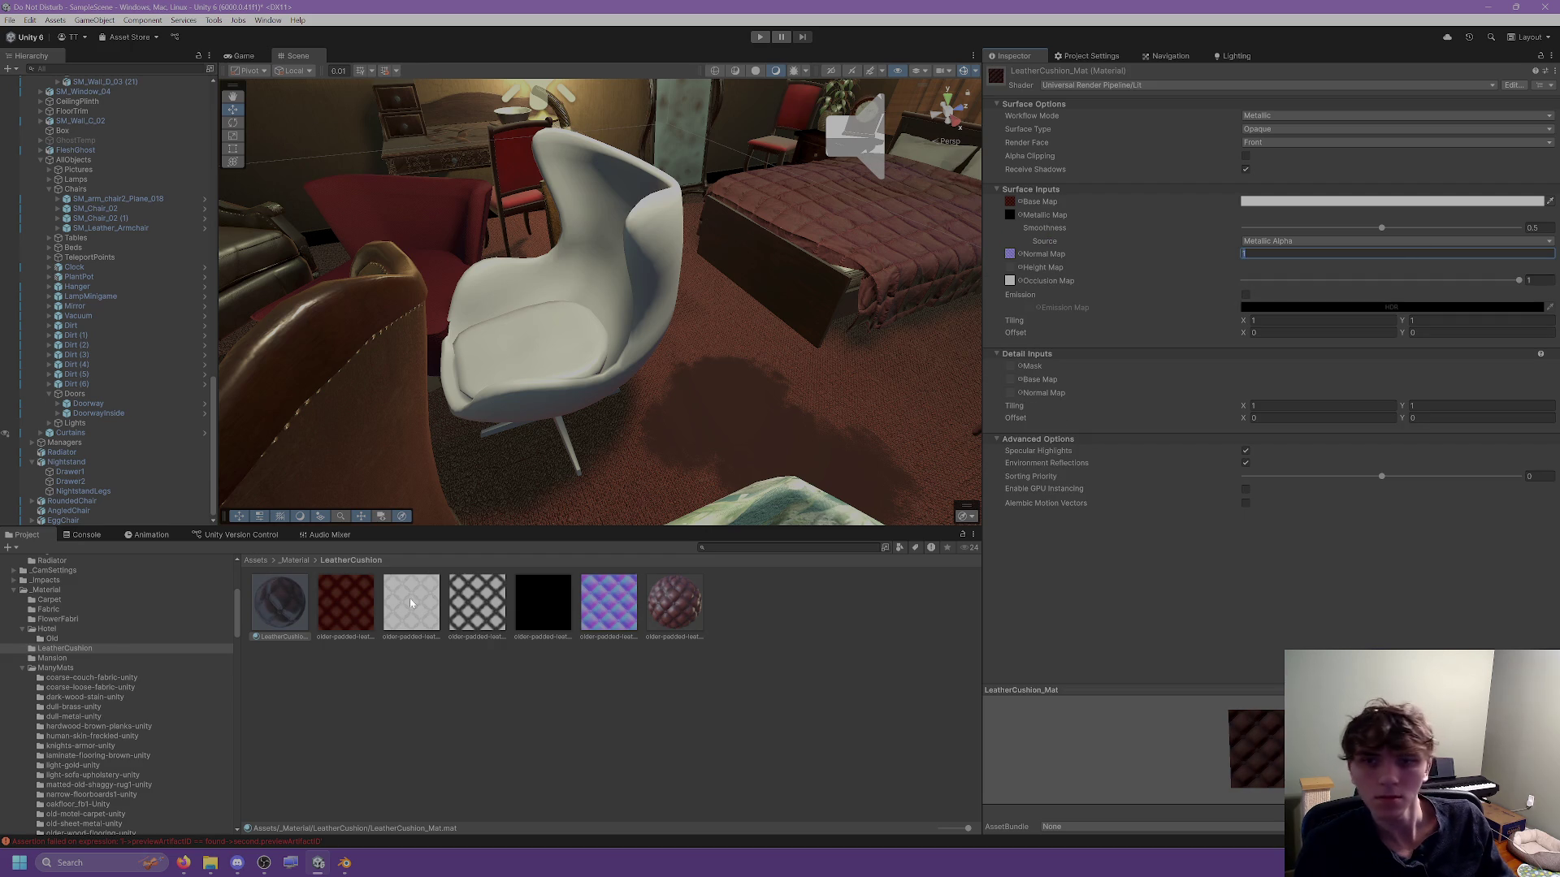
# Apply LeatherCushion_Mat to the egg chair seat and set its tiling to 2 × 2.
pyautogui.moveTo(279, 602)
pyautogui.mouseDown()
pyautogui.moveTo(536, 337)
pyautogui.moveTo(691, 338)
pyautogui.moveTo(812, 366)
pyautogui.mouseUp()
pyautogui.doubleClick(1316, 320)
pyautogui.write('2')
pyautogui.press('Tab')
pyautogui.write('2')
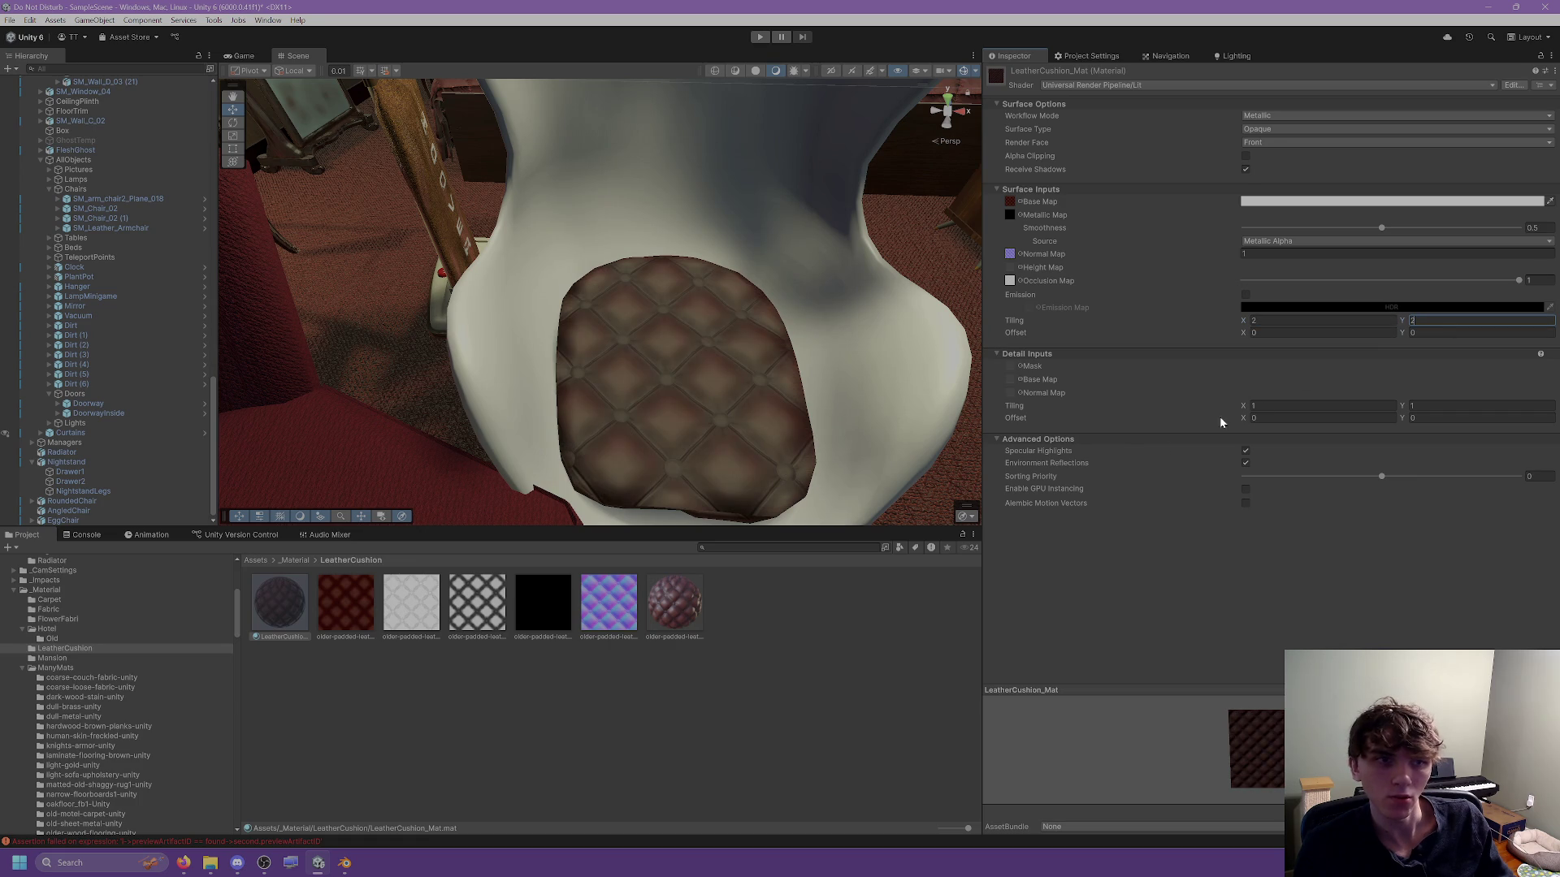
pyautogui.moveTo(909, 409); pyautogui.dragTo(844, 372)
# Soften the cushion material's normal map strength to 2.
pyautogui.click(1326, 253)
pyautogui.write('3')
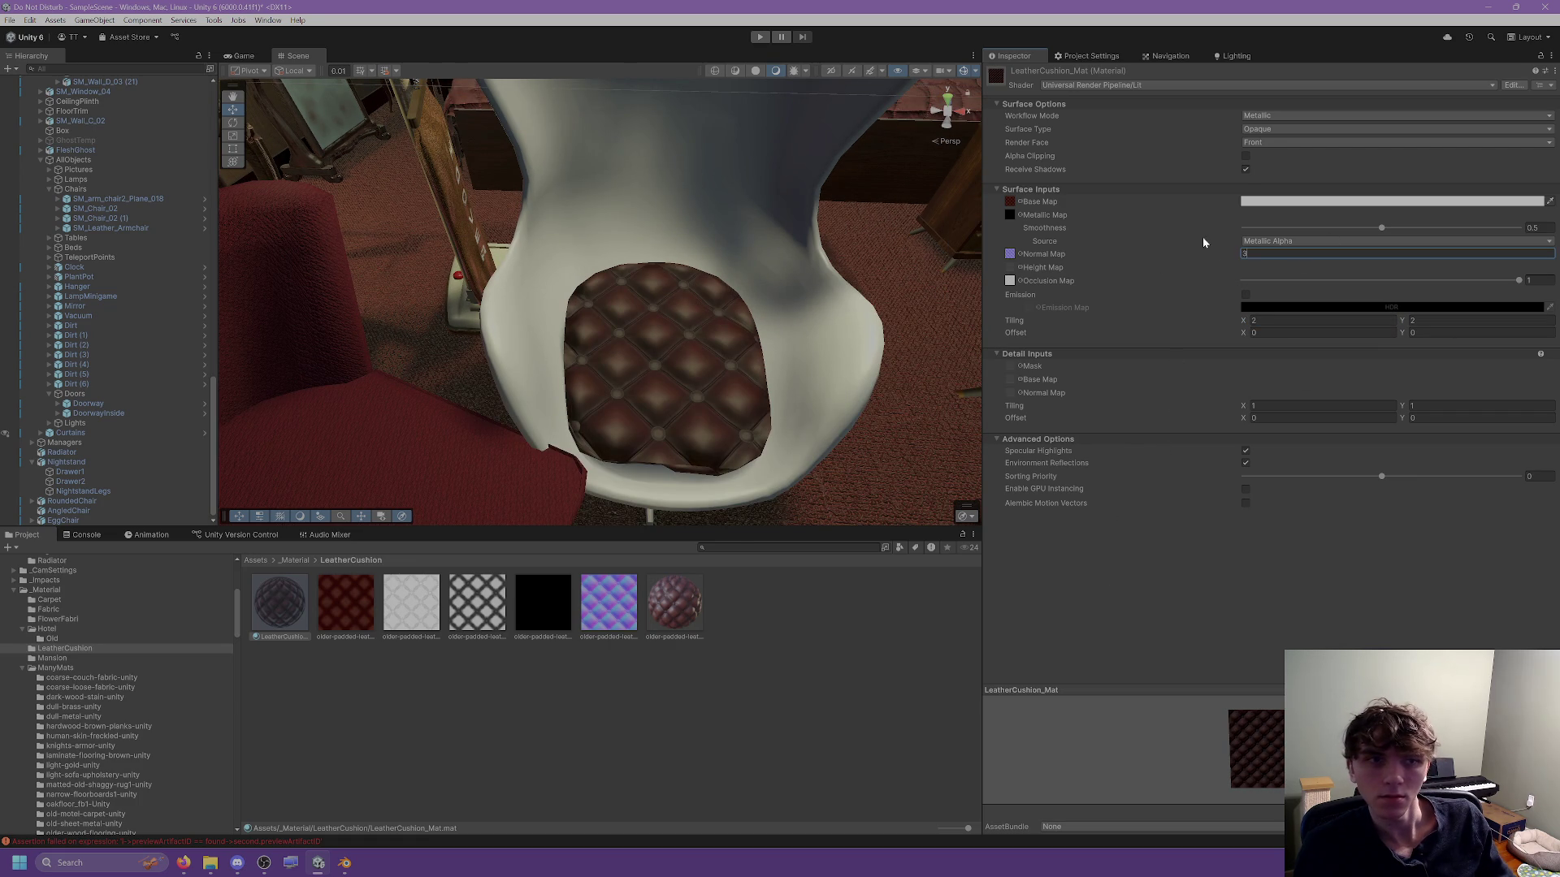
pyautogui.press('BackSpace')
pyautogui.write('2')
pyautogui.moveTo(695, 332)
pyautogui.mouseDown()
pyautogui.moveTo(690, 278)
pyautogui.moveTo(741, 198)
pyautogui.moveTo(613, 191)
pyautogui.moveTo(647, 208)
pyautogui.mouseUp()
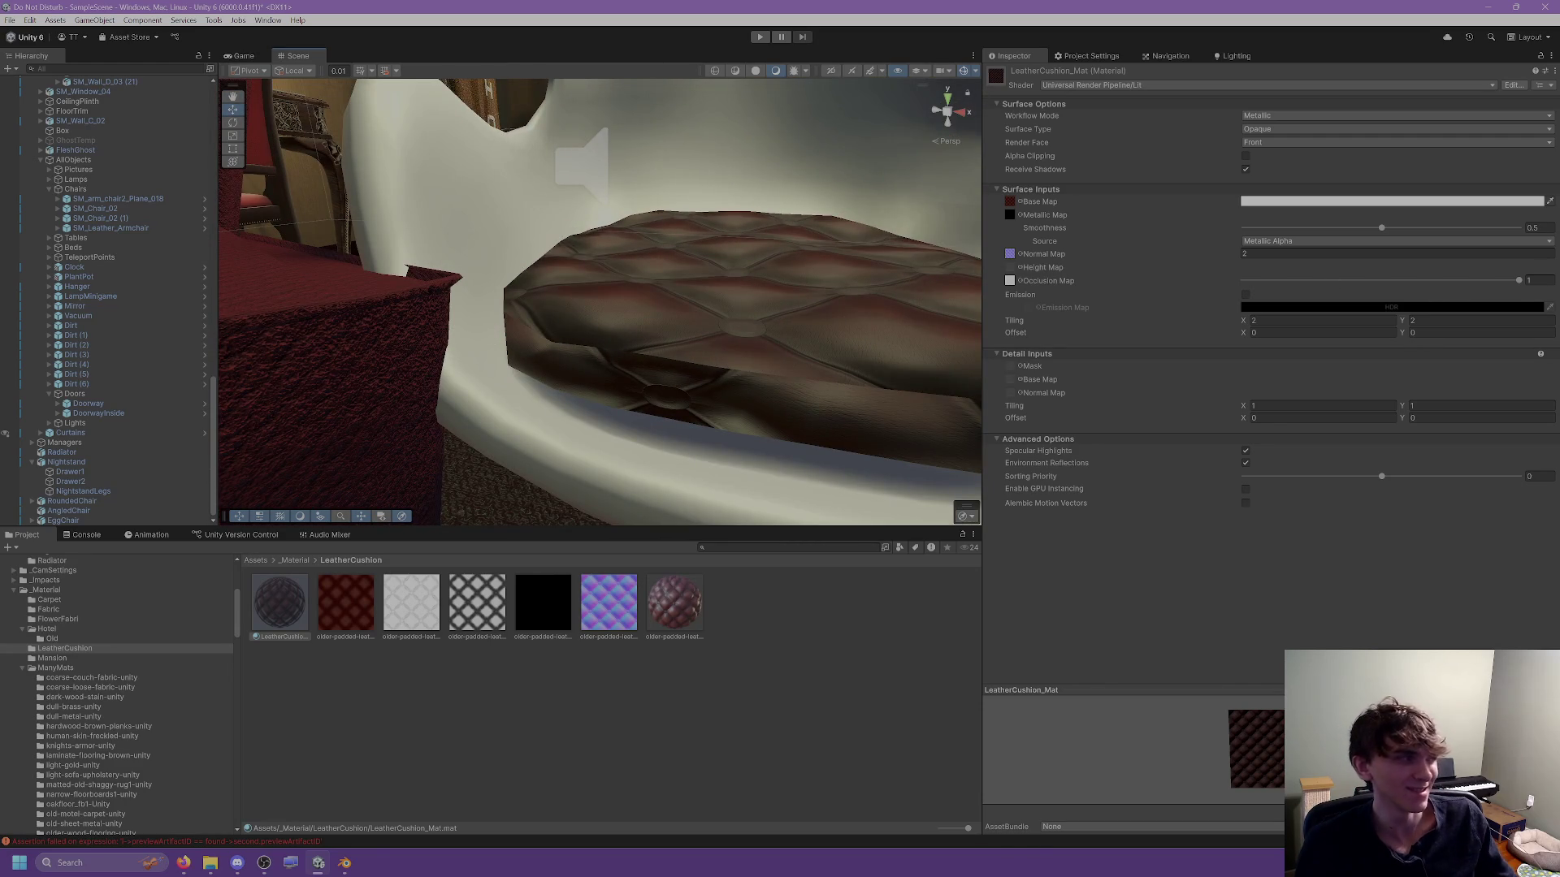
pyautogui.scroll(-3, 719, 319)
pyautogui.moveTo(710, 320)
pyautogui.mouseDown()
pyautogui.moveTo(947, 105)
pyautogui.moveTo(758, 373)
pyautogui.moveTo(590, 543)
pyautogui.mouseUp()
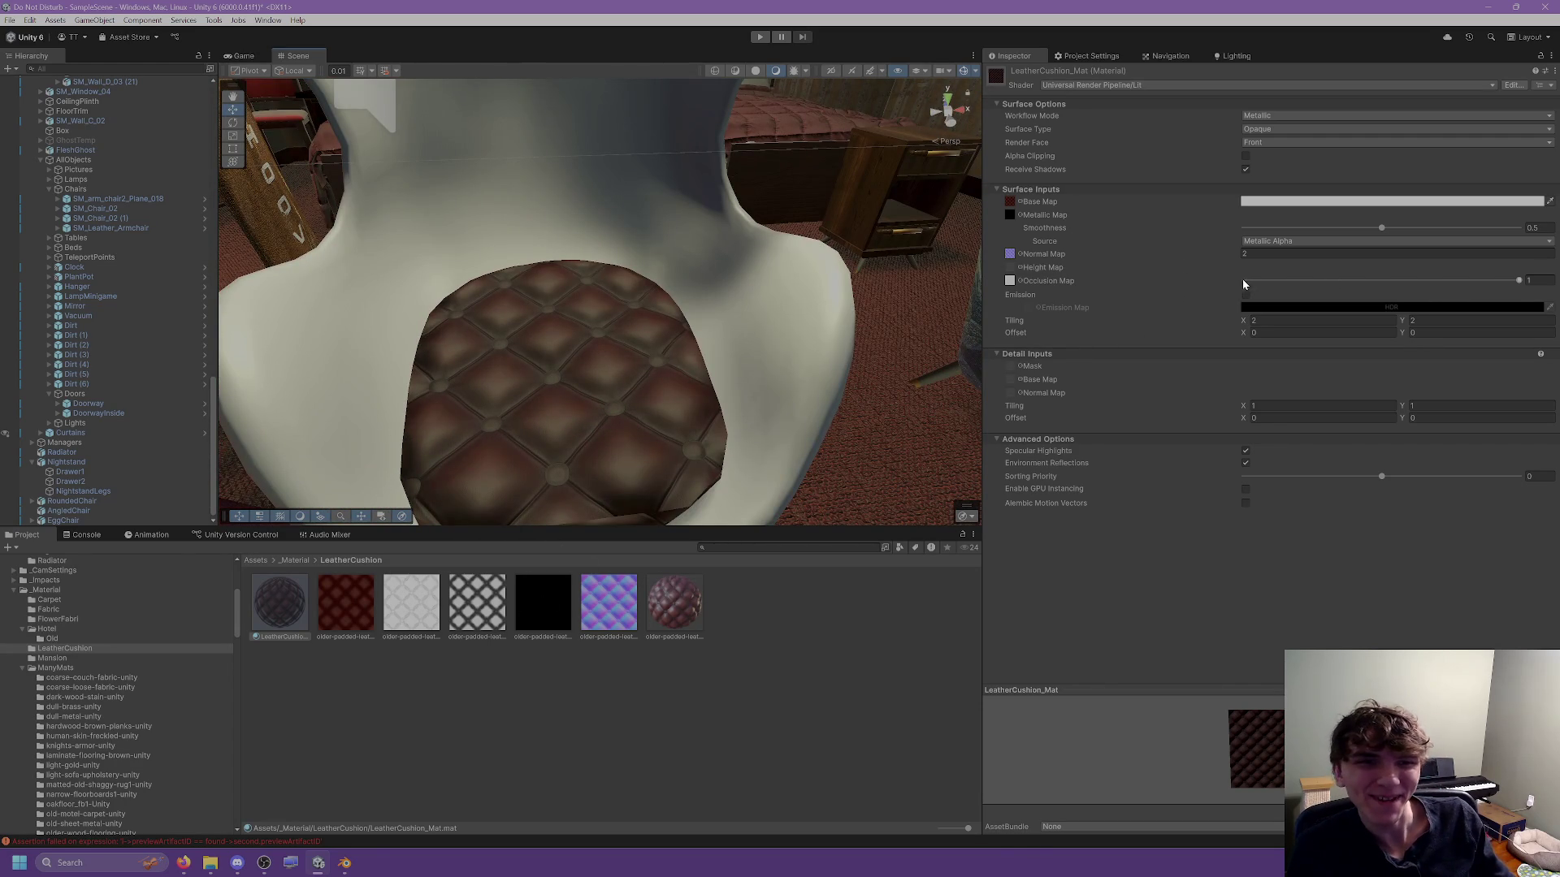
# Assign the leather height texture to the material and raise the height map strength.
pyautogui.moveTo(475, 605)
pyautogui.mouseDown()
pyautogui.moveTo(490, 615)
pyautogui.moveTo(981, 357)
pyautogui.moveTo(1011, 269)
pyautogui.mouseUp()
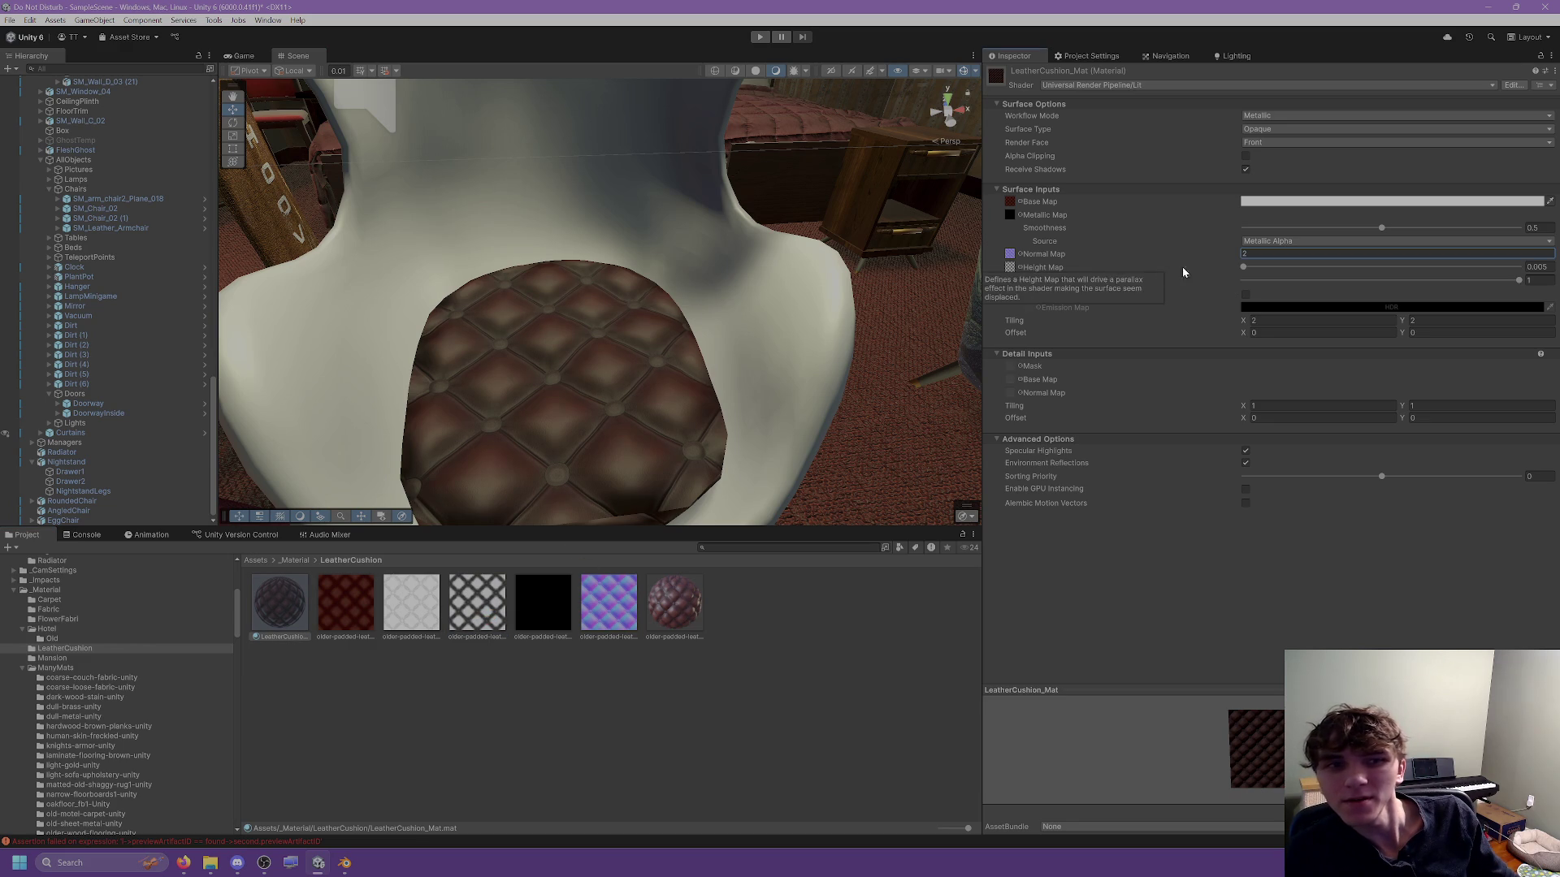
pyautogui.moveTo(1245, 267); pyautogui.dragTo(1519, 267)
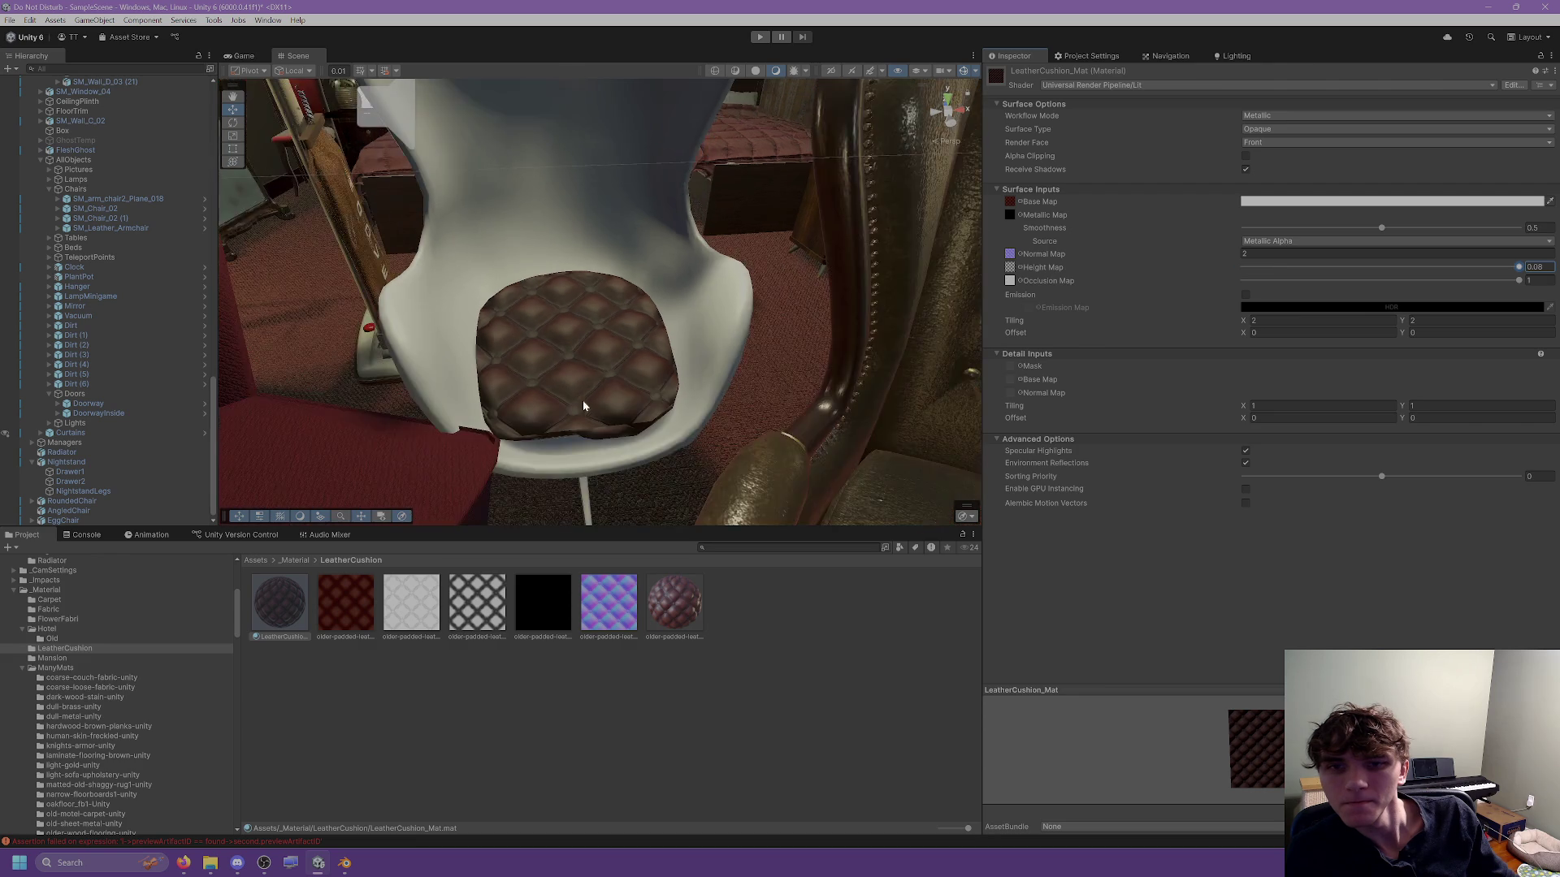
pyautogui.scroll(3, 743, 259)
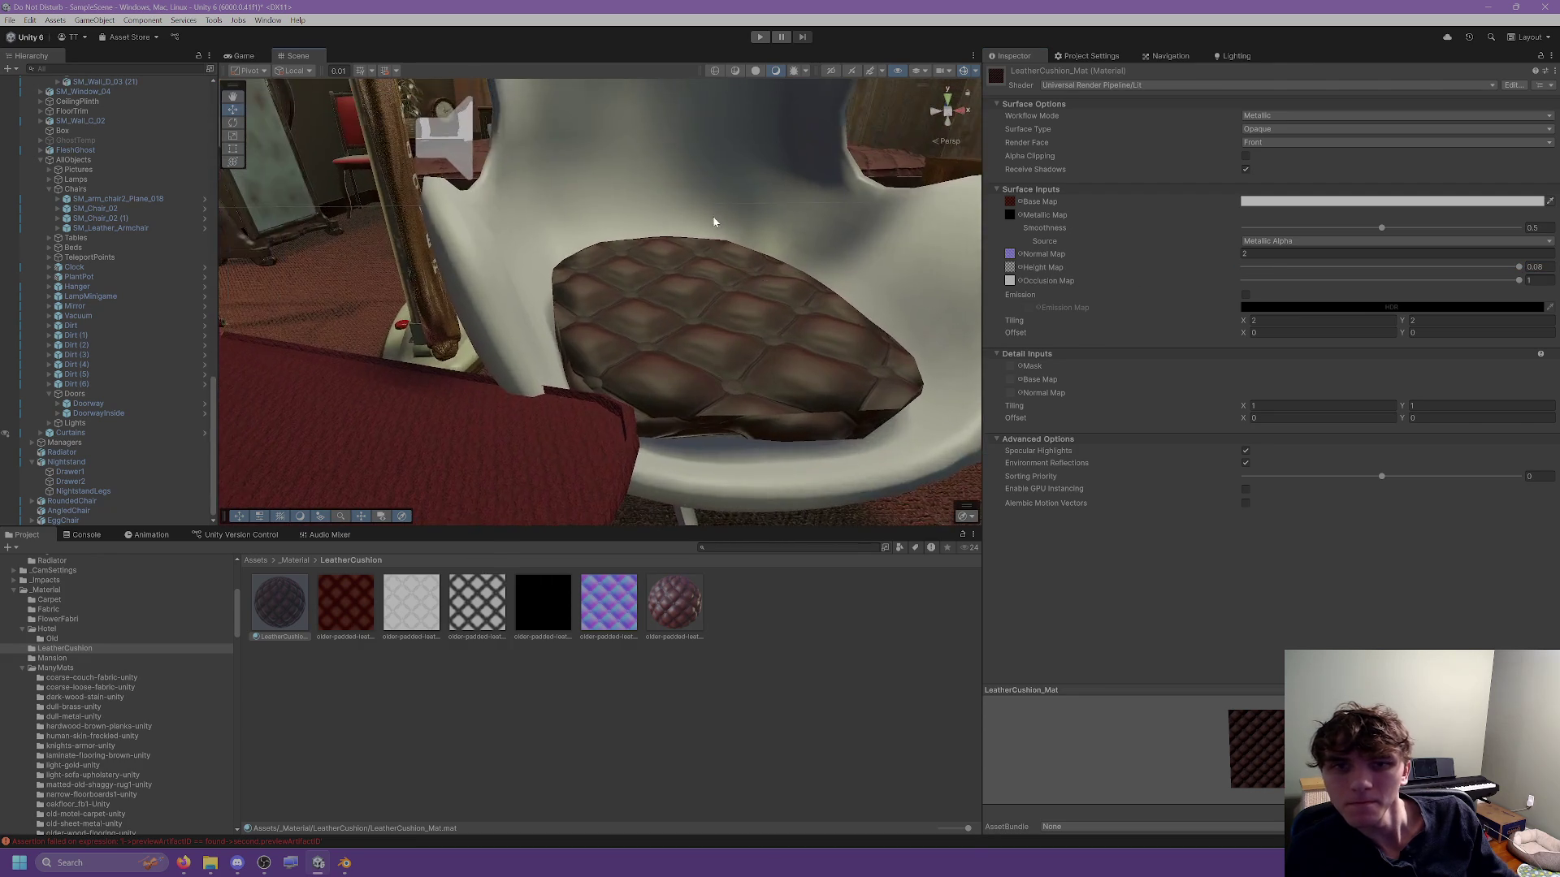
pyautogui.scroll(-5, 714, 216)
pyautogui.moveTo(689, 192)
pyautogui.mouseDown()
pyautogui.moveTo(696, 174)
pyautogui.moveTo(696, 230)
pyautogui.mouseUp()
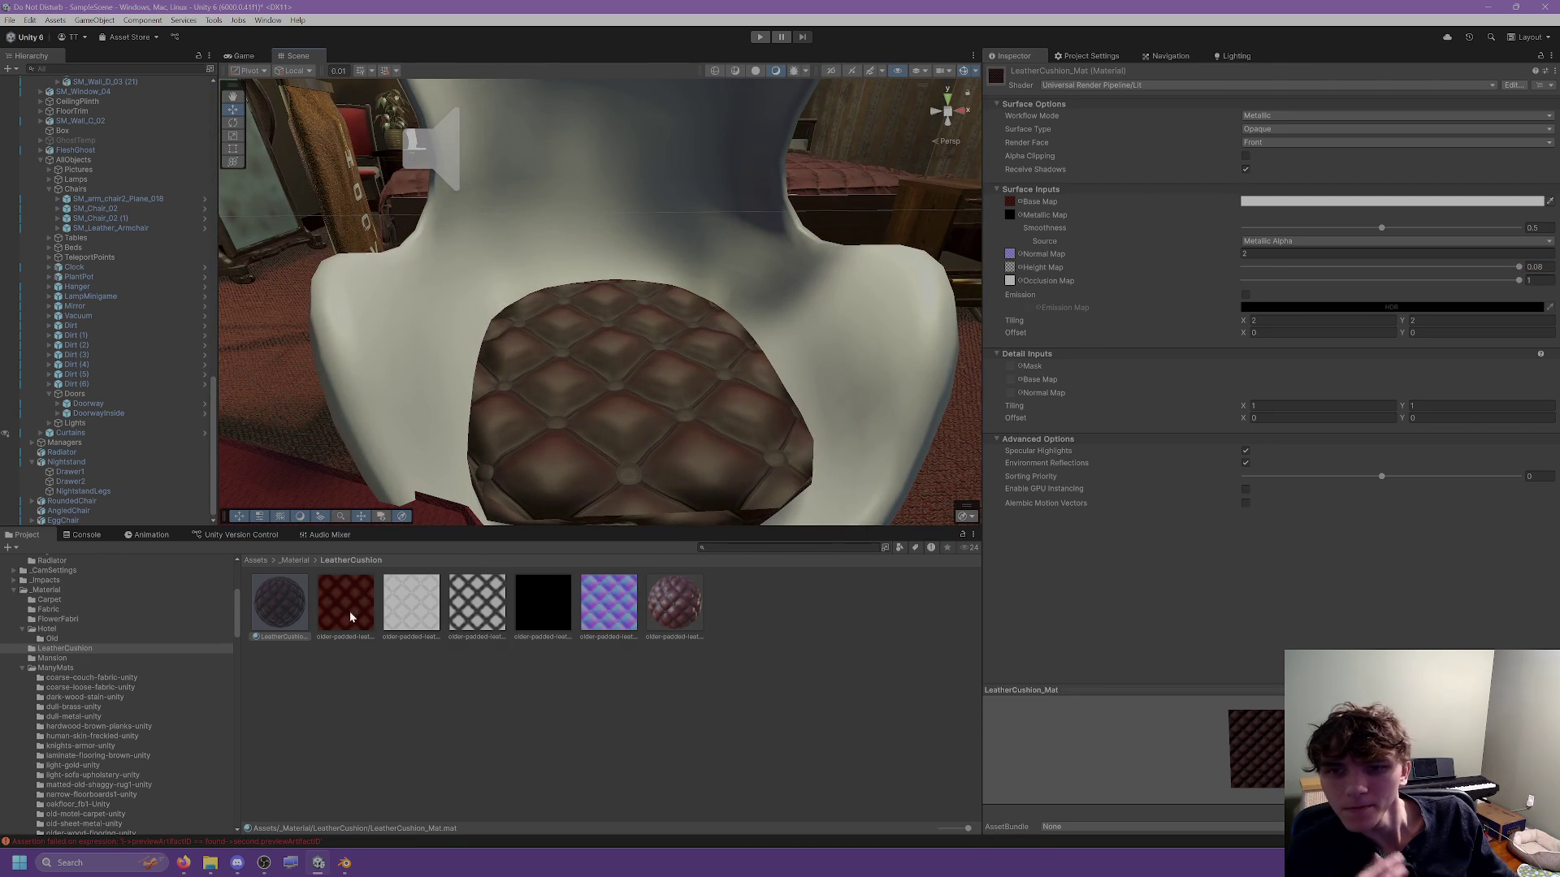
pyautogui.scroll(-5, 580, 371)
pyautogui.scroll(3, 577, 328)
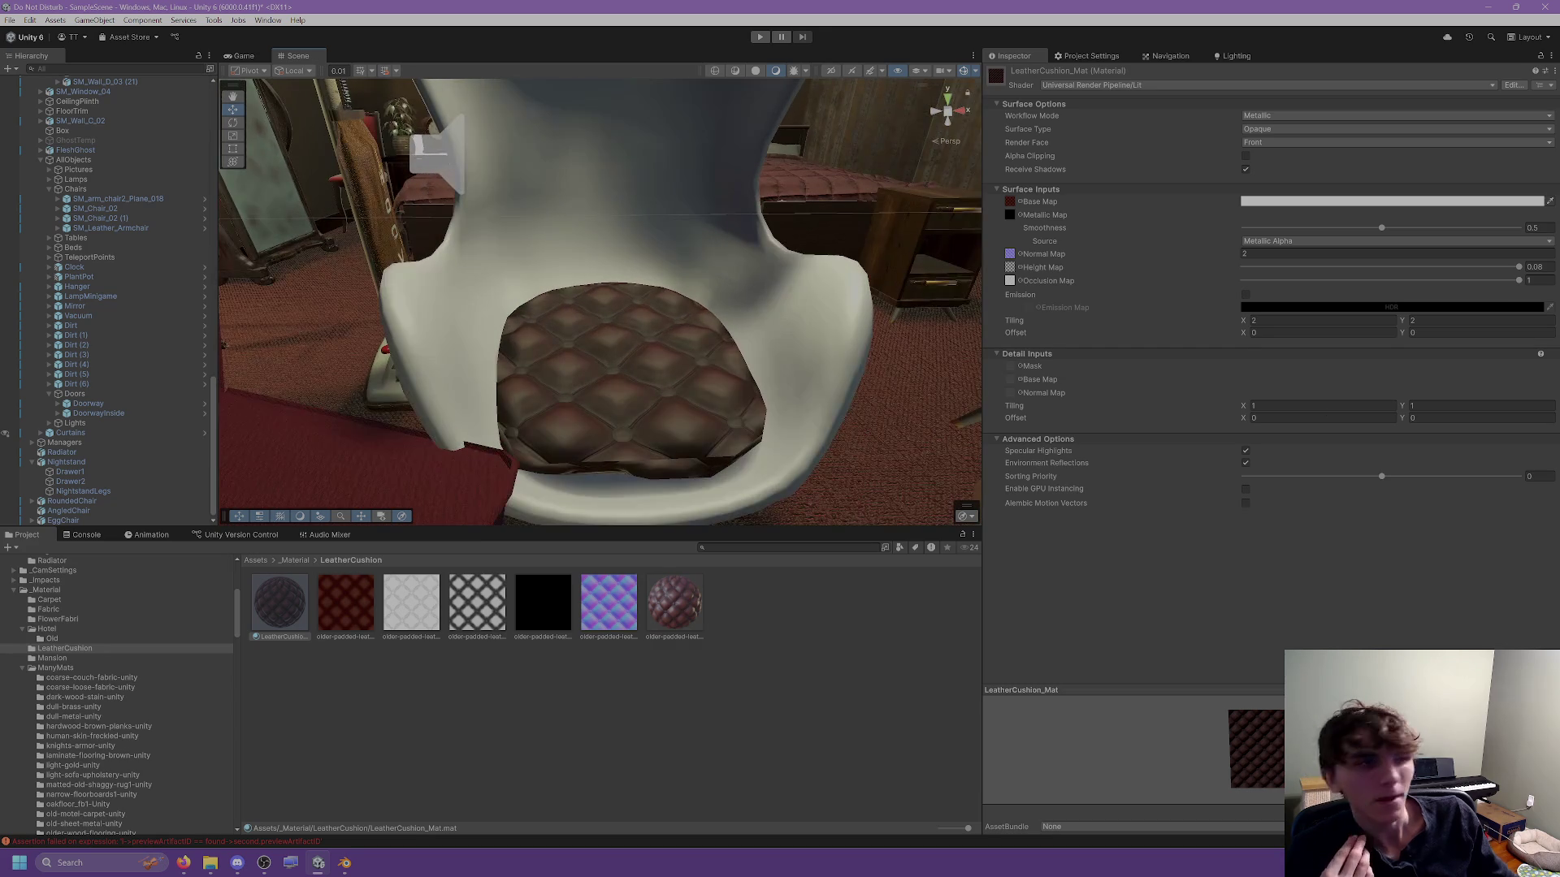
pyautogui.scroll(-5, 80, 676)
pyautogui.scroll(-3, 81, 686)
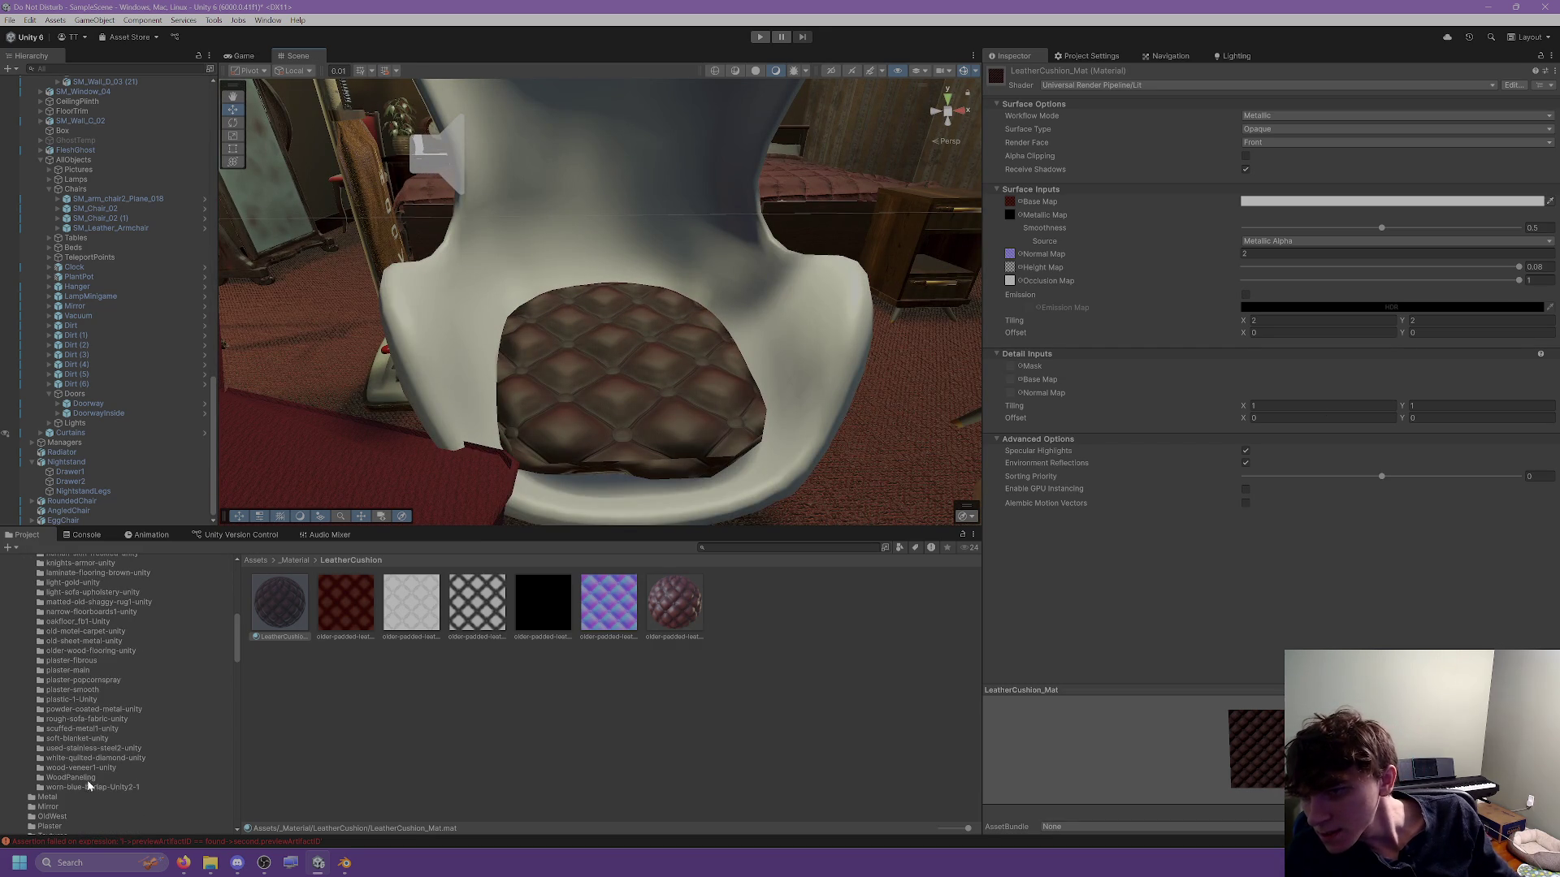
pyautogui.scroll(4, 57, 691)
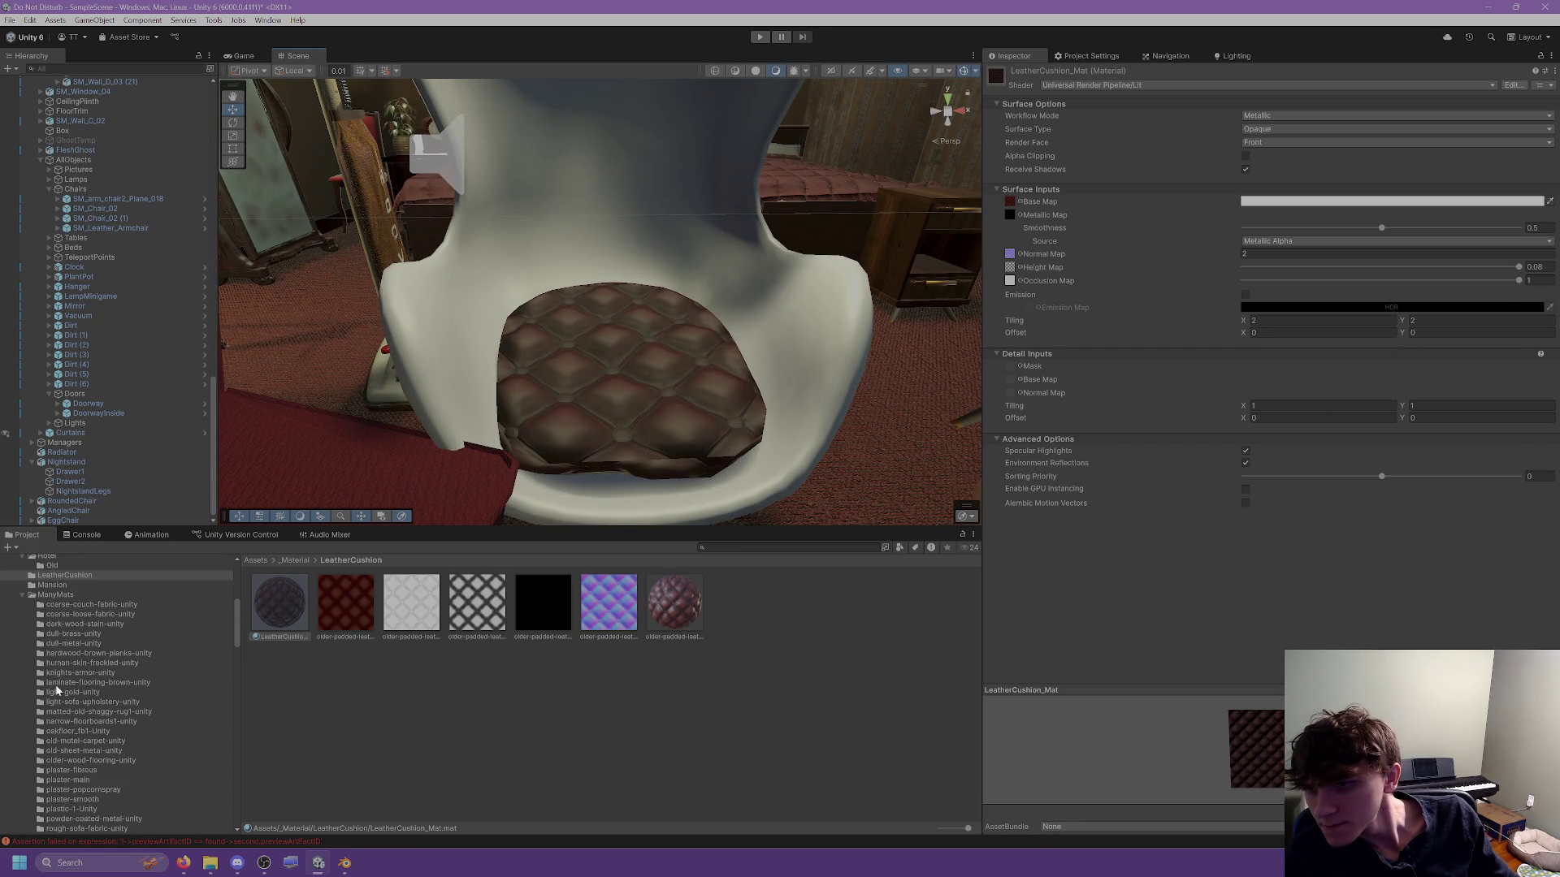
# Lower LeatherCushion_Mat's smoothness to about 0.13.
pyautogui.click(54, 595)
pyautogui.click(557, 454)
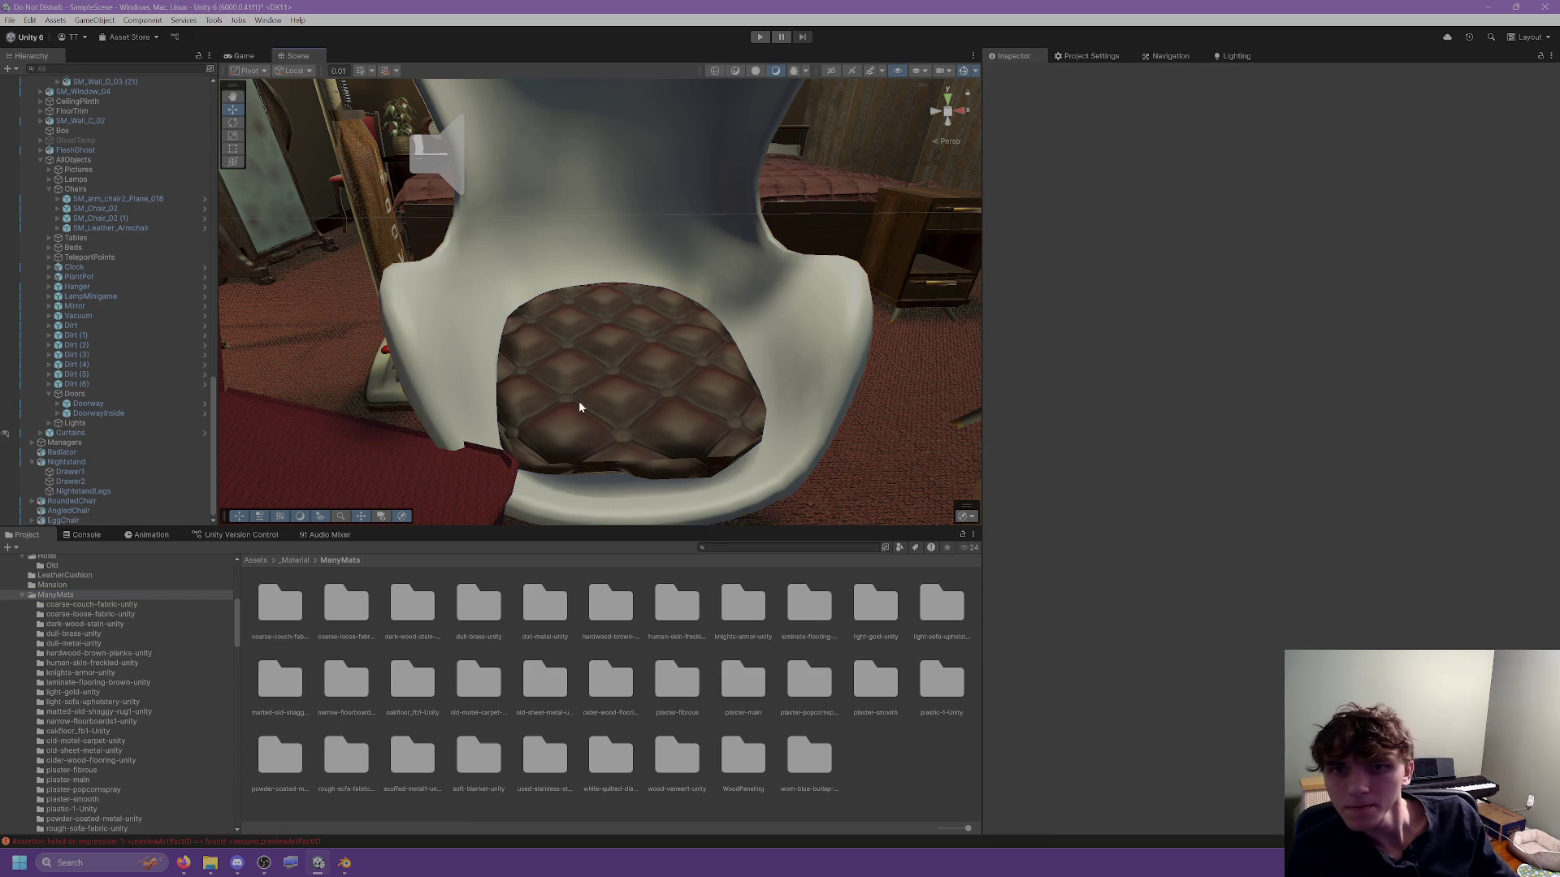
pyautogui.click(95, 576)
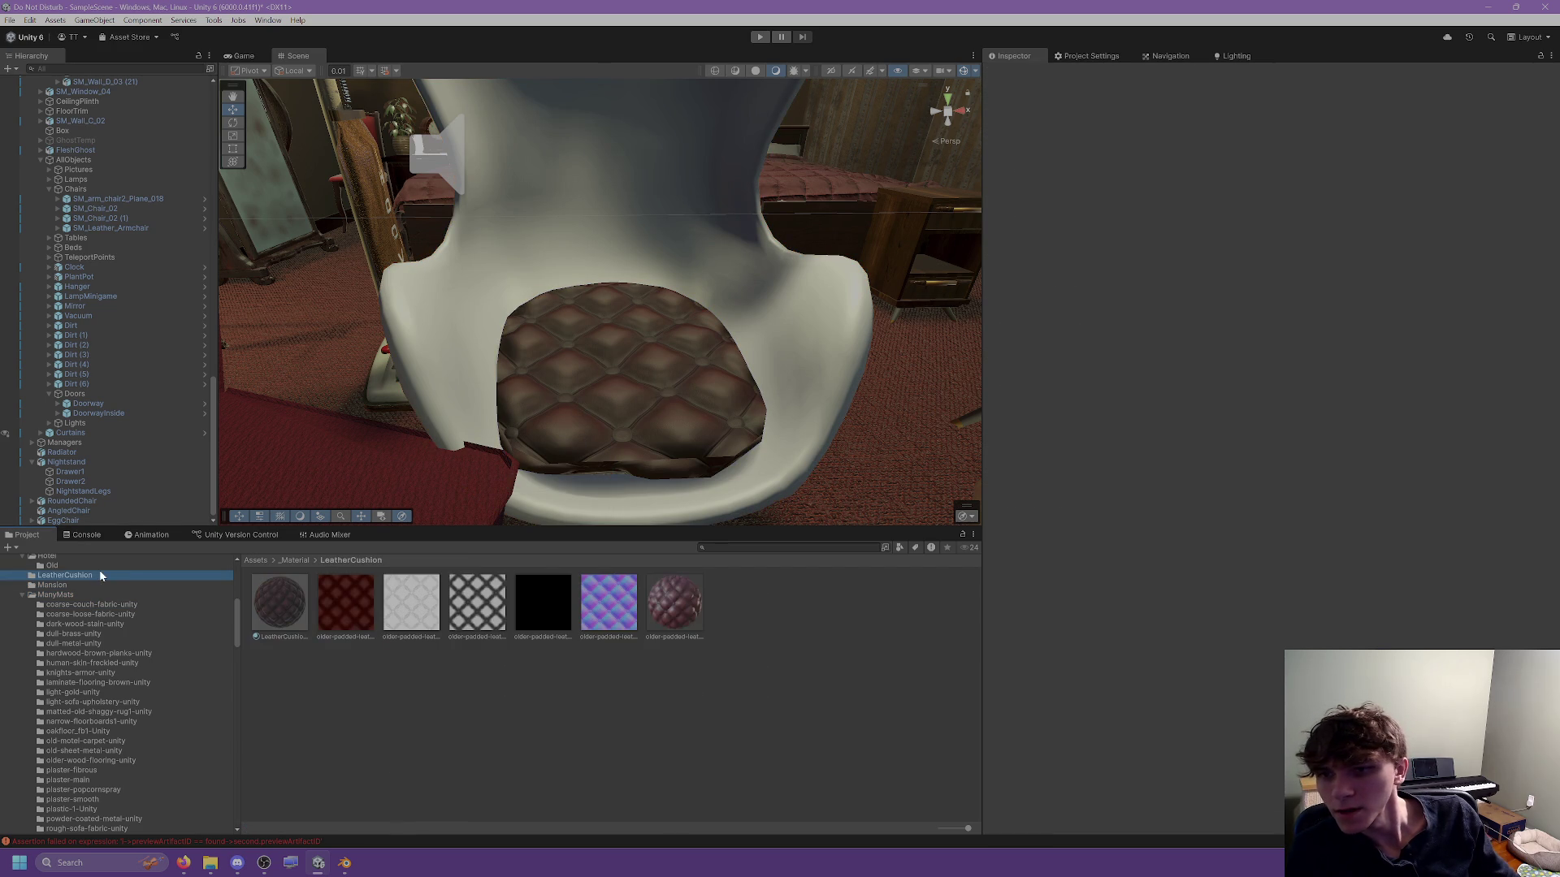
pyautogui.click(288, 600)
pyautogui.moveTo(1379, 228); pyautogui.dragTo(1095, 213)
pyautogui.moveTo(1282, 230); pyautogui.dragTo(1278, 231)
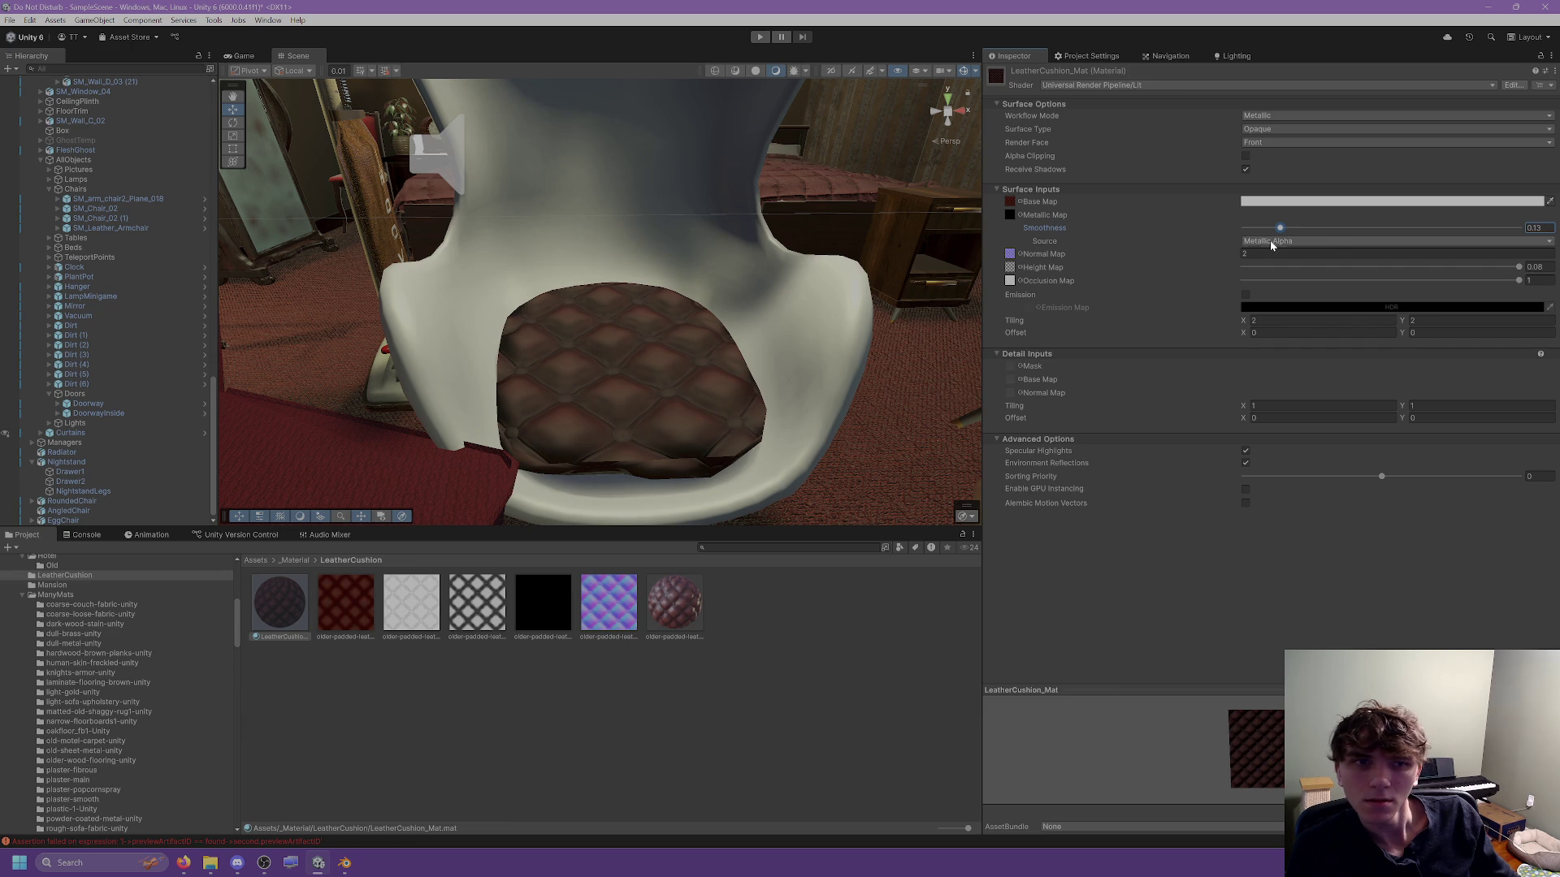
# Keep Metallic Alpha as smoothness source, set normal strength 1 and height strength 0.08.
pyautogui.click(1272, 244)
pyautogui.click(1135, 248)
pyautogui.click(1282, 255)
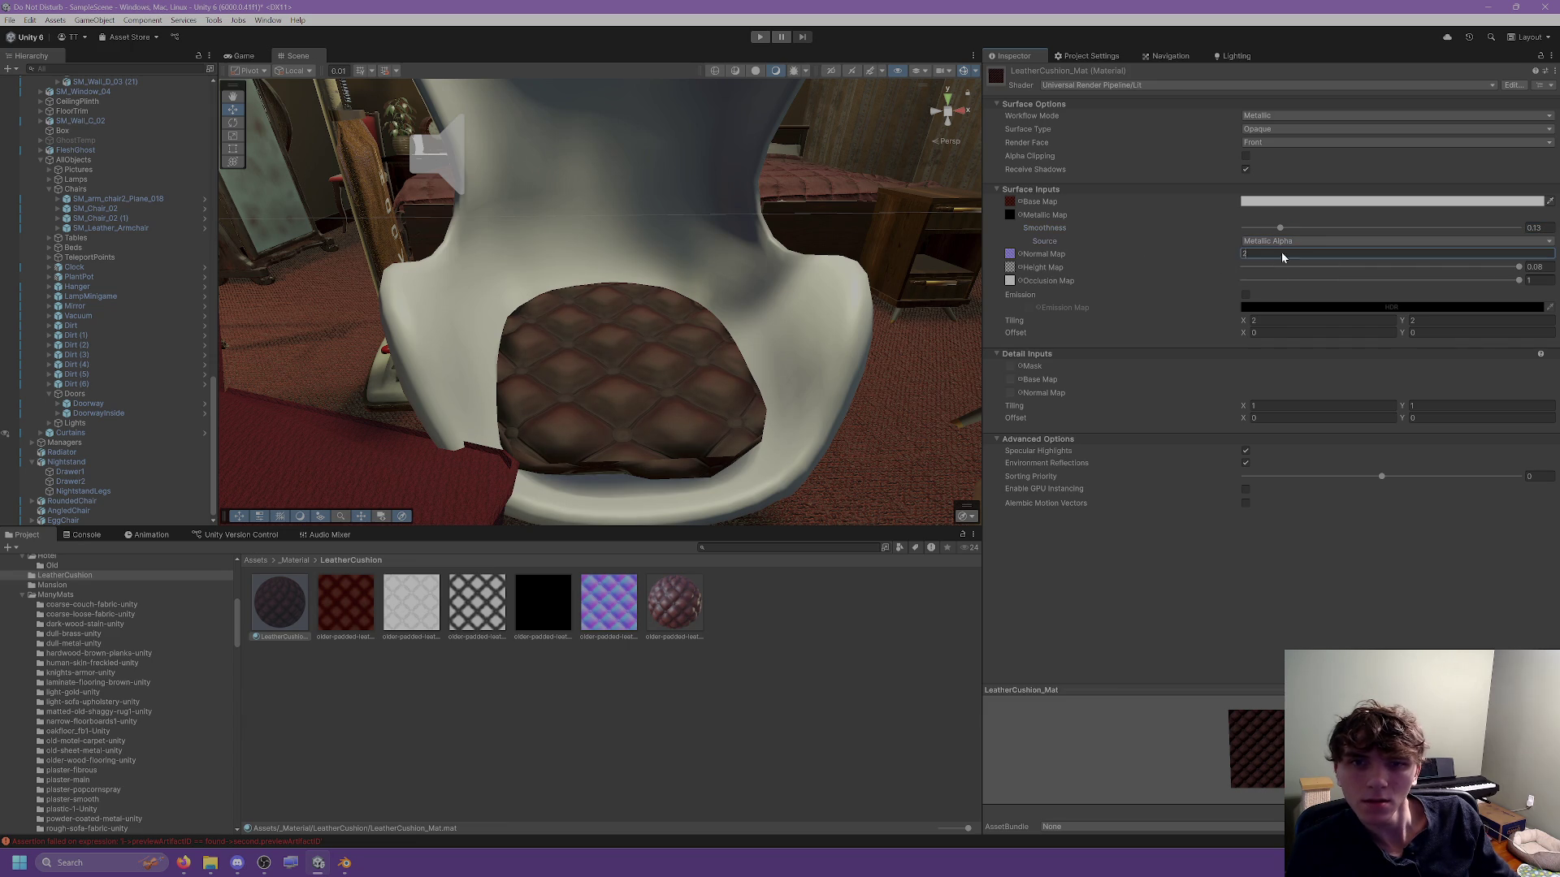
pyautogui.write('1')
pyautogui.moveTo(488, 297); pyautogui.dragTo(487, 297)
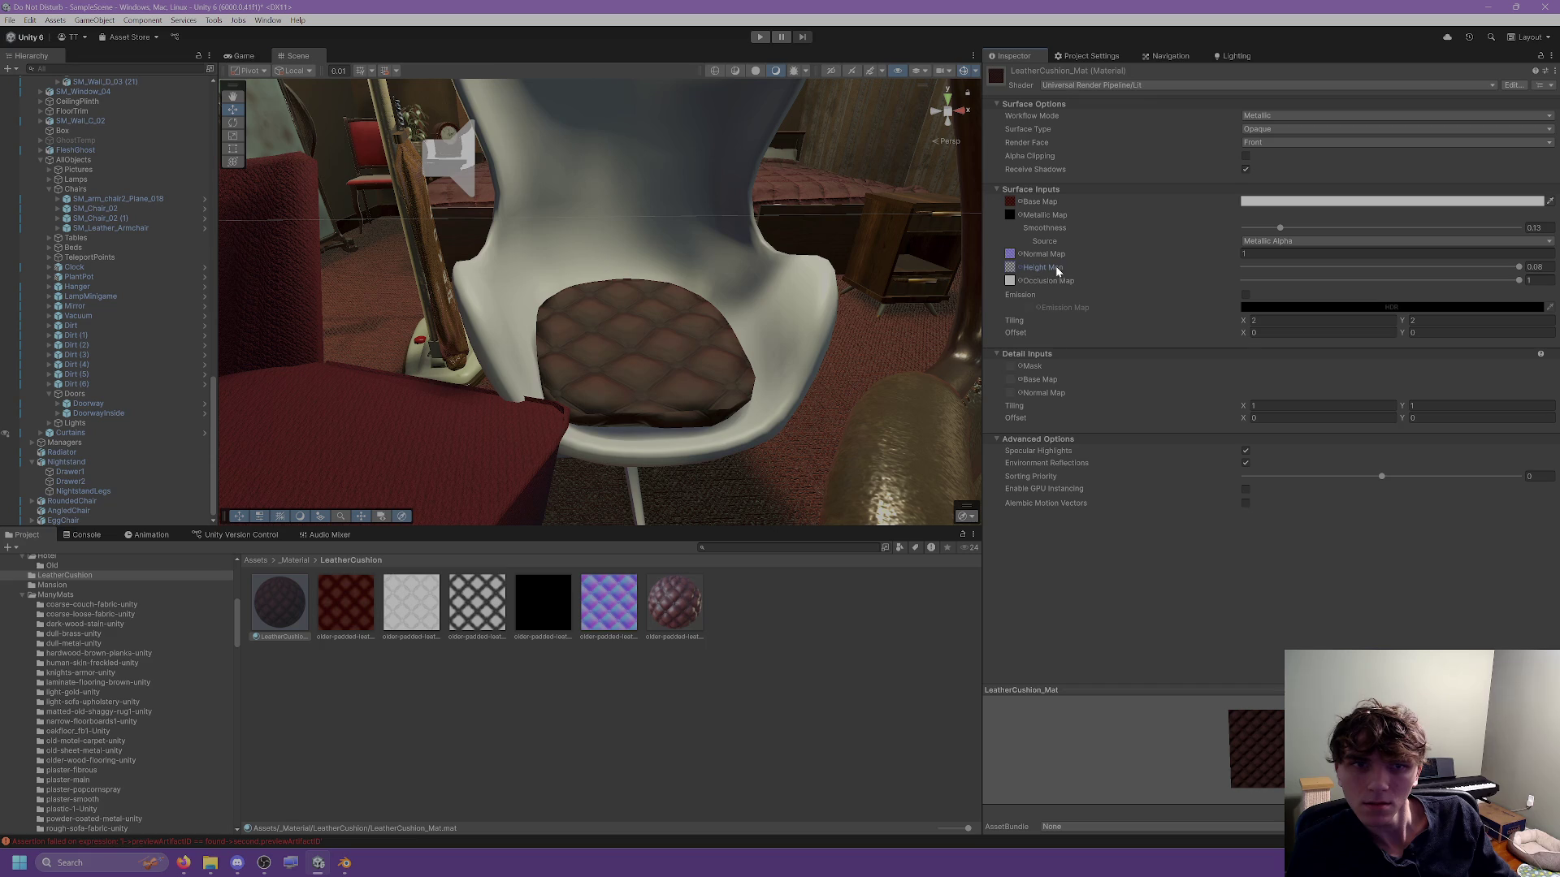
pyautogui.moveTo(1333, 272)
pyautogui.mouseDown()
pyautogui.moveTo(1193, 260)
pyautogui.moveTo(1527, 268)
pyautogui.moveTo(1329, 286)
pyautogui.moveTo(1519, 267)
pyautogui.mouseUp()
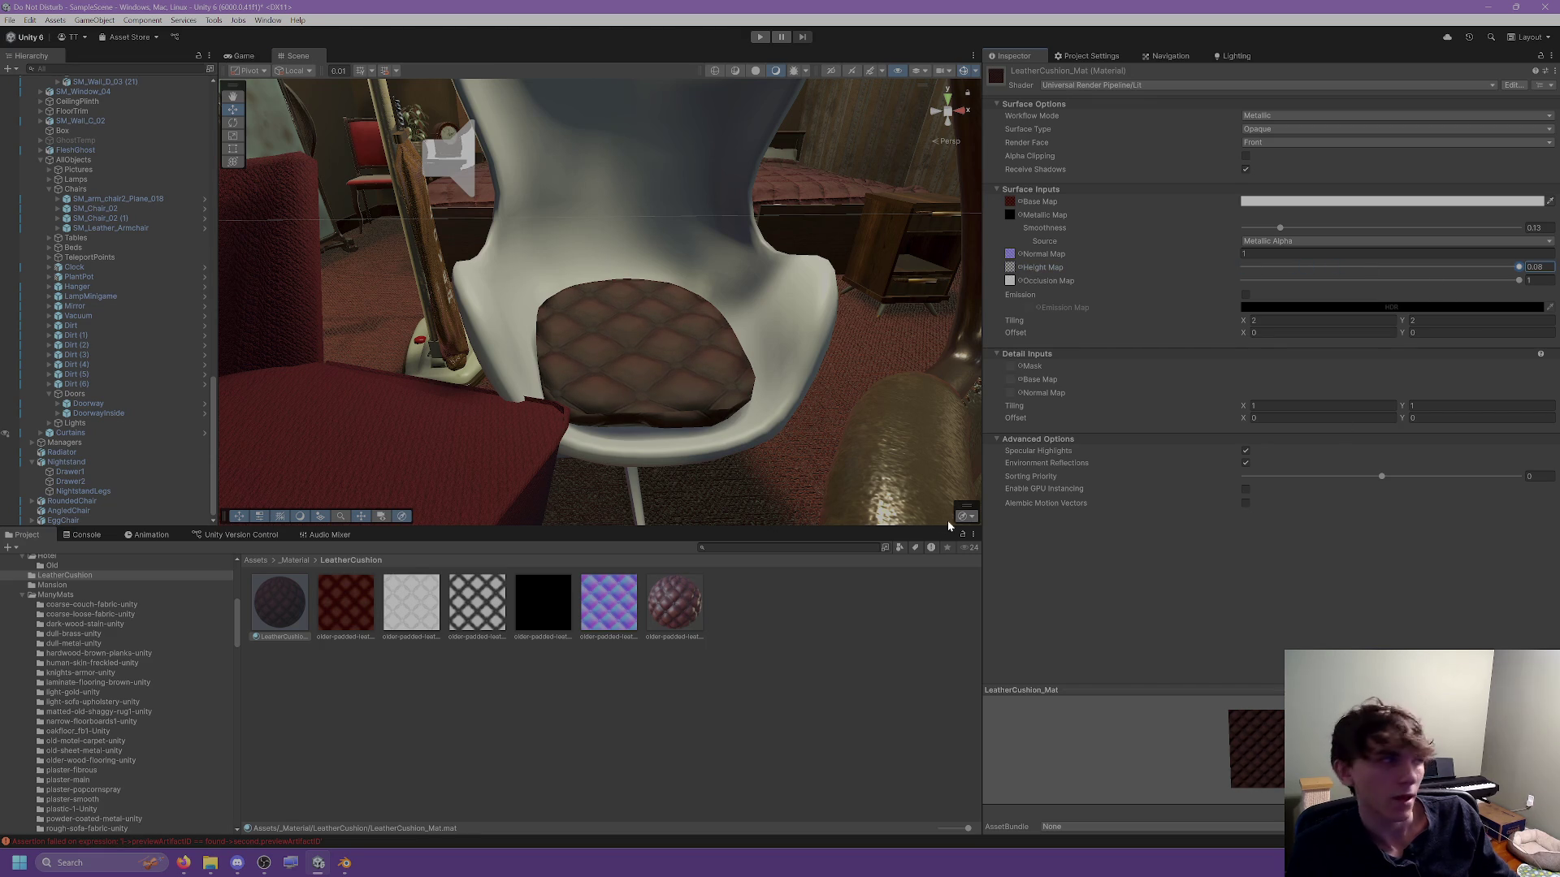
# Reset LeatherCushion_Mat's smoothness to 0, then raise it slightly to about 0.14.
pyautogui.click(473, 642)
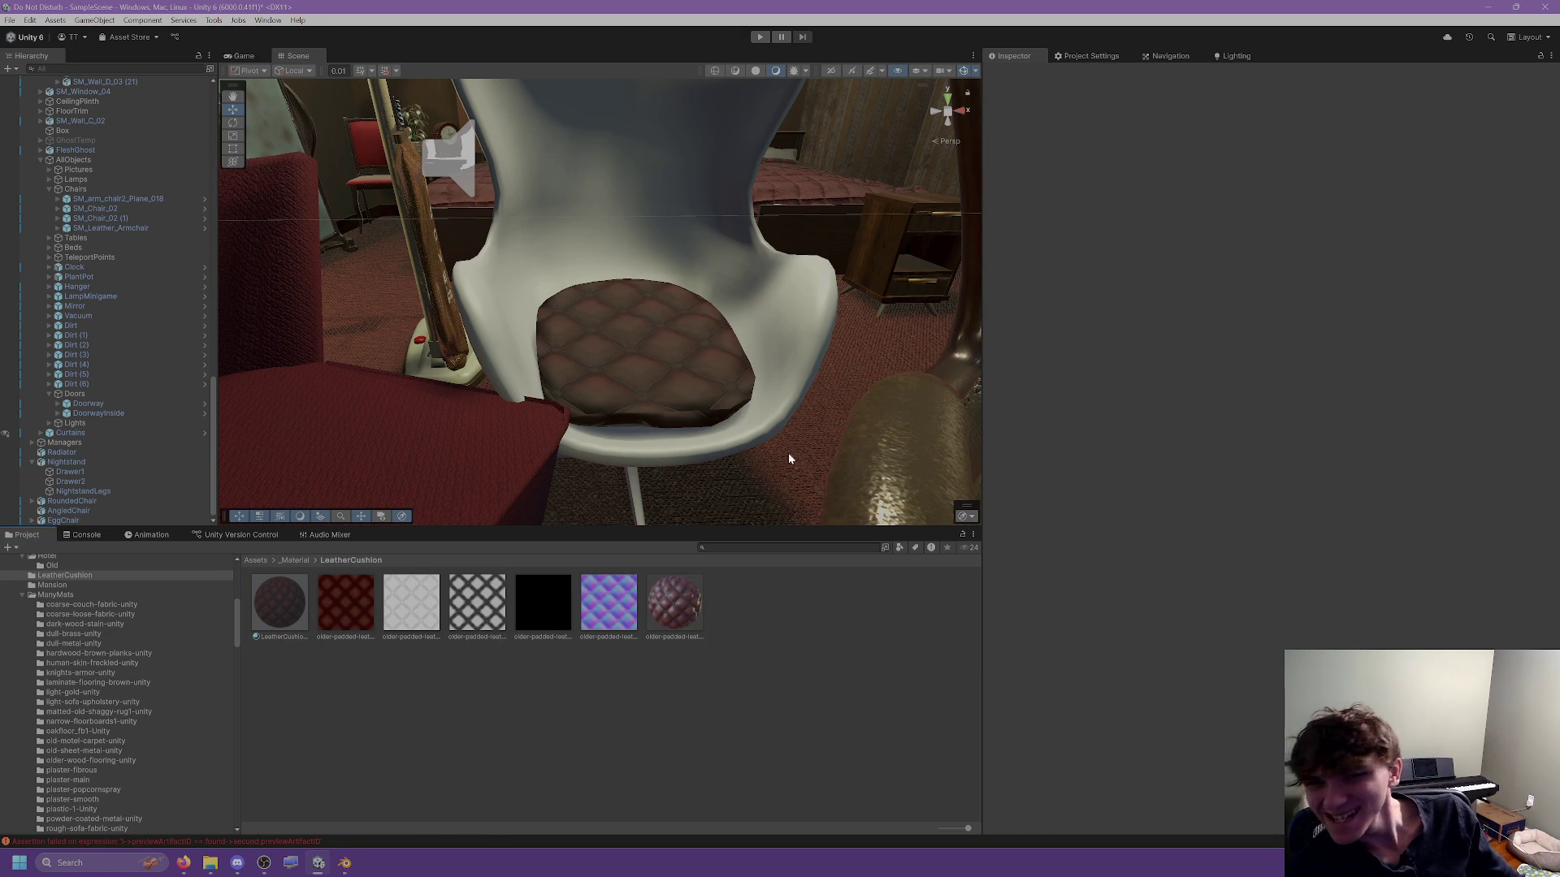
pyautogui.moveTo(278, 603); pyautogui.dragTo(272, 597)
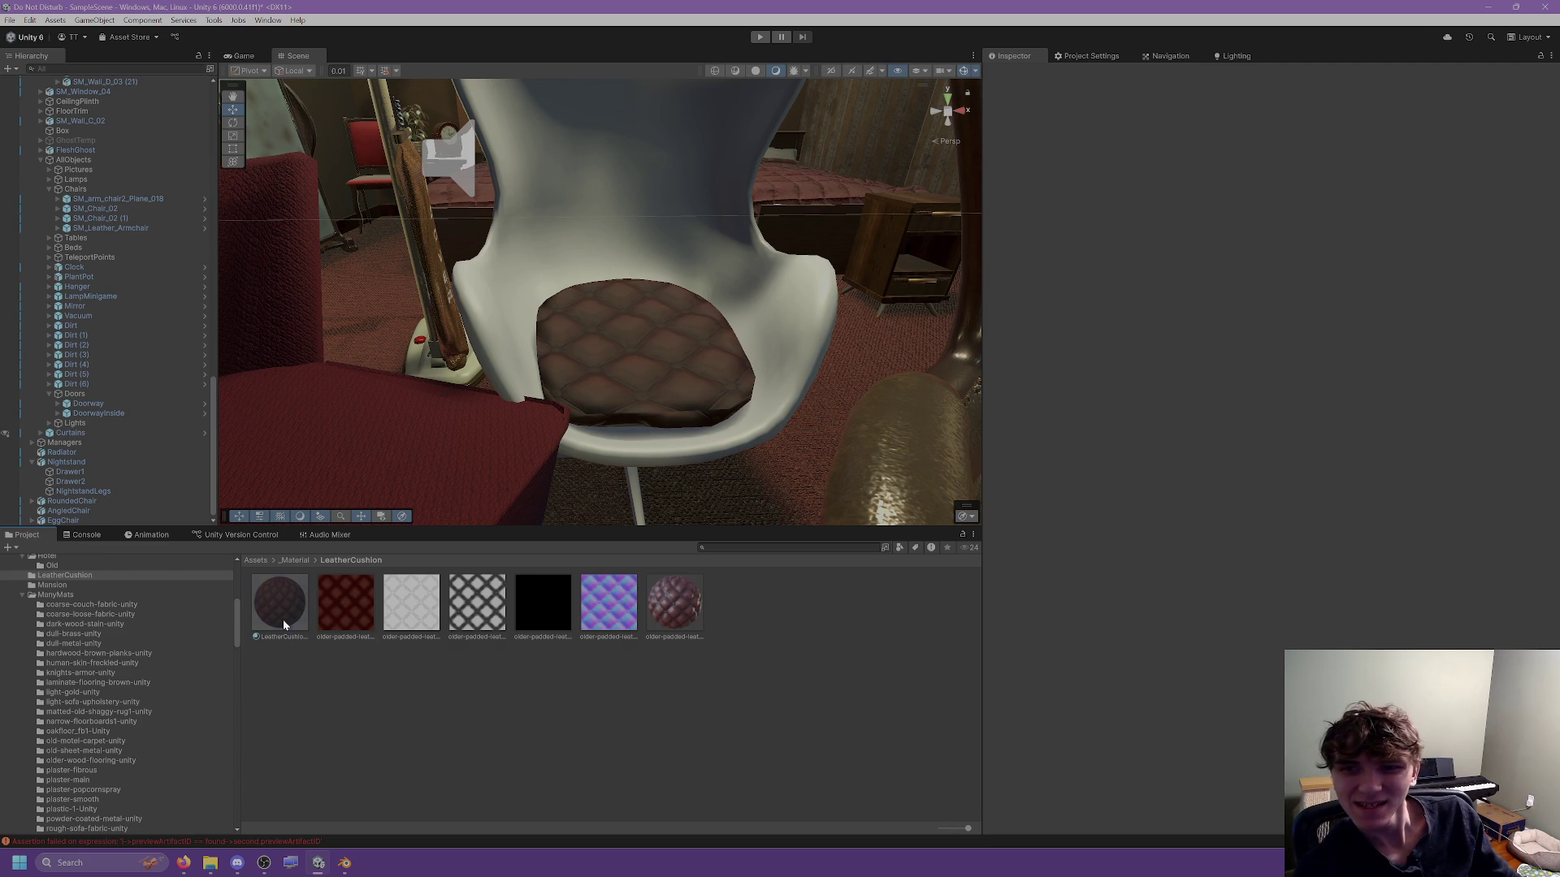
pyautogui.click(279, 605)
pyautogui.click(1273, 232)
pyautogui.write('1')
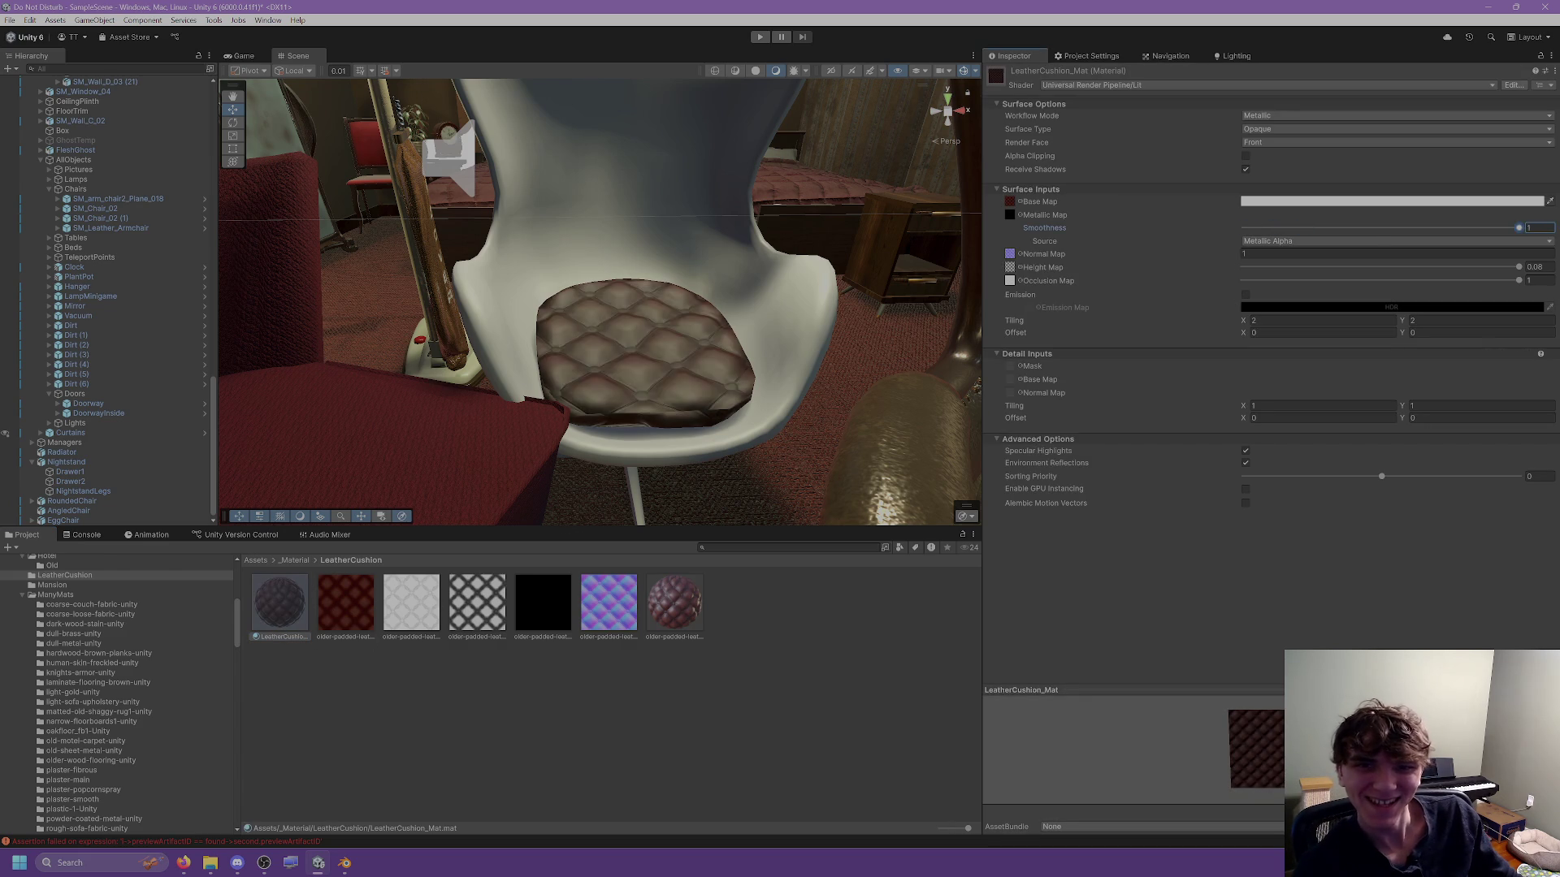
pyautogui.press('BackSpace')
pyautogui.write('0.')
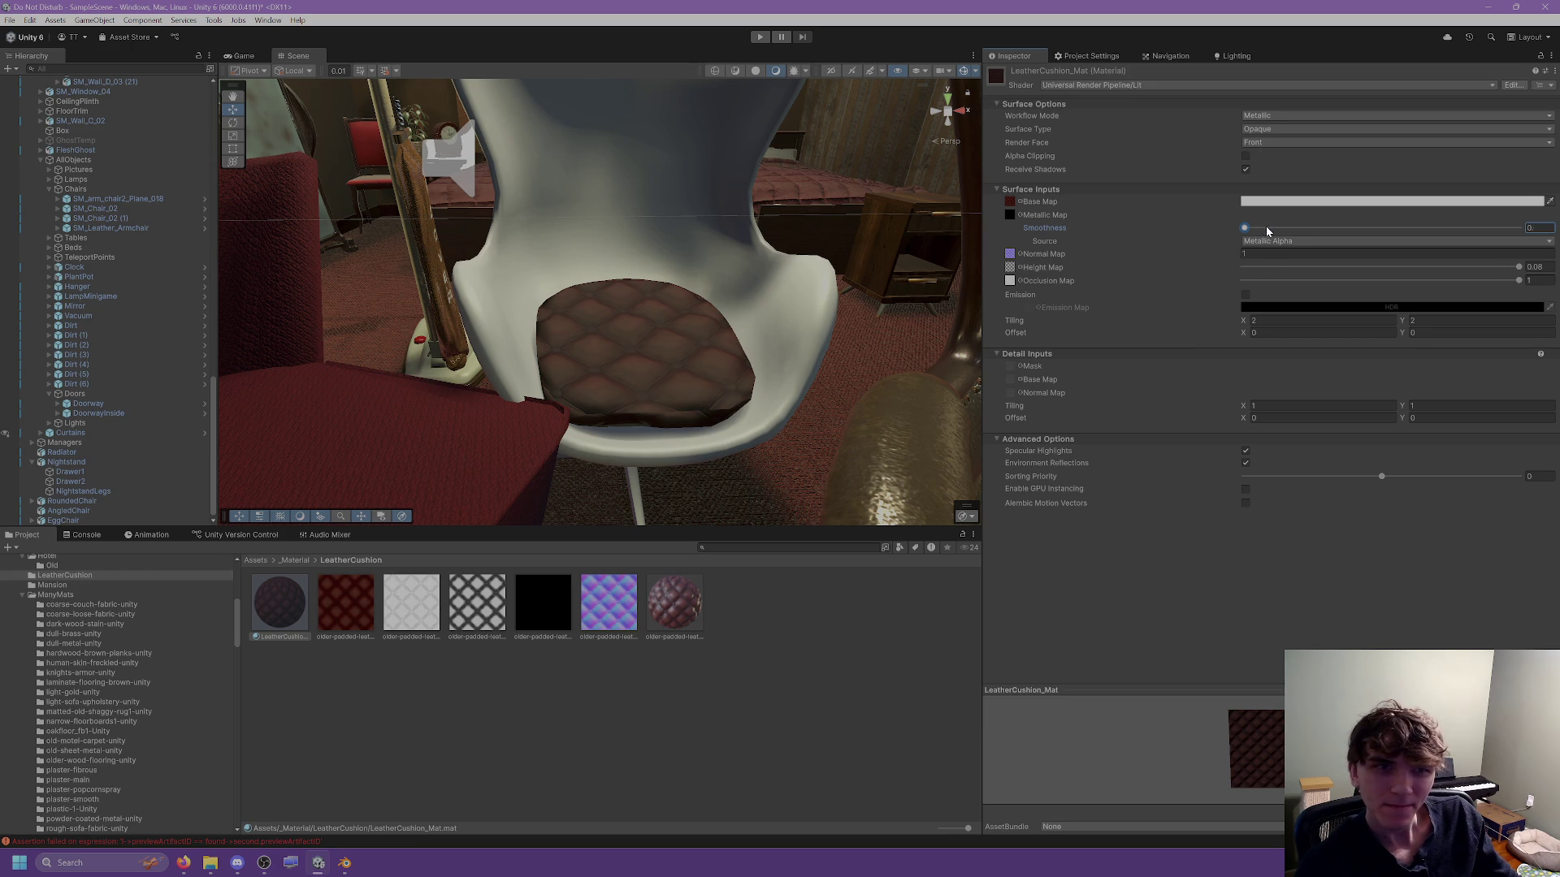
pyautogui.moveTo(1266, 226); pyautogui.dragTo(1289, 229)
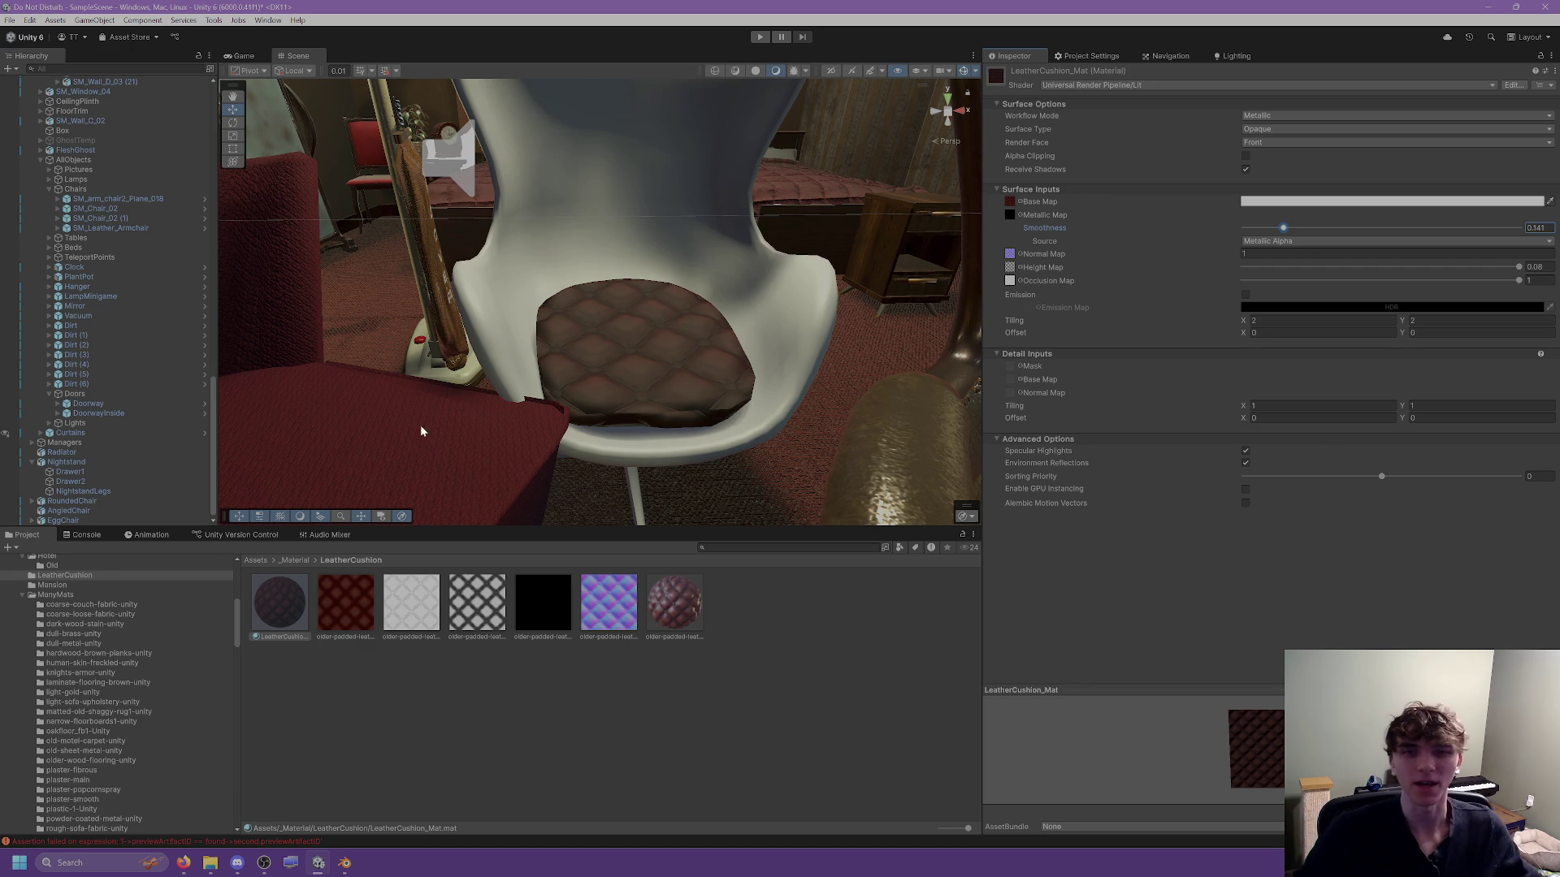
pyautogui.click(760, 612)
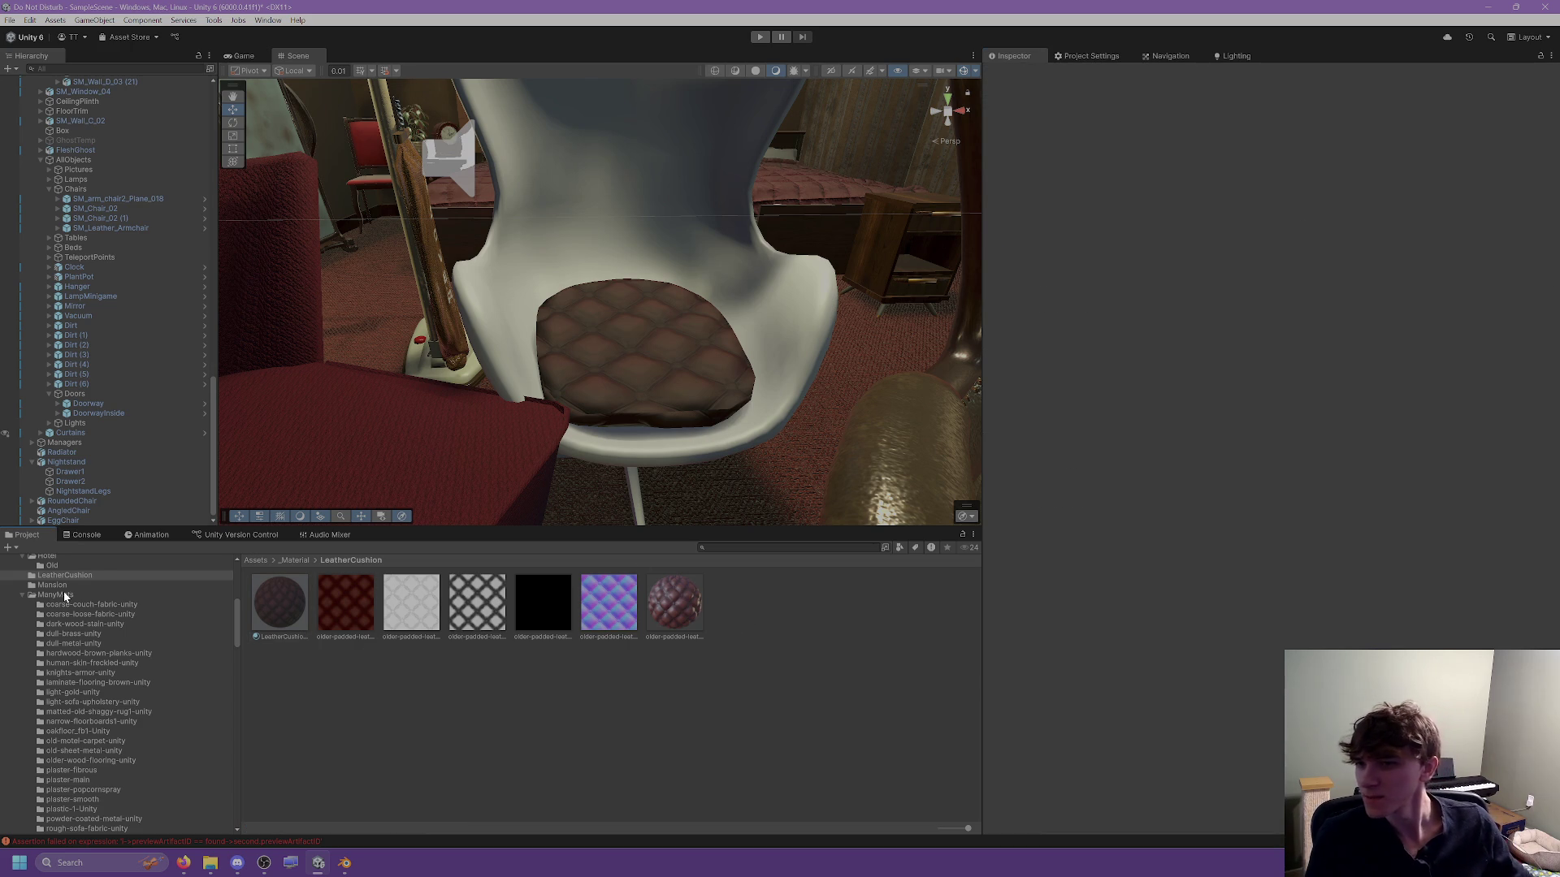
# Create a new folder inside _Material, typed as 'Leatehr'.
pyautogui.click(52, 585)
pyautogui.scroll(3, 63, 594)
pyautogui.click(50, 628)
pyautogui.rightClick(51, 629)
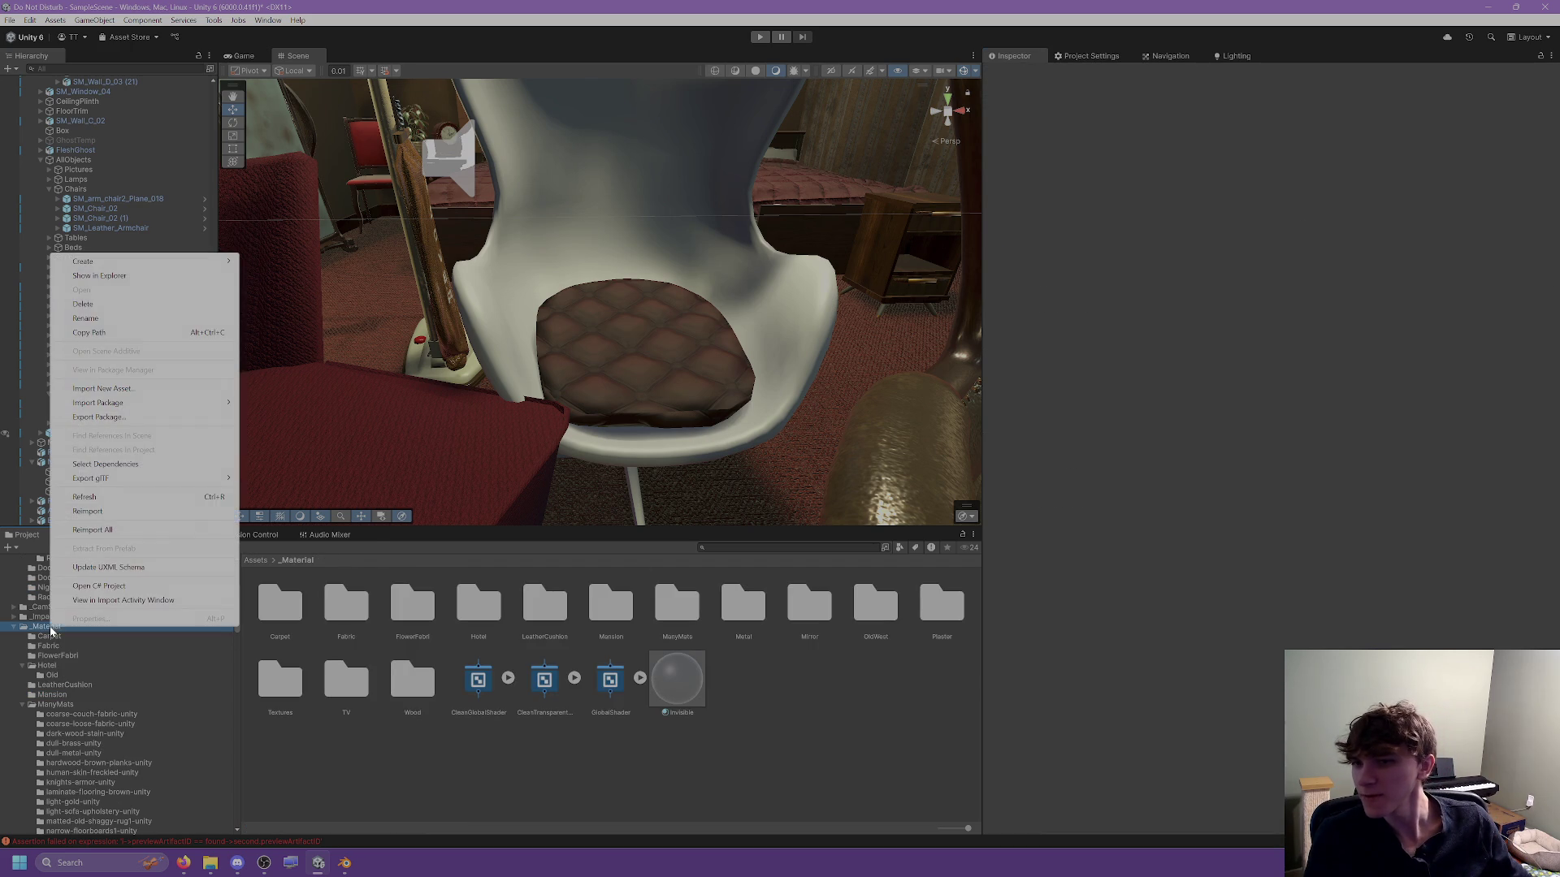
pyautogui.moveTo(193, 265)
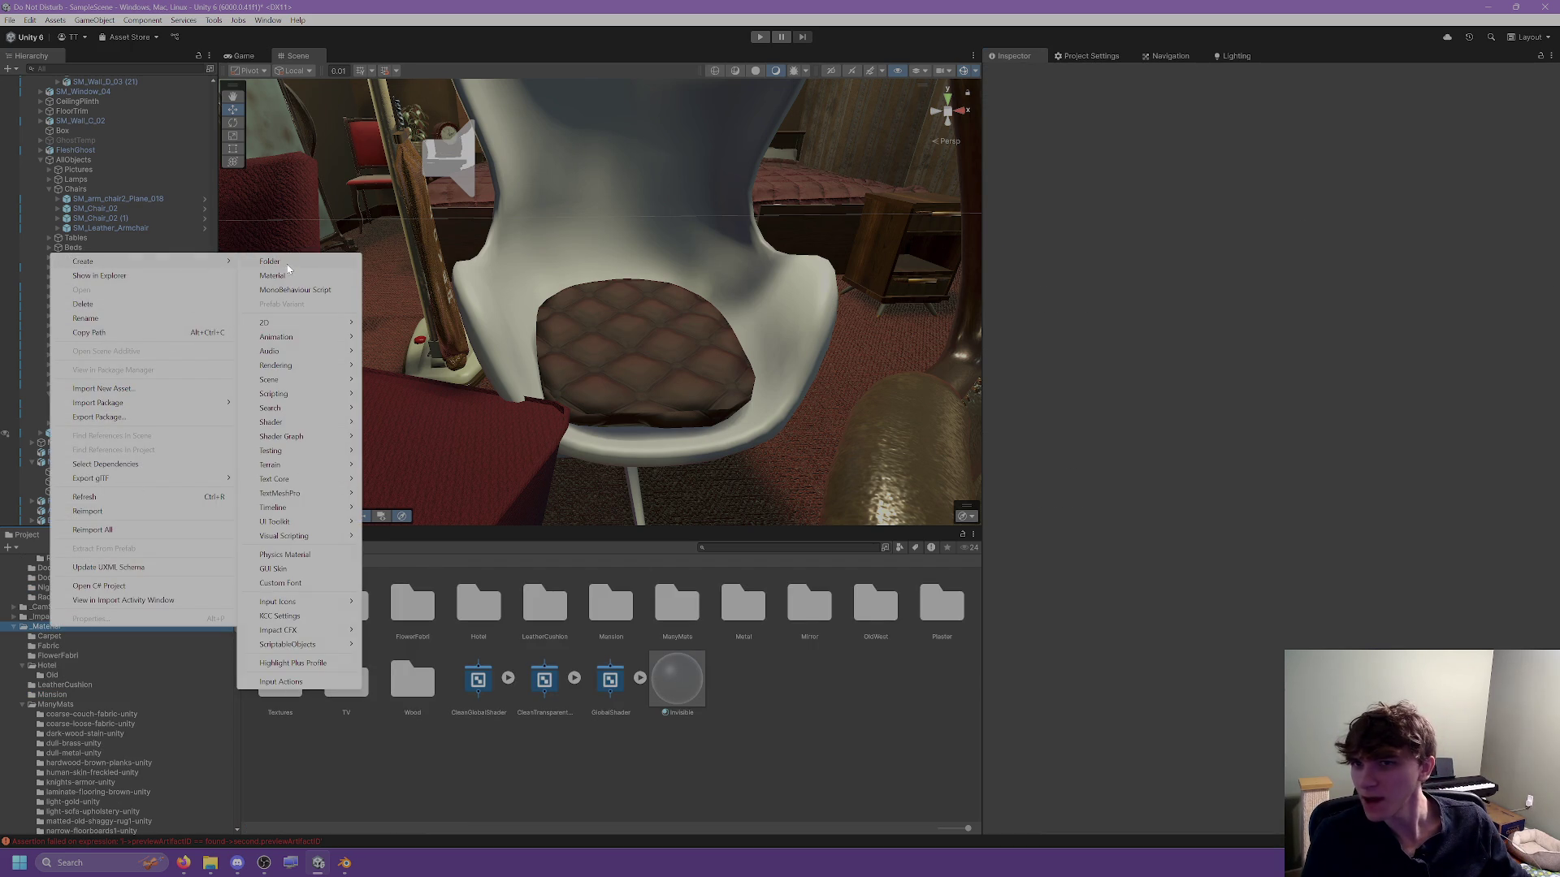
pyautogui.click(283, 264)
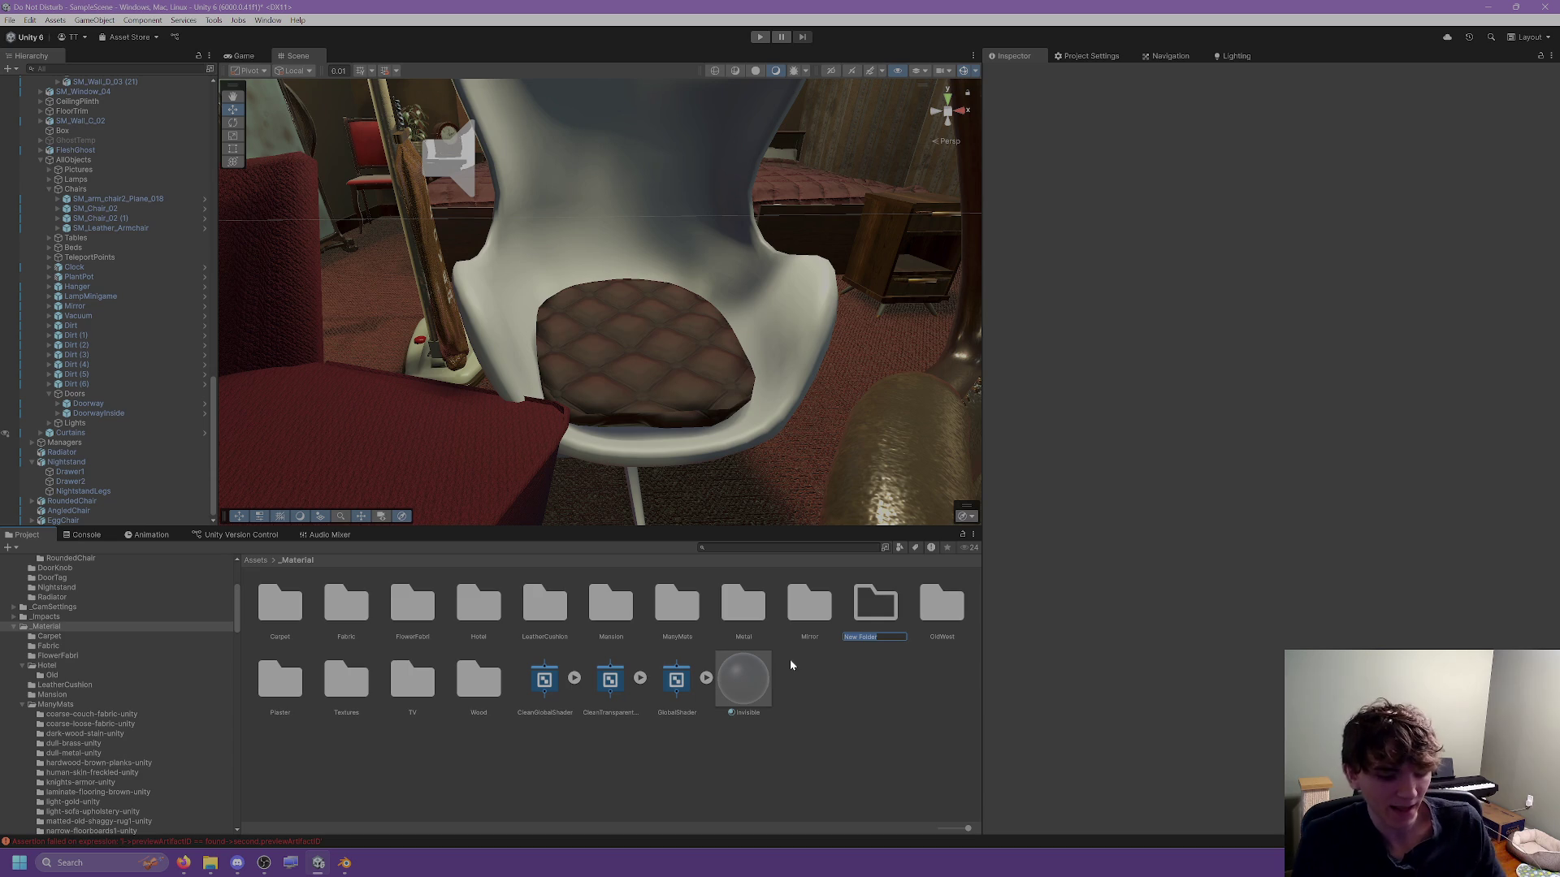
pyautogui.write('Leatehr')
pyautogui.press('Return')
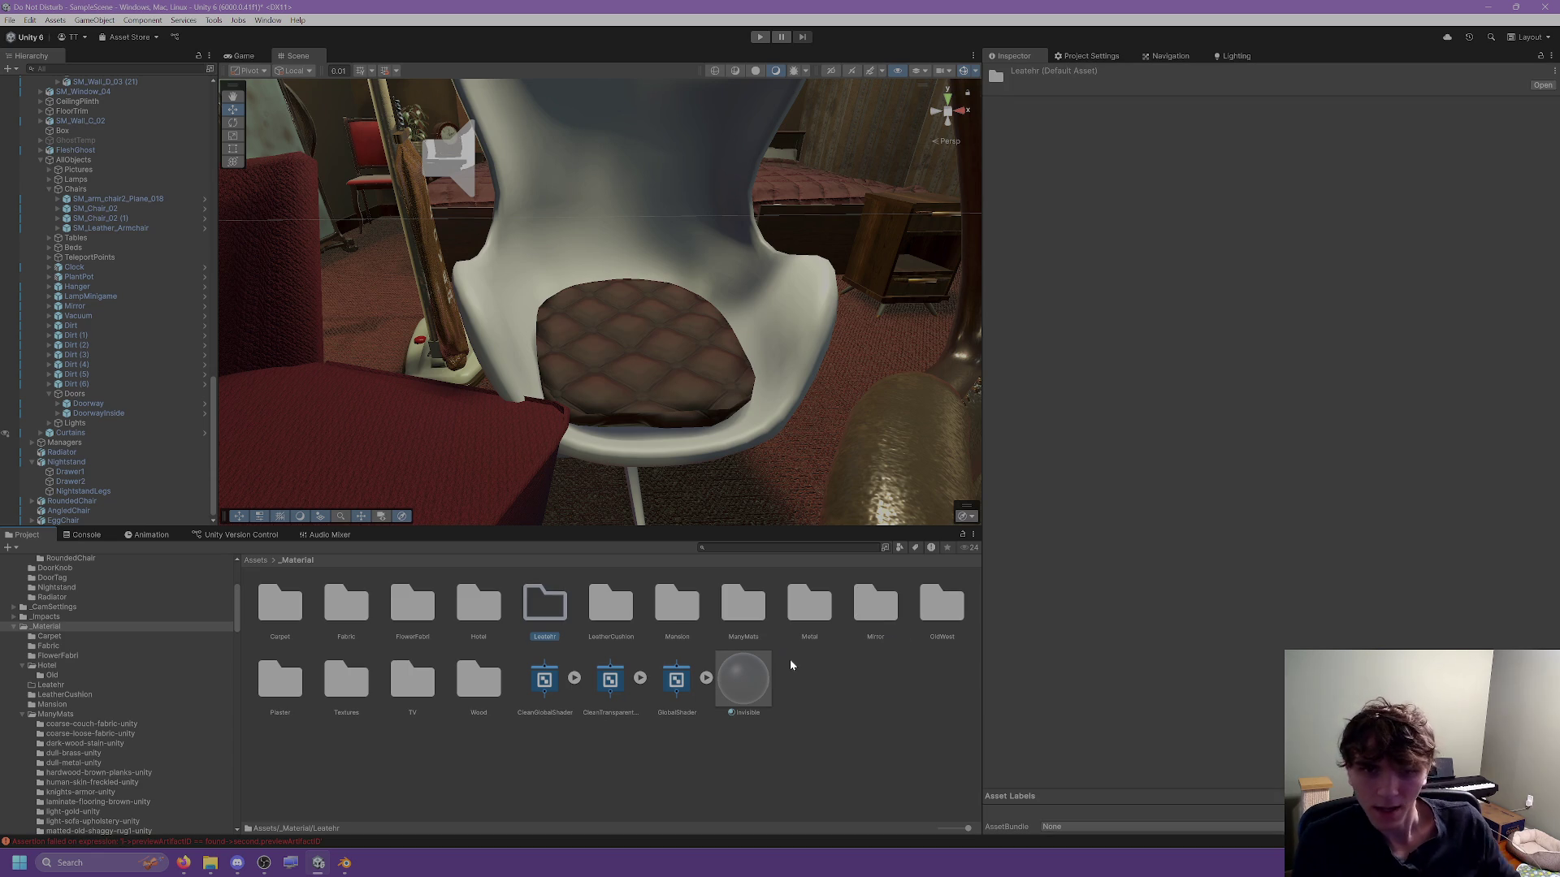
# Open the new folder and correct its name to Leather.
pyautogui.click(543, 636)
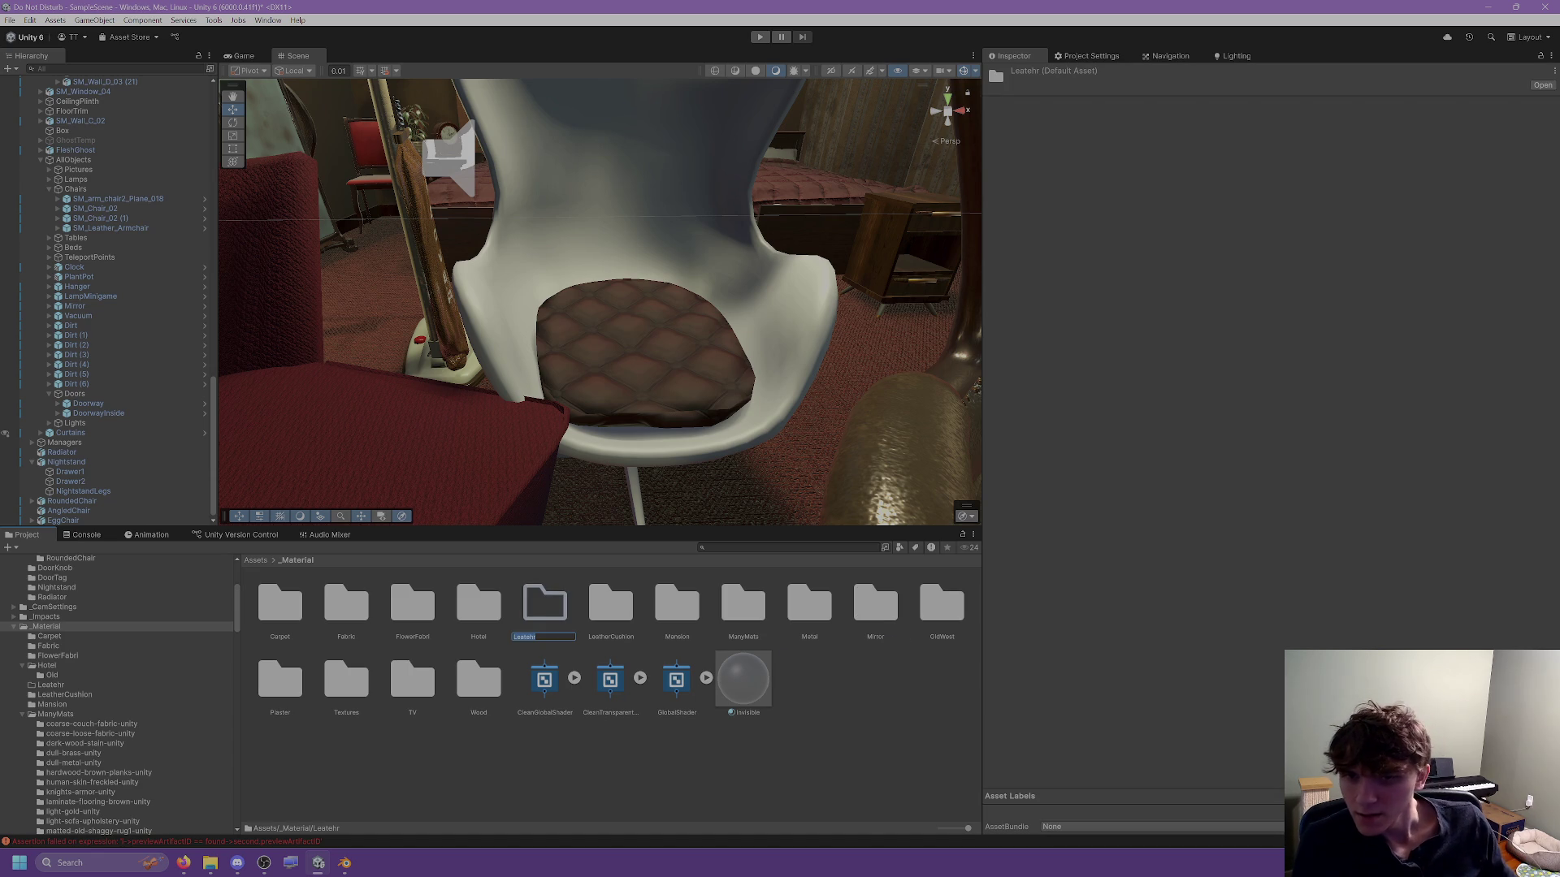
pyautogui.doubleClick(569, 641)
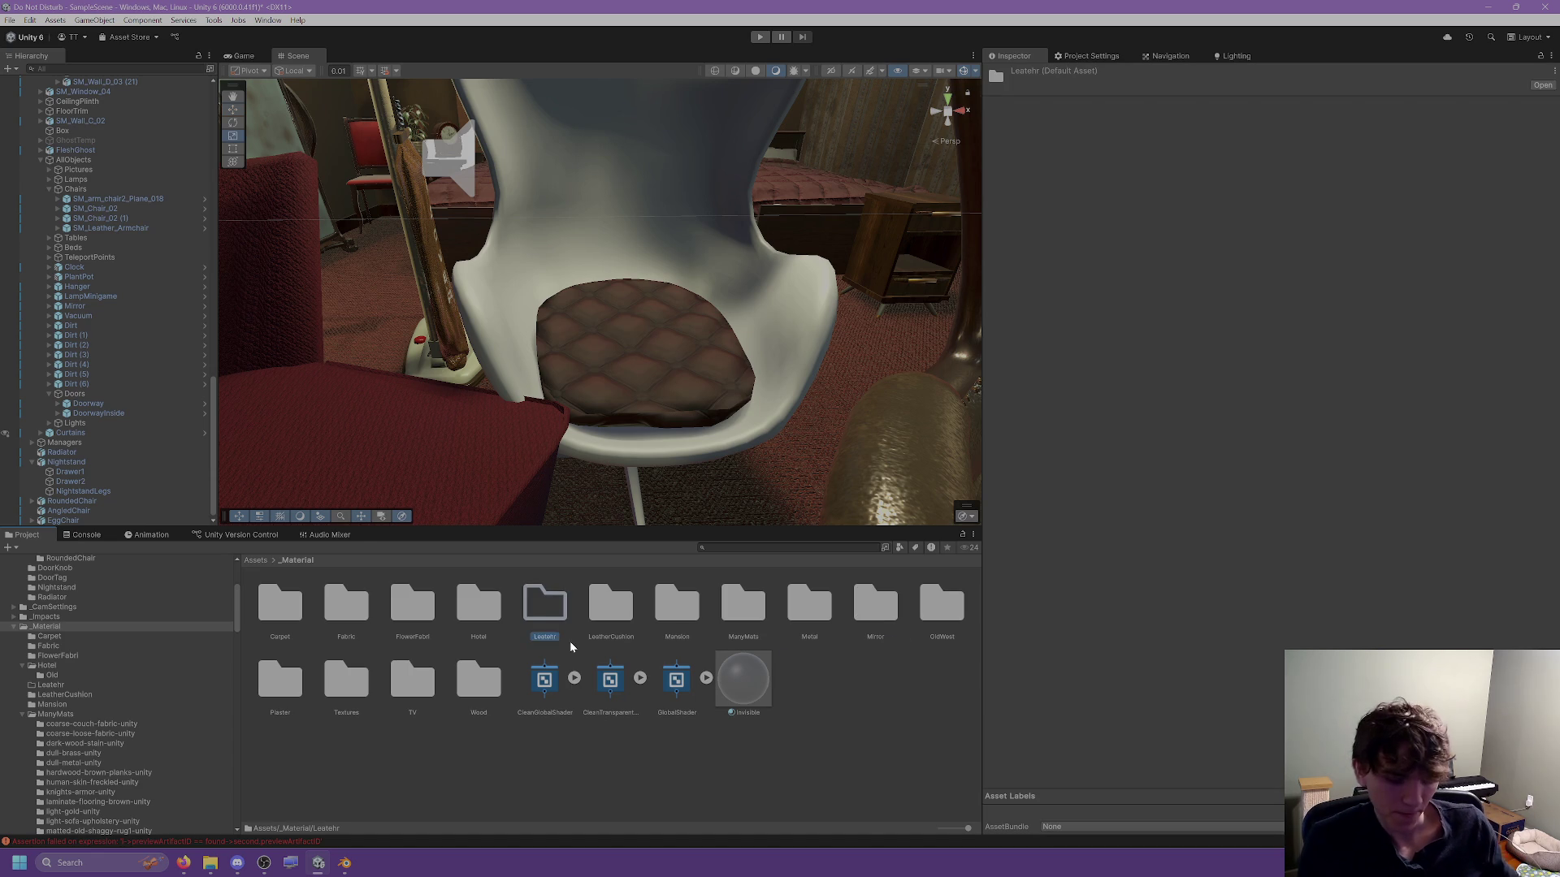
pyautogui.click(54, 689)
pyautogui.write('Leath')
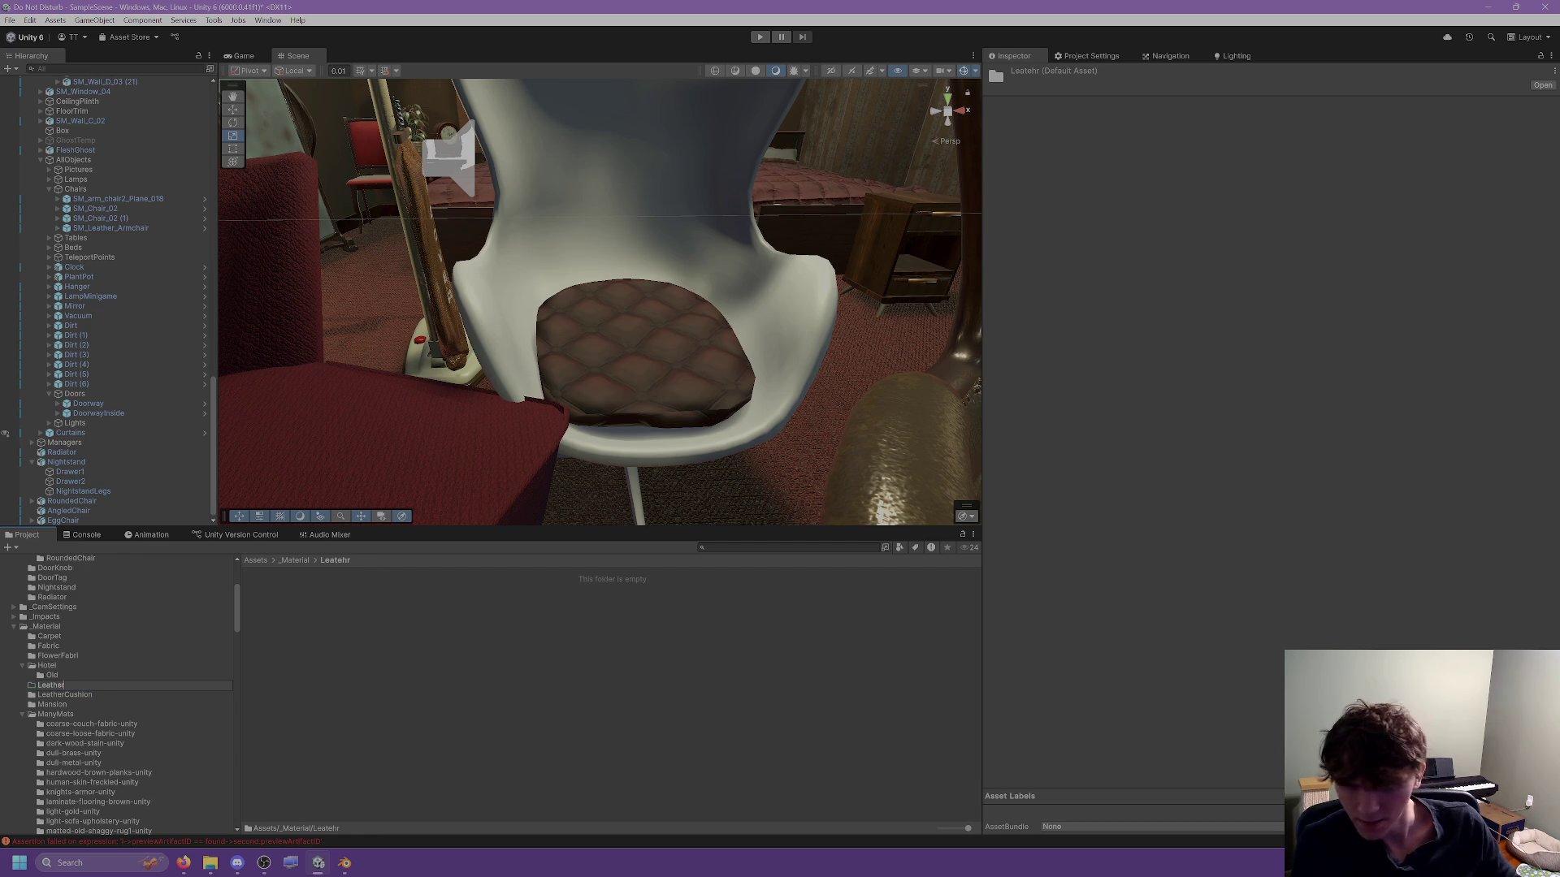
pyautogui.press('Return')
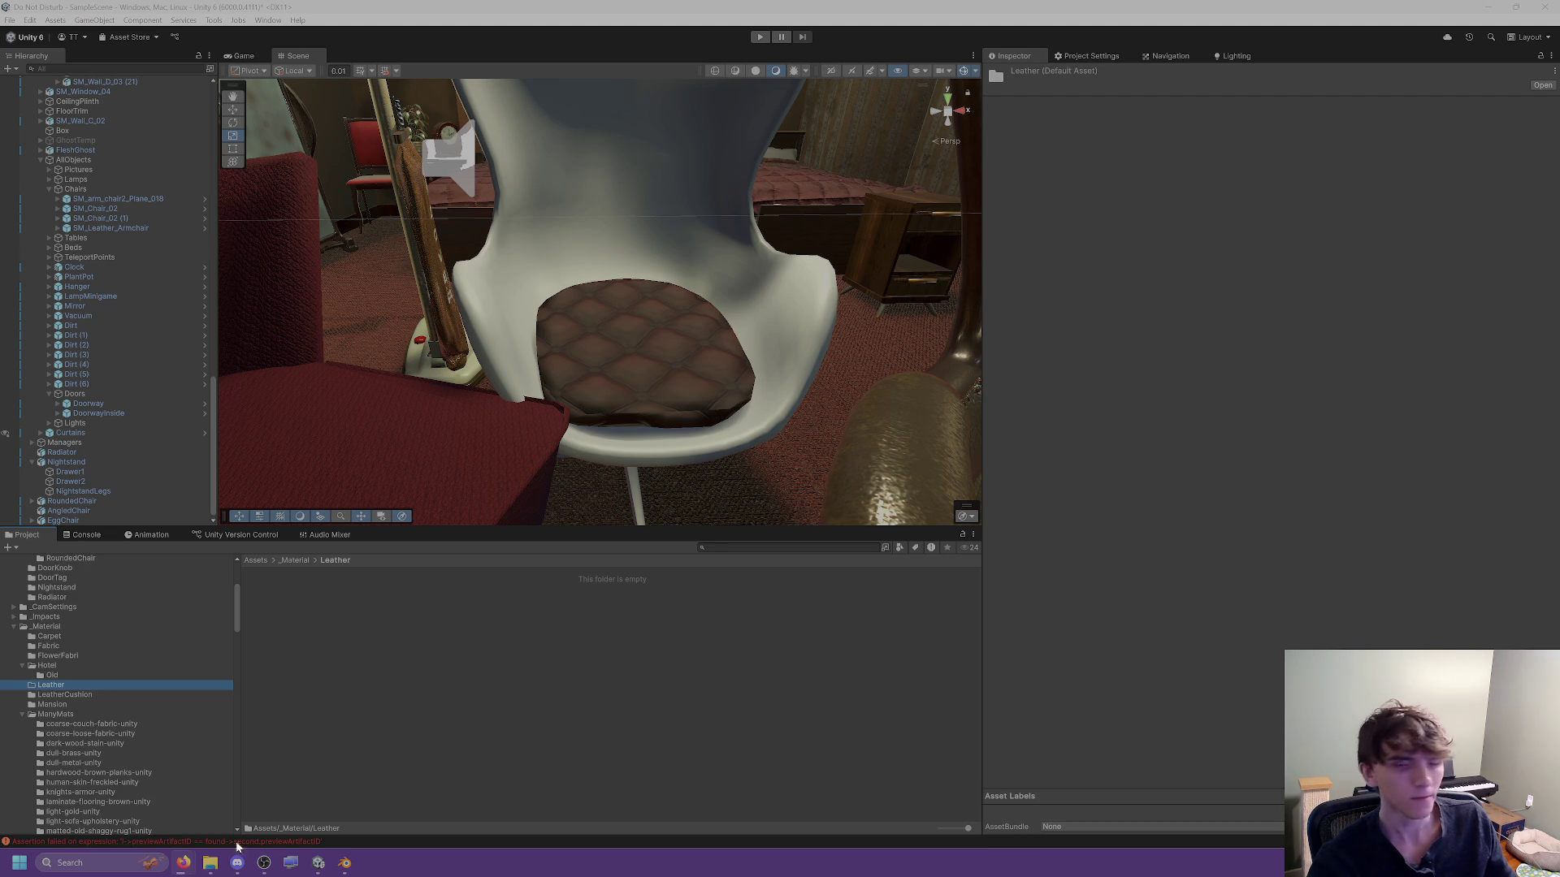
pyautogui.moveTo(211, 861)
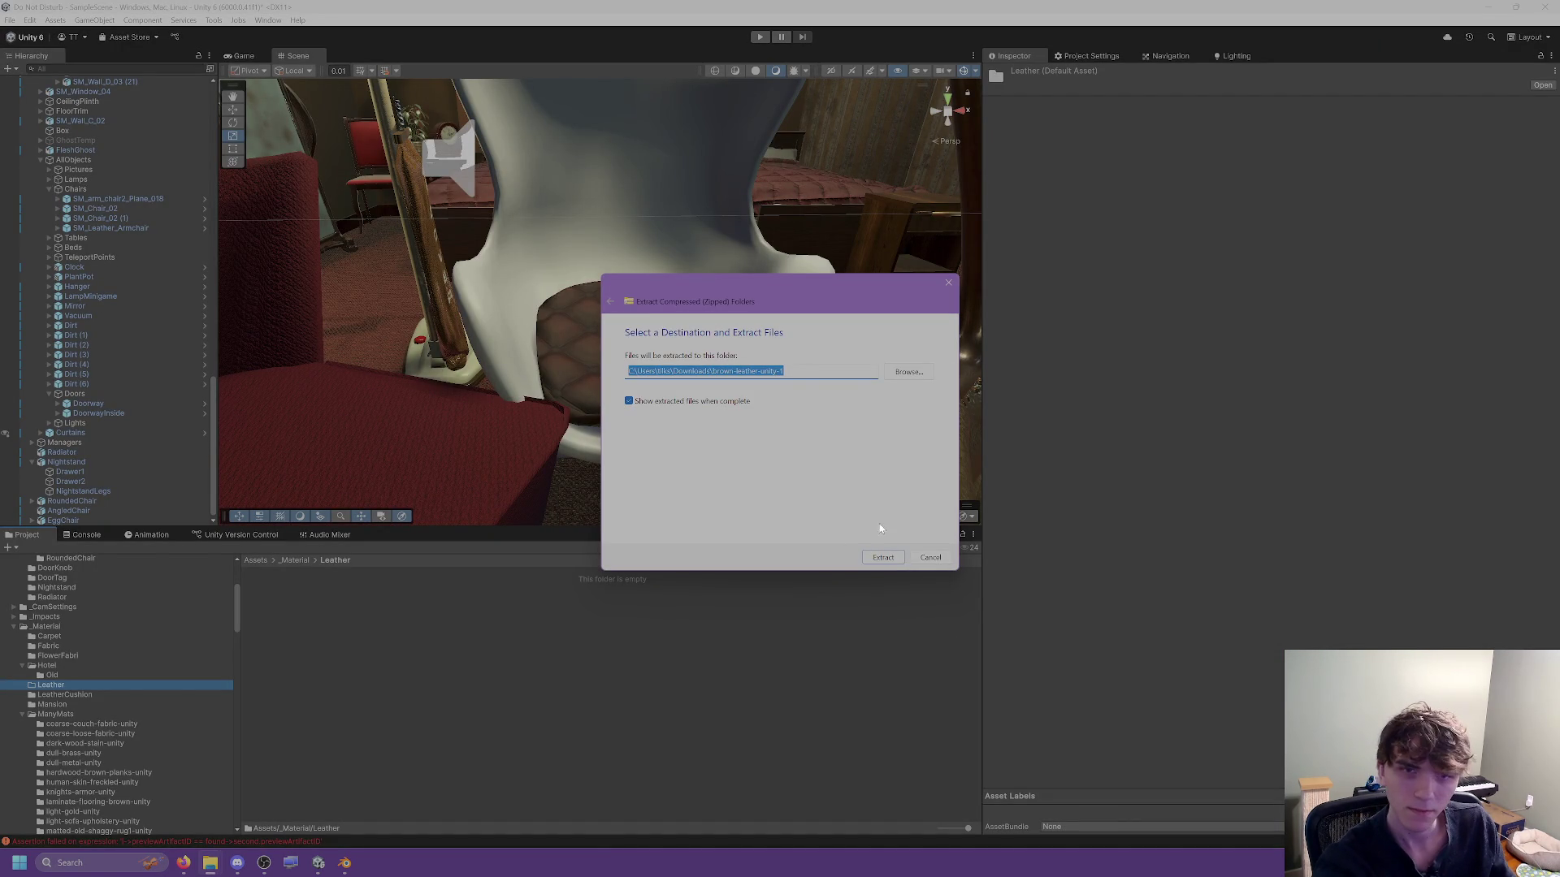
# Extract the downloaded brown leather zip into the project's Leather folder.
pyautogui.click(882, 557)
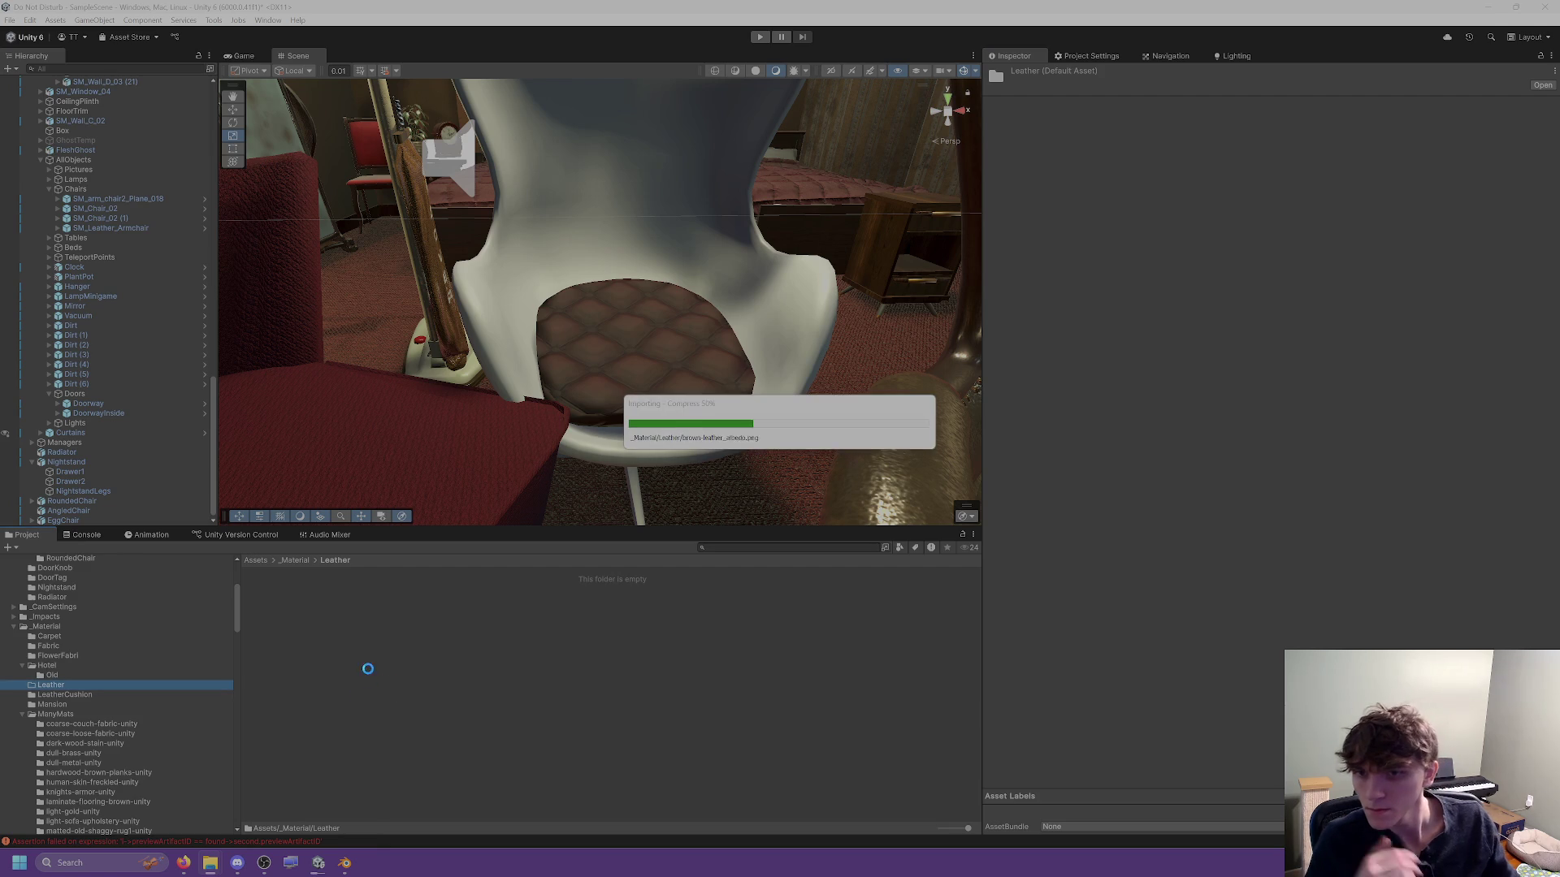
# Create a new material named Leather_Mat in the Leather folder.
pyautogui.rightClick(705, 627)
pyautogui.moveTo(856, 256)
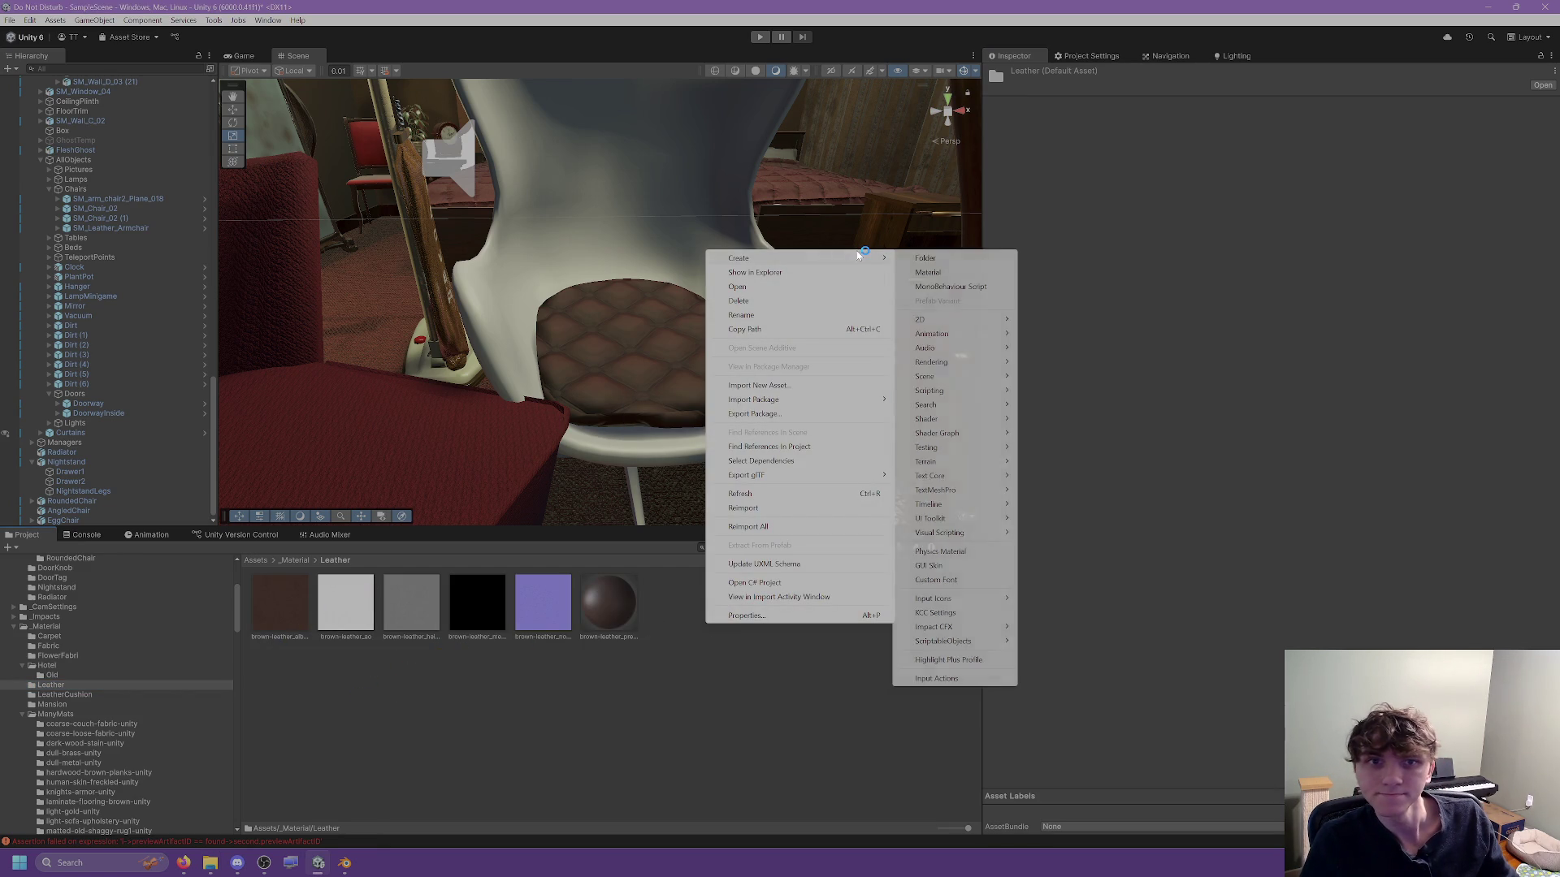
pyautogui.click(925, 273)
pyautogui.write('Leather_Mat')
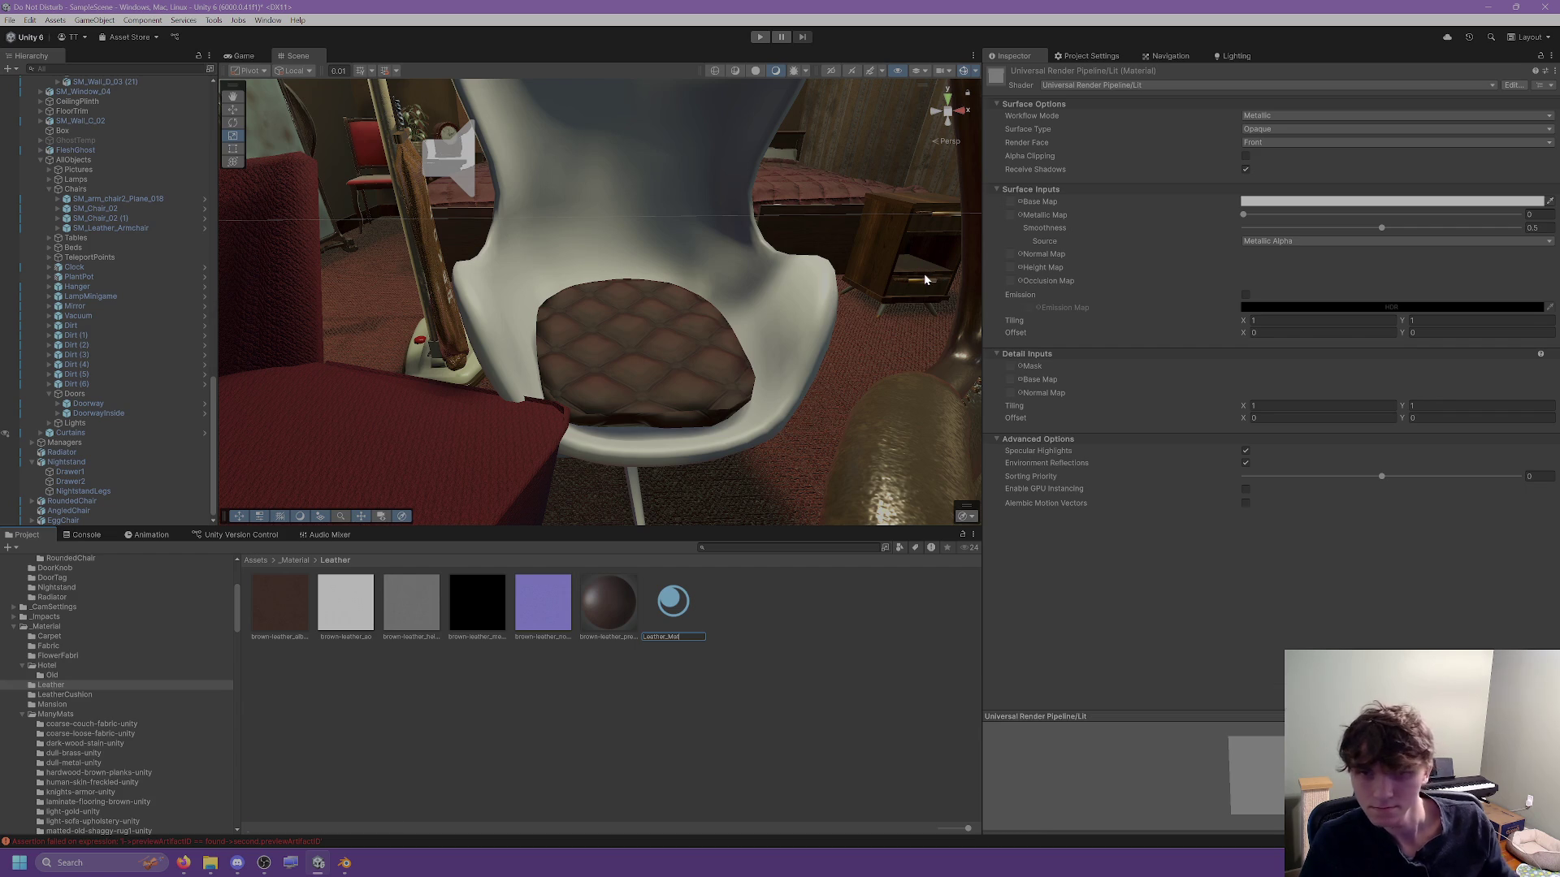
pyautogui.press('Return')
# Apply the brown leather texture to the egg chair shell in the Scene view.
pyautogui.moveTo(285, 605)
pyautogui.mouseDown()
pyautogui.moveTo(1074, 234)
pyautogui.moveTo(1010, 202)
pyautogui.mouseUp()
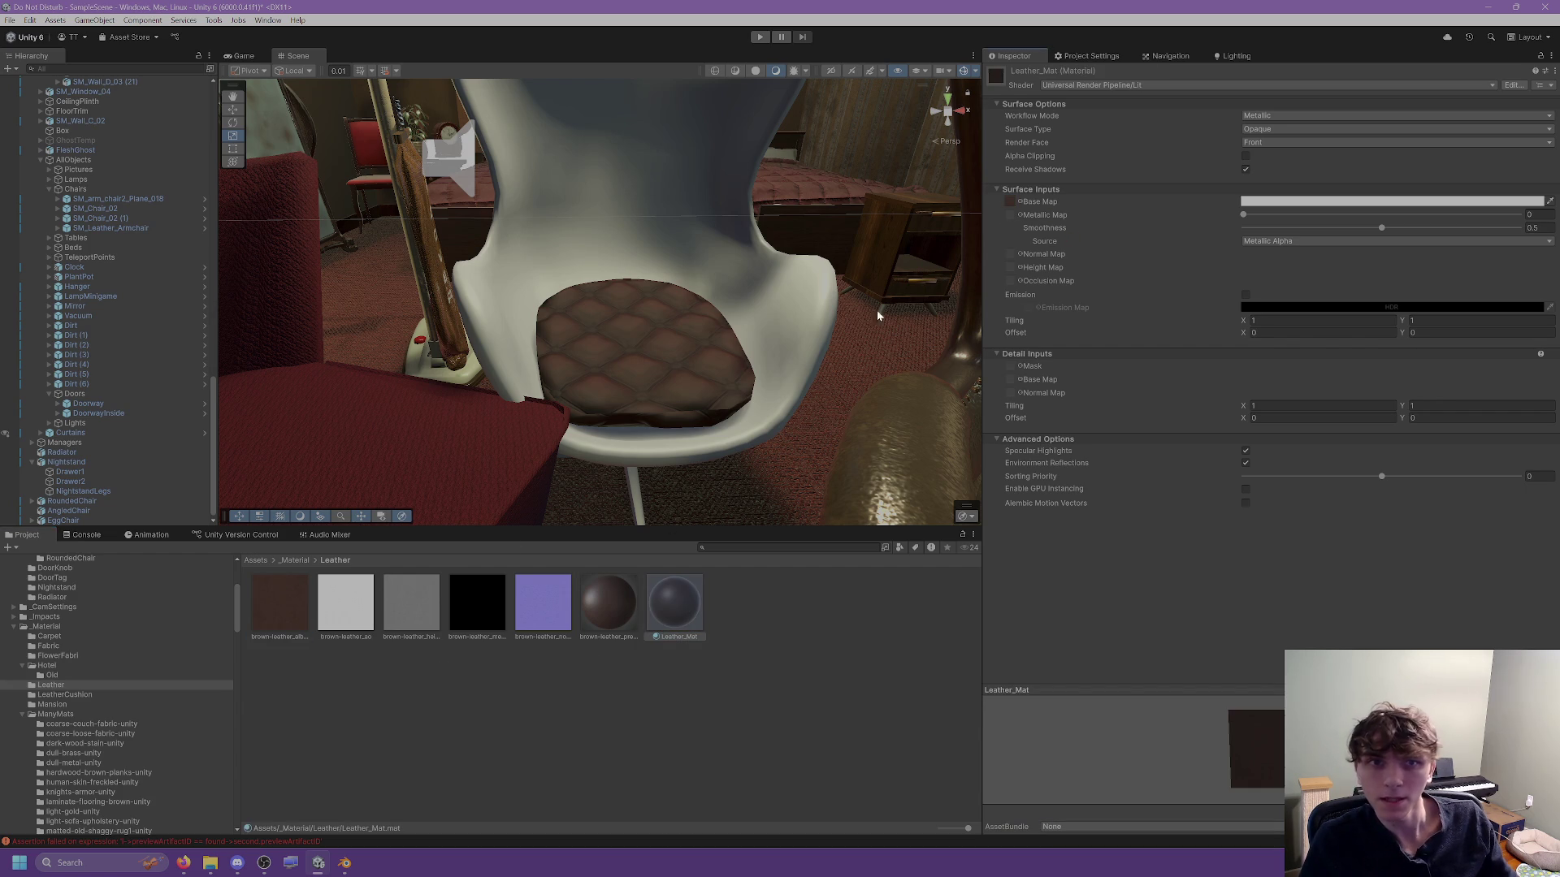
pyautogui.click(748, 673)
pyautogui.moveTo(511, 291); pyautogui.dragTo(520, 284)
pyautogui.scroll(5, 575, 285)
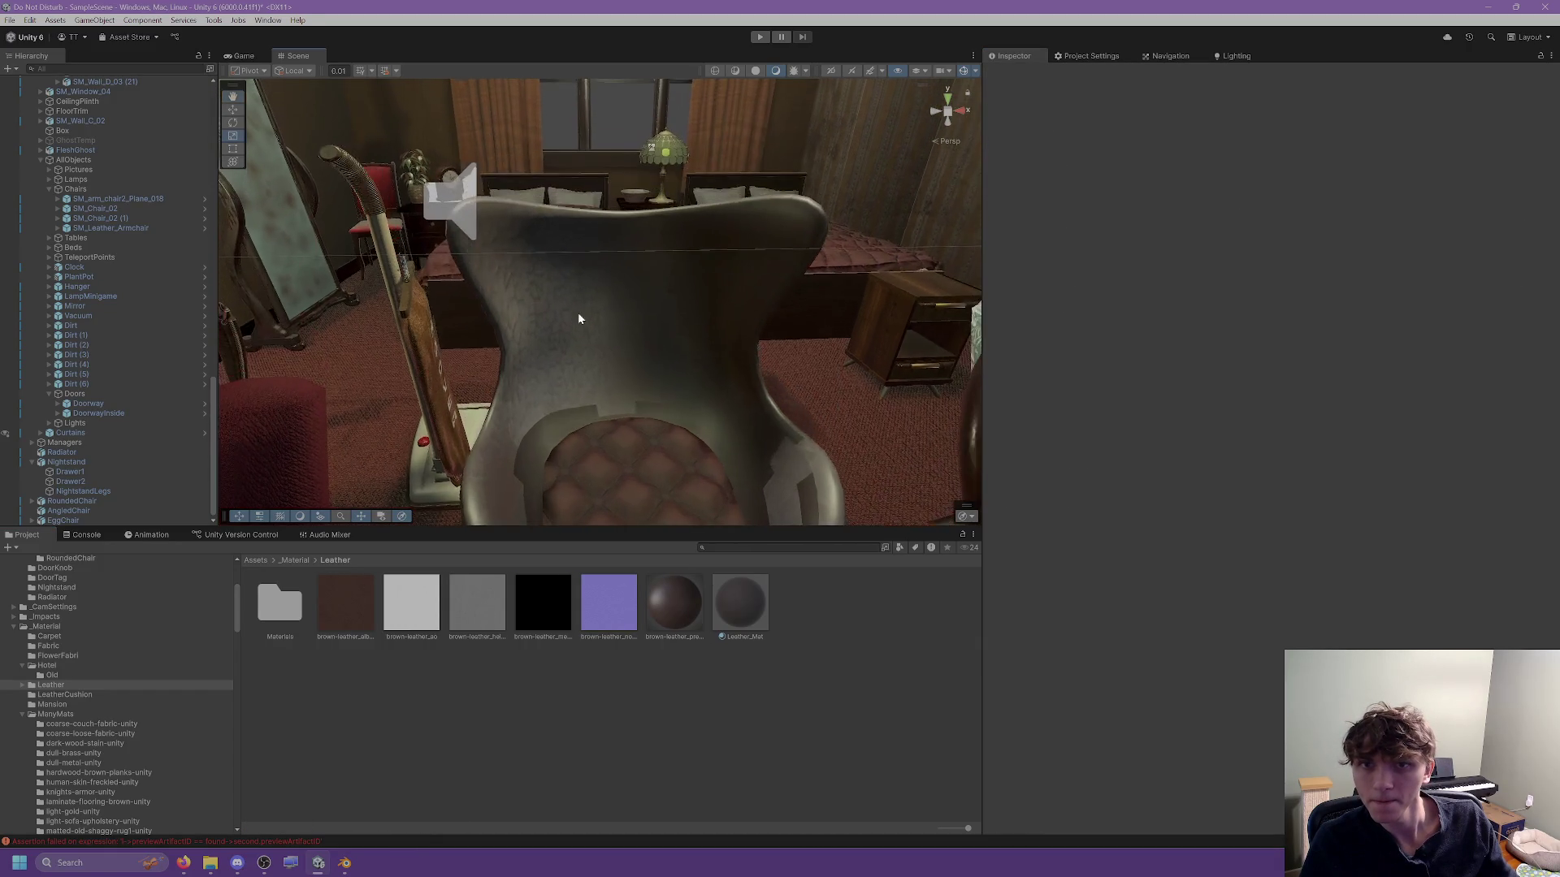
pyautogui.scroll(3, 579, 318)
pyautogui.click(633, 364)
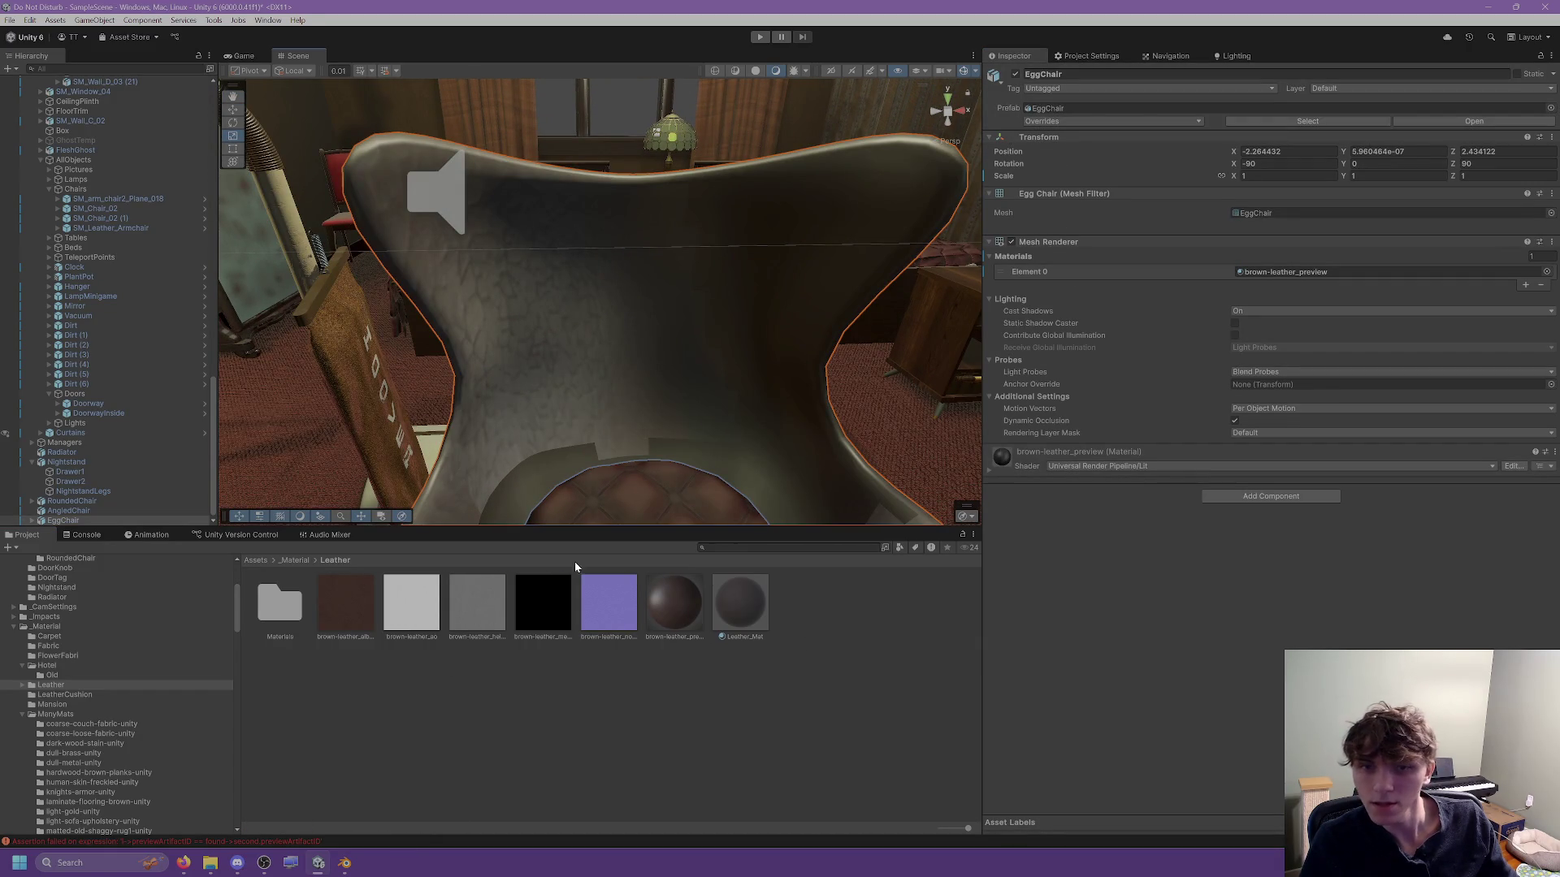
# Show EggChair.fbx's Materials import settings, listing its Leather J1, Lux Quilted Leather and Old Metal slots.
pyautogui.scroll(-5, 817, 339)
pyautogui.click(1293, 120)
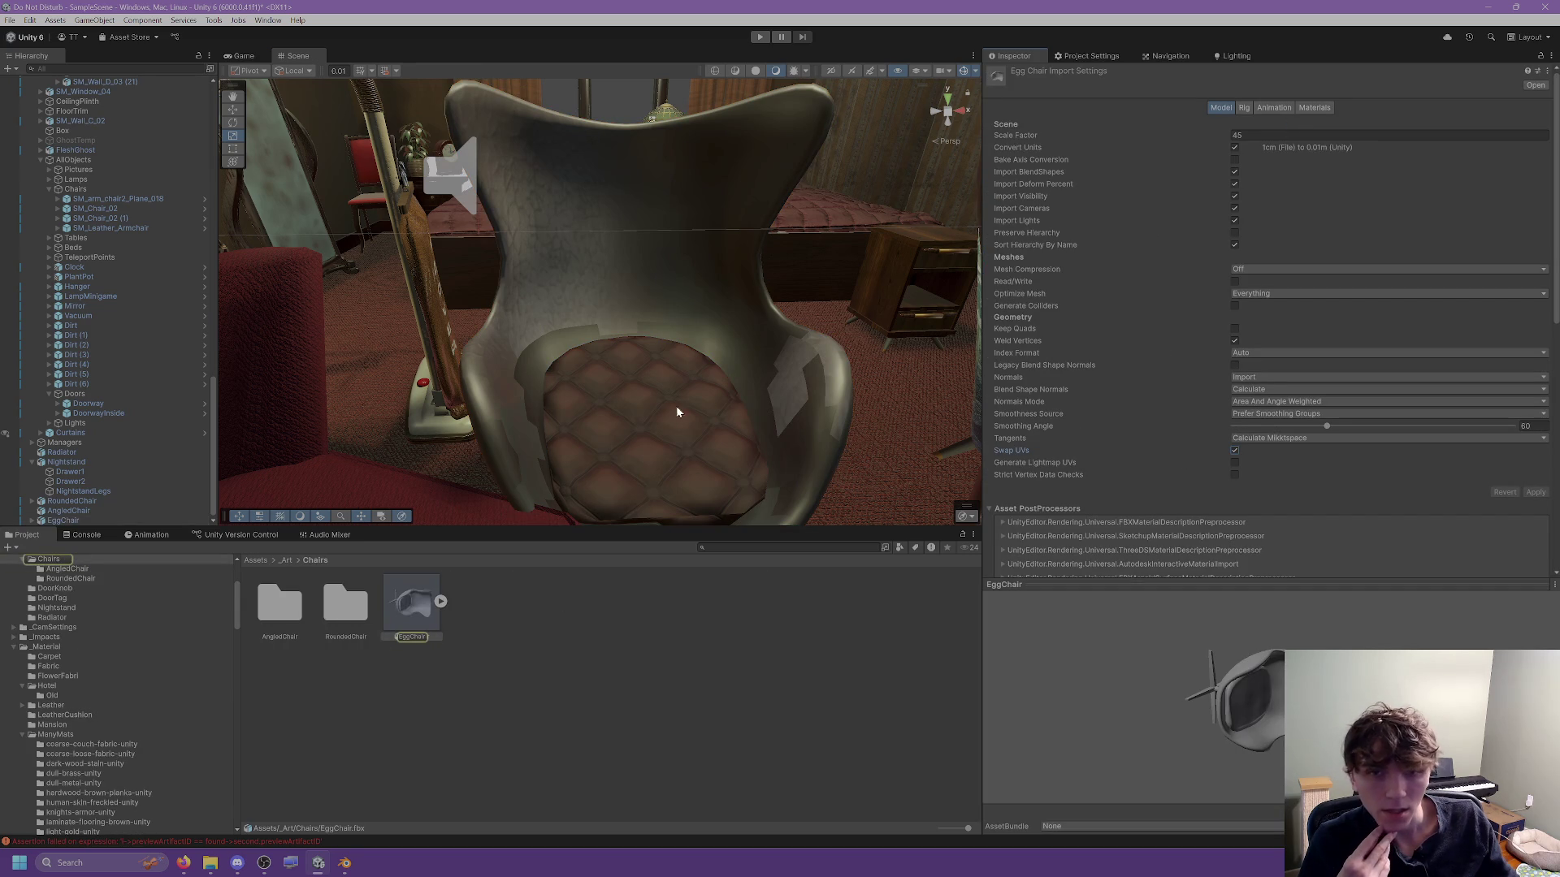
pyautogui.click(675, 307)
pyautogui.click(415, 609)
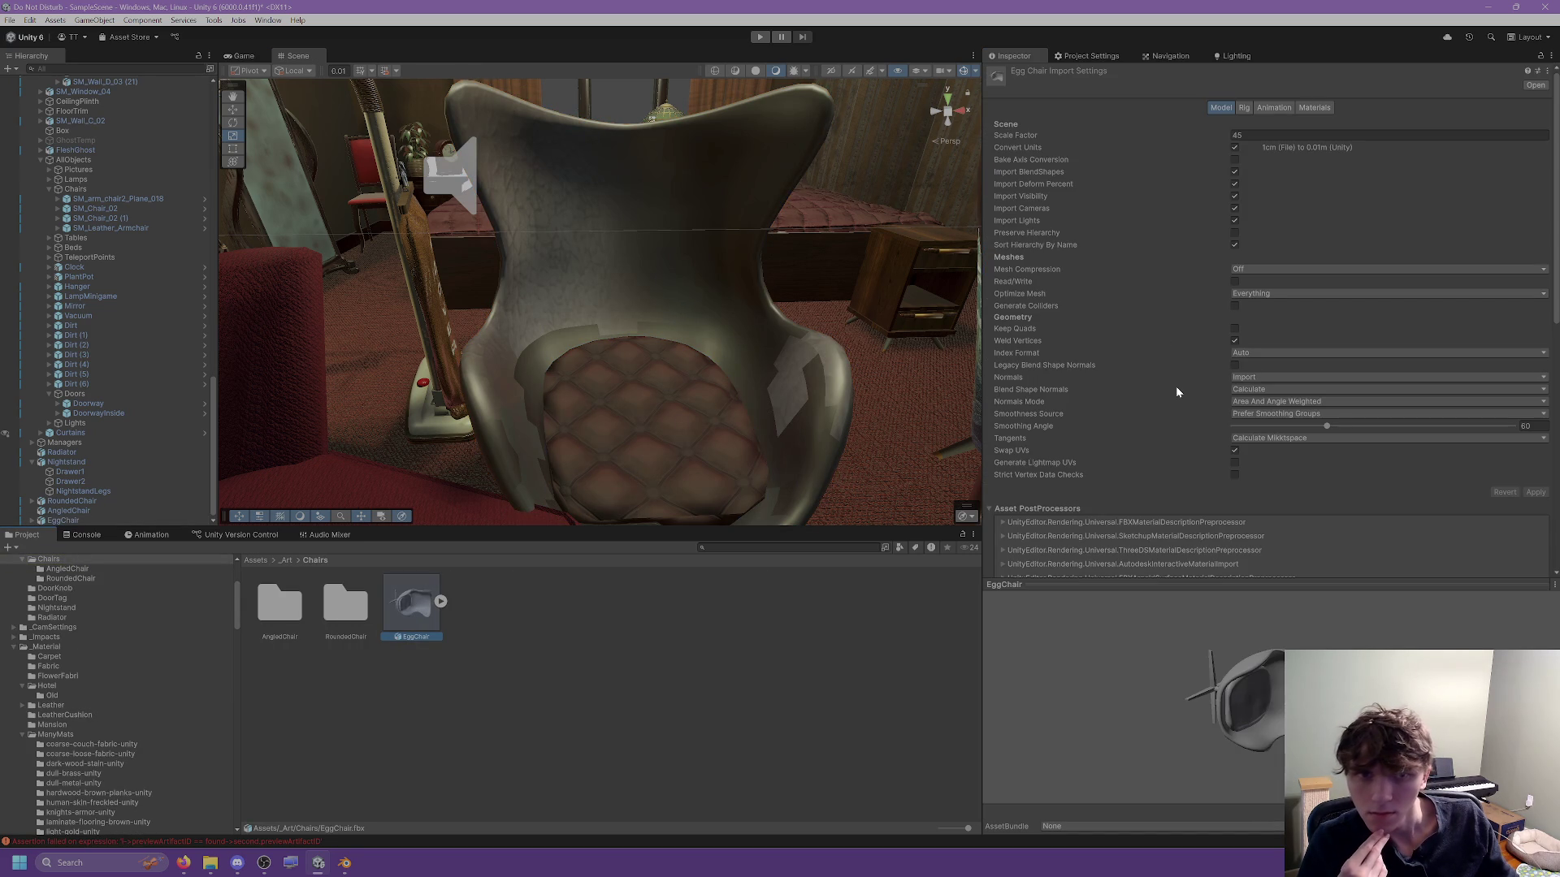
pyautogui.click(440, 601)
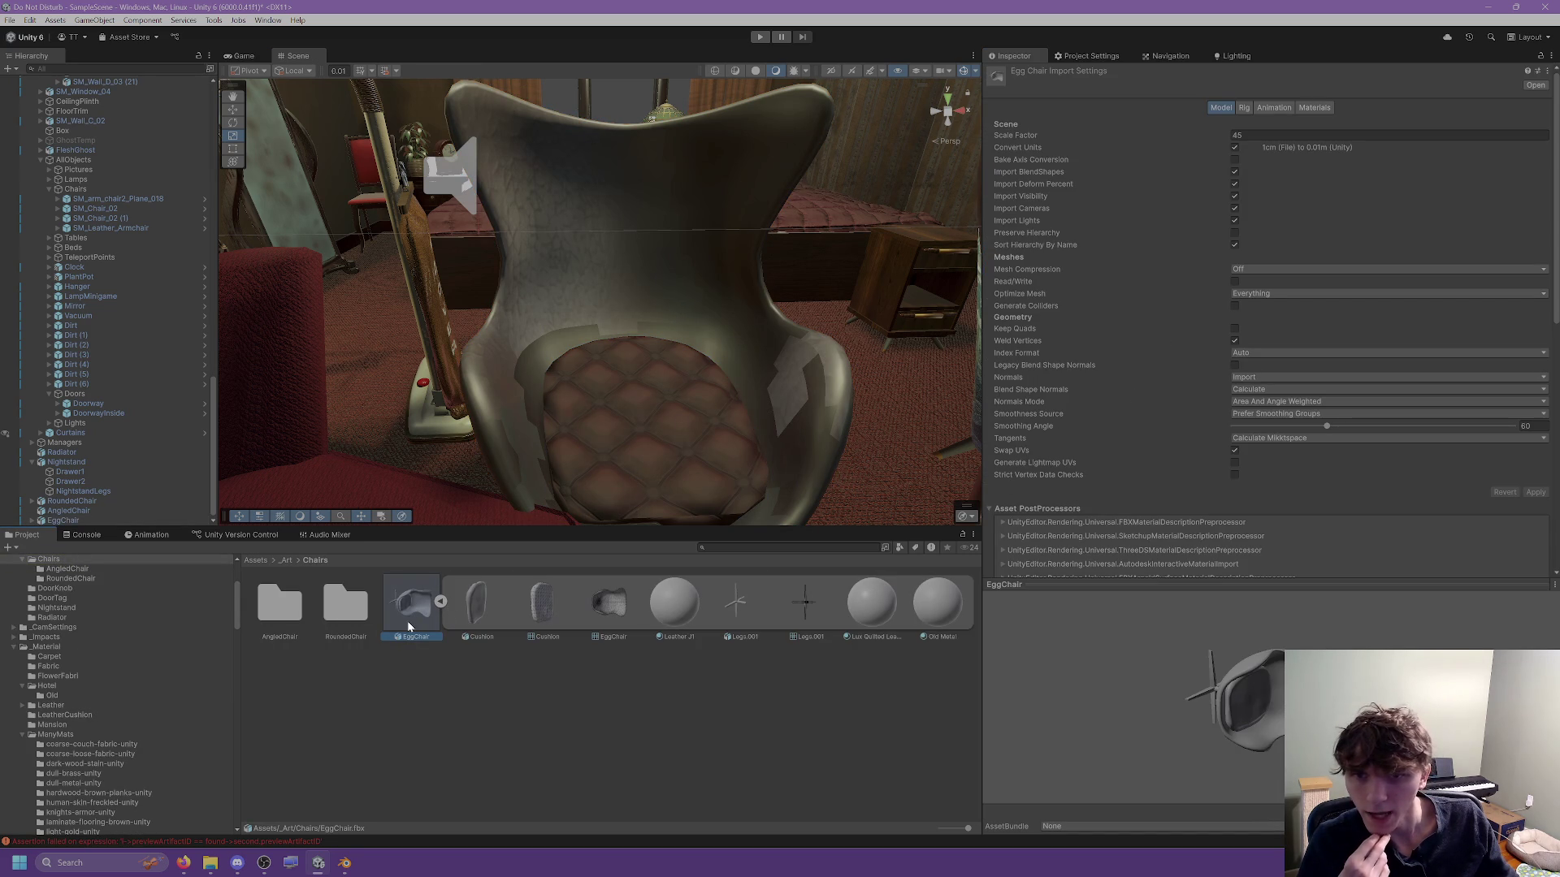
pyautogui.click(1314, 108)
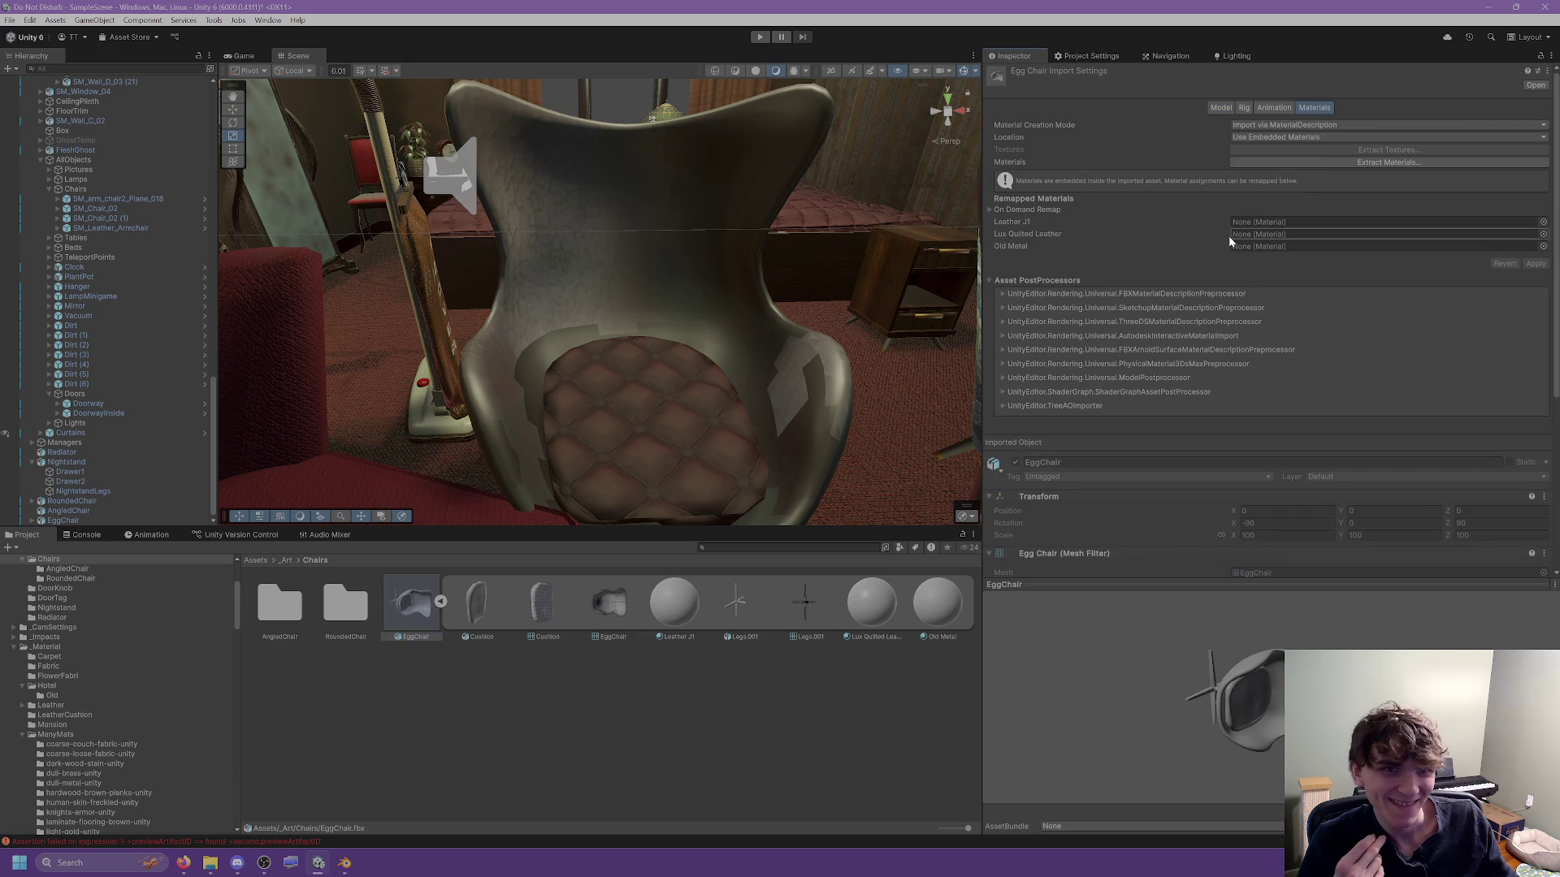
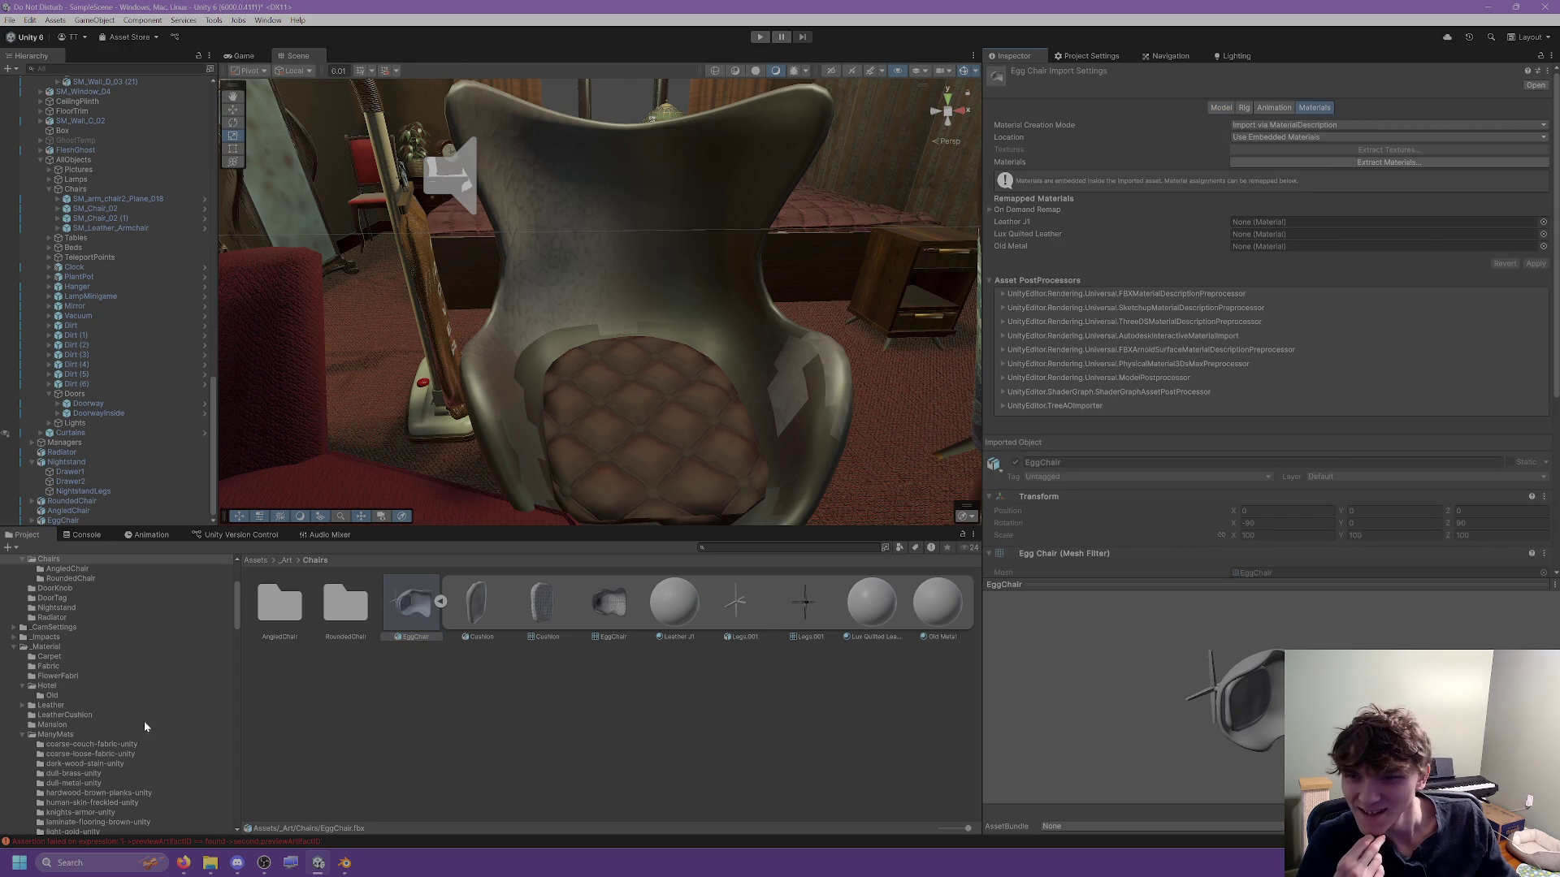
# Move the brown-leather_preview material from Leather/Materials up into the Leather folder.
pyautogui.click(50, 705)
pyautogui.click(22, 705)
pyautogui.click(49, 716)
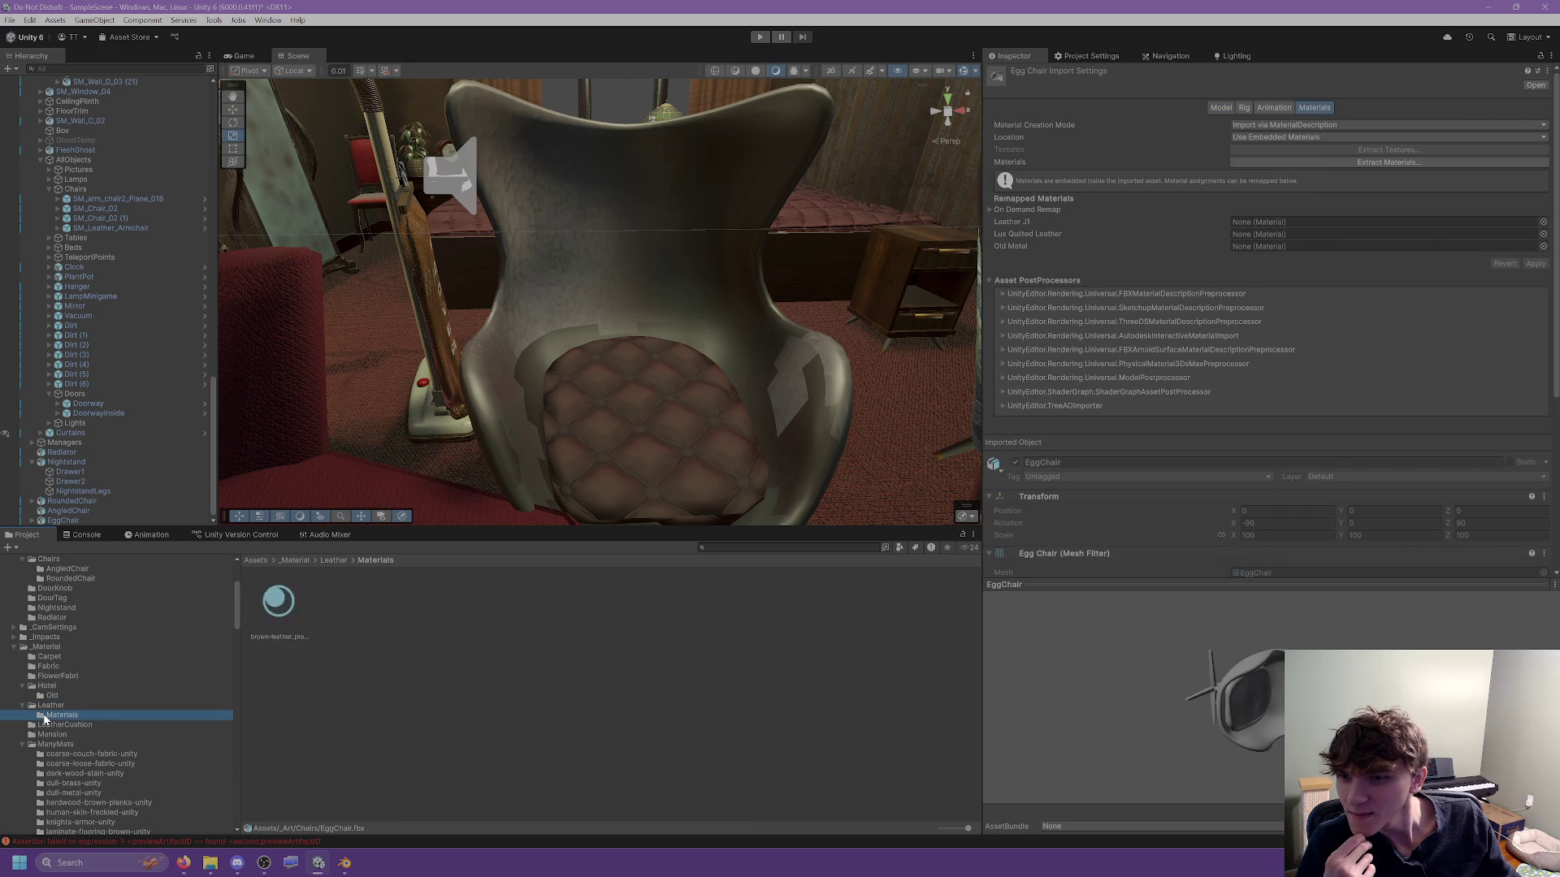
pyautogui.click(55, 706)
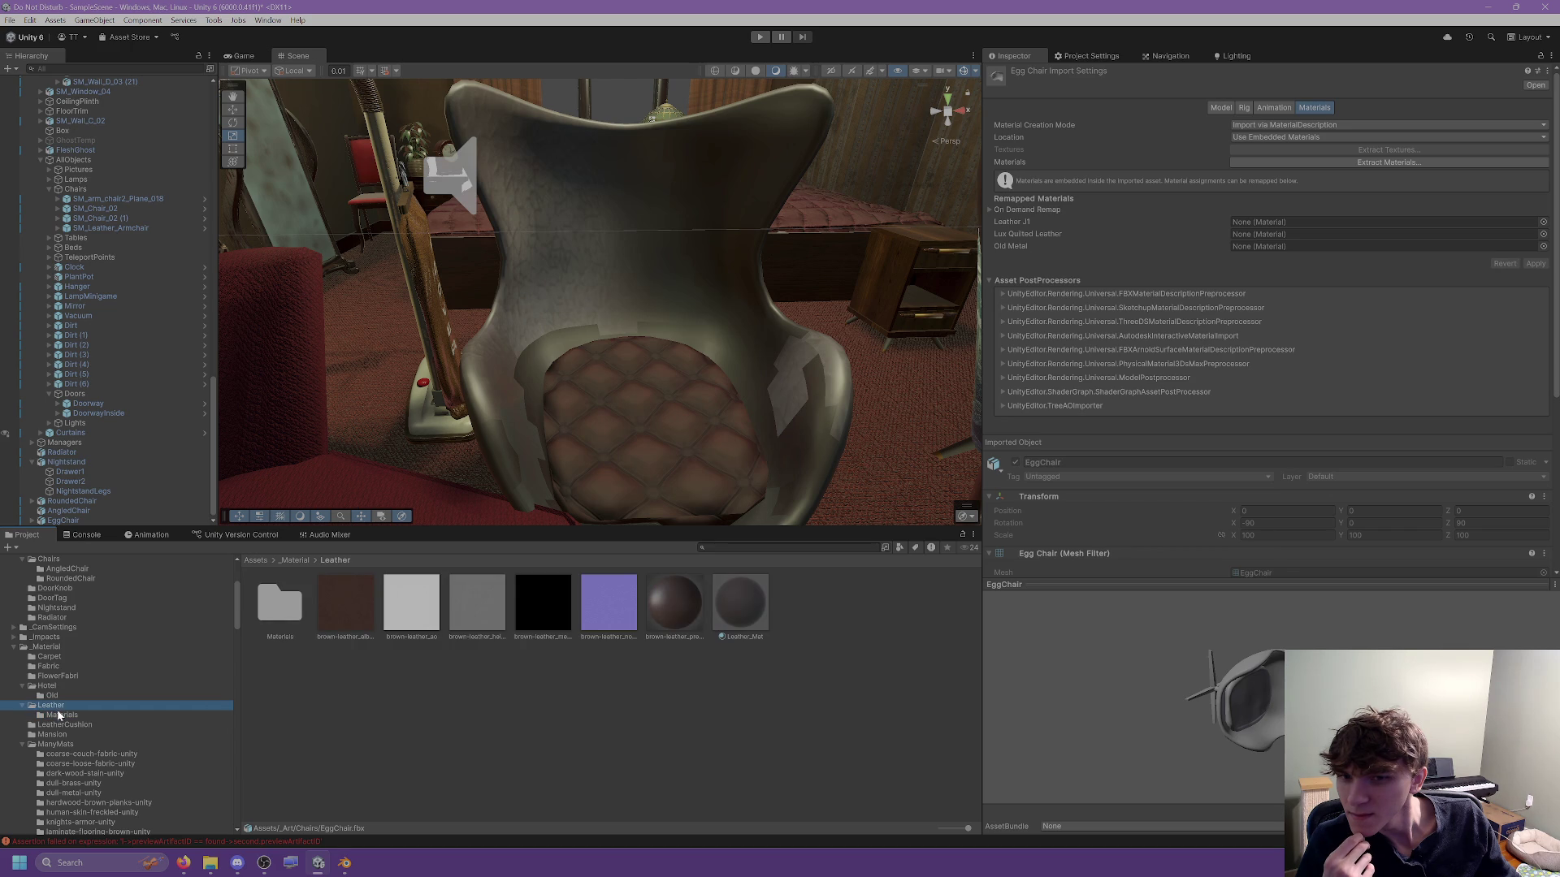
pyautogui.click(60, 716)
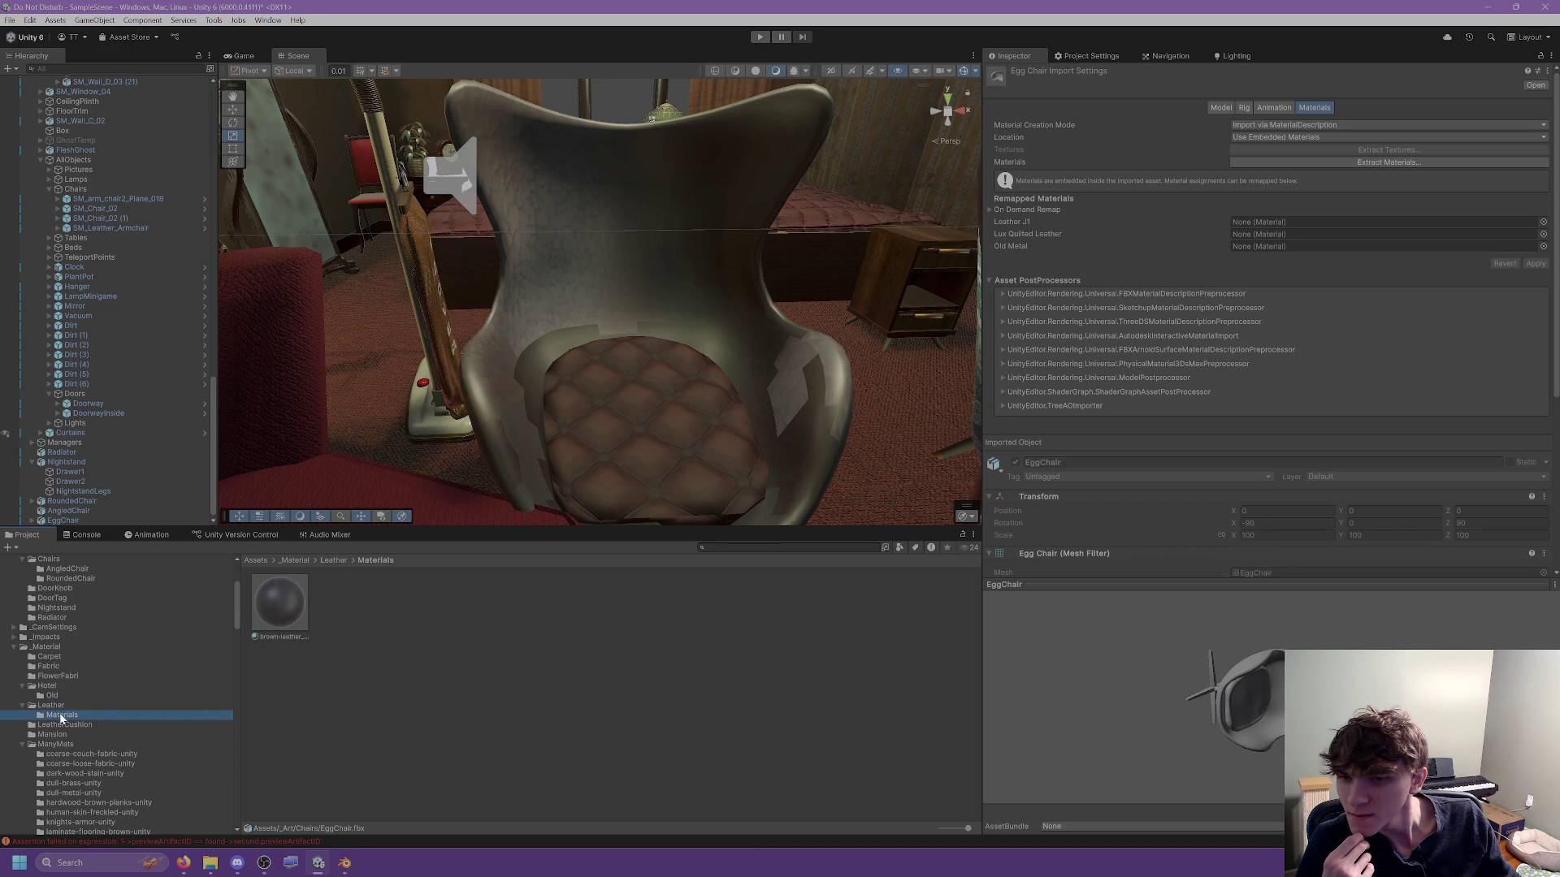
pyautogui.click(283, 617)
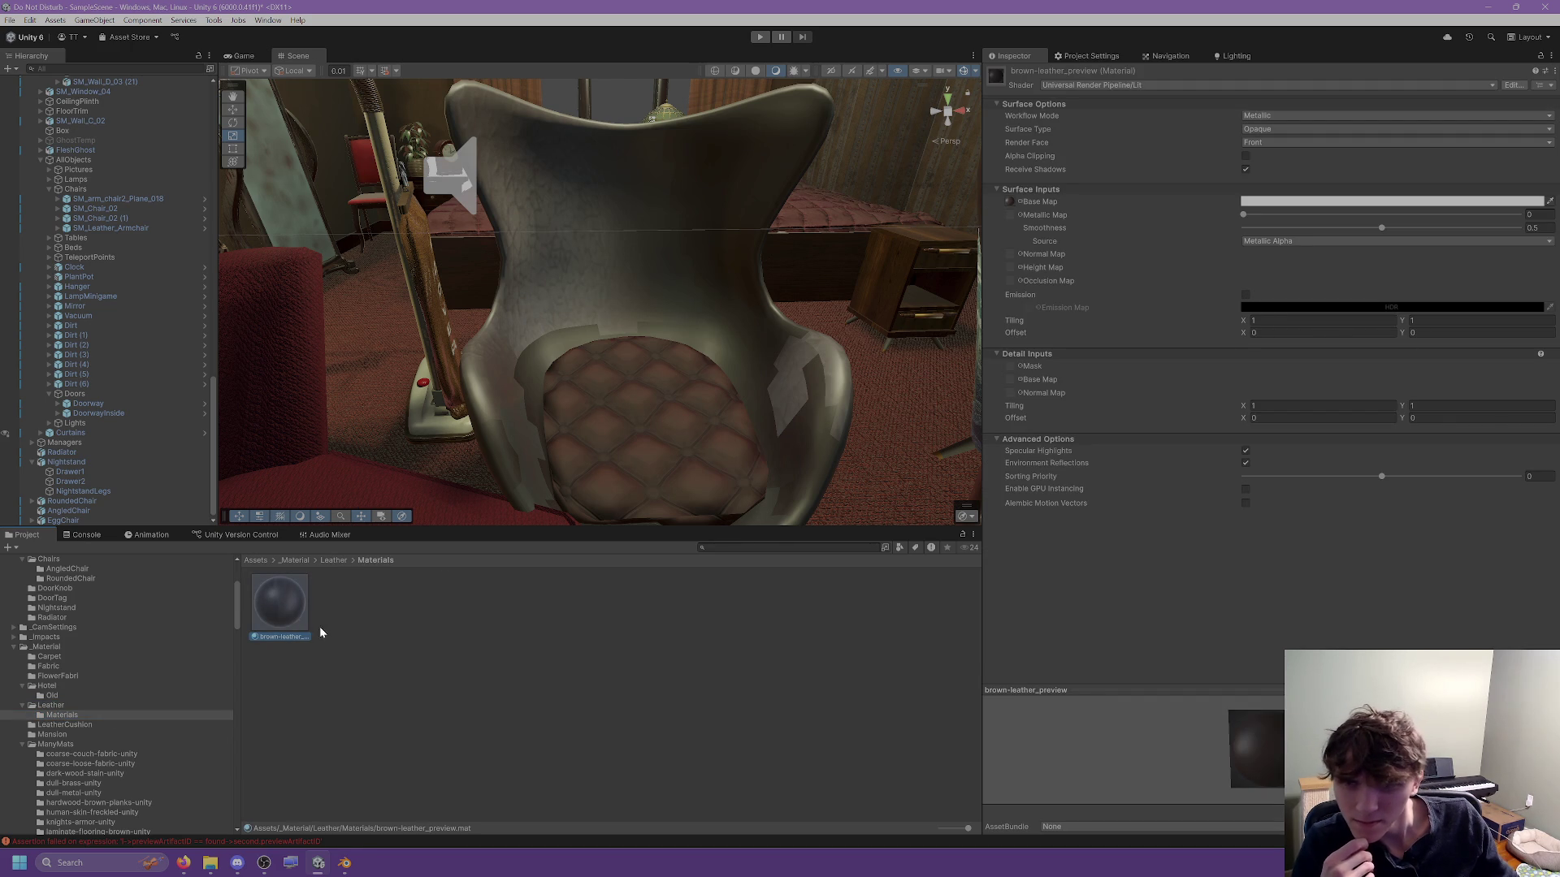
pyautogui.moveTo(289, 619)
pyautogui.mouseDown()
pyautogui.moveTo(102, 707)
pyautogui.moveTo(102, 682)
pyautogui.moveTo(102, 713)
pyautogui.moveTo(52, 705)
pyautogui.mouseUp()
pyautogui.click(50, 705)
# Delete the now-empty Leather/Materials subfolder and select the egg chair in the scene.
pyautogui.click(51, 716)
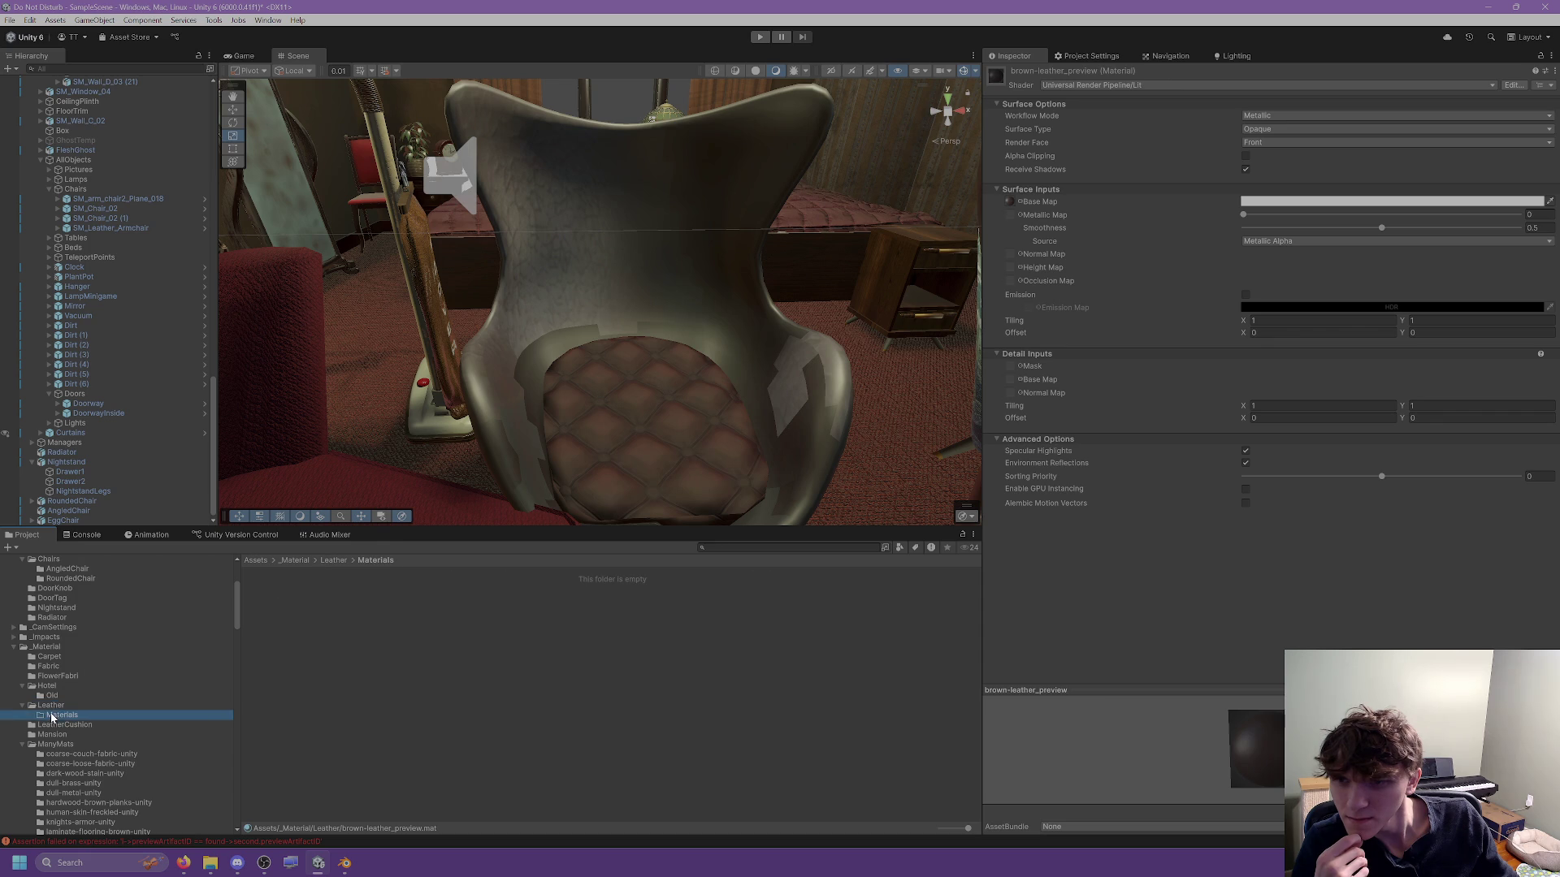
pyautogui.rightClick(51, 717)
pyautogui.click(83, 391)
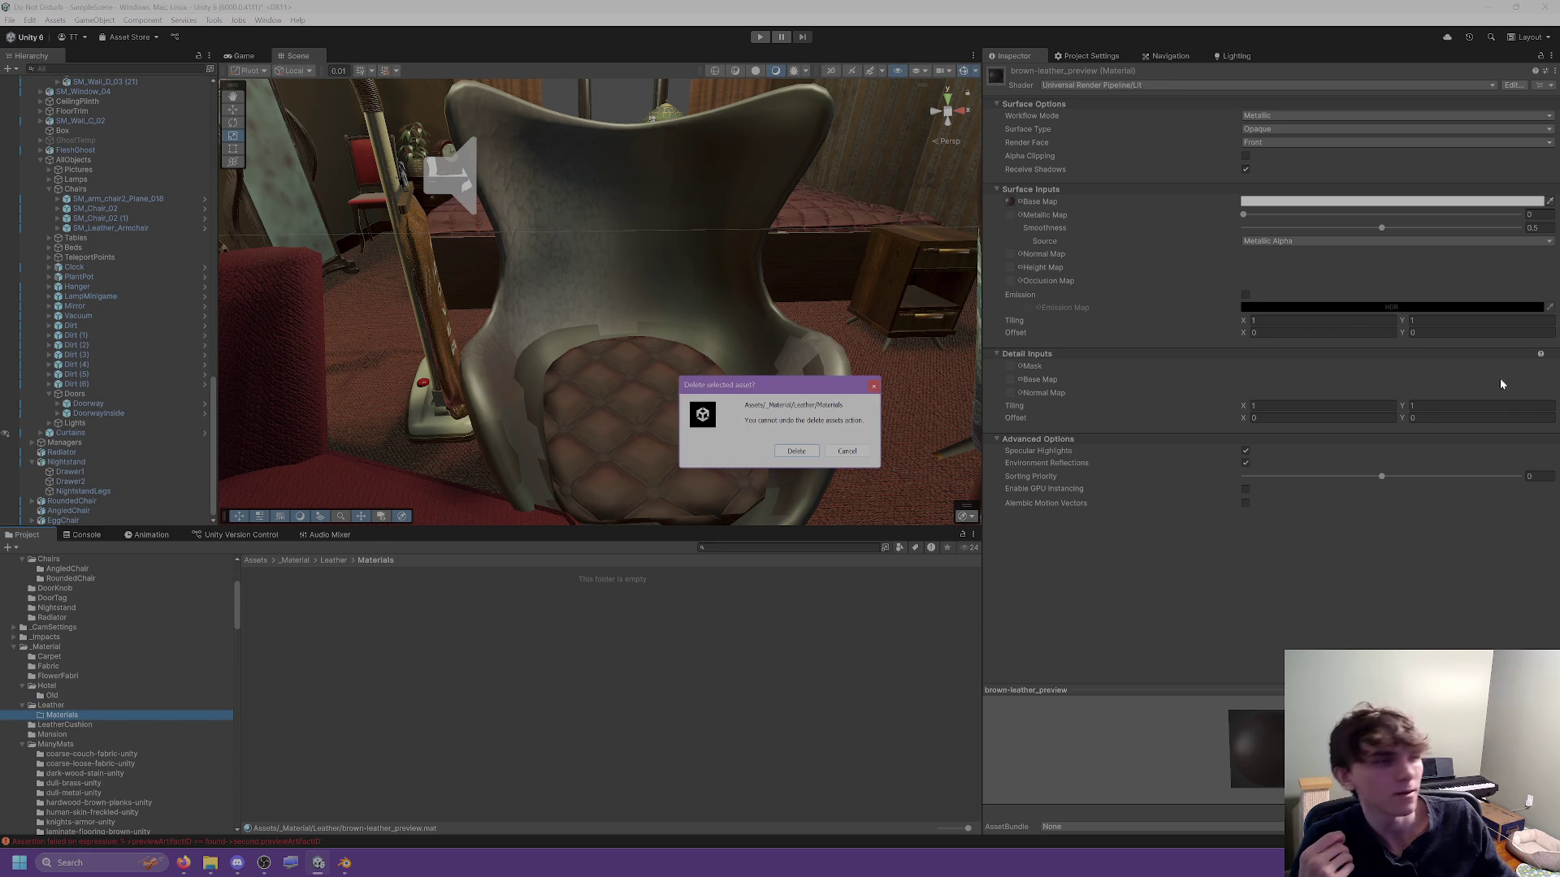
pyautogui.click(794, 450)
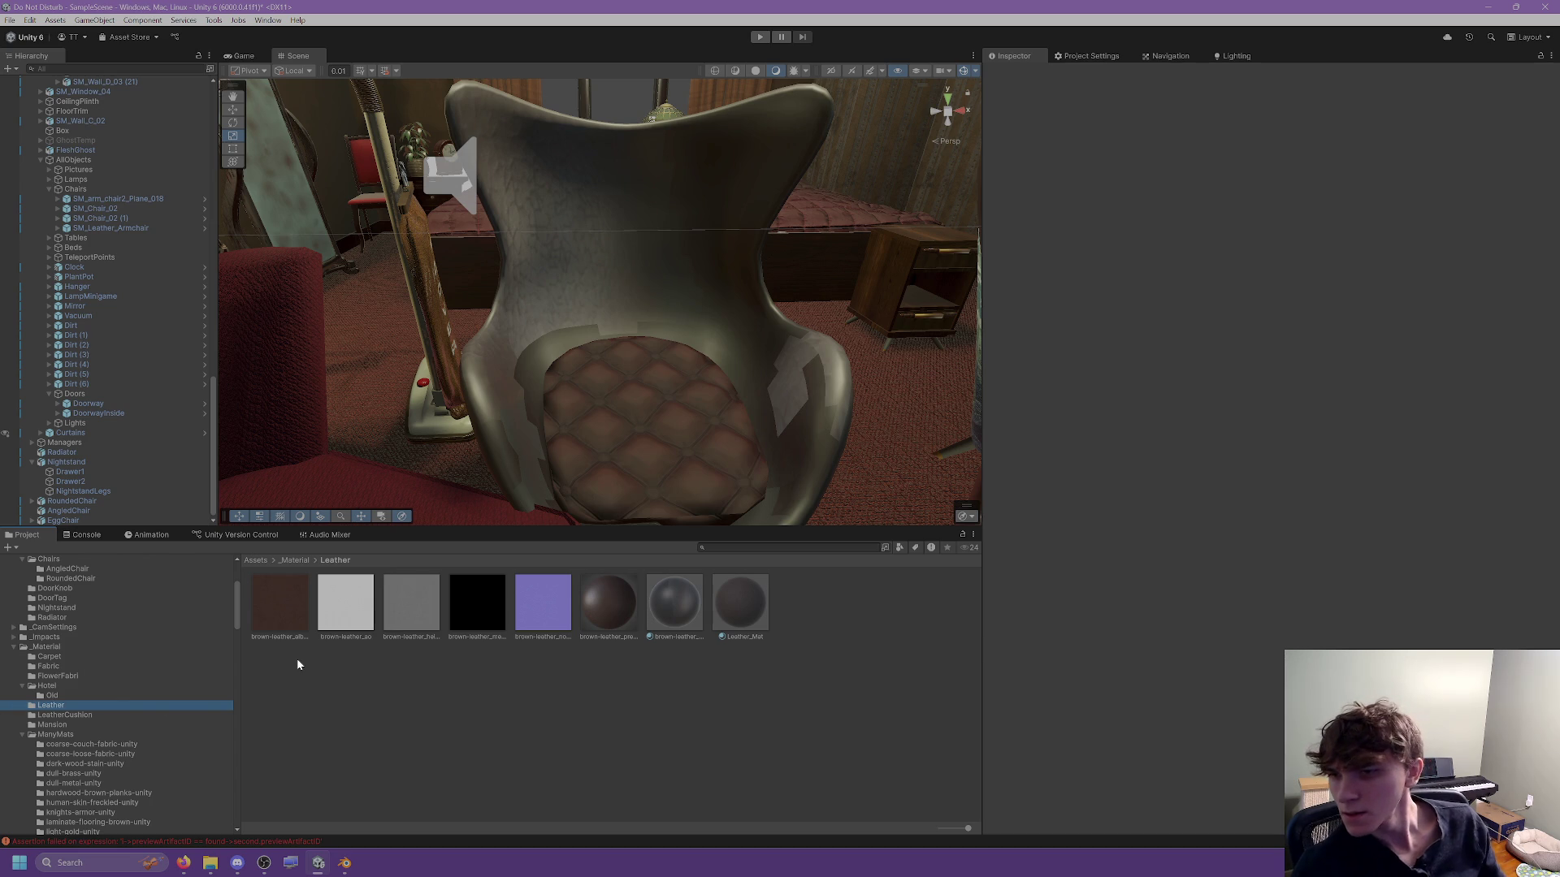
pyautogui.click(673, 322)
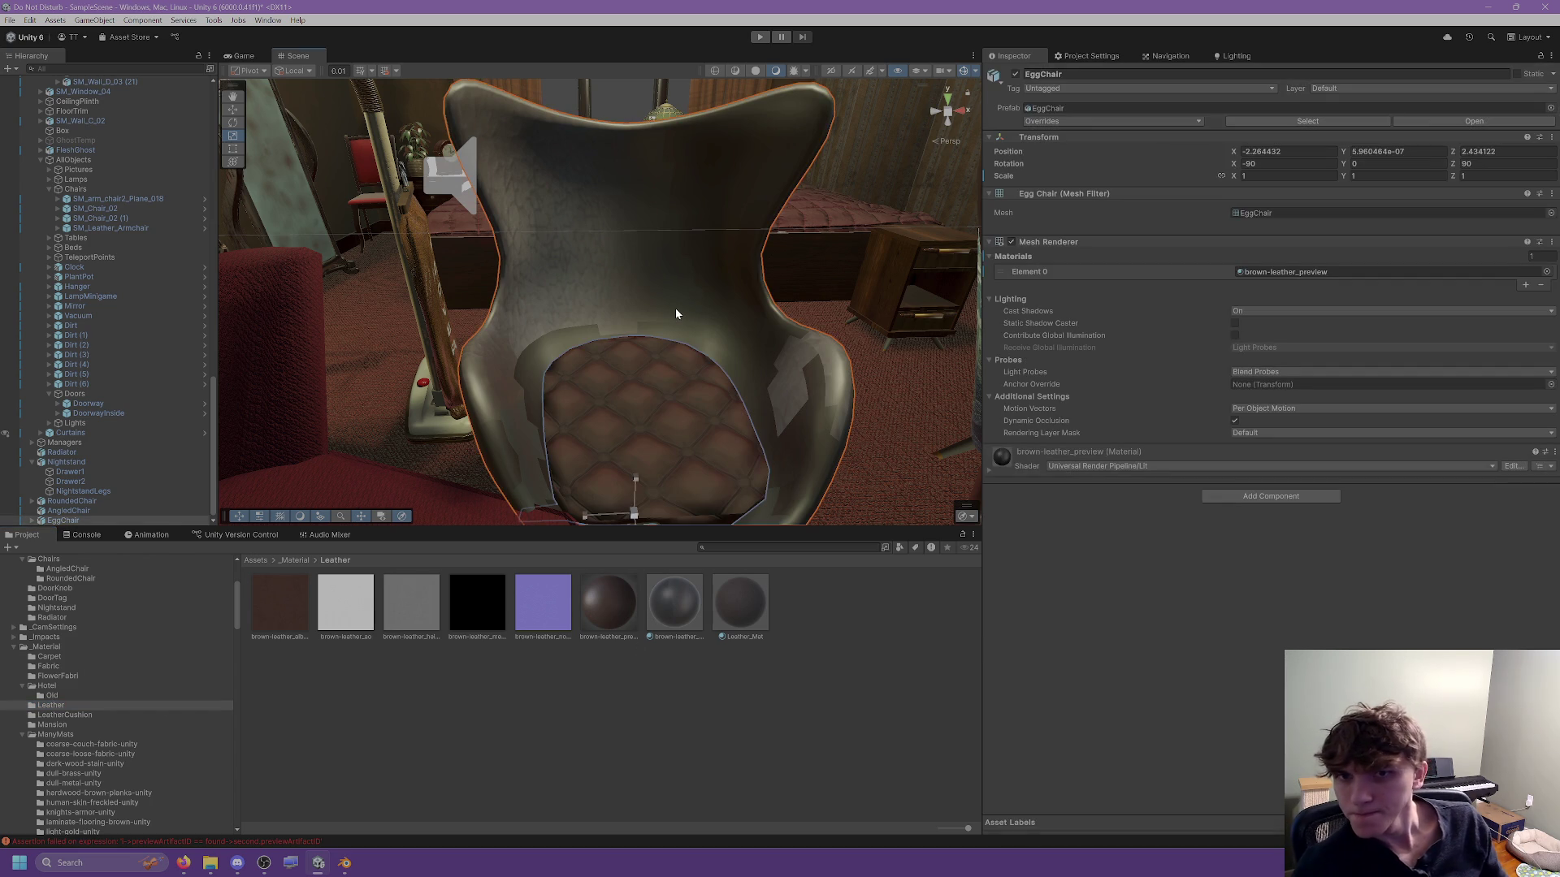
# In the EggChair import settings, map Leather J1 to brown-leather_preview and Lux Quilted Leather to LeatherCushion_Mat.
pyautogui.click(1307, 121)
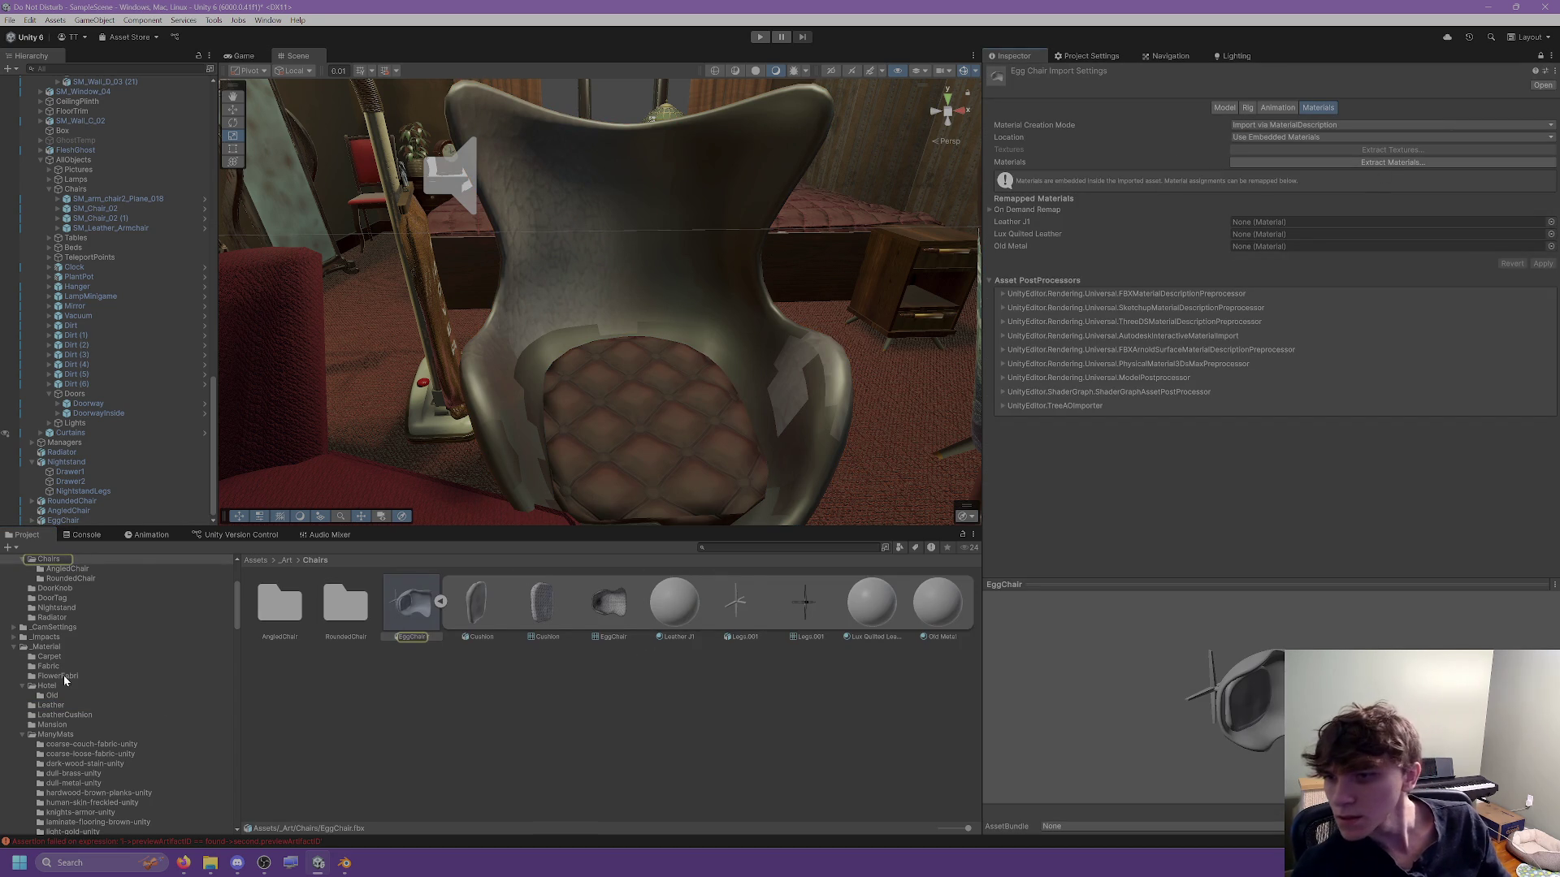
pyautogui.click(52, 706)
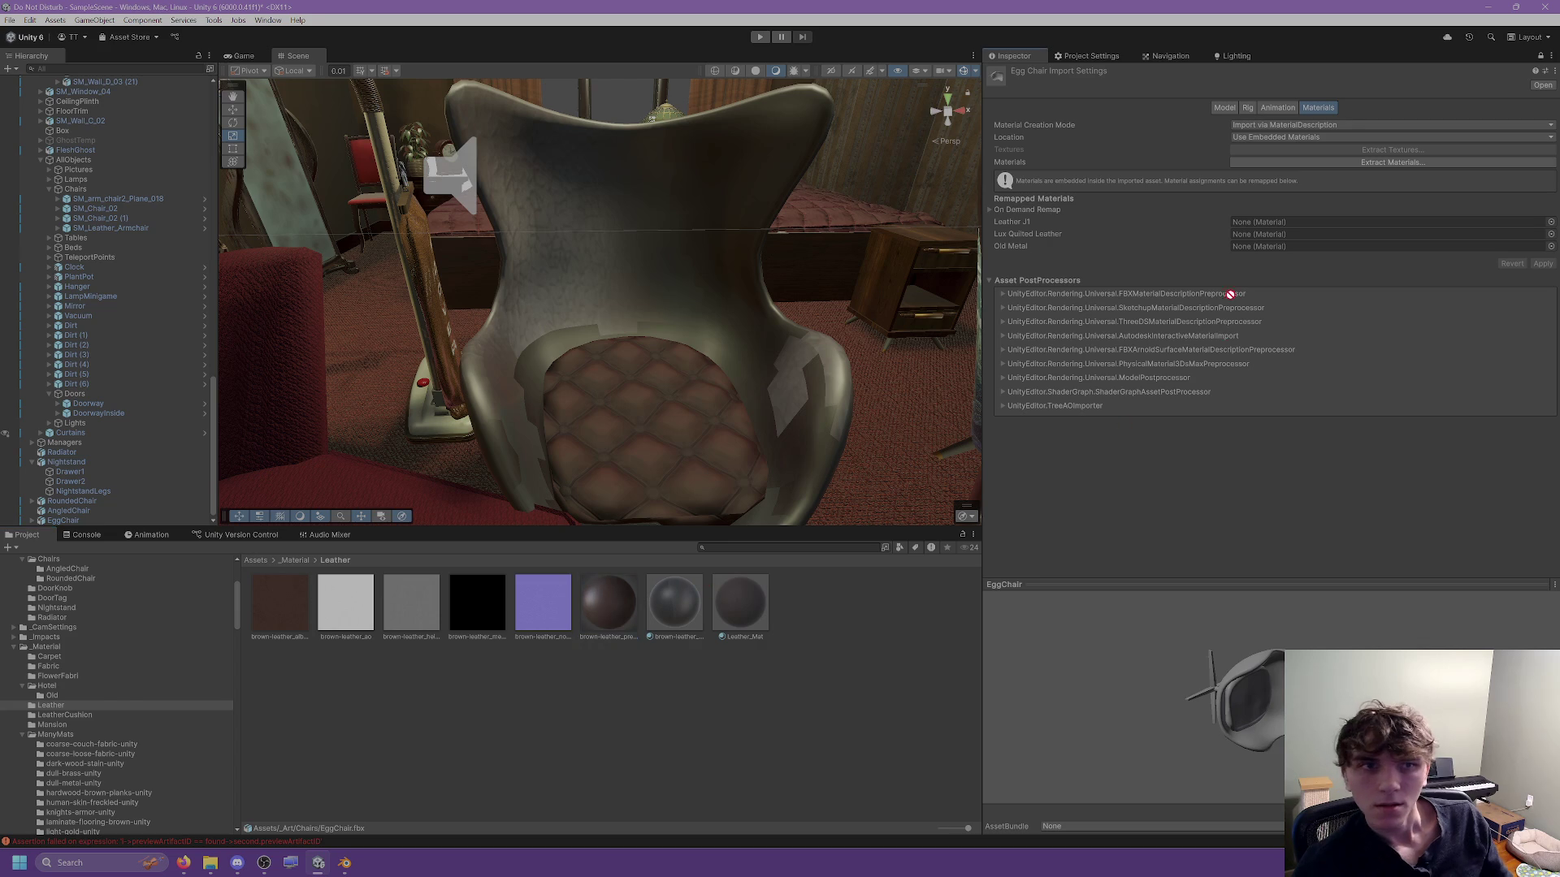
pyautogui.moveTo(619, 608)
pyautogui.mouseDown()
pyautogui.moveTo(1208, 229)
pyautogui.moveTo(1284, 222)
pyautogui.mouseUp()
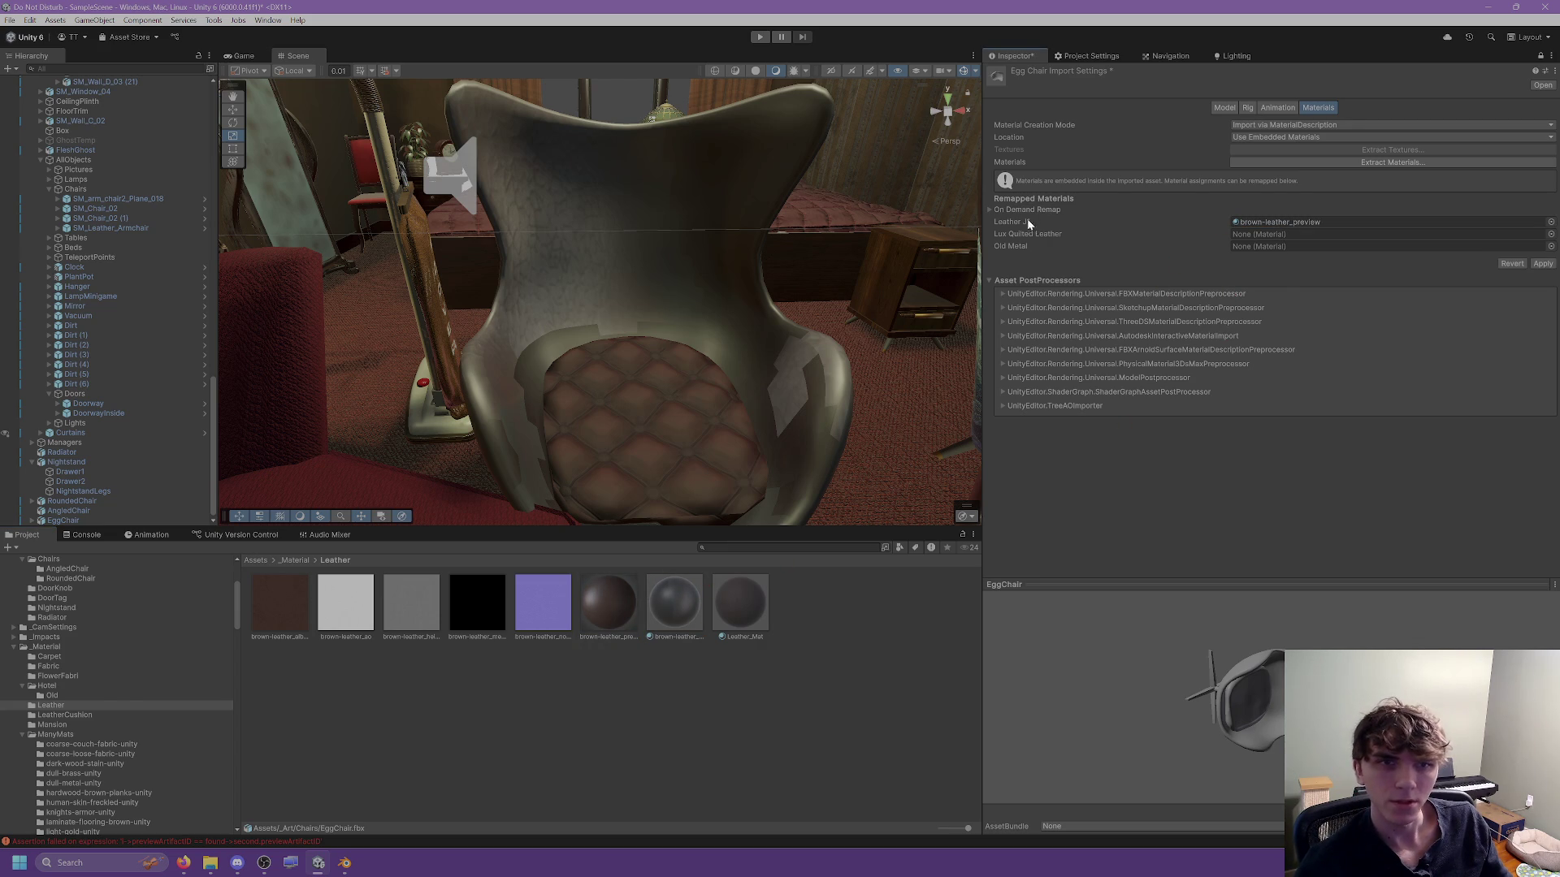
pyautogui.click(166, 715)
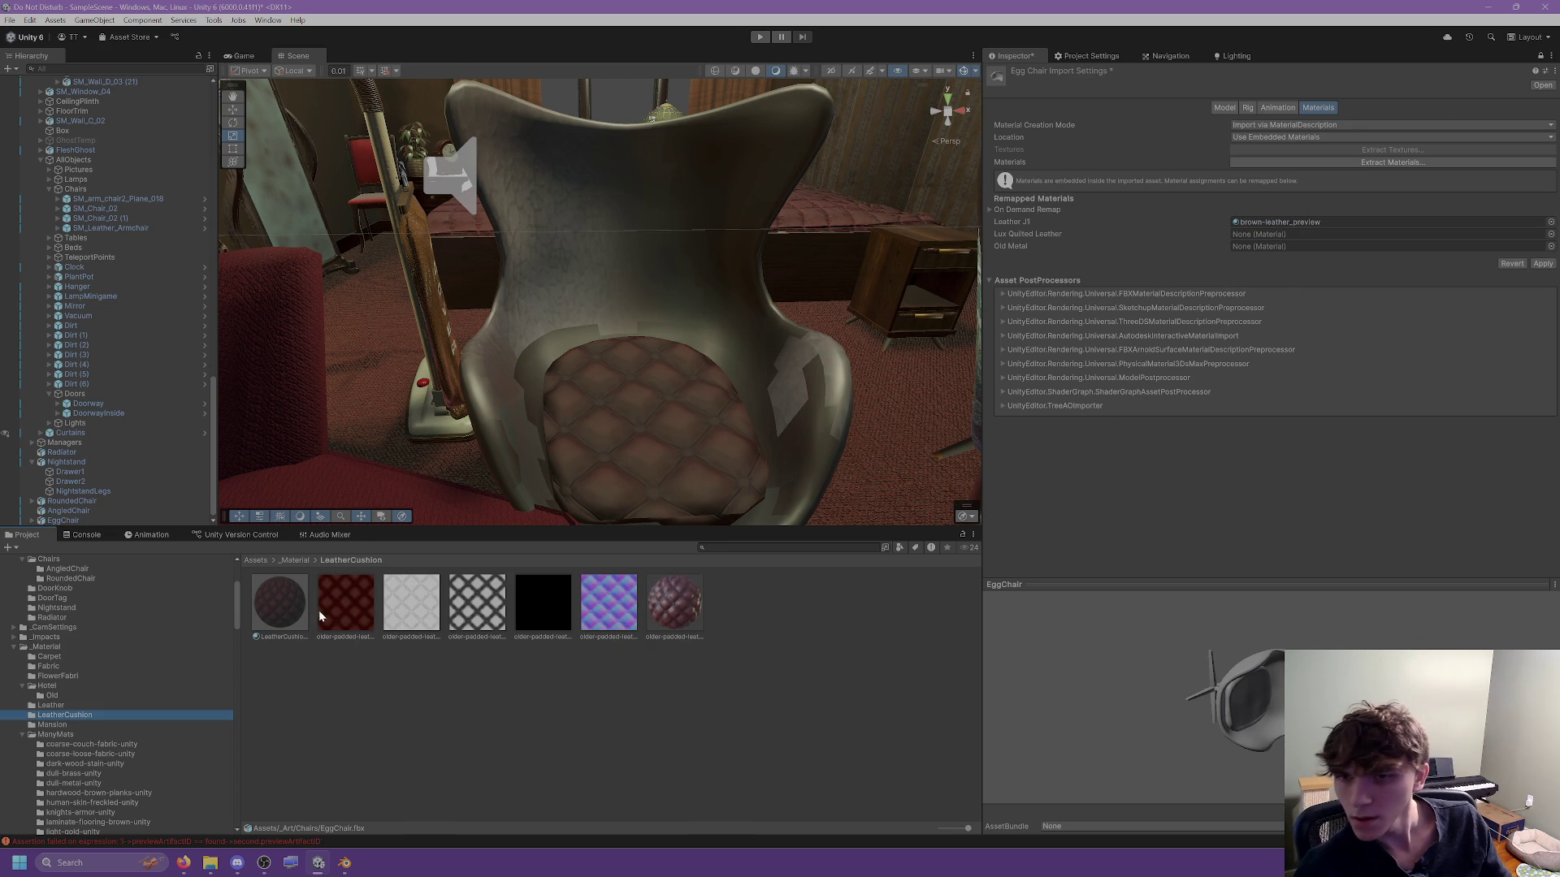
pyautogui.moveTo(620, 479); pyautogui.dragTo(1261, 234)
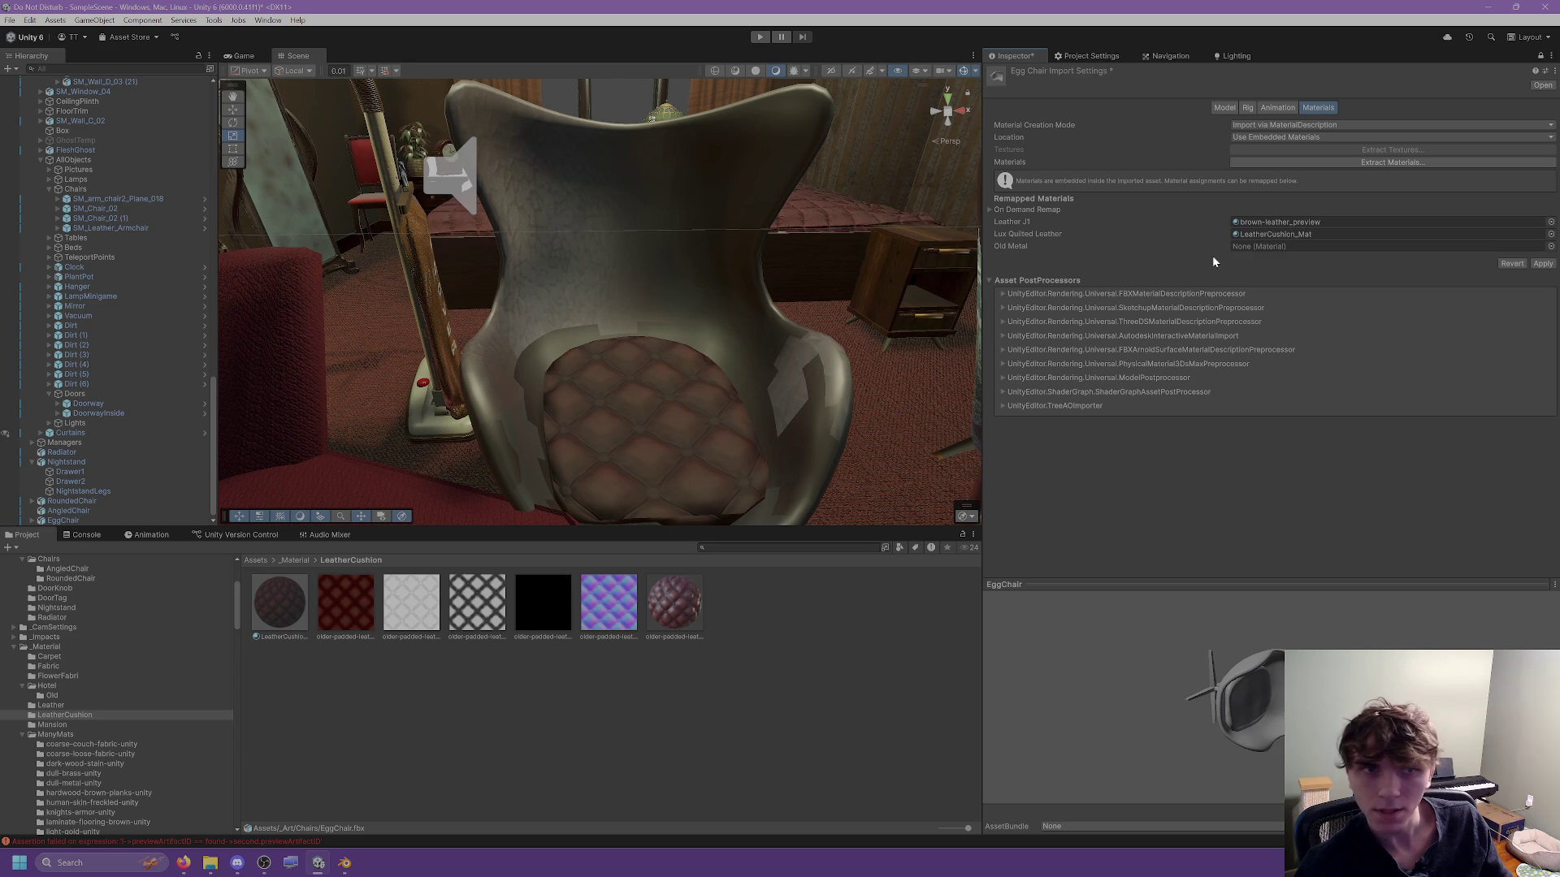
# Find DarkMetal_Mat in the Metal folder, assign it to the Old Metal slot, and apply the remapping.
pyautogui.moveTo(470, 392)
pyautogui.mouseDown()
pyautogui.moveTo(463, 338)
pyautogui.moveTo(506, 342)
pyautogui.mouseUp()
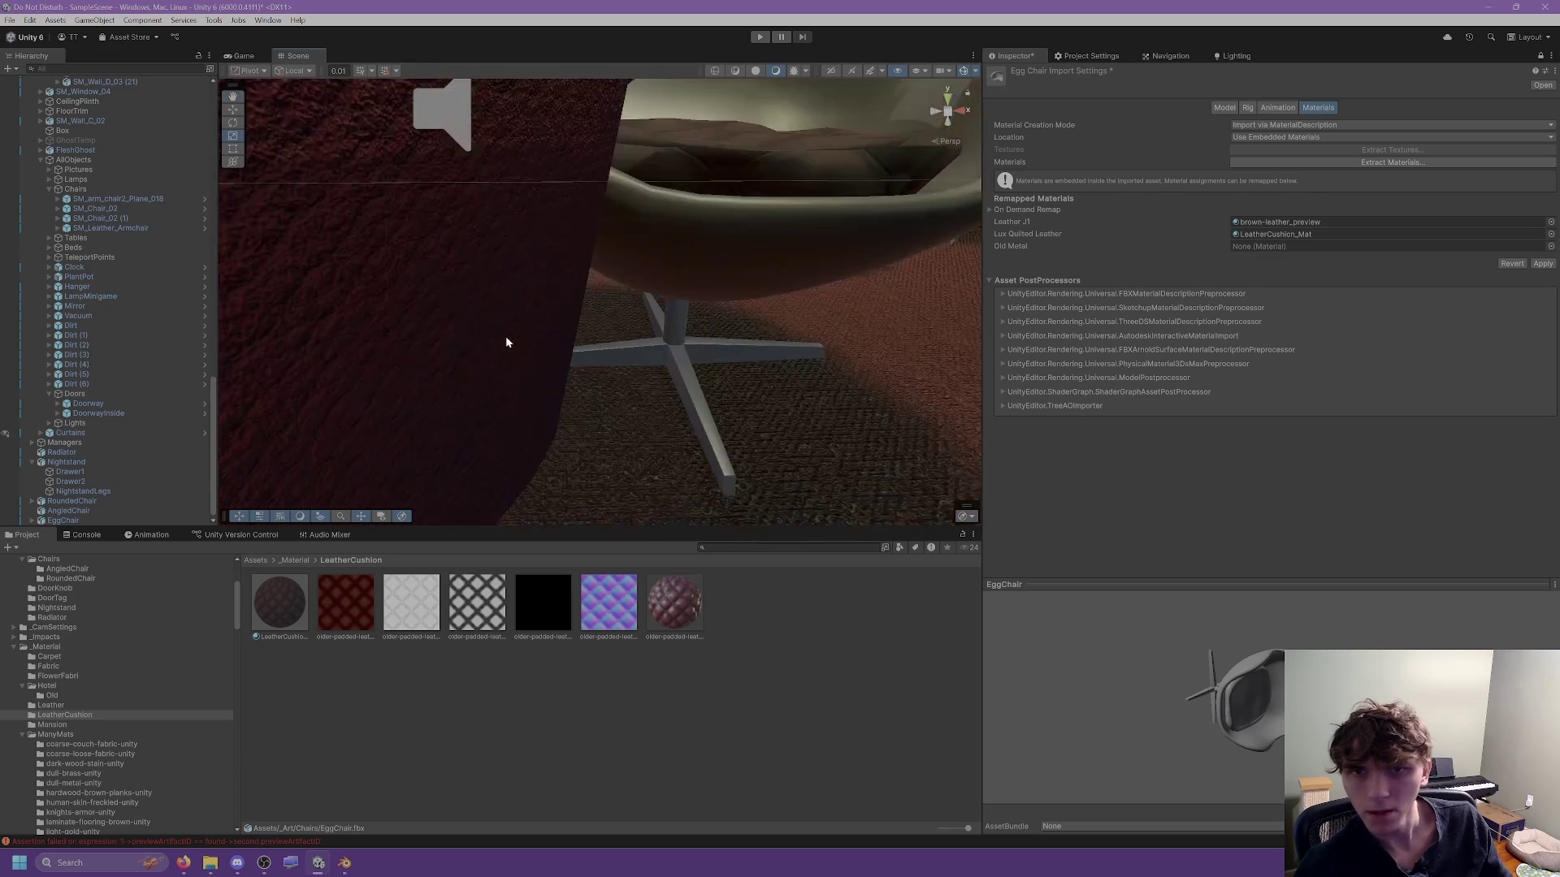
pyautogui.scroll(-3, 38, 658)
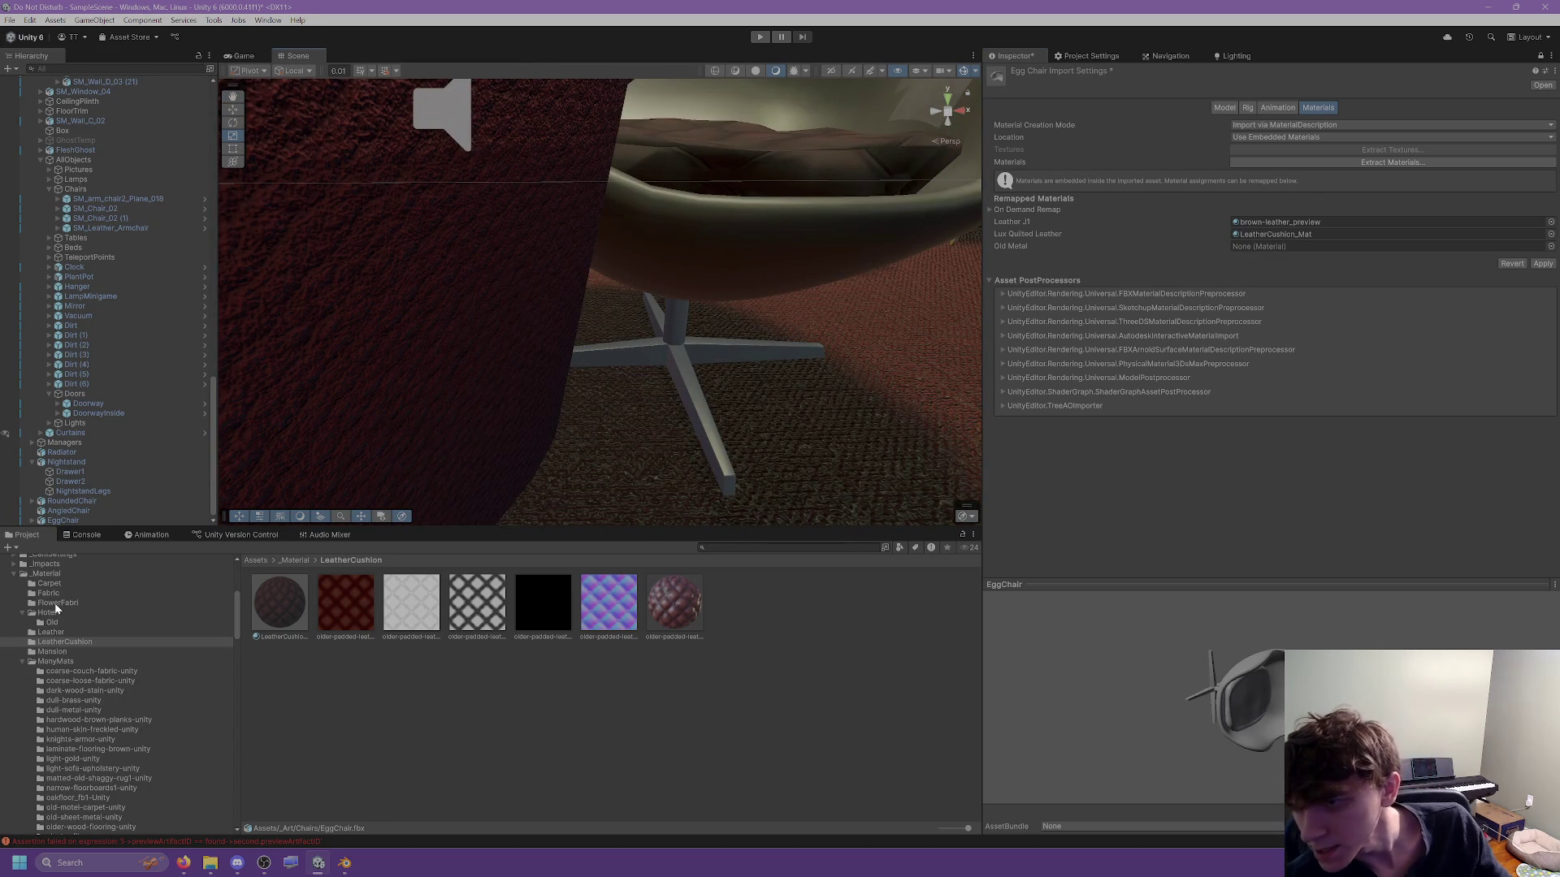
pyautogui.click(58, 696)
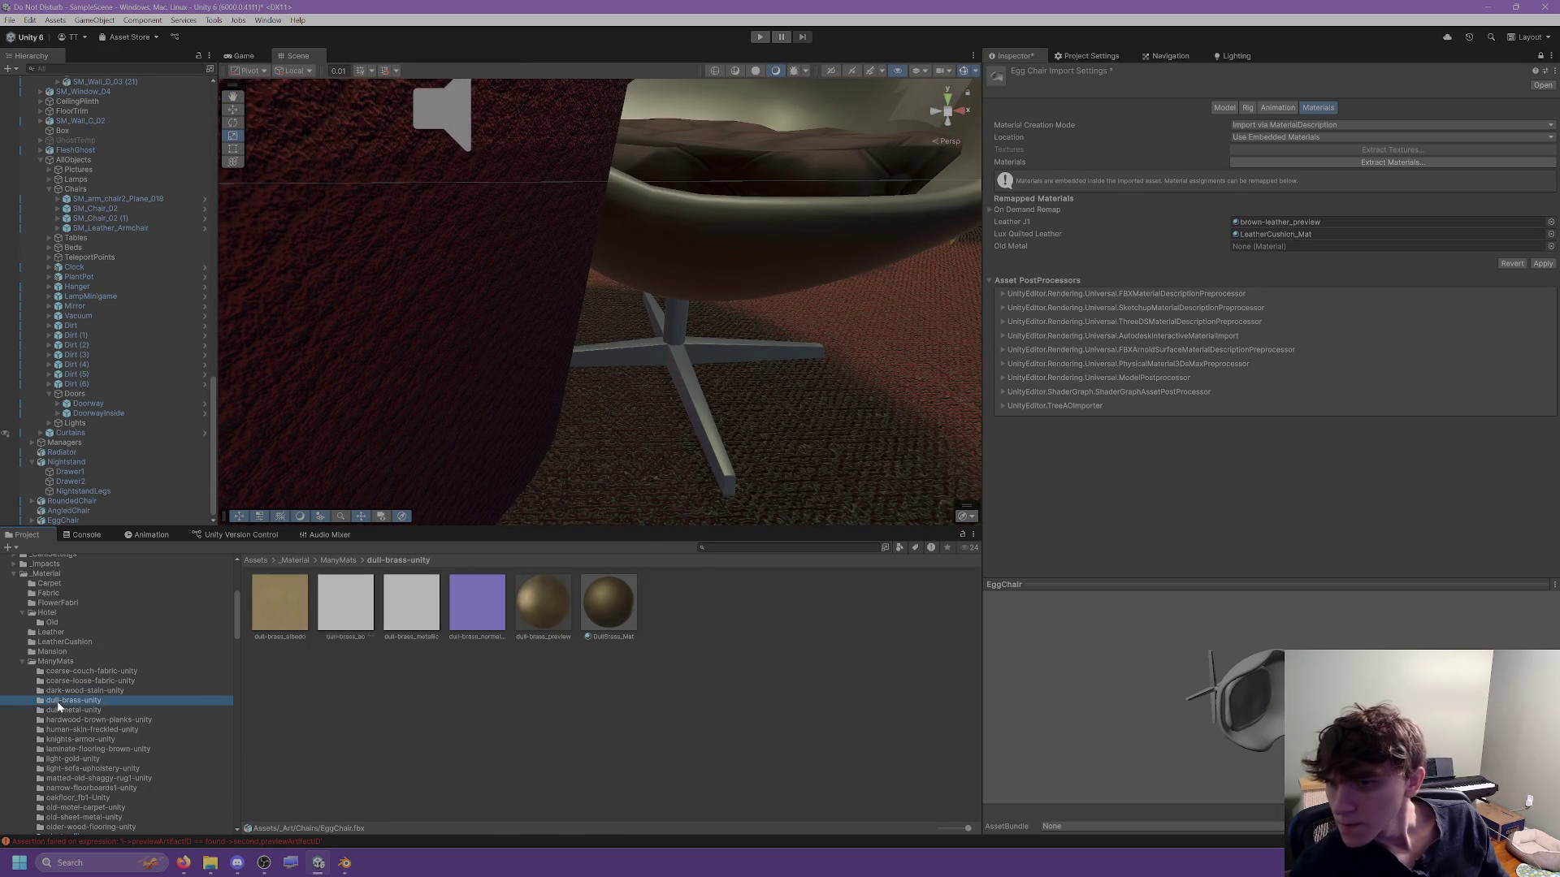
pyautogui.click(74, 710)
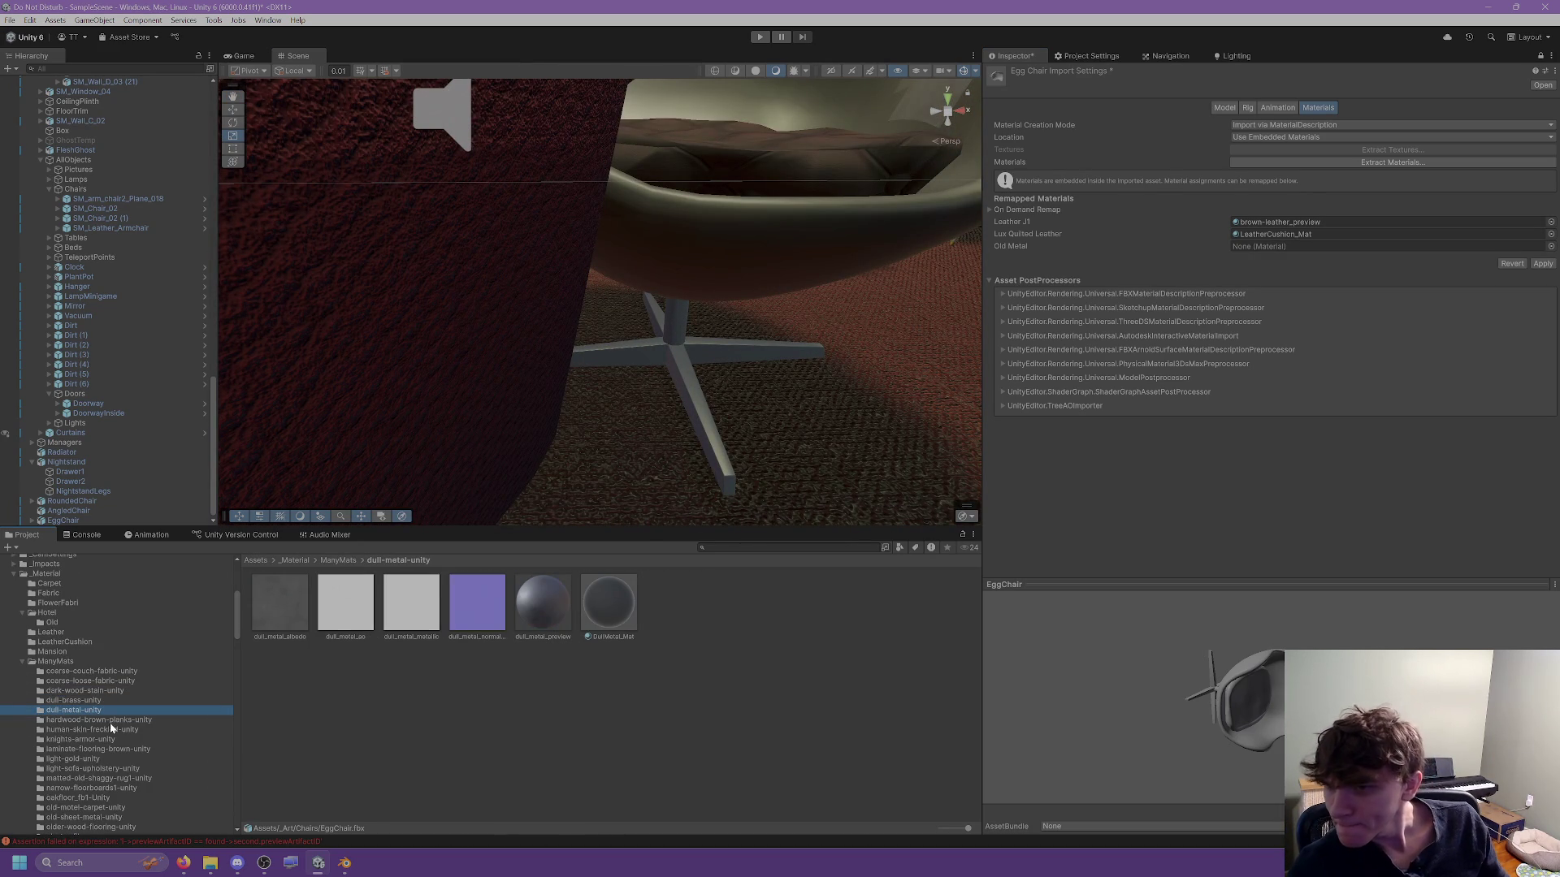
pyautogui.click(94, 740)
pyautogui.scroll(-2, 96, 739)
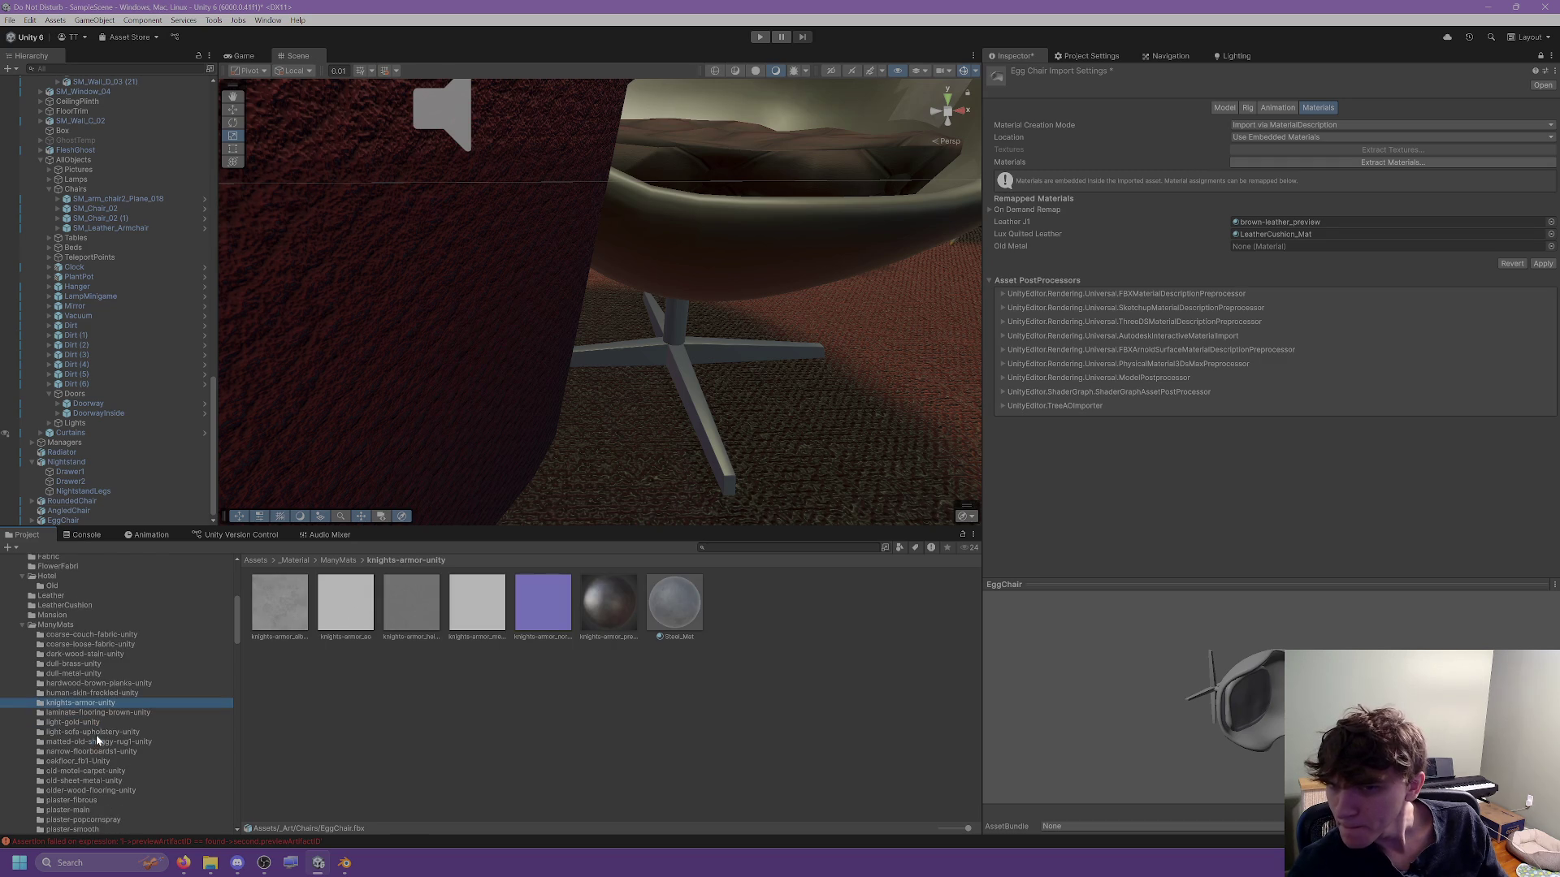
pyautogui.press('Down')
pyautogui.press('Down')
pyautogui.press('Down')
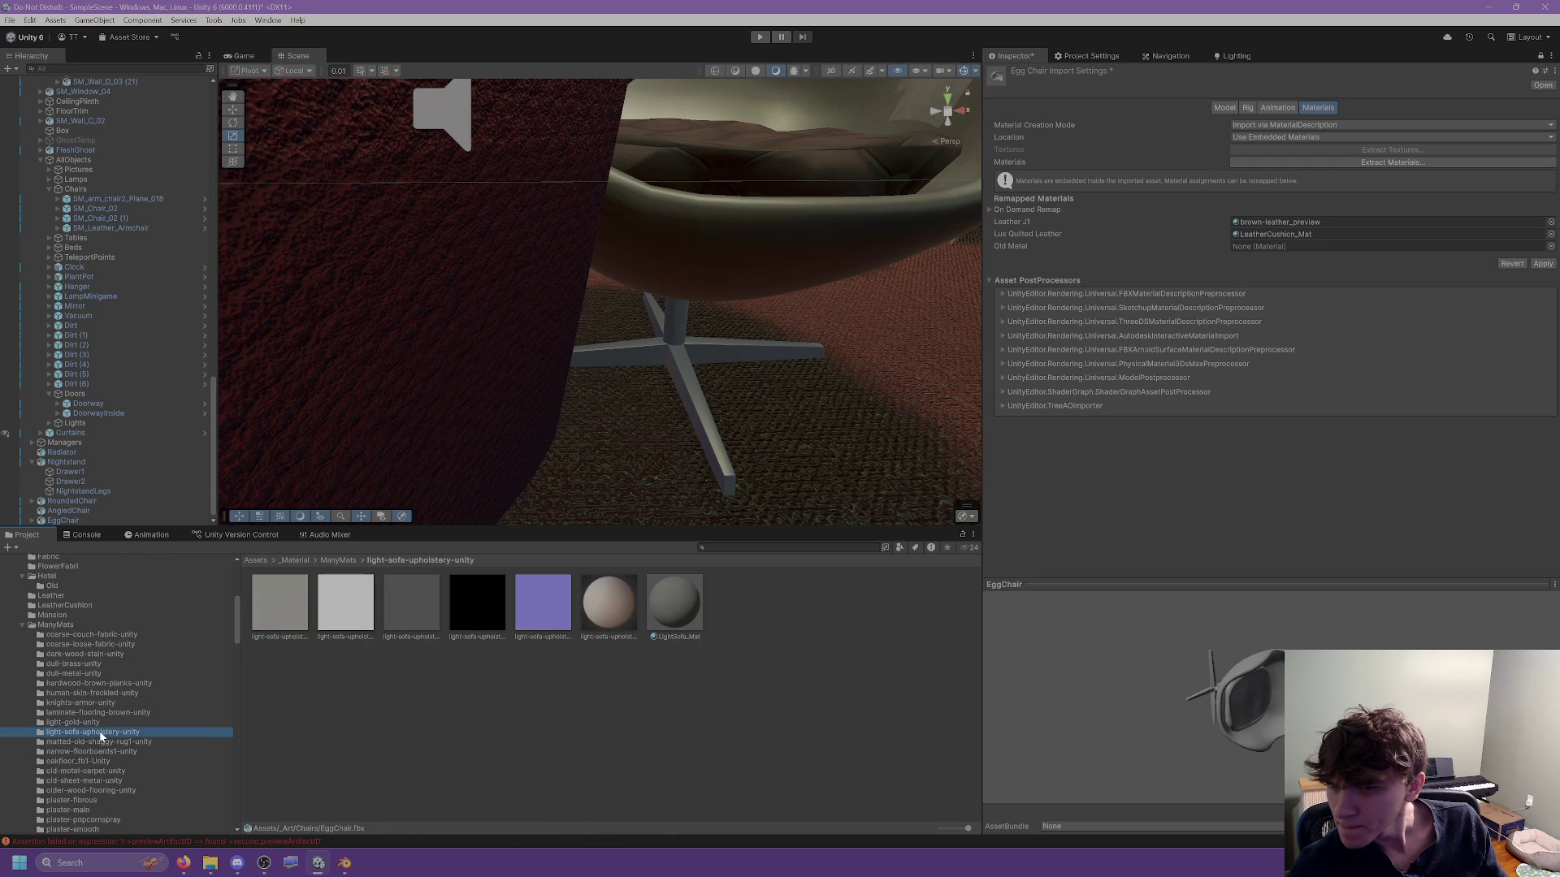
pyautogui.scroll(-3, 101, 724)
pyautogui.scroll(-4, 94, 723)
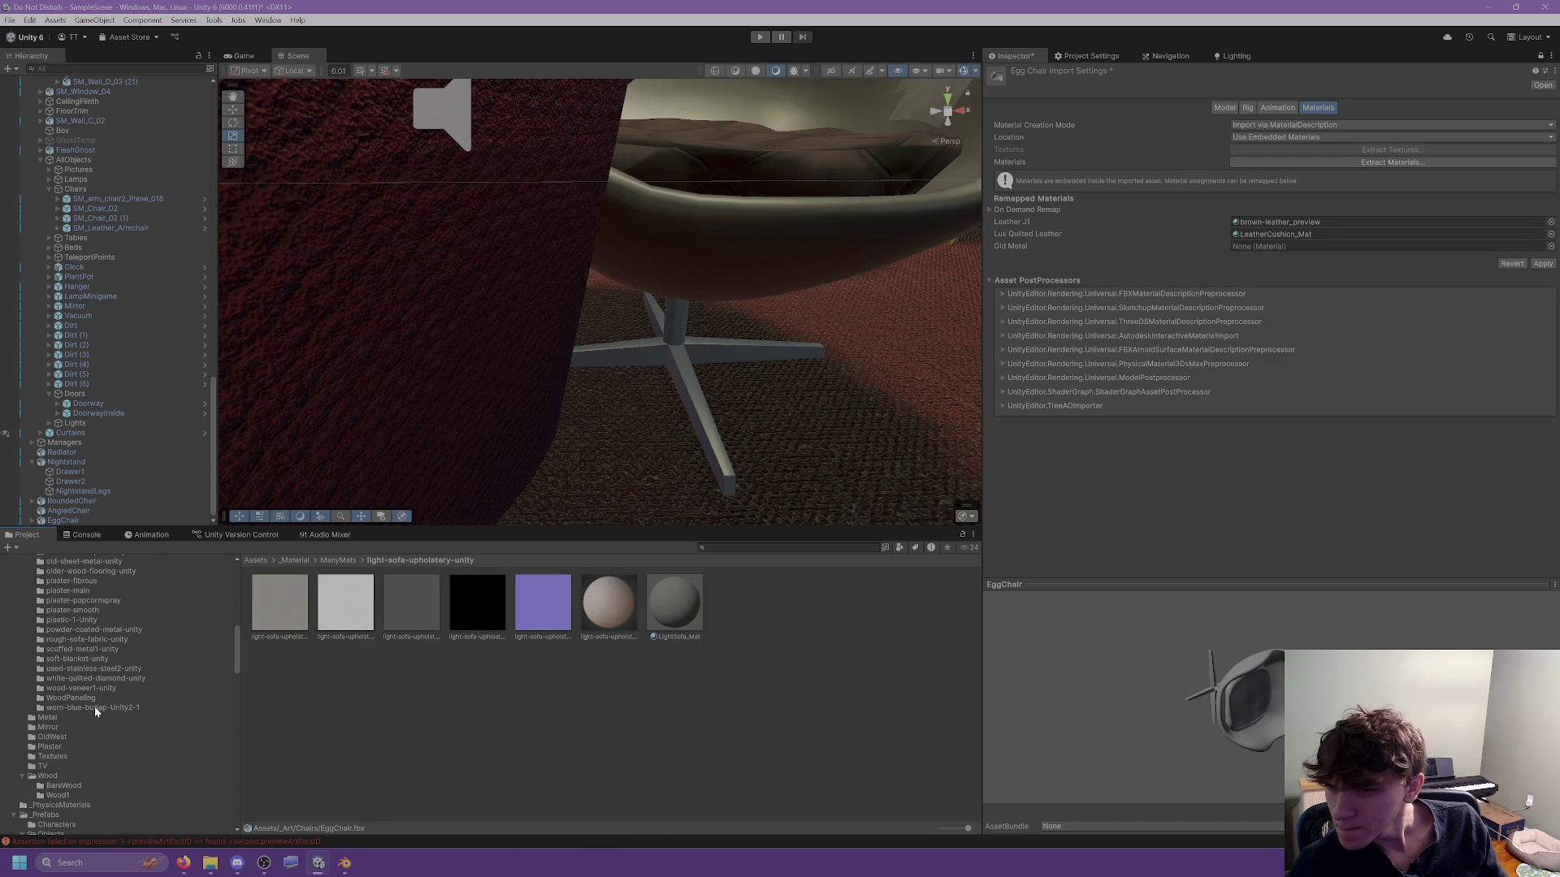
pyautogui.click(75, 719)
pyautogui.moveTo(609, 605)
pyautogui.mouseDown()
pyautogui.moveTo(650, 618)
pyautogui.moveTo(1333, 246)
pyautogui.mouseUp()
pyautogui.click(1541, 262)
# Switch to Blender and put the egg chair into Edit Mode.
pyautogui.moveTo(655, 359)
pyautogui.mouseDown()
pyautogui.moveTo(610, 358)
pyautogui.moveTo(626, 365)
pyautogui.moveTo(619, 447)
pyautogui.mouseUp()
pyautogui.scroll(3, 619, 439)
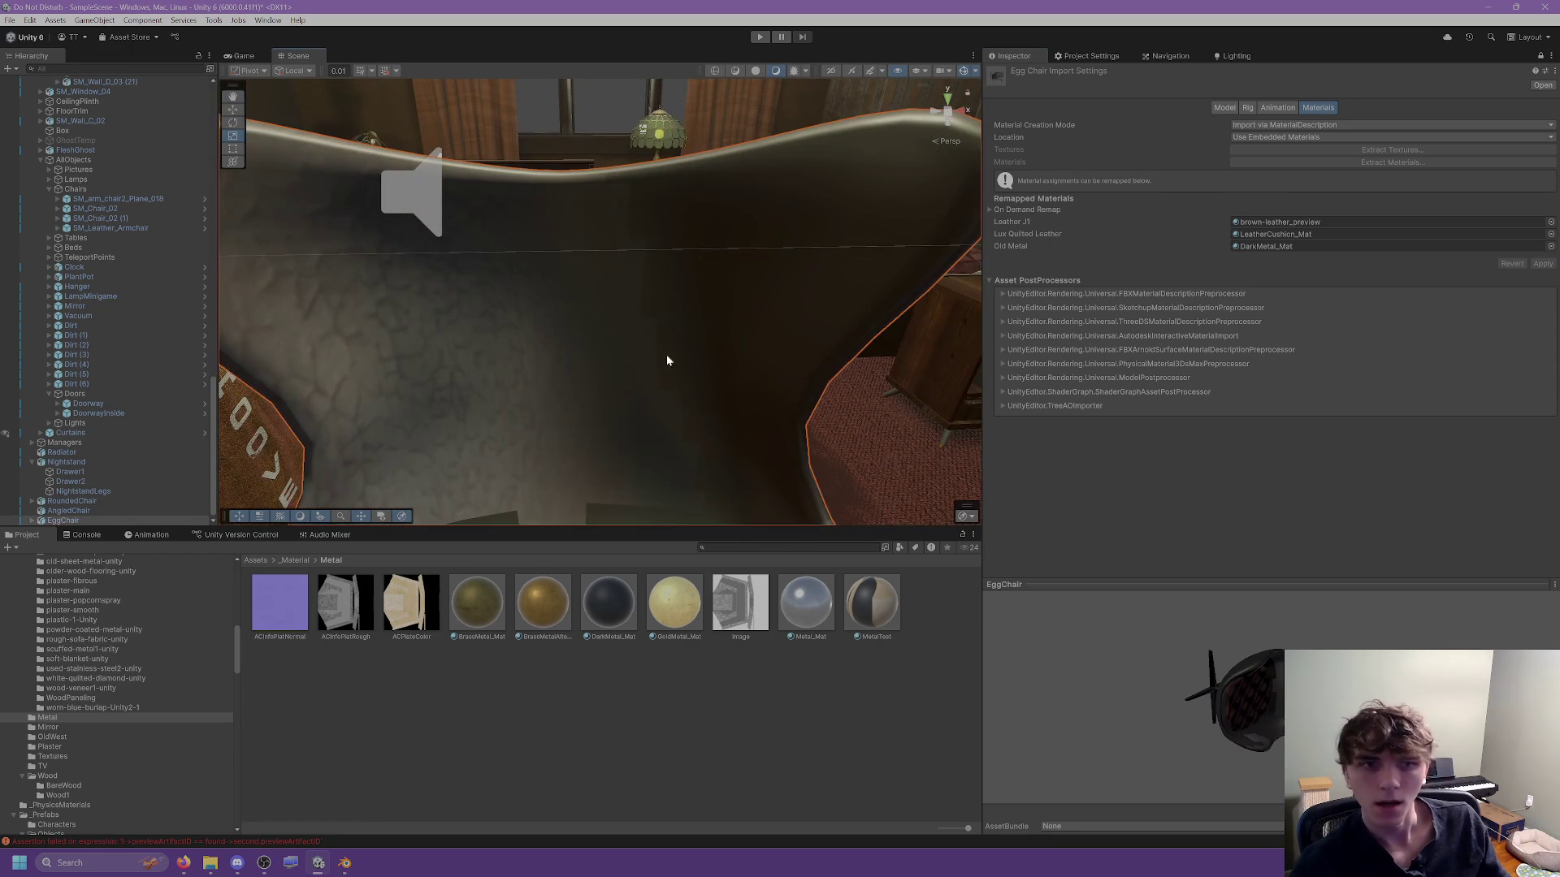
pyautogui.click(344, 863)
pyautogui.scroll(3, 972, 290)
pyautogui.press('Tab')
pyautogui.click(892, 264)
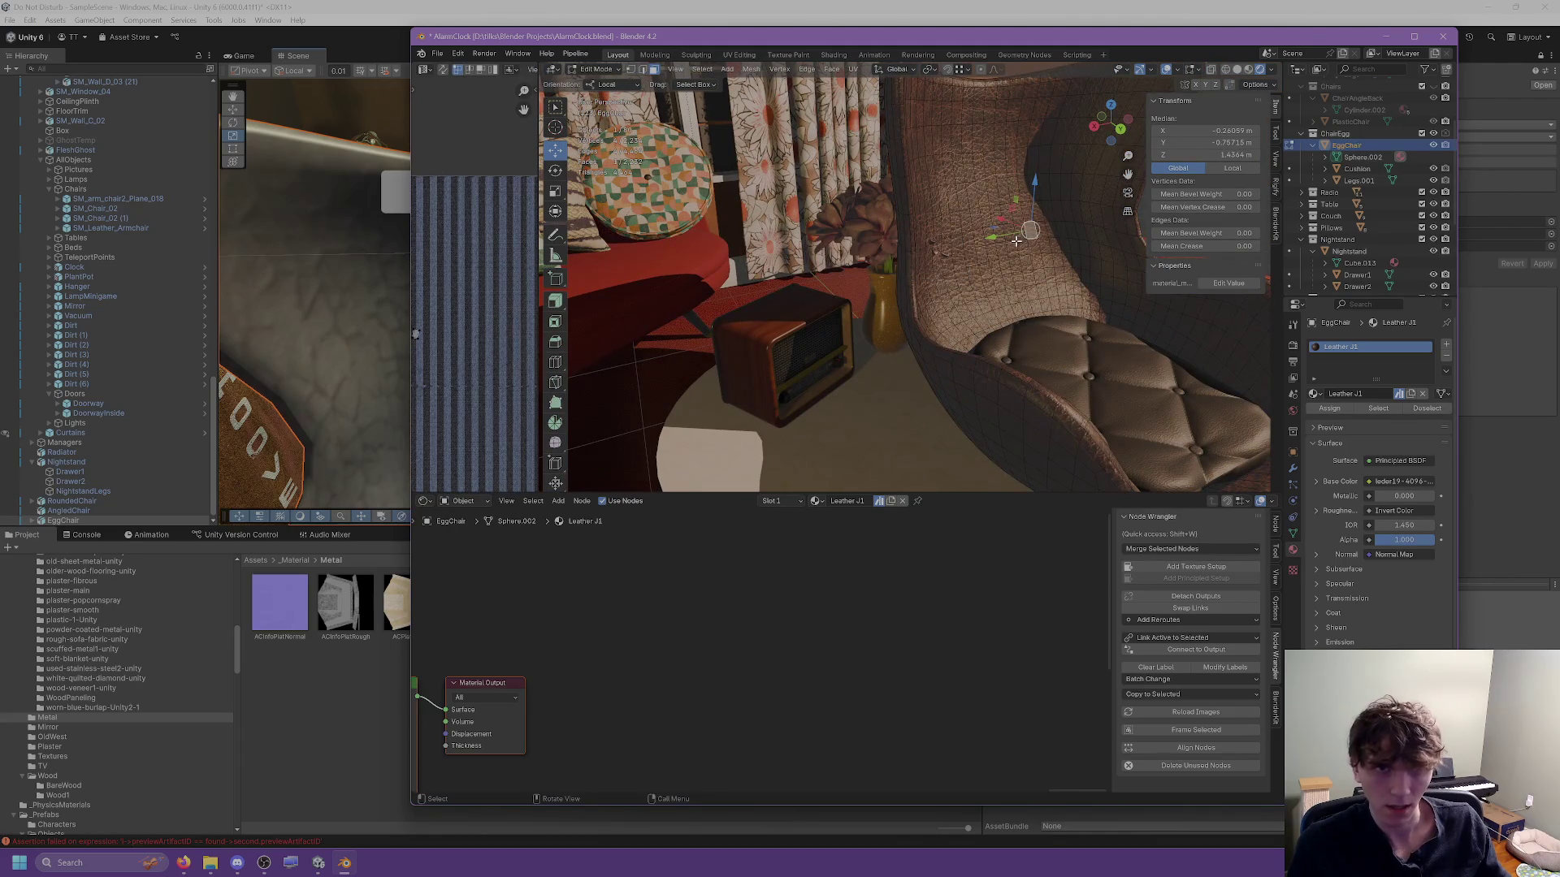
# In edge select mode, select the edge loop around the seat cushion and mark it as a seam.
pyautogui.press('l')
pyautogui.moveTo(883, 234); pyautogui.dragTo(731, 248)
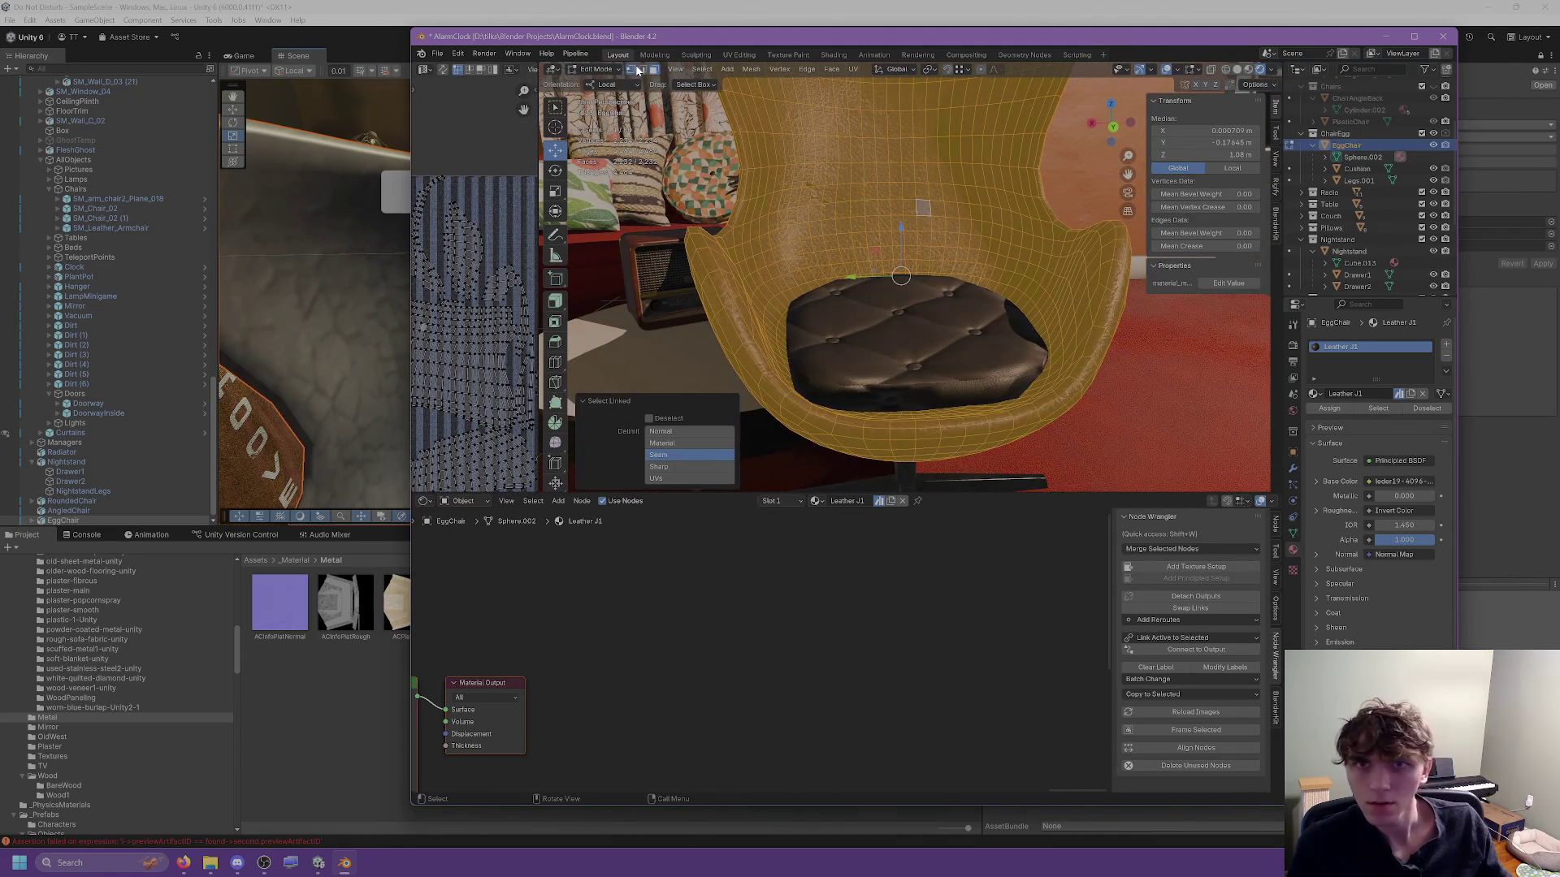
pyautogui.click(637, 70)
pyautogui.click(744, 326)
pyautogui.scroll(2, 745, 327)
pyautogui.moveTo(764, 321)
pyautogui.mouseDown()
pyautogui.moveTo(762, 351)
pyautogui.moveTo(815, 296)
pyautogui.moveTo(854, 346)
pyautogui.mouseUp()
pyautogui.click(854, 346)
pyautogui.click(869, 322)
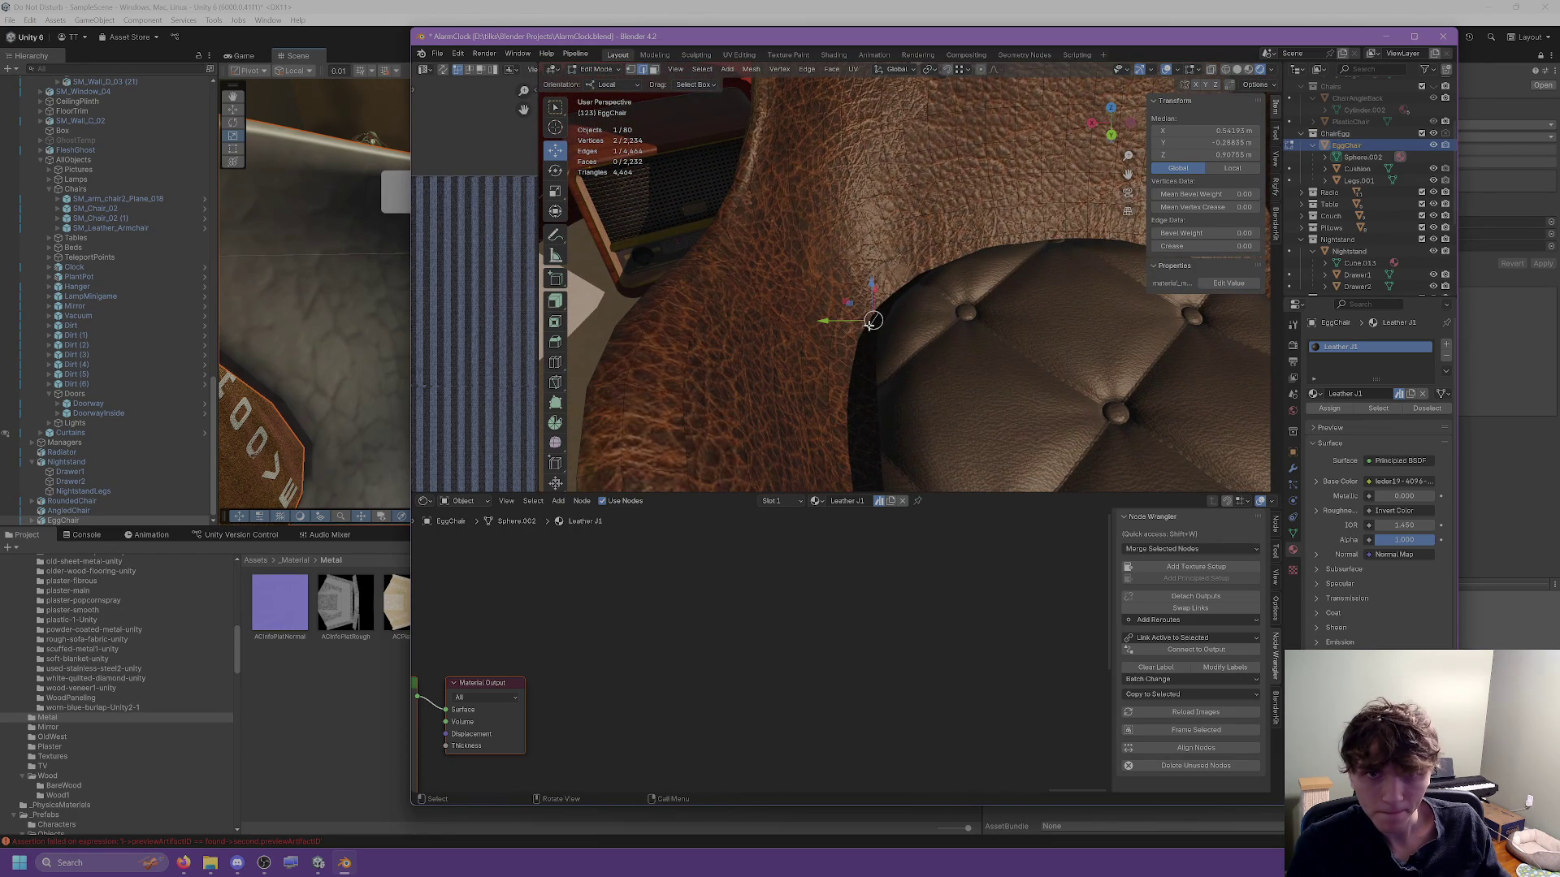
pyautogui.keyDown('alt'); pyautogui.click(869, 322); pyautogui.keyUp('alt')
pyautogui.moveTo(869, 323)
pyautogui.mouseDown()
pyautogui.moveTo(886, 350)
pyautogui.moveTo(858, 522)
pyautogui.mouseUp()
pyautogui.rightClick(858, 522)
pyautogui.click(845, 555)
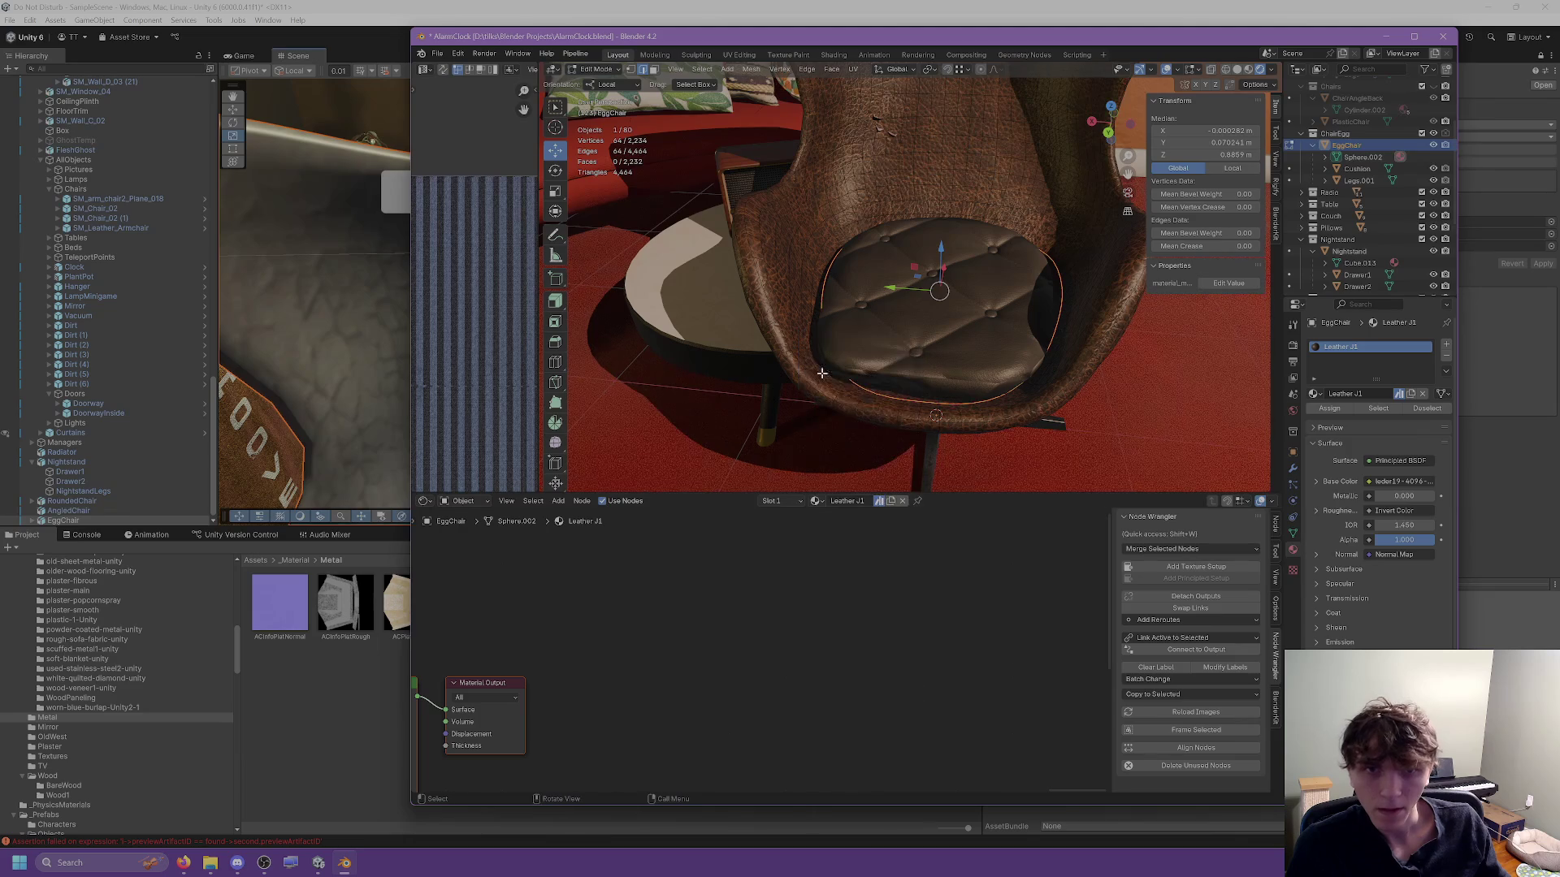
# Select a path of edges running from beside the seat to the seat edge.
pyautogui.moveTo(762, 285); pyautogui.dragTo(834, 273)
pyautogui.click(817, 283)
pyautogui.keyDown('ctrl'); pyautogui.click(768, 419); pyautogui.keyUp('ctrl')
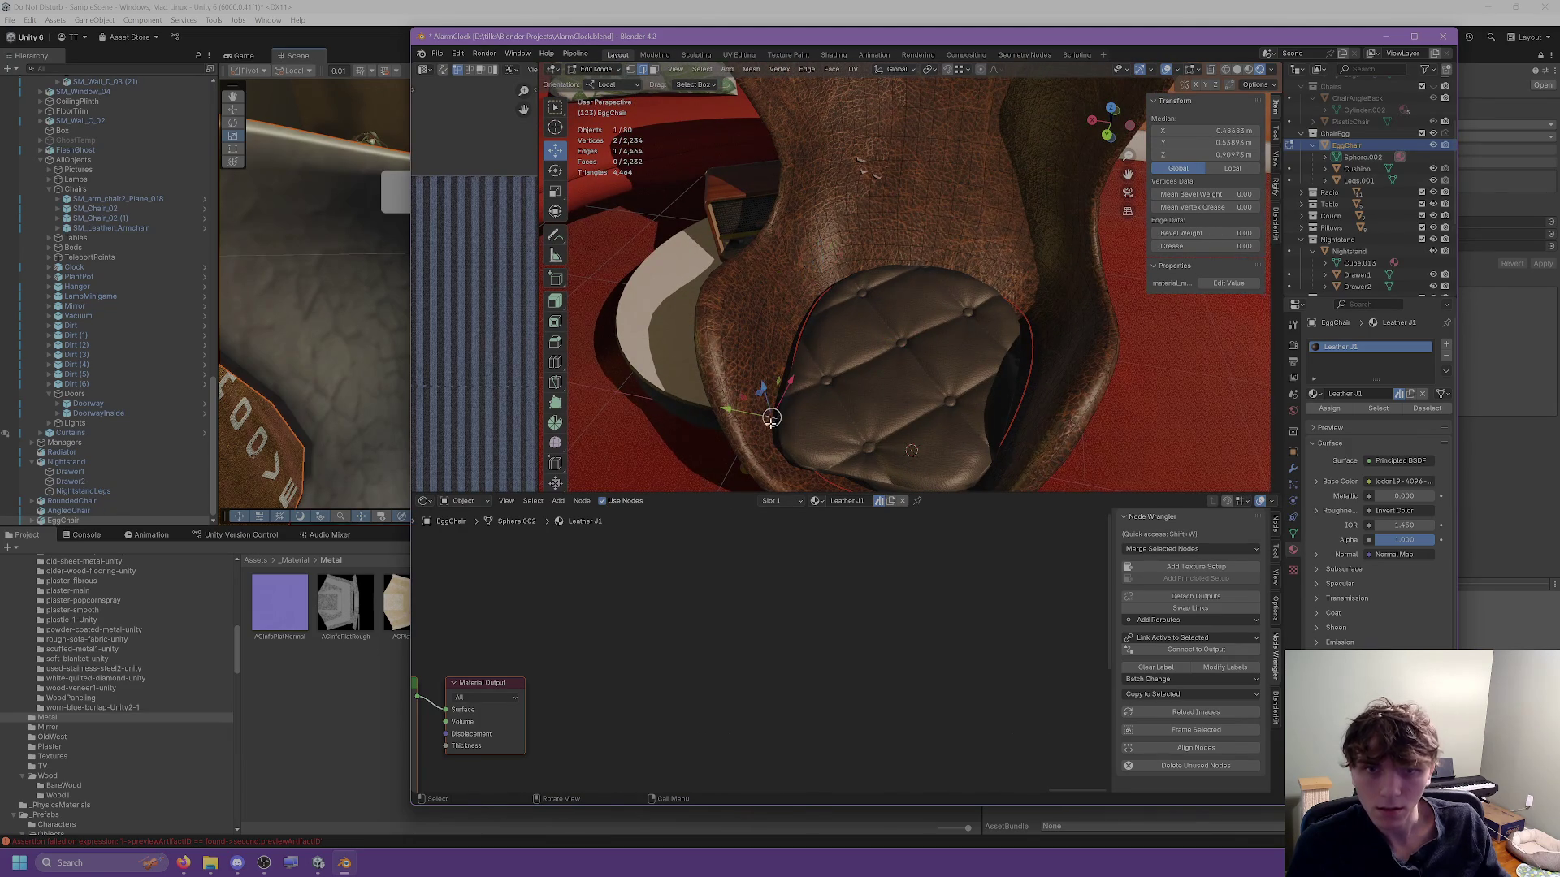
pyautogui.rightClick(753, 400)
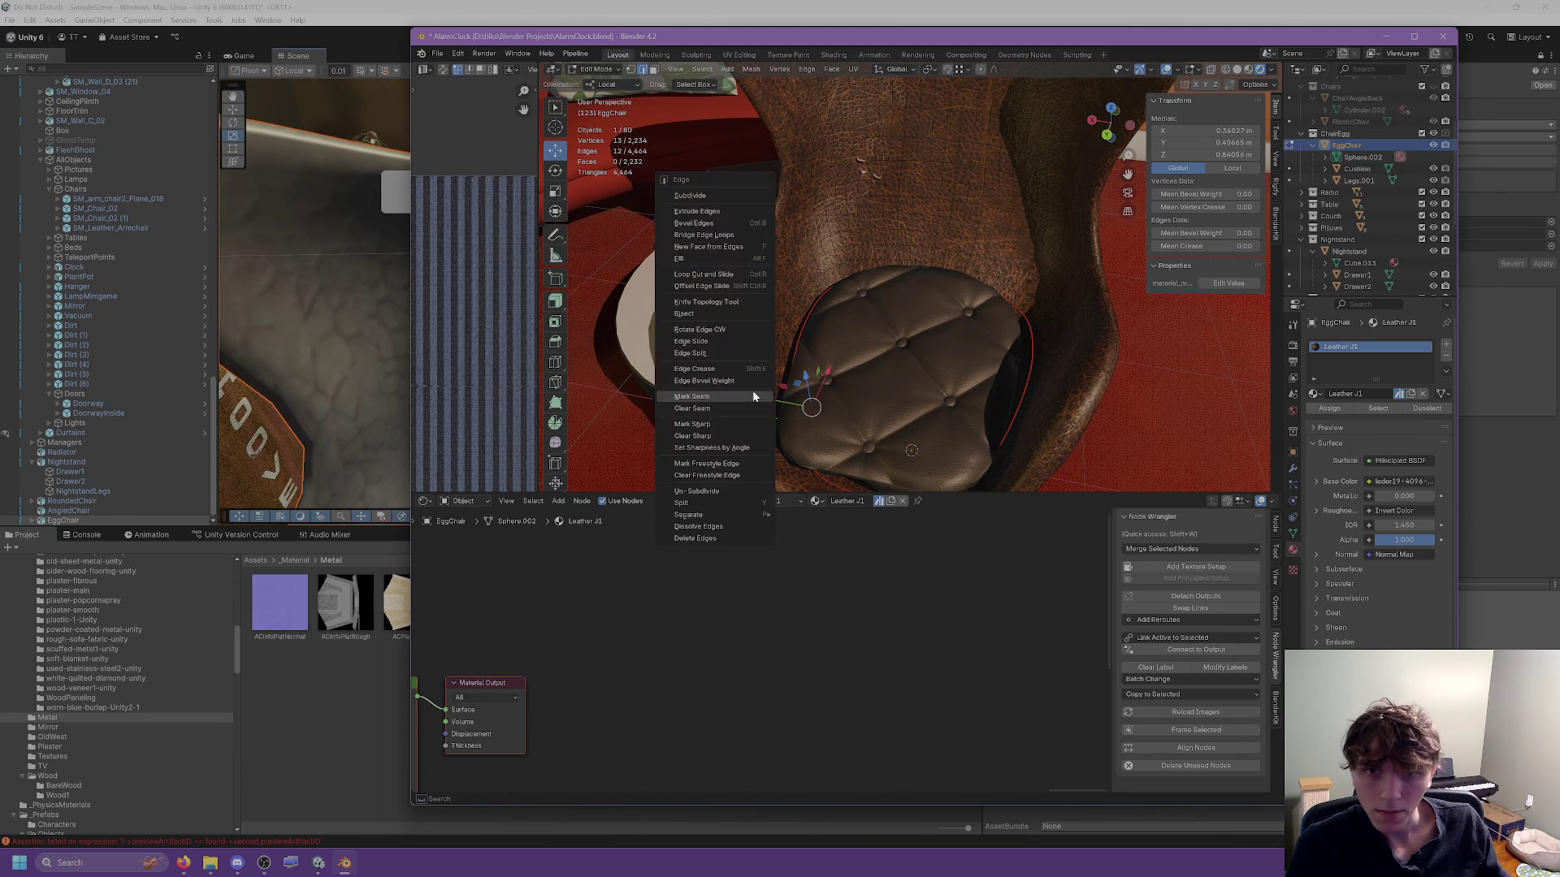
pyautogui.moveTo(796, 398); pyautogui.dragTo(1095, 428)
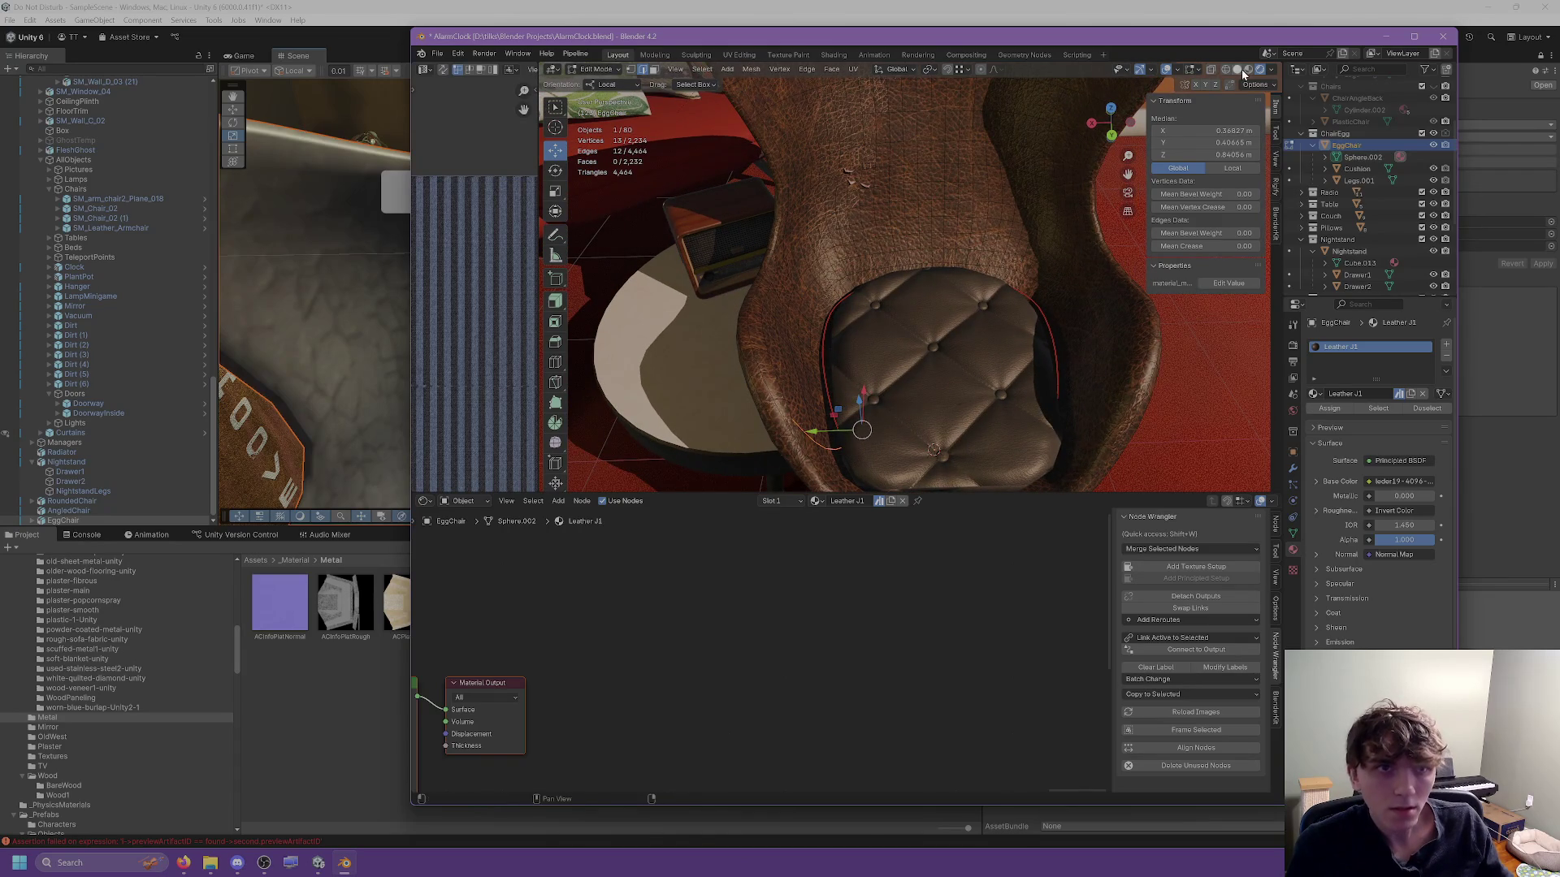
pyautogui.scroll(3, 1059, 225)
pyautogui.scroll(3, 1041, 359)
pyautogui.scroll(-5, 1041, 359)
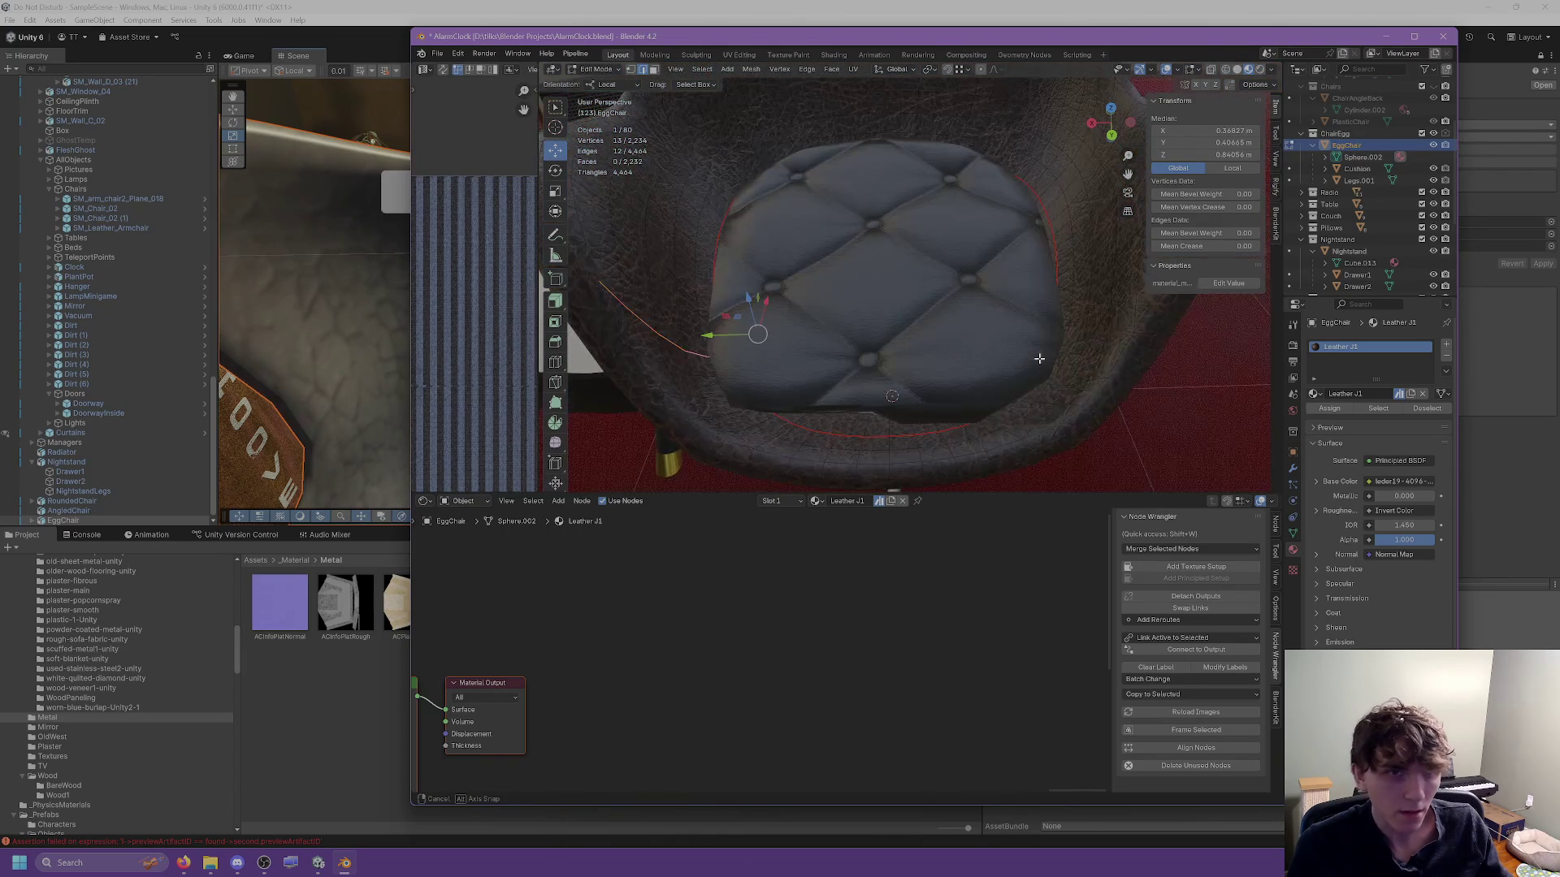
# Select both edge loops around the seat rim.
pyautogui.click(1091, 378)
pyautogui.rightClick(1092, 378)
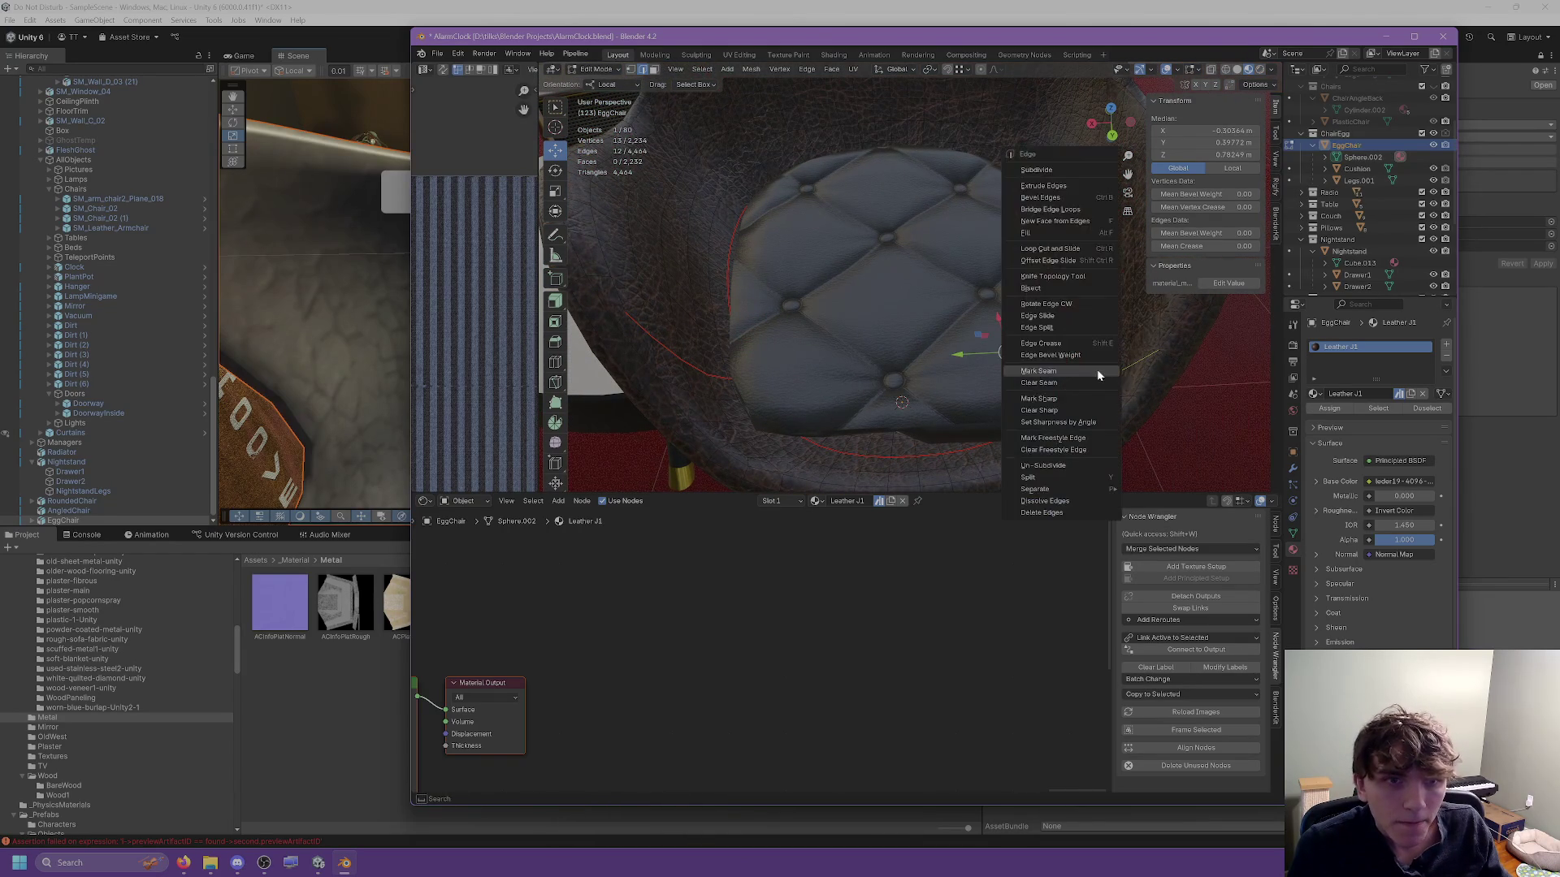
pyautogui.keyDown('alt'); pyautogui.click(1064, 371); pyautogui.keyUp('alt')
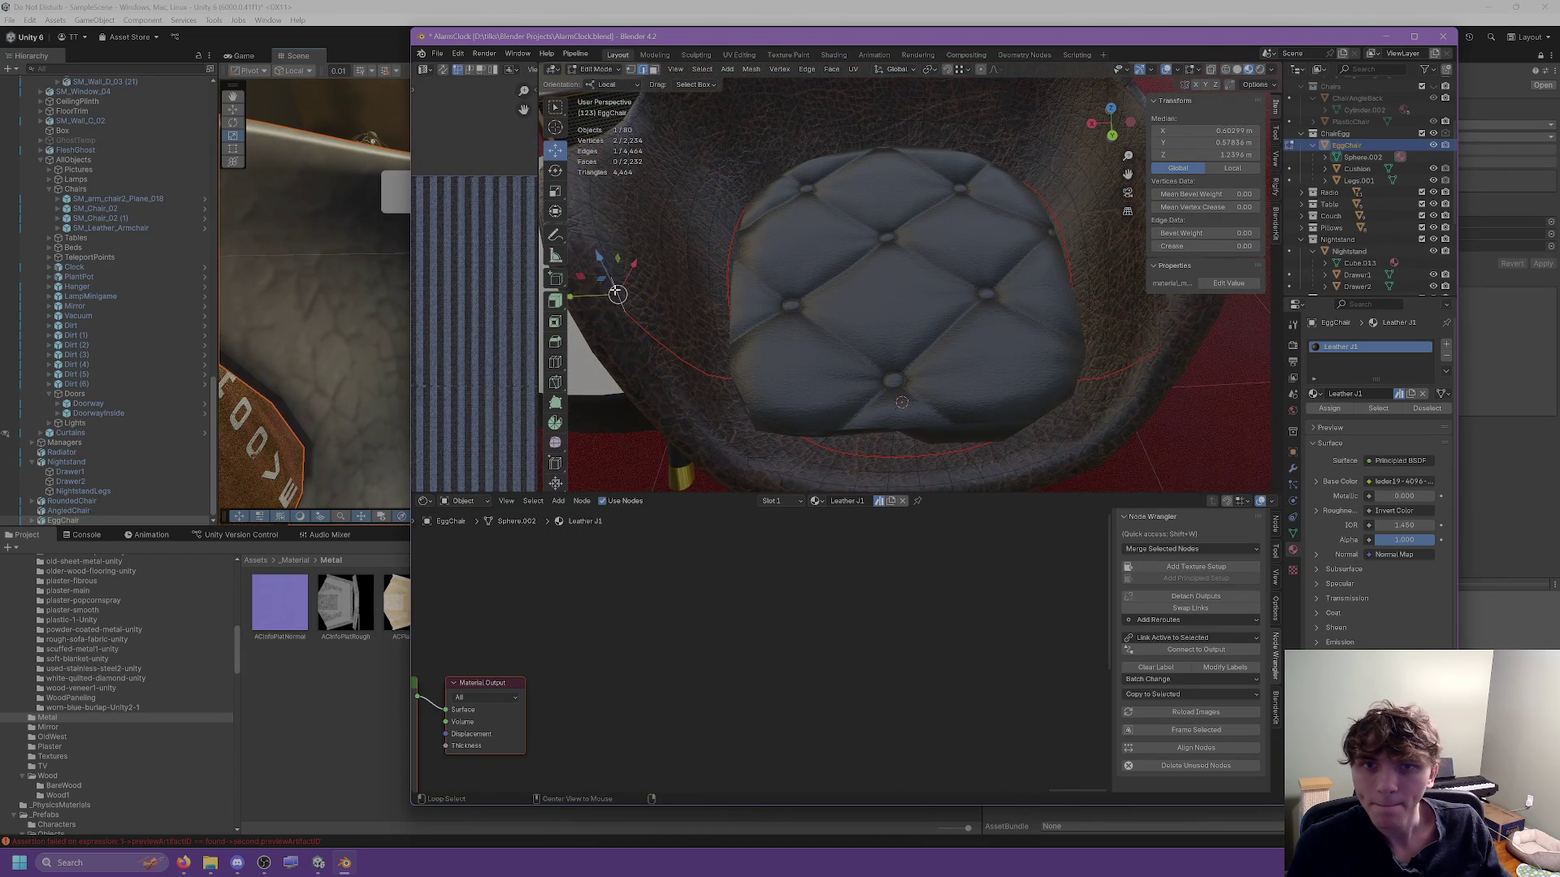
pyautogui.keyDown('alt'); pyautogui.keyDown('shift'); pyautogui.click(729, 288); pyautogui.keyUp('shift'); pyautogui.keyUp('alt')
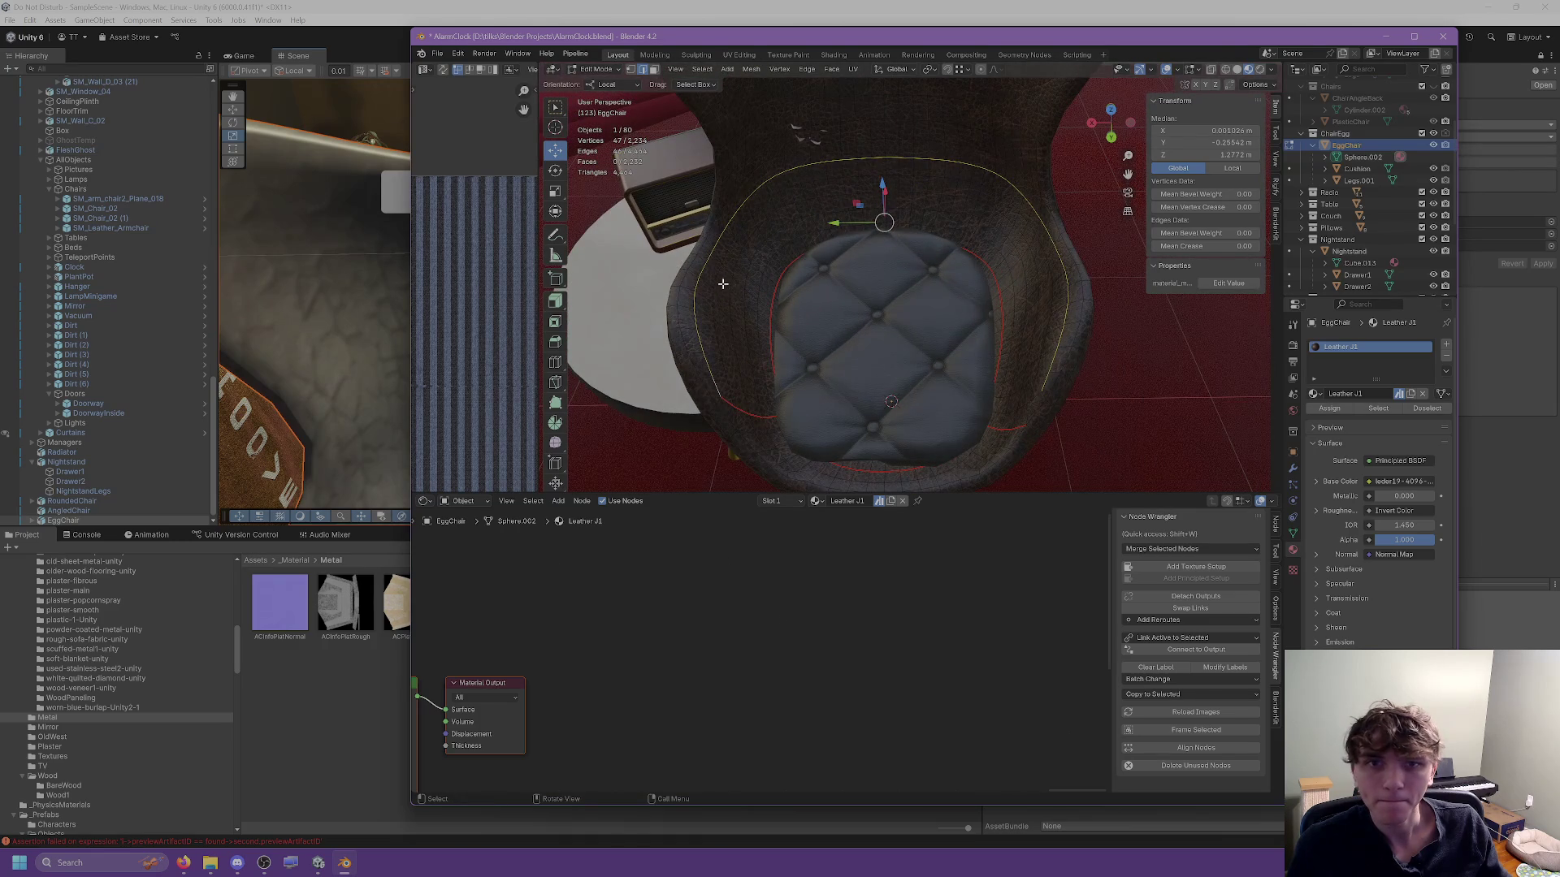
pyautogui.scroll(5, 729, 288)
pyautogui.scroll(-5, 775, 314)
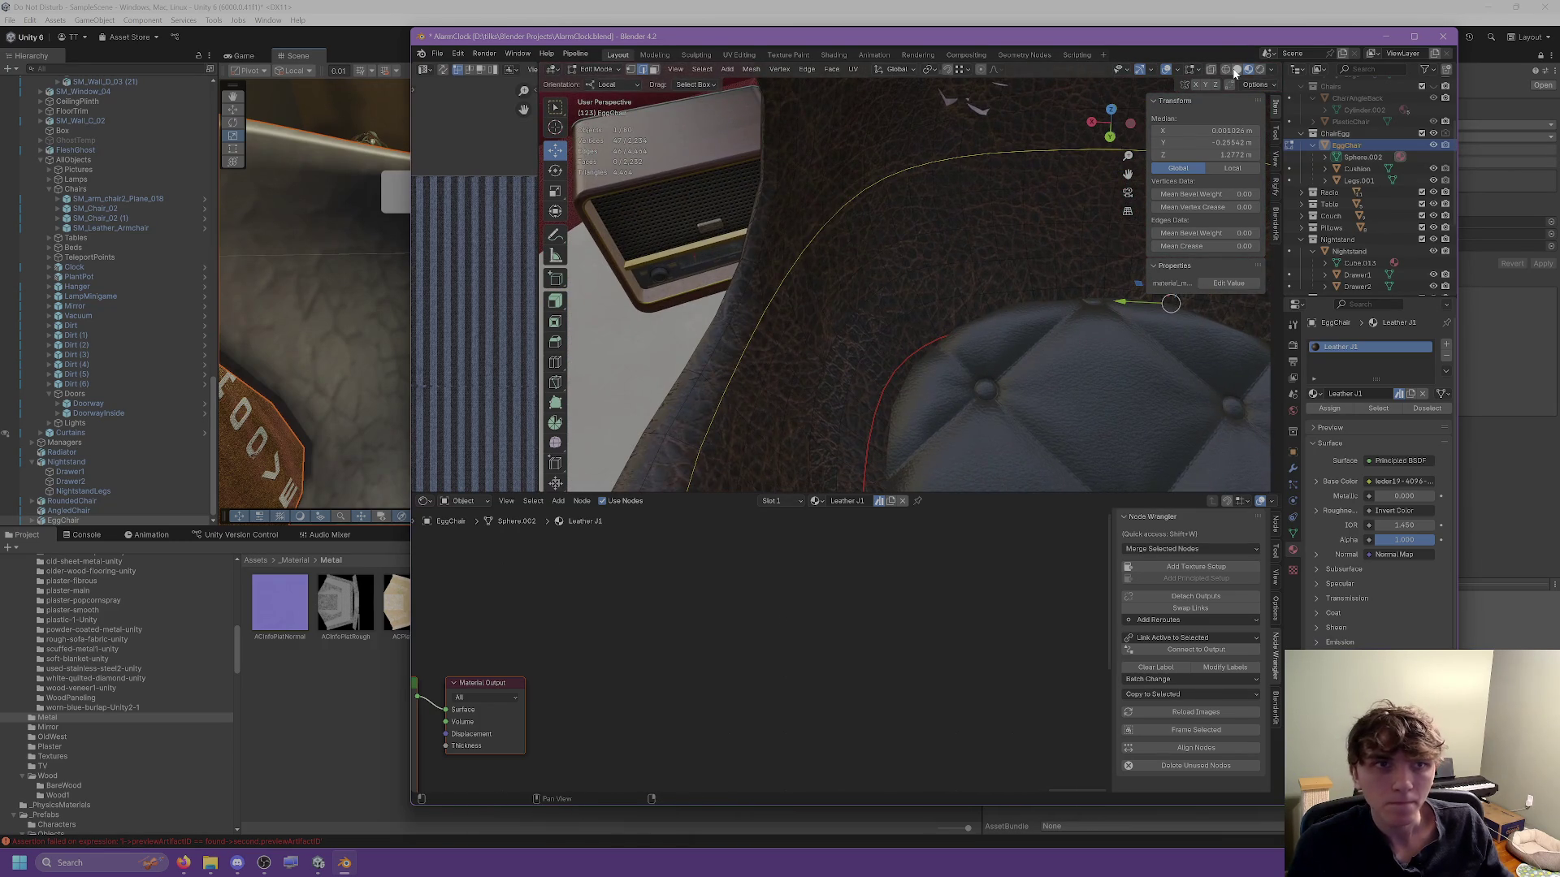
# Switch the viewport to Solid shading and select a rim edge loop from above.
pyautogui.click(1236, 69)
pyautogui.moveTo(779, 216)
pyautogui.mouseDown()
pyautogui.moveTo(760, 203)
pyautogui.moveTo(817, 213)
pyautogui.moveTo(876, 195)
pyautogui.mouseUp()
pyautogui.keyDown('alt'); pyautogui.click(815, 193); pyautogui.keyUp('alt')
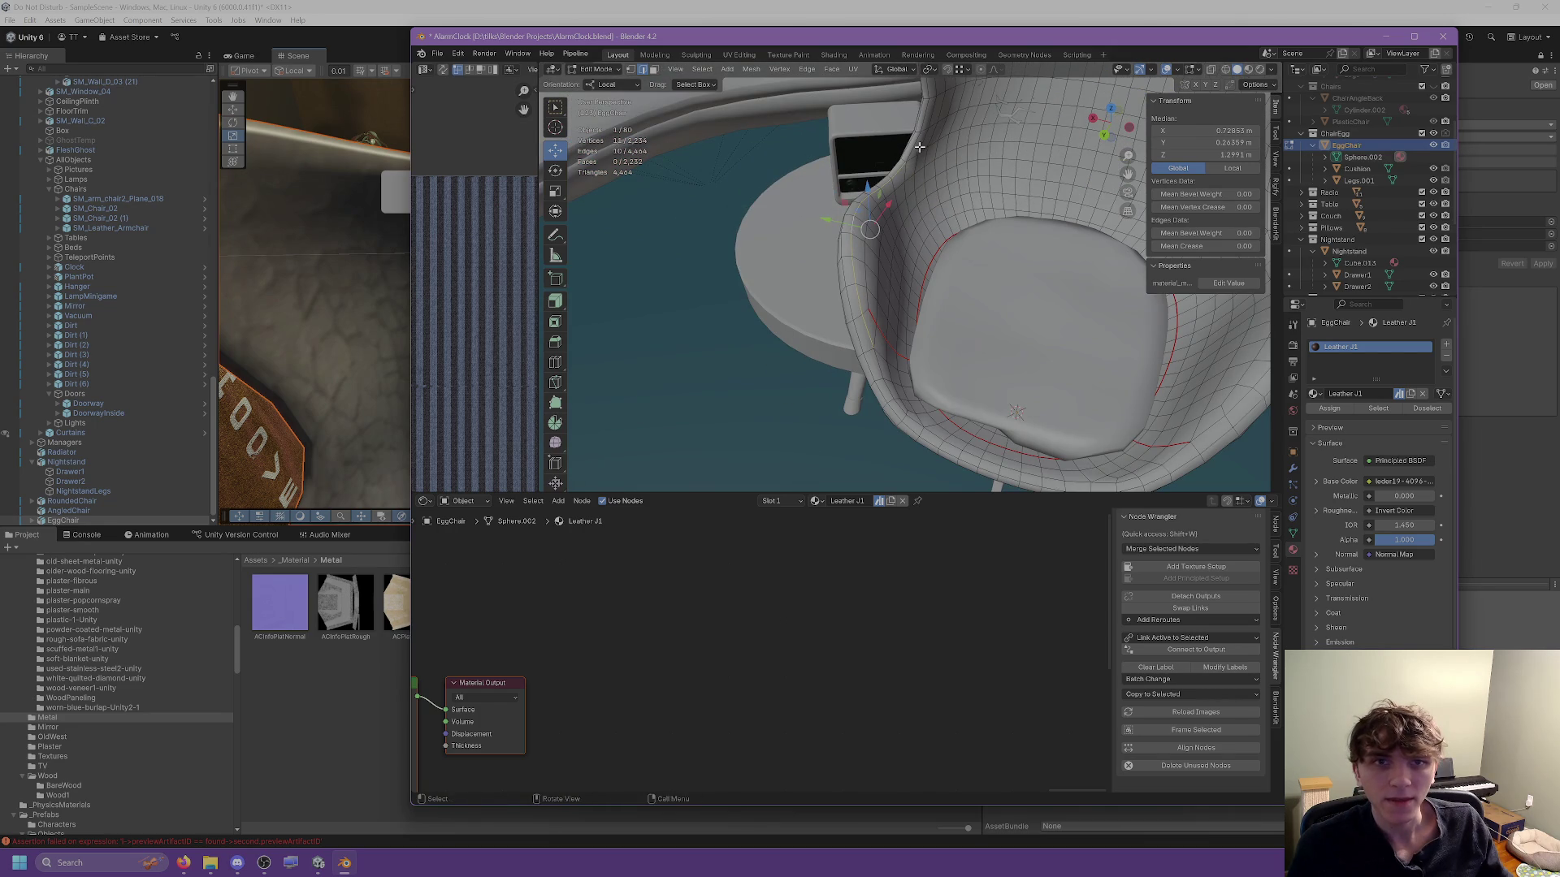
# Add several more edge loops along the chair rim to the selection.
pyautogui.keyDown('alt'); pyautogui.keyDown('shift'); pyautogui.click(918, 144); pyautogui.keyUp('shift'); pyautogui.keyUp('alt')
pyautogui.scroll(-3, 914, 142)
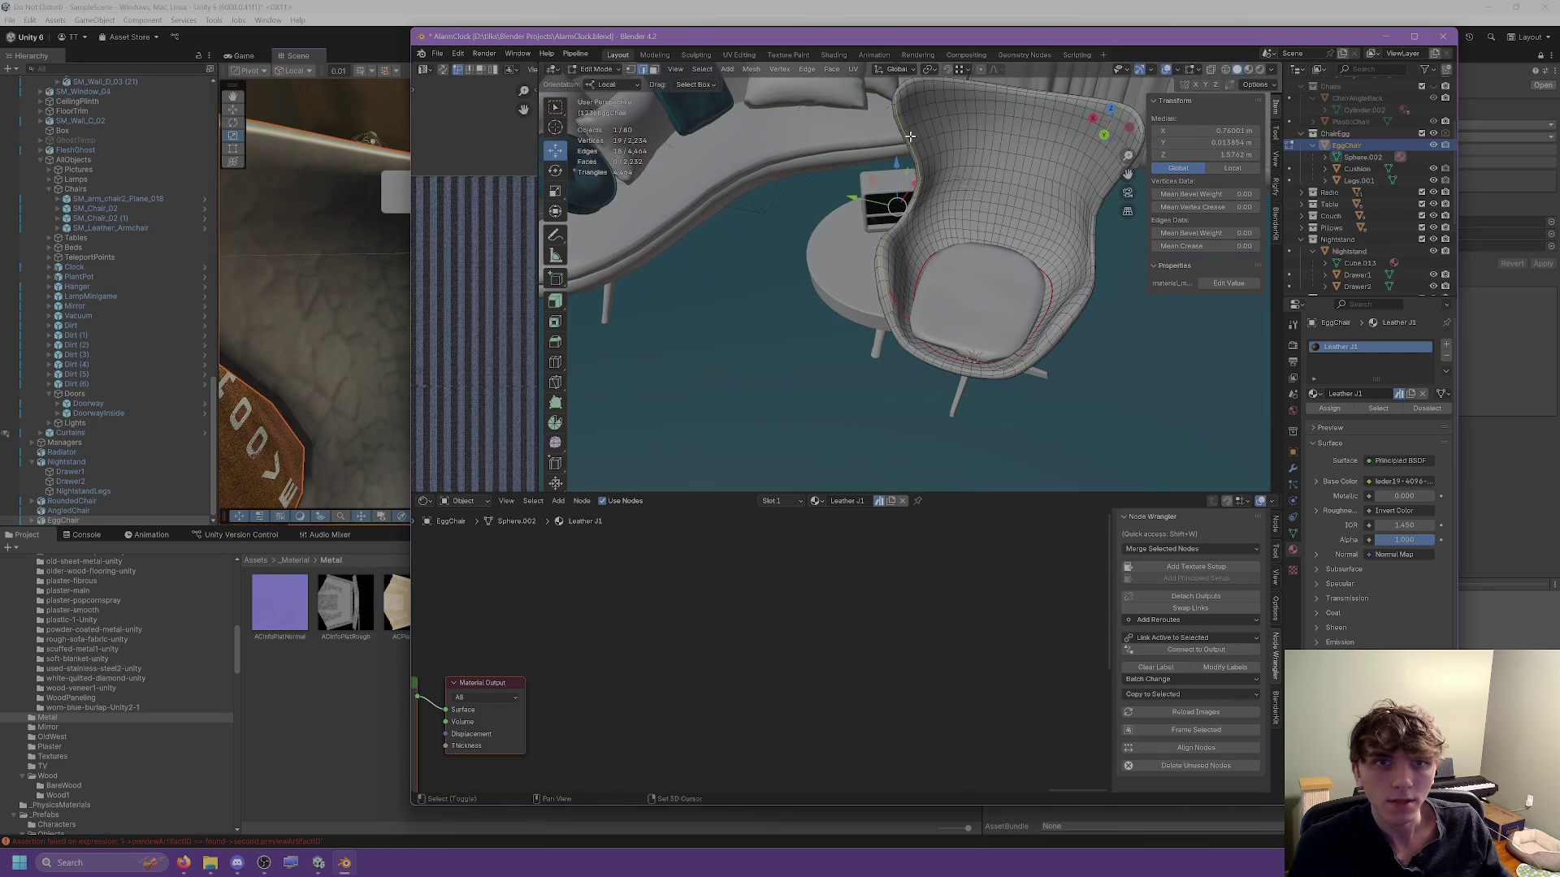
pyautogui.scroll(5, 886, 195)
pyautogui.keyDown('alt'); pyautogui.keyDown('shift'); pyautogui.click(862, 264); pyautogui.keyUp('shift'); pyautogui.keyUp('alt')
pyautogui.scroll(-3, 862, 264)
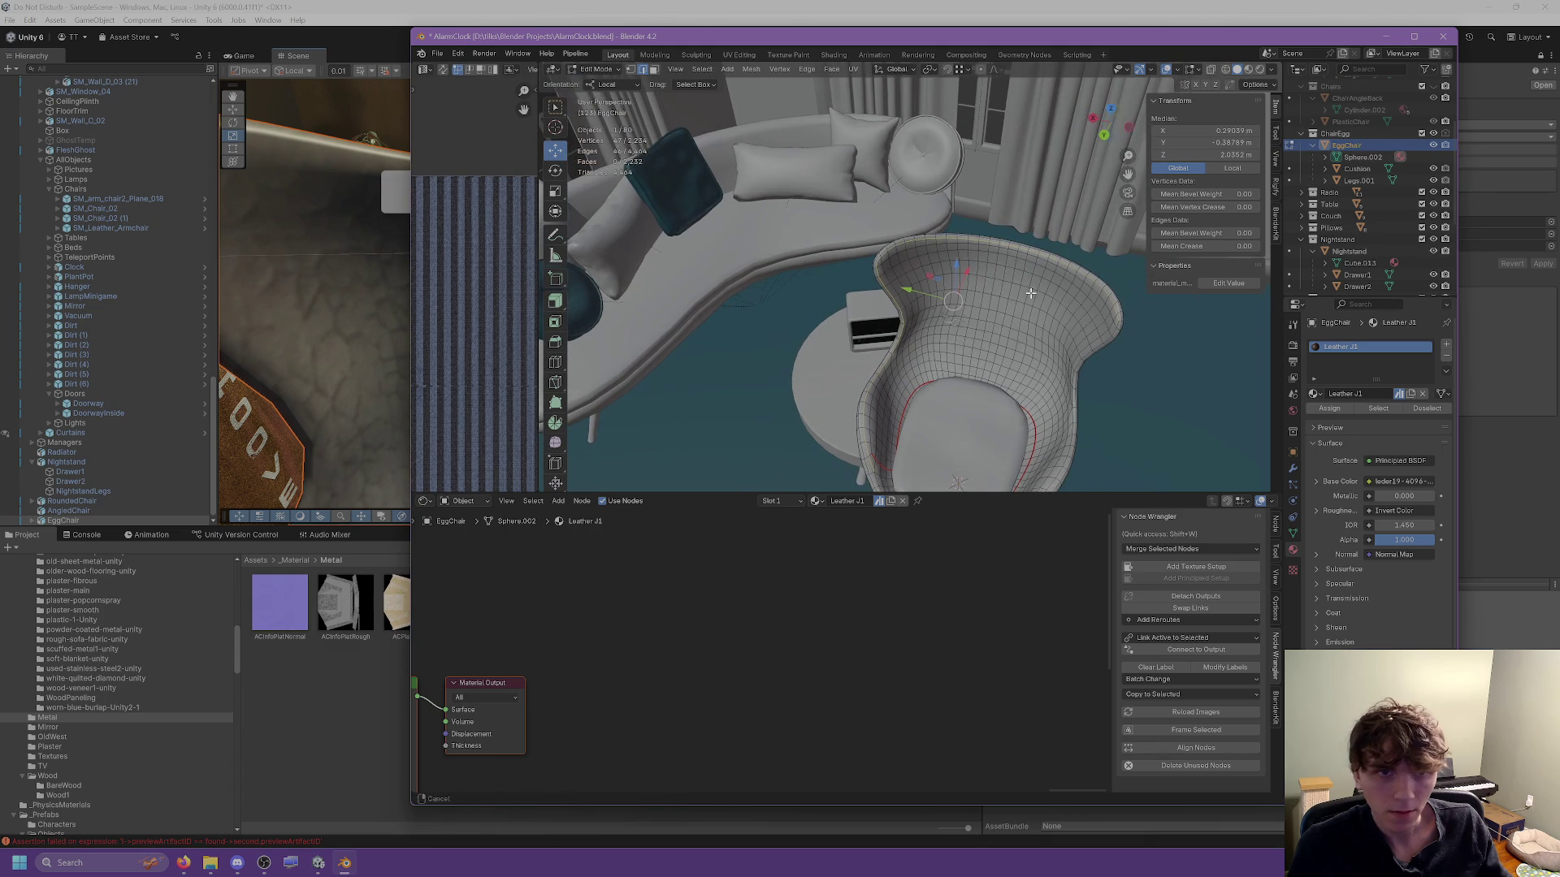
pyautogui.keyDown('alt'); pyautogui.keyDown('shift'); pyautogui.click(1047, 370); pyautogui.keyUp('shift'); pyautogui.keyUp('alt')
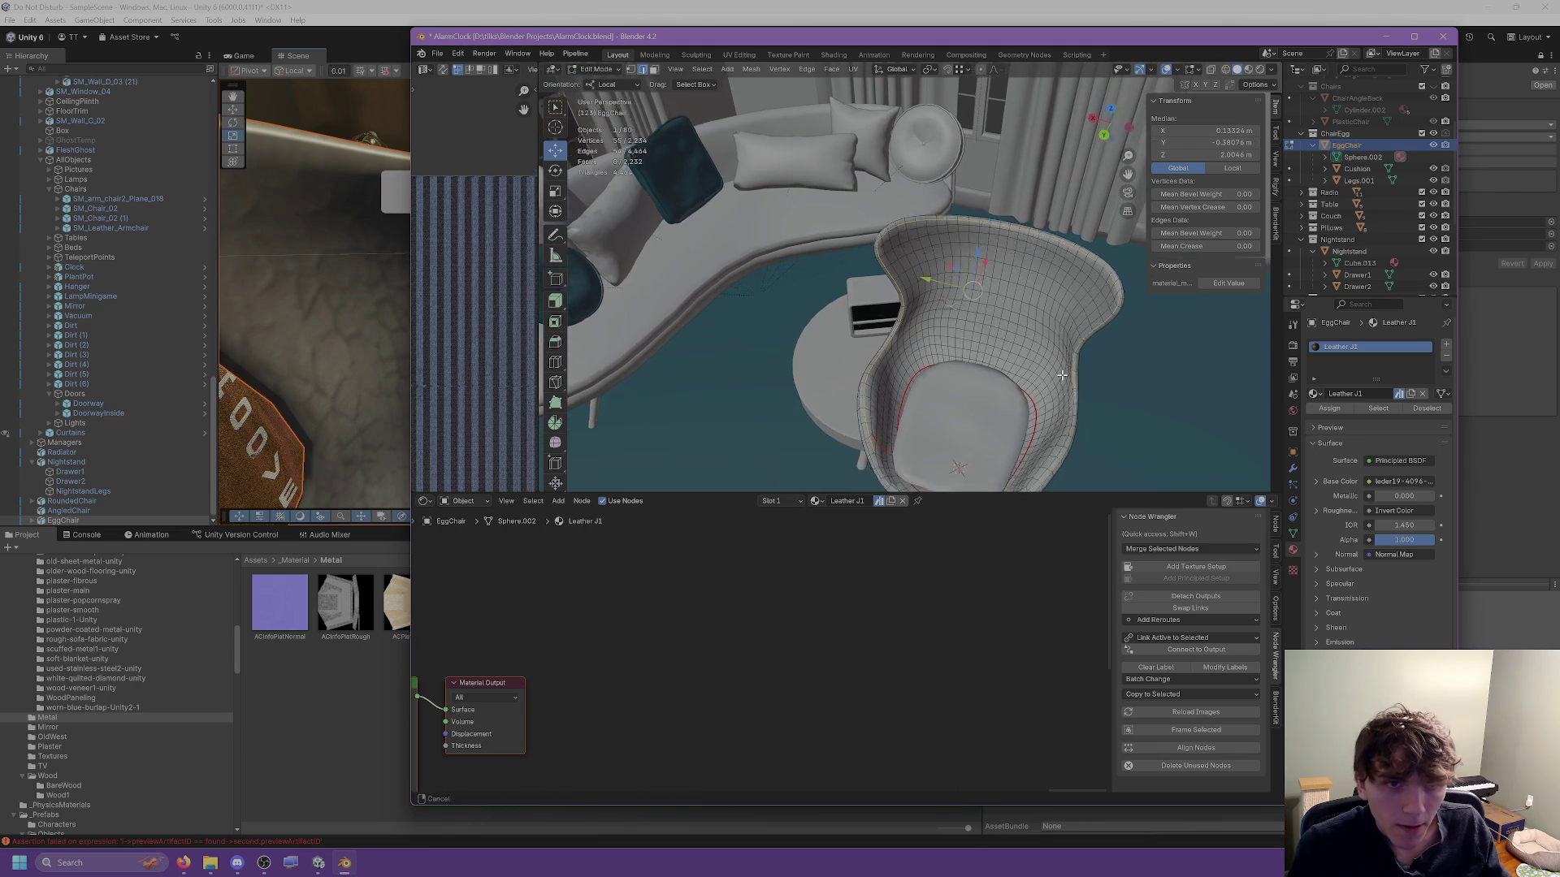
pyautogui.keyDown('alt'); pyautogui.keyDown('shift'); pyautogui.click(1054, 336); pyautogui.keyUp('shift'); pyautogui.keyUp('alt')
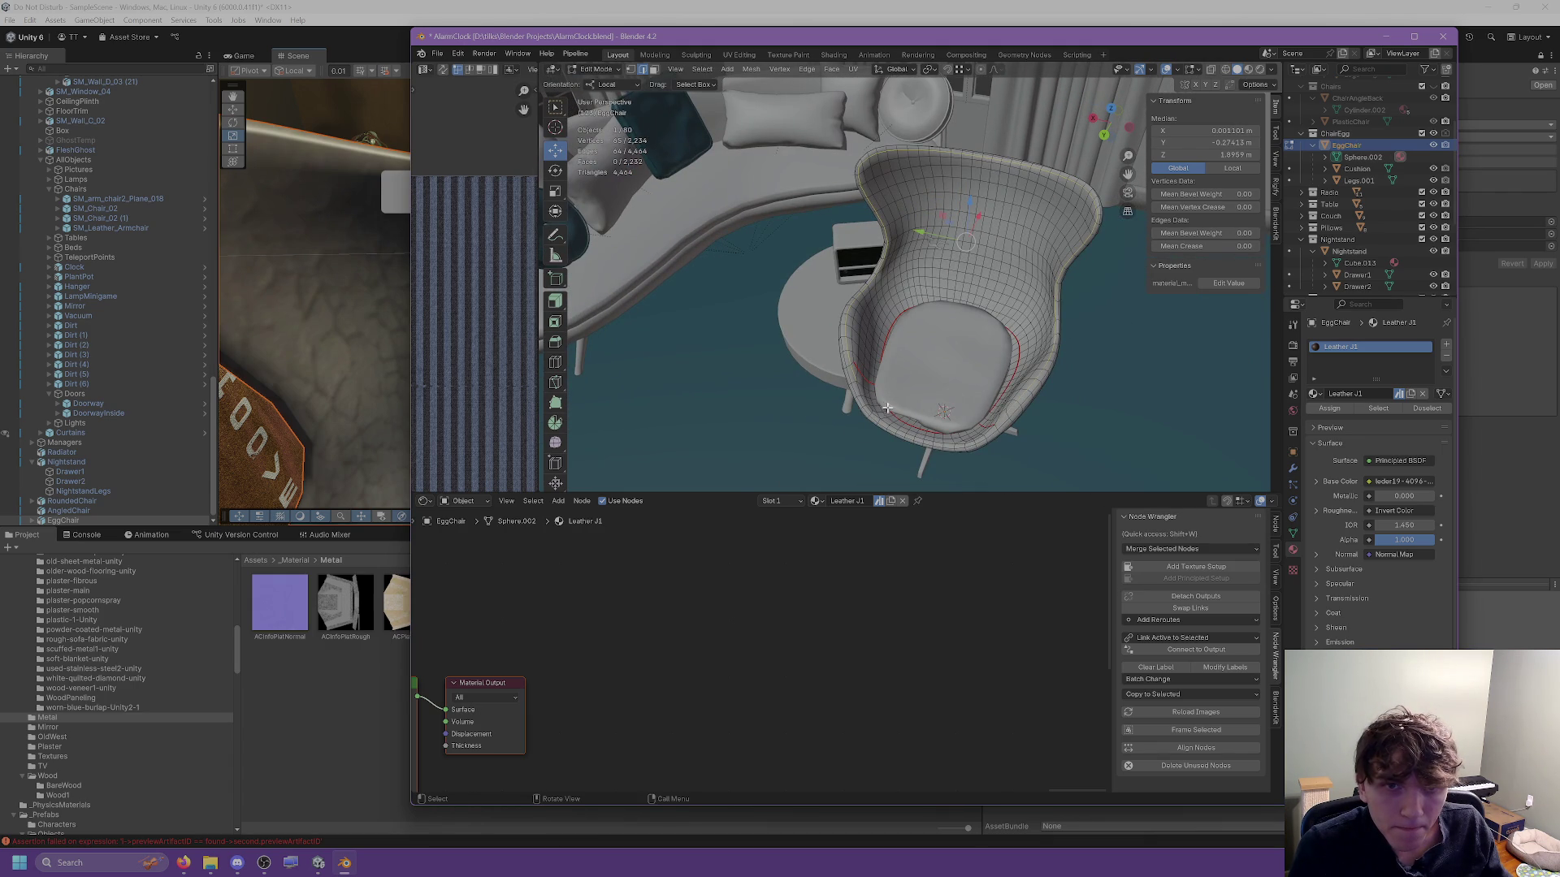
pyautogui.scroll(2, 887, 408)
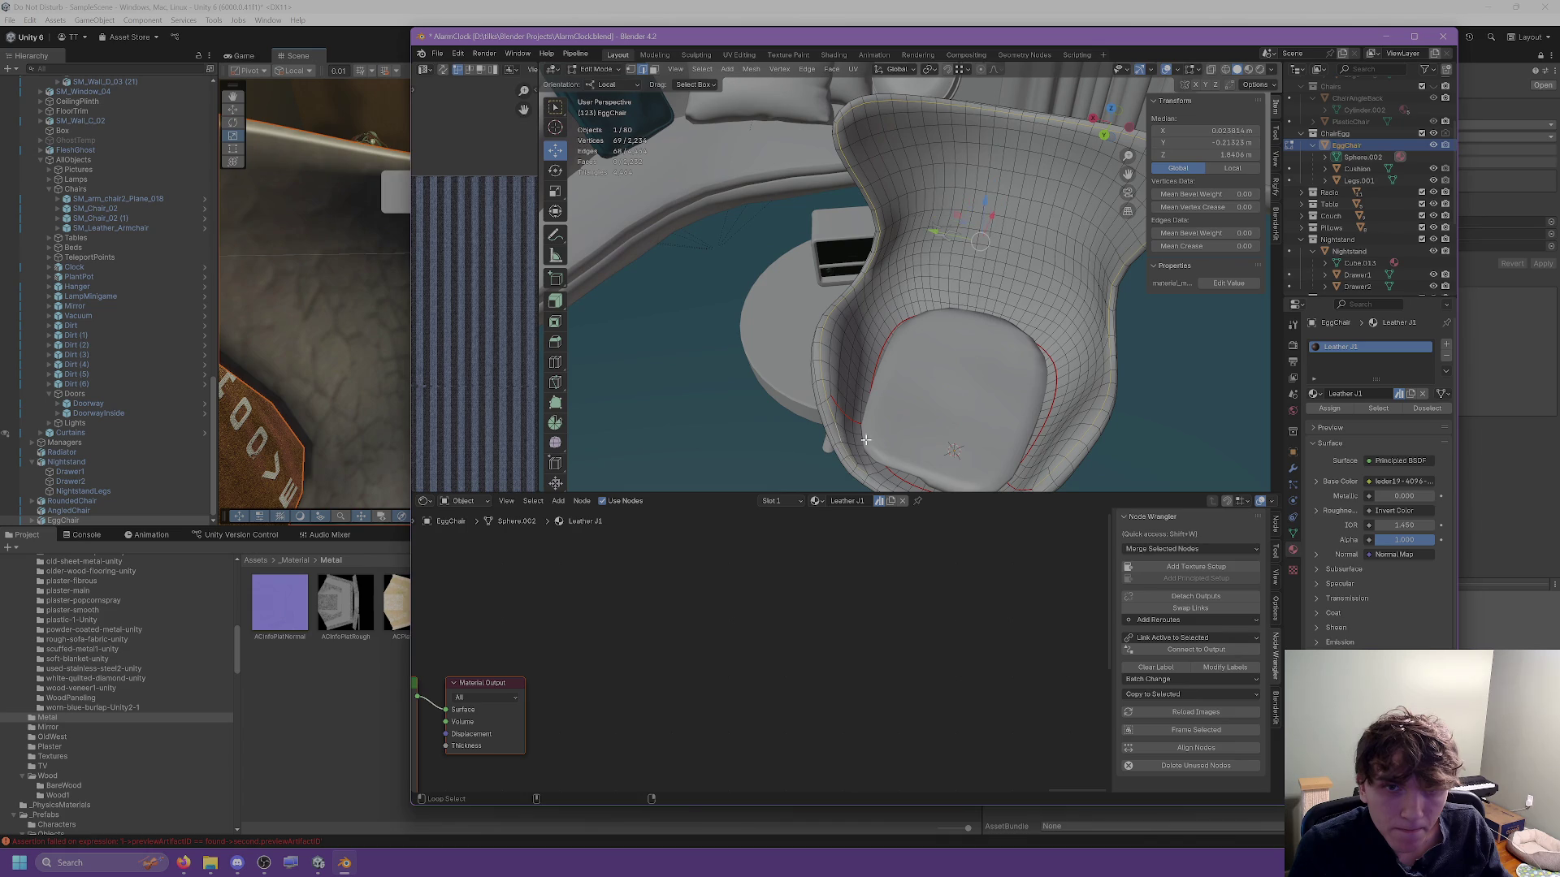
pyautogui.moveTo(872, 481); pyautogui.dragTo(963, 383)
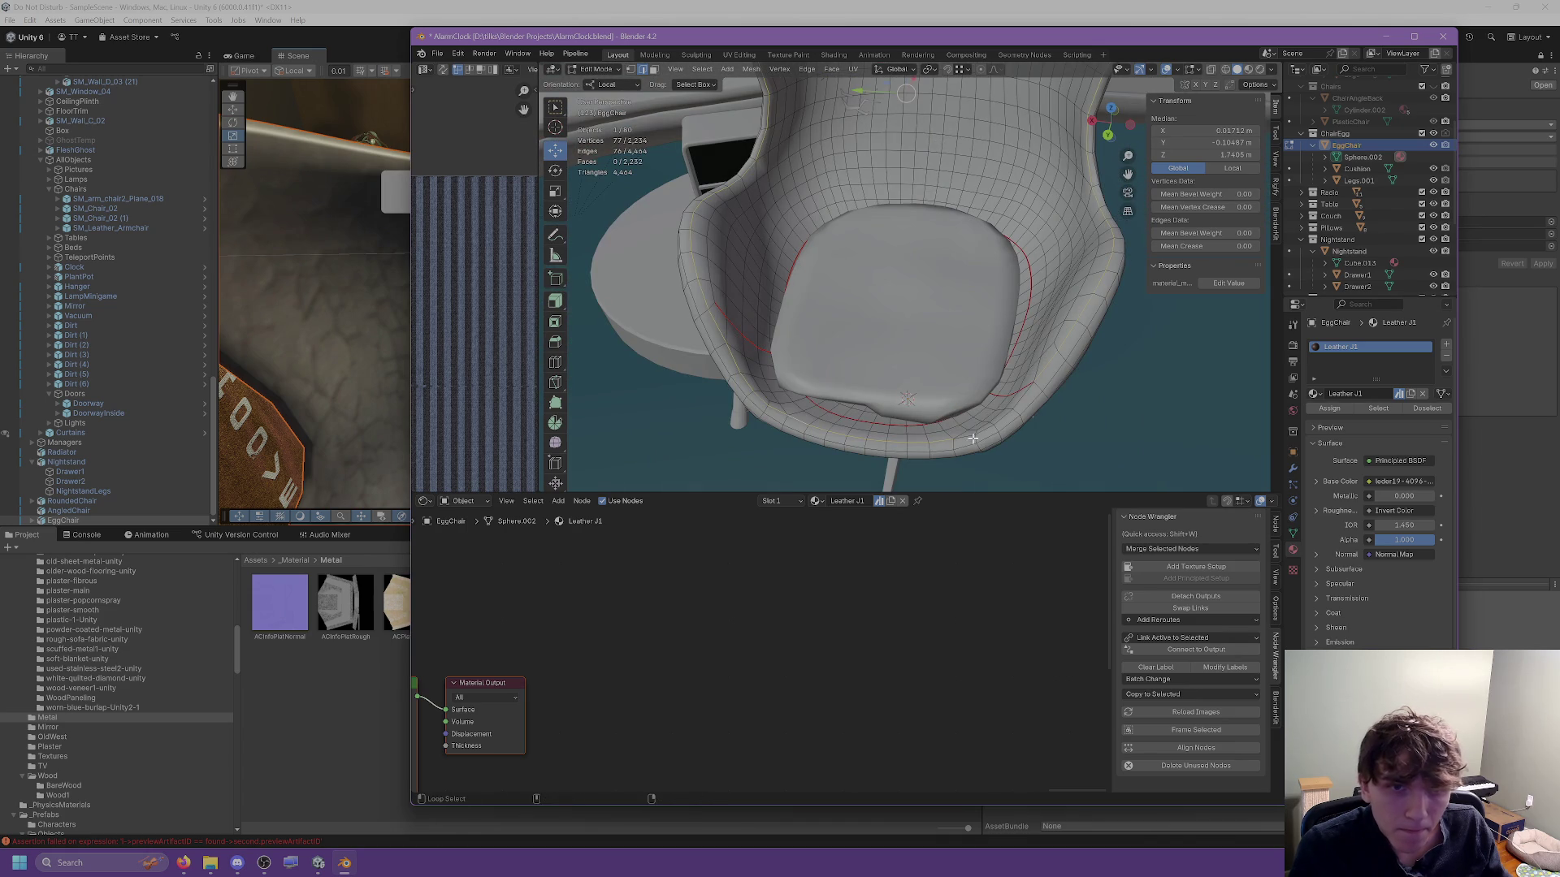
pyautogui.rightClick(965, 436)
pyautogui.press('Escape')
# Select edges along the front of the chair's shell rim.
pyautogui.moveTo(955, 418)
pyautogui.mouseDown()
pyautogui.moveTo(795, 340)
pyautogui.moveTo(706, 219)
pyautogui.moveTo(772, 281)
pyautogui.moveTo(770, 302)
pyautogui.mouseUp()
pyautogui.click(795, 339)
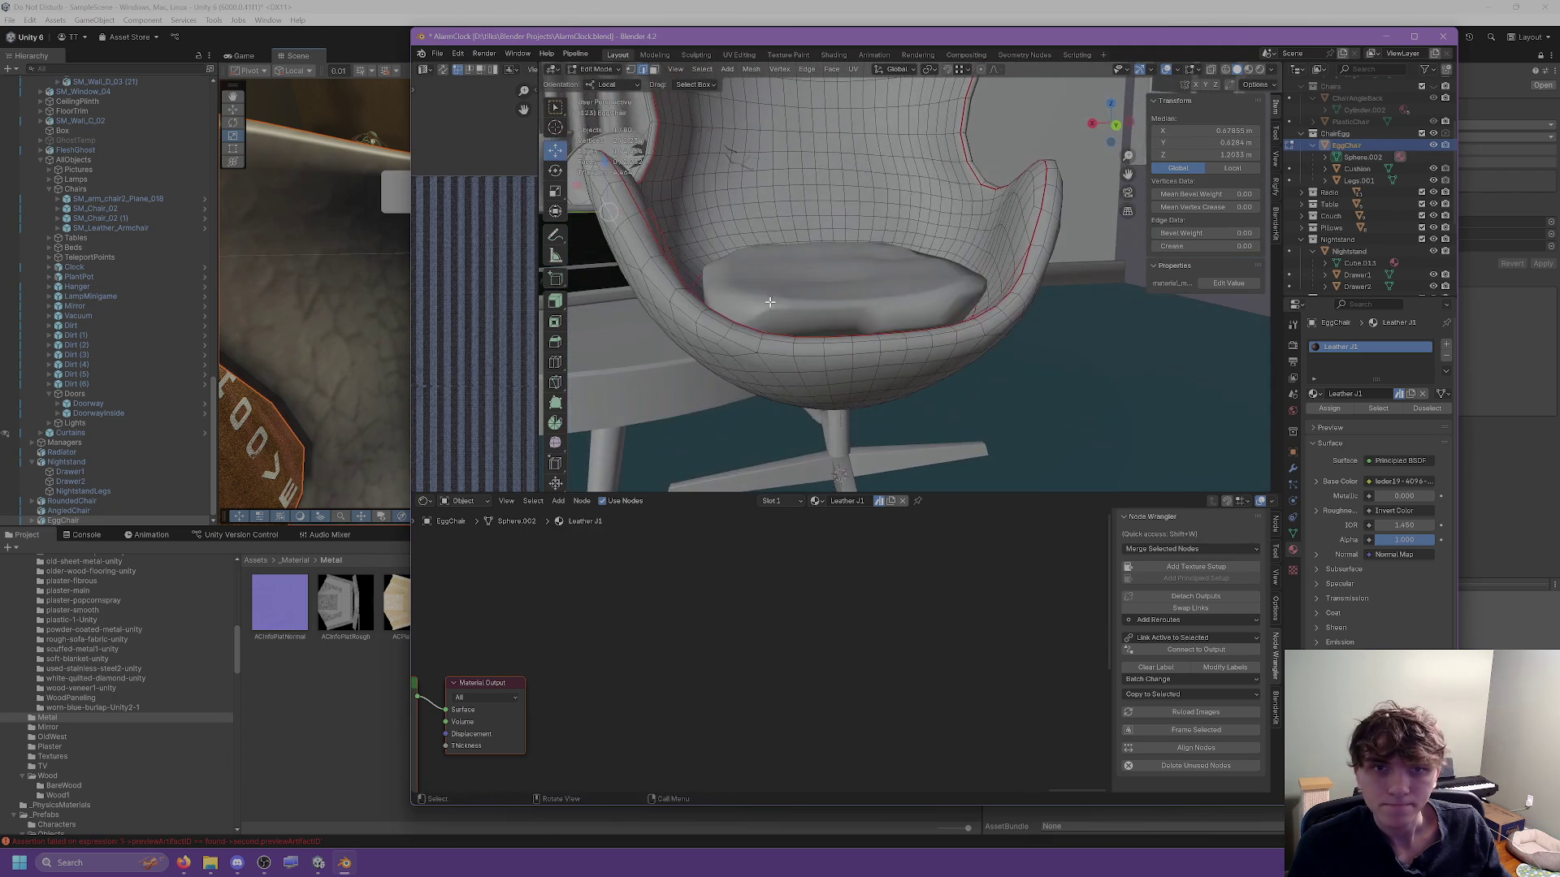
pyautogui.moveTo(825, 346)
pyautogui.mouseDown()
pyautogui.moveTo(960, 309)
pyautogui.moveTo(868, 295)
pyautogui.mouseUp()
pyautogui.click(937, 318)
pyautogui.keyDown('alt'); pyautogui.click(959, 309); pyautogui.keyUp('alt')
pyautogui.rightClick(959, 309)
# Select the shell's rim loop, then pick a stray loop and clear its seam.
pyautogui.click(923, 276)
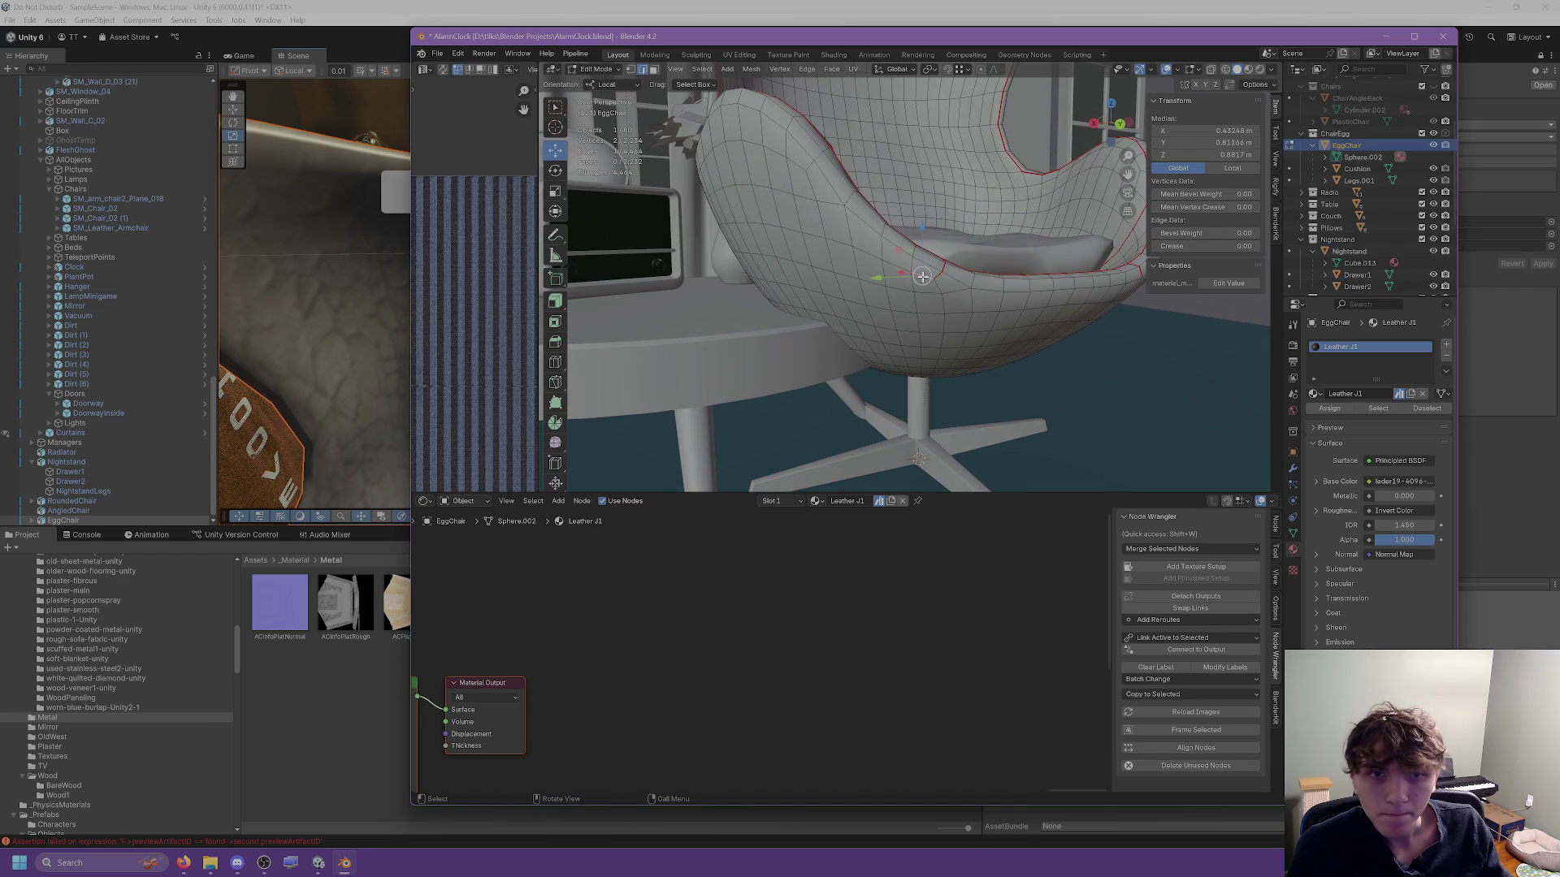
pyautogui.keyDown('alt'); pyautogui.click(919, 276); pyautogui.keyUp('alt')
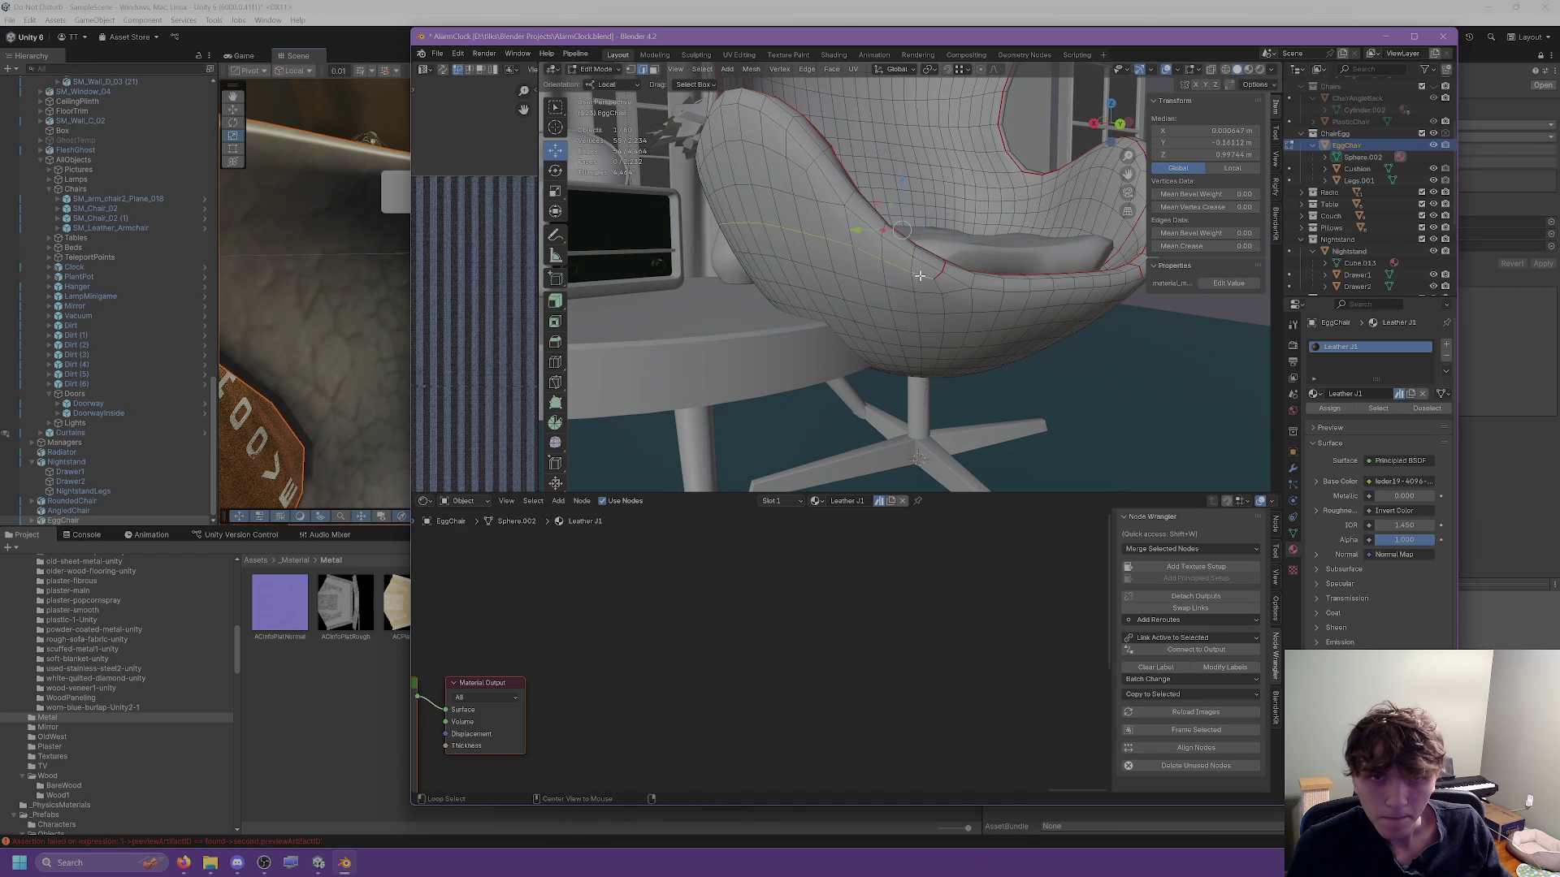
pyautogui.moveTo(938, 288)
pyautogui.mouseDown()
pyautogui.moveTo(934, 268)
pyautogui.moveTo(926, 325)
pyautogui.moveTo(907, 287)
pyautogui.mouseUp()
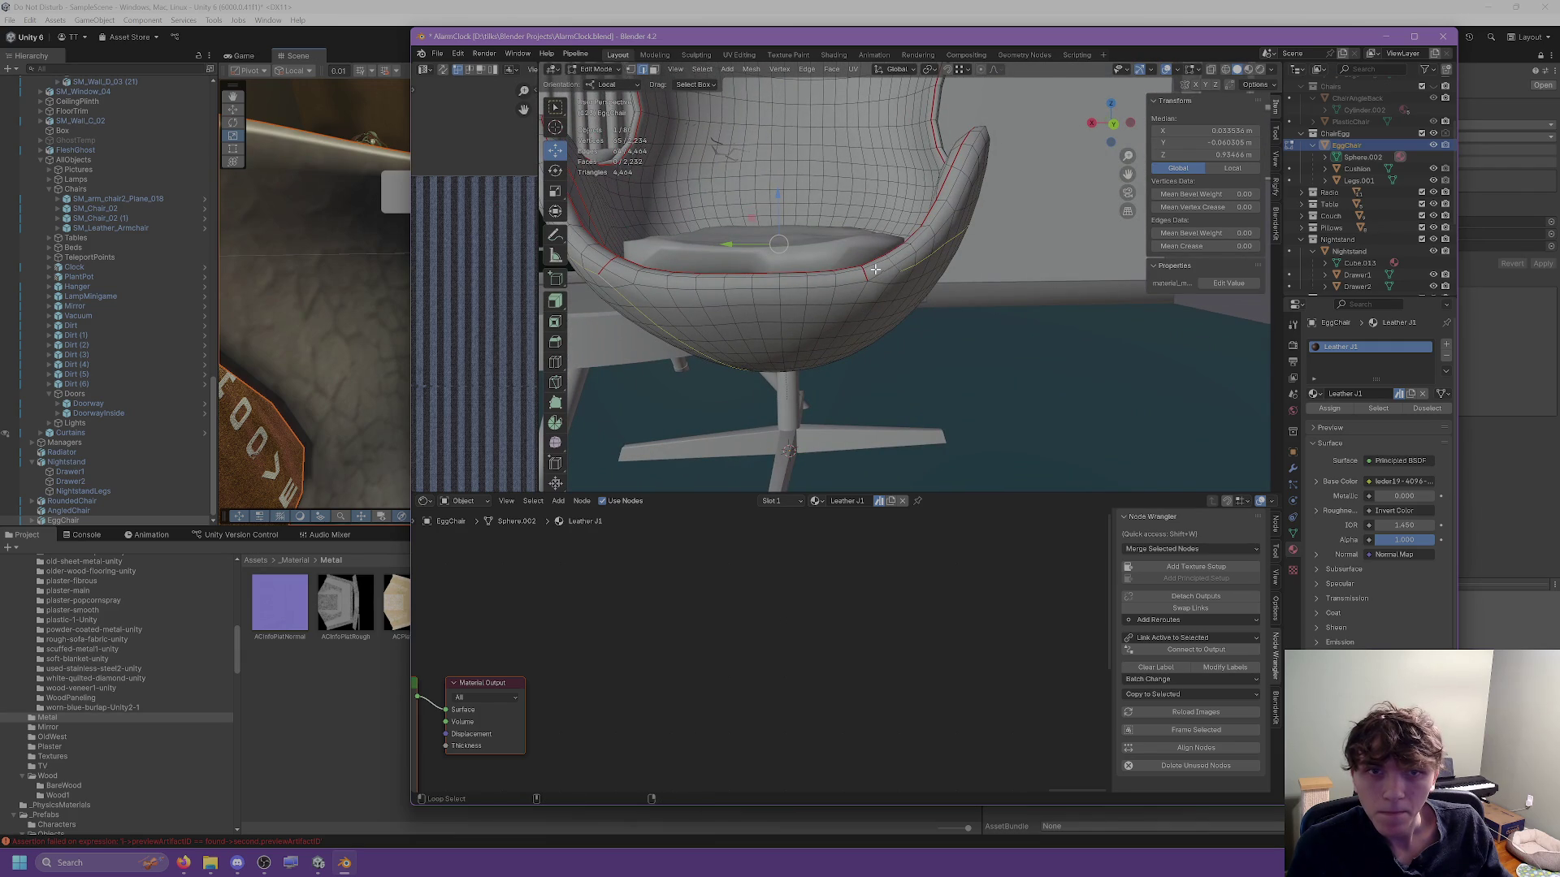
pyautogui.keyDown('alt'); pyautogui.keyDown('shift'); pyautogui.click(896, 273); pyautogui.keyUp('shift'); pyautogui.keyUp('alt')
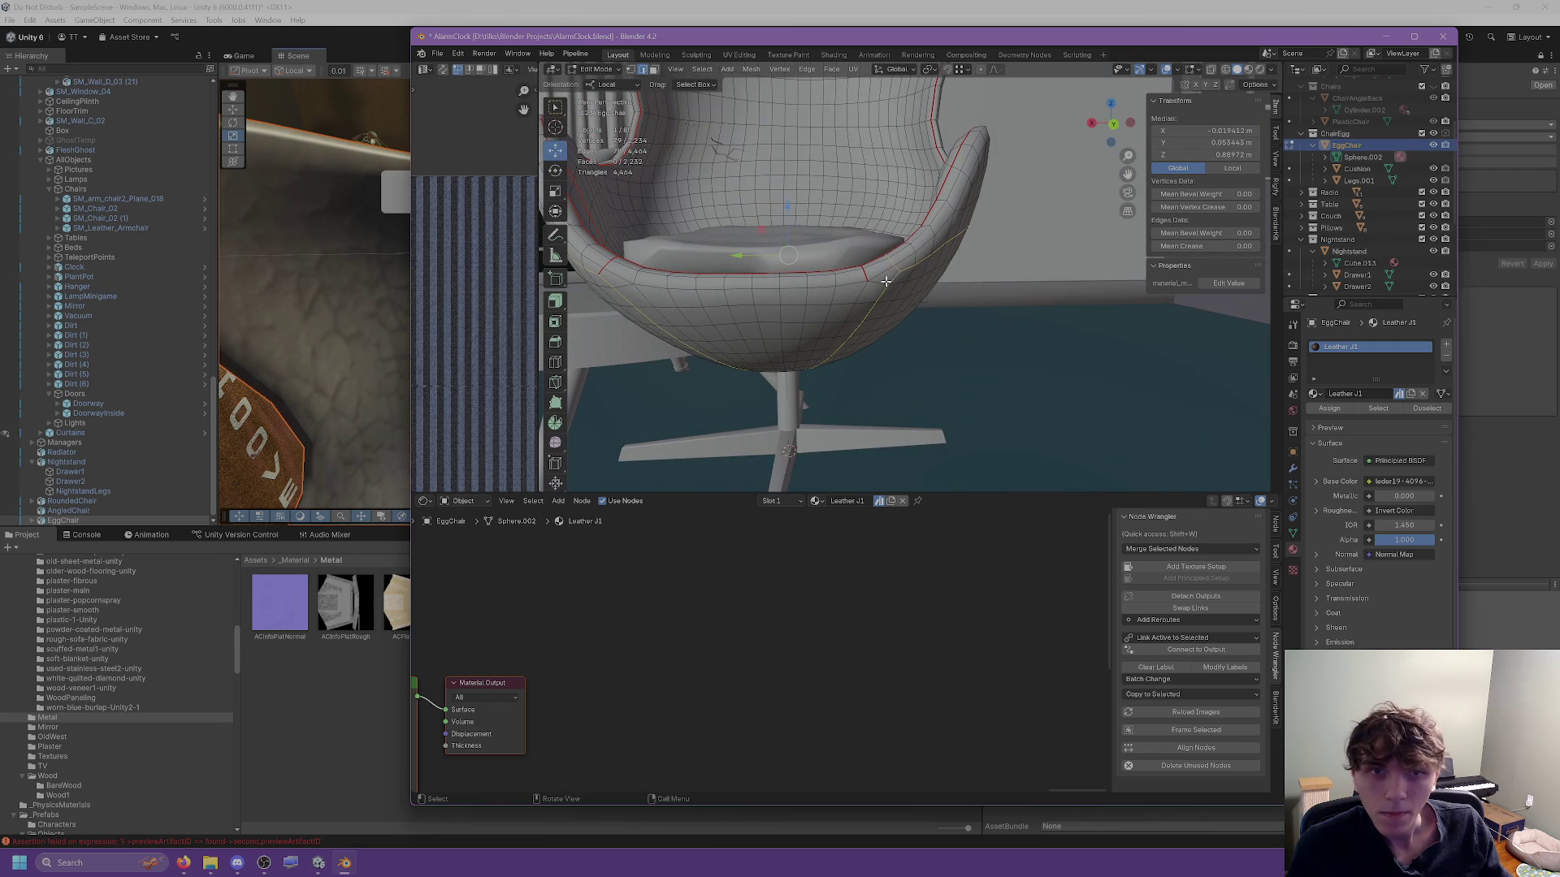
pyautogui.moveTo(886, 281); pyautogui.dragTo(900, 275)
pyautogui.rightClick(899, 274)
pyautogui.press('Escape')
pyautogui.keyDown('alt'); pyautogui.click(899, 275); pyautogui.keyUp('alt')
pyautogui.hotkey('ctrl', 'e')
pyautogui.click(867, 289)
# From below the chair, select another unwanted seam edge and clear its seam.
pyautogui.moveTo(867, 289)
pyautogui.mouseDown()
pyautogui.moveTo(692, 341)
pyautogui.moveTo(777, 352)
pyautogui.moveTo(843, 332)
pyautogui.moveTo(796, 325)
pyautogui.mouseUp()
pyautogui.scroll(-5, 731, 301)
pyautogui.moveTo(647, 268); pyautogui.dragTo(963, 288)
pyautogui.click(968, 297)
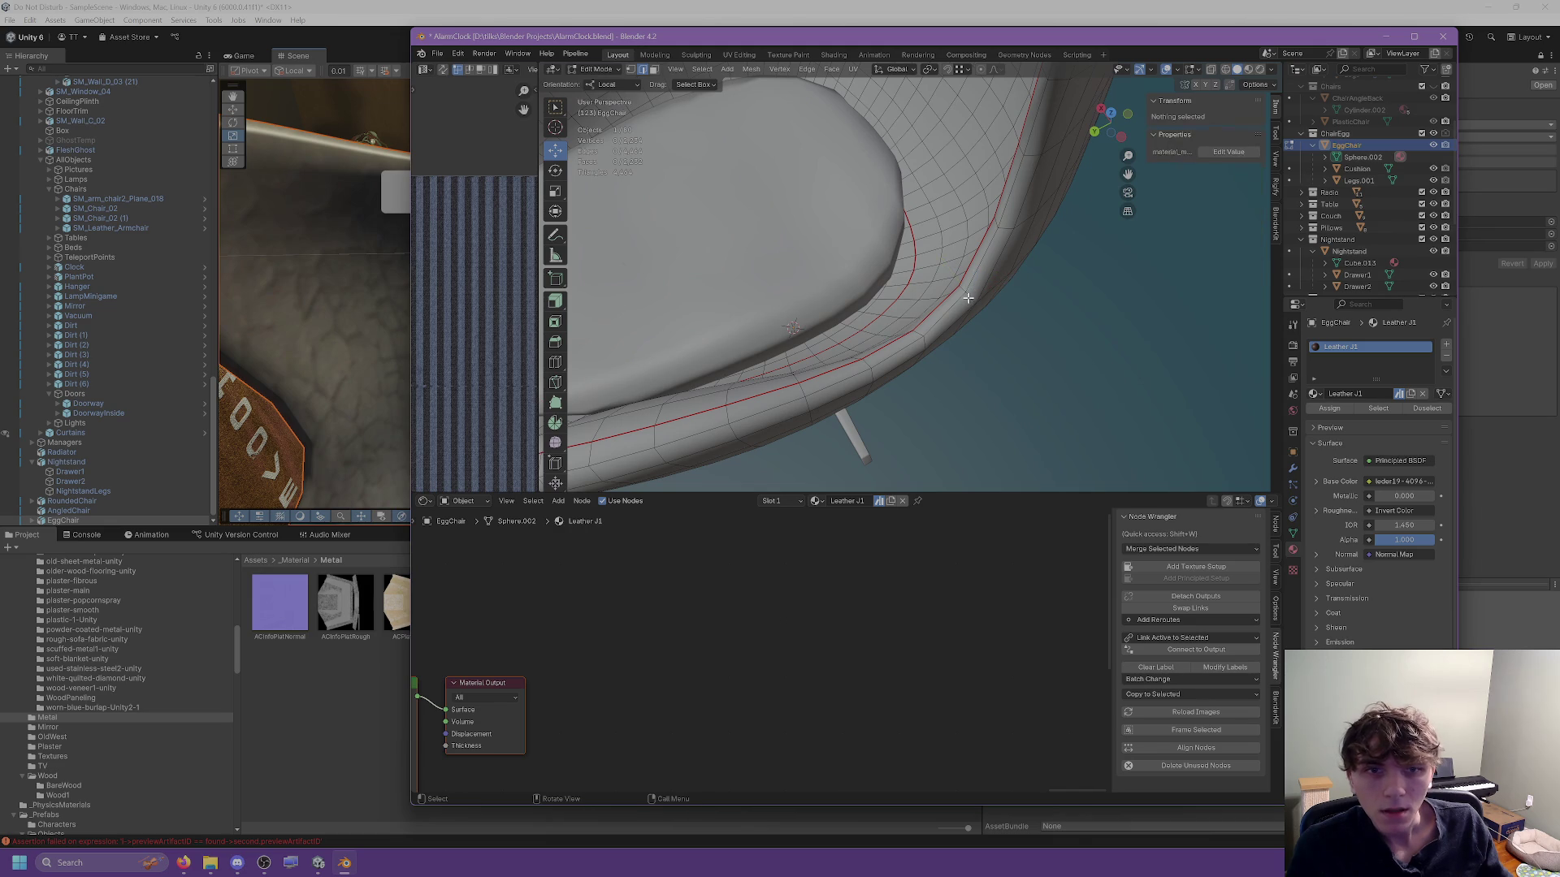
pyautogui.scroll(-3, 939, 244)
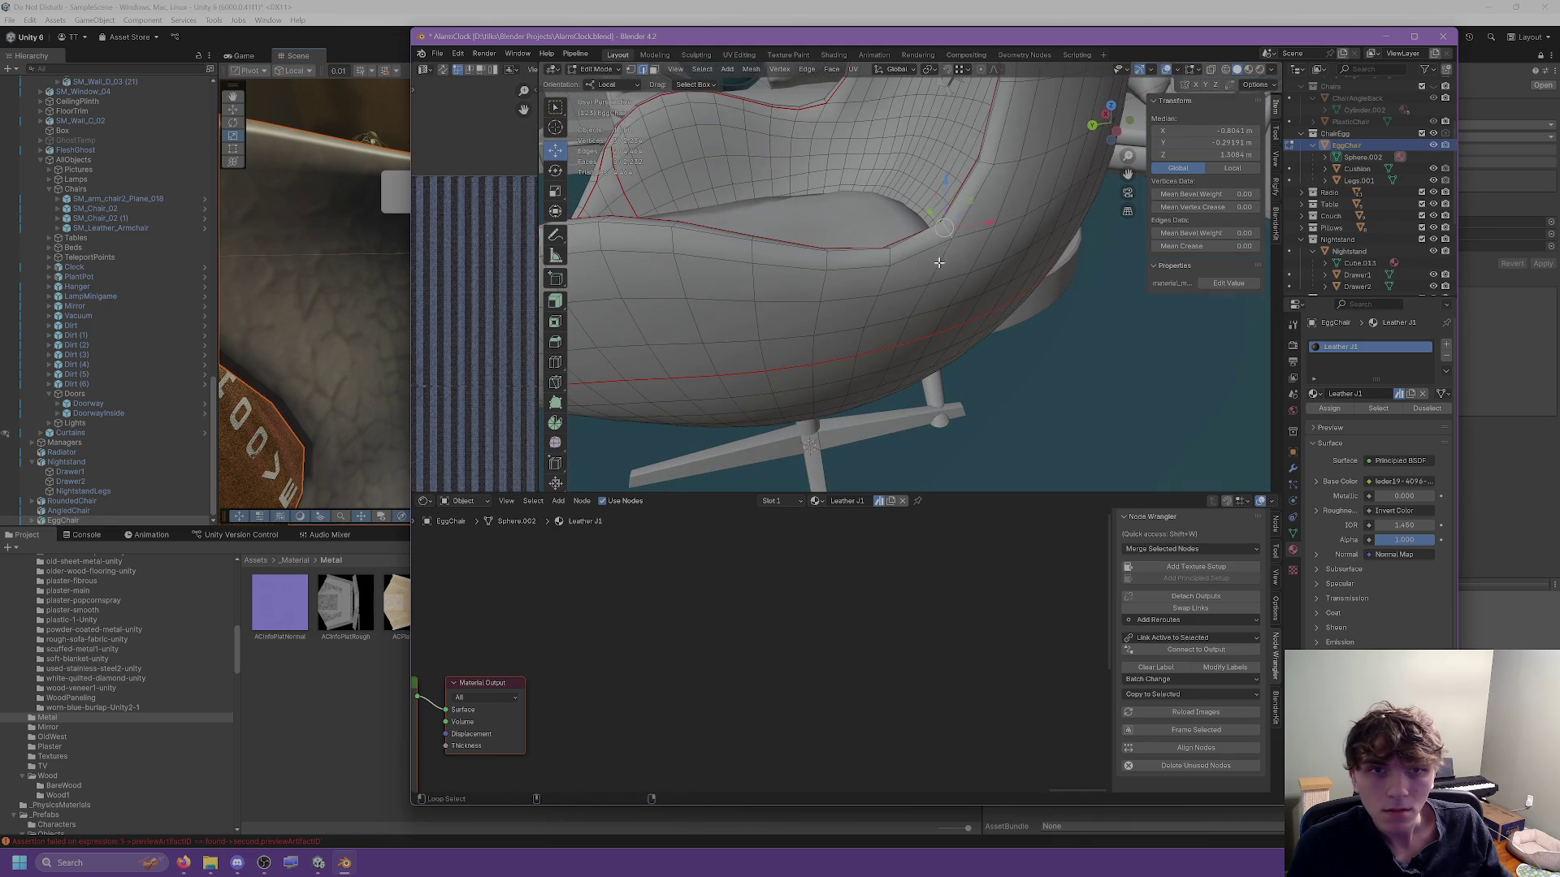
pyautogui.moveTo(940, 243)
pyautogui.mouseDown()
pyautogui.moveTo(924, 214)
pyautogui.moveTo(870, 247)
pyautogui.moveTo(866, 335)
pyautogui.moveTo(1097, 338)
pyautogui.mouseUp()
pyautogui.hotkey('ctrl', 'e')
pyautogui.click(866, 336)
# Select the edge loop around the seat and the larger loop underneath it.
pyautogui.moveTo(888, 220); pyautogui.dragTo(834, 340)
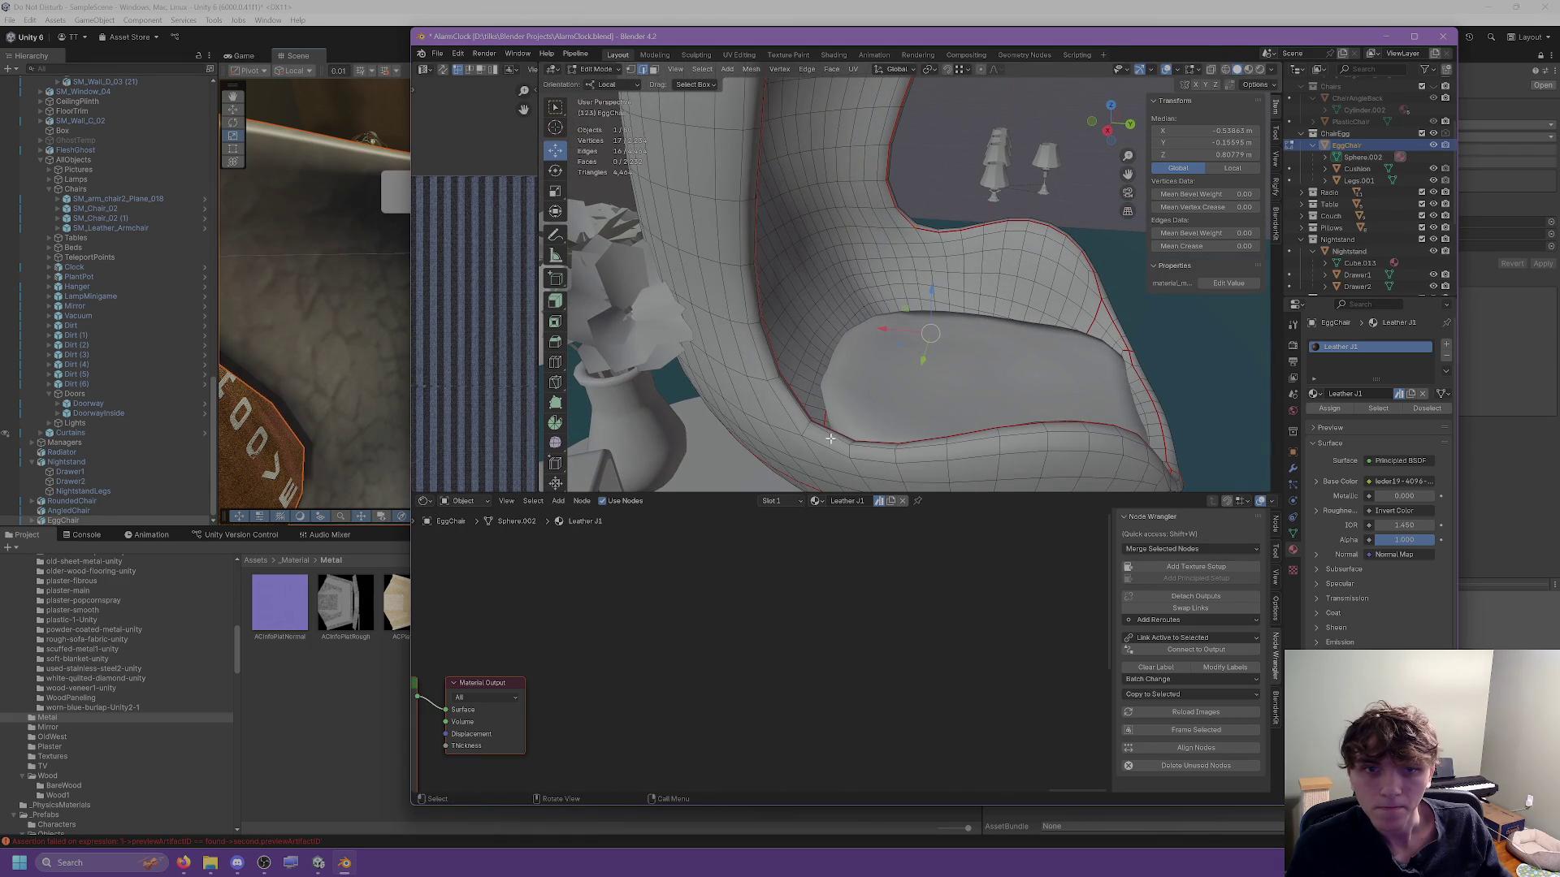
pyautogui.moveTo(830, 438); pyautogui.dragTo(856, 430)
pyautogui.click(855, 404)
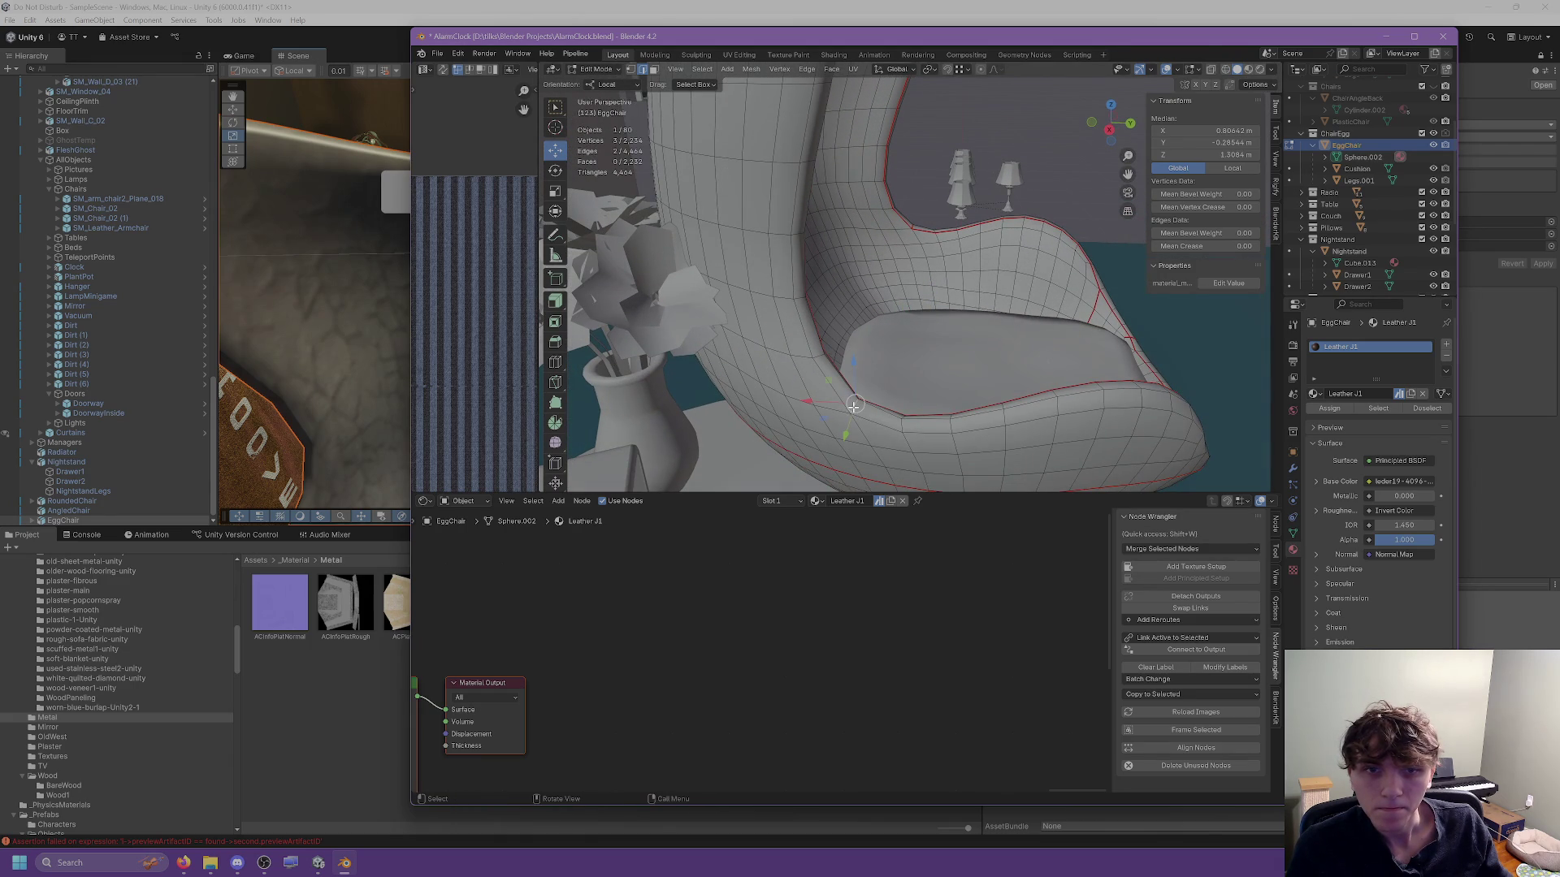
pyautogui.keyDown('alt'); pyautogui.click(850, 422); pyautogui.keyUp('alt')
pyautogui.moveTo(817, 325)
pyautogui.mouseDown()
pyautogui.moveTo(773, 377)
pyautogui.moveTo(801, 331)
pyautogui.moveTo(826, 359)
pyautogui.moveTo(808, 324)
pyautogui.mouseUp()
pyautogui.moveTo(814, 156); pyautogui.dragTo(850, 160)
pyautogui.keyDown('alt'); pyautogui.click(848, 158); pyautogui.keyUp('alt')
pyautogui.hotkey('ctrl', 'e')
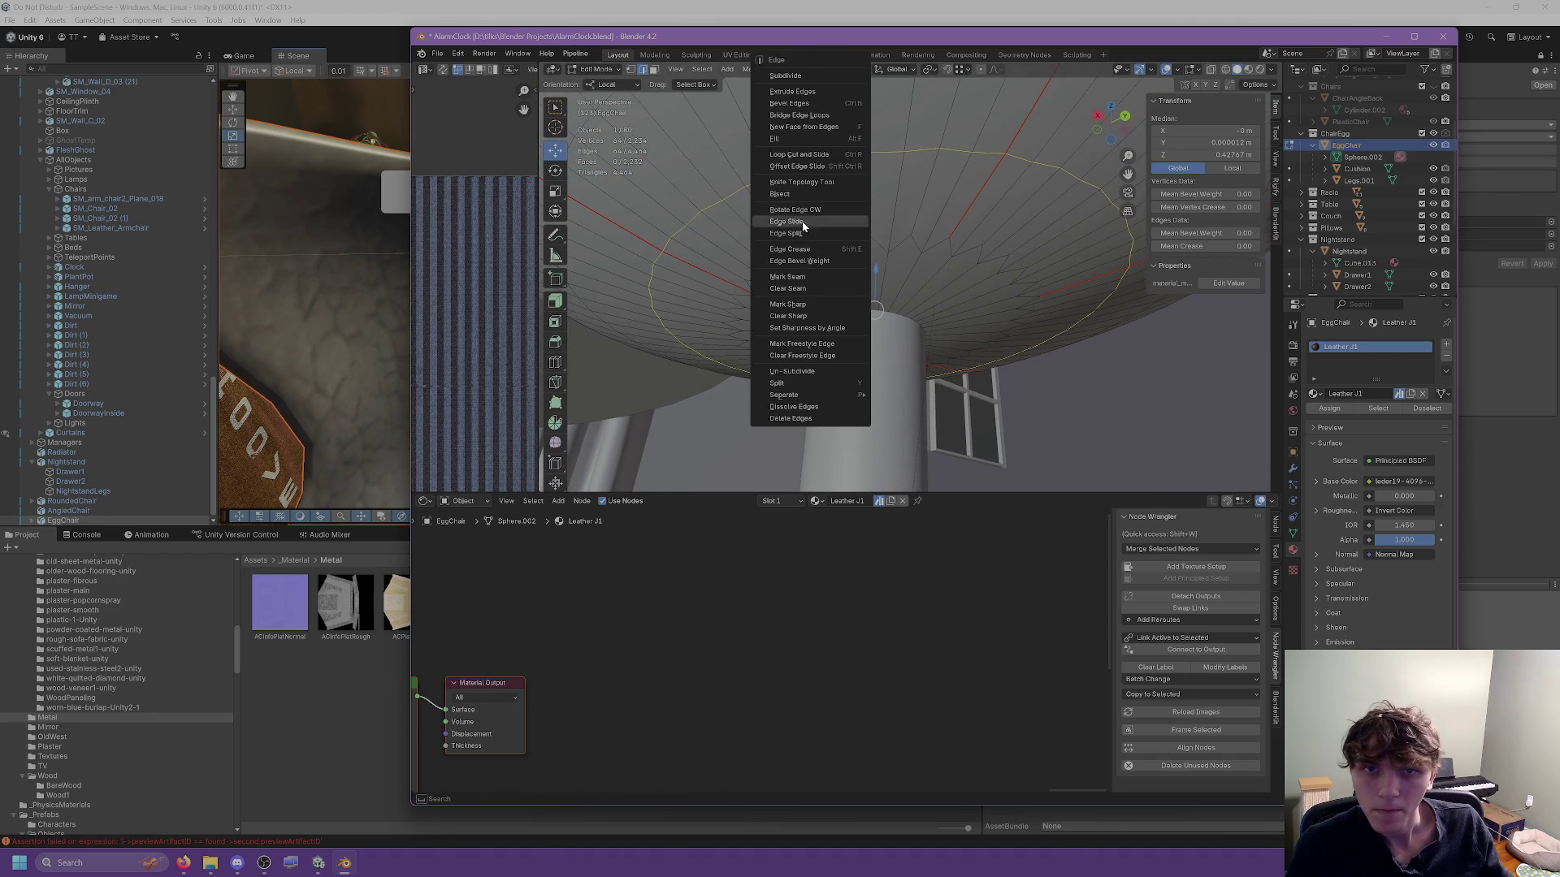
# Mark the under-seat loop as a seam, then select the whole mesh and unwrap its UVs.
pyautogui.click(794, 277)
pyautogui.moveTo(802, 265)
pyautogui.mouseDown()
pyautogui.moveTo(780, 272)
pyautogui.moveTo(850, 267)
pyautogui.moveTo(842, 237)
pyautogui.moveTo(789, 332)
pyautogui.mouseUp()
pyautogui.click(841, 237)
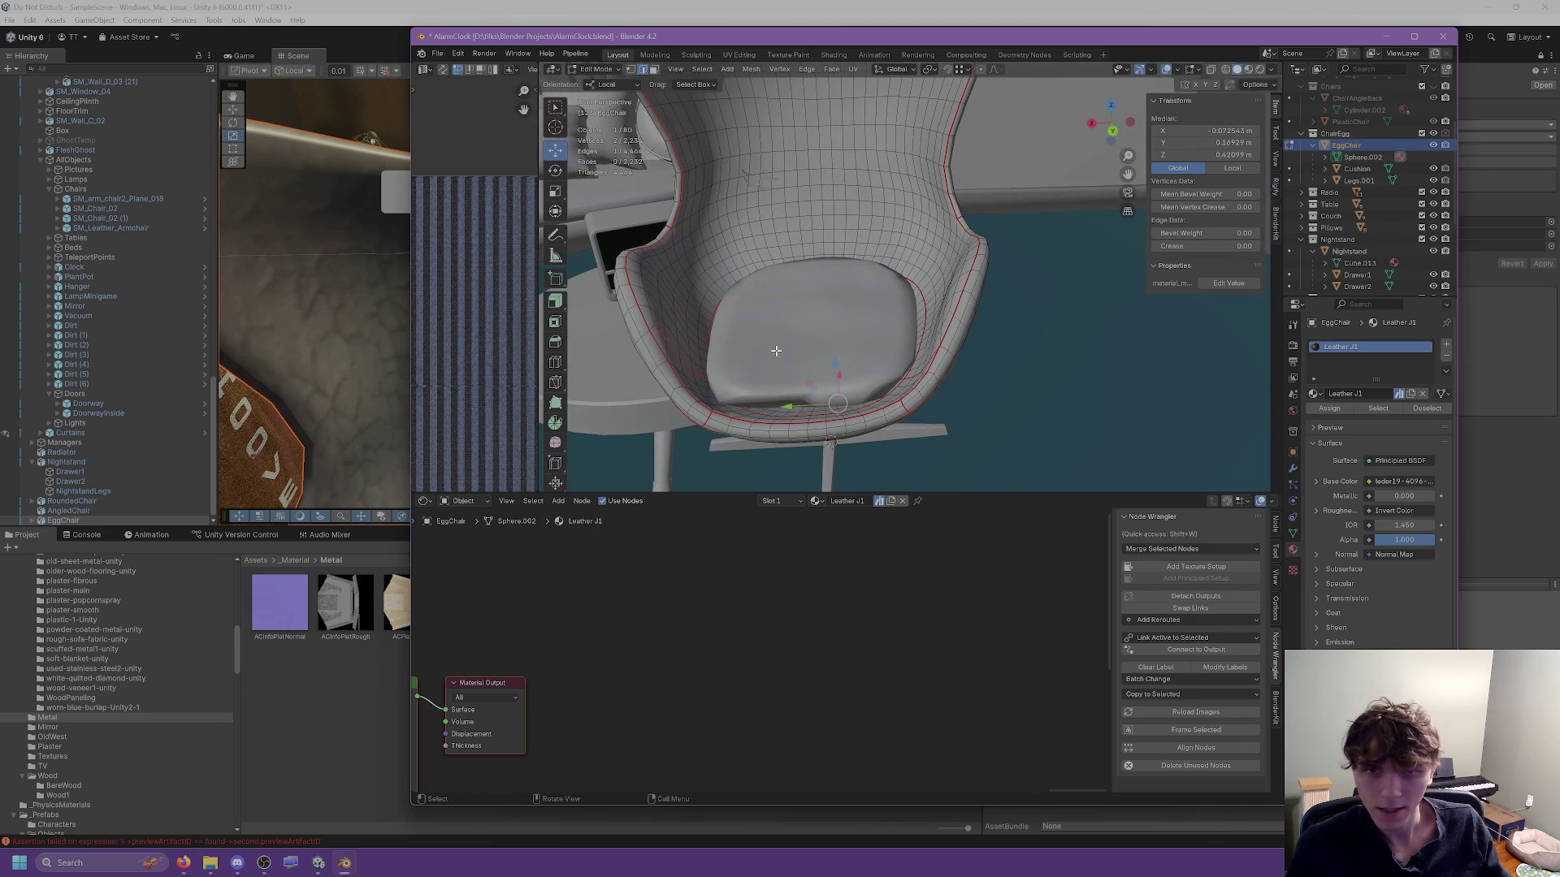
pyautogui.press('a')
pyautogui.scroll(-2, 818, 101)
pyautogui.click(854, 69)
pyautogui.click(868, 83)
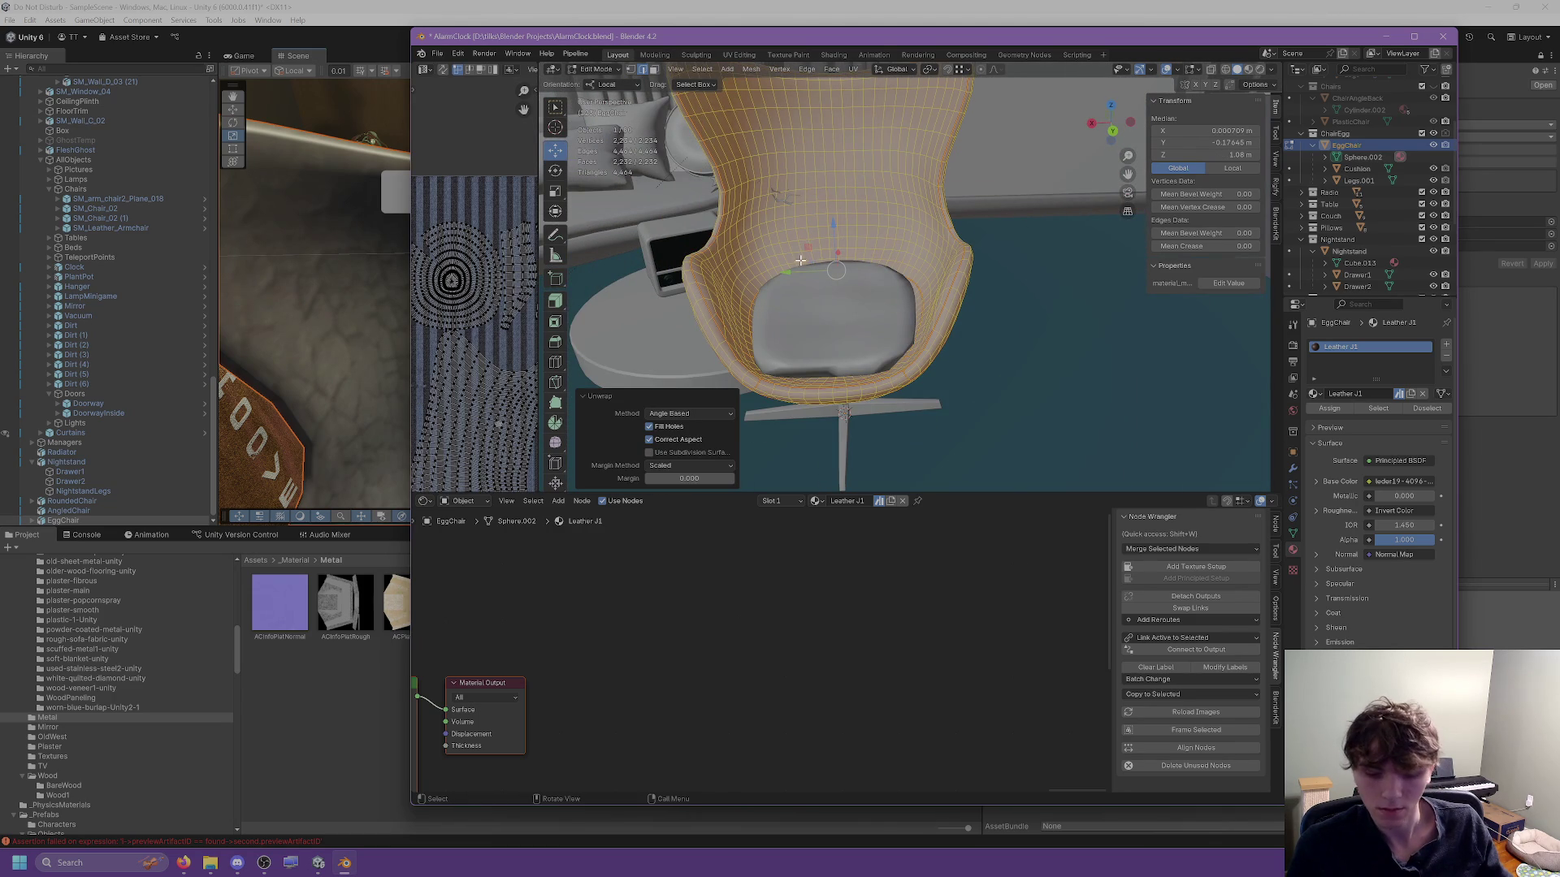
# Back in Object Mode, add the cushion and legs to the selection and save the Blender file.
pyautogui.press('Tab')
pyautogui.press('Tab')
pyautogui.press('Tab')
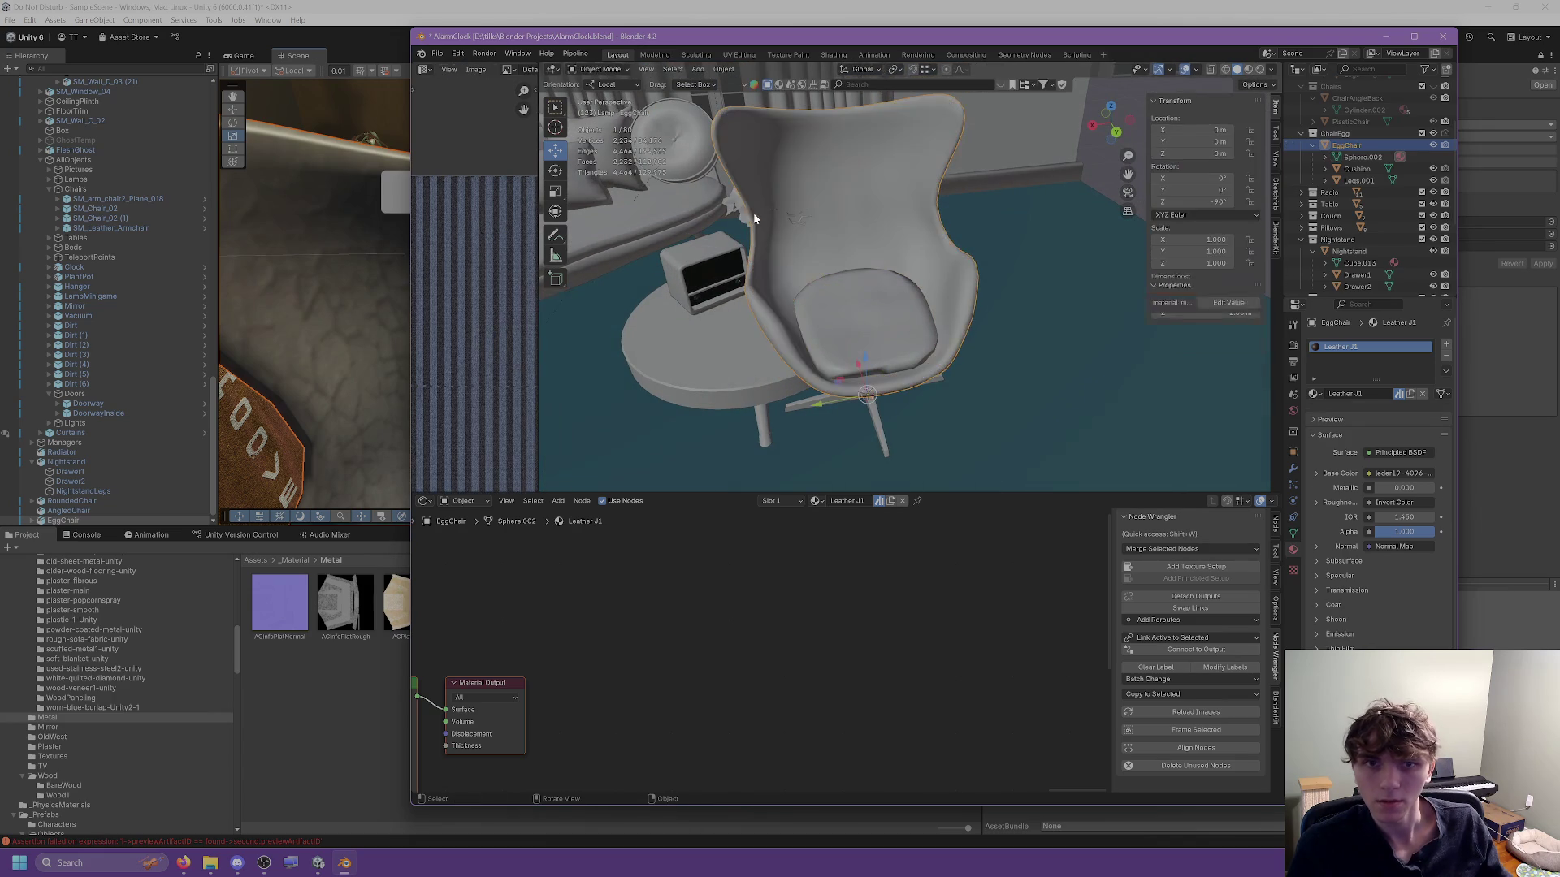
pyautogui.press('Tab')
pyautogui.moveTo(745, 210); pyautogui.dragTo(811, 232)
pyautogui.press('Tab')
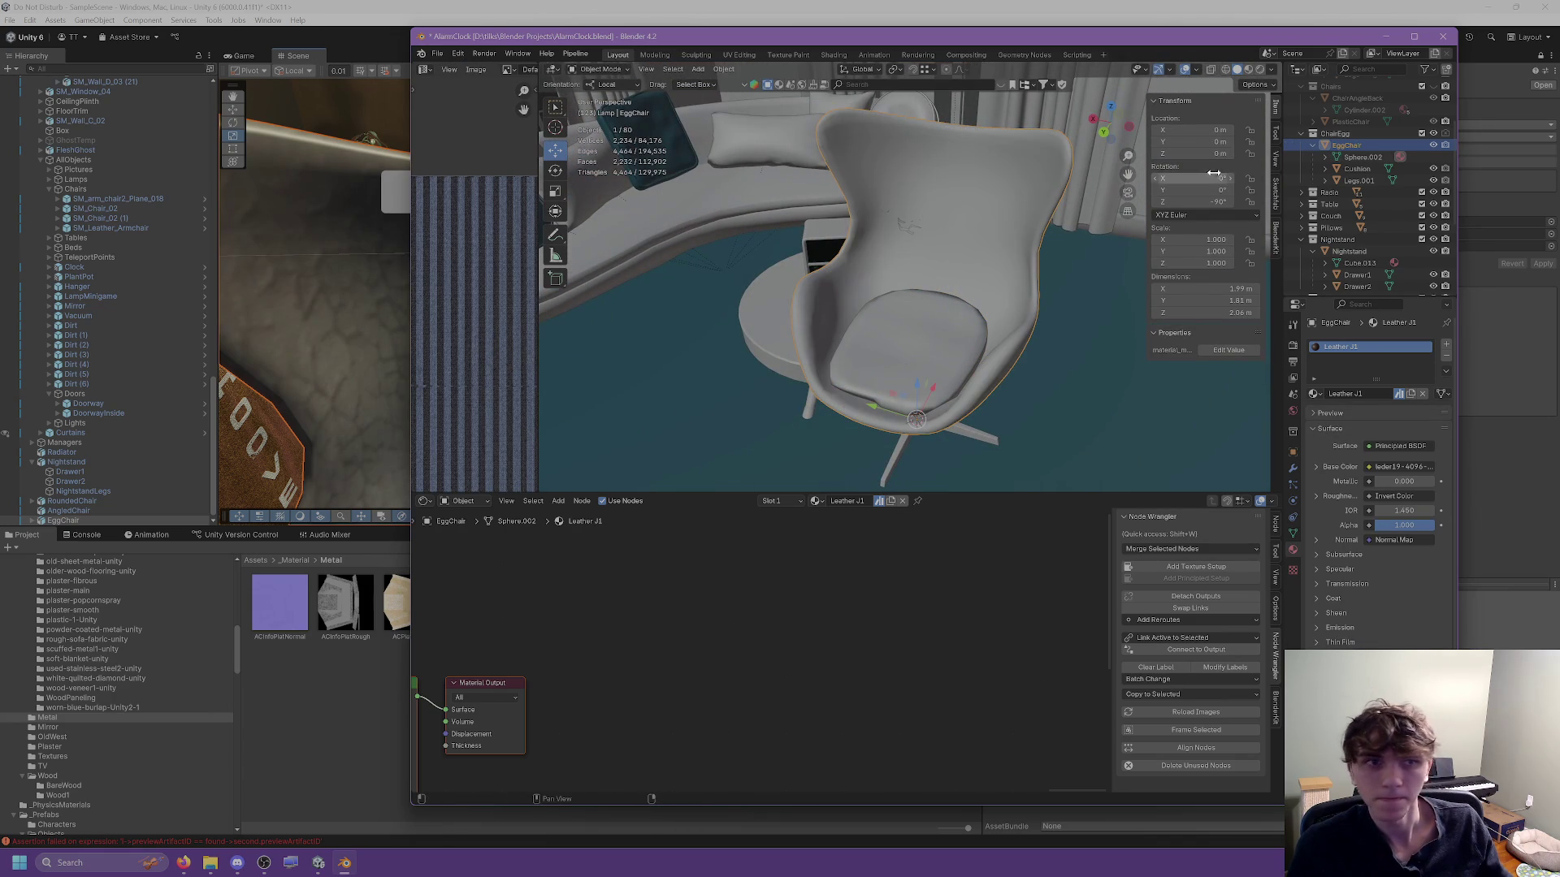
pyautogui.keyDown('shift'); pyautogui.click(1352, 180); pyautogui.keyUp('shift')
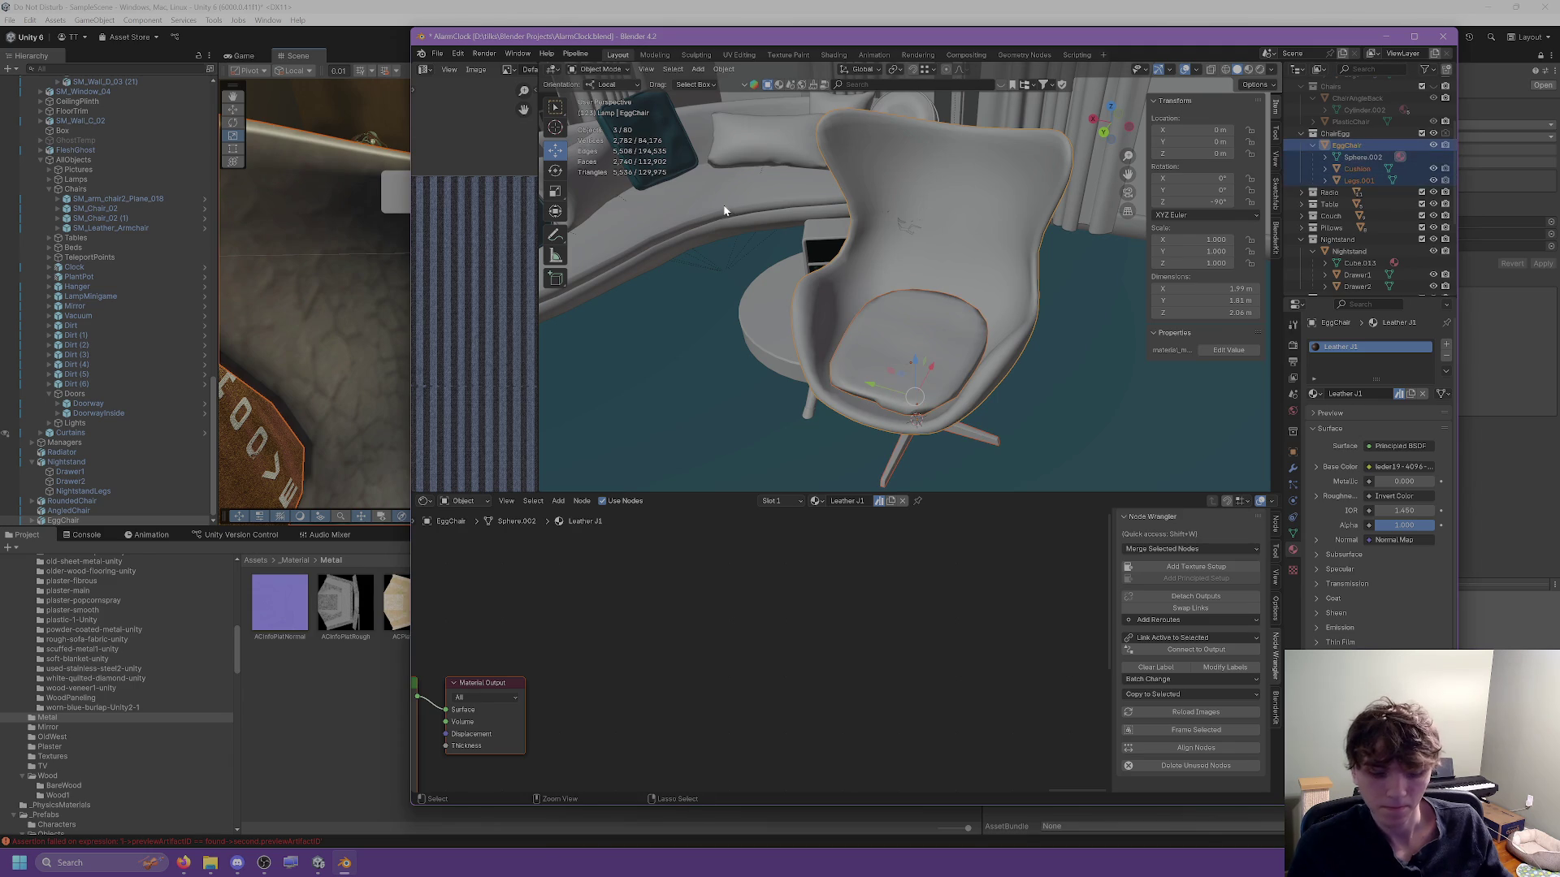
pyautogui.hotkey('ctrl', 's')
# Export the selected chair parts as EggChair.fbx into the Unity Chairs folder.
pyautogui.click(438, 53)
pyautogui.moveTo(488, 233)
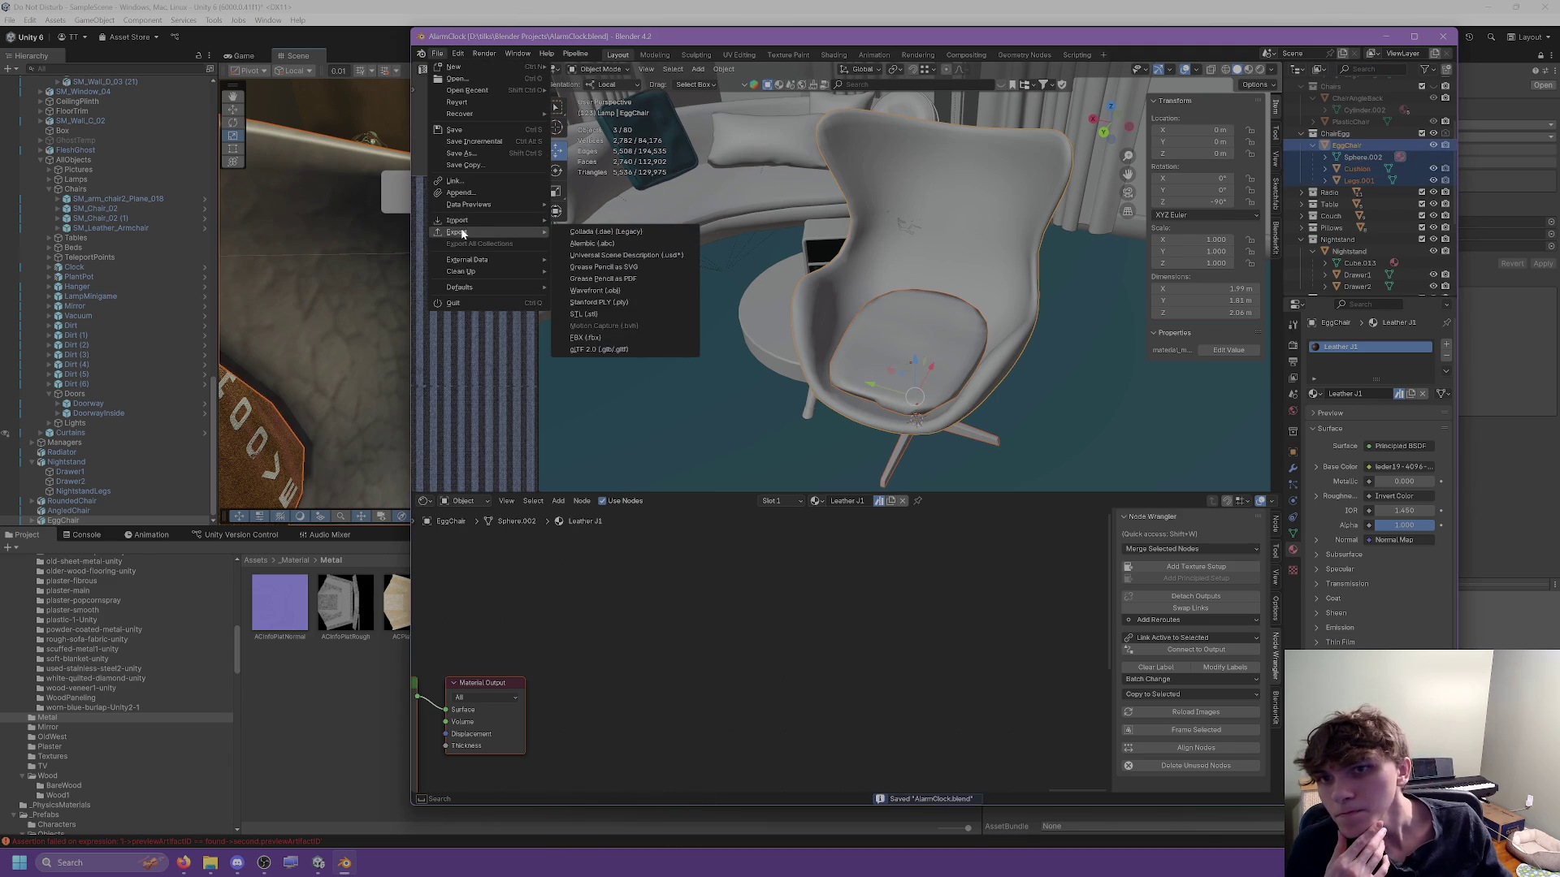
pyautogui.click(601, 337)
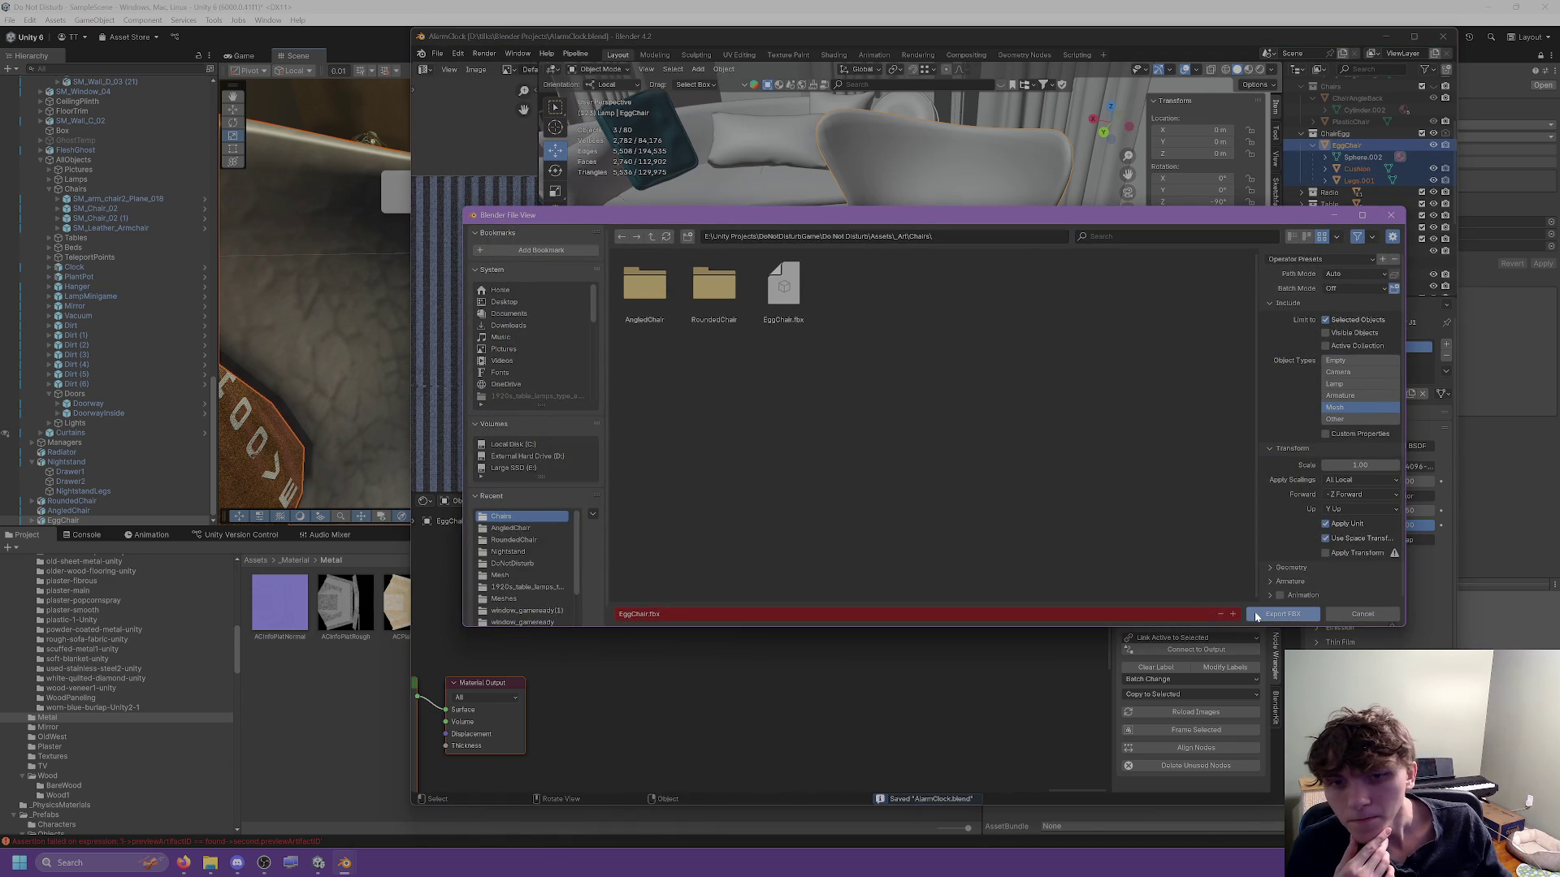
pyautogui.click(1278, 615)
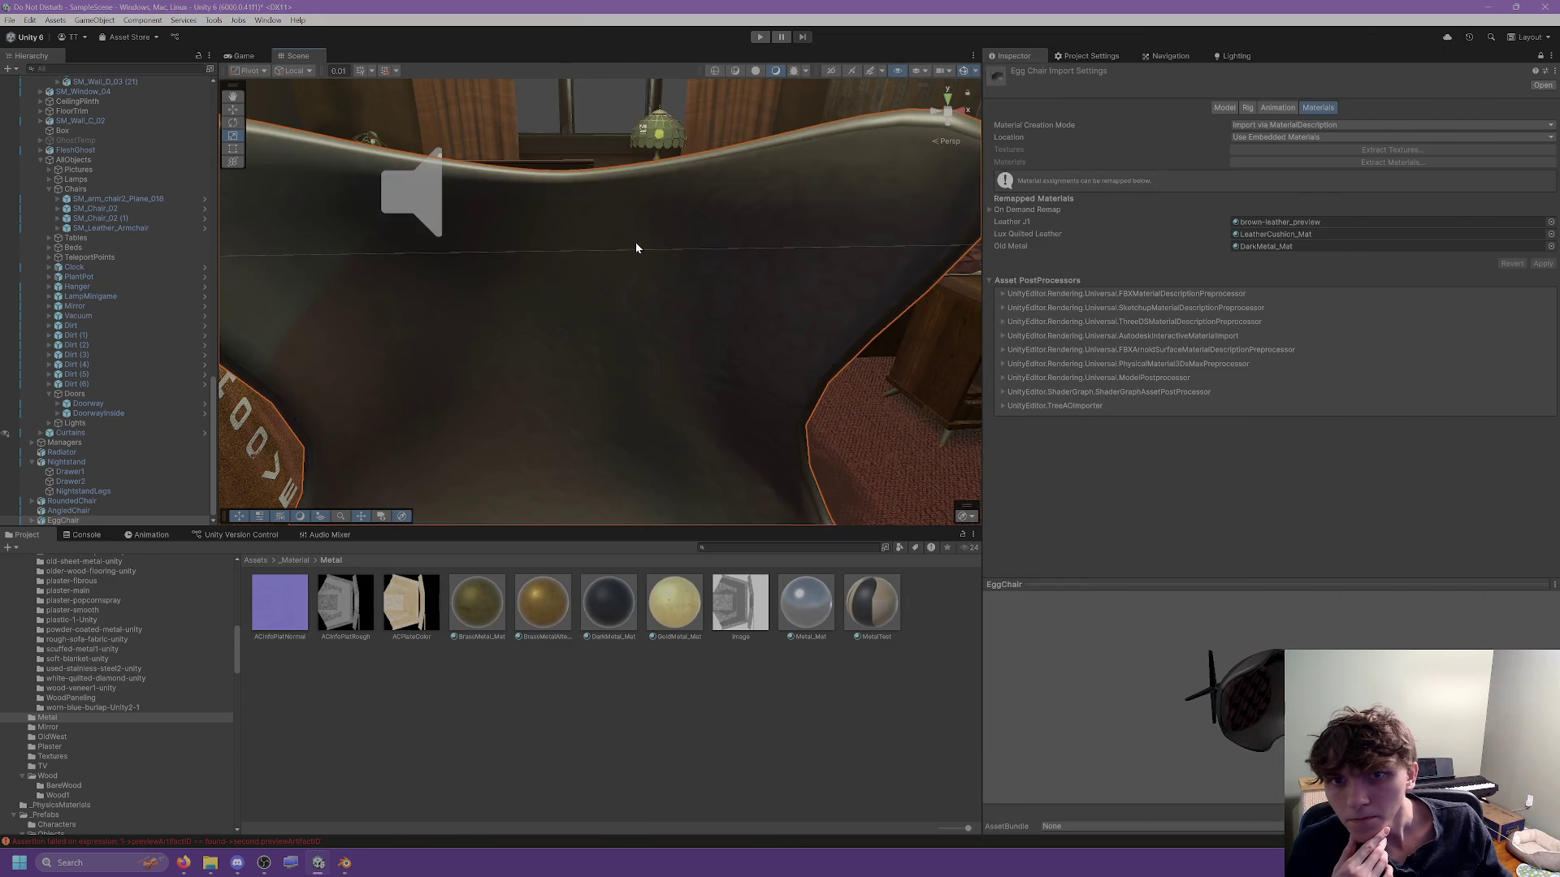
# Apply the Leather_Mat material from the Leather folder to the egg chair's shell.
pyautogui.scroll(5, 617, 283)
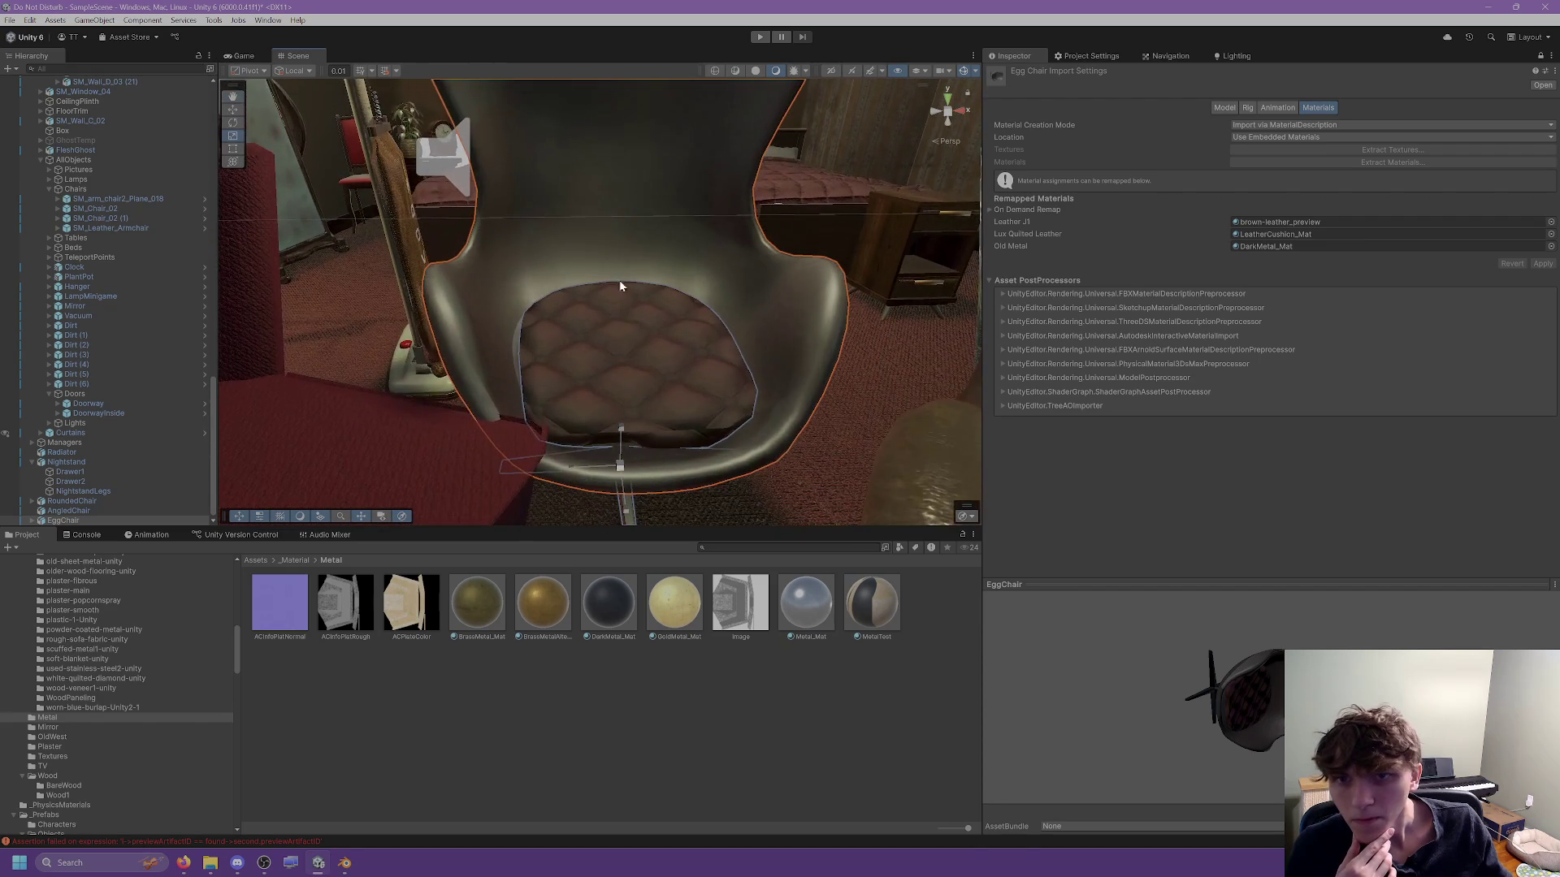
pyautogui.moveTo(591, 408); pyautogui.dragTo(641, 370)
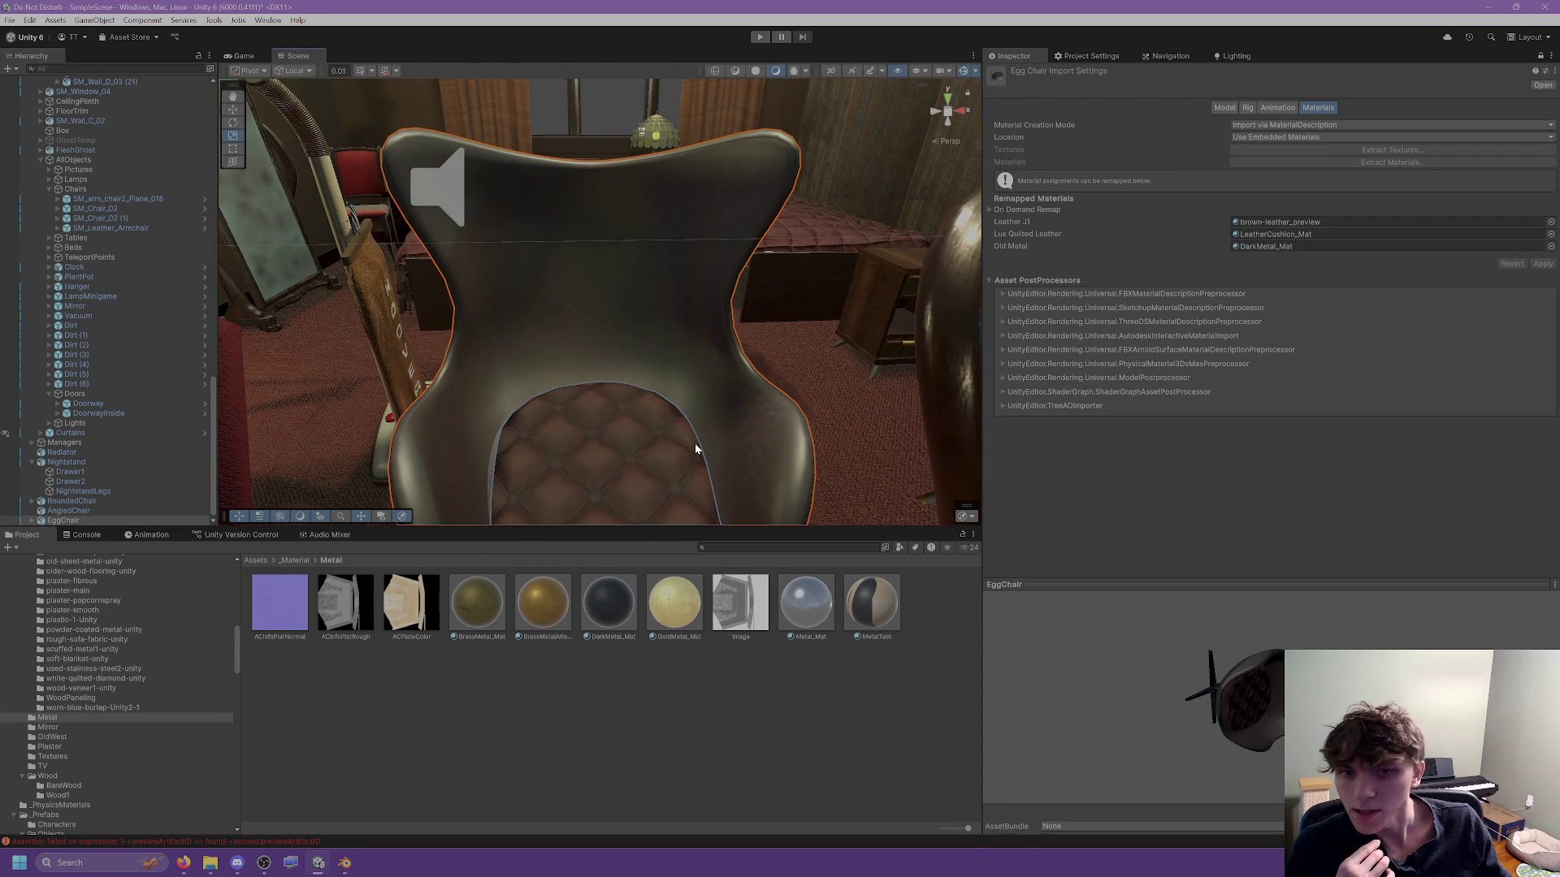
pyautogui.click(641, 418)
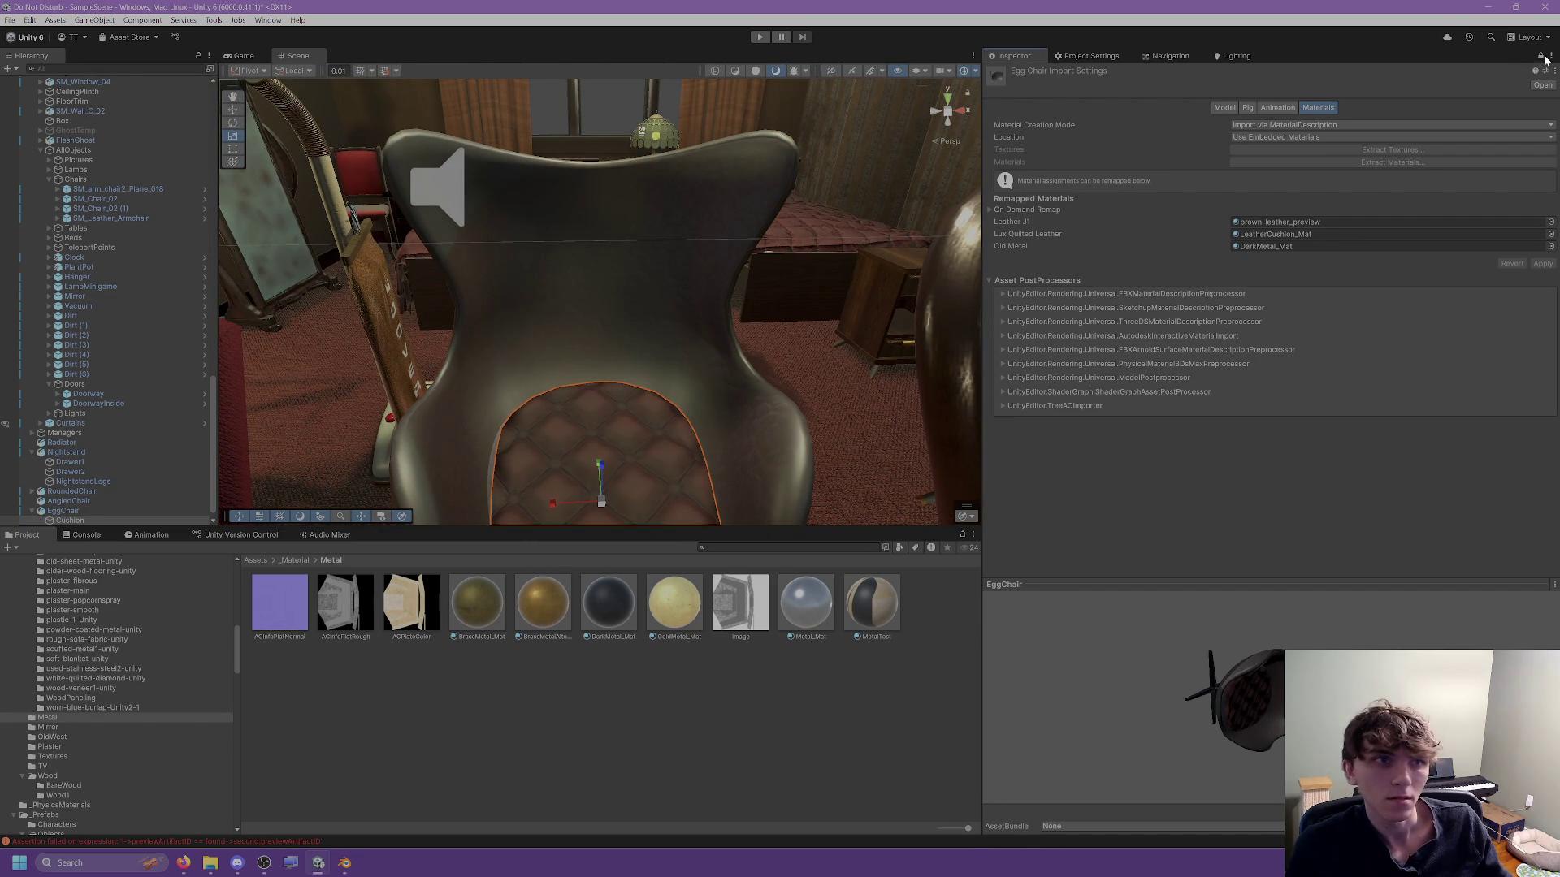
pyautogui.click(637, 265)
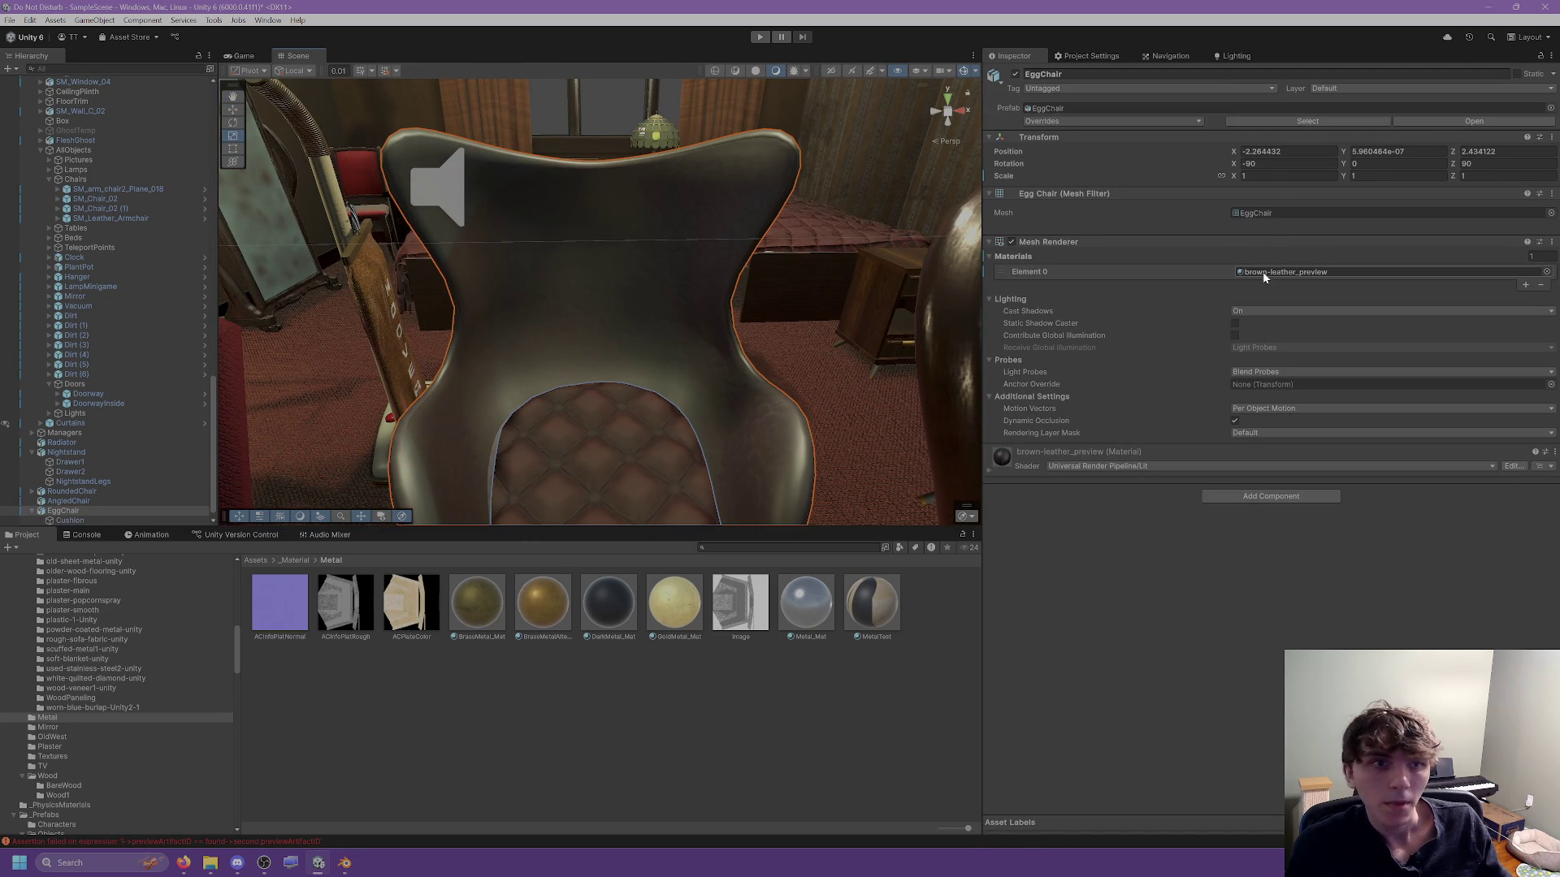
pyautogui.click(1263, 273)
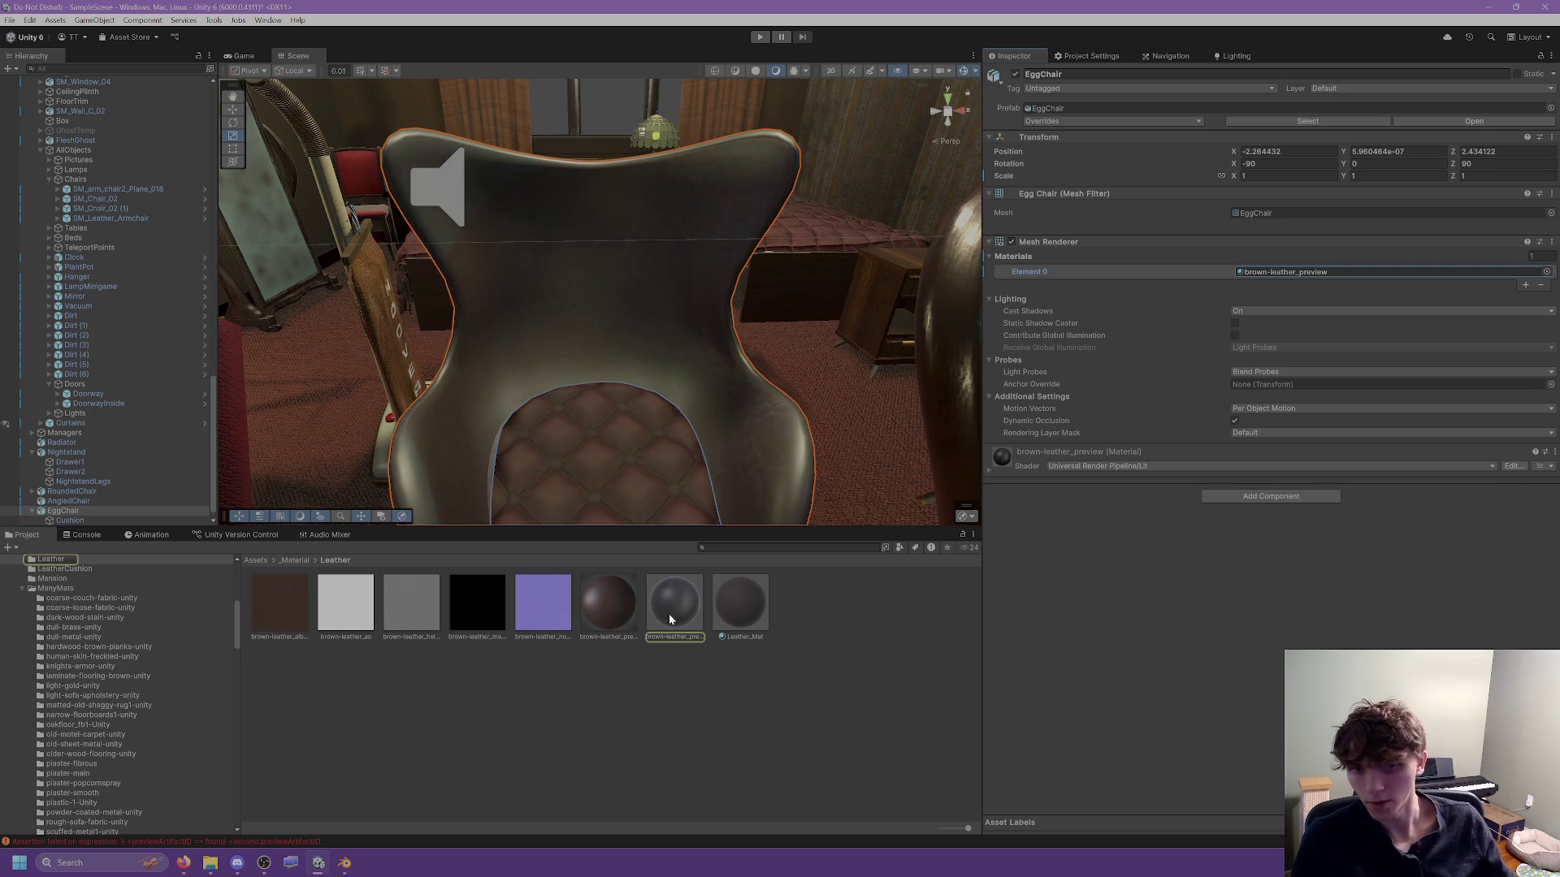
pyautogui.click(669, 619)
pyautogui.moveTo(739, 605); pyautogui.dragTo(747, 470)
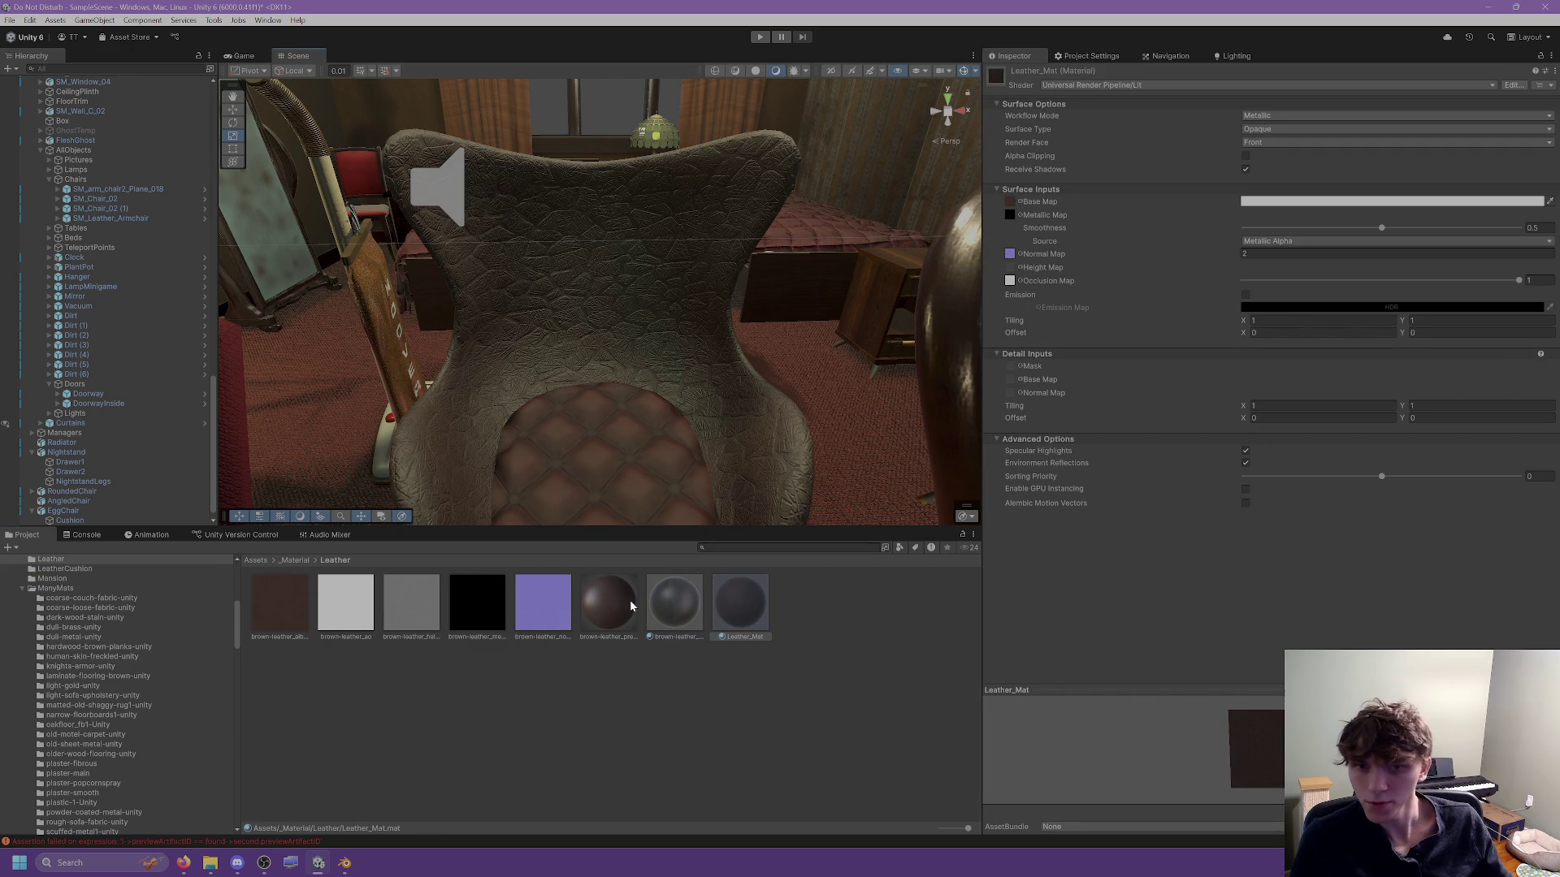
# Delete the unused brown-leather_preview material.
pyautogui.click(681, 609)
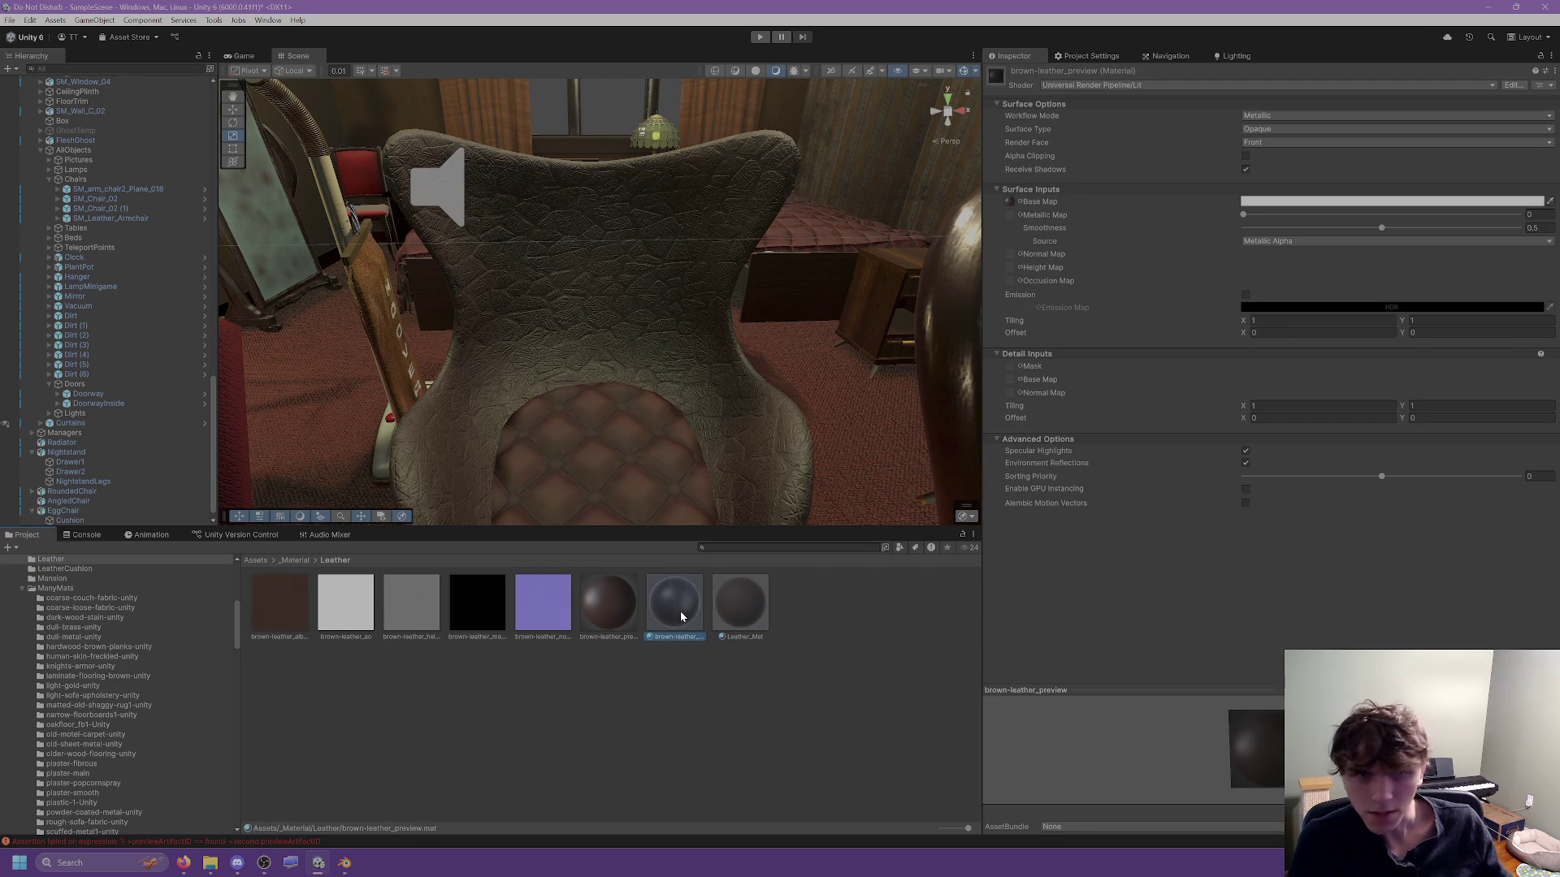
pyautogui.press('Delete')
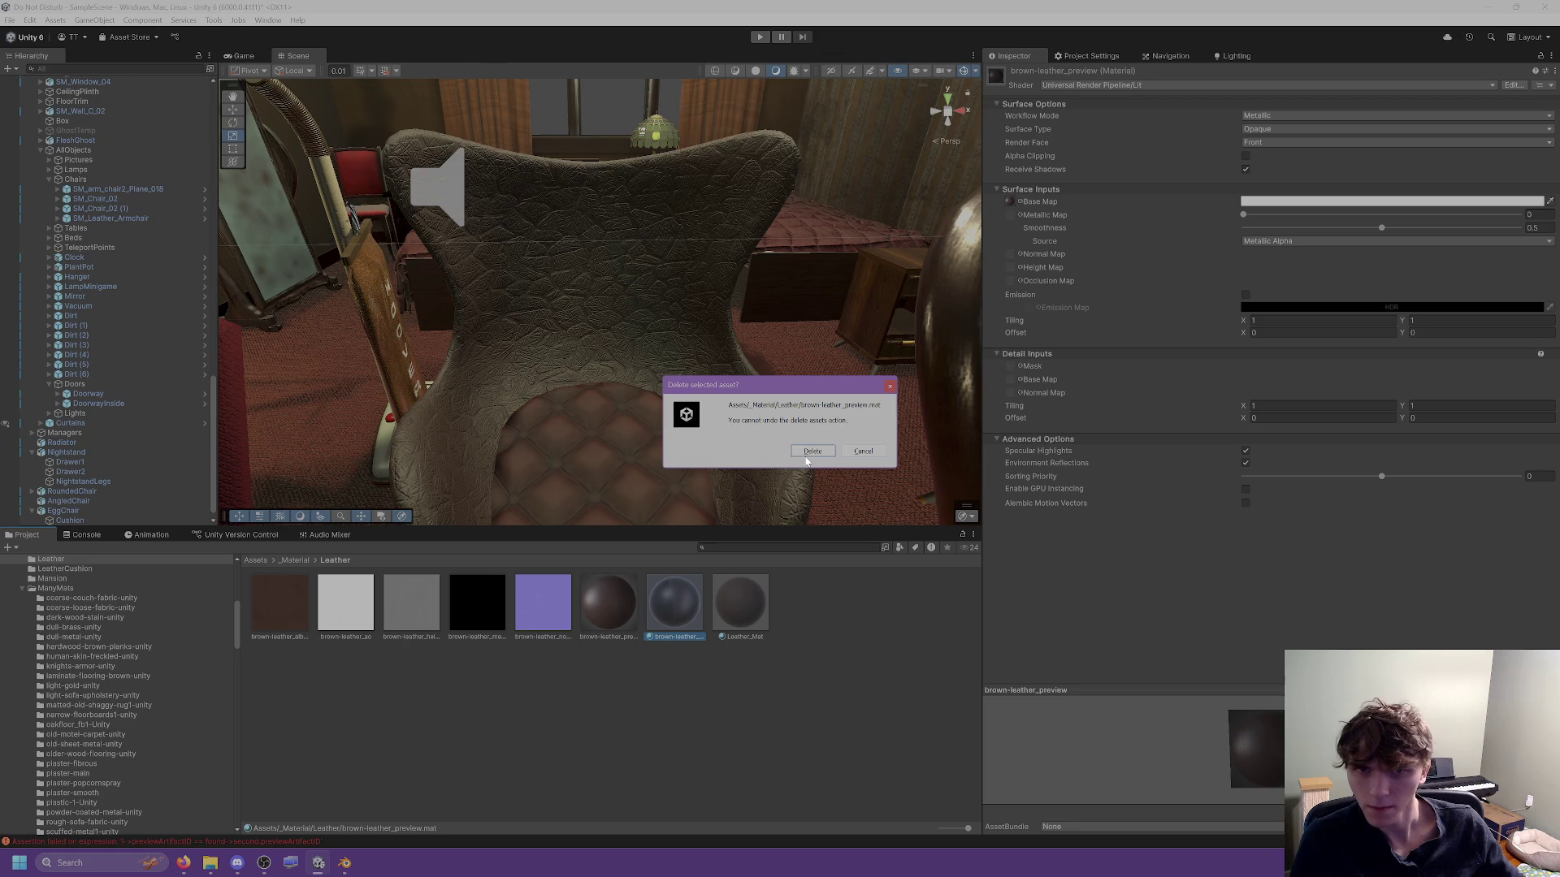
pyautogui.click(810, 453)
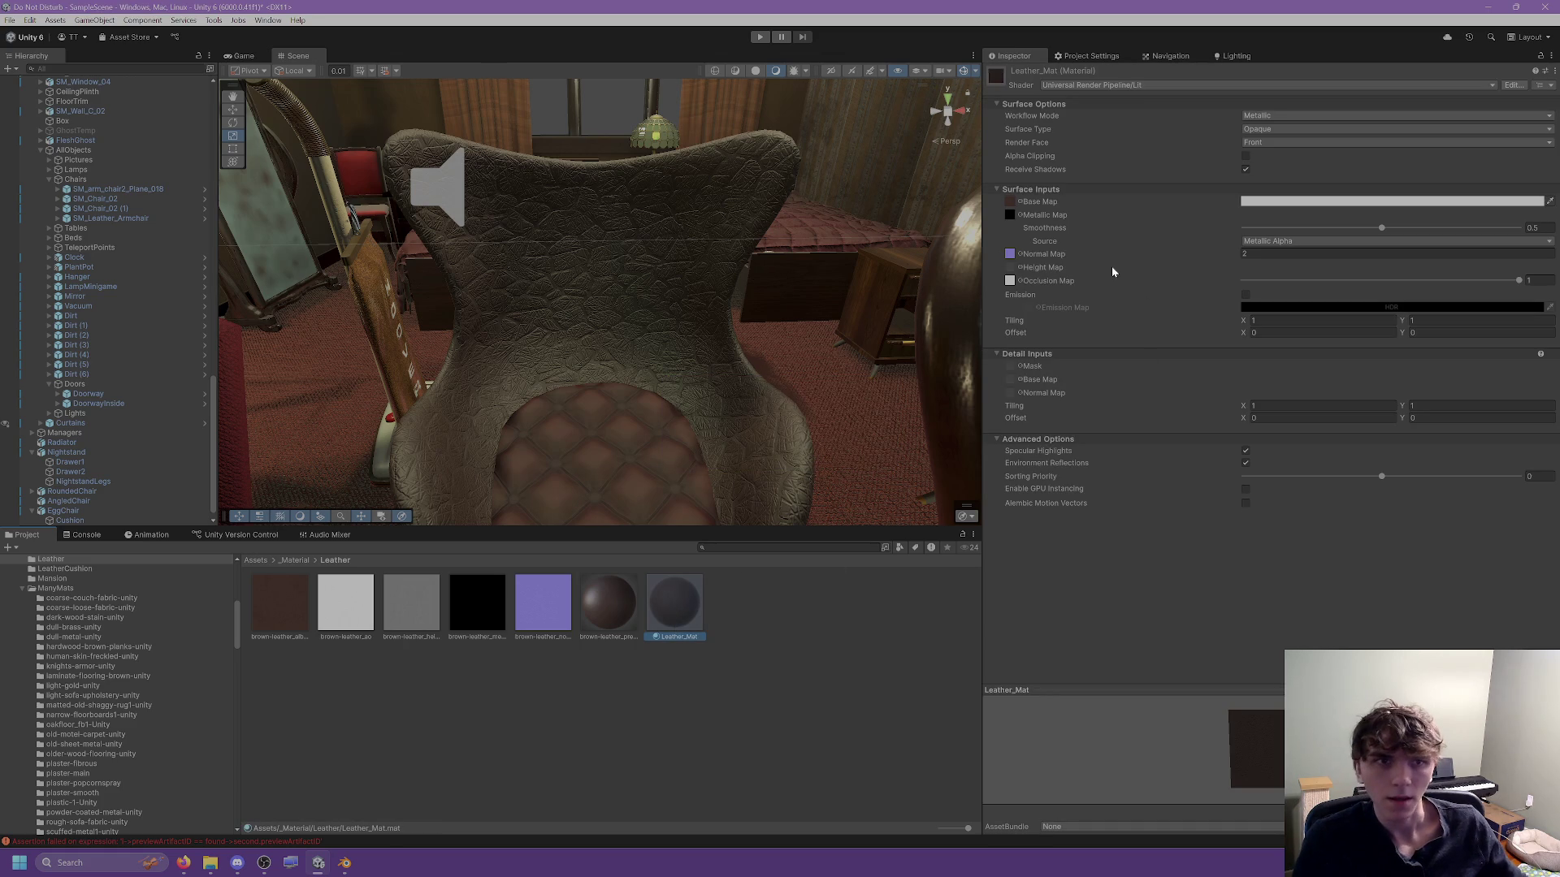
# Try 2×2 and then 3×3 tiling on Leather_Mat's texture while checking the chair.
pyautogui.click(1300, 320)
pyautogui.write('2')
pyautogui.press('Tab')
pyautogui.write('2')
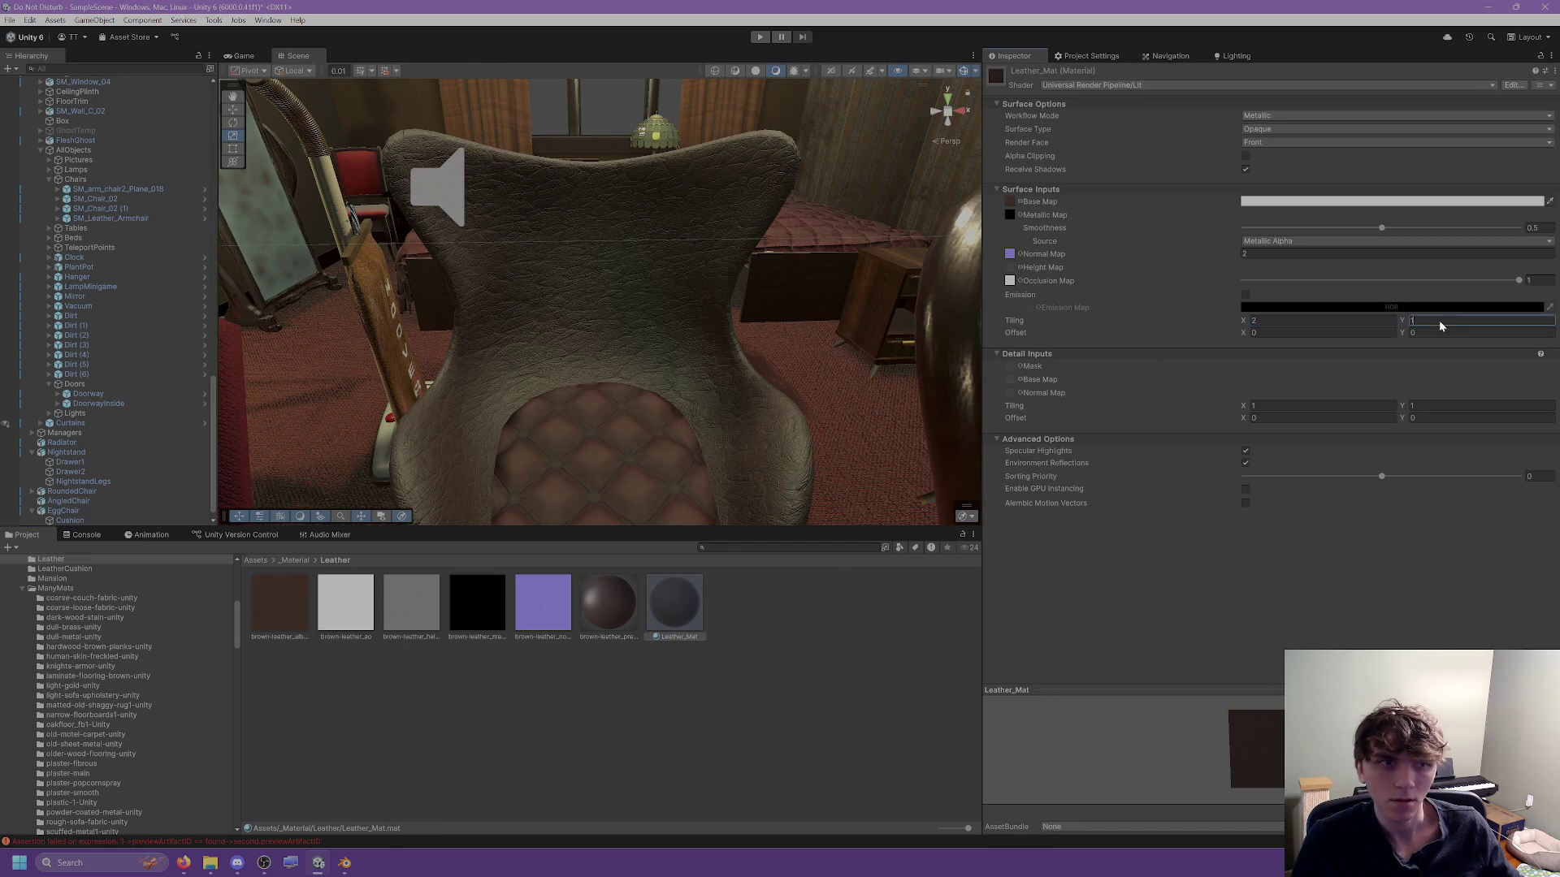
pyautogui.moveTo(775, 260); pyautogui.dragTo(350, 253)
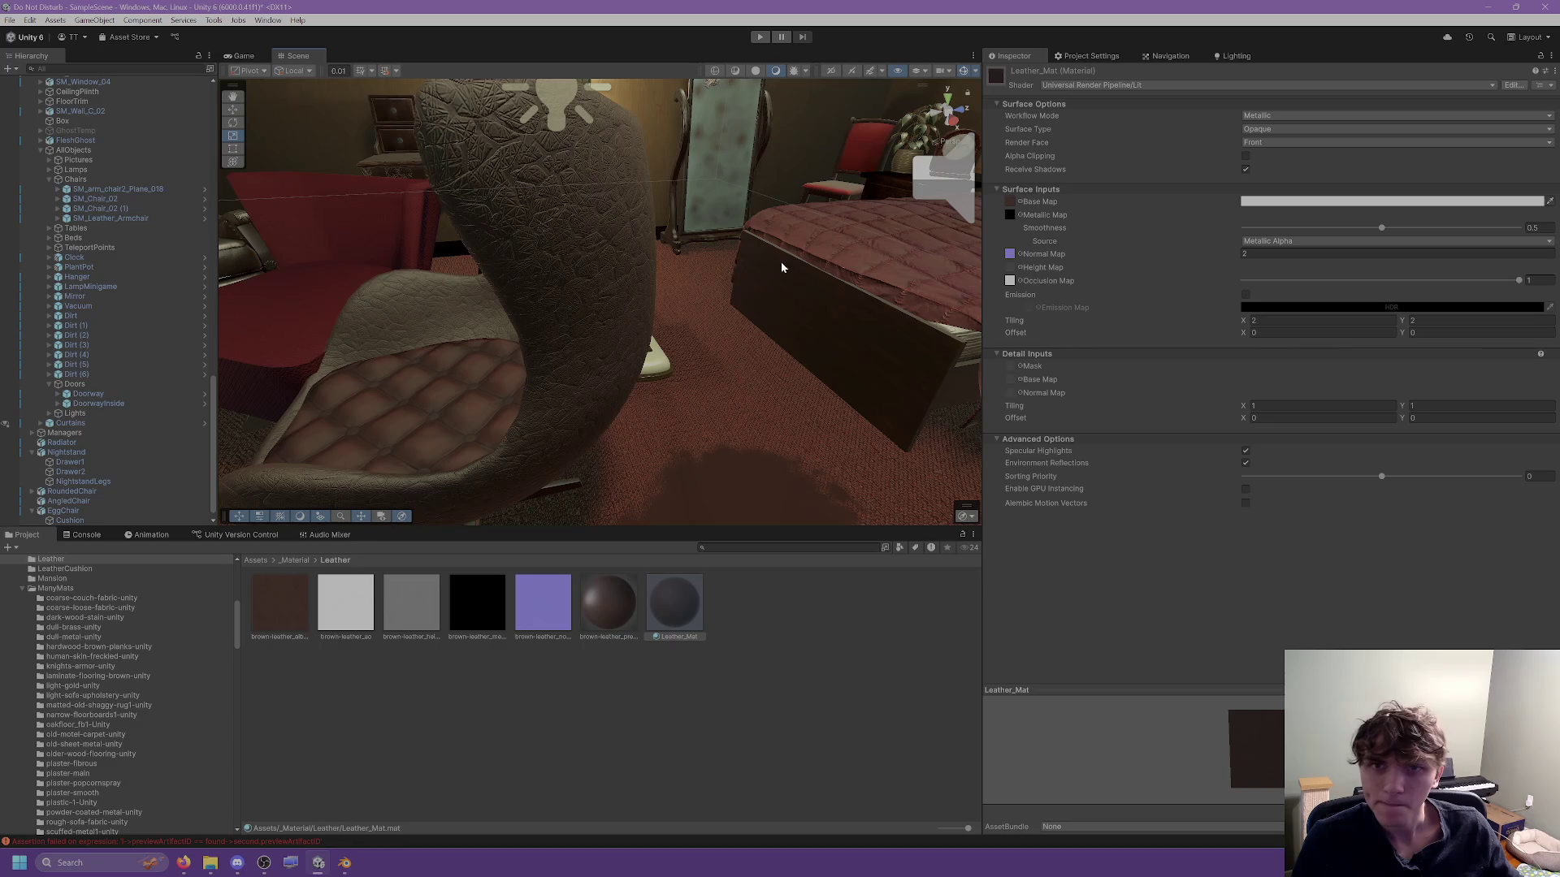
pyautogui.click(1284, 320)
pyautogui.write('3')
pyautogui.press('Tab')
pyautogui.write('3')
pyautogui.press('Return')
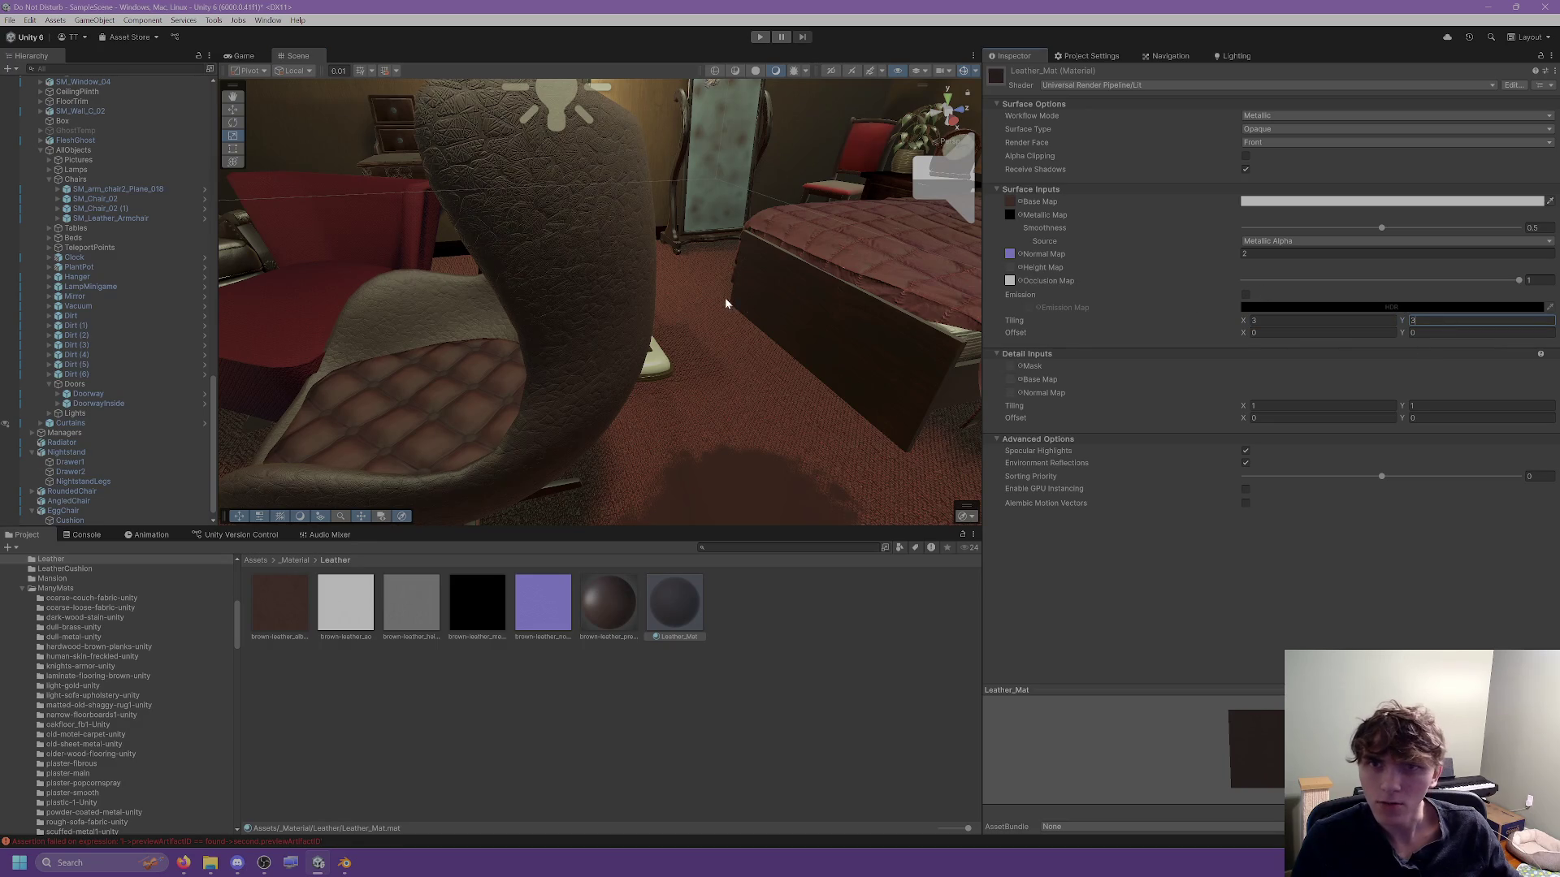
# Set the leather tiling to 5 and lower its smoothness to about 0.4.
pyautogui.moveTo(717, 300)
pyautogui.mouseDown()
pyautogui.moveTo(766, 289)
pyautogui.moveTo(756, 268)
pyautogui.moveTo(851, 251)
pyautogui.moveTo(918, 196)
pyautogui.moveTo(948, 201)
pyautogui.mouseUp()
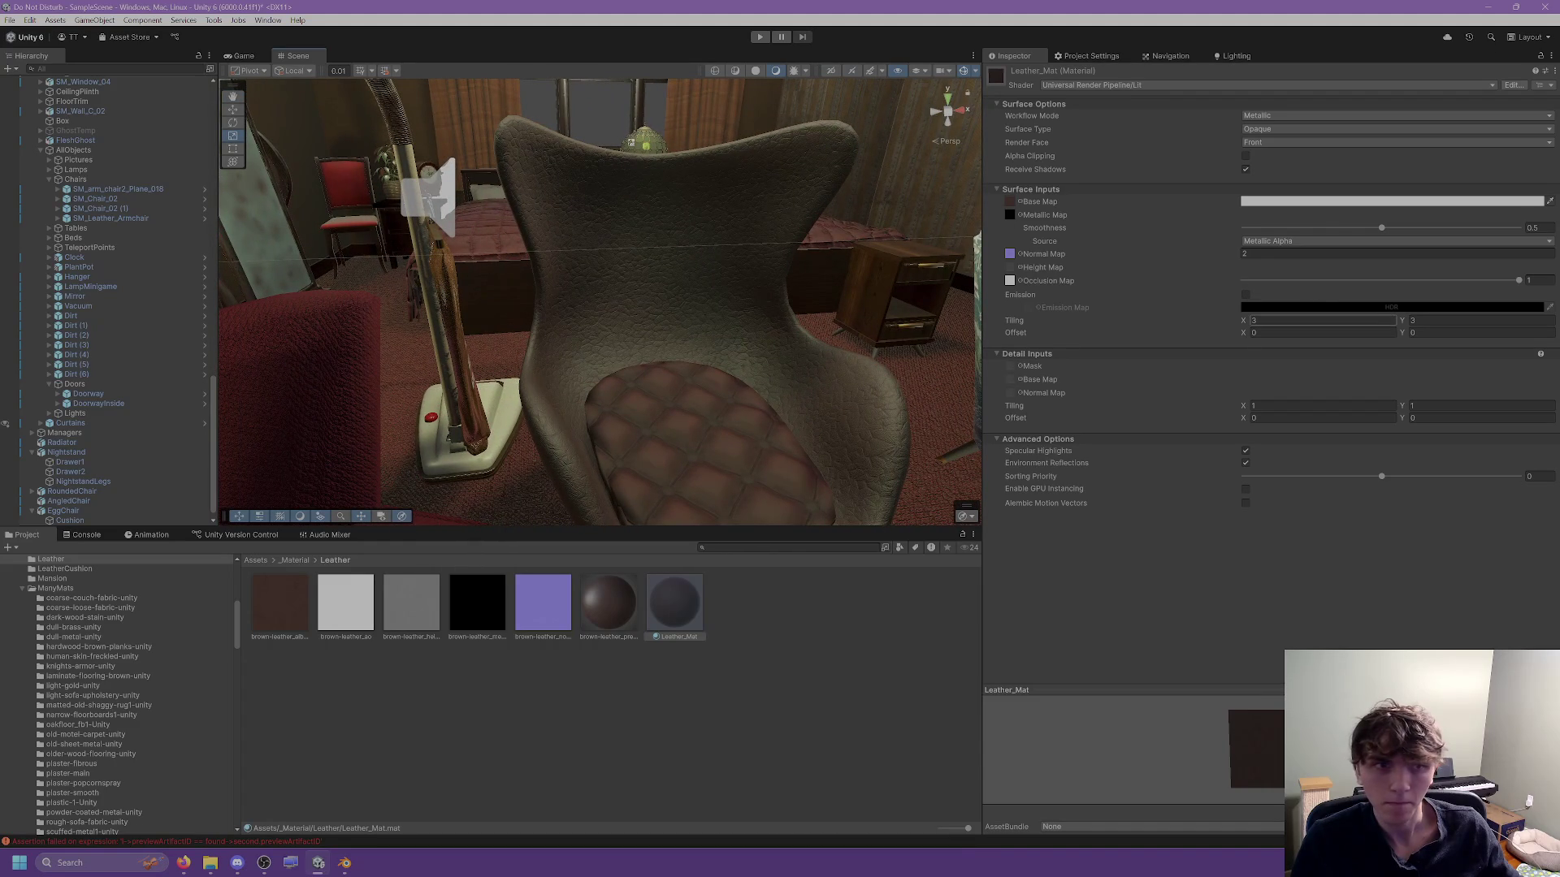
pyautogui.write('5')
pyautogui.click(1441, 323)
pyautogui.scroll(5, 841, 365)
pyautogui.moveTo(840, 366)
pyautogui.mouseDown()
pyautogui.moveTo(826, 404)
pyautogui.moveTo(838, 410)
pyautogui.moveTo(752, 421)
pyautogui.moveTo(746, 367)
pyautogui.mouseUp()
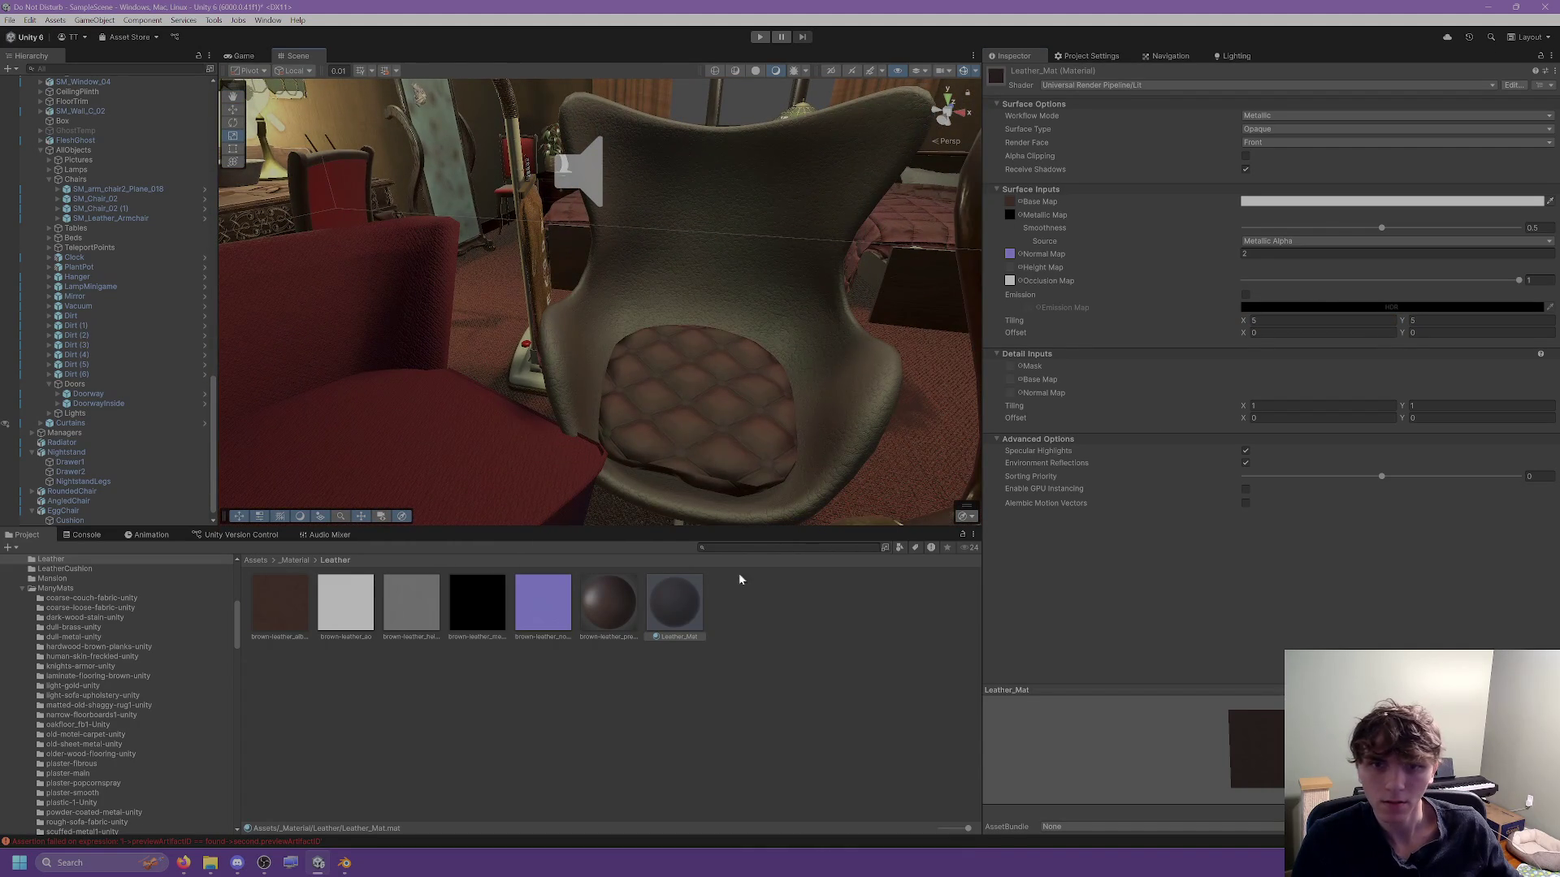
pyautogui.moveTo(1381, 228)
pyautogui.mouseDown()
pyautogui.moveTo(1203, 229)
pyautogui.moveTo(1520, 230)
pyautogui.moveTo(1381, 232)
pyautogui.moveTo(1415, 236)
pyautogui.mouseUp()
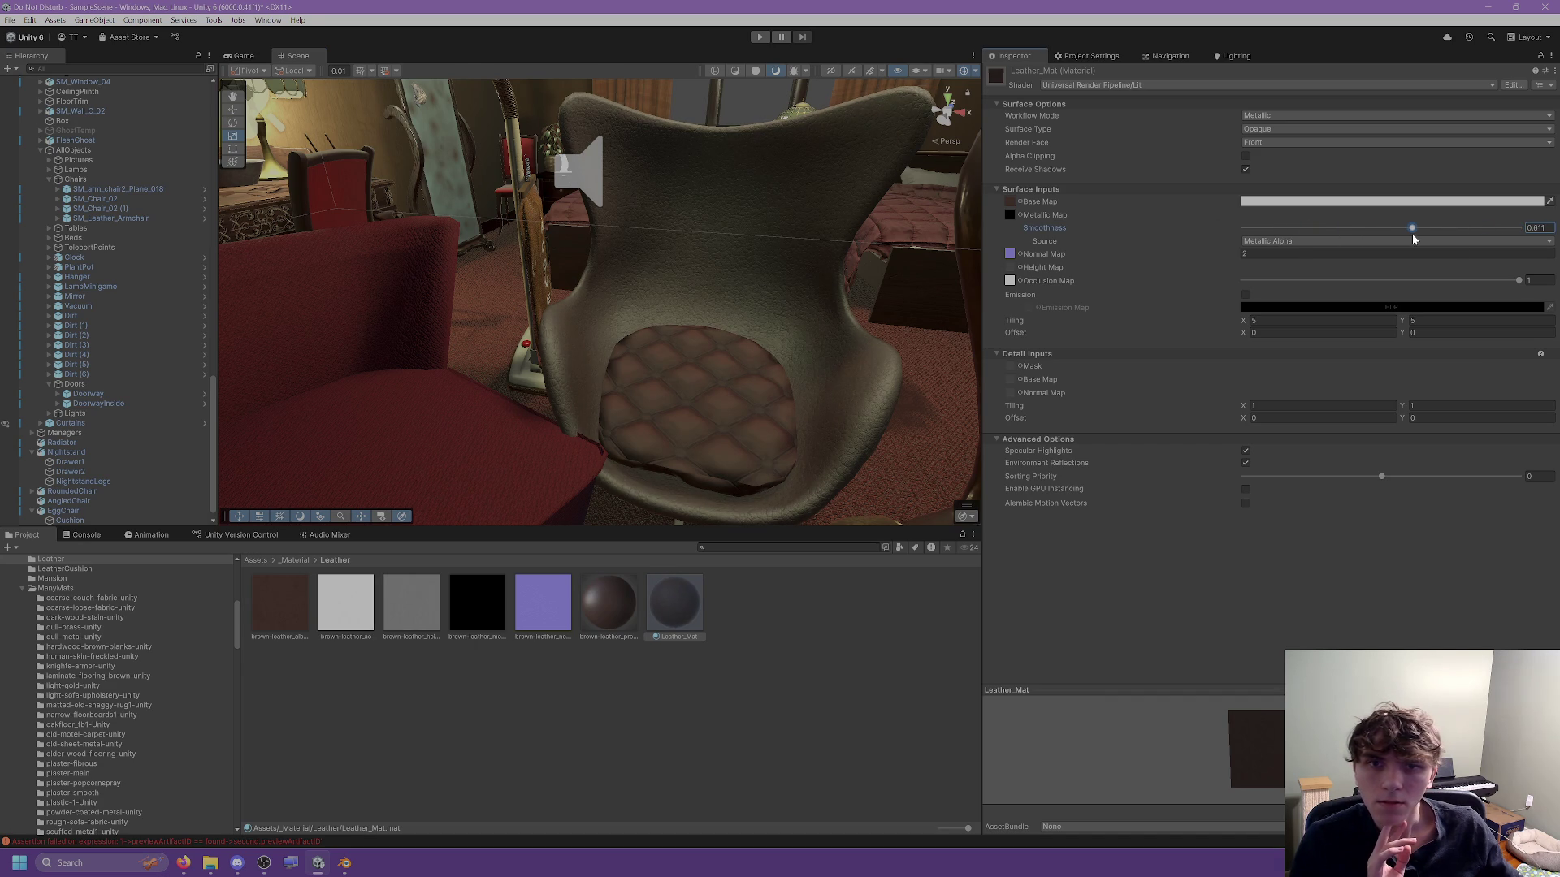
# Select and frame the whole egg chair, then move it to Position Z 3.2.
pyautogui.click(668, 396)
pyautogui.click(750, 357)
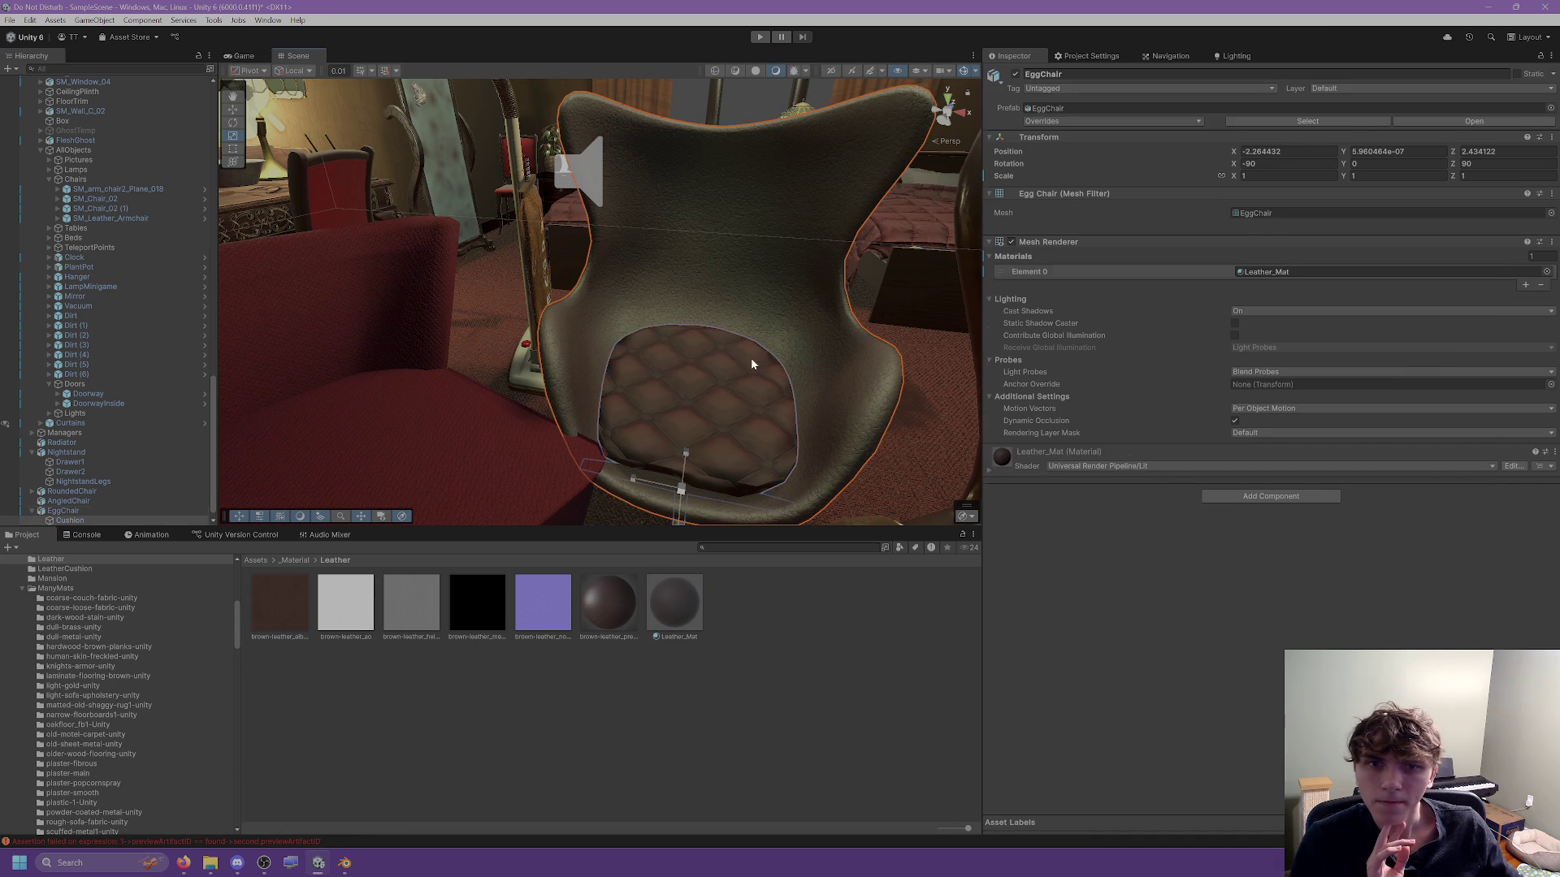
pyautogui.moveTo(771, 423)
pyautogui.mouseDown()
pyautogui.moveTo(480, 372)
pyautogui.moveTo(435, 320)
pyautogui.moveTo(624, 309)
pyautogui.mouseUp()
pyautogui.click(624, 309)
pyautogui.press('f')
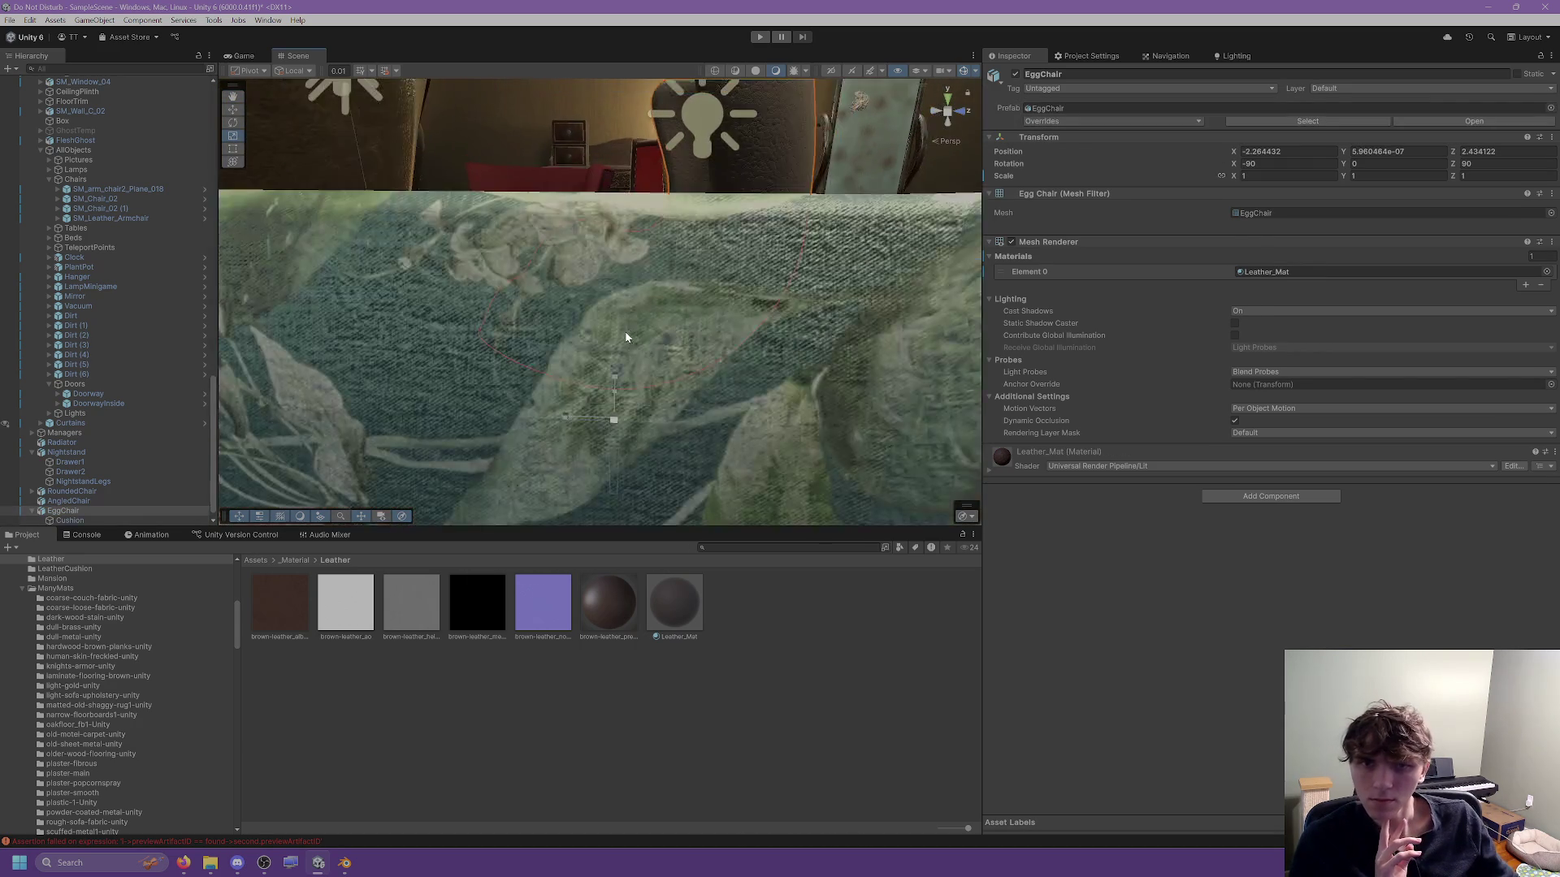
pyautogui.moveTo(477, 479)
pyautogui.mouseDown()
pyautogui.moveTo(696, 498)
pyautogui.moveTo(742, 436)
pyautogui.moveTo(829, 393)
pyautogui.moveTo(917, 399)
pyautogui.moveTo(845, 327)
pyautogui.moveTo(908, 313)
pyautogui.mouseUp()
pyautogui.scroll(-5, 918, 394)
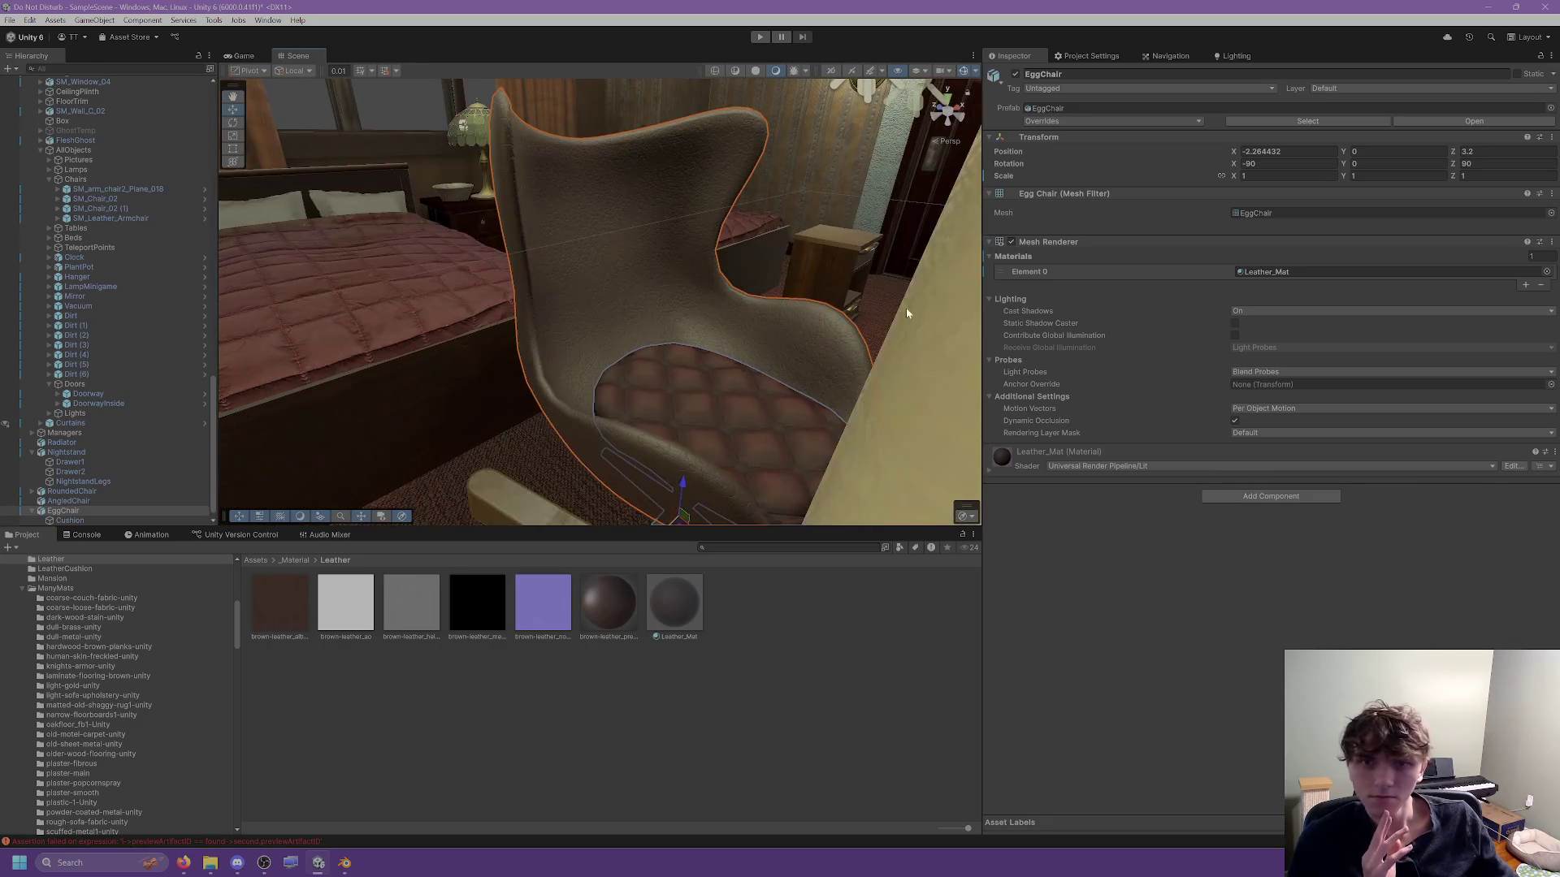
# Compare the chair in Blender's rendered shading, then return to Unity and open Leather_Mat.
pyautogui.click(346, 862)
pyautogui.click(1260, 69)
pyautogui.scroll(3, 948, 208)
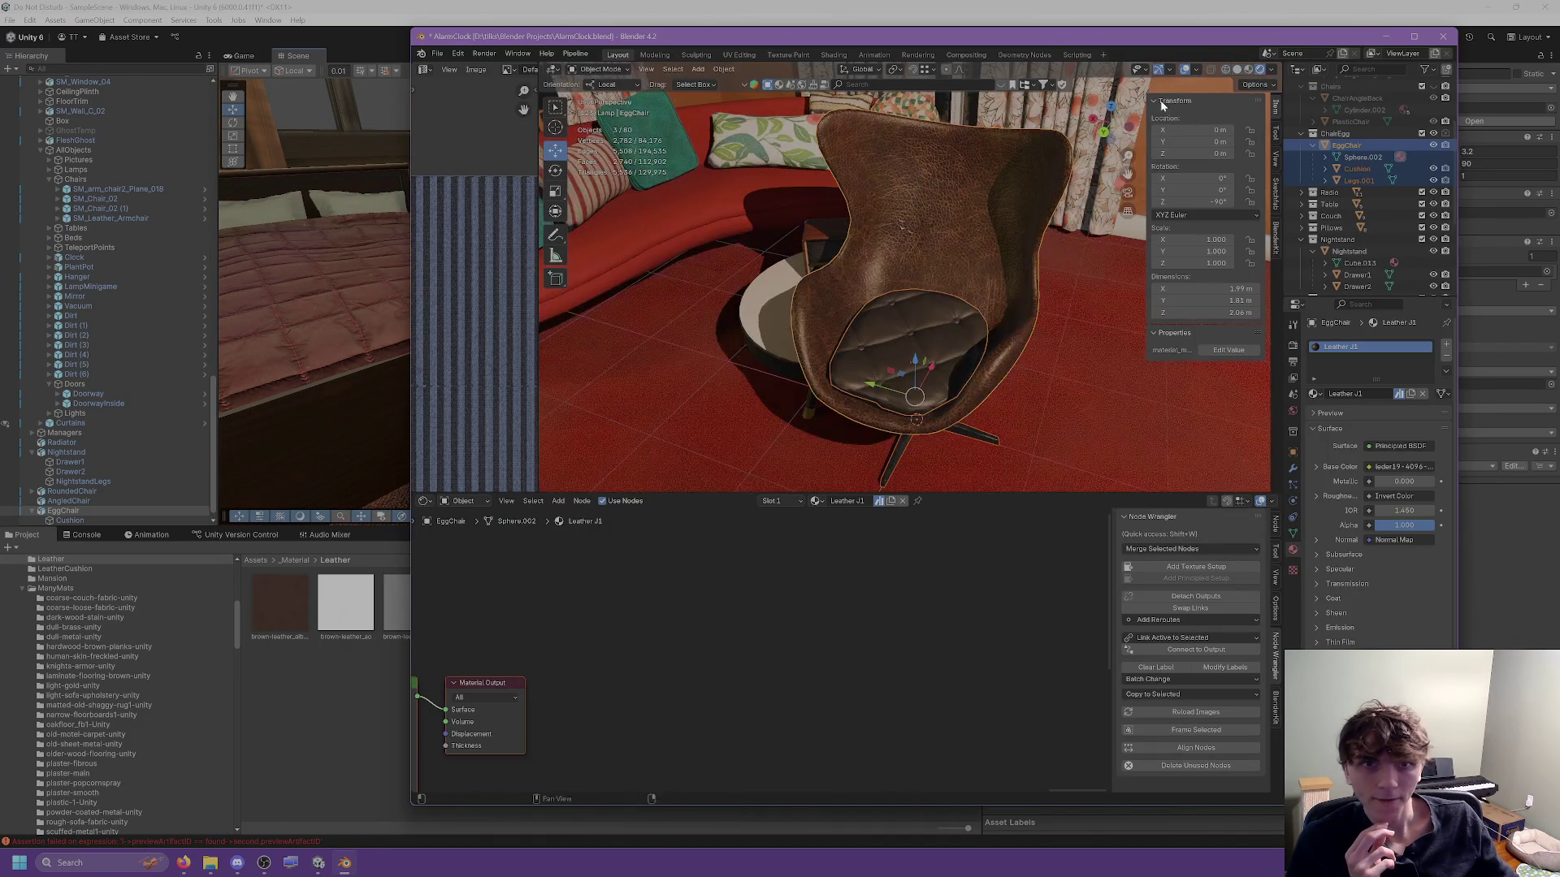
pyautogui.click(748, 7)
pyautogui.moveTo(674, 245)
pyautogui.mouseDown()
pyautogui.moveTo(648, 265)
pyautogui.moveTo(545, 537)
pyautogui.mouseUp()
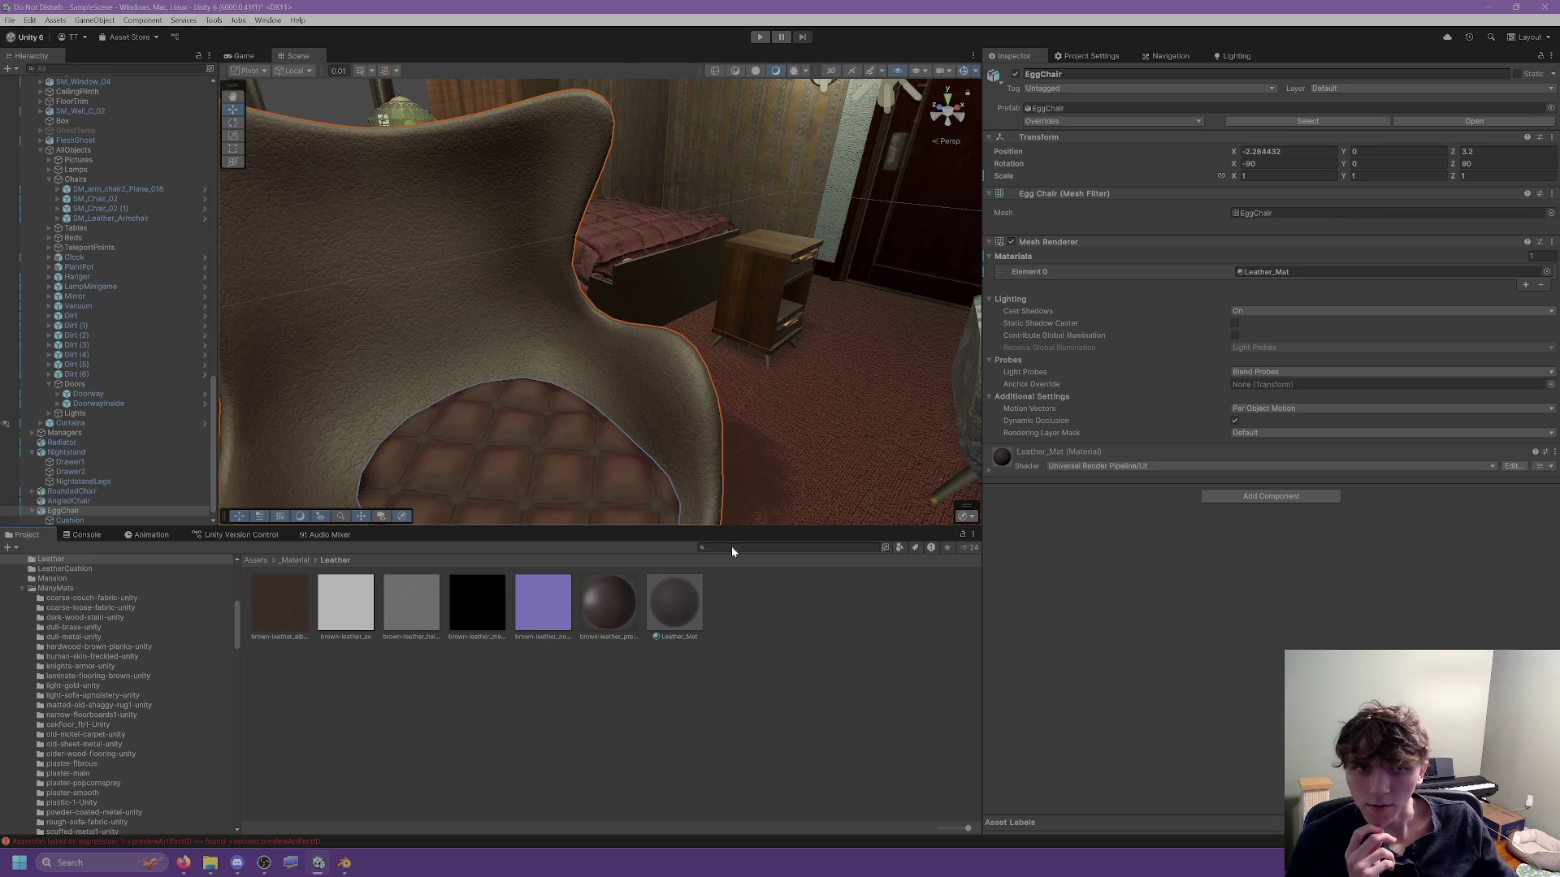
pyautogui.click(676, 606)
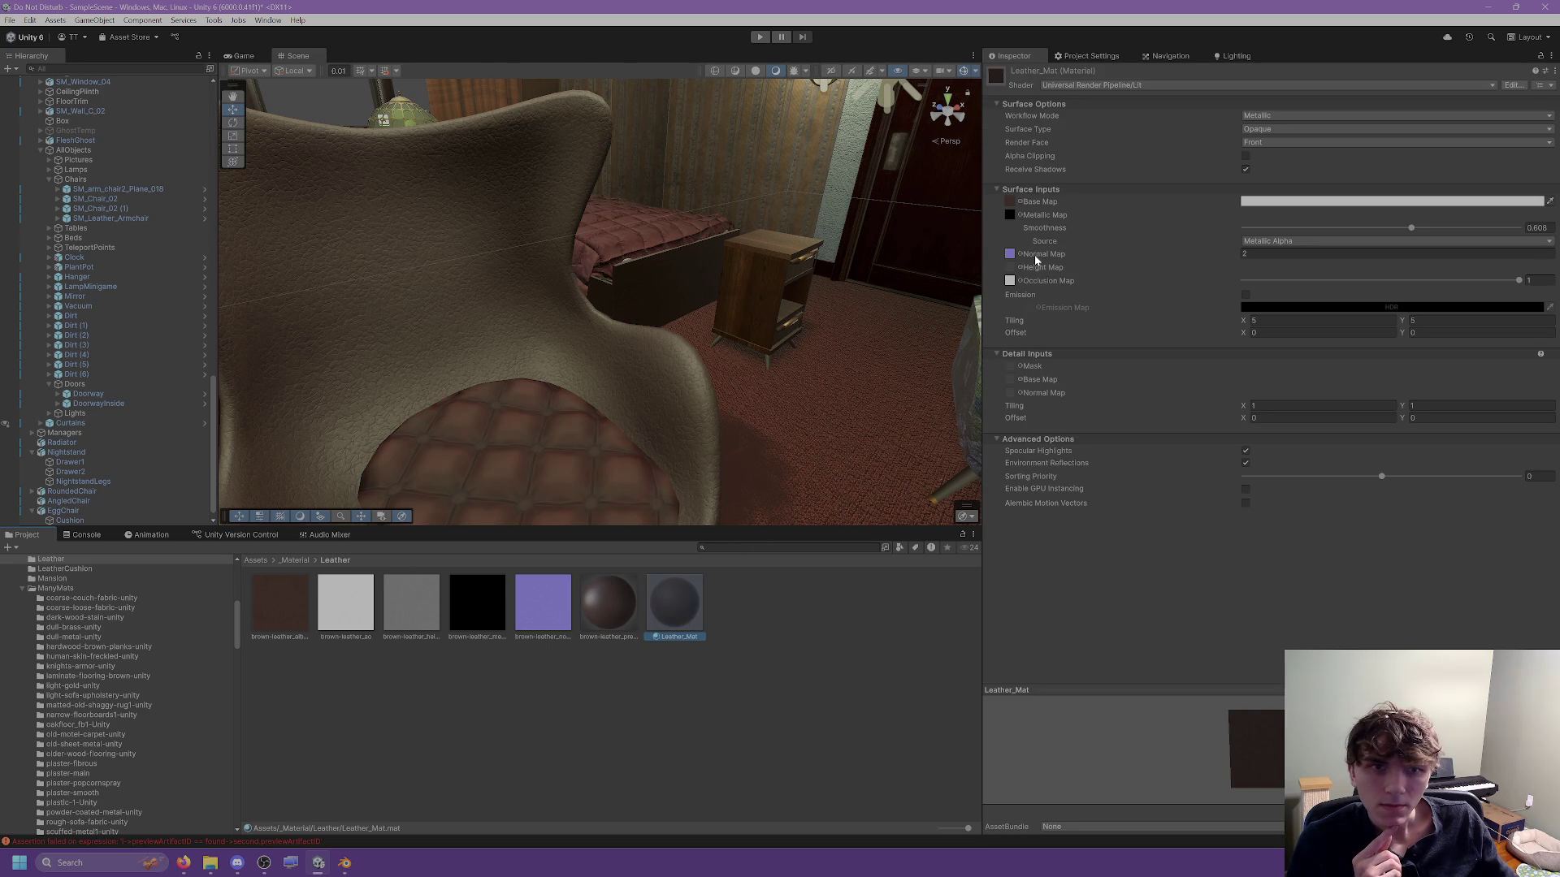
# Raise leather smoothness to 1, set occlusion strength to 0 and base colour to DFDFDF.
pyautogui.moveTo(1243, 228); pyautogui.dragTo(1519, 228)
pyautogui.moveTo(720, 299)
pyautogui.mouseDown()
pyautogui.moveTo(567, 311)
pyautogui.moveTo(567, 334)
pyautogui.mouseUp()
pyautogui.click(689, 315)
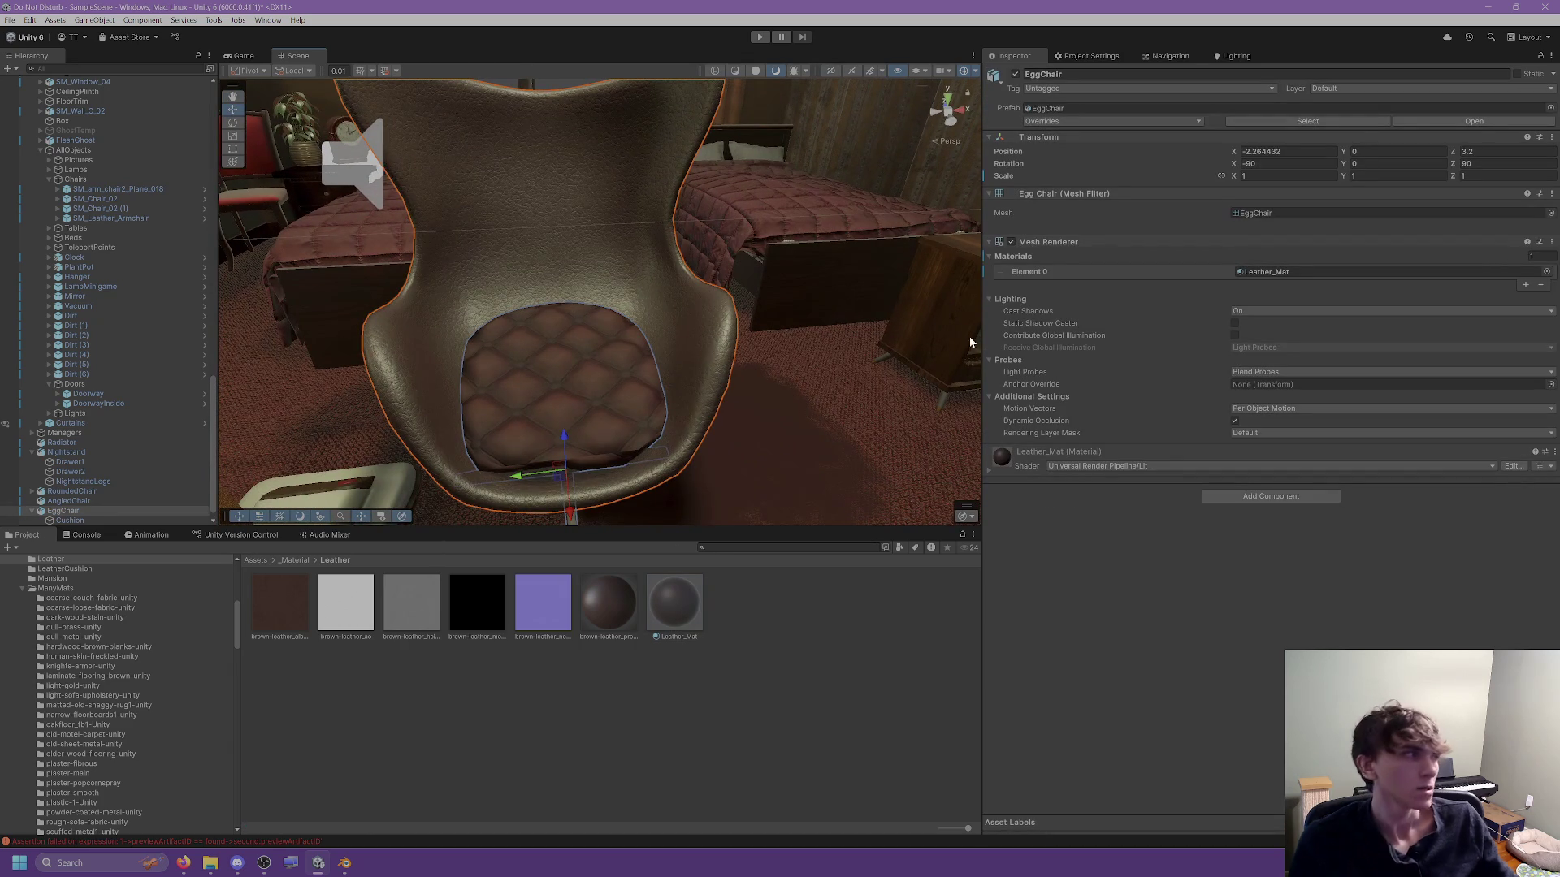
pyautogui.click(671, 619)
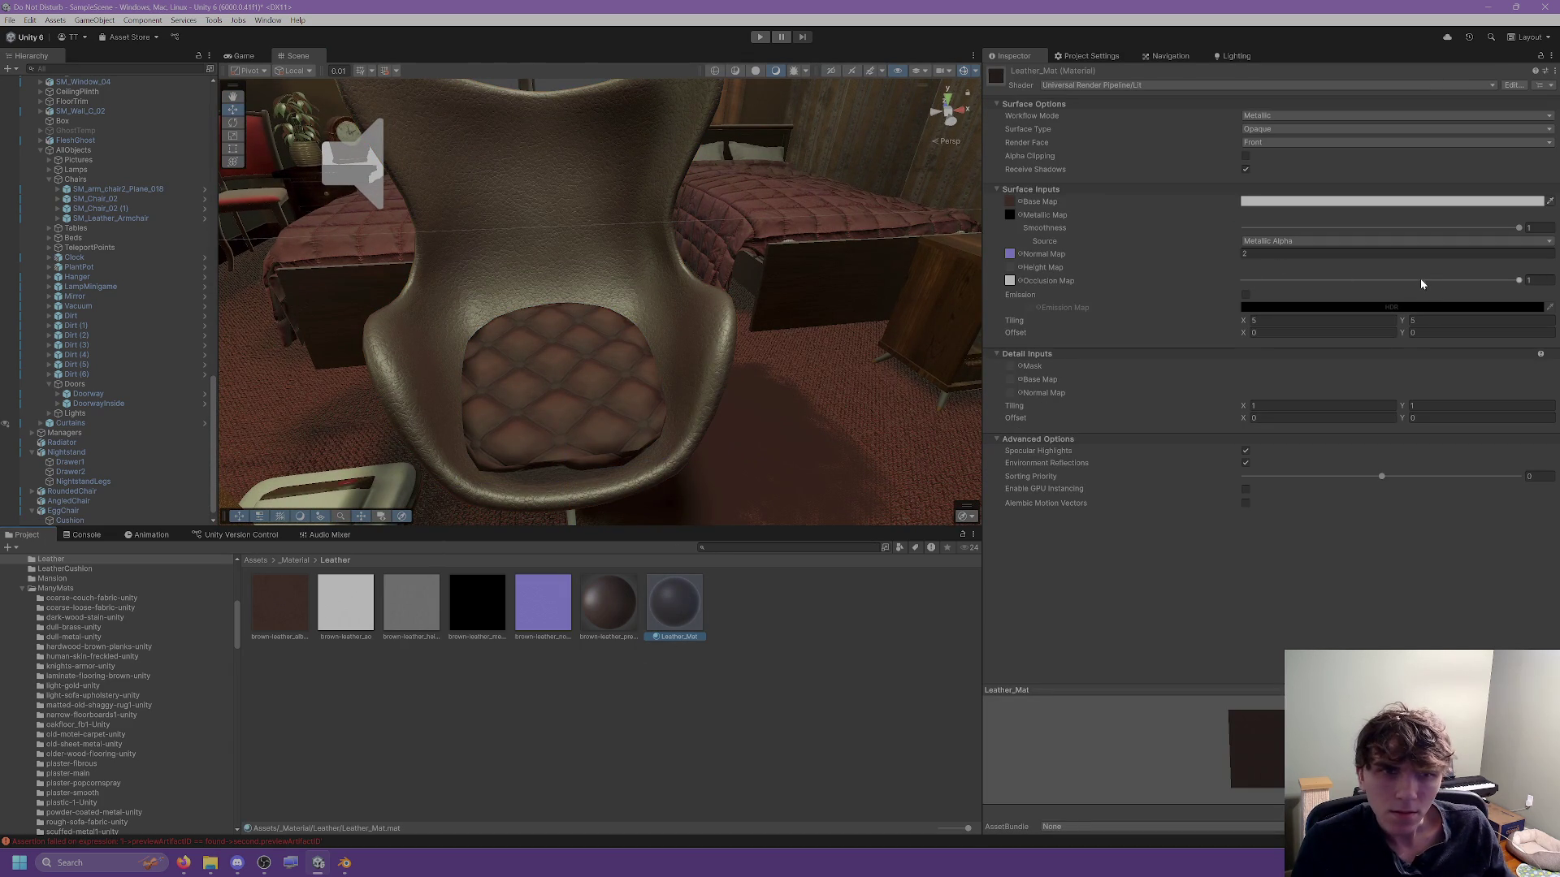
pyautogui.moveTo(1404, 280); pyautogui.dragTo(1152, 295)
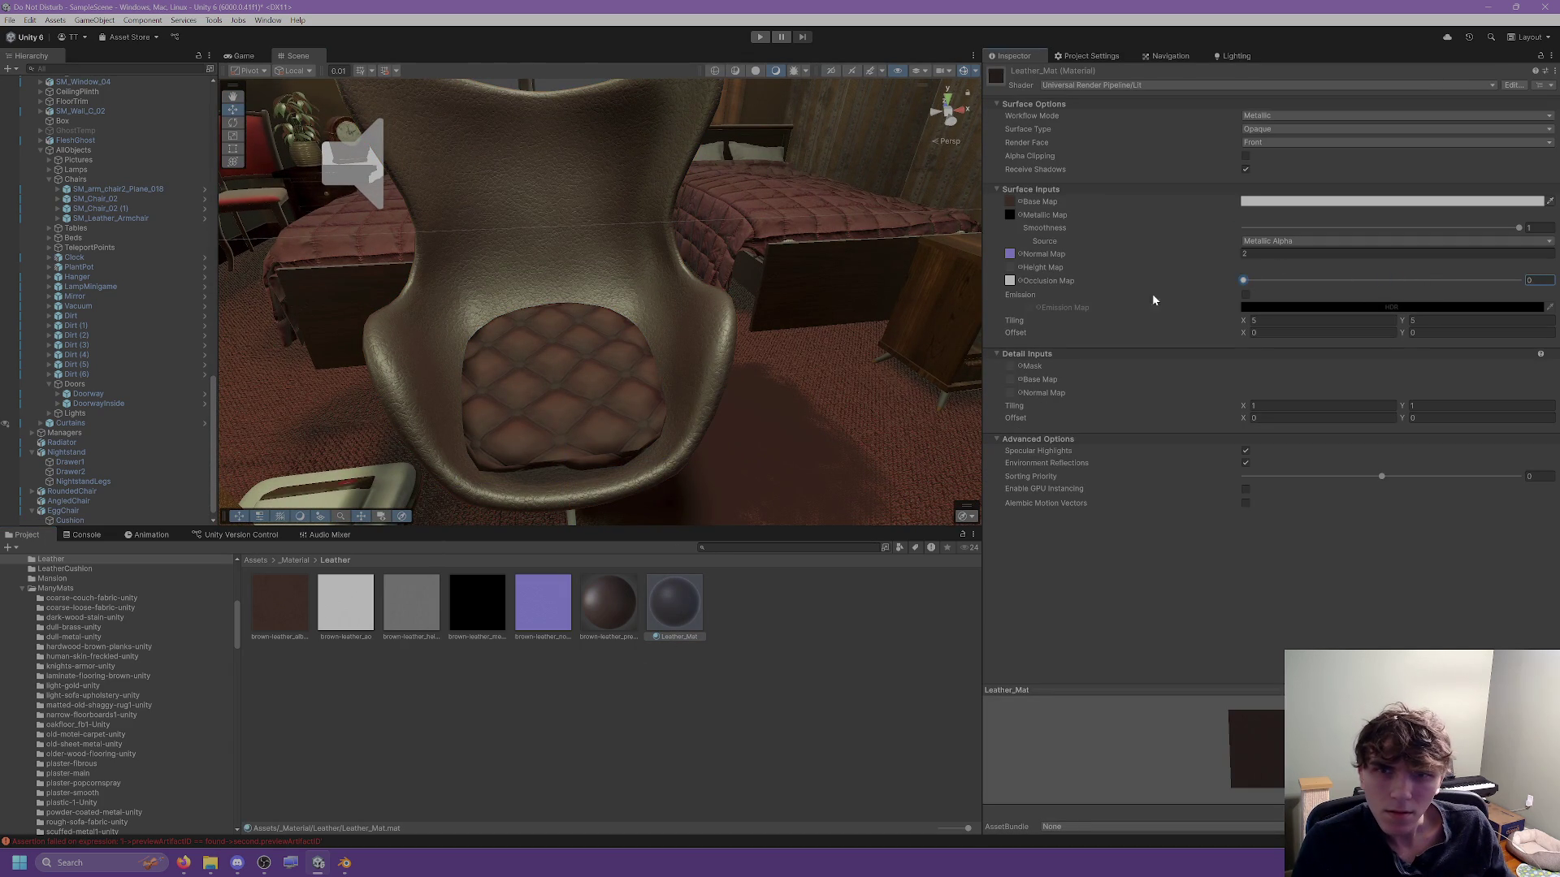
pyautogui.click(1284, 202)
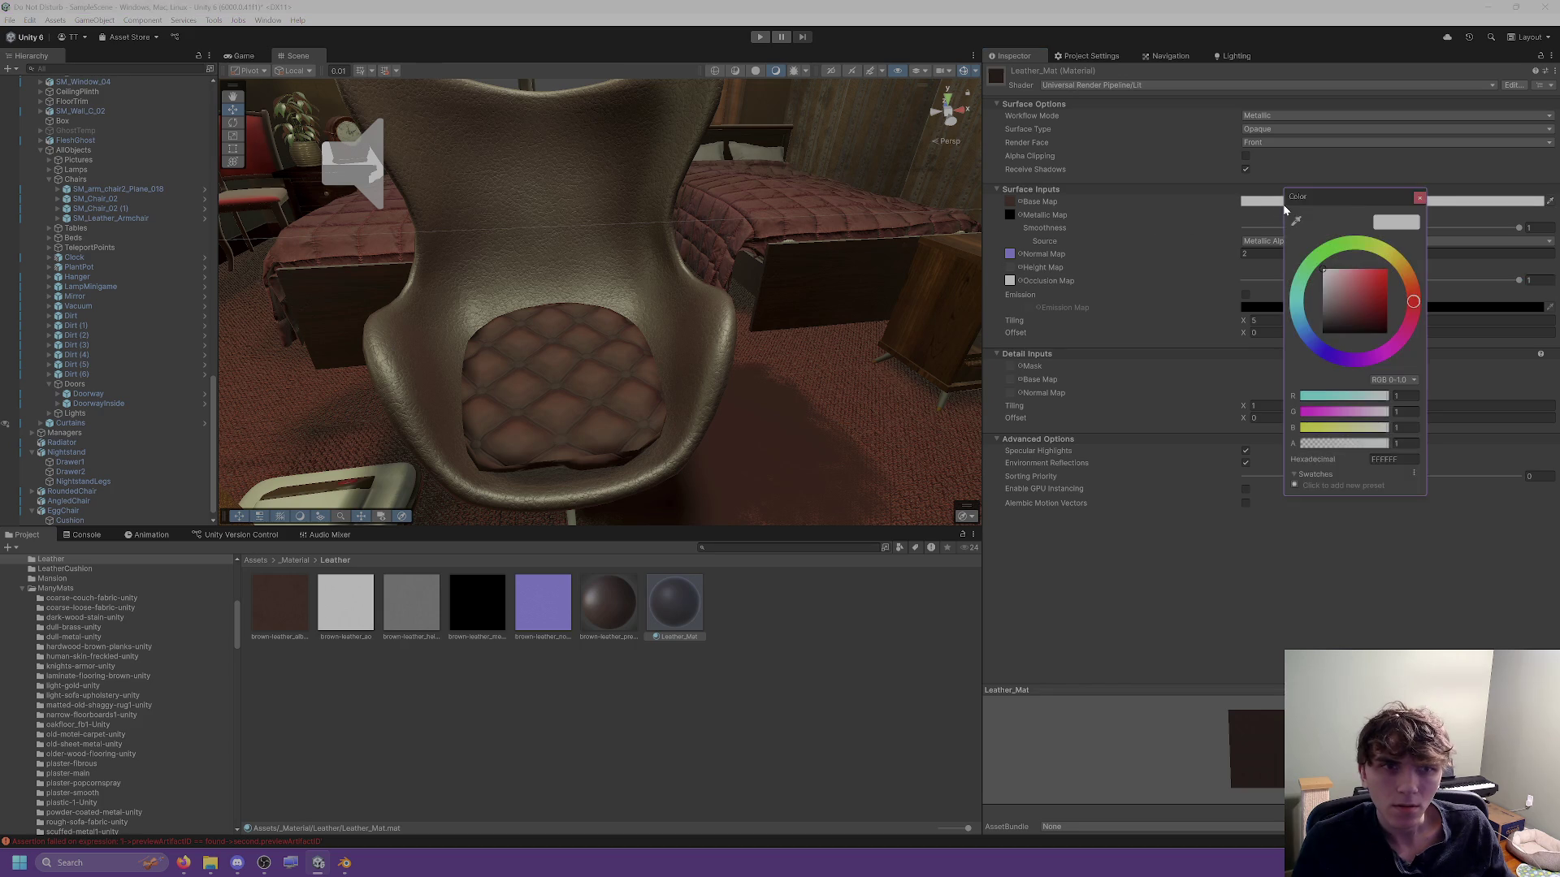
pyautogui.moveTo(1342, 306); pyautogui.dragTo(1295, 272)
pyautogui.click(1417, 198)
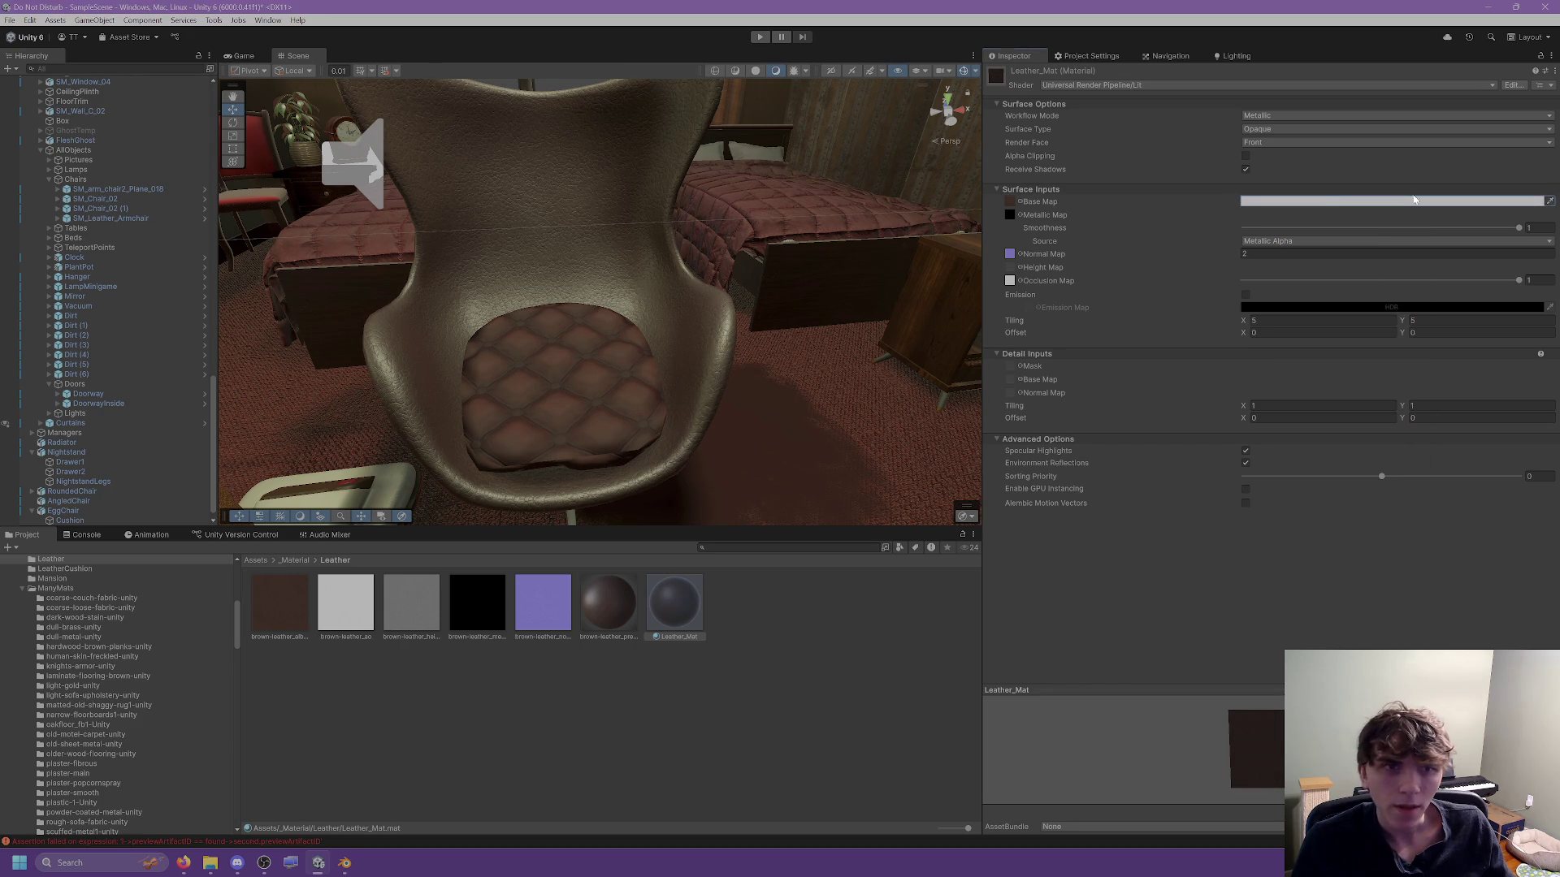
# Try Albedo Alpha as smoothness source, revert to Metallic Alpha, and set smoothness about 0.59.
pyautogui.click(1274, 241)
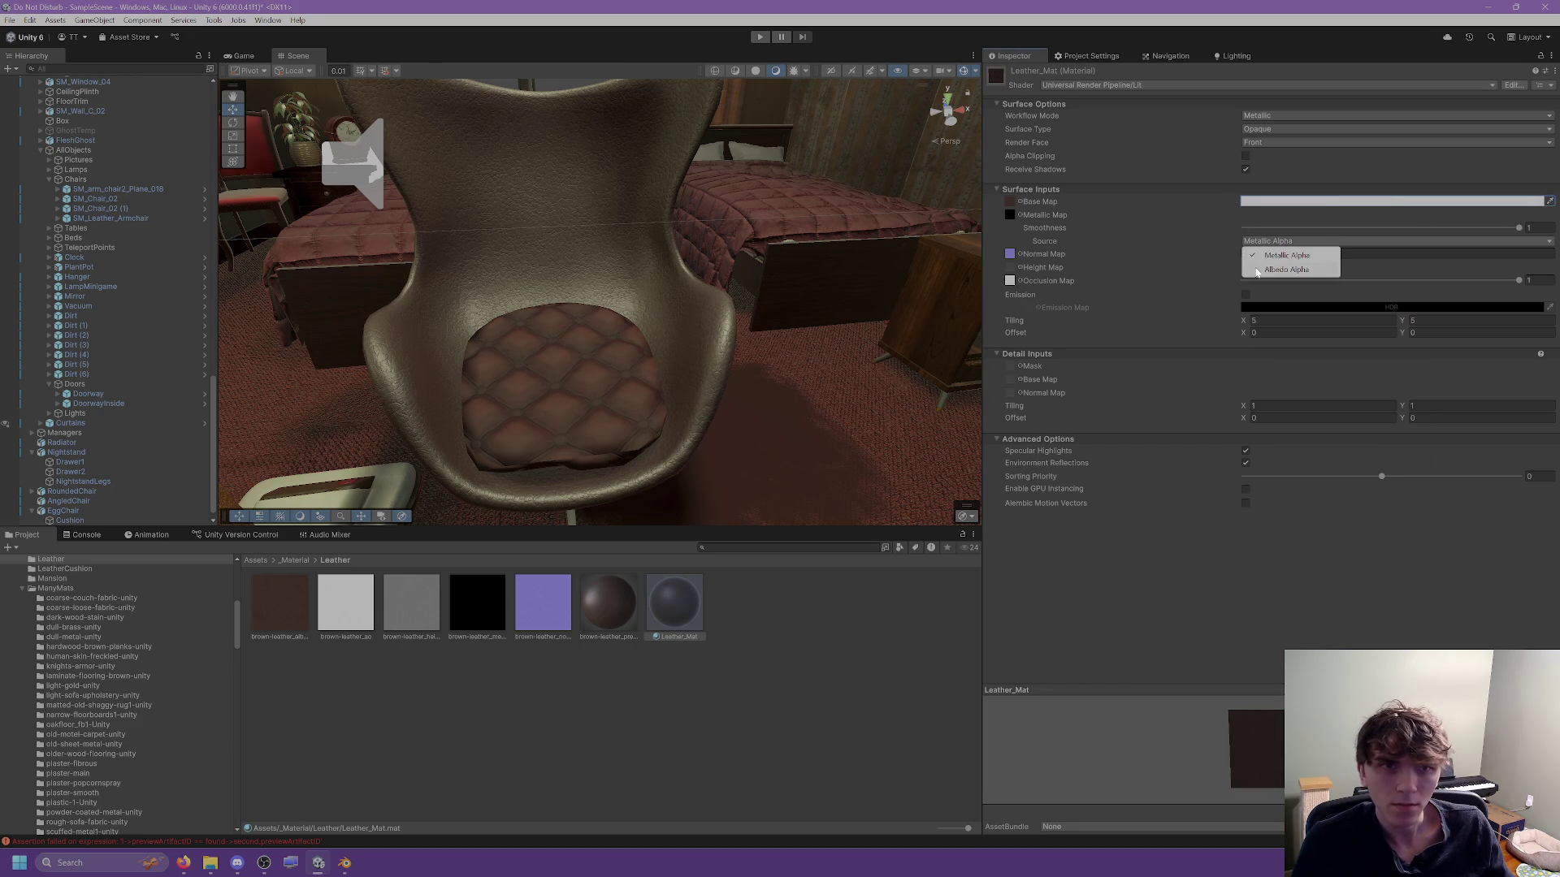
pyautogui.click(1270, 273)
pyautogui.moveTo(1271, 230)
pyautogui.mouseDown()
pyautogui.moveTo(1157, 221)
pyautogui.moveTo(1521, 237)
pyautogui.mouseUp()
pyautogui.click(1284, 240)
pyautogui.click(1276, 255)
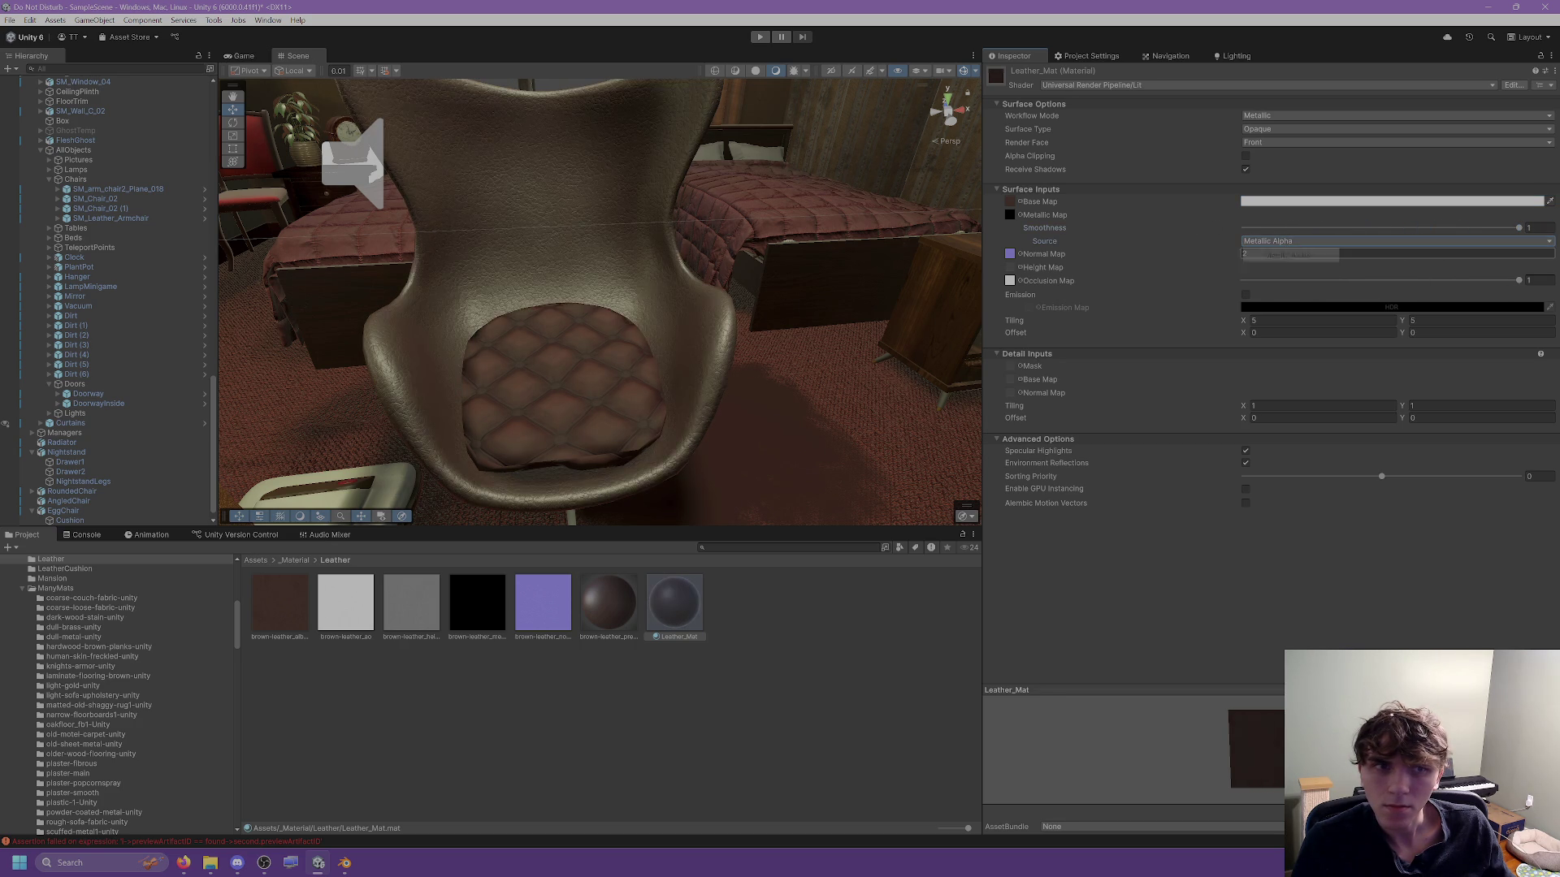
pyautogui.click(1407, 229)
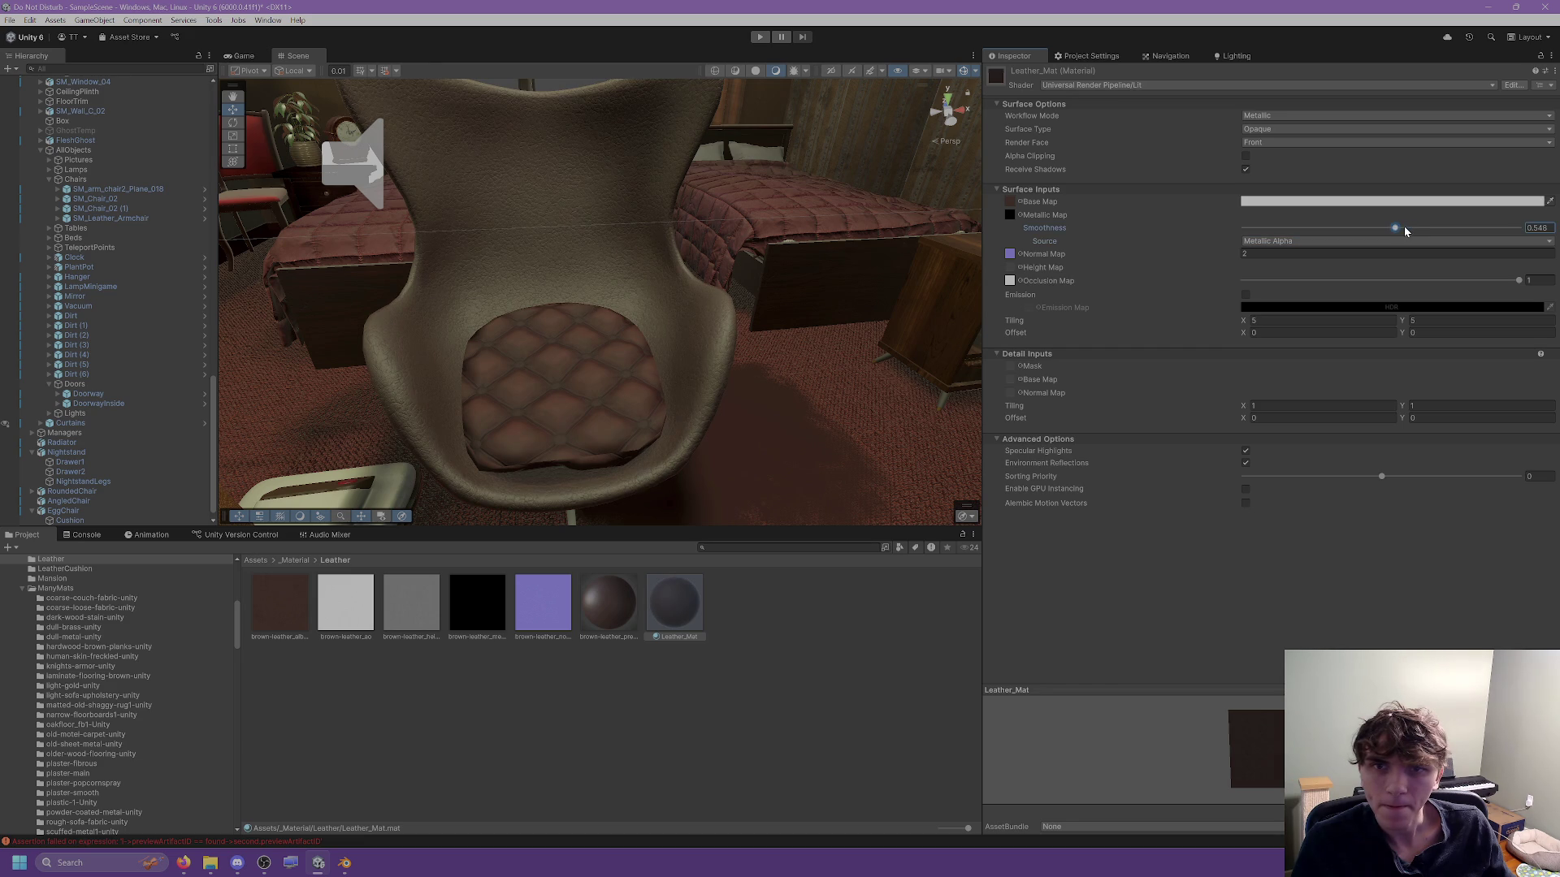
# Frame the egg chair to check the less glossy leather, then switch to Blender.
pyautogui.click(763, 598)
pyautogui.moveTo(764, 423); pyautogui.dragTo(780, 358)
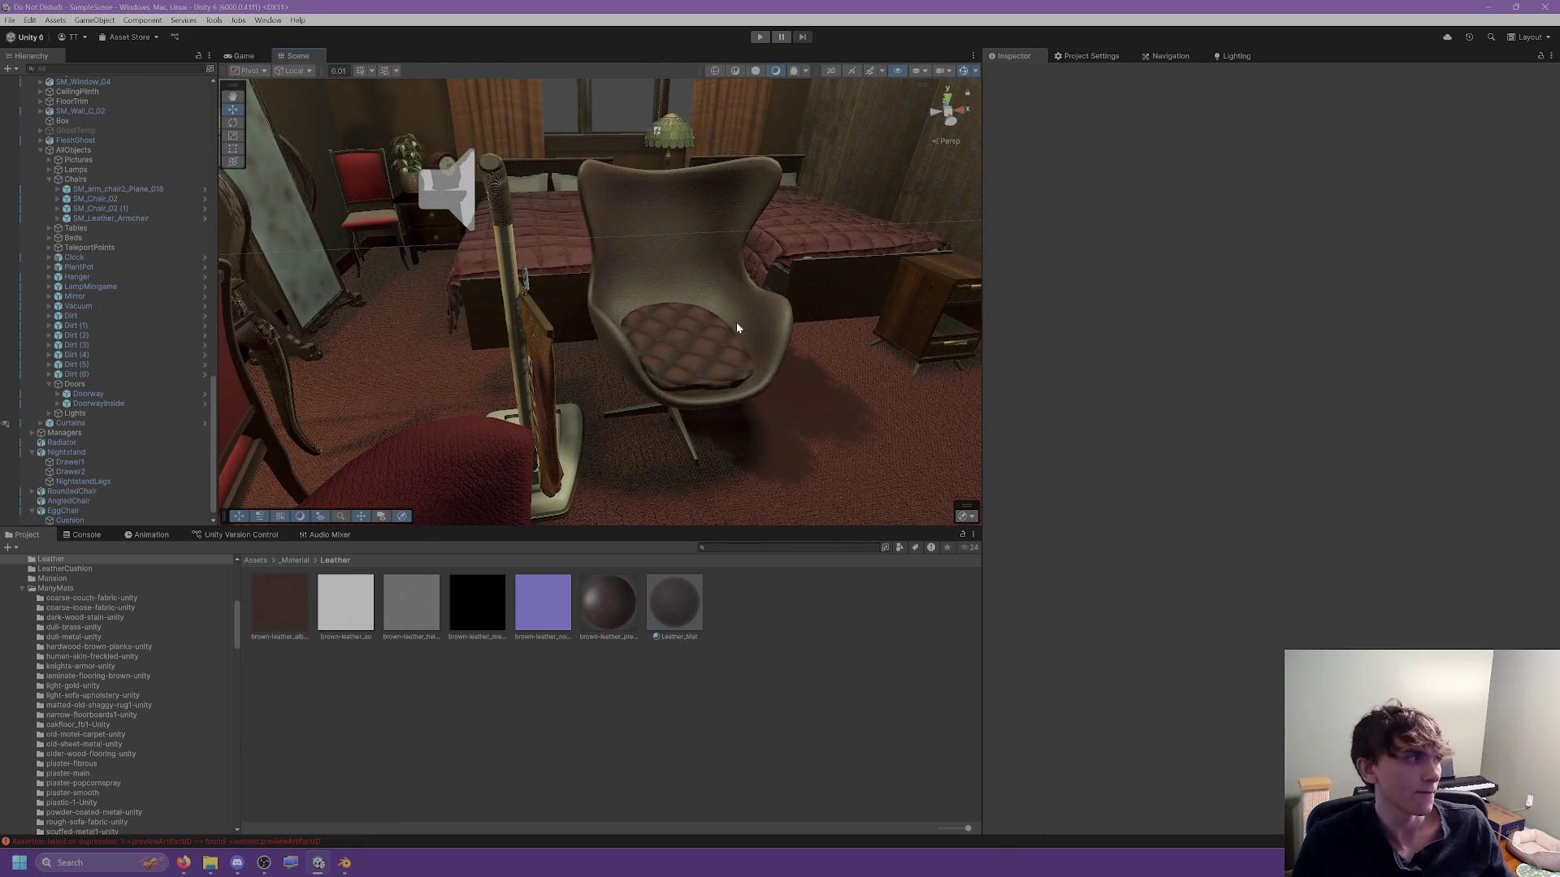
pyautogui.click(675, 277)
pyautogui.press('f')
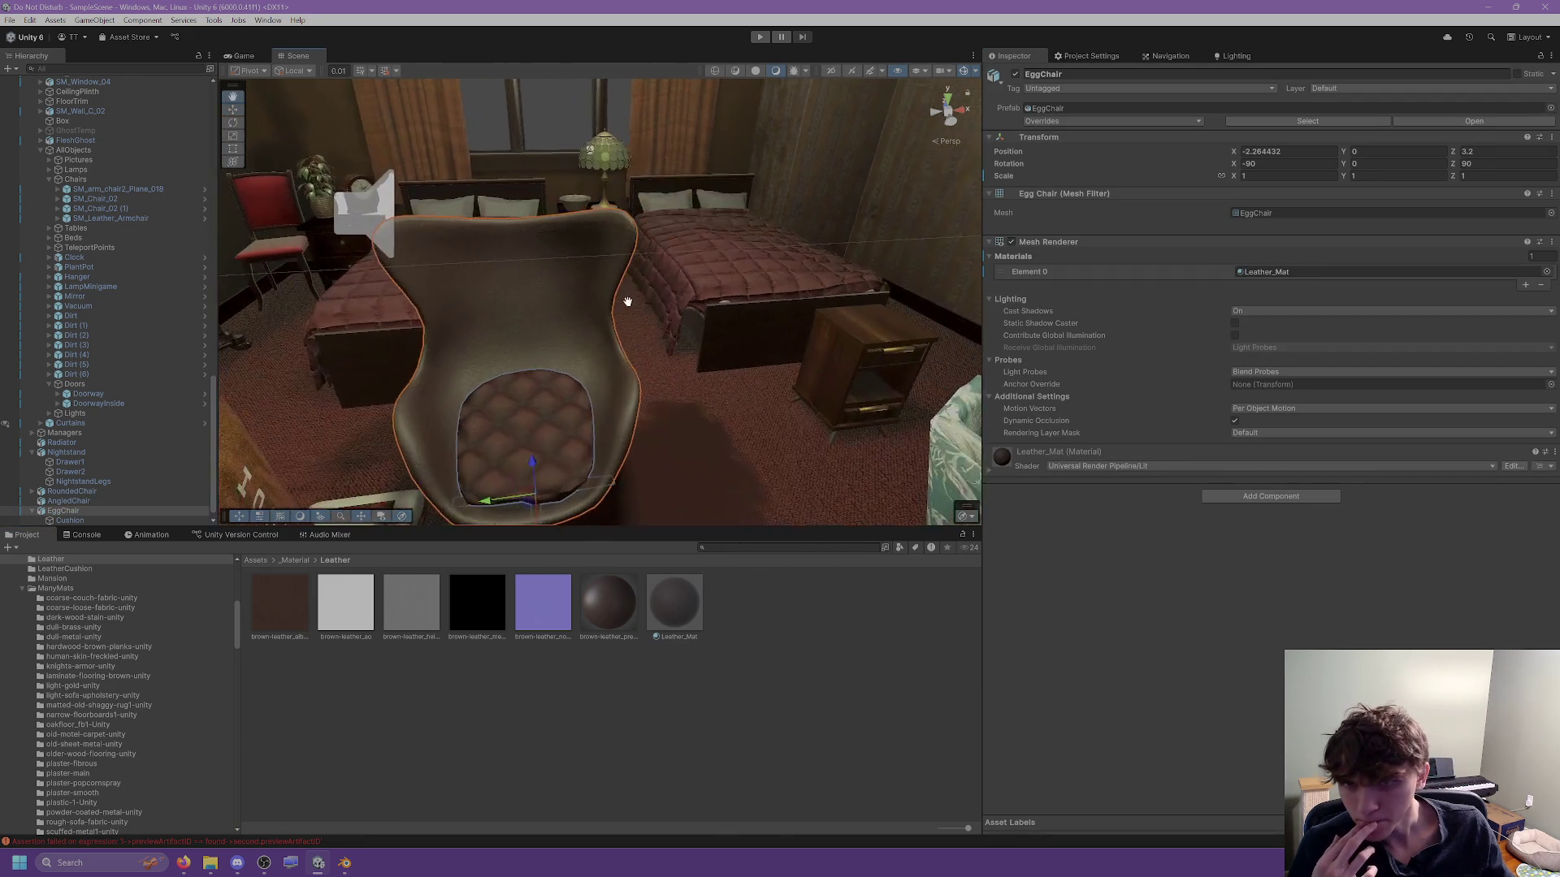
pyautogui.moveTo(628, 302)
pyautogui.mouseDown()
pyautogui.moveTo(407, 330)
pyautogui.moveTo(324, 320)
pyautogui.moveTo(337, 317)
pyautogui.mouseUp()
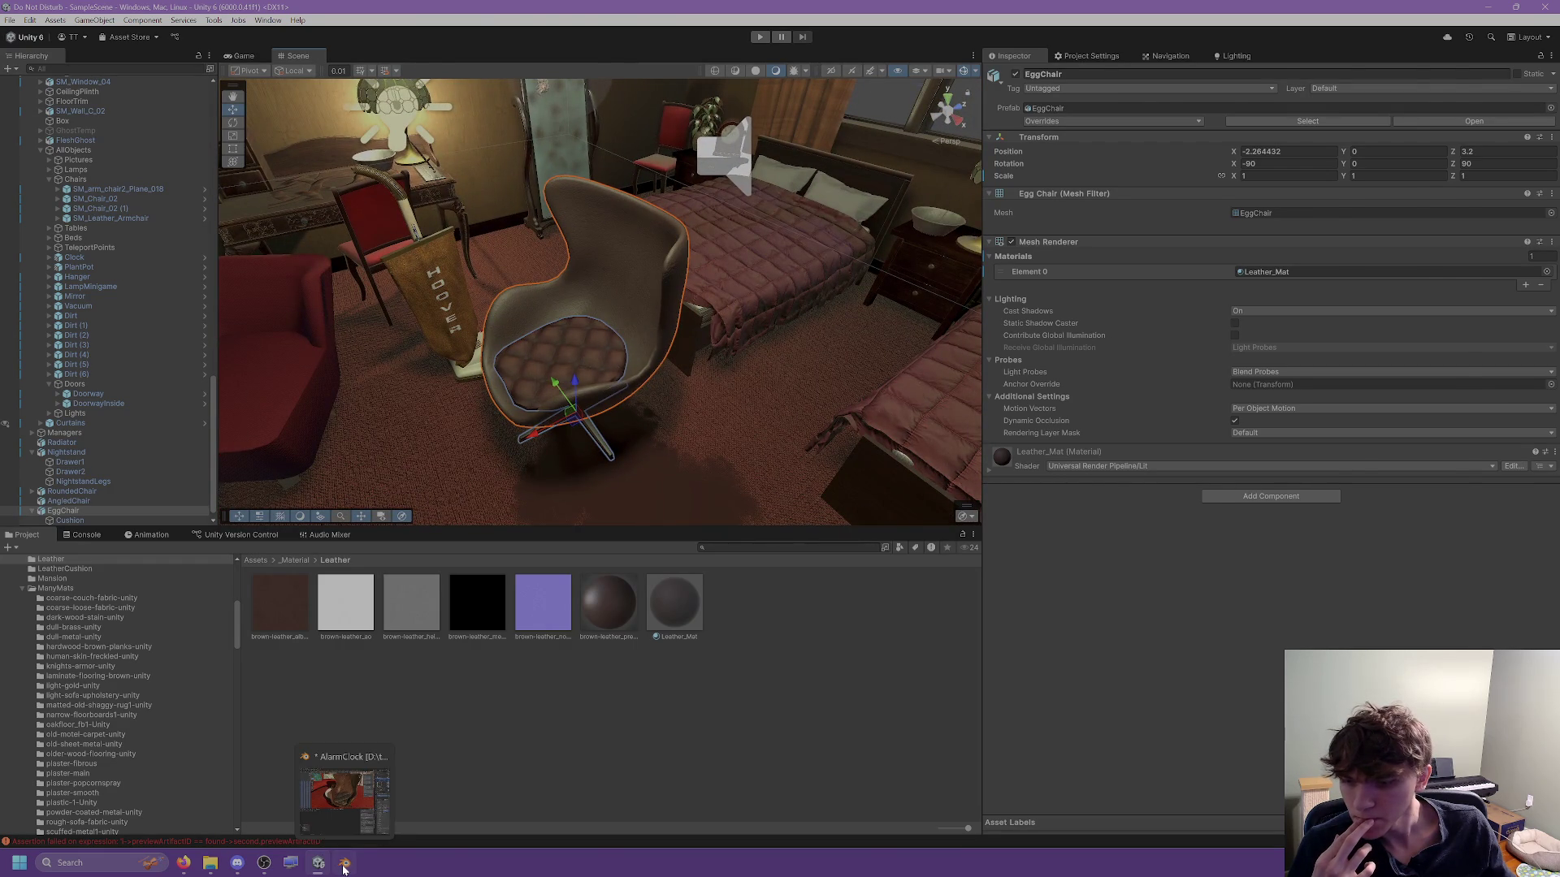
pyautogui.click(343, 868)
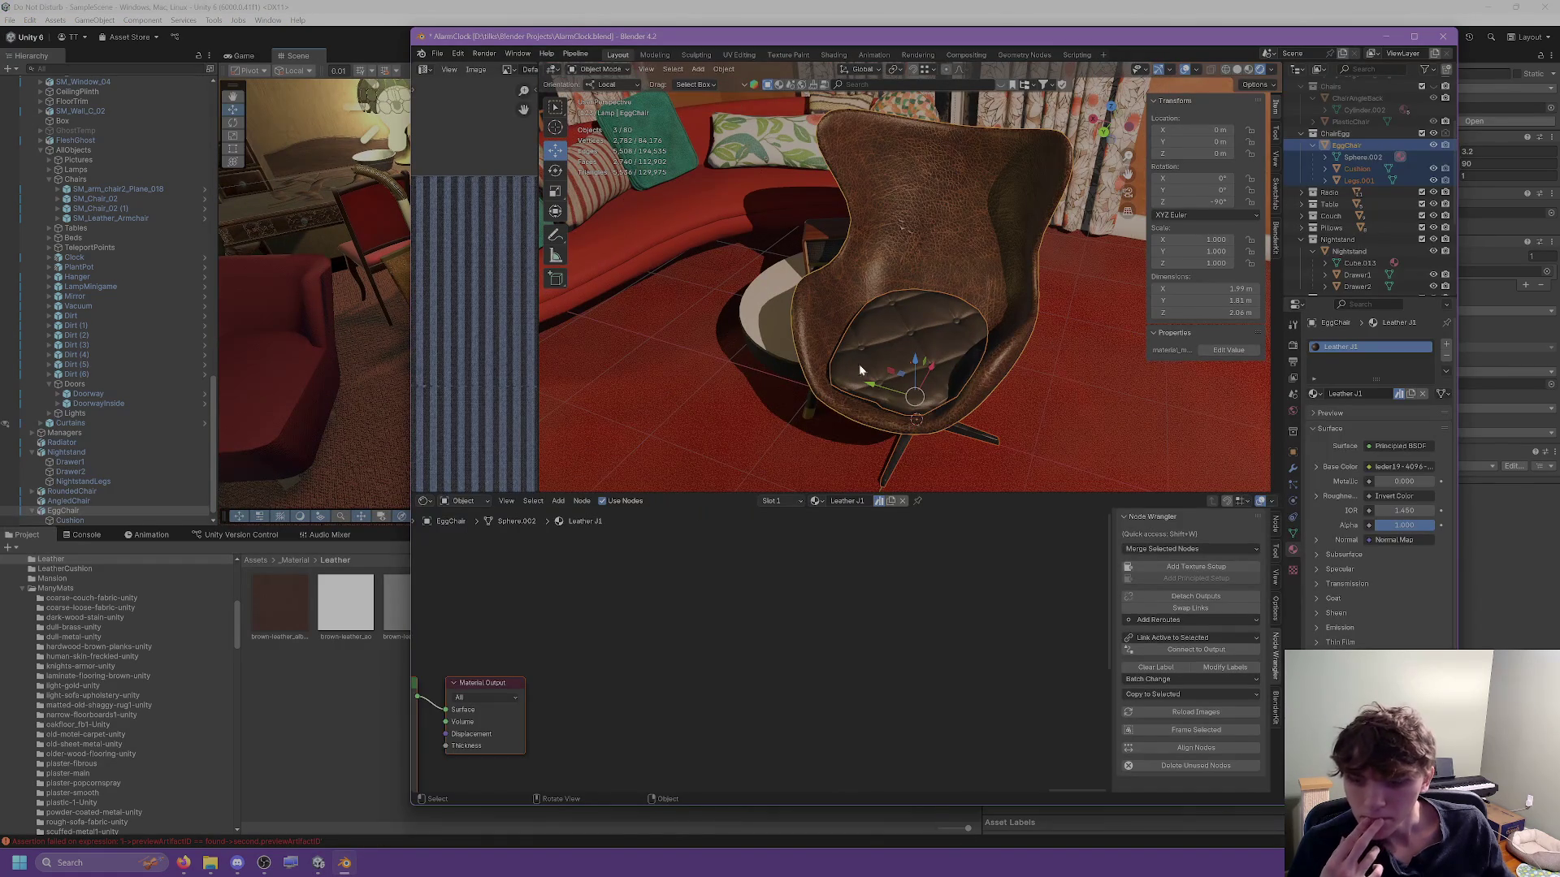
# Leave local view to show the whole room and hide the egg chair.
pyautogui.press('KP_Divide')
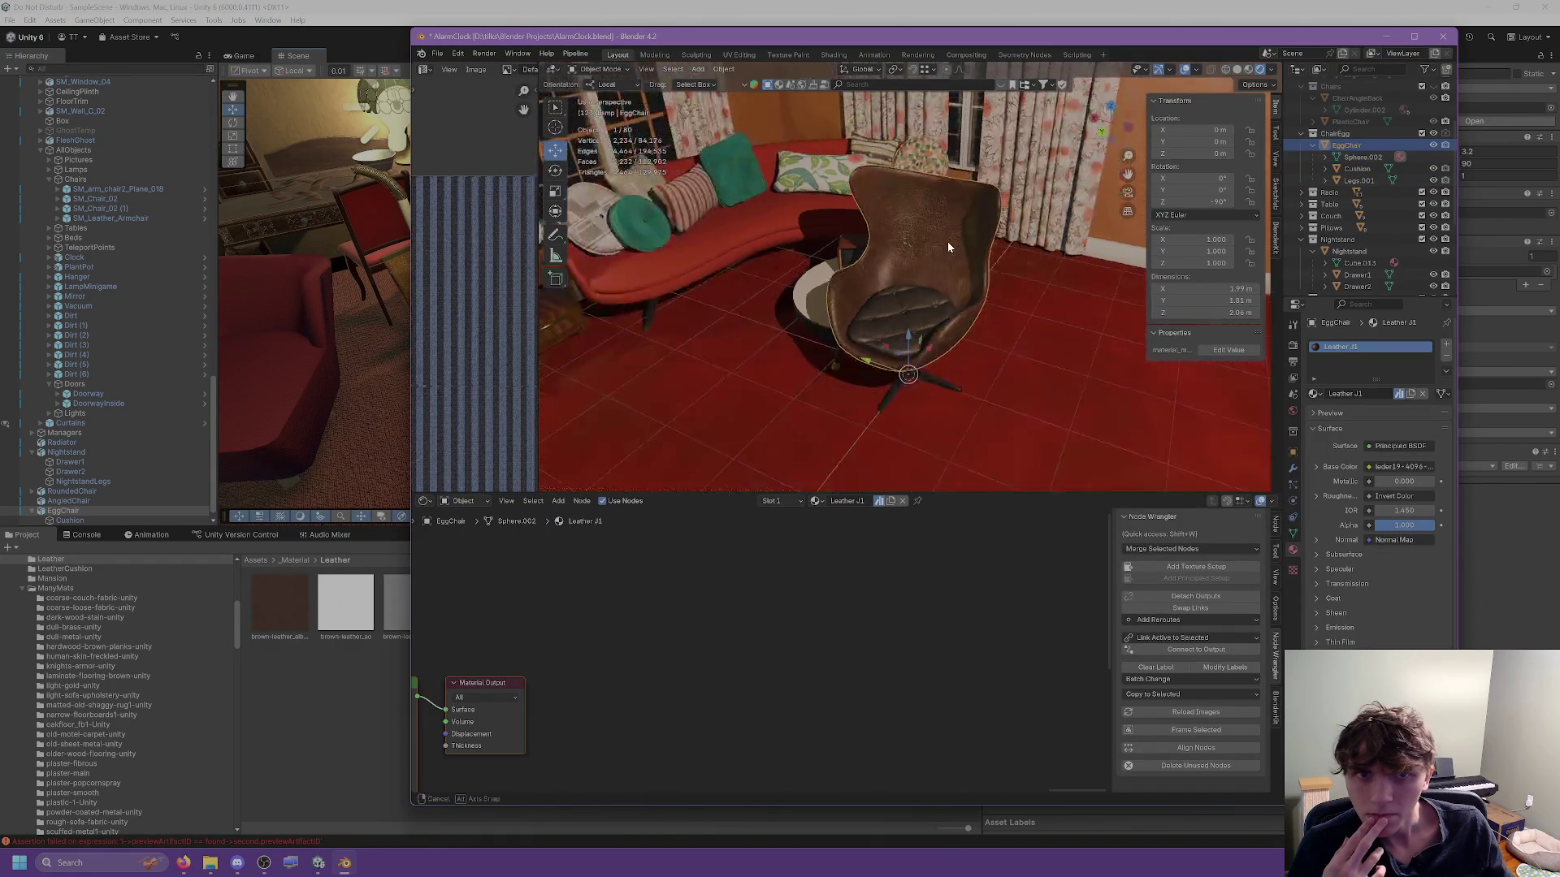
pyautogui.moveTo(799, 273)
pyautogui.mouseDown()
pyautogui.moveTo(1253, 261)
pyautogui.moveTo(1090, 266)
pyautogui.moveTo(929, 240)
pyautogui.moveTo(1022, 235)
pyautogui.mouseUp()
pyautogui.scroll(5, 763, 373)
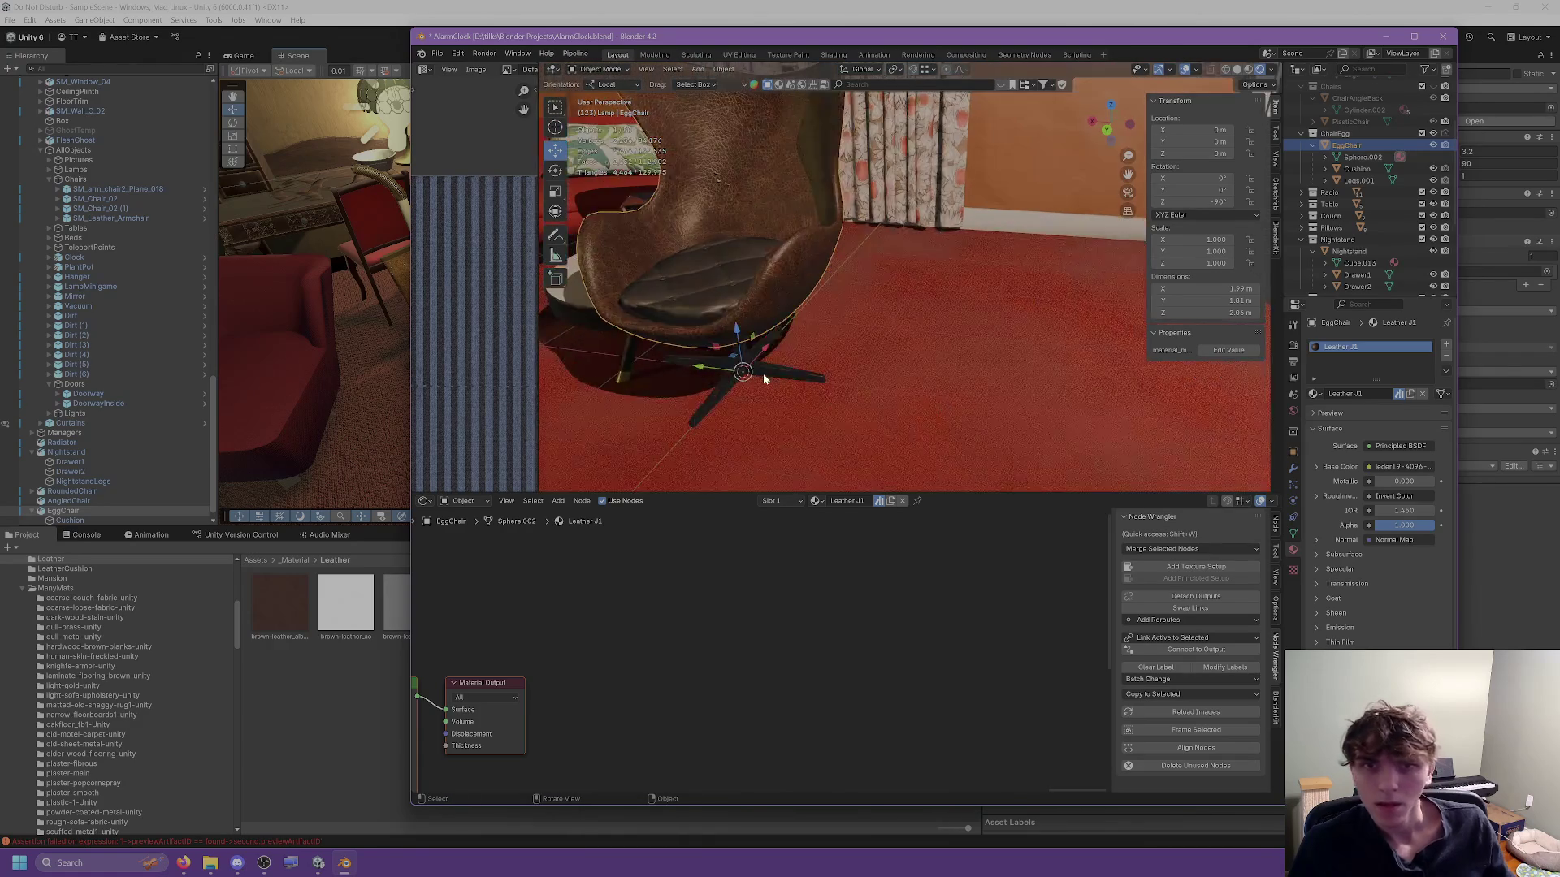
pyautogui.scroll(-4, 780, 319)
pyautogui.click(1433, 145)
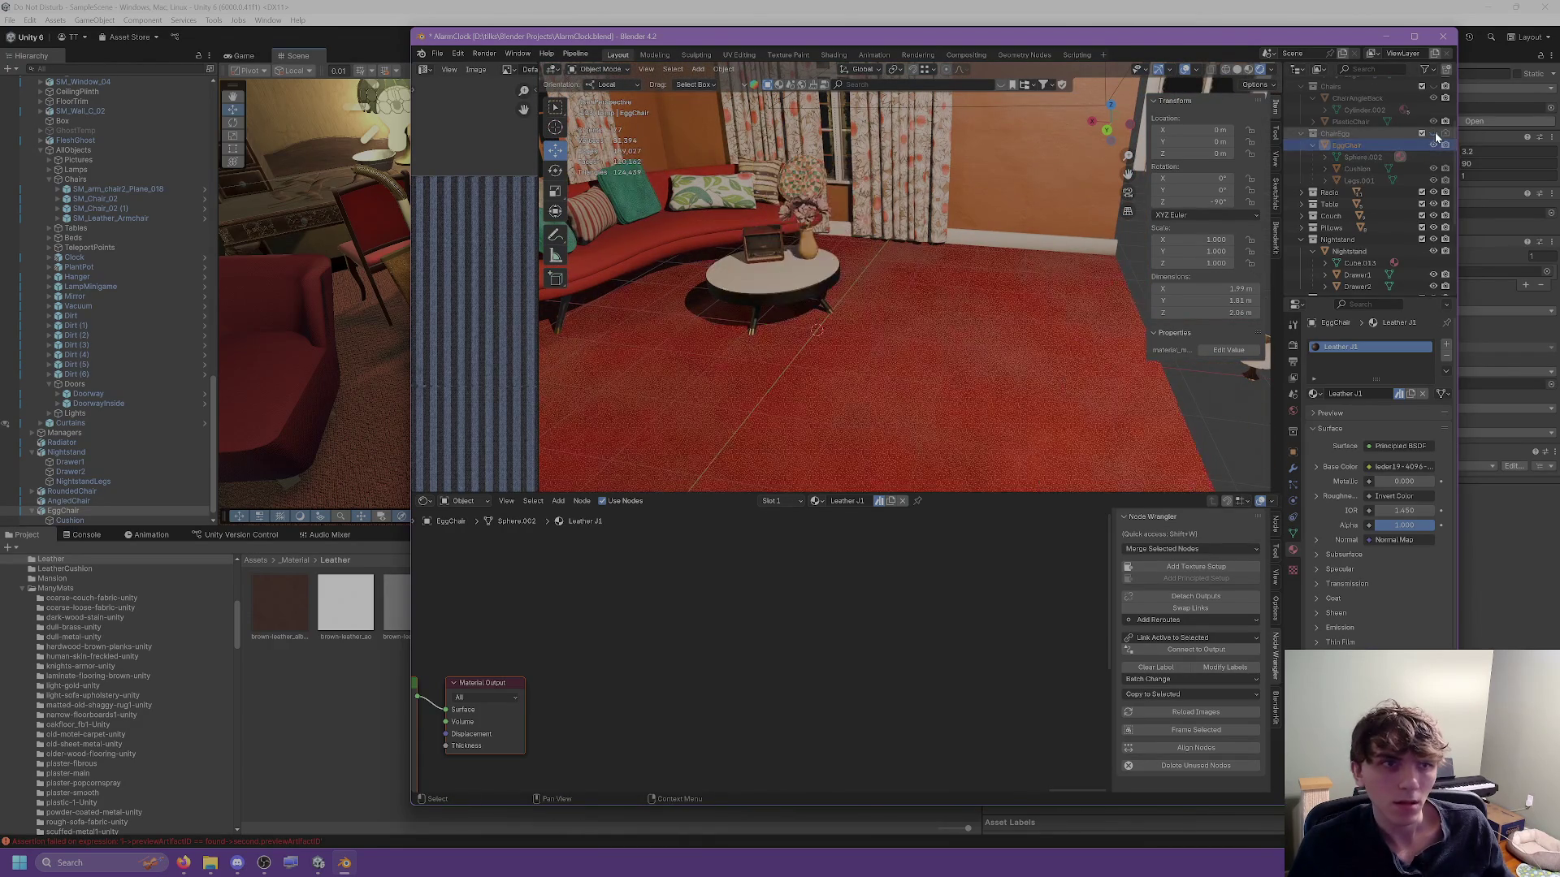
# Place the round coffee table at Location X 0 and Y 0.
pyautogui.click(746, 270)
pyautogui.doubleClick(1195, 130)
pyautogui.write('0')
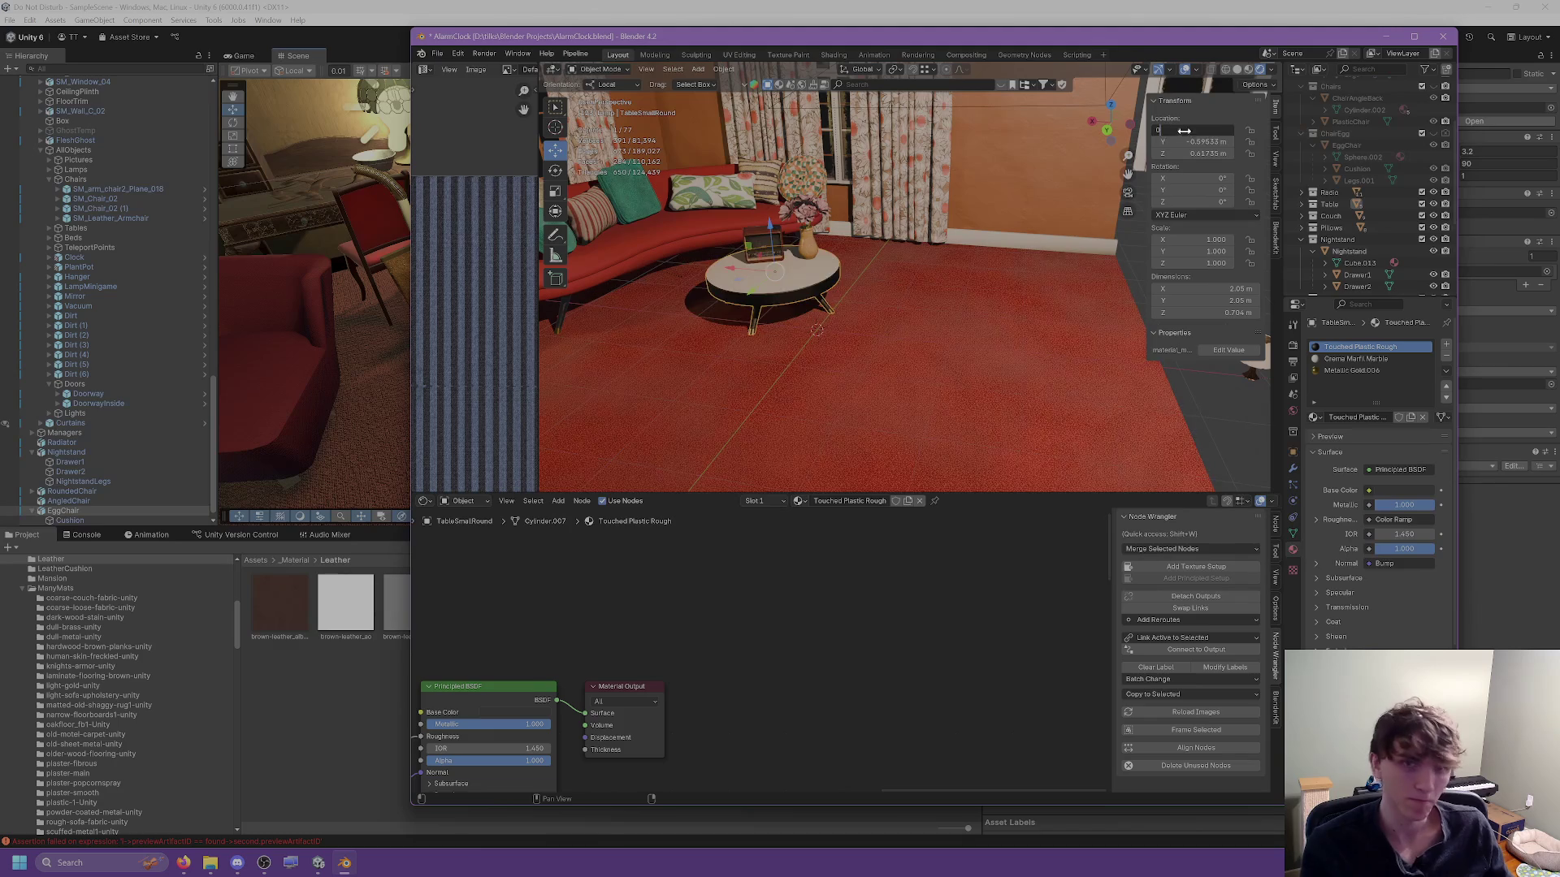
pyautogui.press('Return')
pyautogui.doubleClick(1193, 142)
pyautogui.write('0')
pyautogui.press('Return')
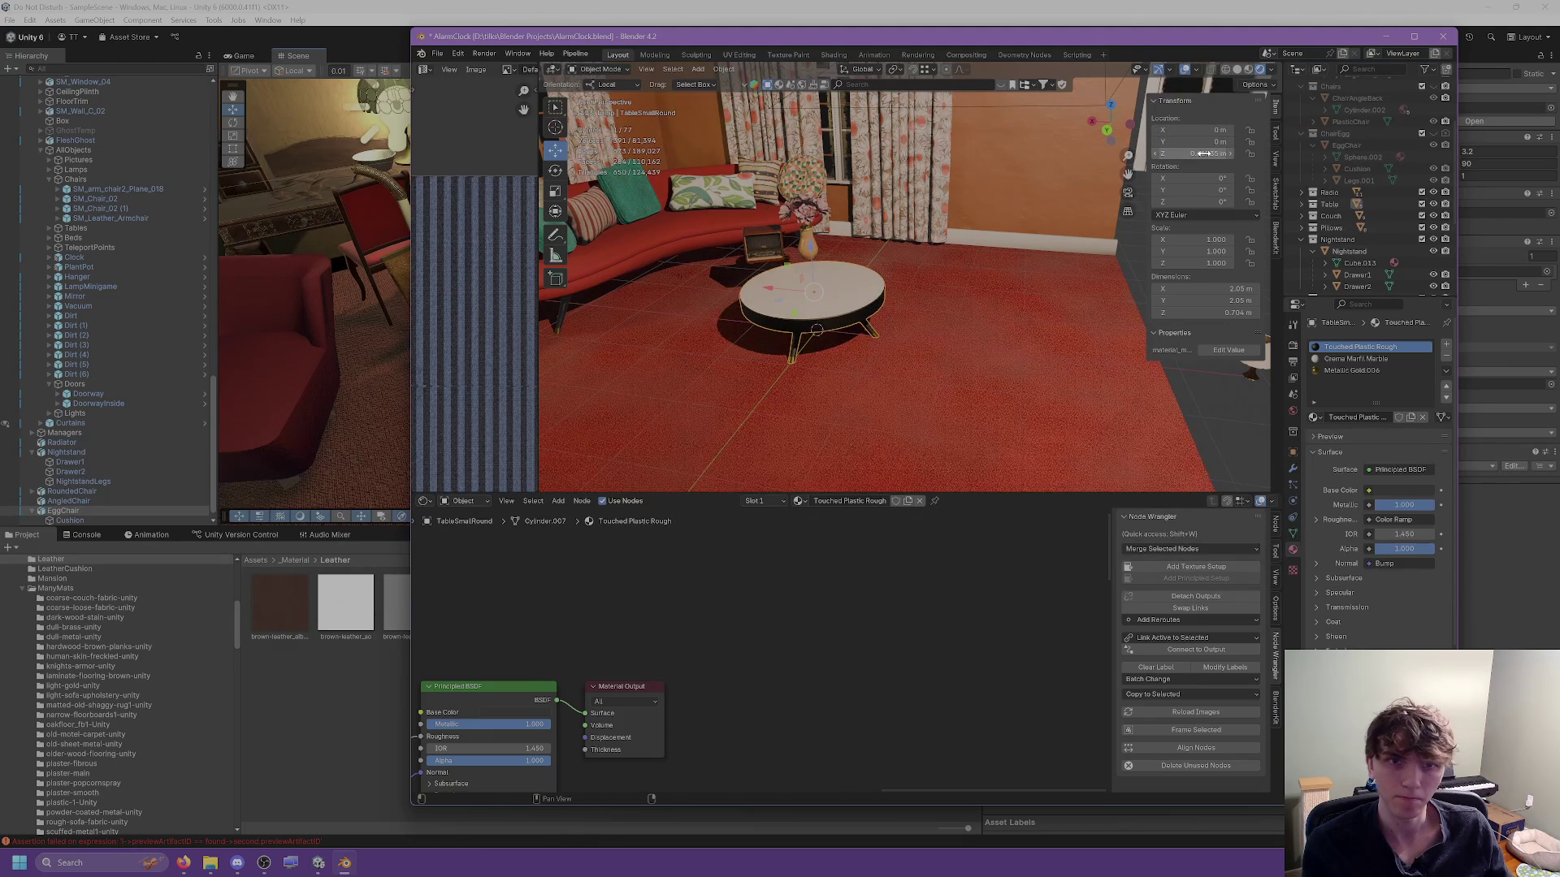
# Set the coffee table's origin to the 3D cursor.
pyautogui.scroll(3, 796, 275)
pyautogui.rightClick(796, 275)
pyautogui.moveTo(778, 280)
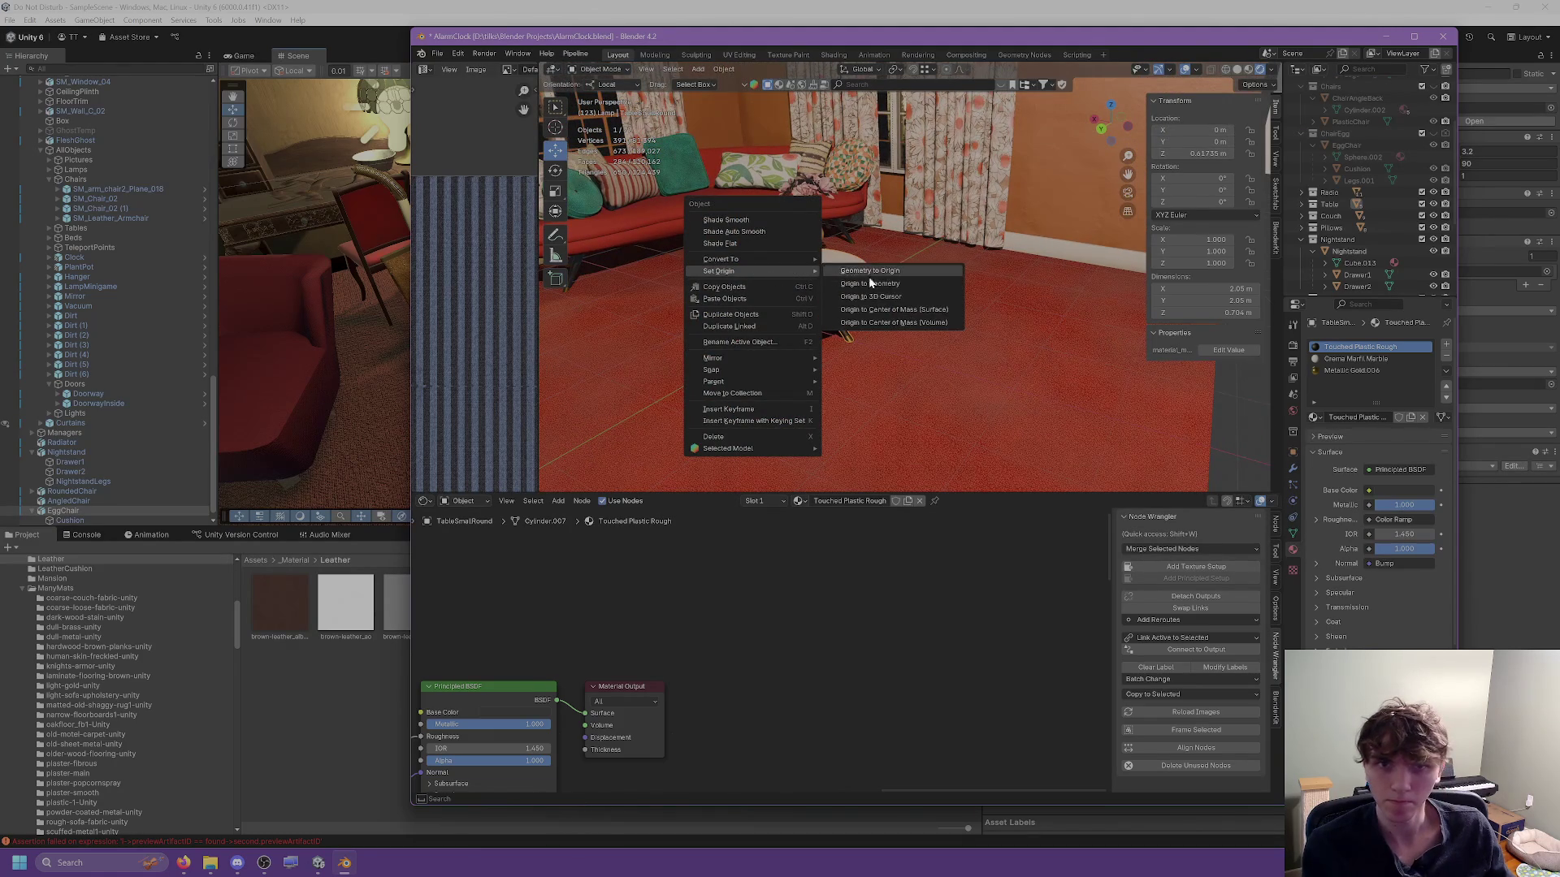
pyautogui.click(869, 296)
pyautogui.moveTo(816, 309); pyautogui.dragTo(811, 236)
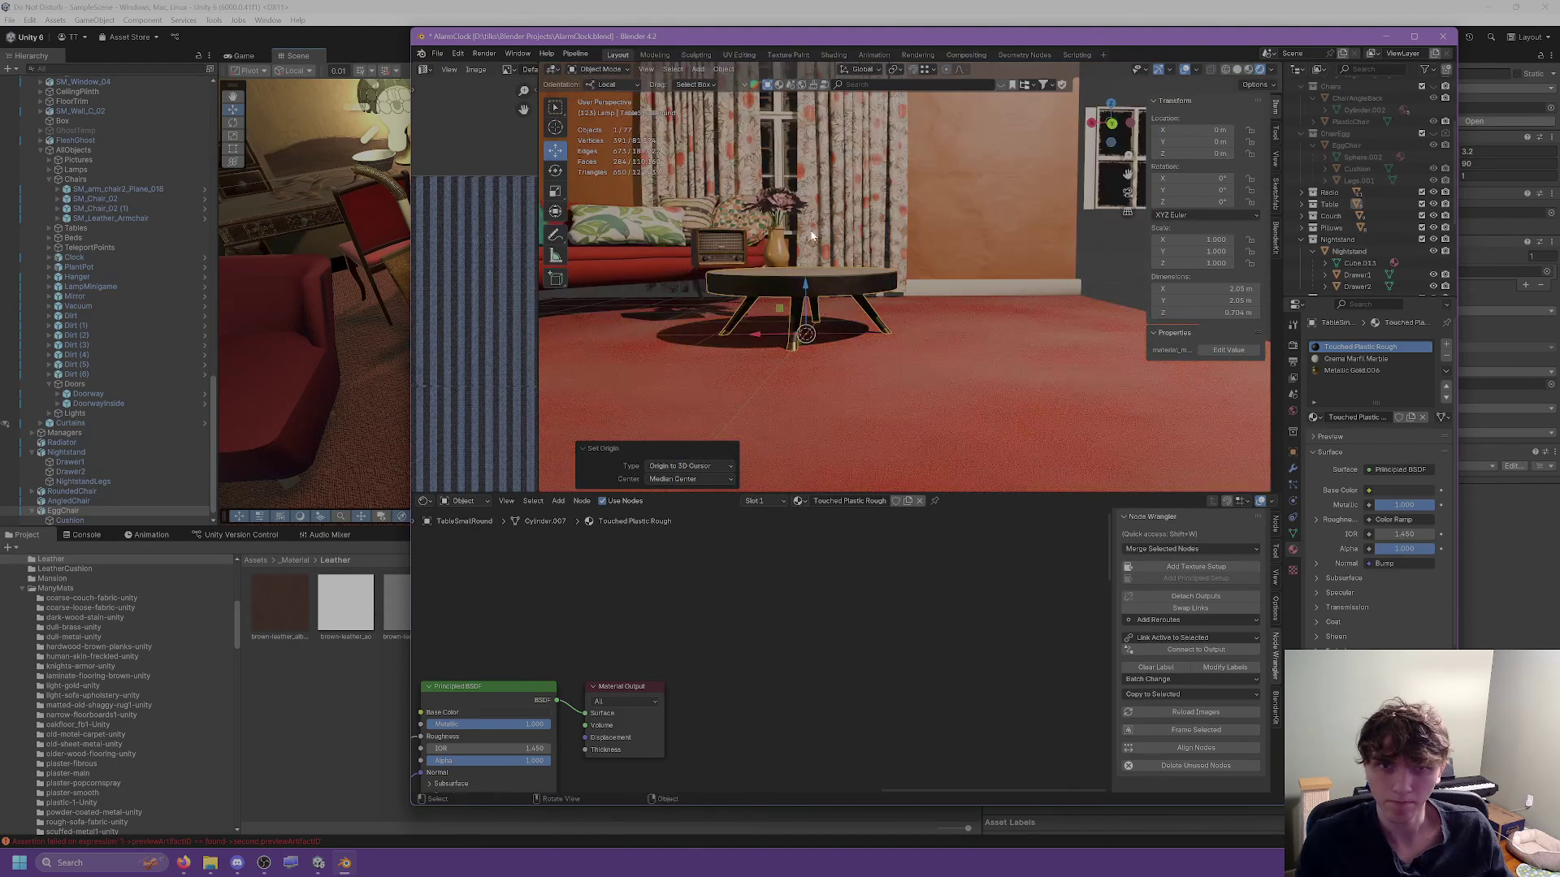
pyautogui.moveTo(713, 105); pyautogui.dragTo(843, 105)
# Browse the Object menu, then select the left curtain near the sofa corner.
pyautogui.click(716, 71)
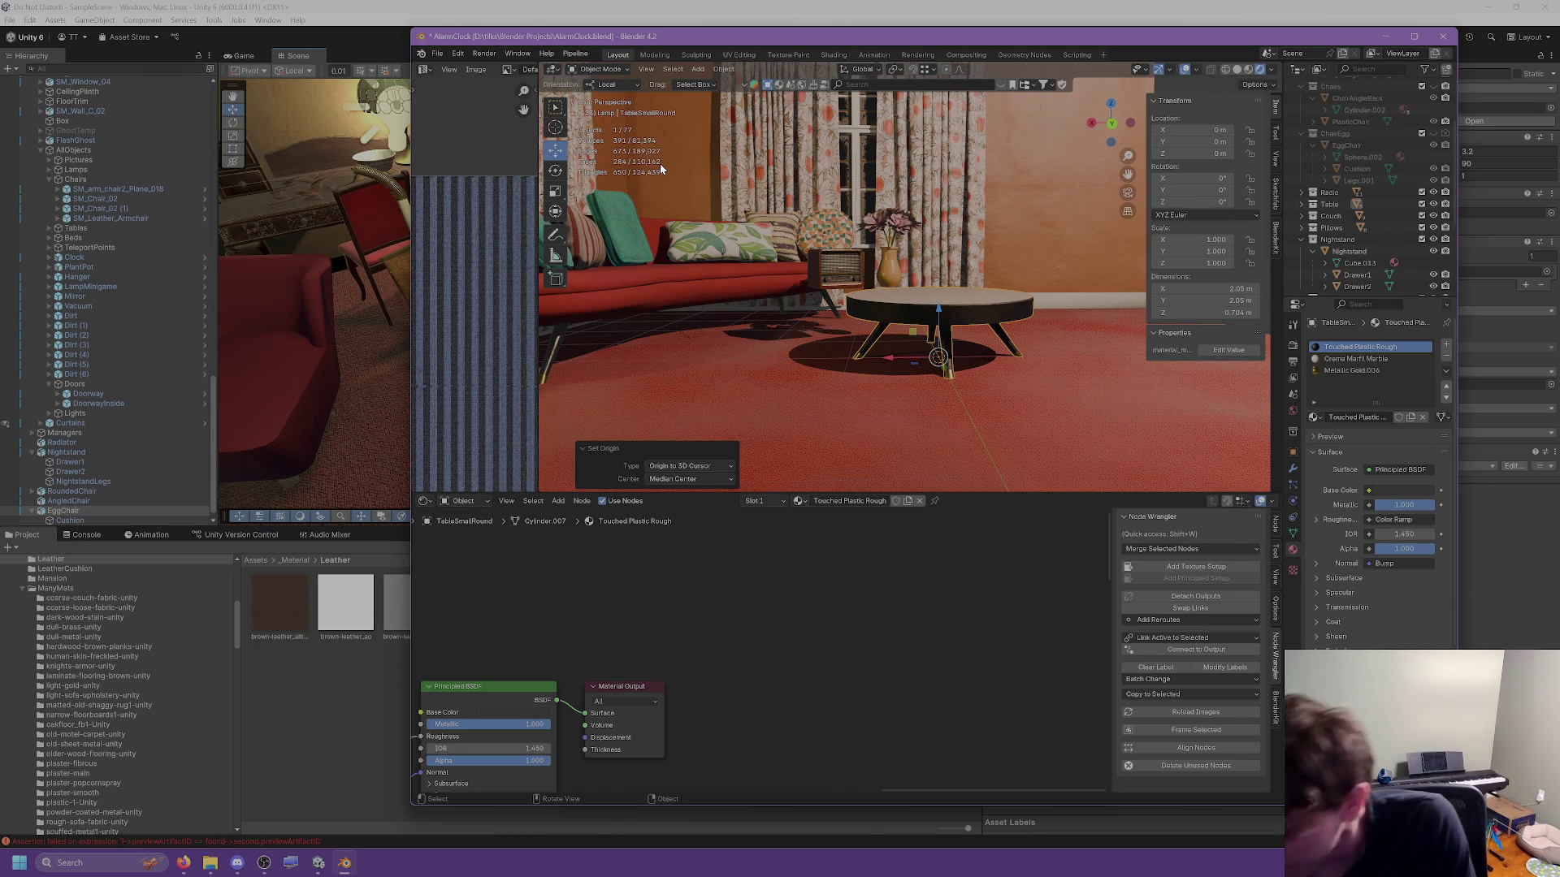
pyautogui.scroll(5, 846, 277)
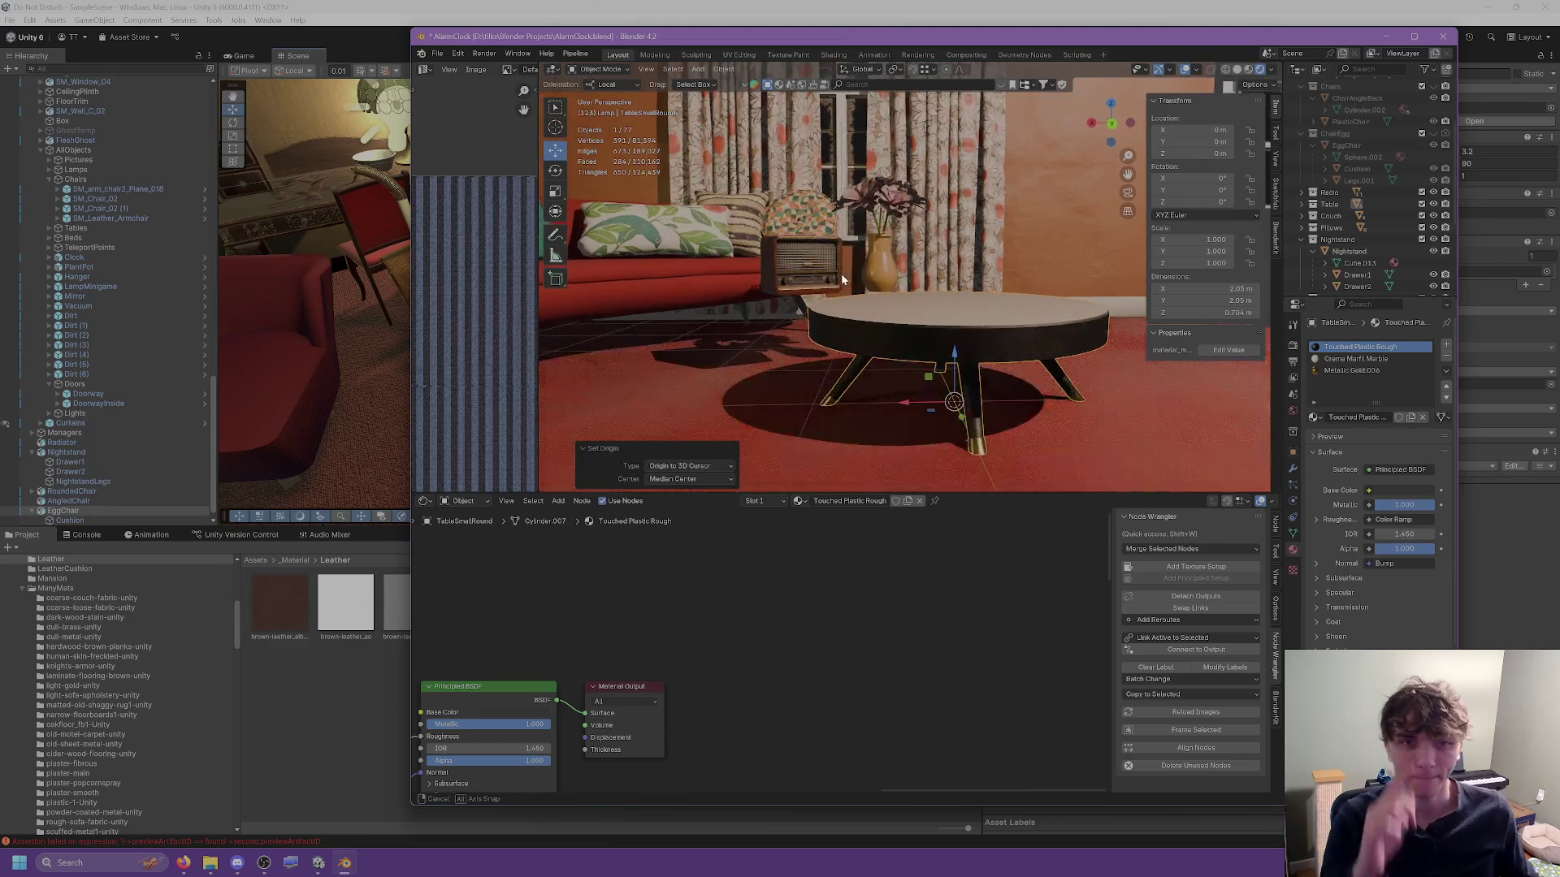
pyautogui.scroll(-6, 877, 333)
pyautogui.moveTo(837, 323)
pyautogui.mouseDown()
pyautogui.moveTo(686, 257)
pyautogui.moveTo(1140, 355)
pyautogui.moveTo(1031, 349)
pyautogui.moveTo(796, 237)
pyautogui.mouseUp()
pyautogui.click(632, 211)
pyautogui.moveTo(632, 211); pyautogui.dragTo(707, 238)
# Duplicate the left curtain and hide the nightstand.
pyautogui.hotkey('ctrl', 'v')
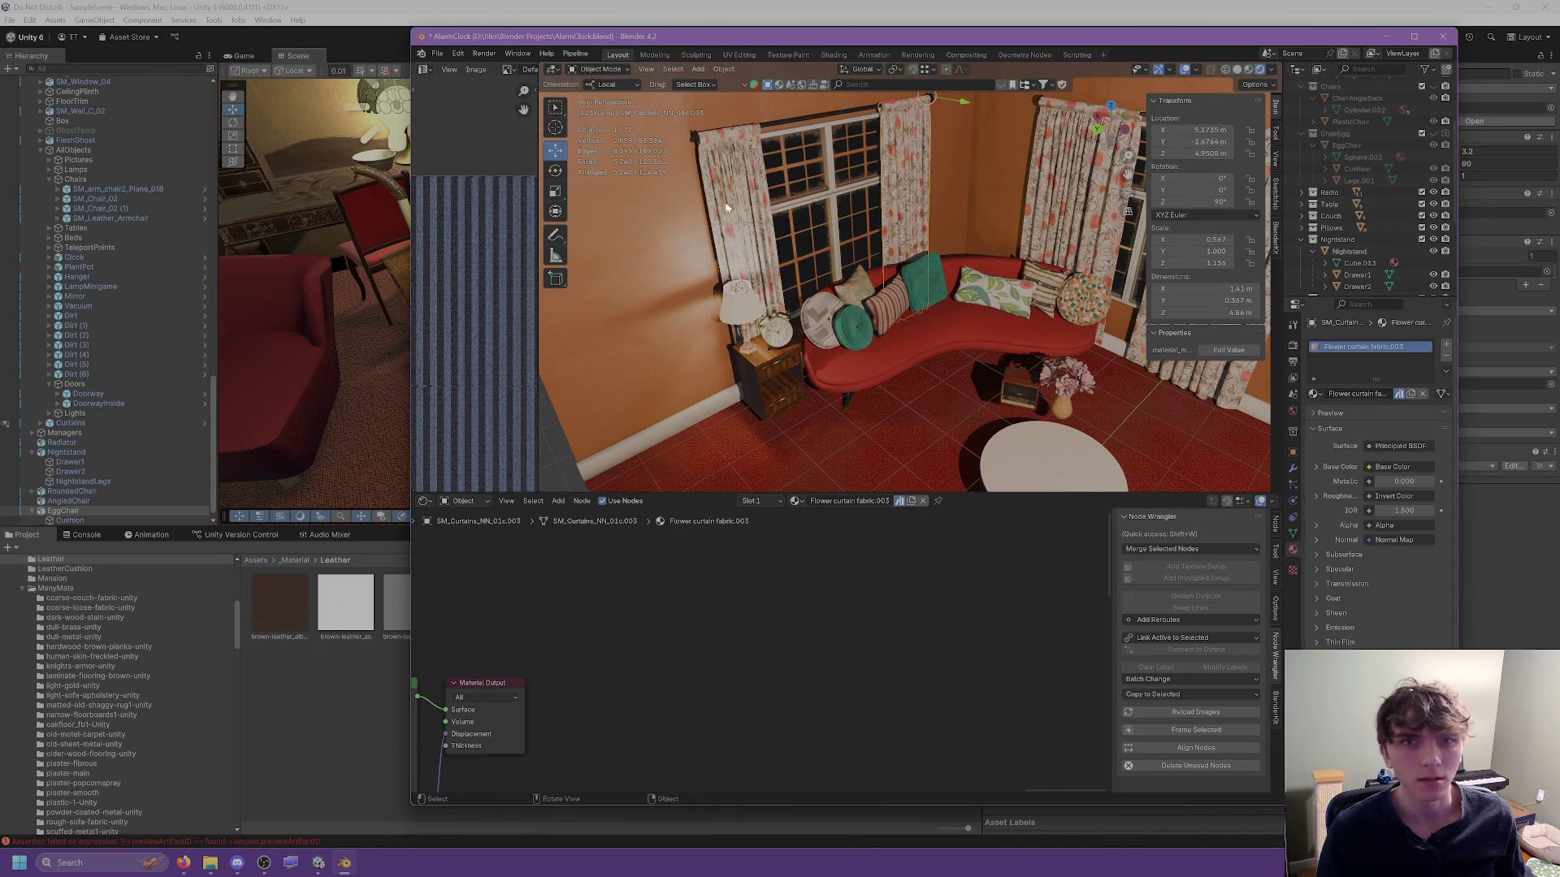
pyautogui.scroll(5, 810, 351)
pyautogui.scroll(-6, 789, 389)
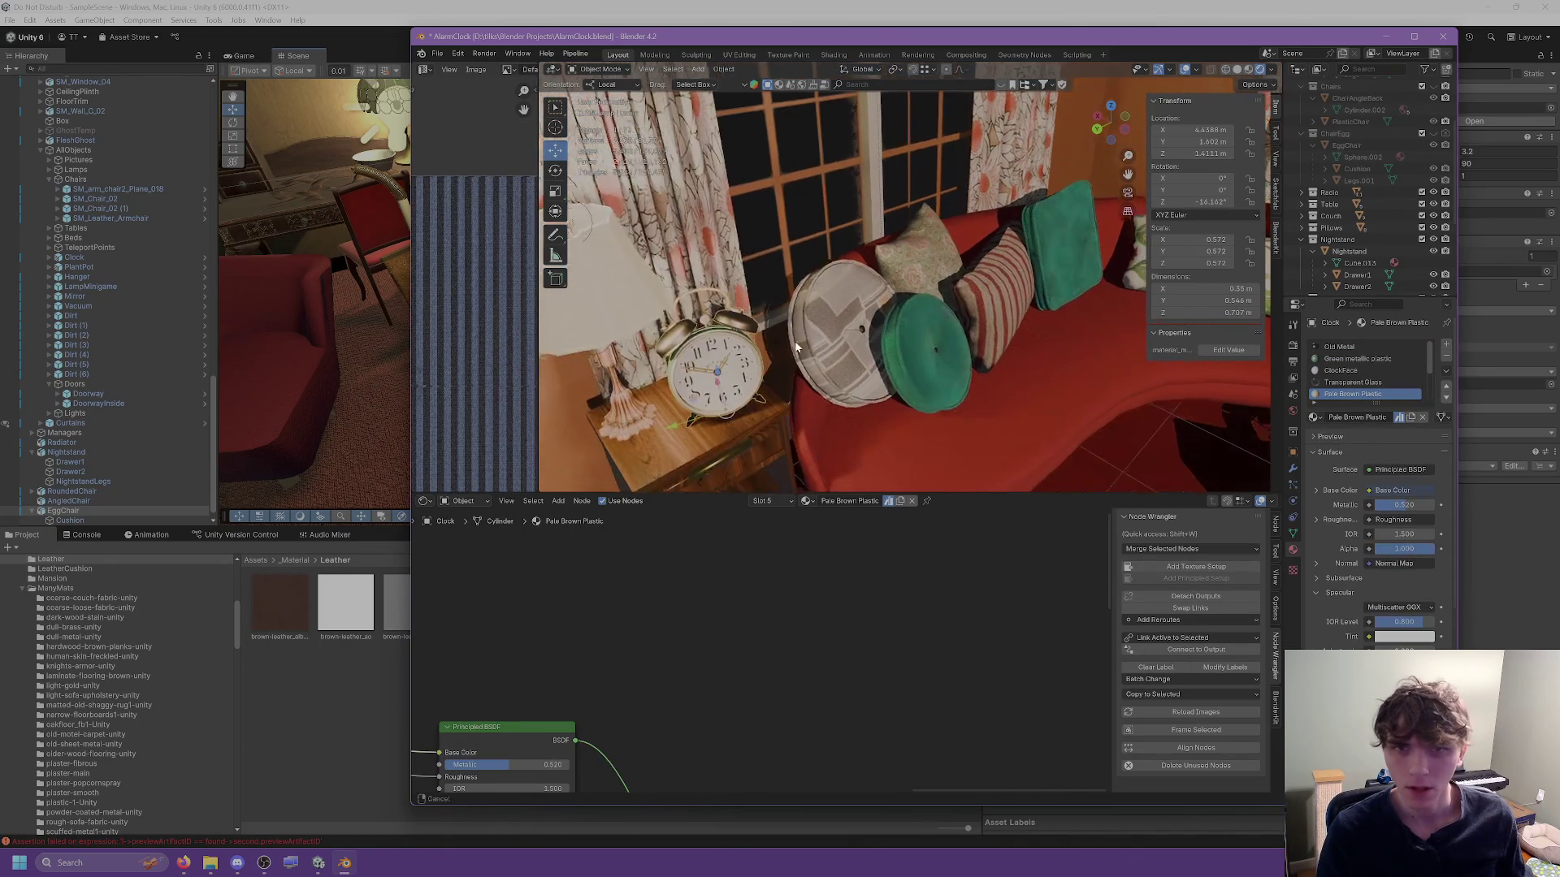
pyautogui.click(1061, 355)
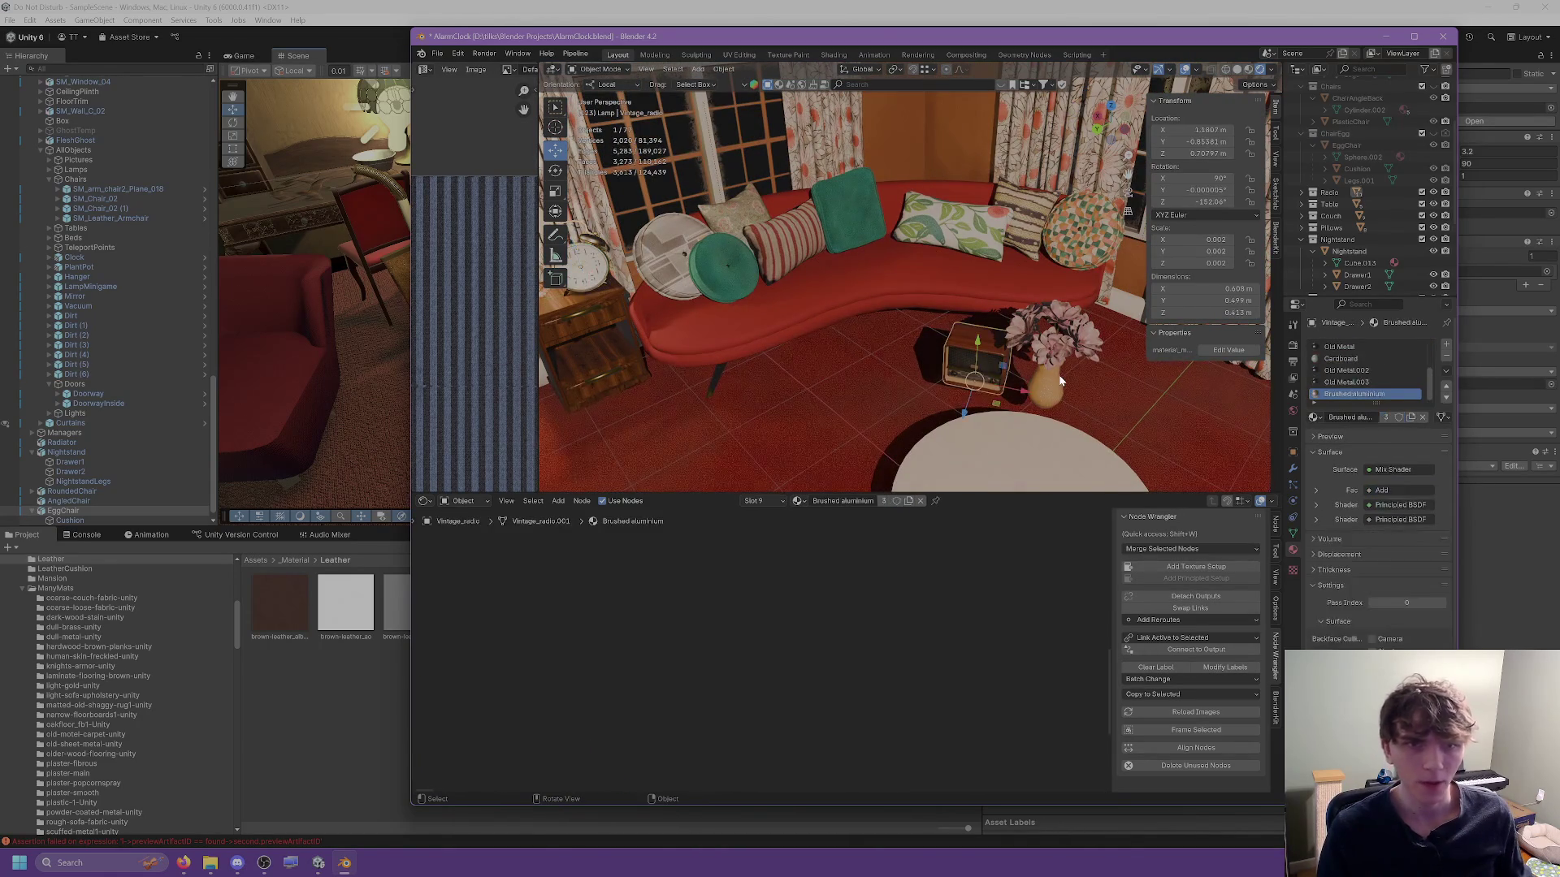
pyautogui.click(861, 212)
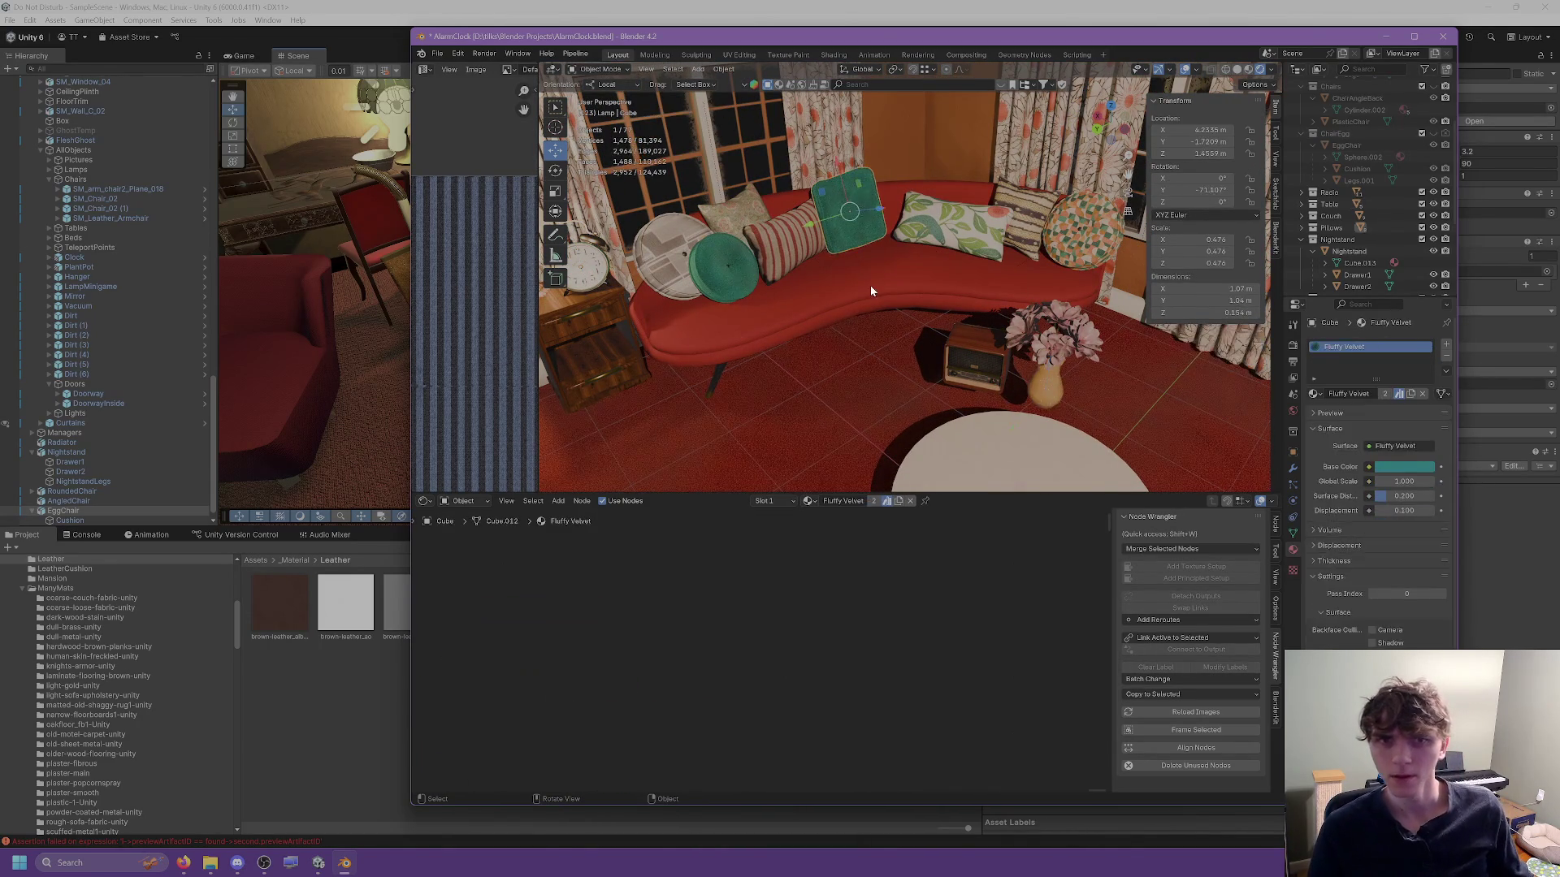
pyautogui.click(641, 285)
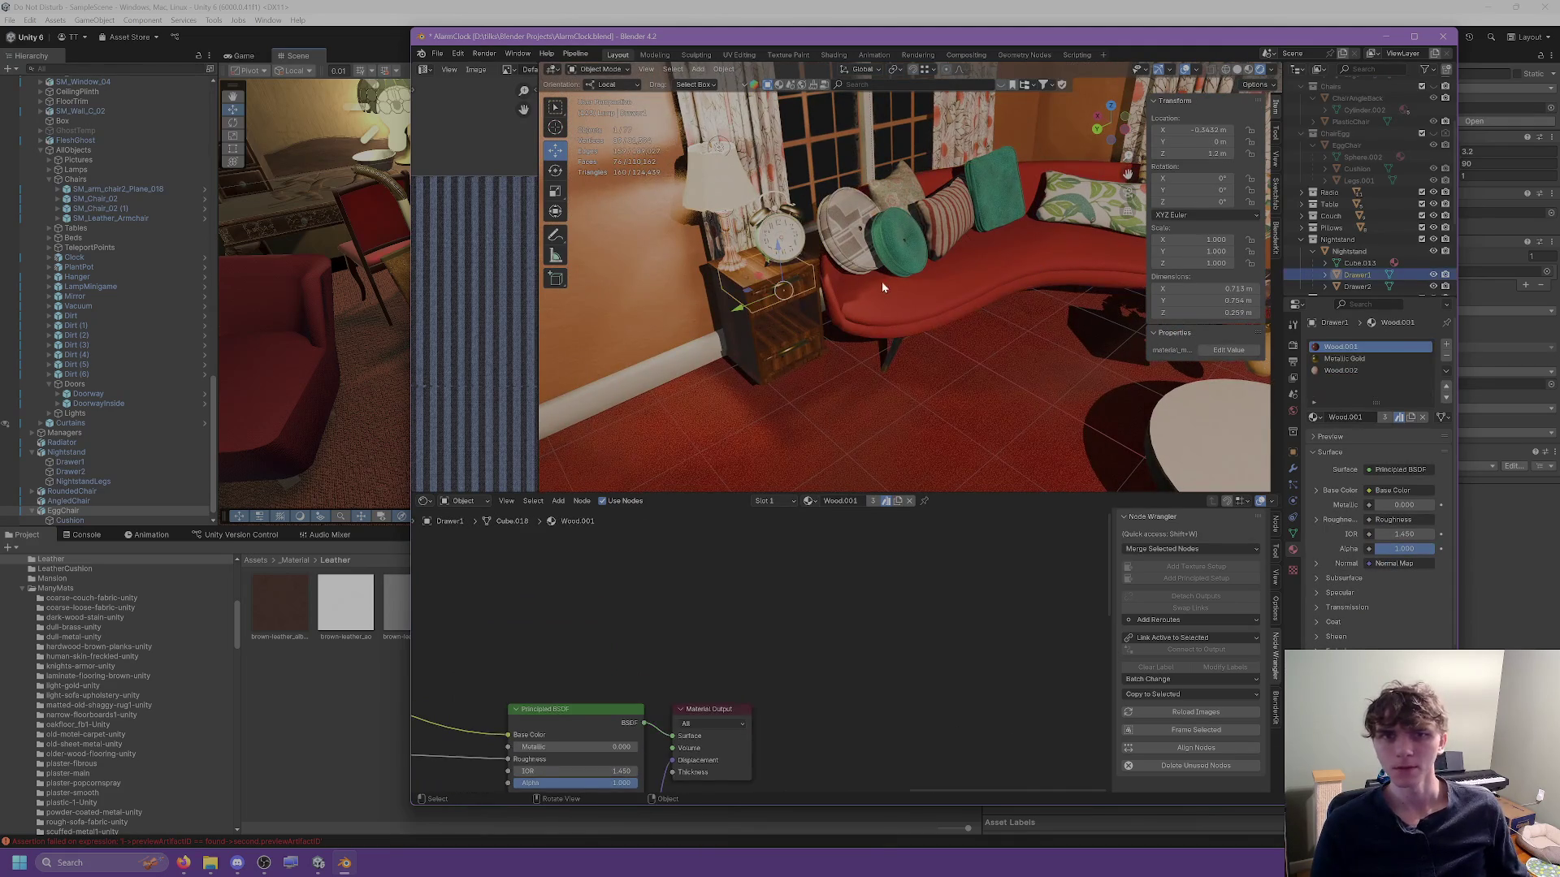
pyautogui.click(1349, 251)
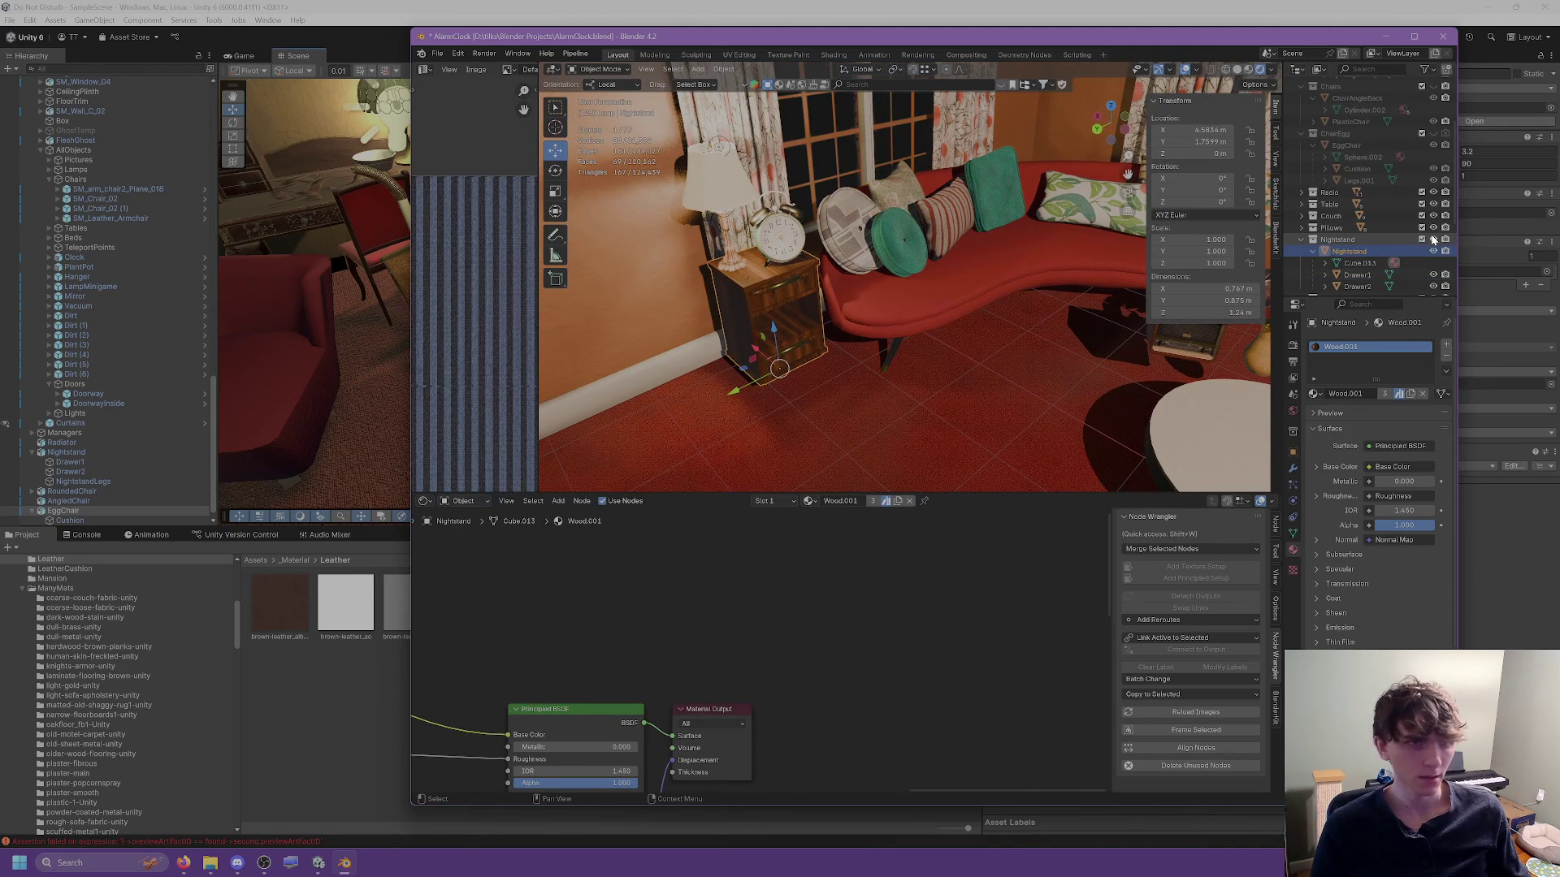
pyautogui.press('h')
# Hide the 1920s table lamp and move the light near the clock into the Lamp collection.
pyautogui.click(721, 219)
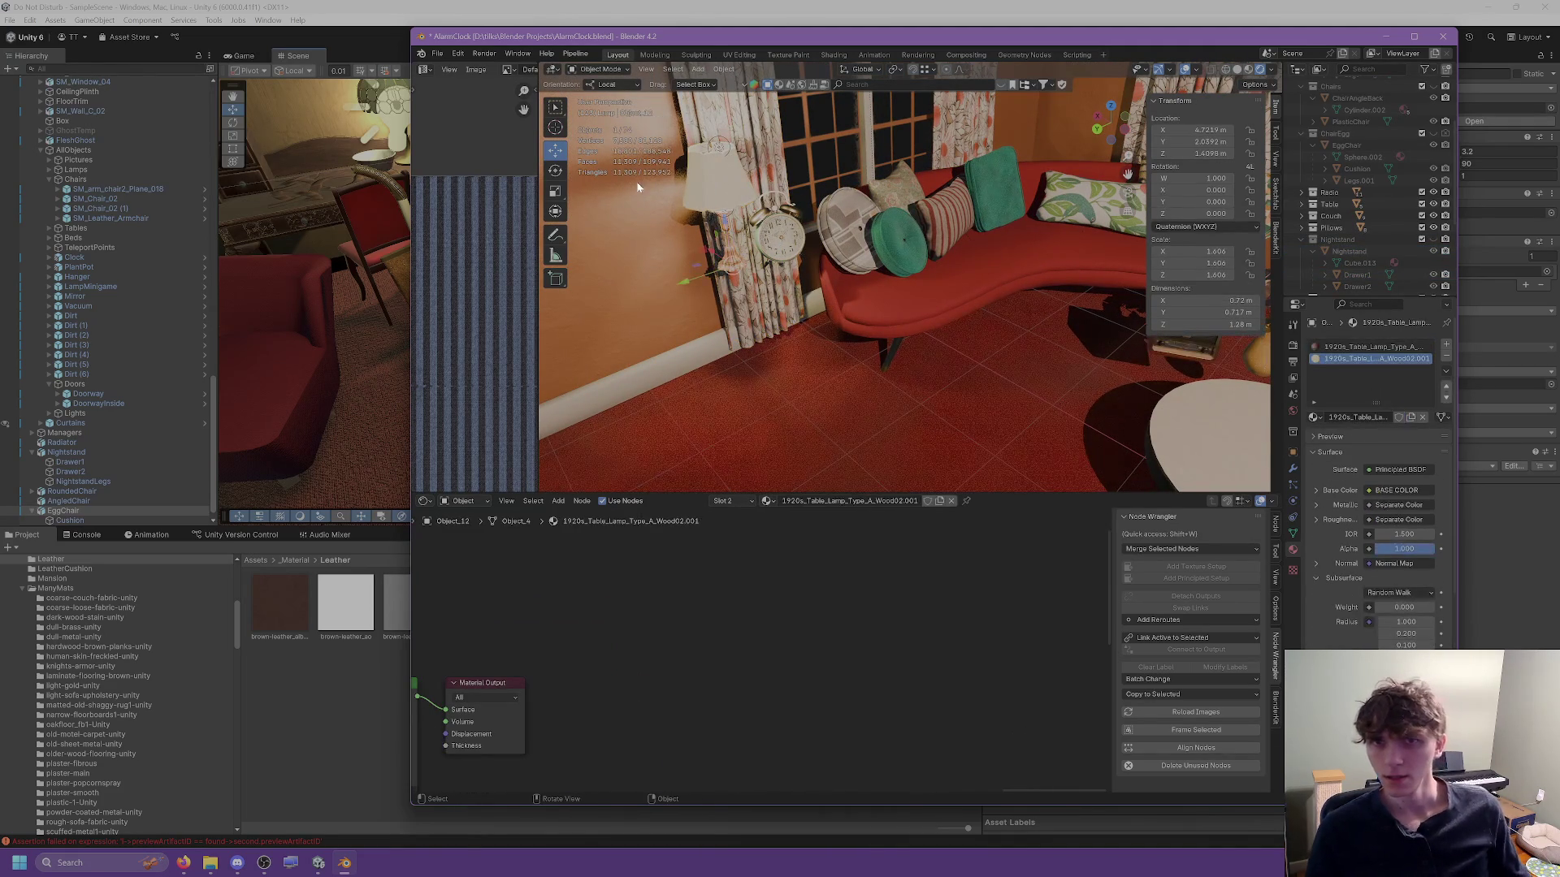
pyautogui.press('.')
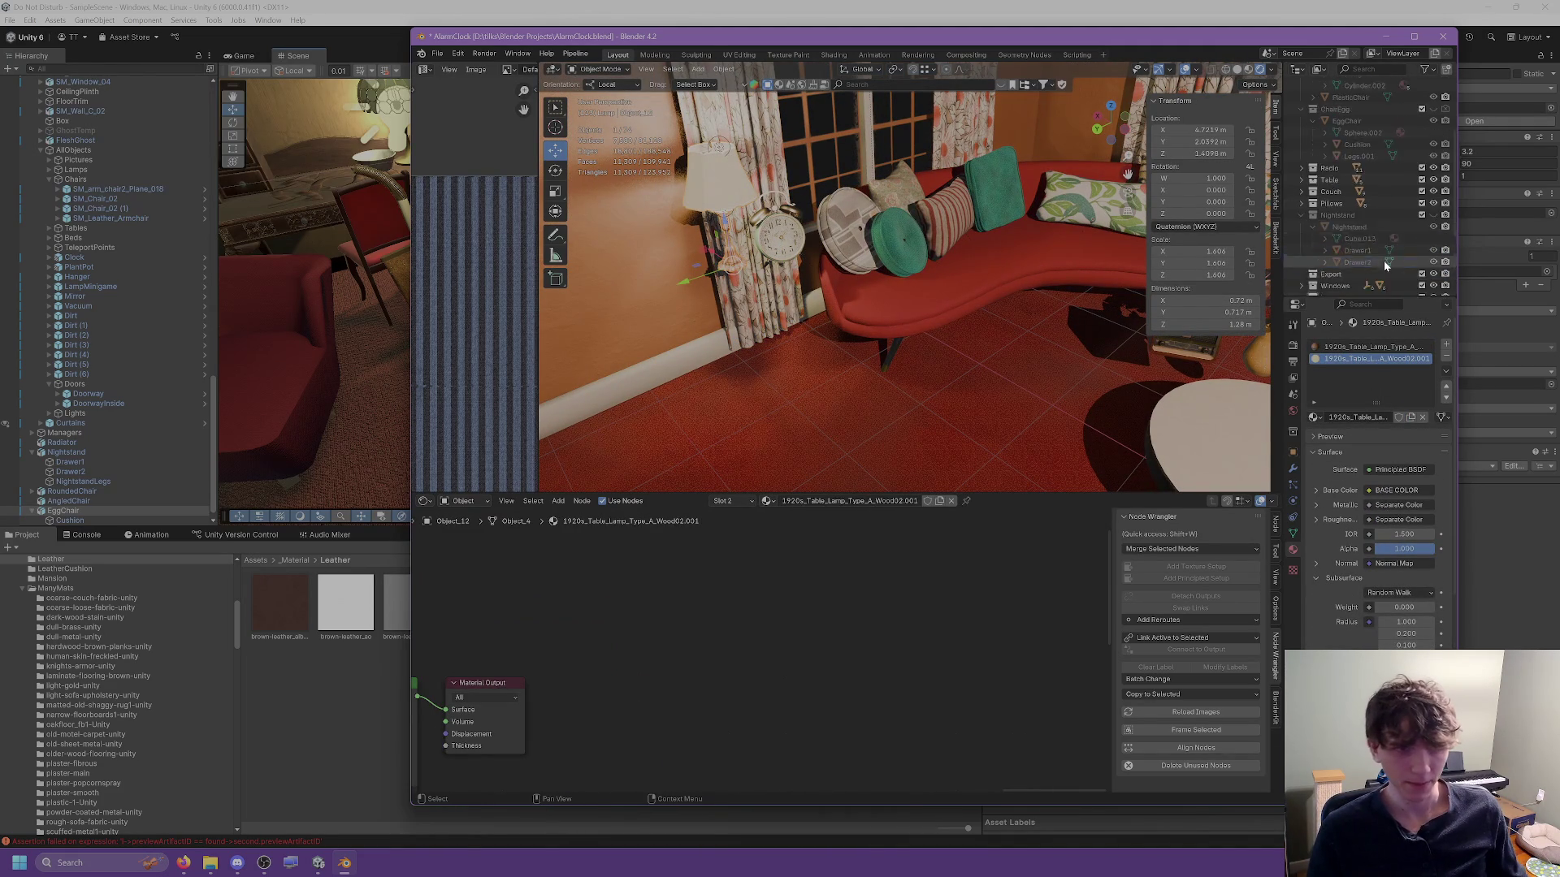
pyautogui.press('h')
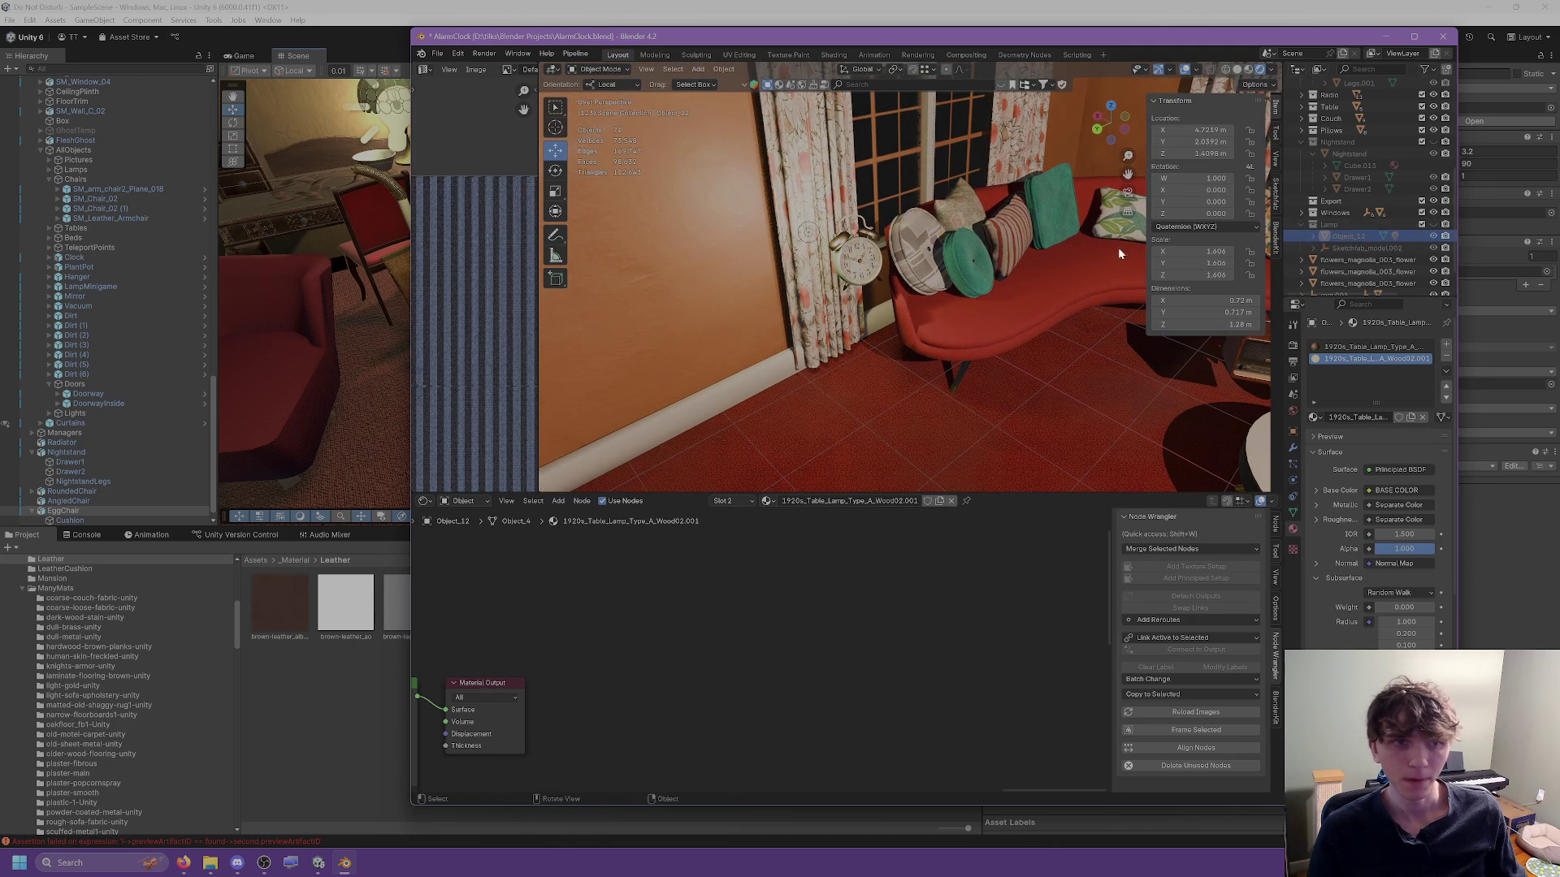
pyautogui.scroll(-2, 1333, 238)
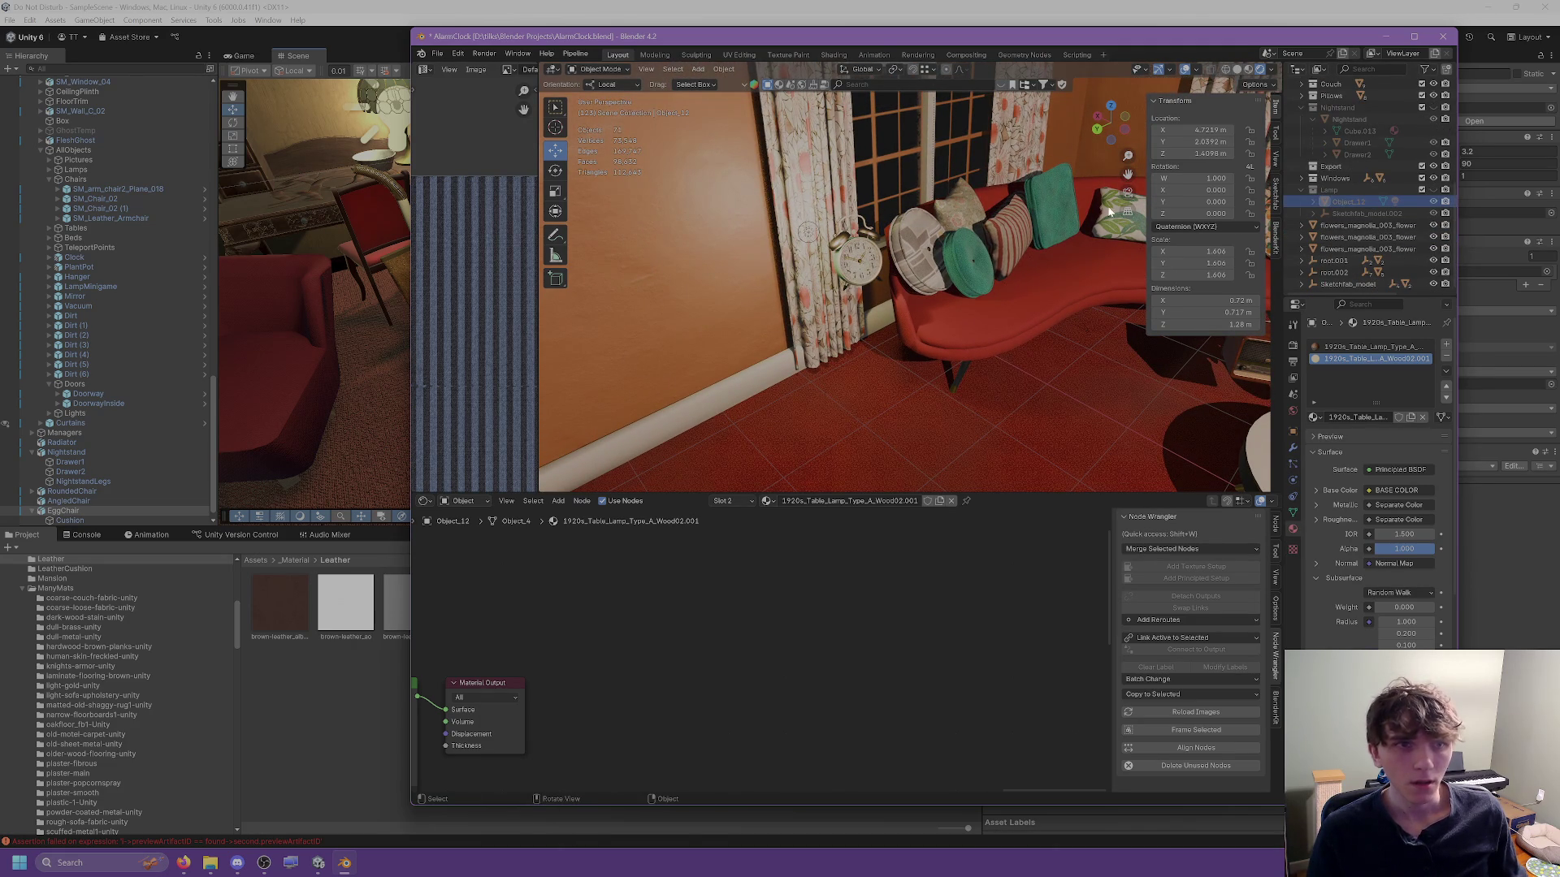
pyautogui.moveTo(893, 243); pyautogui.dragTo(731, 241)
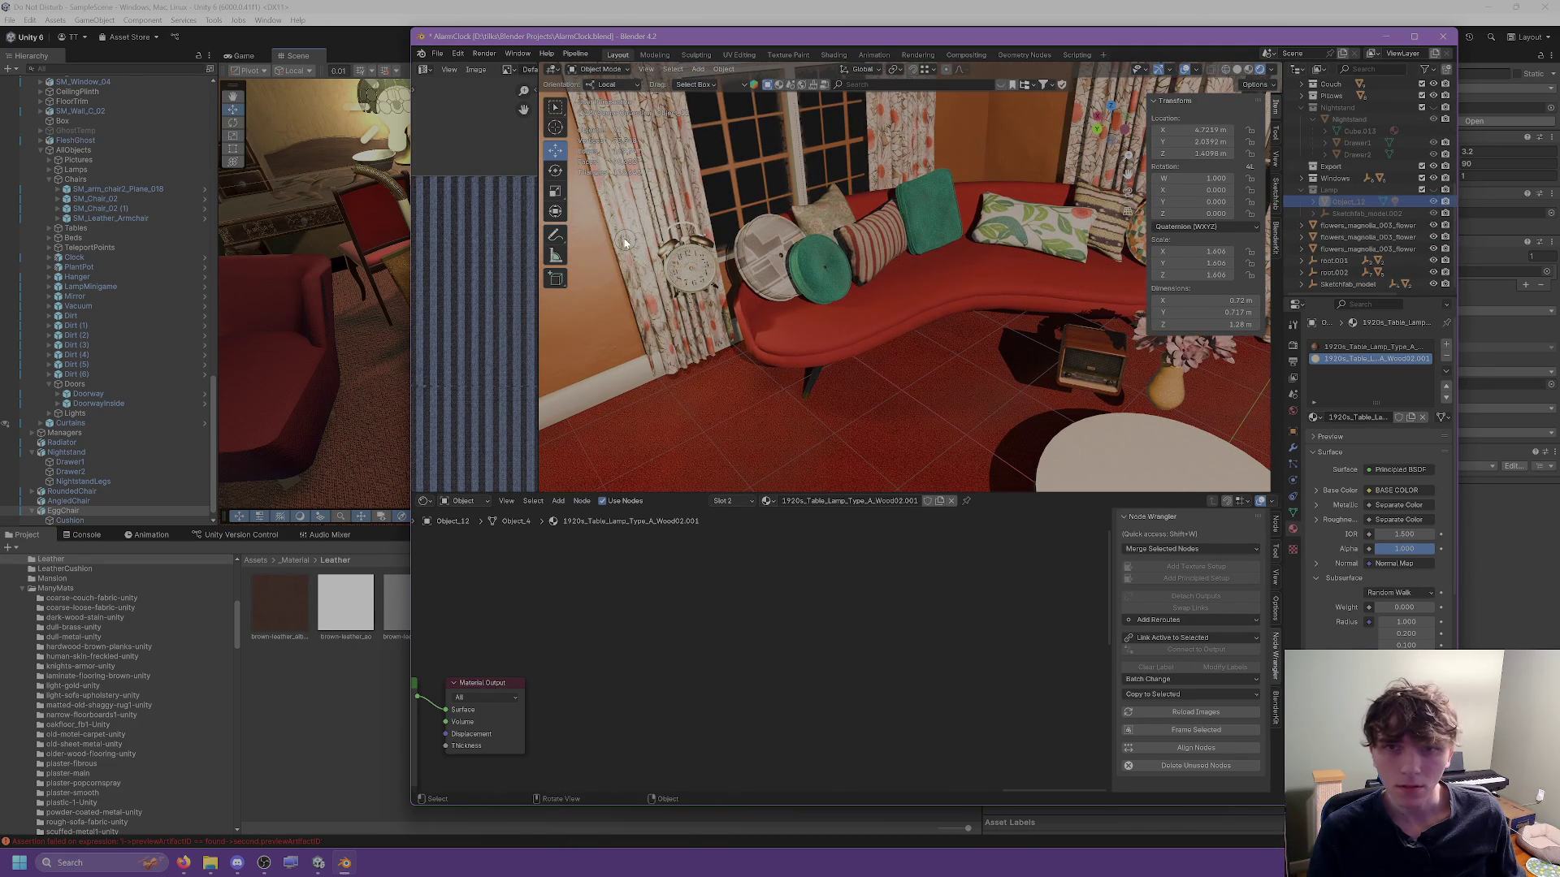
pyautogui.click(610, 242)
pyautogui.scroll(8, 1381, 203)
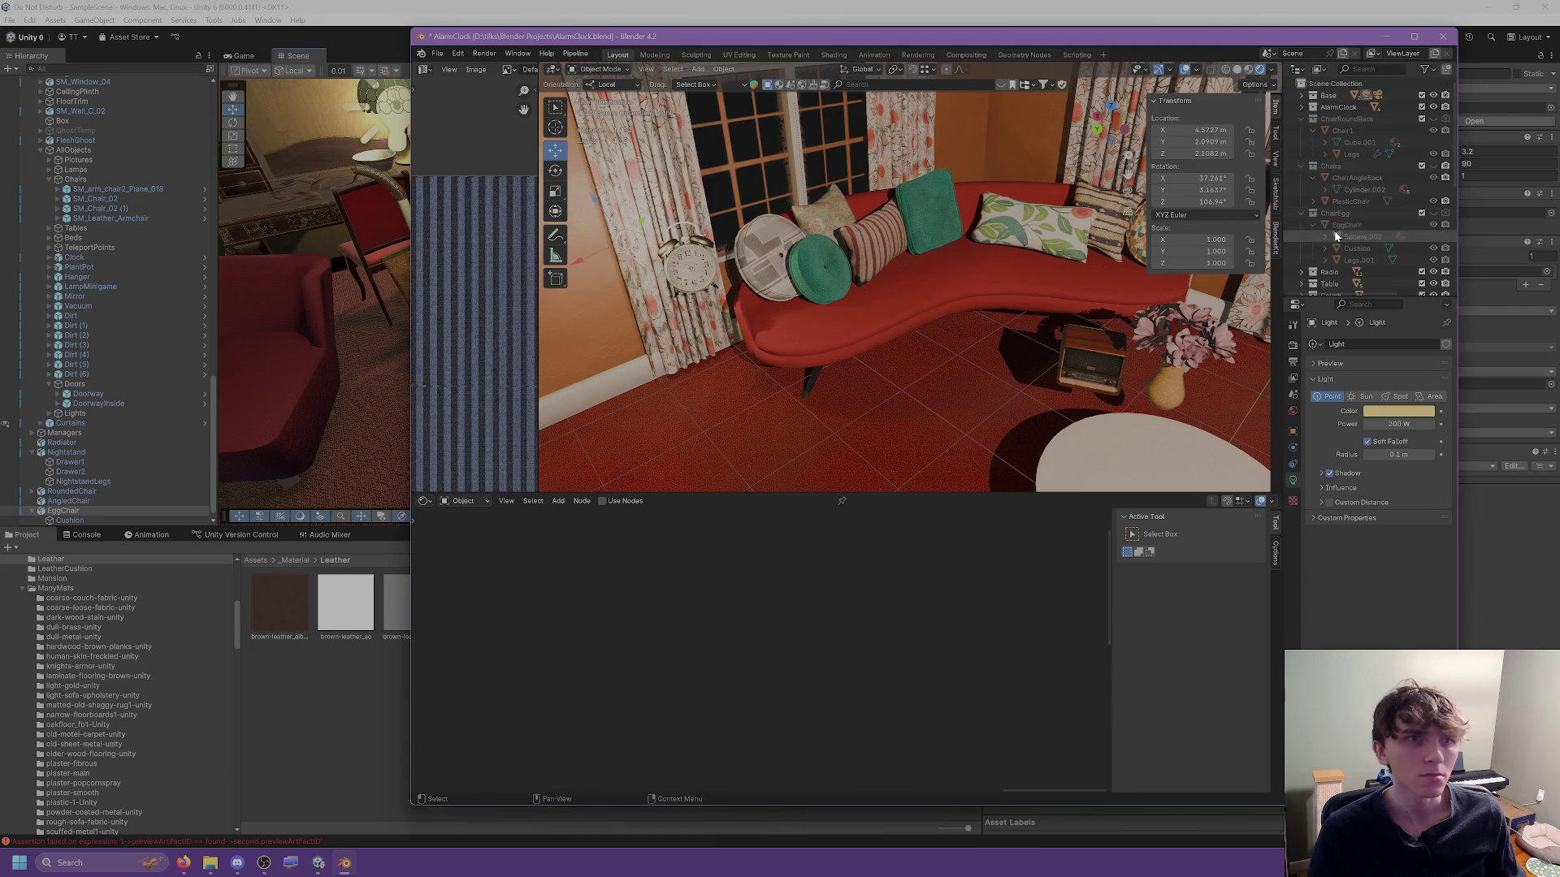
pyautogui.moveTo(1338, 119)
pyautogui.mouseDown()
pyautogui.moveTo(1369, 244)
pyautogui.moveTo(1368, 211)
pyautogui.moveTo(1347, 217)
pyautogui.mouseUp()
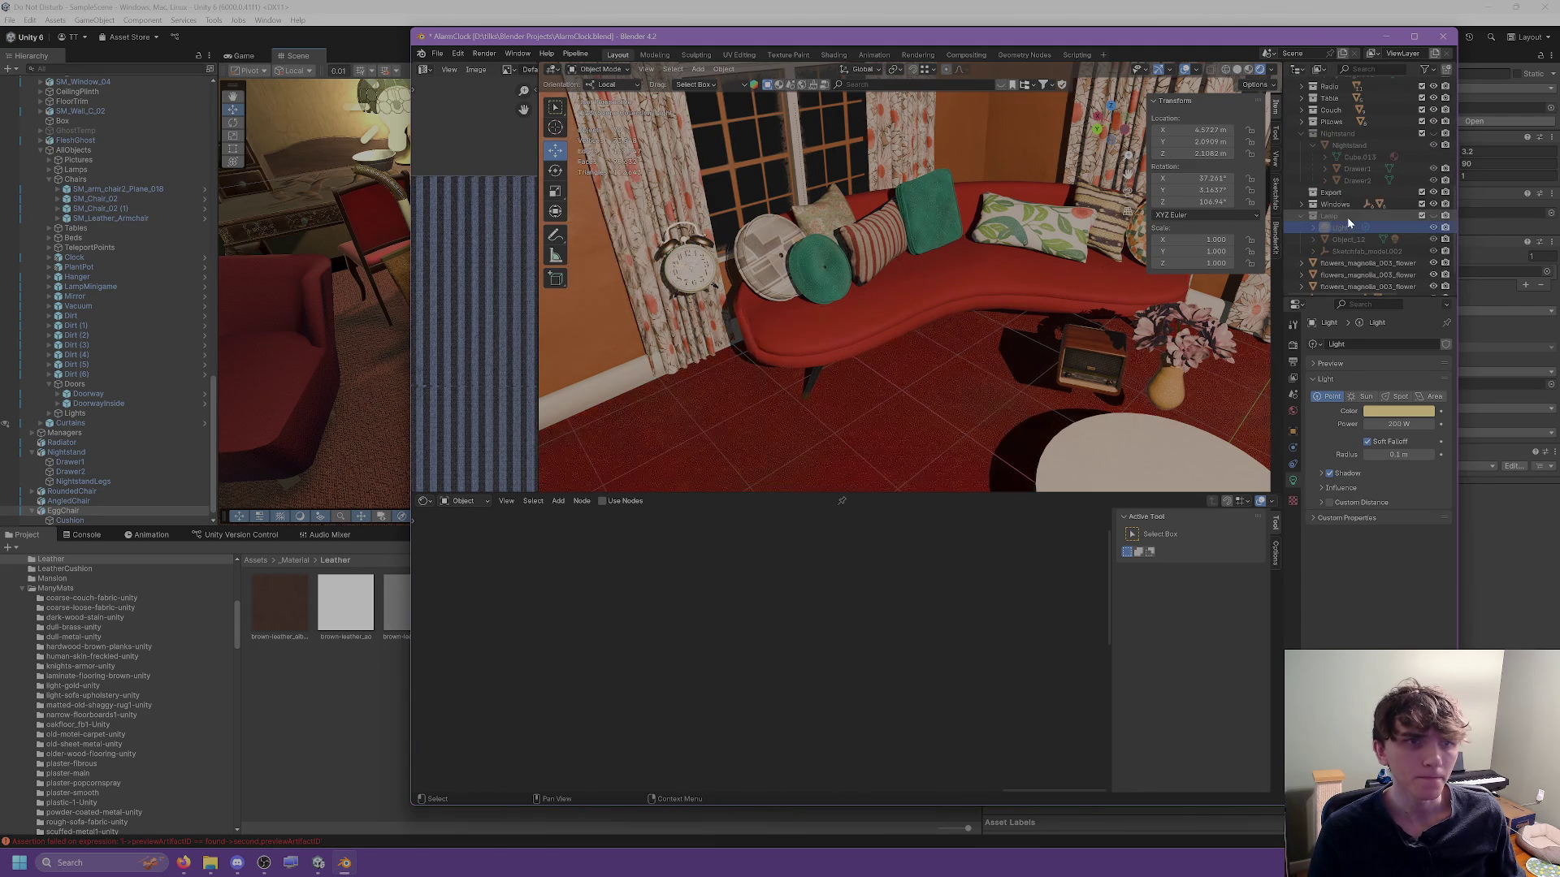
# Inspect the alarm clock, teal cushion and leaf-print pillow from a higher view over the sofa.
pyautogui.click(707, 228)
pyautogui.scroll(-5, 709, 224)
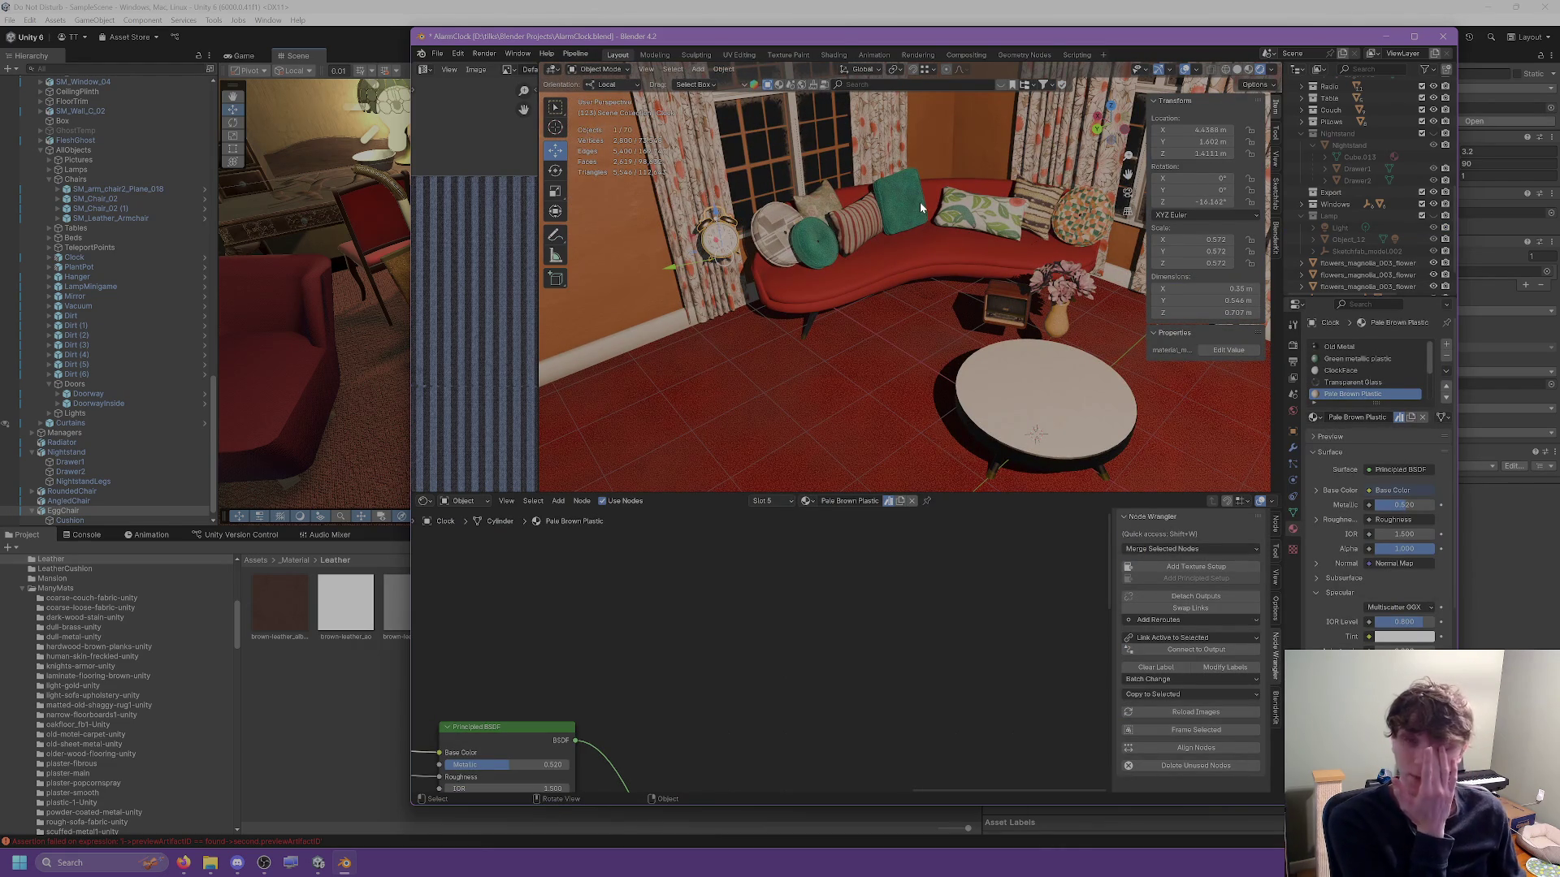
pyautogui.click(914, 211)
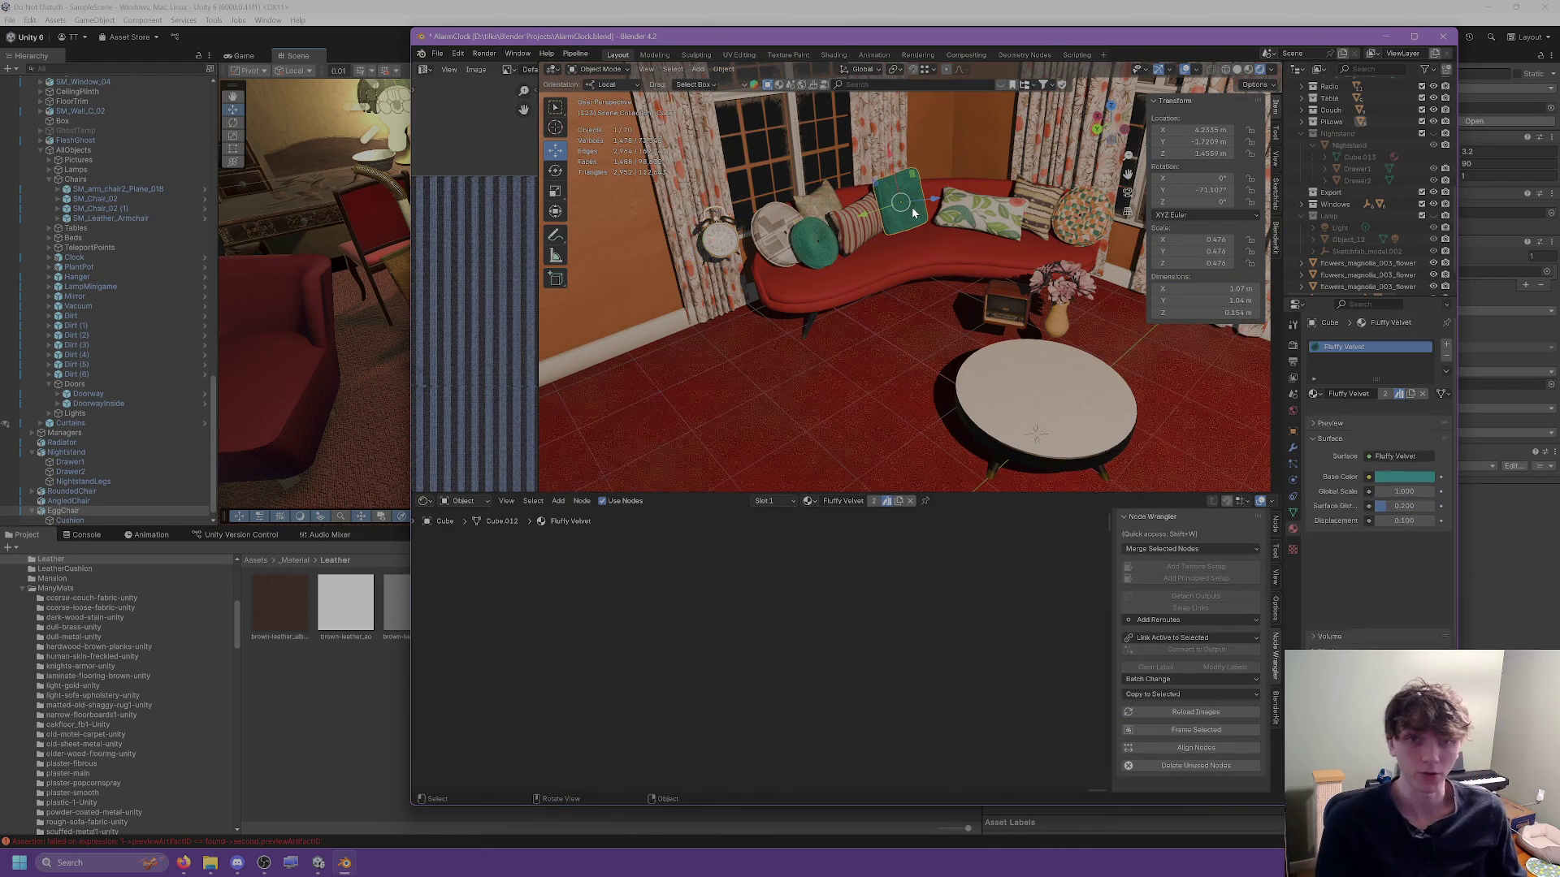
pyautogui.click(965, 214)
pyautogui.scroll(-3, 886, 230)
pyautogui.moveTo(885, 230)
pyautogui.mouseDown()
pyautogui.moveTo(935, 290)
pyautogui.moveTo(899, 236)
pyautogui.moveTo(954, 250)
pyautogui.moveTo(957, 224)
pyautogui.moveTo(970, 236)
pyautogui.mouseUp()
pyautogui.scroll(2, 936, 290)
# Select the round coffee table and select its Metallic Gold.006 material name.
pyautogui.click(899, 237)
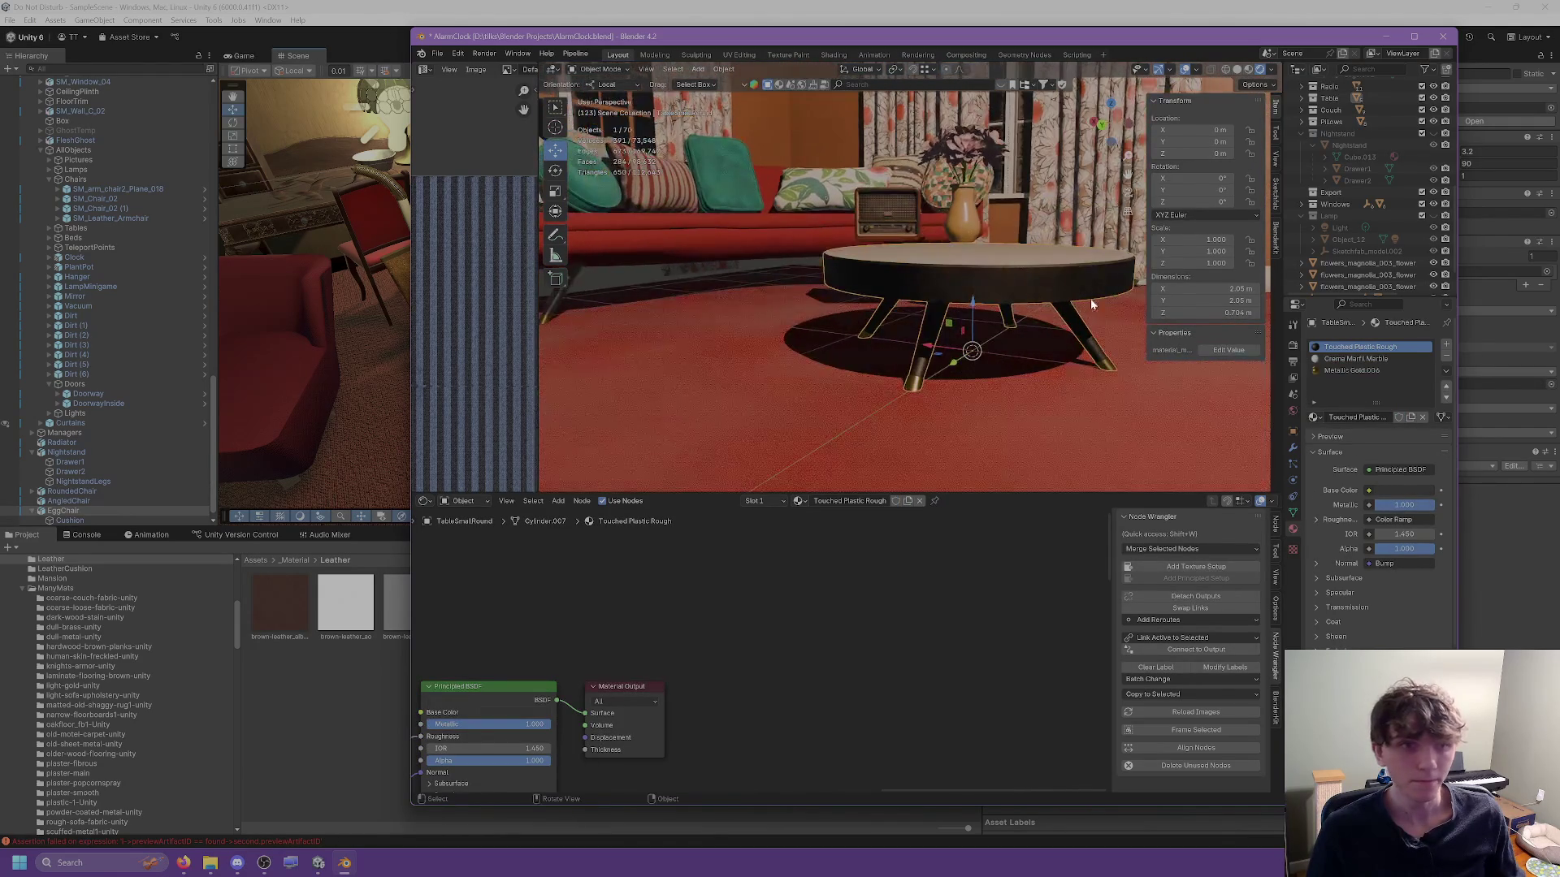
pyautogui.click(1372, 371)
pyautogui.click(1366, 419)
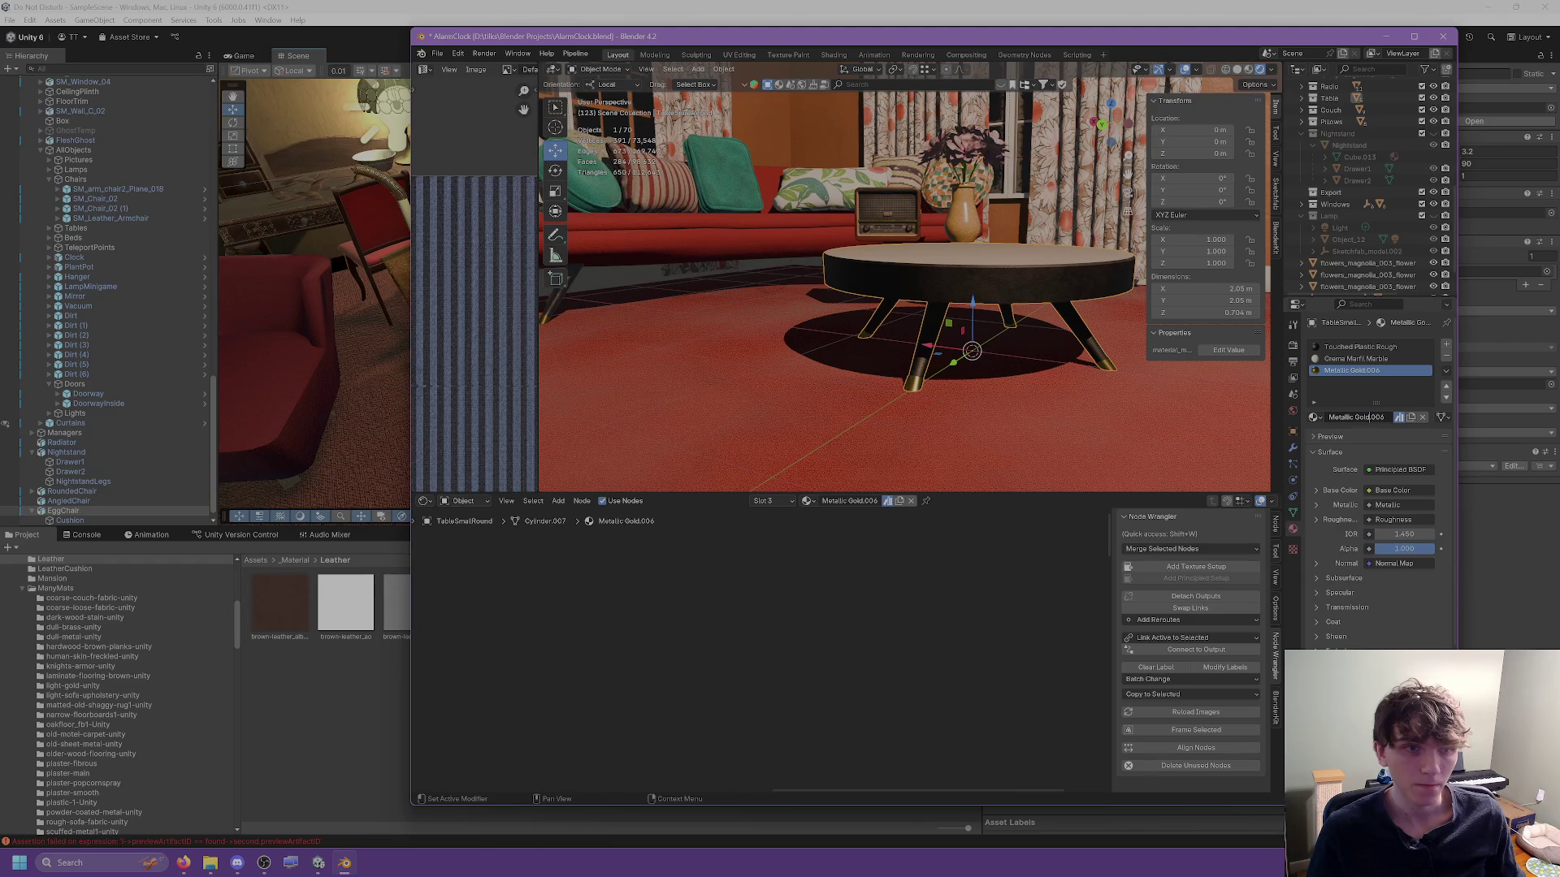
pyautogui.hotkey('ctrl', 'a')
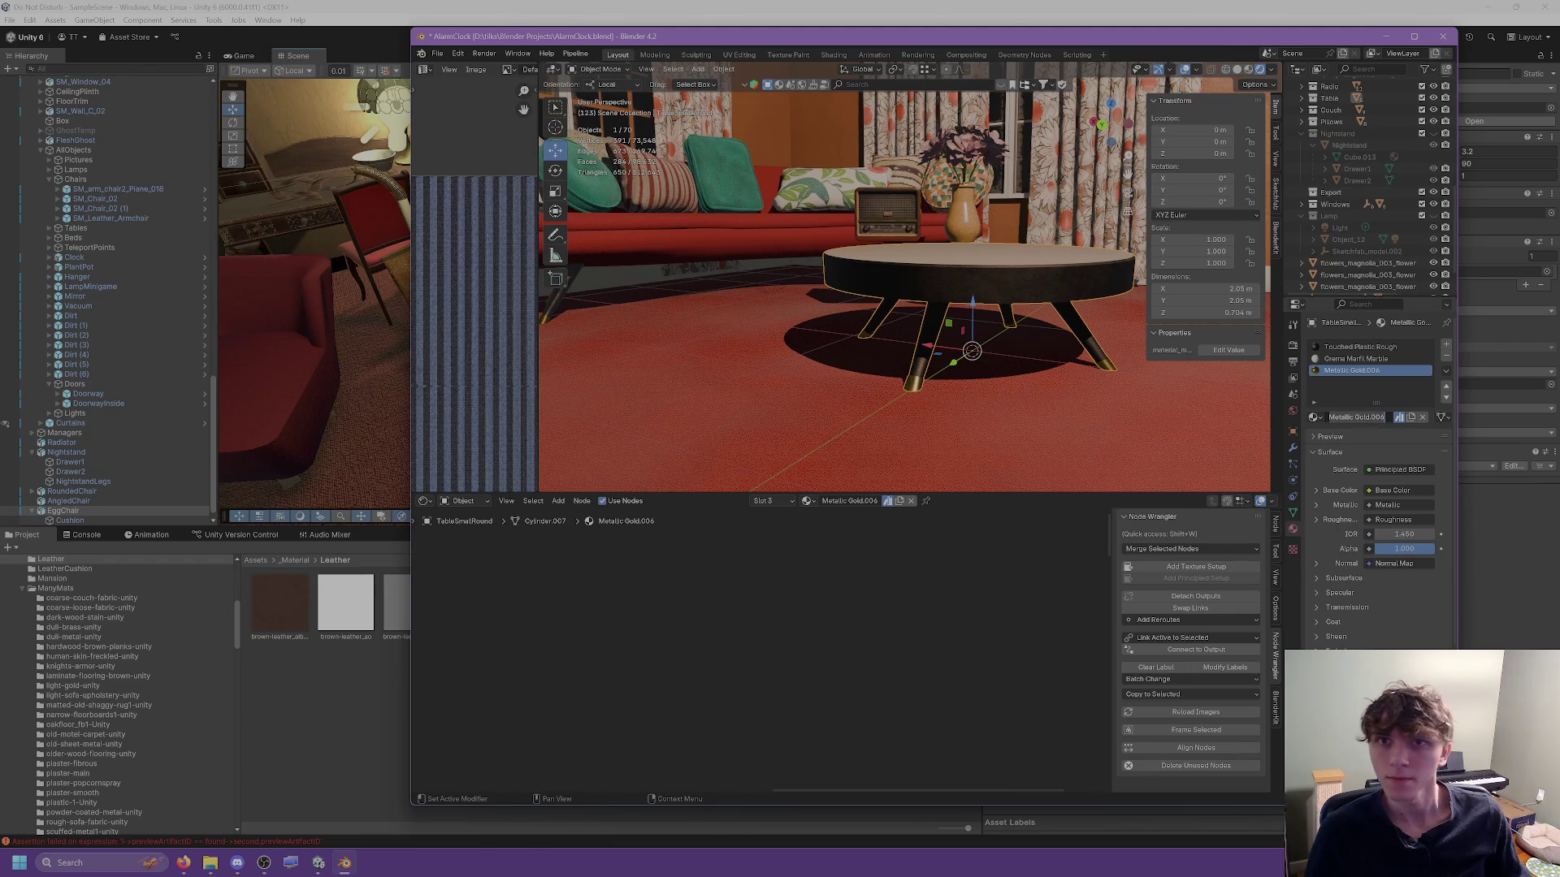
# Back in Unity, frame the room and select the angled chair.
pyautogui.hotkey('alt', 'Tab')
pyautogui.moveTo(650, 357)
pyautogui.mouseDown()
pyautogui.moveTo(502, 320)
pyautogui.moveTo(537, 316)
pyautogui.moveTo(530, 353)
pyautogui.moveTo(557, 279)
pyautogui.moveTo(598, 269)
pyautogui.mouseUp()
pyautogui.press('f')
pyautogui.click(747, 363)
# Enter 0 for the AngledChair's Position Y, check it on the carpet, then return to Blender.
pyautogui.moveTo(934, 380)
pyautogui.mouseDown()
pyautogui.moveTo(773, 338)
pyautogui.moveTo(717, 198)
pyautogui.moveTo(735, 81)
pyautogui.mouseUp()
pyautogui.click(1382, 151)
pyautogui.write('0')
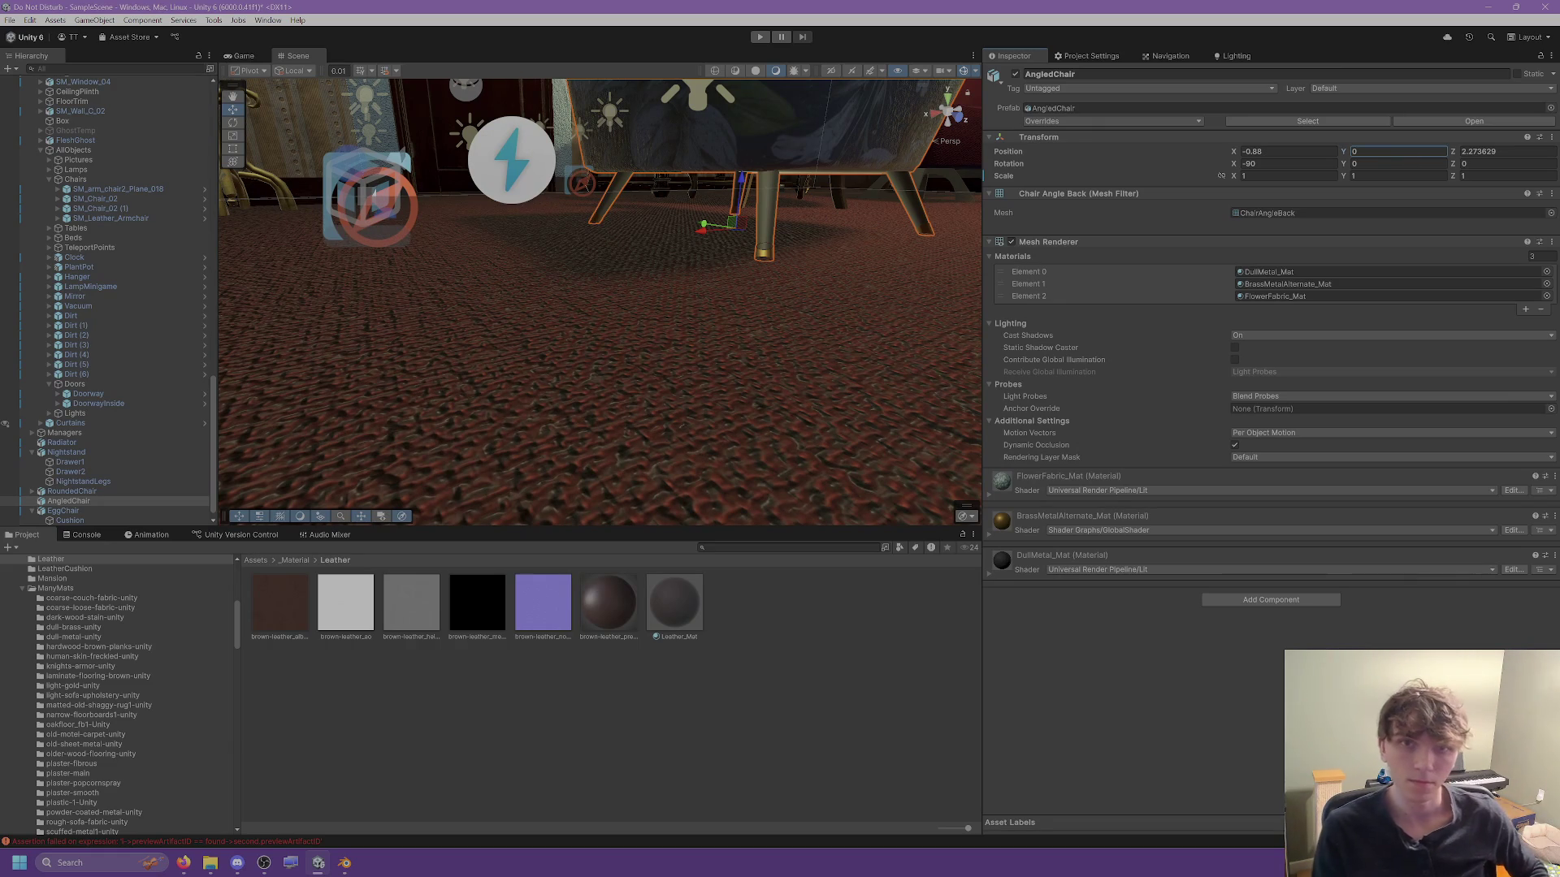
pyautogui.moveTo(756, 223); pyautogui.dragTo(746, 282)
pyautogui.scroll(2, 746, 282)
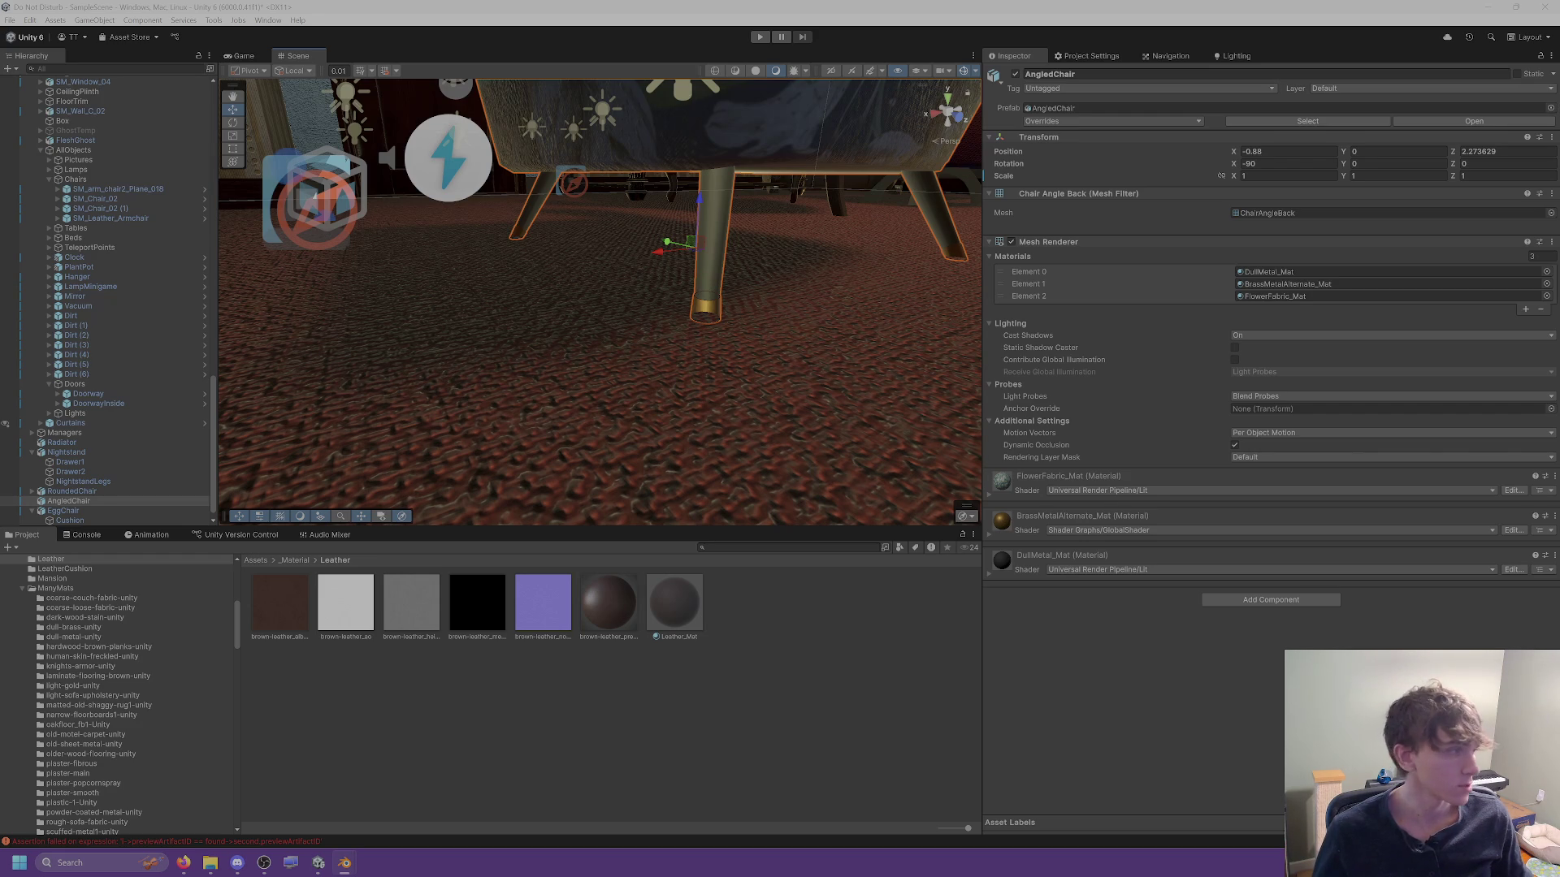
pyautogui.click(732, 296)
pyautogui.click(723, 295)
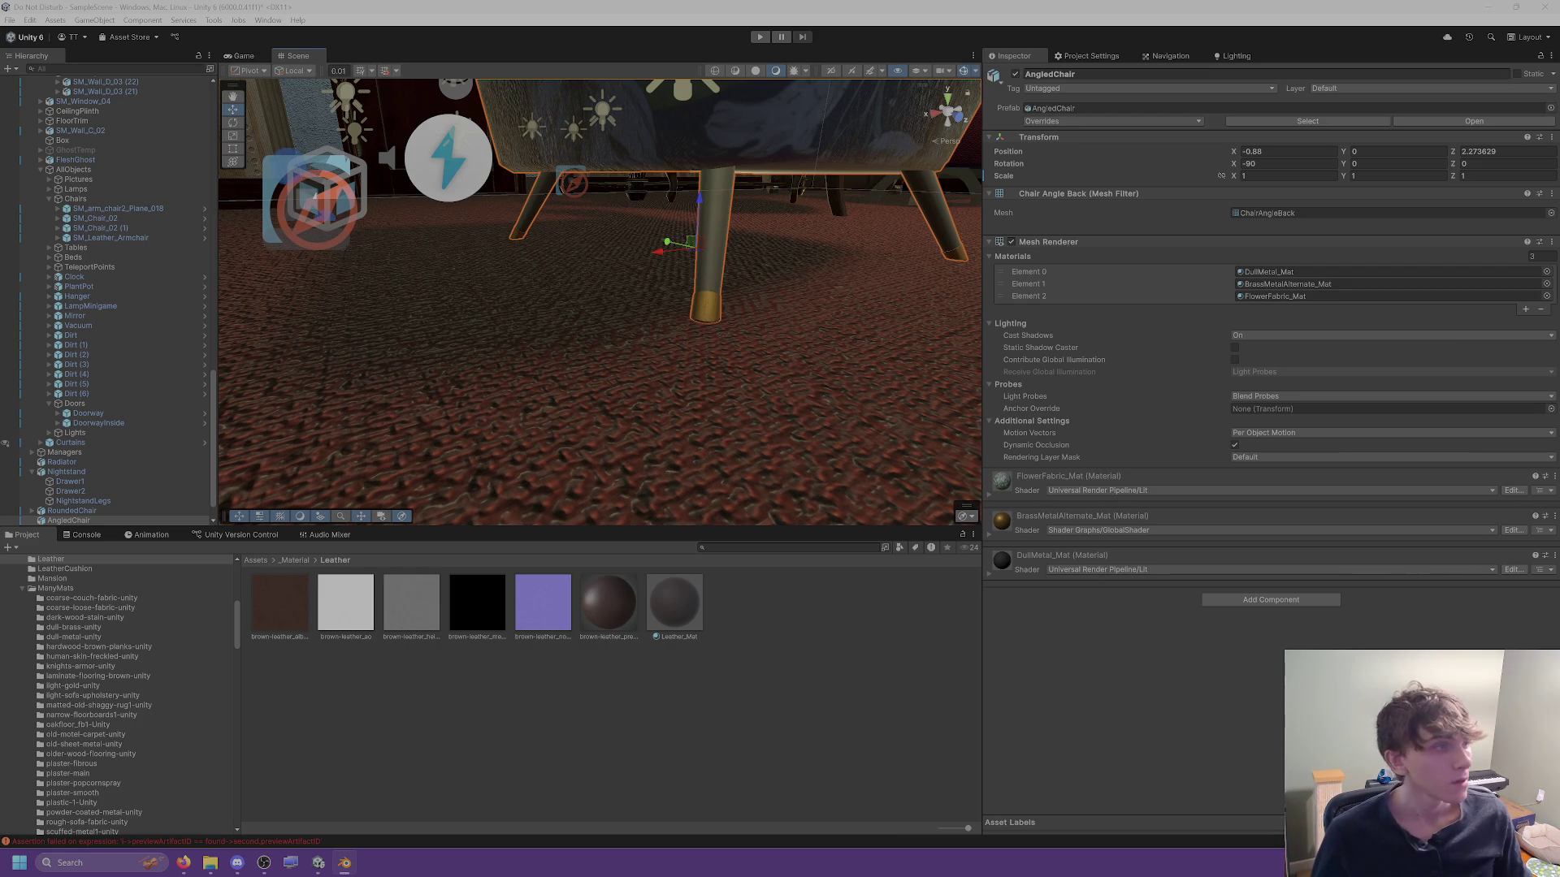
pyautogui.hotkey('alt', 'Tab')
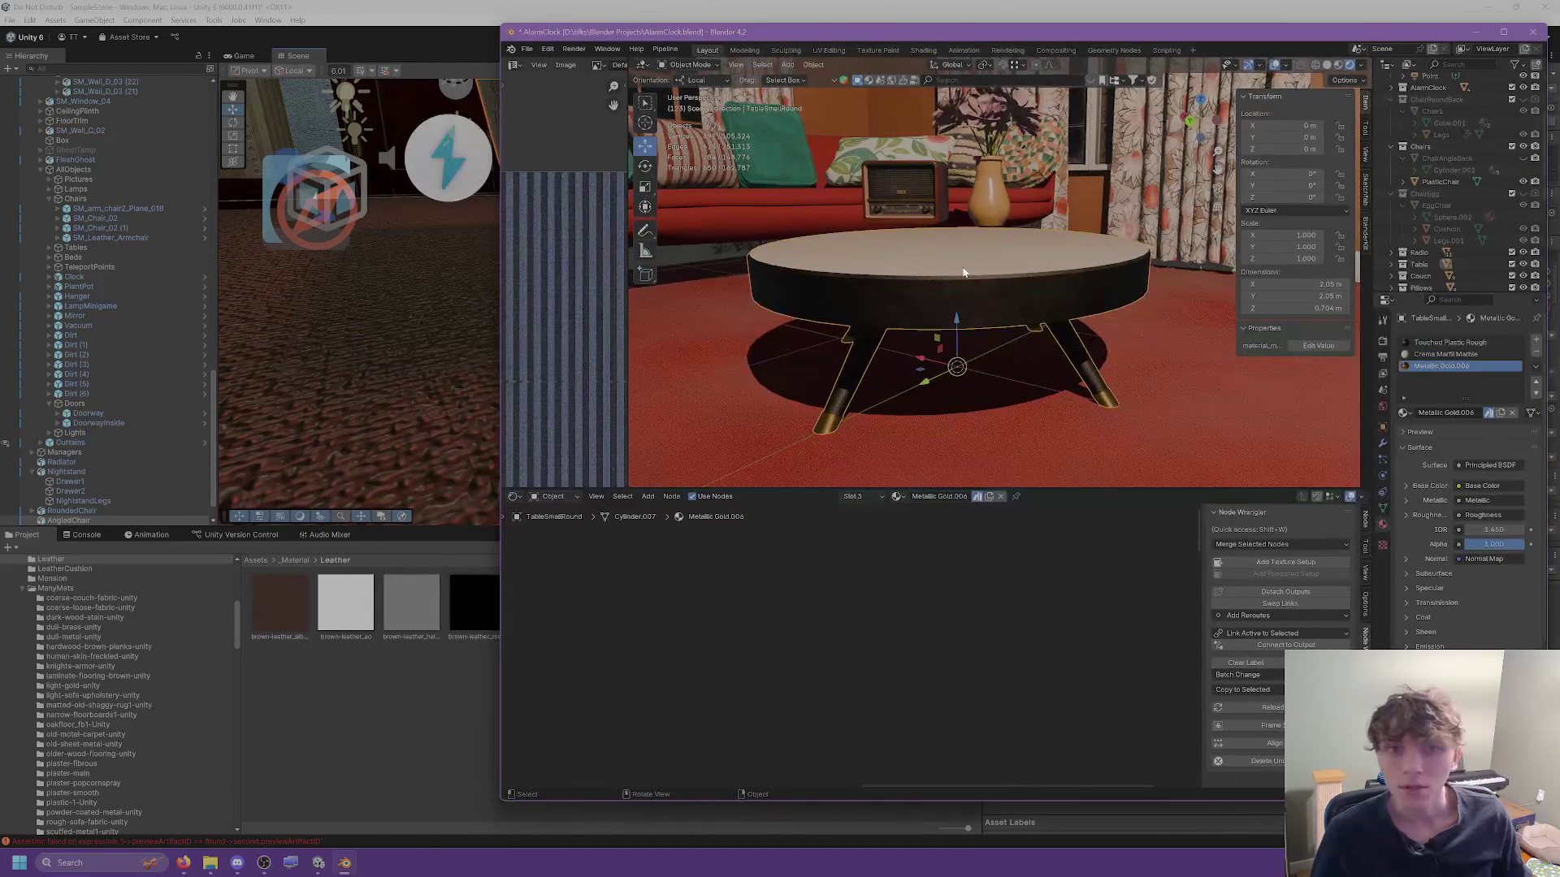
# Start an FBX export of the selected table and navigate to the project's _Art folder.
pyautogui.moveTo(964, 272); pyautogui.dragTo(977, 297)
pyautogui.click(527, 49)
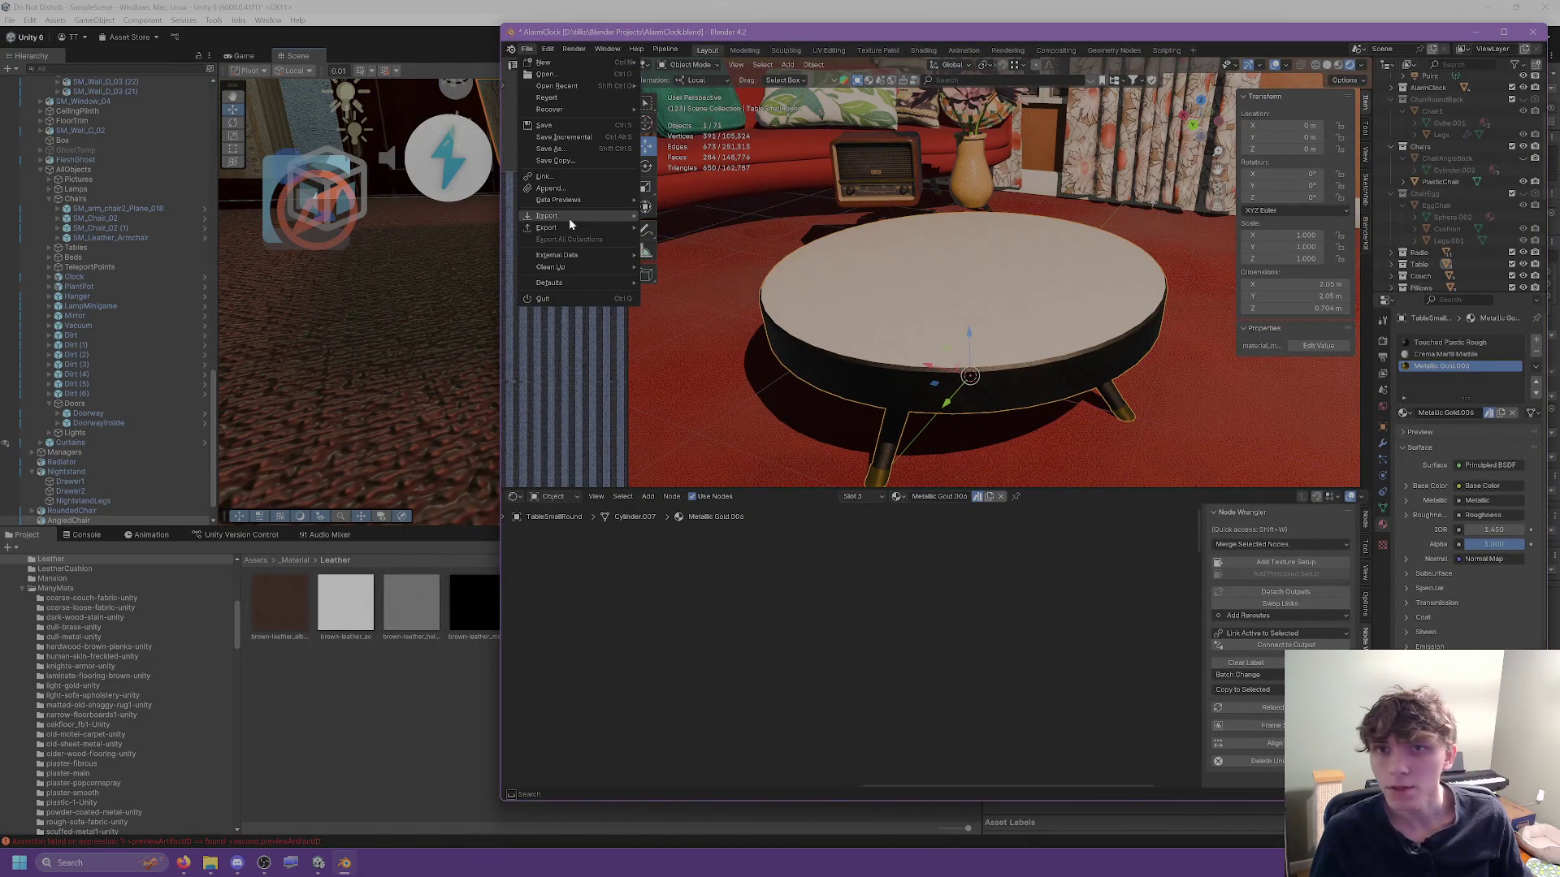
pyautogui.moveTo(576, 227)
pyautogui.click(684, 334)
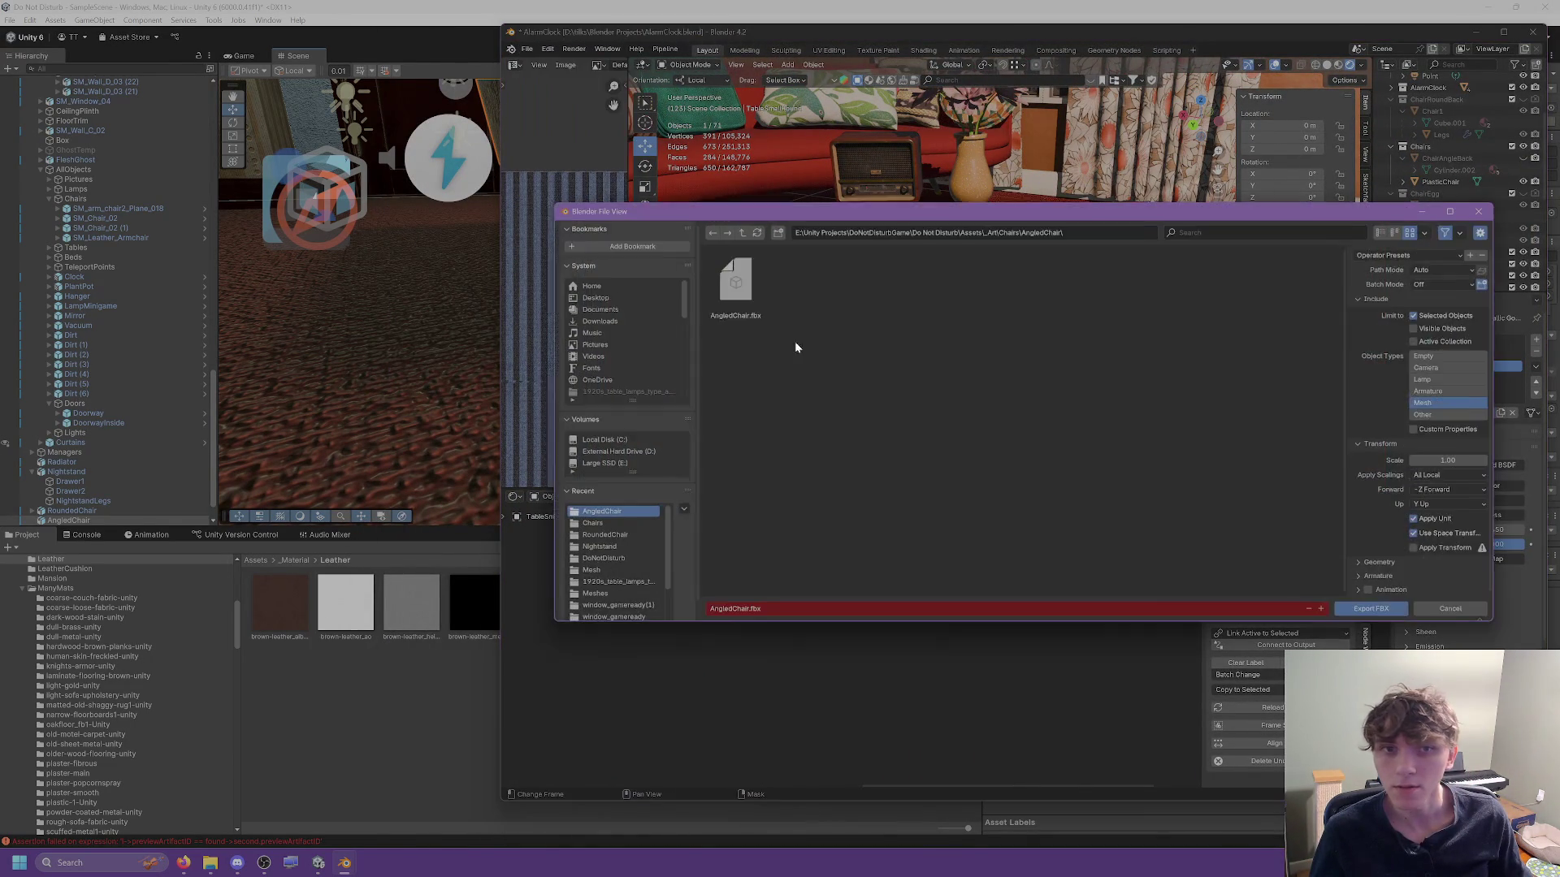
pyautogui.click(1010, 236)
pyautogui.press('End')
pyautogui.press('BackSpace')
pyautogui.press('BackSpace')
pyautogui.press('BackSpace')
pyautogui.press('Return')
# Create a Tables folder in _Art and export the table there as TableSmallRound.fbx.
pyautogui.rightClick(1180, 329)
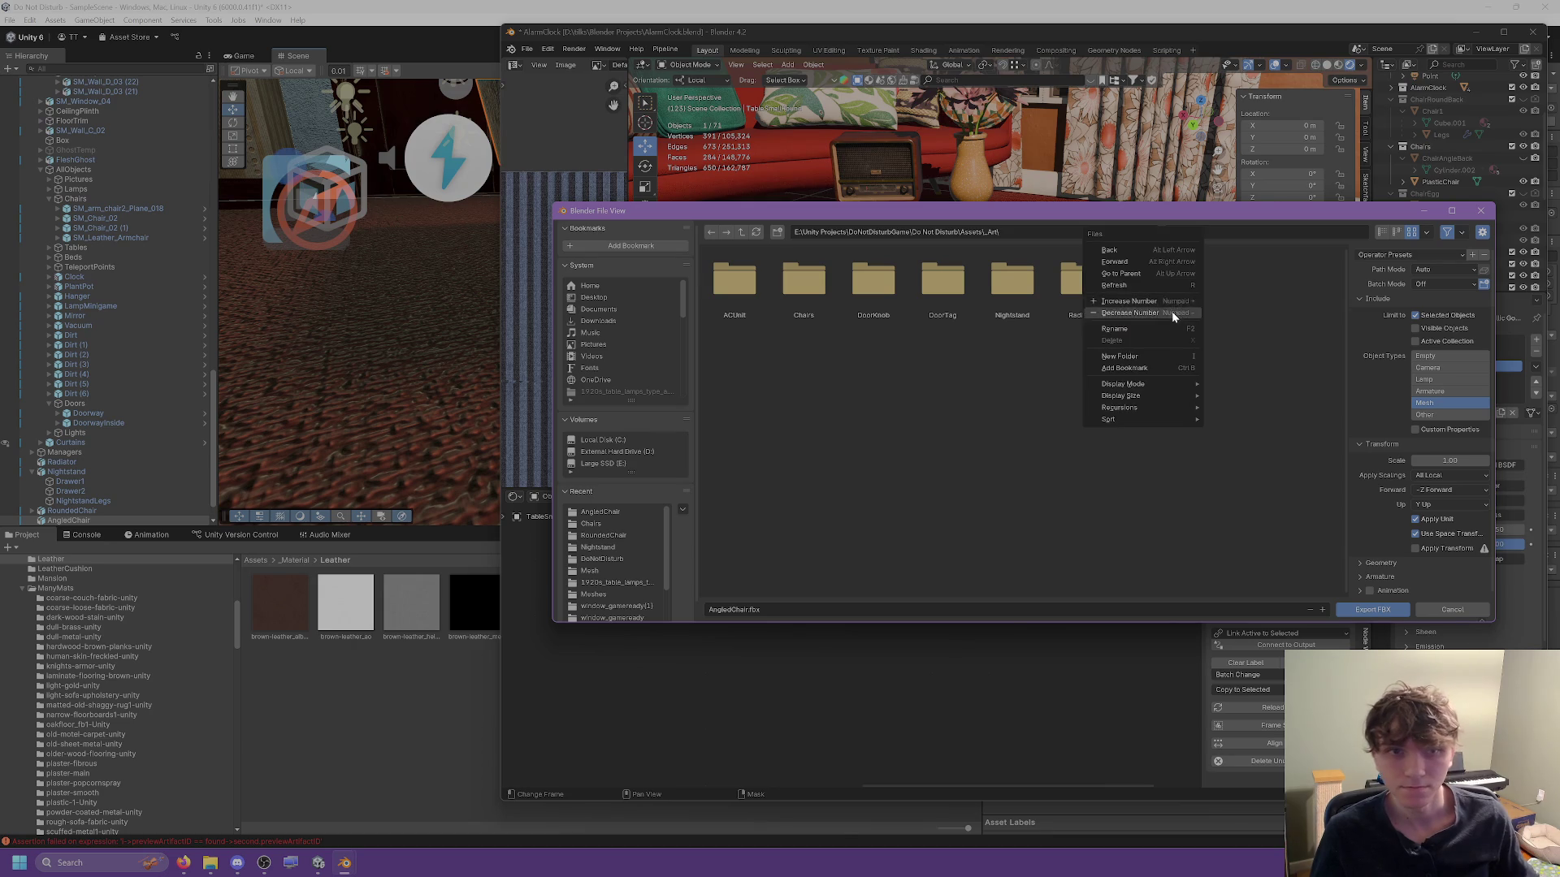
pyautogui.moveTo(1137, 388)
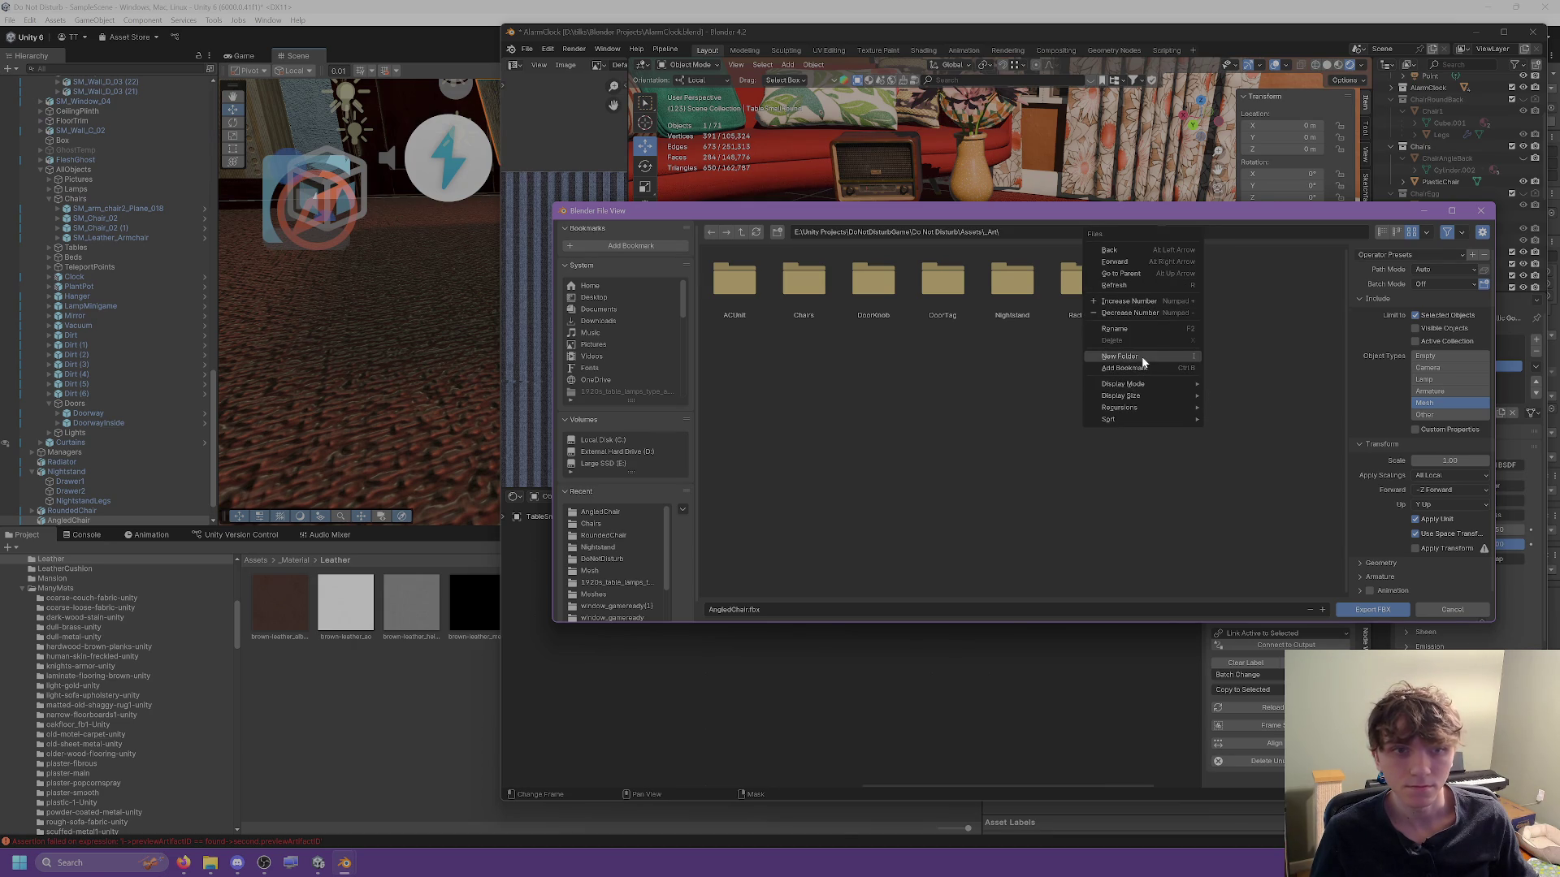
pyautogui.click(1119, 356)
pyautogui.write('Tables')
pyautogui.press('Return')
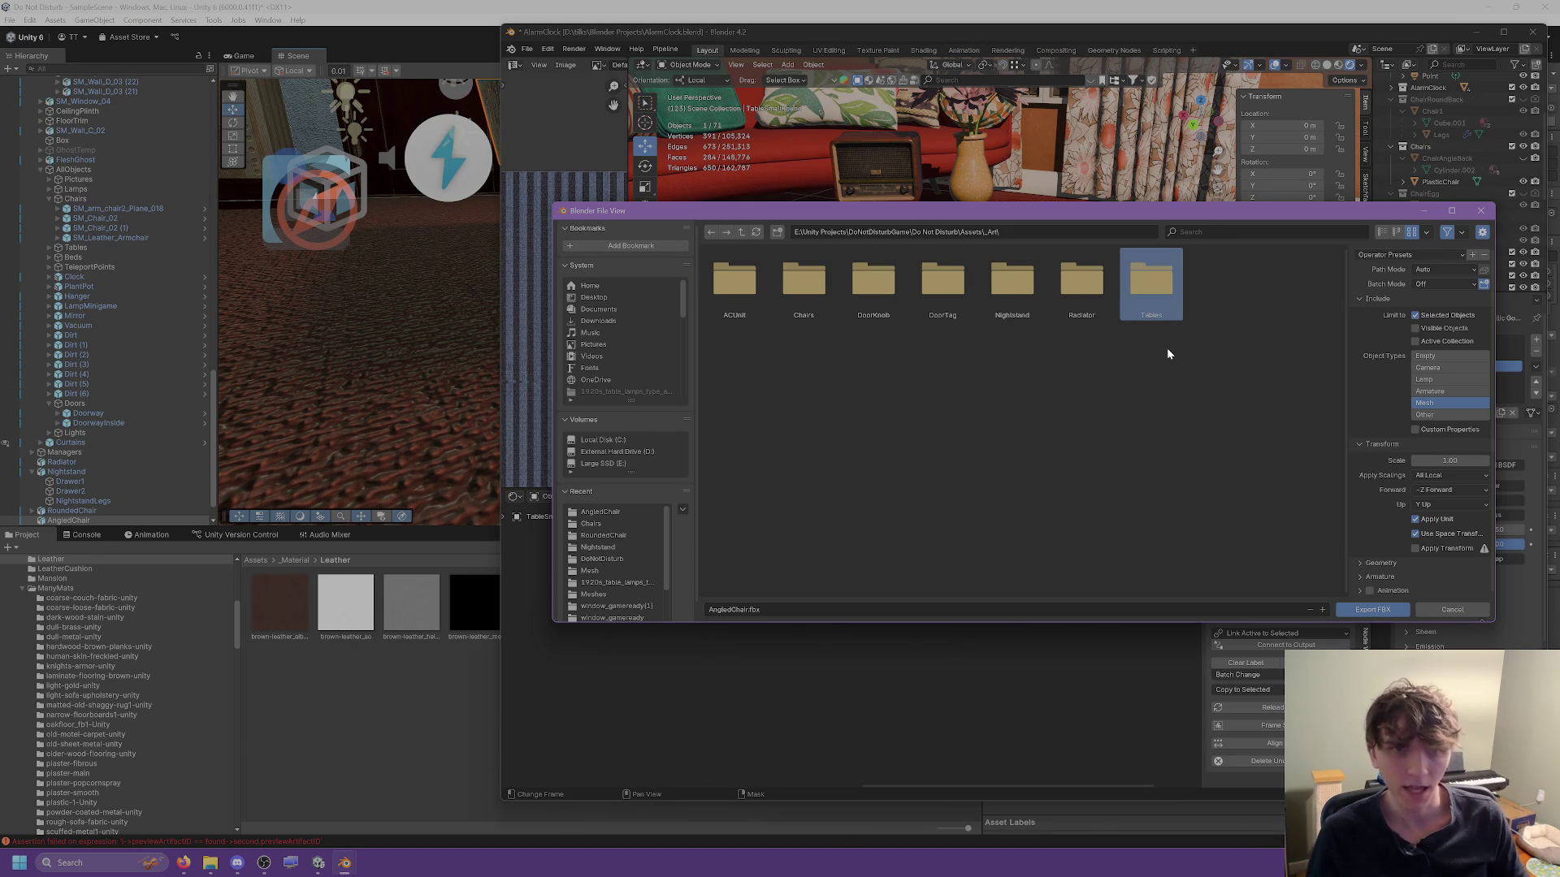
pyautogui.doubleClick(1170, 296)
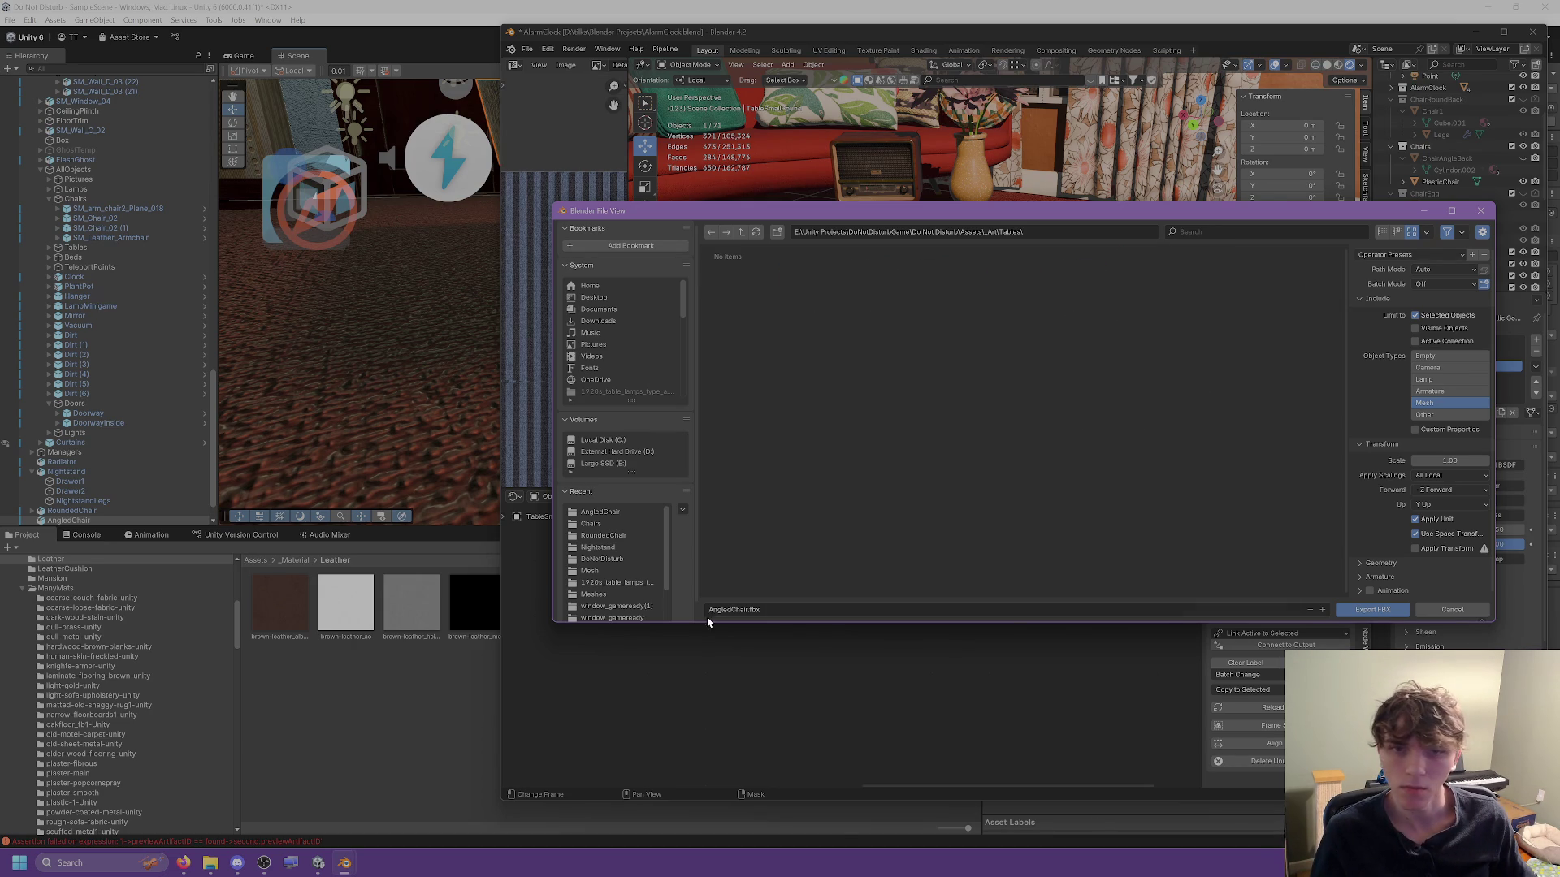
pyautogui.write('Table')
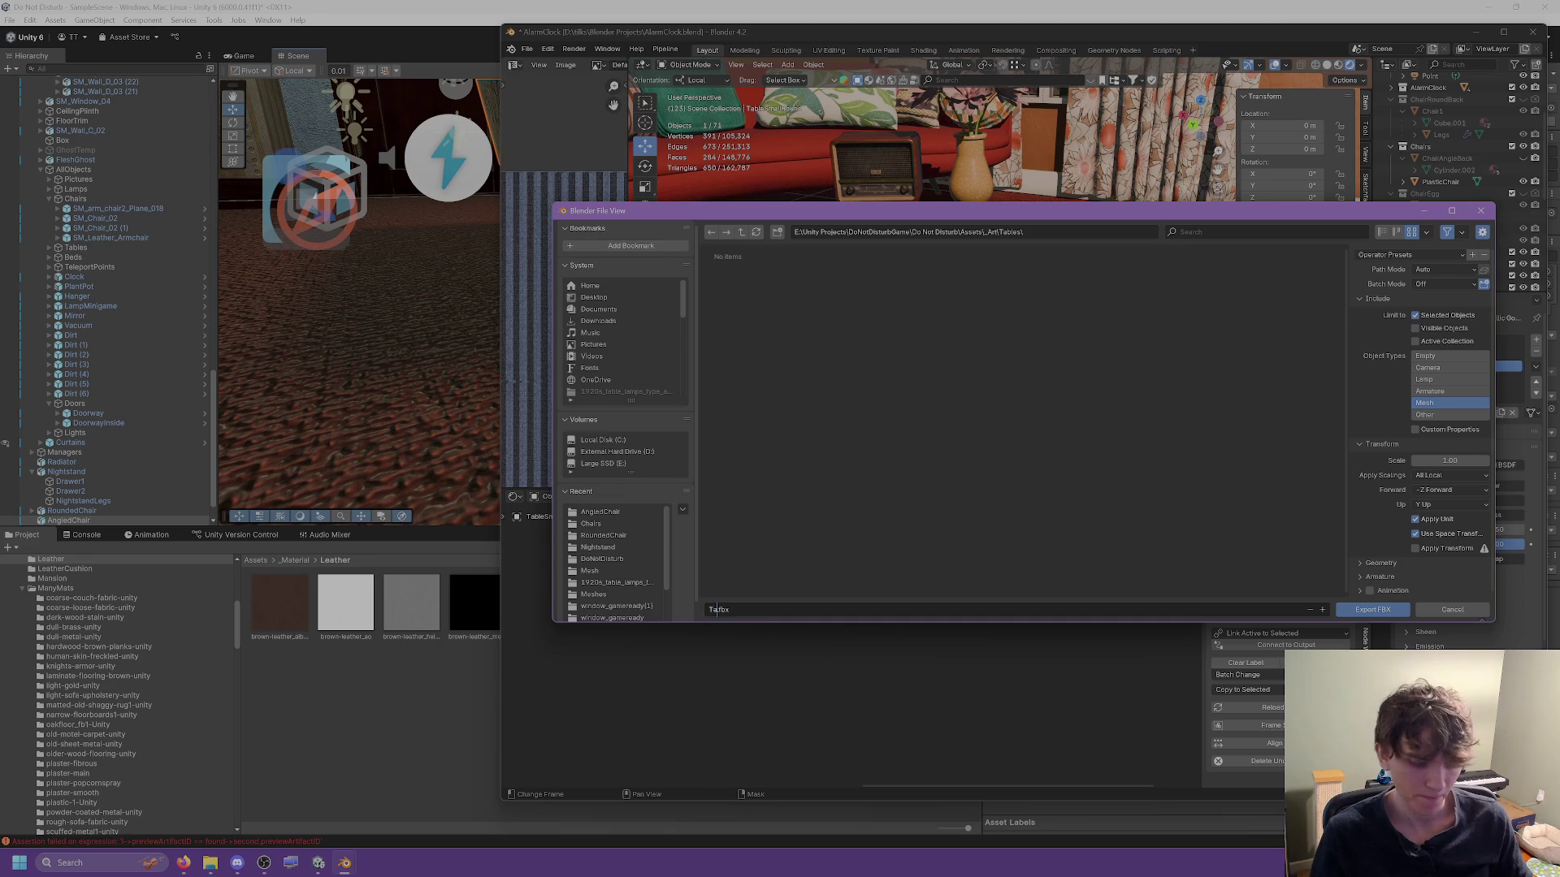
pyautogui.write('Smal')
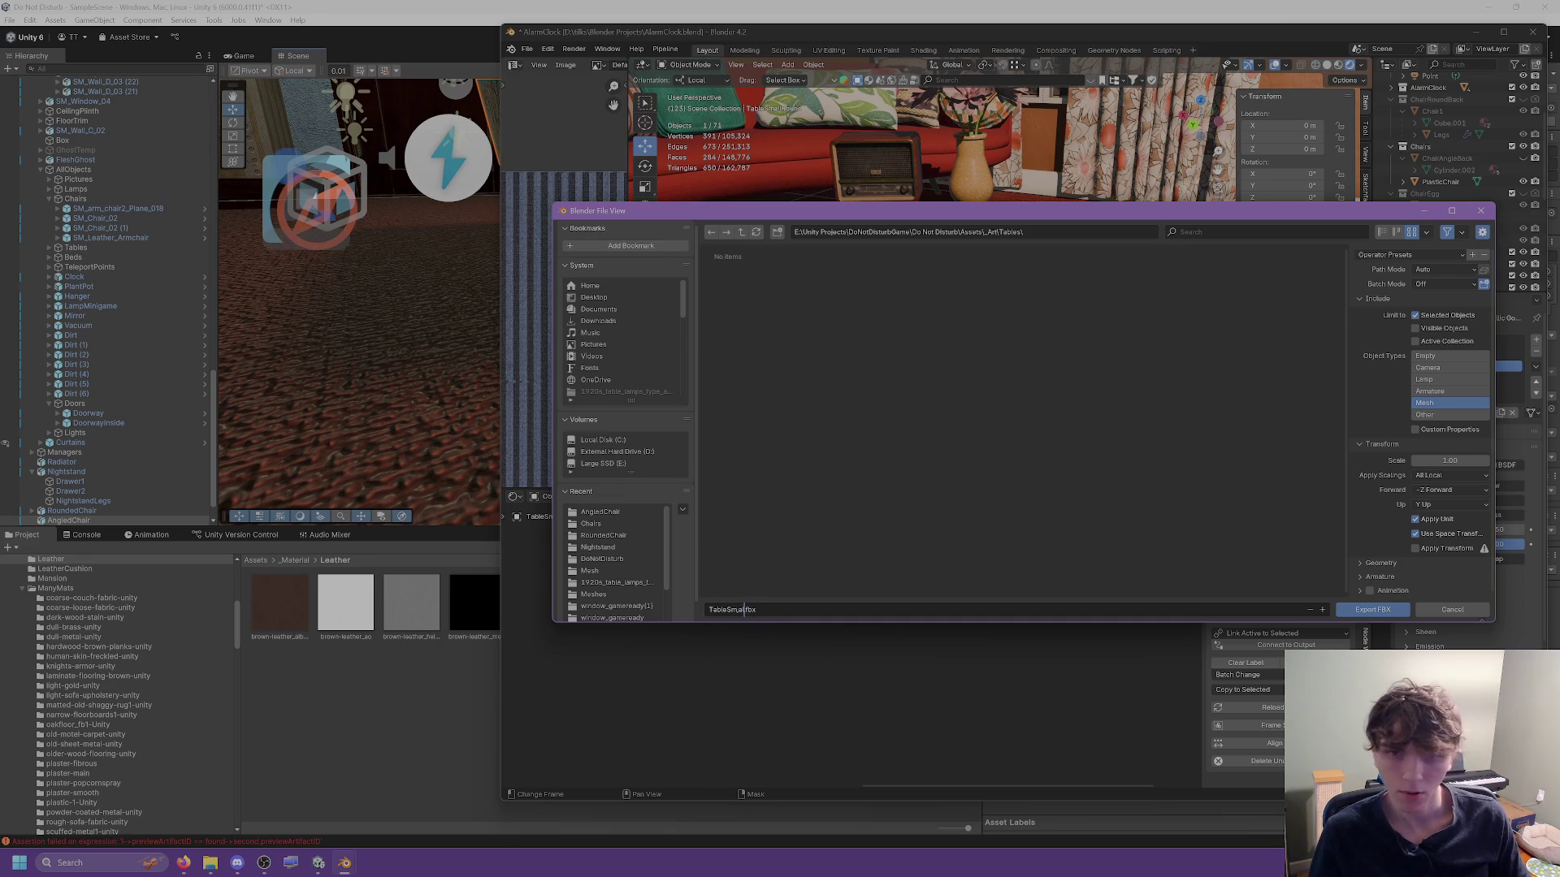
pyautogui.press('BackSpace')
pyautogui.write('llRound')
pyautogui.press('Return')
# Switch to Unity and open the AngledChair folder in the project assets.
pyautogui.click(414, 700)
pyautogui.scroll(8, 72, 615)
pyautogui.click(59, 695)
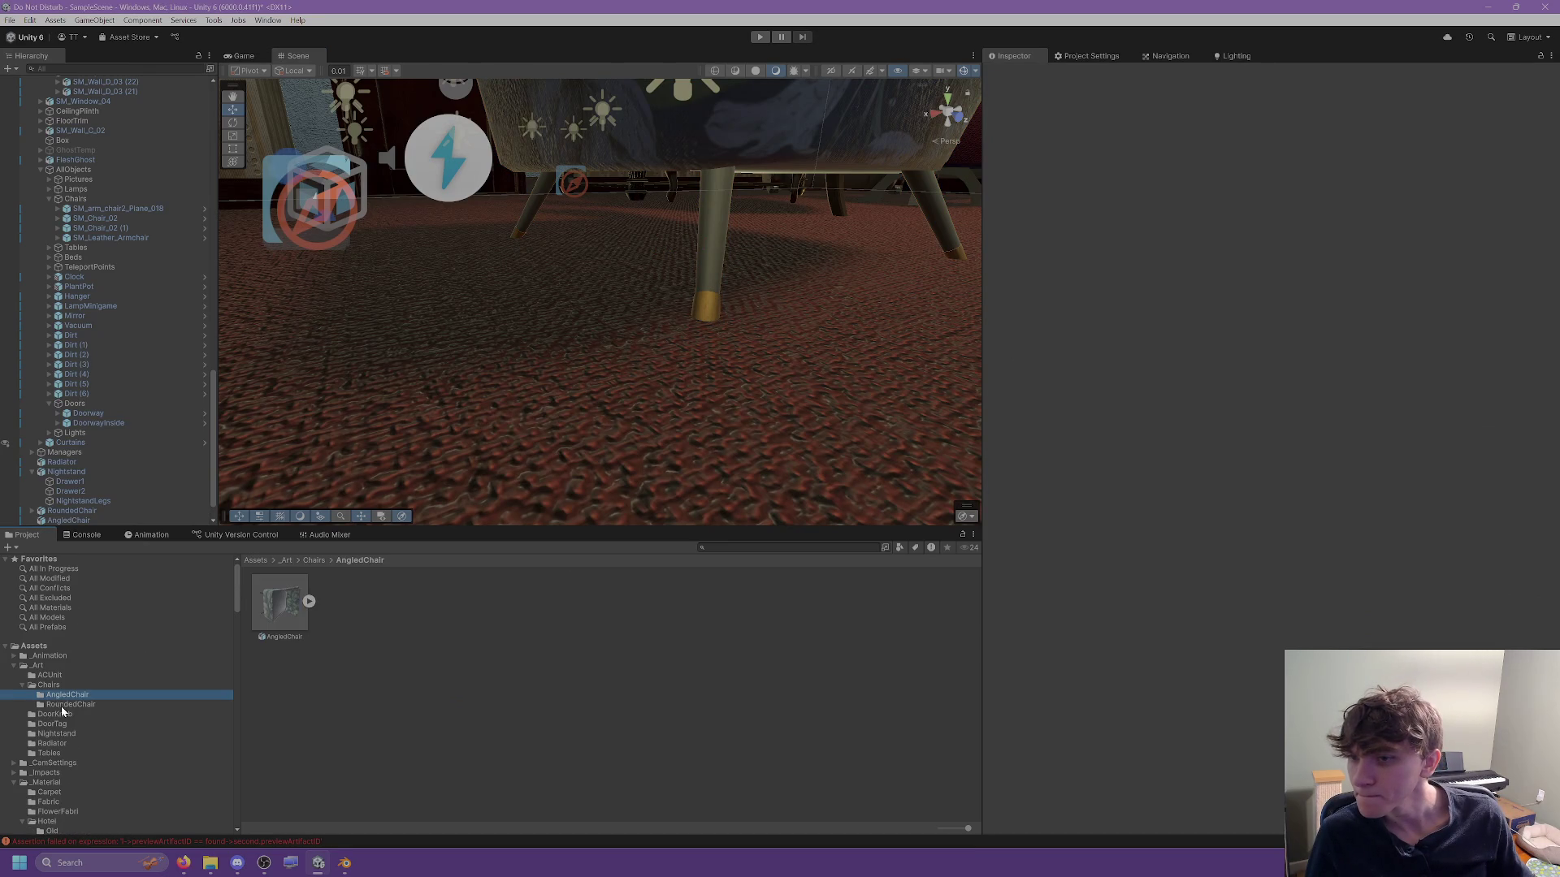
# Drag TableSmallRound from the Tables folder into the room and set its scale to 1.
pyautogui.click(49, 753)
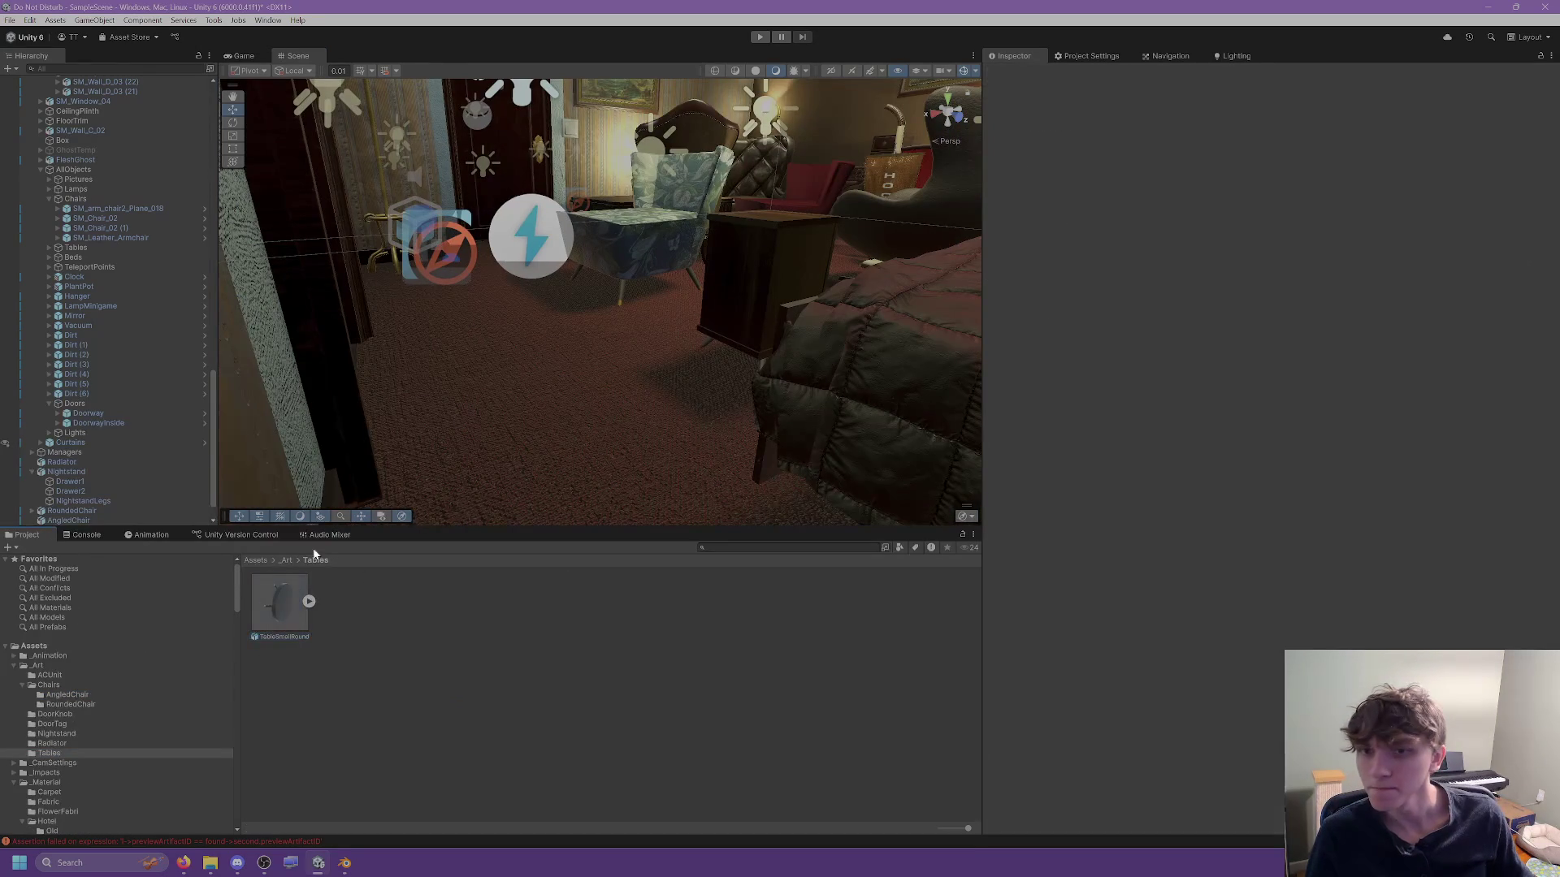
pyautogui.moveTo(369, 500)
pyautogui.mouseDown()
pyautogui.moveTo(515, 363)
pyautogui.moveTo(532, 367)
pyautogui.mouseUp()
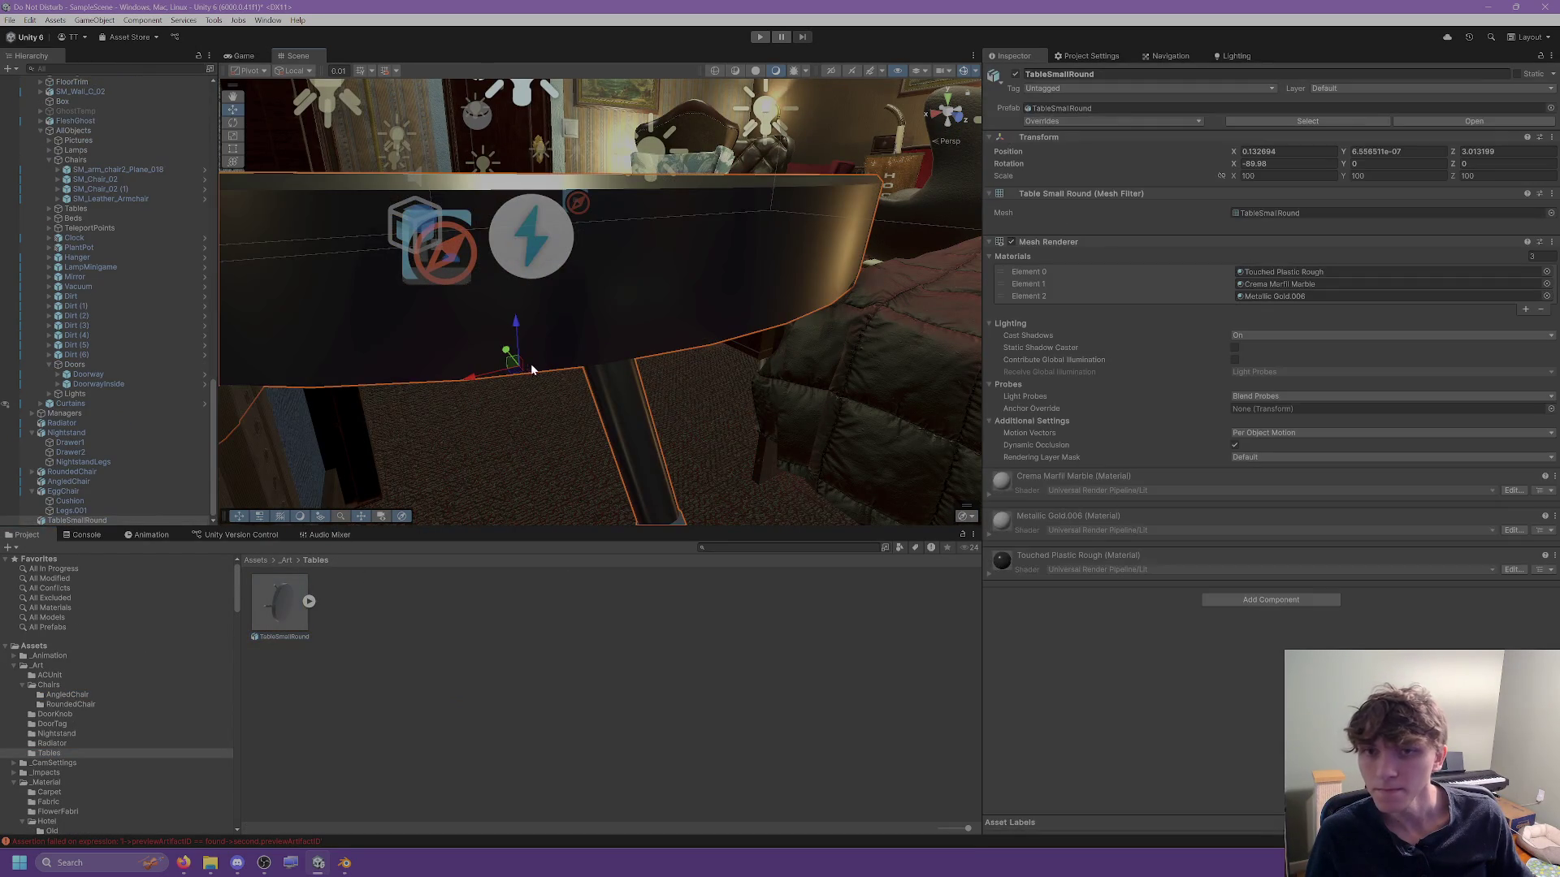
pyautogui.click(273, 612)
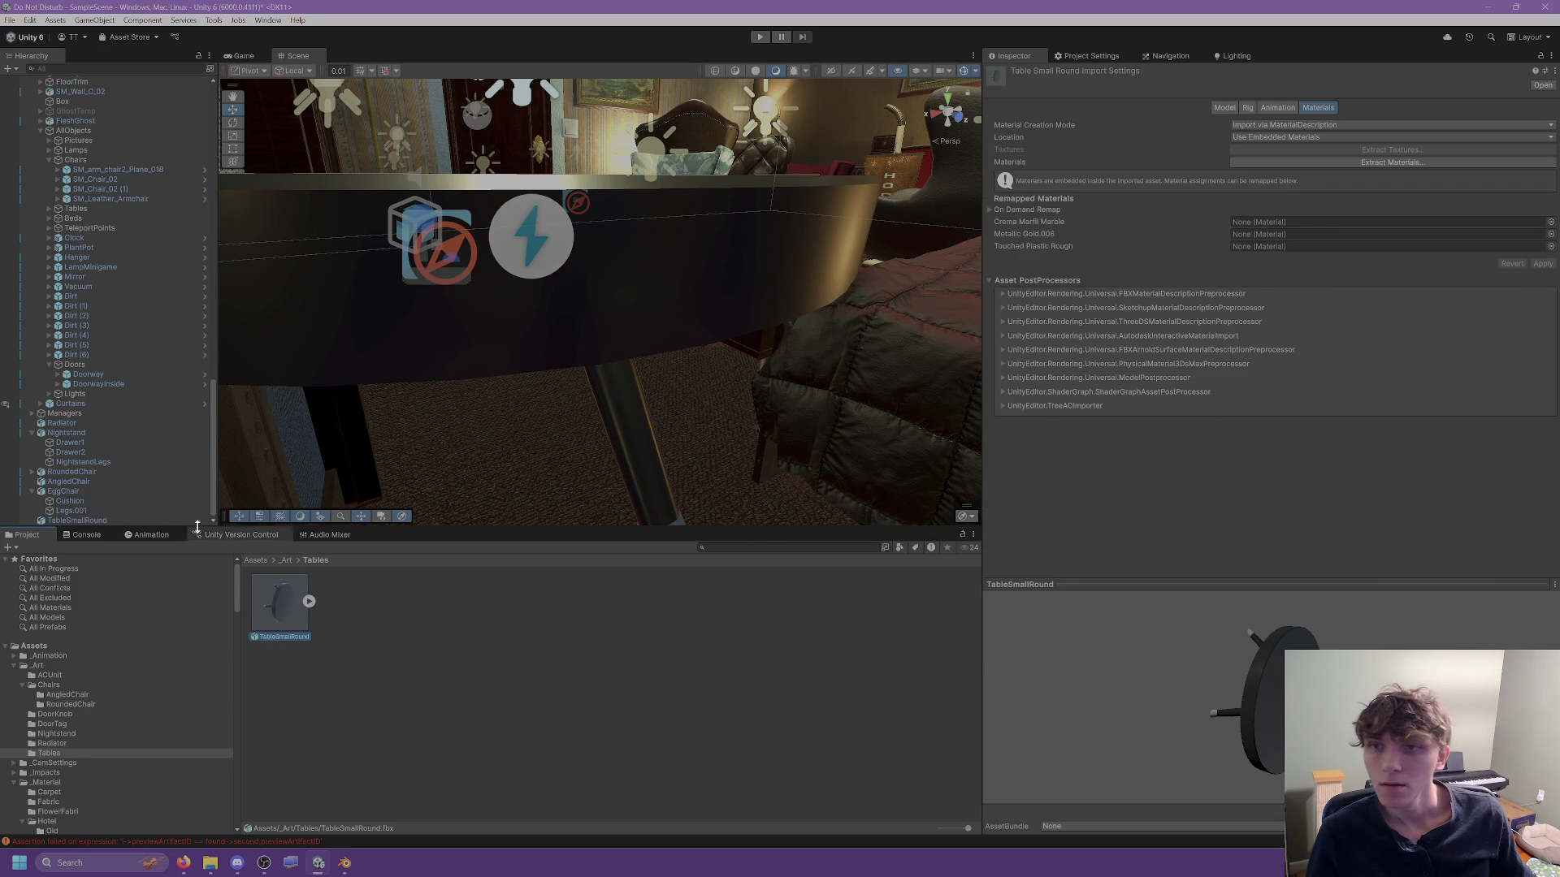
pyautogui.scroll(-5, 423, 383)
pyautogui.click(414, 351)
pyautogui.click(1288, 176)
pyautogui.write('1')
pyautogui.press('Return')
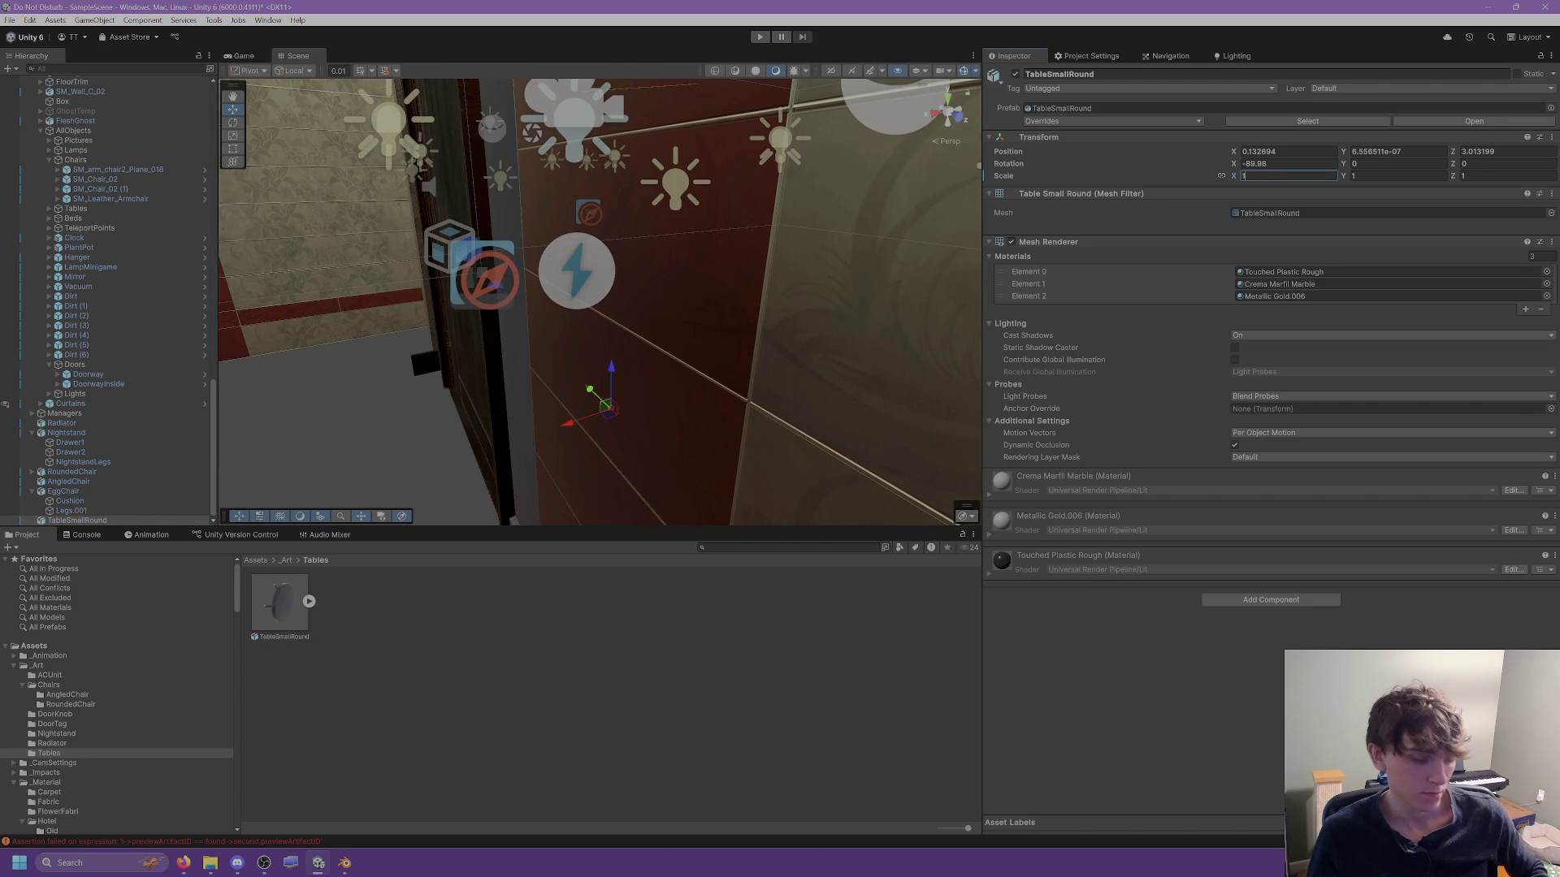
pyautogui.press('f')
# Reimport the TableSmallRound model with Scale Factor 45 and Swap UVs enabled.
pyautogui.scroll(-5, 603, 376)
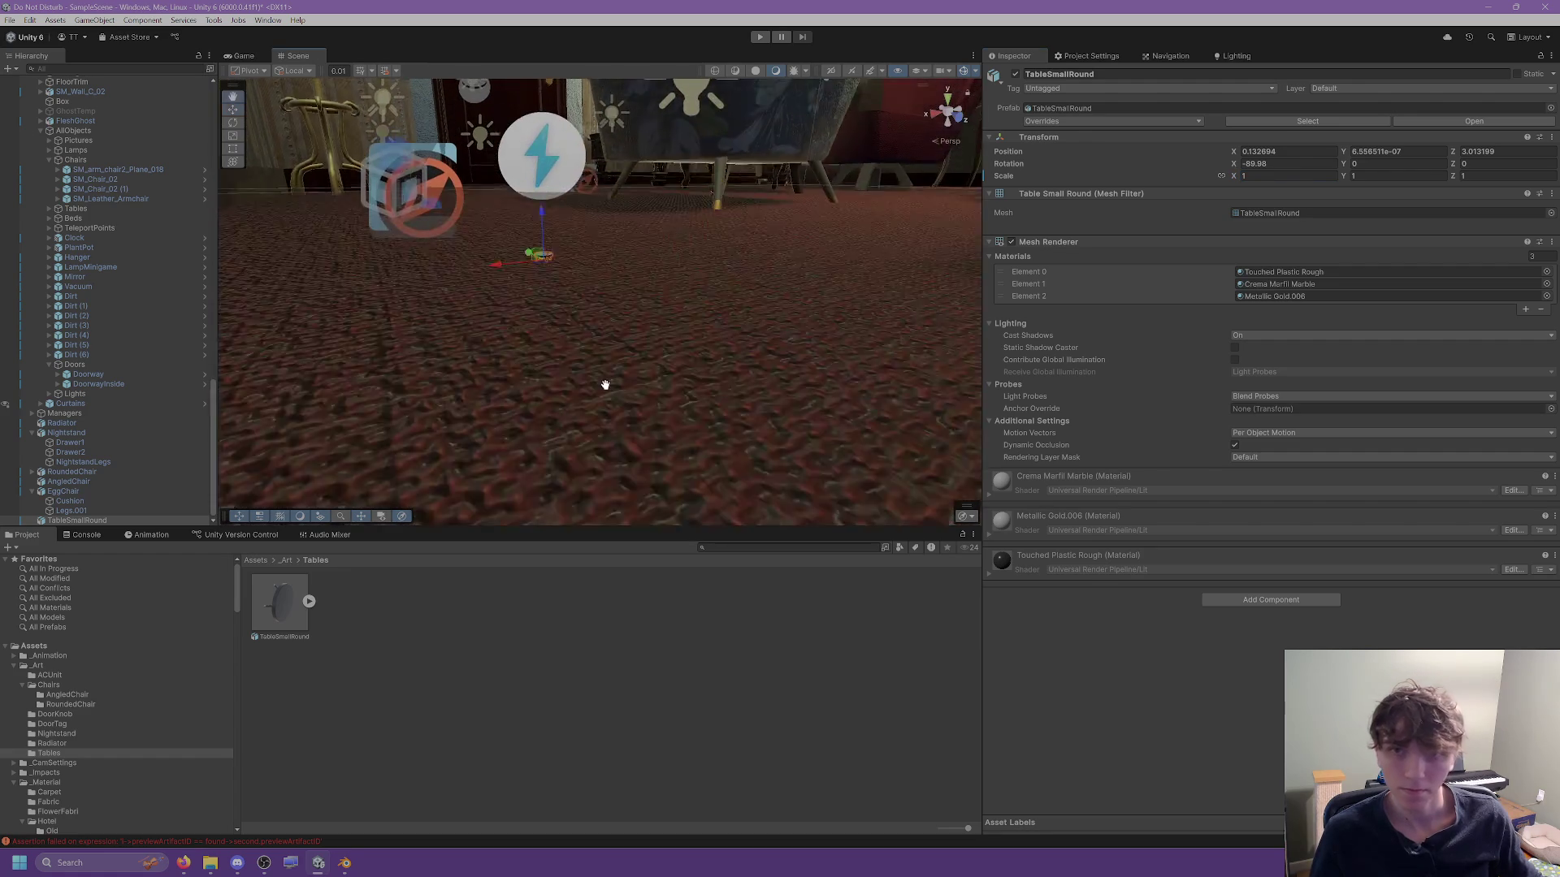
pyautogui.click(299, 594)
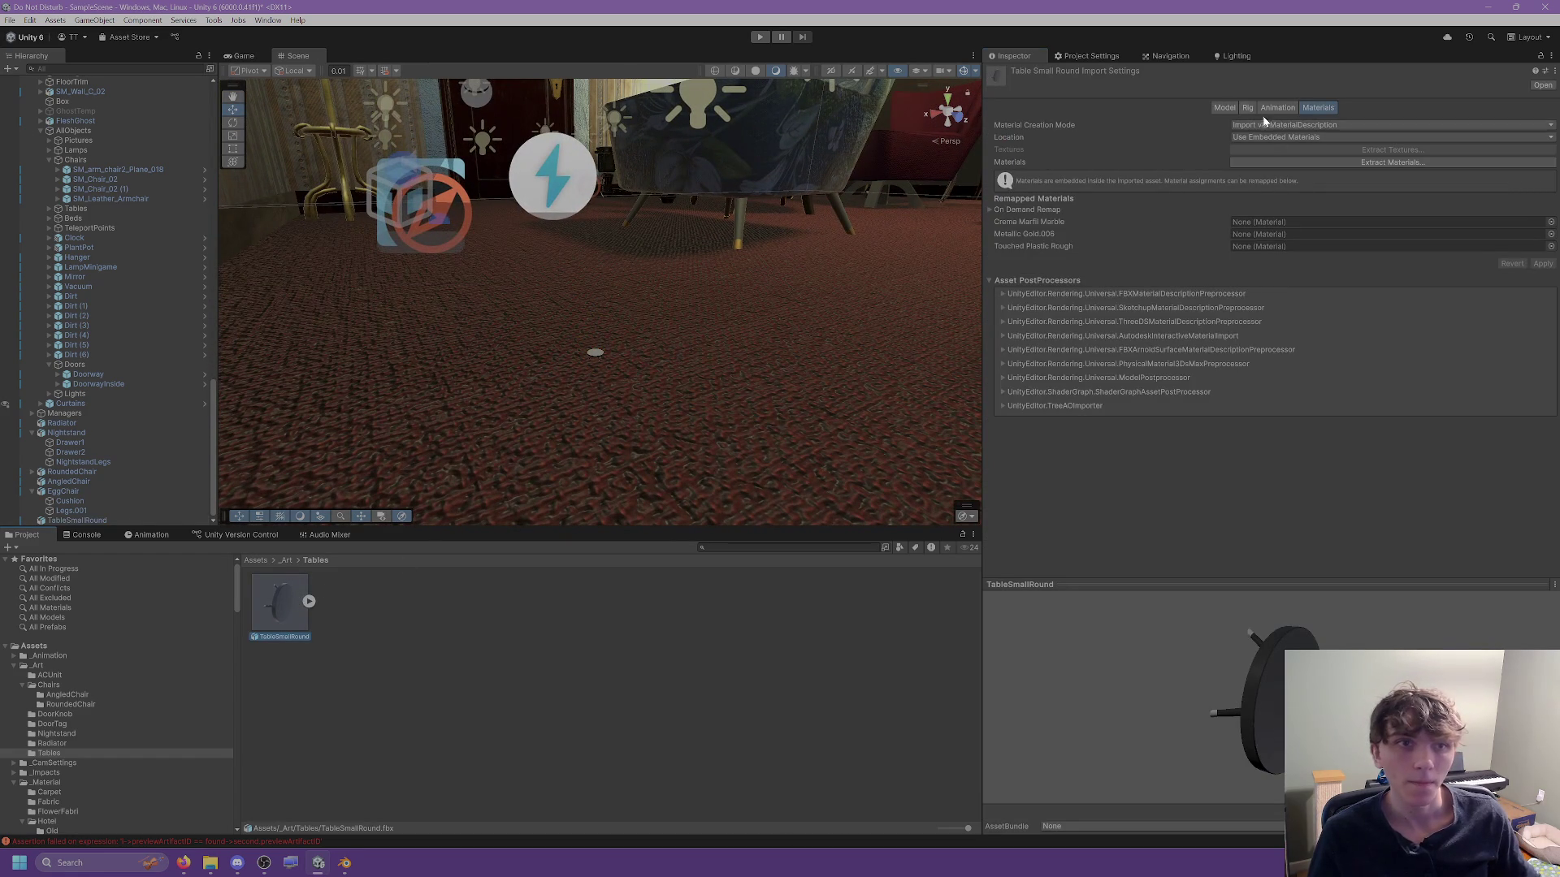
pyautogui.click(1220, 108)
pyautogui.click(1266, 136)
pyautogui.write('45')
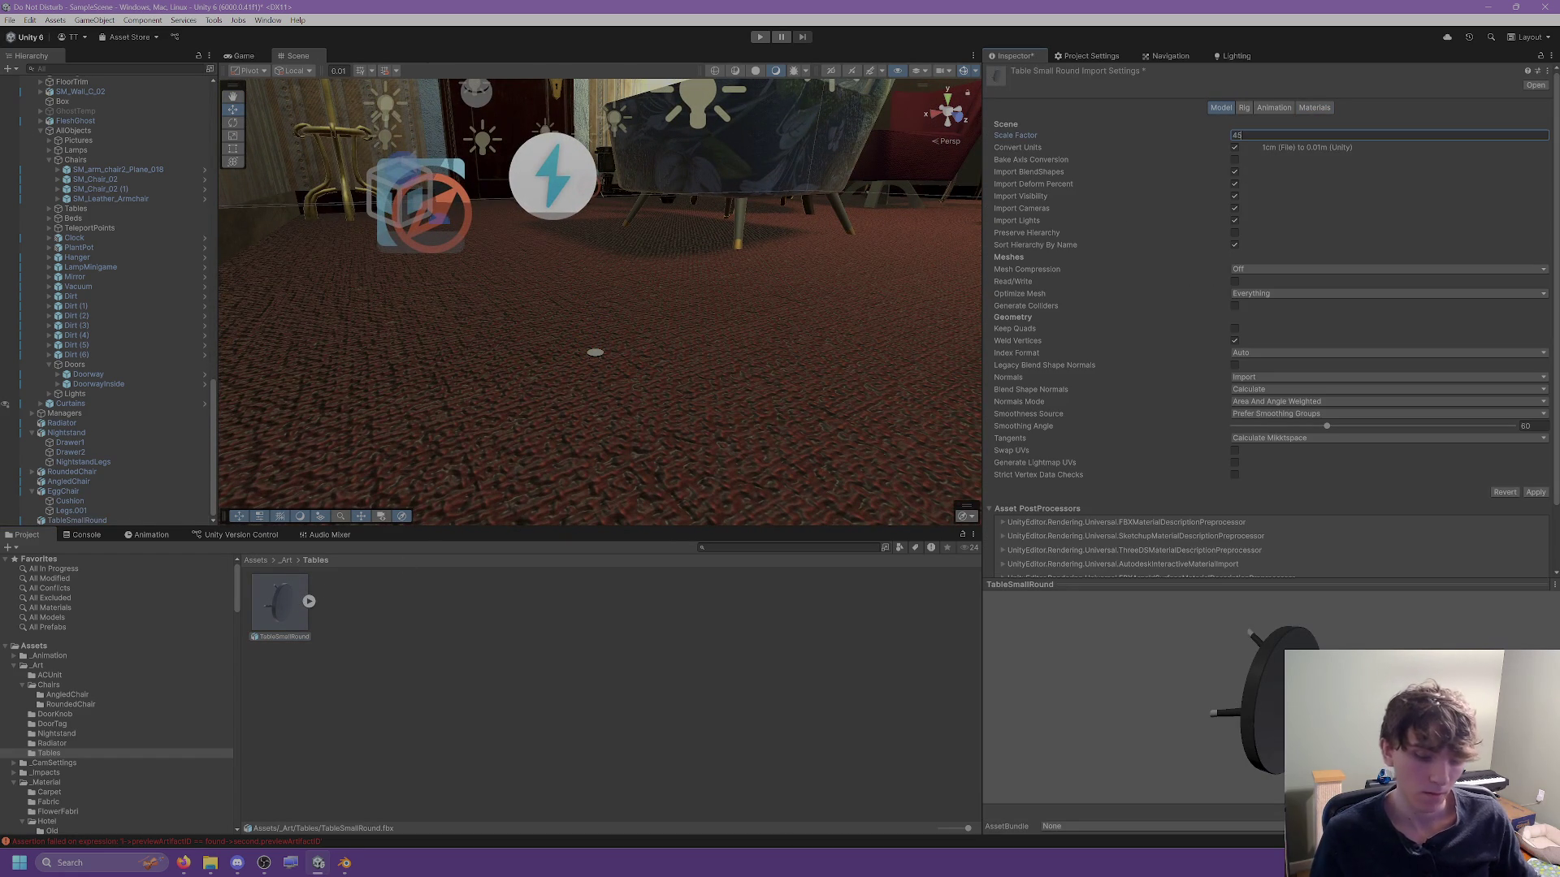
pyautogui.click(1234, 450)
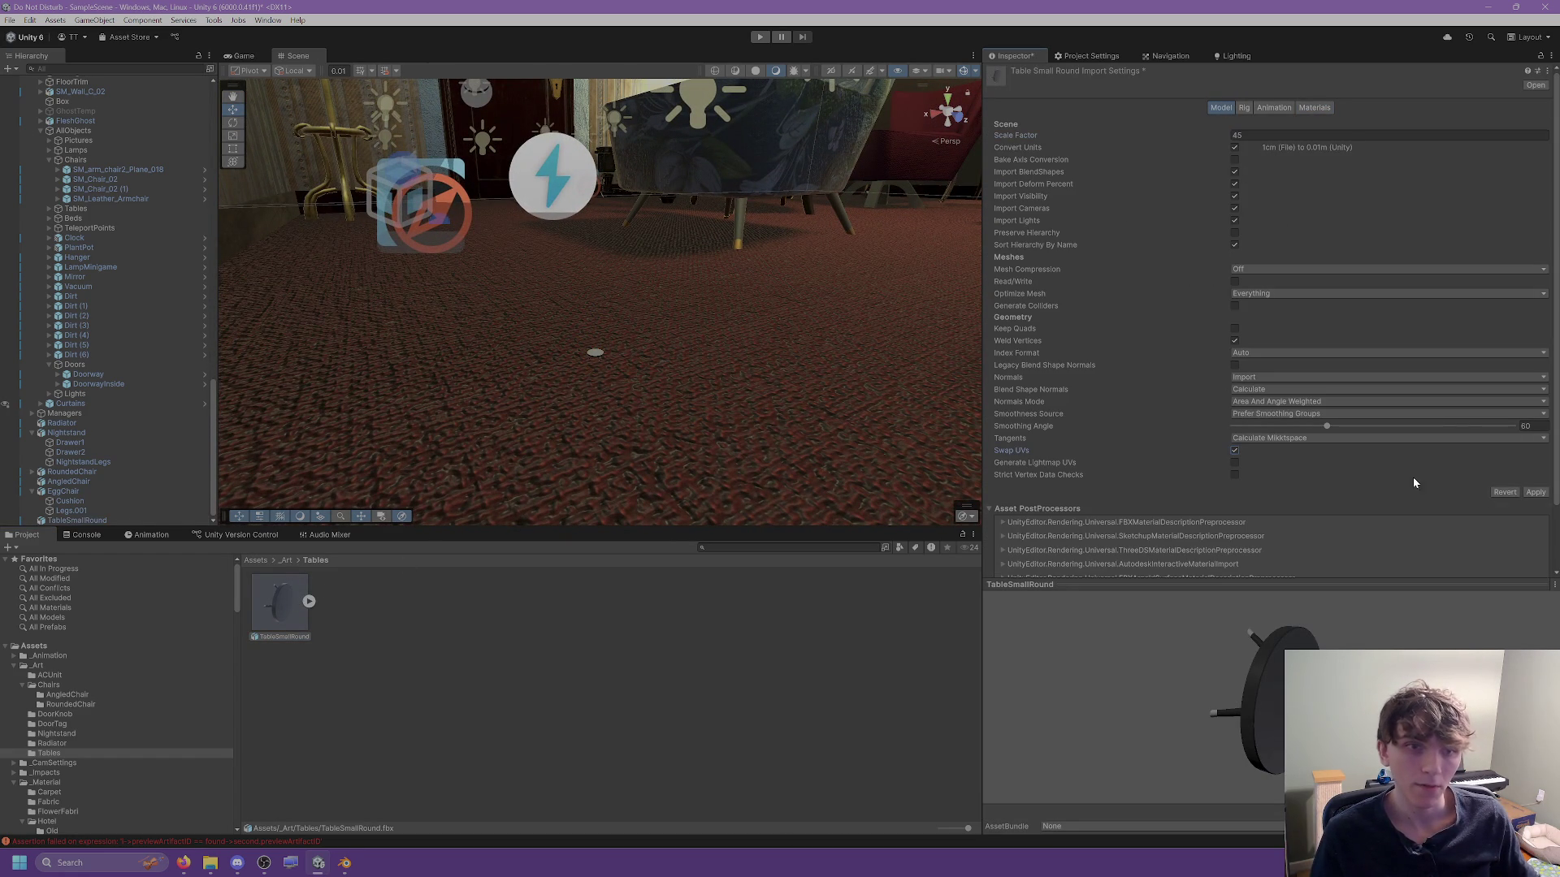
pyautogui.click(1535, 493)
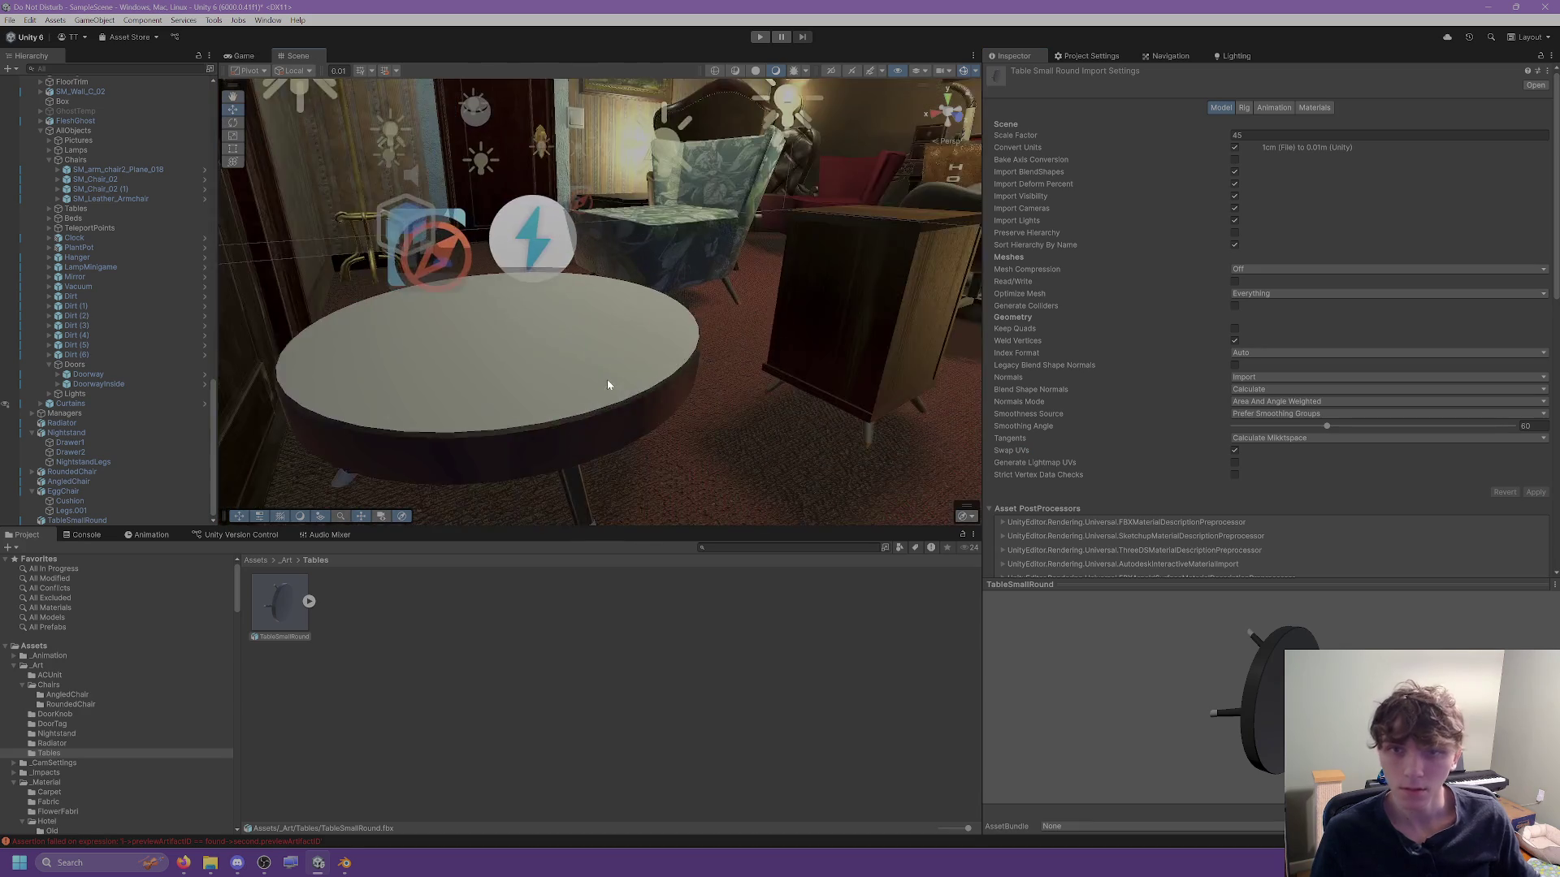
# Reselect the placed table and bring up its model's material remapping options.
pyautogui.moveTo(598, 383); pyautogui.dragTo(533, 398)
pyautogui.click(532, 401)
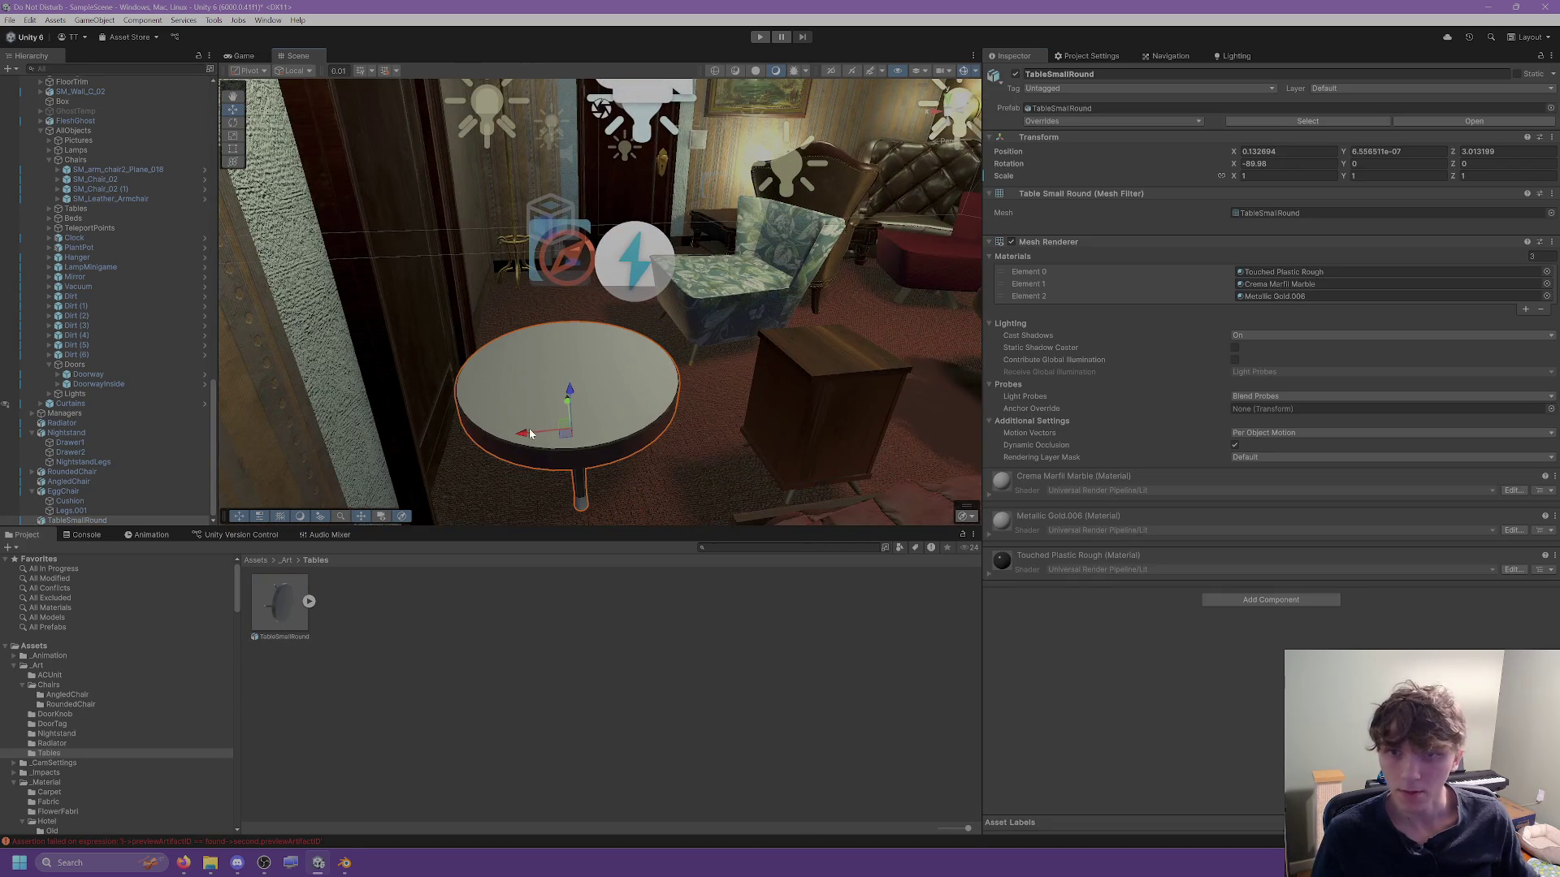
pyautogui.click(307, 615)
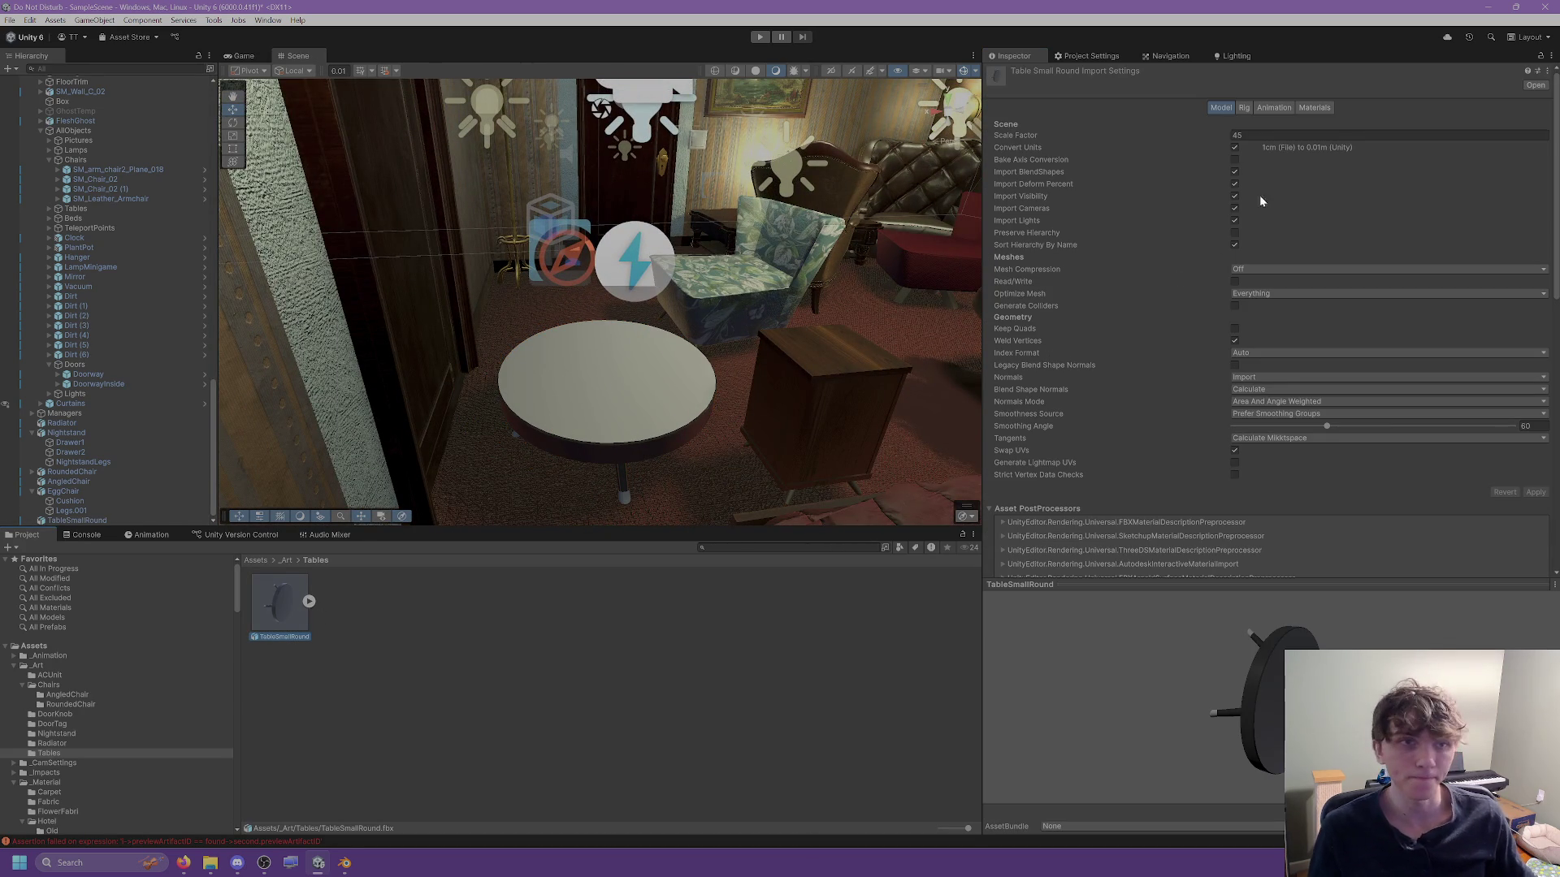
pyautogui.click(1314, 108)
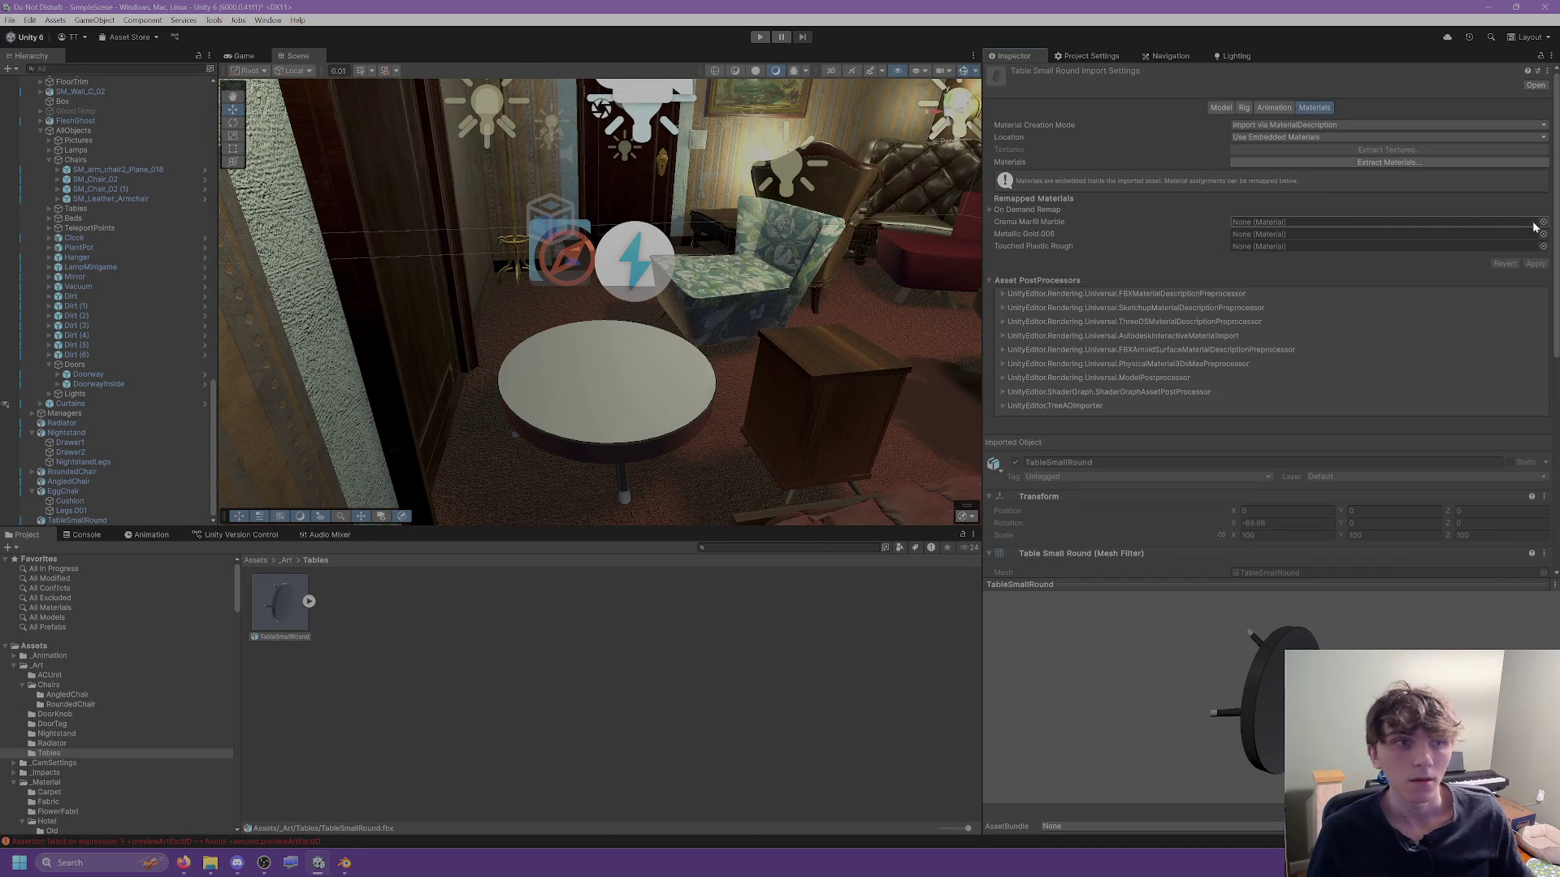
# Search the Crema Marfil Marble slot's material picker for 'marble', then close it without choosing.
pyautogui.click(1542, 221)
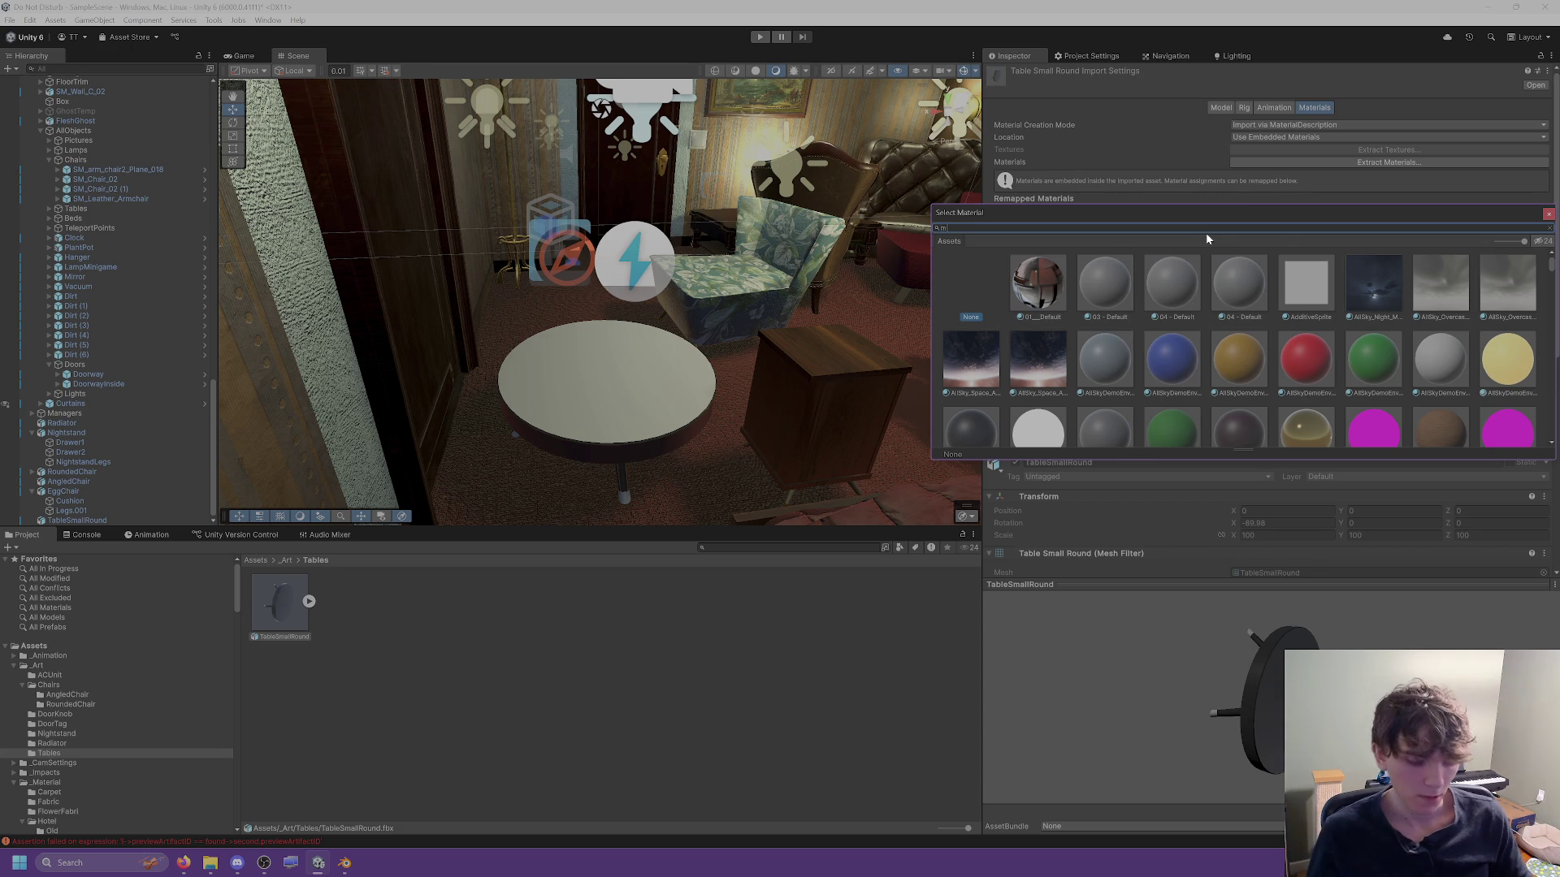
pyautogui.write('marble')
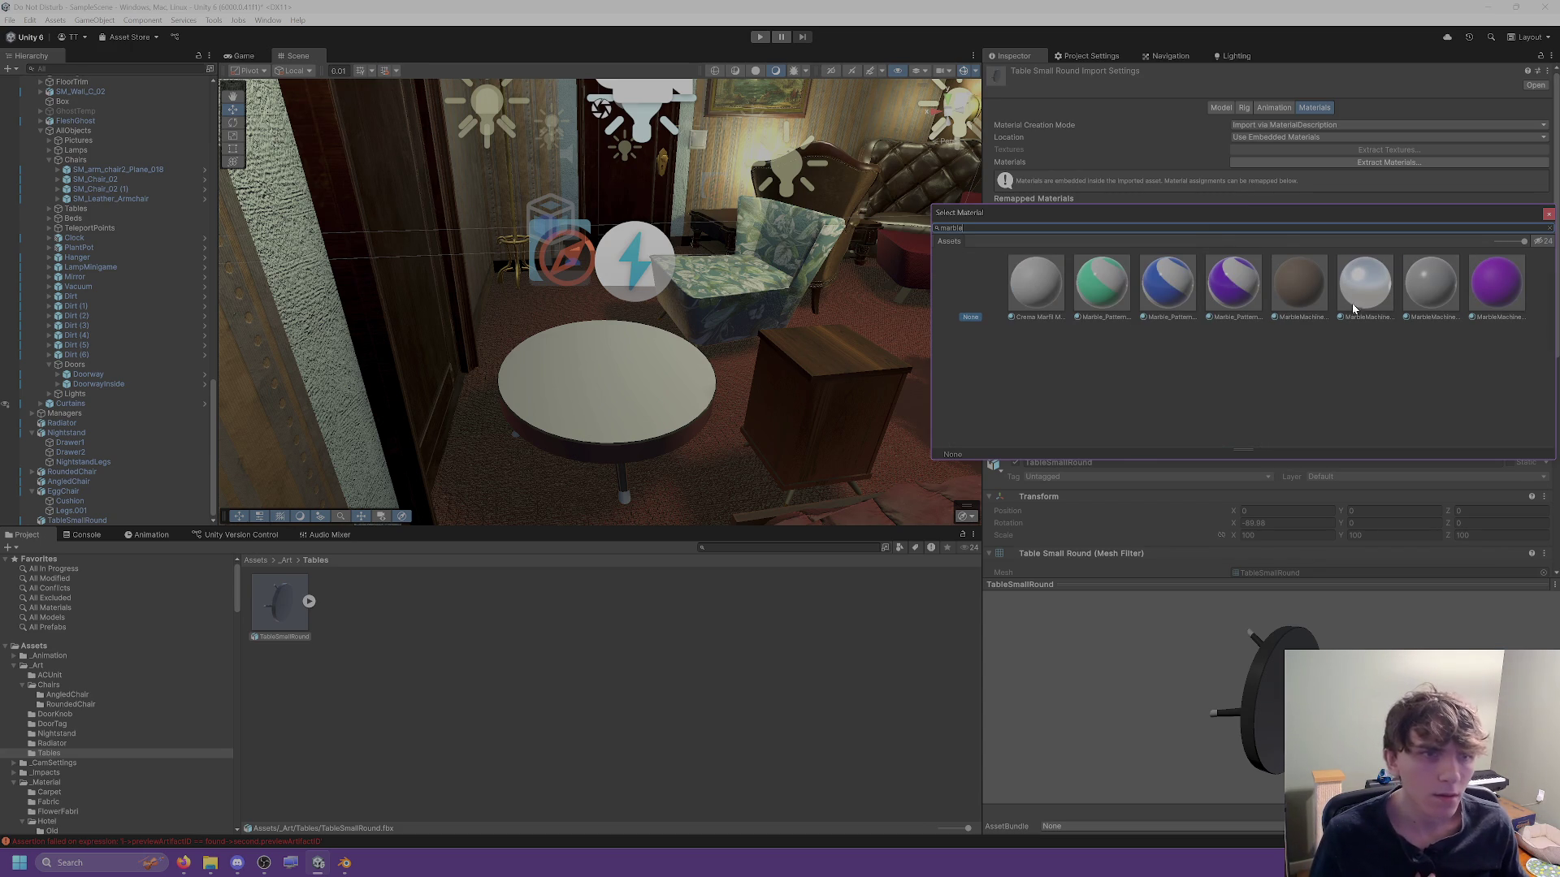
pyautogui.click(1549, 214)
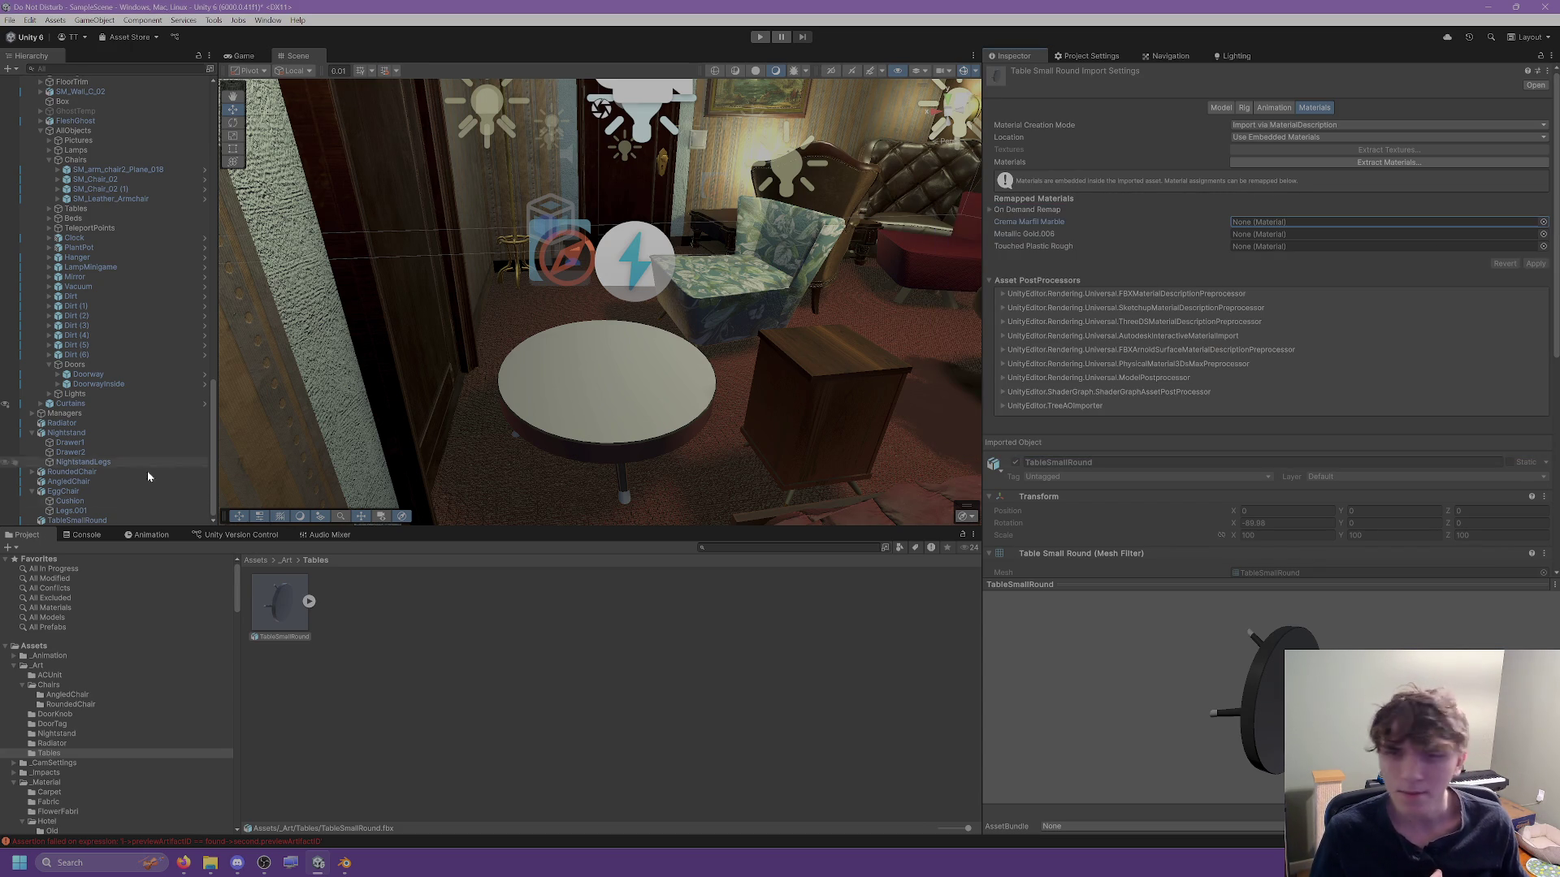
pyautogui.scroll(-5, 86, 806)
pyautogui.scroll(-5, 49, 719)
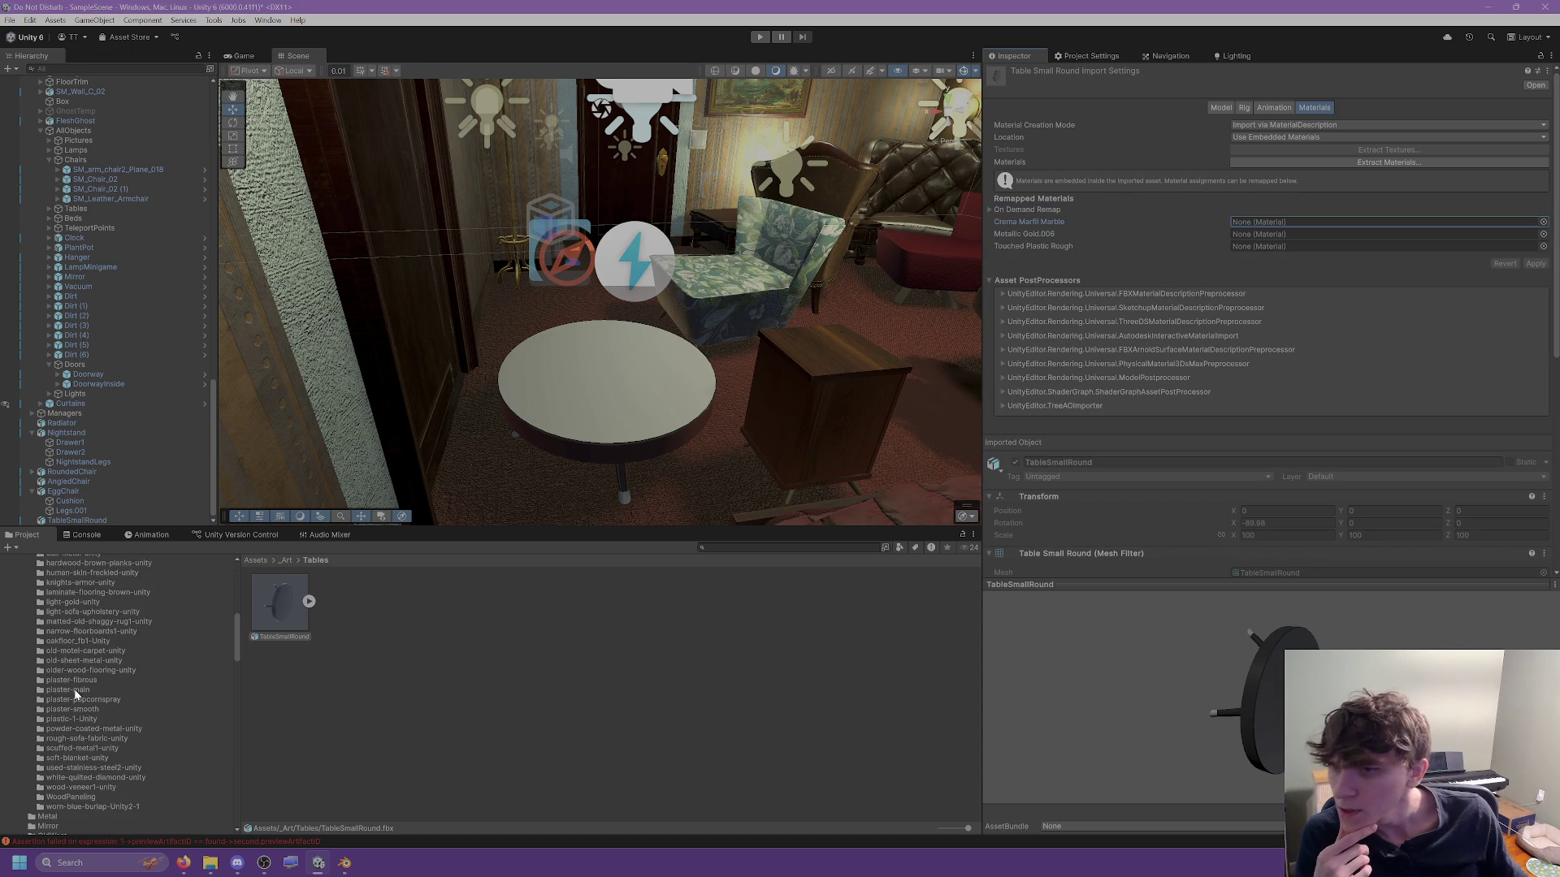
# Browse the material folders, from plaster-popcornspray to human-skin-freckled-unity, looking for a marble.
pyautogui.click(88, 736)
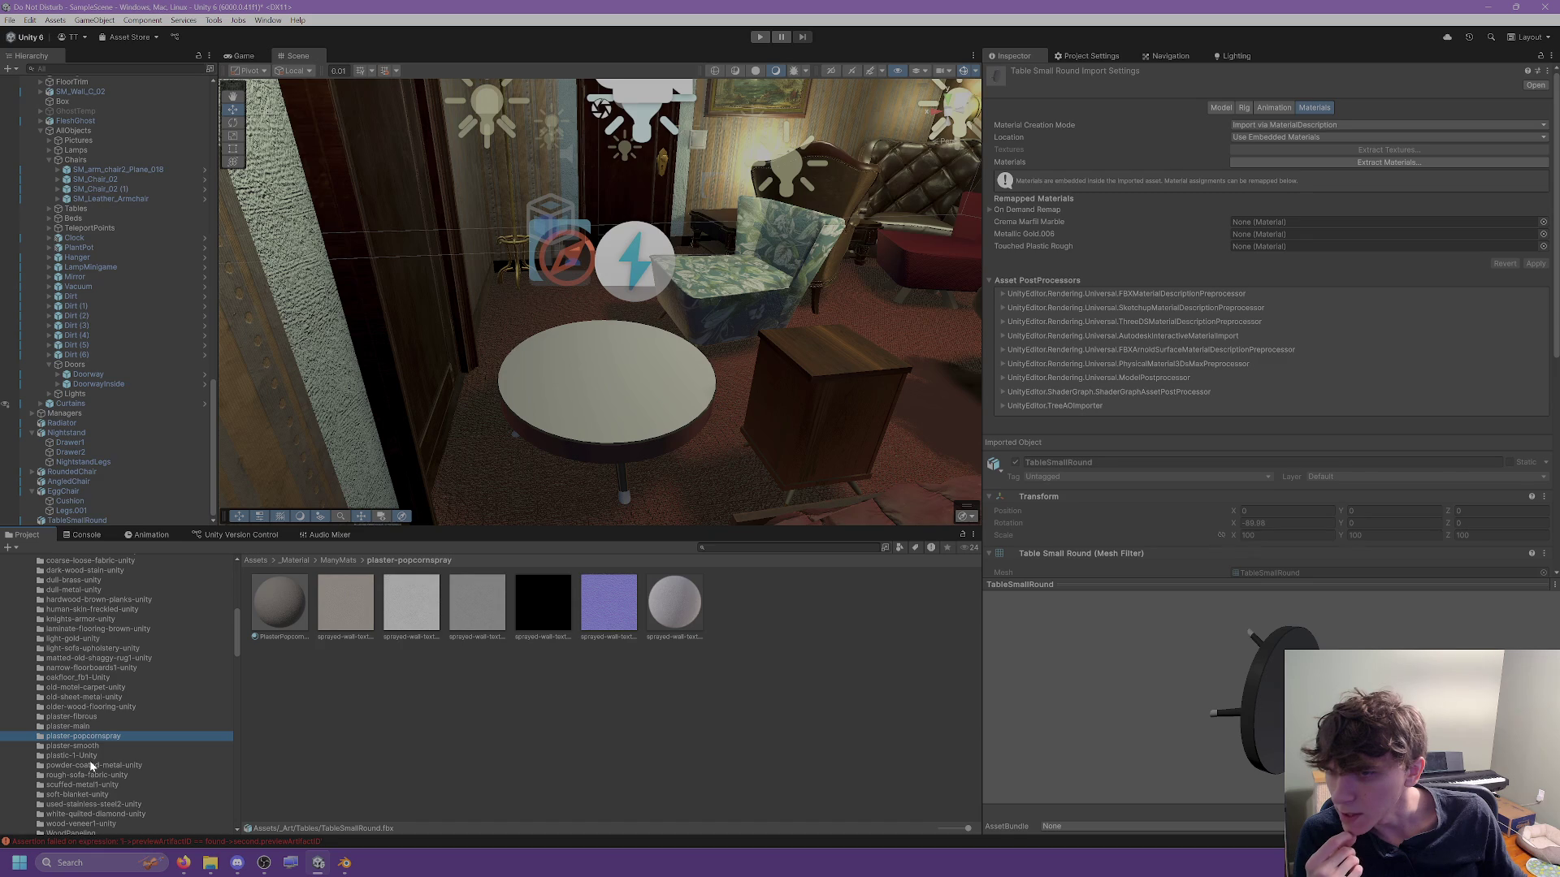
pyautogui.click(90, 766)
pyautogui.click(88, 775)
pyautogui.scroll(-2, 90, 778)
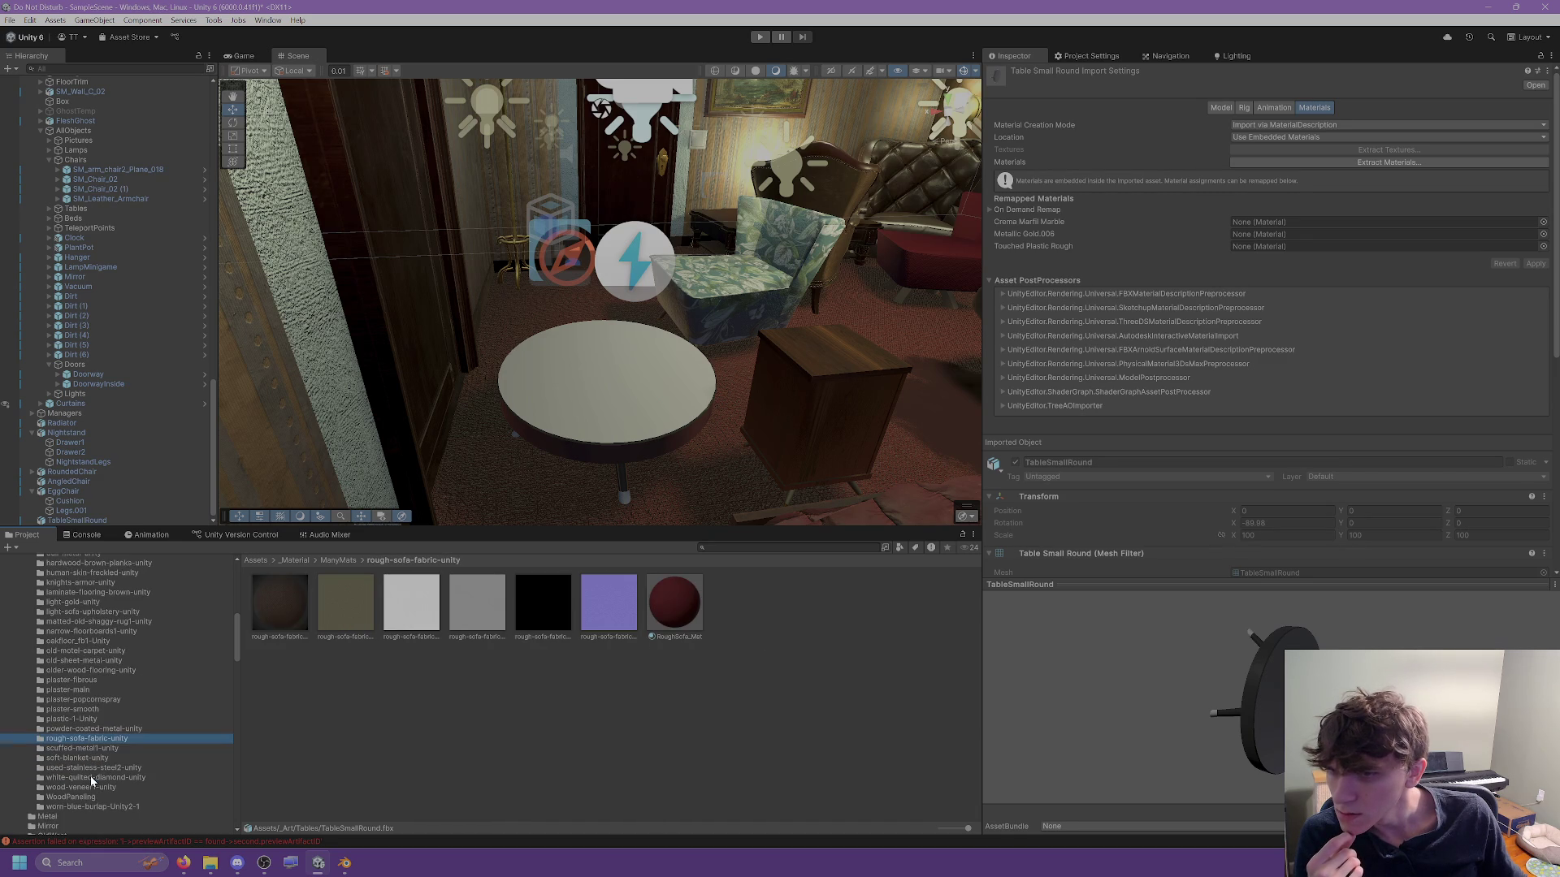
pyautogui.scroll(-2, 79, 788)
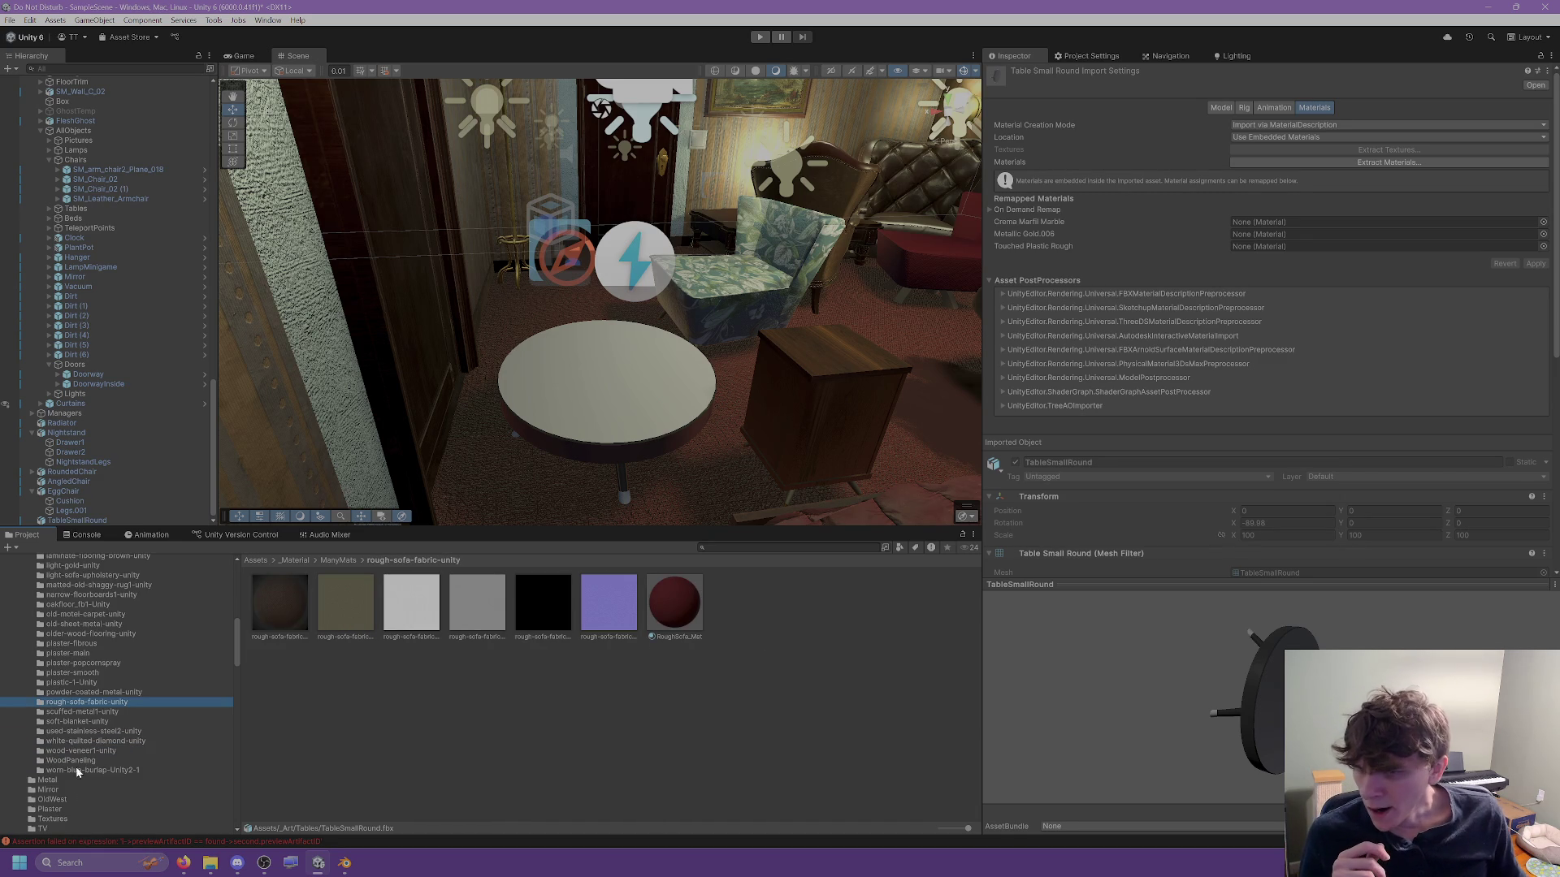
pyautogui.click(86, 751)
pyautogui.click(90, 741)
pyautogui.scroll(5, 91, 733)
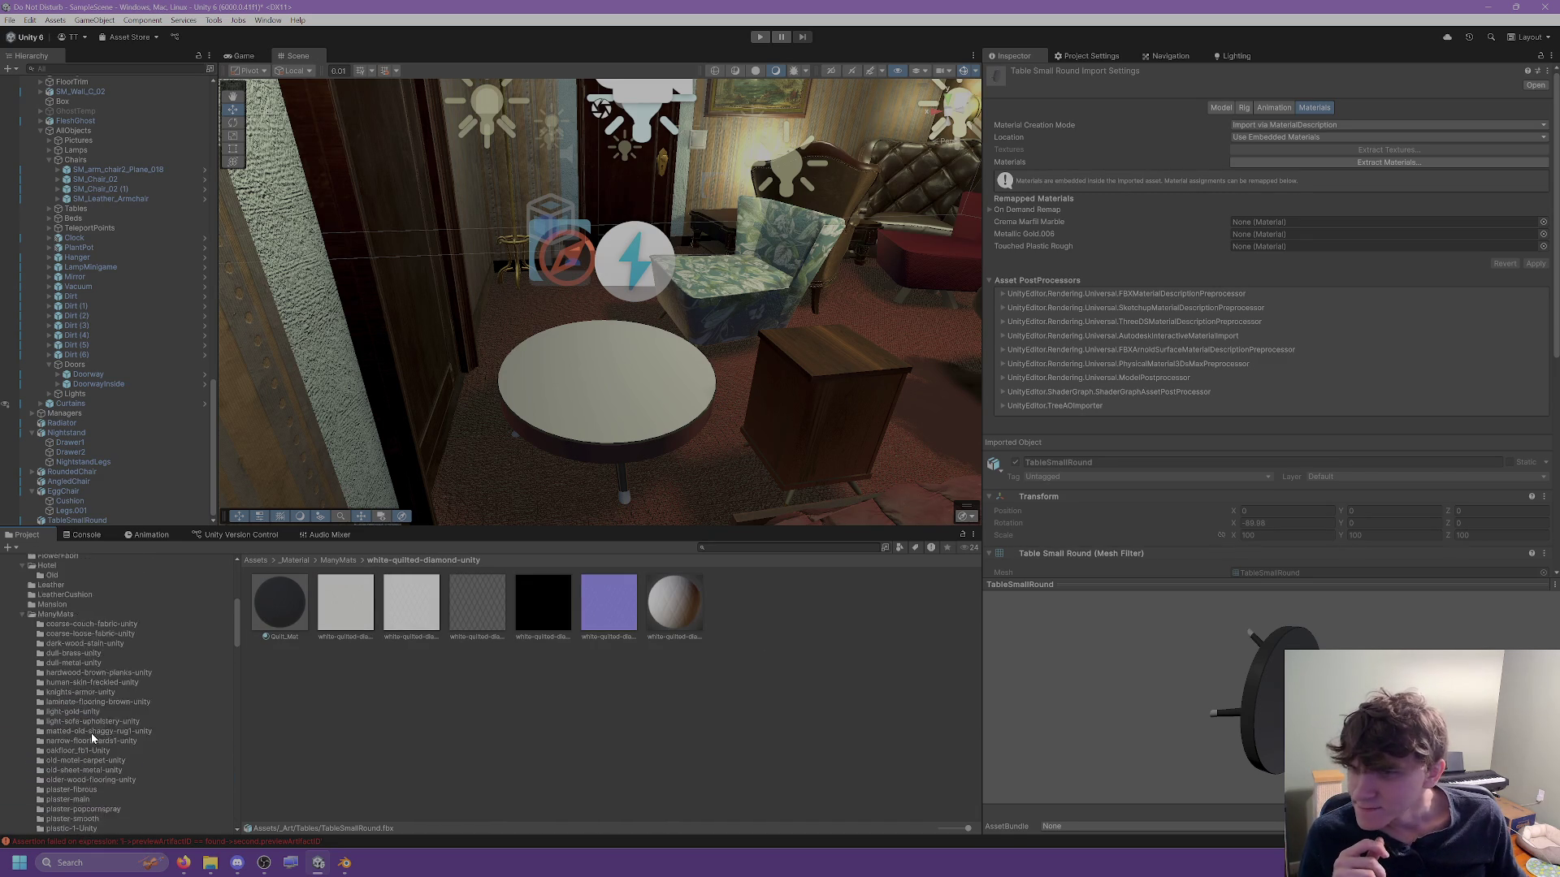
pyautogui.click(75, 692)
pyautogui.click(77, 701)
pyautogui.click(81, 710)
pyautogui.click(83, 718)
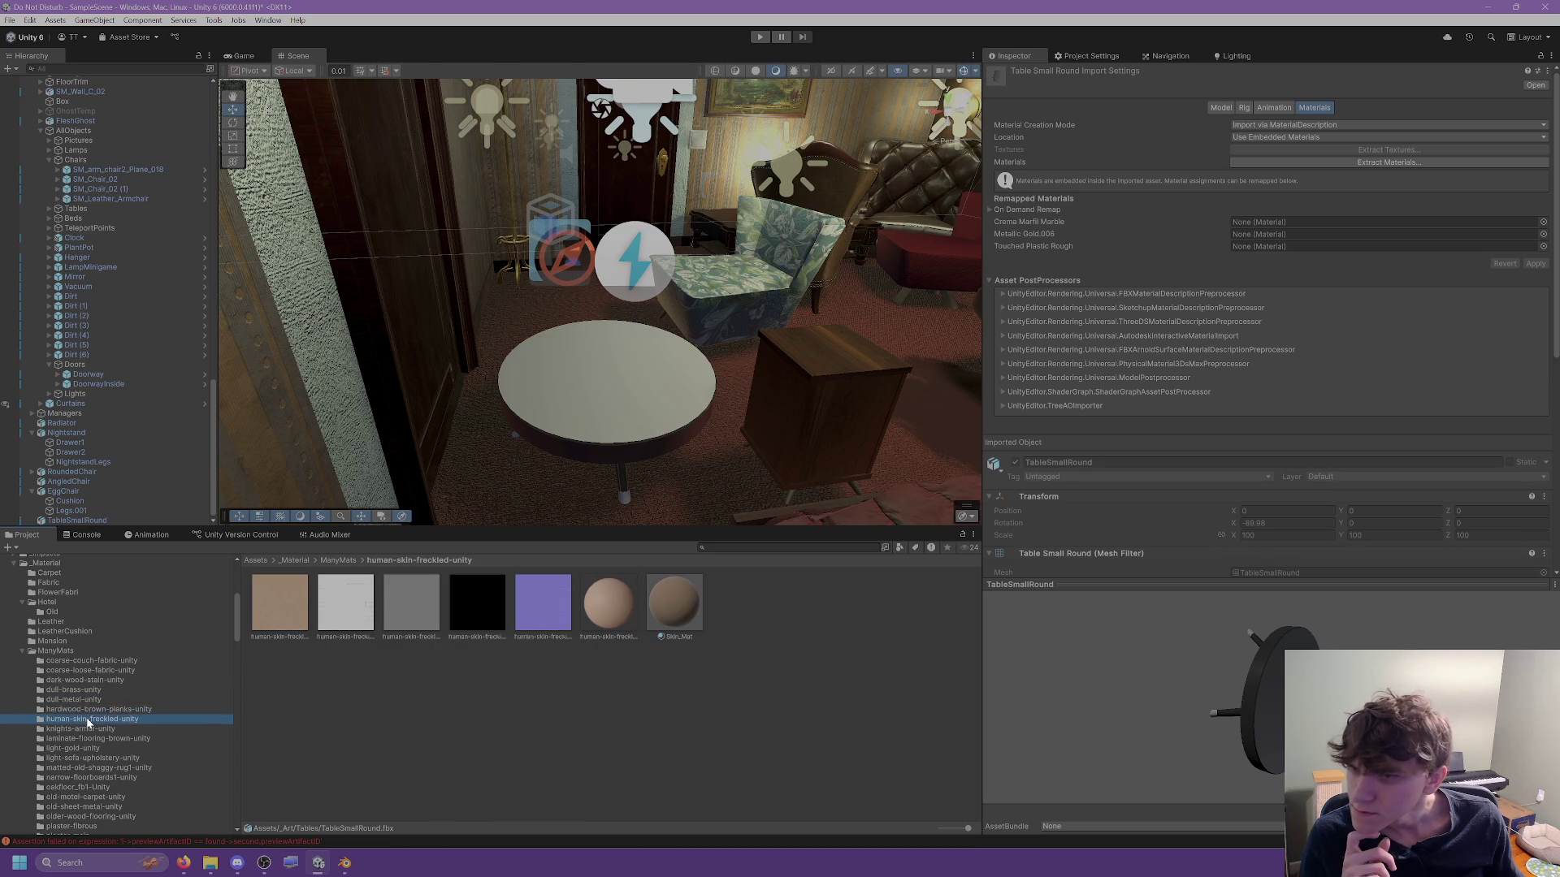
pyautogui.scroll(-5, 83, 717)
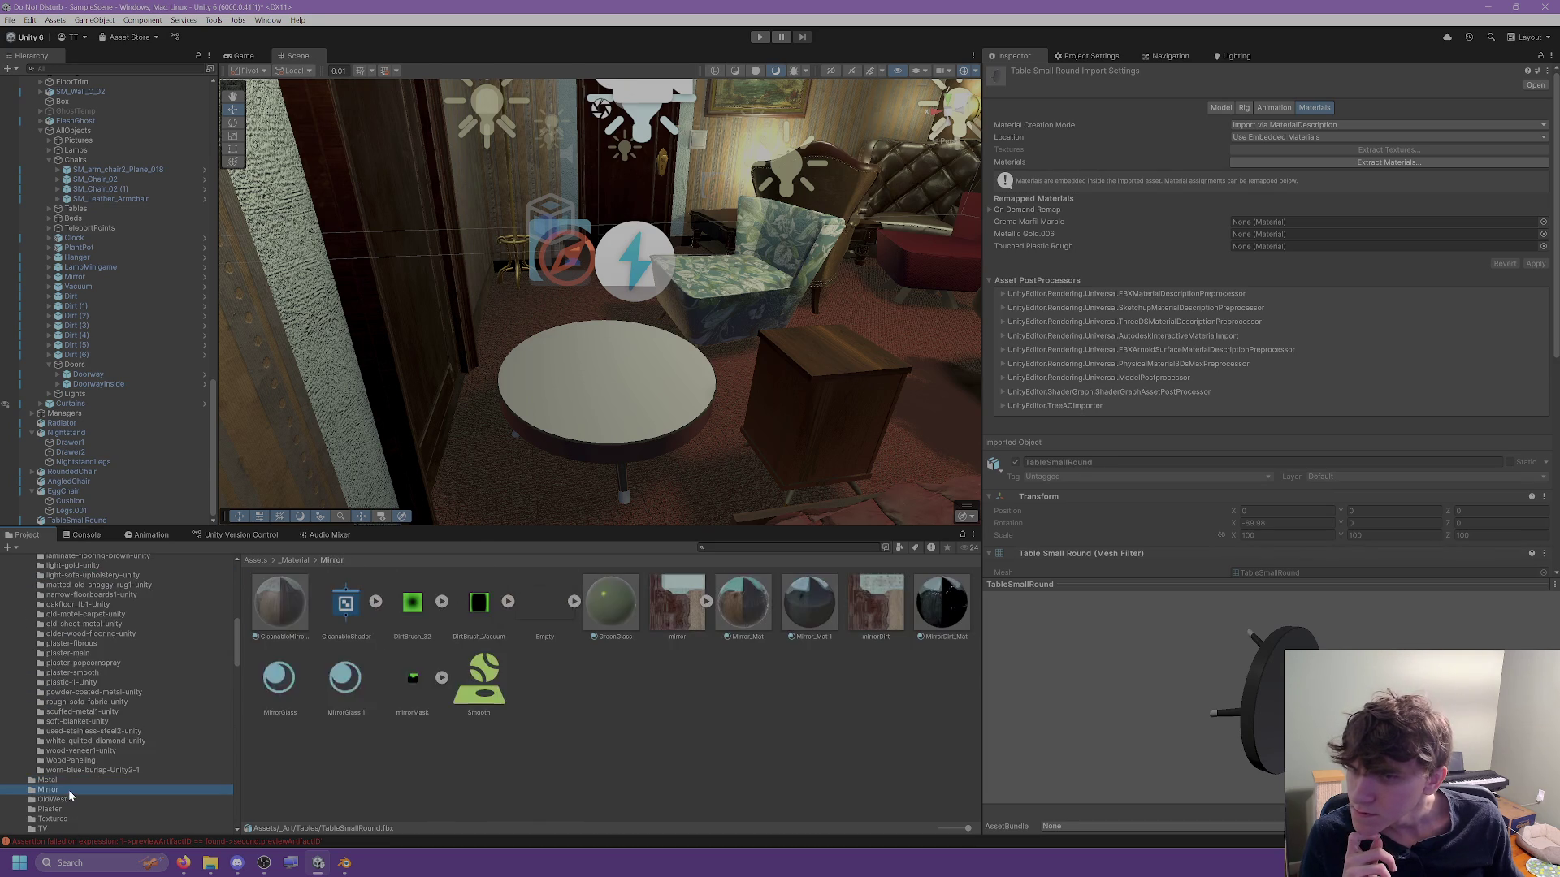
# Remap the Crema Marfil Marble slot to Sink_Mat from the OldWest folder and apply.
pyautogui.click(66, 799)
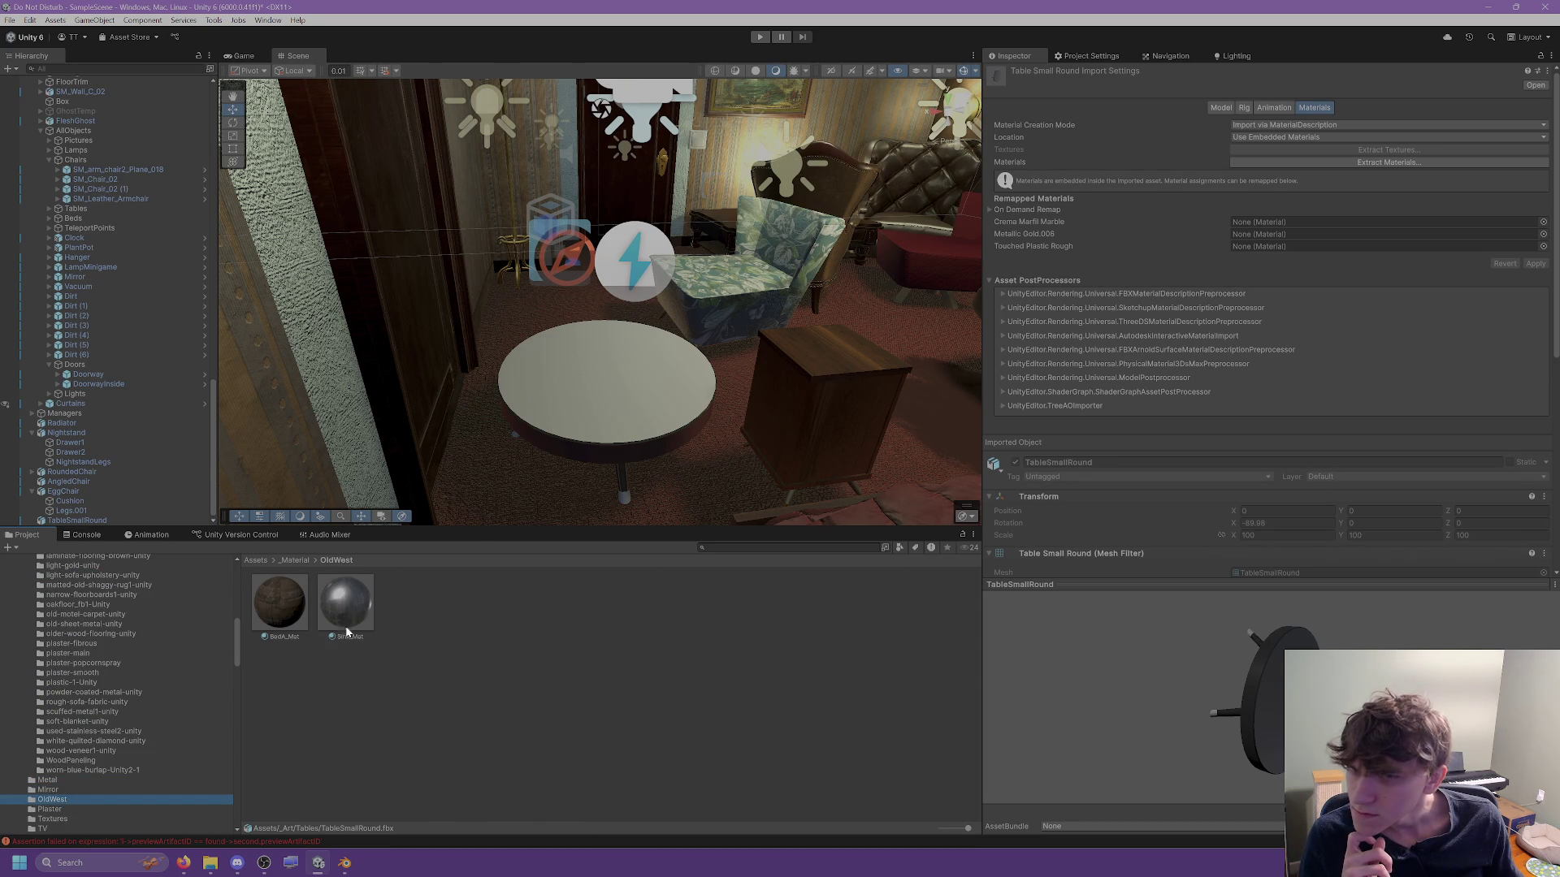
pyautogui.moveTo(362, 603)
pyautogui.mouseDown()
pyautogui.moveTo(1150, 510)
pyautogui.moveTo(1344, 264)
pyautogui.moveTo(1343, 228)
pyautogui.mouseUp()
pyautogui.click(1536, 263)
pyautogui.scroll(3, 523, 432)
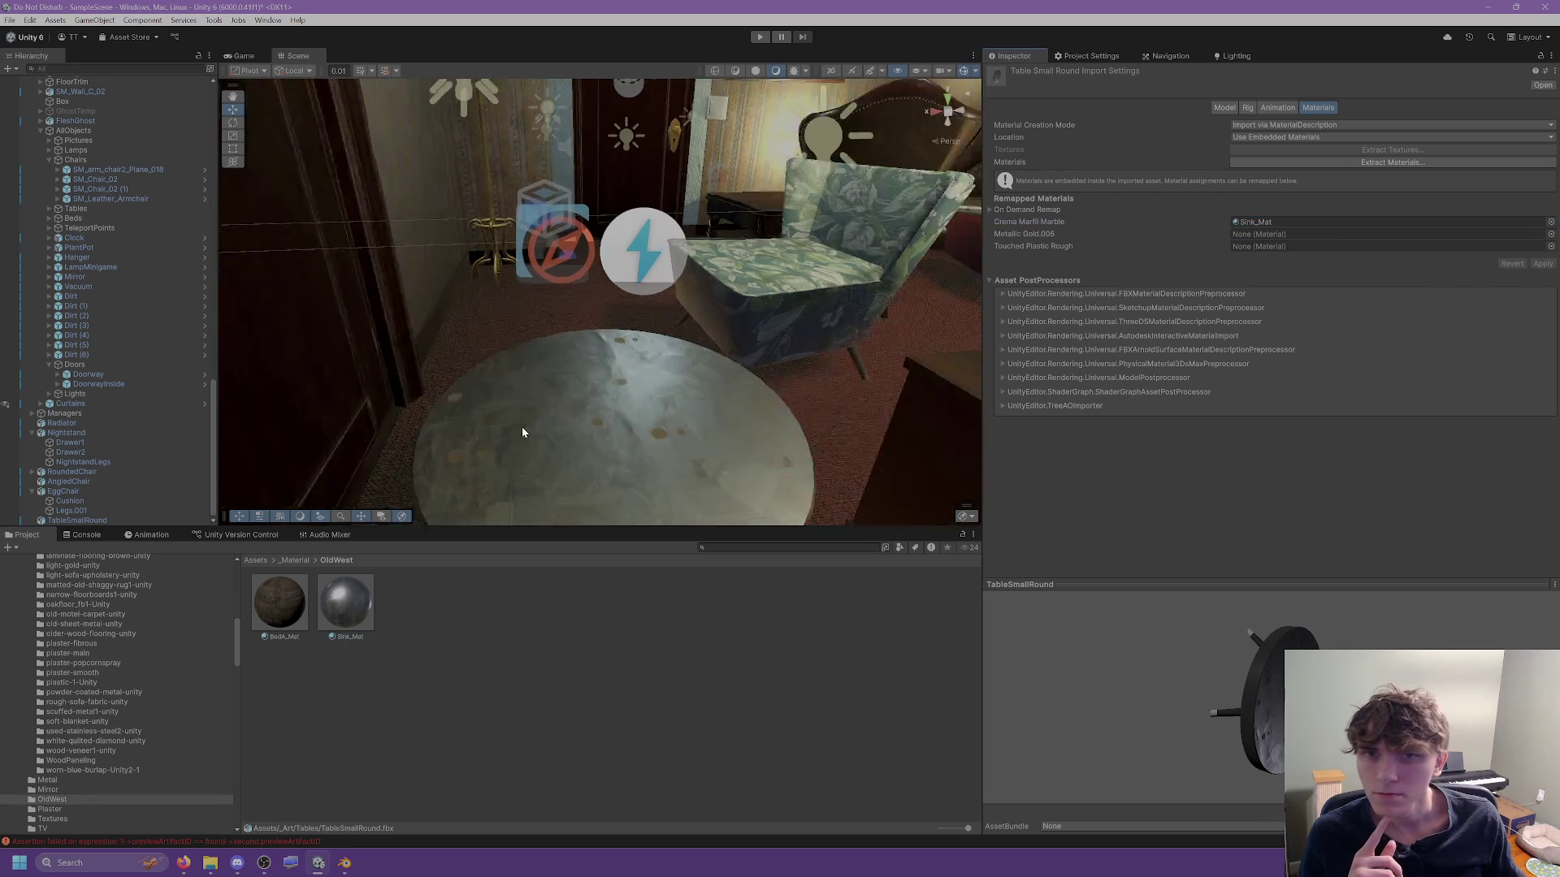
pyautogui.scroll(2, 523, 431)
pyautogui.scroll(-3, 48, 741)
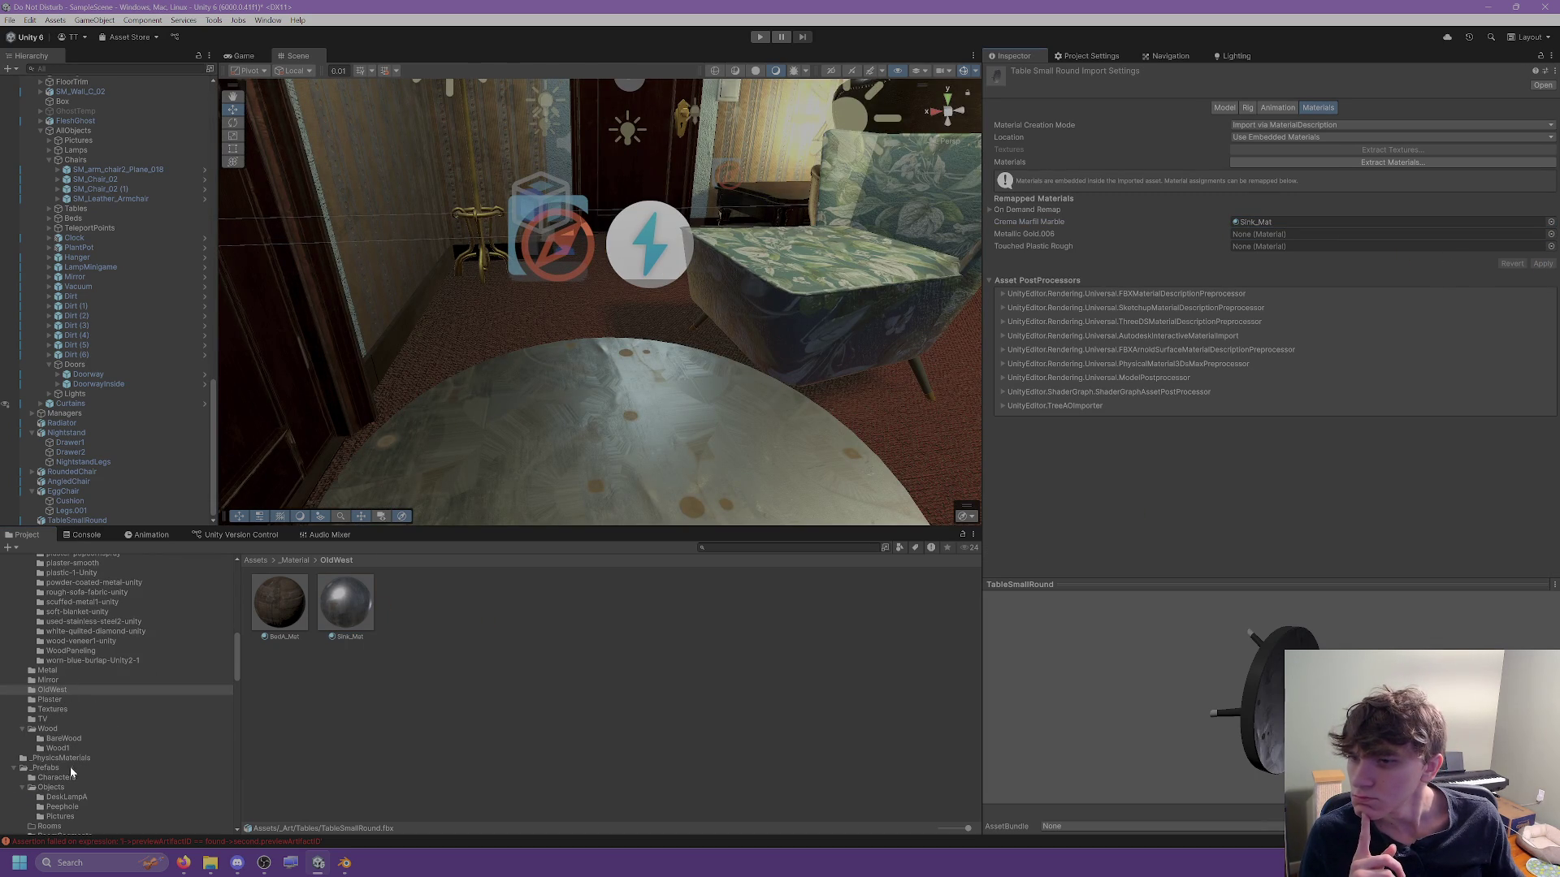
# Look through the Wood1 and Wood material folders.
pyautogui.click(59, 748)
pyautogui.click(47, 729)
pyautogui.scroll(8, 61, 699)
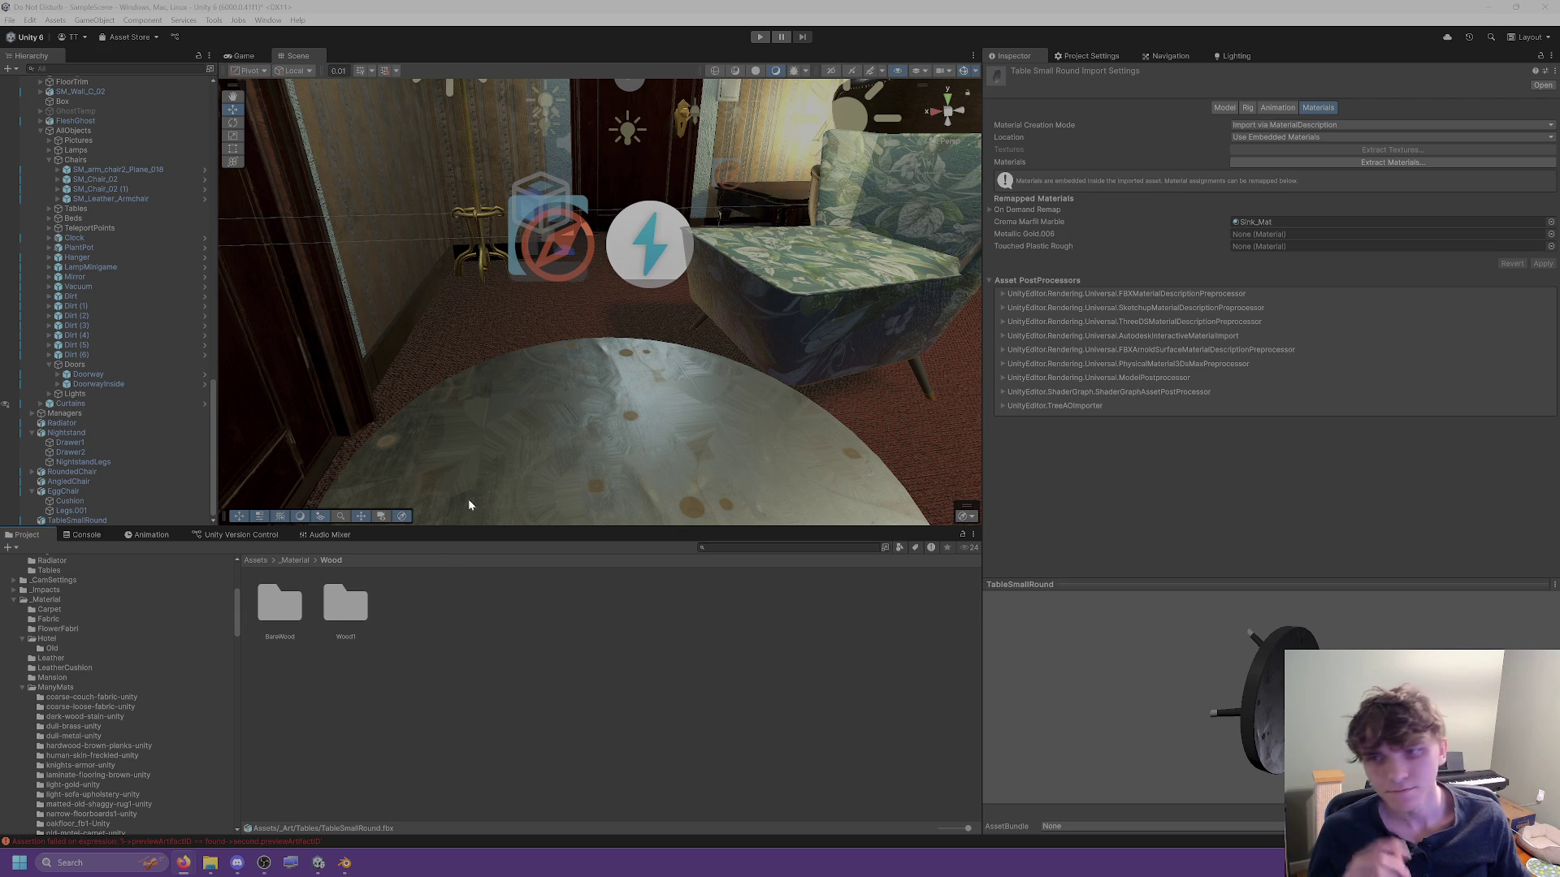
# Dismiss the zip extraction window and open the white-marble-unity folder under ManyMats.
pyautogui.moveTo(210, 863)
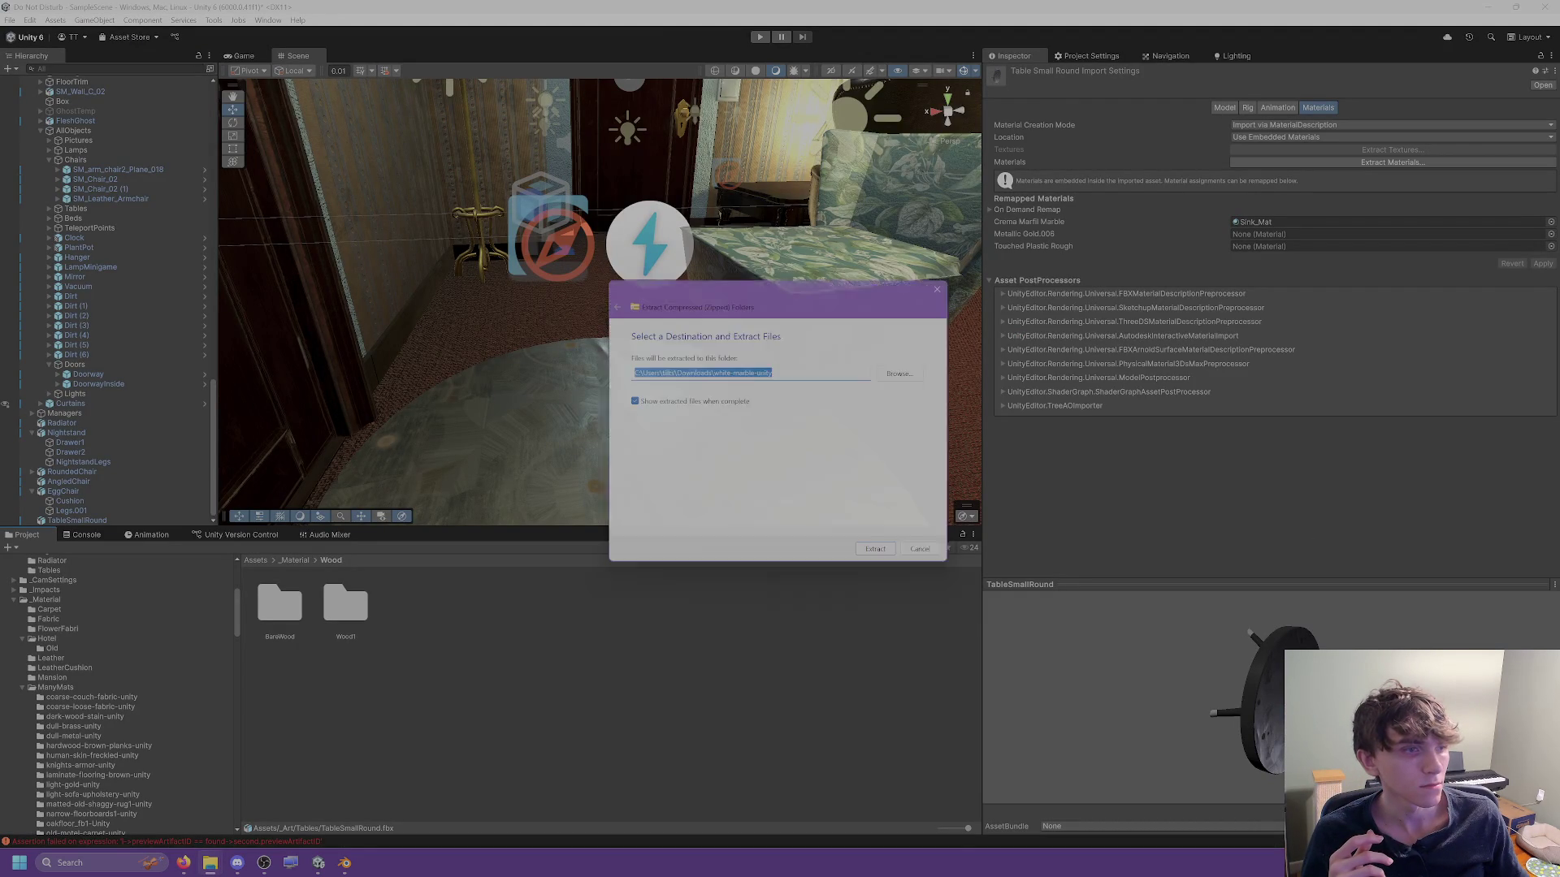
pyautogui.press('Escape')
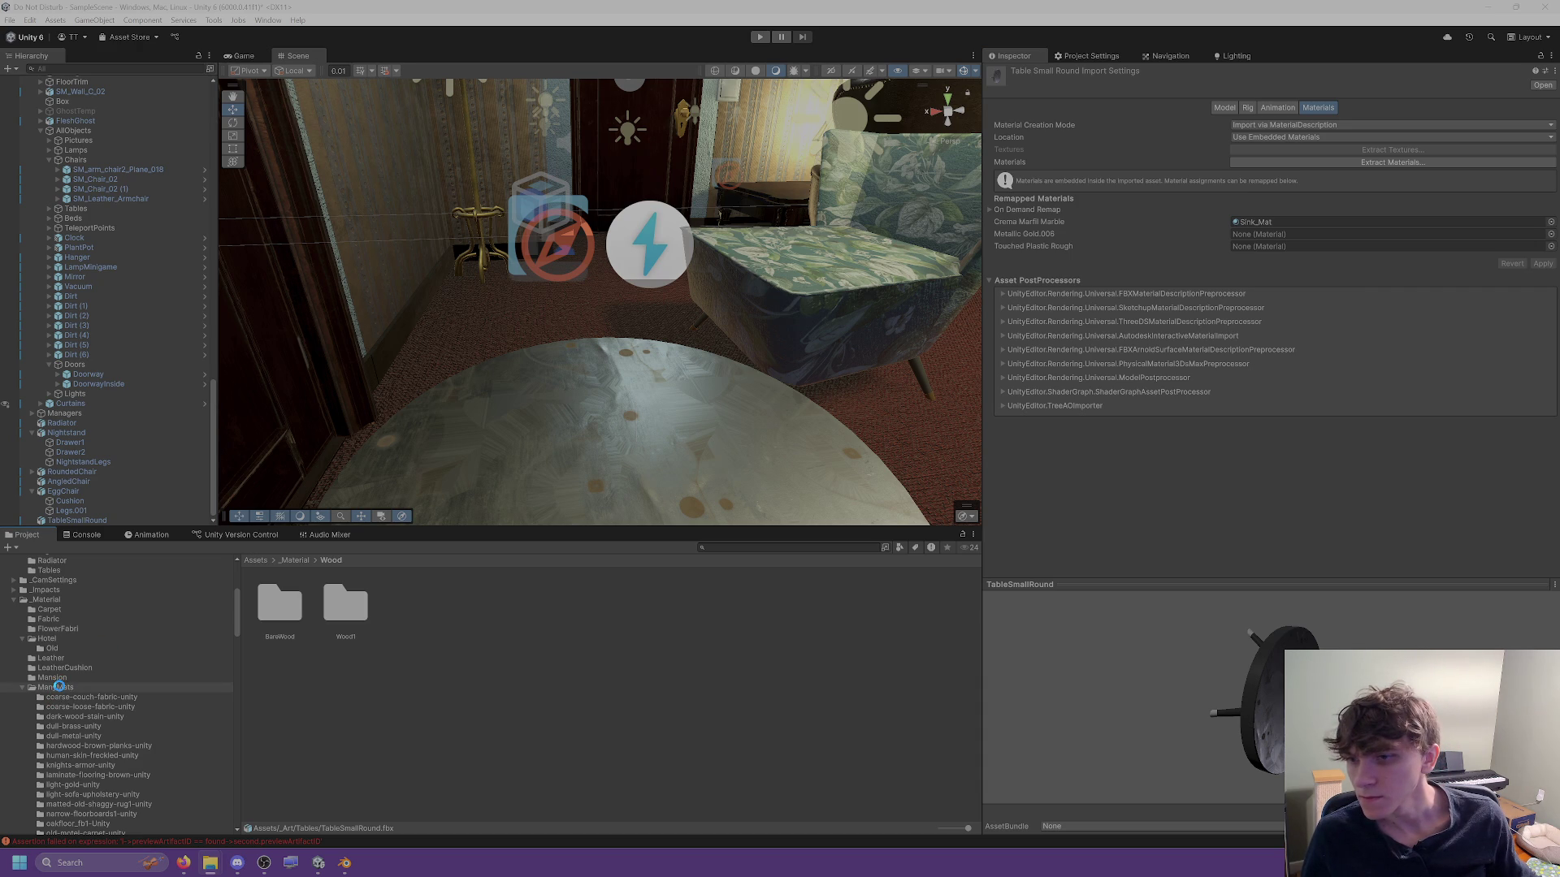
pyautogui.scroll(-6, 57, 687)
pyautogui.scroll(4, 85, 717)
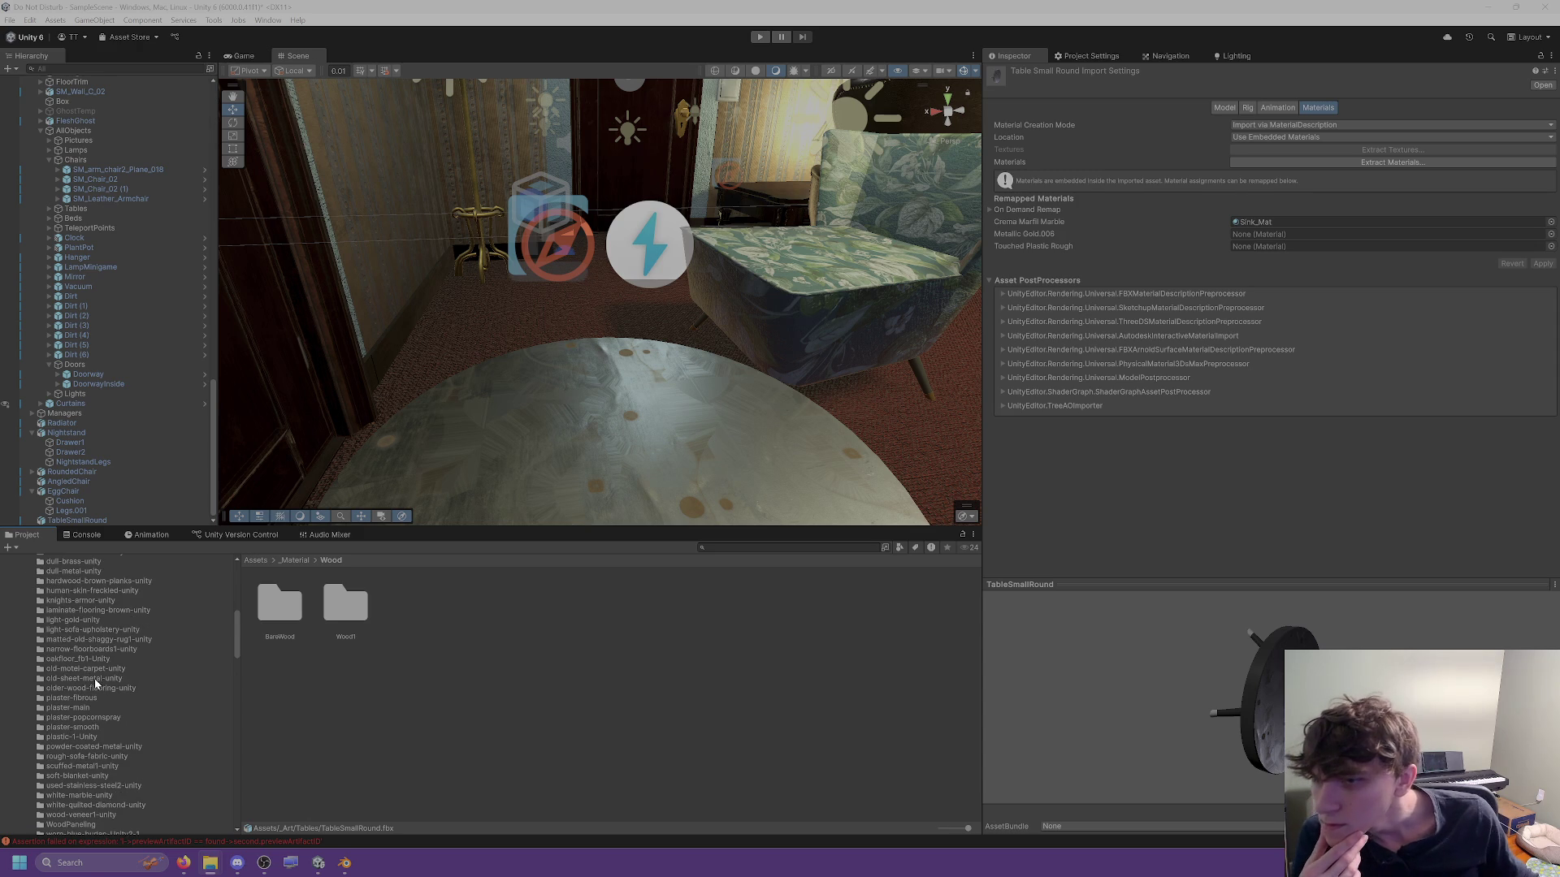
pyautogui.scroll(-2, 98, 650)
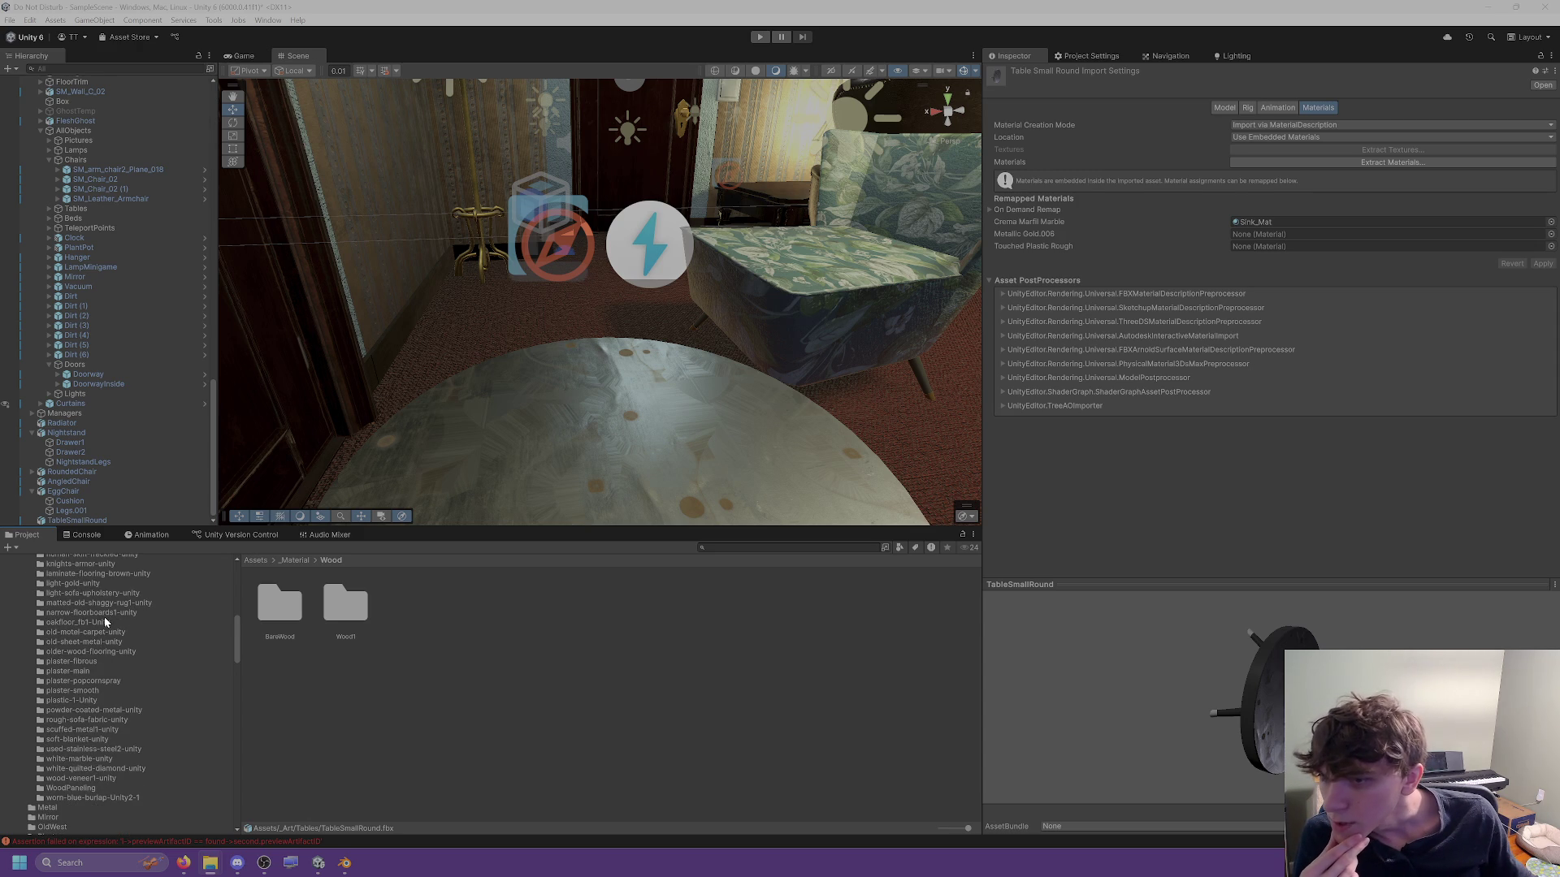
pyautogui.click(79, 759)
# Create Marble_Mat with the white-marble albedo as base map and white-marble_ao as occlusion.
pyautogui.rightClick(704, 631)
pyautogui.moveTo(821, 257)
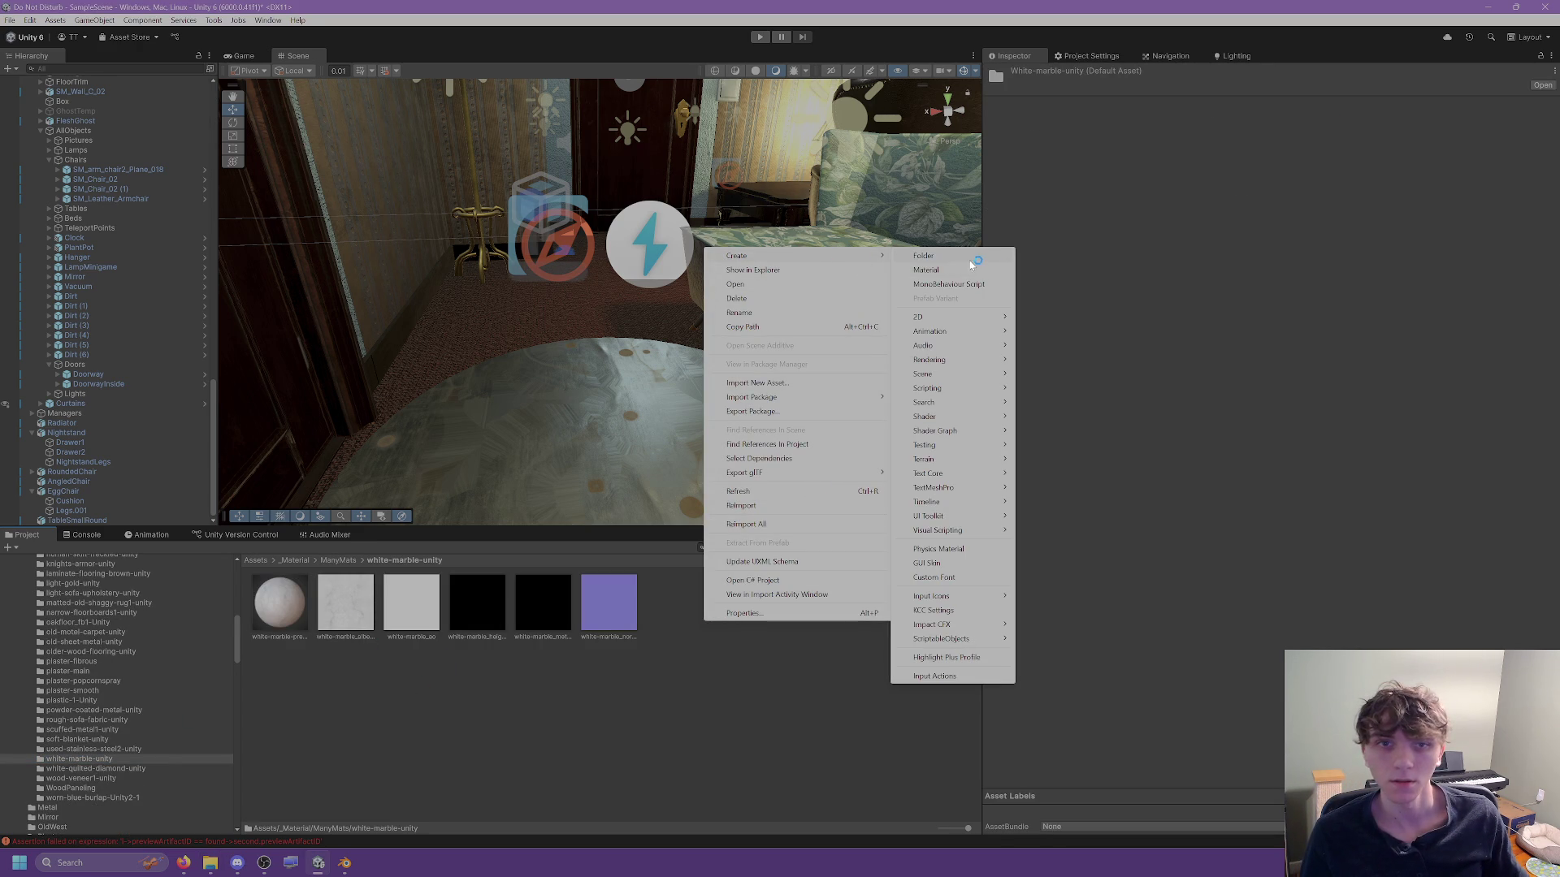
pyautogui.click(963, 269)
pyautogui.write('Ma')
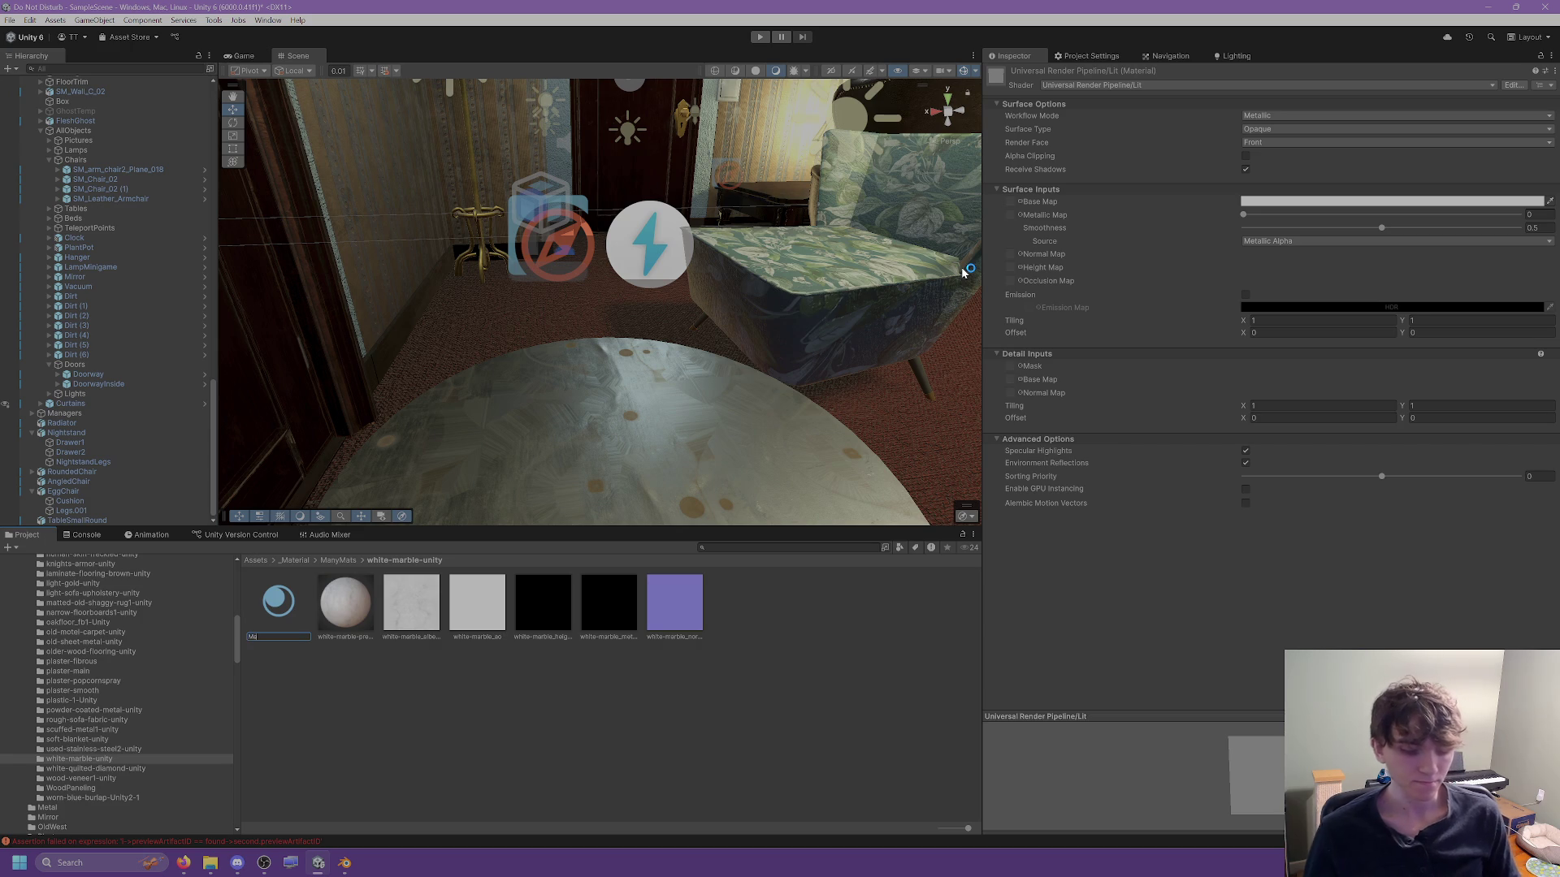
pyautogui.write('rble_Mat')
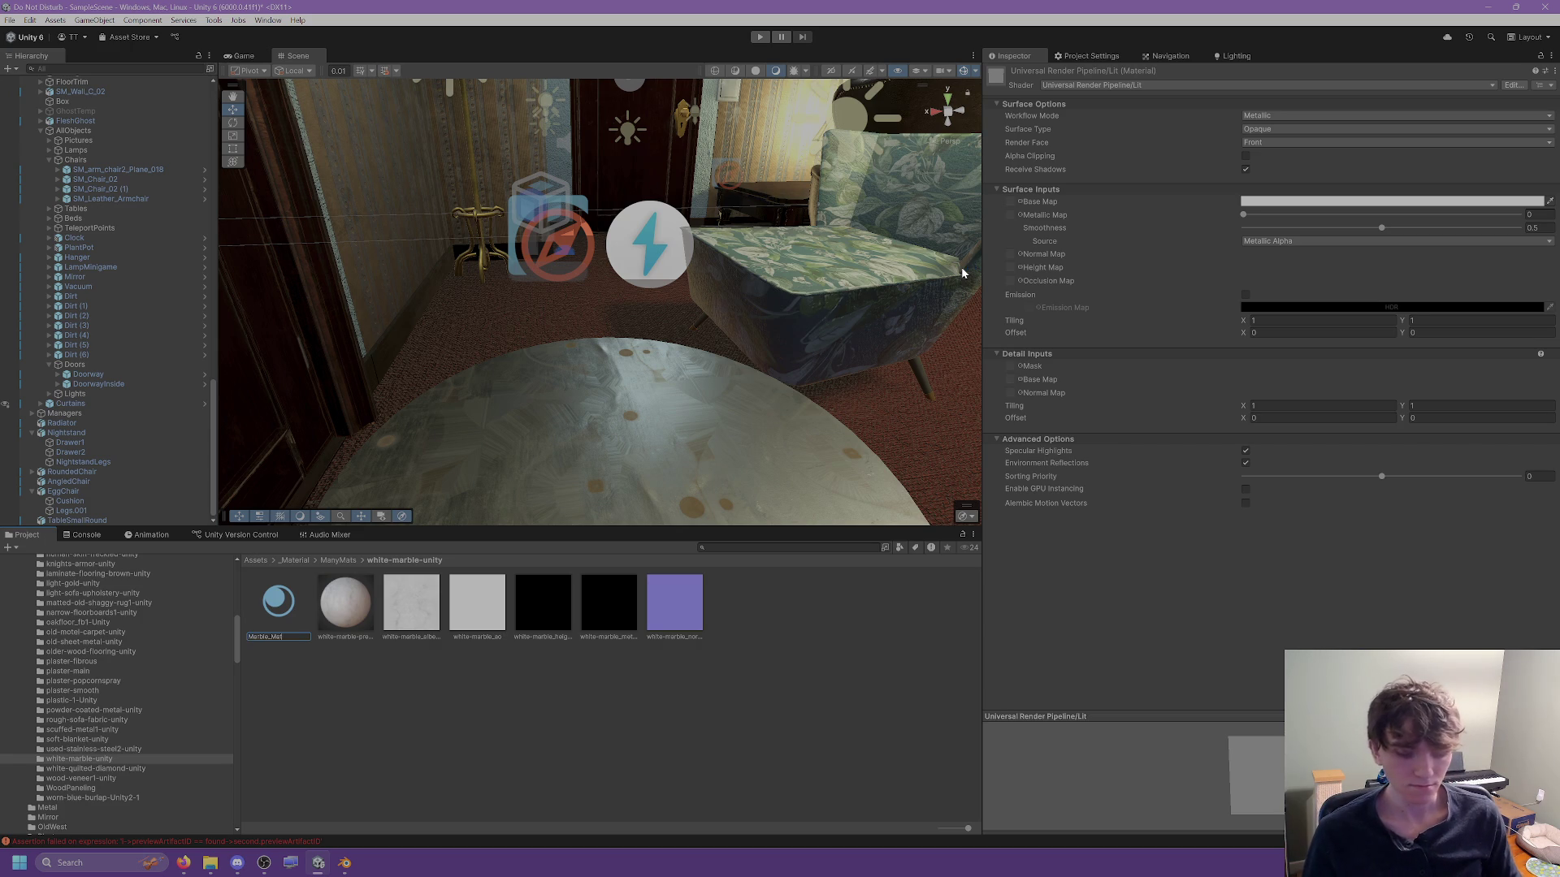
pyautogui.press('Return')
pyautogui.moveTo(388, 615)
pyautogui.mouseDown()
pyautogui.moveTo(975, 360)
pyautogui.moveTo(1011, 203)
pyautogui.mouseUp()
pyautogui.click(500, 606)
pyautogui.moveTo(500, 606)
pyautogui.mouseDown()
pyautogui.moveTo(968, 281)
pyautogui.moveTo(1012, 281)
pyautogui.mouseUp()
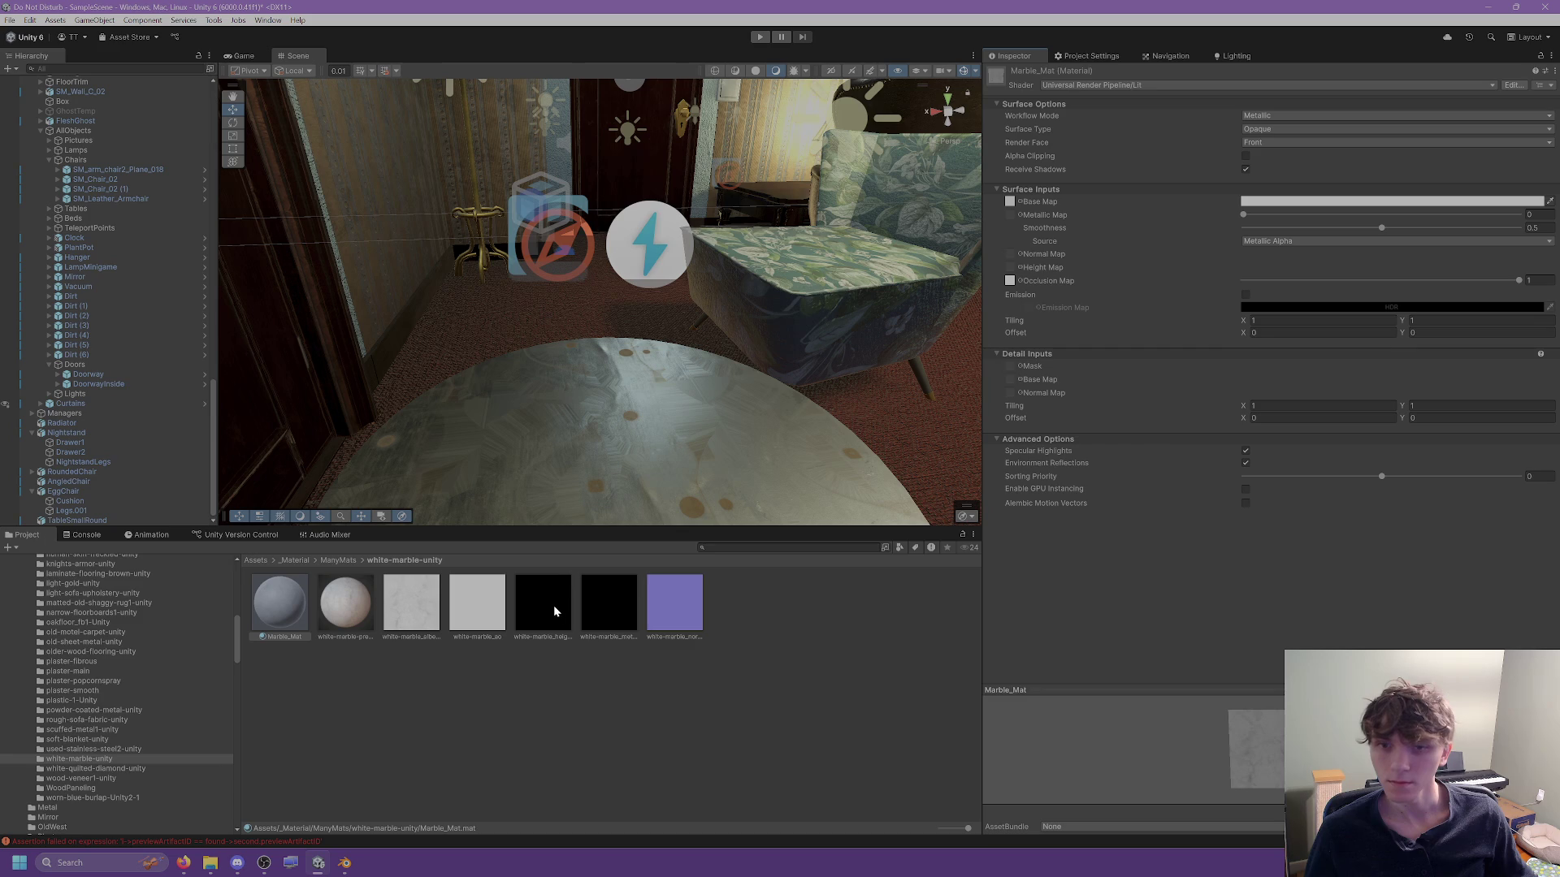
# Search the metallic map's texture picker for 'empty', then close it.
pyautogui.click(1019, 215)
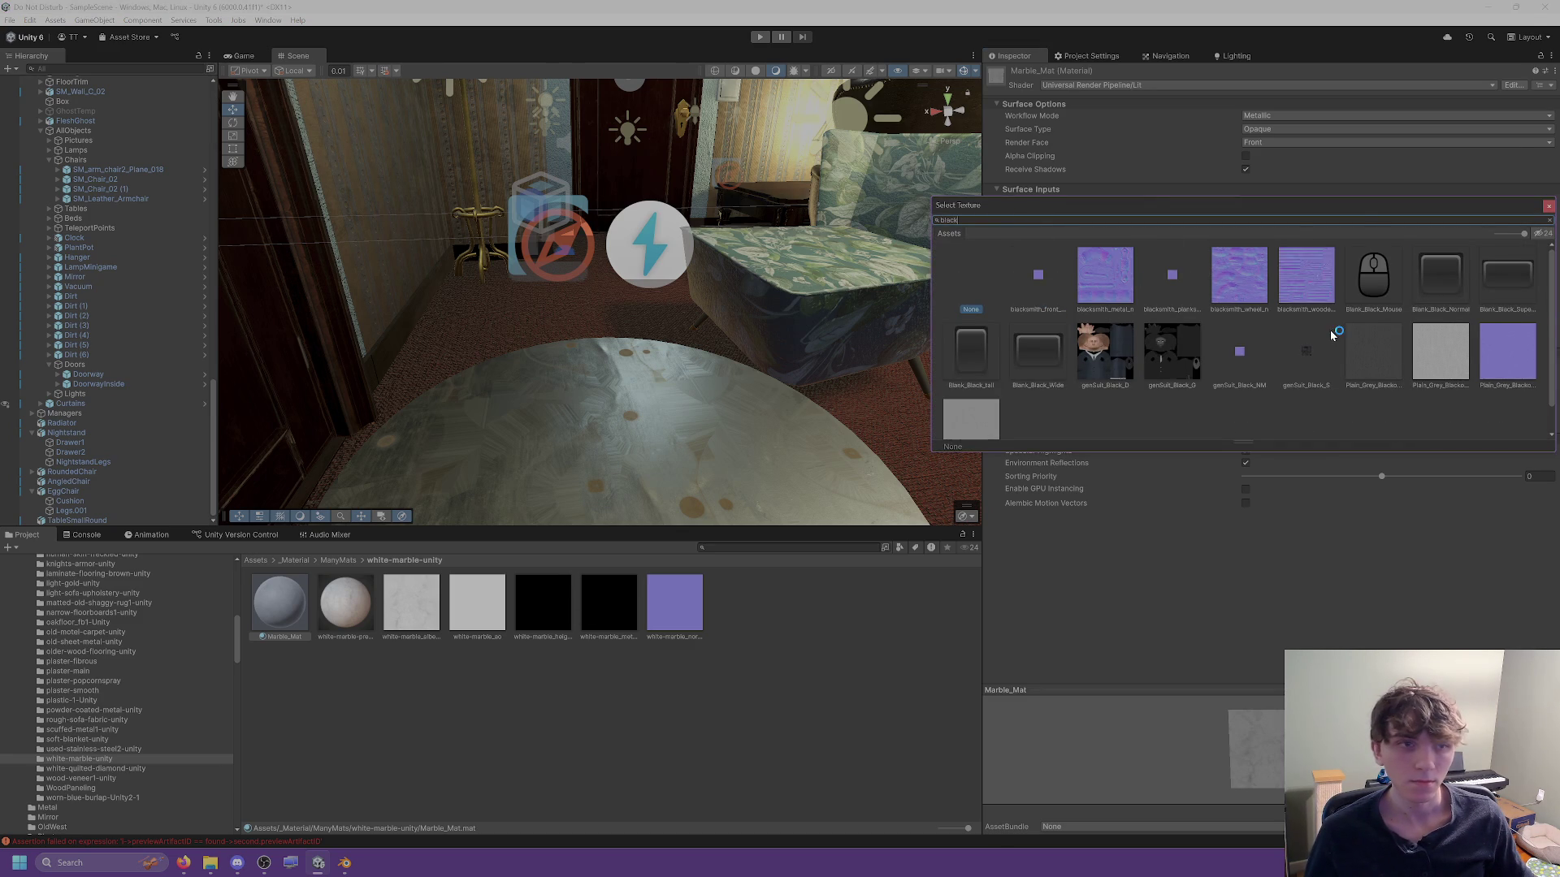
pyautogui.scroll(-1, 1121, 320)
pyautogui.click(1001, 222)
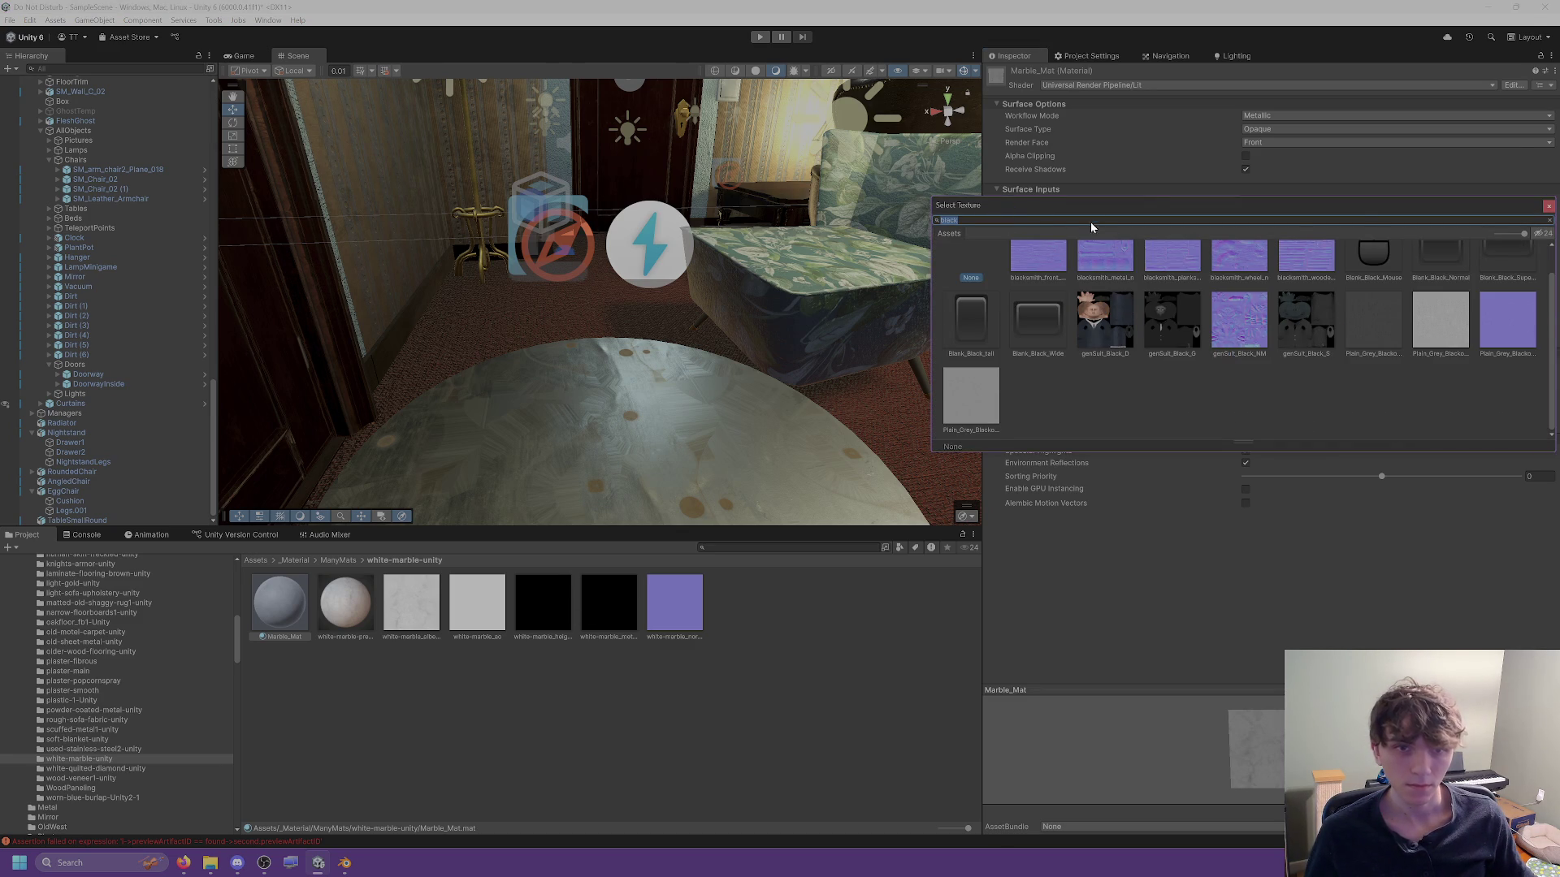
pyautogui.write('empty')
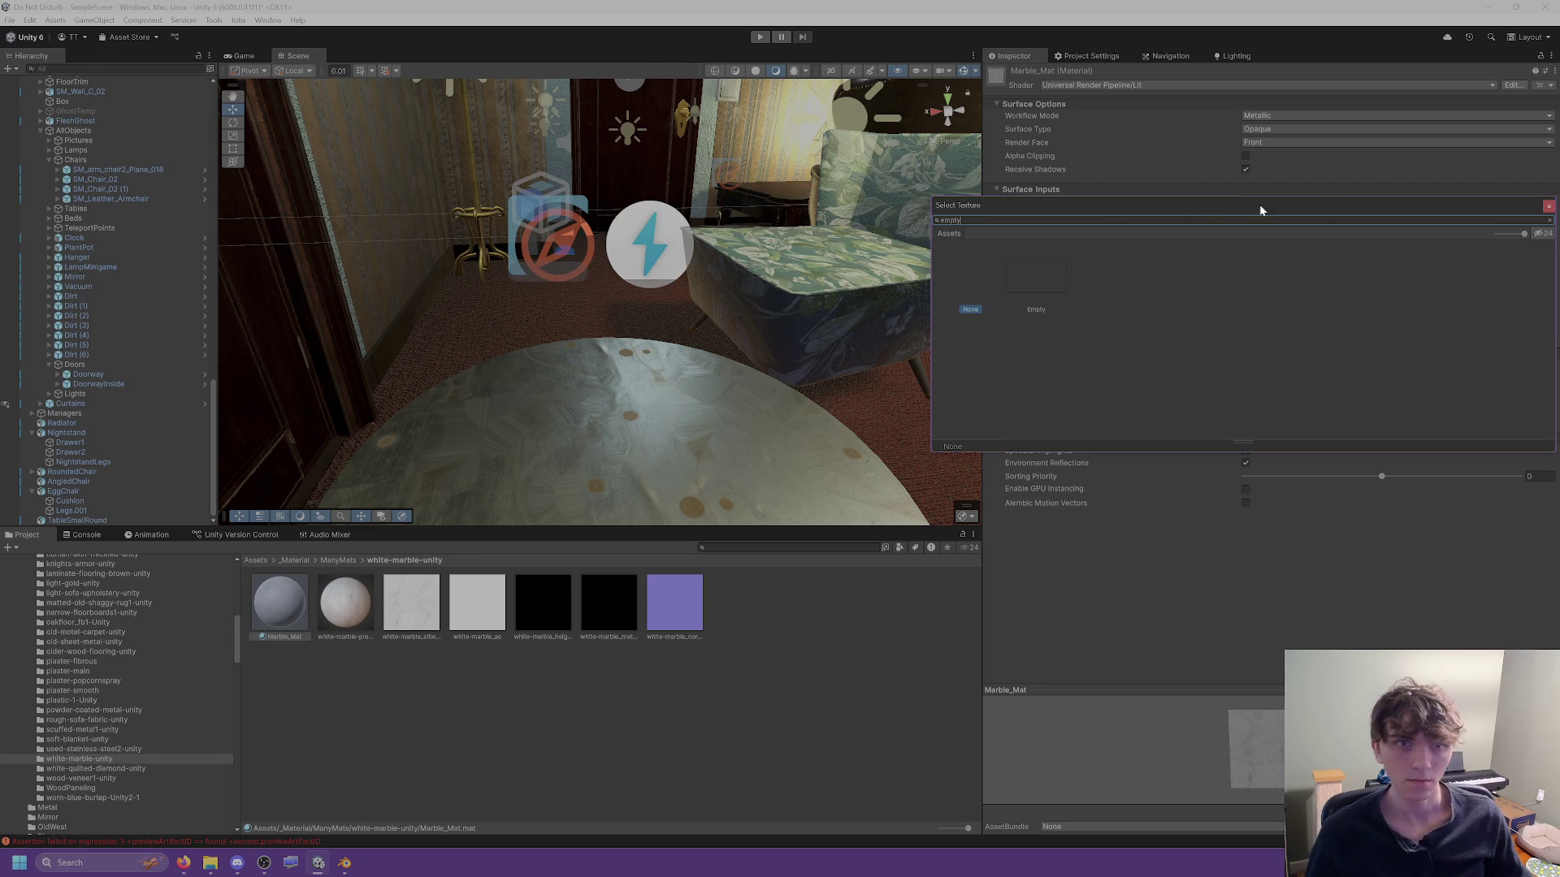
pyautogui.click(1548, 208)
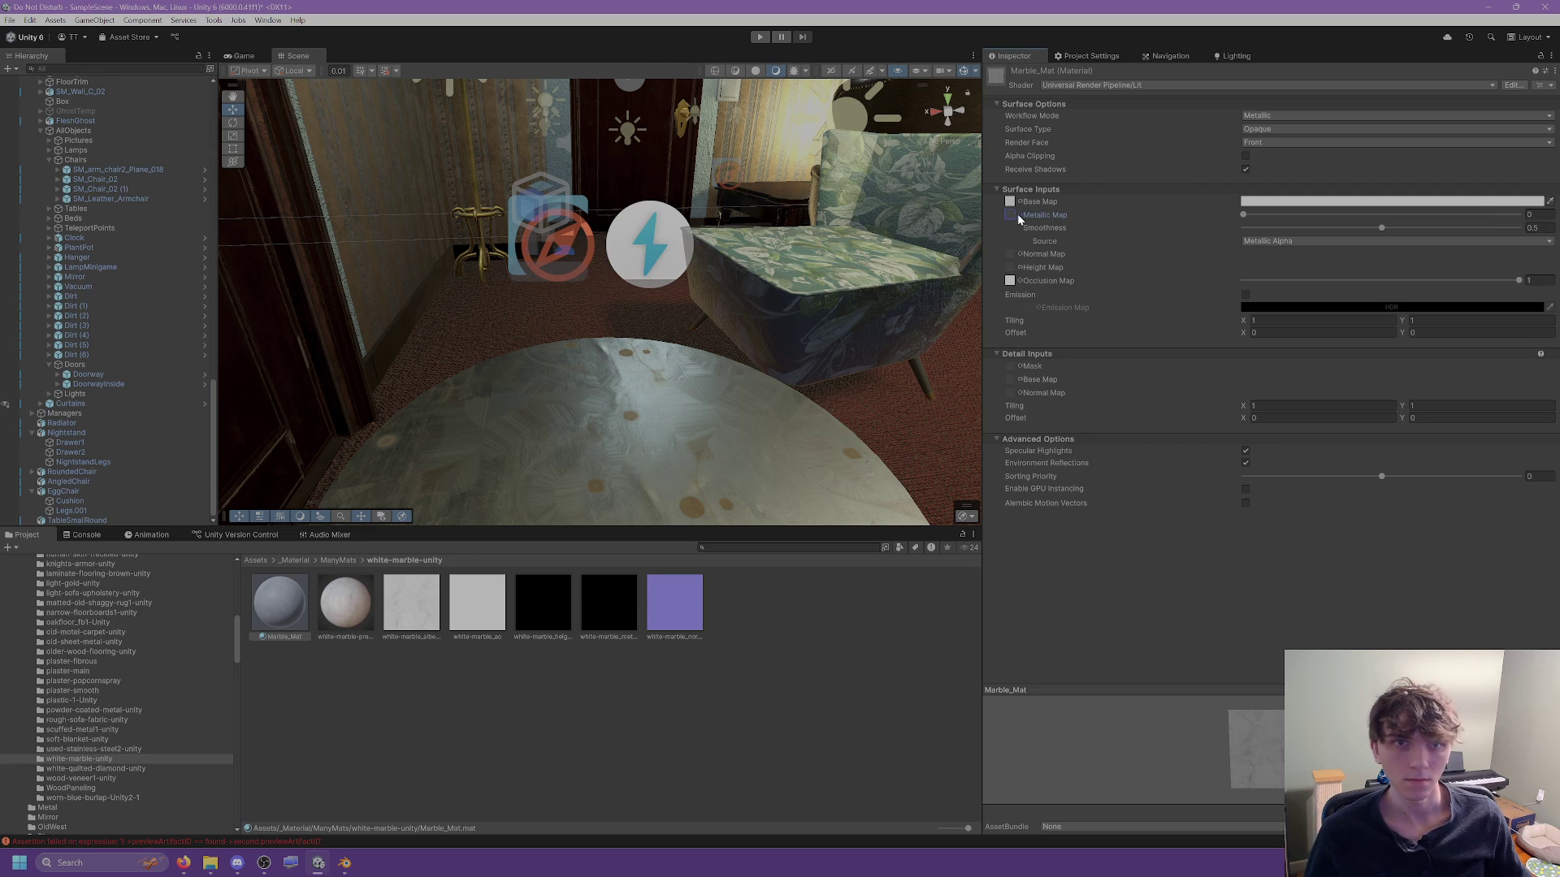
# Rename the white-marble_height texture to black_metallic and use it as Marble_Mat's metallic map.
pyautogui.click(533, 620)
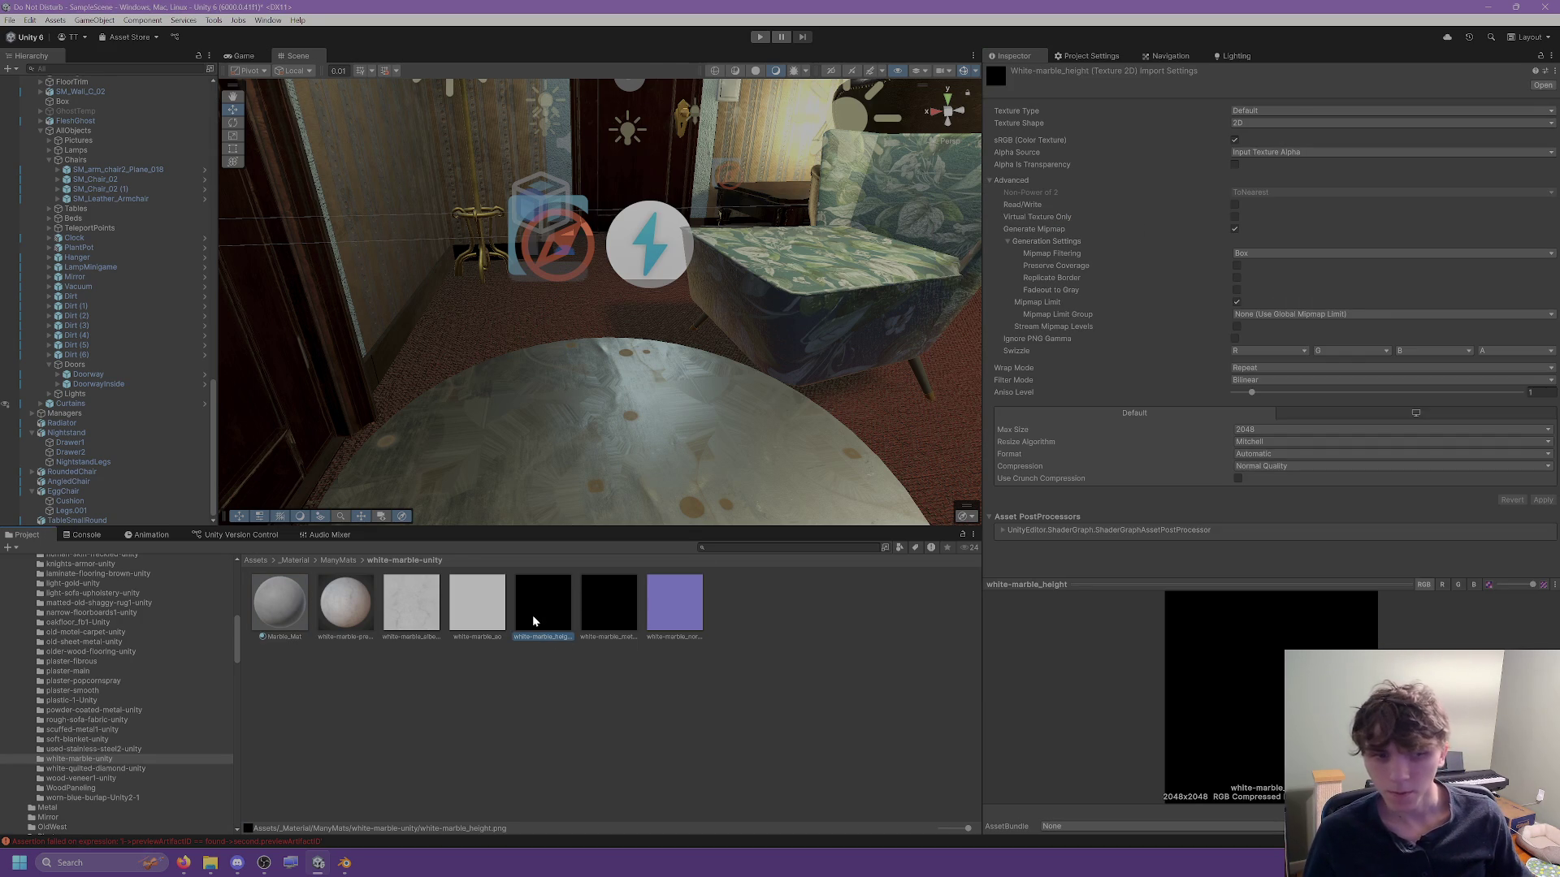
pyautogui.click(542, 639)
pyautogui.press('BackSpace')
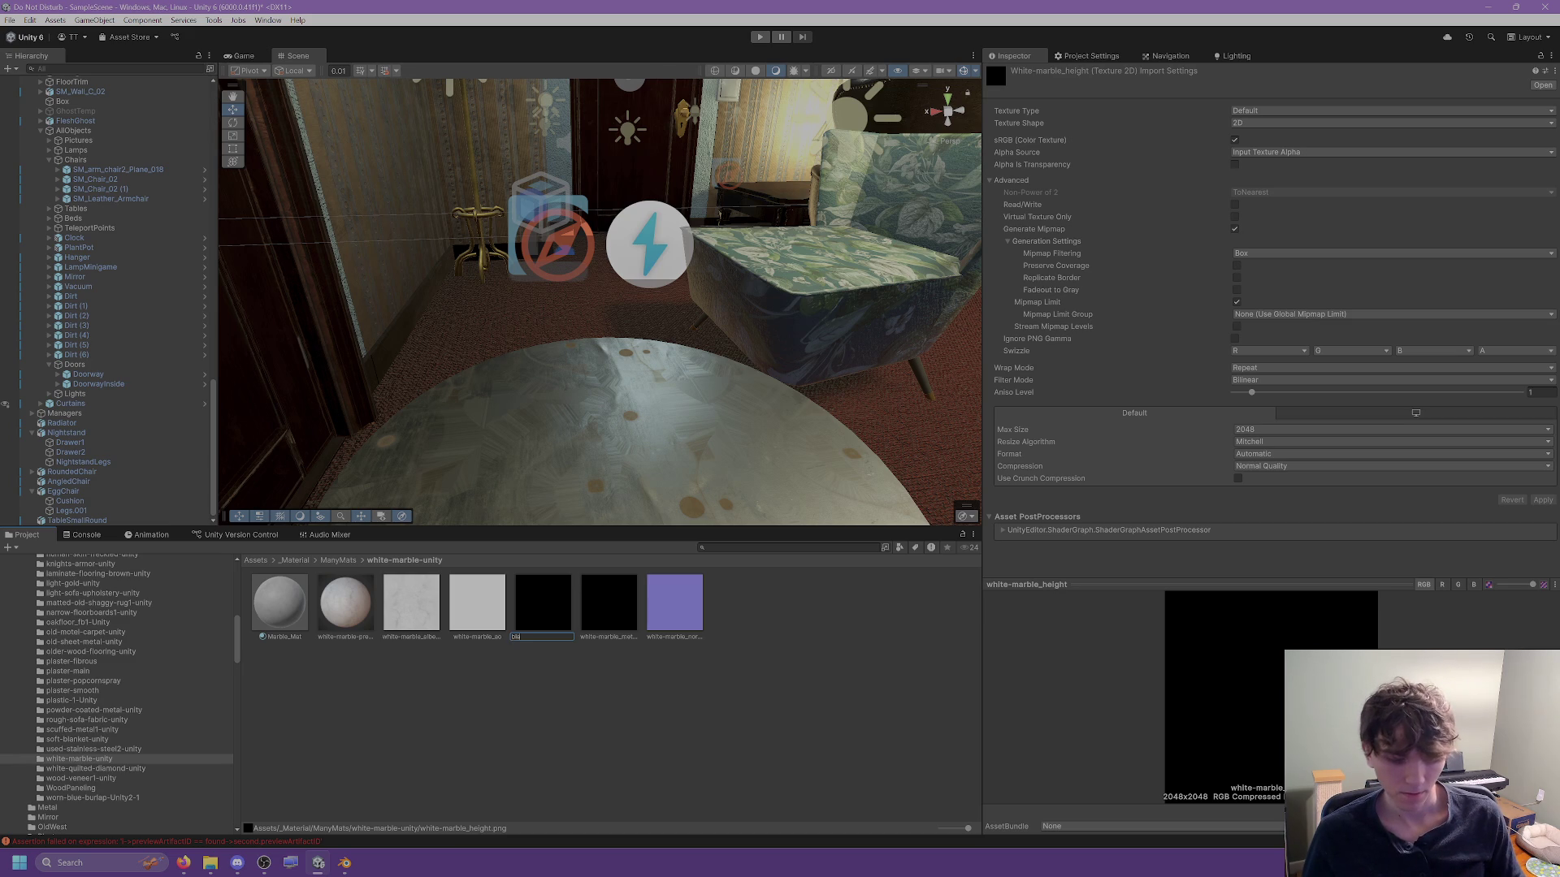
pyautogui.write('metallic')
pyautogui.press('Return')
pyautogui.click(353, 613)
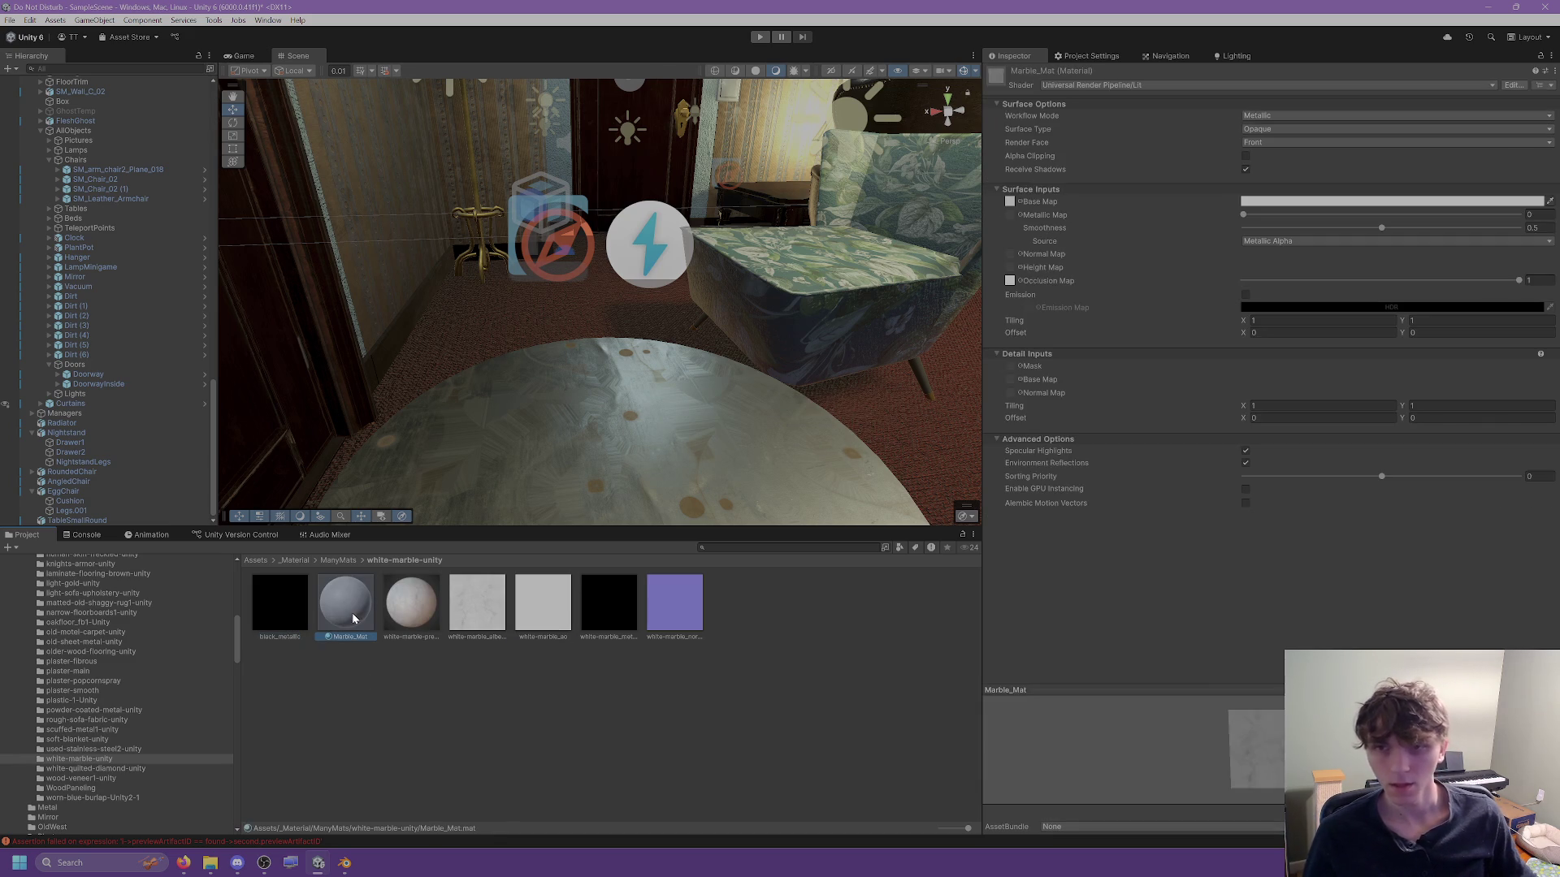
pyautogui.moveTo(276, 602)
pyautogui.mouseDown()
pyautogui.moveTo(1062, 236)
pyautogui.moveTo(1016, 214)
pyautogui.mouseUp()
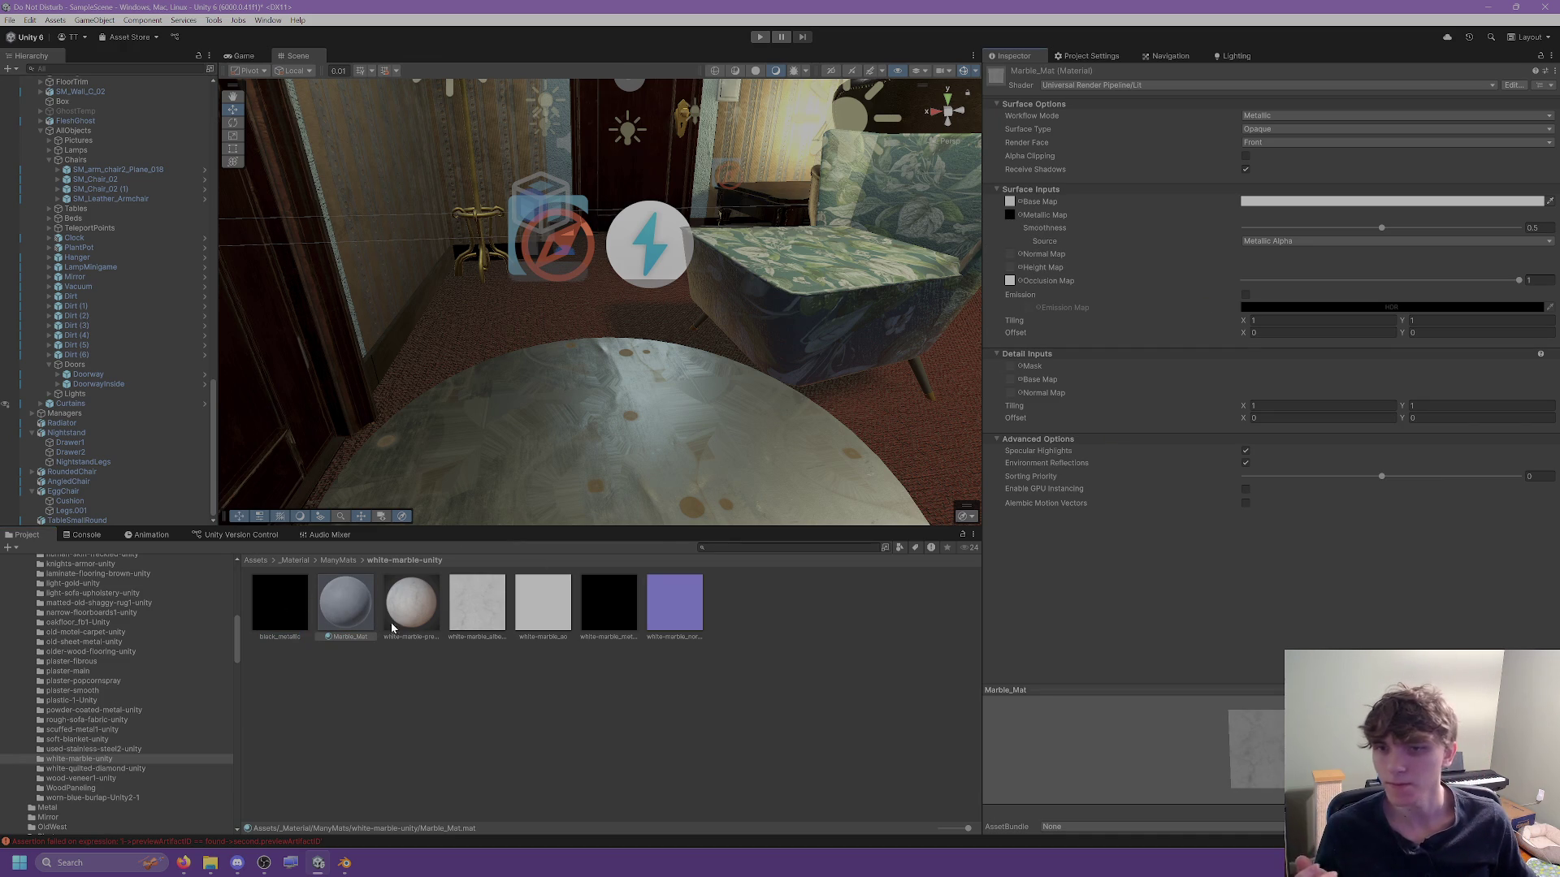
# Delete the white-marble_metallic texture and set the purple marble texture as Marble_Mat's normal map.
pyautogui.click(611, 625)
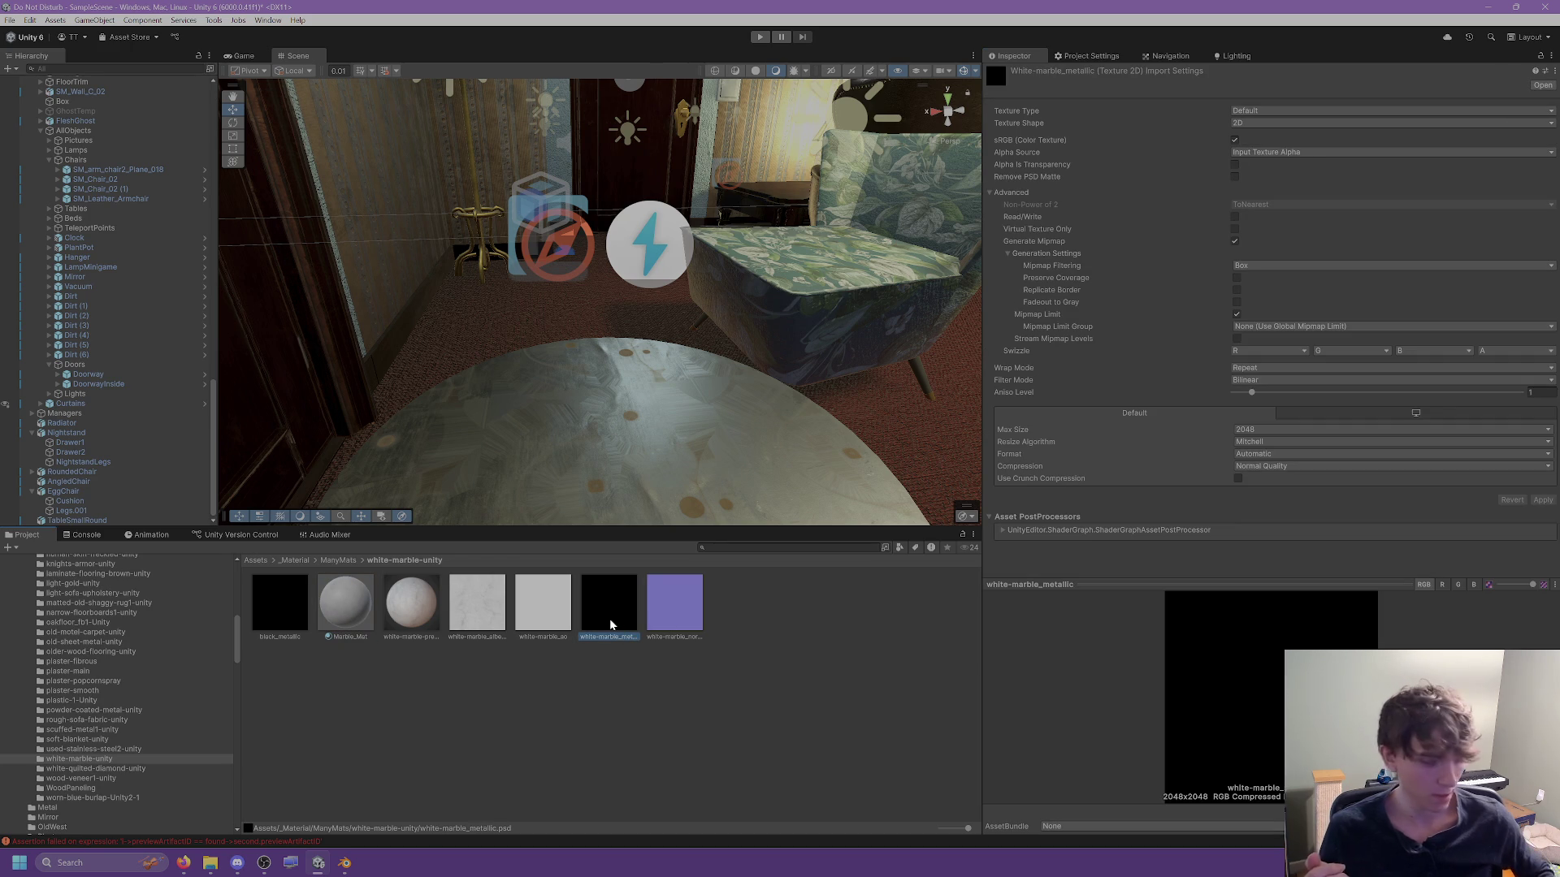
pyautogui.press('Delete')
pyautogui.click(843, 452)
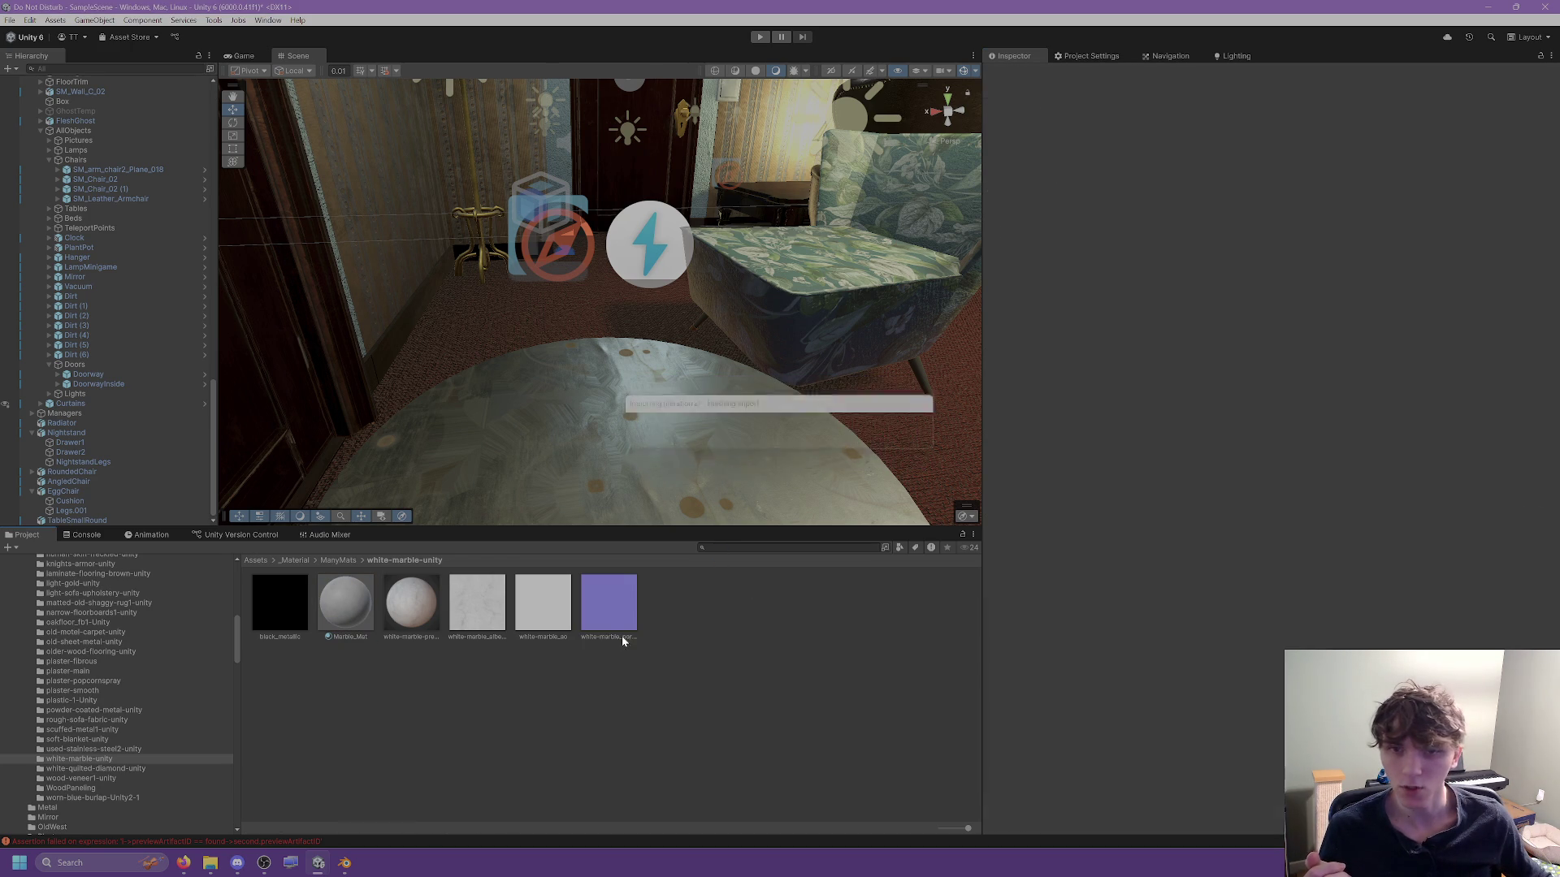
pyautogui.click(337, 619)
pyautogui.moveTo(609, 598); pyautogui.dragTo(1012, 257)
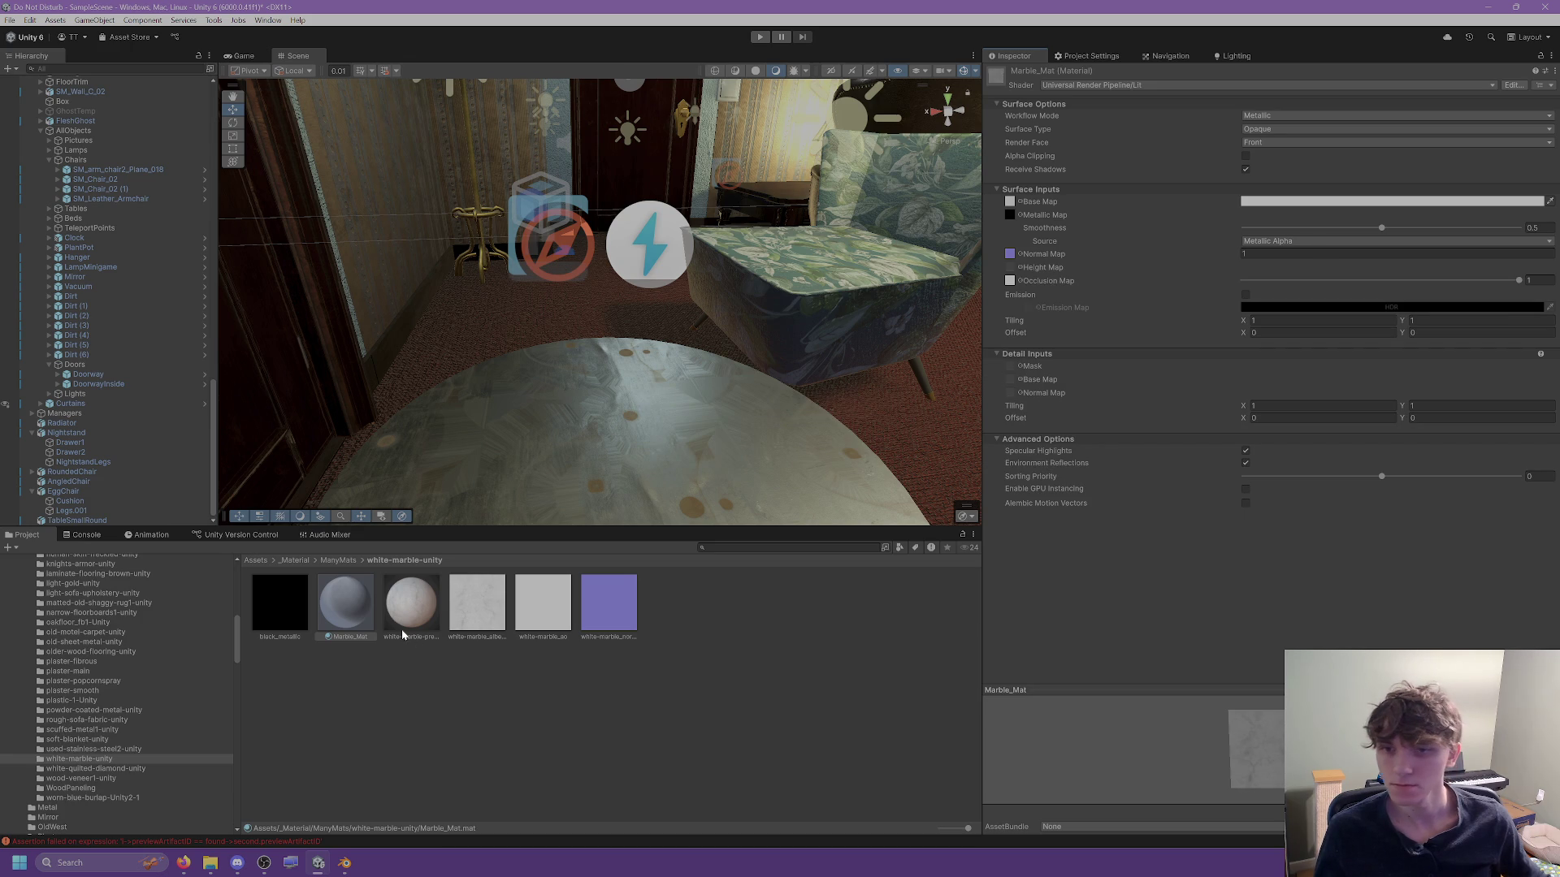
# Select the small round marble table and locate its first material in the Project.
pyautogui.scroll(-5, 641, 404)
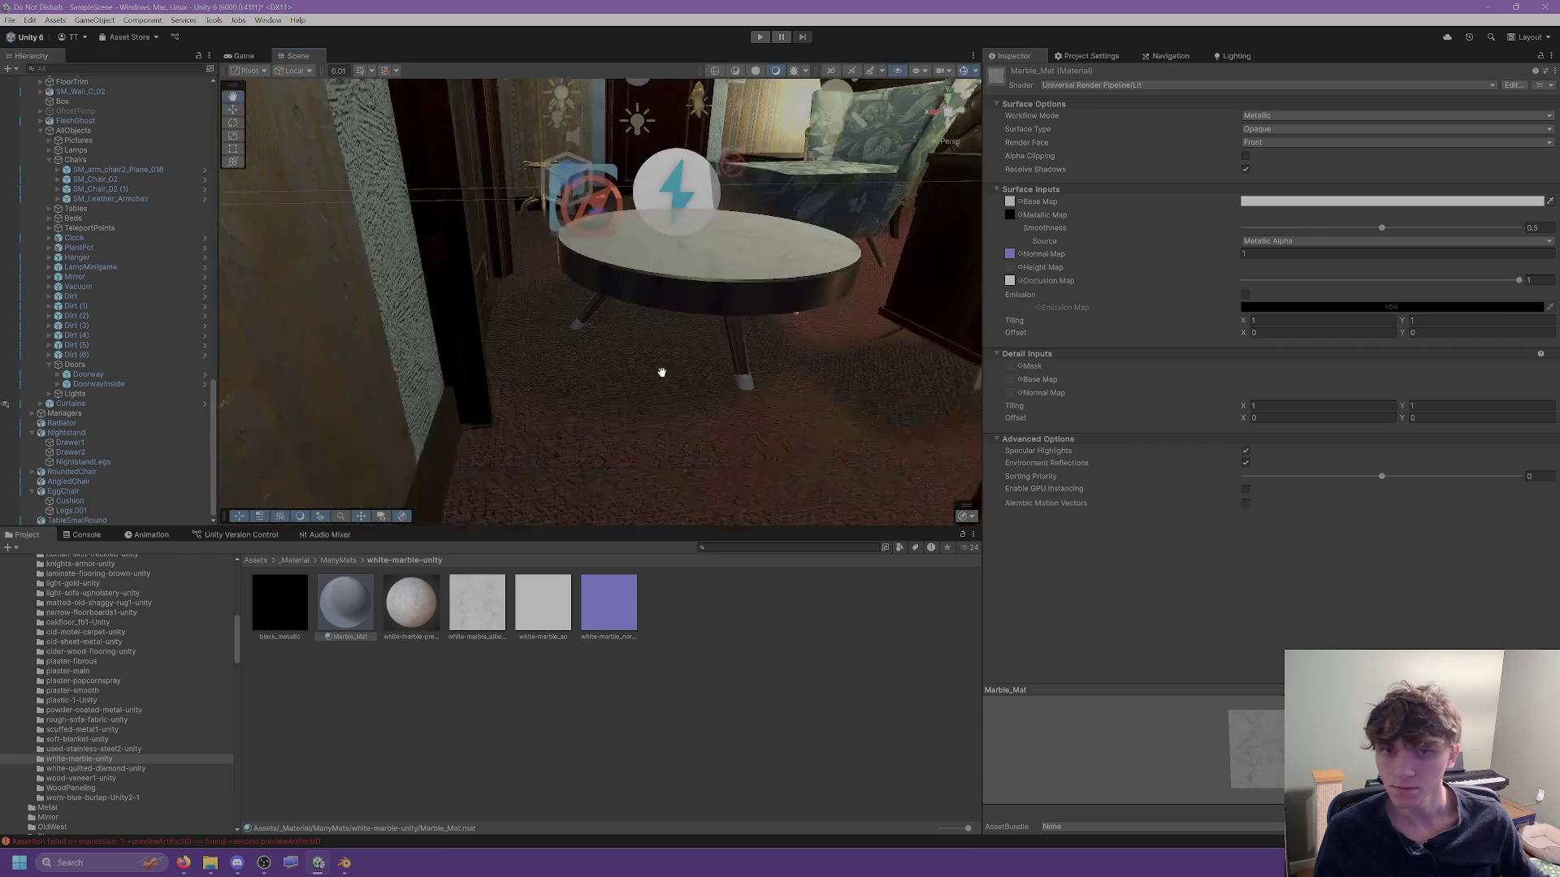
pyautogui.scroll(3, 650, 380)
pyautogui.click(685, 255)
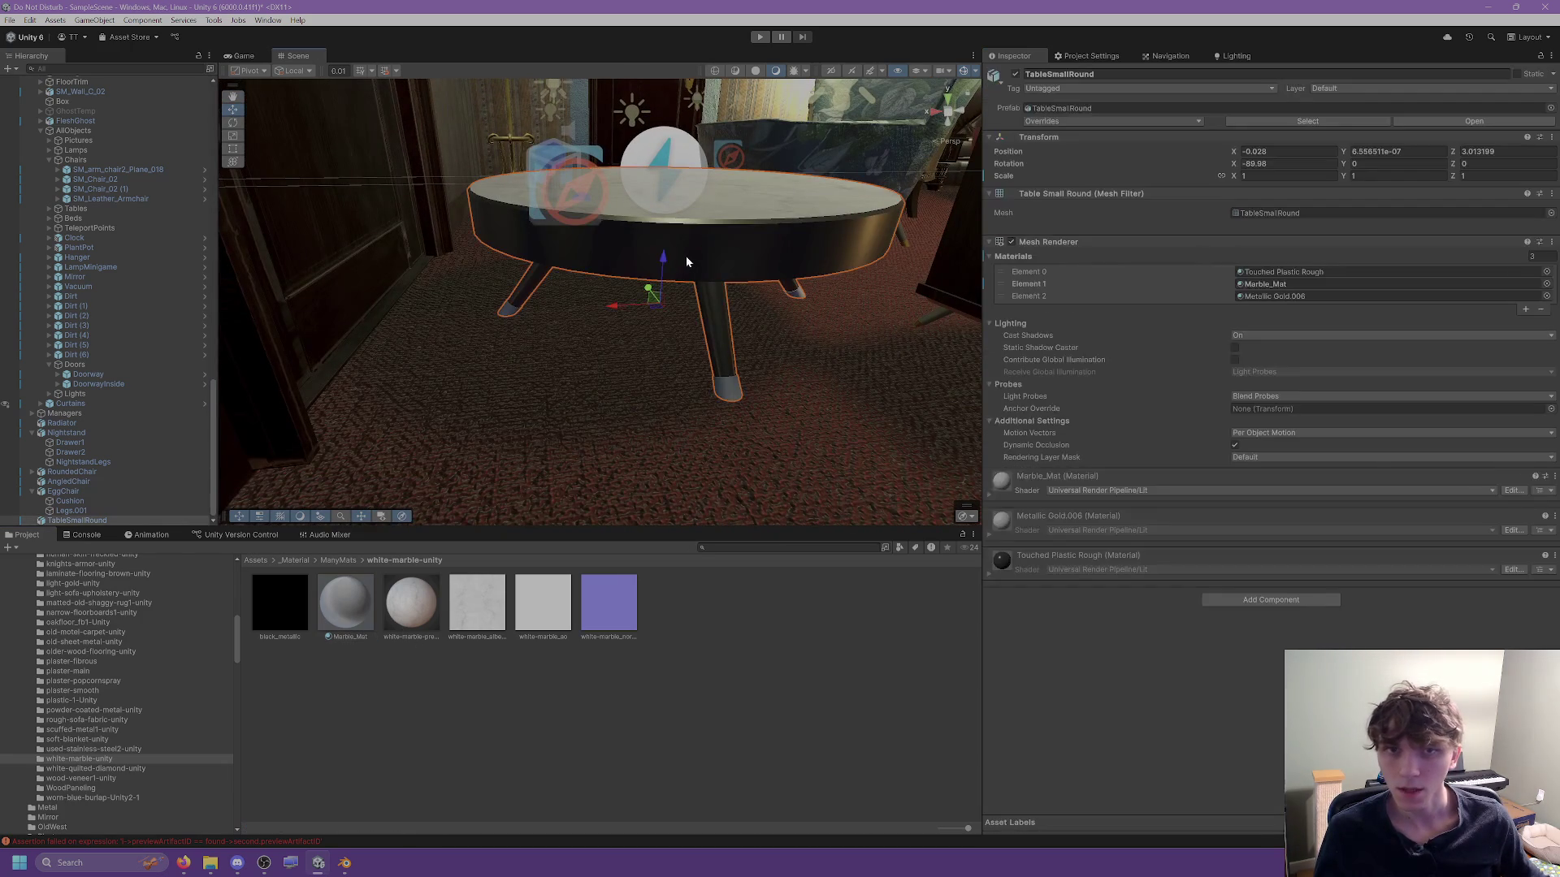
pyautogui.click(1274, 273)
# Browse the plaster-popcornspray and Plaster material folders.
pyautogui.scroll(3, 113, 691)
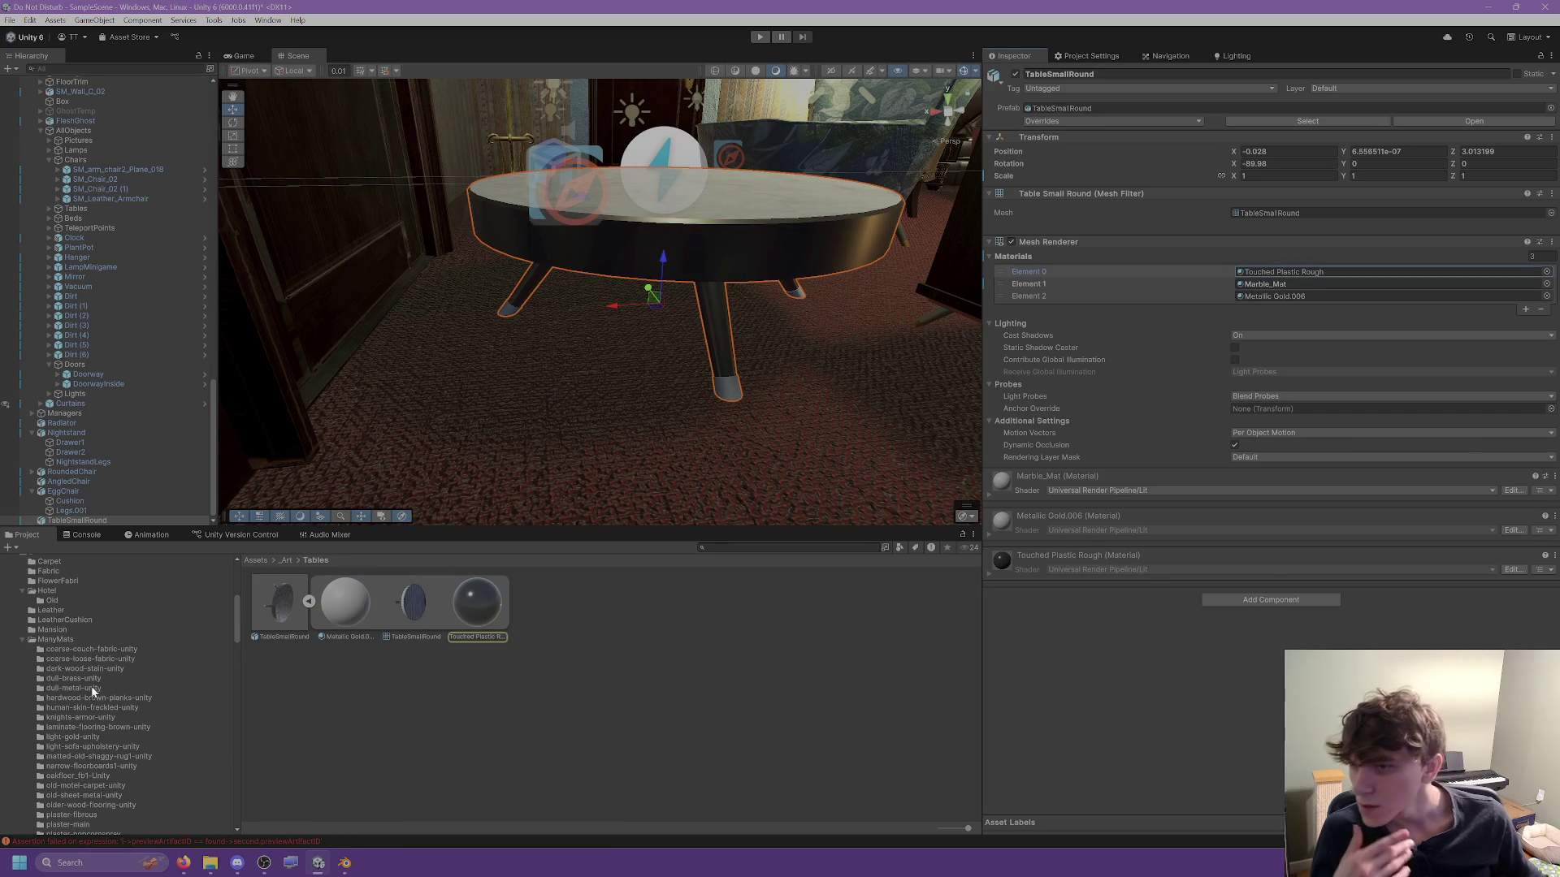
pyautogui.scroll(-3, 82, 634)
pyautogui.scroll(-5, 82, 633)
pyautogui.click(85, 615)
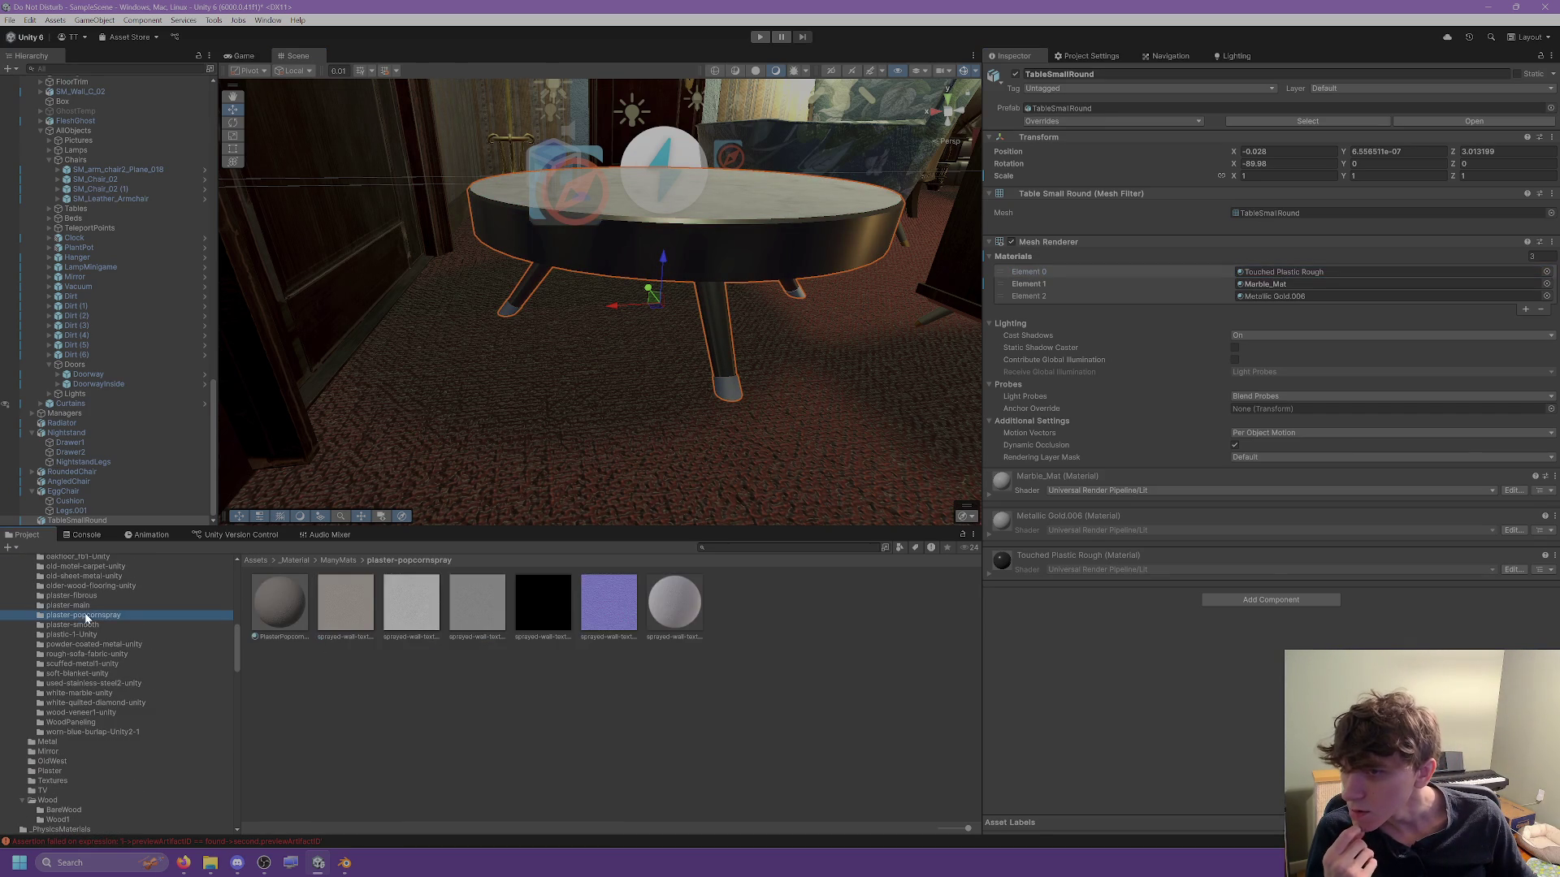
pyautogui.scroll(-2, 85, 690)
pyautogui.scroll(-2, 65, 721)
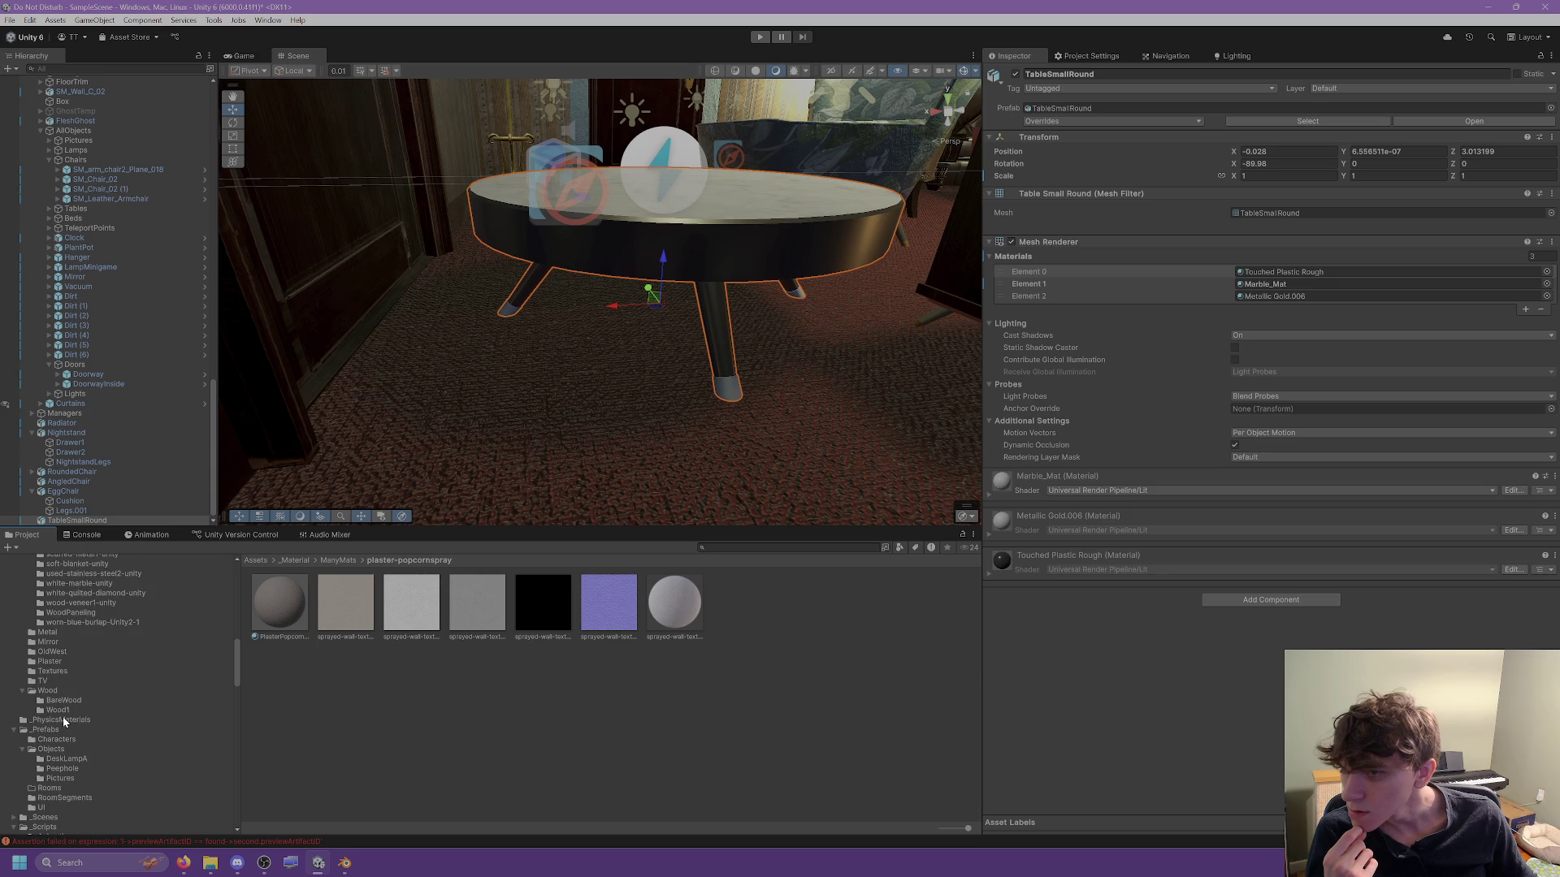
pyautogui.click(66, 665)
# Check the Metal folder, then open the _Material folder and its asset search field.
pyautogui.scroll(2, 65, 667)
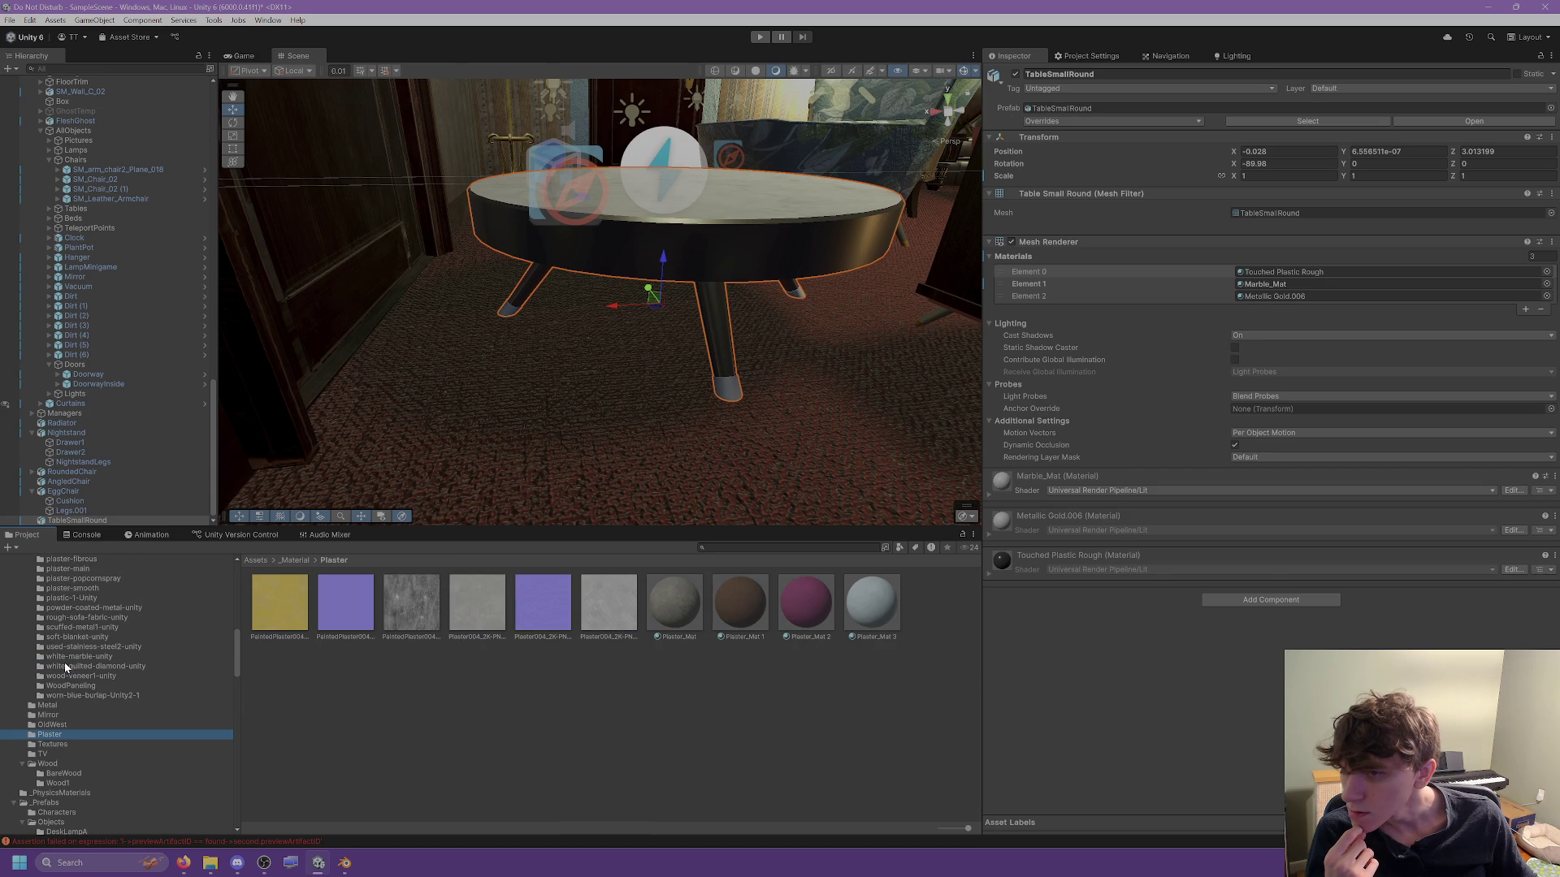
pyautogui.scroll(3, 59, 705)
pyautogui.click(51, 816)
pyautogui.scroll(2, 54, 784)
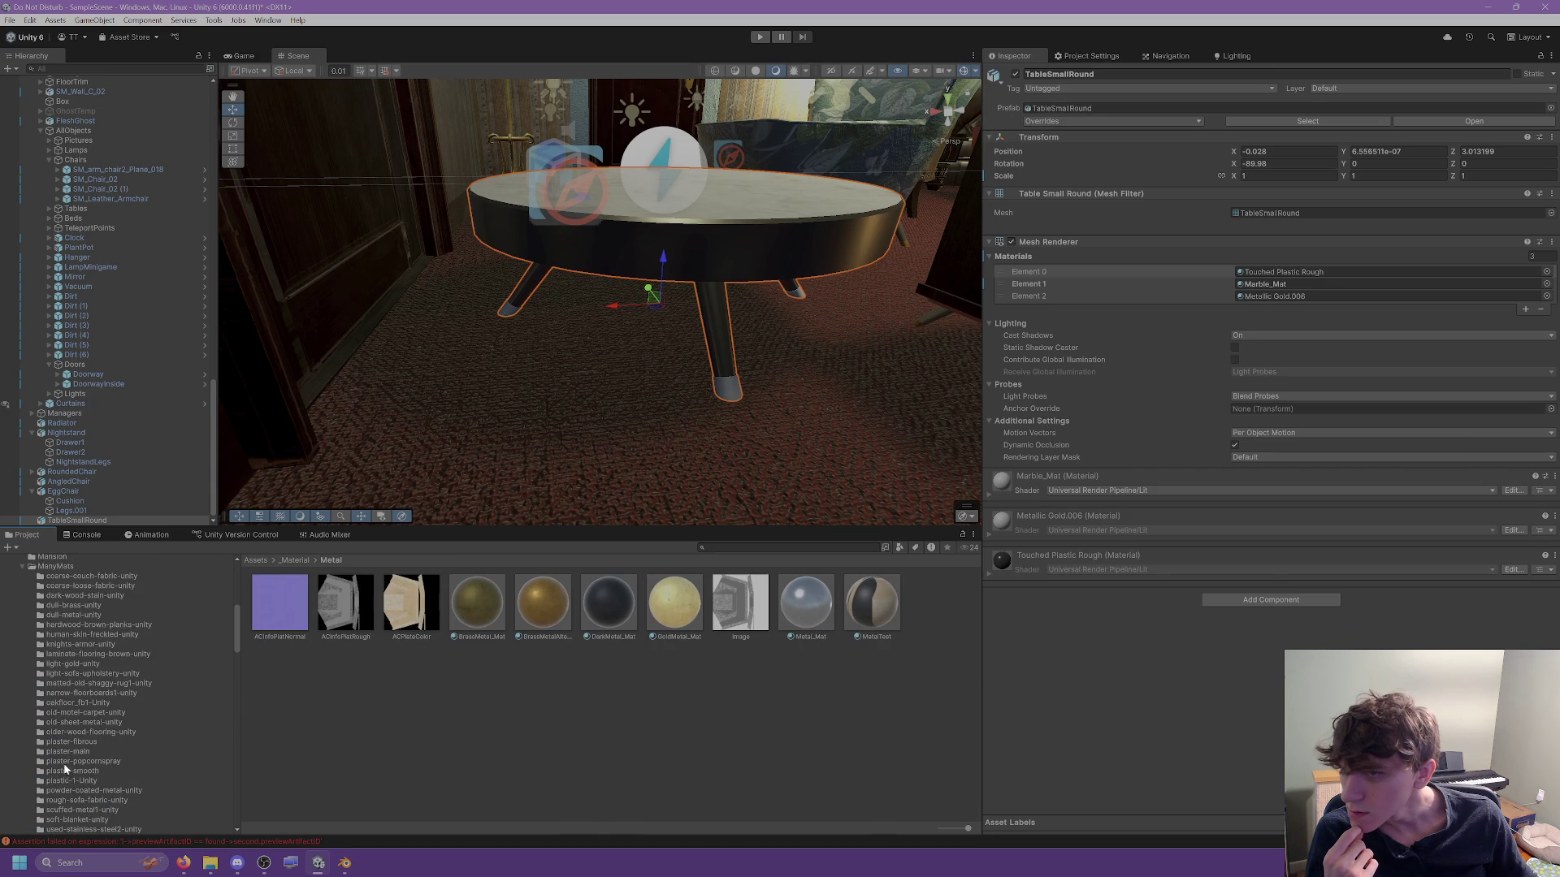
pyautogui.scroll(4, 87, 681)
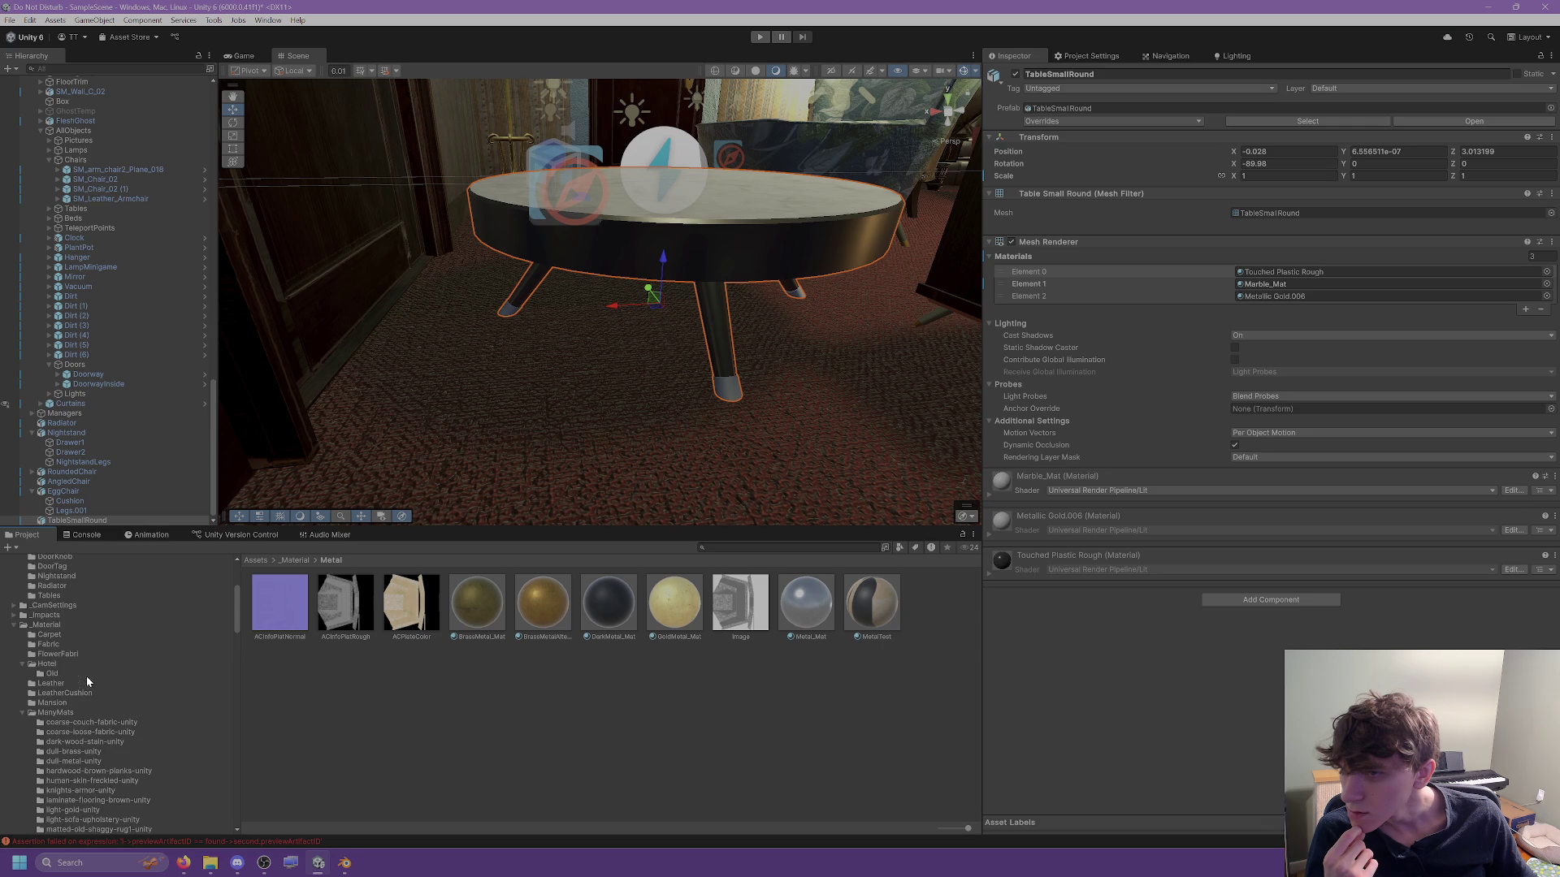
pyautogui.click(46, 625)
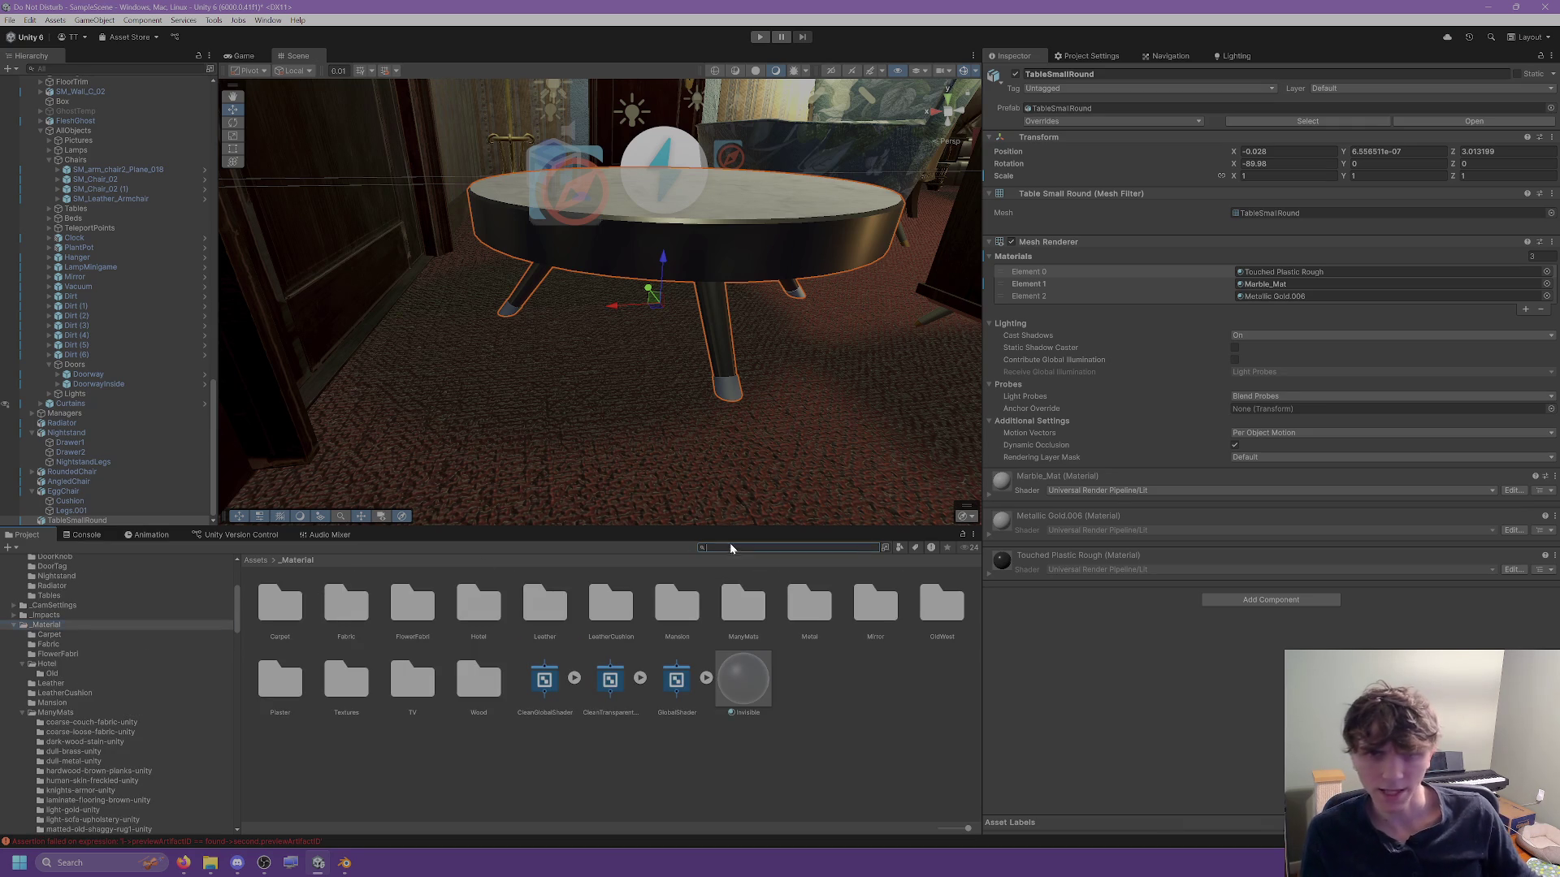
pyautogui.click(788, 547)
# Search for 'plastic', open plastic-1-Unity and compare the white, red and blue plastic materials.
pyautogui.write('plast')
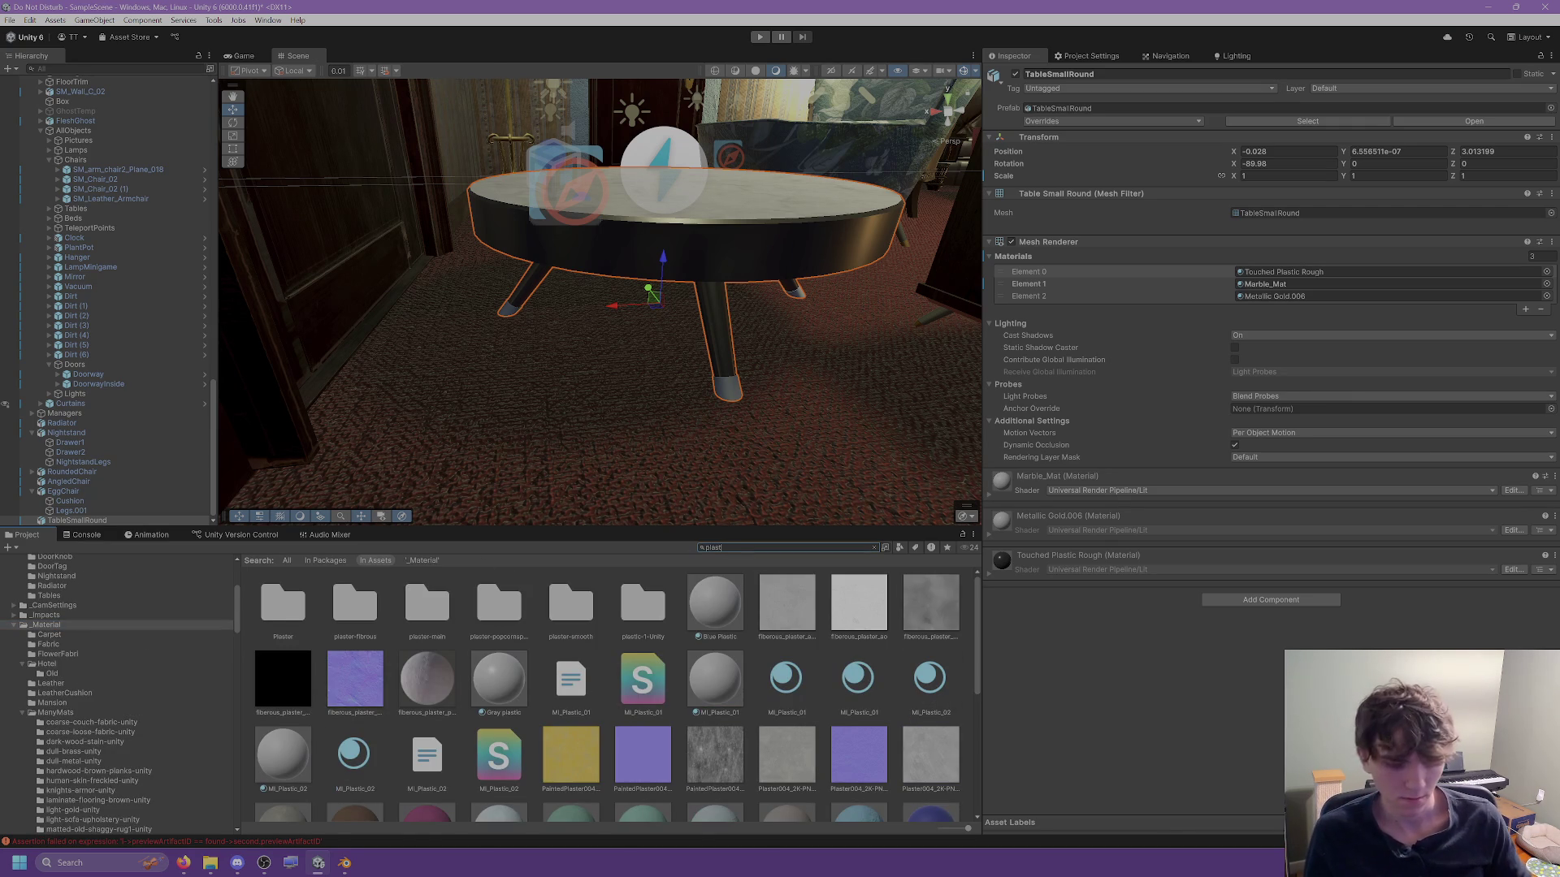
pyautogui.write('ic')
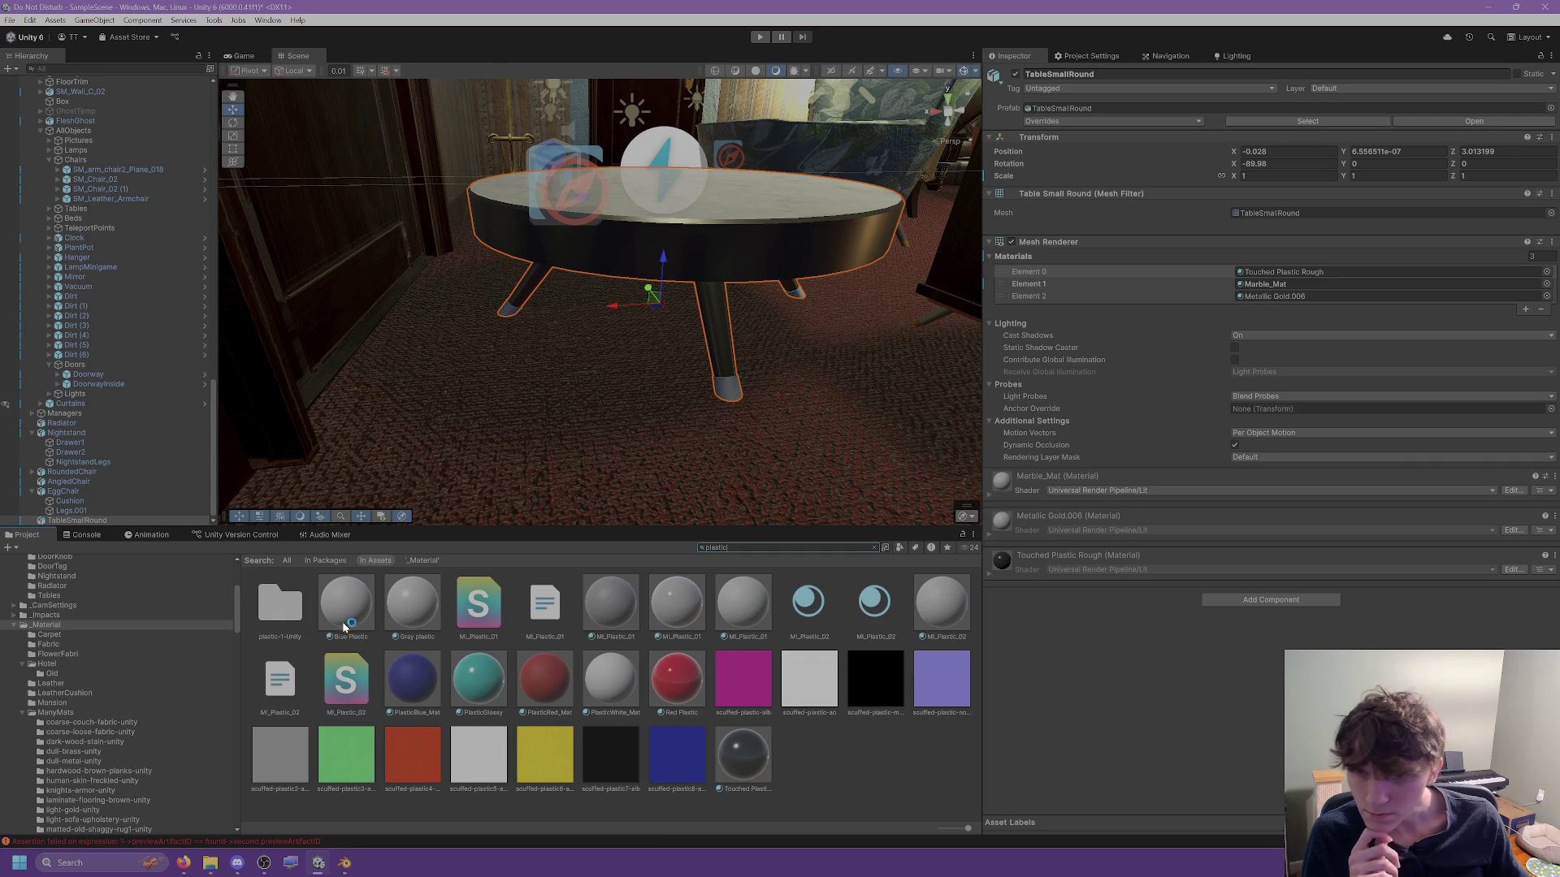
pyautogui.doubleClick(276, 617)
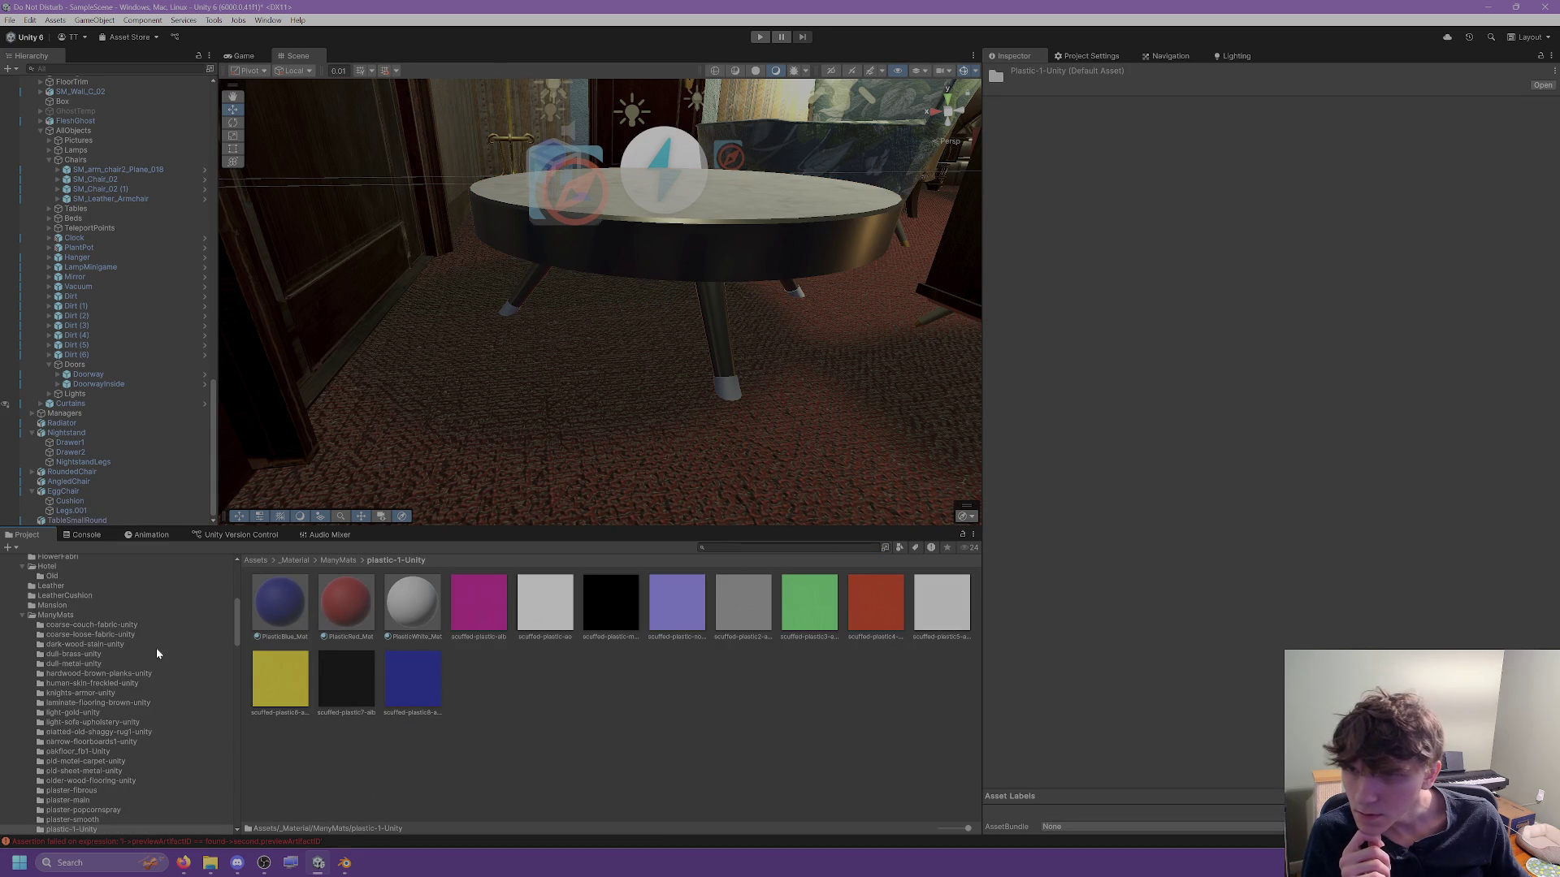
pyautogui.scroll(-3, 159, 654)
pyautogui.click(411, 608)
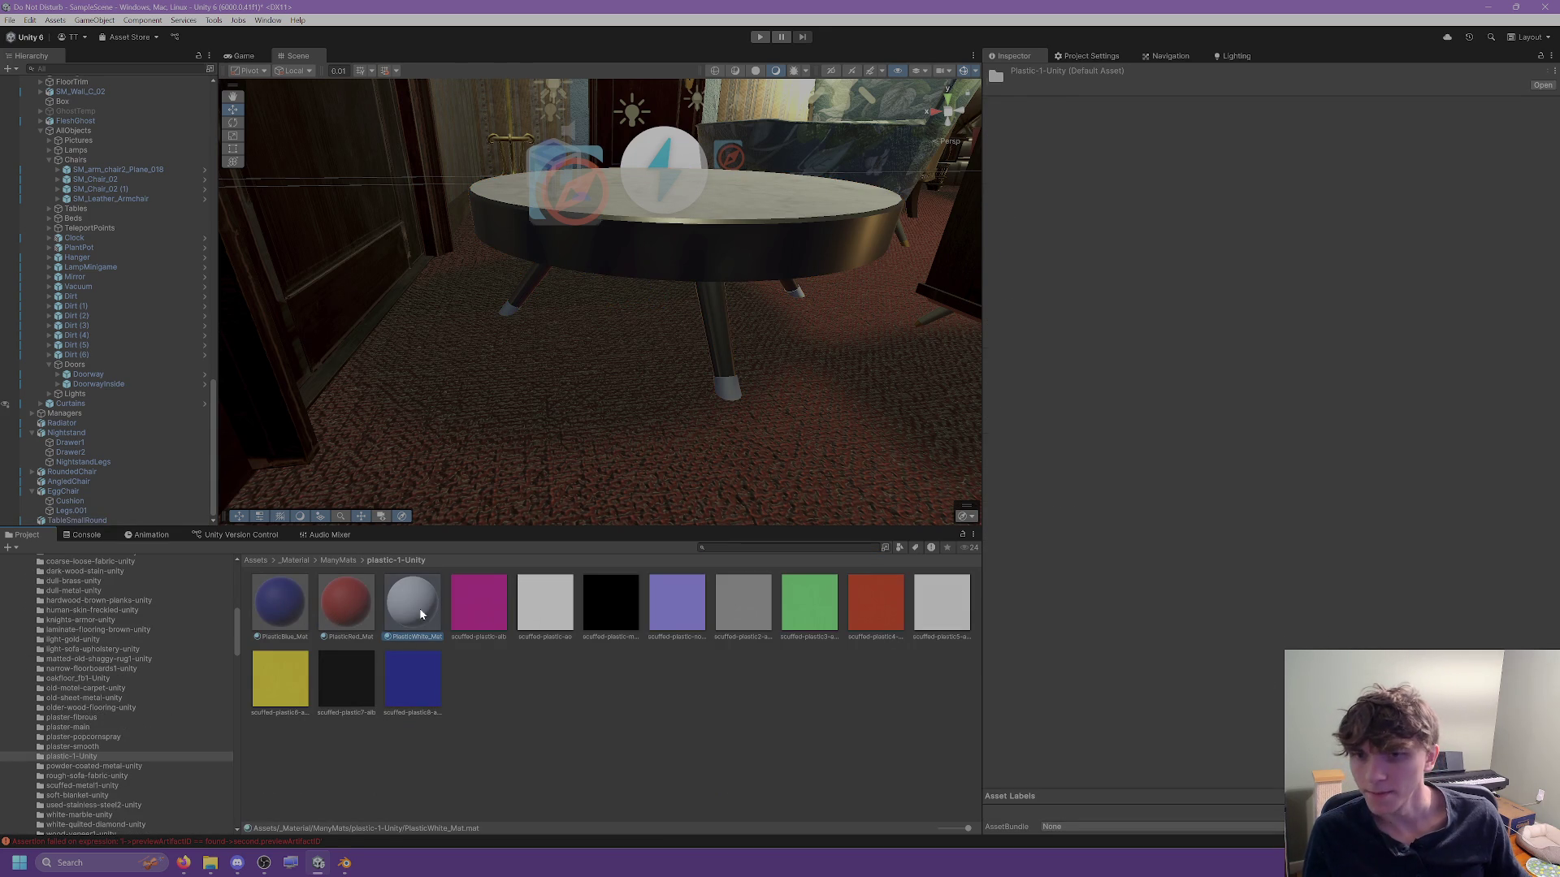
pyautogui.click(361, 616)
pyautogui.click(293, 614)
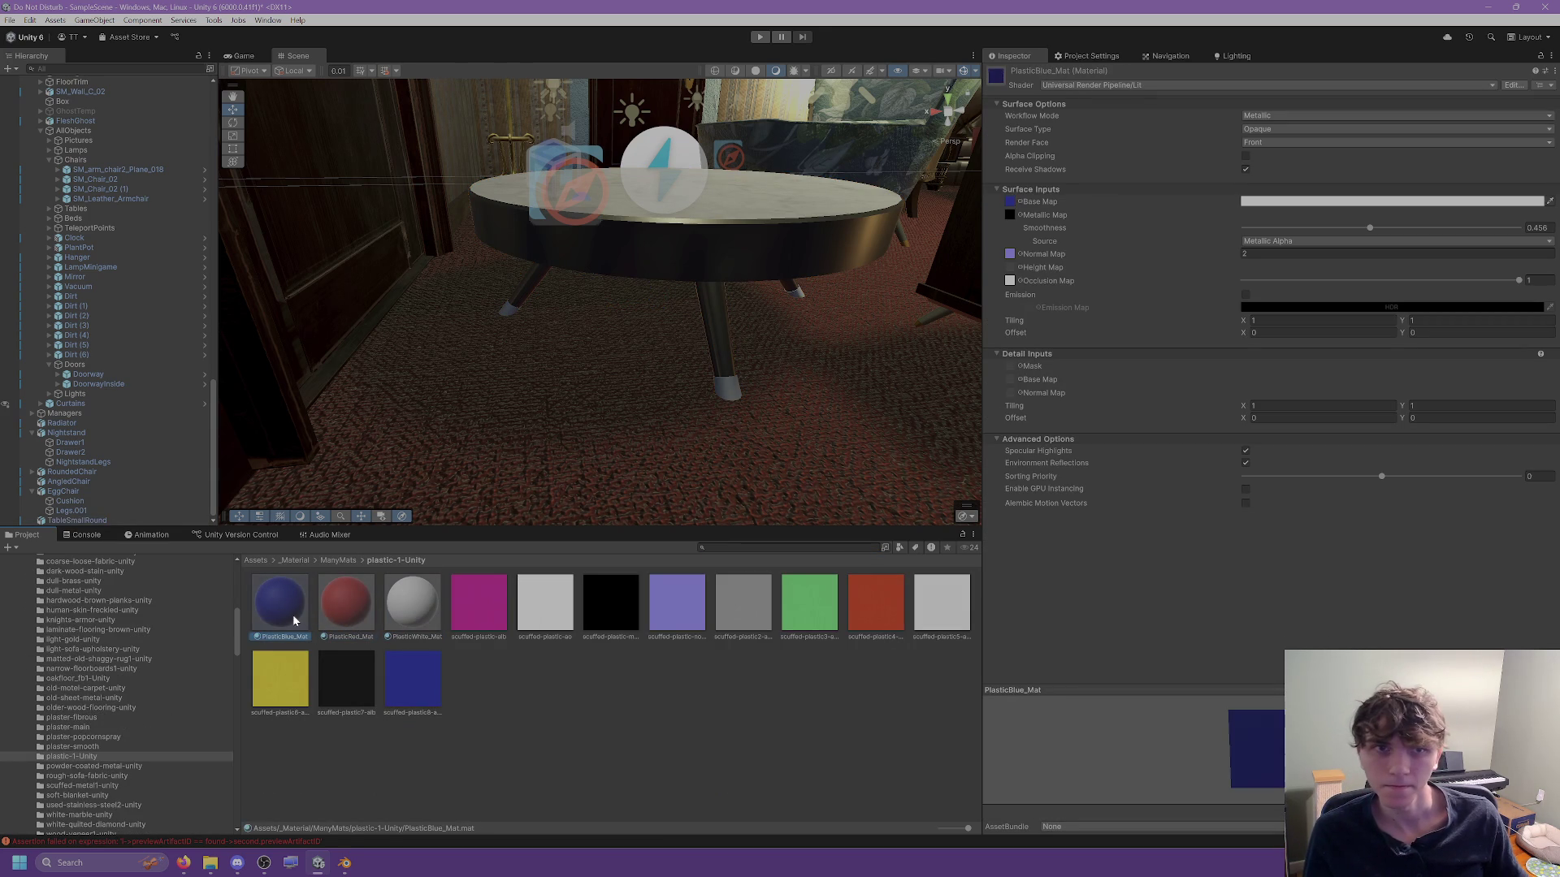
pyautogui.click(410, 605)
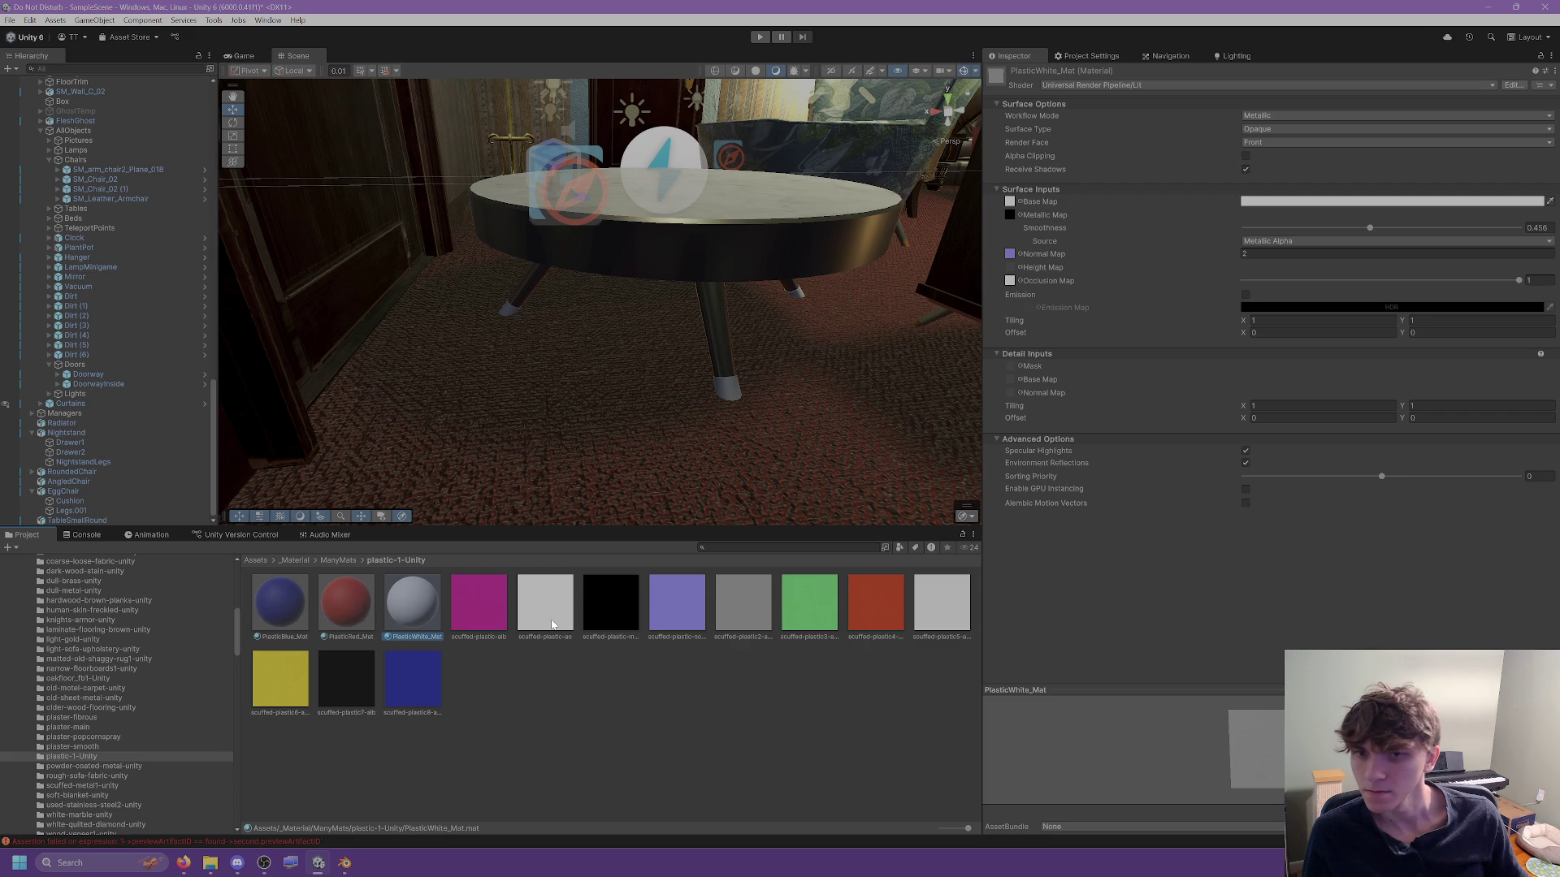
# Duplicate the plastic material as PlasticBlack_mat and give it a black base map texture.
pyautogui.hotkey('ctrl', 'd')
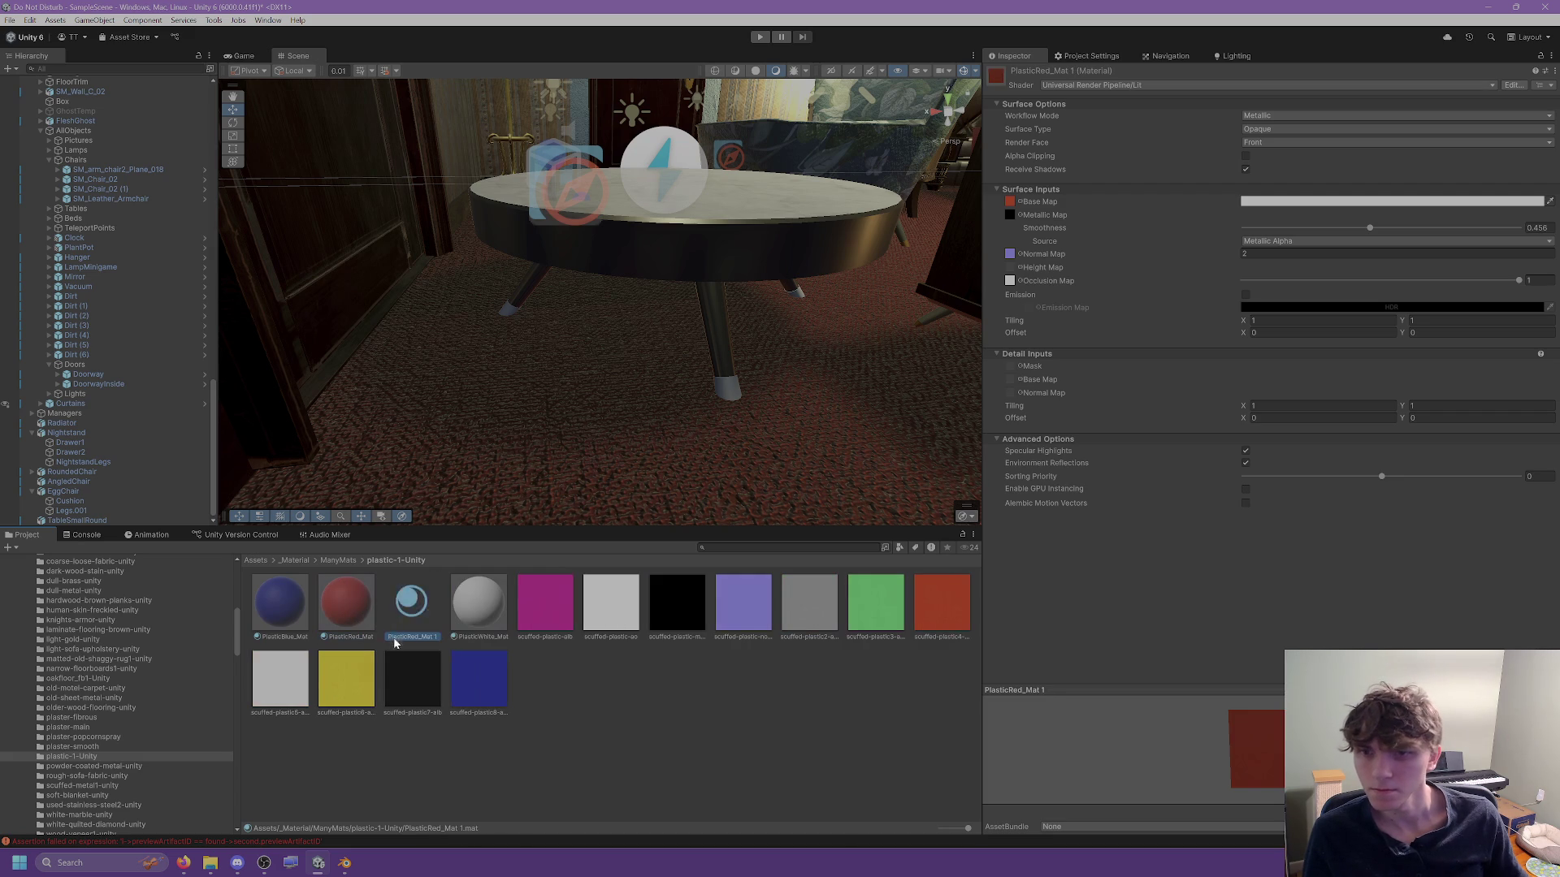
pyautogui.press('F2')
pyautogui.write('P')
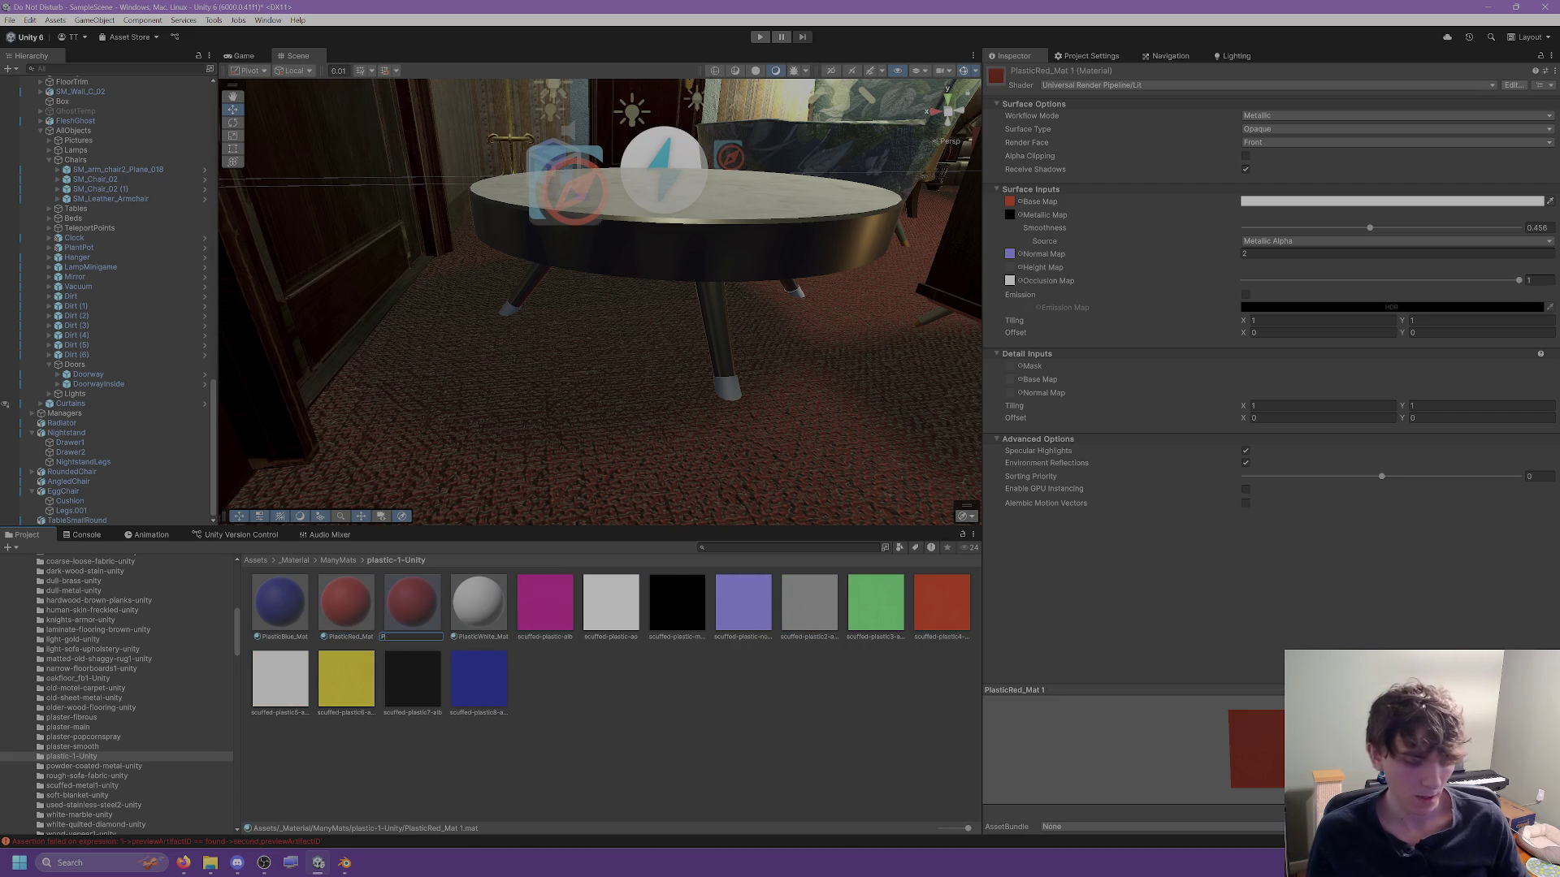
pyautogui.write('lasticB')
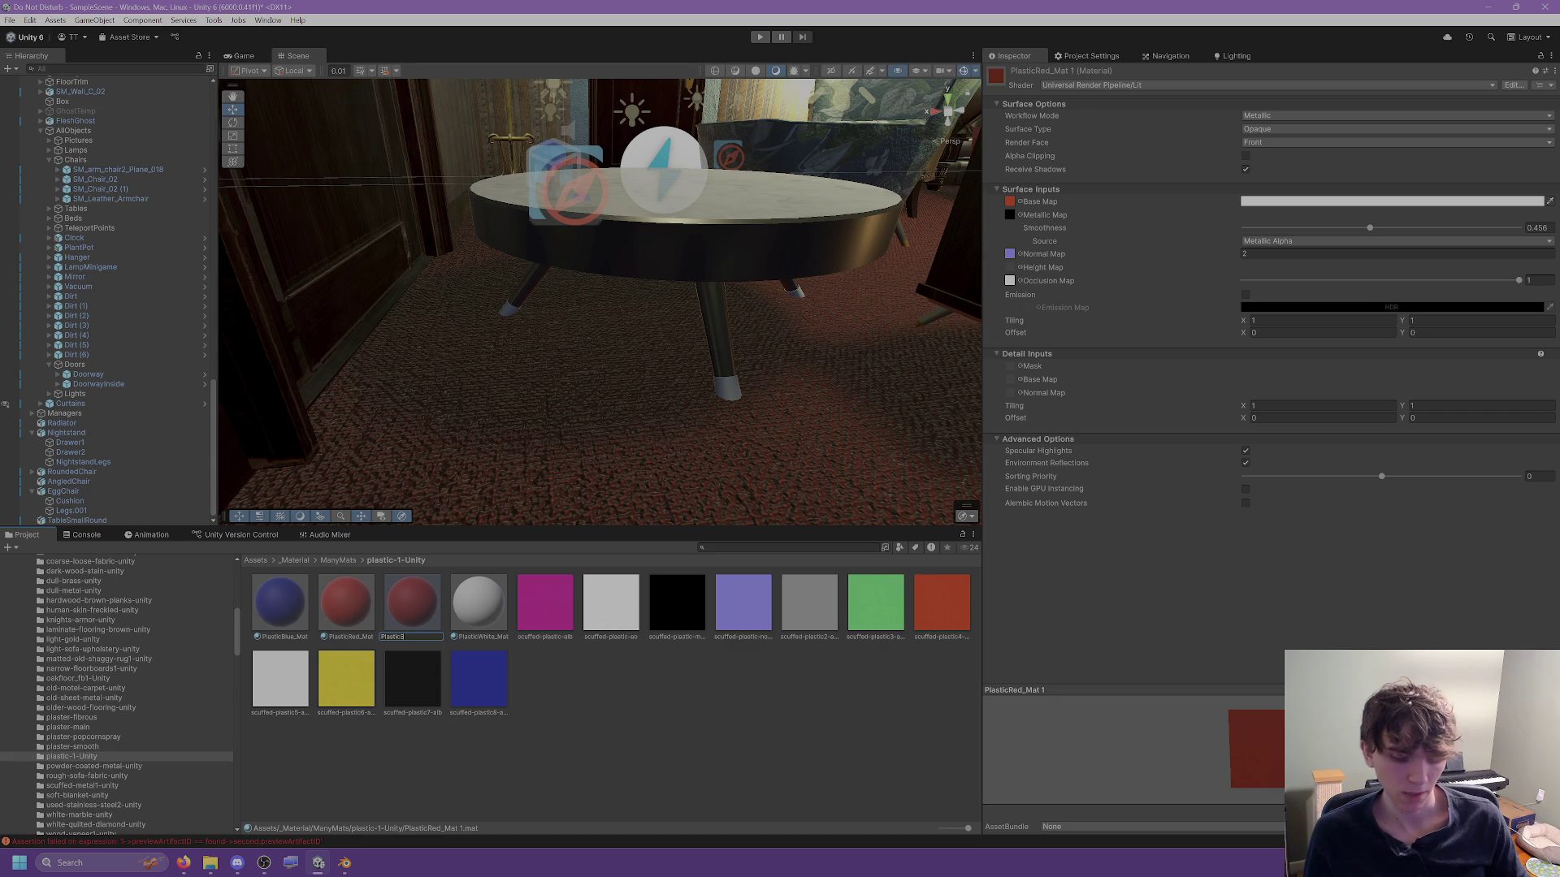
pyautogui.write('lack_mat')
pyautogui.press('Return')
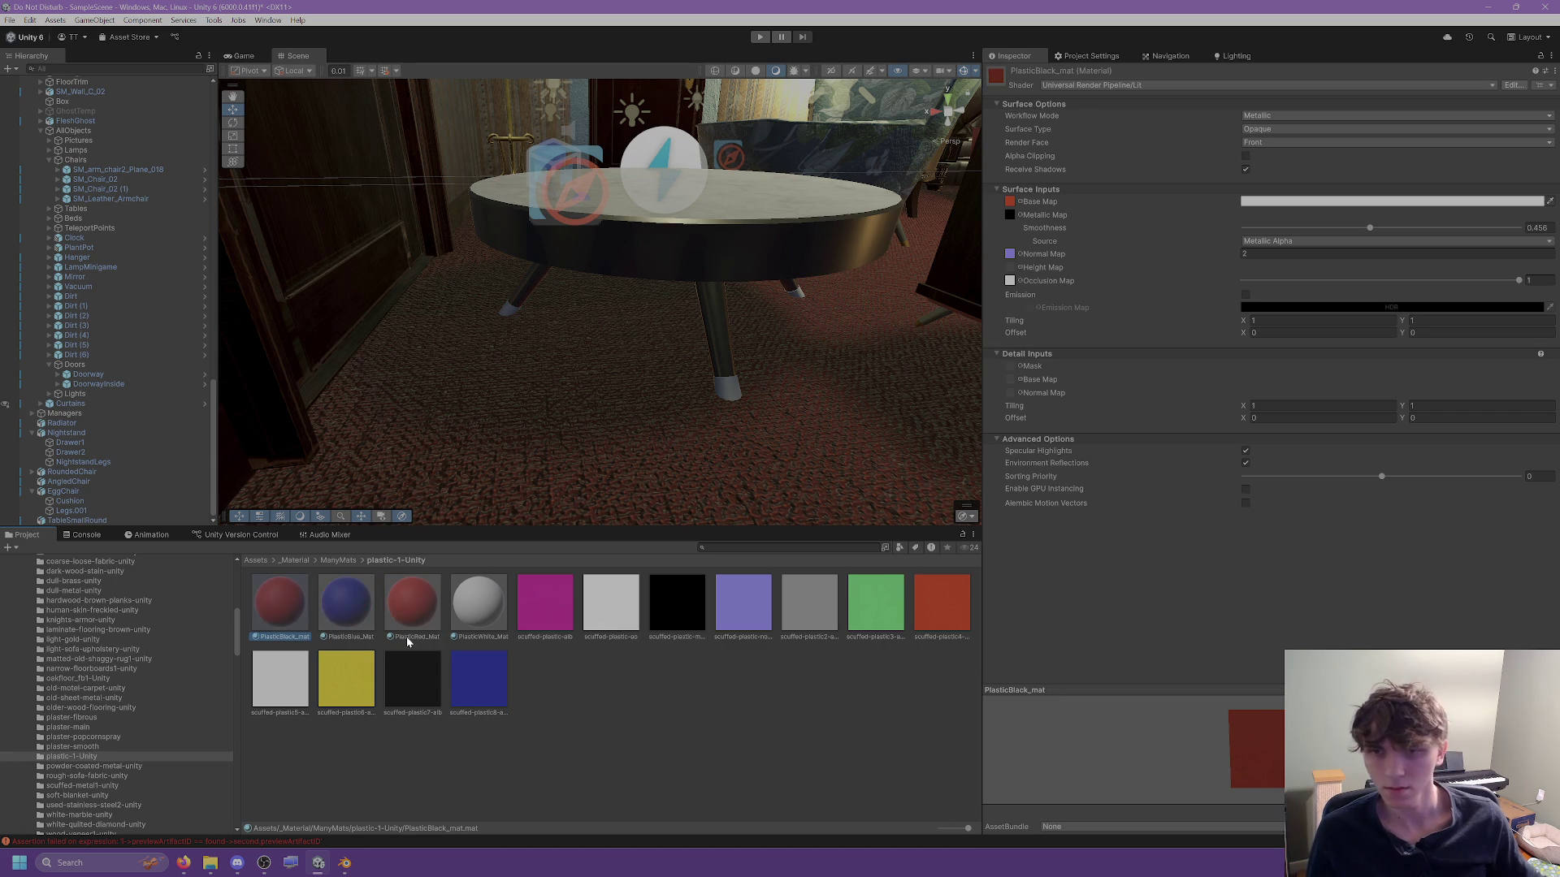
pyautogui.click(1011, 201)
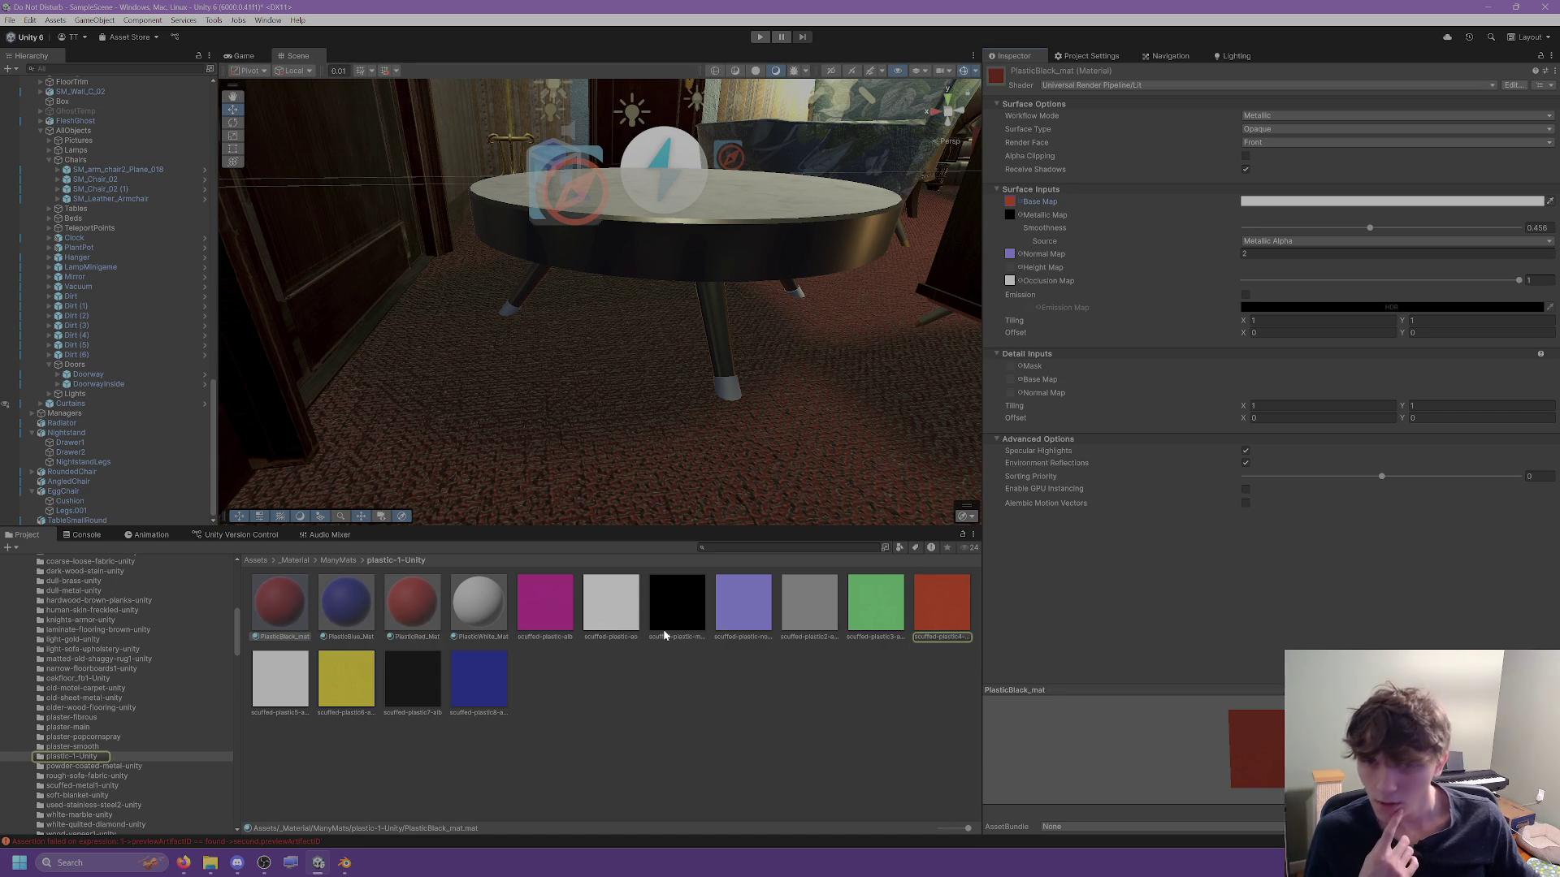
pyautogui.moveTo(412, 682)
pyautogui.mouseDown()
pyautogui.moveTo(1024, 213)
pyautogui.moveTo(1011, 203)
pyautogui.mouseUp()
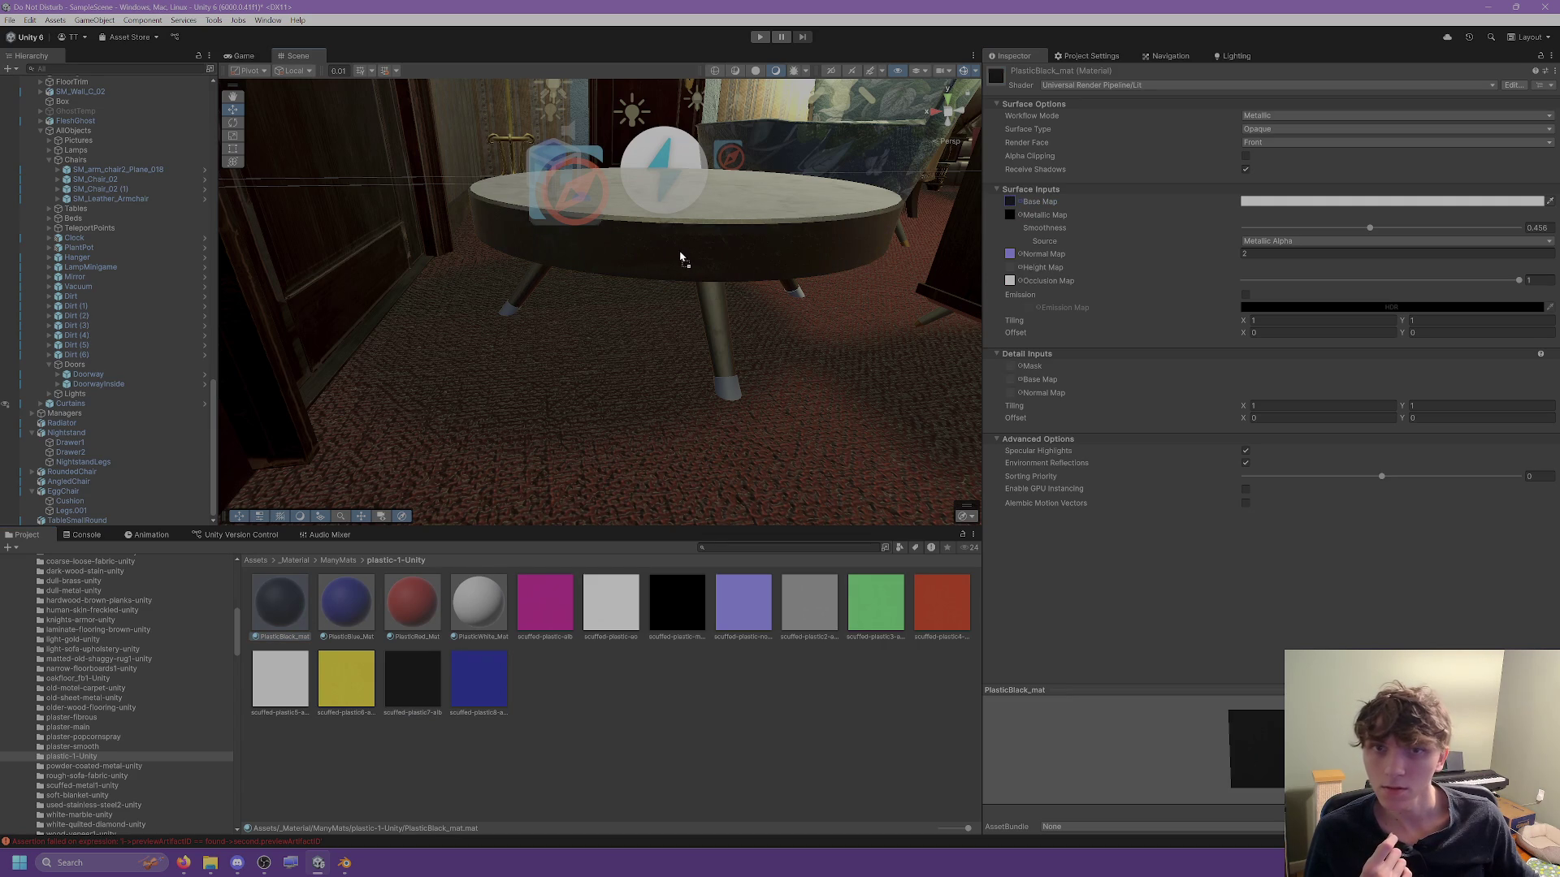
pyautogui.click(717, 365)
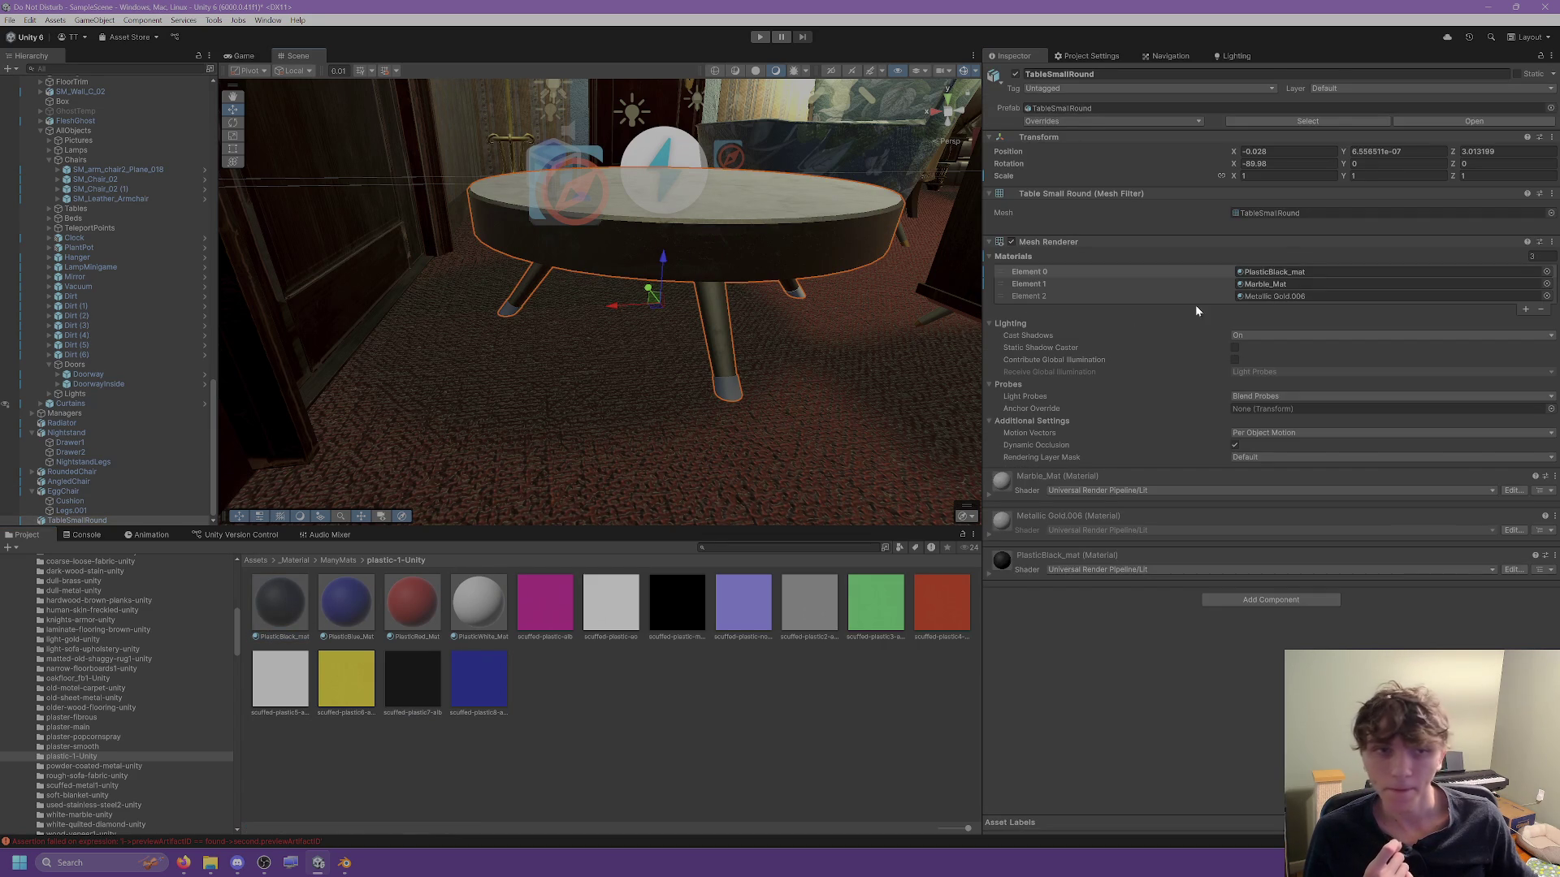
# Assign BrassMetalAlternate_Mat from the Metal folder to the table's third material slot.
pyautogui.scroll(-2, 112, 714)
pyautogui.scroll(-5, 108, 718)
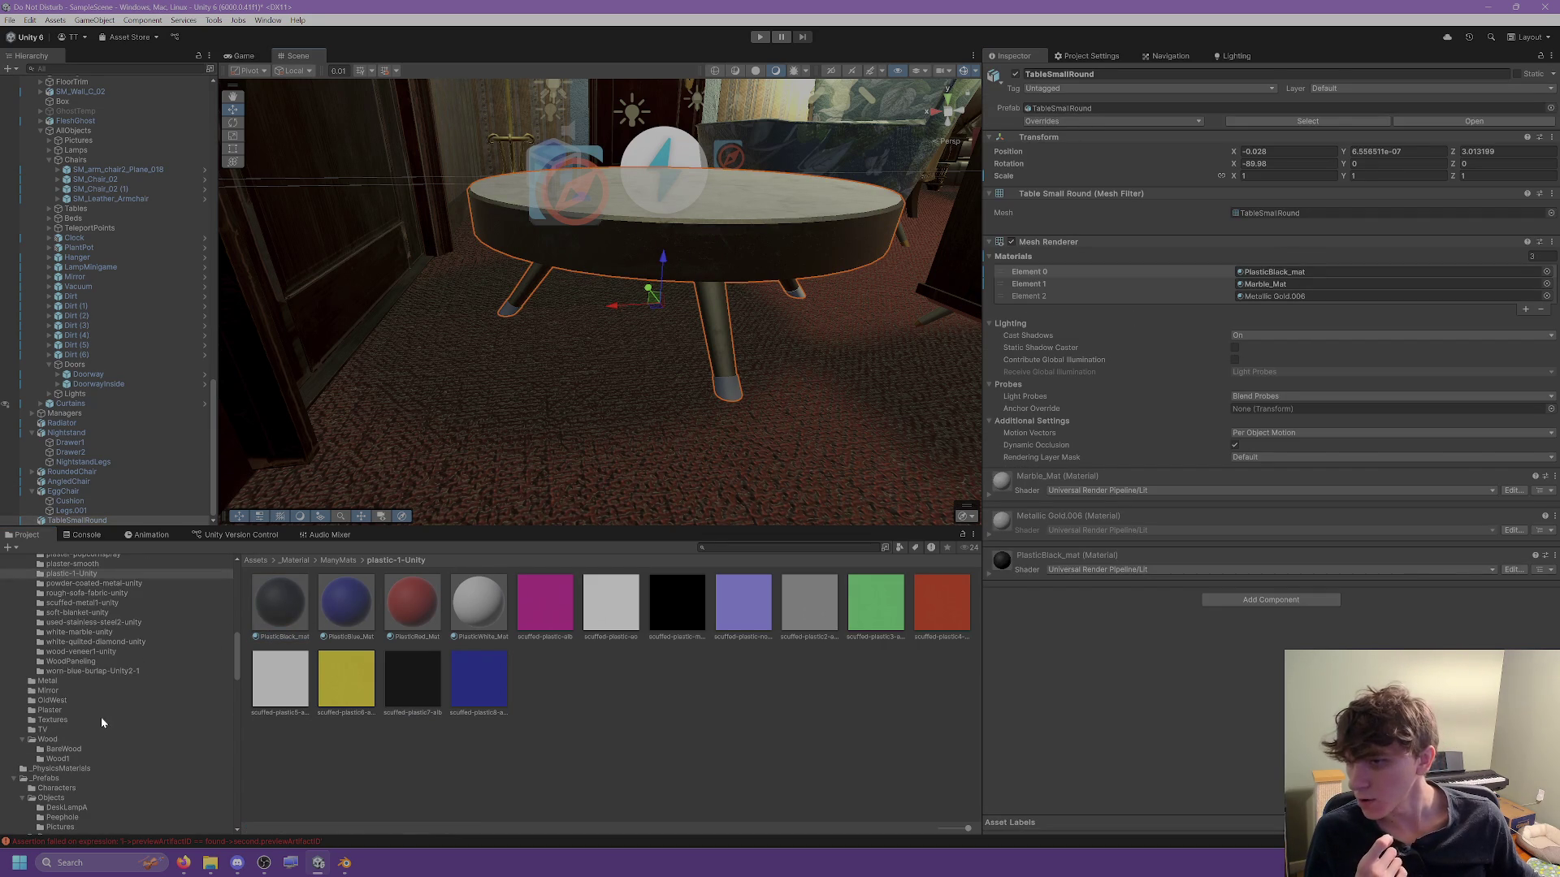
pyautogui.click(49, 682)
pyautogui.moveTo(543, 601); pyautogui.dragTo(1286, 300)
# Slide the table along the floor beside the armchair, then return to Blender.
pyautogui.press('f')
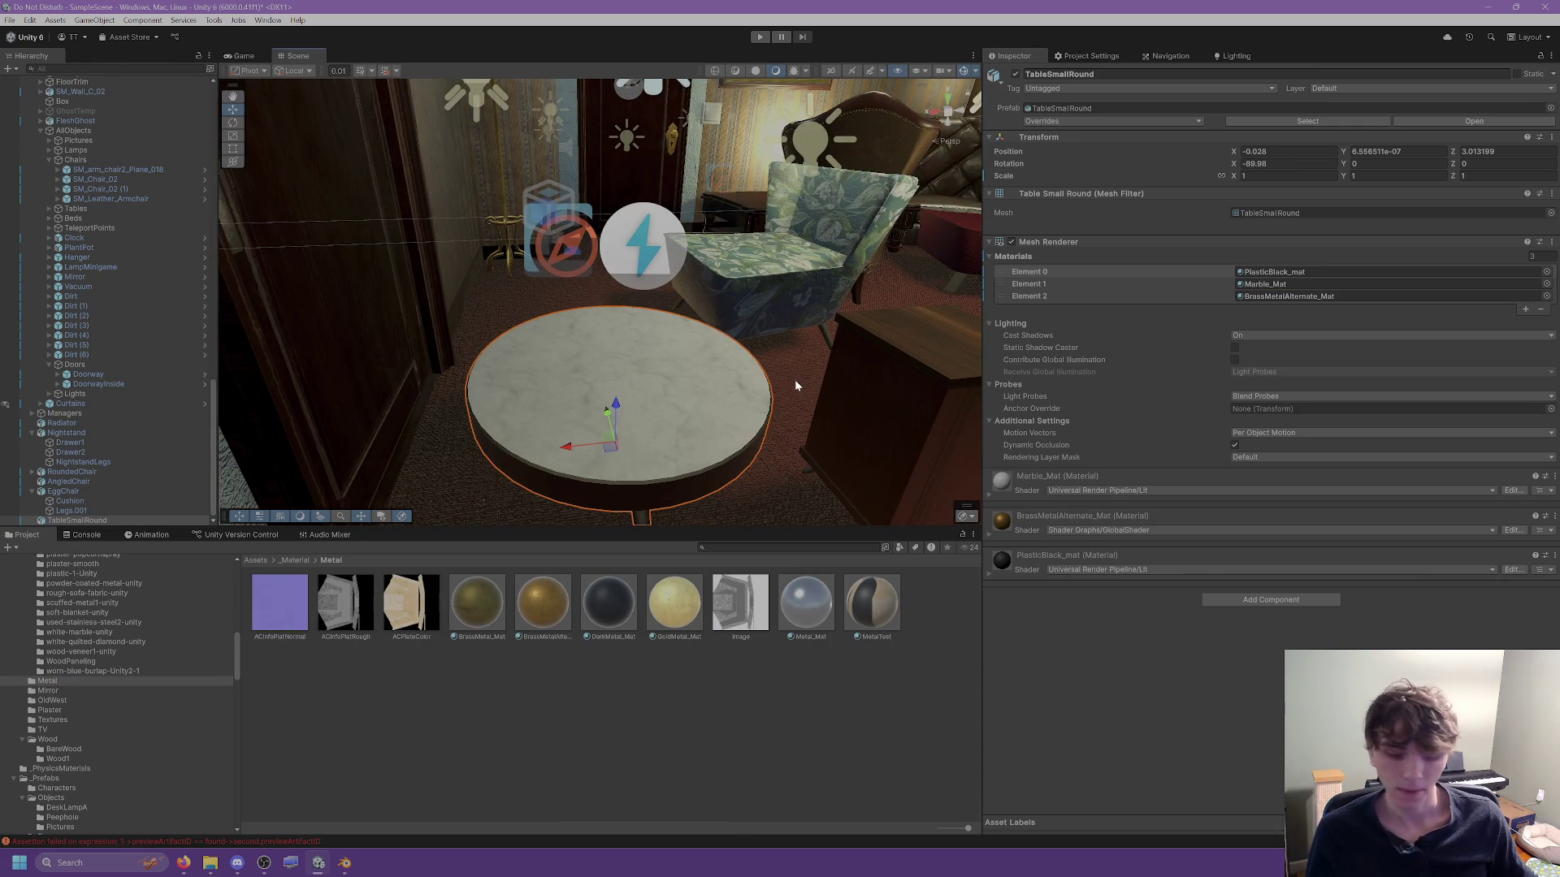
pyautogui.moveTo(713, 369)
pyautogui.mouseDown()
pyautogui.moveTo(709, 353)
pyautogui.moveTo(553, 408)
pyautogui.moveTo(400, 431)
pyautogui.moveTo(463, 428)
pyautogui.mouseUp()
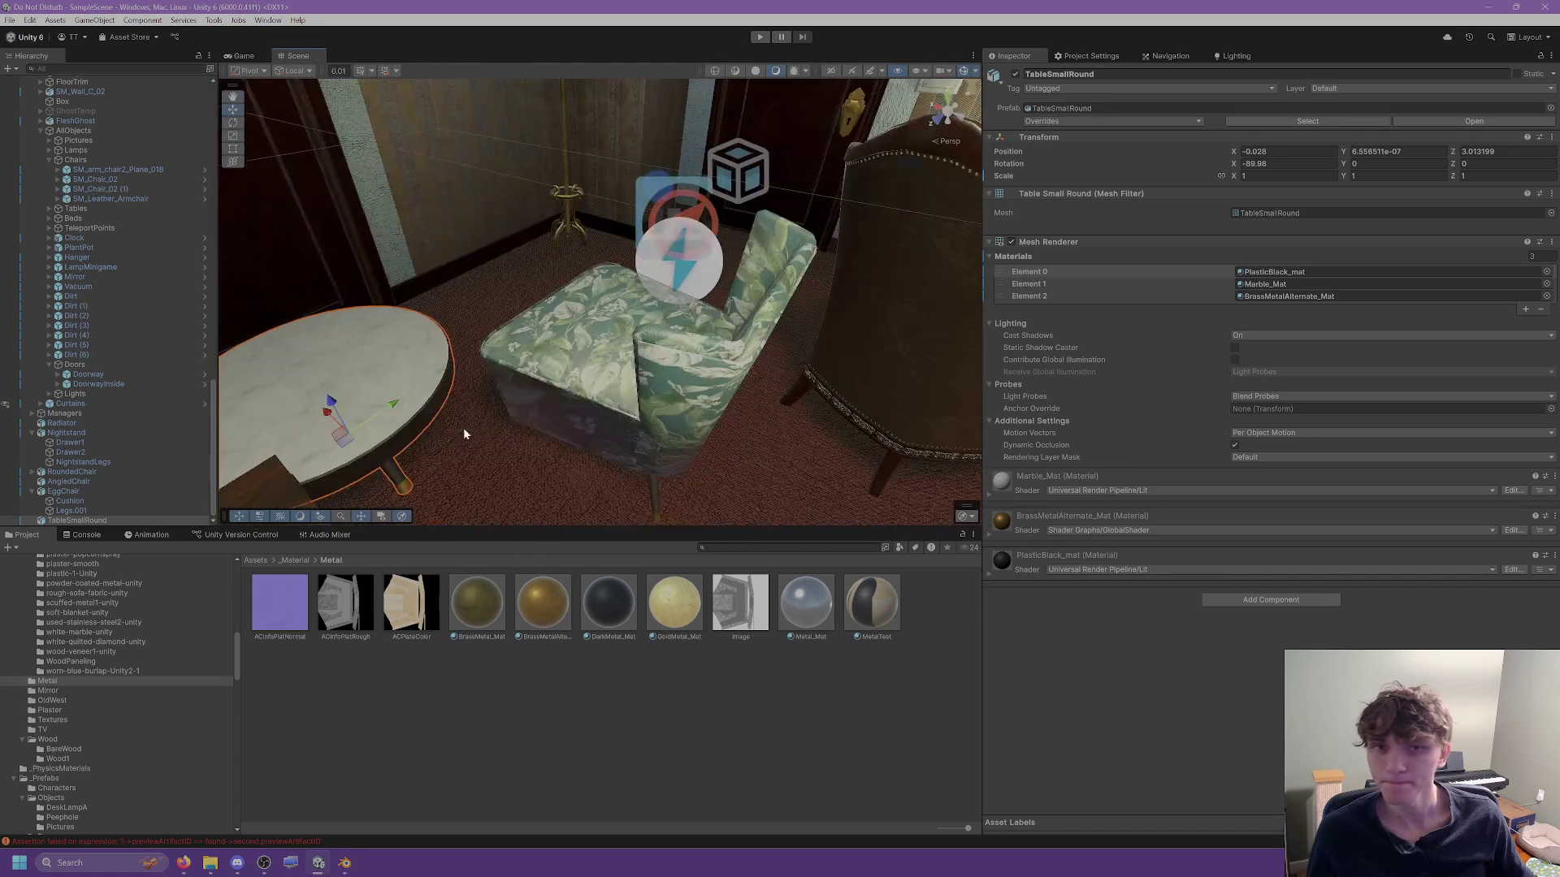
pyautogui.moveTo(376, 406)
pyautogui.mouseDown()
pyautogui.moveTo(488, 333)
pyautogui.moveTo(460, 344)
pyautogui.moveTo(580, 492)
pyautogui.mouseUp()
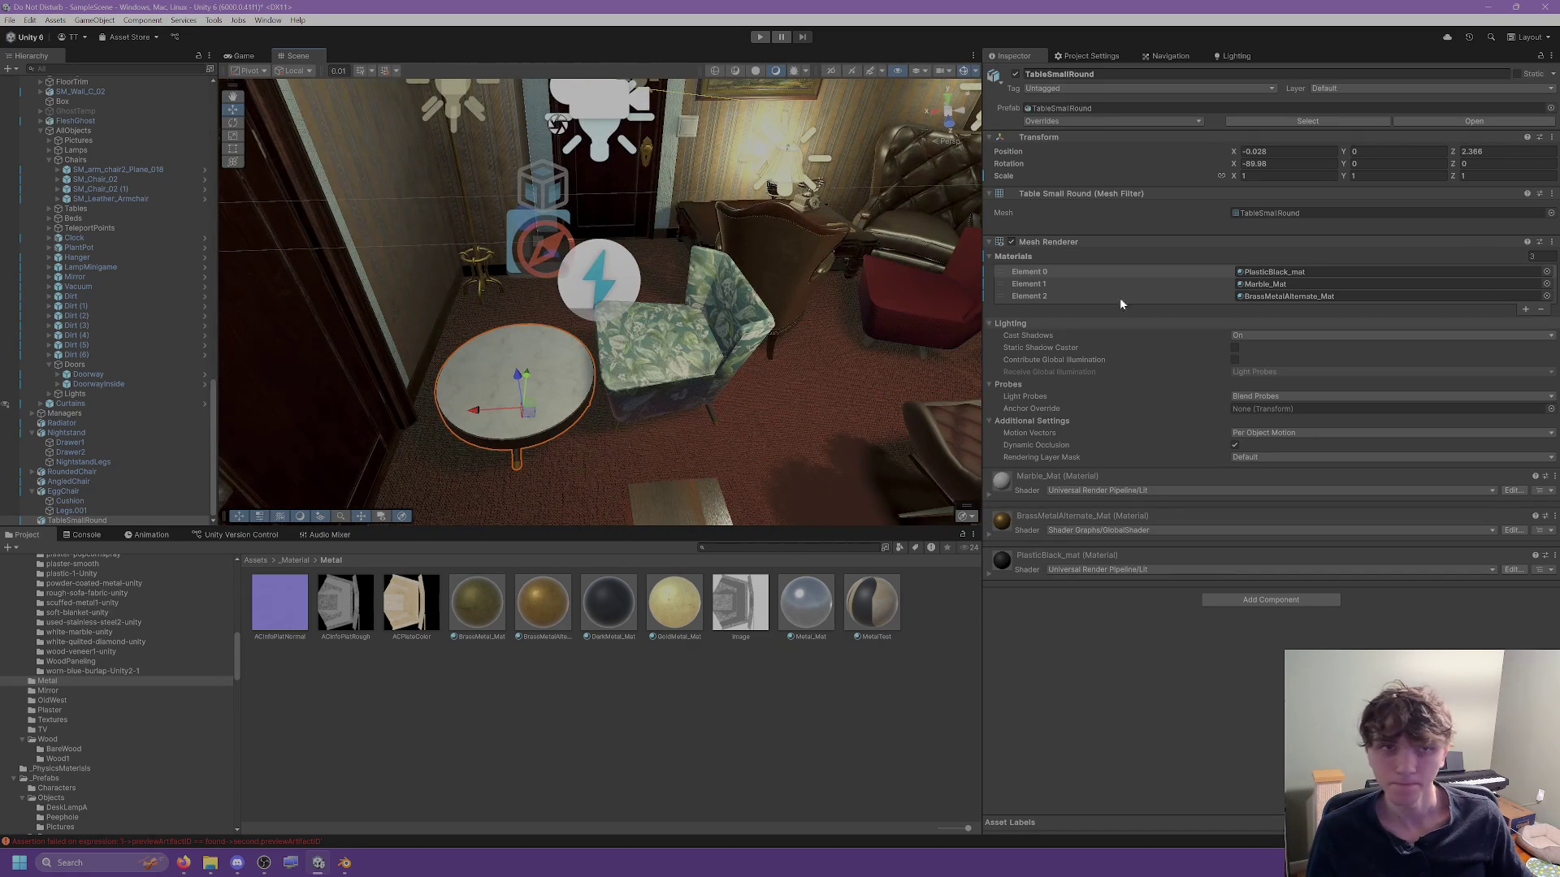
pyautogui.click(357, 870)
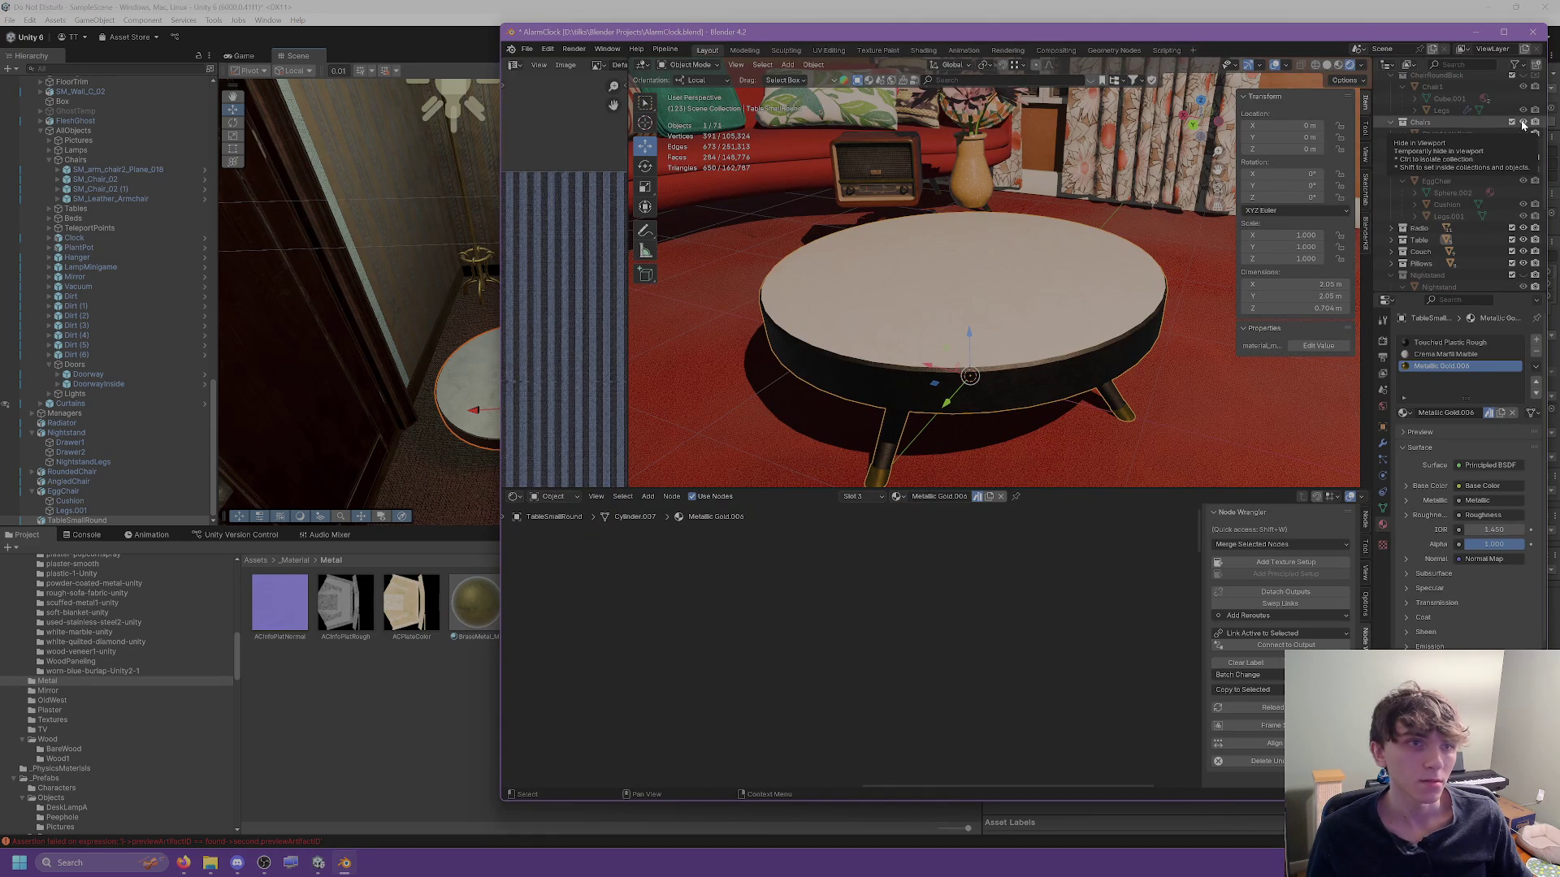
# Hide the round coffee table in the Blender scene.
pyautogui.scroll(-5, 1012, 210)
pyautogui.moveTo(1012, 209); pyautogui.dragTo(846, 306)
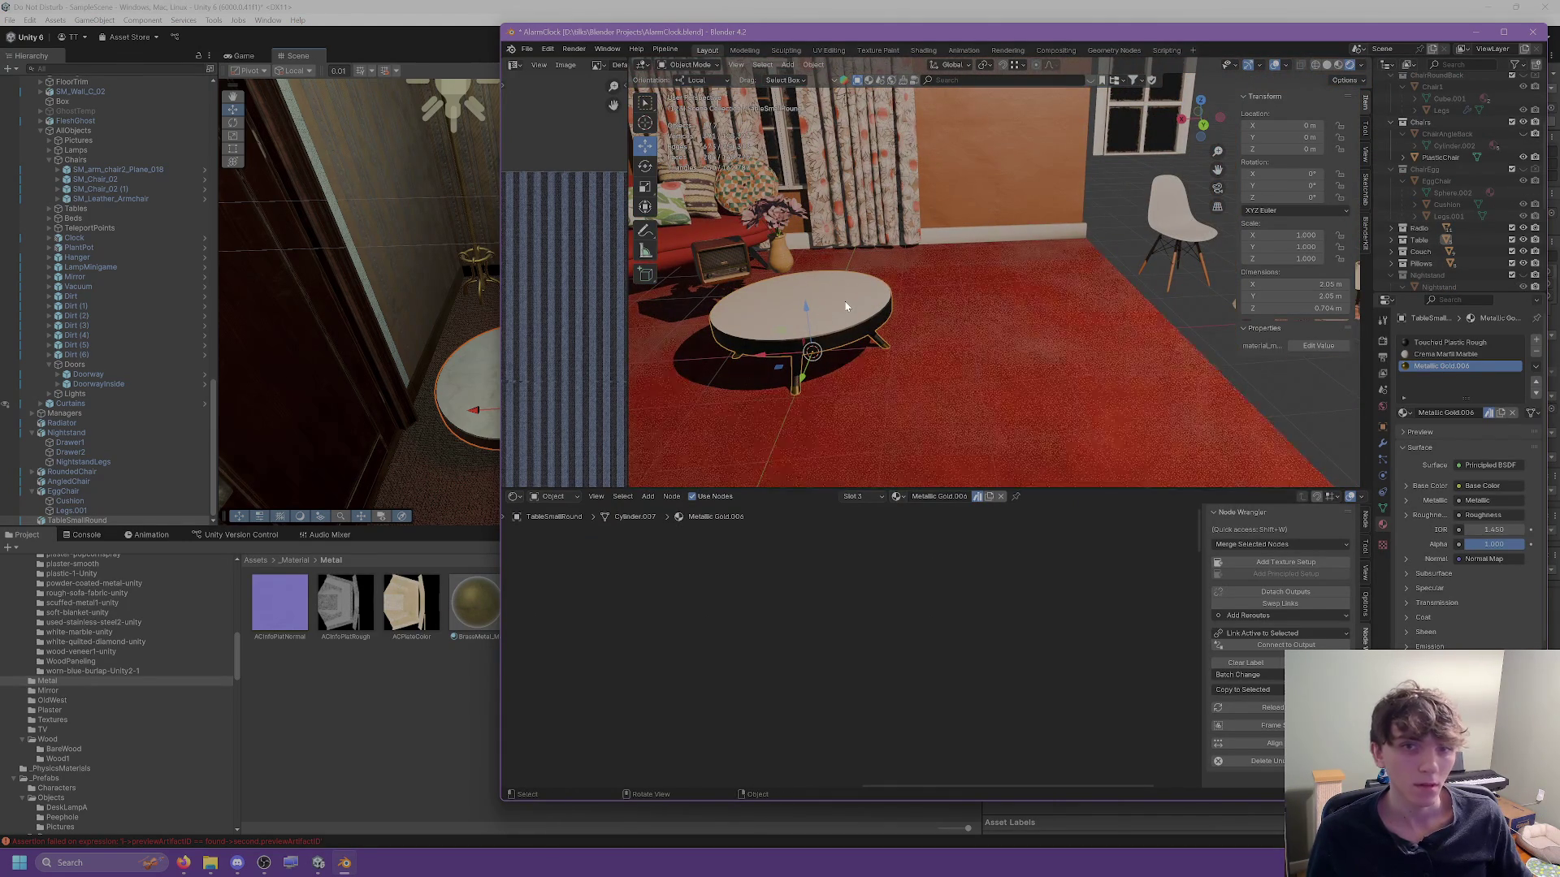
pyautogui.press('h')
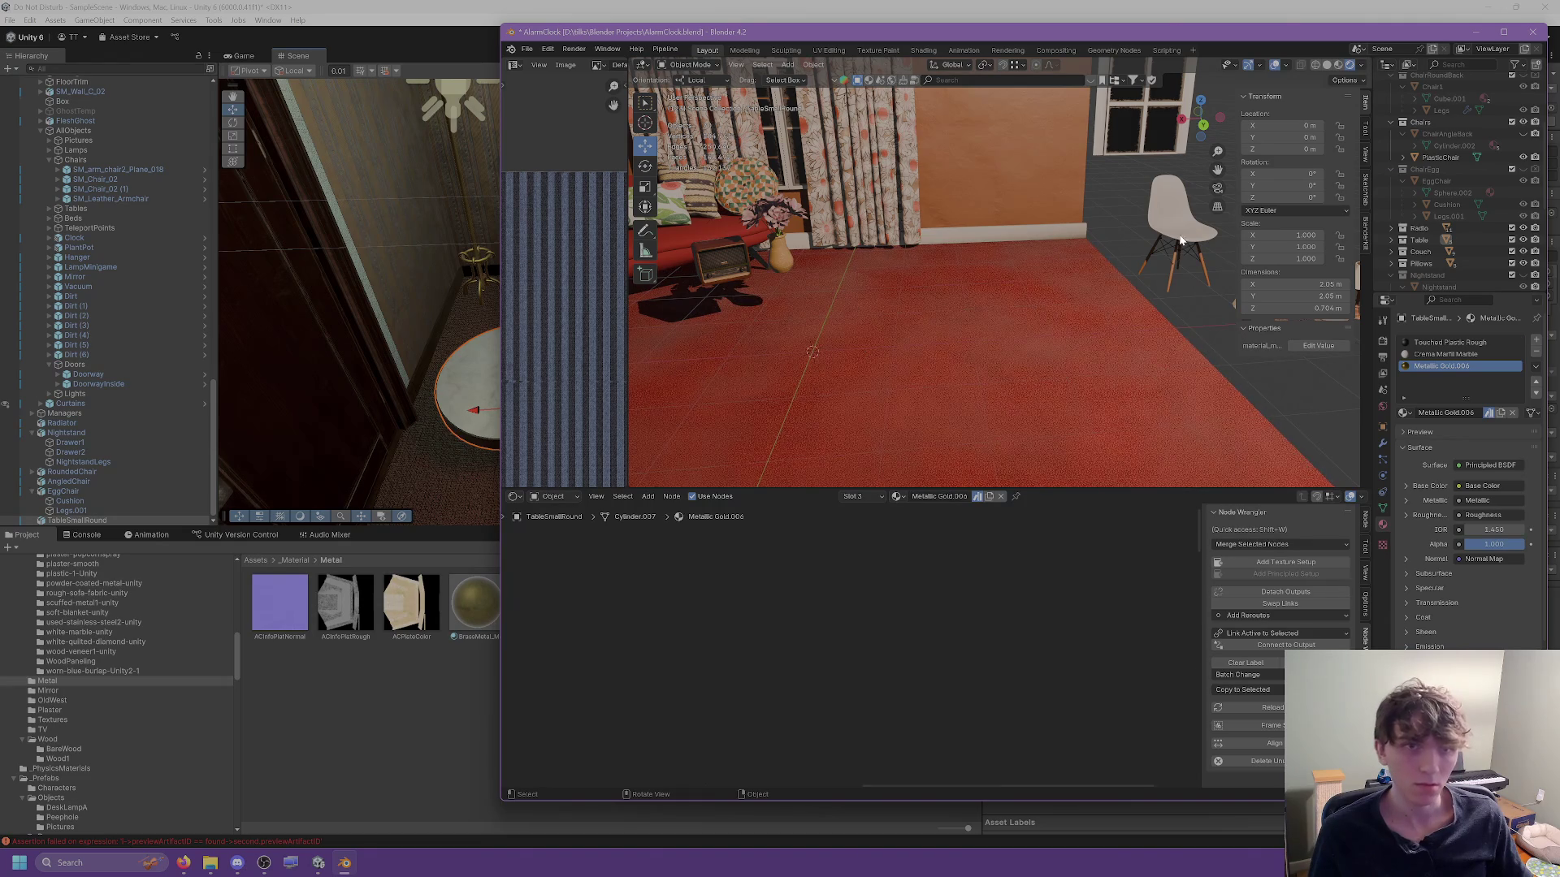
# Frame the white plastic chair, look around the room, and select the Vintage_radio object.
pyautogui.click(1181, 241)
pyautogui.press('KP_Decimal')
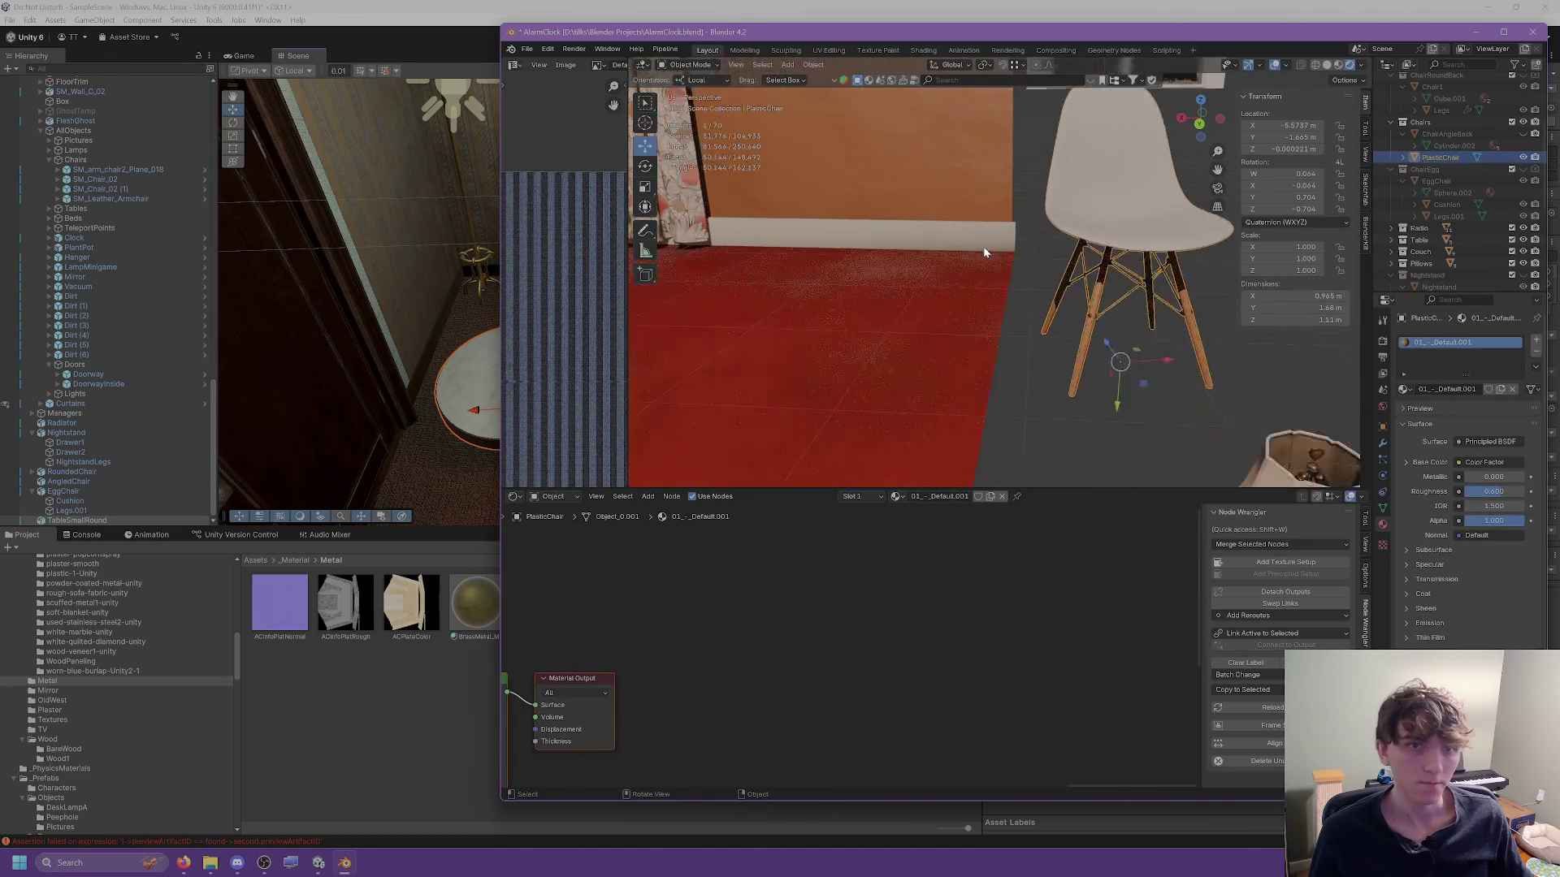
pyautogui.press('KP_Decimal')
pyautogui.rightClick(849, 252)
pyautogui.moveTo(1113, 319)
pyautogui.mouseDown()
pyautogui.moveTo(1010, 313)
pyautogui.moveTo(696, 244)
pyautogui.moveTo(938, 348)
pyautogui.moveTo(951, 337)
pyautogui.mouseUp()
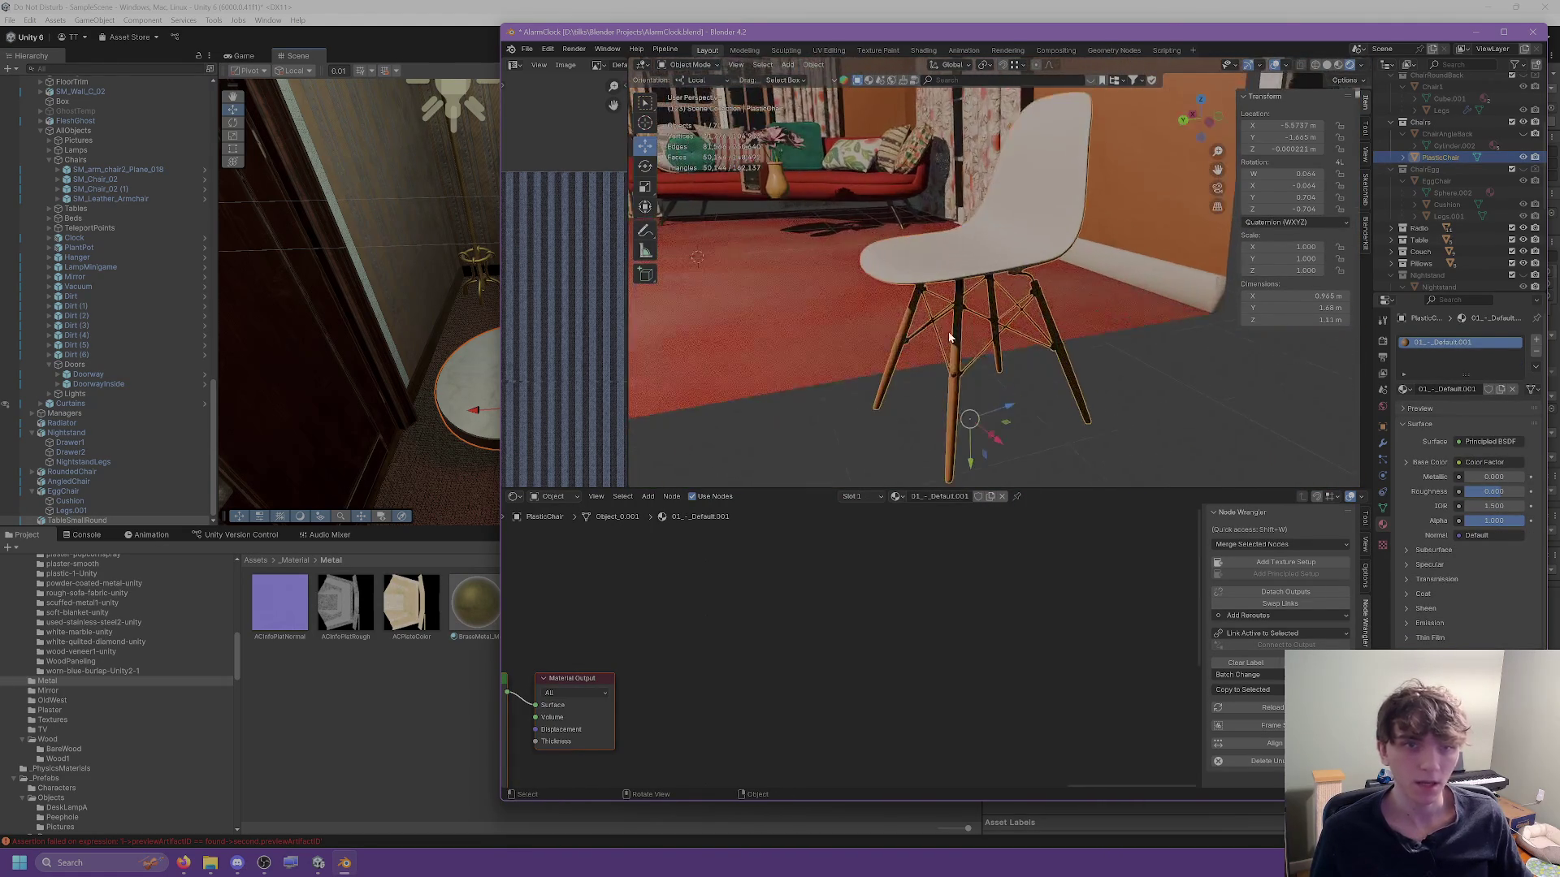
pyautogui.scroll(3, 950, 337)
pyautogui.scroll(-8, 959, 334)
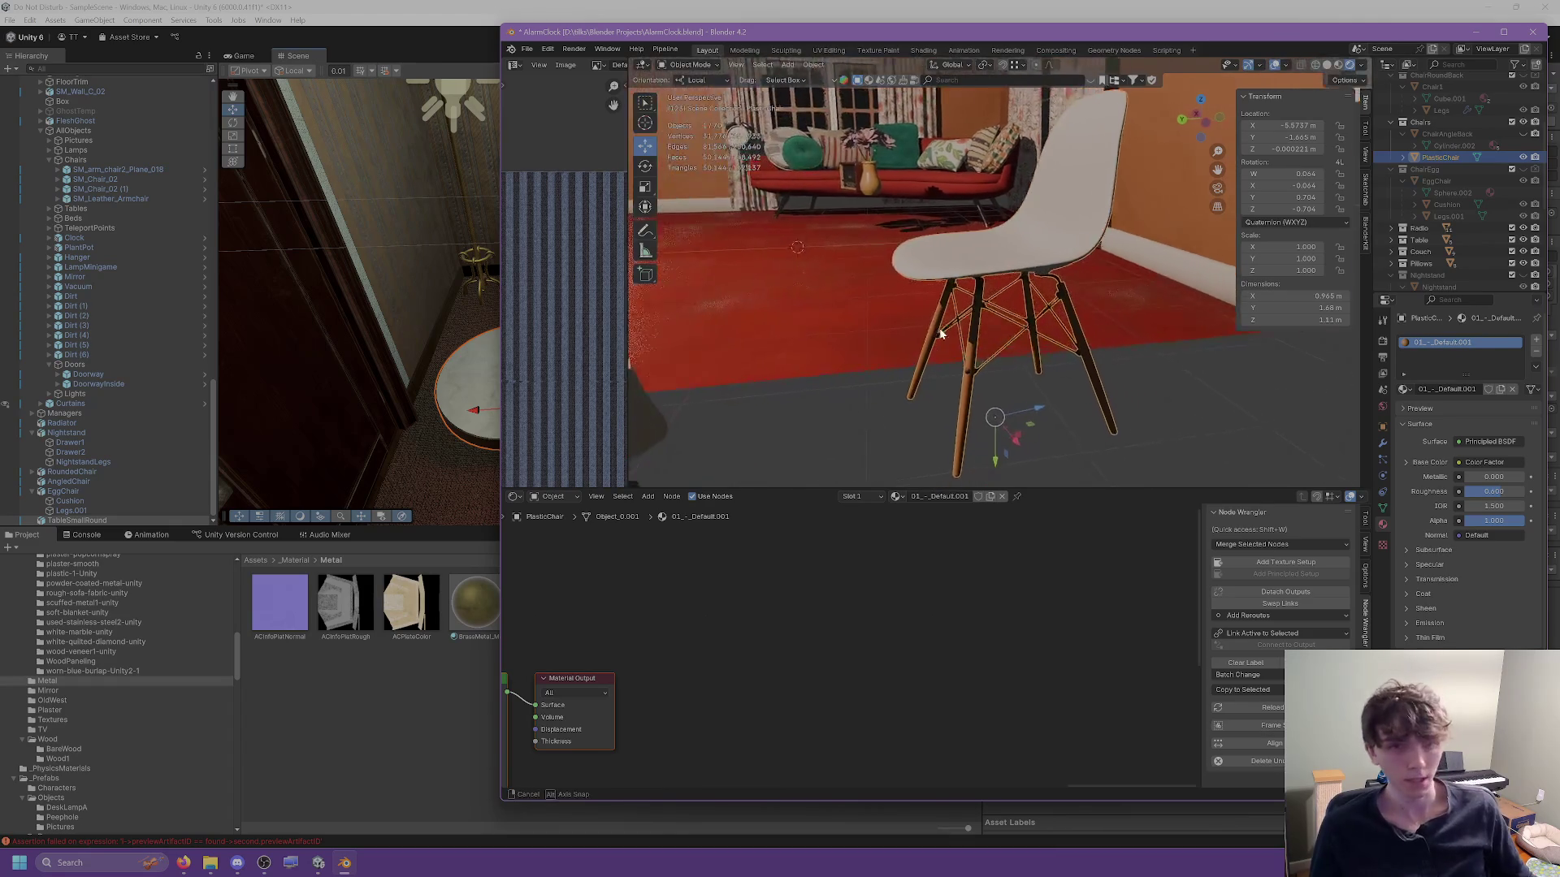
pyautogui.moveTo(921, 333)
pyautogui.mouseDown()
pyautogui.moveTo(999, 355)
pyautogui.moveTo(958, 369)
pyautogui.mouseUp()
pyautogui.scroll(8, 1048, 307)
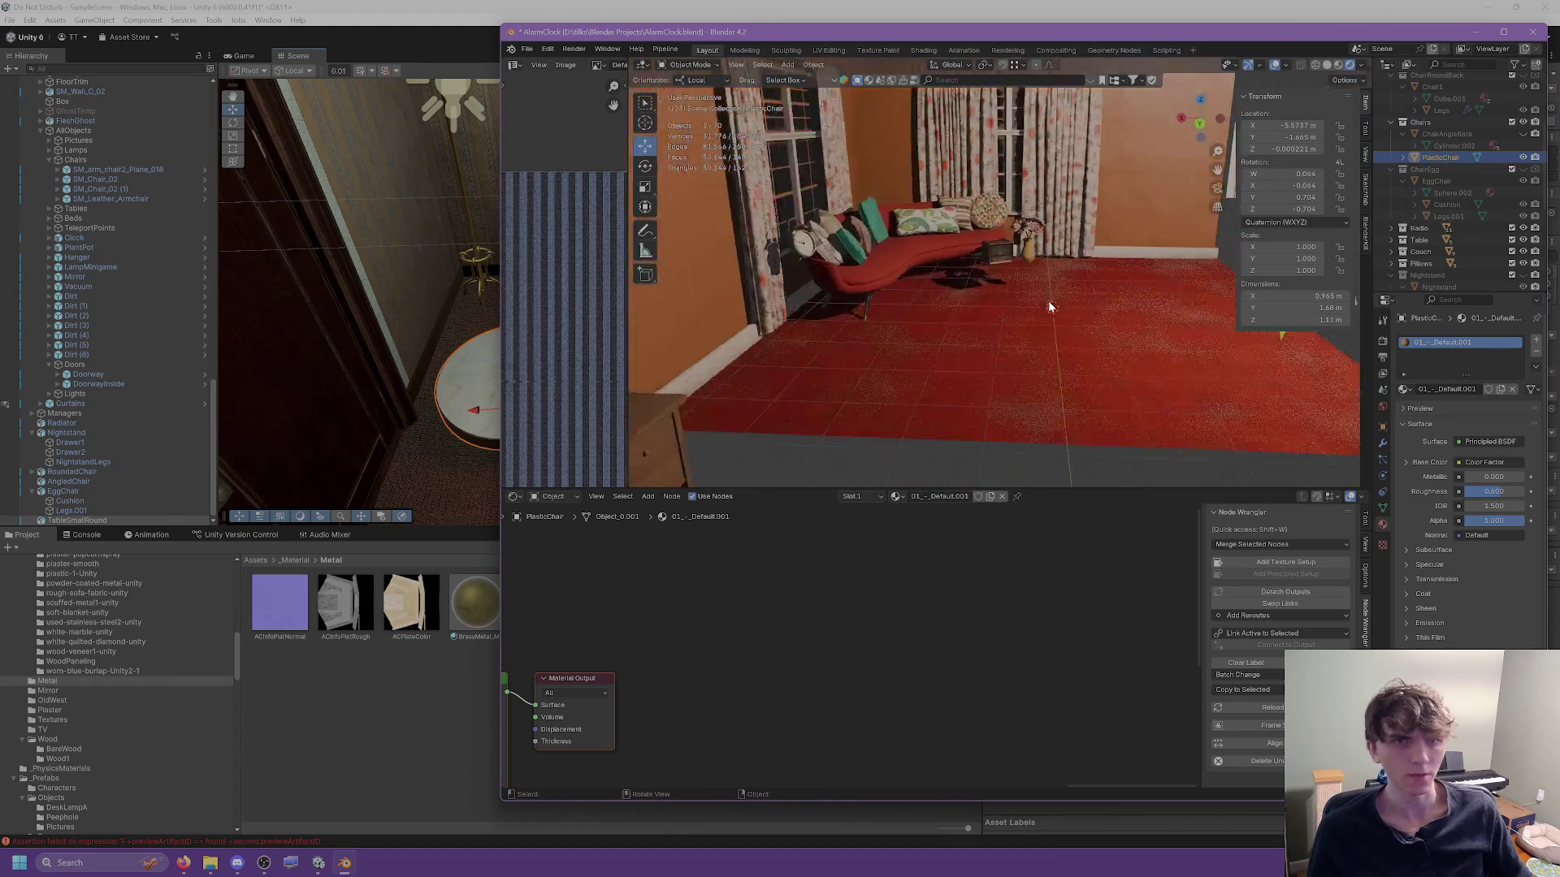
pyautogui.click(1000, 238)
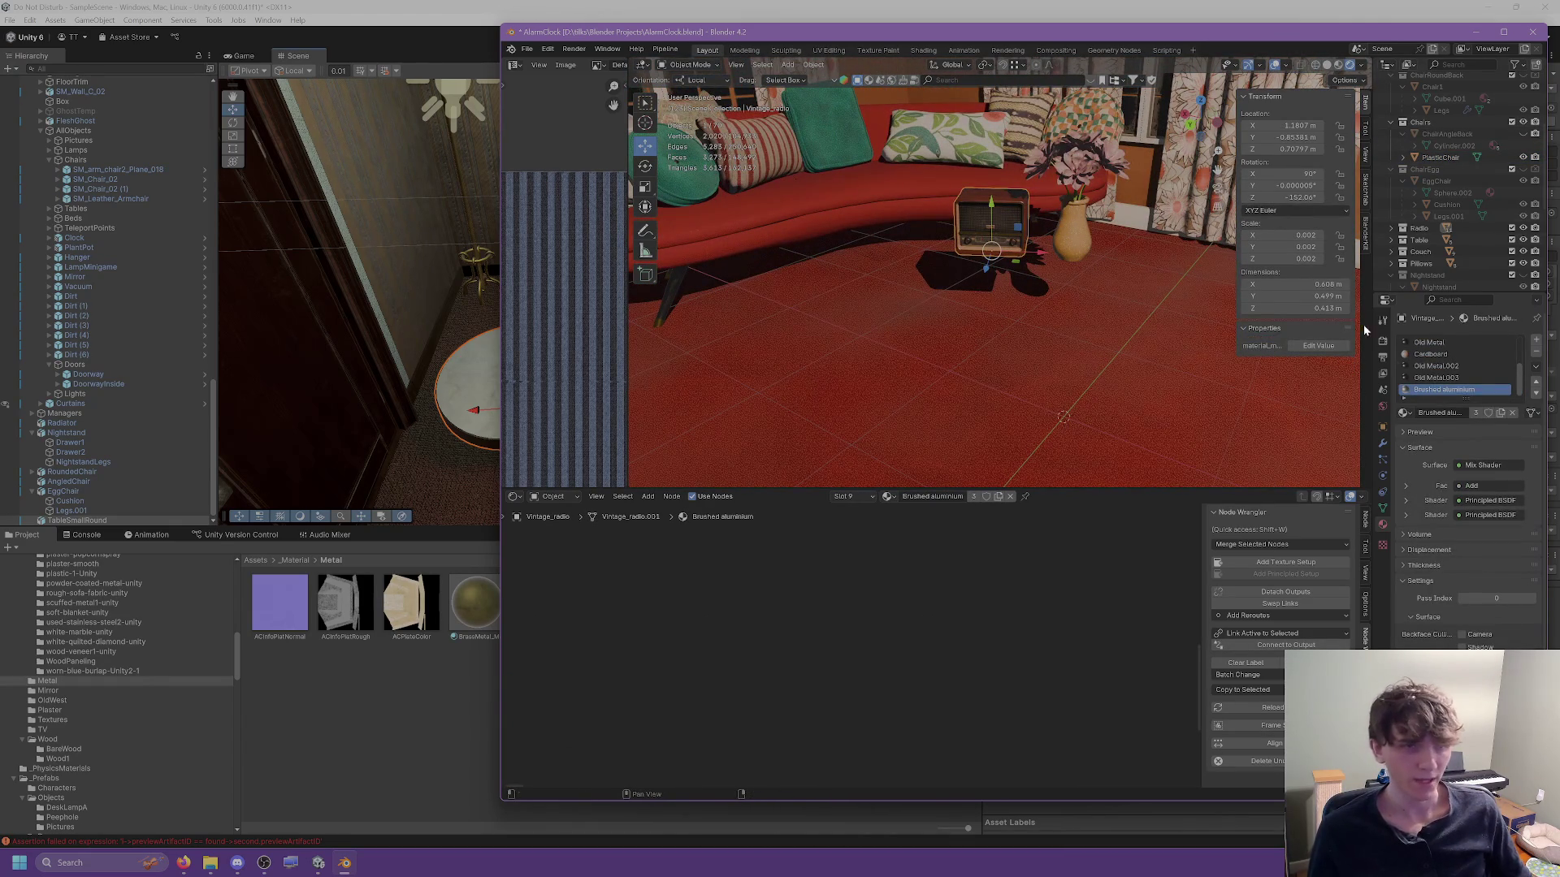
# Set the radio's location to 0, 0, 0 in the N-panel.
pyautogui.click(1287, 126)
pyautogui.write('0')
pyautogui.press('Tab')
pyautogui.write('0')
pyautogui.press('Tab')
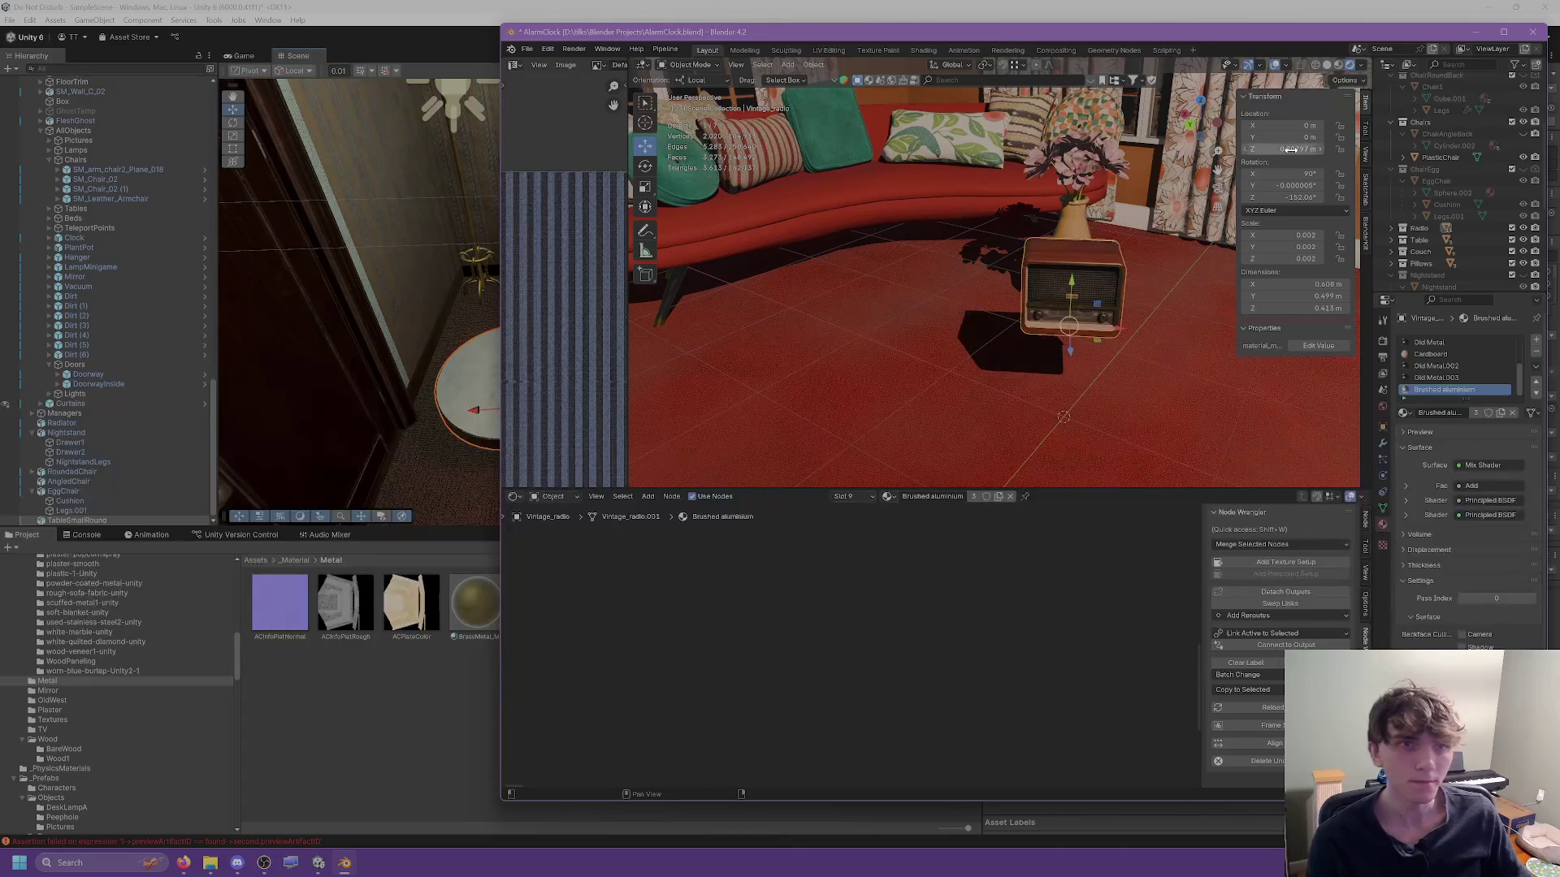
pyautogui.write('0')
pyautogui.press('Return')
# Set the radio's rotation to 90, 0, -90 so it faces the other way.
pyautogui.click(1292, 174)
pyautogui.write('0')
pyautogui.press('Return')
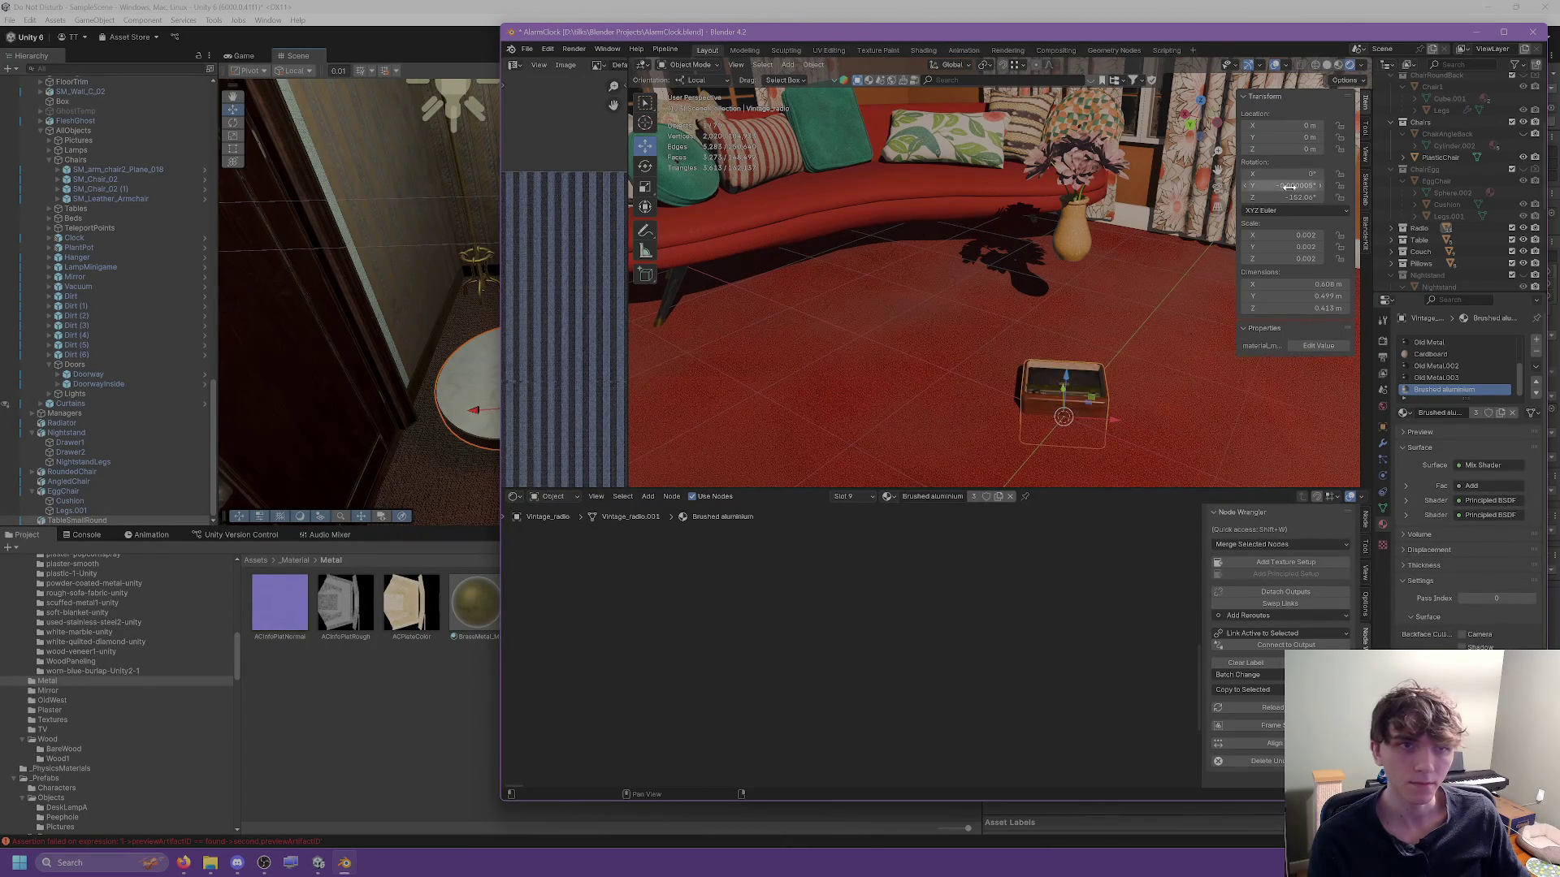
pyautogui.press('Tab')
pyautogui.write('0')
pyautogui.press('Tab')
pyautogui.write('0')
pyautogui.press('Return')
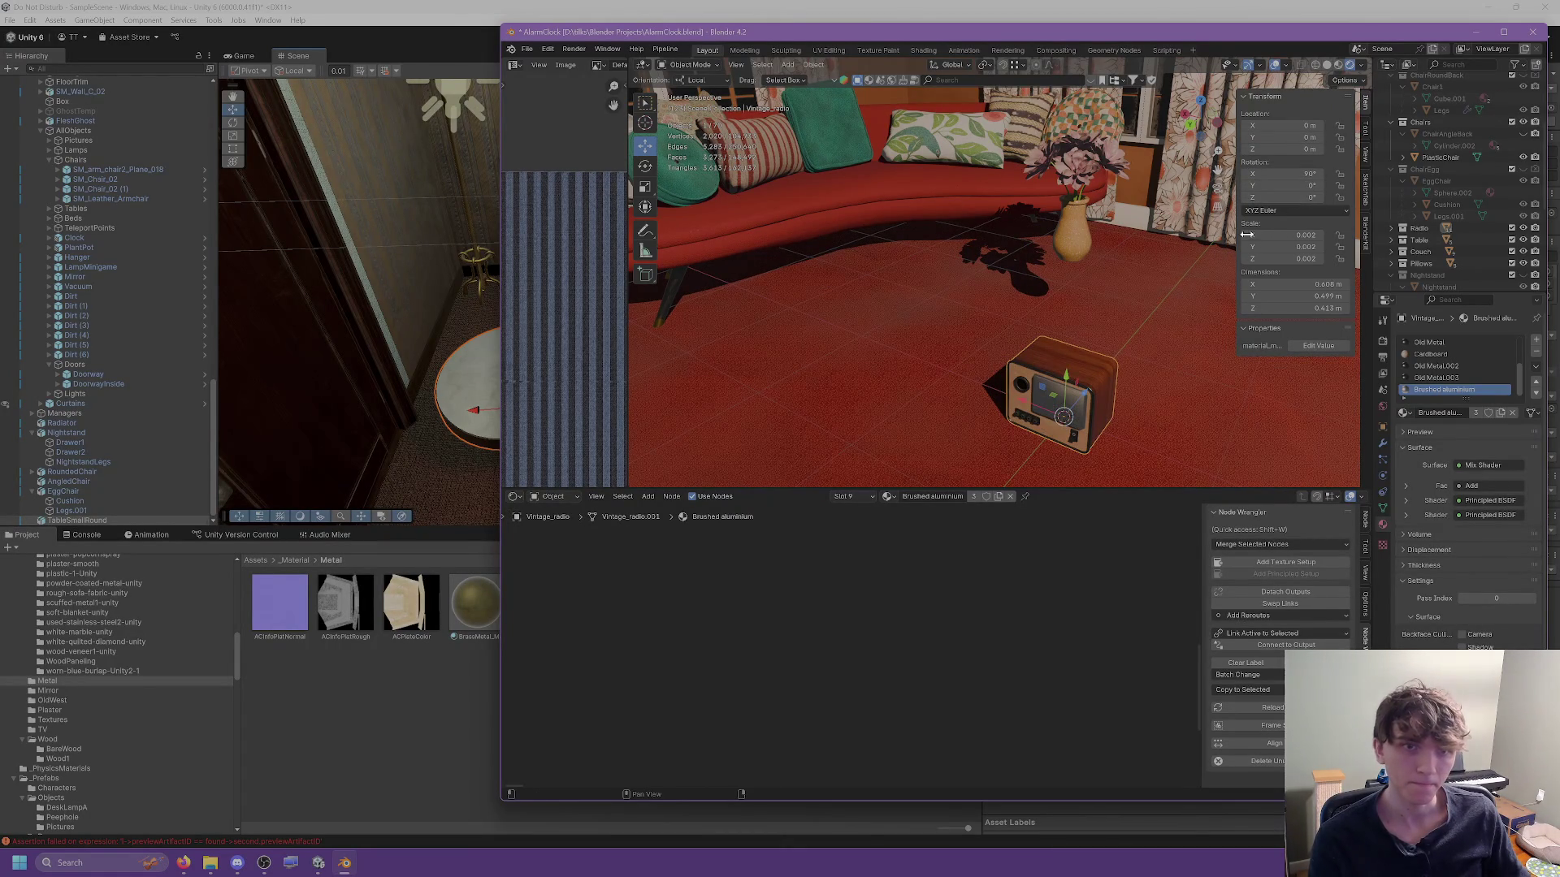
pyautogui.click(1290, 197)
pyautogui.write('90')
pyautogui.press('Return')
pyautogui.click(1290, 197)
pyautogui.press('Return')
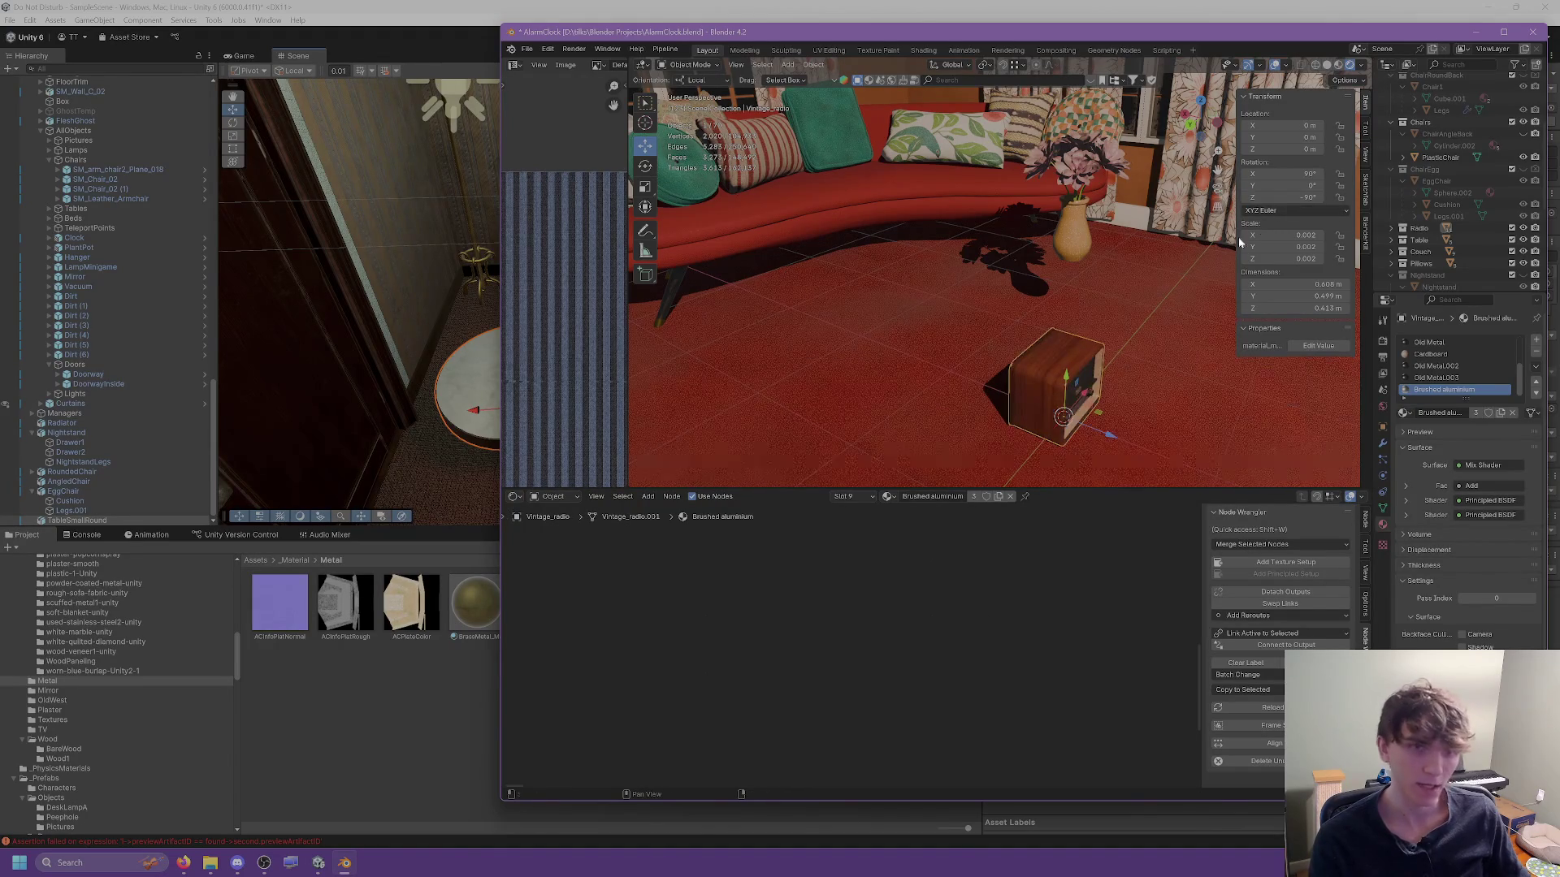
# Apply all transforms to the radio via Object > Apply > All Transforms.
pyautogui.click(813, 64)
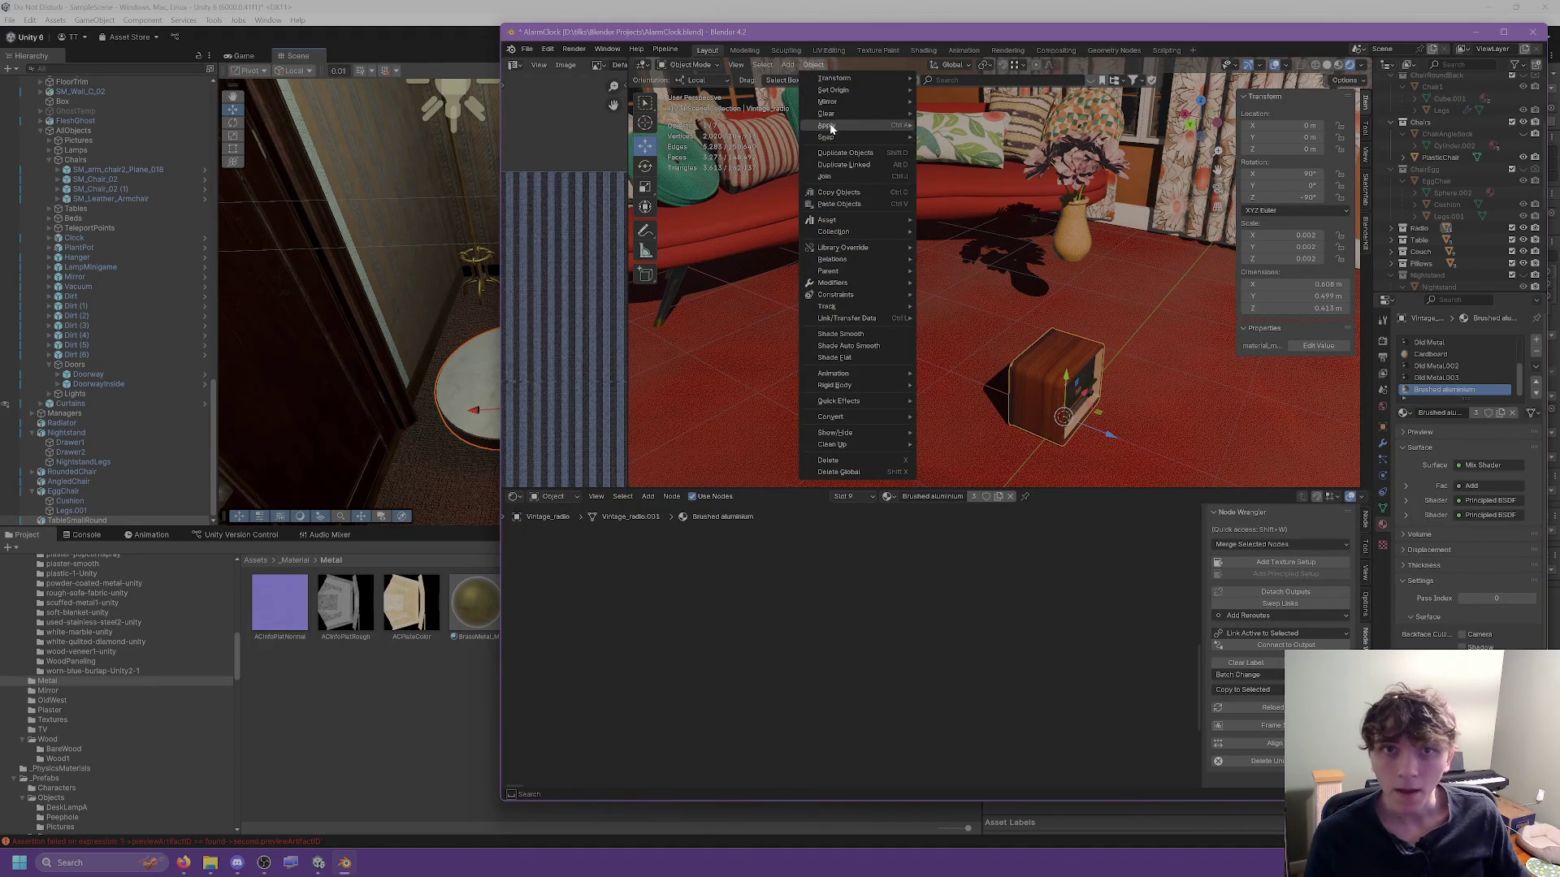
pyautogui.moveTo(862, 125)
pyautogui.click(968, 160)
pyautogui.moveTo(967, 163)
pyautogui.mouseDown()
pyautogui.moveTo(1026, 257)
pyautogui.moveTo(947, 285)
pyautogui.mouseUp()
pyautogui.scroll(2, 948, 284)
pyautogui.scroll(4, 1052, 193)
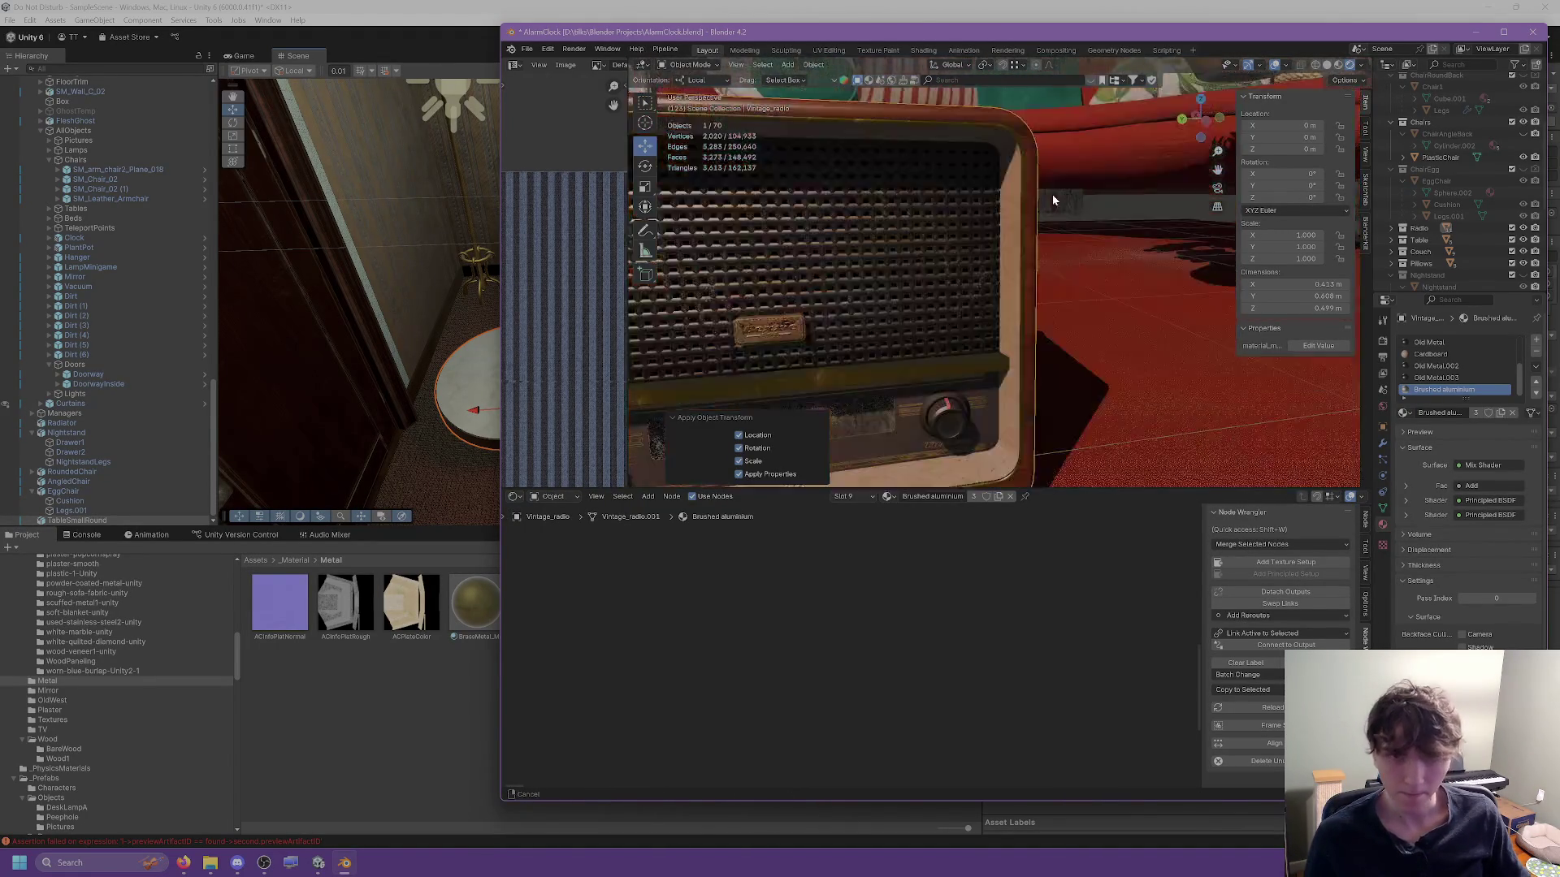
pyautogui.scroll(-5, 1040, 217)
pyautogui.scroll(8, 1036, 226)
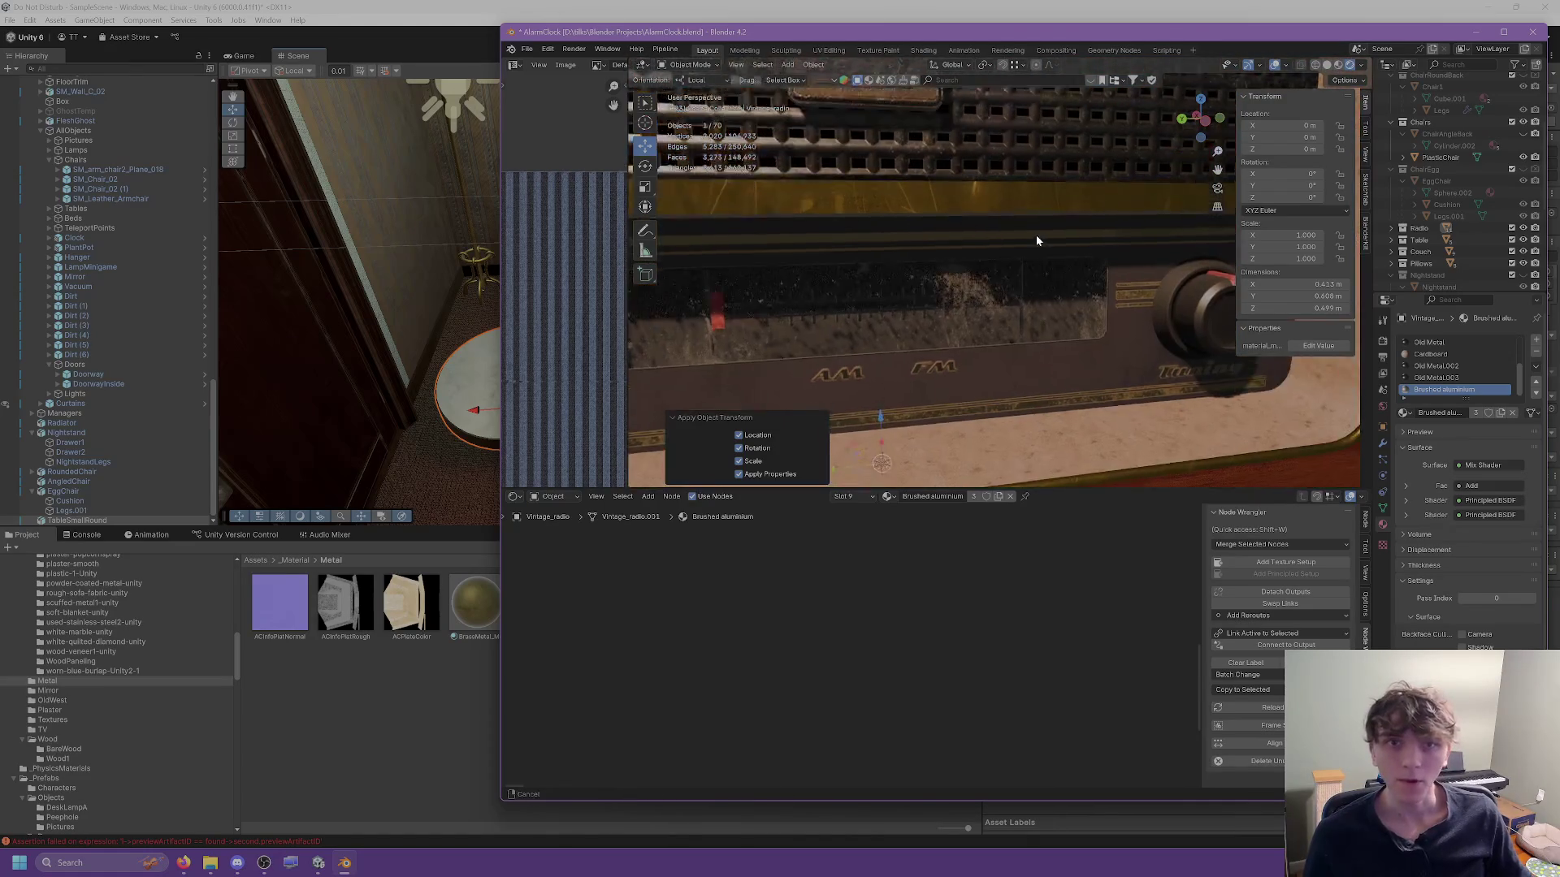
pyautogui.scroll(-5, 1056, 256)
pyautogui.scroll(2, 1055, 252)
pyautogui.scroll(-2, 1056, 251)
pyautogui.moveTo(1056, 251)
pyautogui.mouseDown()
pyautogui.moveTo(1149, 251)
pyautogui.moveTo(1017, 255)
pyautogui.moveTo(1058, 257)
pyautogui.mouseUp()
# Toggle the radio into edit mode and back, then bring up the File > Export formats.
pyautogui.press('Tab')
pyautogui.press('Tab')
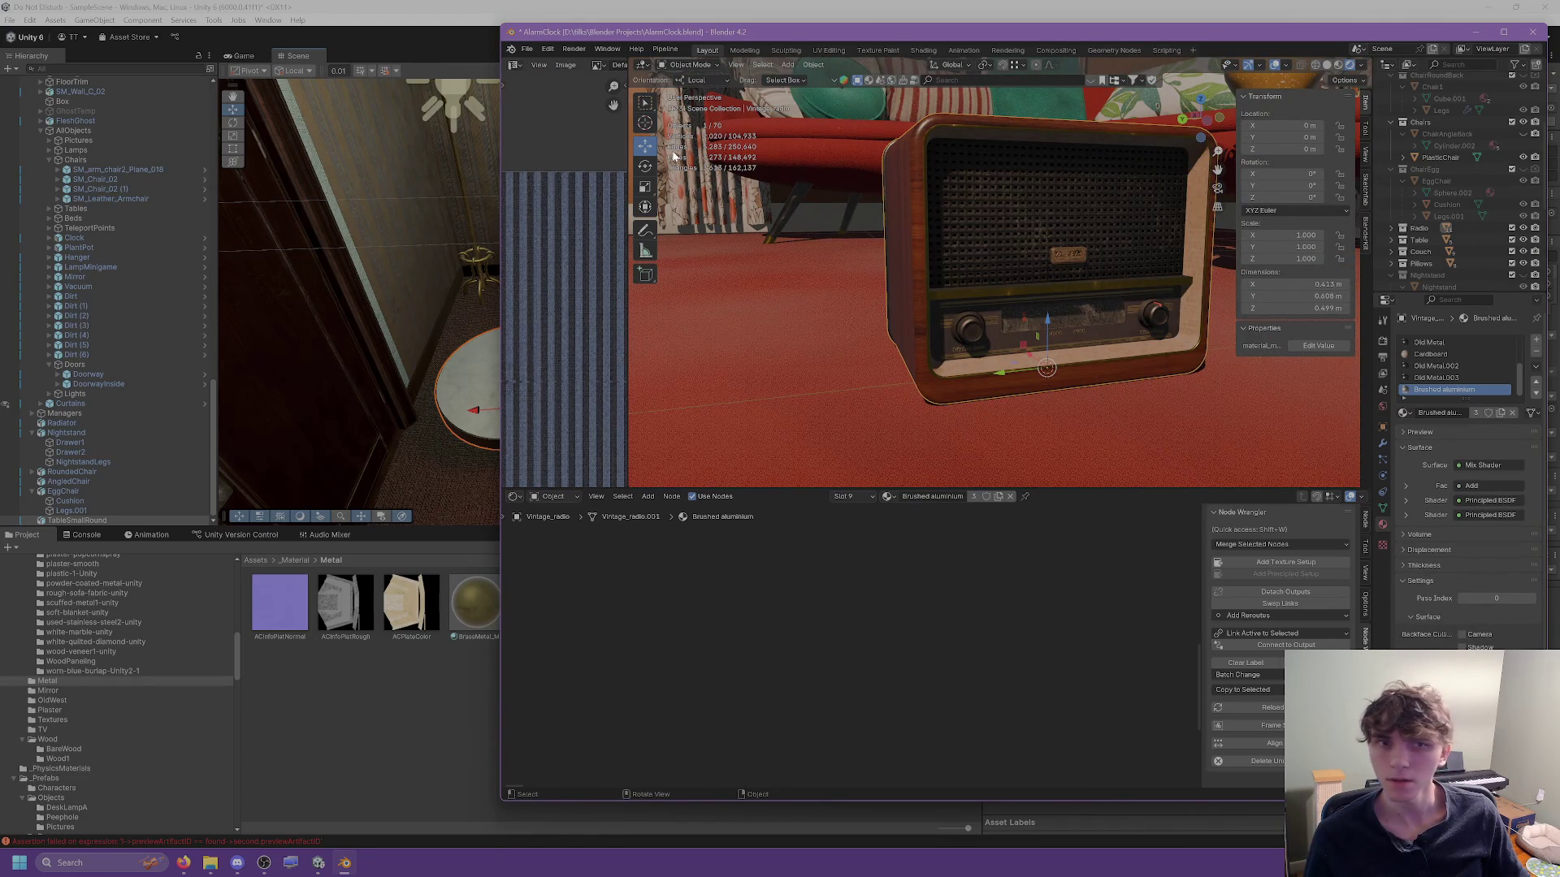
pyautogui.click(532, 46)
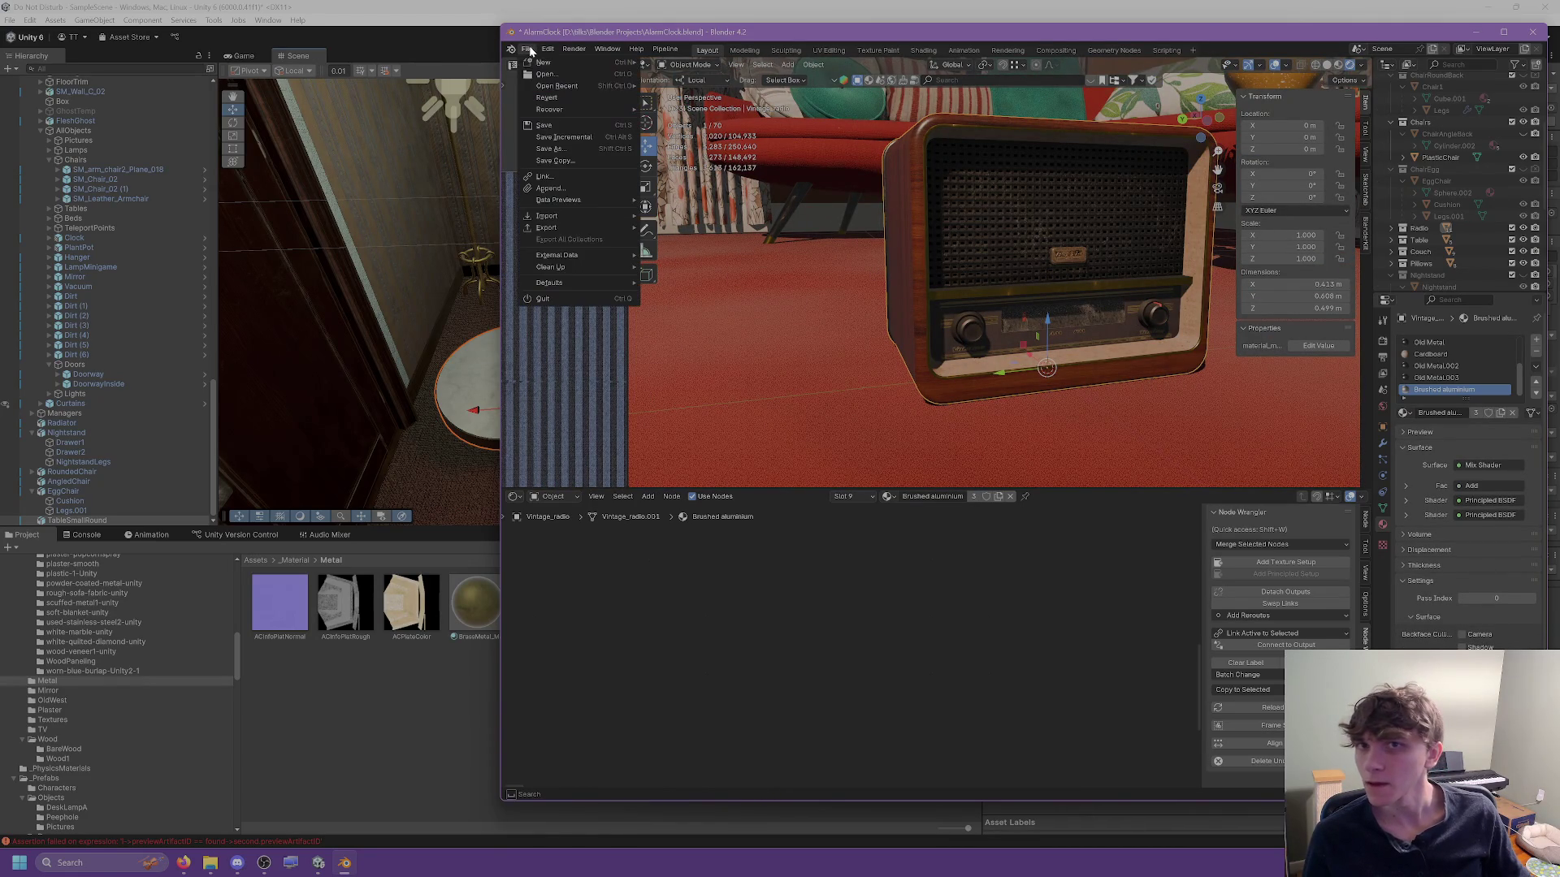
pyautogui.moveTo(573, 228)
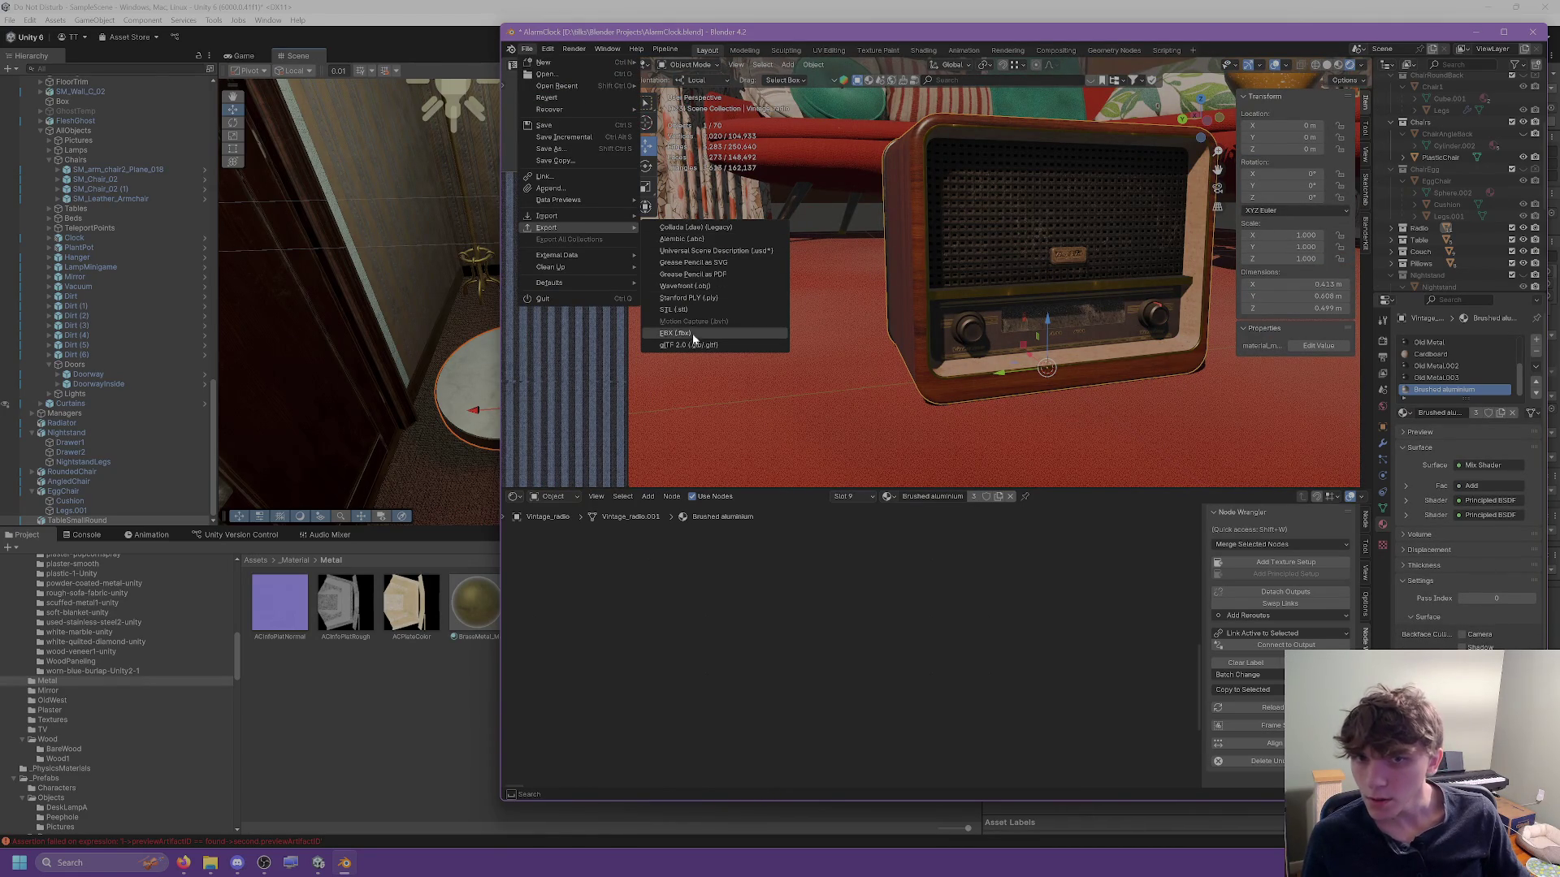
# Enter Edit Mode and select the three vertices of the dial triangle.
pyautogui.press('Tab')
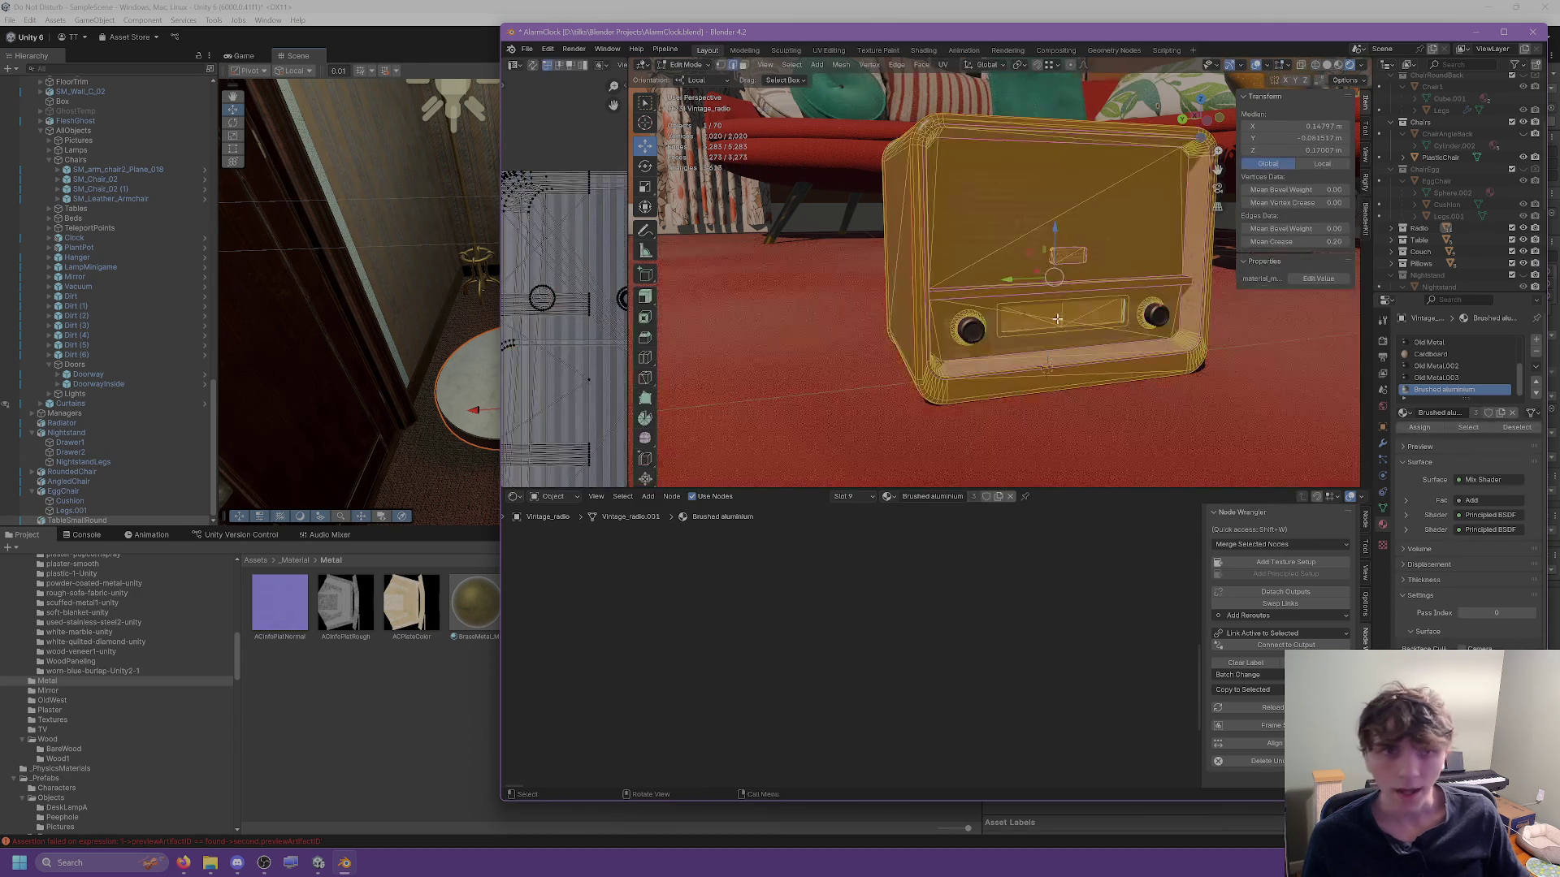
pyautogui.scroll(5, 1050, 332)
pyautogui.scroll(-3, 1050, 333)
pyautogui.click(979, 330)
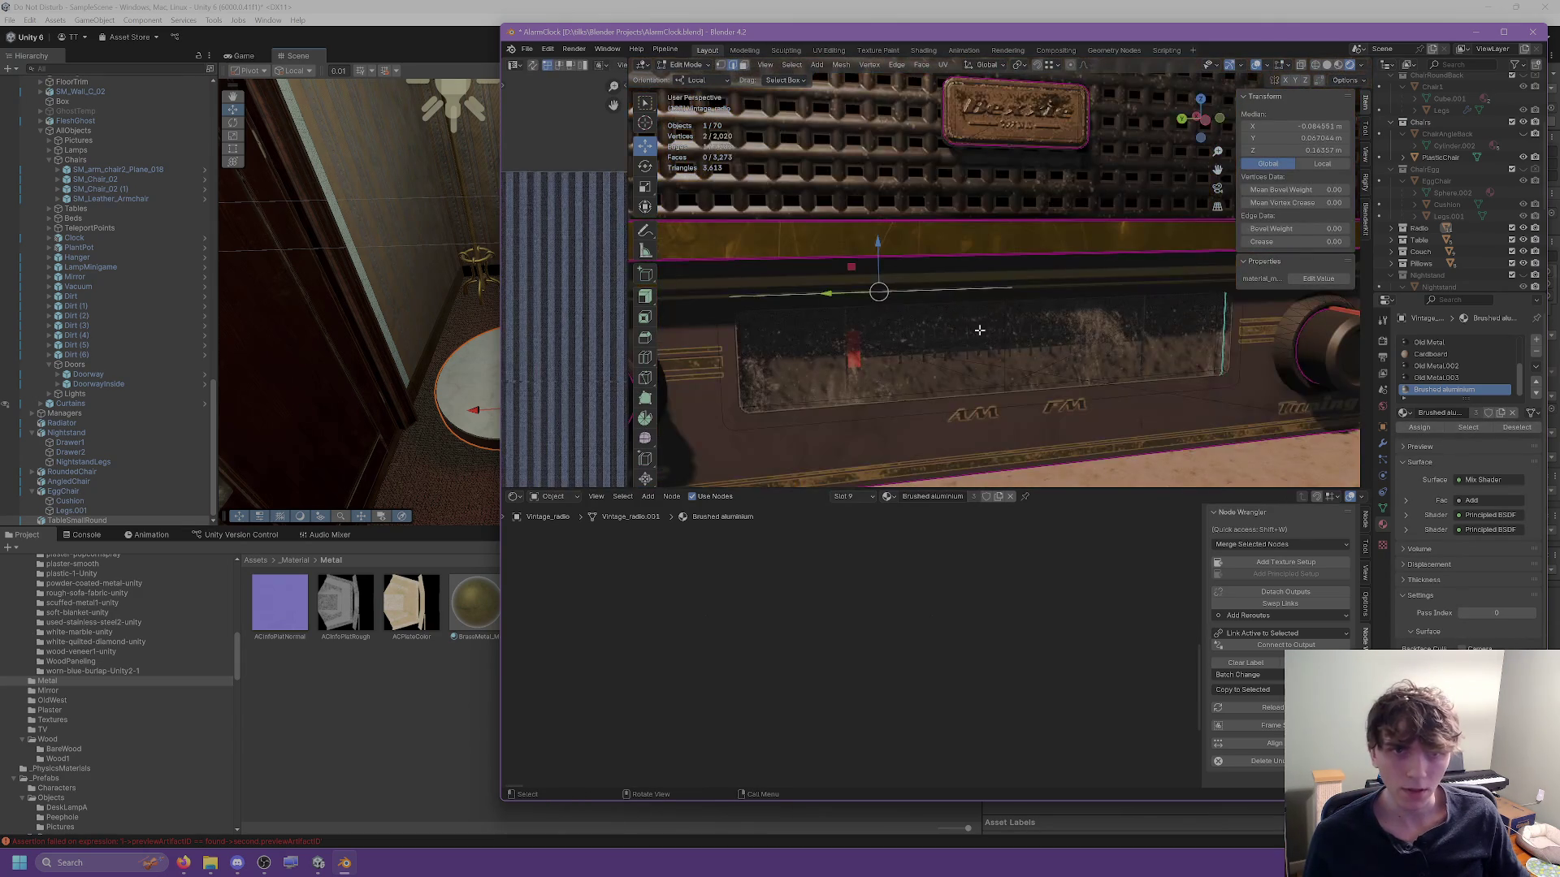
pyautogui.click(764, 64)
pyautogui.keyDown('shift'); pyautogui.click(847, 357); pyautogui.keyUp('shift')
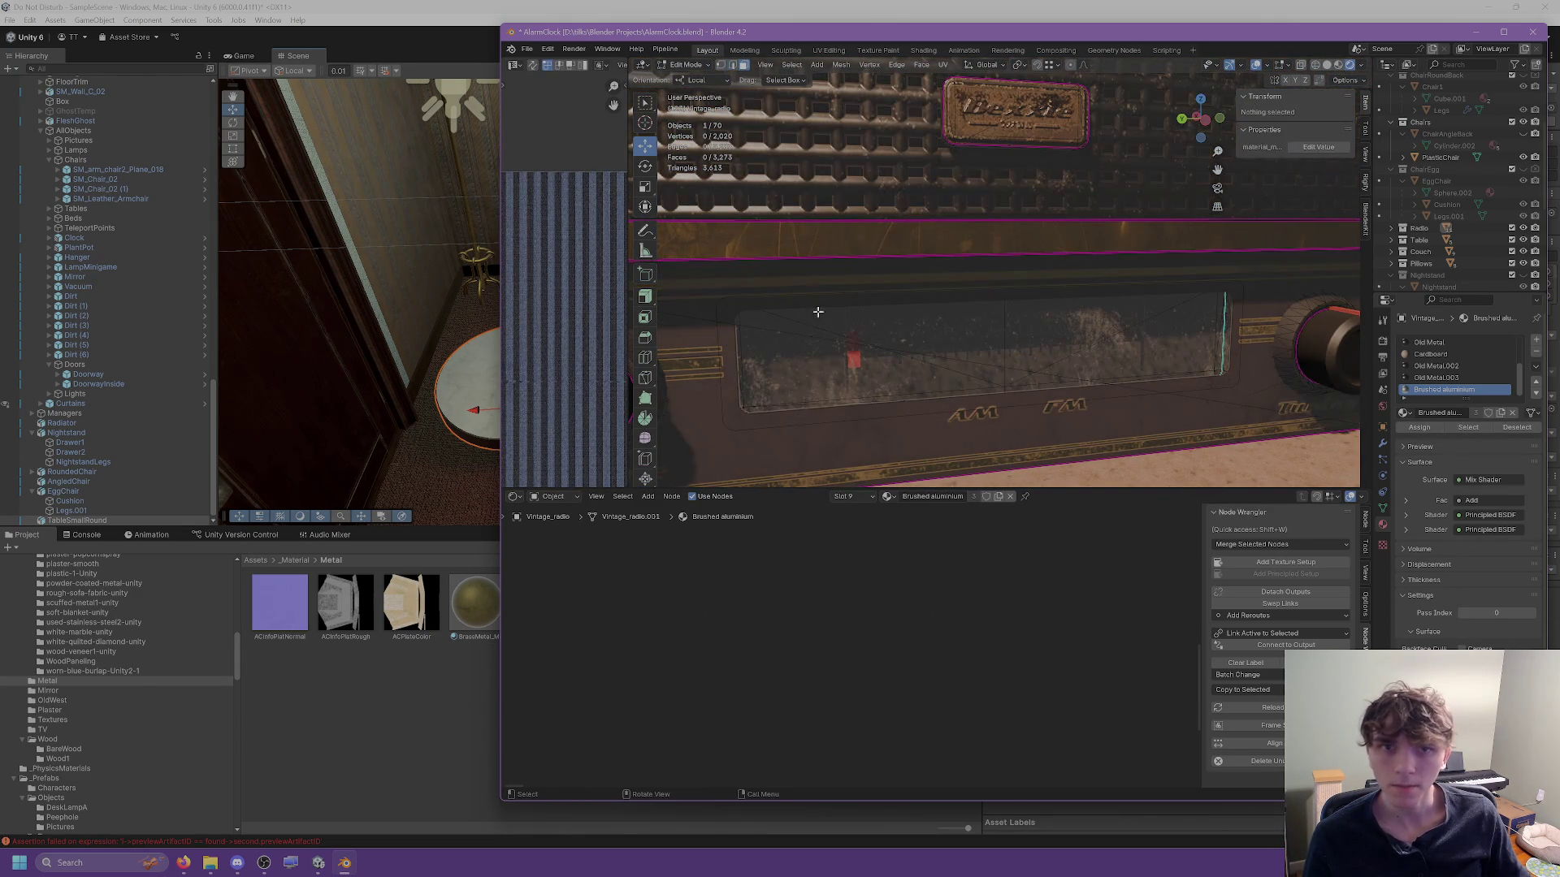
# Test-move the triangle face, including an X-axis move, then undo every move.
pyautogui.press('g')
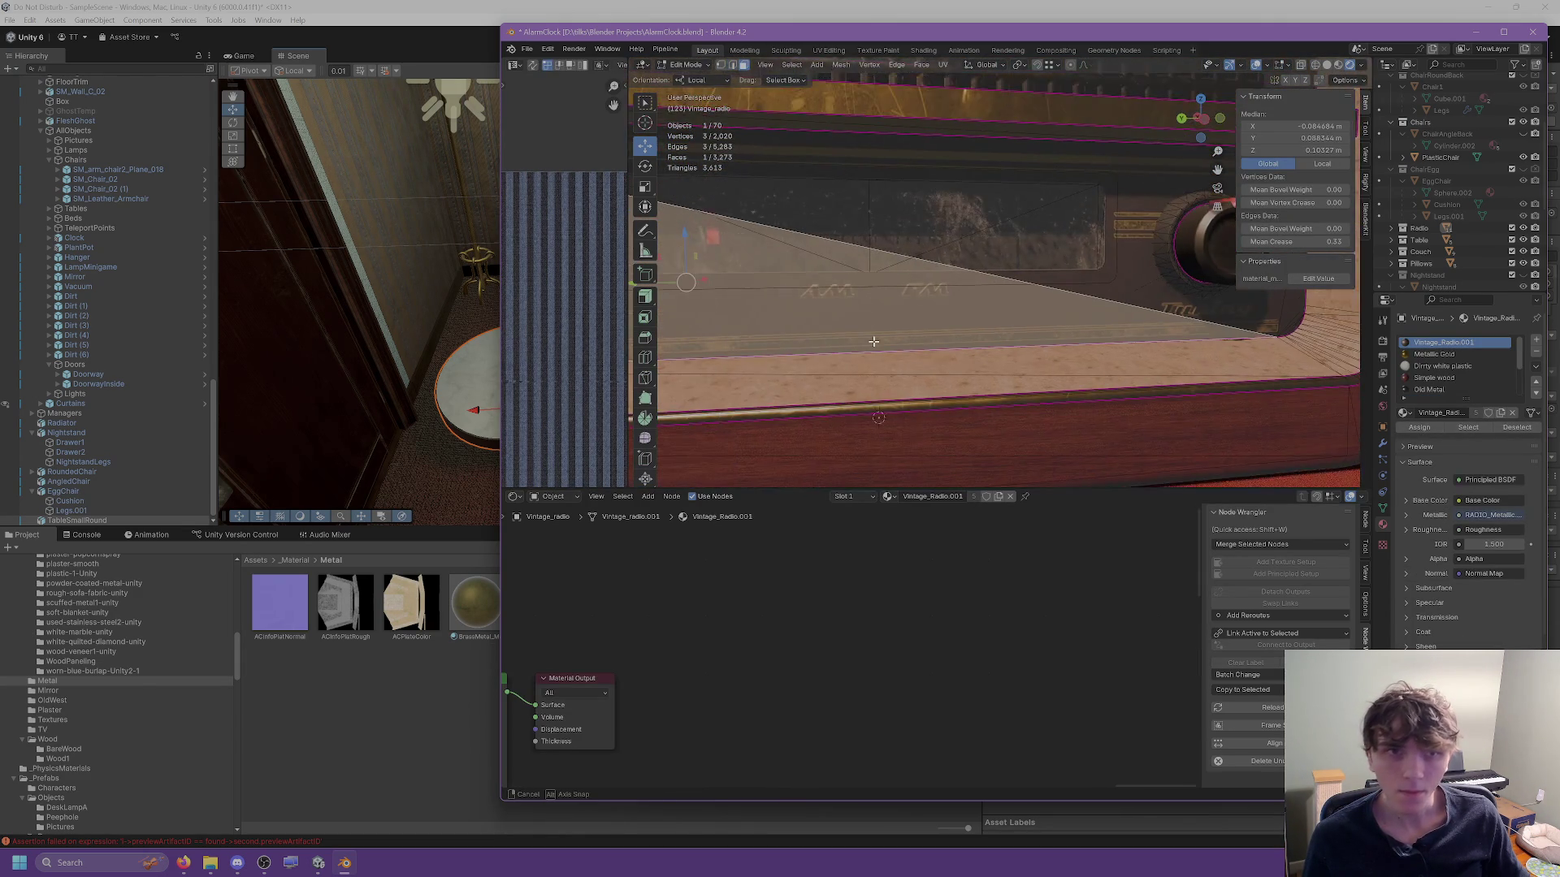
pyautogui.click(953, 256)
pyautogui.hotkey('ctrl', 'z')
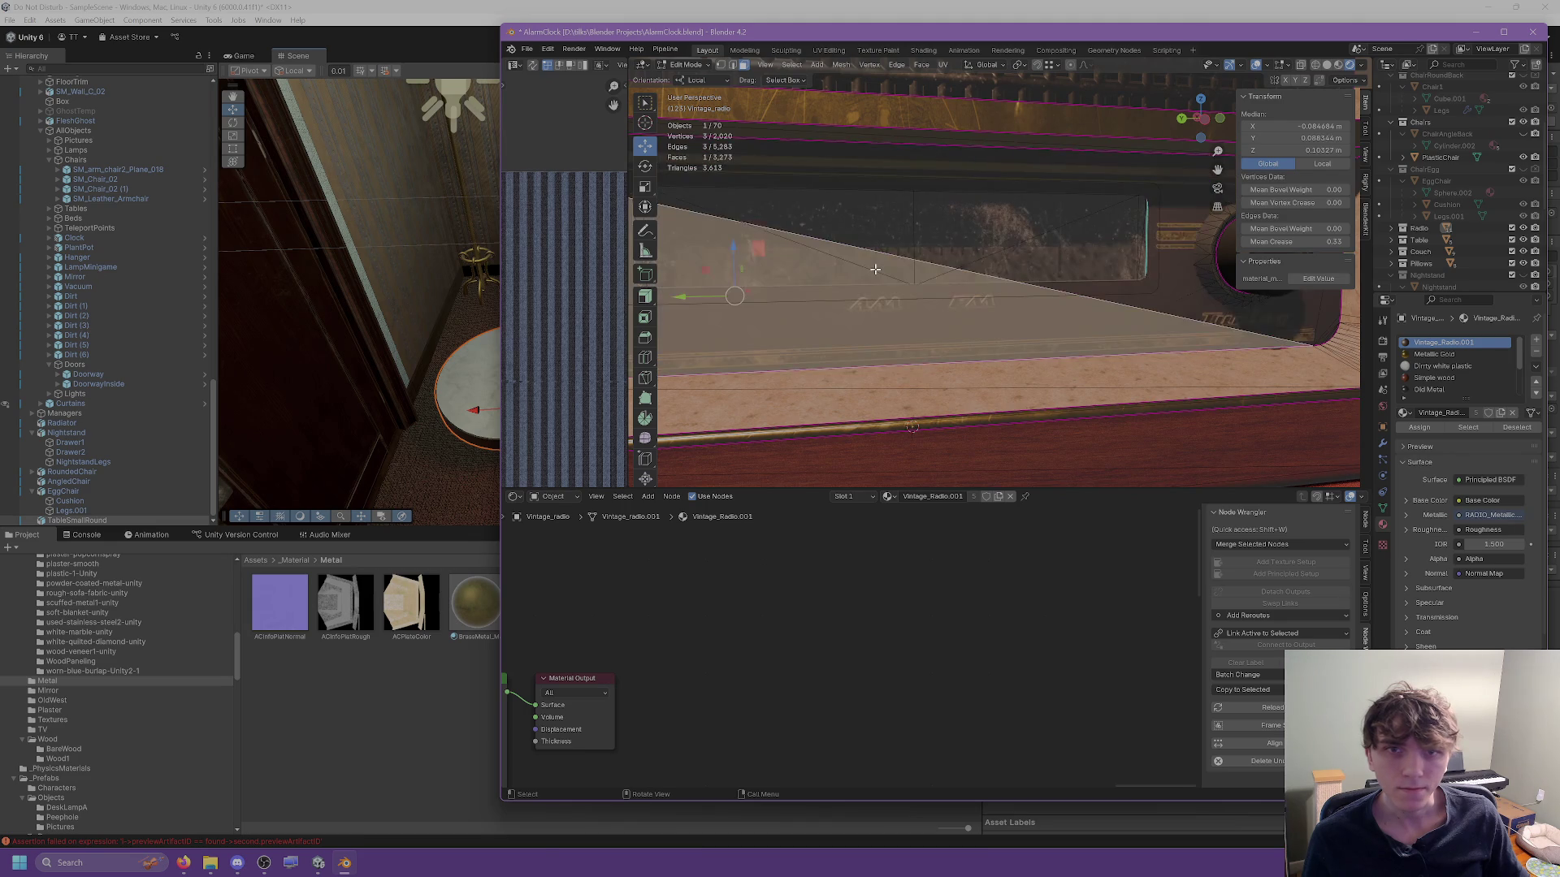
pyautogui.hotkey('ctrl', 'shift', 'z')
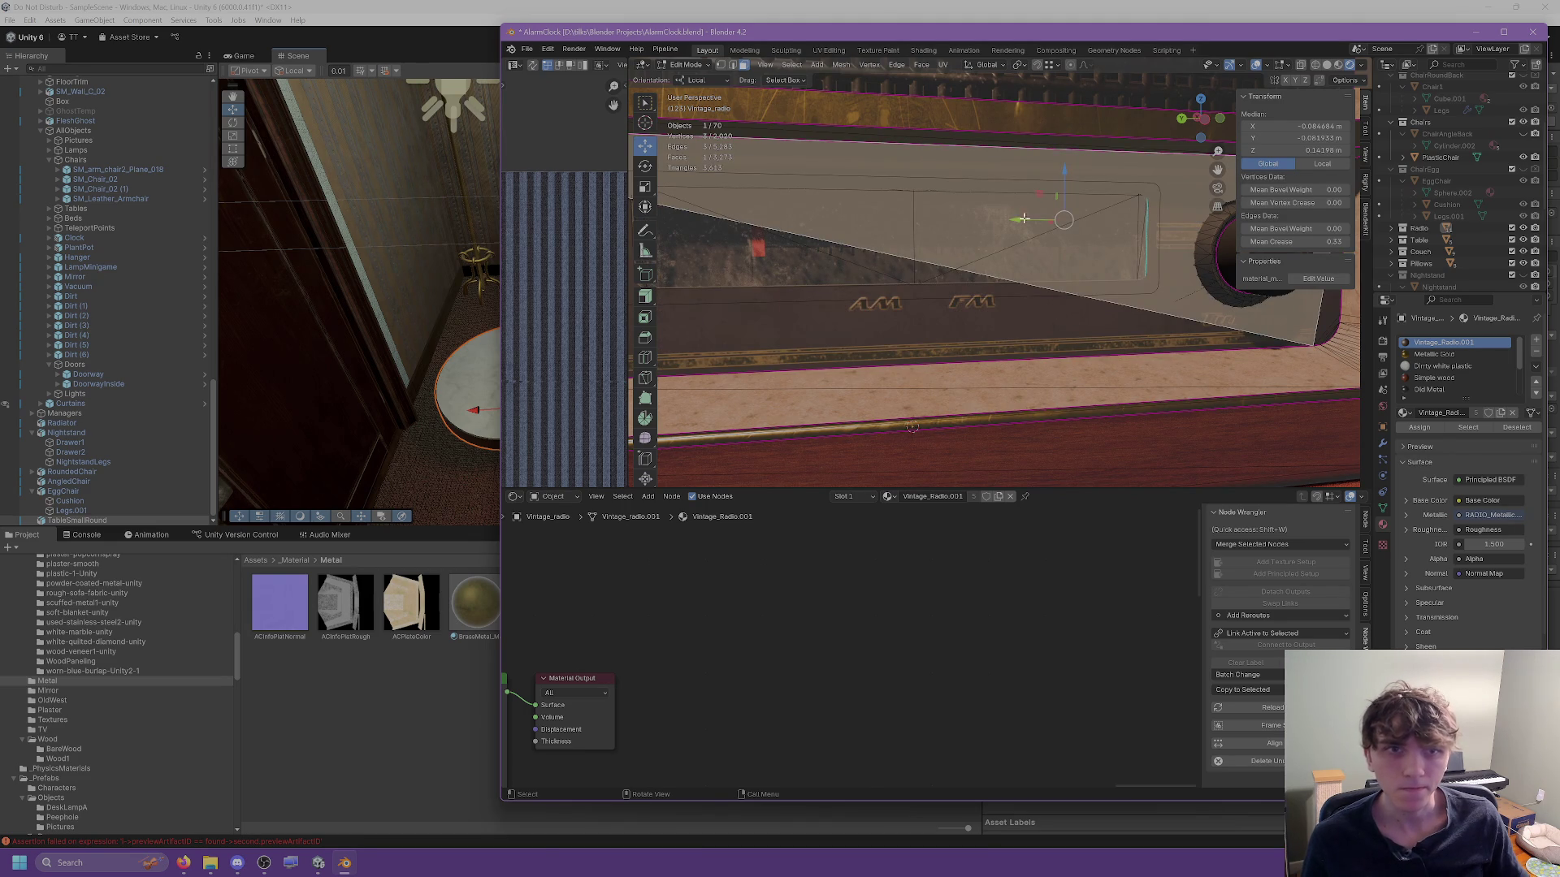
pyautogui.press('g')
pyautogui.press('x')
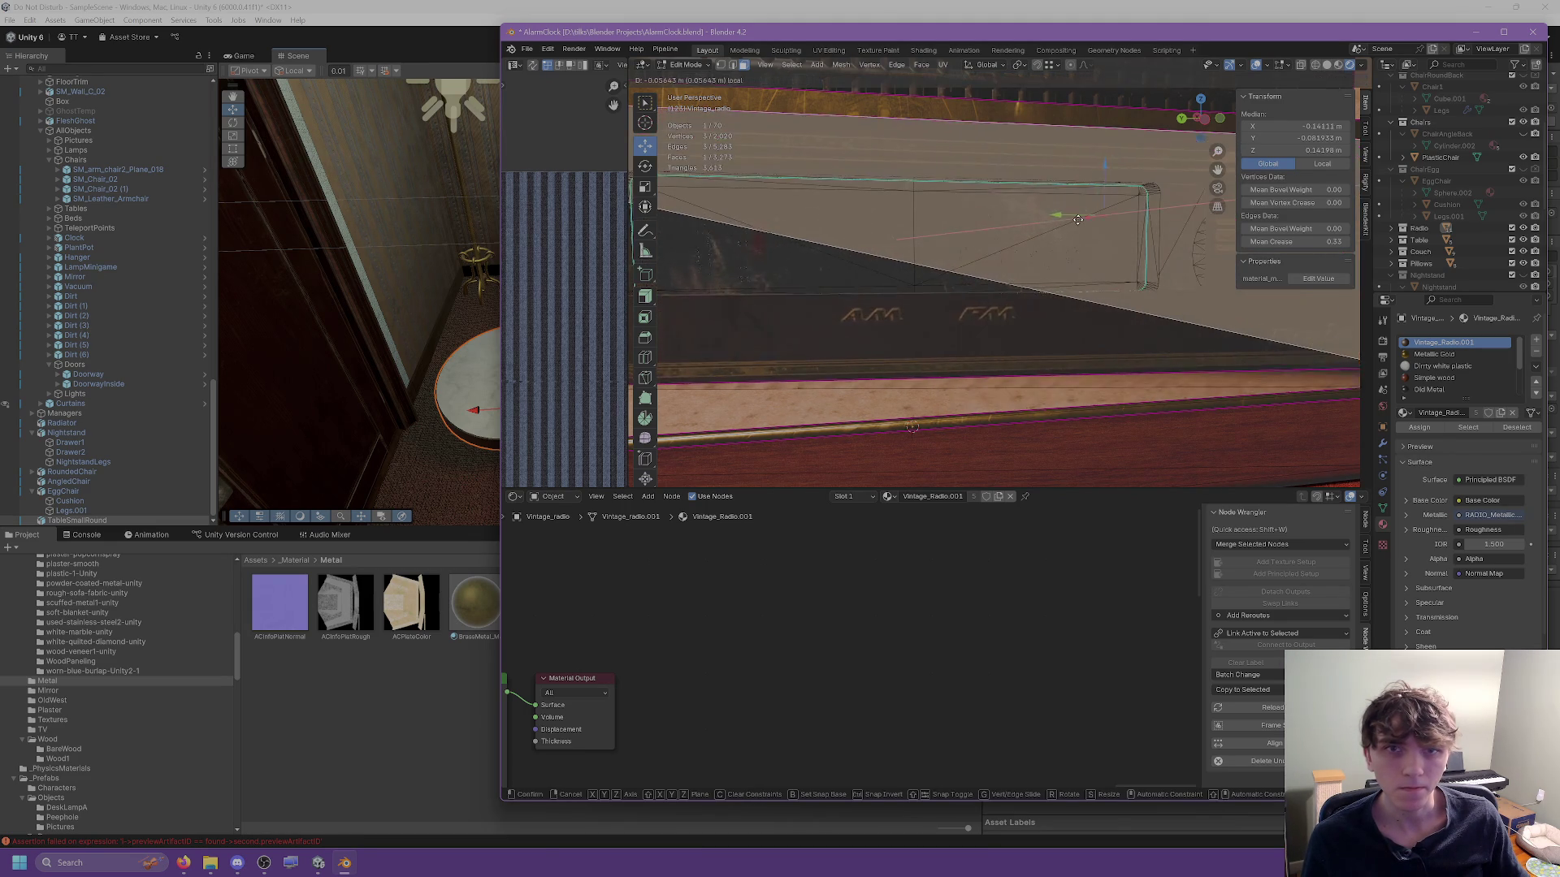
pyautogui.click(1189, 307)
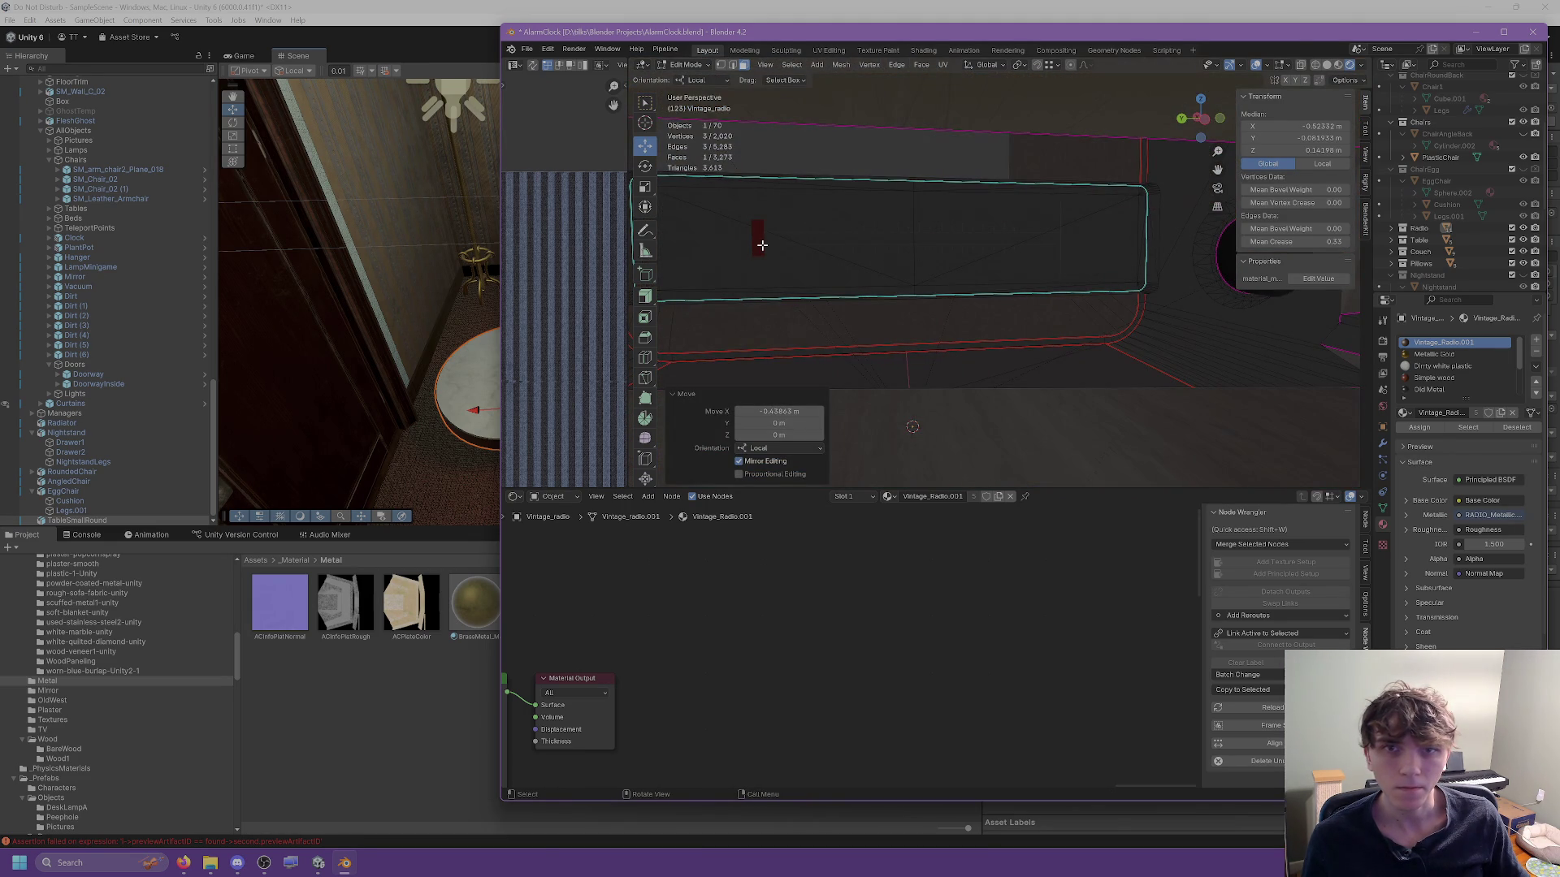
pyautogui.hotkey('ctrl', 'z')
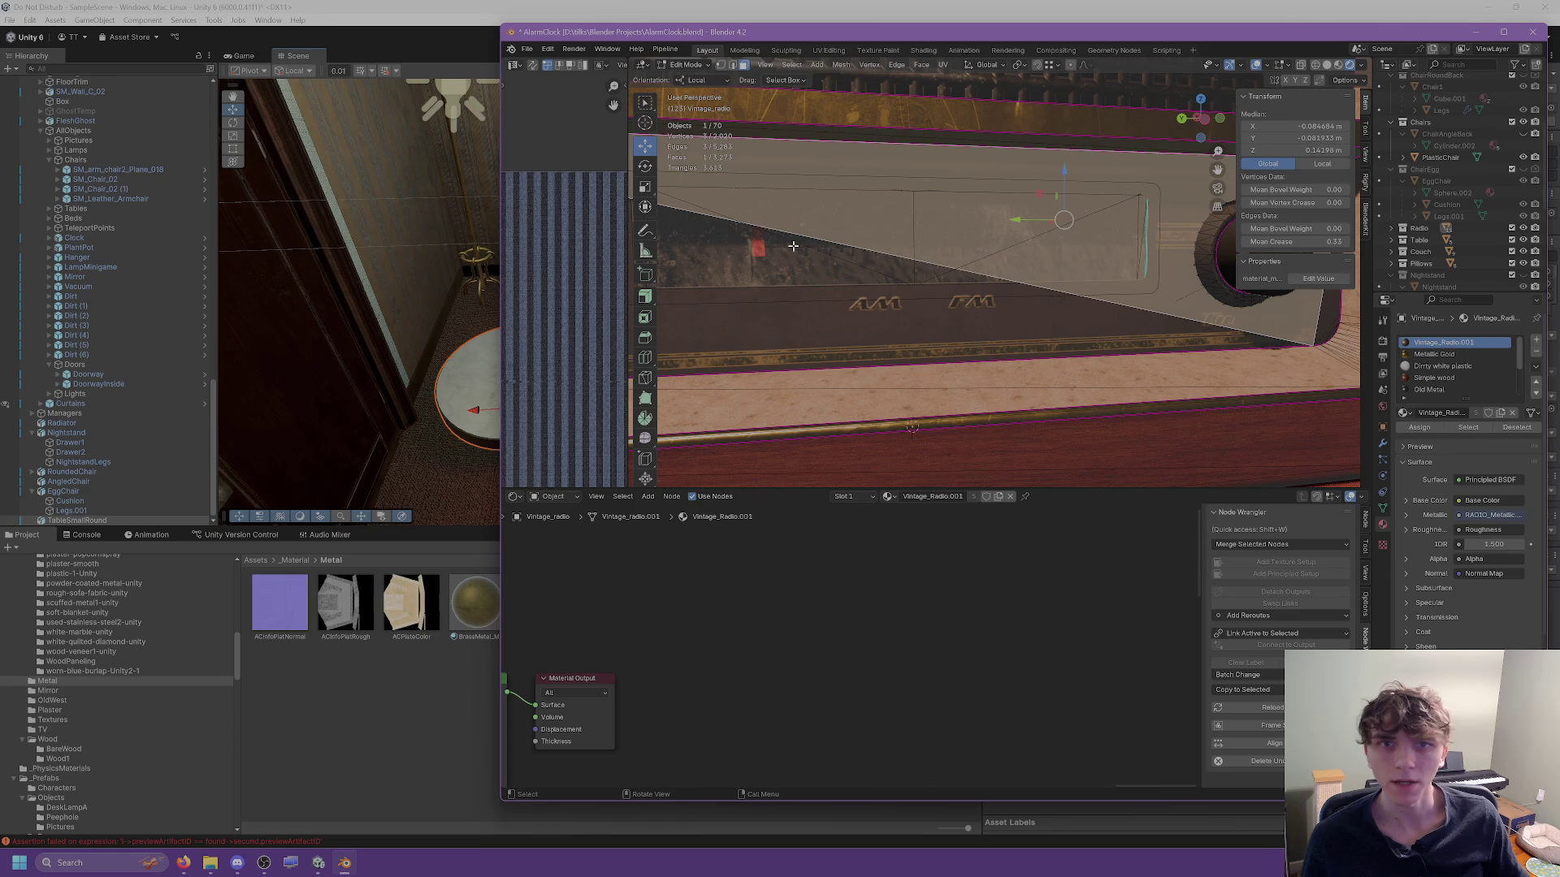
pyautogui.hotkey('ctrl', 'z')
pyautogui.scroll(-4, 871, 265)
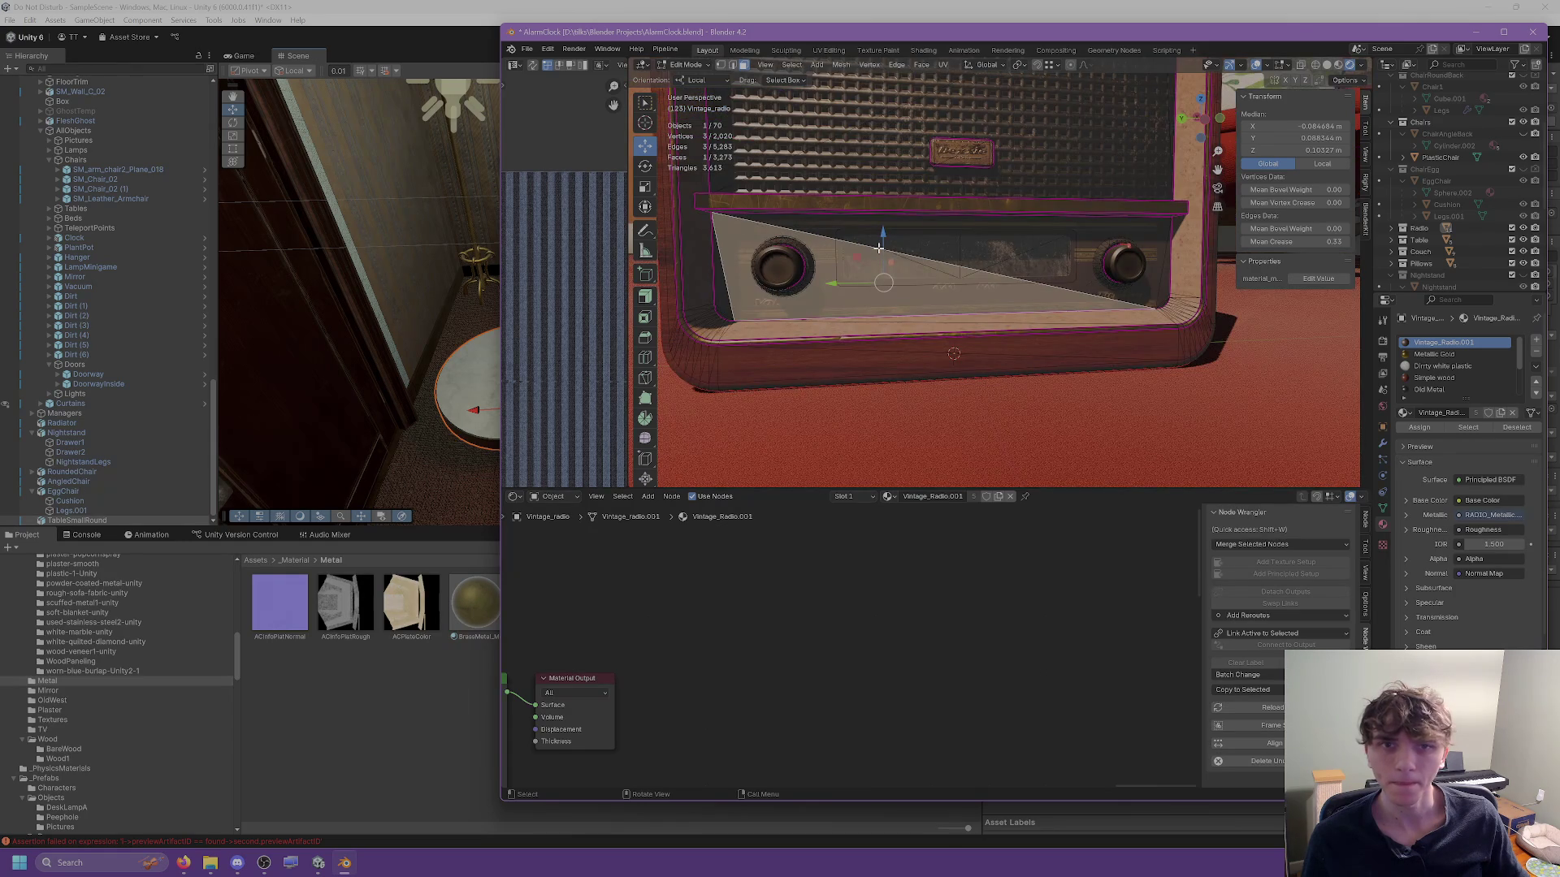
pyautogui.hotkey('ctrl', 'z')
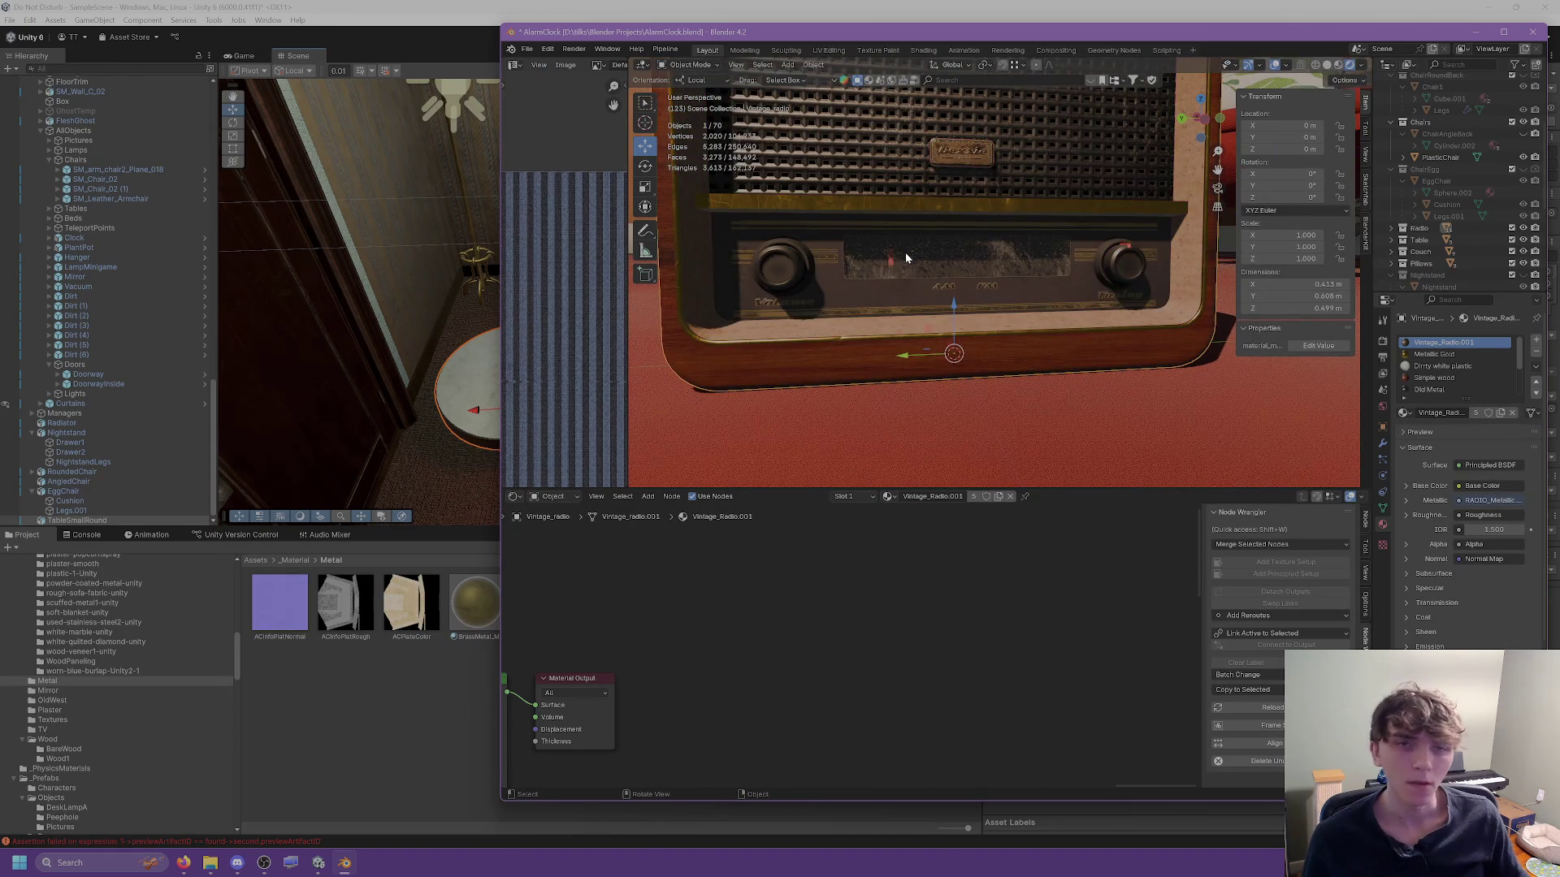
# Move SM_Nightstand_01 and both curtains from the Radio collection into Nightstand.
pyautogui.scroll(-6, 905, 252)
pyautogui.scroll(-4, 1490, 217)
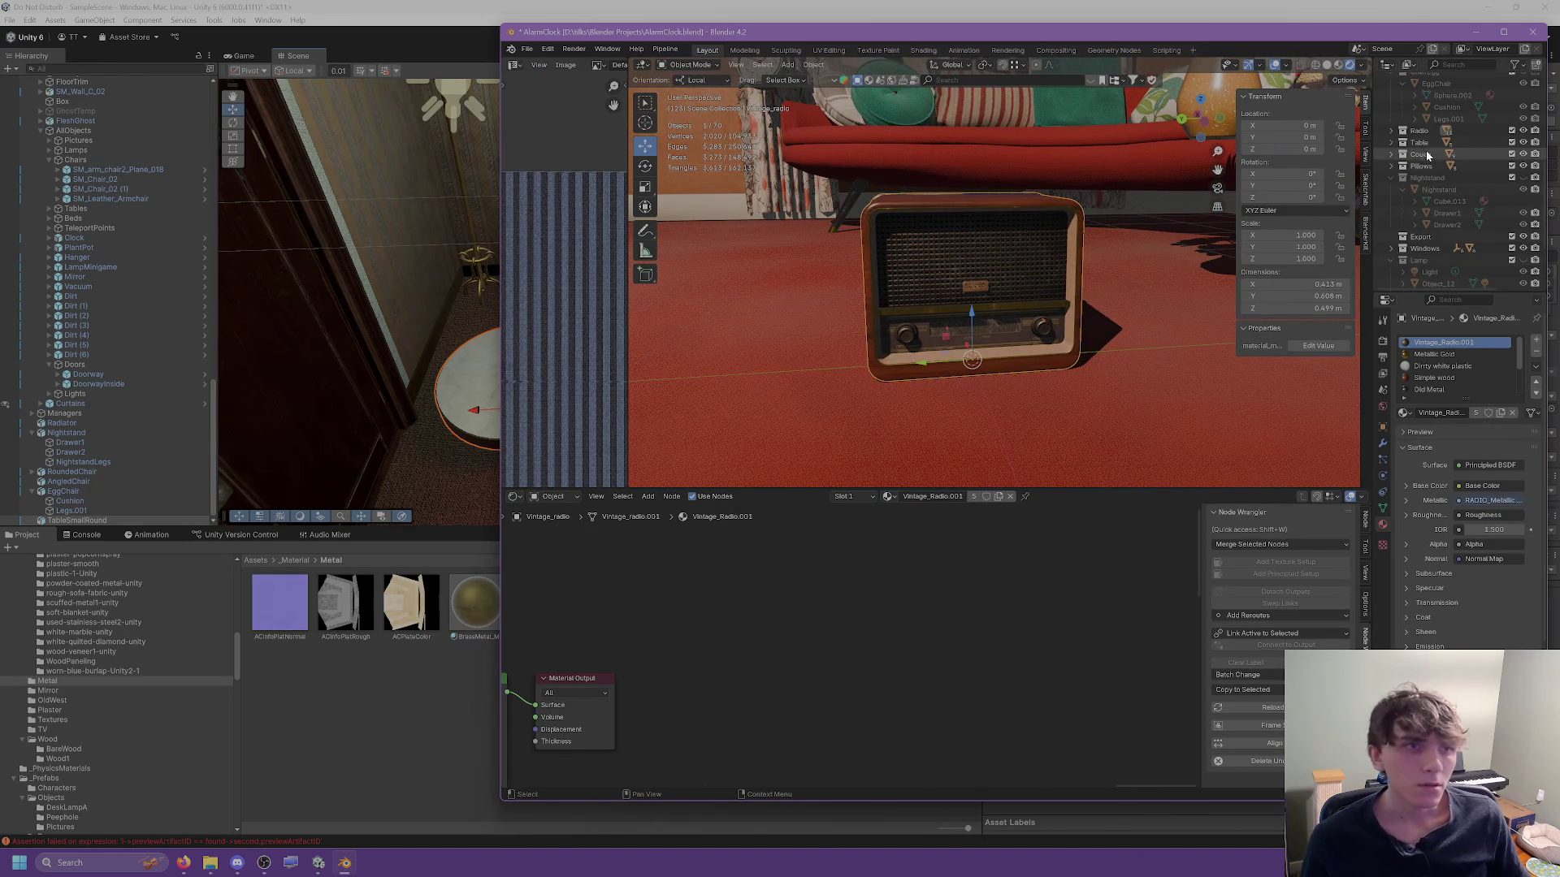
pyautogui.click(1391, 130)
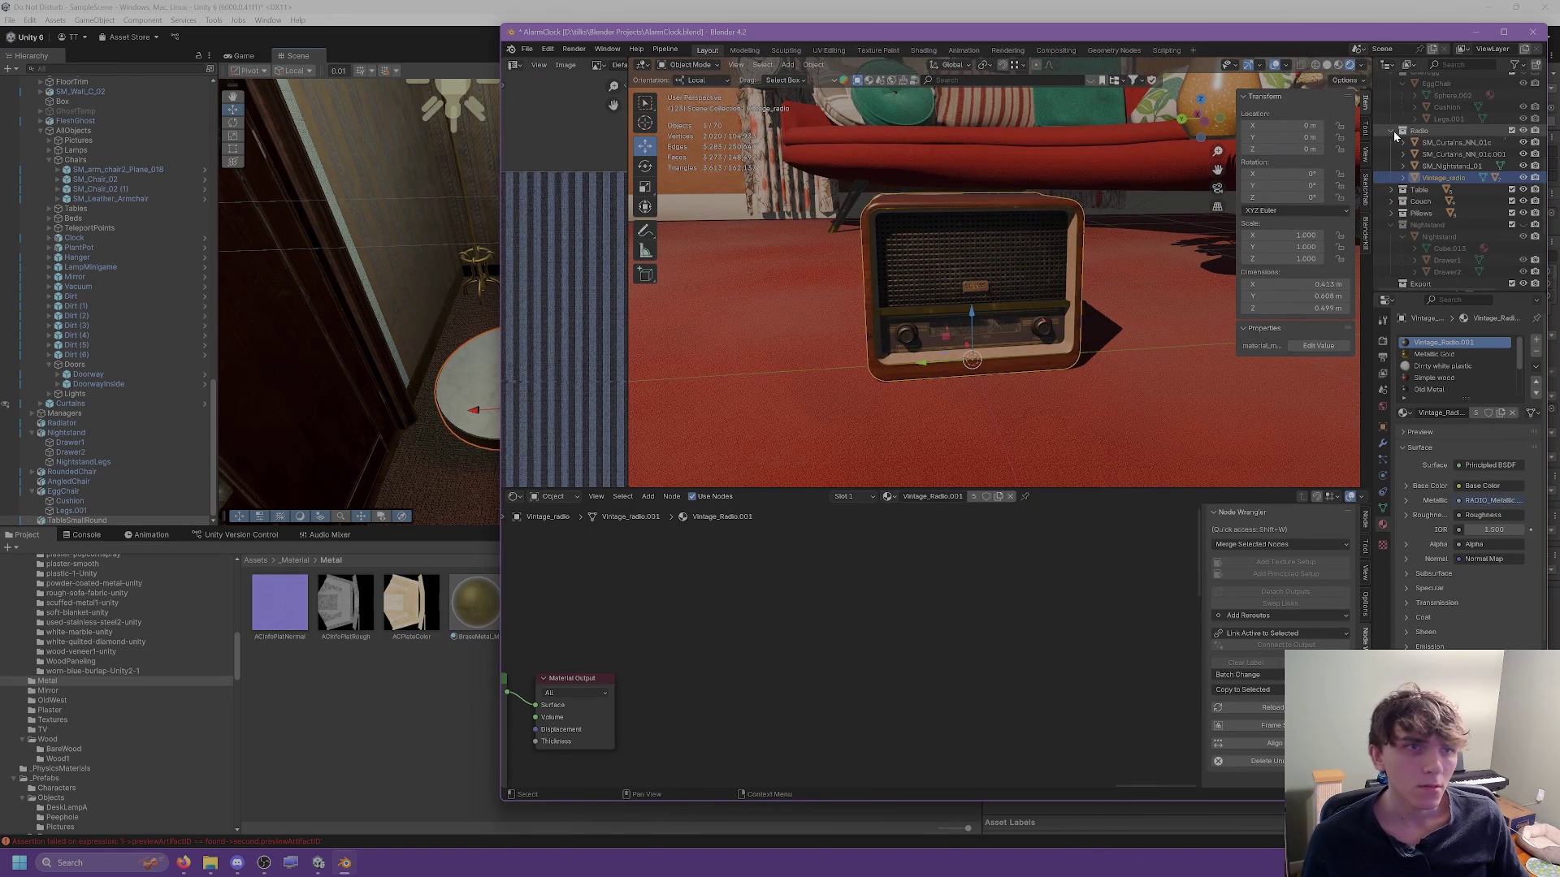
pyautogui.click(1421, 166)
pyautogui.scroll(-5, 1046, 286)
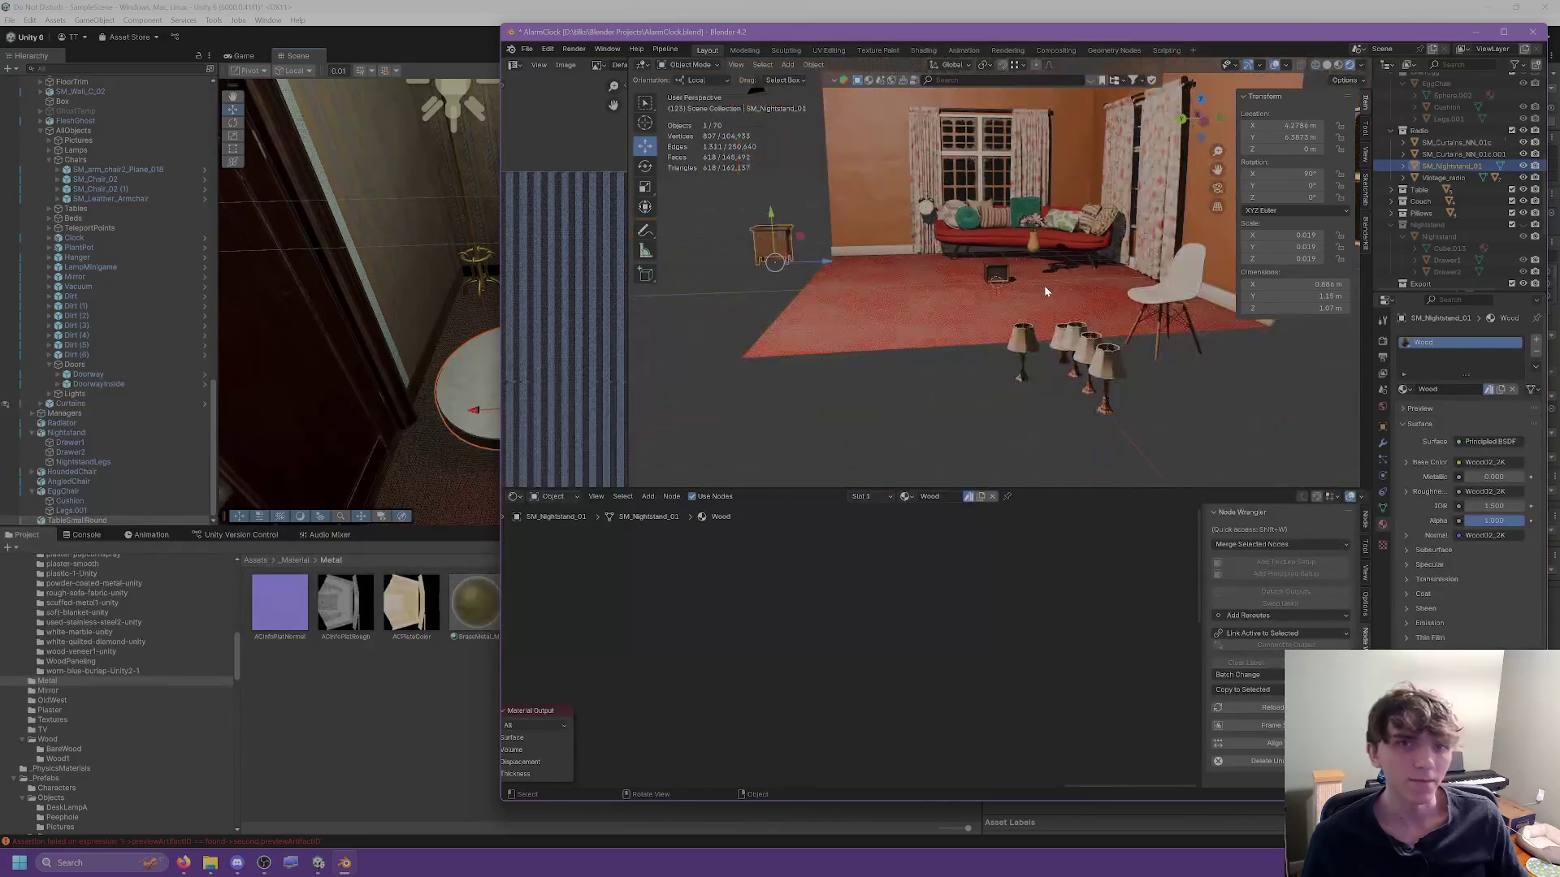
pyautogui.scroll(3, 1053, 285)
pyautogui.keyDown('ctrl'); pyautogui.click(1454, 153); pyautogui.keyUp('ctrl')
pyautogui.keyDown('ctrl'); pyautogui.click(1448, 142); pyautogui.keyUp('ctrl')
pyautogui.moveTo(1447, 143)
pyautogui.mouseDown()
pyautogui.moveTo(1426, 207)
pyautogui.moveTo(1435, 251)
pyautogui.moveTo(1425, 93)
pyautogui.mouseUp()
pyautogui.scroll(-2, 1436, 165)
pyautogui.scroll(-5, 1435, 228)
pyautogui.scroll(2, 1435, 159)
pyautogui.scroll(-5, 1428, 203)
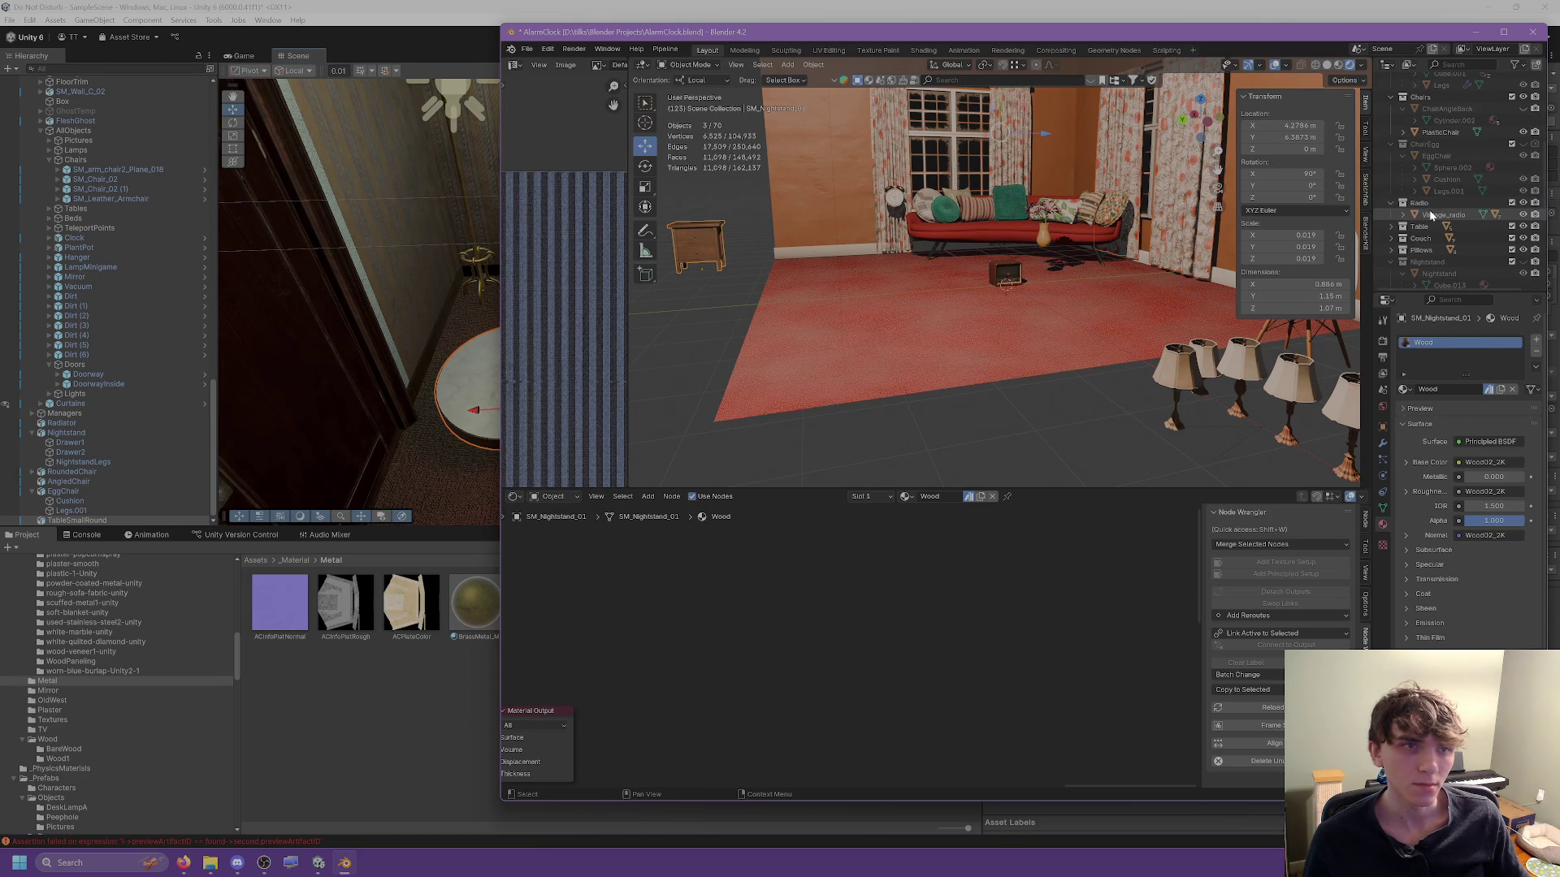
# Select RadioMinigameCover on the radio's back and rotate it open to expose the wires.
pyautogui.click(1430, 212)
pyautogui.press('KP_Decimal')
pyautogui.click(1402, 214)
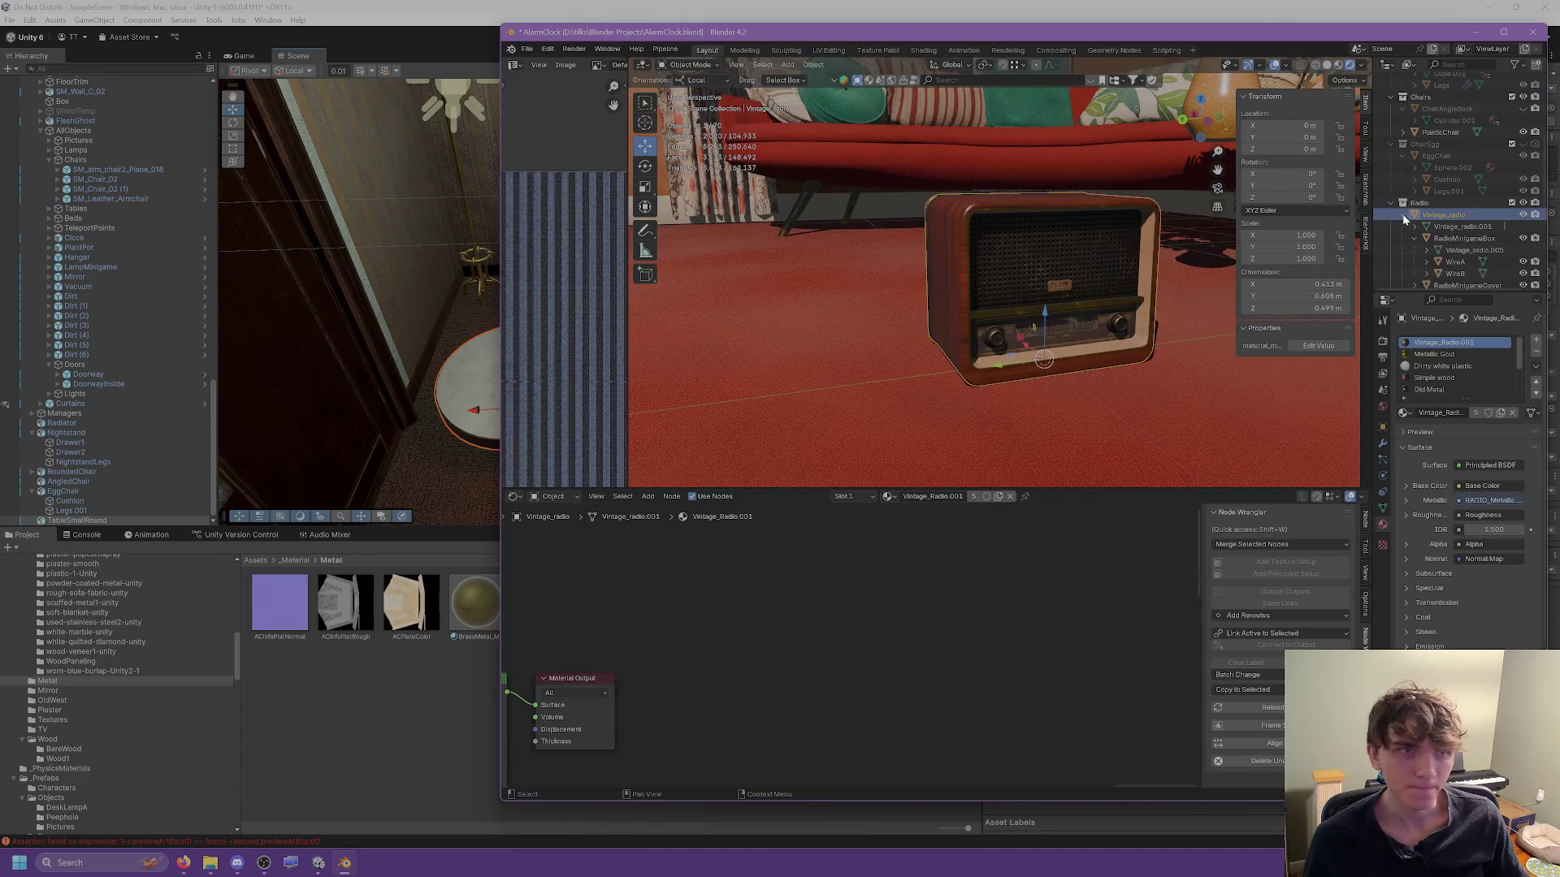
pyautogui.scroll(-3, 1431, 226)
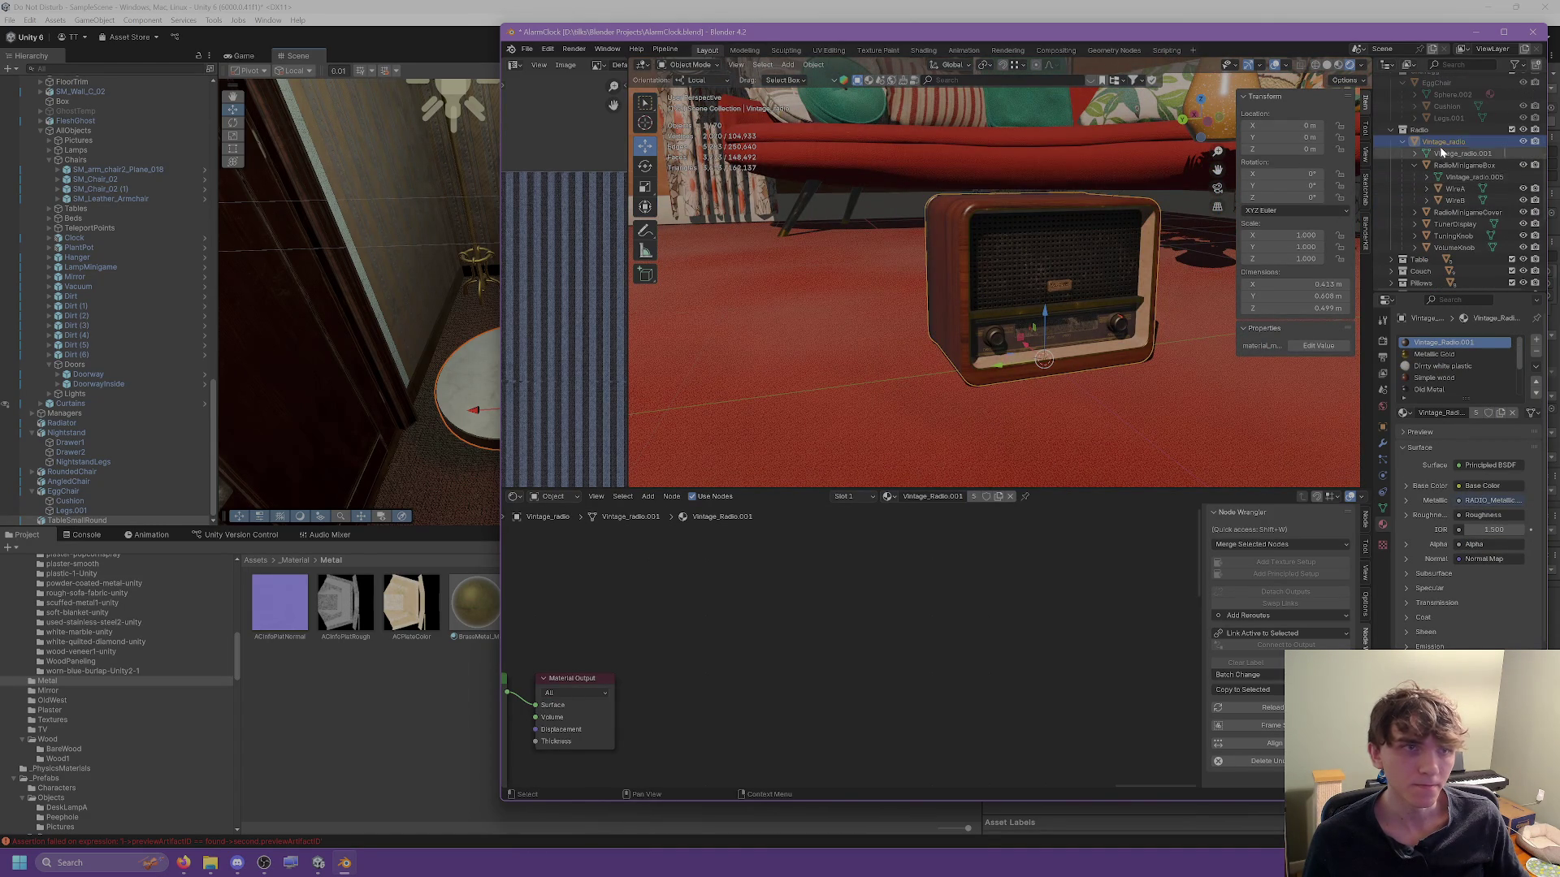
pyautogui.moveTo(1131, 185)
pyautogui.mouseDown()
pyautogui.moveTo(1072, 200)
pyautogui.moveTo(972, 278)
pyautogui.moveTo(1132, 280)
pyautogui.moveTo(1012, 222)
pyautogui.moveTo(893, 203)
pyautogui.mouseUp()
pyautogui.click(972, 278)
pyautogui.click(645, 165)
pyautogui.scroll(3, 1072, 256)
pyautogui.moveTo(1141, 270); pyautogui.dragTo(1136, 271)
pyautogui.click(922, 198)
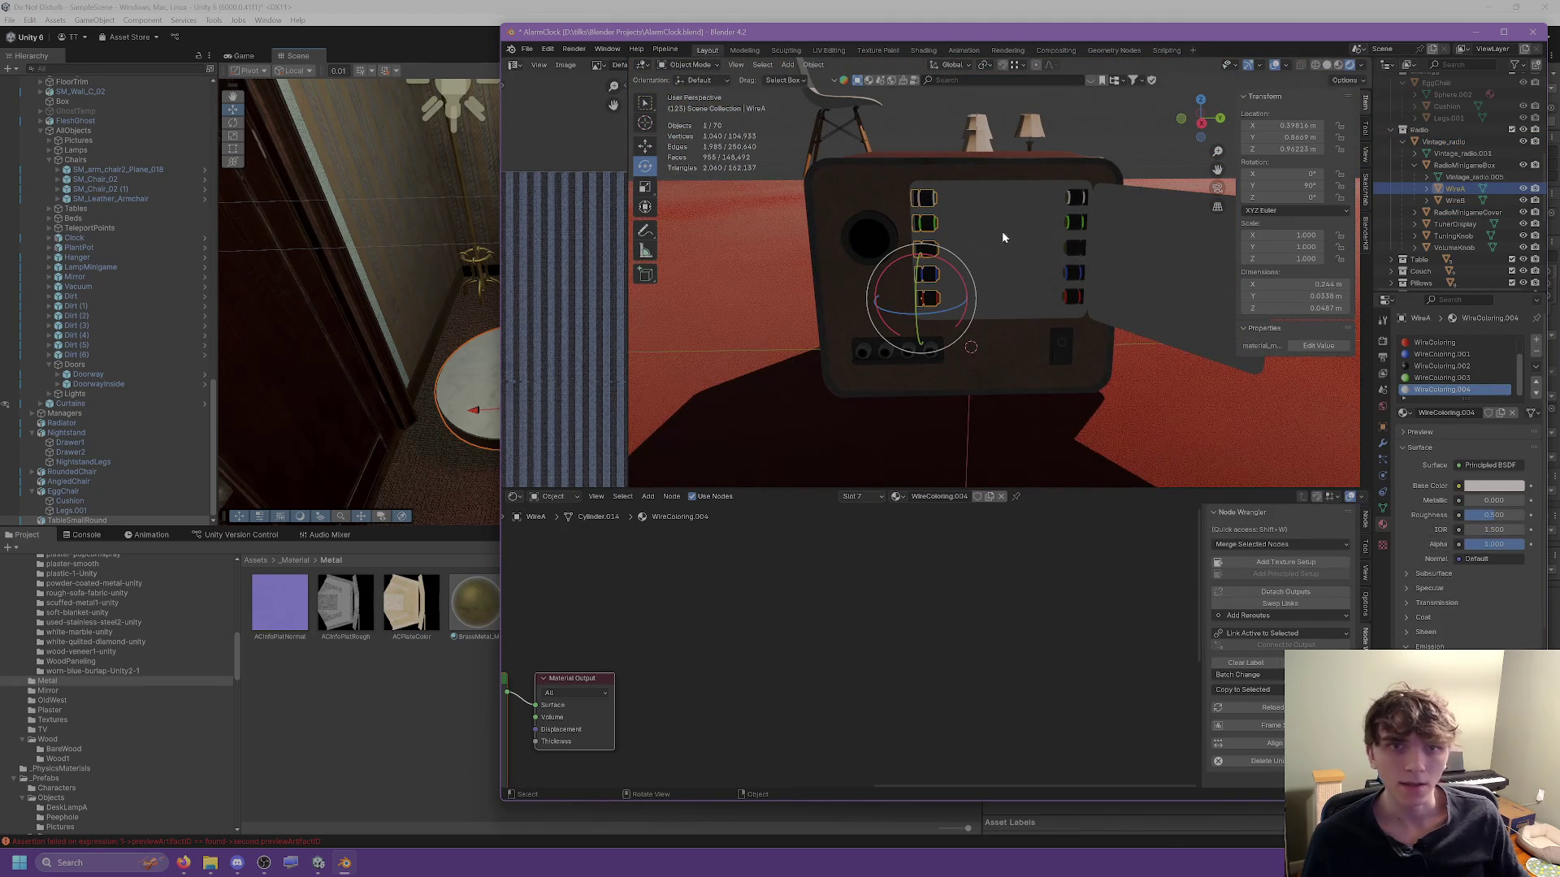
# Delete the selected wire, then undo the deletion and cover rotation.
pyautogui.press('Delete')
pyautogui.click(1098, 233)
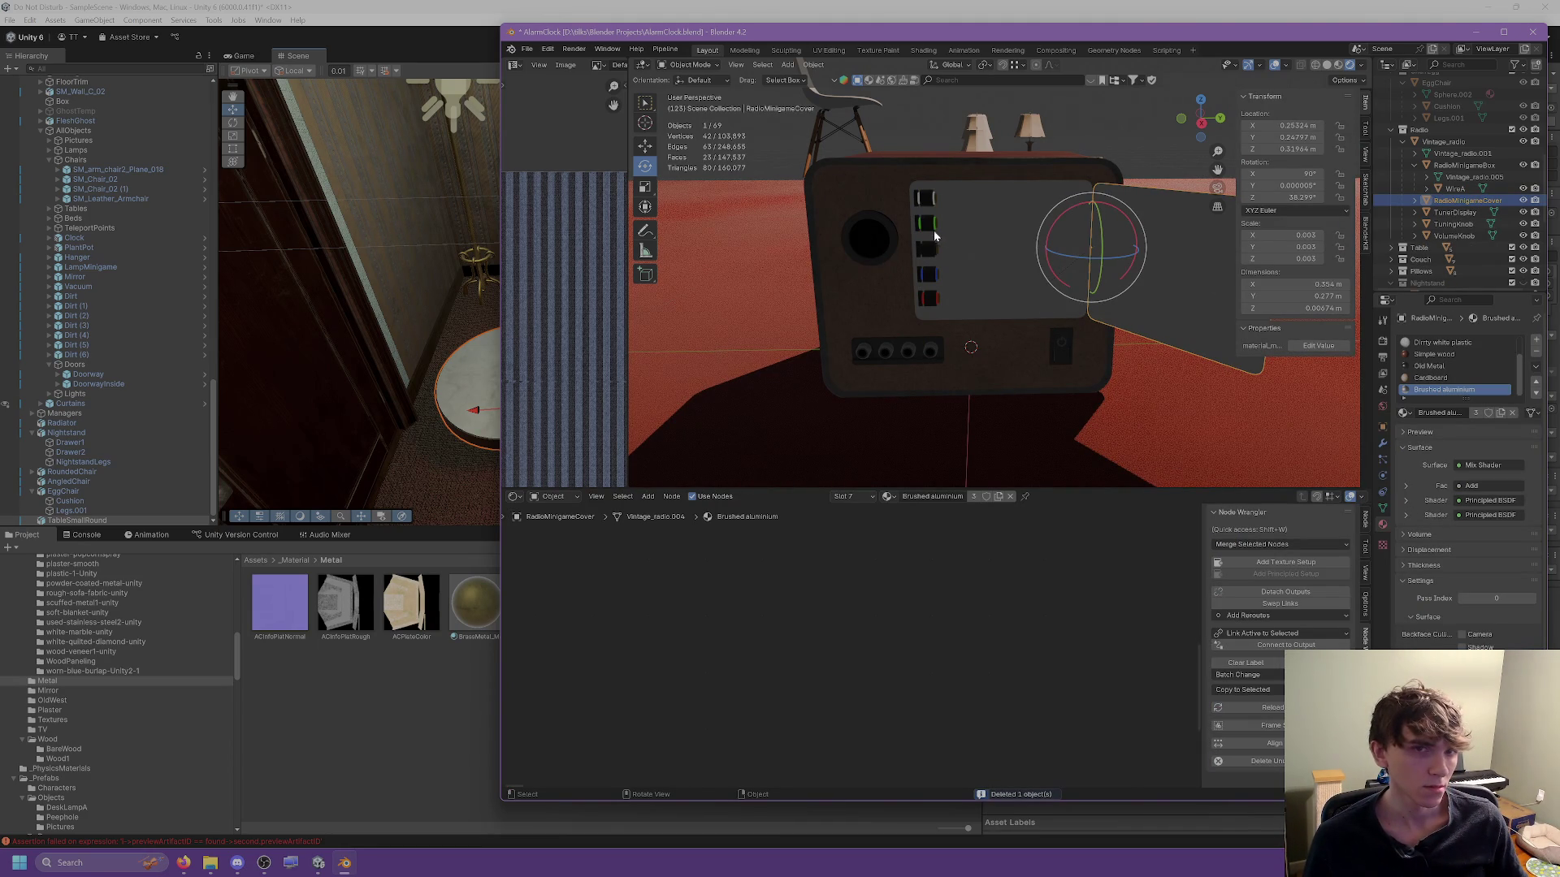
pyautogui.hotkey('ctrl', 'z')
pyautogui.hotkey('ctrl', 'z')
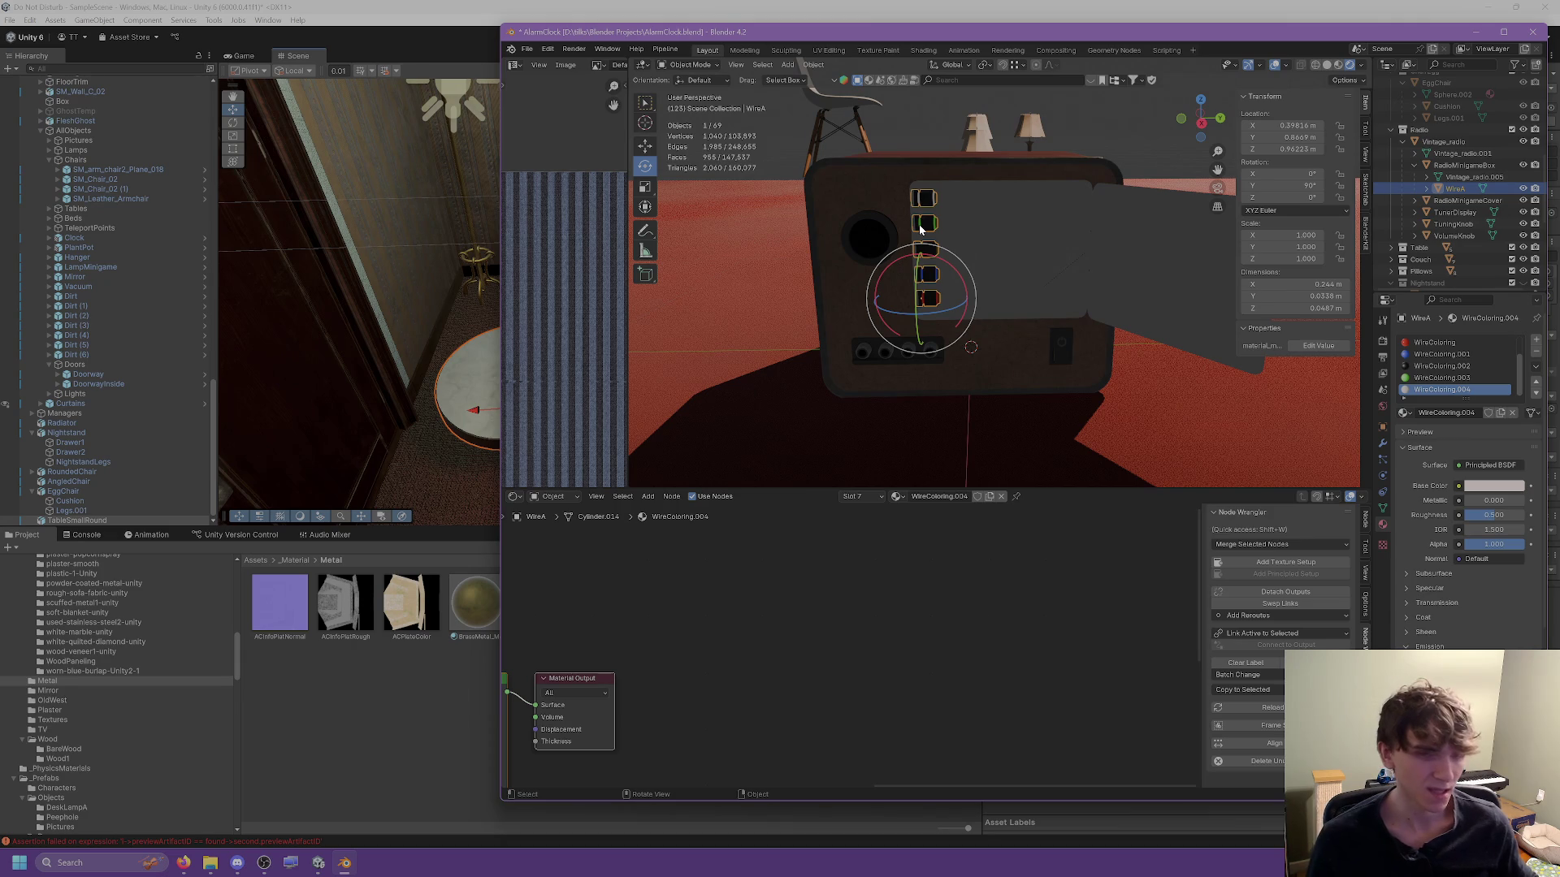
# Move WireA into the Radio collection and use Parent > Clear and Keep Transformation.
pyautogui.moveTo(1455, 188); pyautogui.dragTo(1429, 128)
pyautogui.rightClick(905, 299)
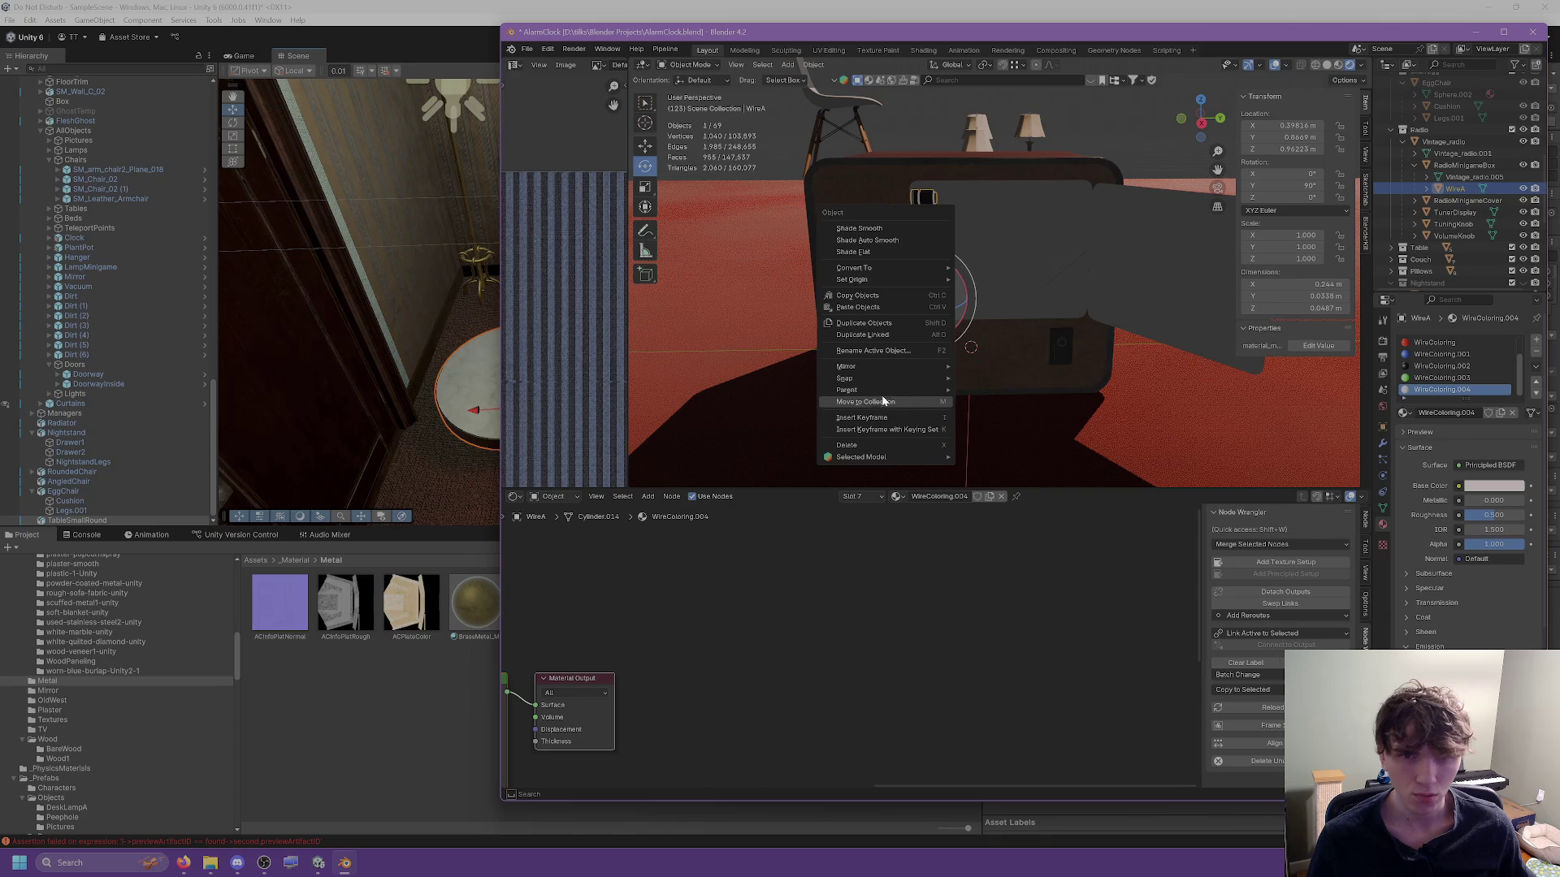
pyautogui.moveTo(885, 391)
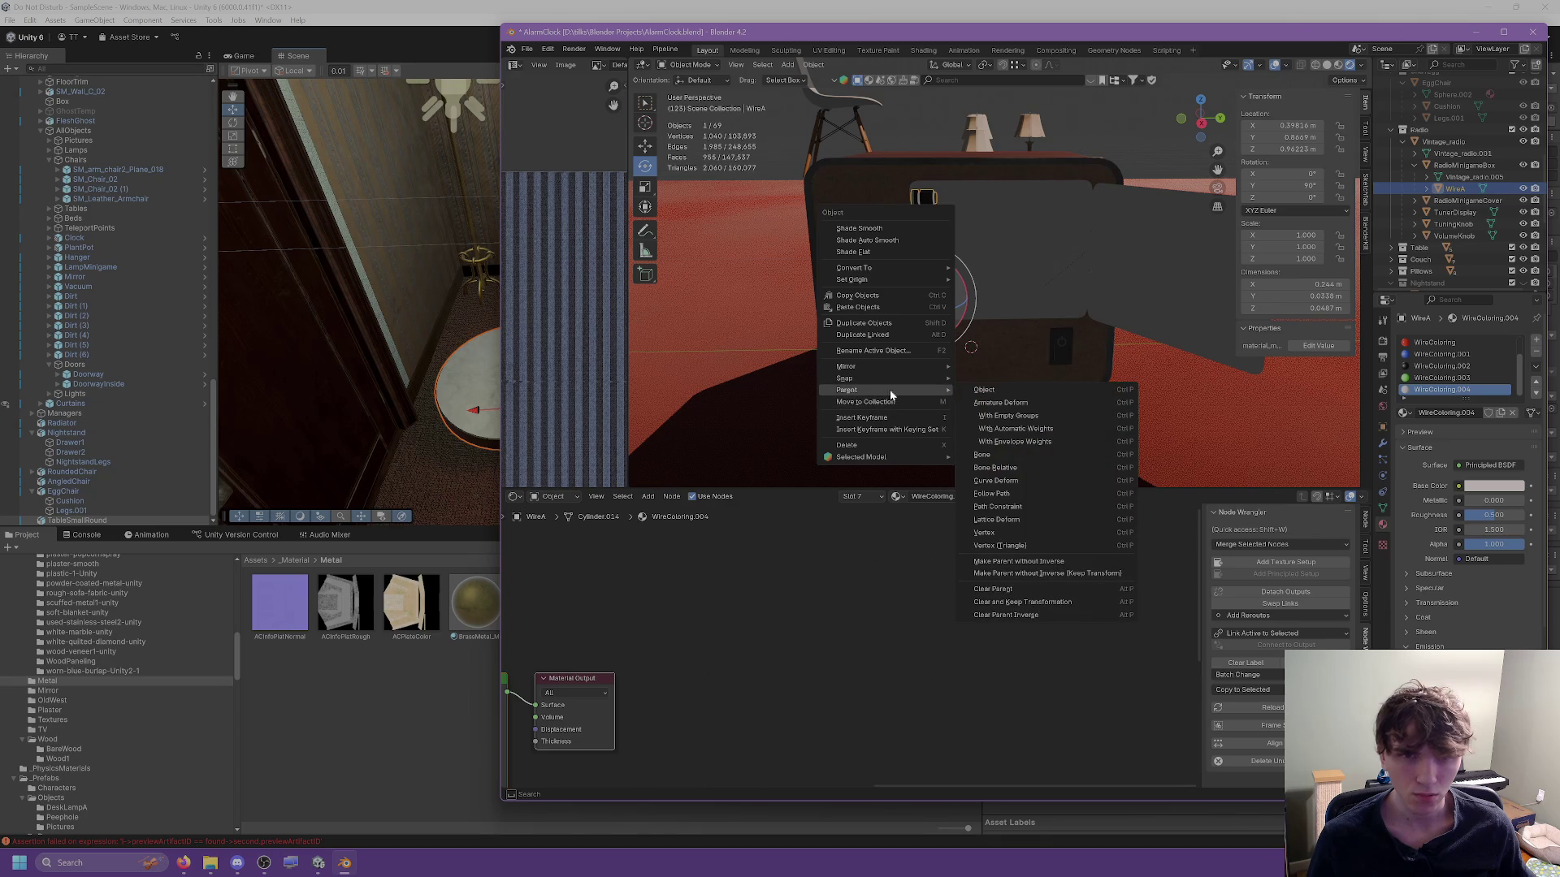
pyautogui.click(1015, 601)
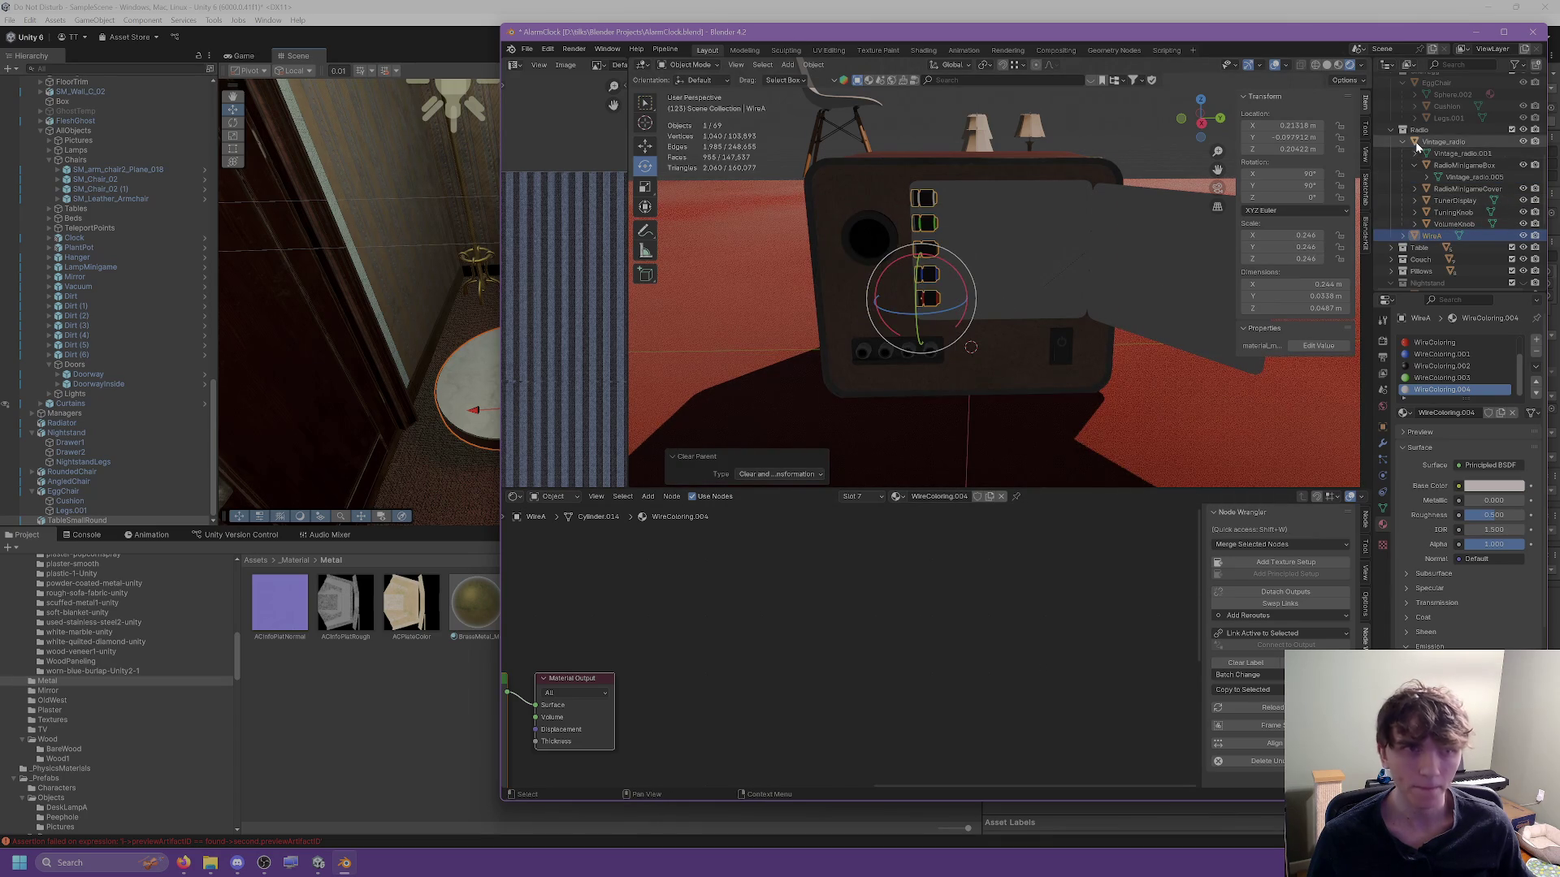
pyautogui.click(1443, 142)
pyautogui.click(933, 221)
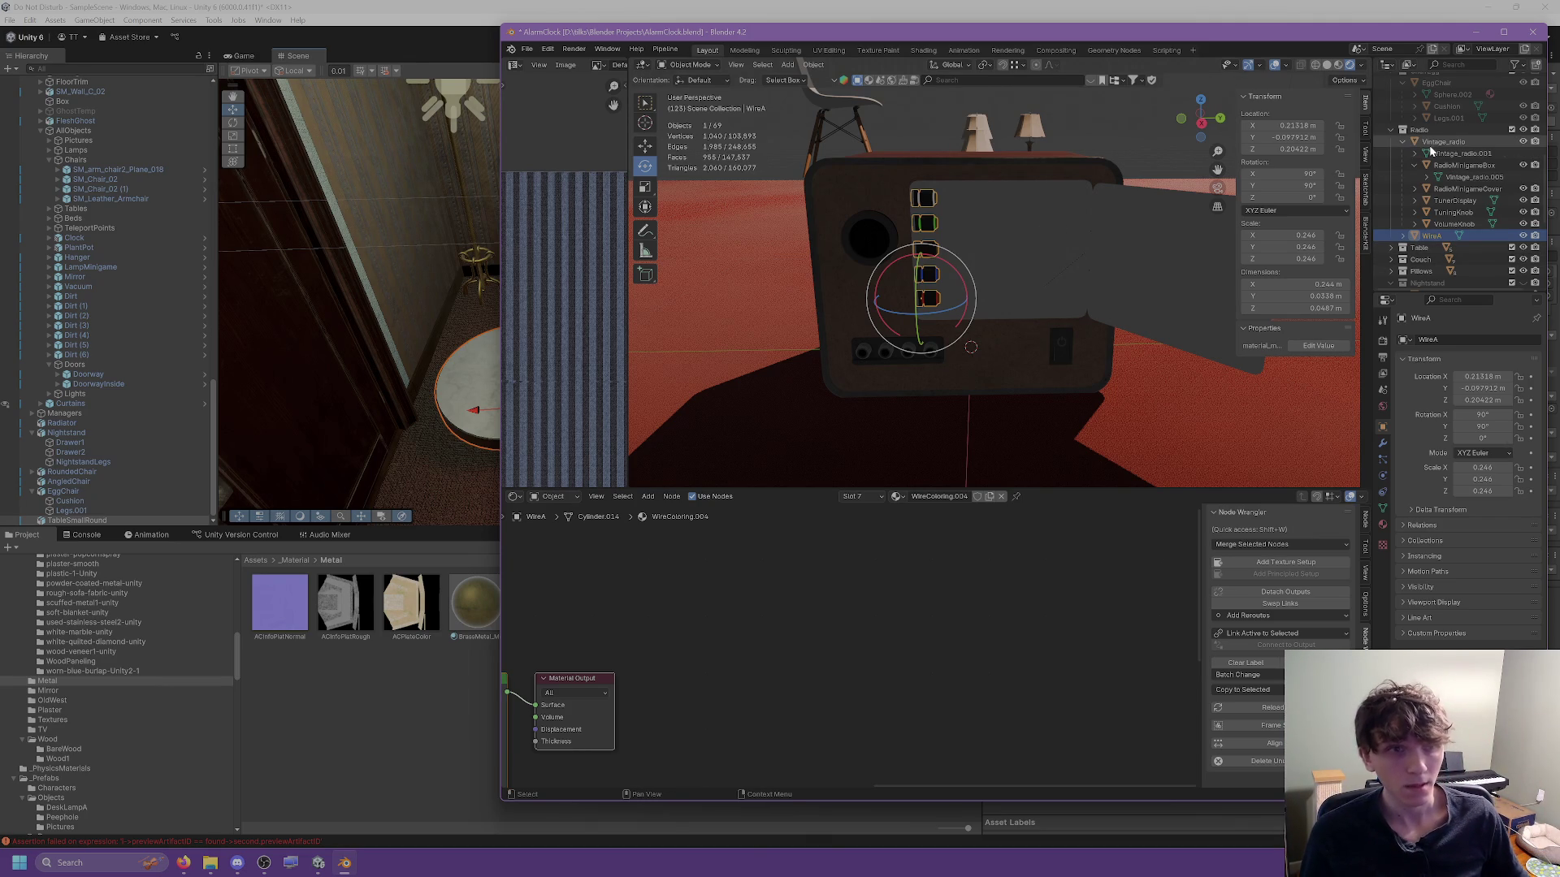
# Set RadioMinigameCover's Z rotation to -90° so it lies closed over the front.
pyautogui.click(1443, 142)
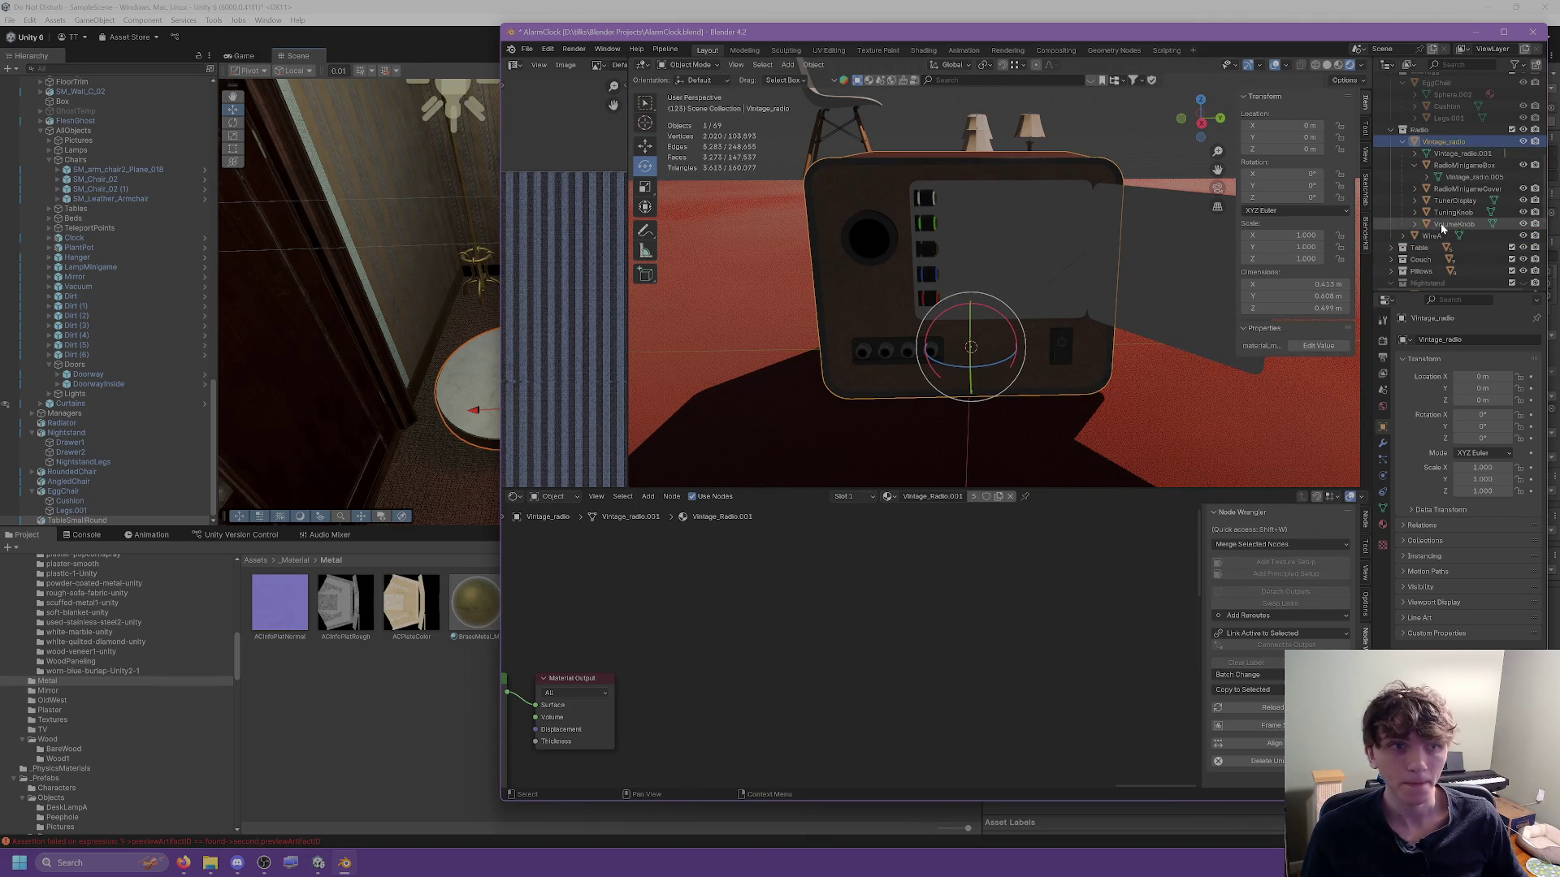
pyautogui.keyDown('shift'); pyautogui.click(1441, 224); pyautogui.keyUp('shift')
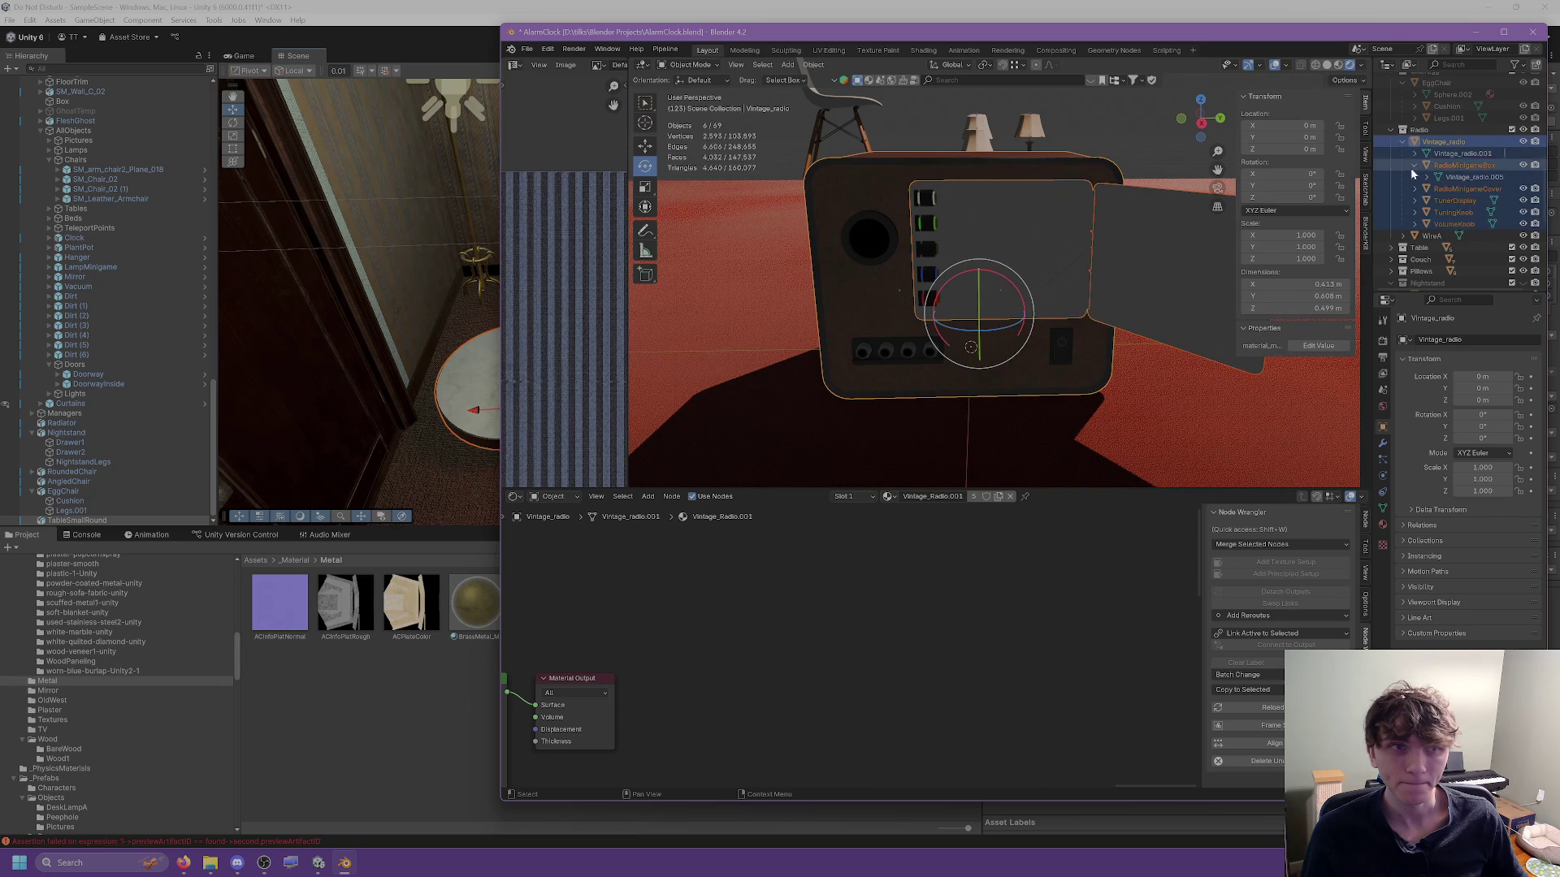
pyautogui.click(1149, 235)
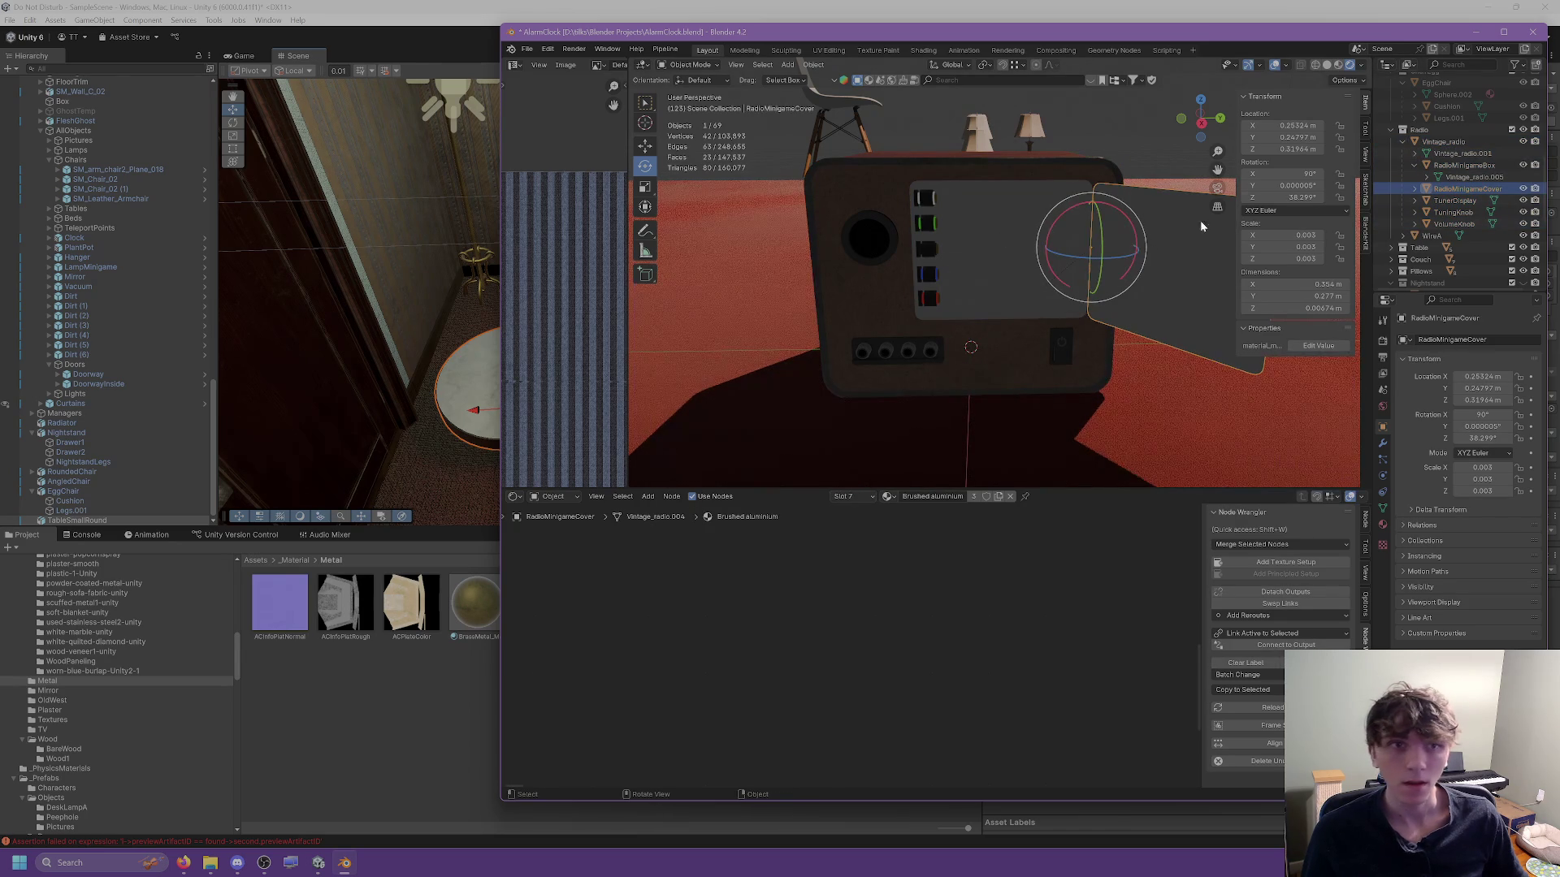
pyautogui.click(1292, 197)
pyautogui.write('0')
pyautogui.press('Return')
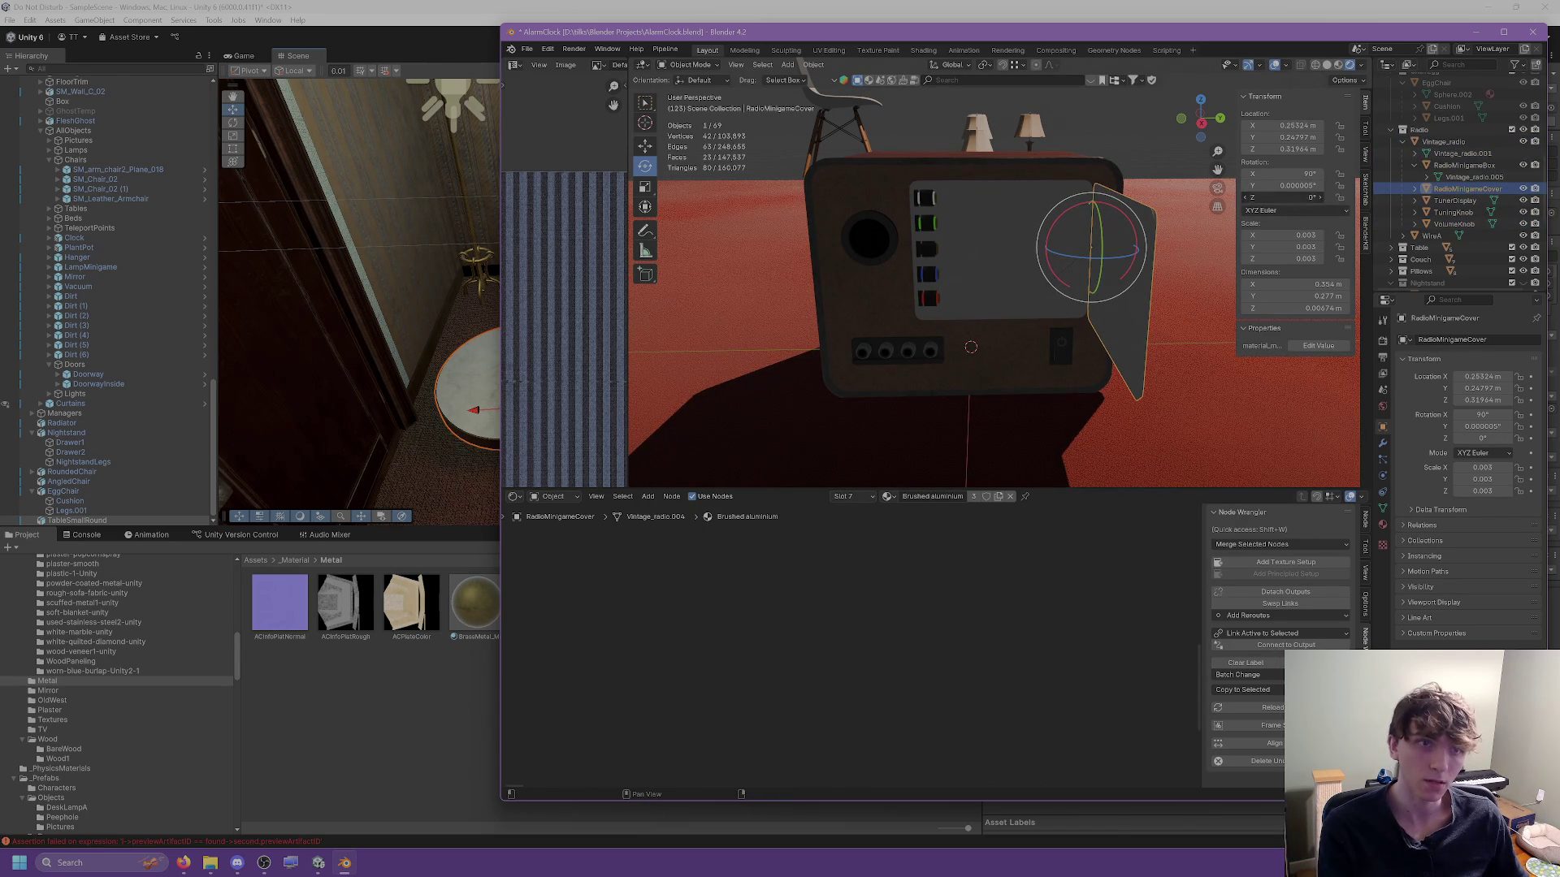
pyautogui.press('Return')
pyautogui.click(1292, 197)
pyautogui.write('-9')
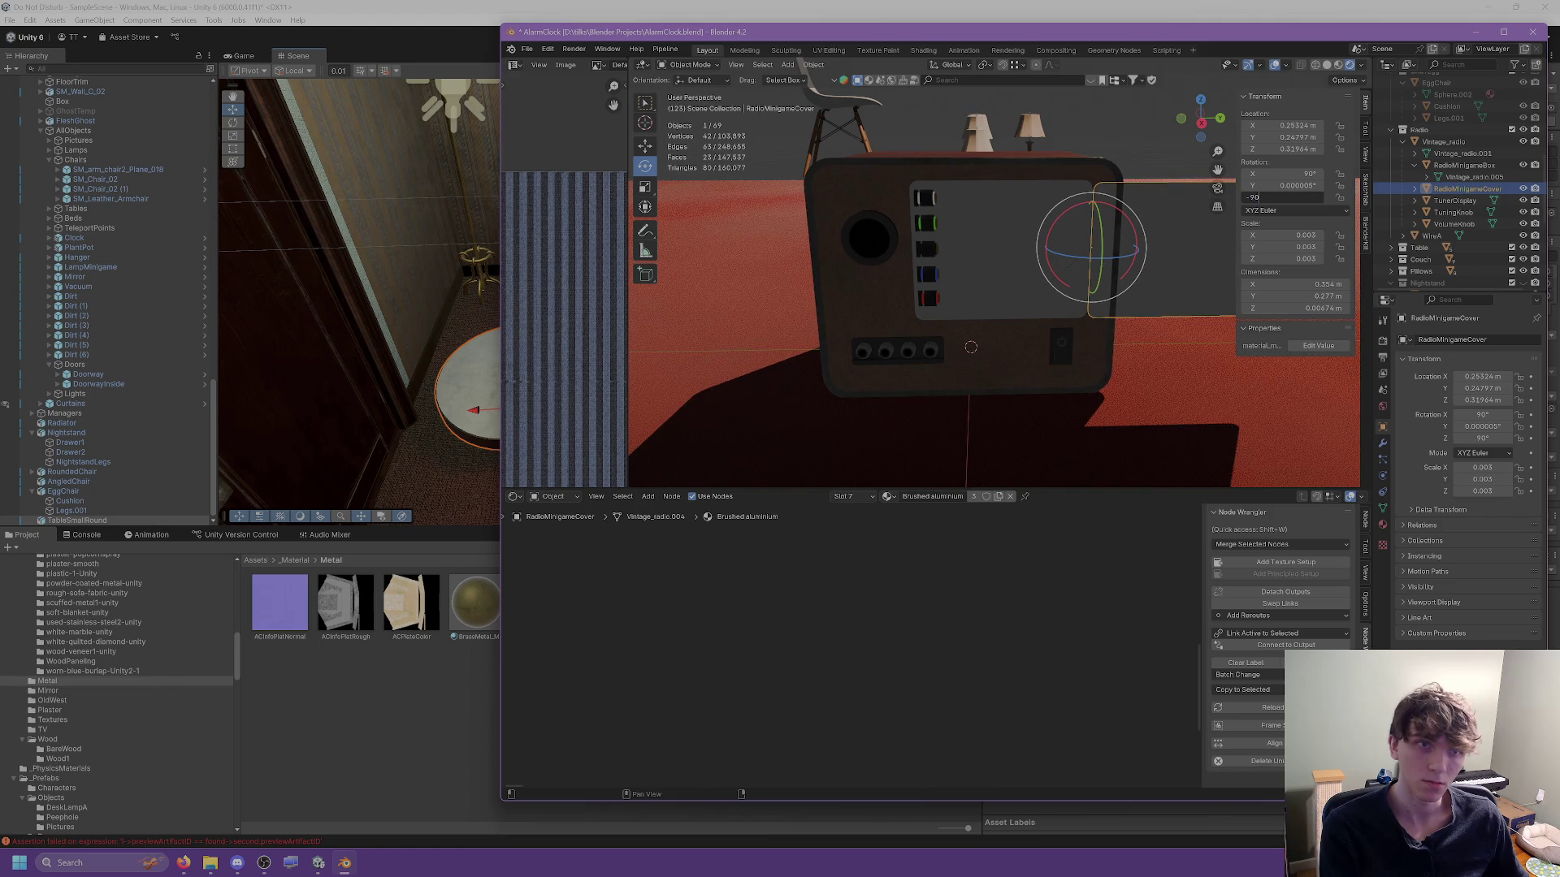
pyautogui.press('Return')
# Select the radio body along with all its parts.
pyautogui.click(1112, 180)
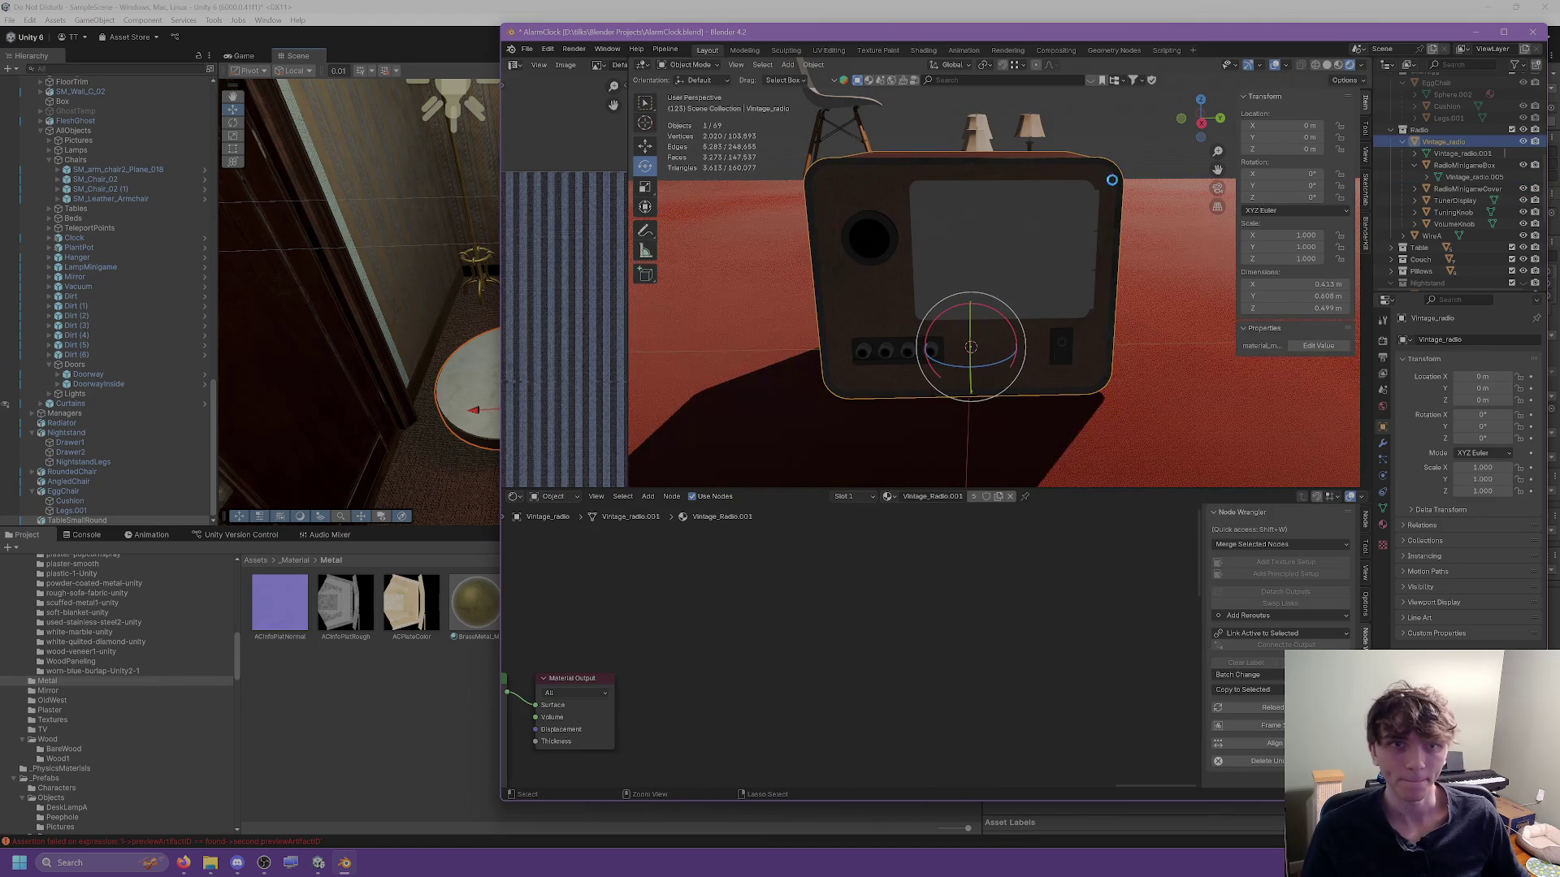
pyautogui.keyDown('shift'); pyautogui.click(1450, 230); pyautogui.keyUp('shift')
pyautogui.click(607, 49)
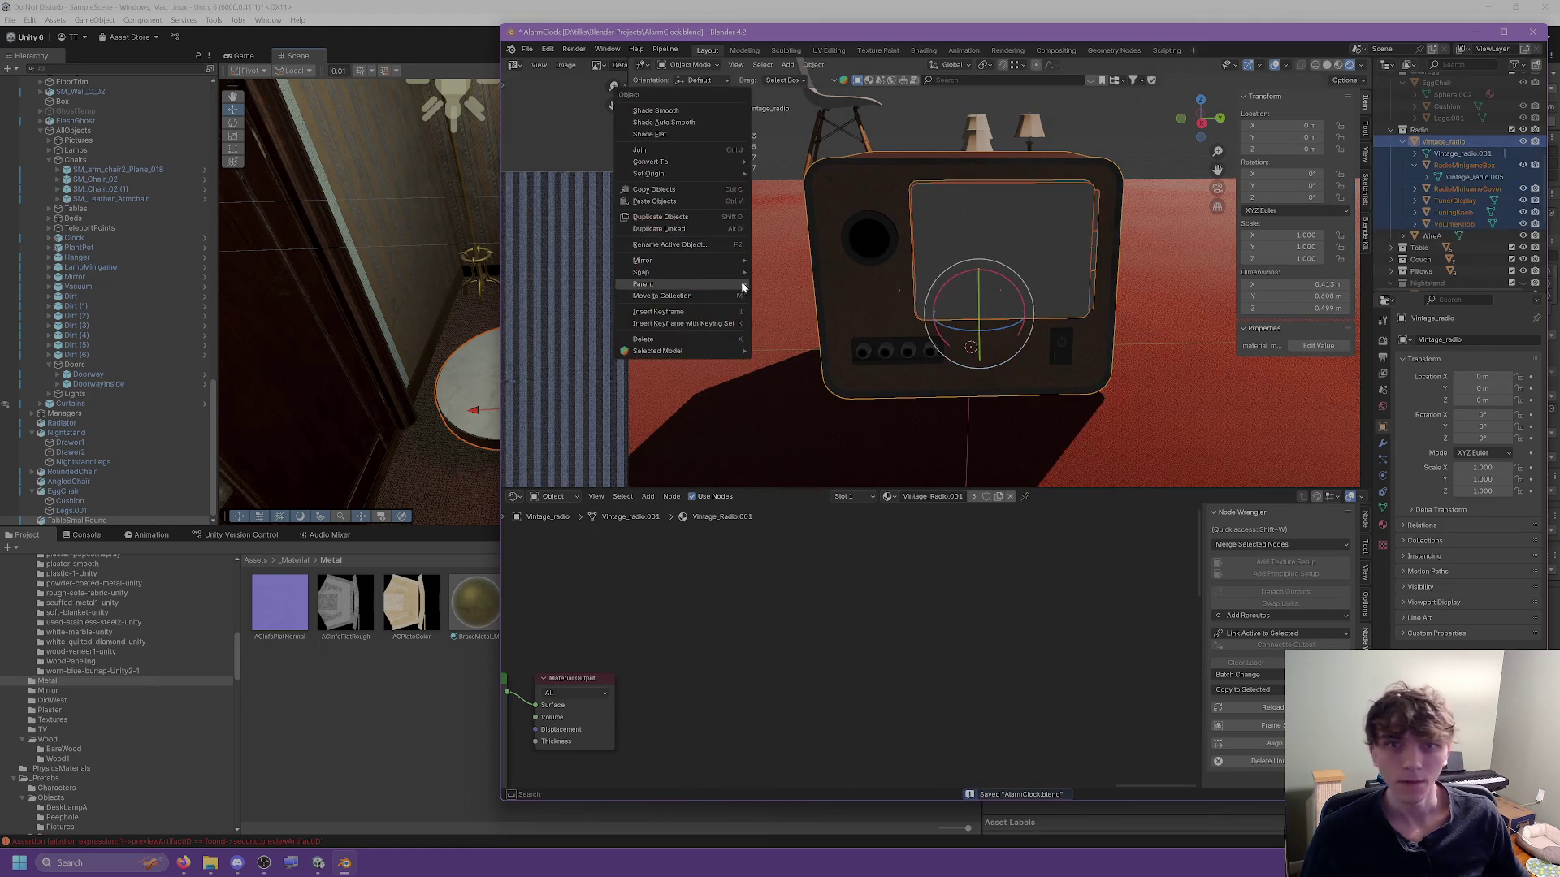
# Start an FBX export and point its destination path to the _Art folder.
pyautogui.click(527, 49)
pyautogui.moveTo(546, 227)
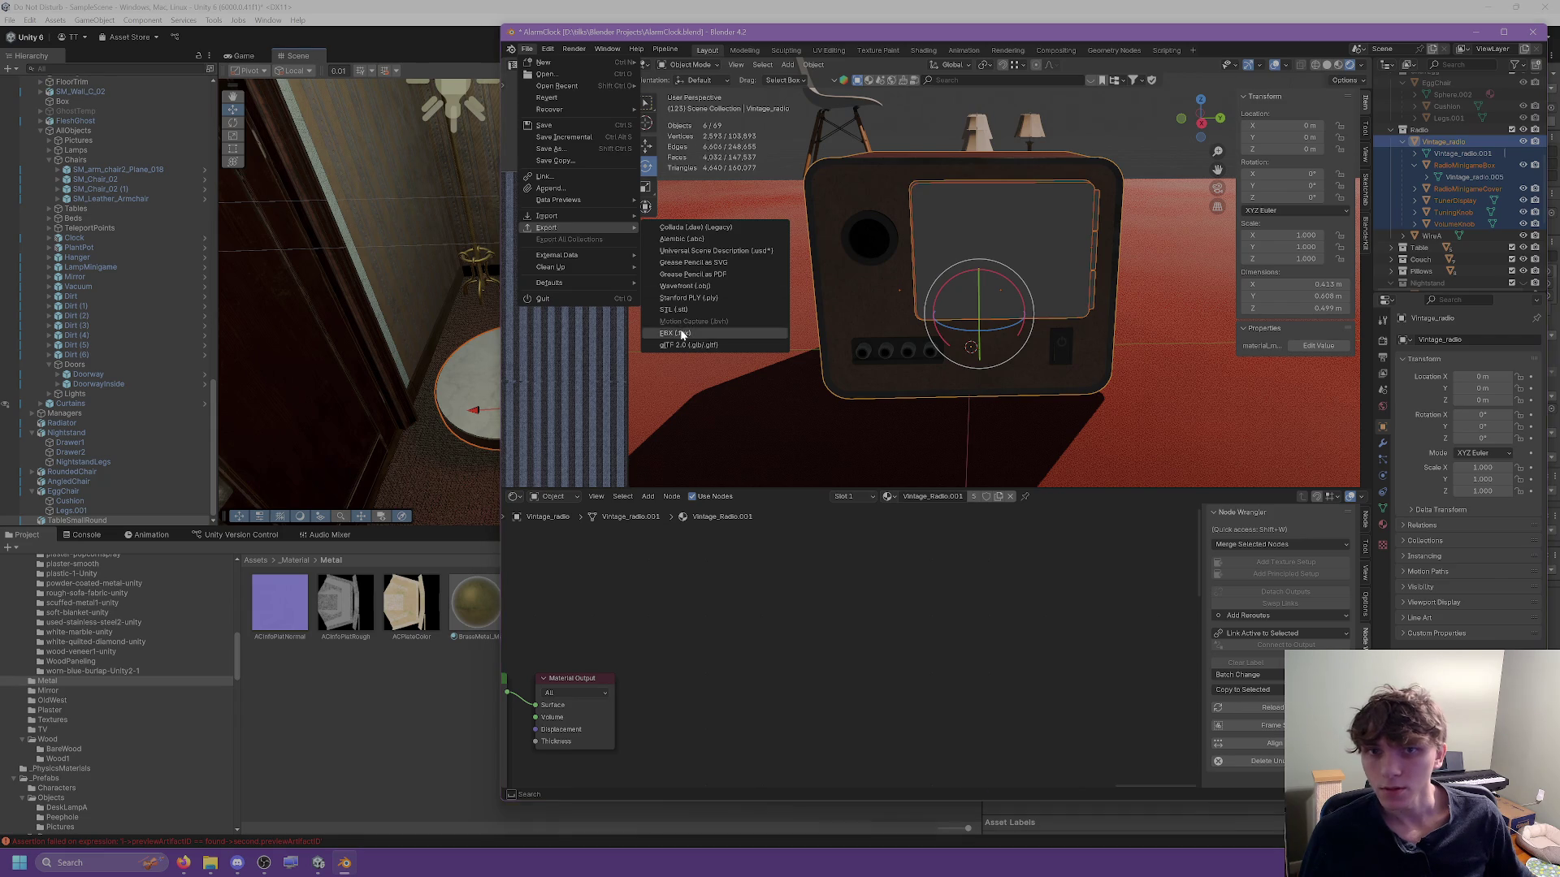
pyautogui.click(707, 332)
pyautogui.click(1006, 234)
pyautogui.press('End')
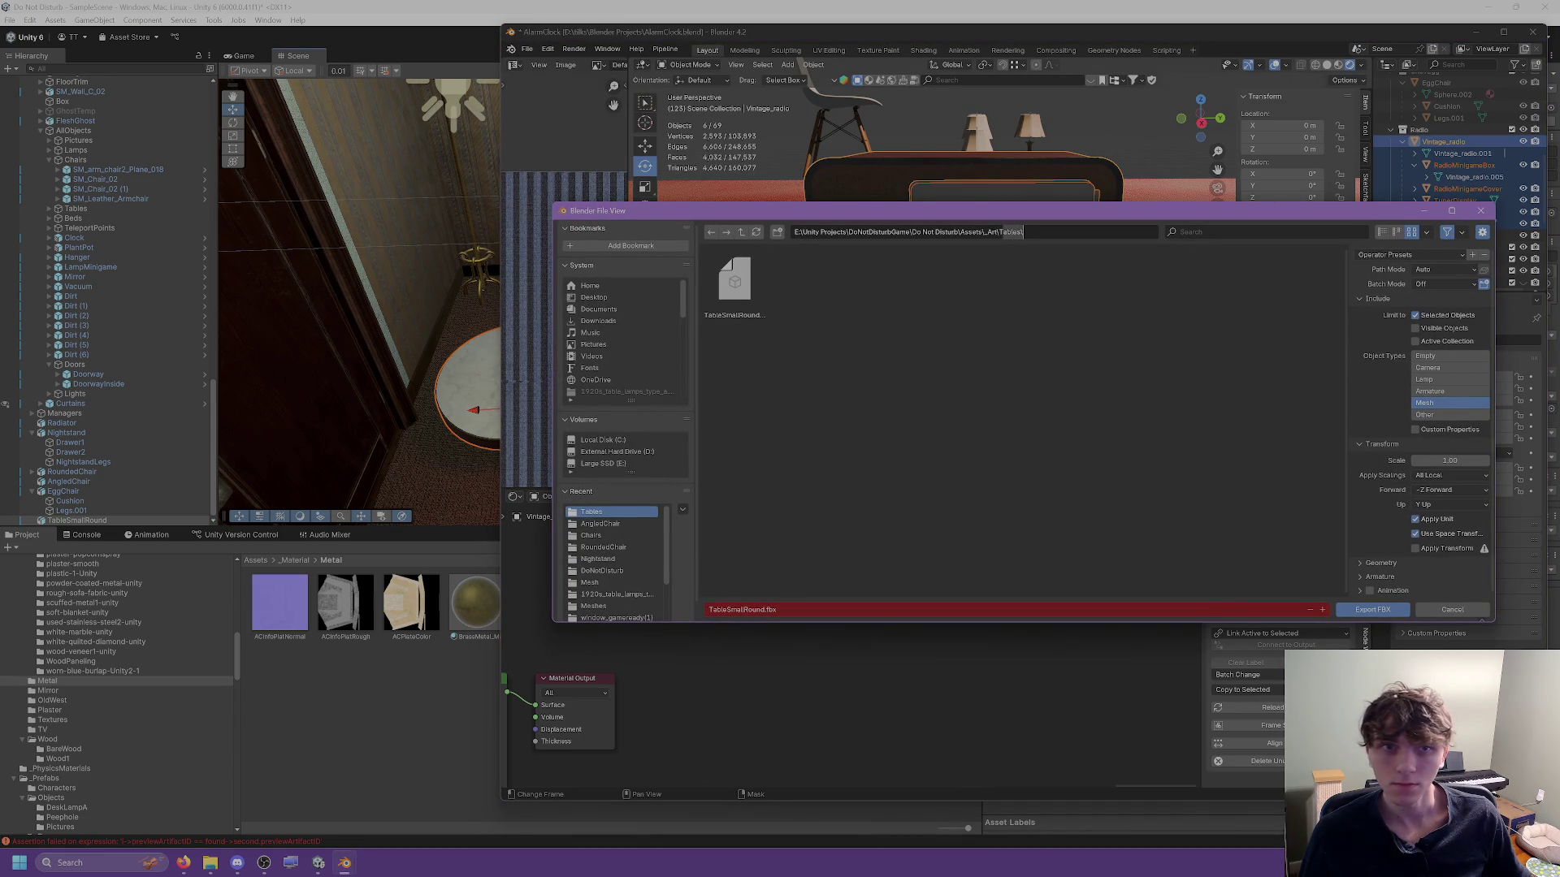
pyautogui.press('BackSpace')
pyautogui.press('BackSpace')
pyautogui.press('BackSpace')
pyautogui.press('Return')
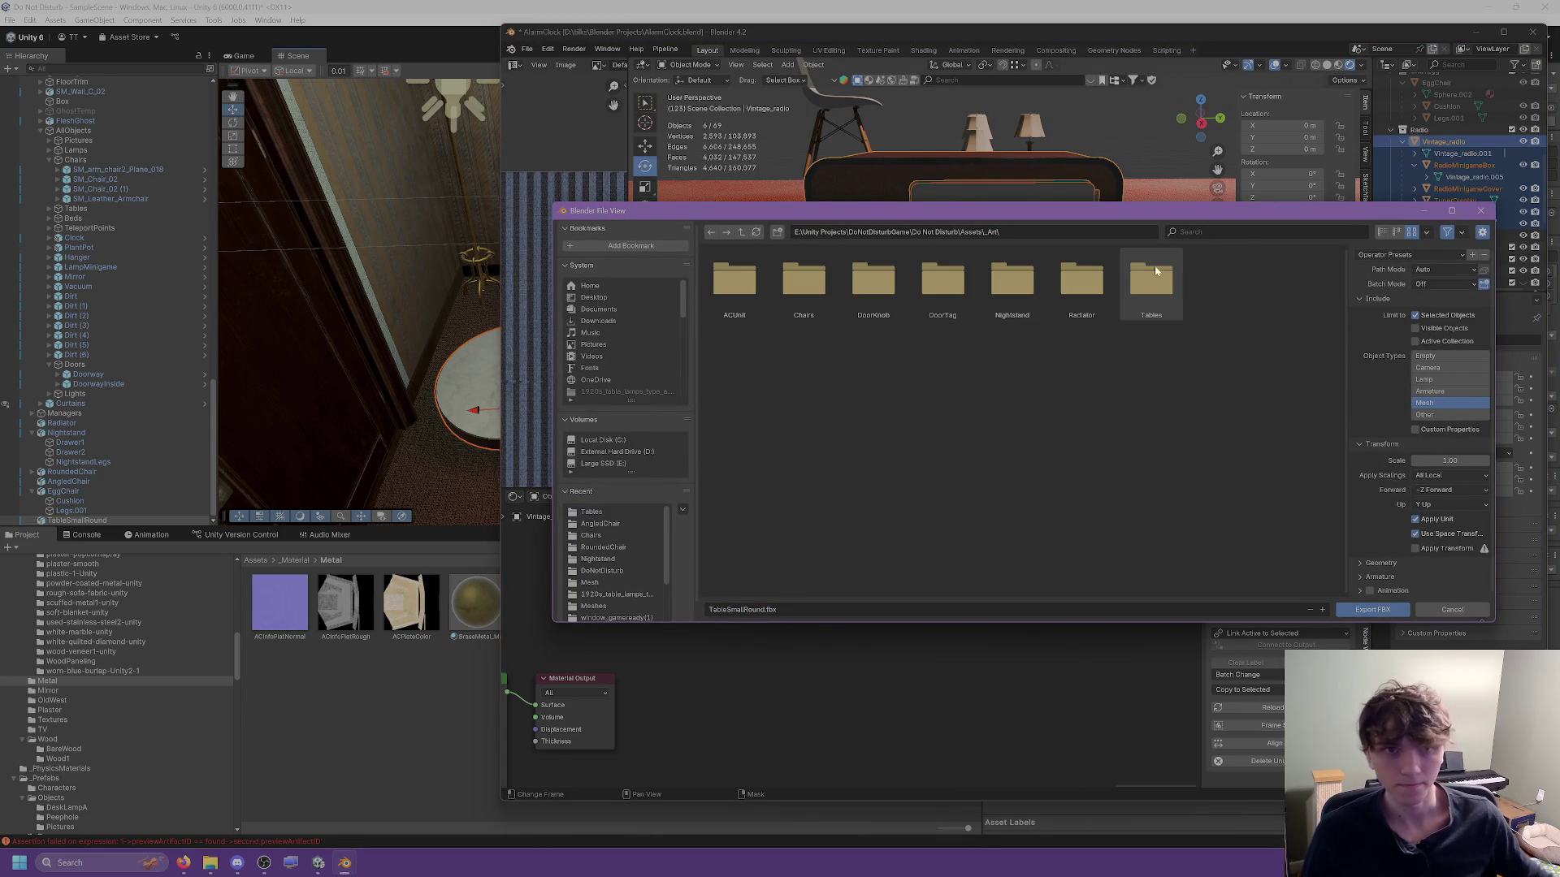
# Create a Radio folder in _Art and export the selection there as Radio.fbx.
pyautogui.rightClick(1156, 272)
pyautogui.click(1164, 356)
pyautogui.write('Radio')
pyautogui.press('Return')
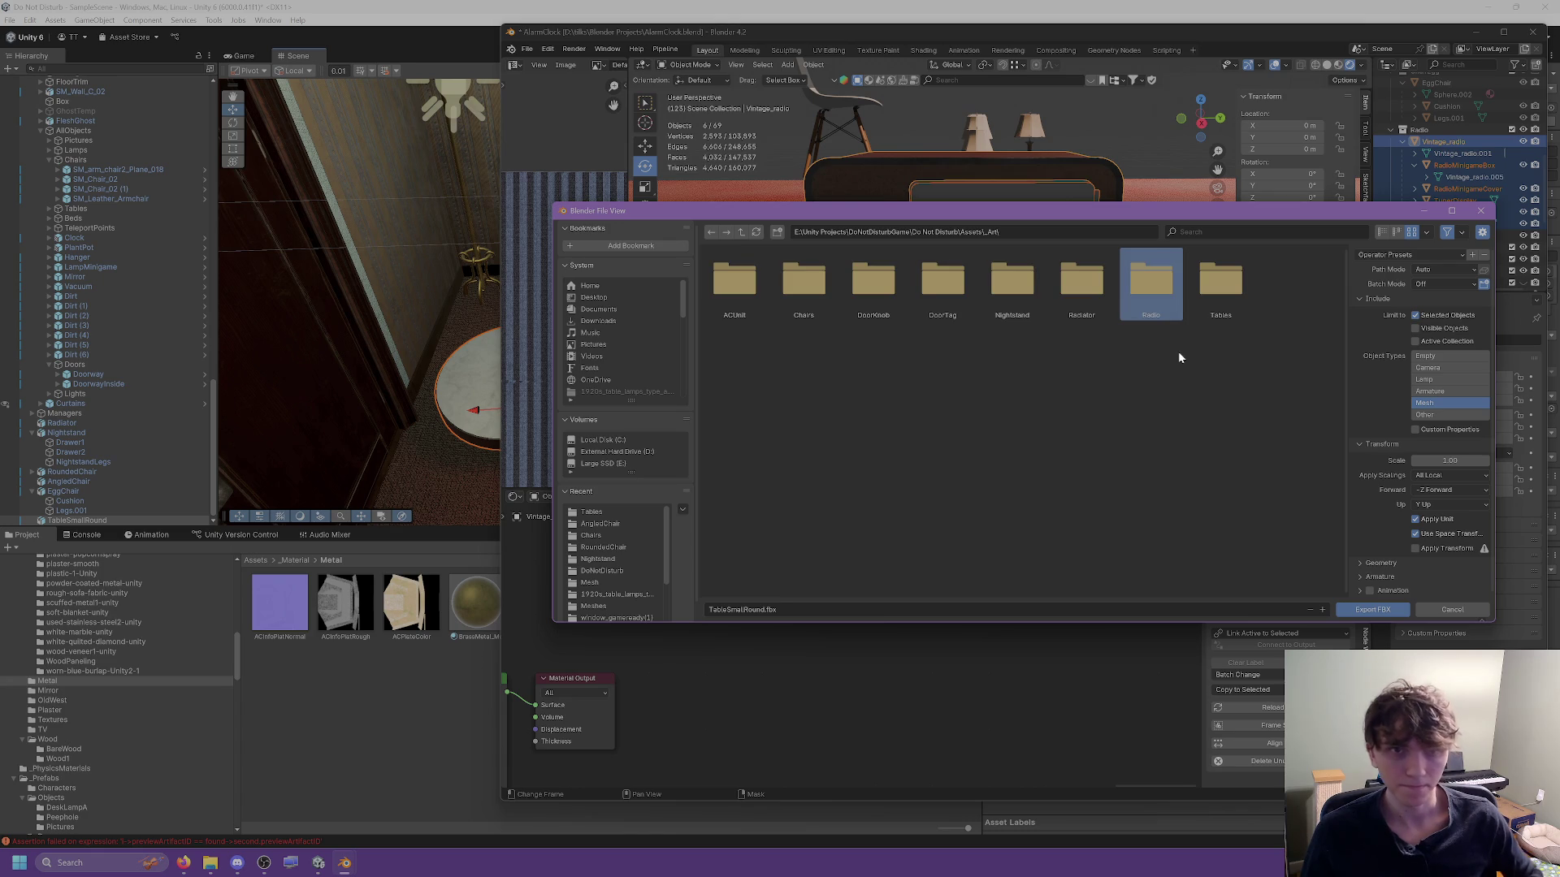
pyautogui.doubleClick(1151, 281)
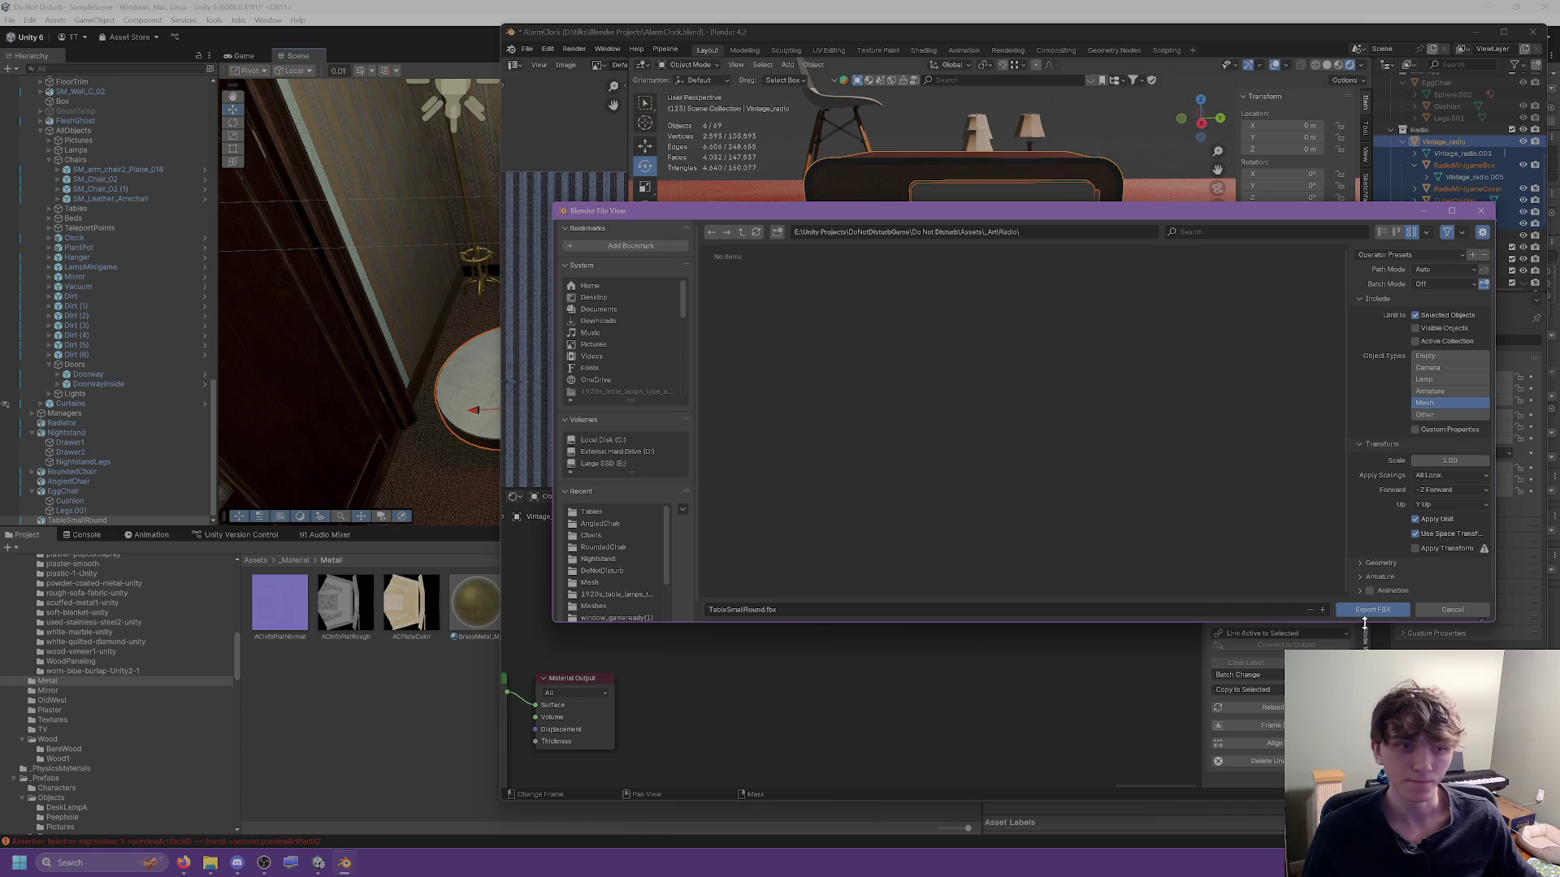
pyautogui.click(902, 609)
pyautogui.write('Radio')
pyautogui.press('Return')
pyautogui.hotkey('alt', 'Tab')
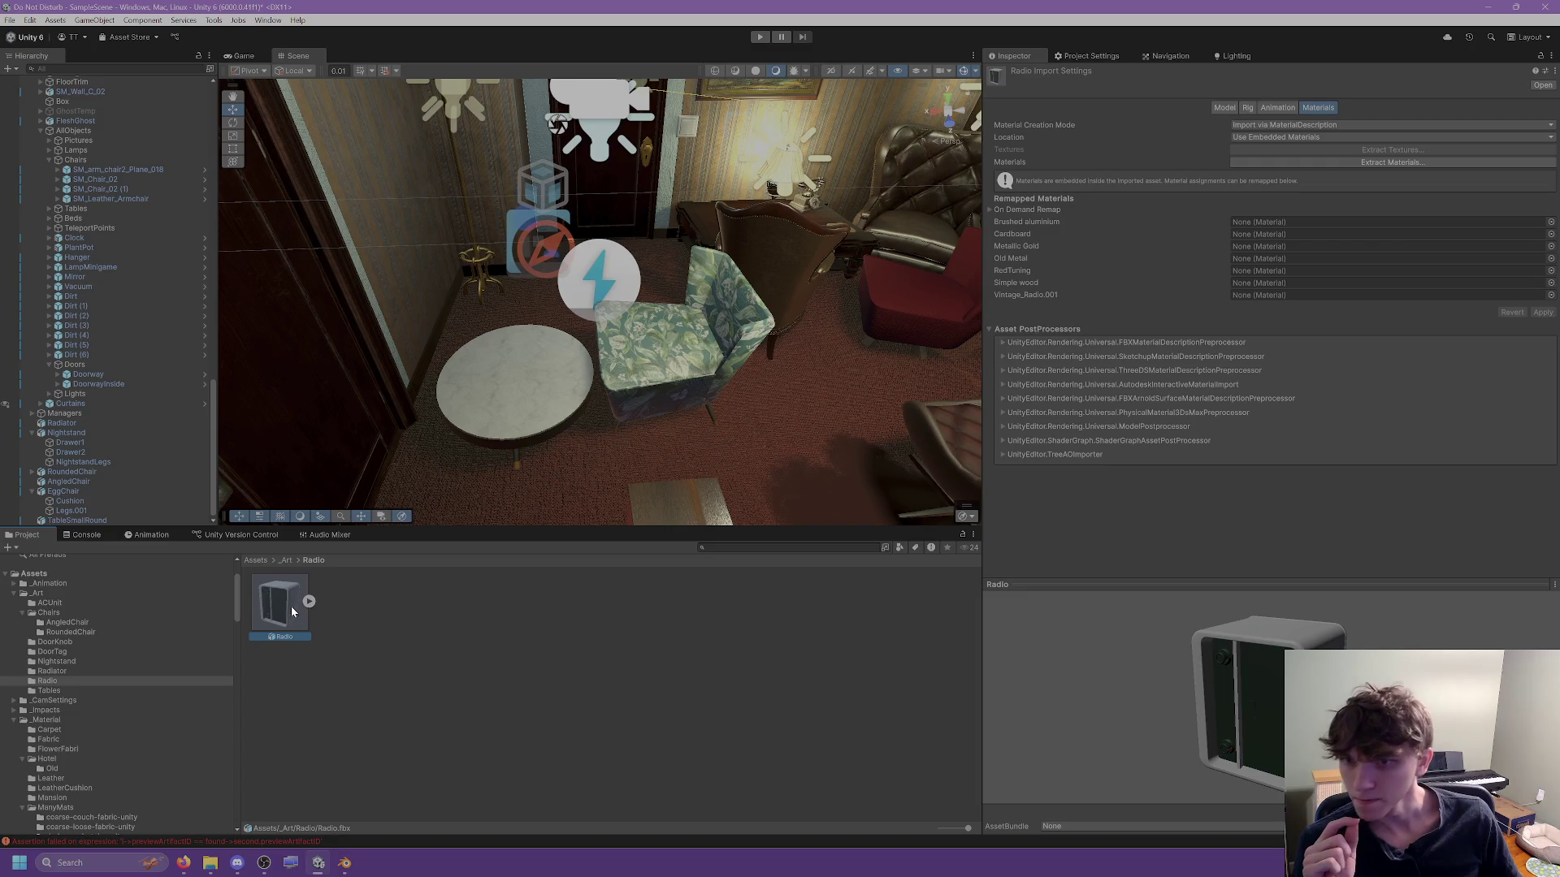
# Drag Radio.fbx into the Scene view so it sits beside the floral armchair.
pyautogui.moveTo(642, 465); pyautogui.dragTo(820, 410)
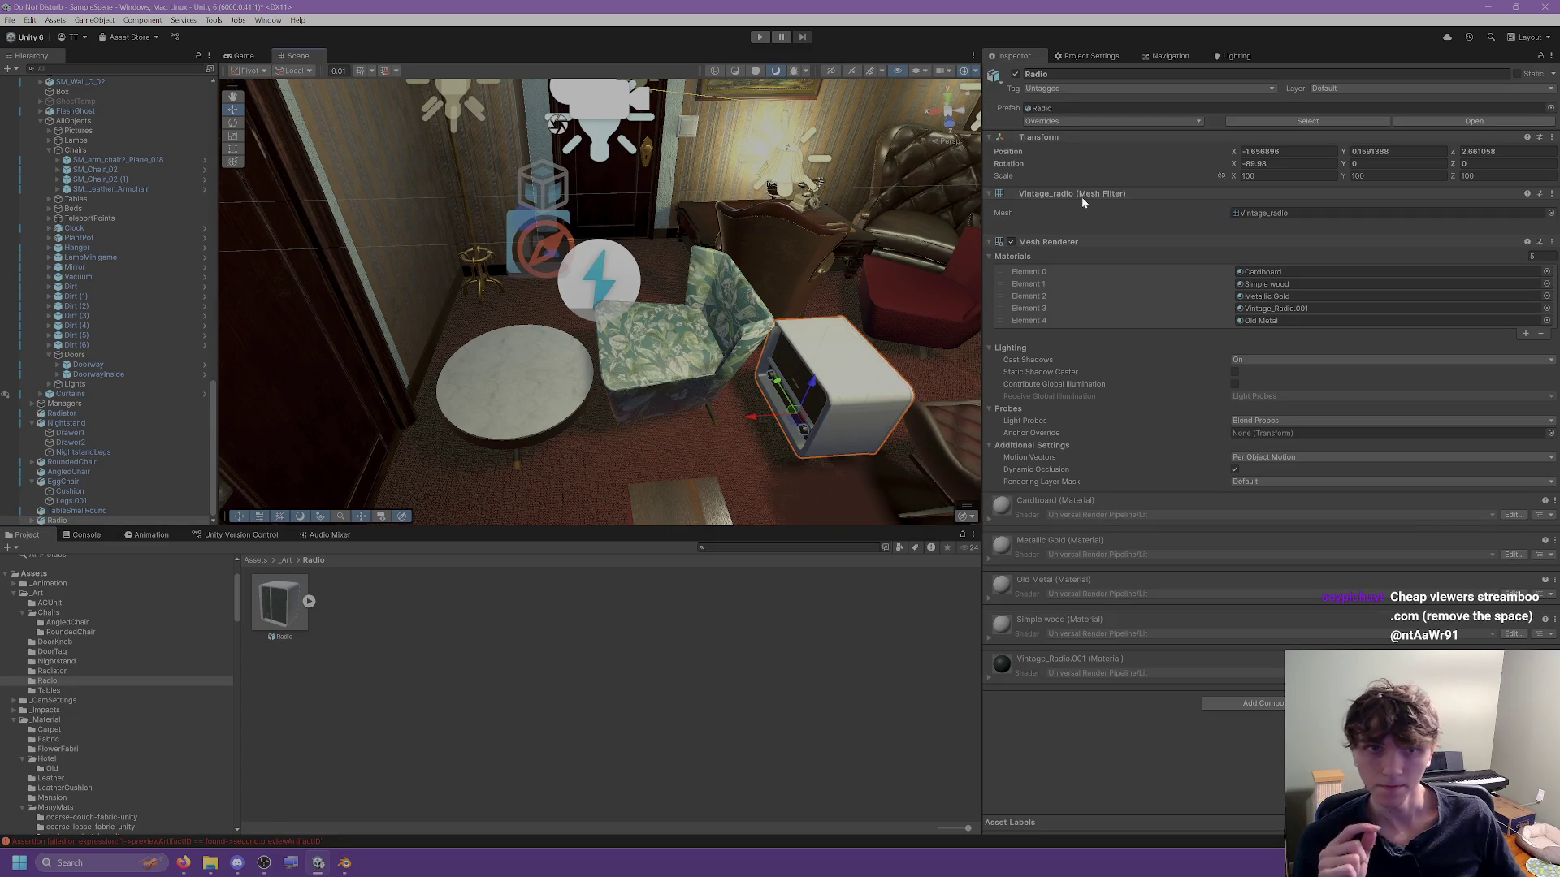
pyautogui.press('Return')
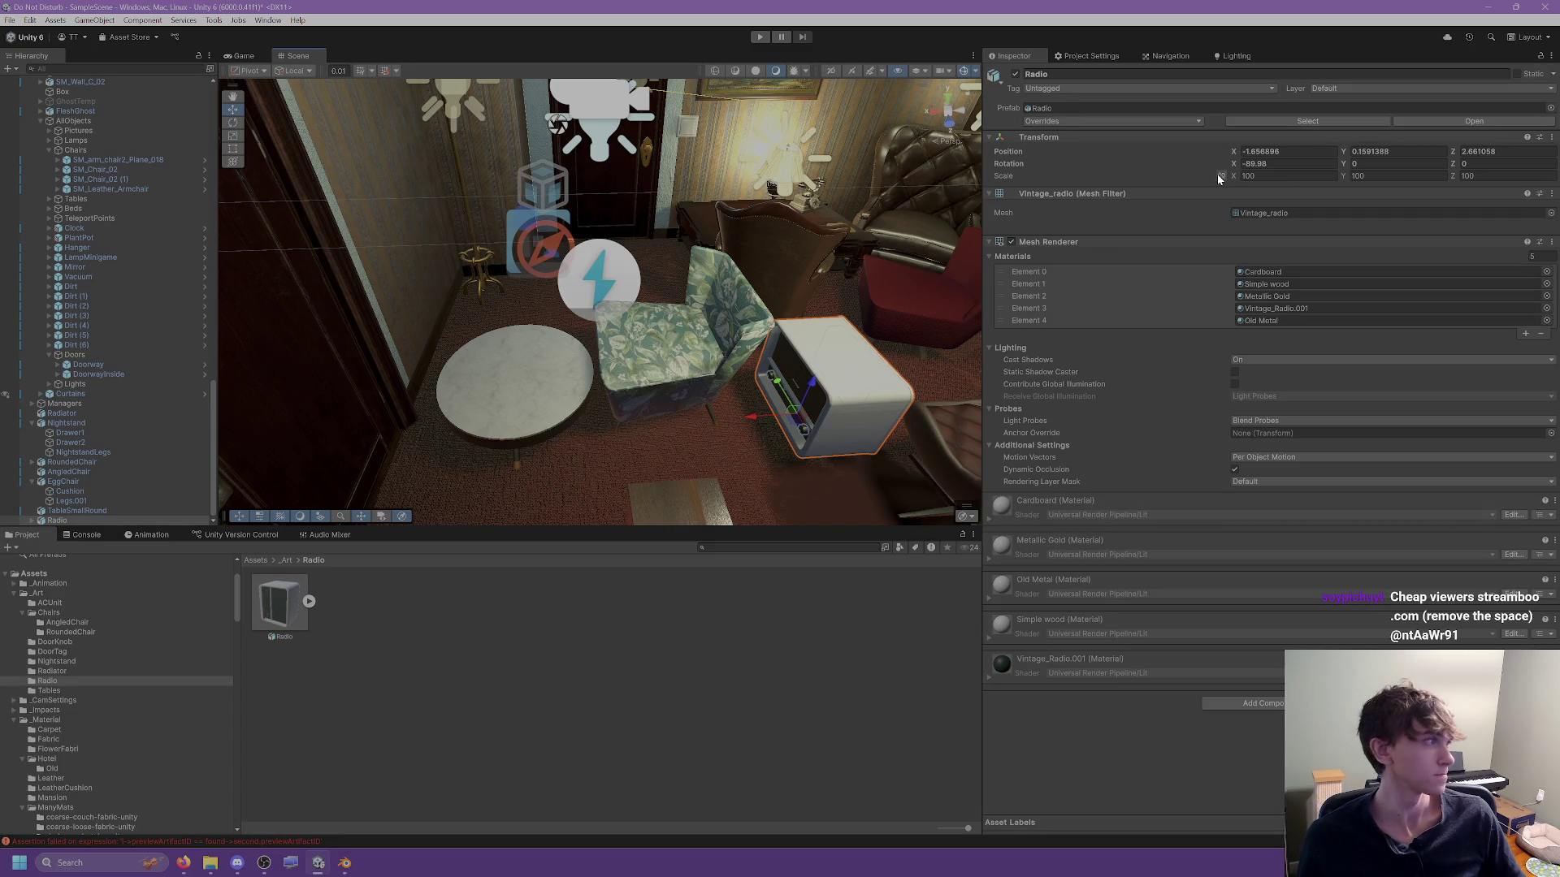
pyautogui.hotkey('alt', 'Tab')
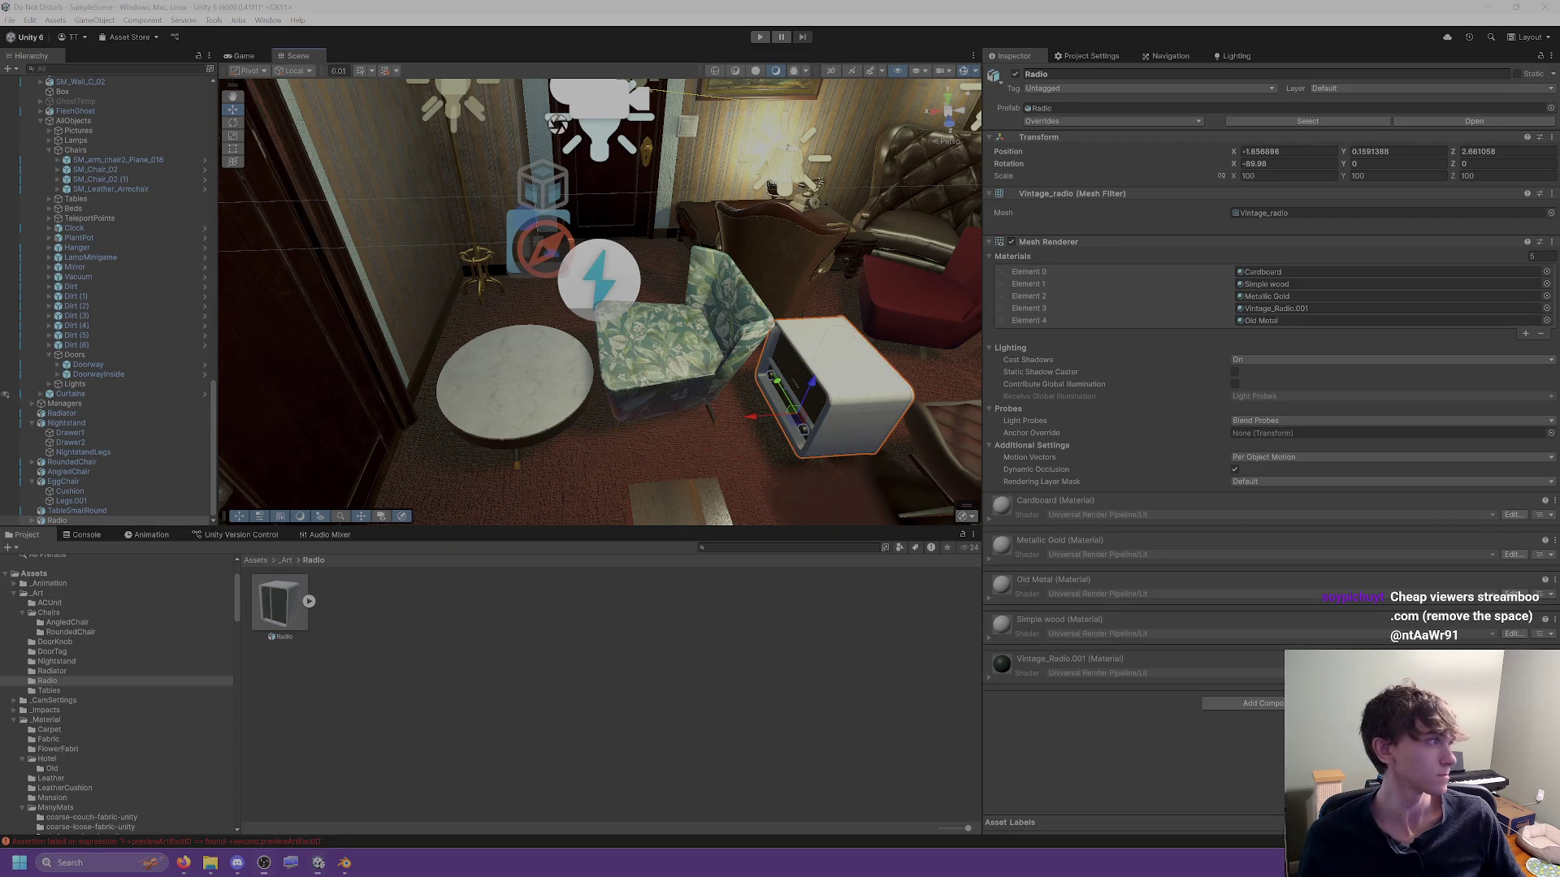
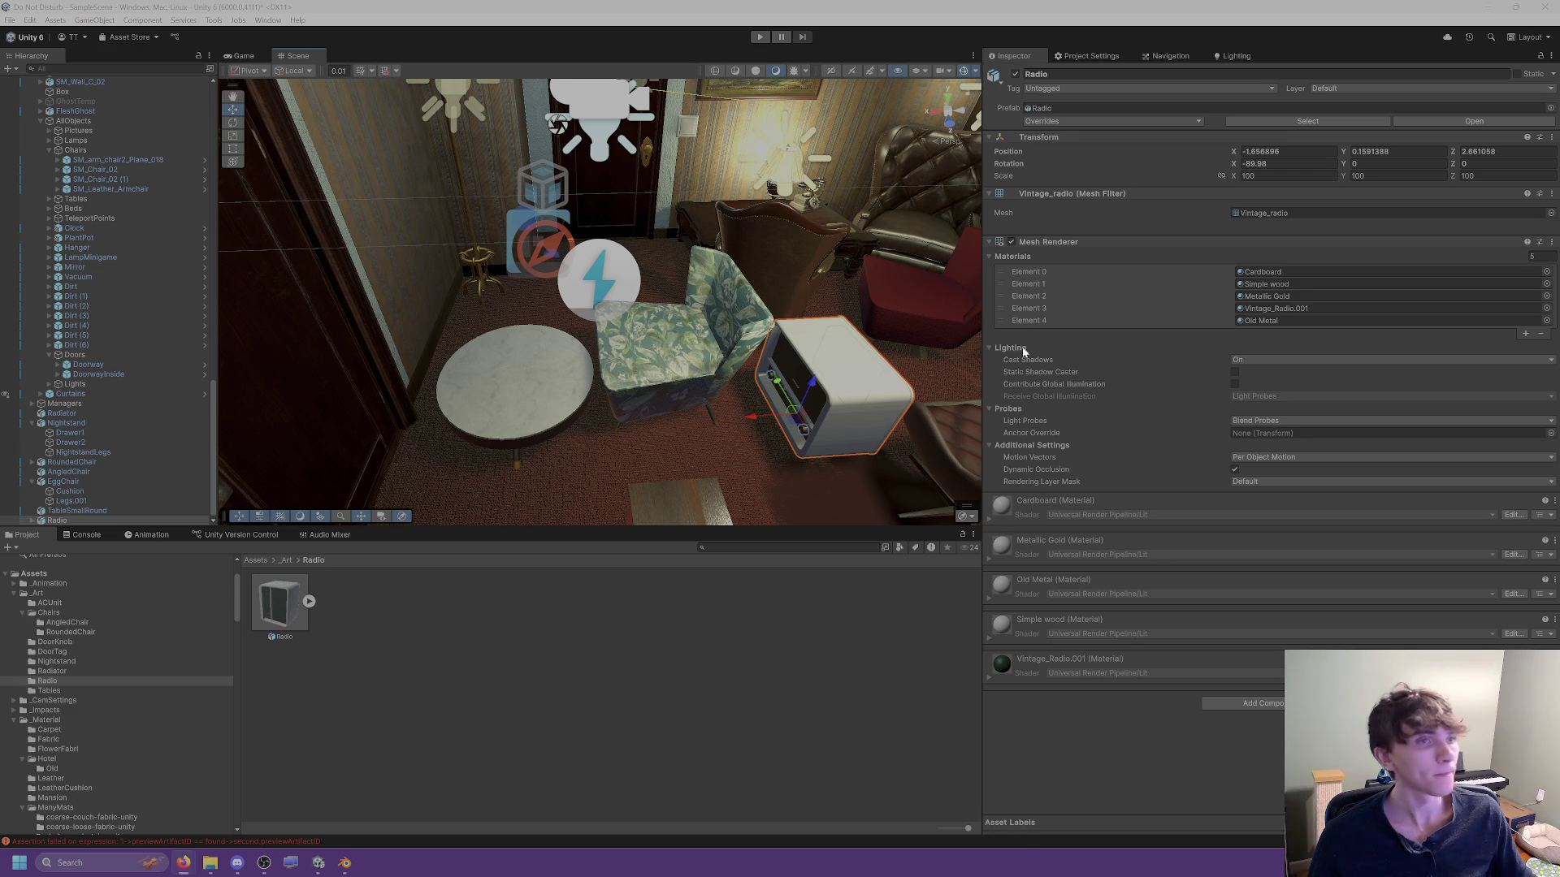
# Select the white radio in the scene and set its Transform scale to 1.
pyautogui.click(770, 568)
pyautogui.scroll(3, 821, 327)
pyautogui.moveTo(821, 327)
pyautogui.mouseDown()
pyautogui.moveTo(794, 307)
pyautogui.moveTo(1090, 303)
pyautogui.moveTo(829, 244)
pyautogui.moveTo(853, 237)
pyautogui.moveTo(680, 216)
pyautogui.mouseUp()
pyautogui.click(680, 216)
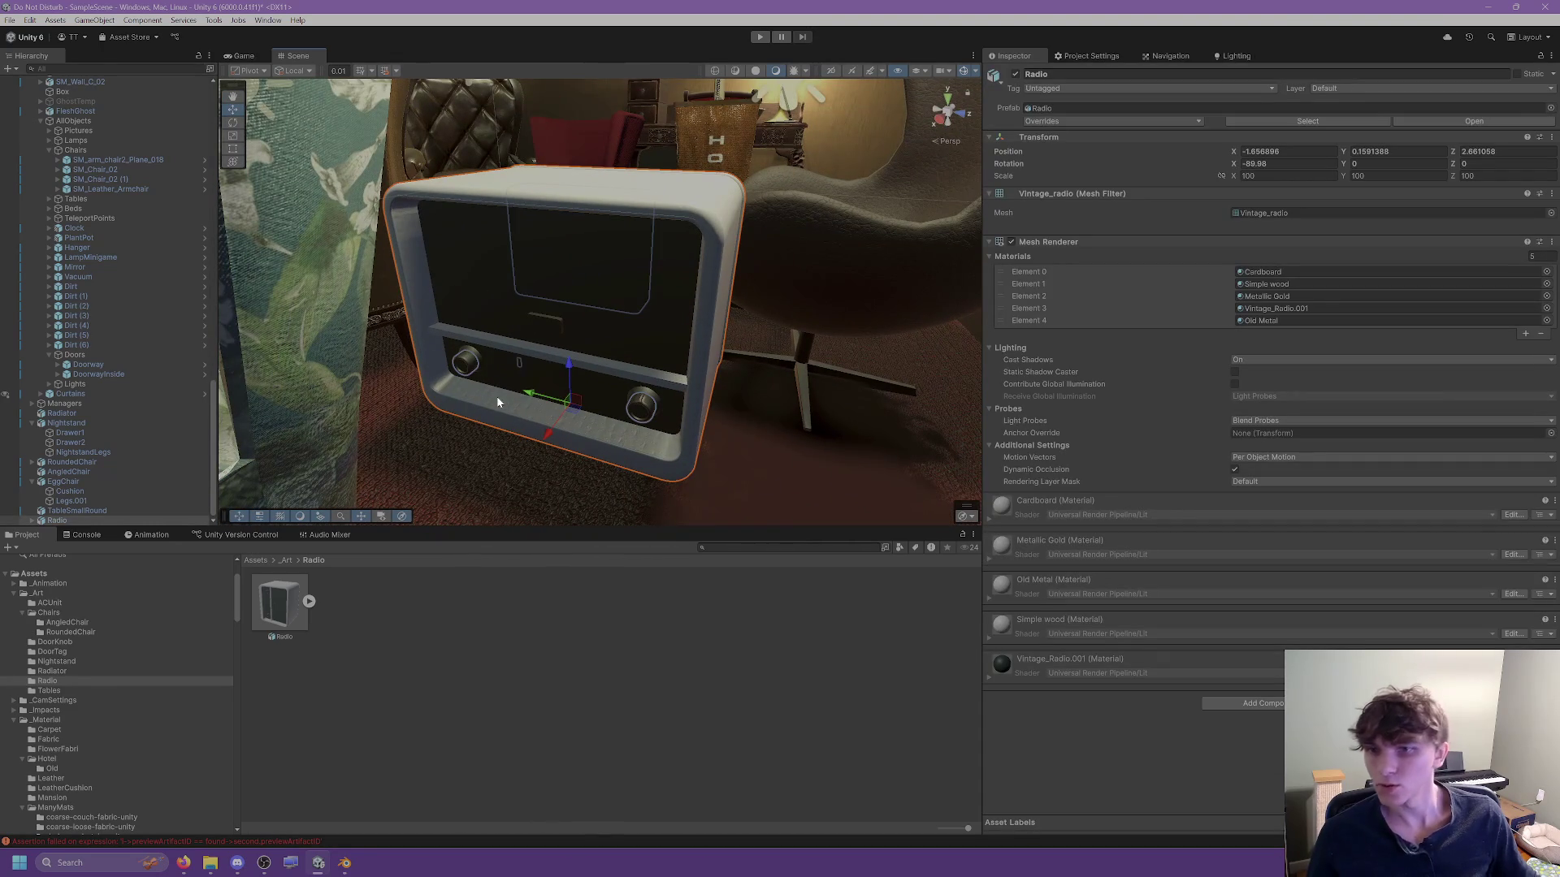
pyautogui.click(1243, 176)
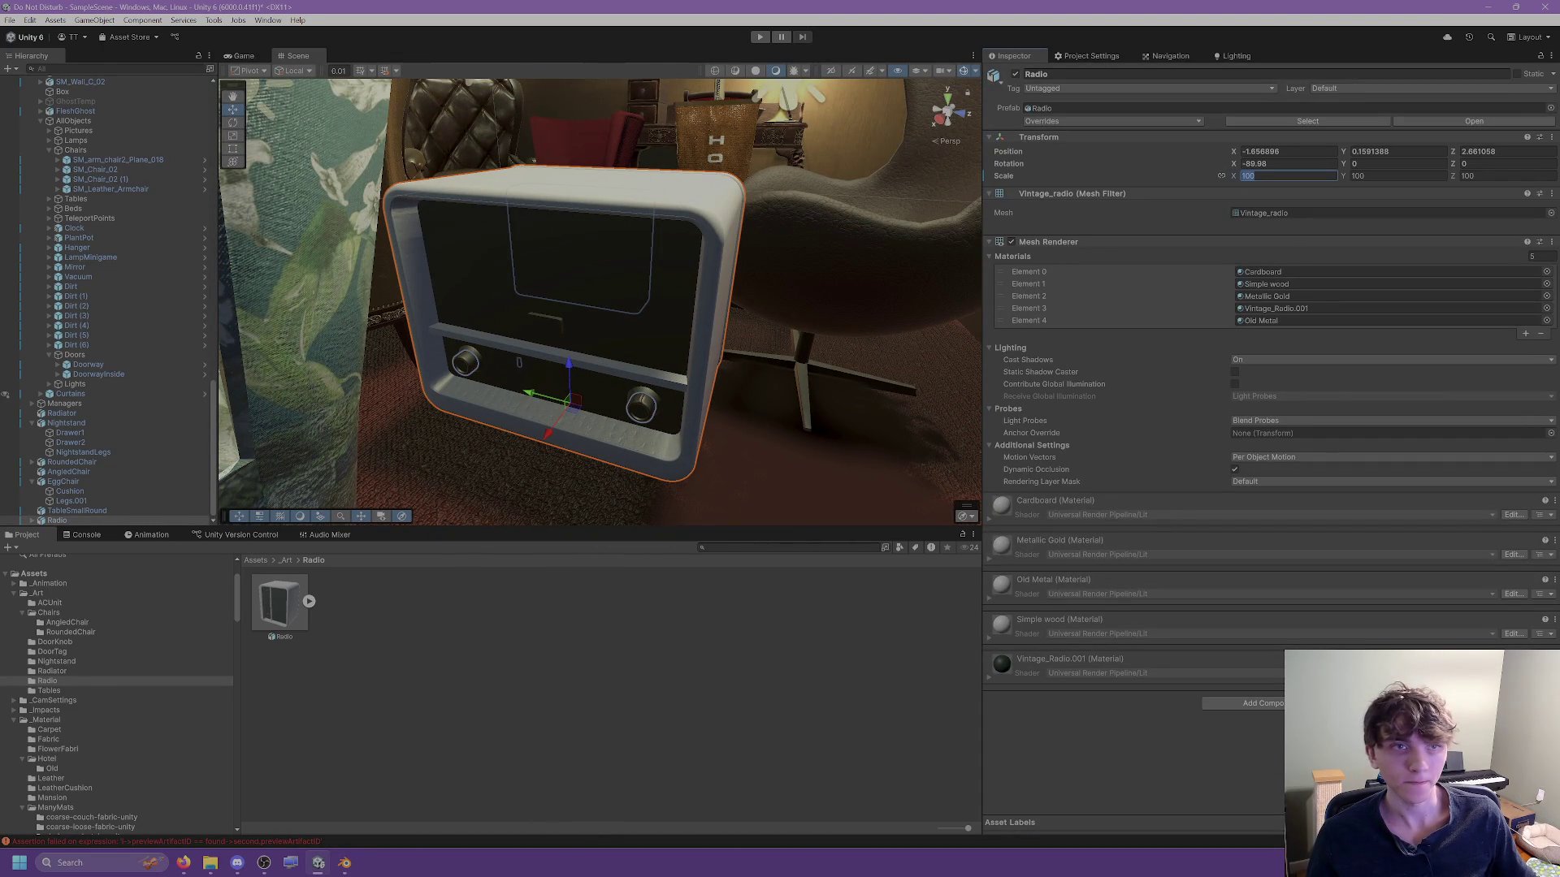
pyautogui.write('1')
pyautogui.press('Return')
pyautogui.press('f')
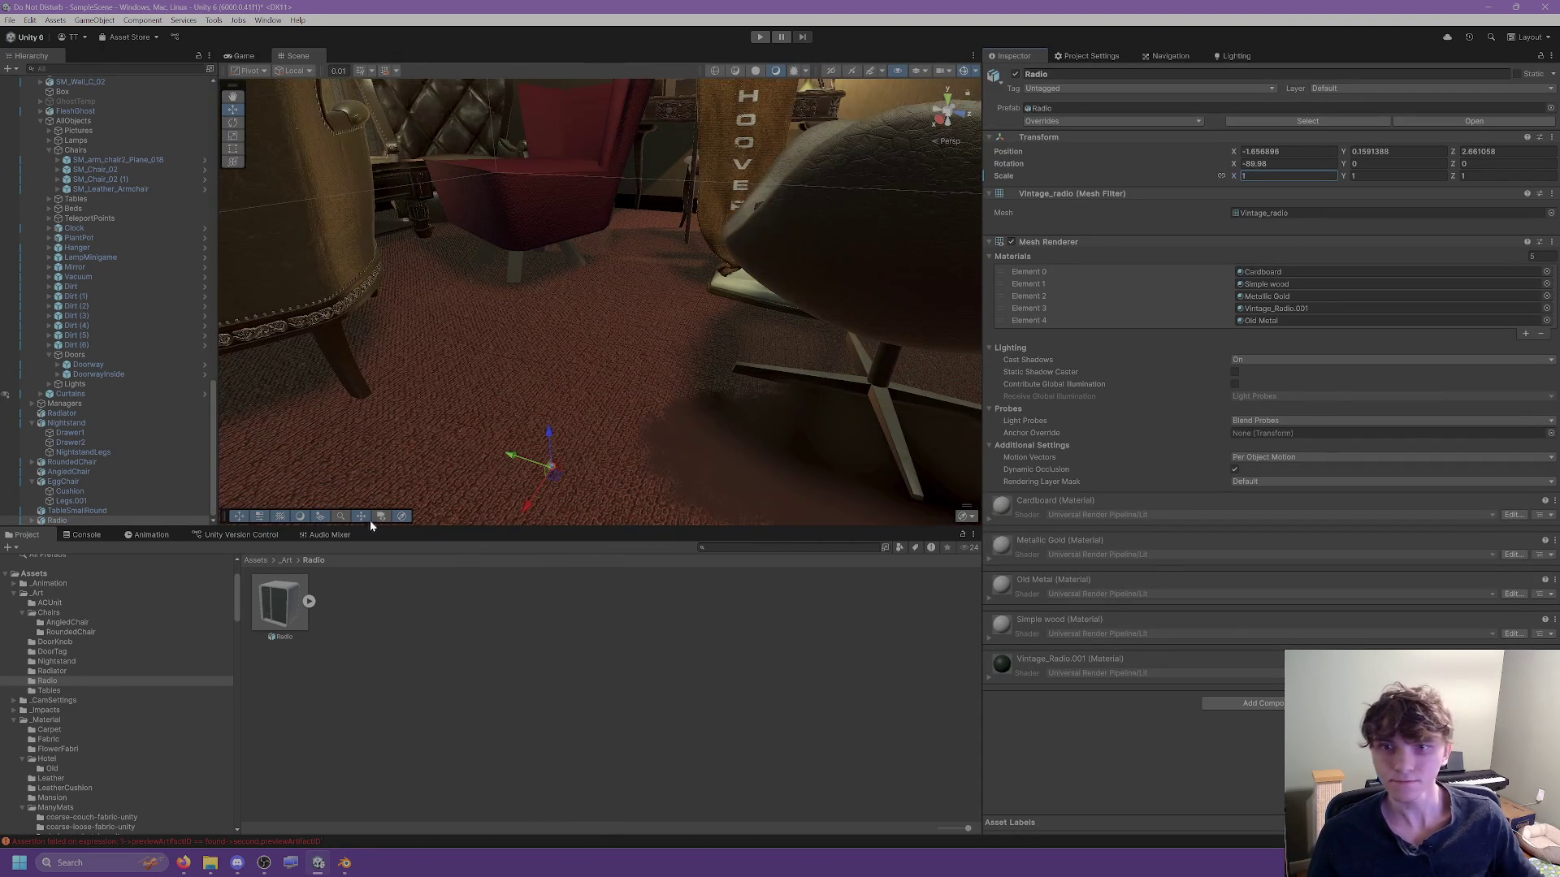
# Reimport Radio.fbx at scale factor 45 with Swap UVs ticked.
pyautogui.click(280, 606)
pyautogui.click(1224, 107)
pyautogui.click(1259, 137)
pyautogui.write('45')
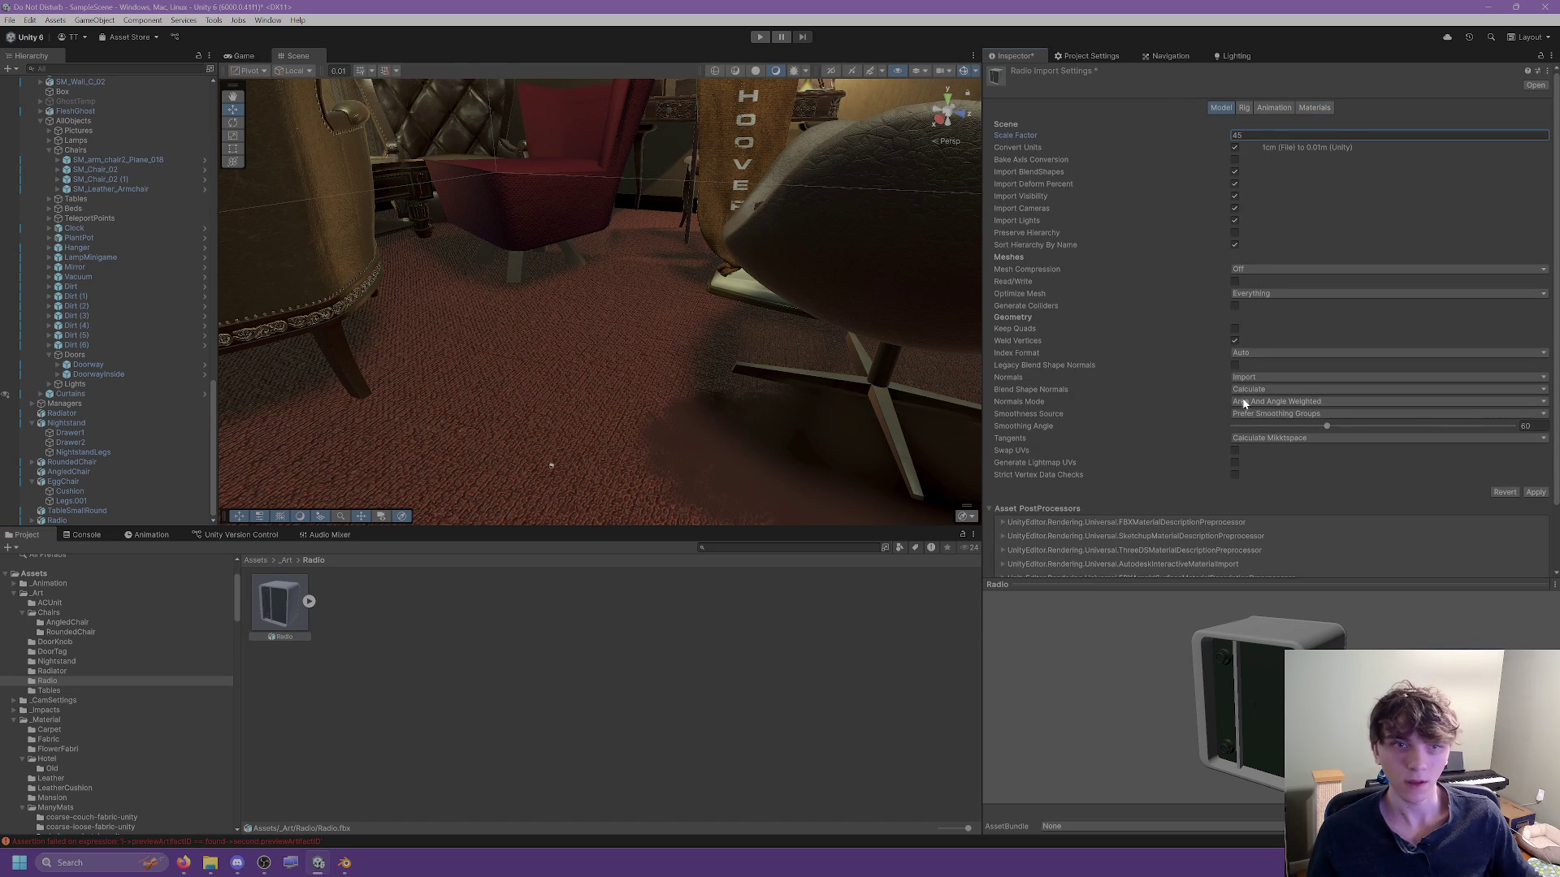
pyautogui.click(1234, 450)
pyautogui.click(1535, 492)
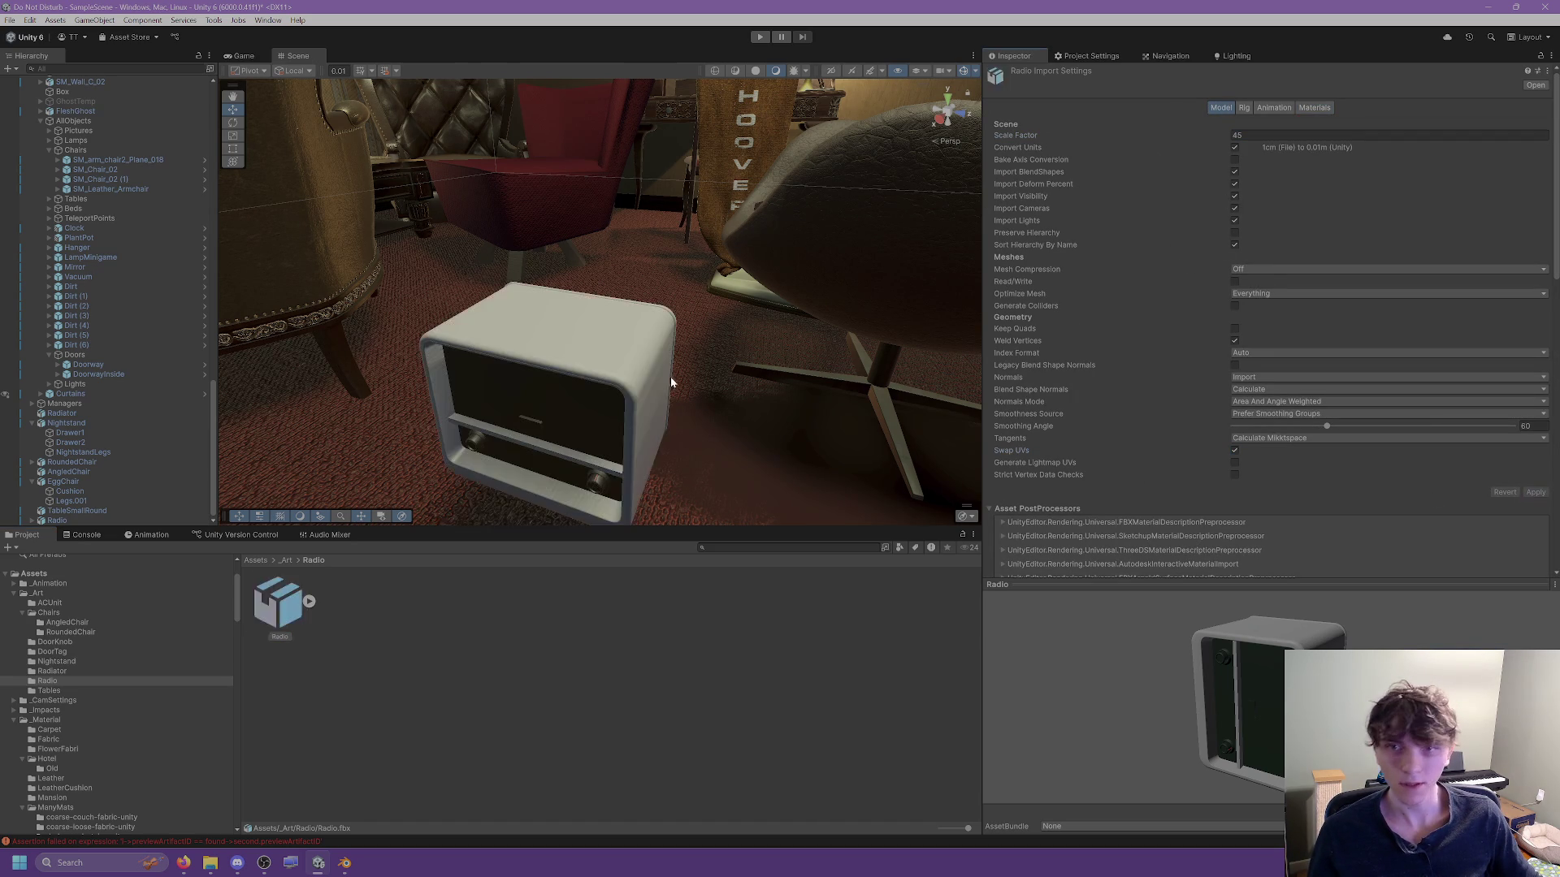
# Set the radio's Position Y to 0 so it rests on the floor.
pyautogui.moveTo(498, 480); pyautogui.dragTo(644, 339)
pyautogui.click(662, 290)
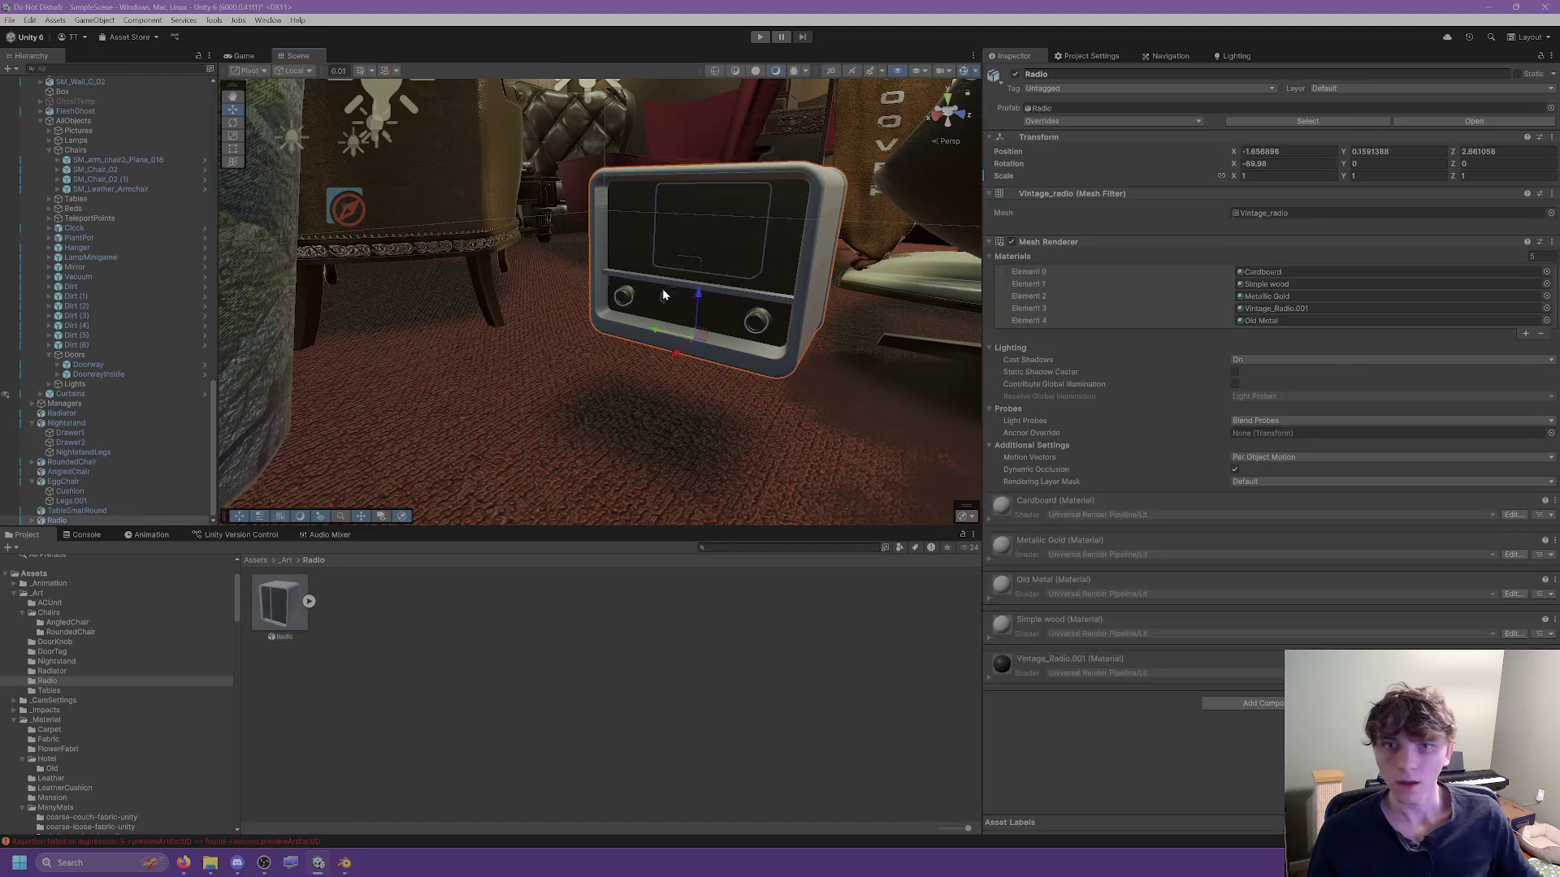
pyautogui.scroll(5, 645, 270)
pyautogui.scroll(5, 598, 116)
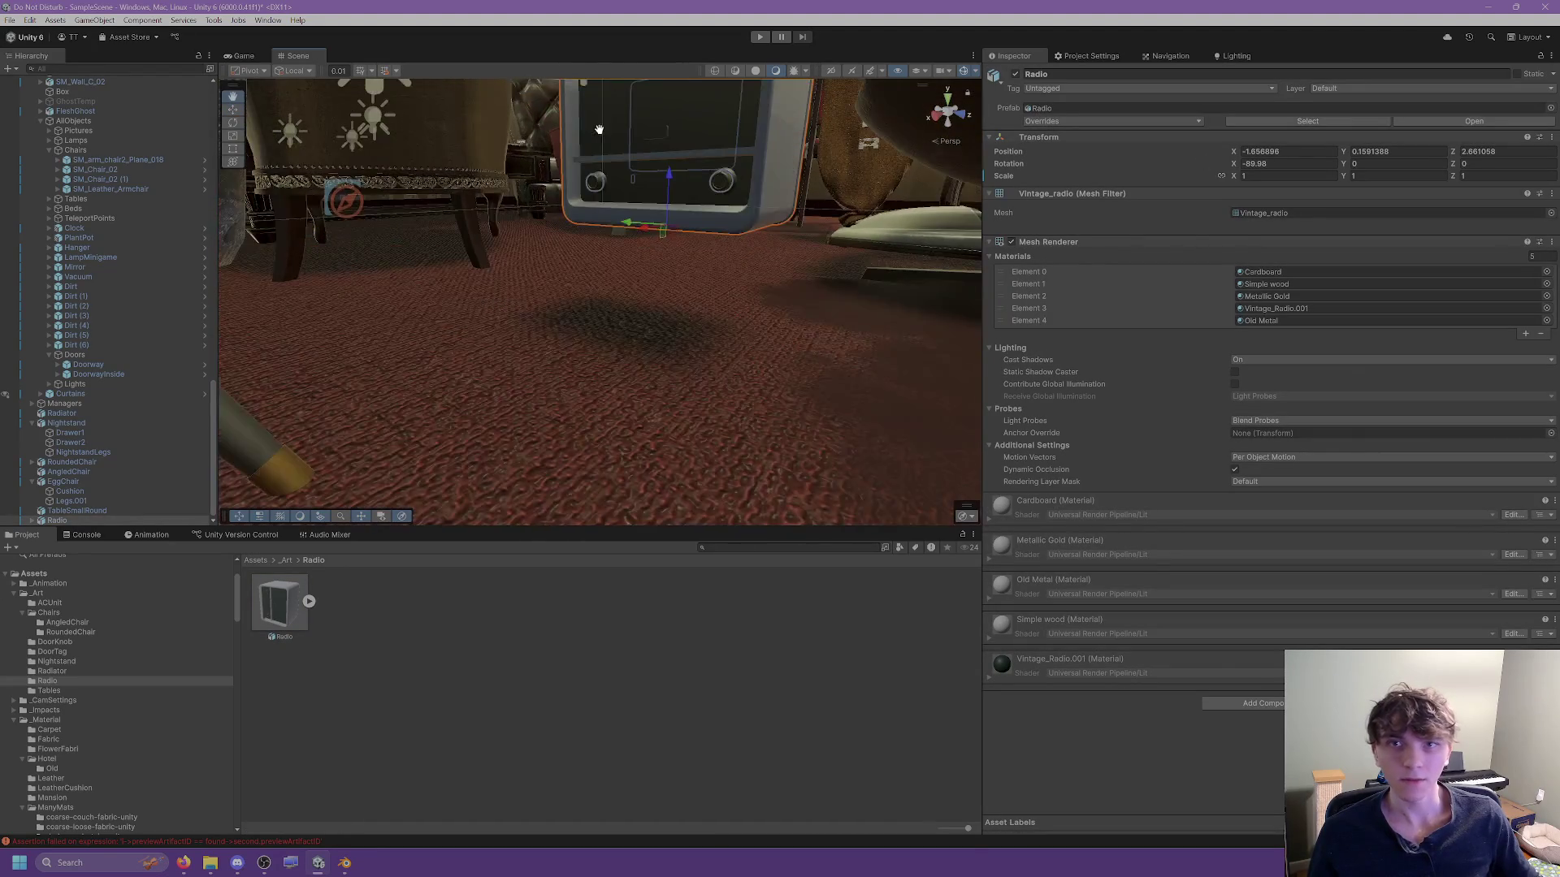
pyautogui.click(1396, 151)
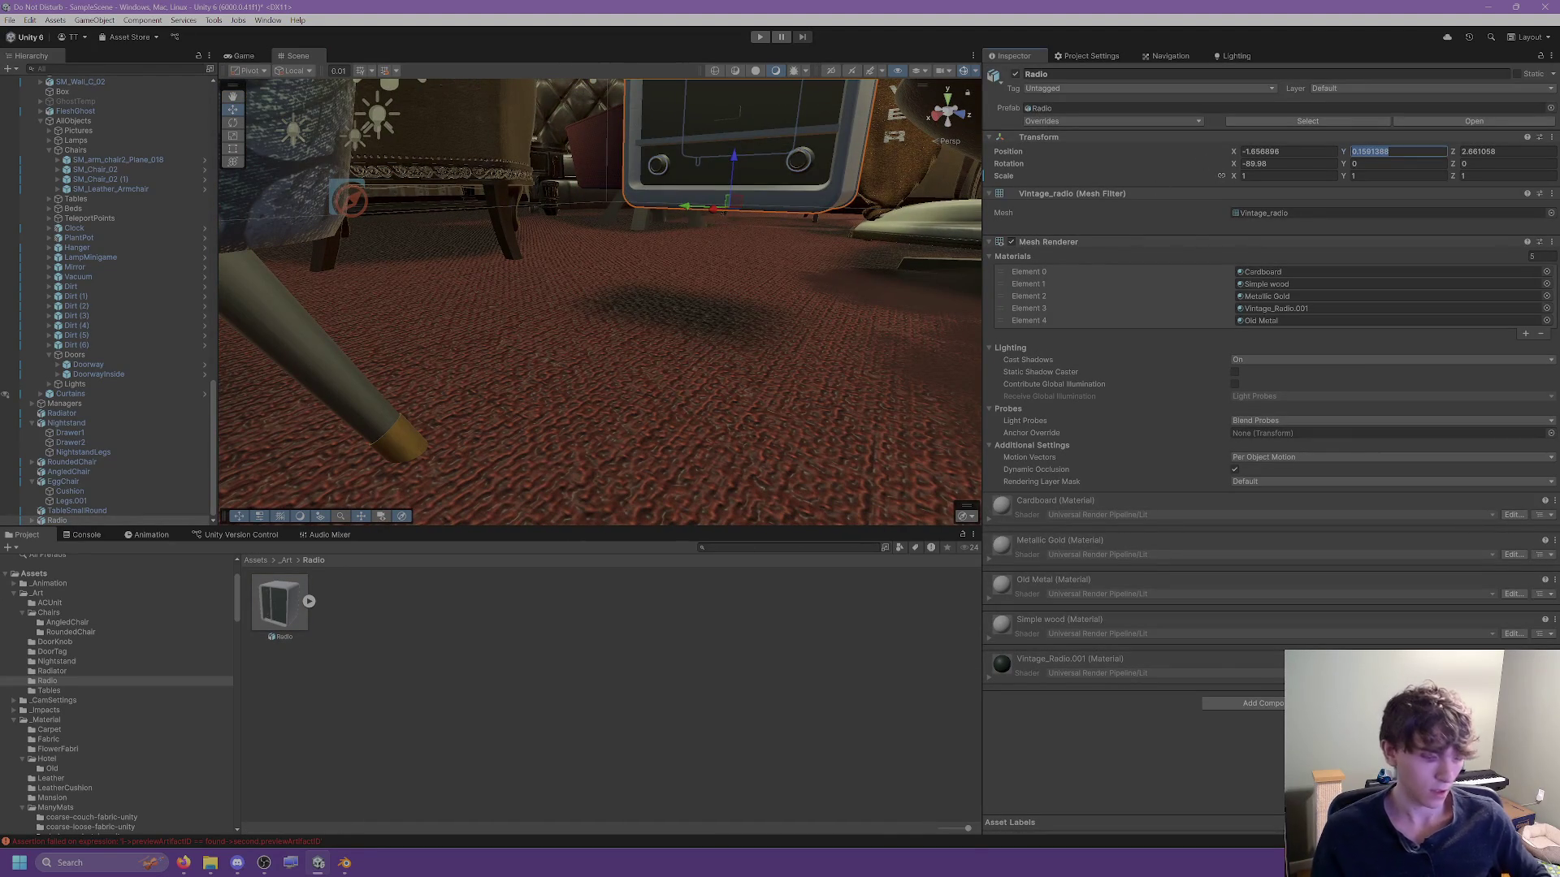
pyautogui.write('0')
pyautogui.scroll(5, 439, 241)
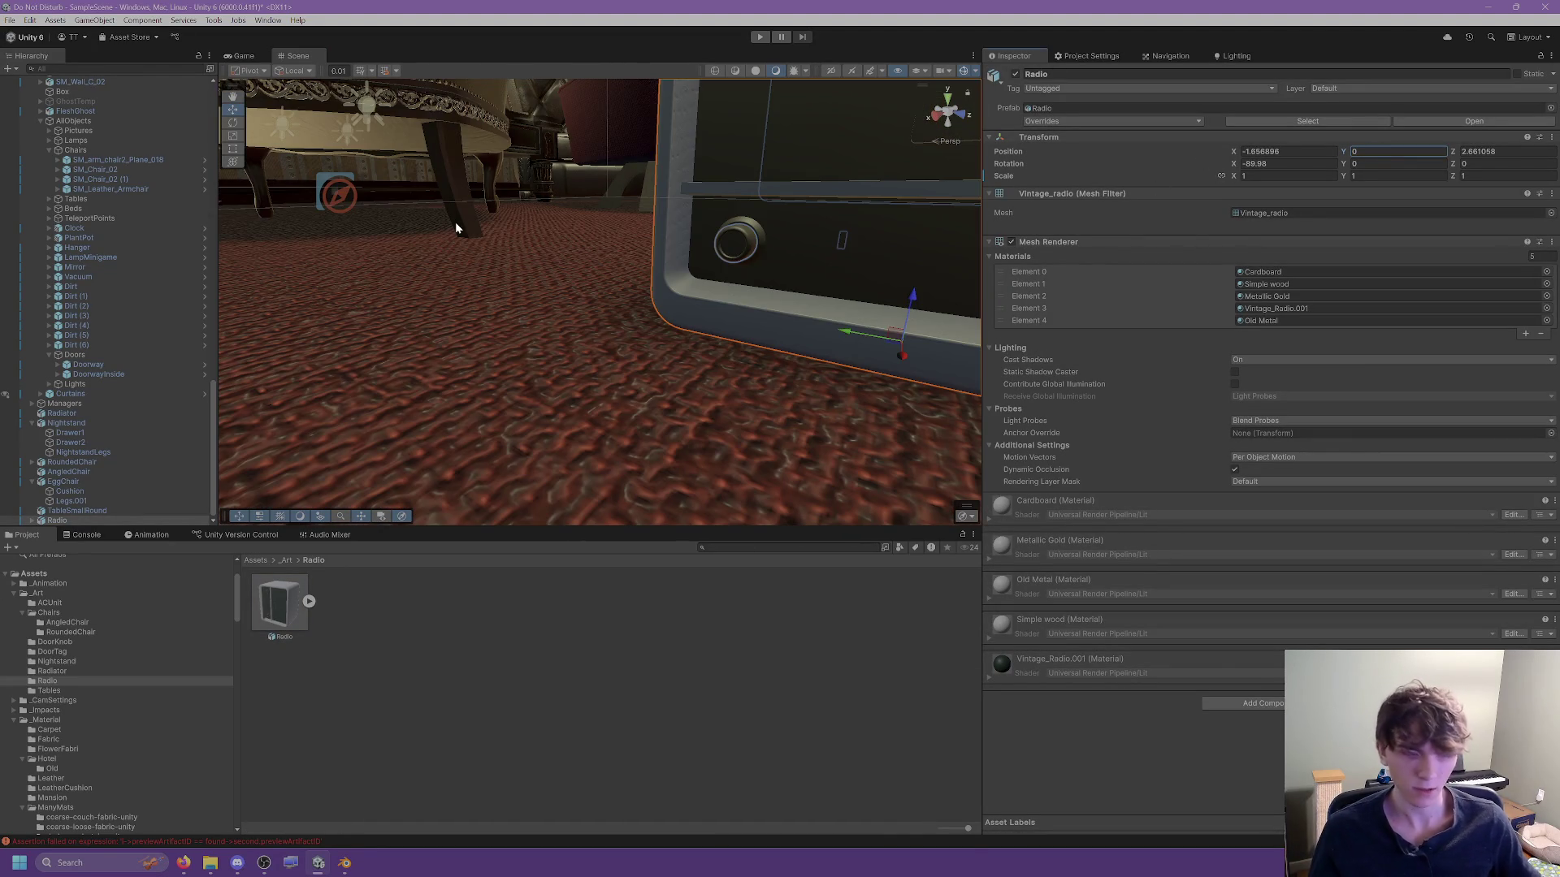
pyautogui.press('f')
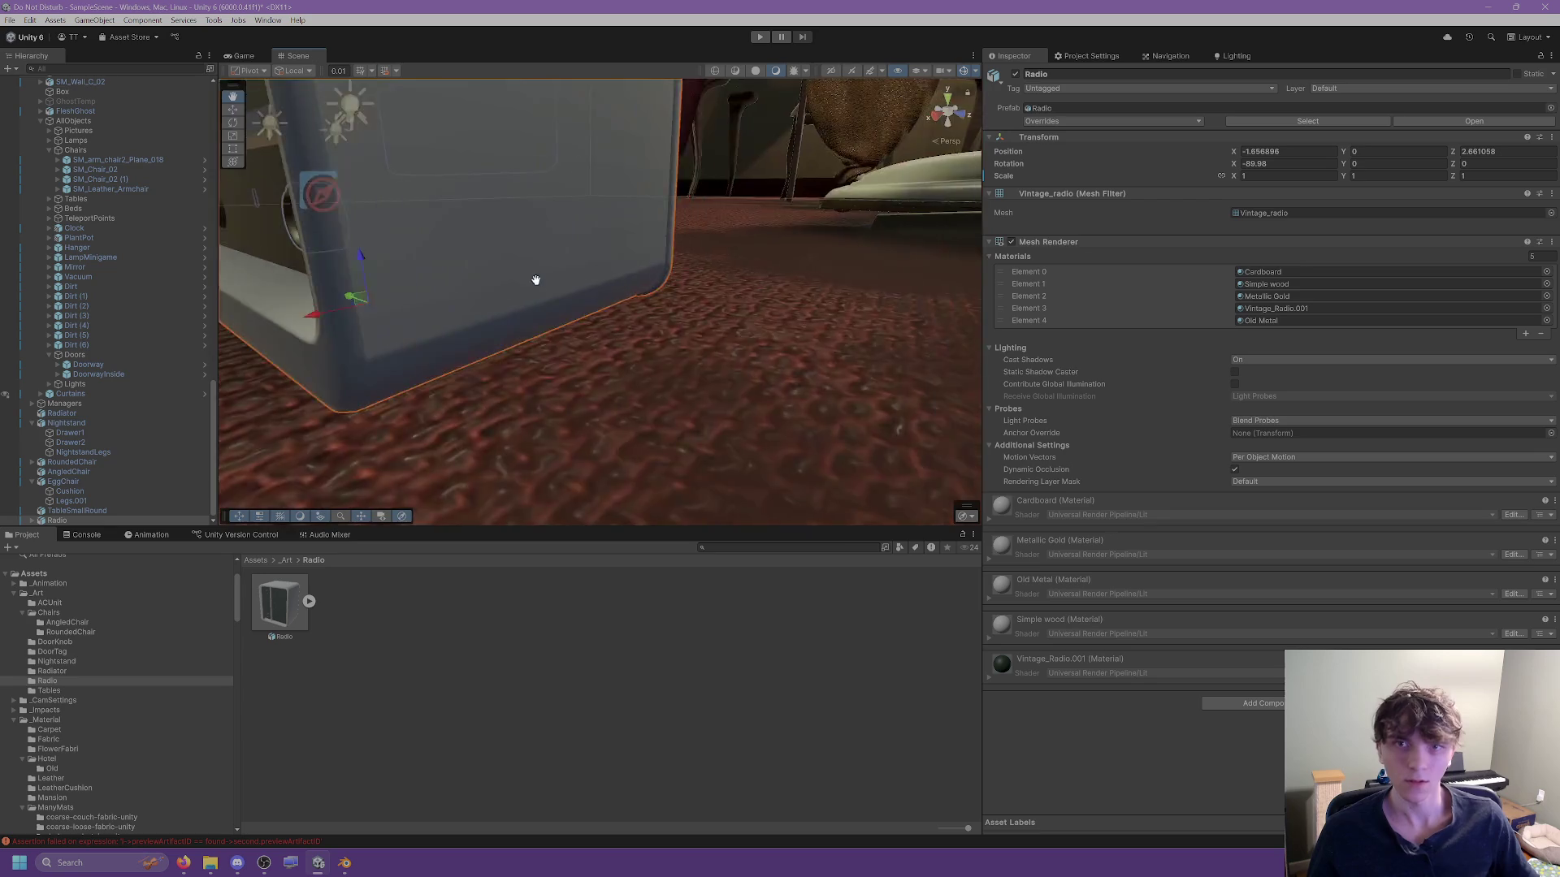
pyautogui.moveTo(551, 265); pyautogui.dragTo(648, 262)
# Clear the selection and dismiss the Radio folder's asset options menu.
pyautogui.click(414, 622)
pyautogui.click(1314, 107)
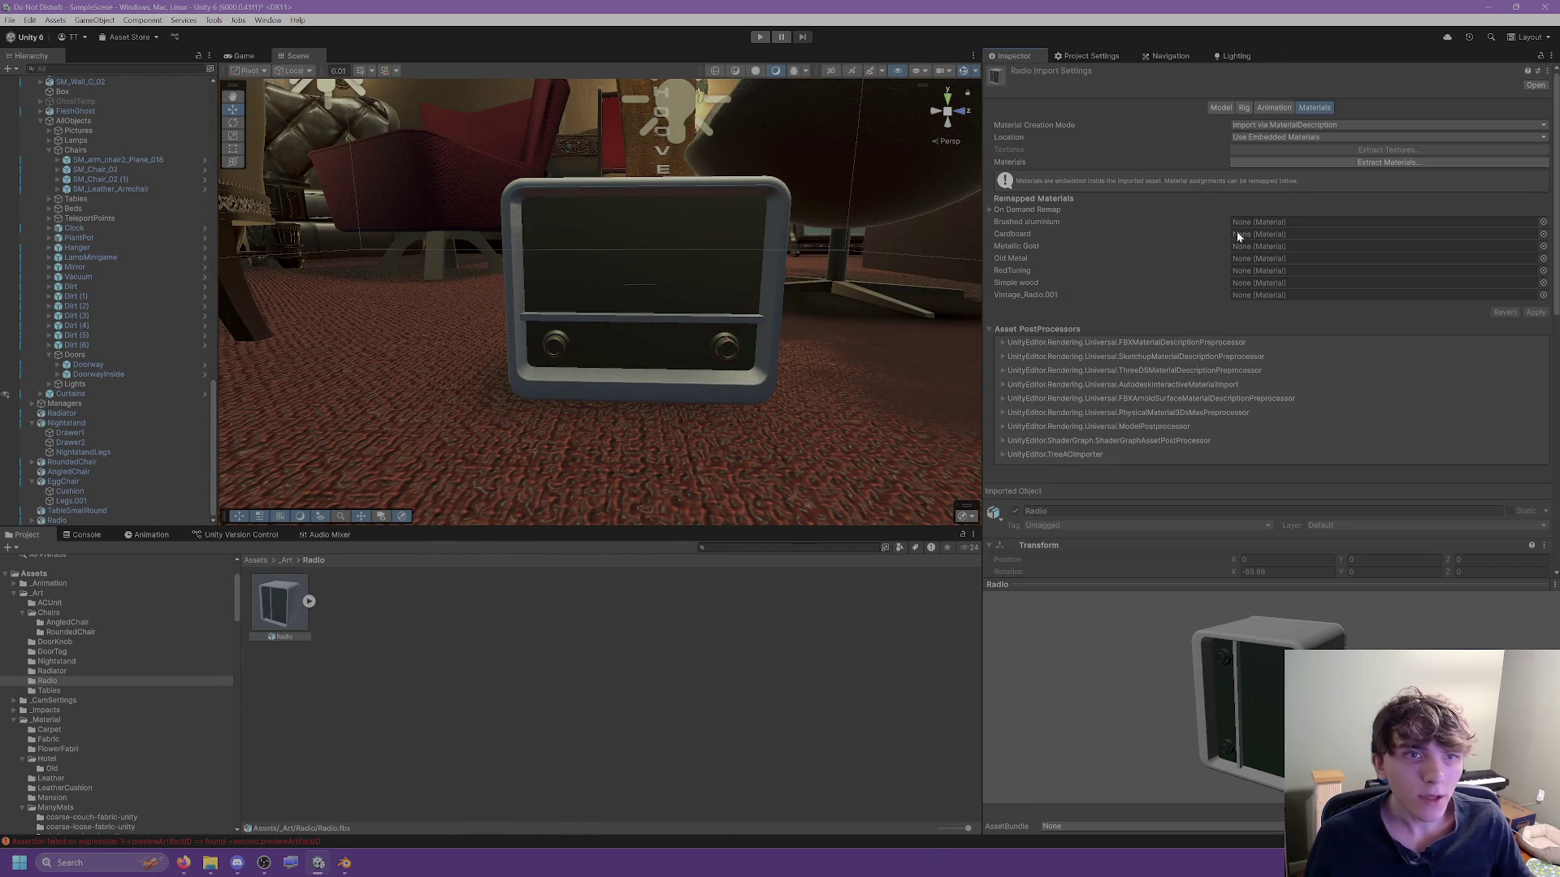
pyautogui.click(614, 674)
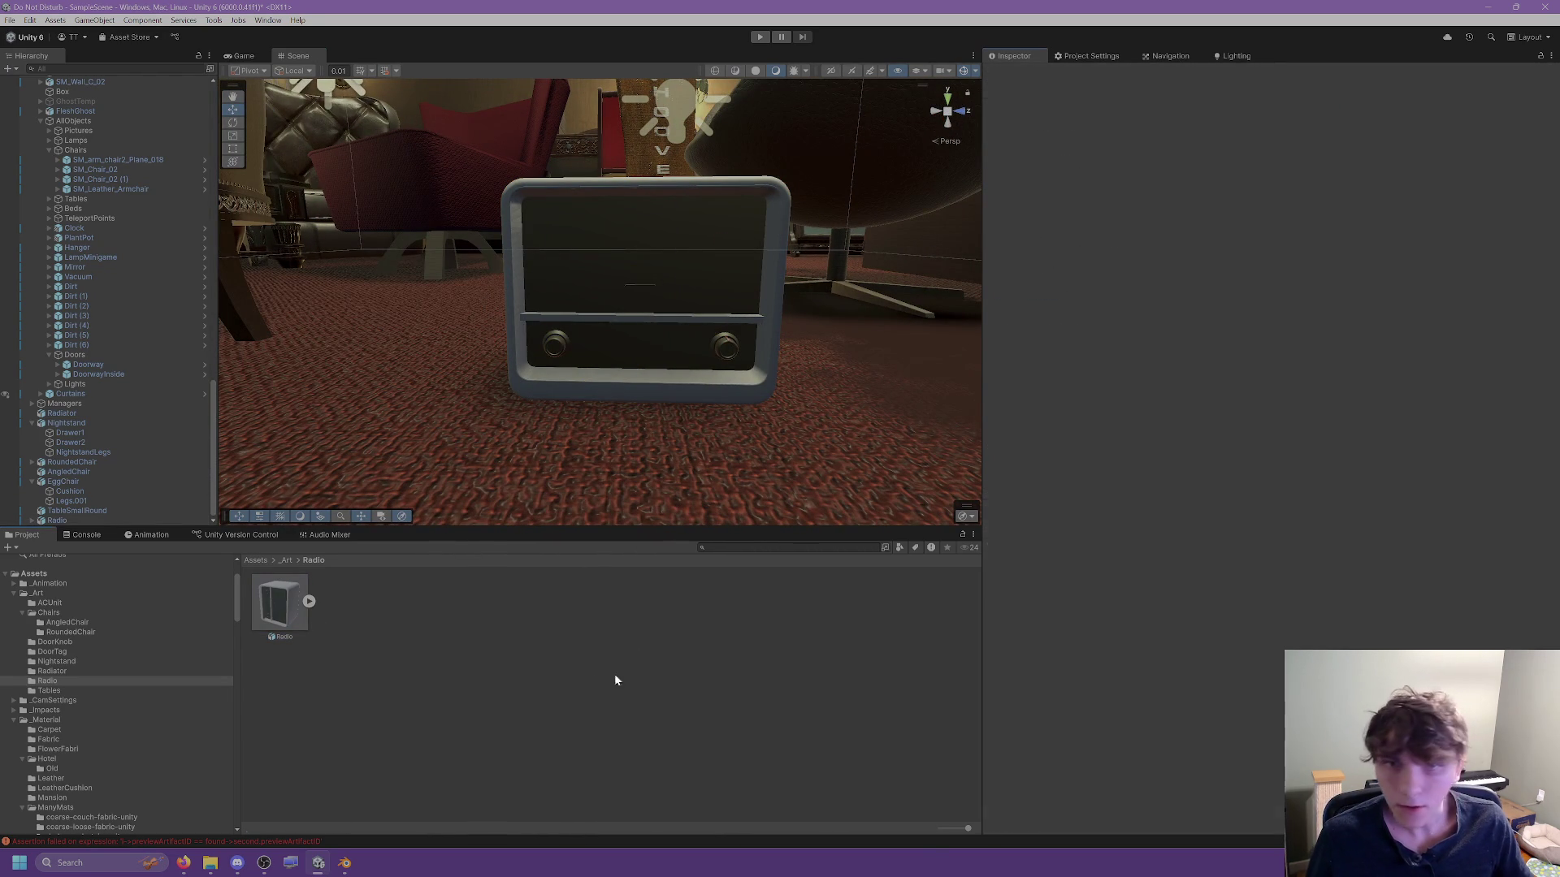
pyautogui.rightClick(357, 625)
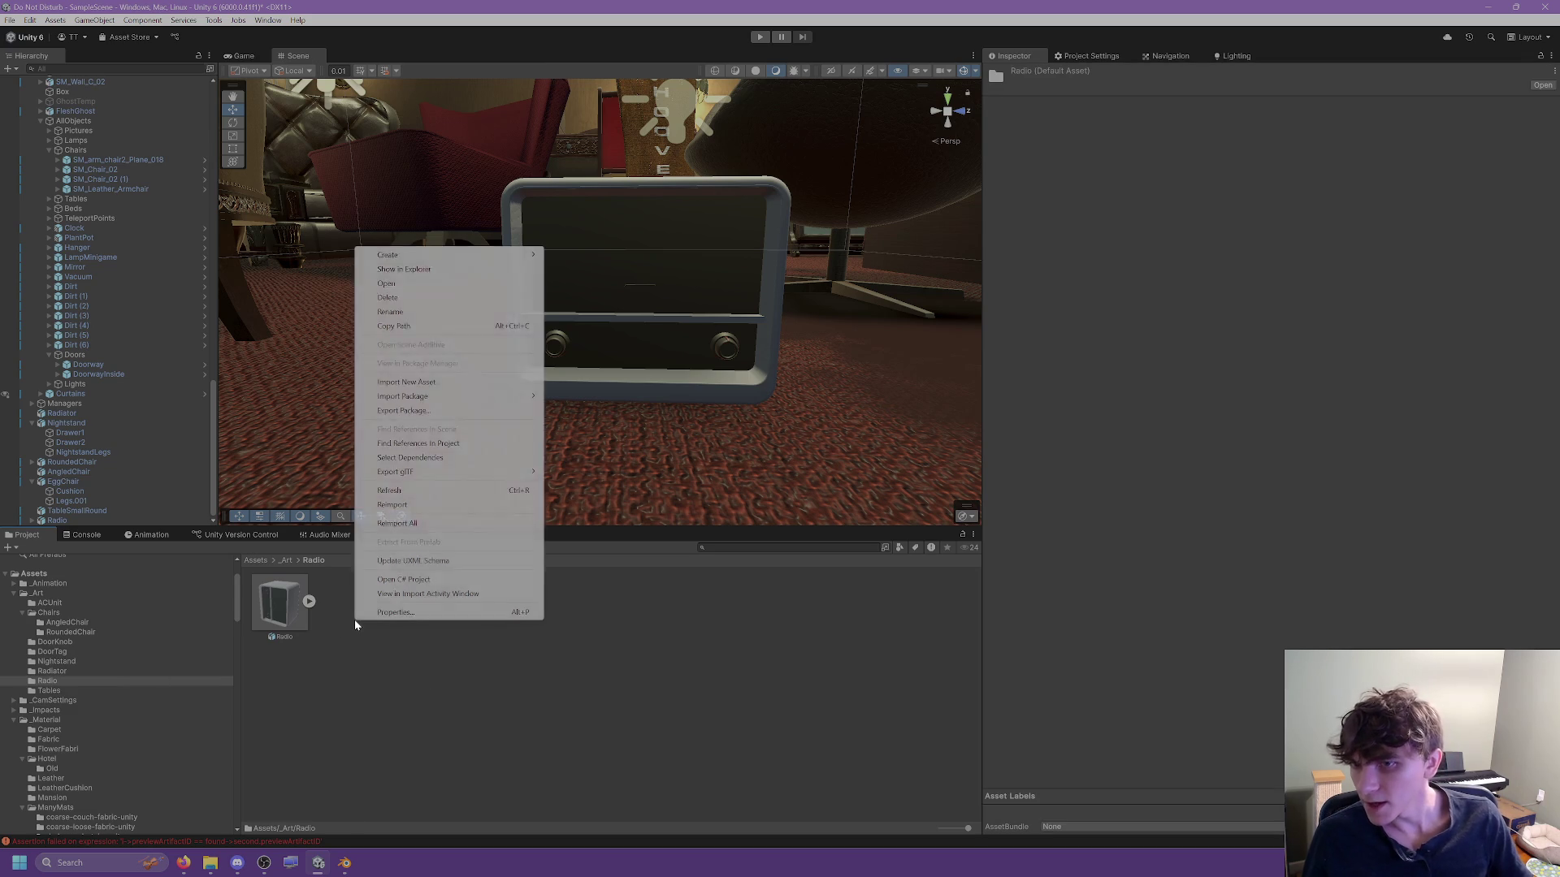
pyautogui.moveTo(418, 255)
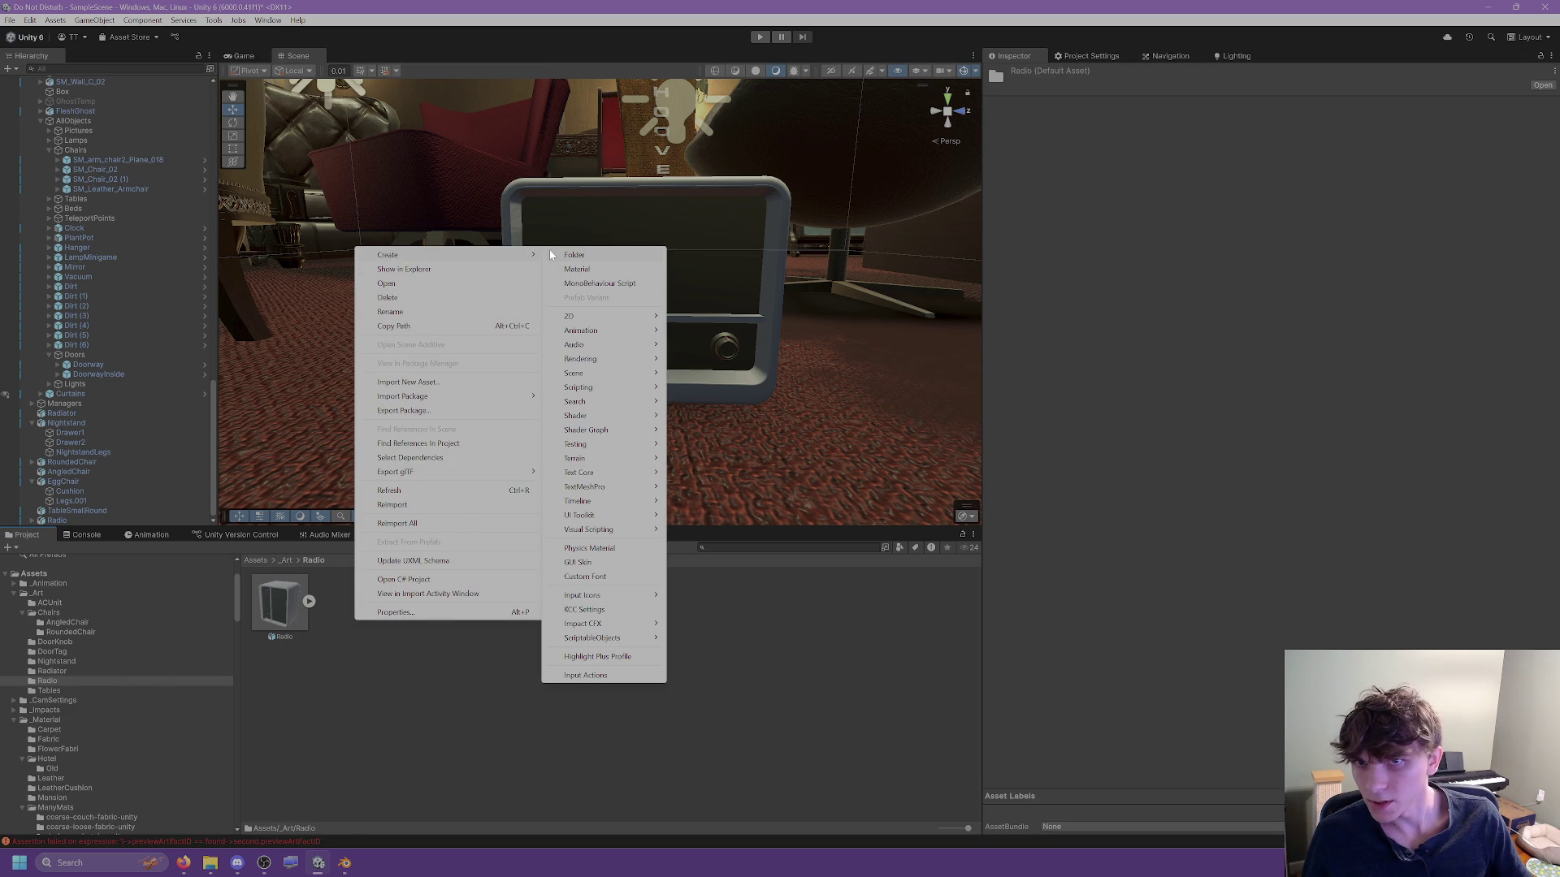
pyautogui.click(299, 687)
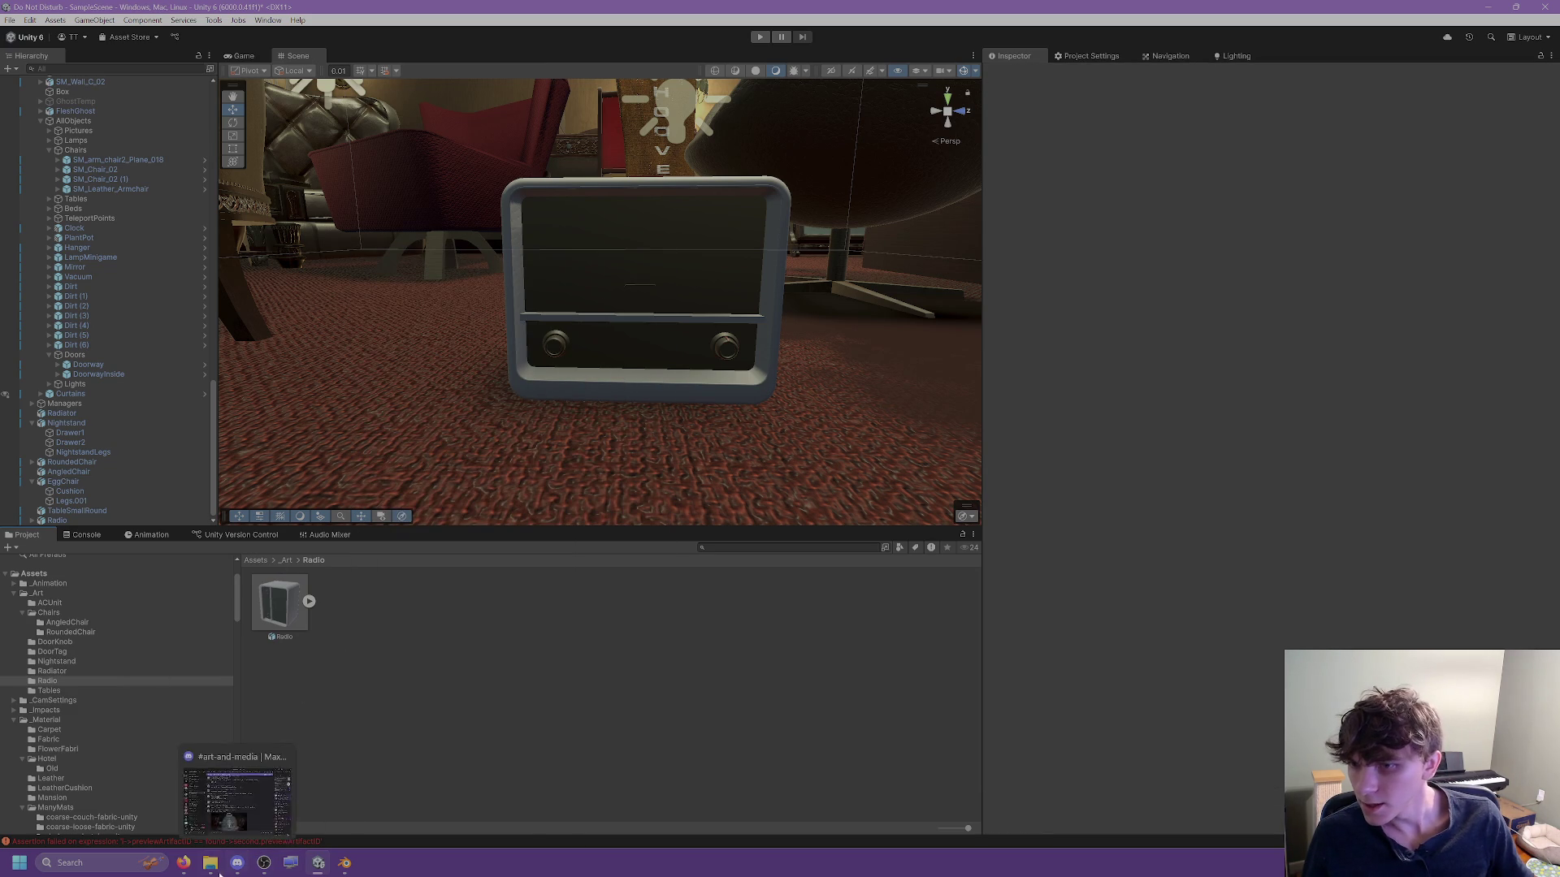
# Close the brown-leather File Explorer window, check Discord, and reselect Radio.fbx.
pyautogui.moveTo(209, 863)
pyautogui.moveTo(93, 807)
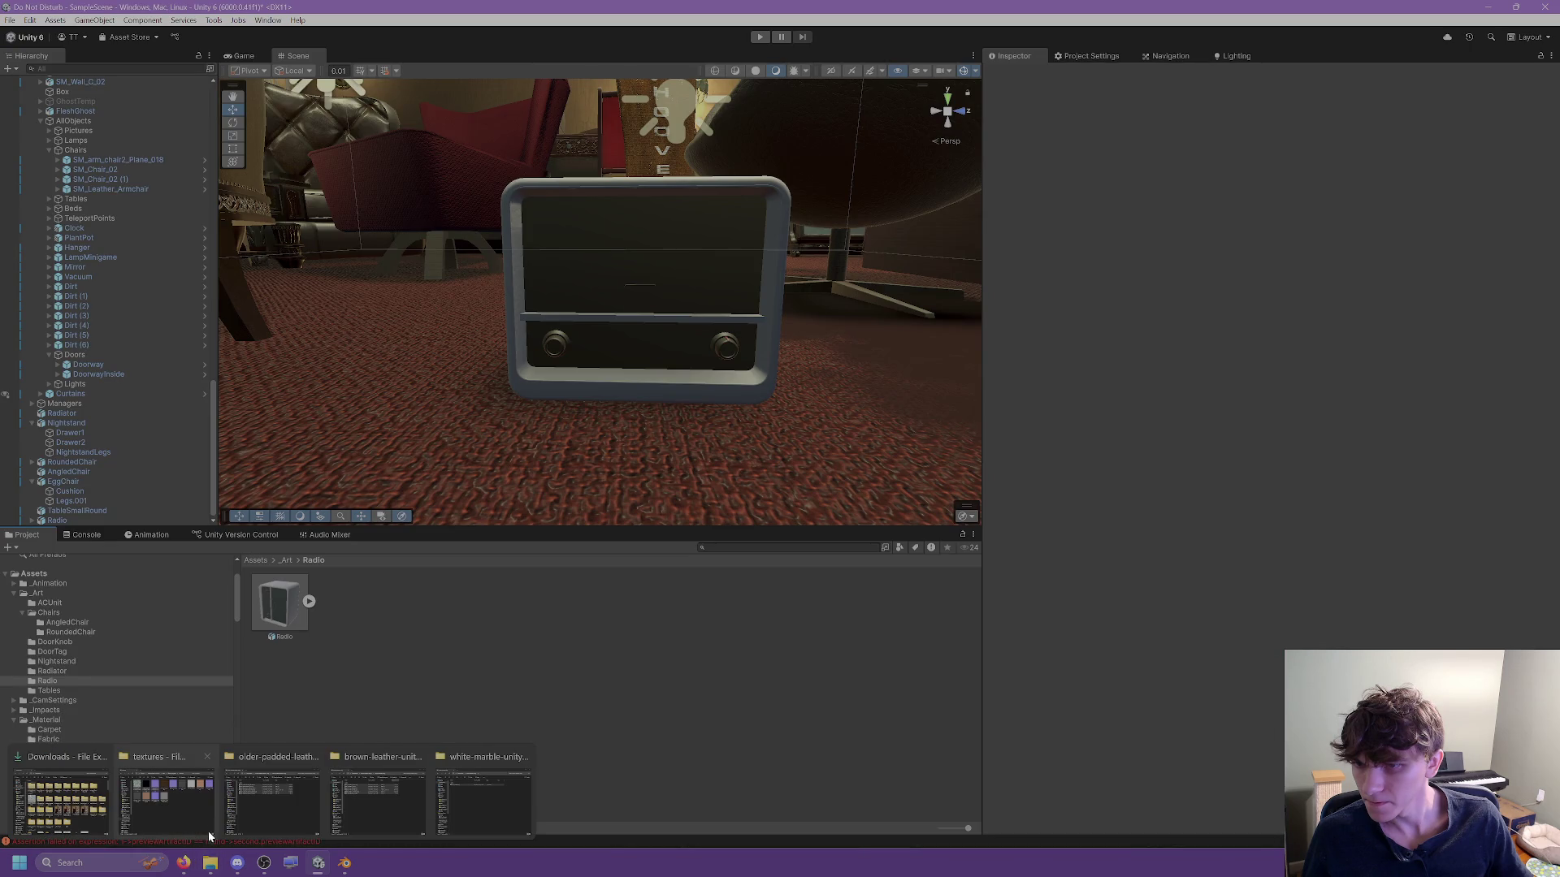
pyautogui.click(313, 757)
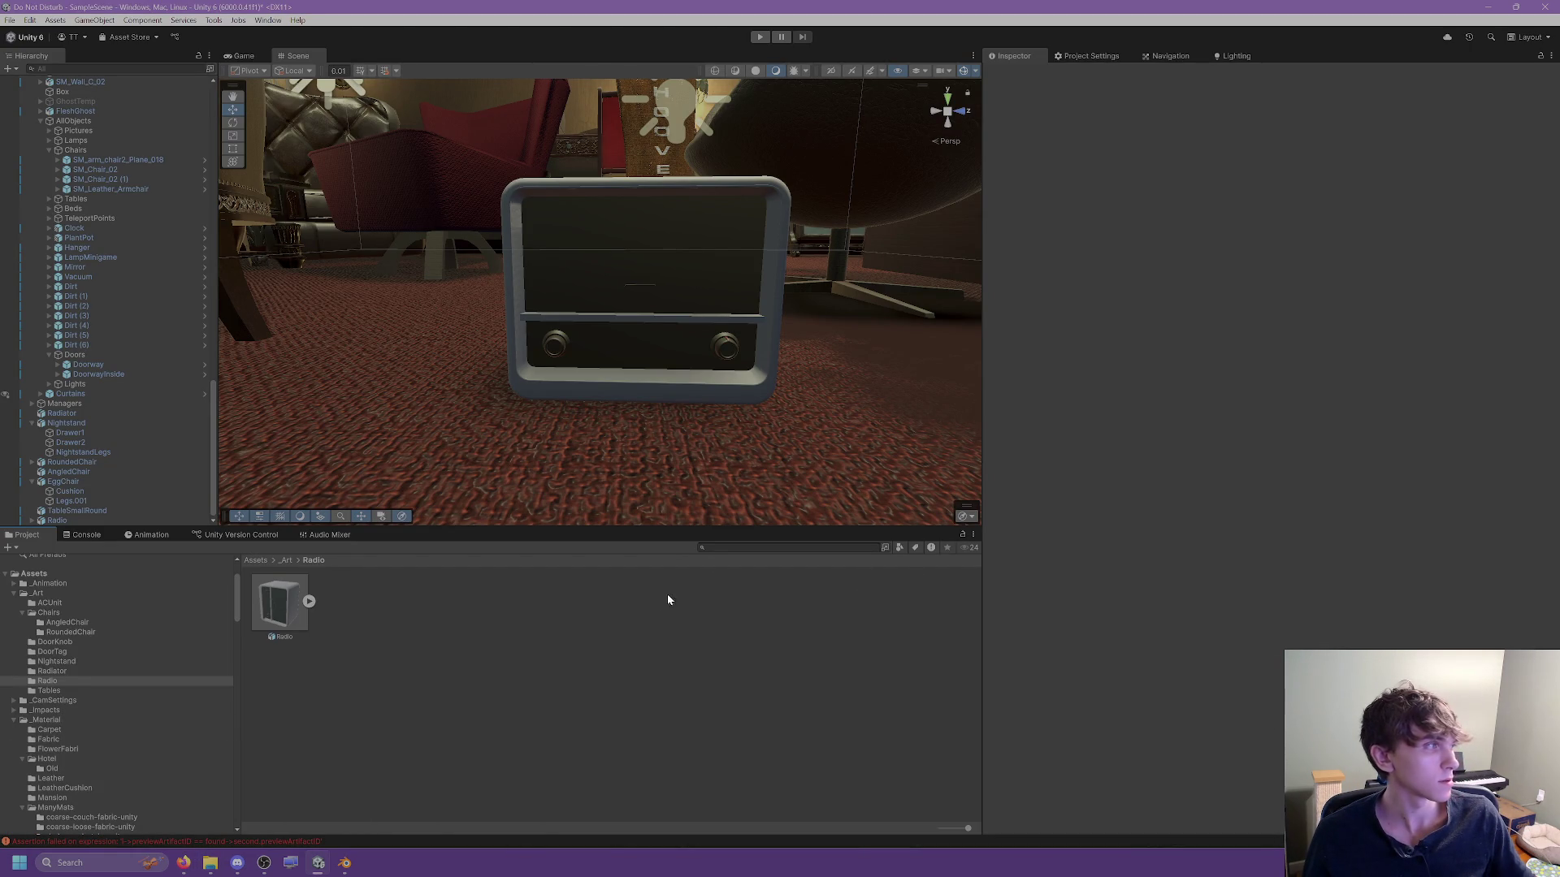
pyautogui.click(237, 863)
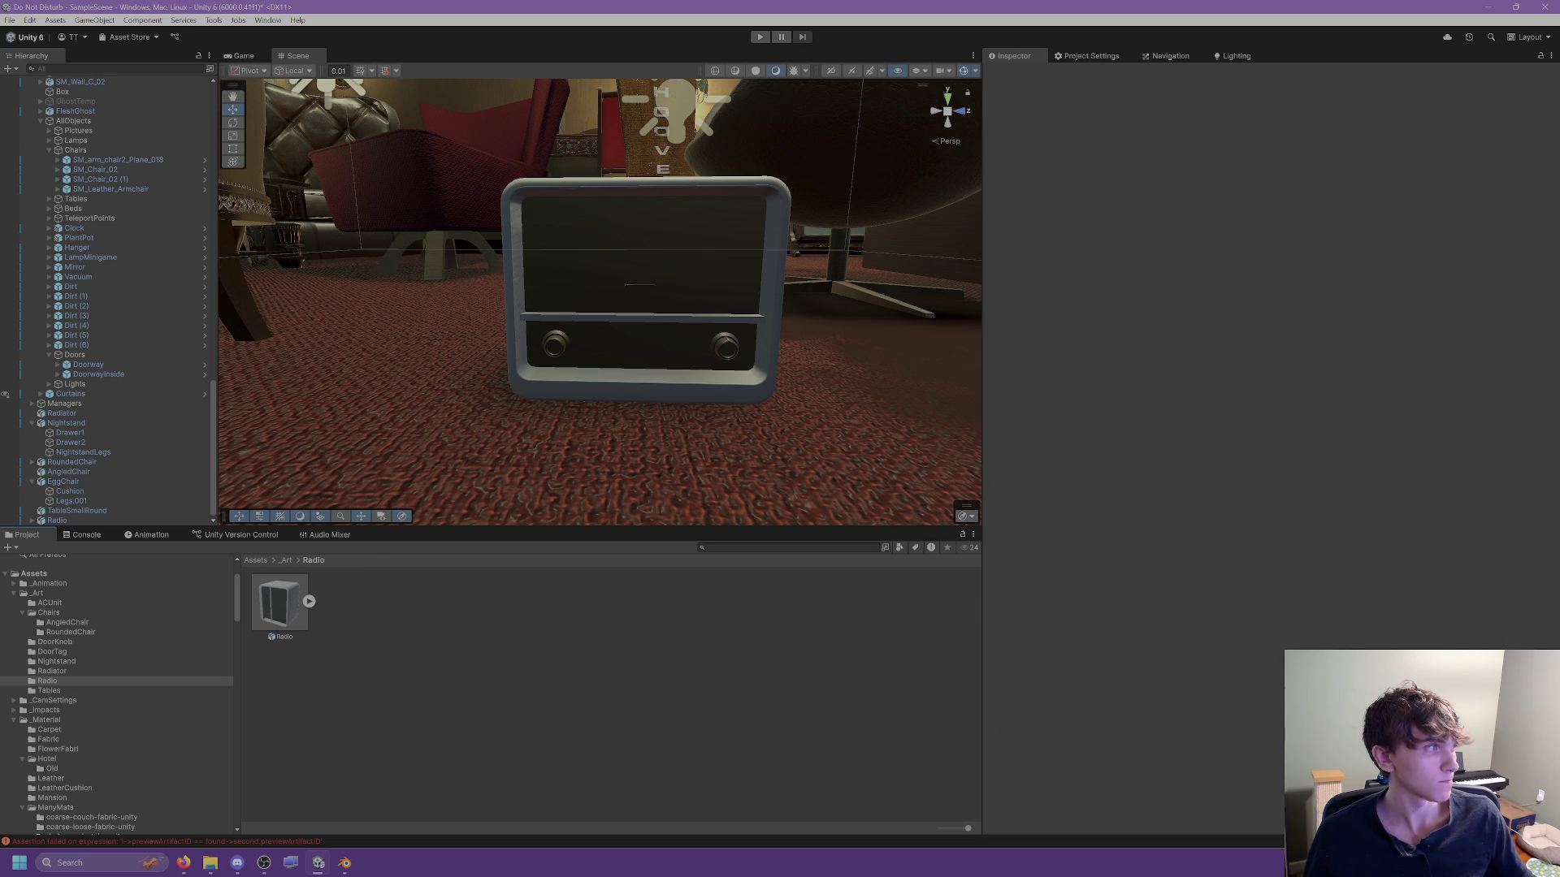
pyautogui.click(286, 628)
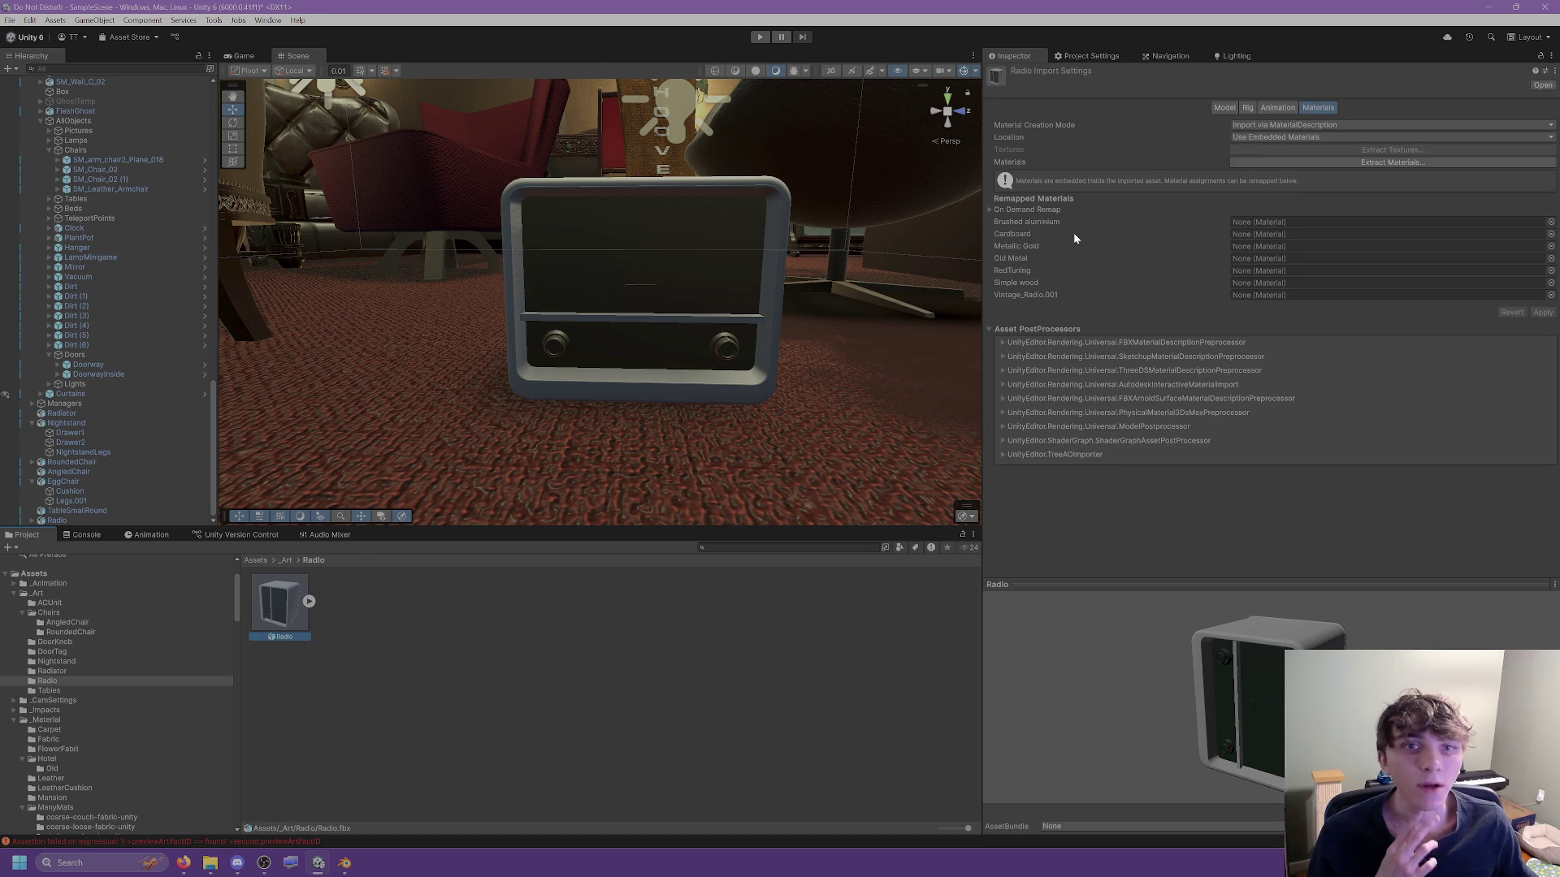
# Search the Brushed aluminium slot's material picker for 'alum' and close it without assigning.
pyautogui.click(1056, 217)
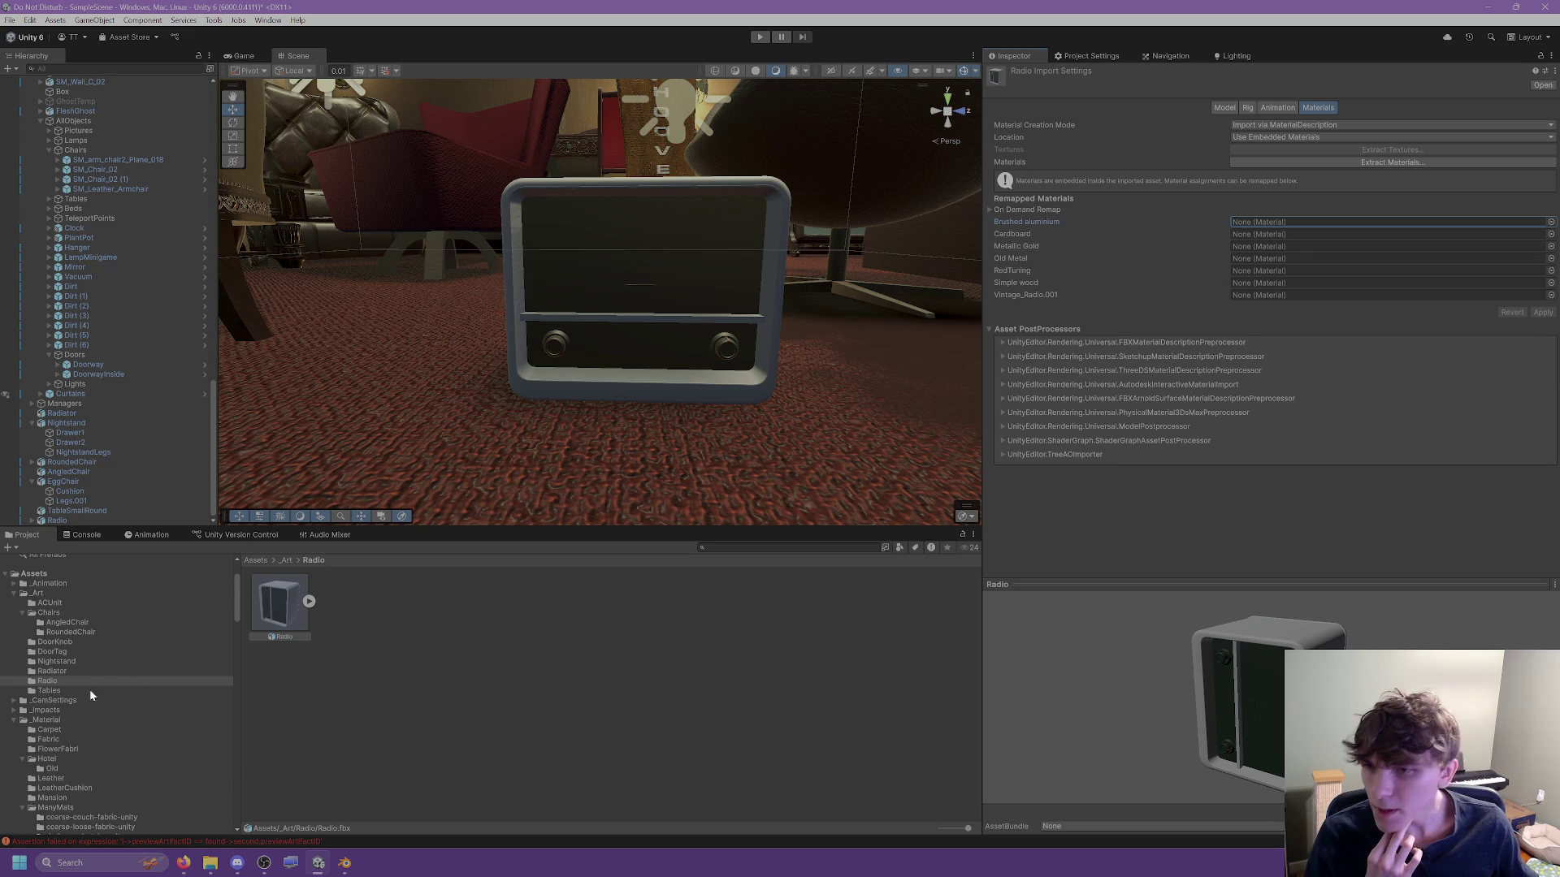
pyautogui.click(1551, 234)
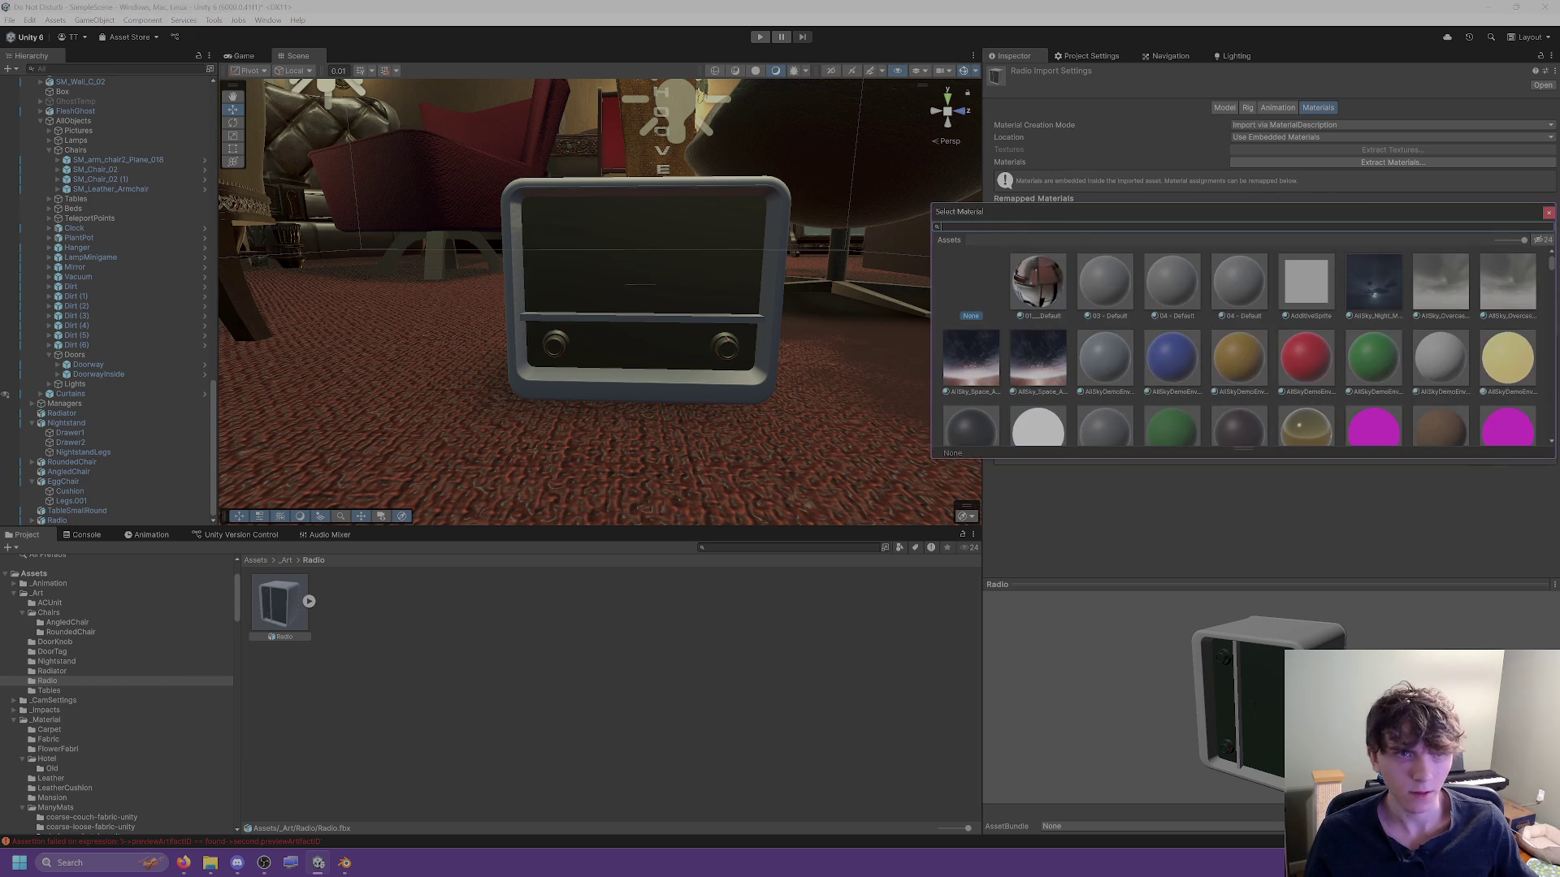
pyautogui.write('alum')
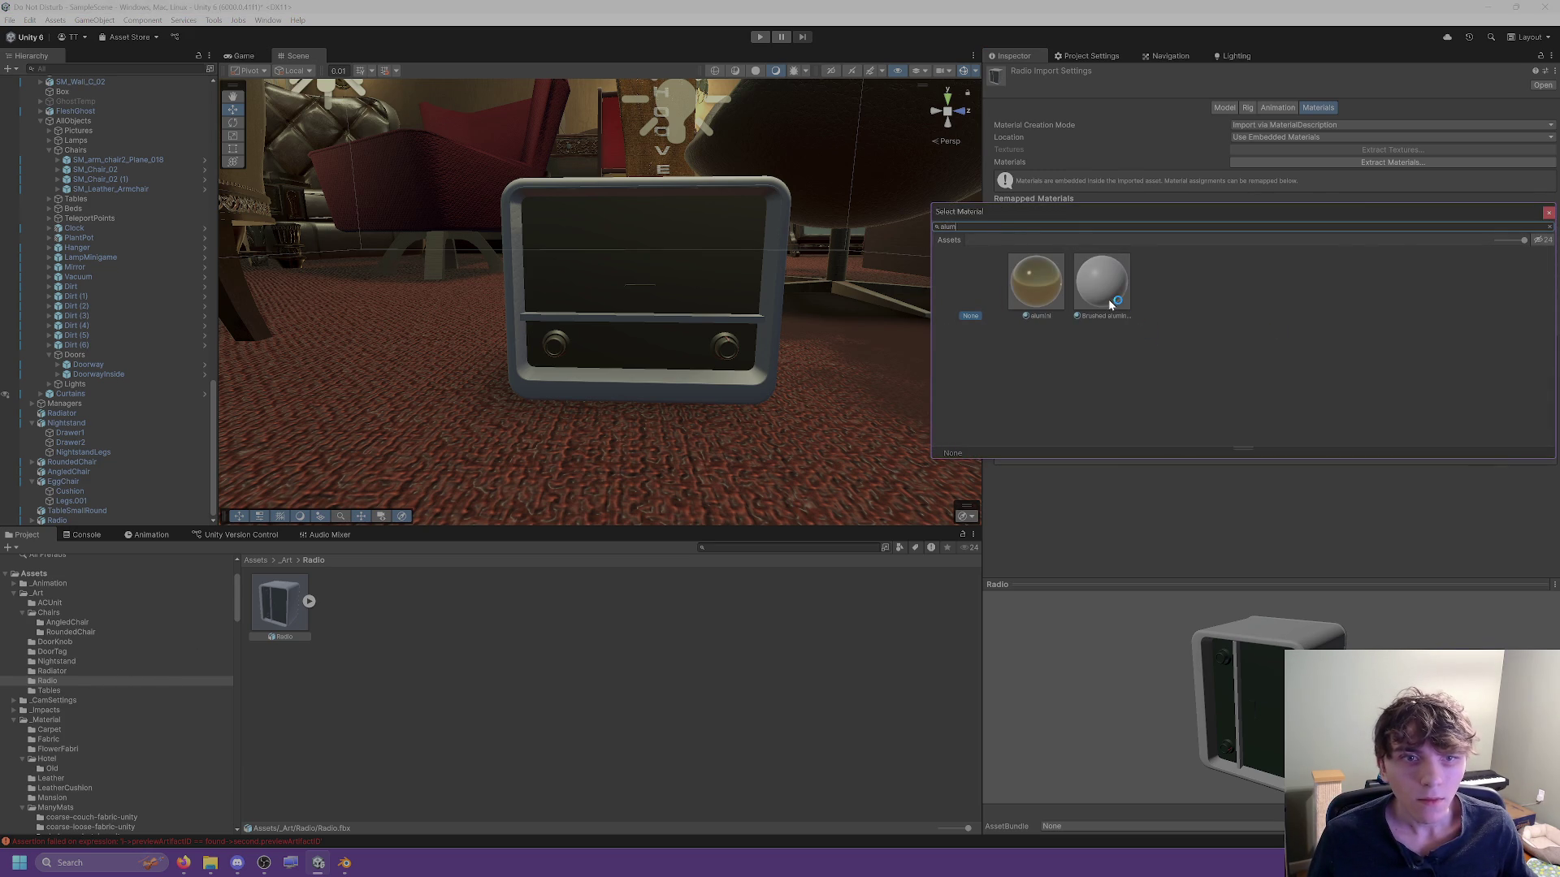
pyautogui.click(1548, 213)
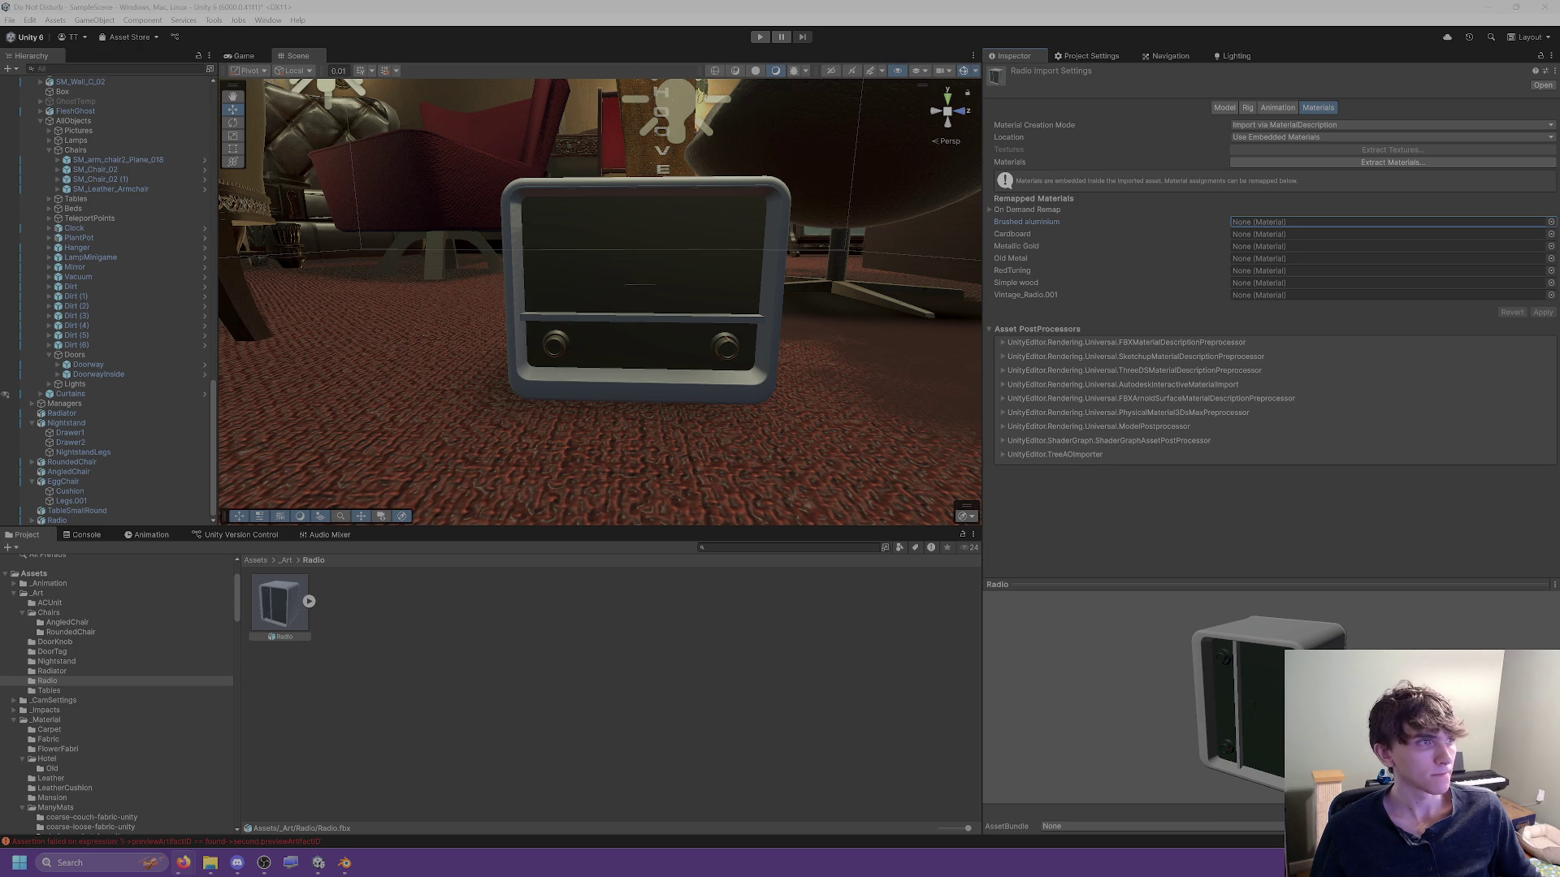
pyautogui.moveTo(210, 862)
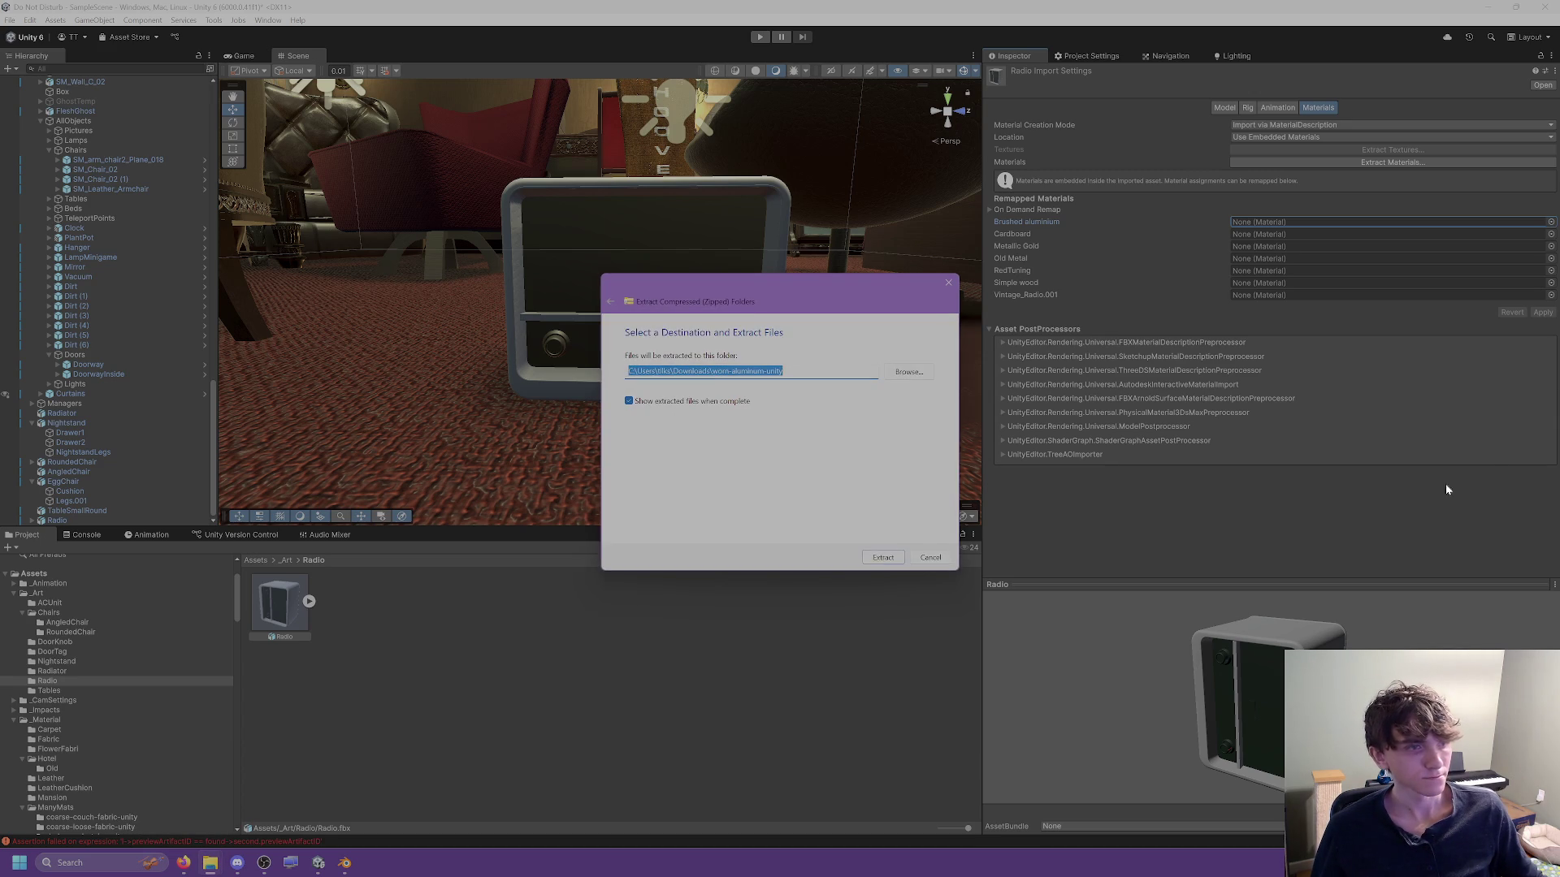
# Extract the downloaded brushed aluminium texture archive into Downloads.
pyautogui.click(881, 557)
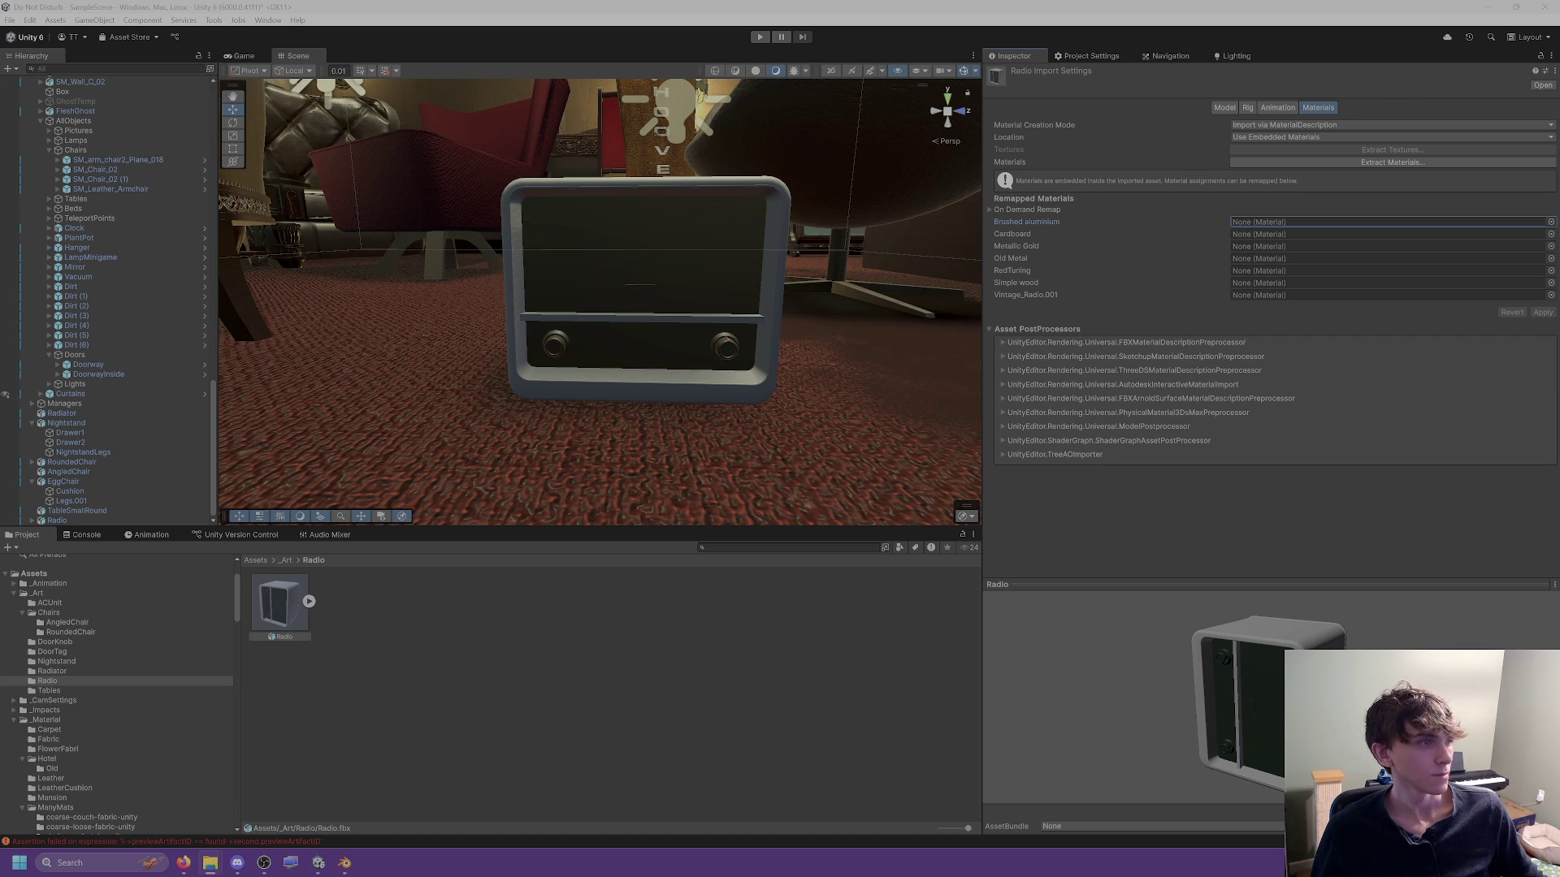
pyautogui.scroll(-5, 118, 691)
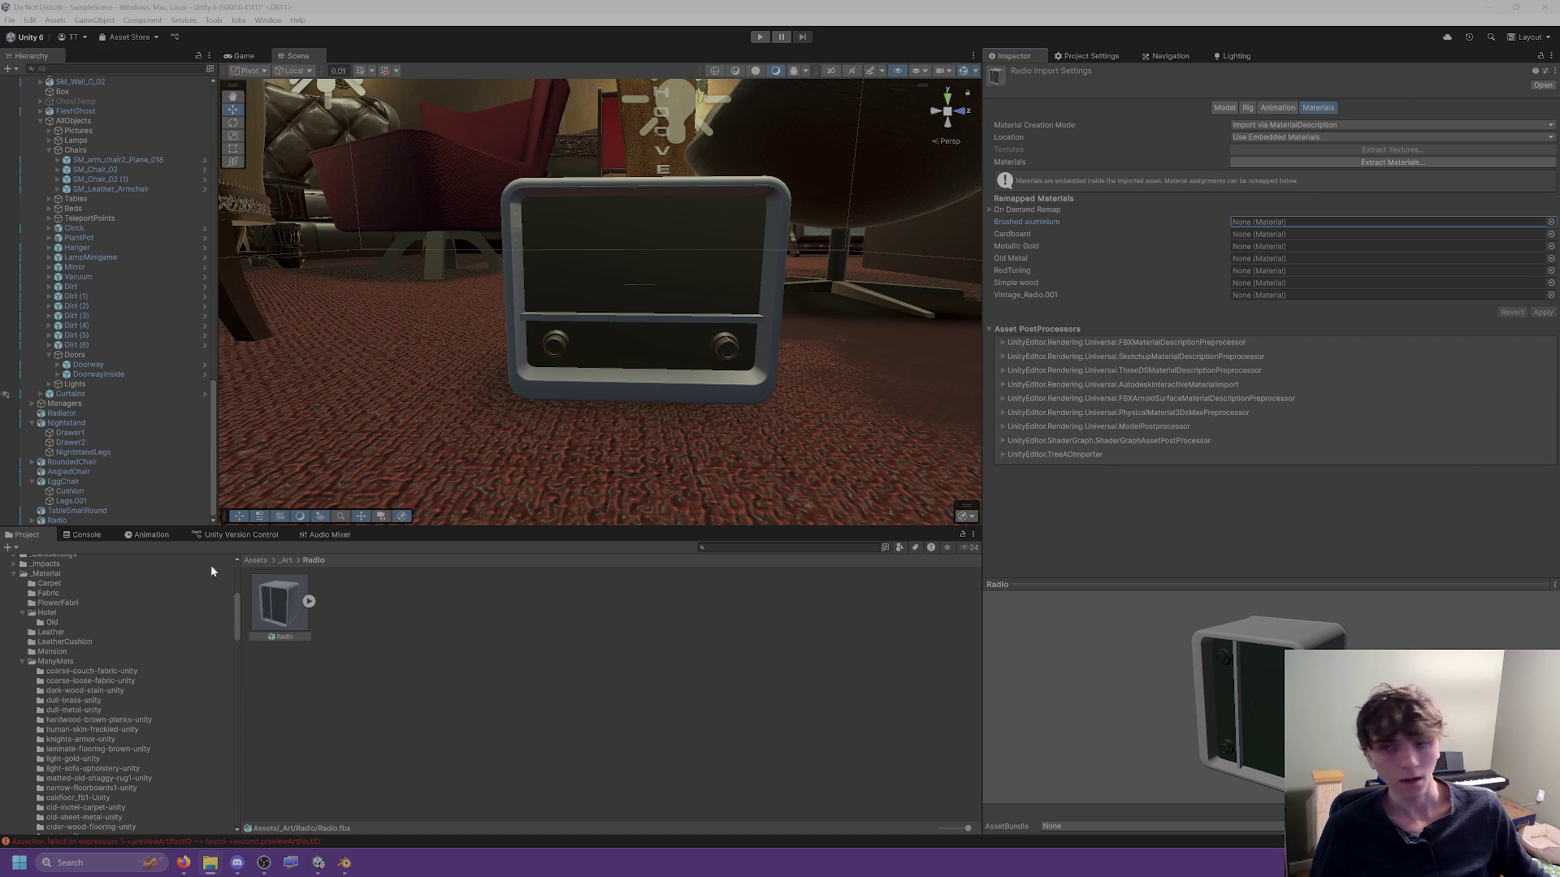
pyautogui.click(65, 660)
pyautogui.scroll(-6, 118, 713)
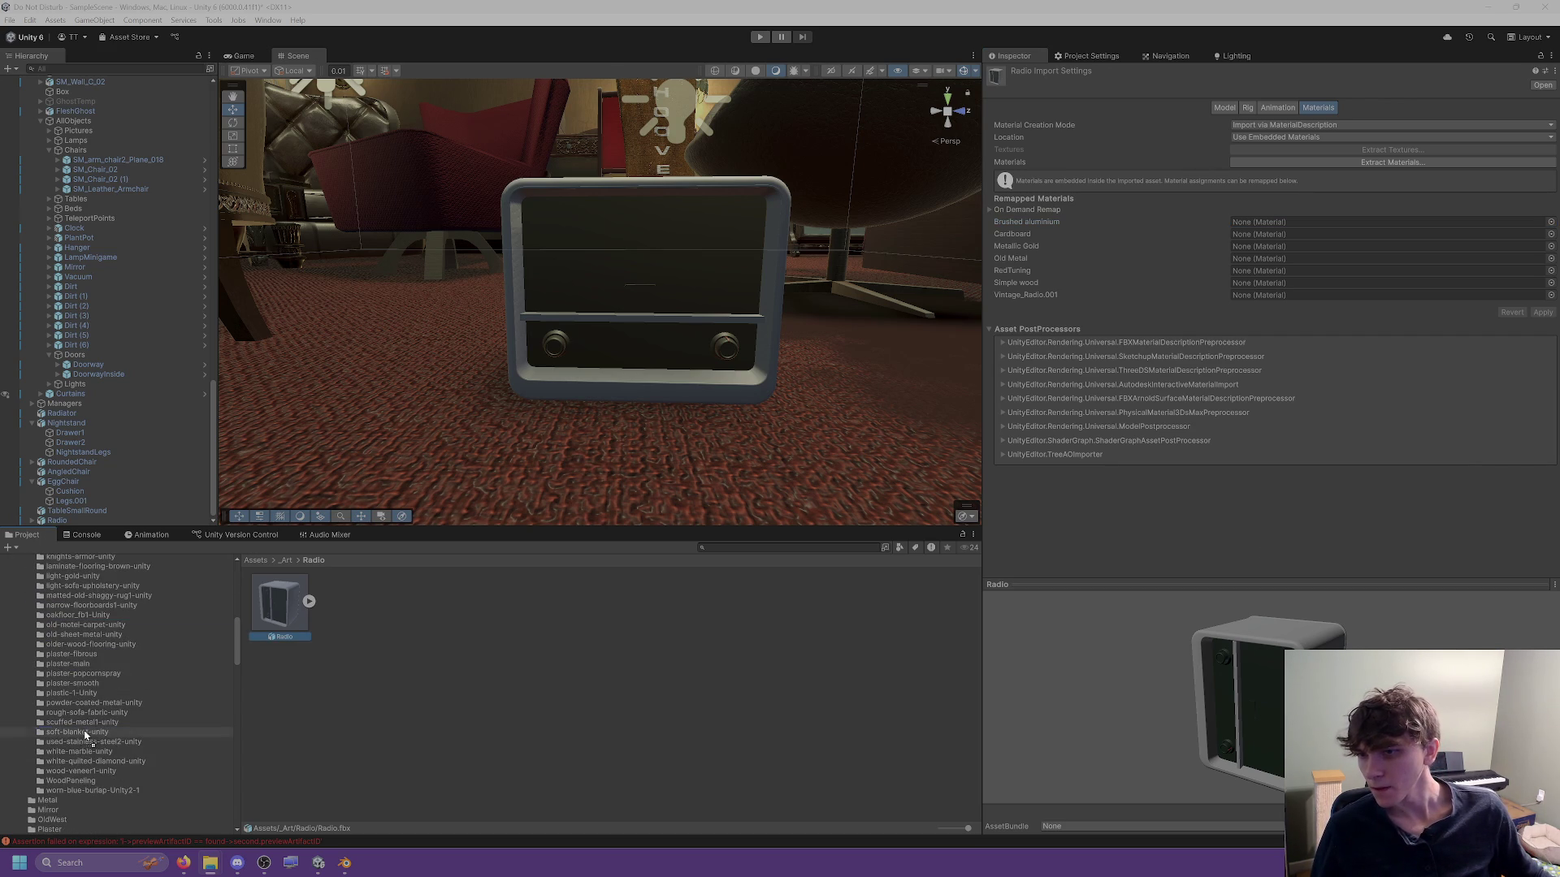
pyautogui.scroll(-1, 57, 784)
# Open _Material/Metal/worn-aluminum-unity and reveal it in Explorer.
pyautogui.click(47, 788)
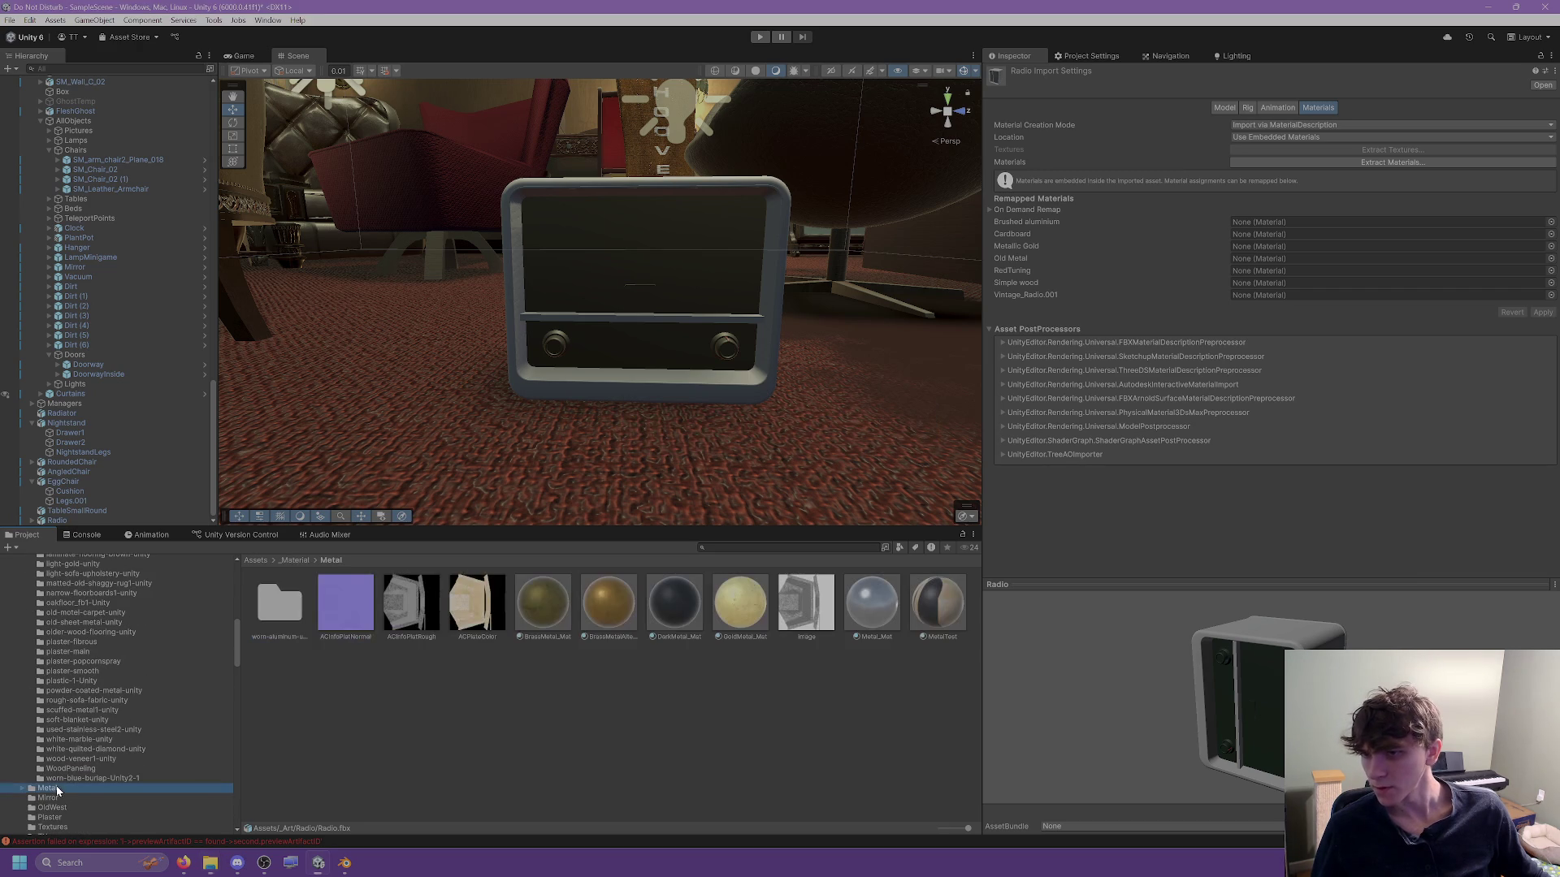
pyautogui.click(22, 788)
pyautogui.scroll(-3, 83, 770)
pyautogui.click(84, 763)
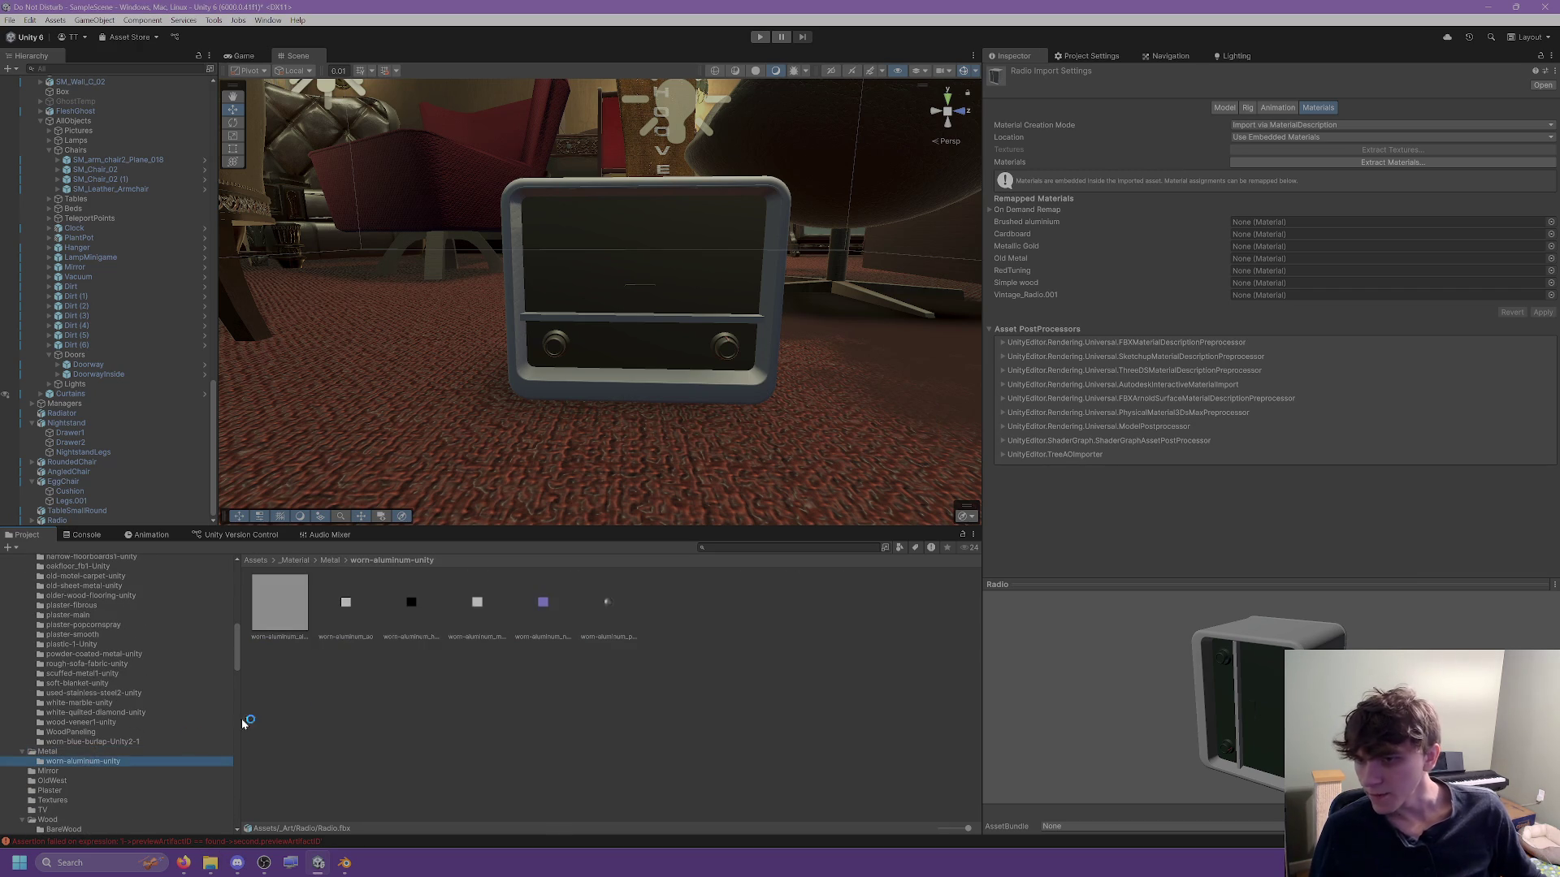
pyautogui.rightClick(696, 583)
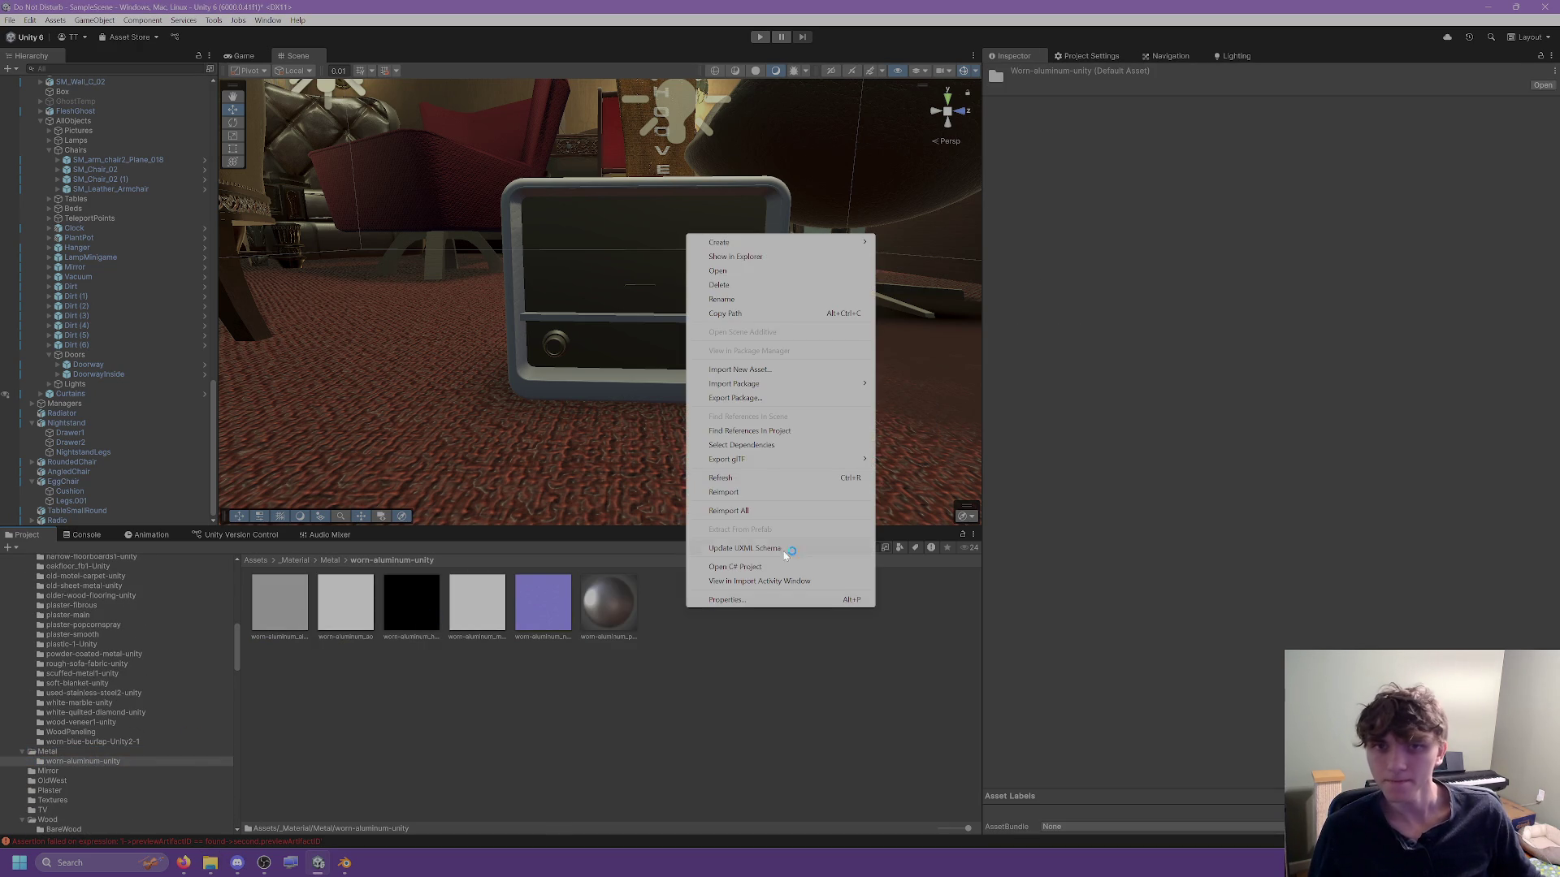
pyautogui.click(804, 256)
pyautogui.click(1406, 493)
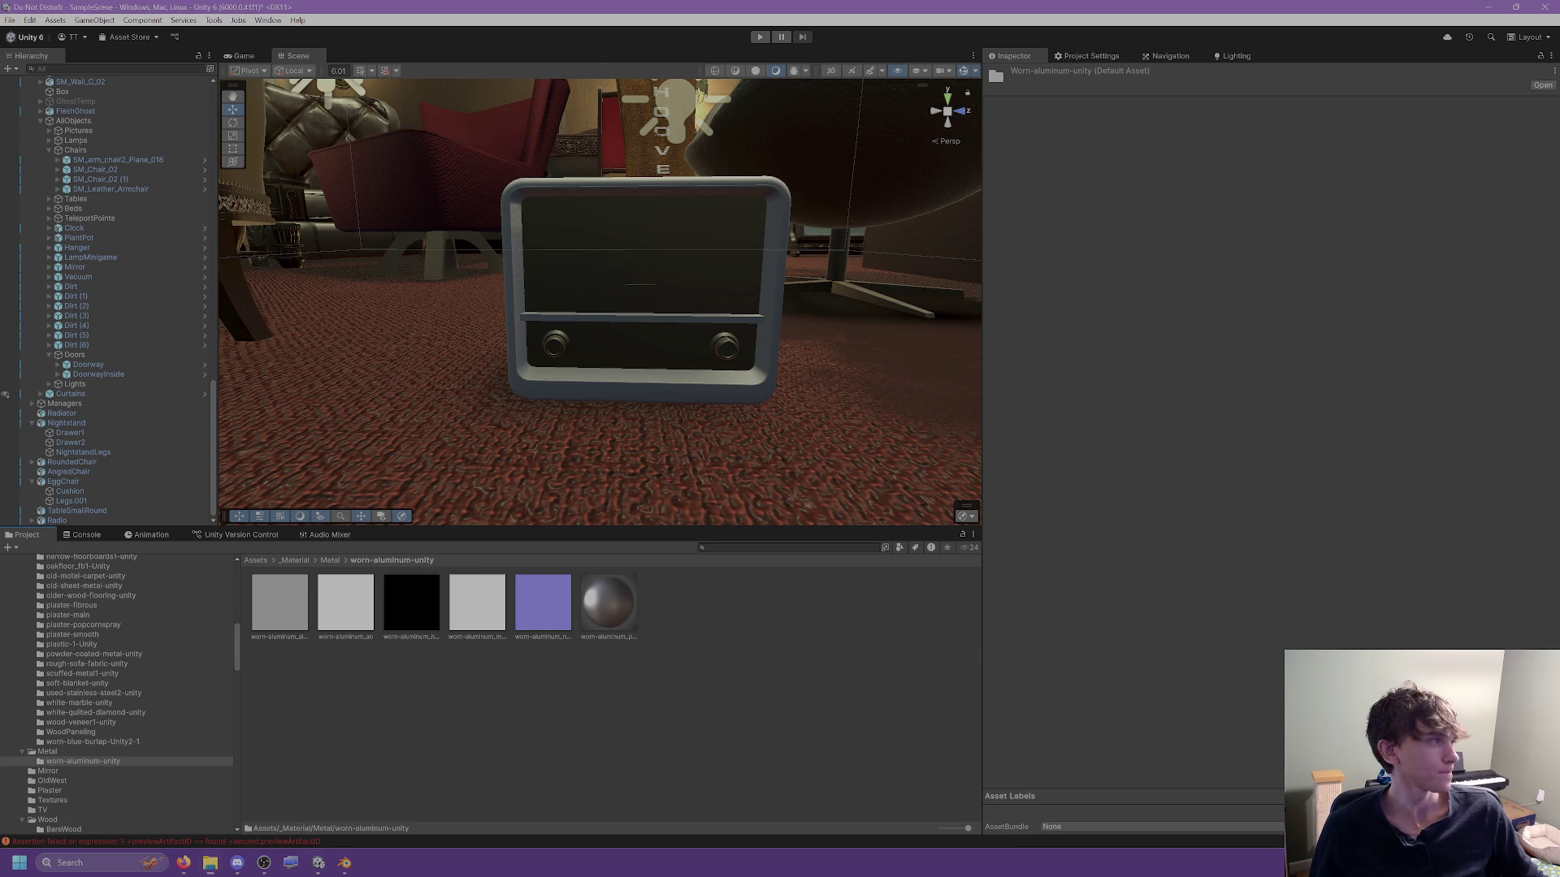
# Create a new material named Aluminum_Mat in the worn-aluminum-unity folder.
pyautogui.click(703, 619)
pyautogui.rightClick(703, 619)
pyautogui.moveTo(756, 250)
pyautogui.click(898, 286)
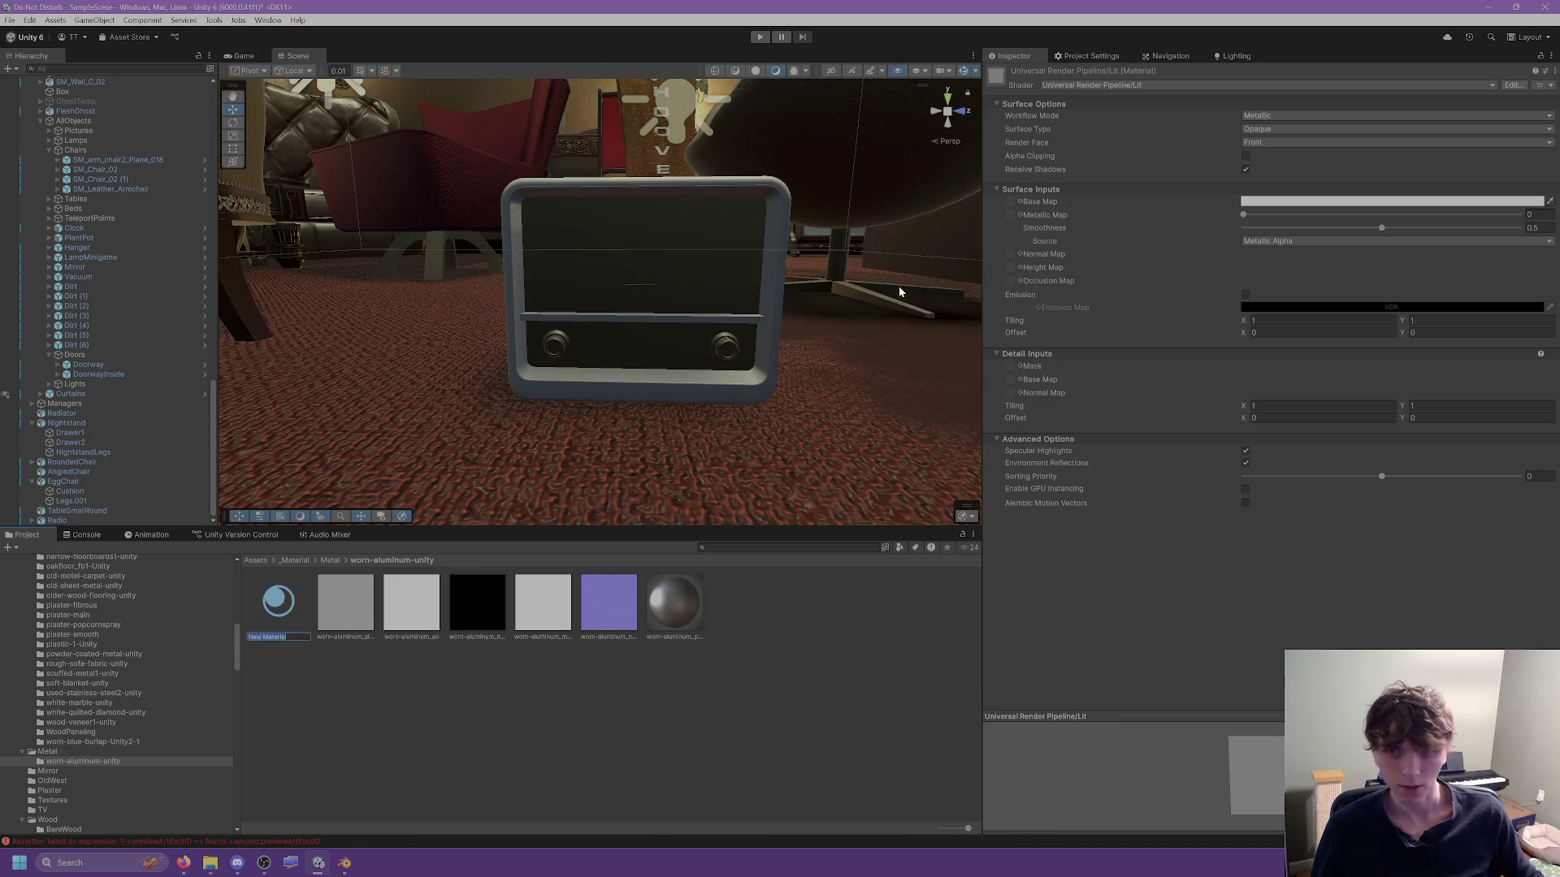
pyautogui.write('Aluminum_')
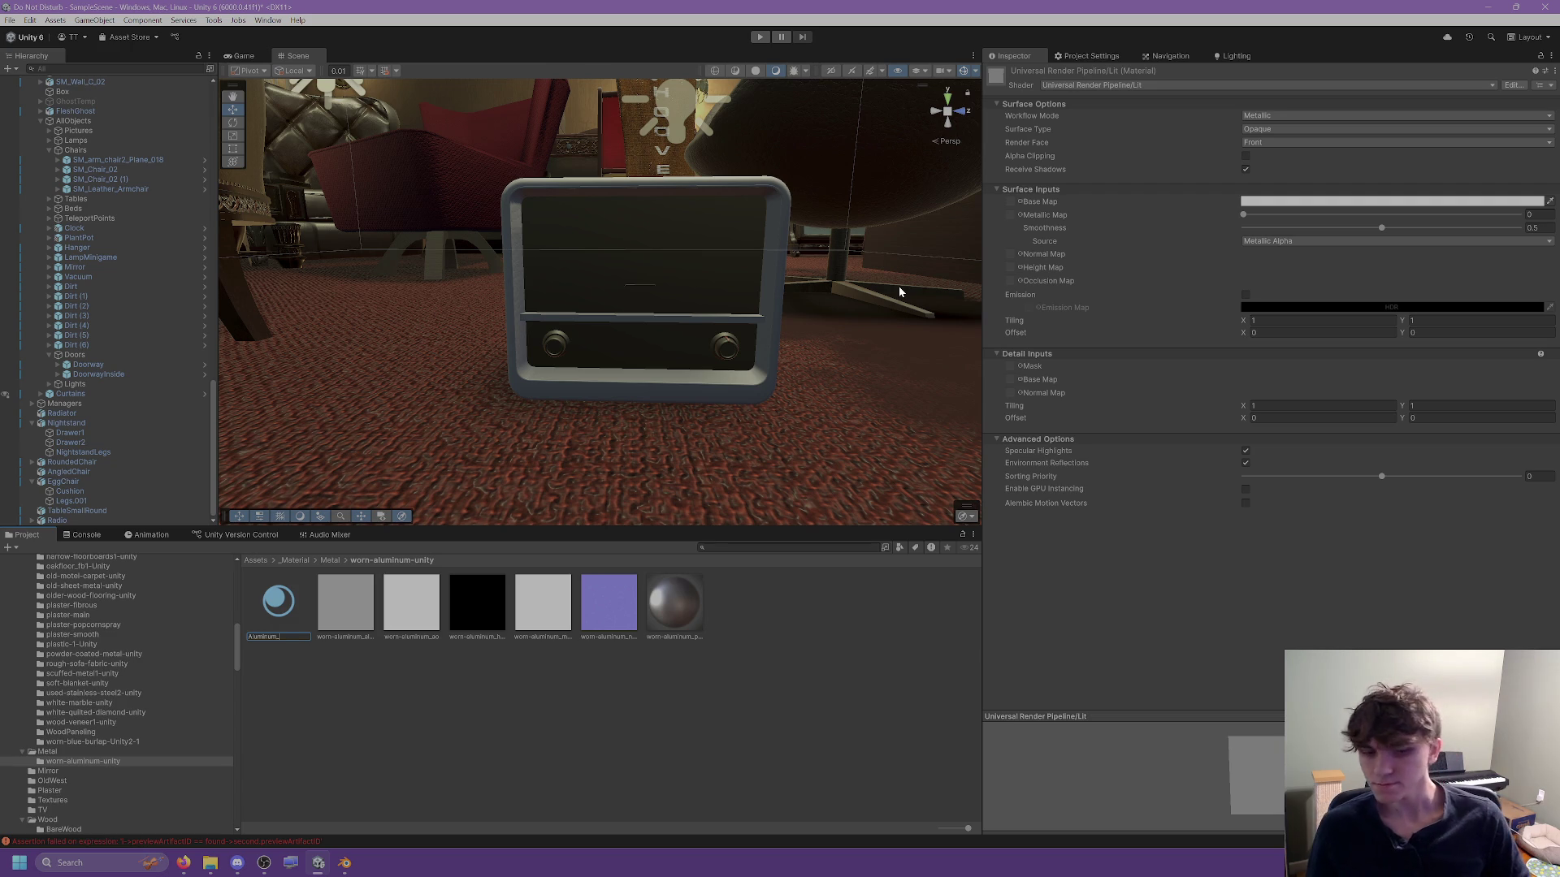
pyautogui.write('Mat')
pyautogui.press('Return')
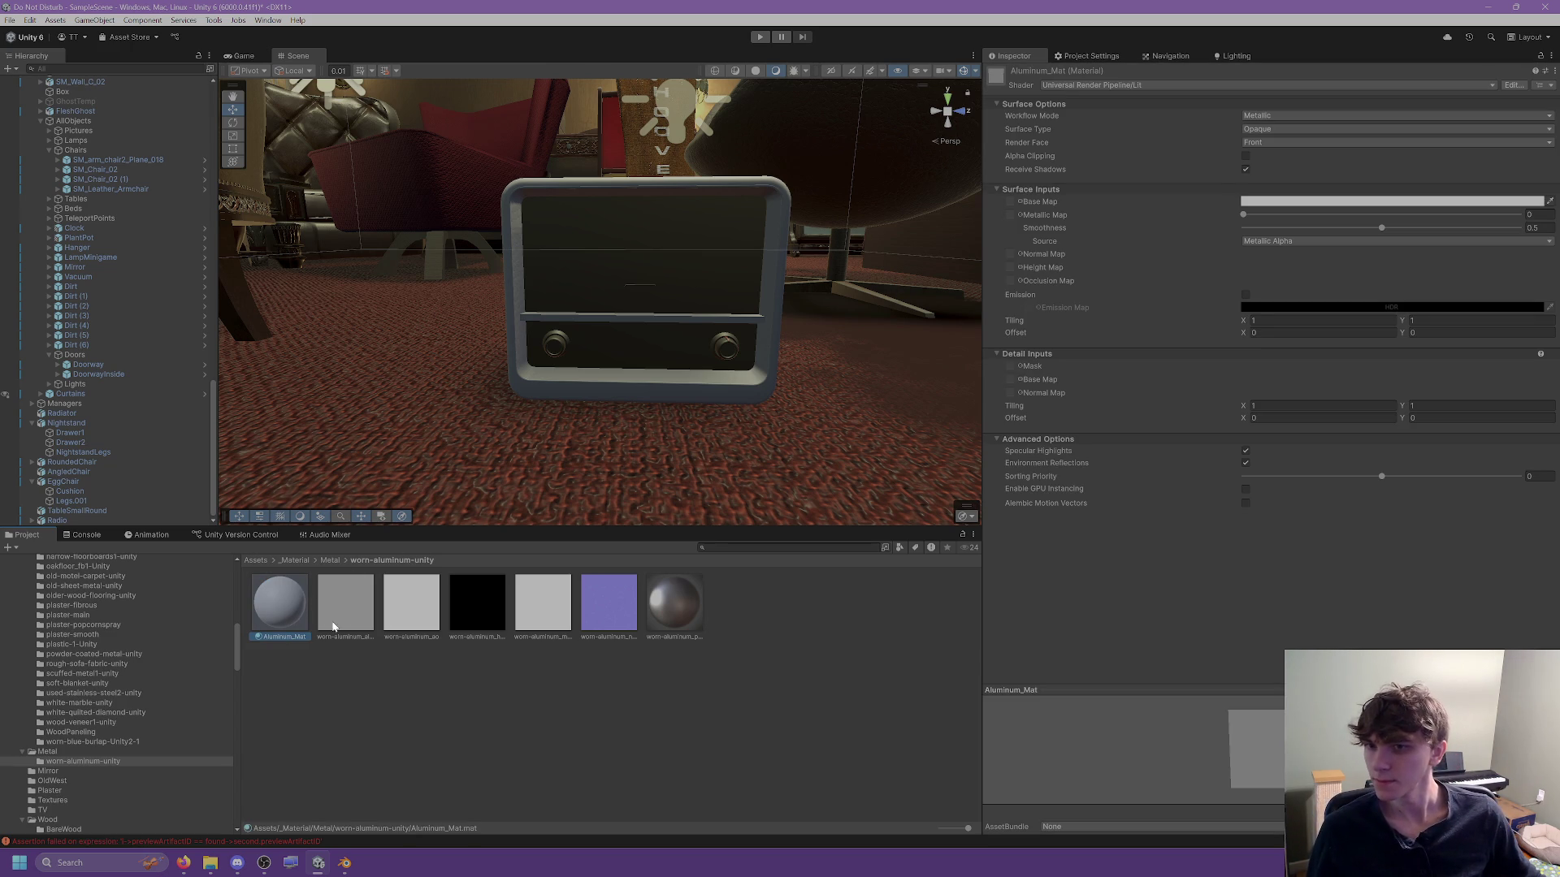
# Assign the base, occlusion, normal and metallic textures to Aluminum_Mat, fixing the normal map.
pyautogui.moveTo(340, 623)
pyautogui.mouseDown()
pyautogui.moveTo(1108, 233)
pyautogui.moveTo(1010, 200)
pyautogui.mouseUp()
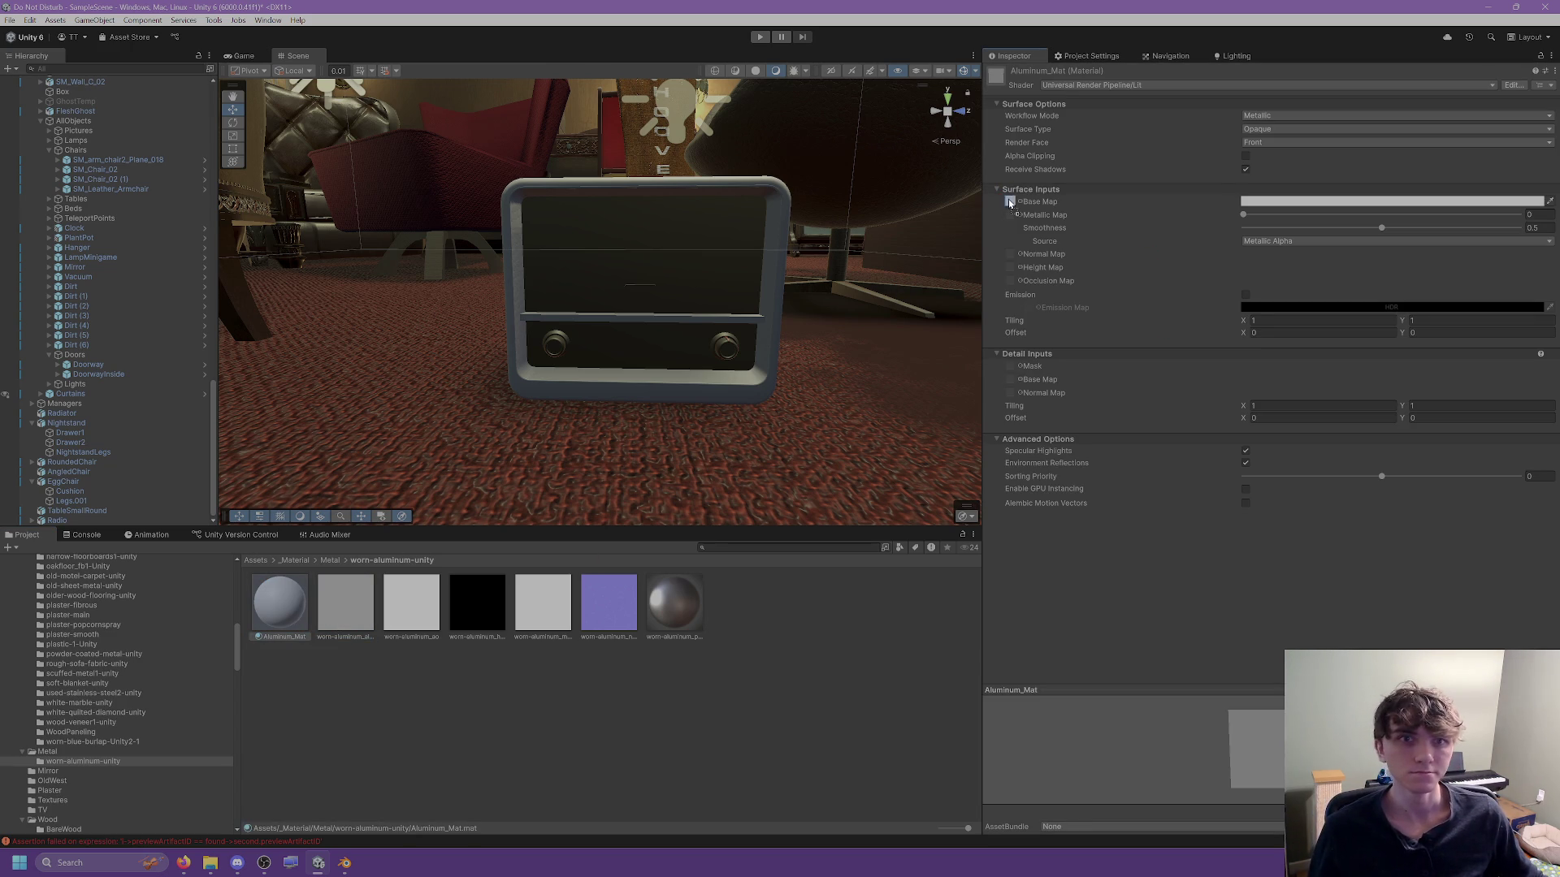
pyautogui.click(418, 607)
pyautogui.moveTo(417, 602)
pyautogui.mouseDown()
pyautogui.moveTo(1041, 378)
pyautogui.moveTo(1010, 281)
pyautogui.mouseUp()
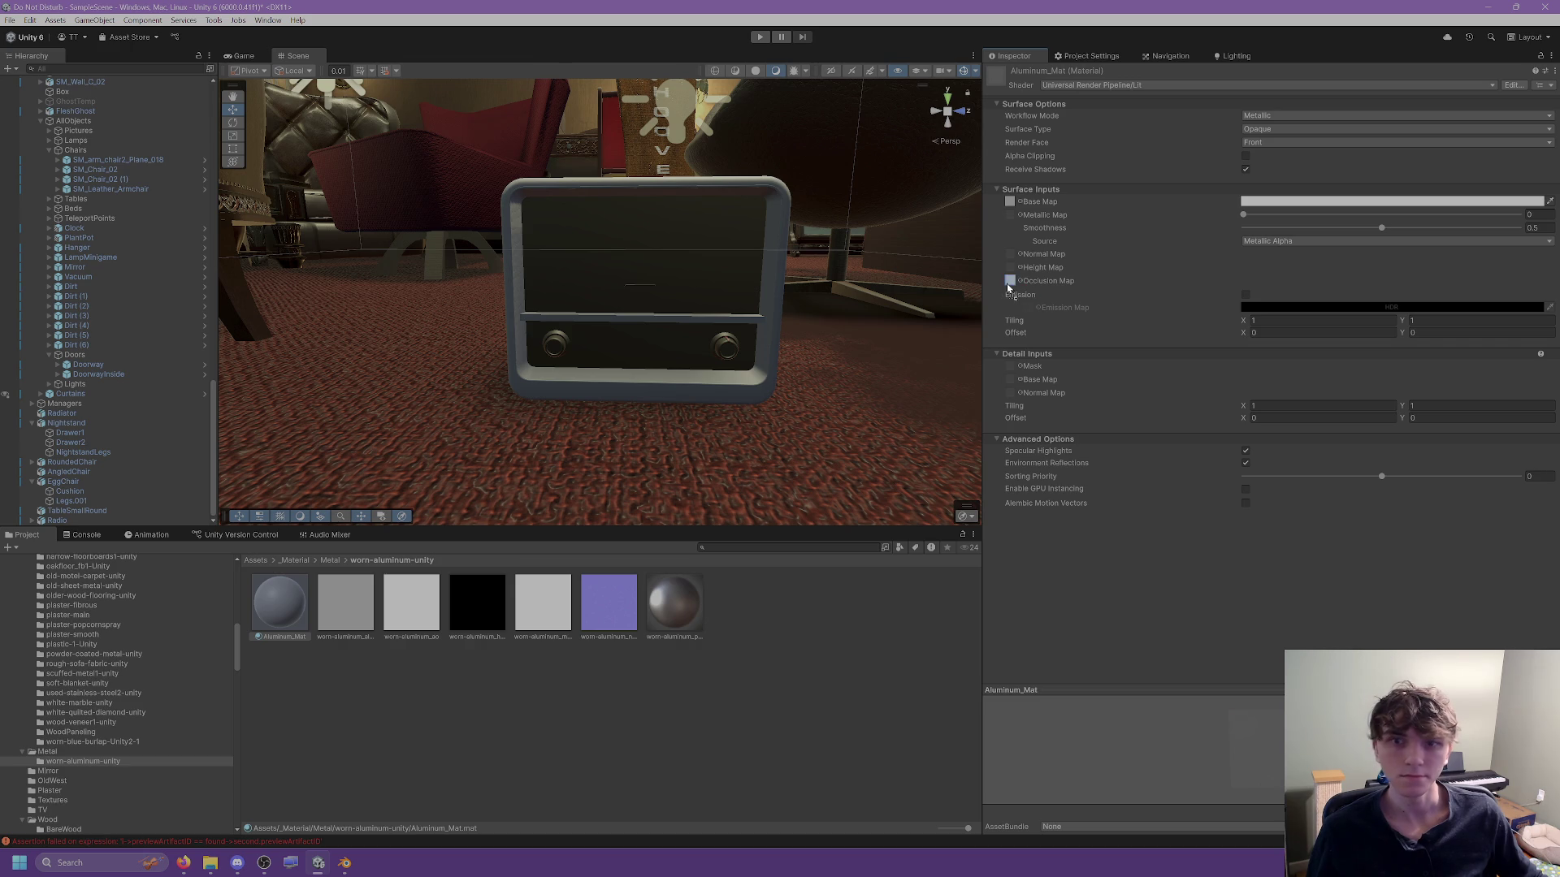
pyautogui.moveTo(544, 617); pyautogui.dragTo(1017, 244)
pyautogui.moveTo(626, 626)
pyautogui.mouseDown()
pyautogui.moveTo(1129, 267)
pyautogui.moveTo(1014, 251)
pyautogui.mouseUp()
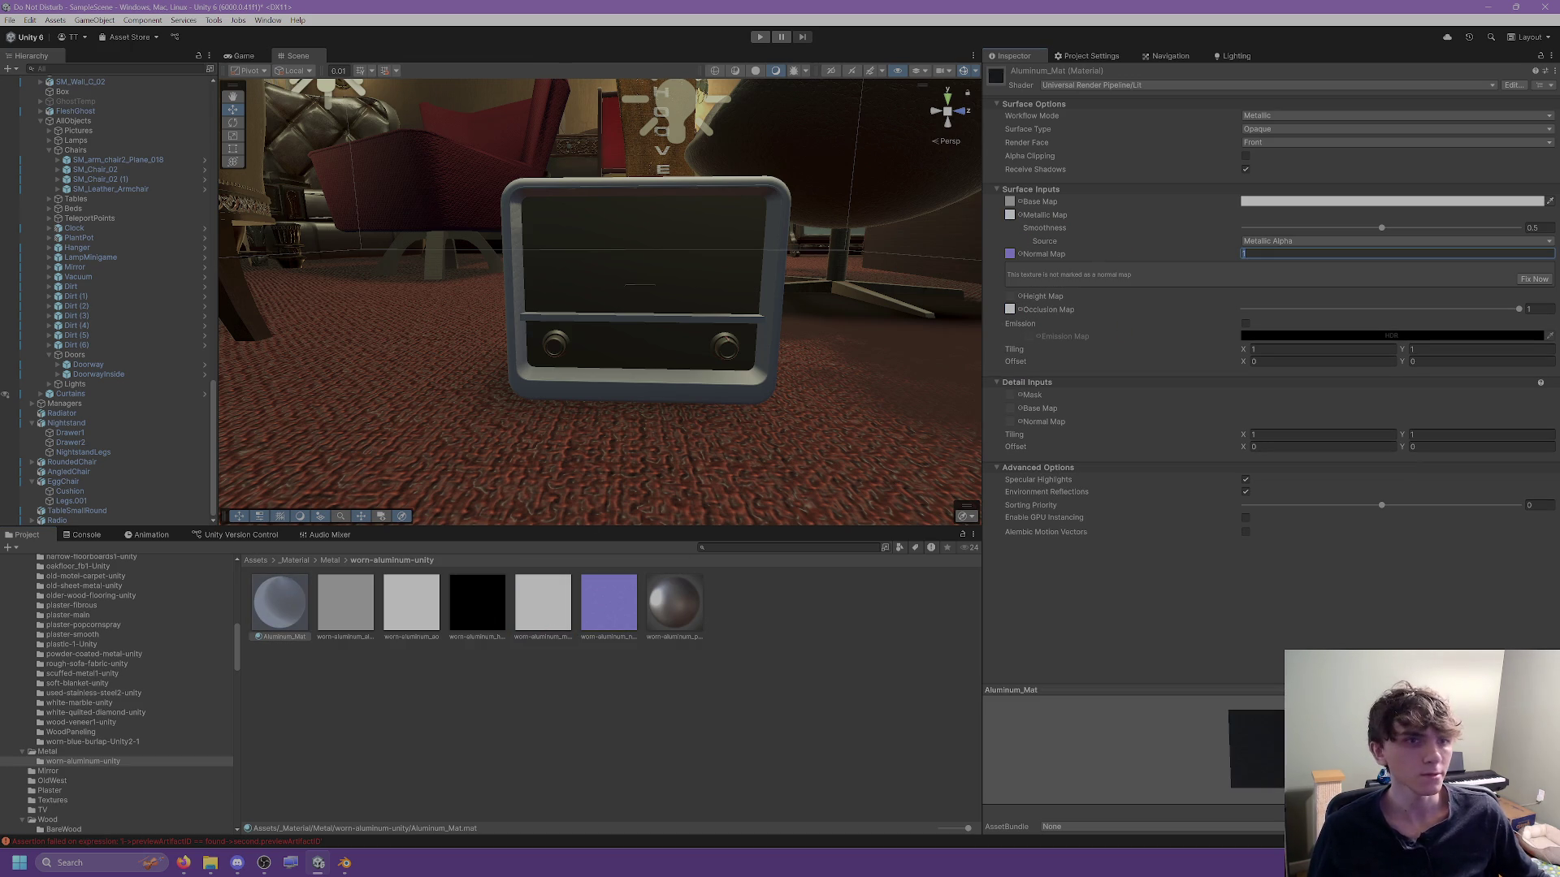
pyautogui.click(1532, 278)
pyautogui.click(255, 635)
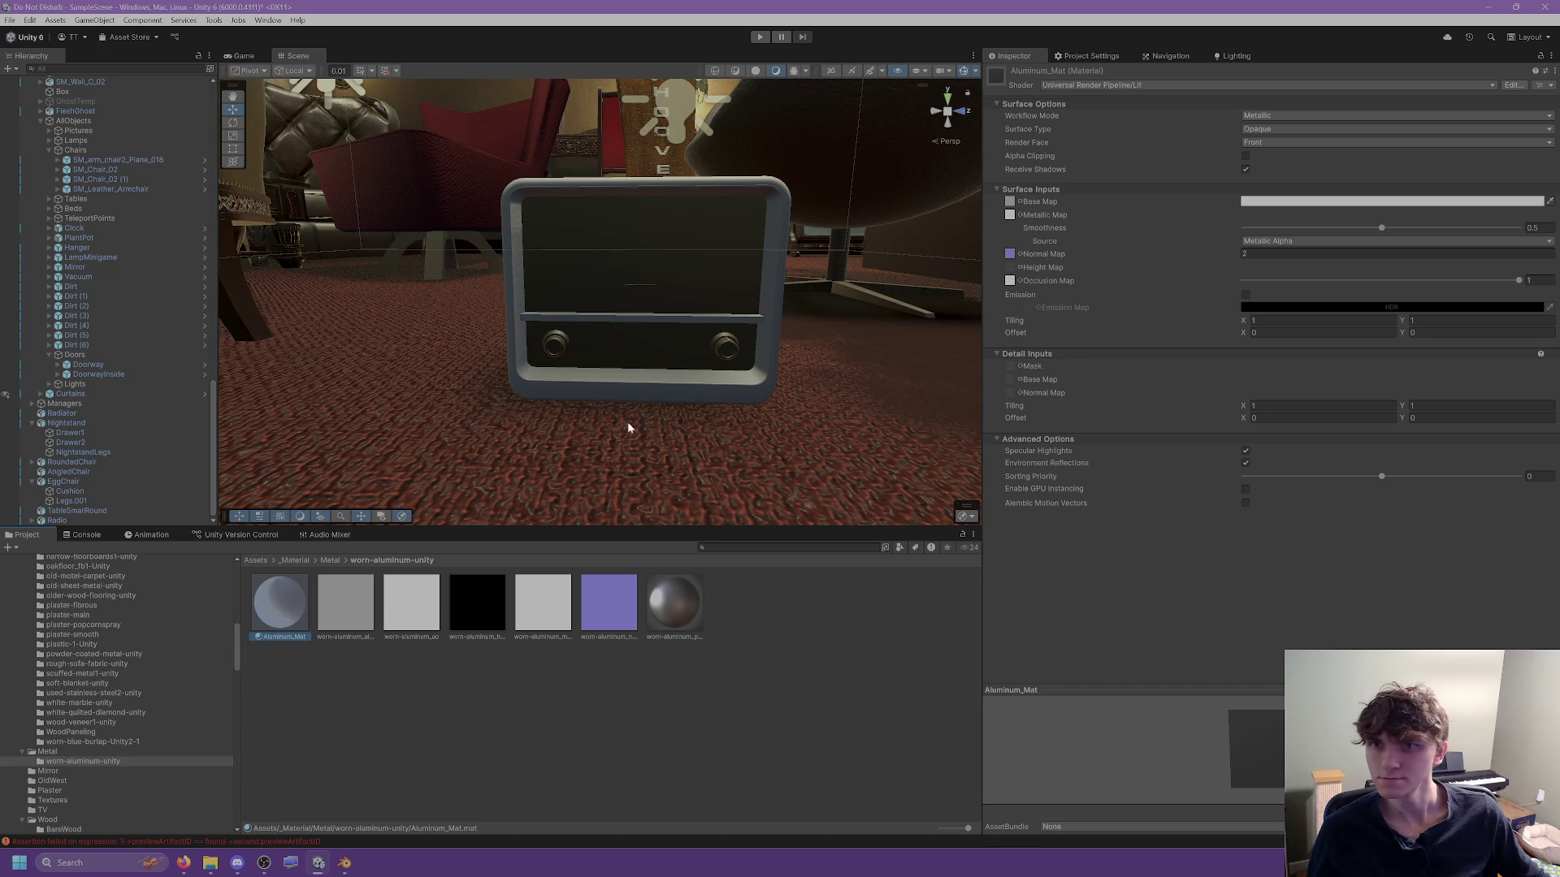
pyautogui.click(701, 315)
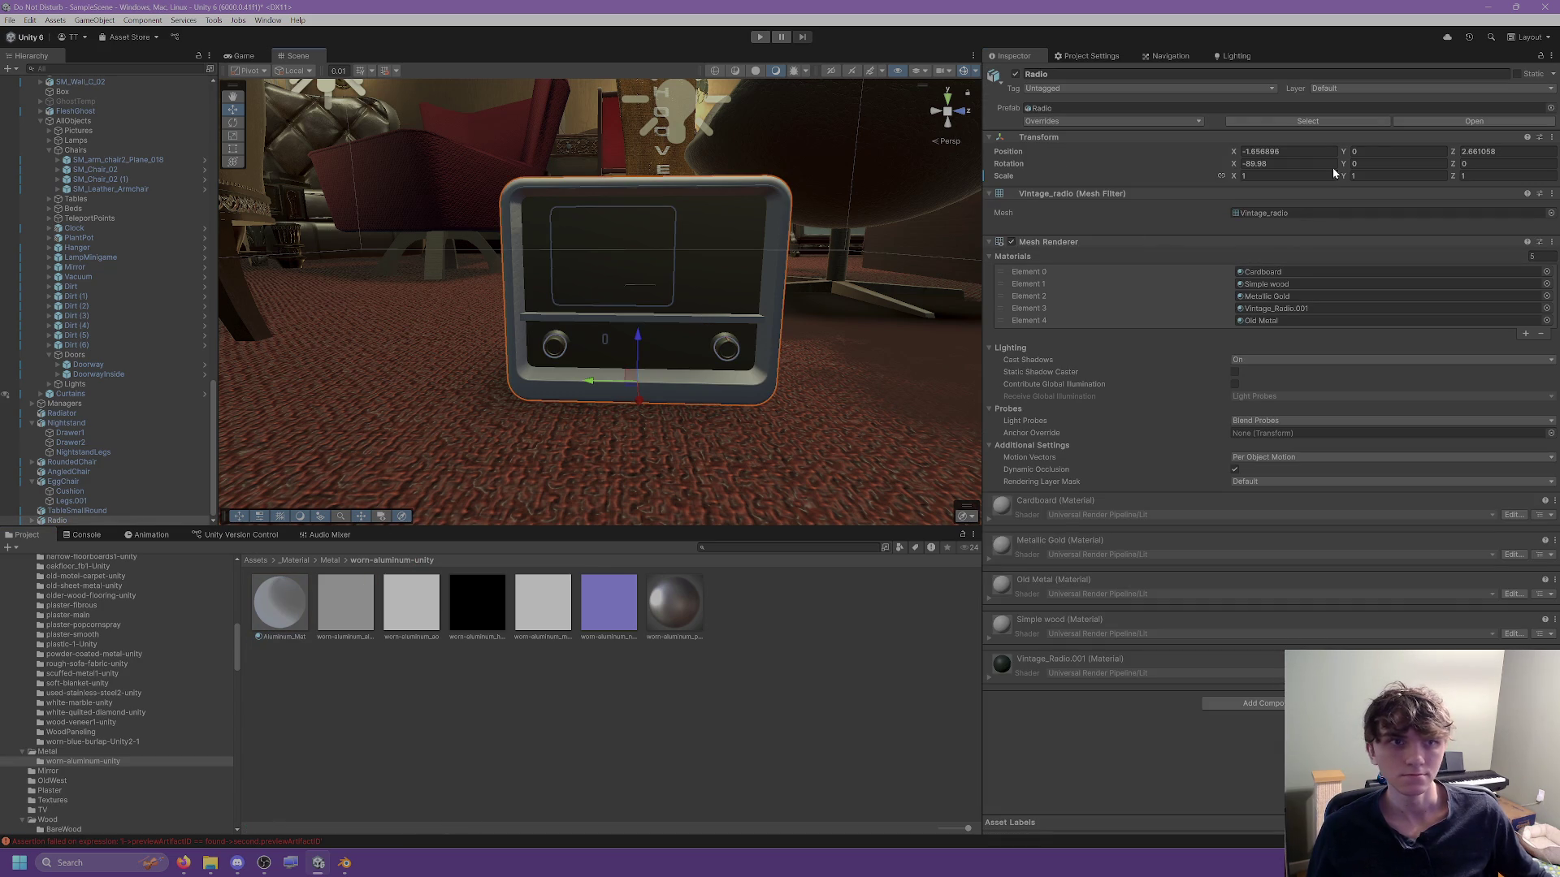
# Remap Radio.fbx's Brushed aluminium slot to Aluminum_Mat and apply.
pyautogui.click(1285, 120)
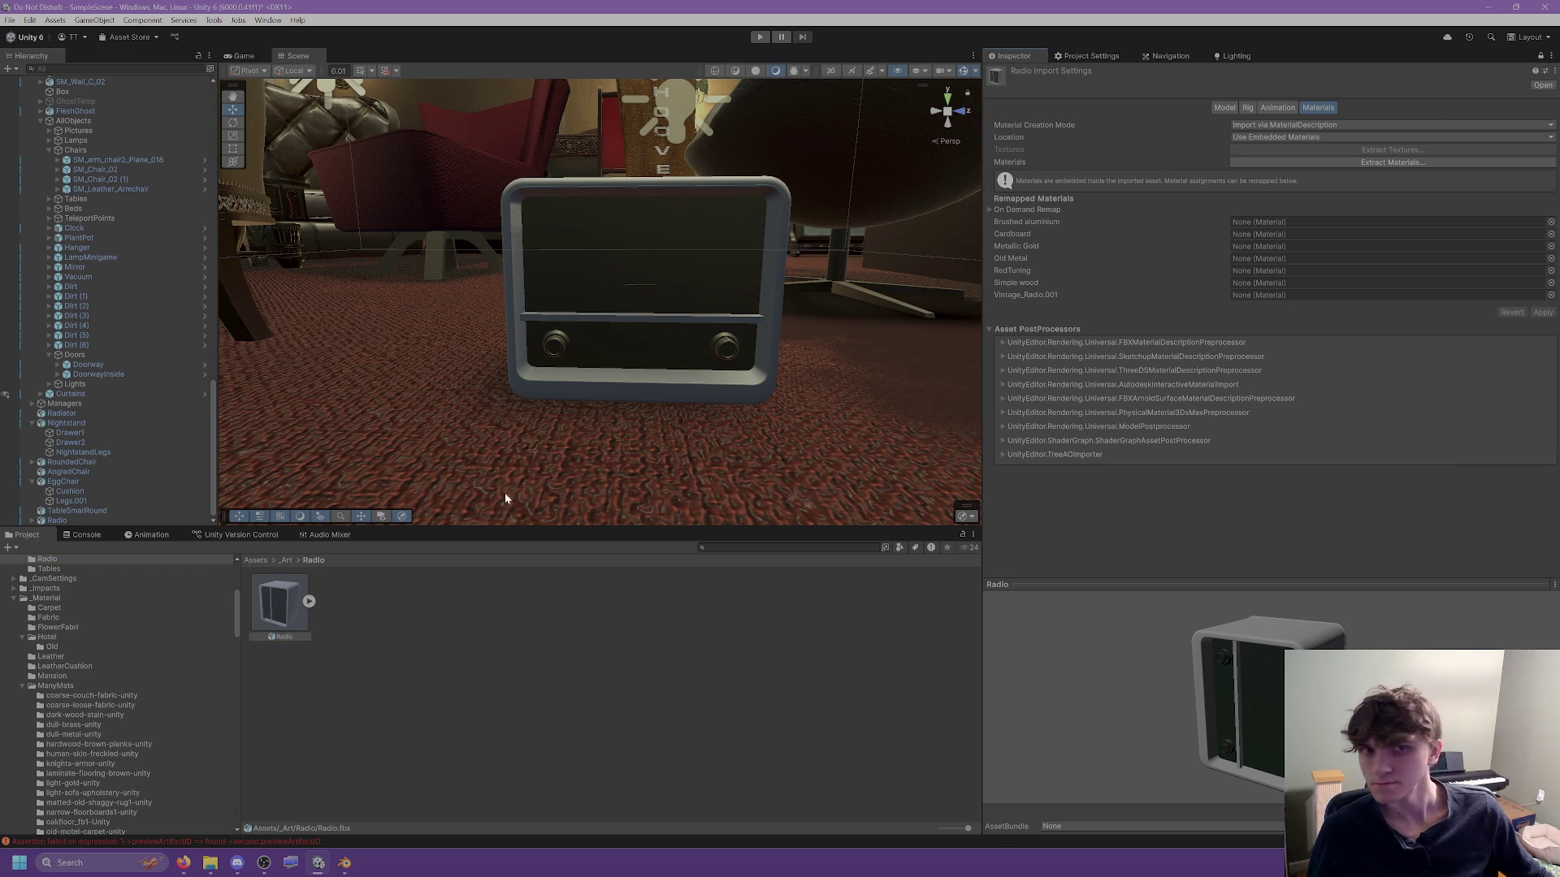
pyautogui.scroll(-10, 113, 677)
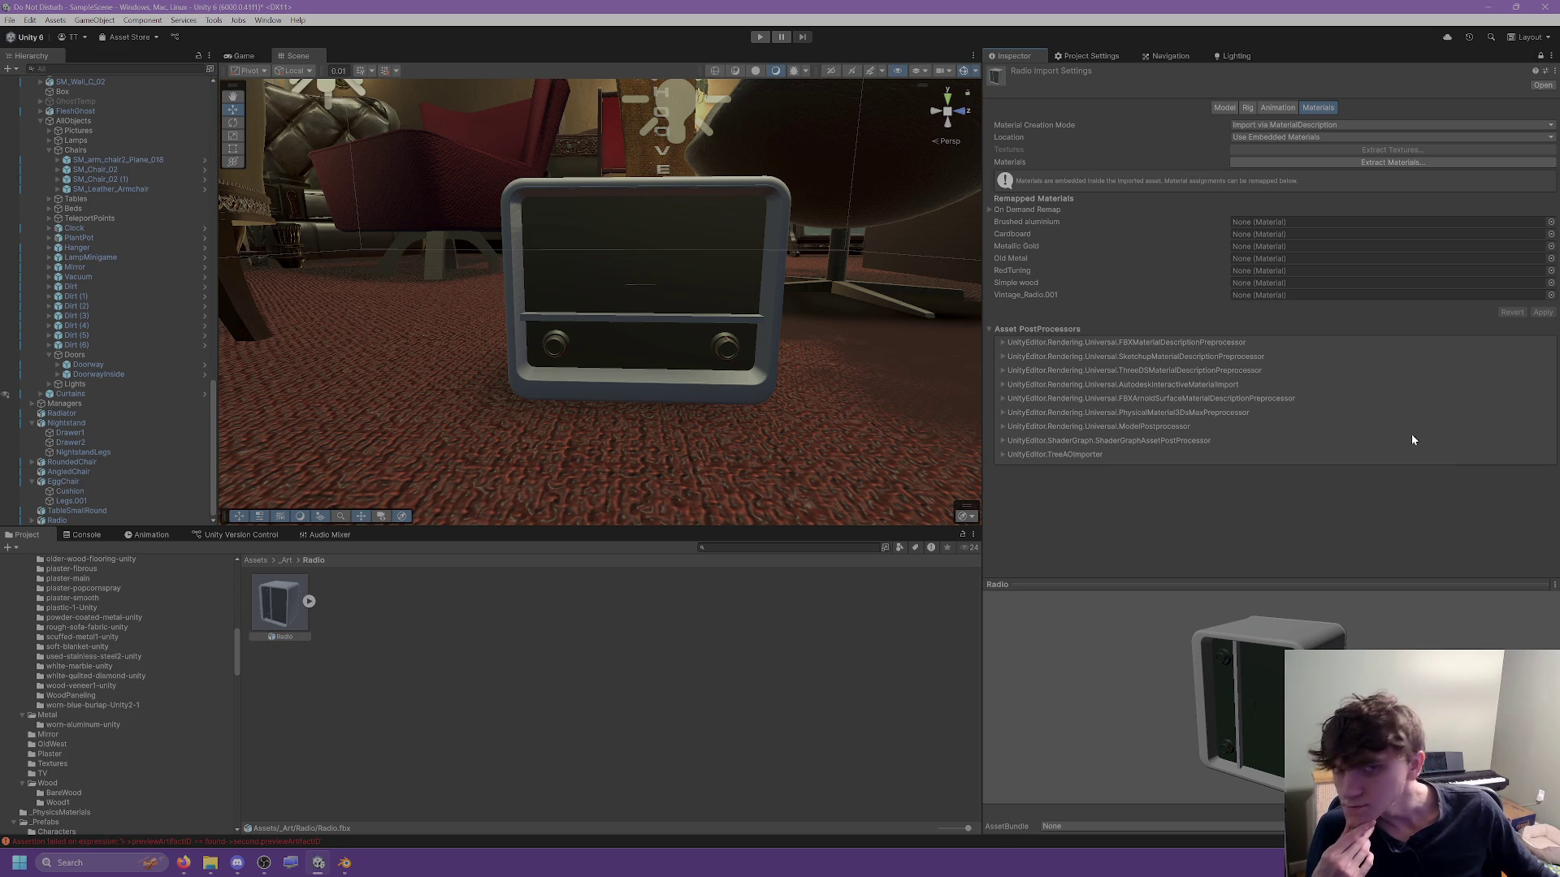
pyautogui.click(1550, 222)
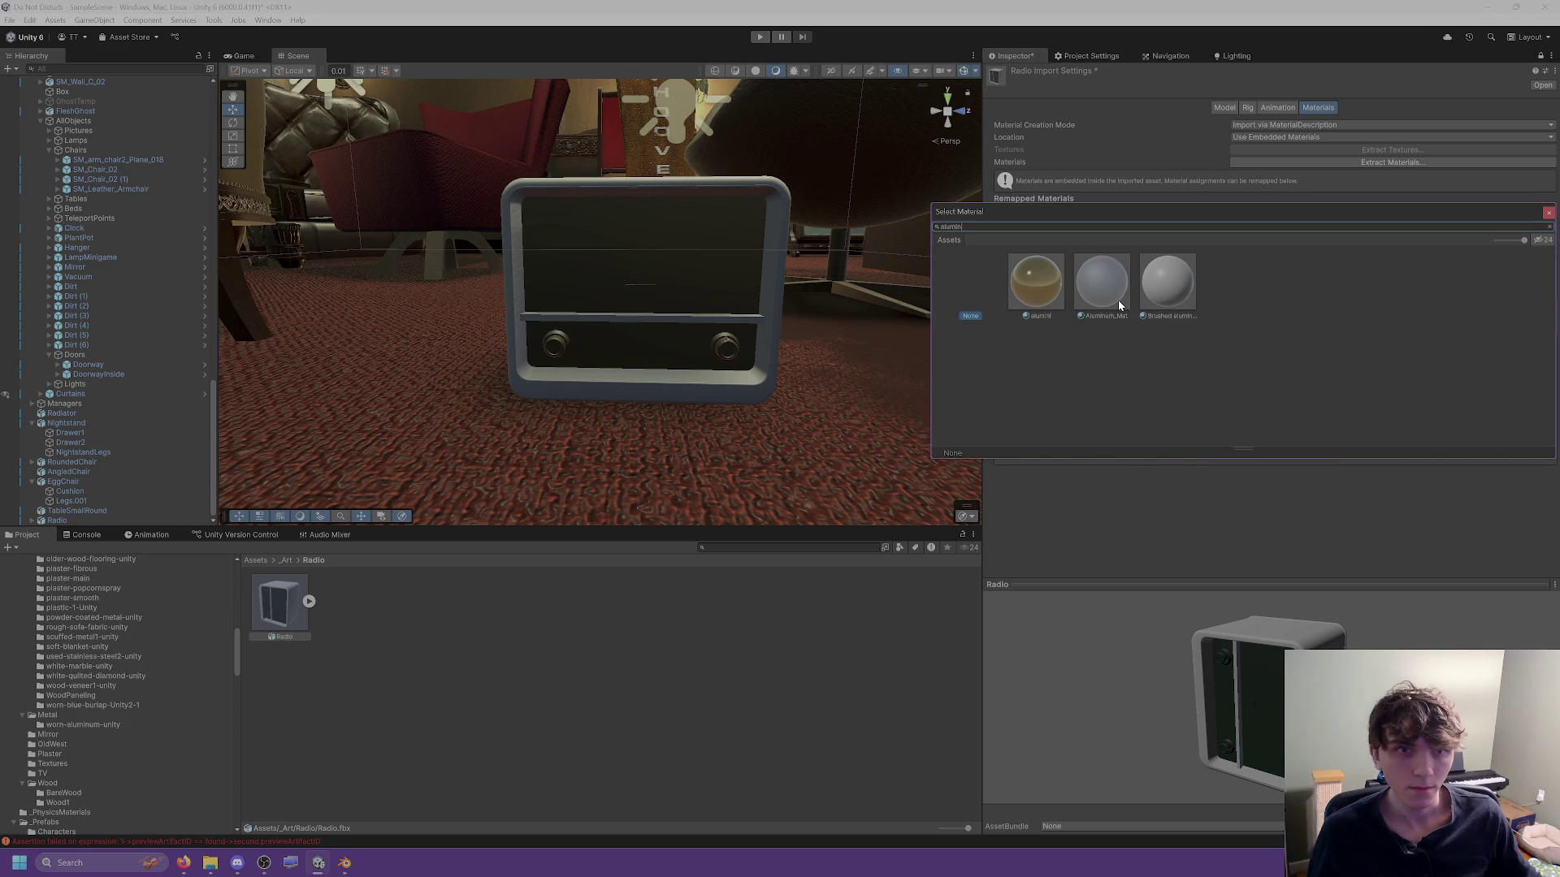
pyautogui.doubleClick(1118, 299)
pyautogui.click(1542, 312)
pyautogui.moveTo(770, 373)
pyautogui.mouseDown()
pyautogui.moveTo(863, 407)
pyautogui.moveTo(808, 417)
pyautogui.moveTo(814, 430)
pyautogui.moveTo(783, 380)
pyautogui.moveTo(842, 352)
pyautogui.moveTo(425, 340)
pyautogui.moveTo(658, 337)
pyautogui.mouseUp()
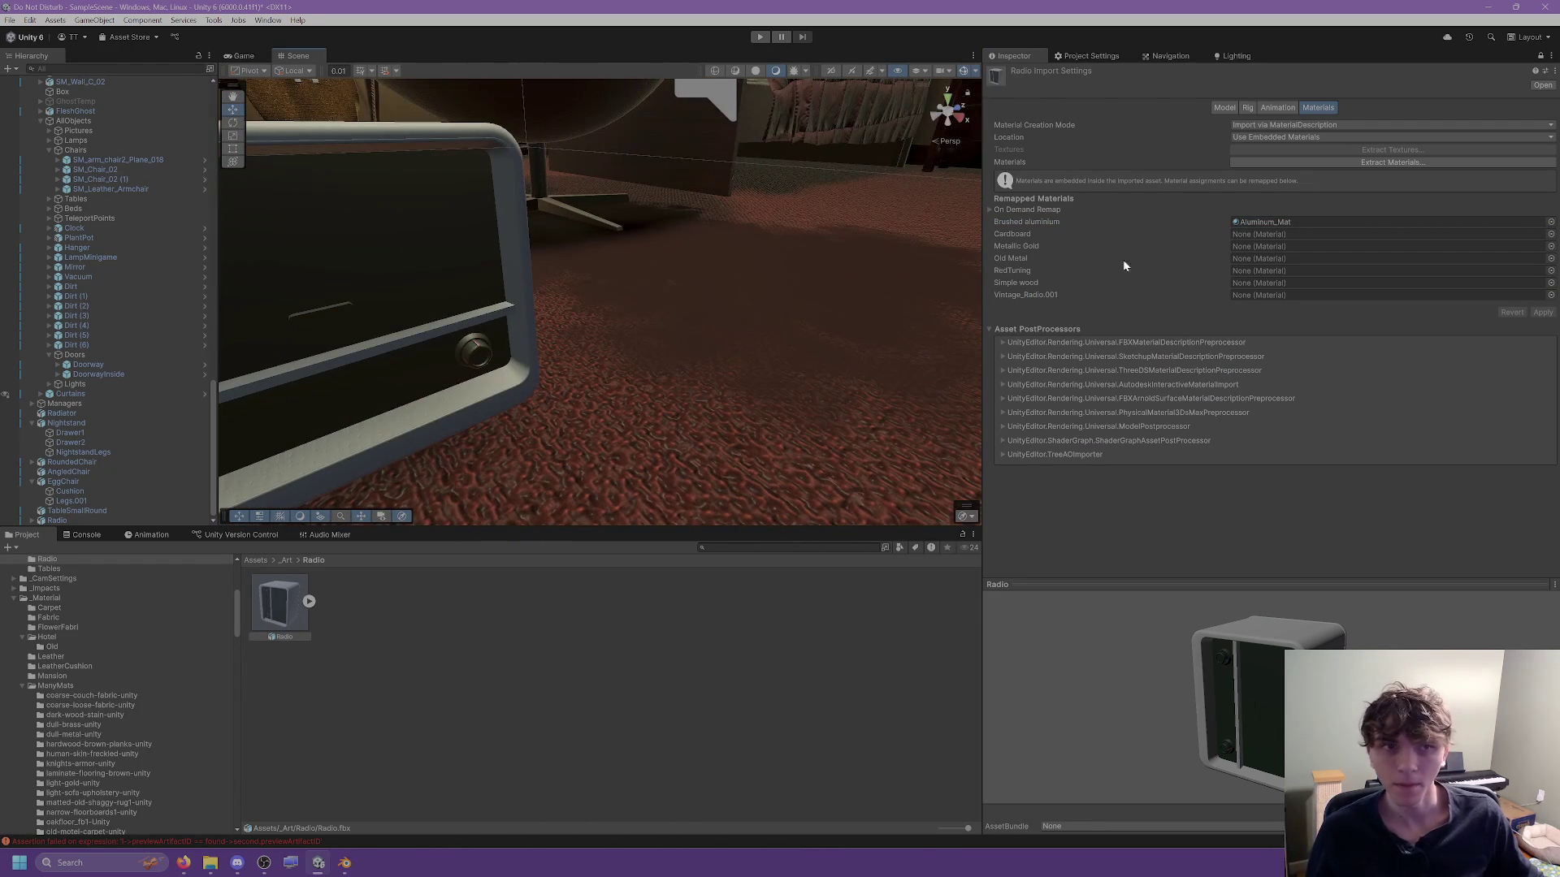
# Remap Metallic Gold to BrassMetalAlternate_Mat by searching 'brass'.
pyautogui.click(1550, 234)
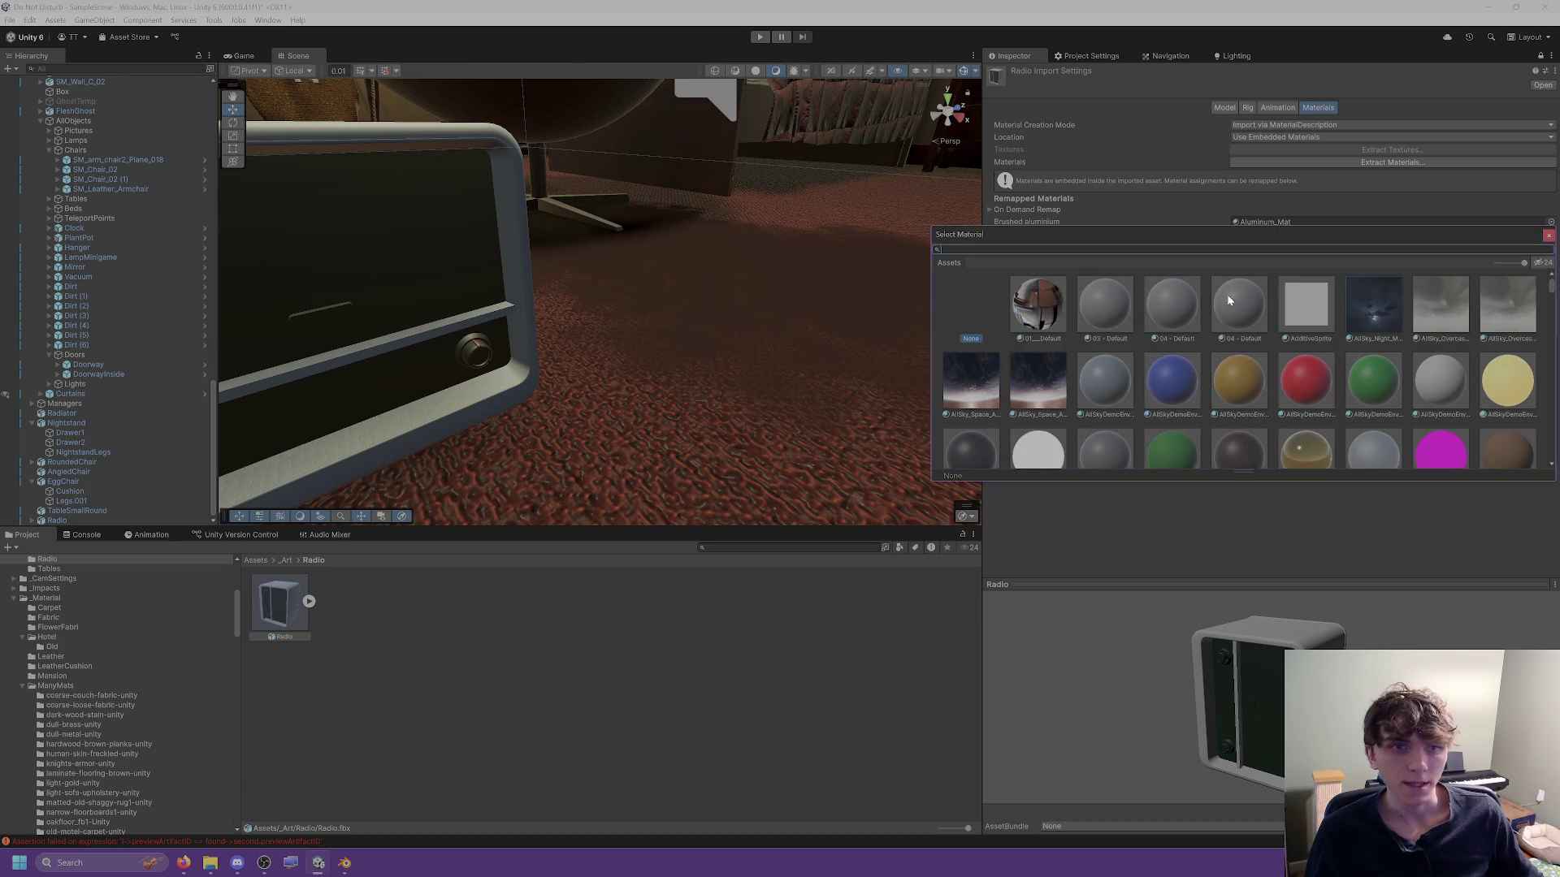
pyautogui.write('brass')
pyautogui.click(1168, 321)
pyautogui.doubleClick(1170, 322)
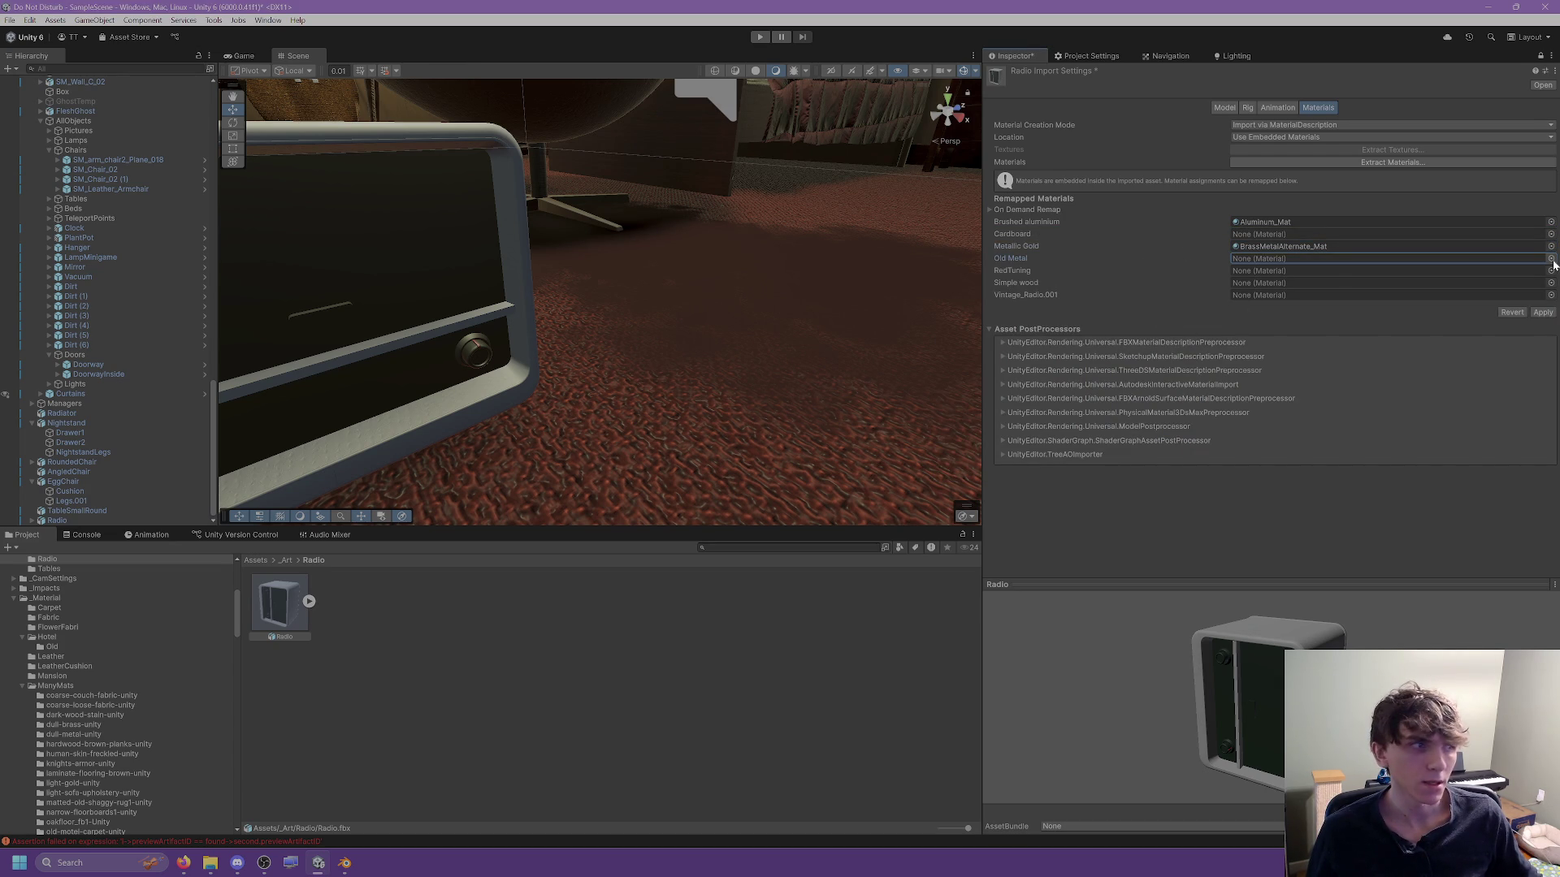
# Orbit the radio in Blender to compare, then return to Unity.
pyautogui.click(345, 863)
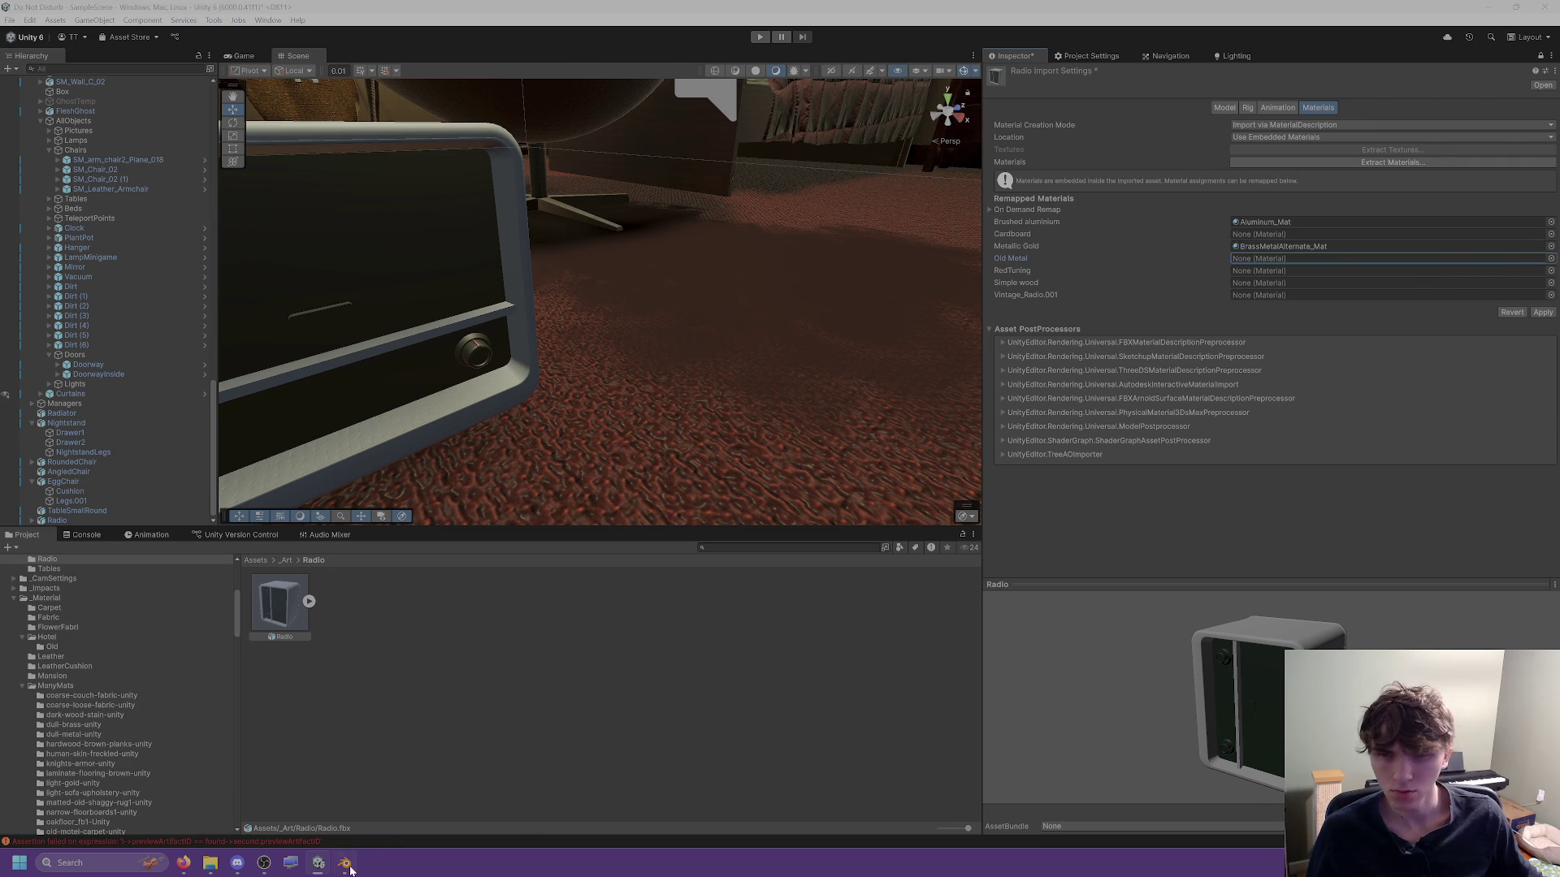
pyautogui.rightClick(991, 261)
pyautogui.moveTo(991, 261)
pyautogui.mouseDown()
pyautogui.moveTo(1084, 329)
pyautogui.moveTo(1025, 339)
pyautogui.moveTo(929, 255)
pyautogui.moveTo(1072, 198)
pyautogui.moveTo(912, 285)
pyautogui.moveTo(1072, 150)
pyautogui.moveTo(934, 176)
pyautogui.mouseUp()
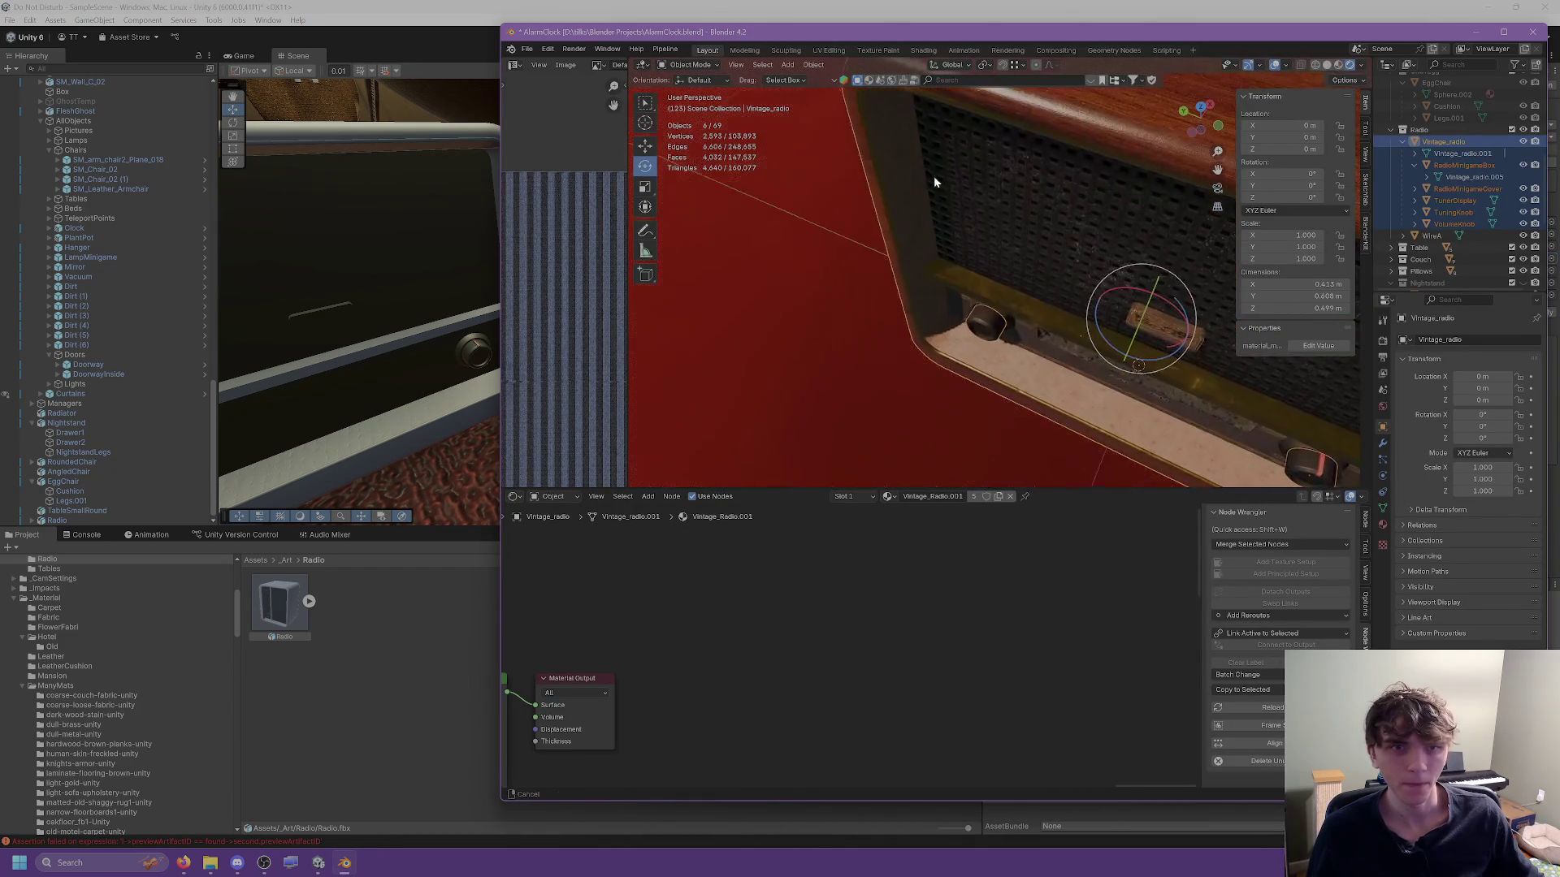
pyautogui.hotkey('alt', 'Tab')
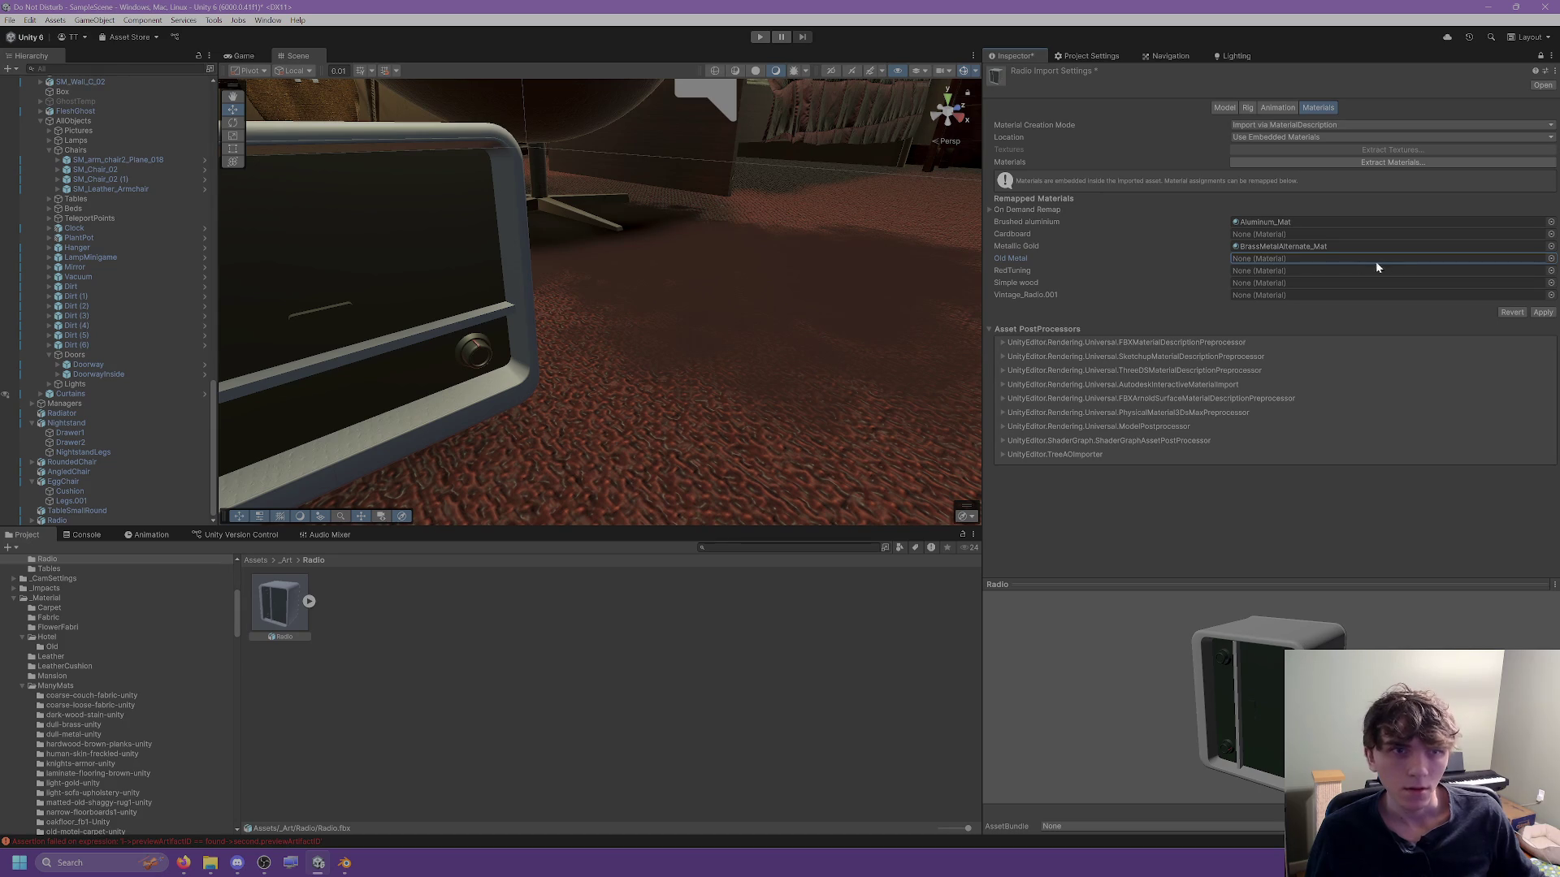
# Browse the dull-metal-unity and Metal material folders in the Project window.
pyautogui.scroll(-3, 37, 689)
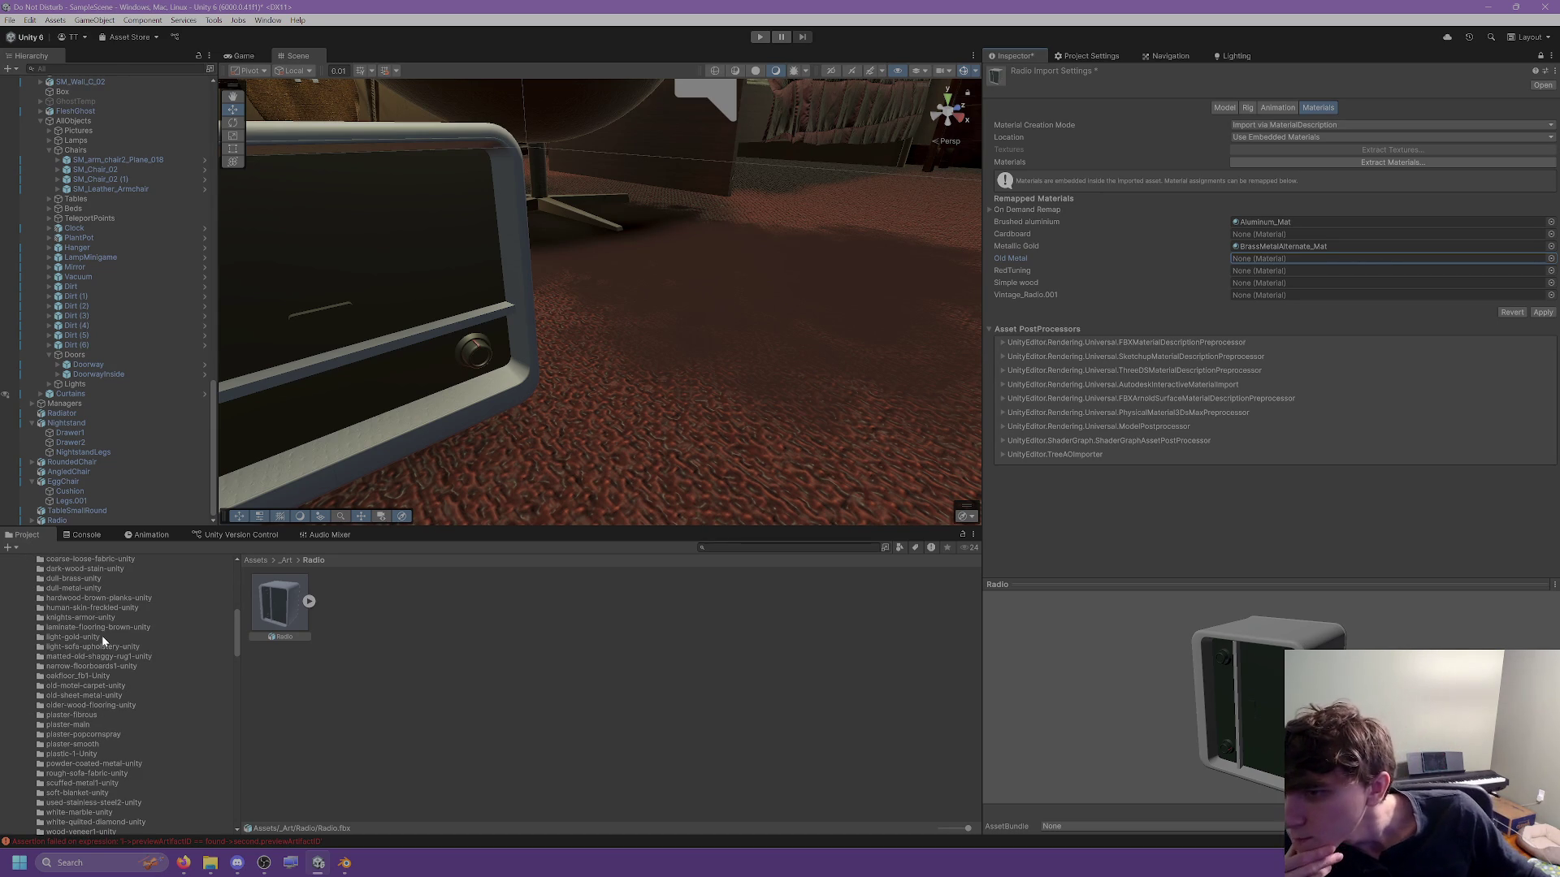
pyautogui.click(81, 588)
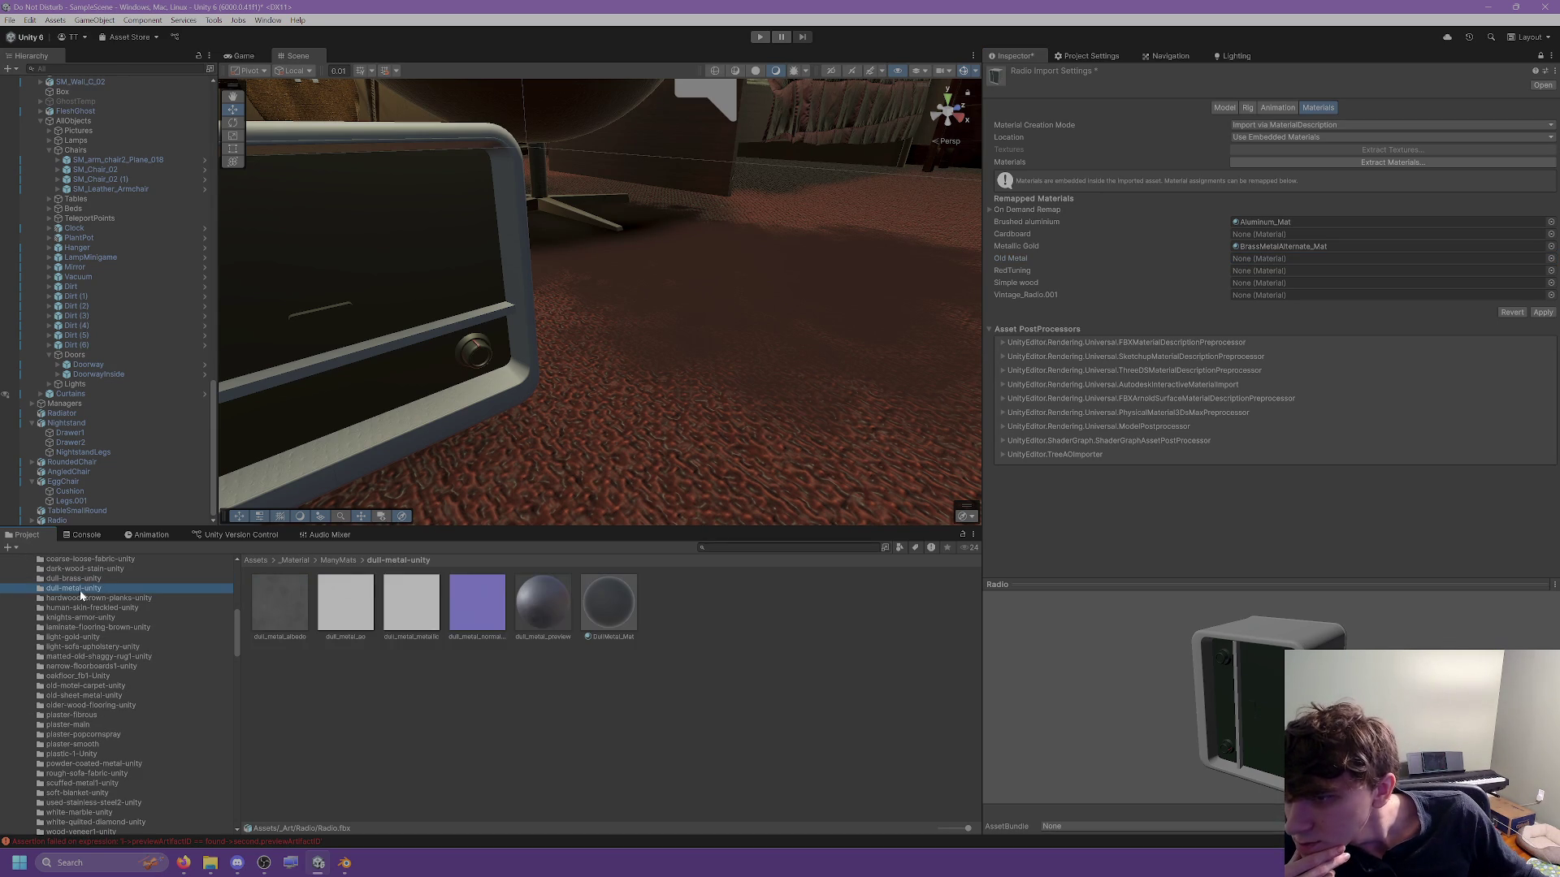
pyautogui.scroll(-1, 97, 642)
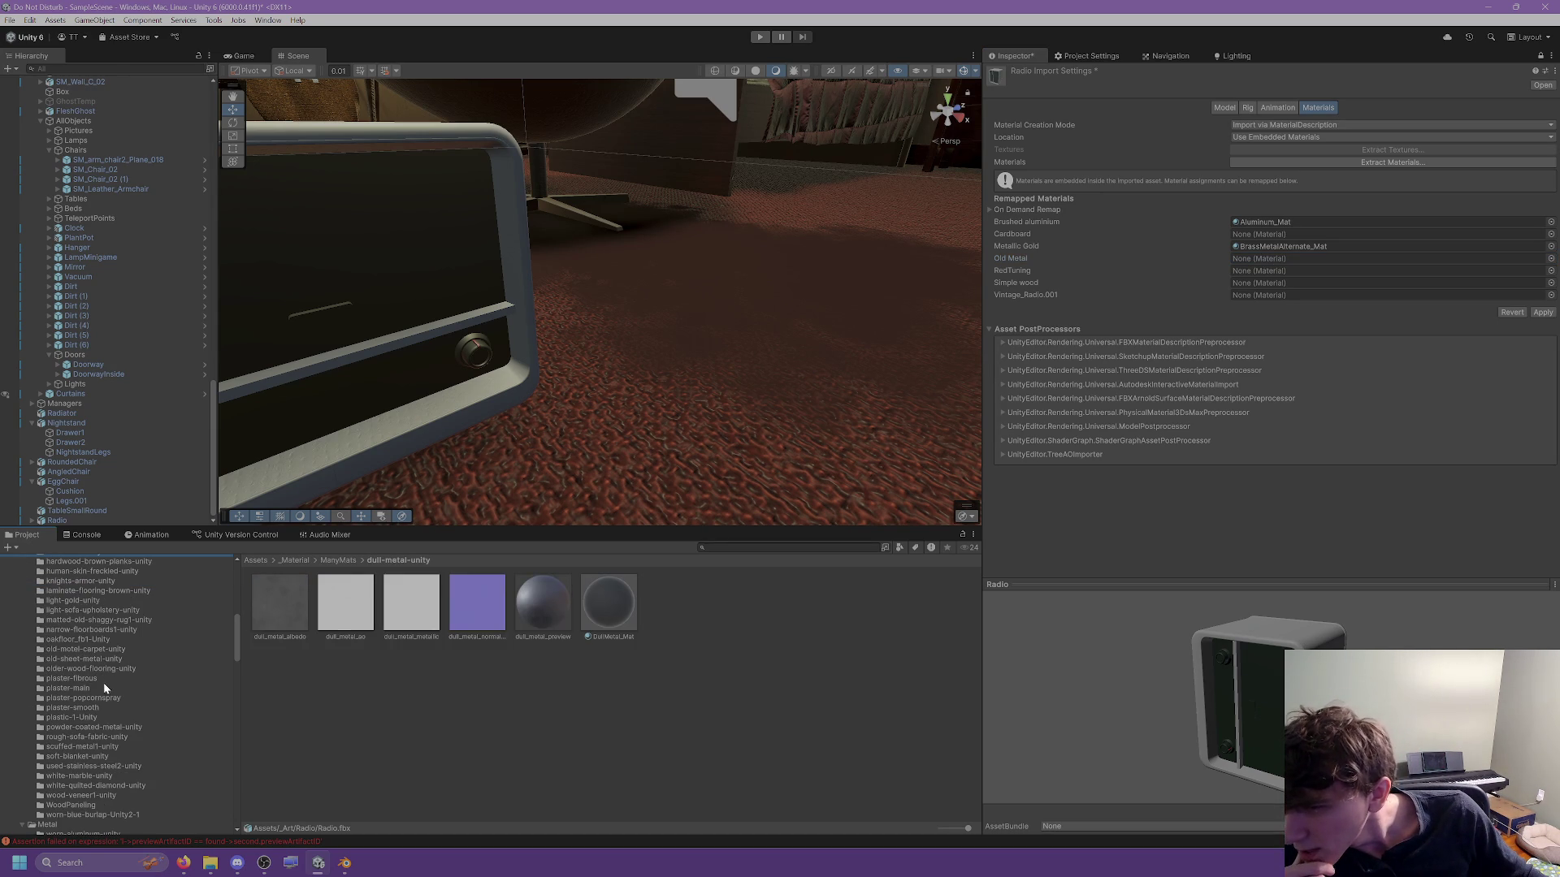
pyautogui.scroll(-2, 81, 739)
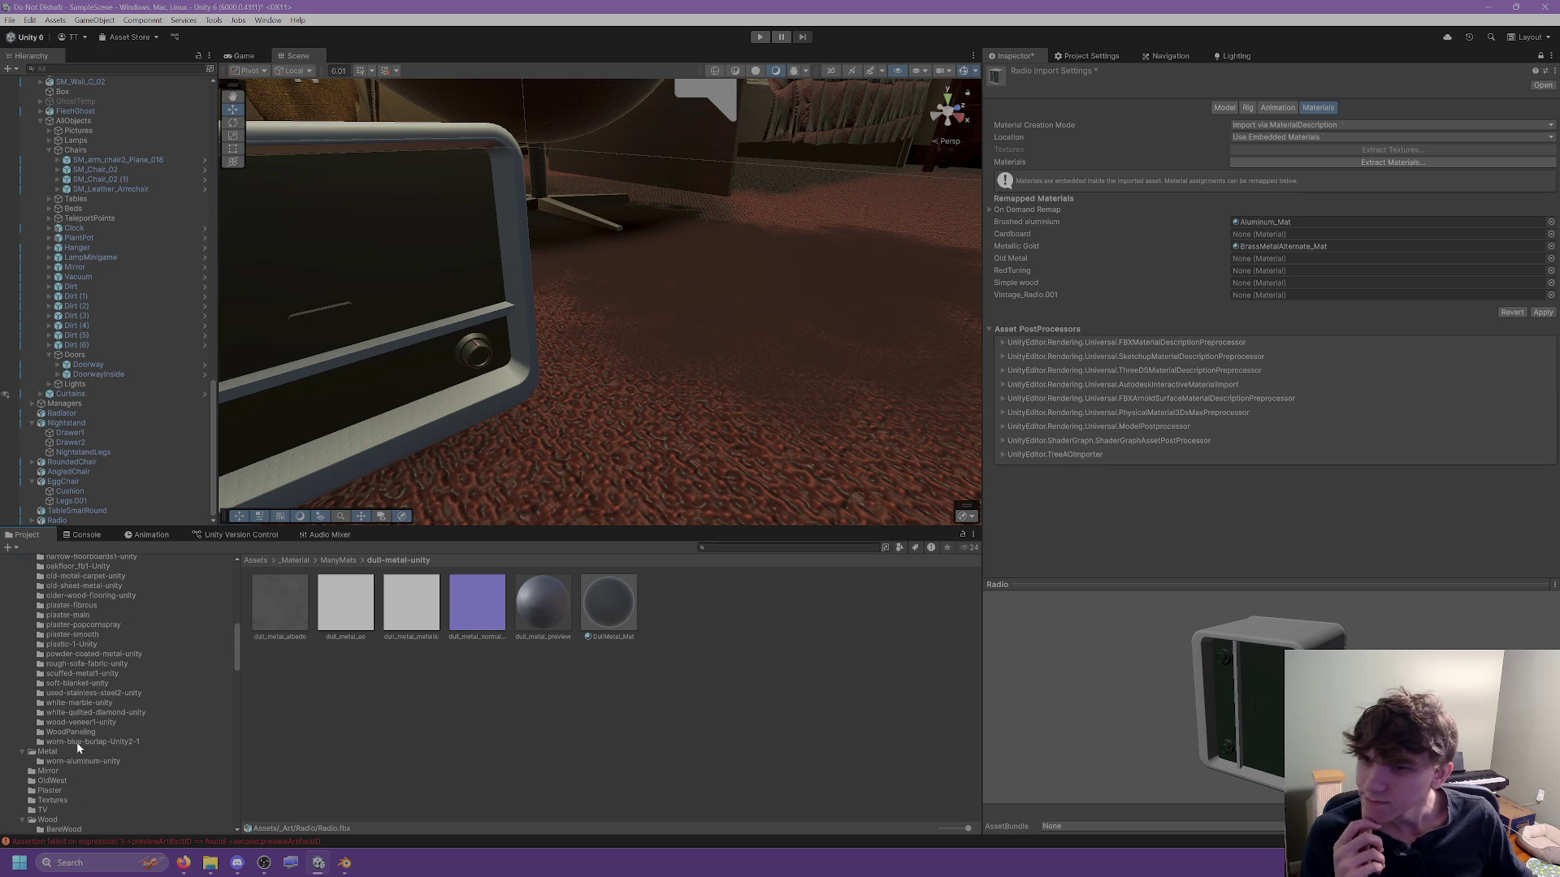
pyautogui.click(47, 752)
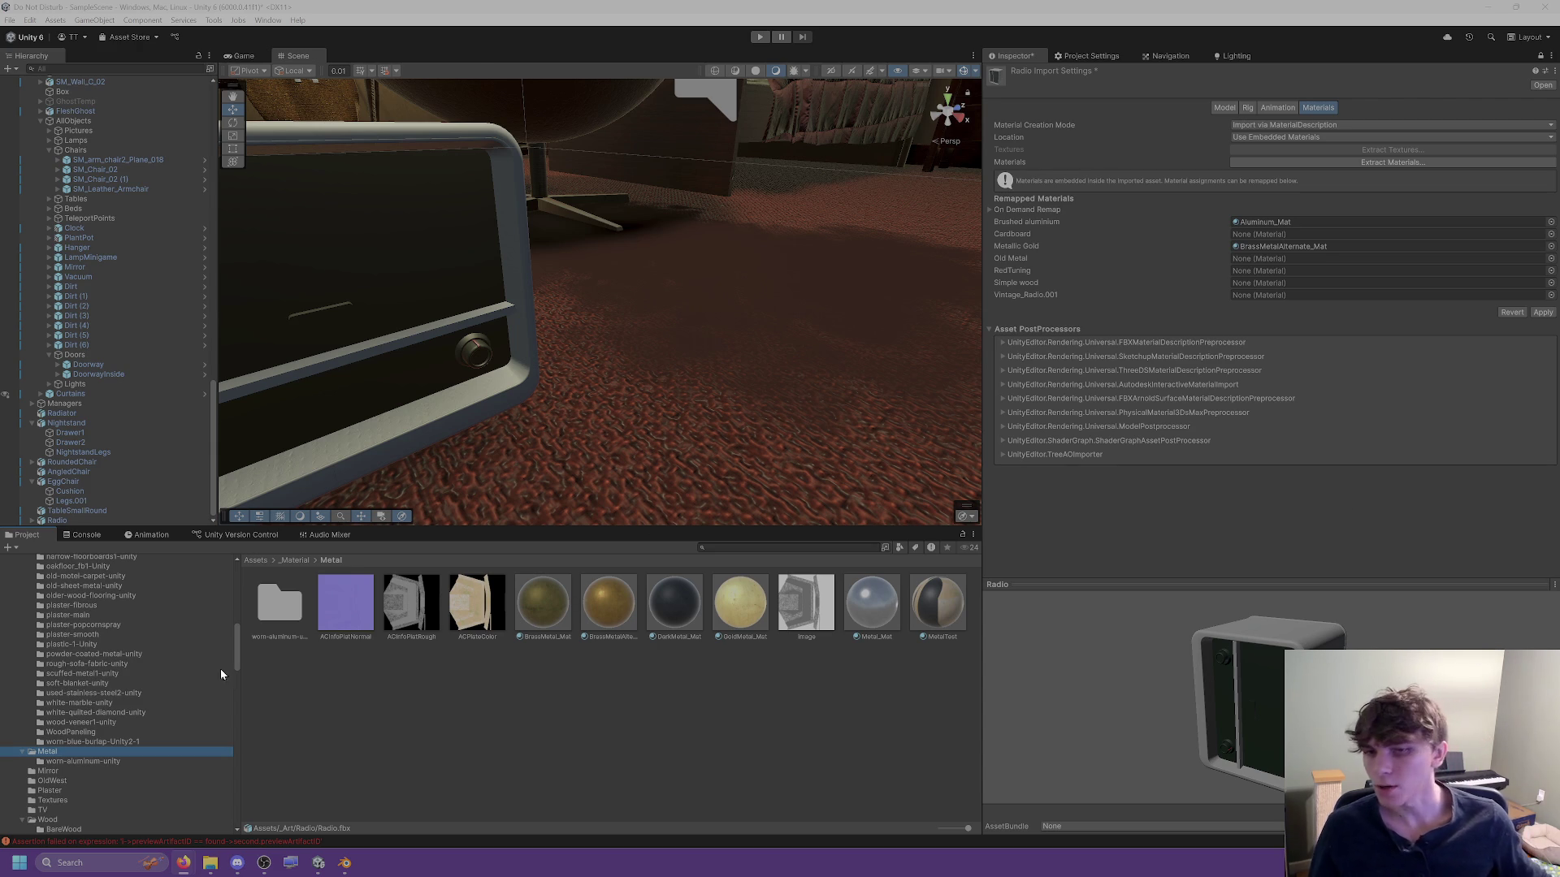
# Remap the Old Metal slot to Steel_Mat from the knights-armor-unity folder.
pyautogui.click(1551, 234)
pyautogui.write('knight')
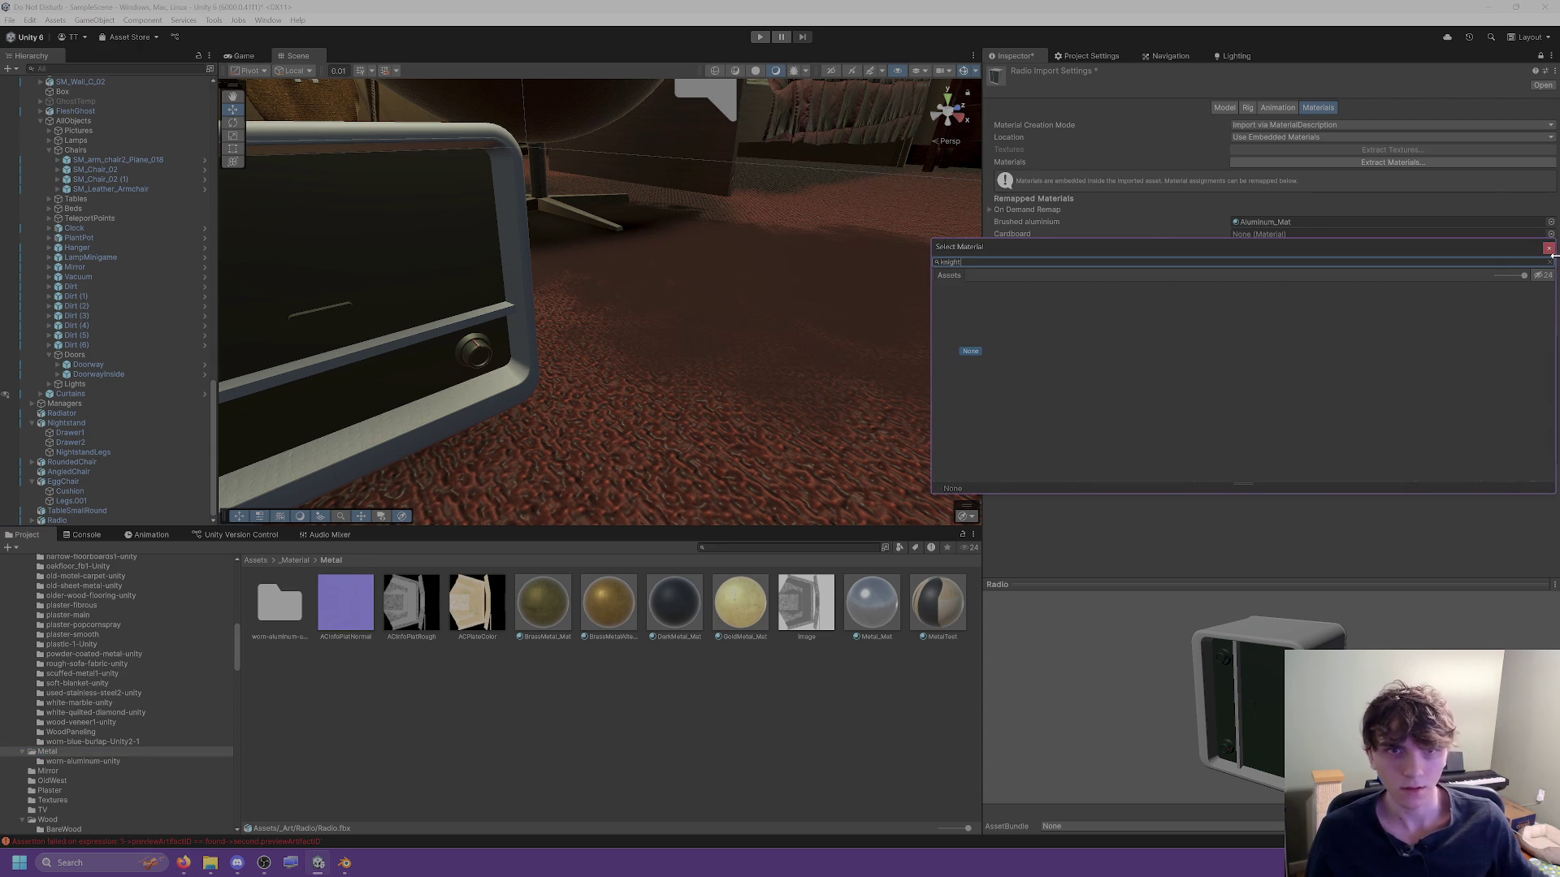
pyautogui.press('BackSpace')
pyautogui.press('BackSpace')
pyautogui.press('BackSpace')
pyautogui.write('armor')
pyautogui.press('Escape')
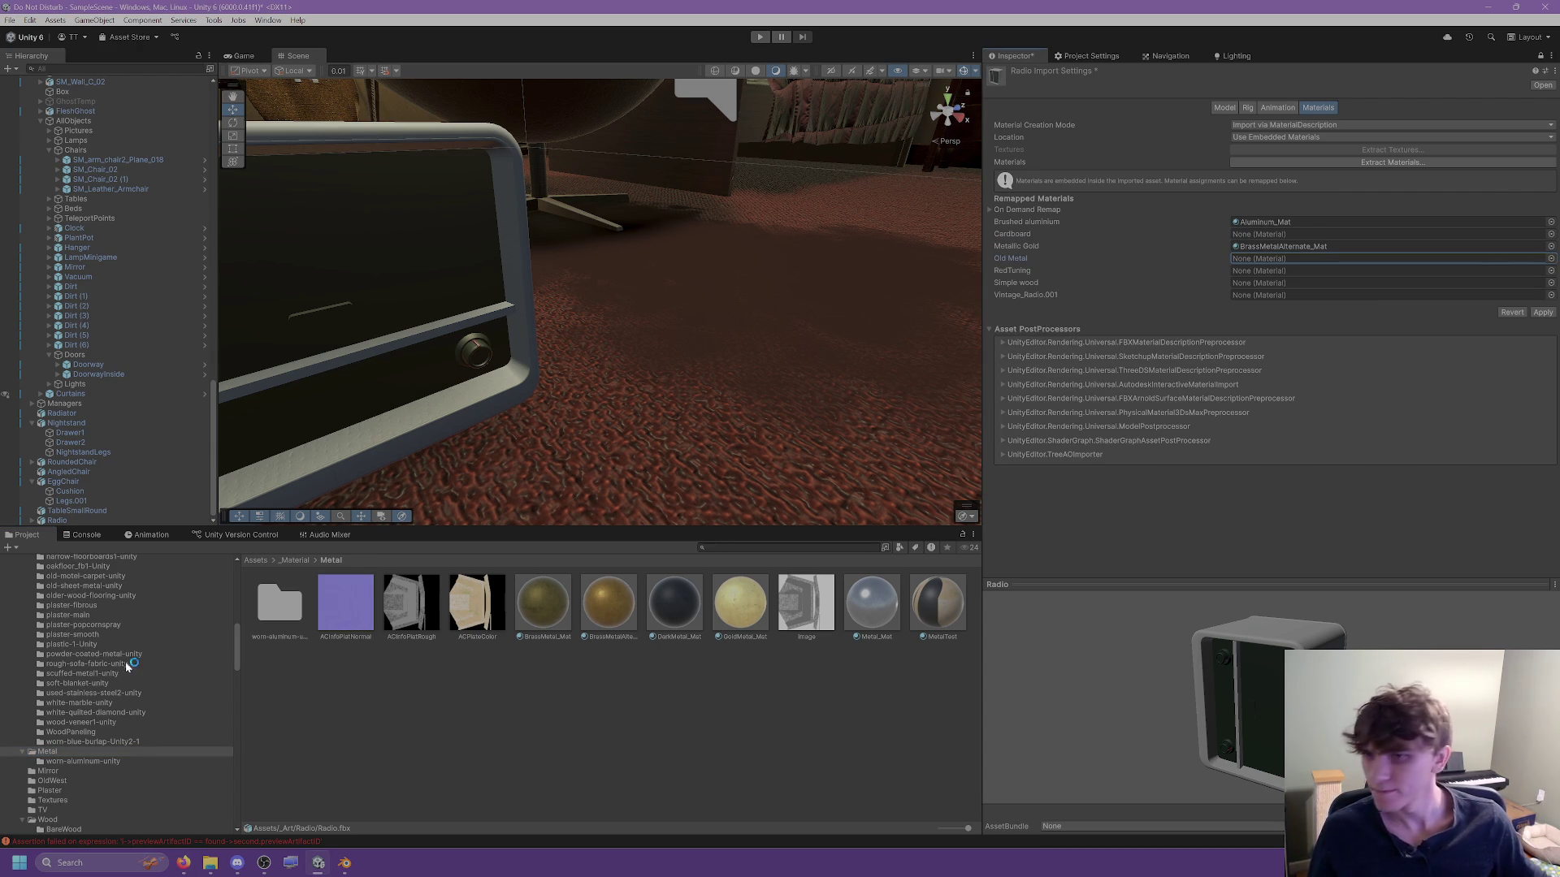
pyautogui.scroll(3, 43, 704)
pyautogui.click(67, 653)
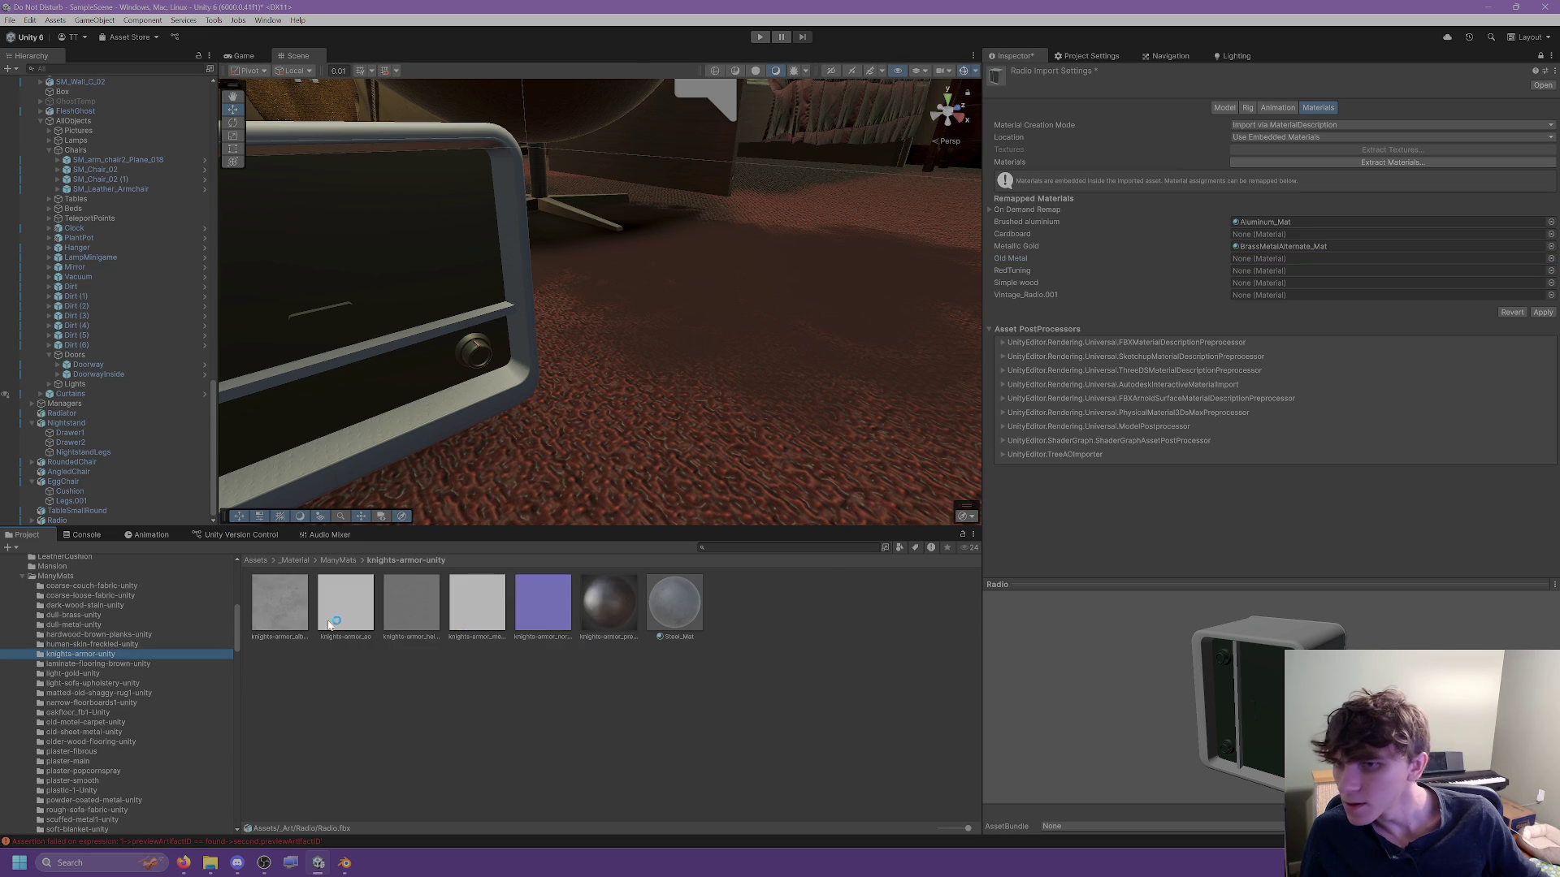
pyautogui.moveTo(664, 614)
pyautogui.mouseDown()
pyautogui.moveTo(1299, 259)
pyautogui.moveTo(1243, 260)
pyautogui.mouseUp()
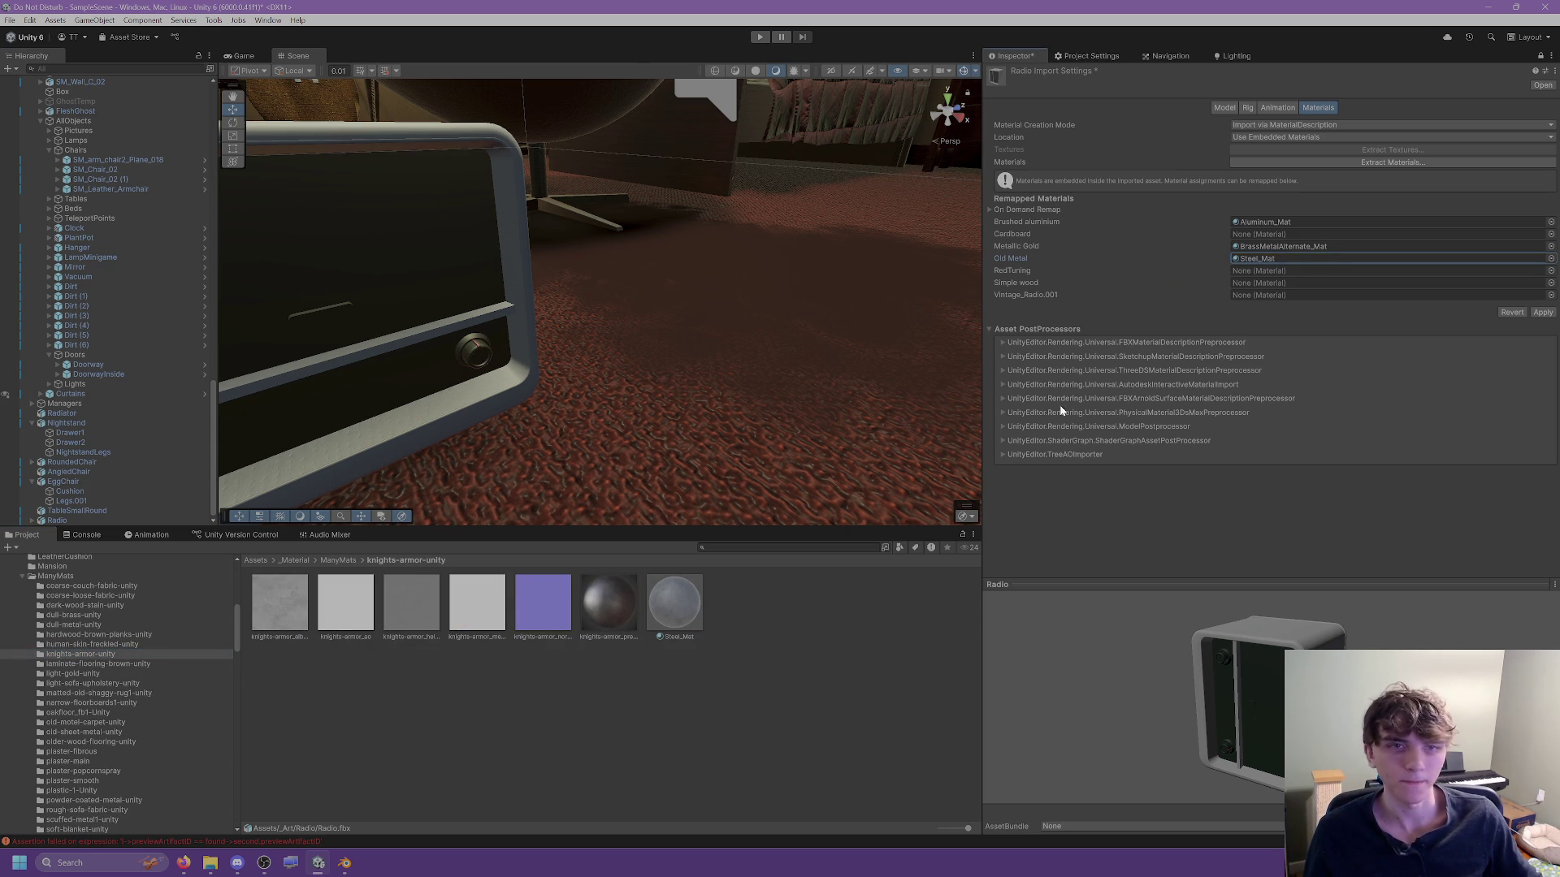
# Remap RedTuning to PlasticRed_Mat by searching 'red'.
pyautogui.click(1268, 271)
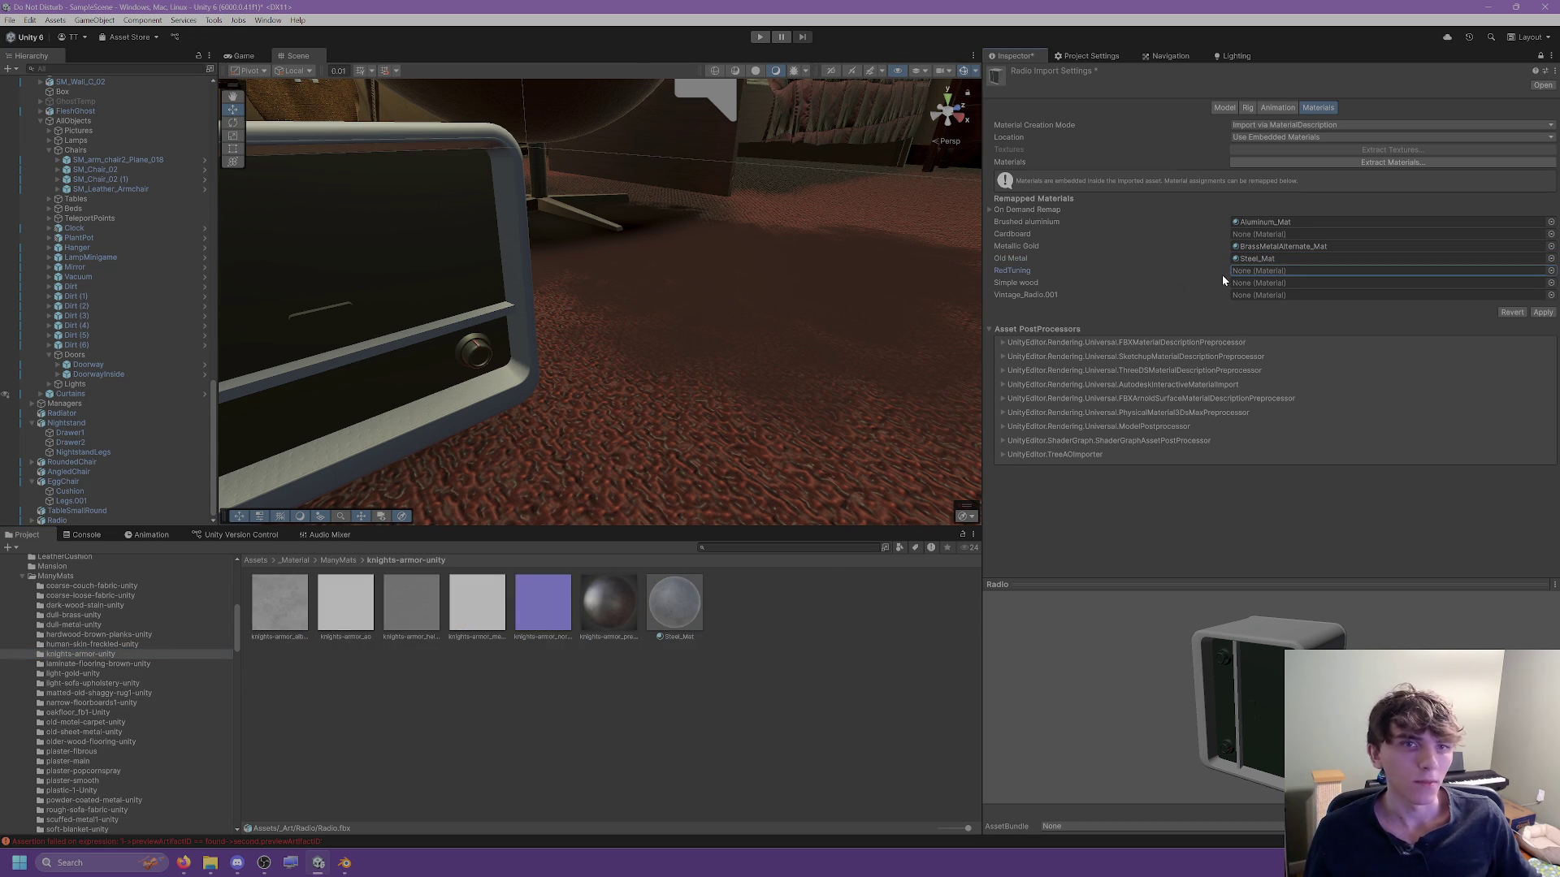
pyautogui.click(1550, 273)
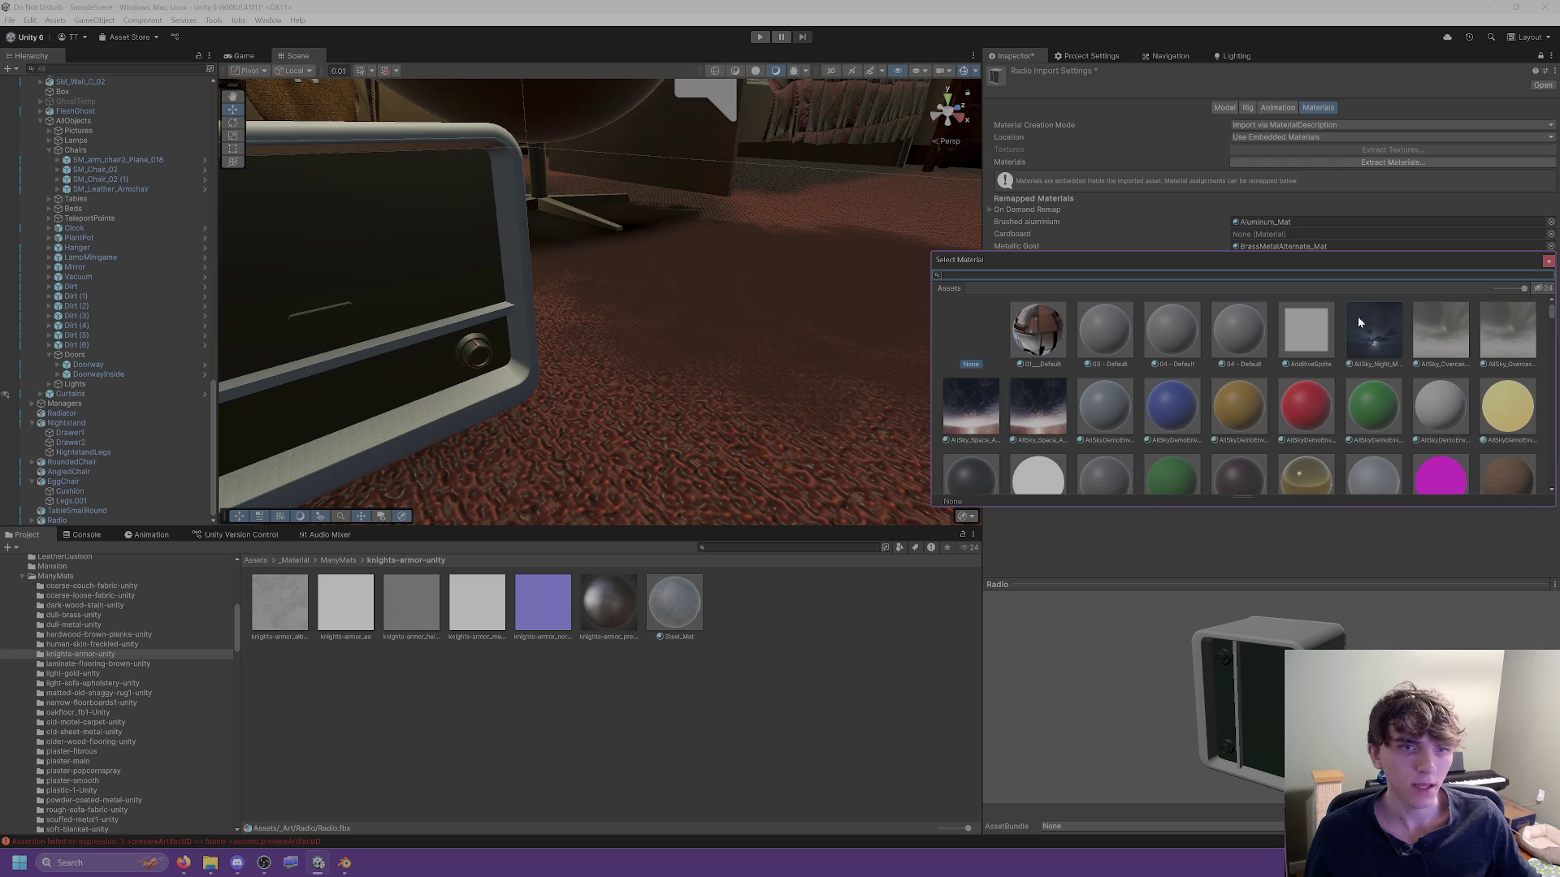
pyautogui.write('red')
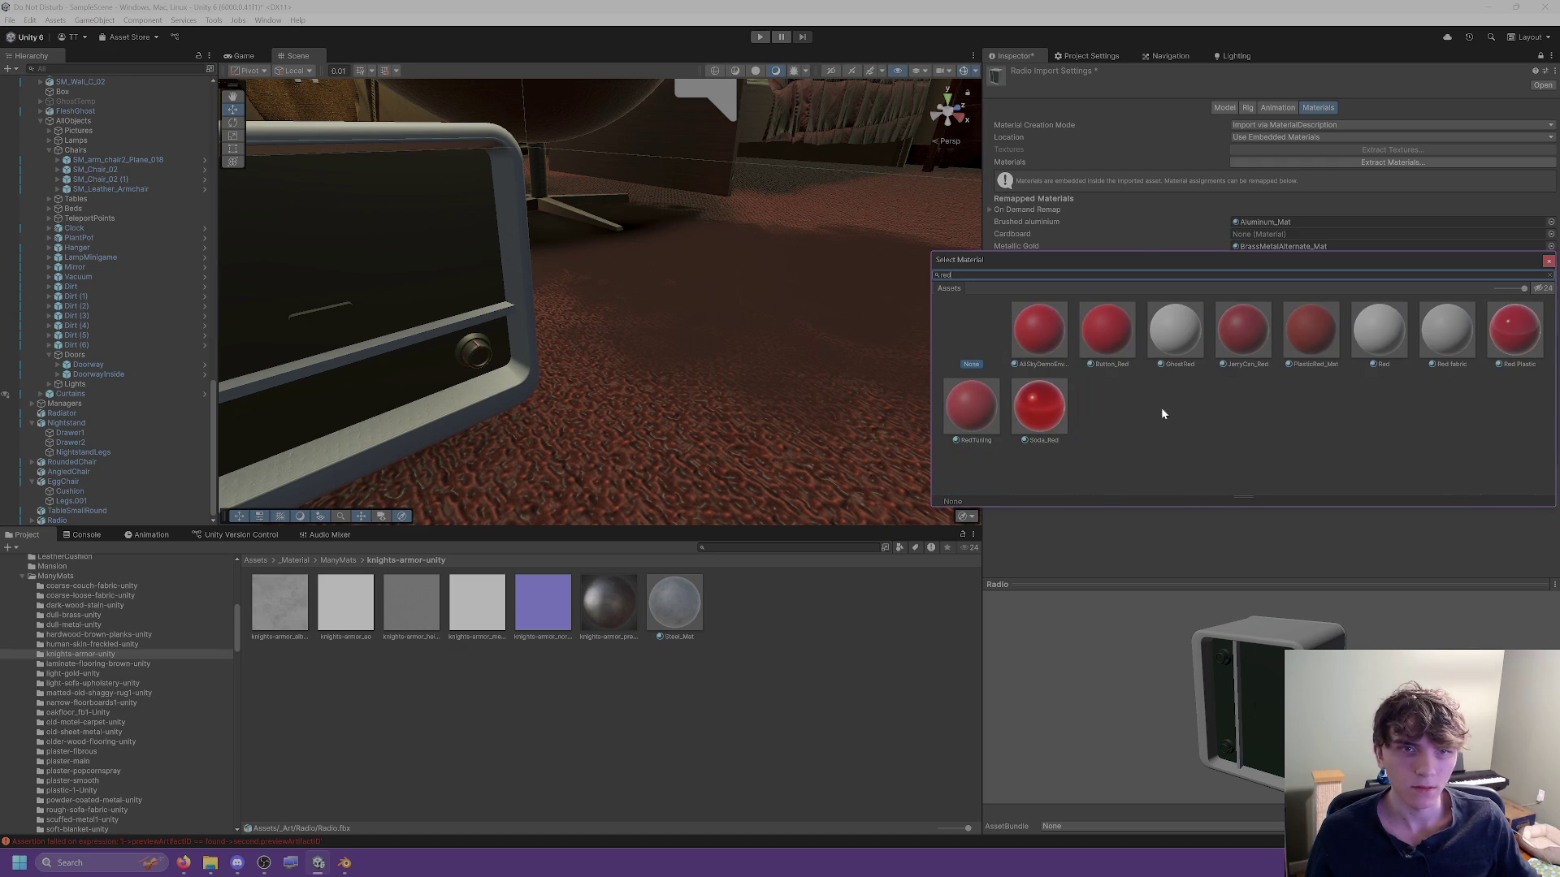
pyautogui.doubleClick(1309, 342)
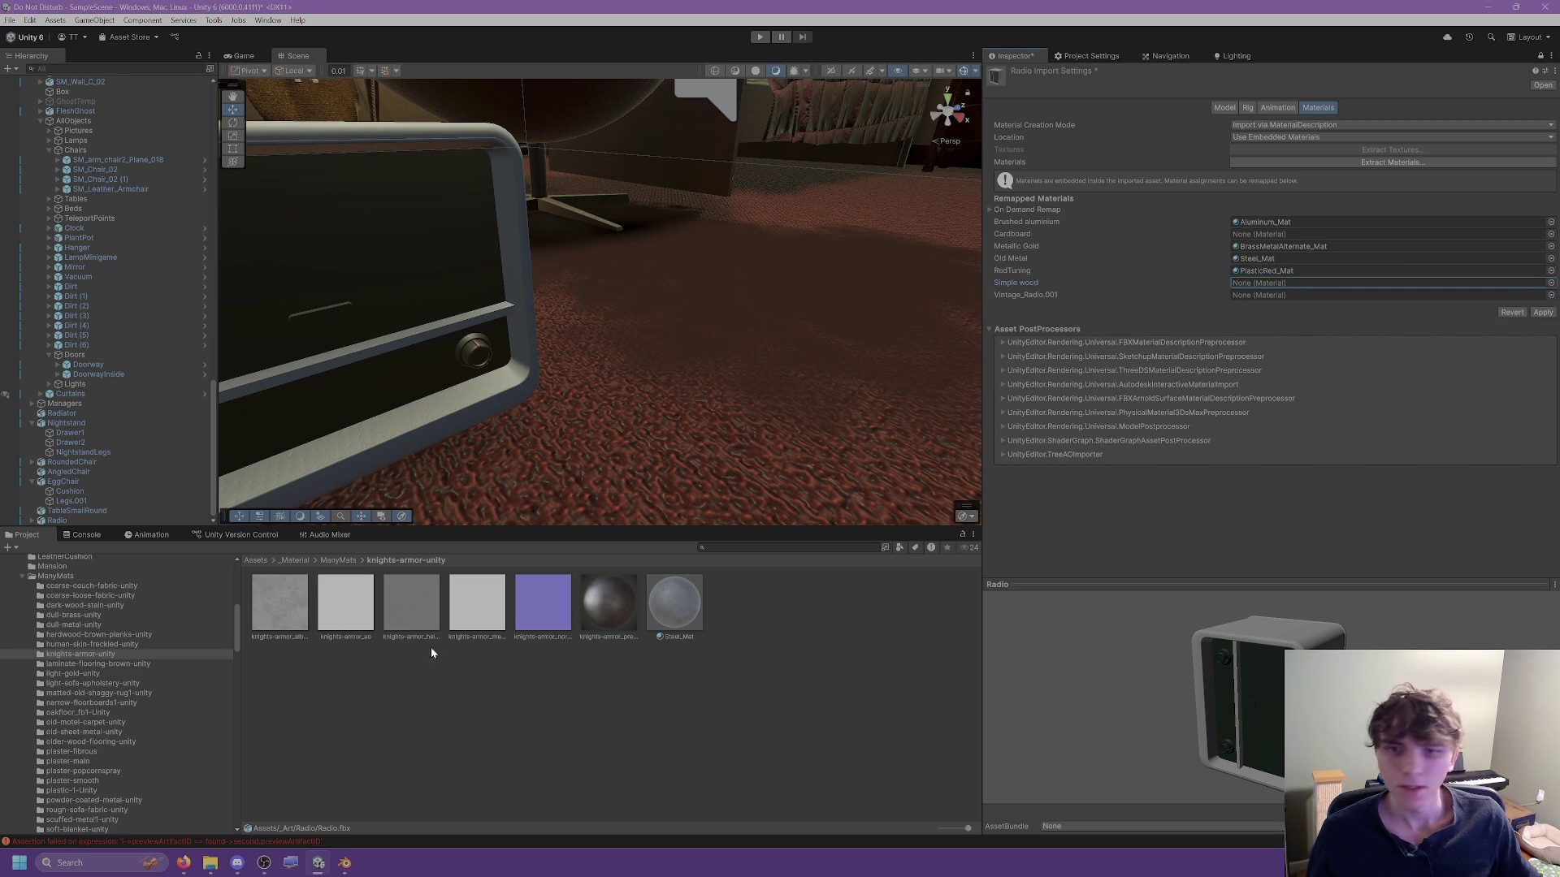
pyautogui.scroll(-2, 129, 720)
pyautogui.scroll(-5, 121, 719)
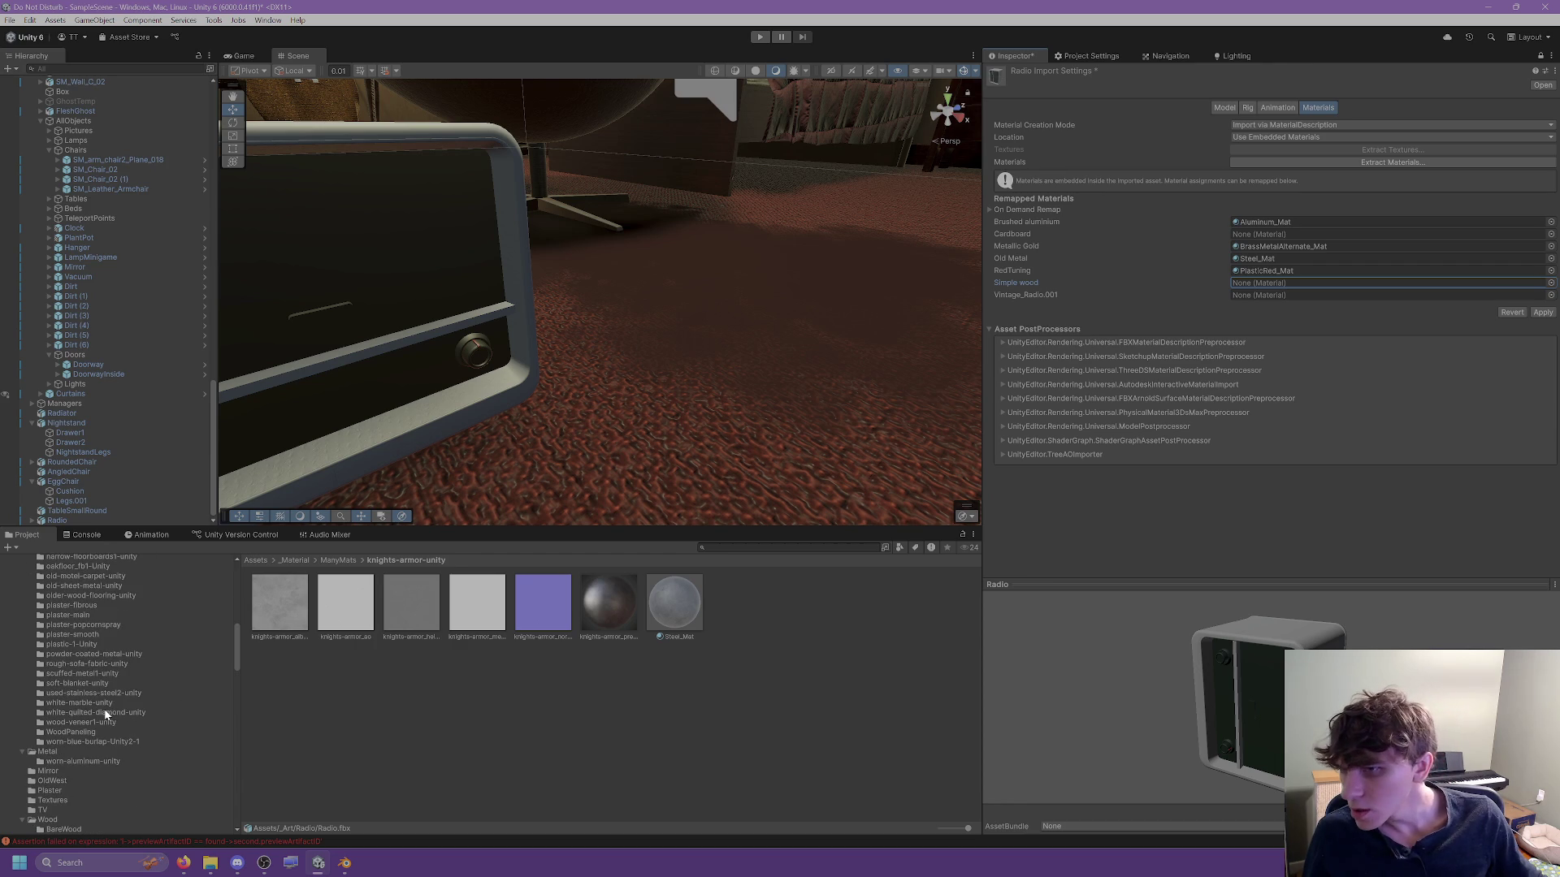
# Browse the wood, fabric, leather and Hotel material folders and select the Nightstand model.
pyautogui.click(91, 596)
pyautogui.click(86, 605)
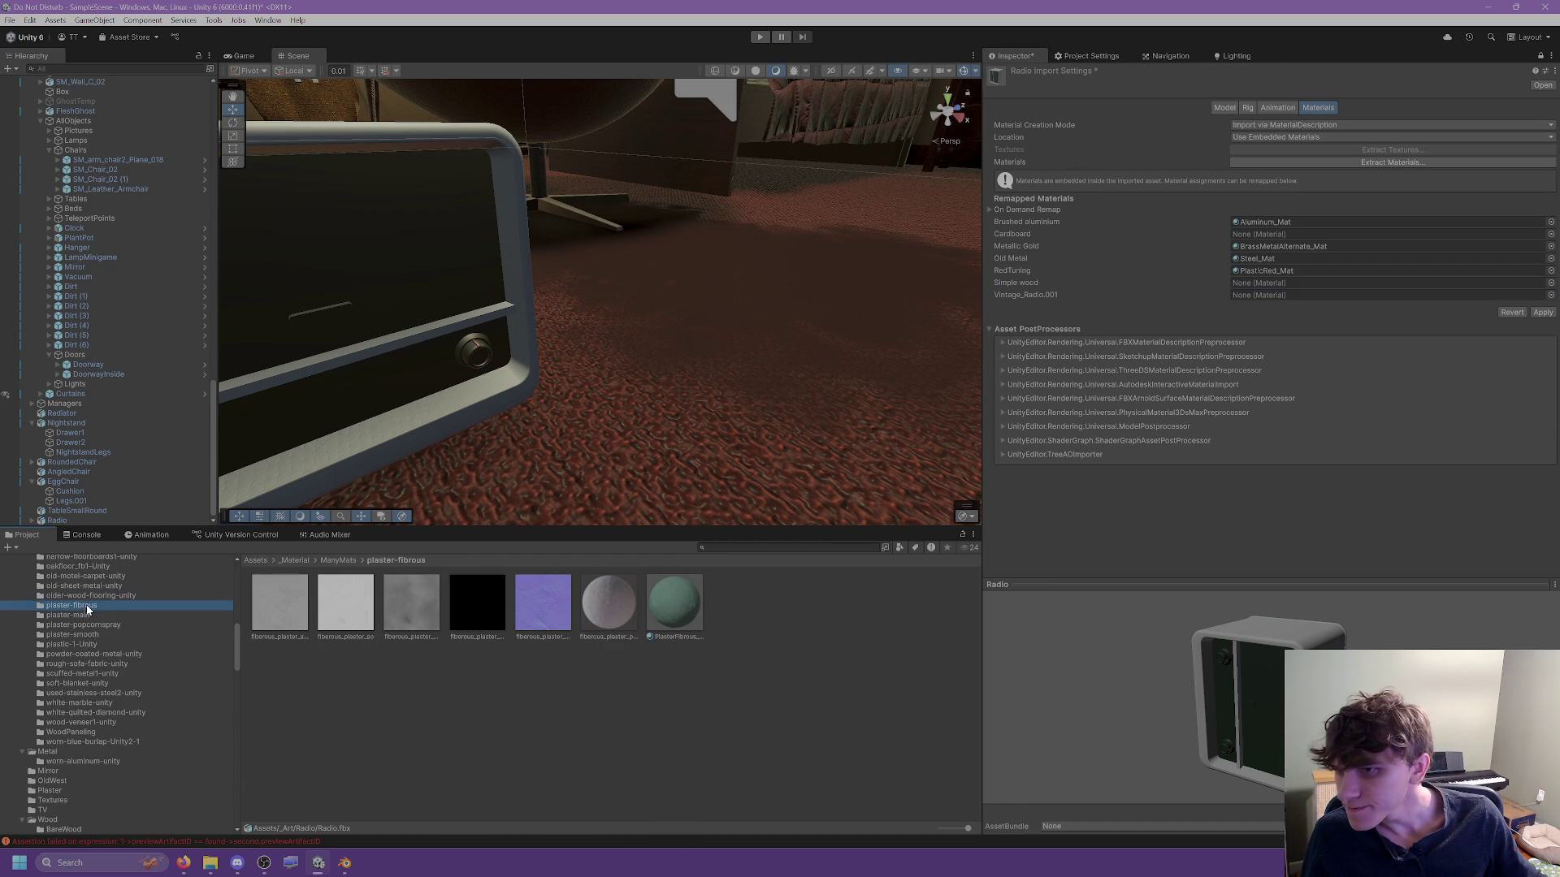
pyautogui.click(80, 742)
pyautogui.scroll(10, 86, 699)
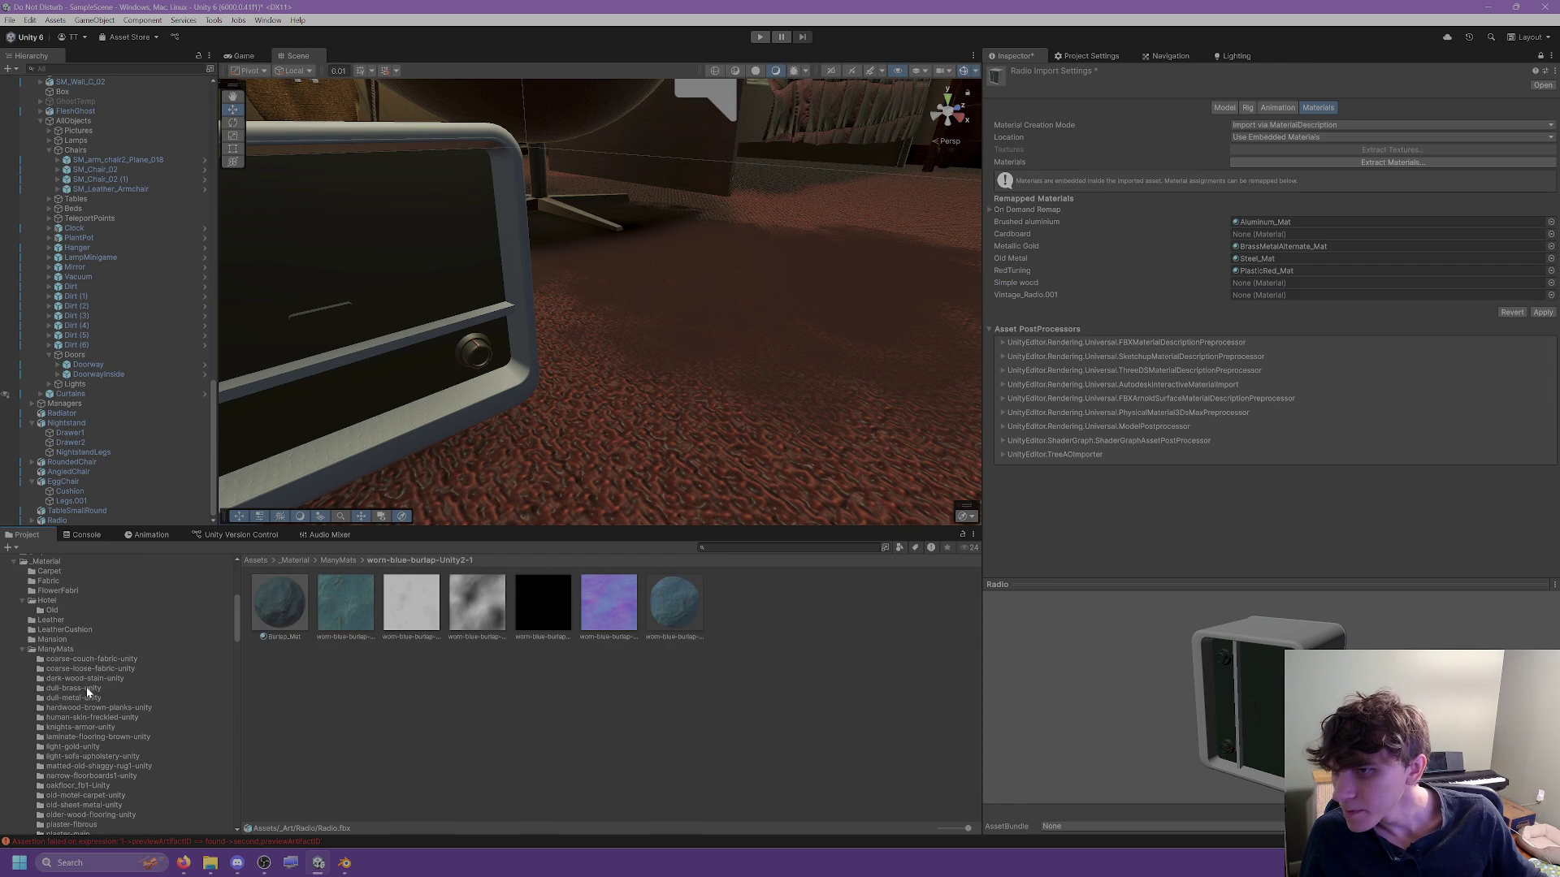
pyautogui.click(47, 621)
pyautogui.click(55, 598)
pyautogui.click(54, 586)
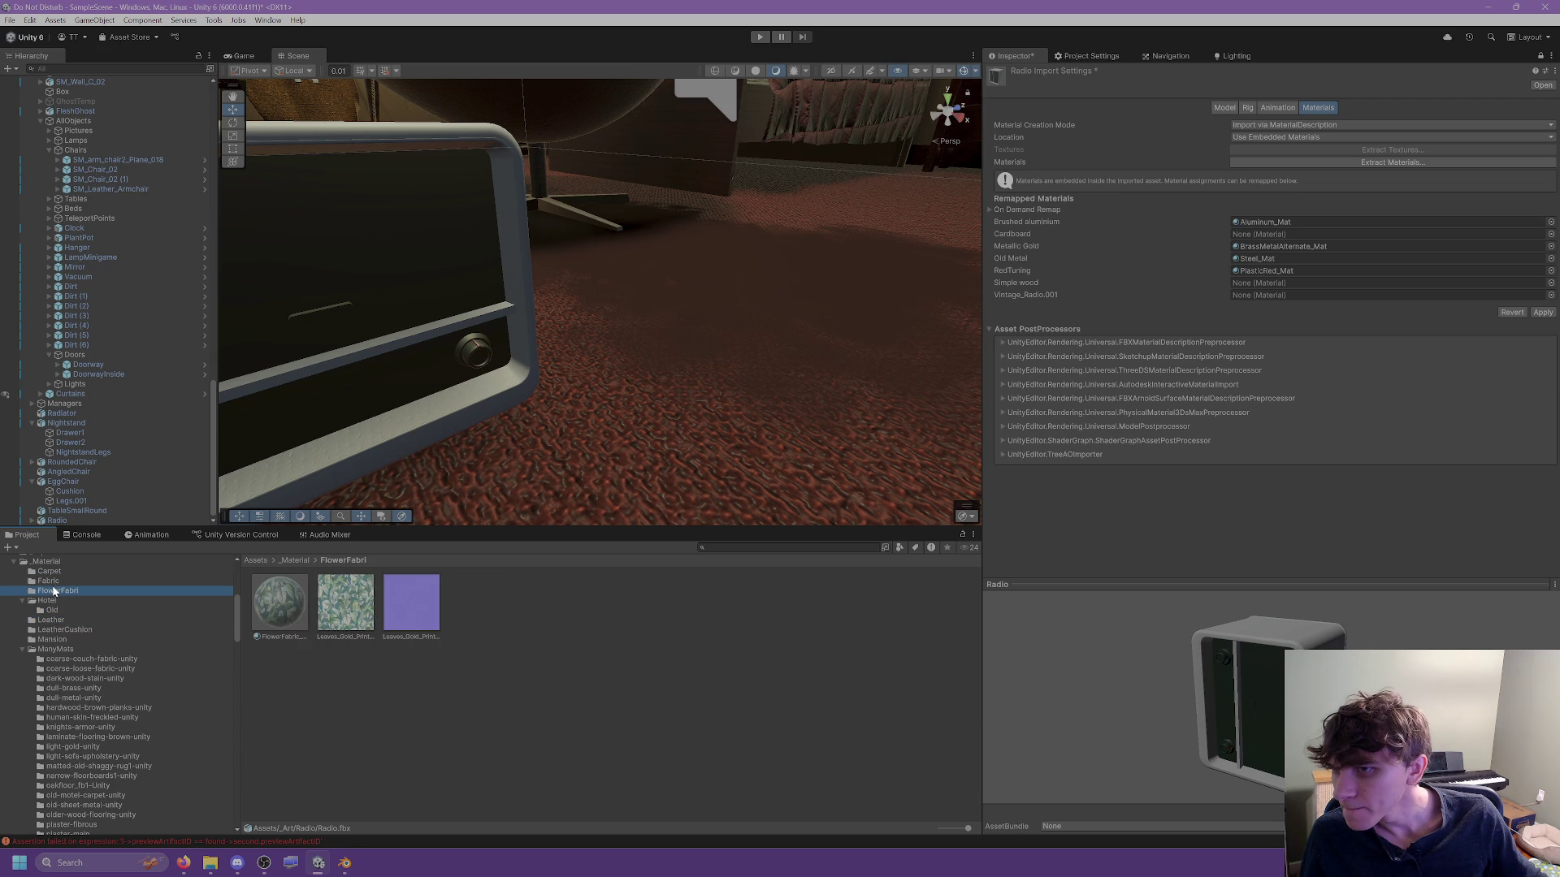
pyautogui.scroll(2, 63, 639)
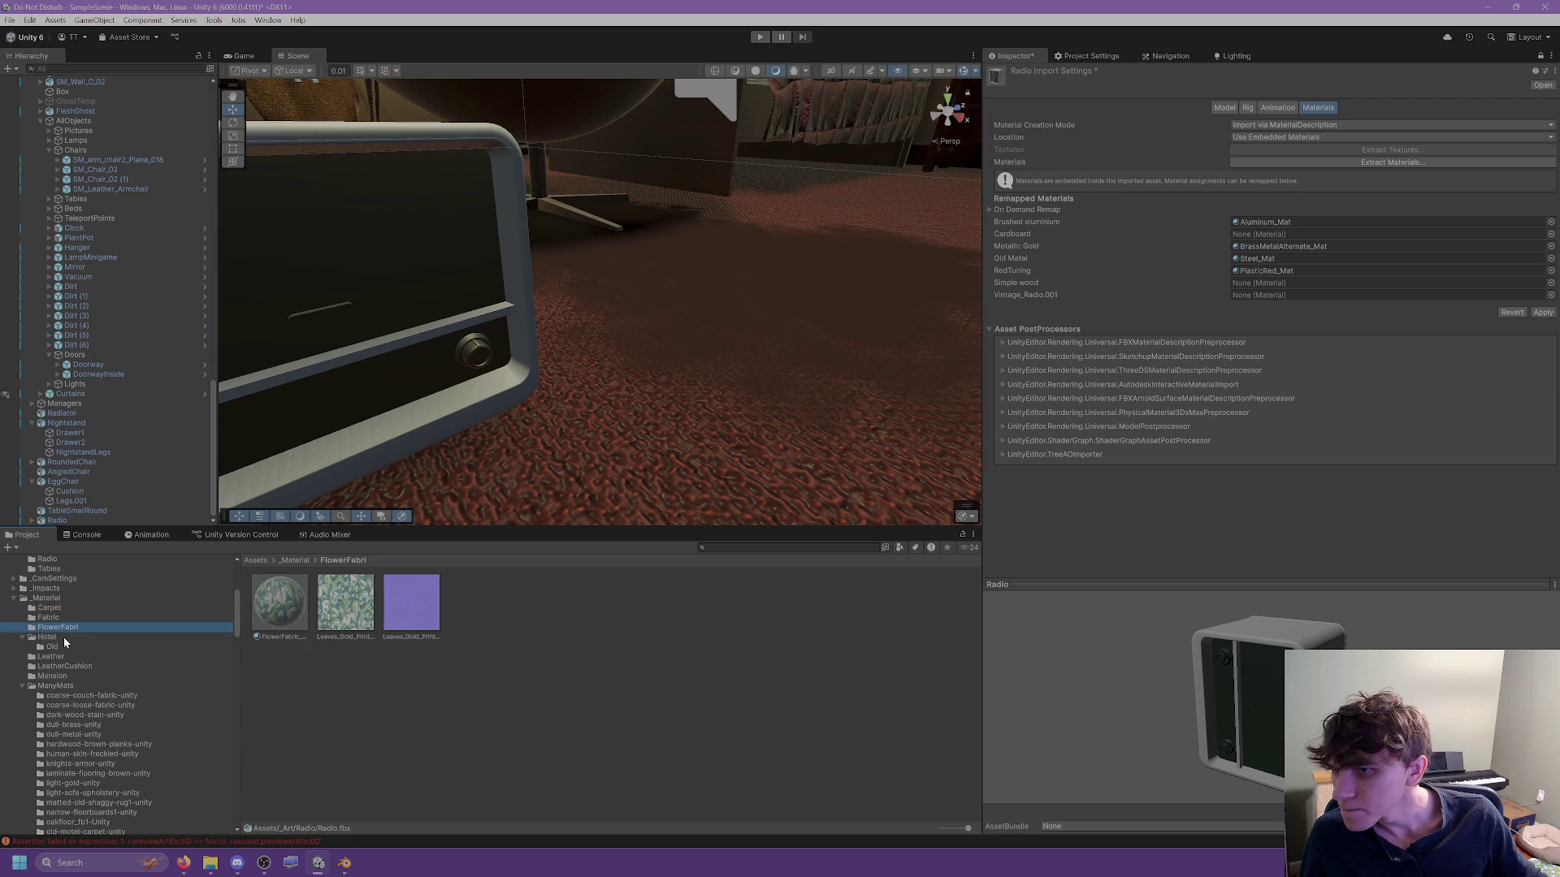
pyautogui.scroll(2, 61, 649)
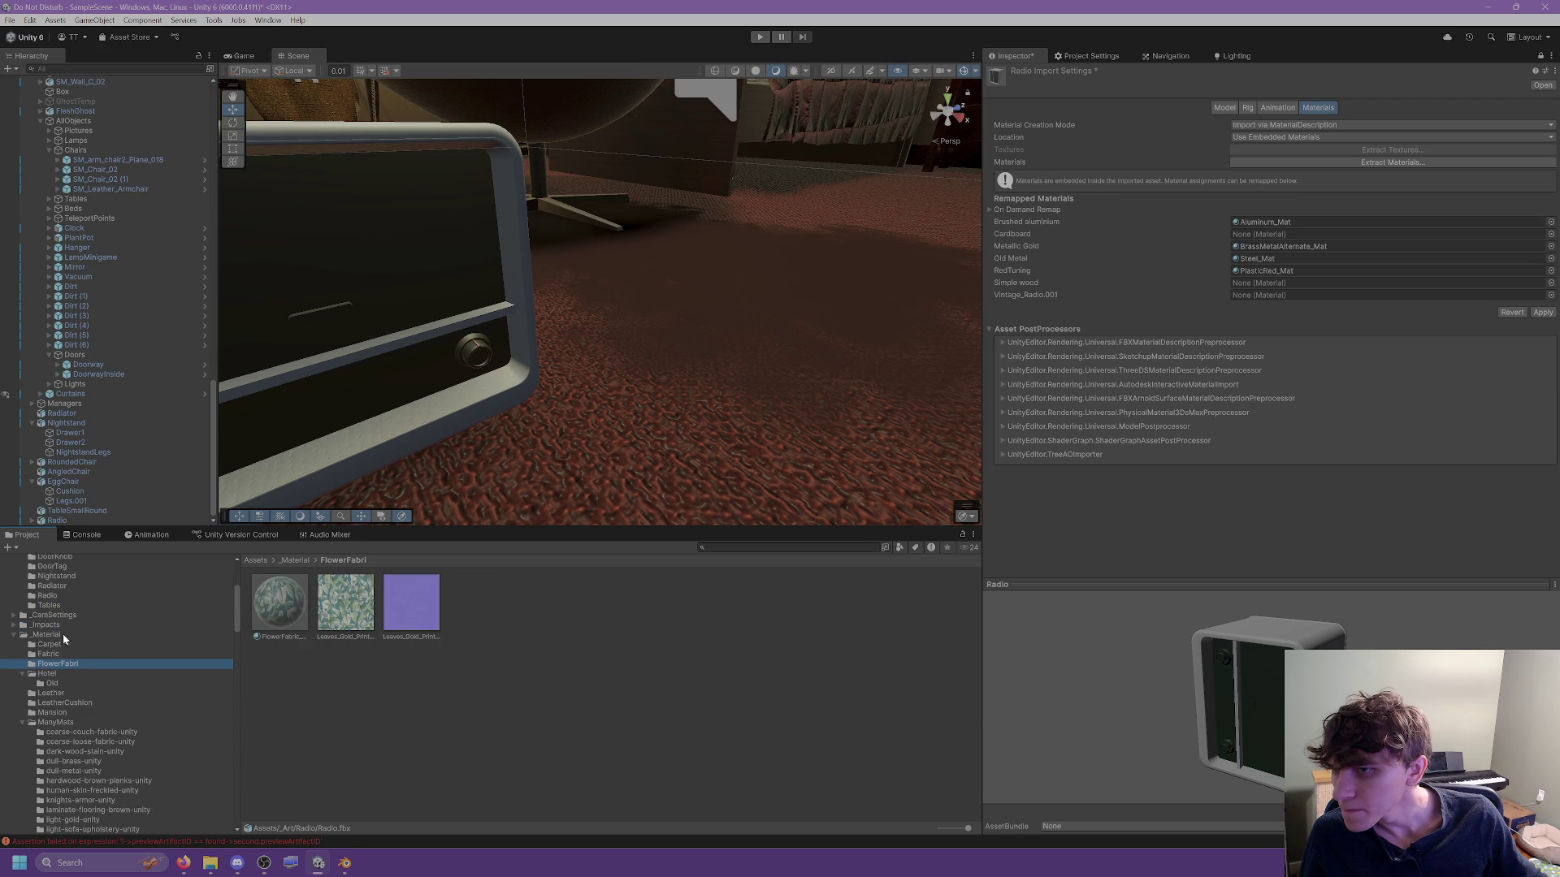
pyautogui.scroll(4, 52, 606)
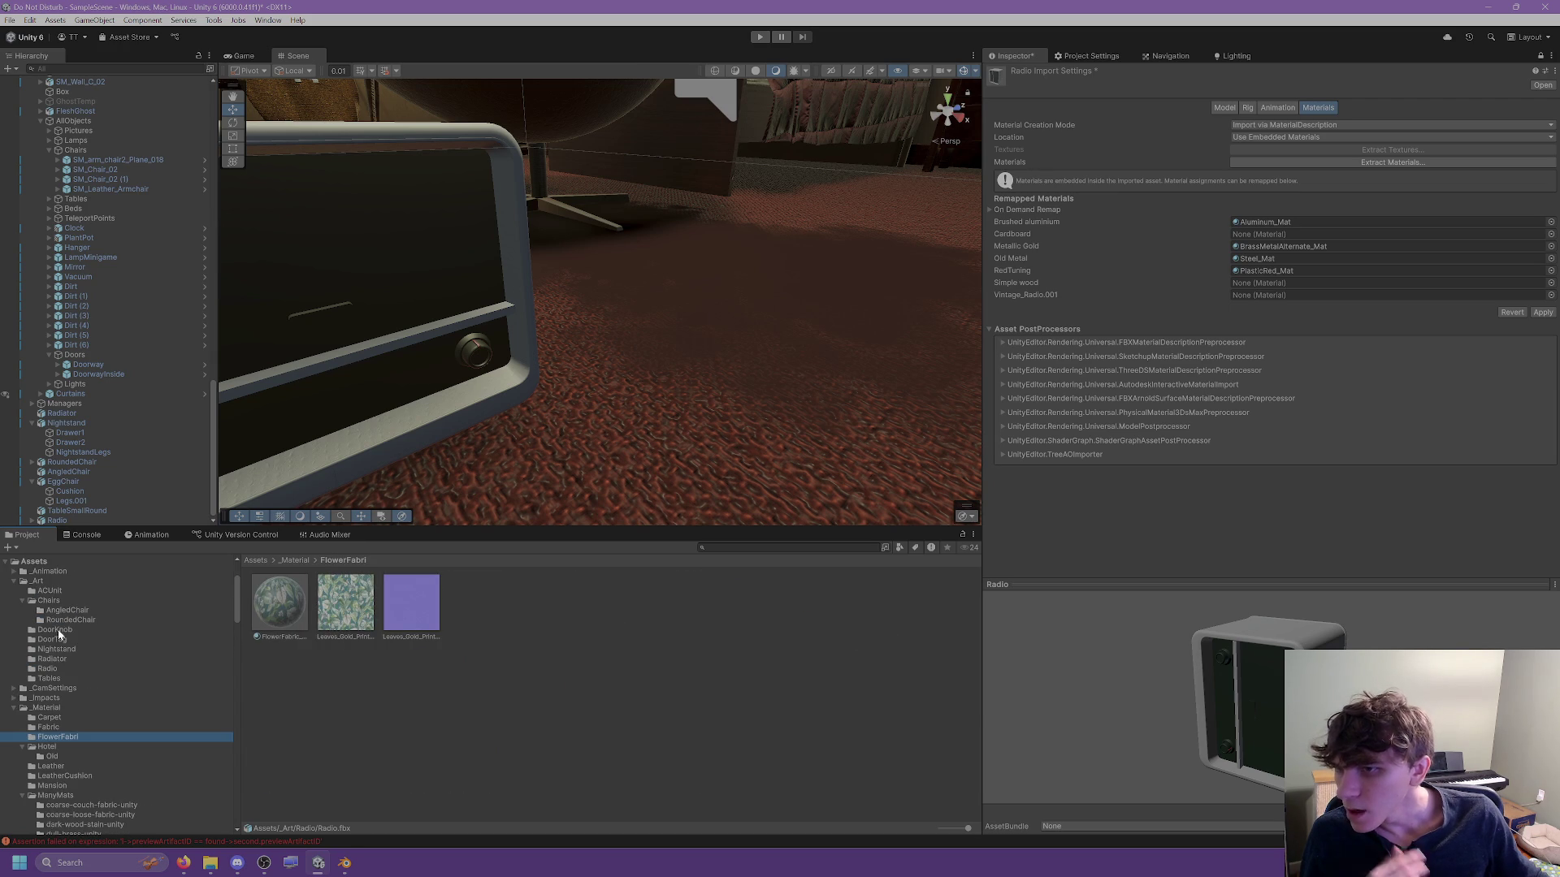
pyautogui.click(55, 649)
pyautogui.click(299, 630)
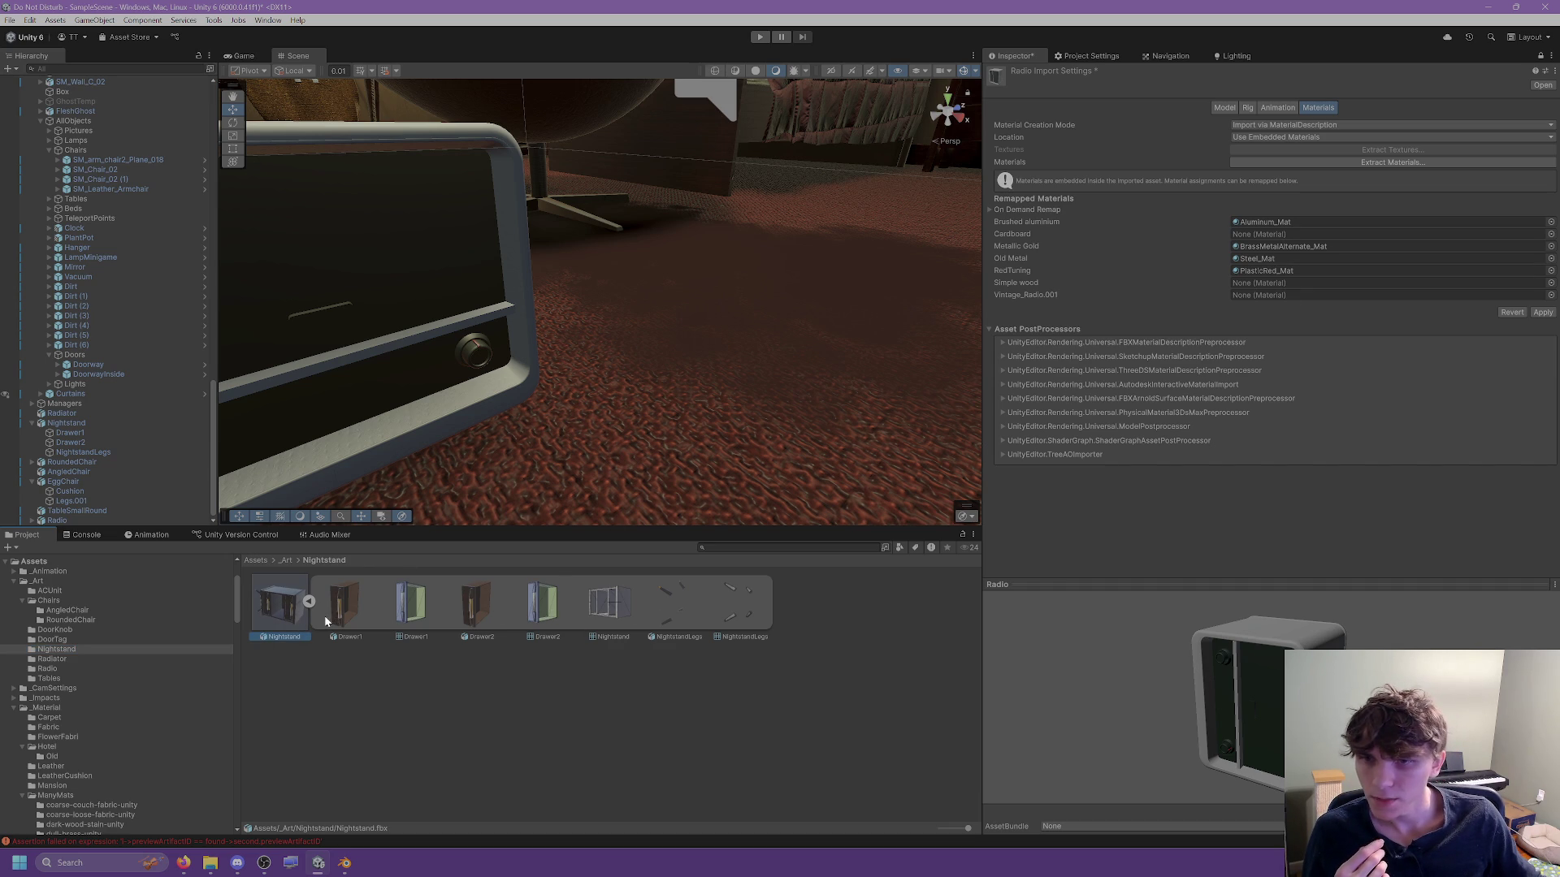
# Remap Simple wood to DarkWood_Mat from dark-wood-stain-unity and apply.
pyautogui.scroll(-2, 126, 637)
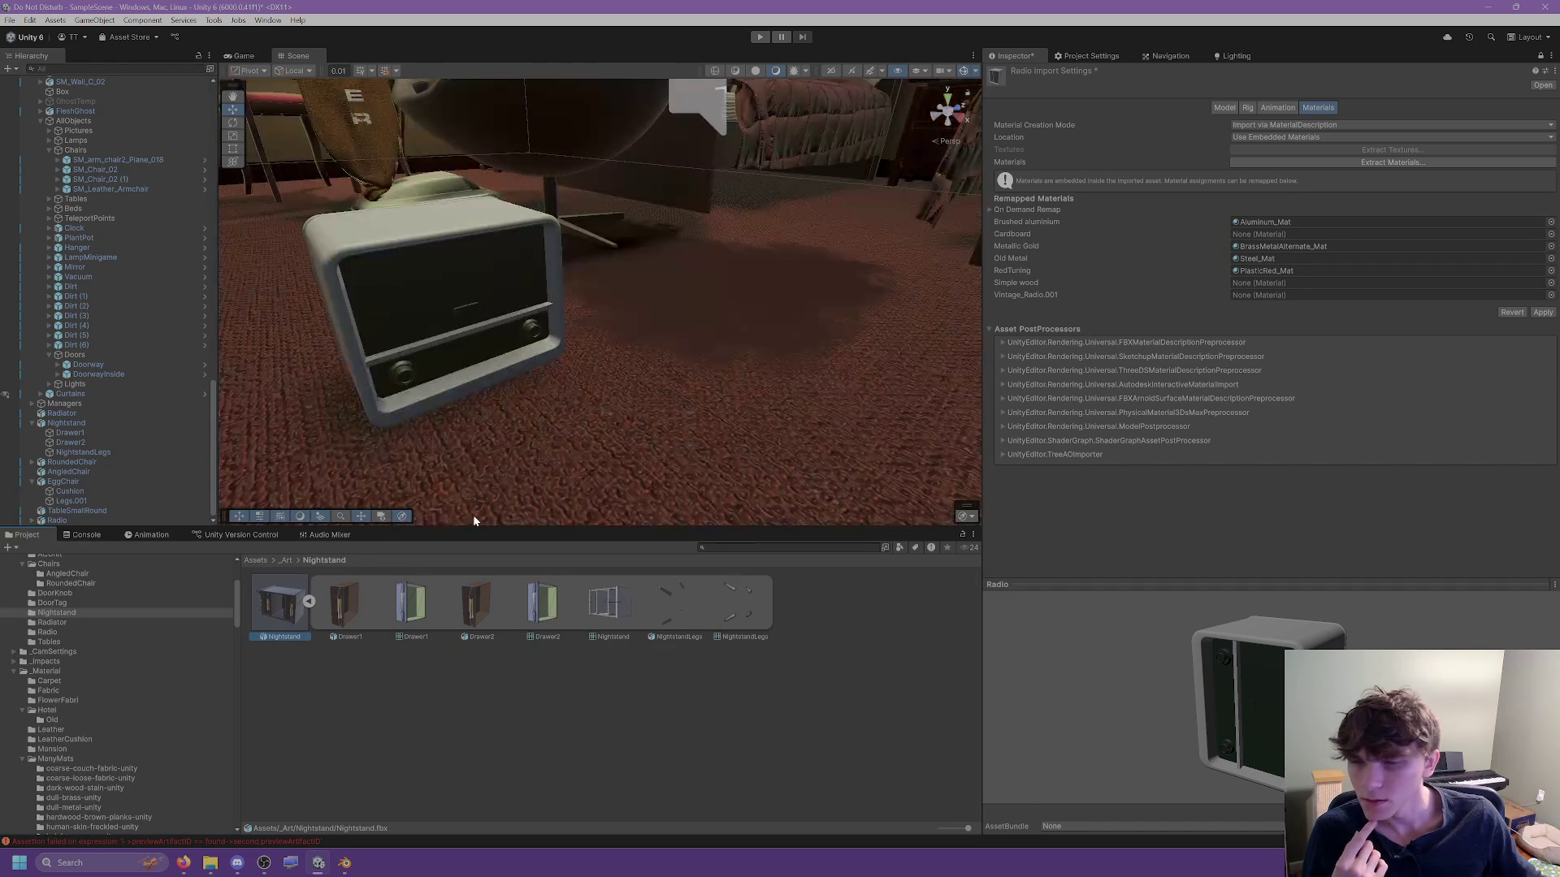
pyautogui.scroll(-6, 44, 673)
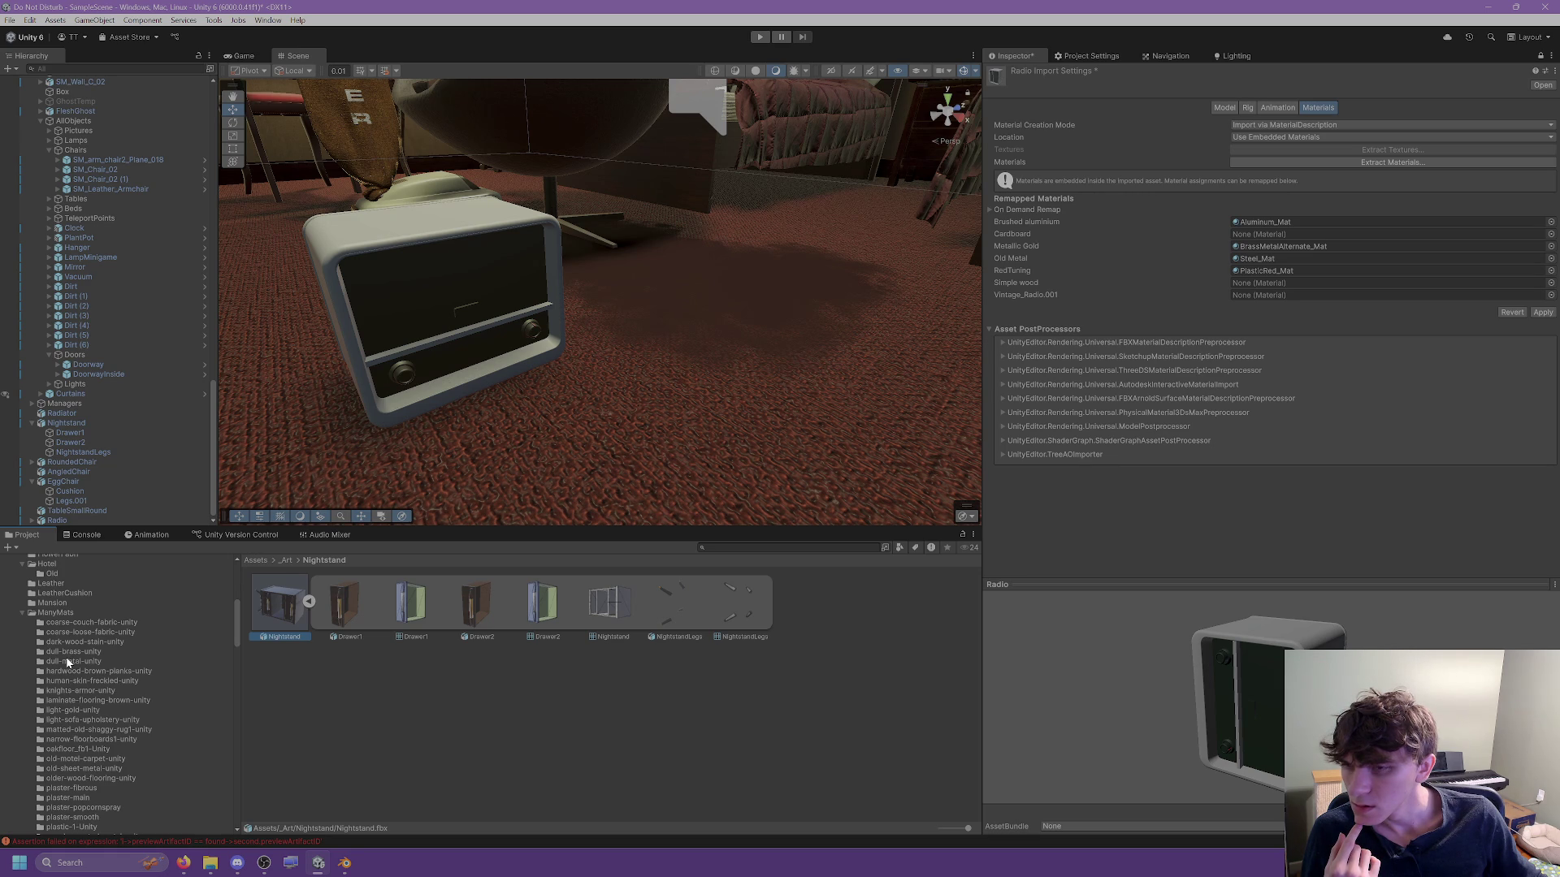
pyautogui.click(86, 643)
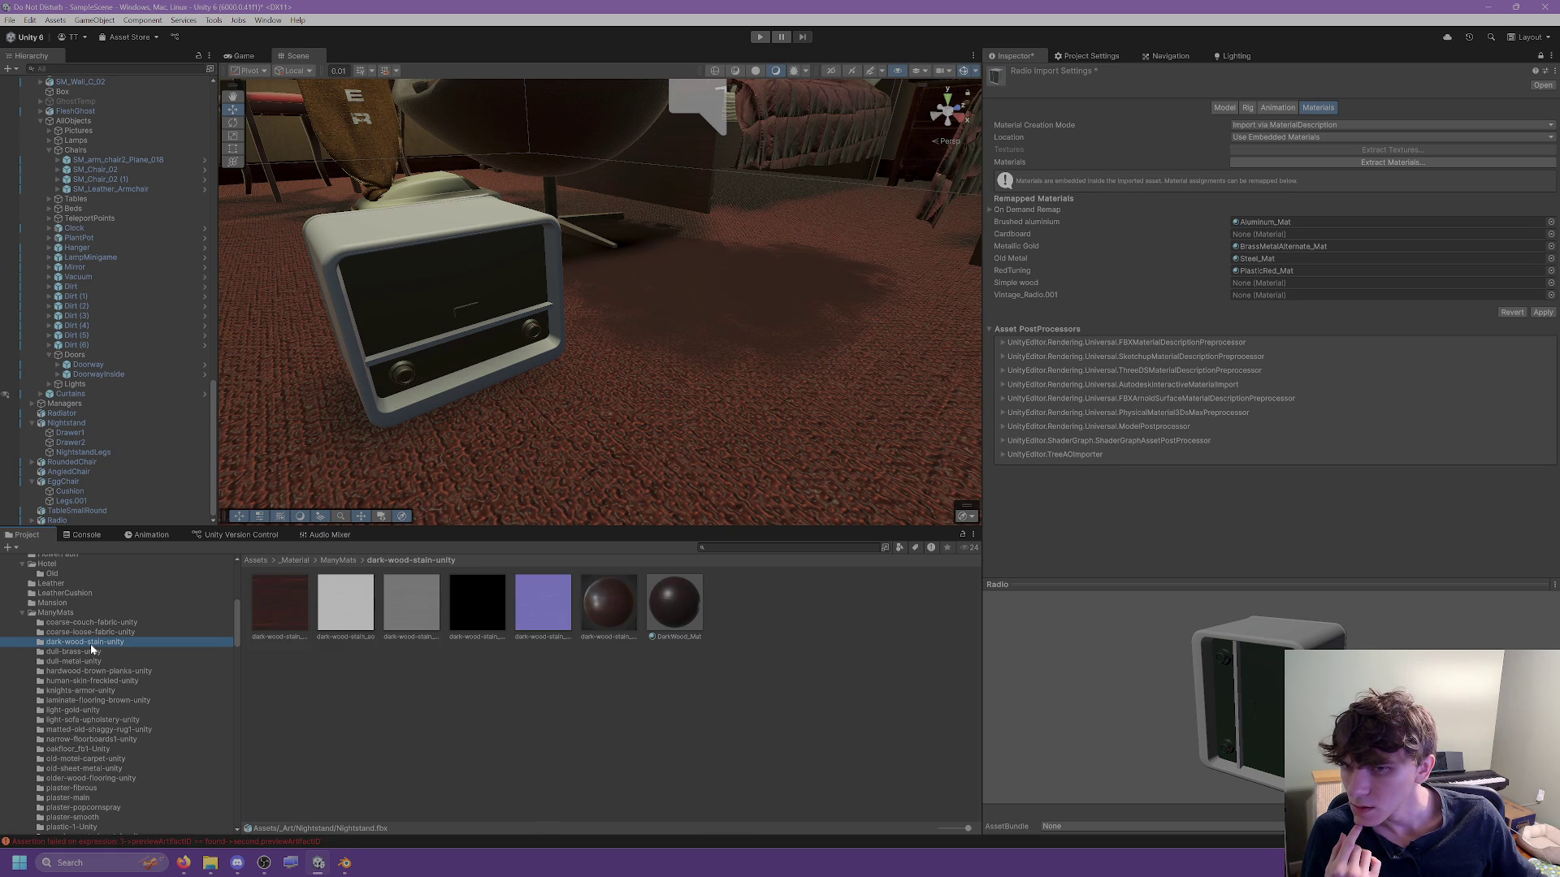
pyautogui.moveTo(656, 608)
pyautogui.mouseDown()
pyautogui.moveTo(1007, 443)
pyautogui.moveTo(1245, 282)
pyautogui.mouseUp()
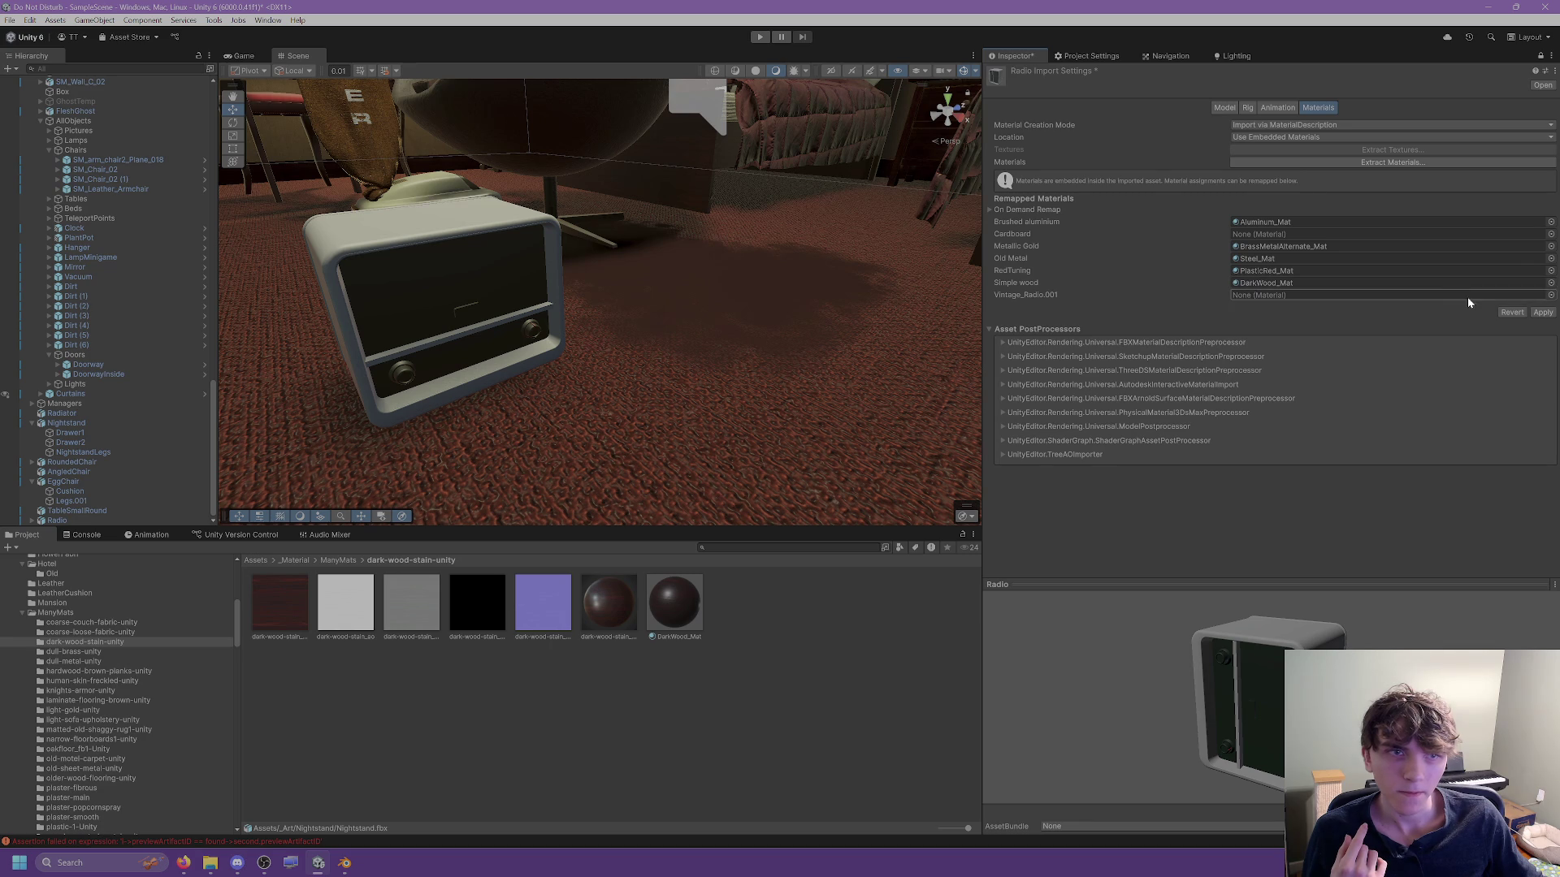
pyautogui.click(1542, 314)
pyautogui.moveTo(769, 389)
pyautogui.mouseDown()
pyautogui.moveTo(676, 369)
pyautogui.moveTo(567, 400)
pyautogui.moveTo(490, 339)
pyautogui.mouseUp()
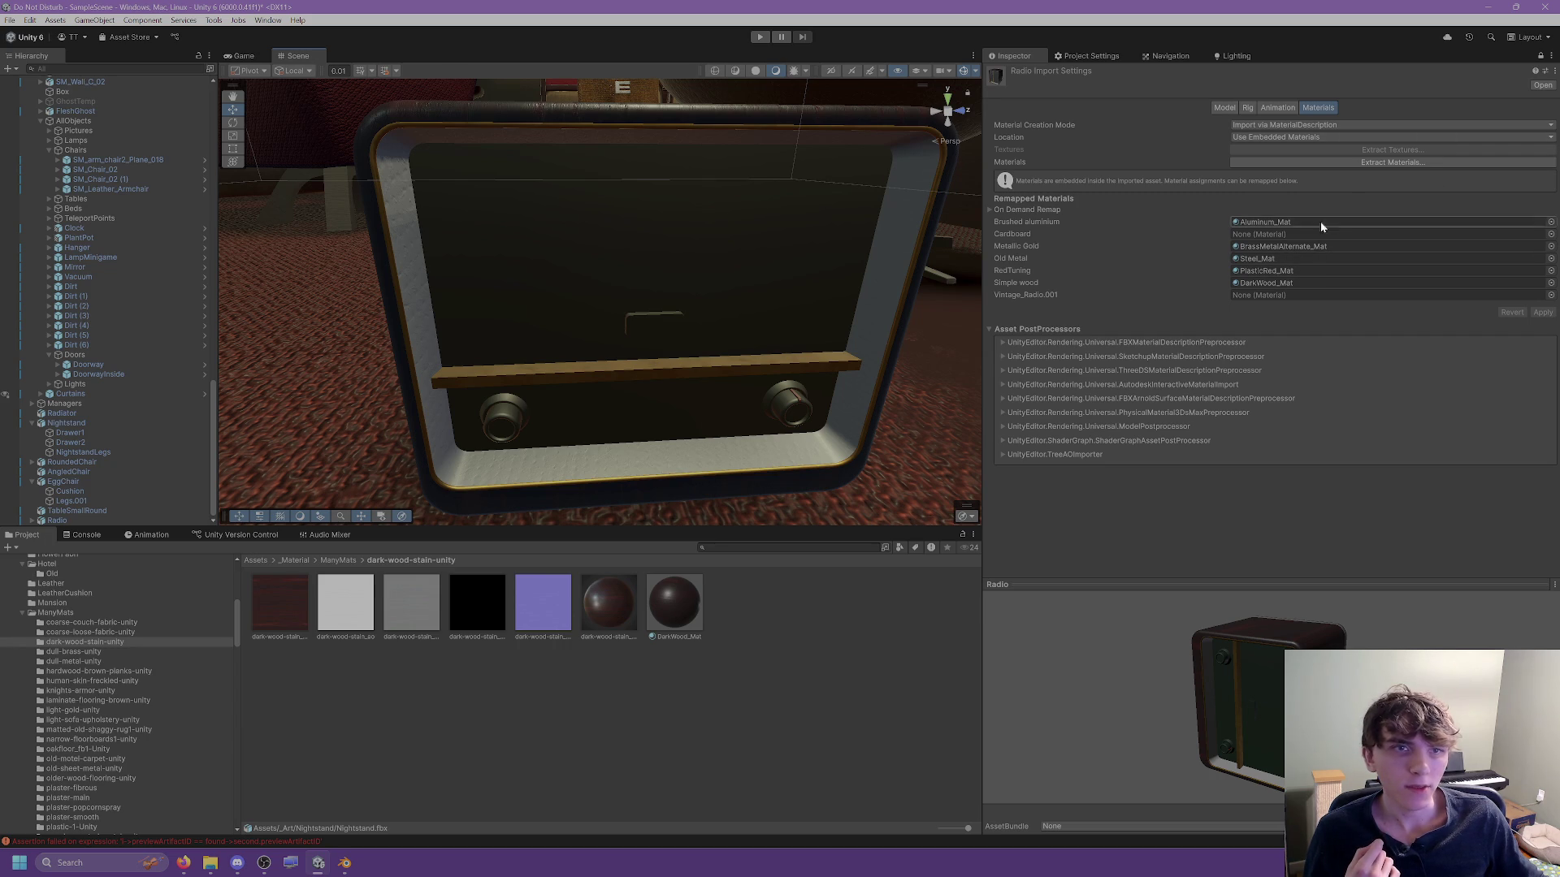
# Remap Metallic Gold to BrassMetal_Mat and apply.
pyautogui.click(1298, 246)
pyautogui.moveTo(550, 608); pyautogui.dragTo(1251, 248)
pyautogui.click(1542, 312)
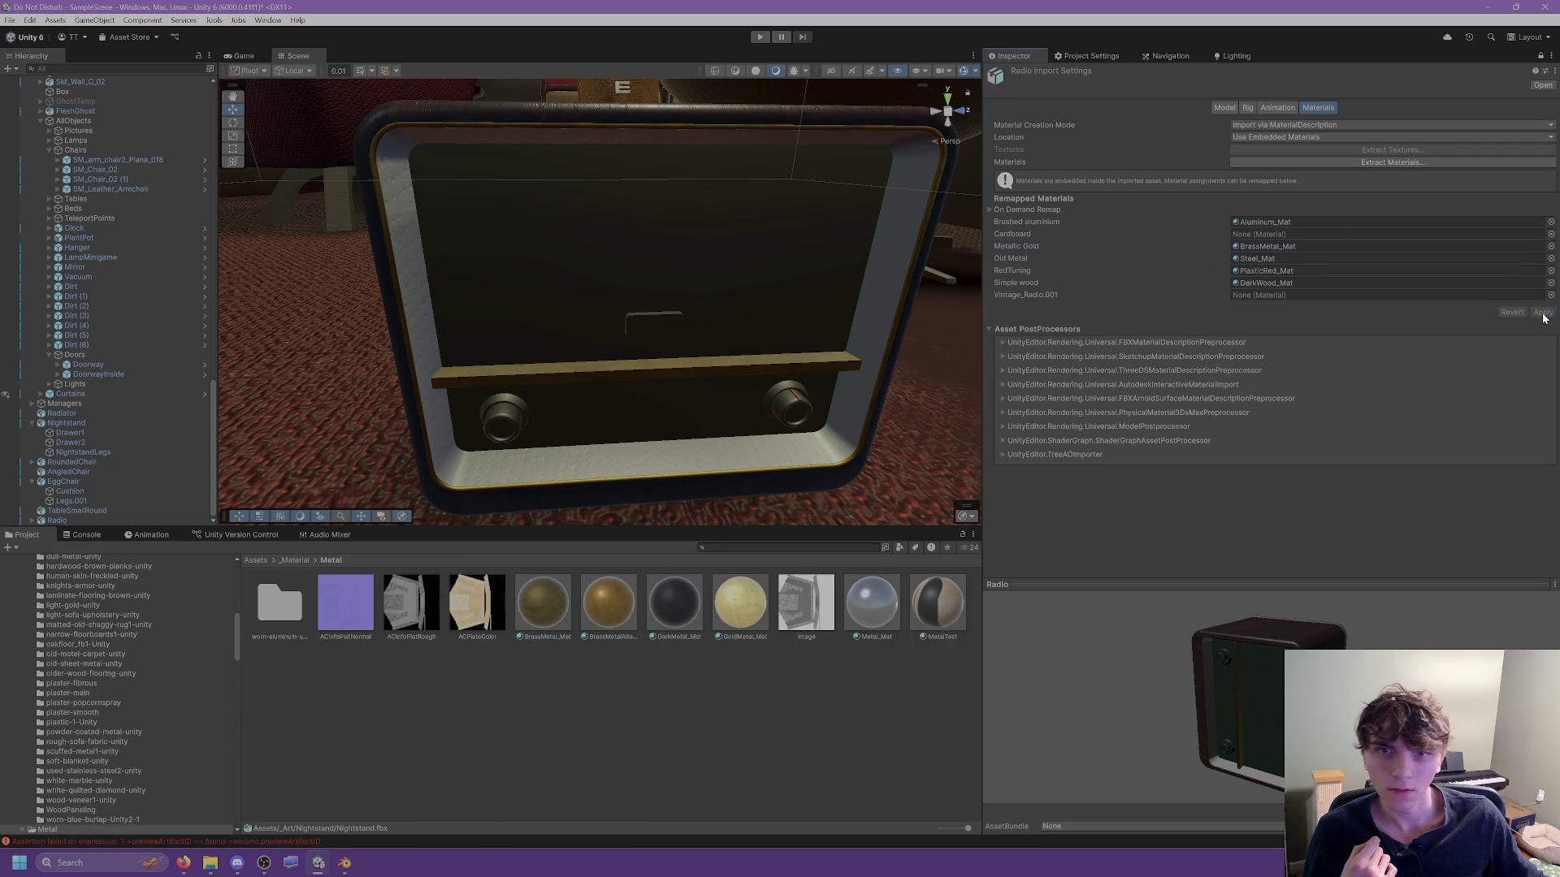
pyautogui.moveTo(760, 395)
pyautogui.mouseDown()
pyautogui.moveTo(557, 373)
pyautogui.moveTo(845, 580)
pyautogui.mouseUp()
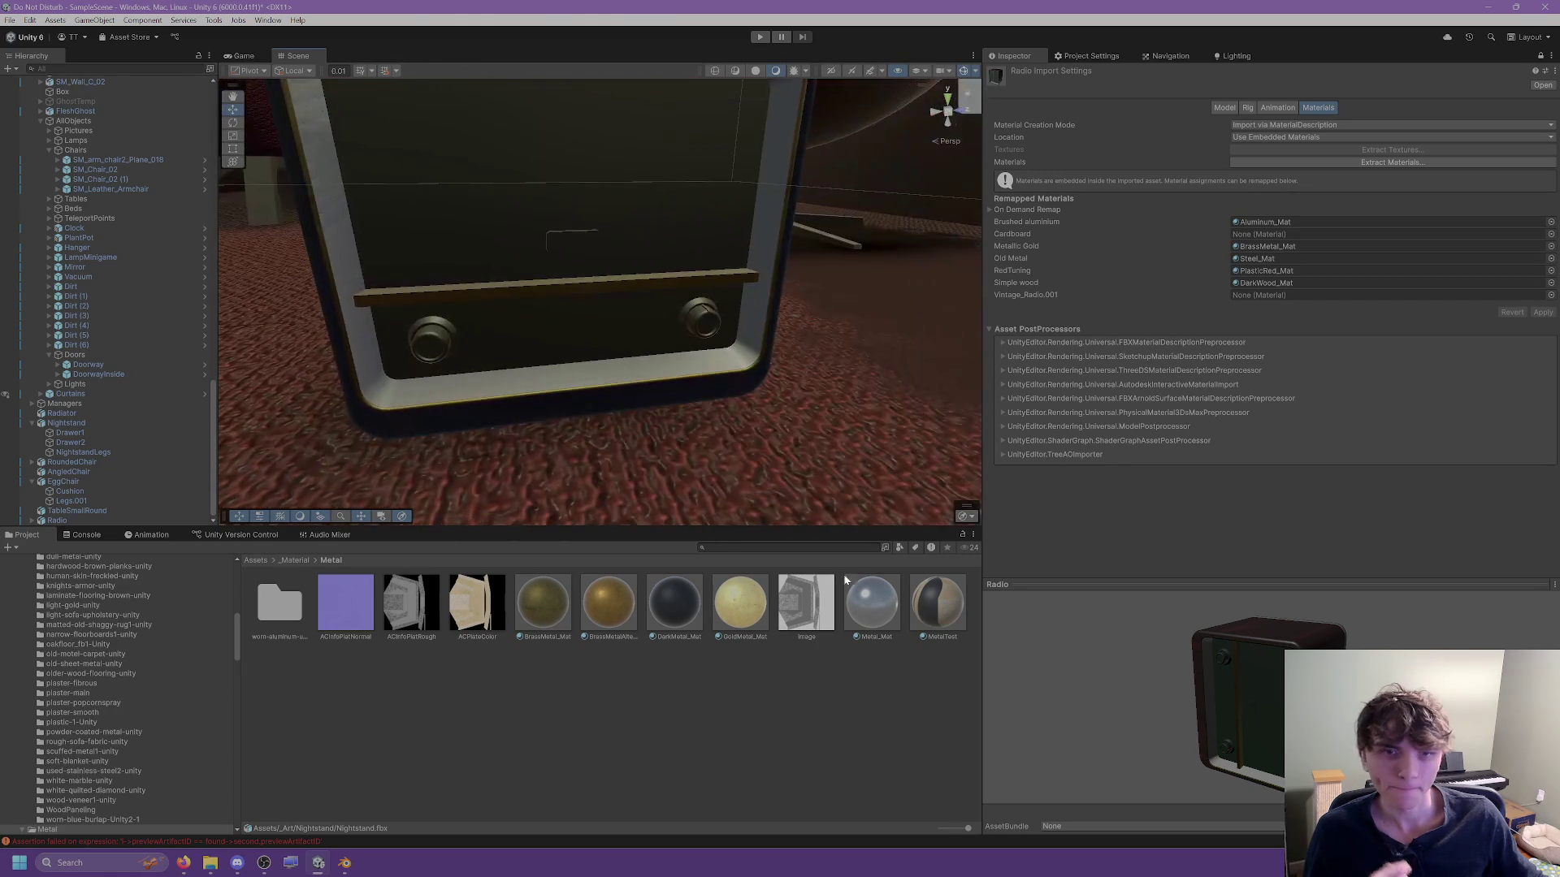
# Remap Cardboard to BareWood_Mat from the BareWood folder and apply.
pyautogui.click(1268, 234)
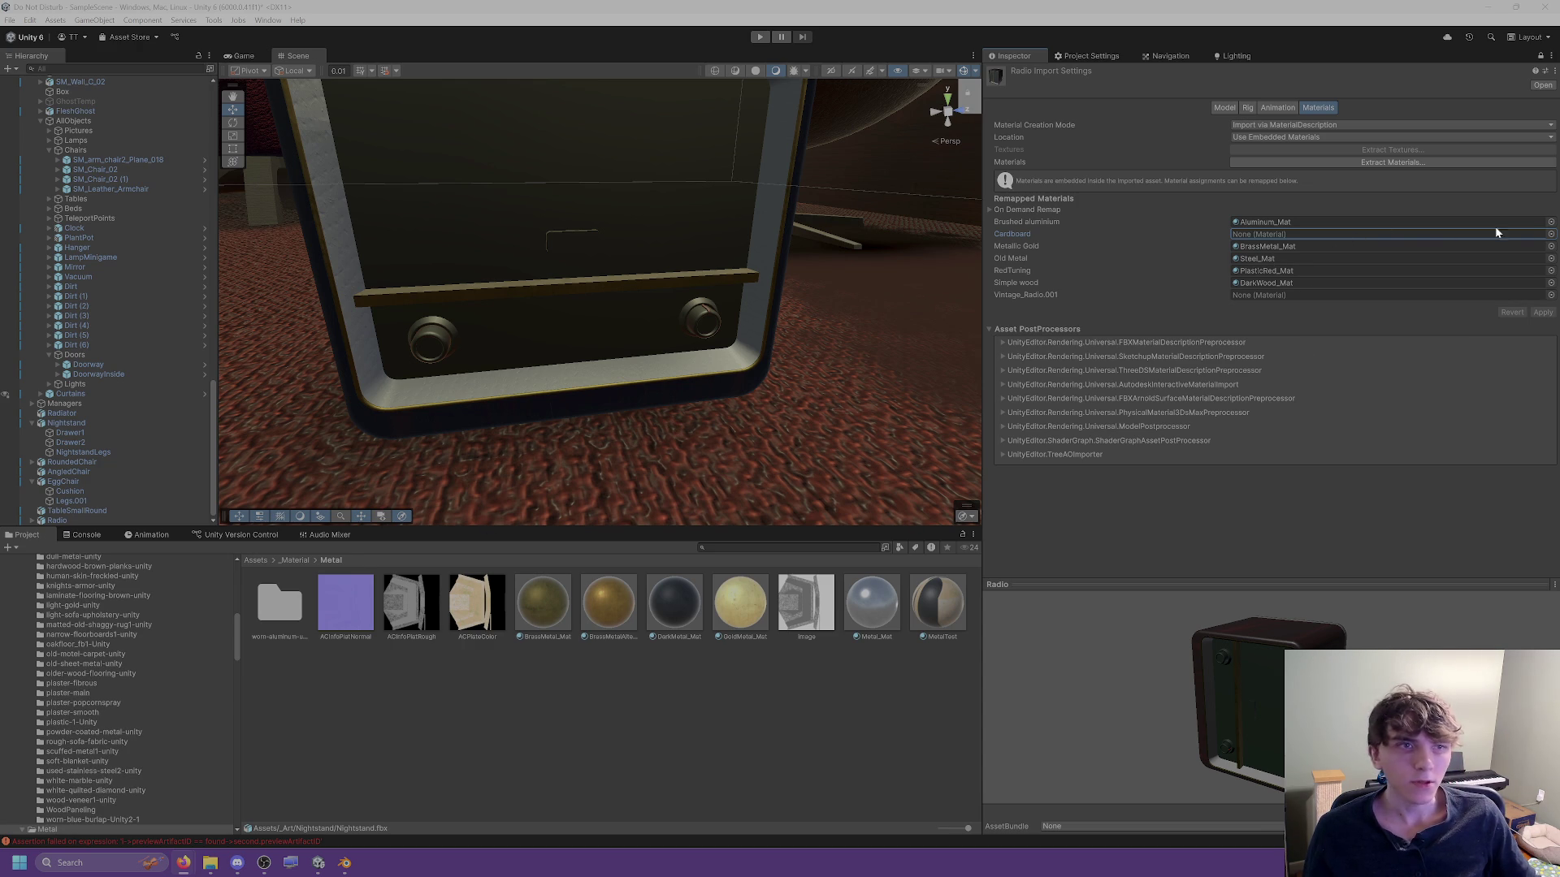
pyautogui.scroll(-3, 82, 684)
pyautogui.scroll(-7, 82, 684)
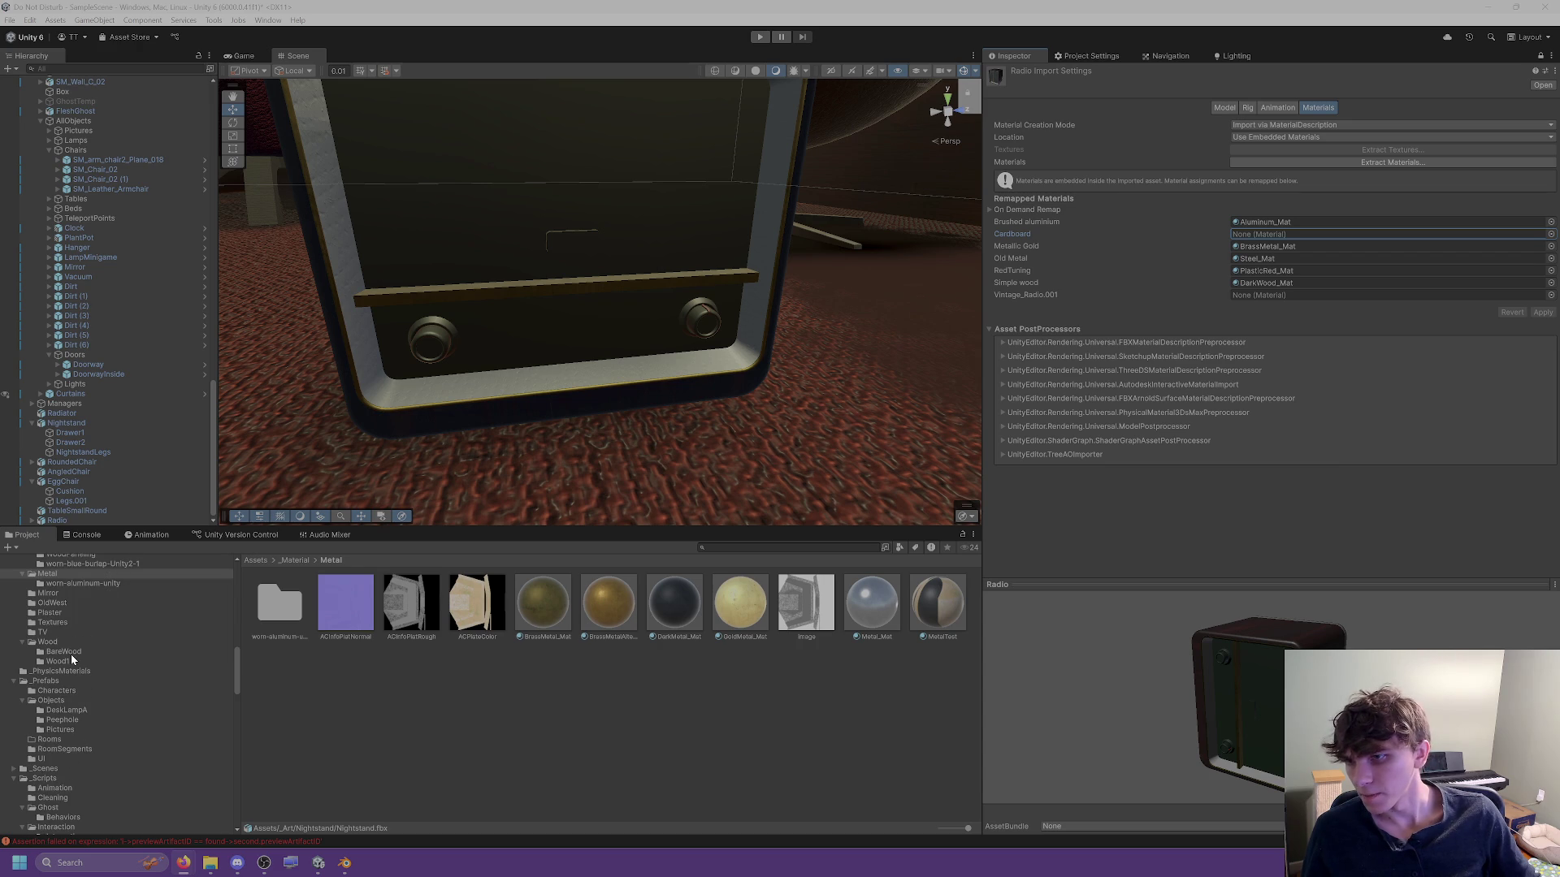
pyautogui.click(65, 652)
pyautogui.moveTo(284, 614)
pyautogui.mouseDown()
pyautogui.moveTo(1131, 306)
pyautogui.moveTo(1274, 235)
pyautogui.mouseUp()
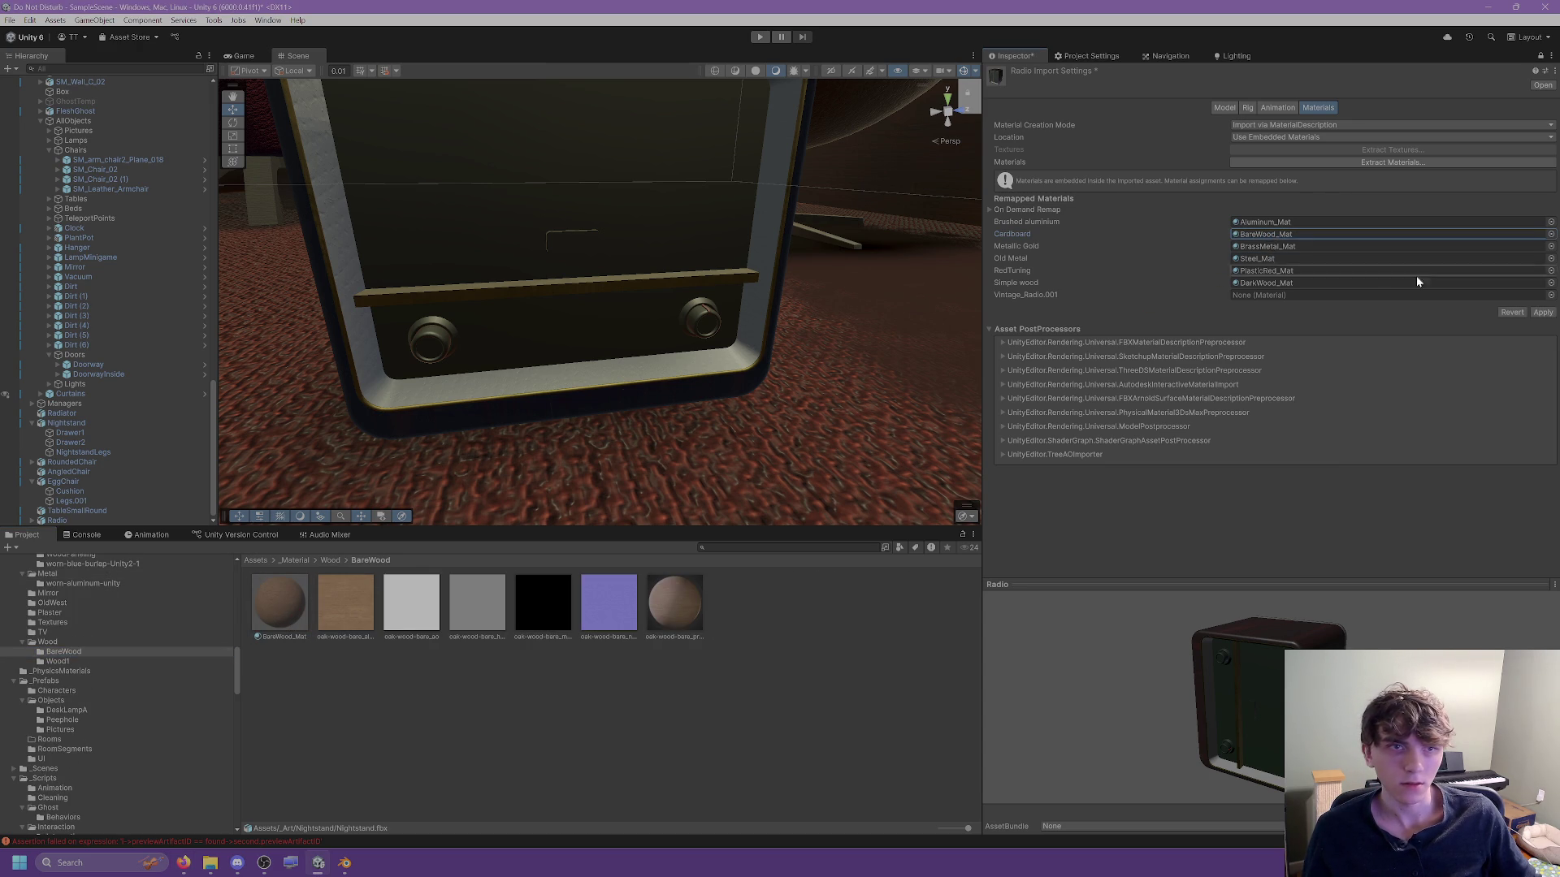
pyautogui.click(1543, 312)
pyautogui.moveTo(672, 337)
pyautogui.mouseDown()
pyautogui.moveTo(505, 286)
pyautogui.moveTo(616, 299)
pyautogui.mouseUp()
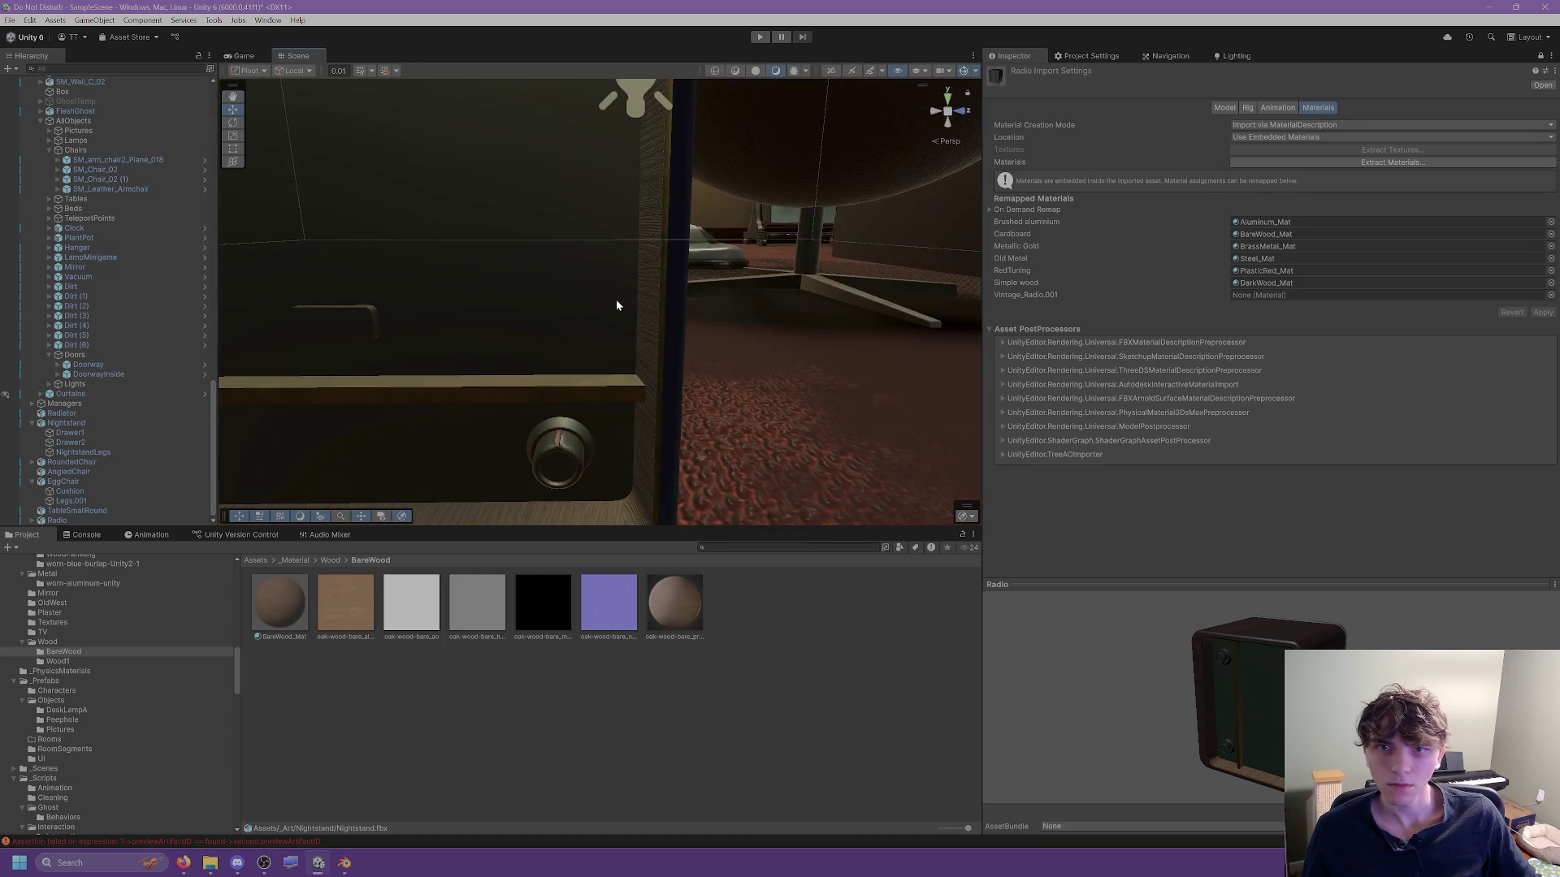
# Frame the radio and move it onto the desk beside the lamp.
pyautogui.press('f')
pyautogui.moveTo(637, 388)
pyautogui.mouseDown()
pyautogui.moveTo(635, 406)
pyautogui.moveTo(540, 272)
pyautogui.moveTo(384, 299)
pyautogui.mouseUp()
pyautogui.moveTo(672, 387)
pyautogui.mouseDown()
pyautogui.moveTo(333, 337)
pyautogui.moveTo(378, 280)
pyautogui.moveTo(341, 277)
pyautogui.moveTo(392, 281)
pyautogui.moveTo(422, 325)
pyautogui.moveTo(393, 312)
pyautogui.mouseUp()
pyautogui.scroll(3, 391, 281)
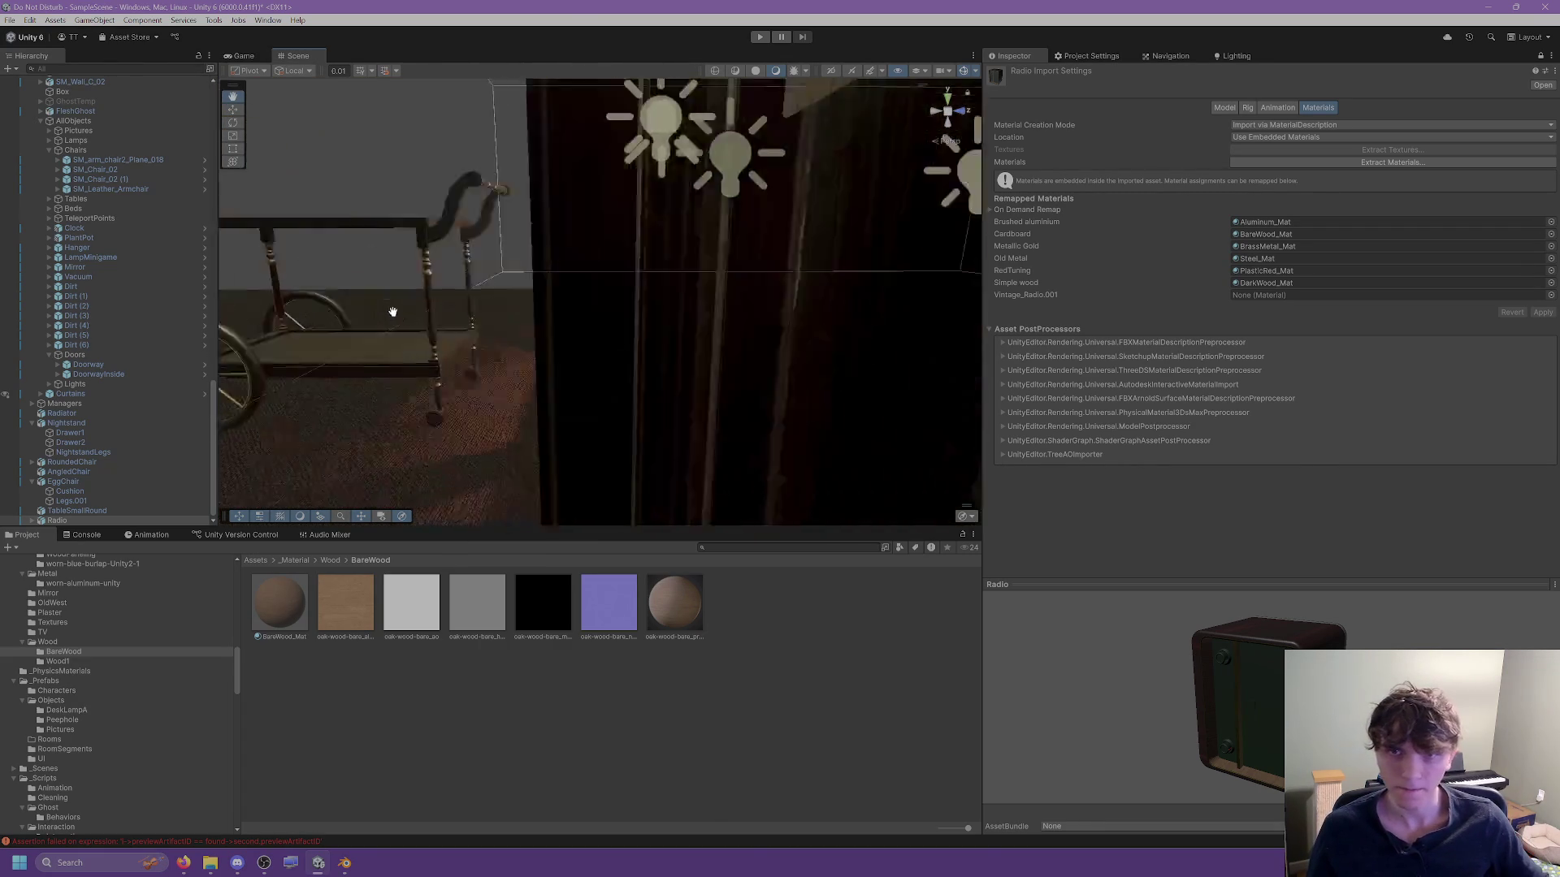
pyautogui.press('f')
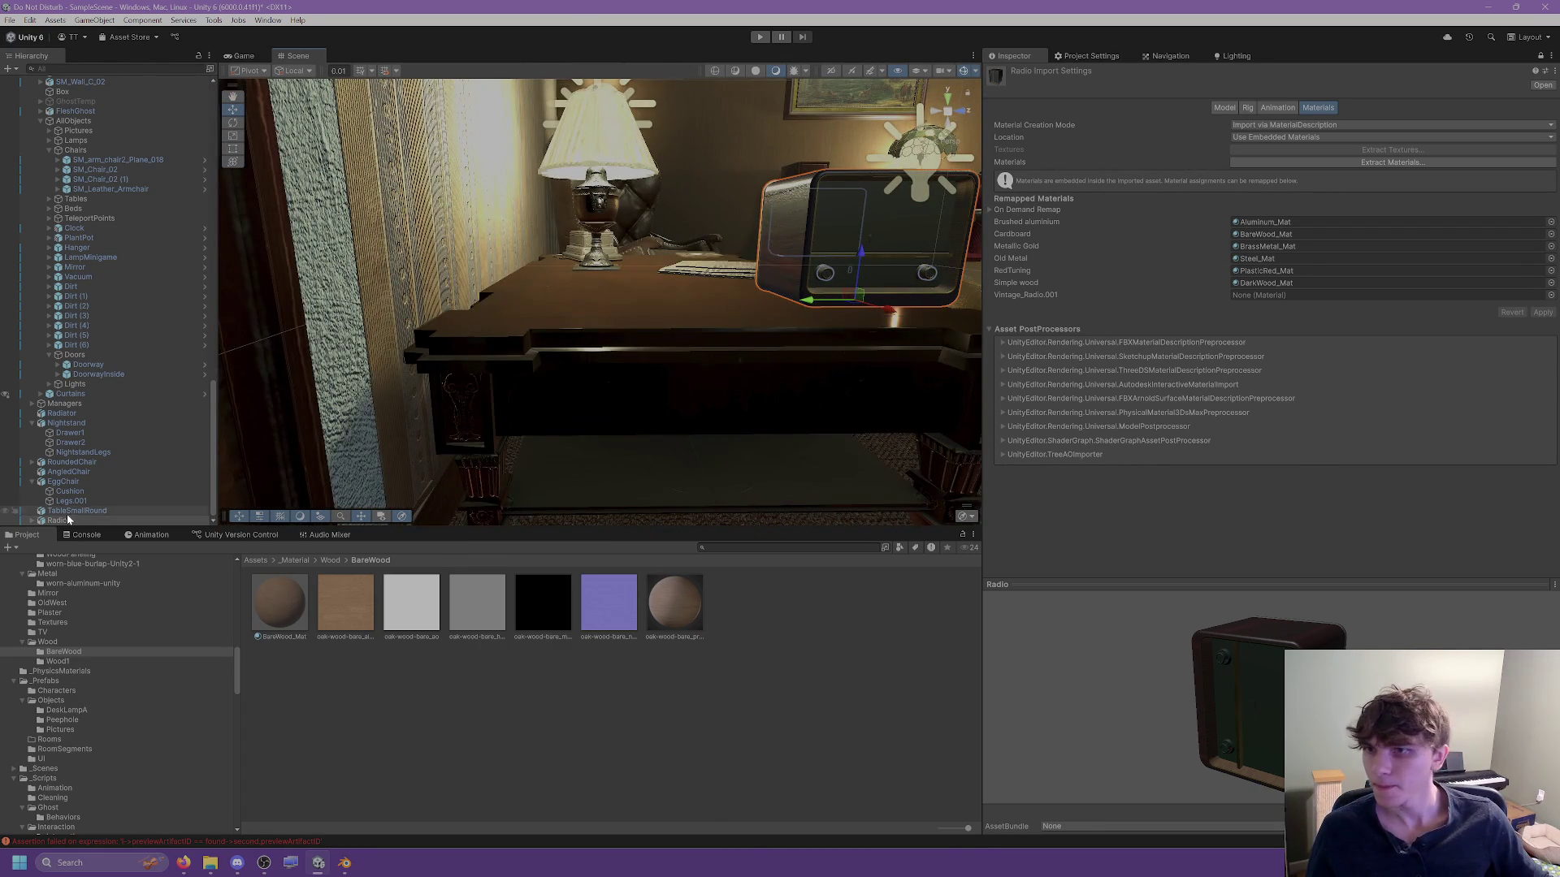
pyautogui.doubleClick(69, 520)
# Turn the radio about its vertical axis, deselect it, and open the Radio asset folder.
pyautogui.click(233, 123)
pyautogui.moveTo(744, 468)
pyautogui.mouseDown()
pyautogui.moveTo(804, 472)
pyautogui.moveTo(805, 455)
pyautogui.moveTo(498, 393)
pyautogui.moveTo(422, 413)
pyautogui.moveTo(529, 390)
pyautogui.moveTo(390, 390)
pyautogui.mouseUp()
pyautogui.click(233, 110)
pyautogui.scroll(3, 609, 366)
pyautogui.moveTo(618, 387)
pyautogui.mouseDown()
pyautogui.moveTo(425, 265)
pyautogui.moveTo(558, 268)
pyautogui.moveTo(505, 242)
pyautogui.mouseUp()
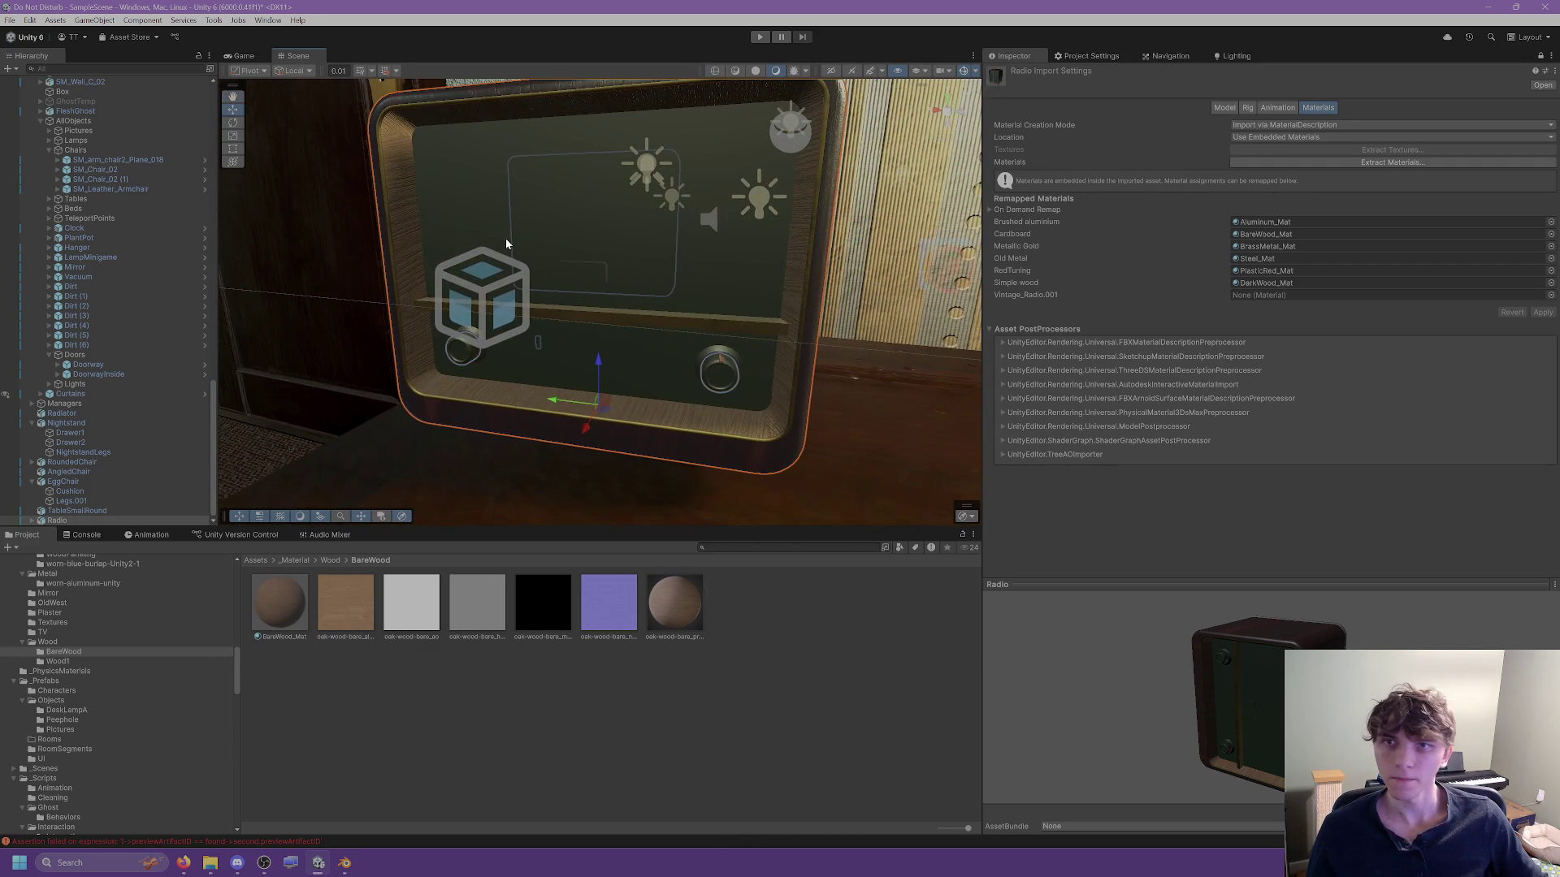
pyautogui.click(643, 644)
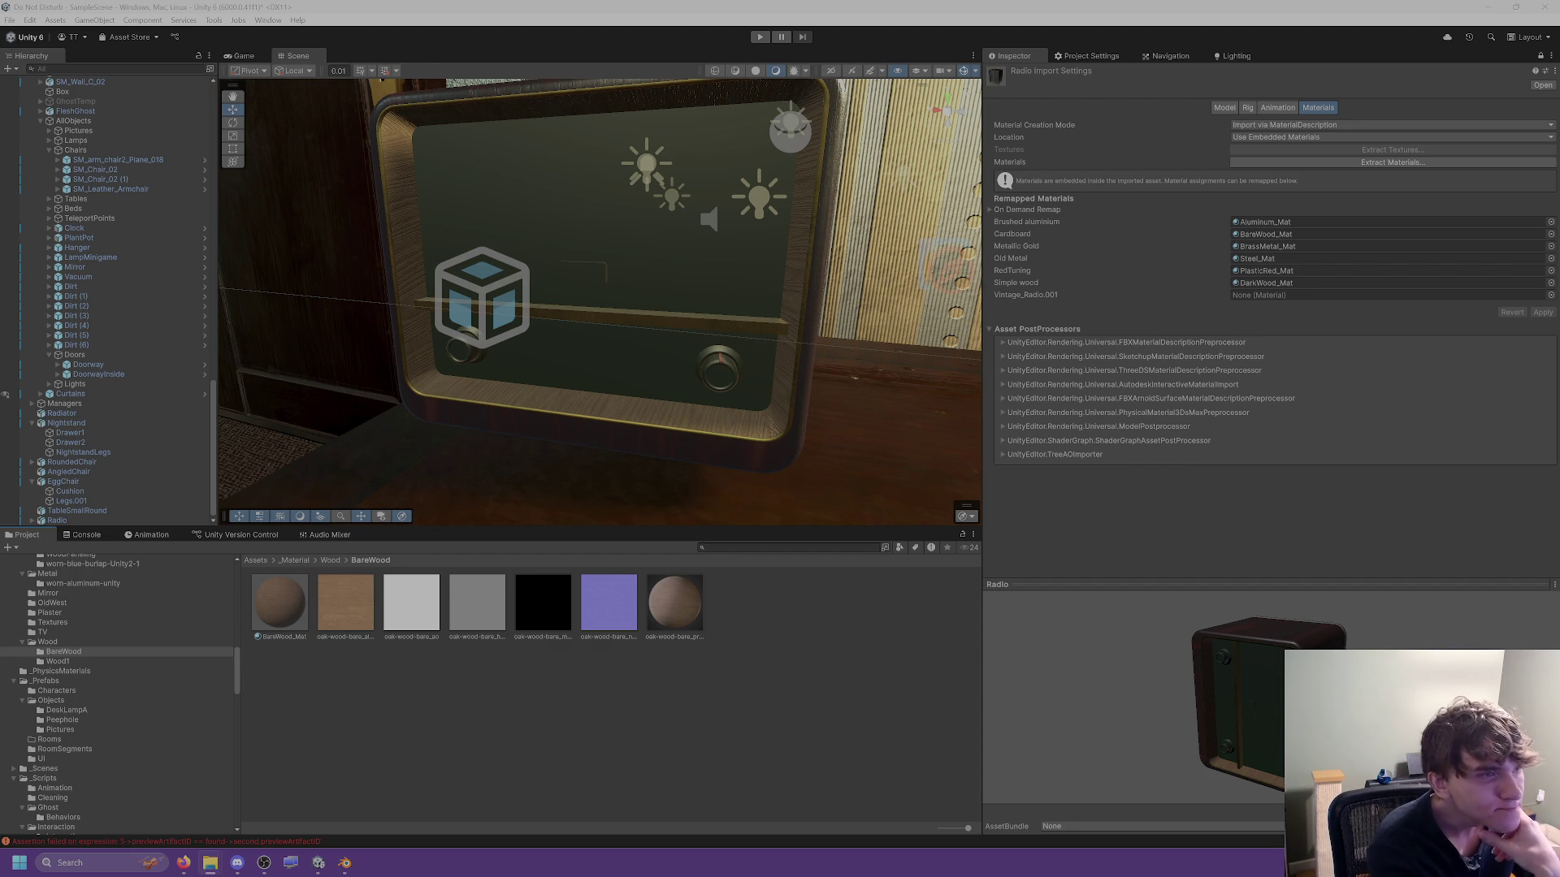
pyautogui.scroll(15, 93, 638)
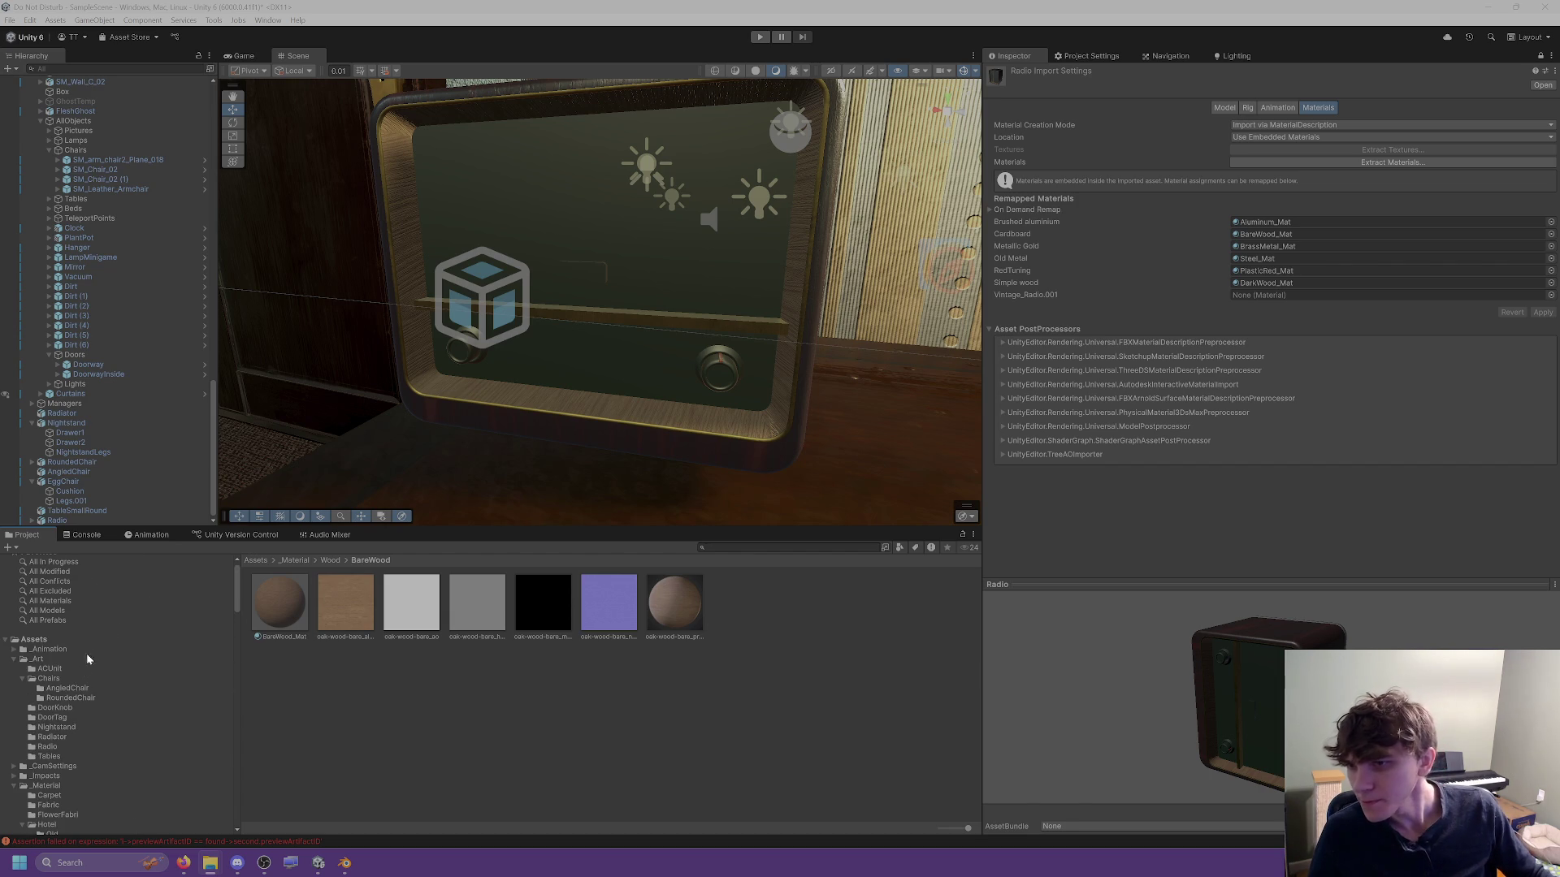
pyautogui.click(49, 746)
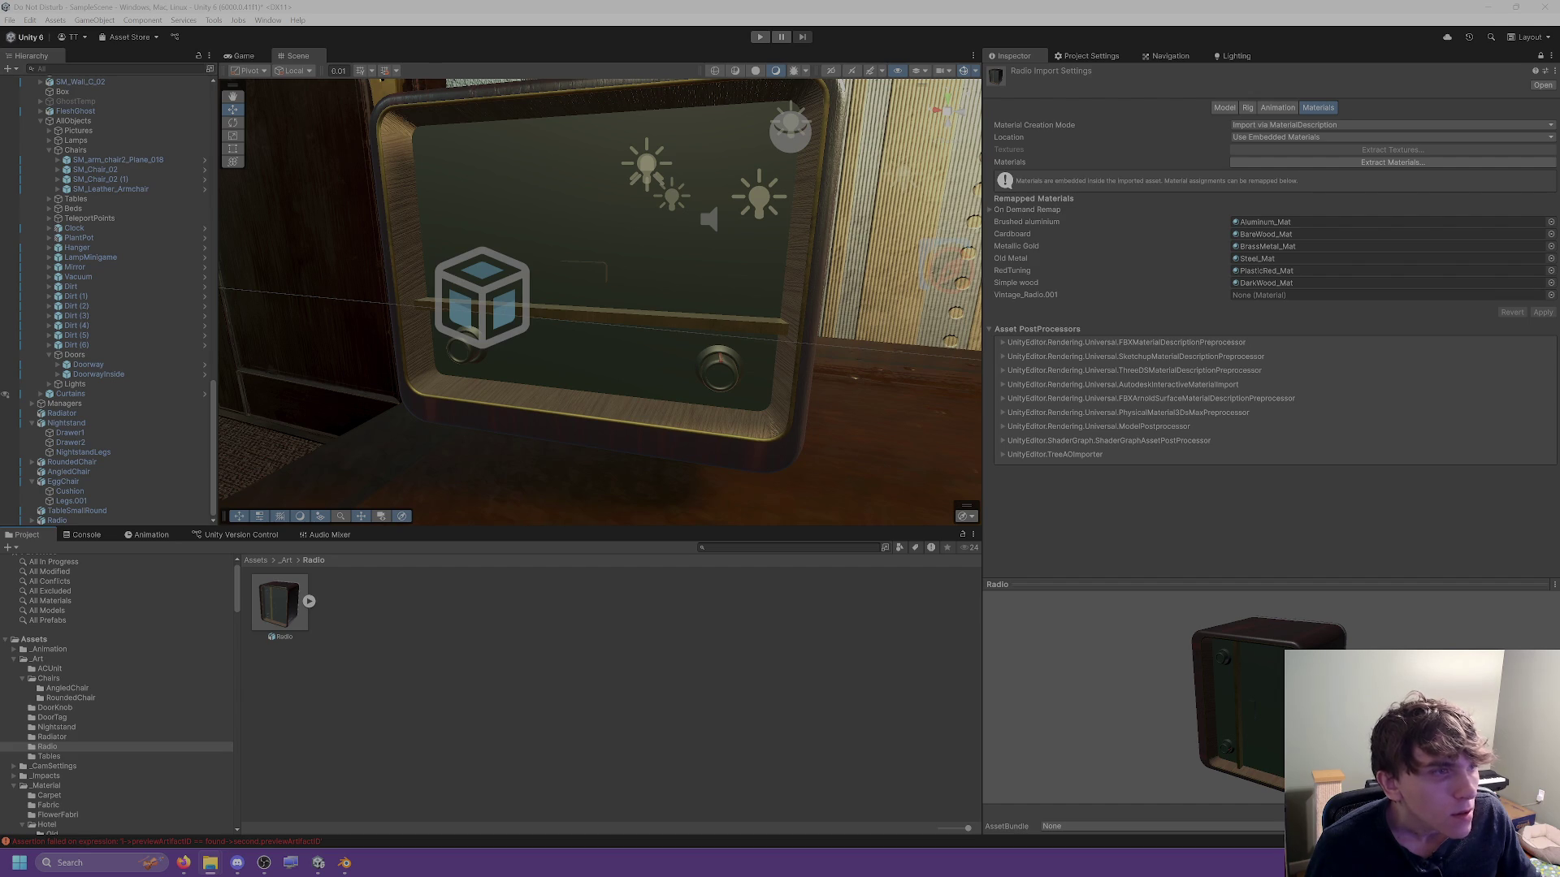
# Import the Vintage_Radio textures and create a material named Radio_Mat in the Radio folder.
pyautogui.moveTo(627, 675); pyautogui.dragTo(592, 679)
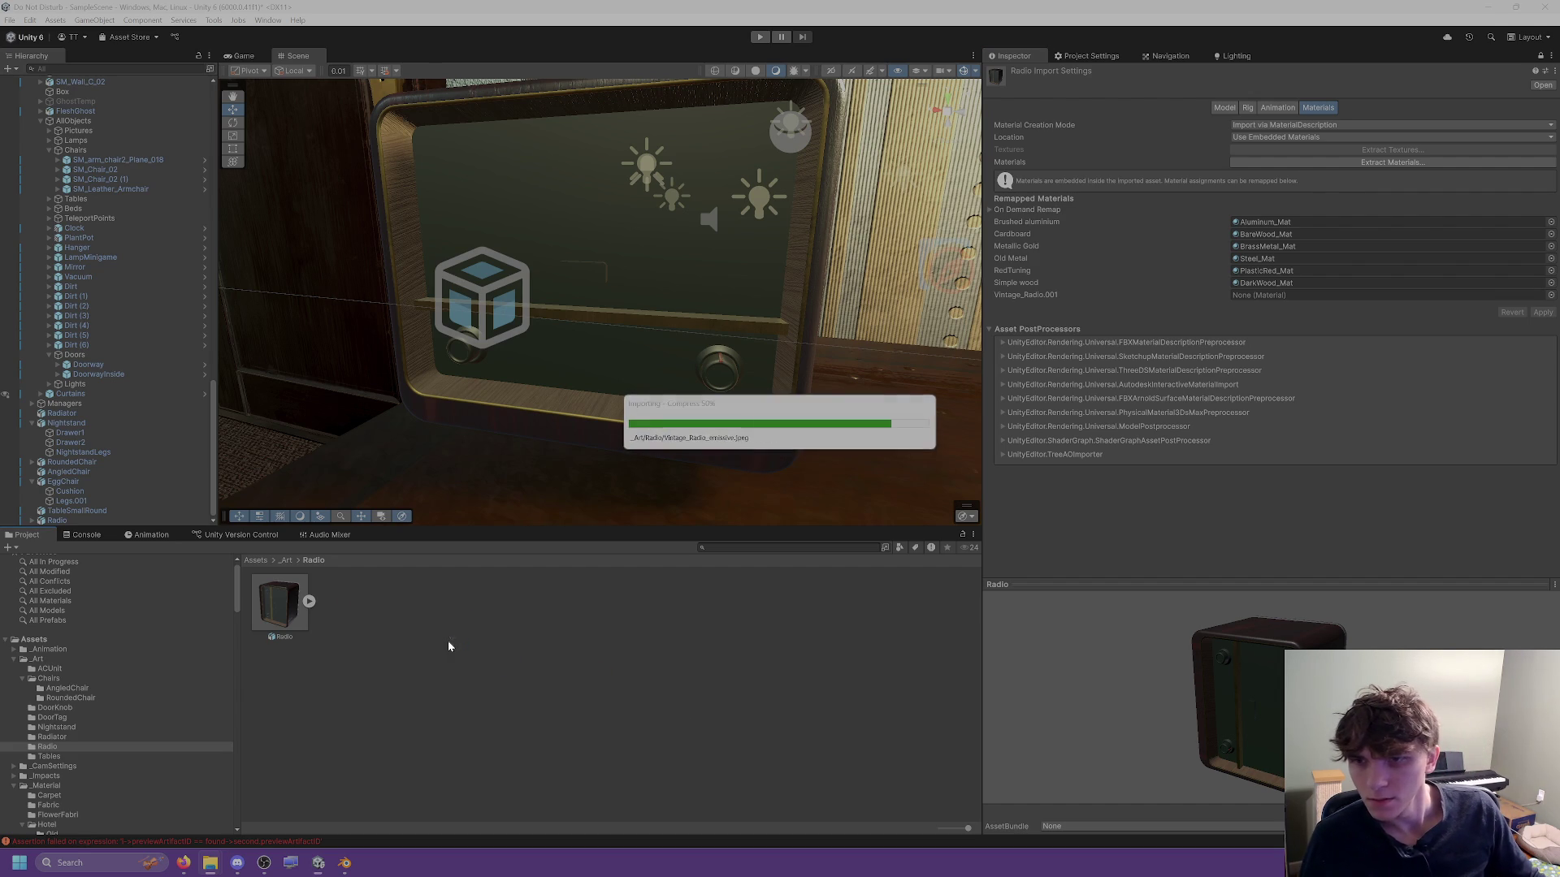
pyautogui.rightClick(637, 627)
pyautogui.moveTo(784, 266)
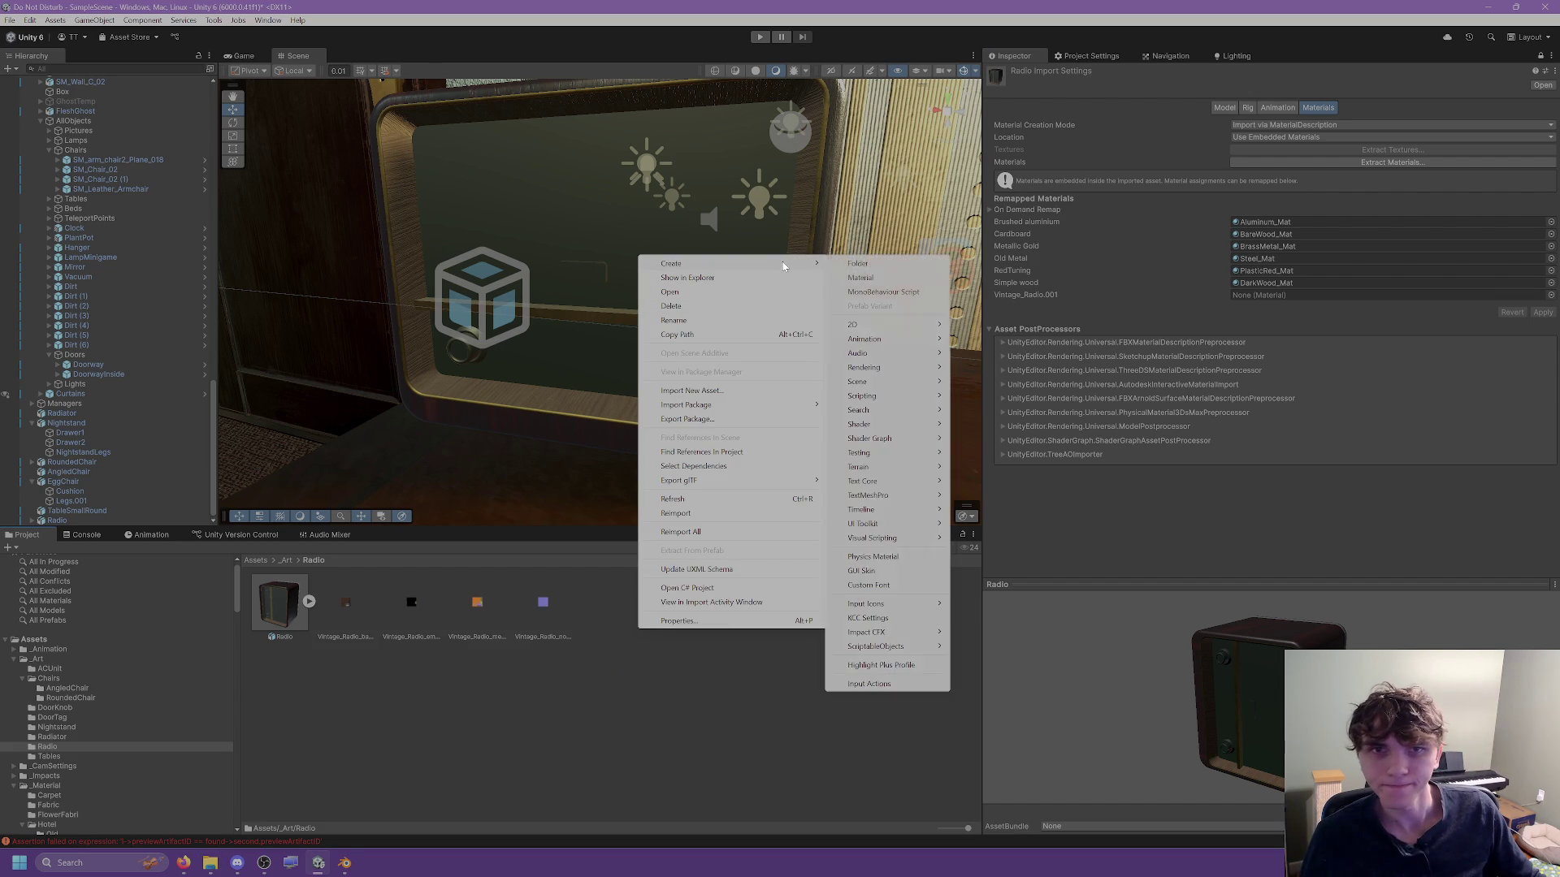
pyautogui.click(861, 278)
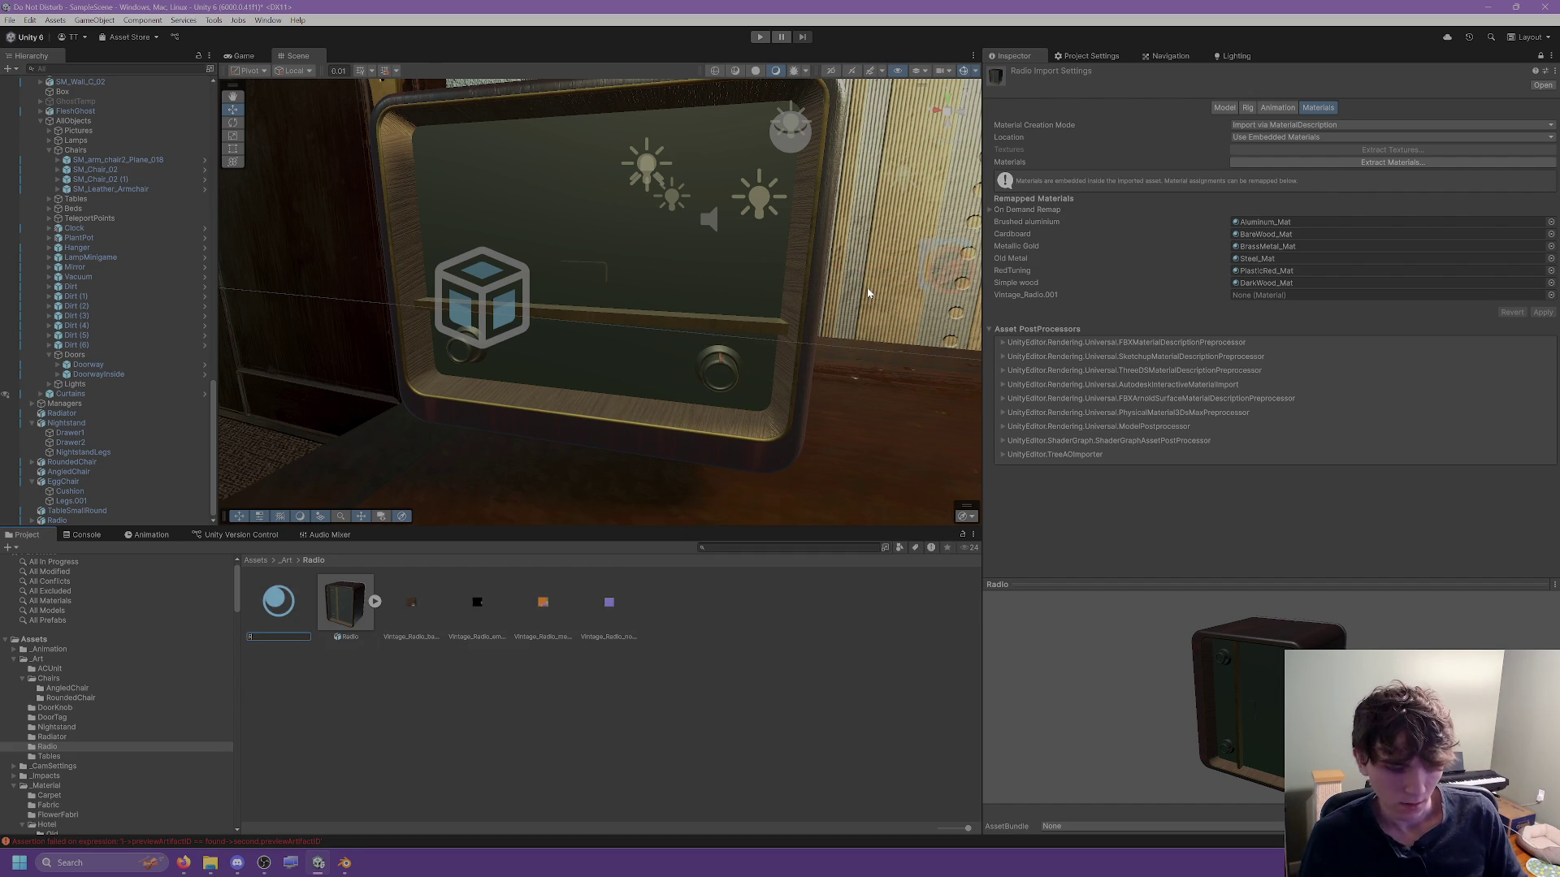
pyautogui.write('Radi_Mat')
pyautogui.press('Return')
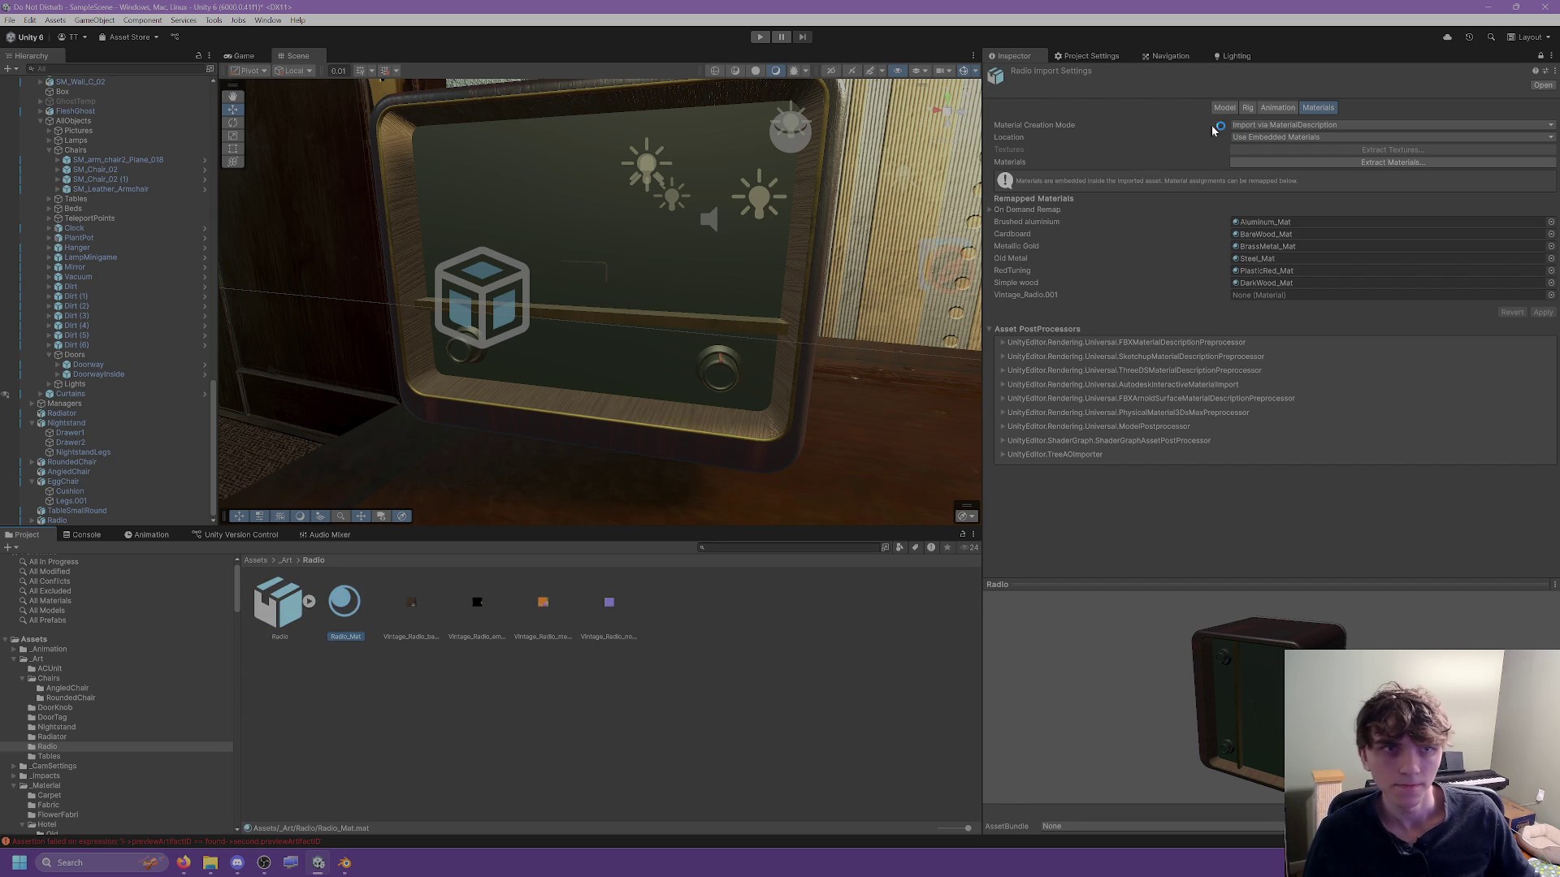
# Assign base colour, metallic, emission and normal textures to Radio_Mat, fixing the normal map.
pyautogui.click(1541, 56)
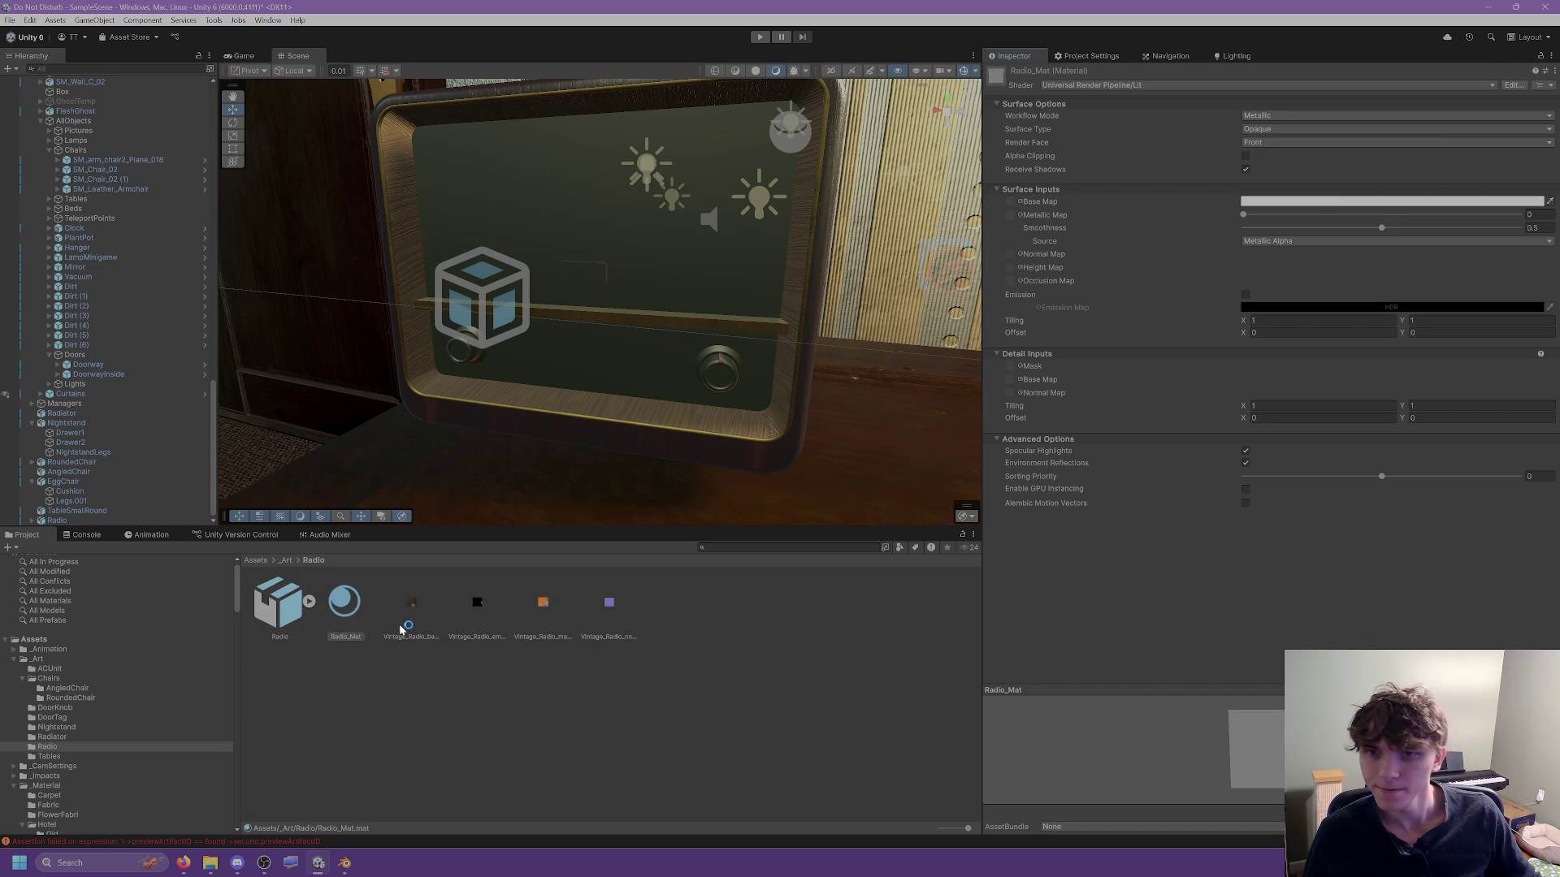
pyautogui.moveTo(420, 611); pyautogui.dragTo(1010, 202)
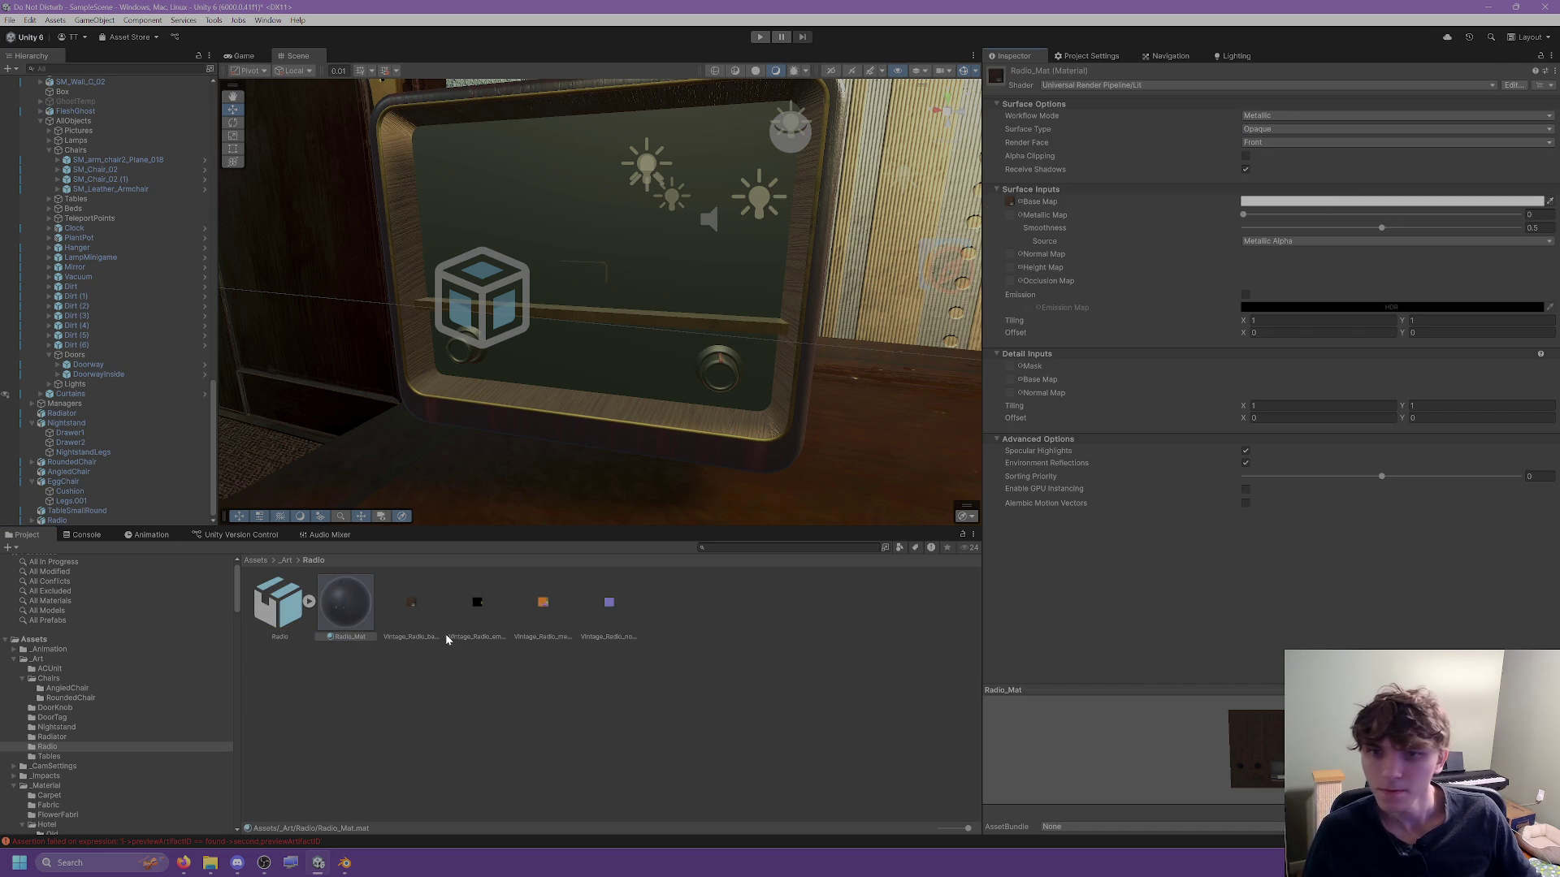
pyautogui.moveTo(533, 625)
pyautogui.mouseDown()
pyautogui.moveTo(1055, 230)
pyautogui.moveTo(1010, 215)
pyautogui.mouseUp()
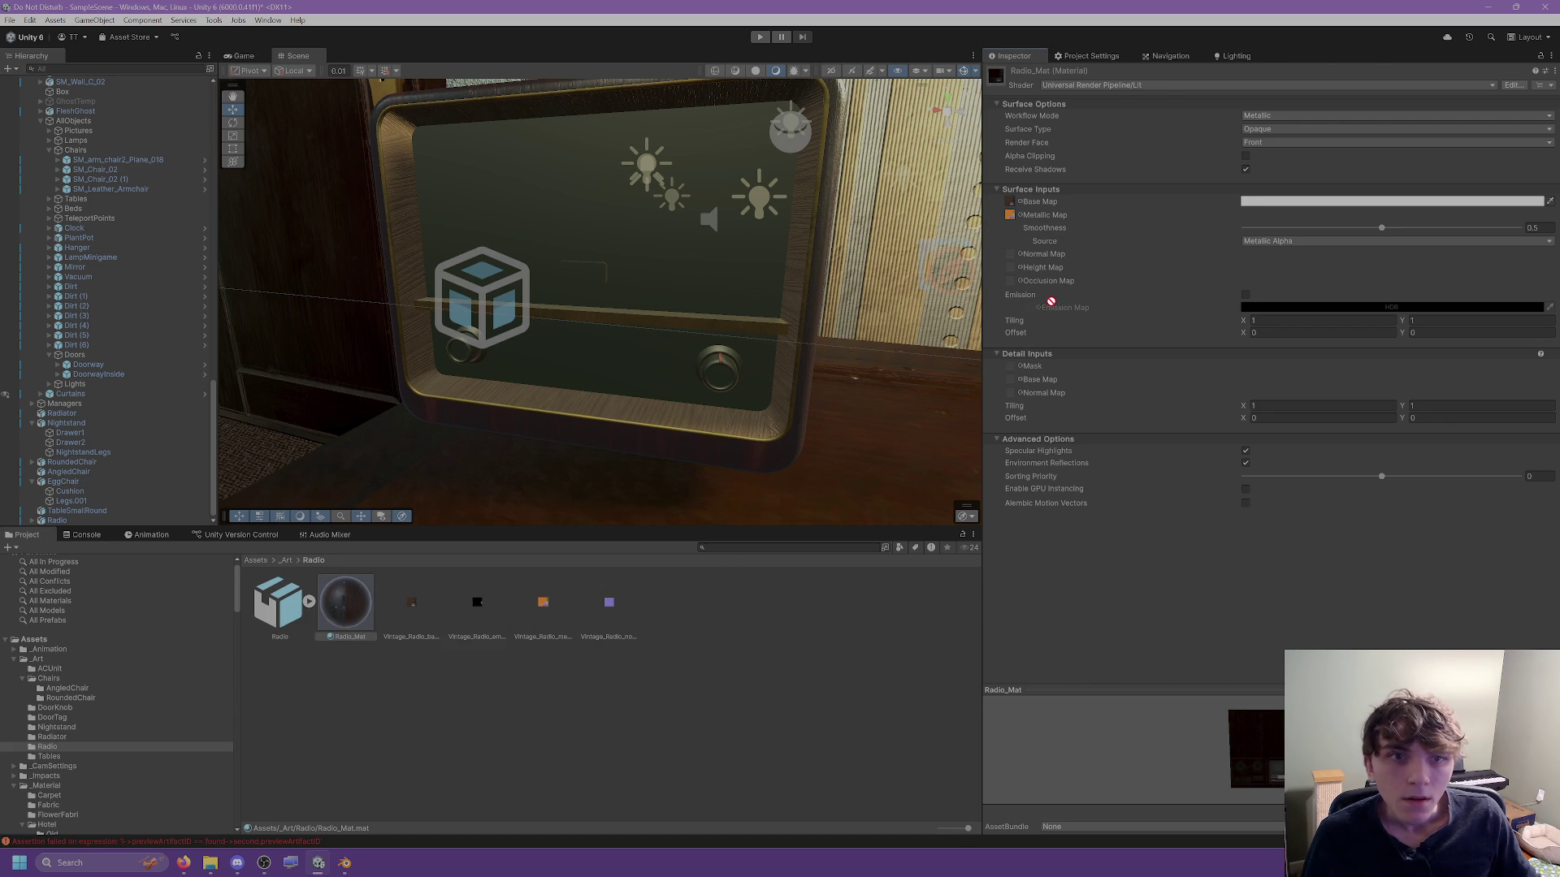
pyautogui.click(1246, 295)
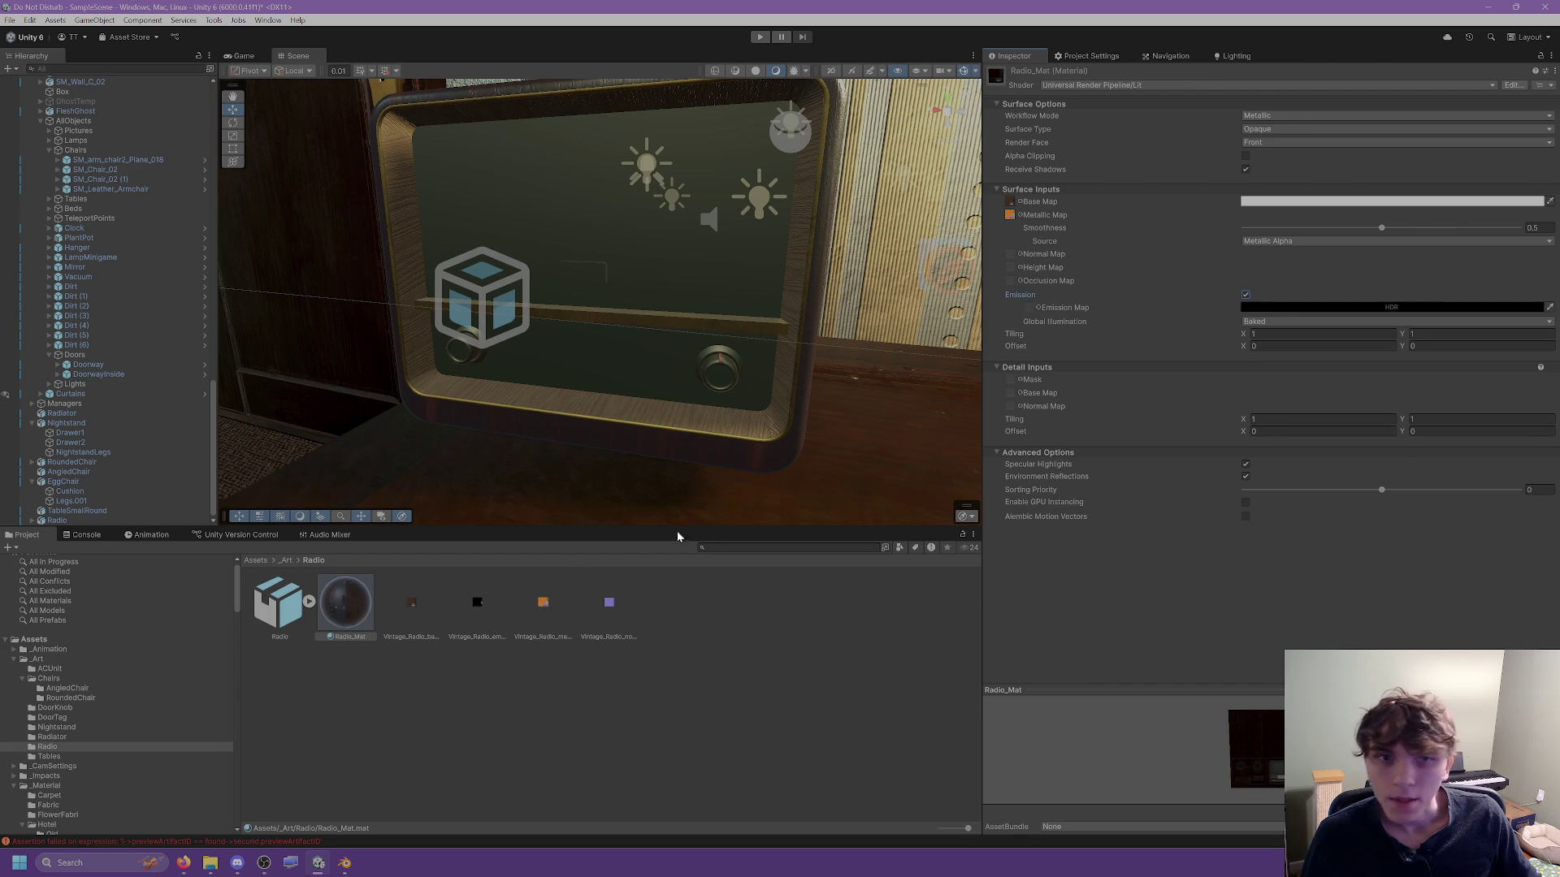
pyautogui.moveTo(480, 616)
pyautogui.mouseDown()
pyautogui.moveTo(1184, 349)
pyautogui.moveTo(1243, 303)
pyautogui.moveTo(1309, 304)
pyautogui.moveTo(1246, 295)
pyautogui.mouseUp()
pyautogui.moveTo(1051, 305); pyautogui.dragTo(1030, 307)
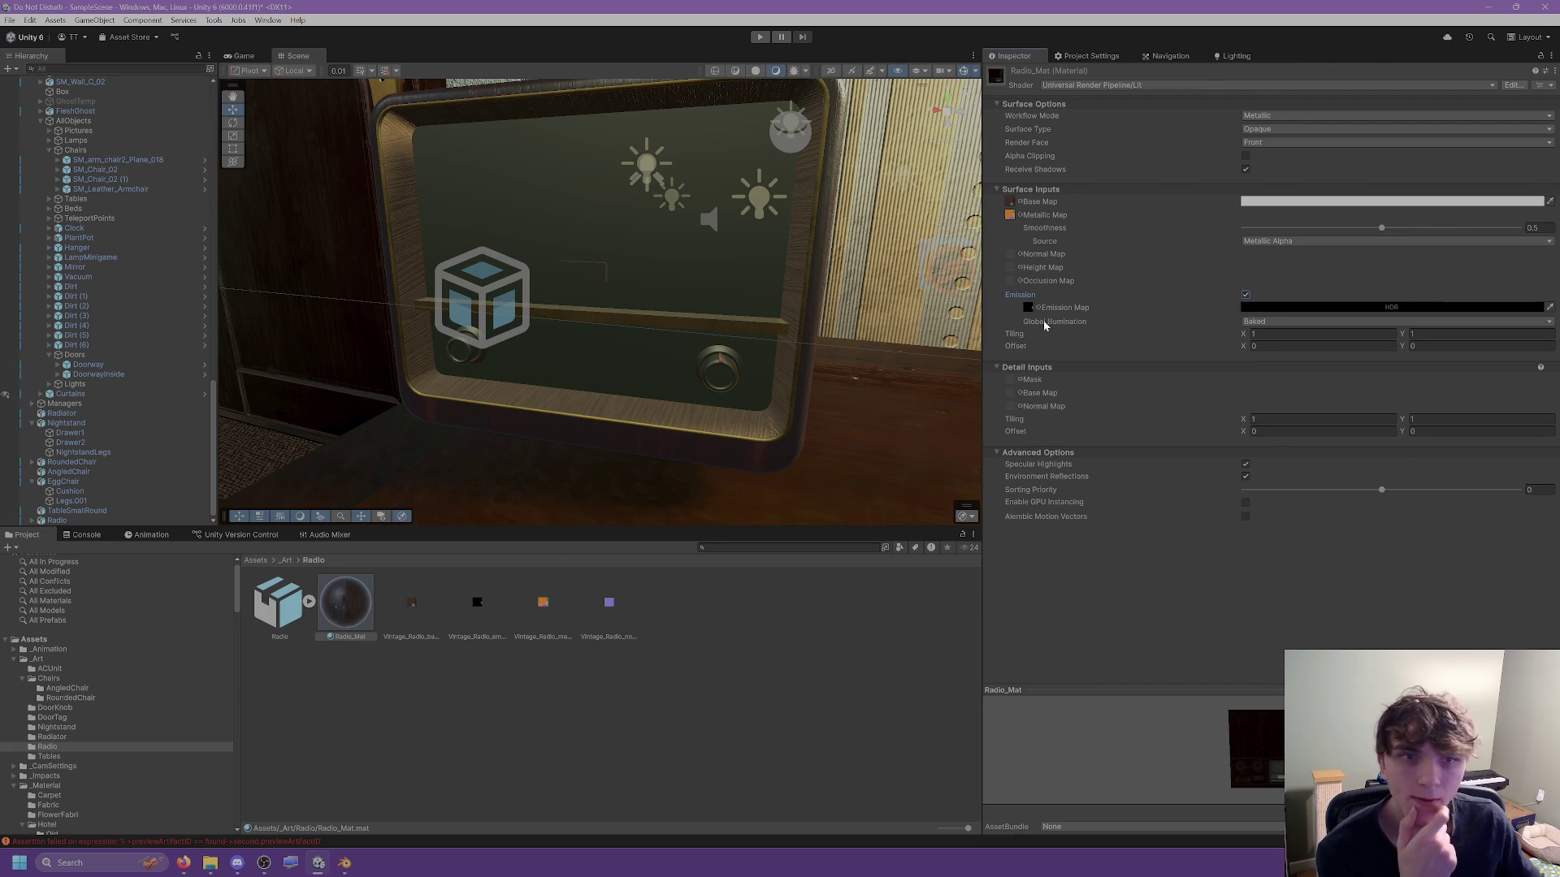
pyautogui.moveTo(610, 602)
pyautogui.mouseDown()
pyautogui.moveTo(626, 611)
pyautogui.moveTo(1016, 254)
pyautogui.mouseUp()
pyautogui.click(1534, 280)
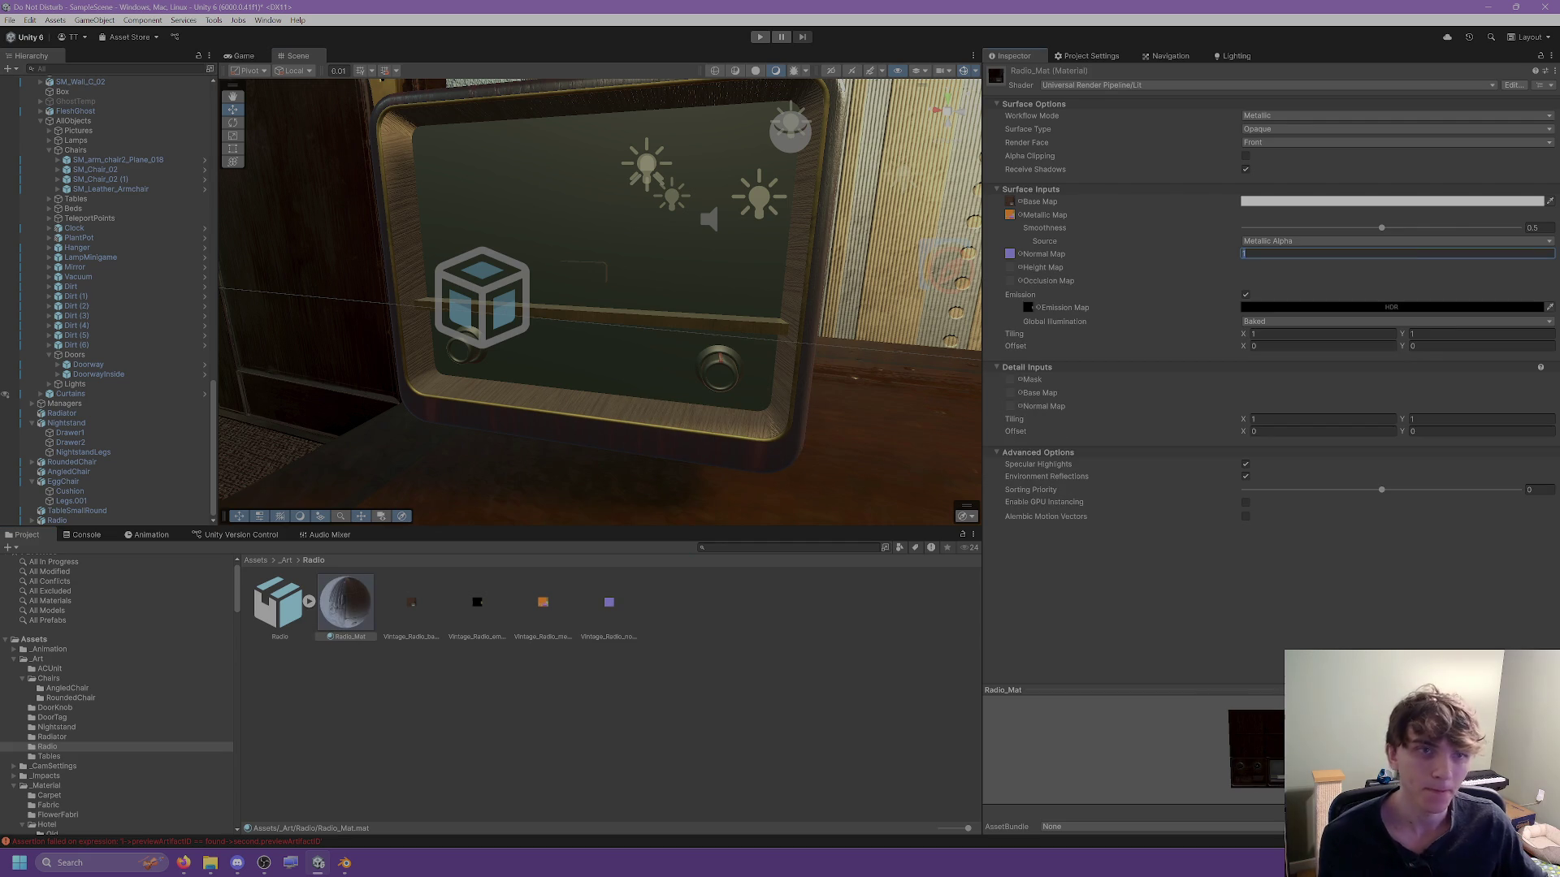
# Remap the radio model's Vintage_Radio.001 slot to Radio_Mat, apply it, and switch to Blender.
pyautogui.click(284, 620)
pyautogui.moveTo(339, 615); pyautogui.dragTo(1255, 295)
pyautogui.click(1543, 313)
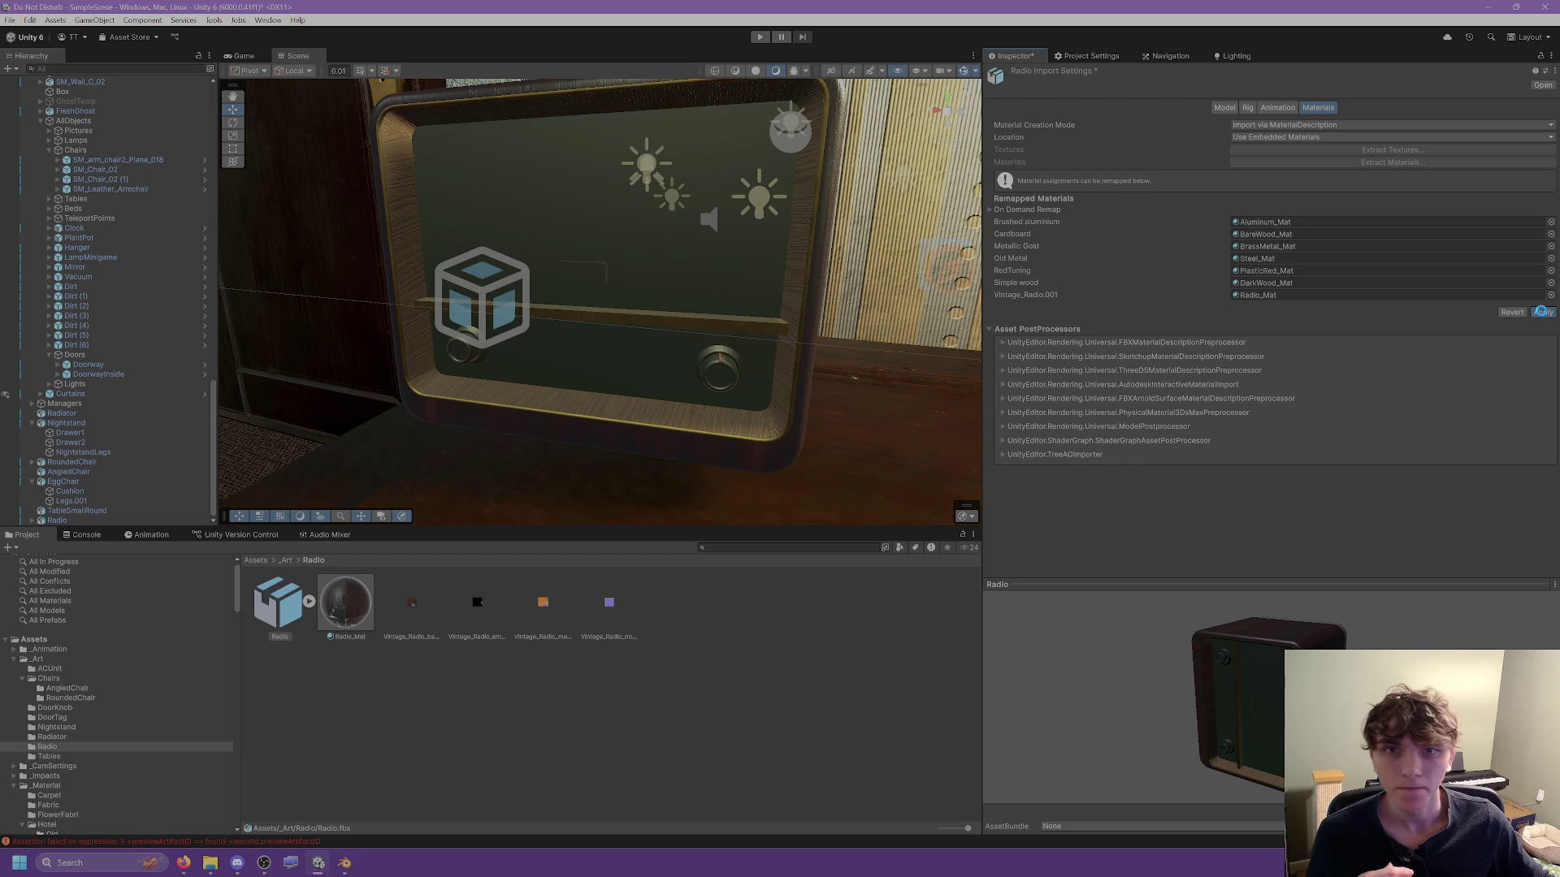
pyautogui.click(341, 609)
pyautogui.moveTo(672, 400)
pyautogui.mouseDown()
pyautogui.moveTo(784, 417)
pyautogui.moveTo(825, 390)
pyautogui.moveTo(931, 379)
pyautogui.moveTo(796, 423)
pyautogui.moveTo(650, 504)
pyautogui.mouseUp()
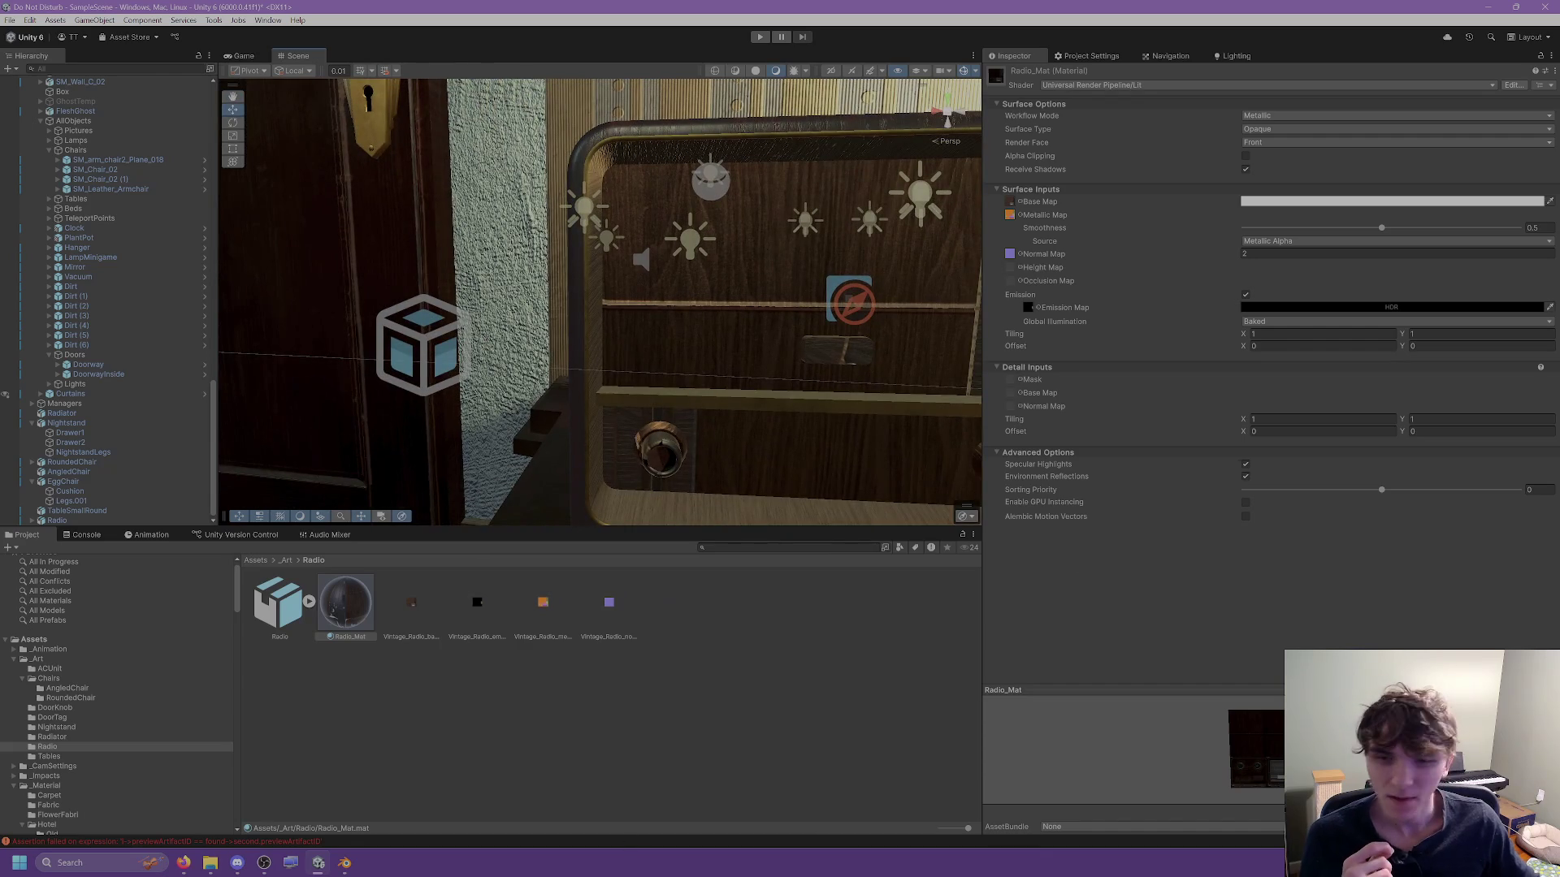
pyautogui.moveTo(339, 871)
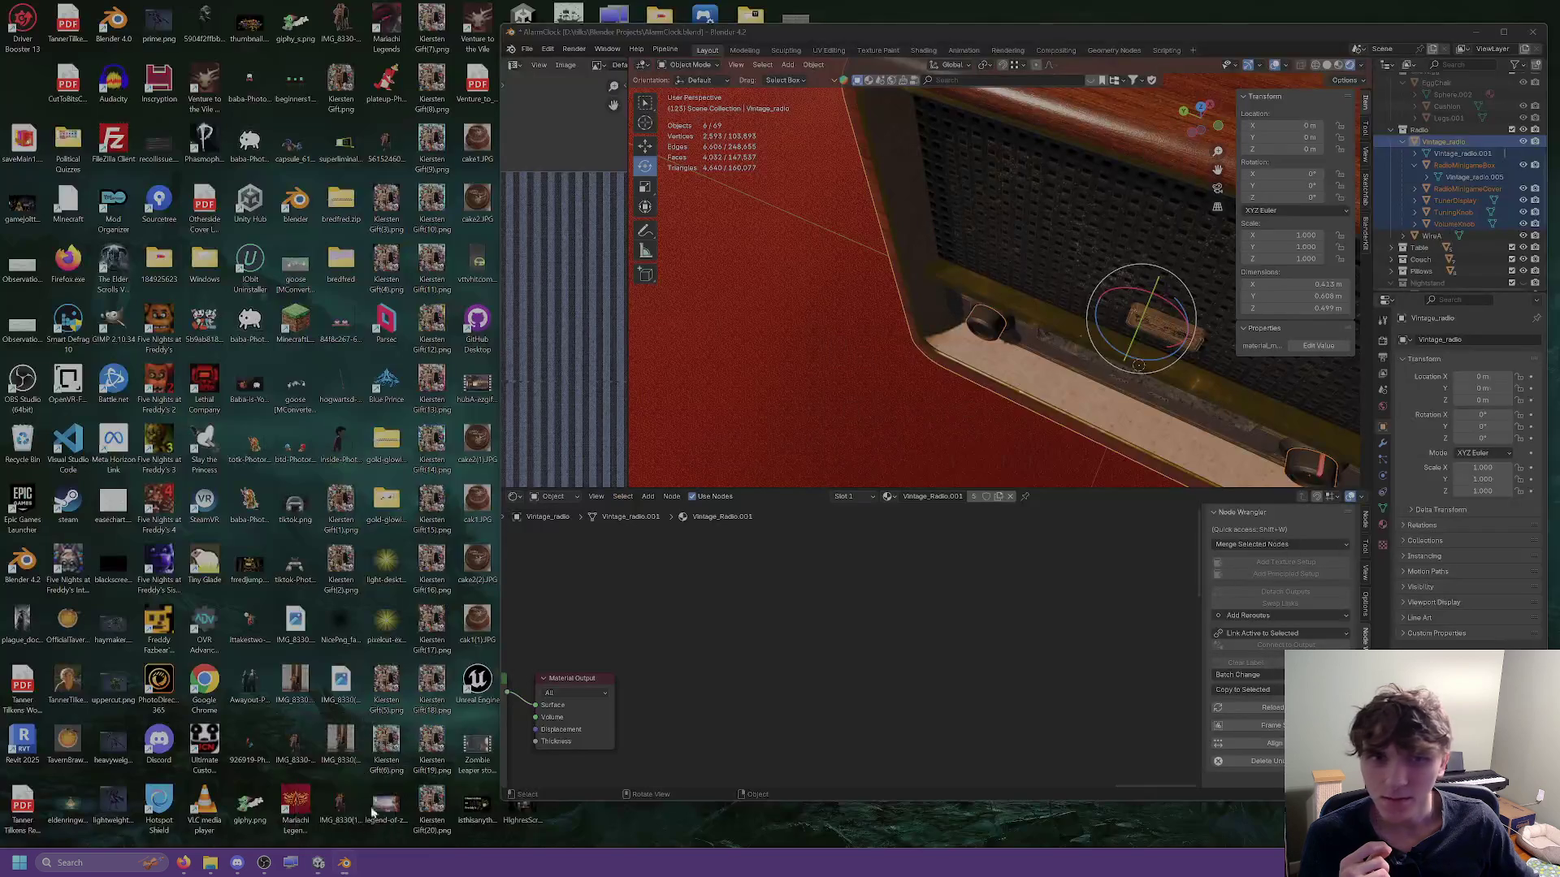
pyautogui.click(345, 790)
pyautogui.moveTo(995, 310)
pyautogui.mouseDown()
pyautogui.moveTo(988, 188)
pyautogui.moveTo(1003, 217)
pyautogui.moveTo(1022, 203)
pyautogui.mouseUp()
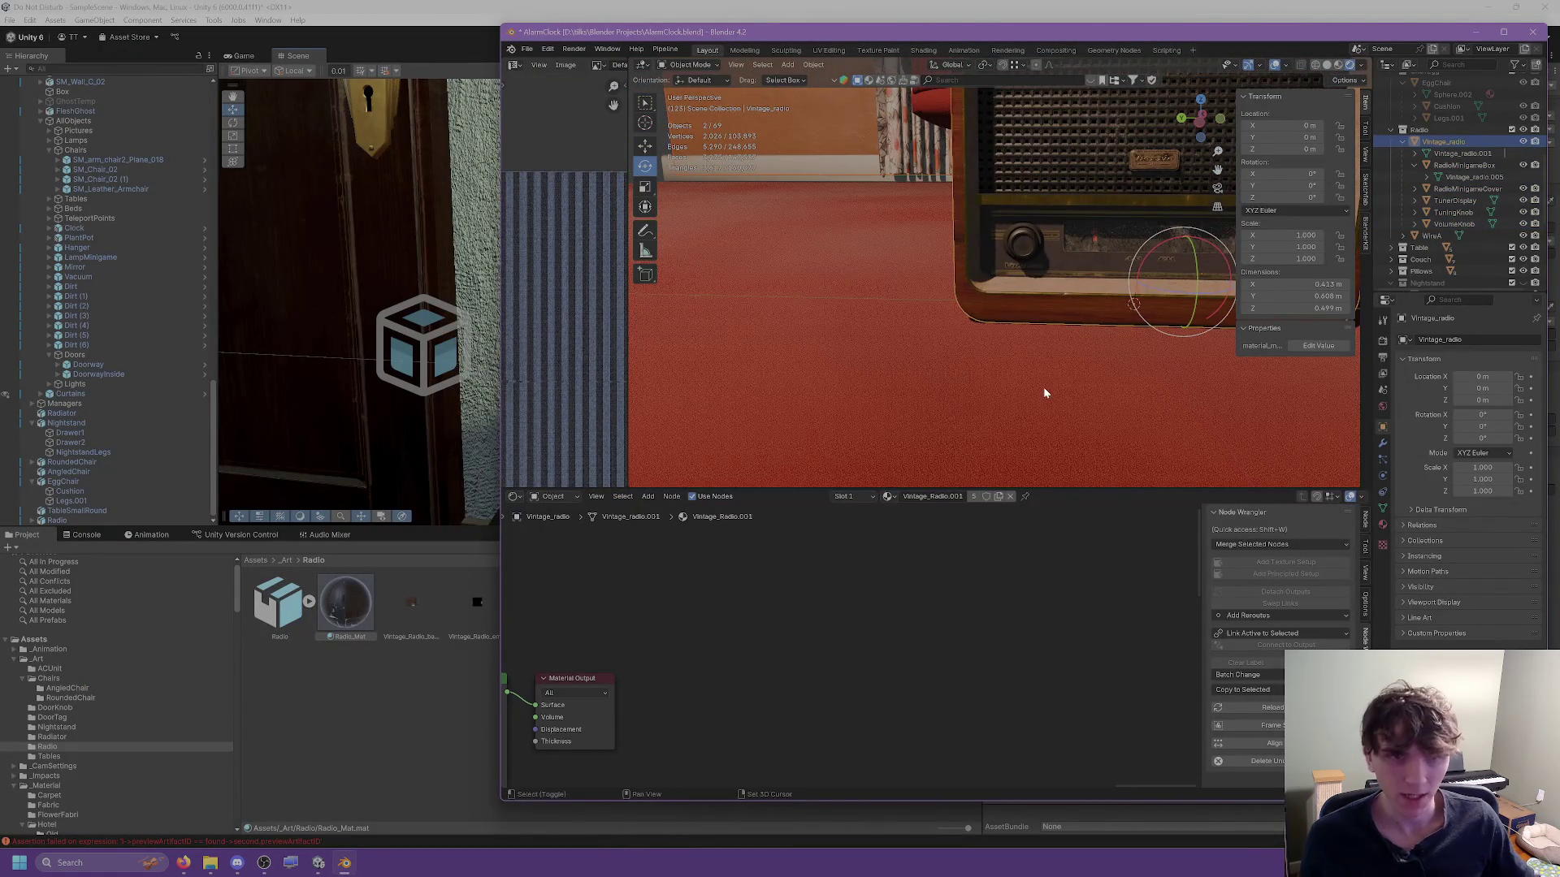
pyautogui.scroll(2, 1043, 387)
pyautogui.scroll(-3, 821, 654)
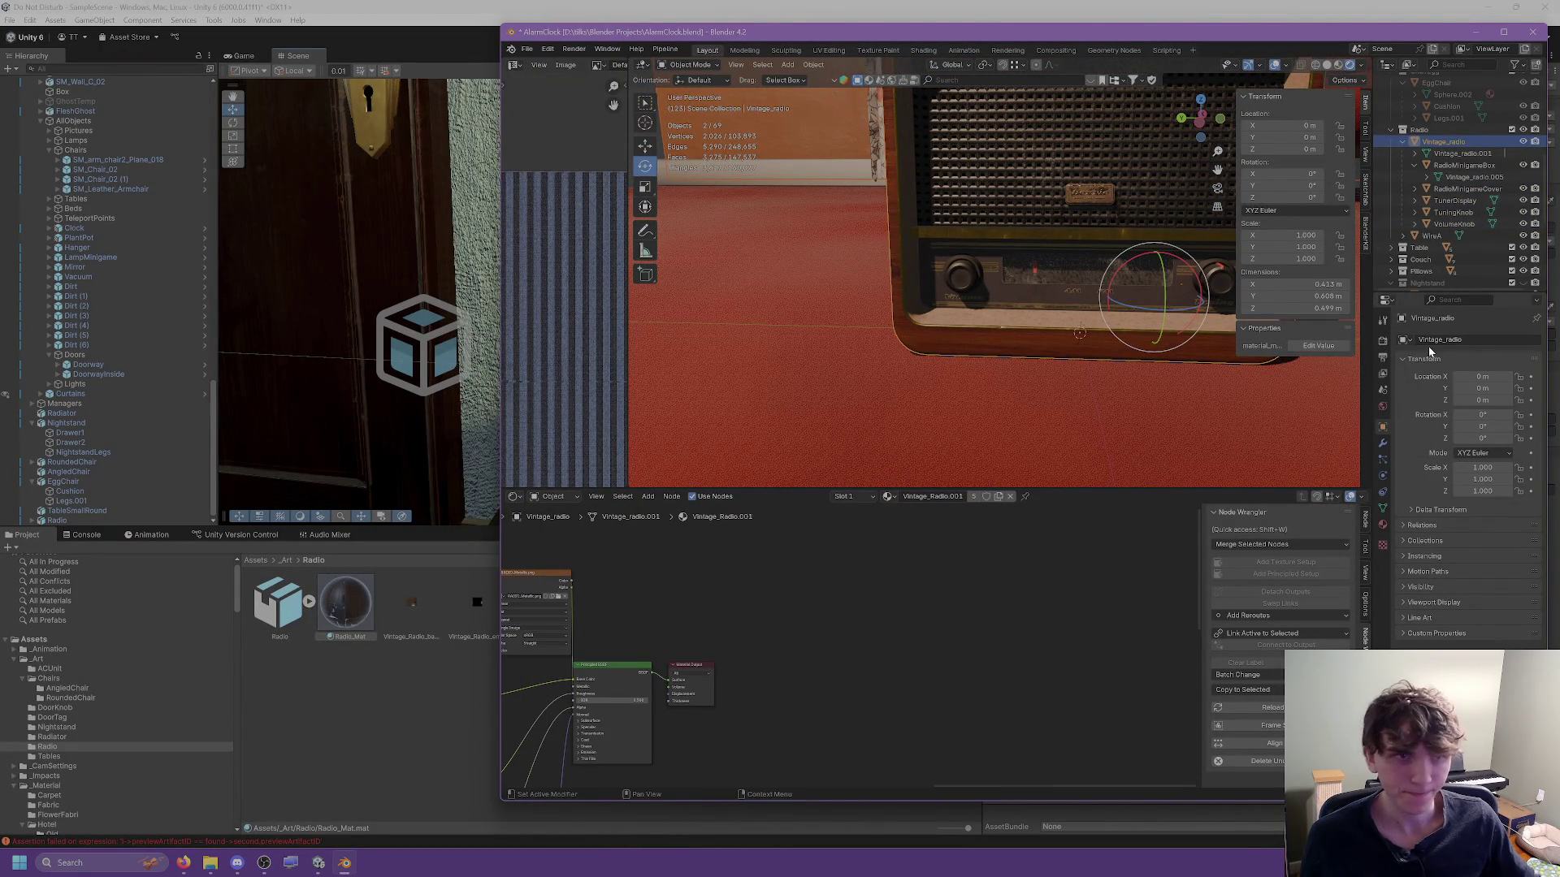
pyautogui.click(1383, 524)
pyautogui.moveTo(866, 665); pyautogui.dragTo(874, 665)
pyautogui.scroll(1, 826, 646)
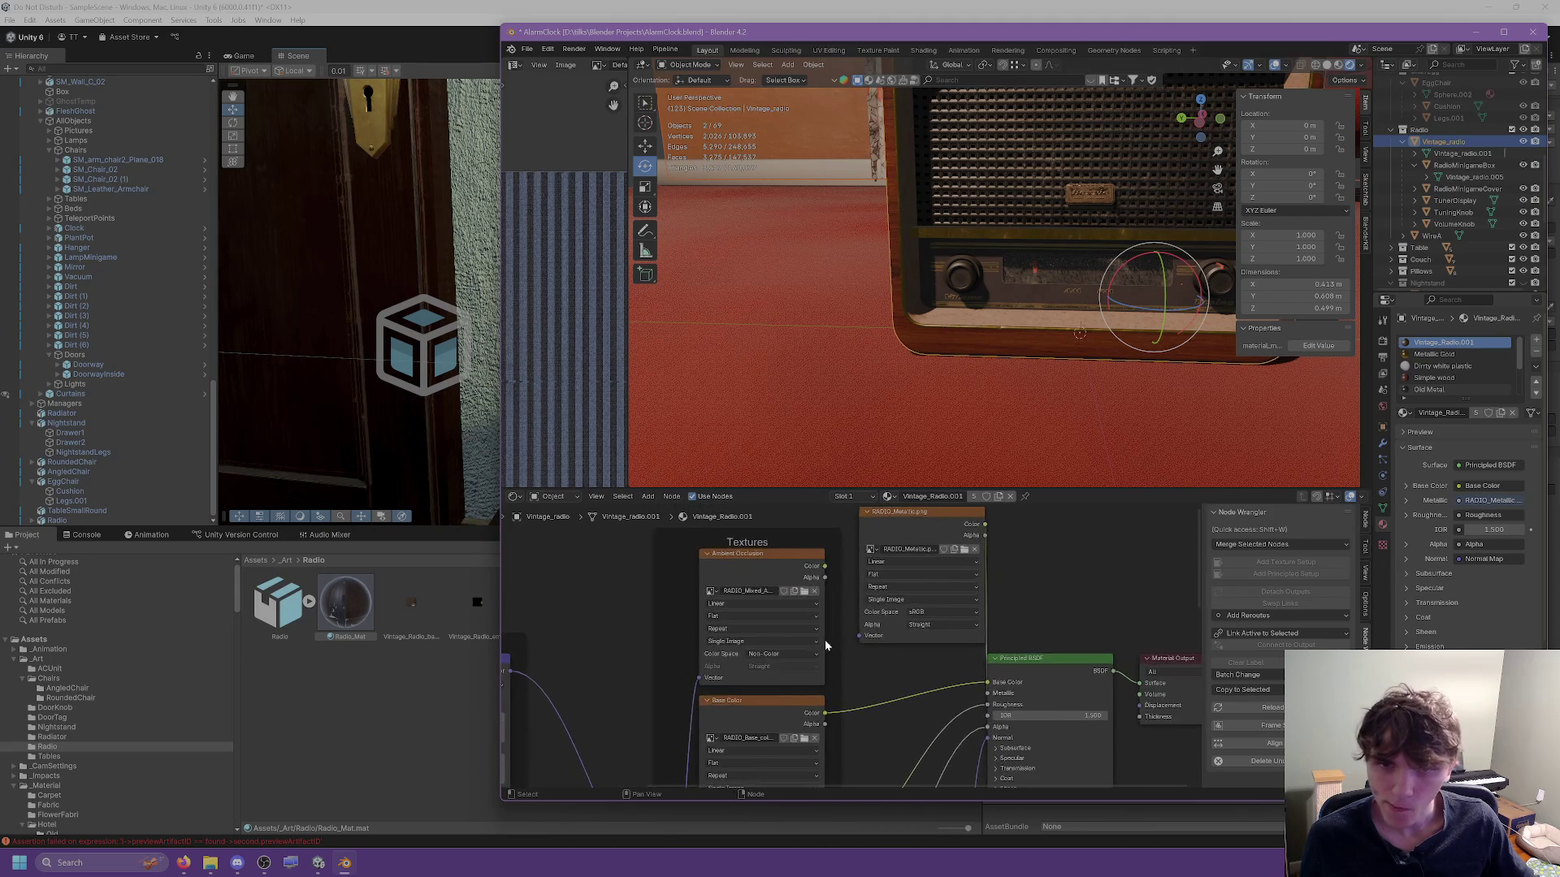
pyautogui.scroll(-3, 848, 737)
pyautogui.scroll(-3, 895, 671)
pyautogui.moveTo(899, 659)
pyautogui.mouseDown()
pyautogui.moveTo(892, 783)
pyautogui.moveTo(1110, 773)
pyautogui.moveTo(1025, 685)
pyautogui.moveTo(941, 634)
pyautogui.moveTo(923, 549)
pyautogui.moveTo(924, 696)
pyautogui.mouseUp()
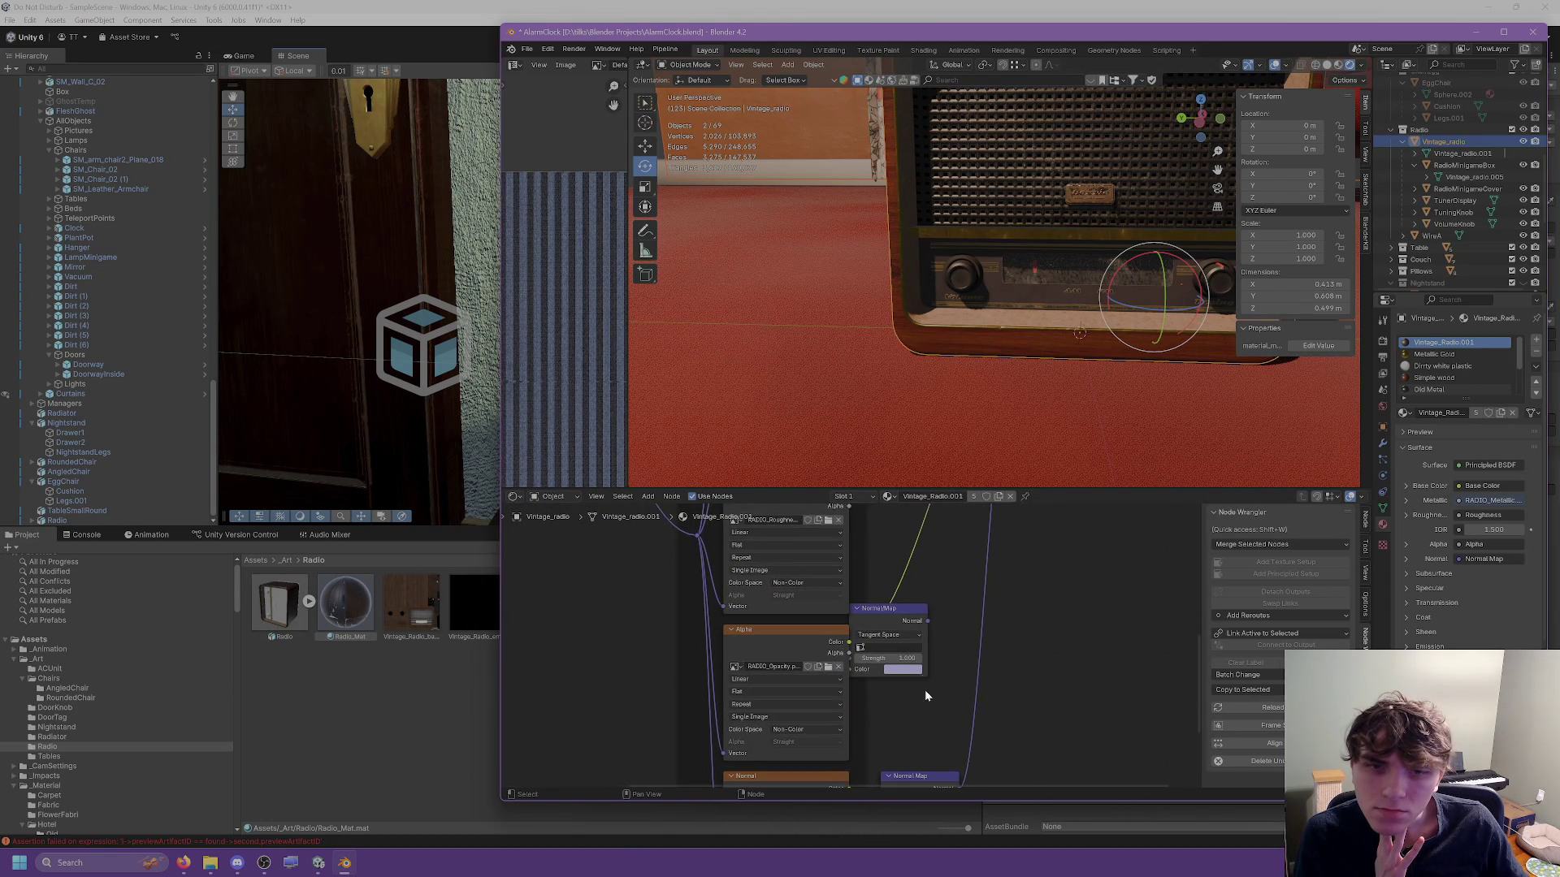
pyautogui.click(441, 719)
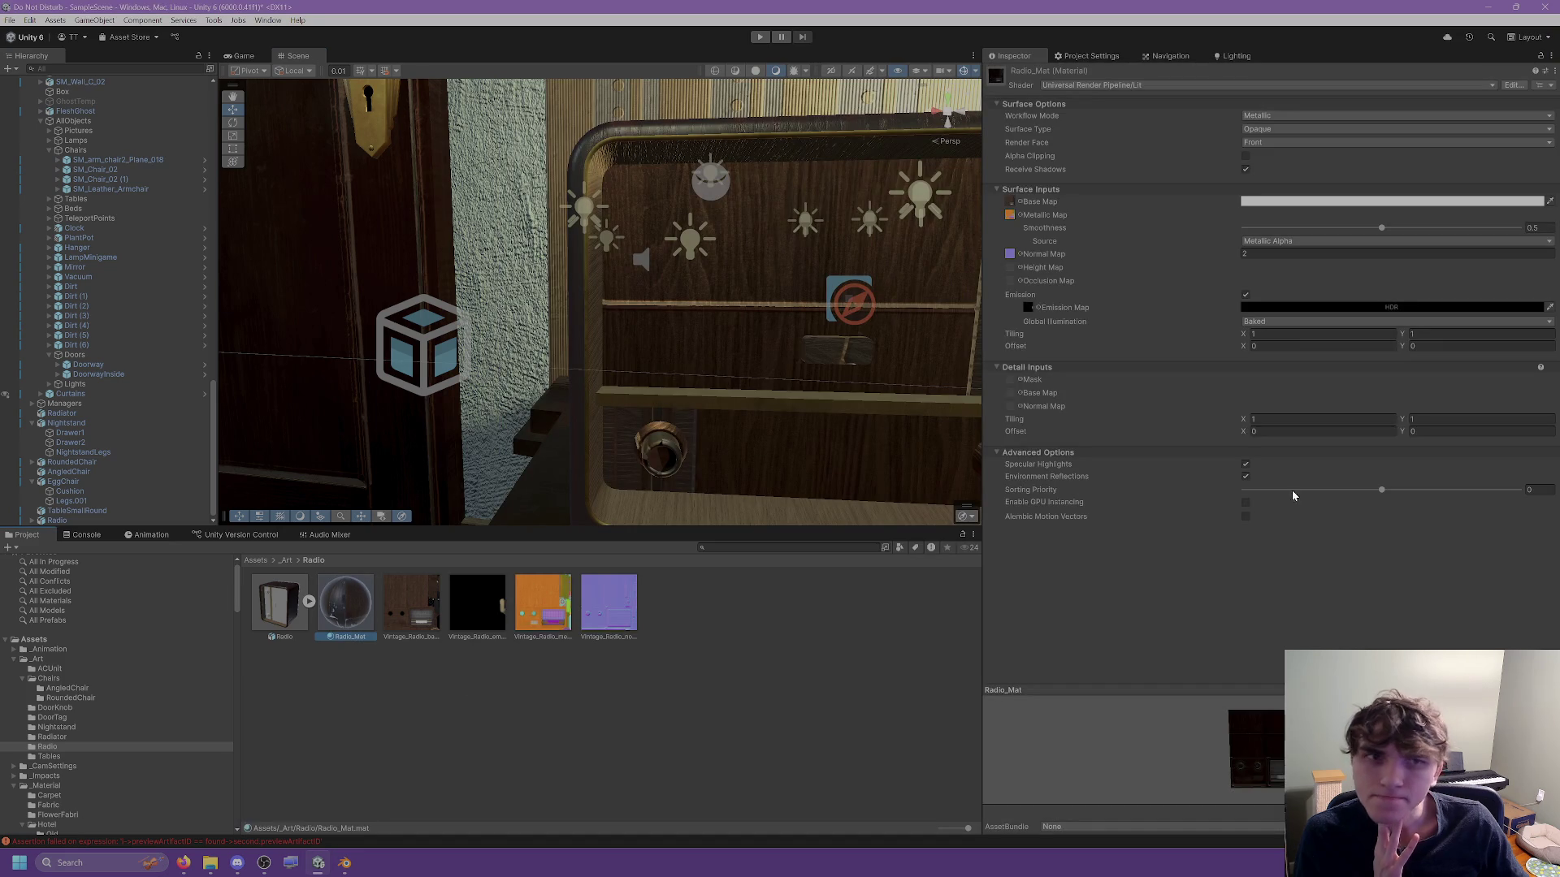
# Toggle the radio model's Swap UVs mesh import setting and apply the change.
pyautogui.moveTo(713, 283); pyautogui.dragTo(627, 228)
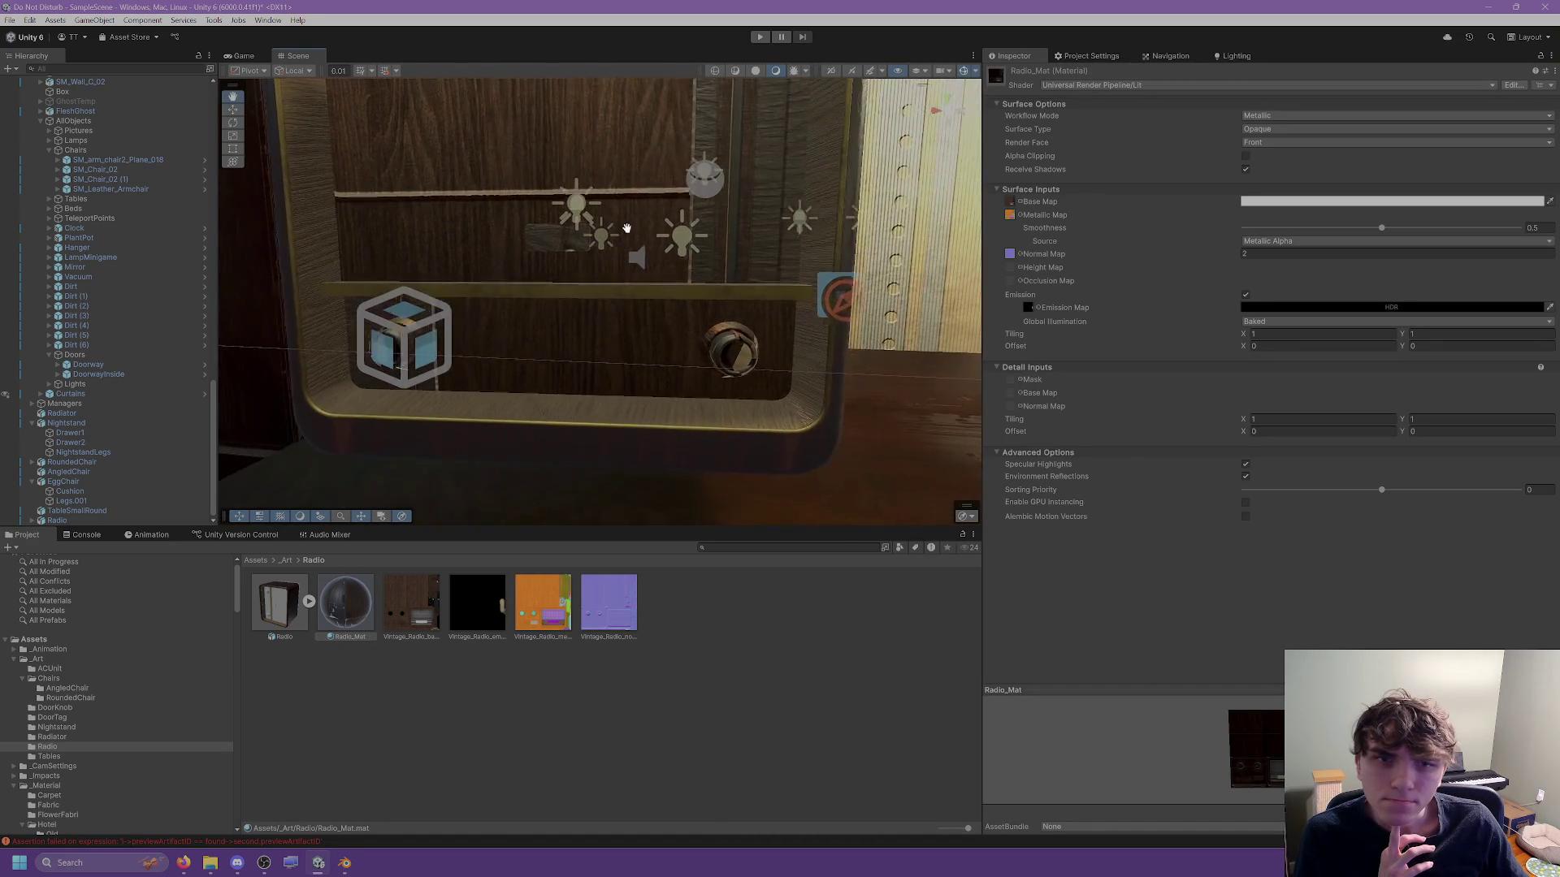
pyautogui.scroll(5, 627, 229)
pyautogui.moveTo(691, 350)
pyautogui.mouseDown()
pyautogui.moveTo(479, 373)
pyautogui.moveTo(338, 366)
pyautogui.moveTo(417, 291)
pyautogui.moveTo(334, 268)
pyautogui.moveTo(471, 286)
pyautogui.moveTo(428, 255)
pyautogui.moveTo(605, 252)
pyautogui.moveTo(748, 320)
pyautogui.moveTo(934, 361)
pyautogui.mouseUp()
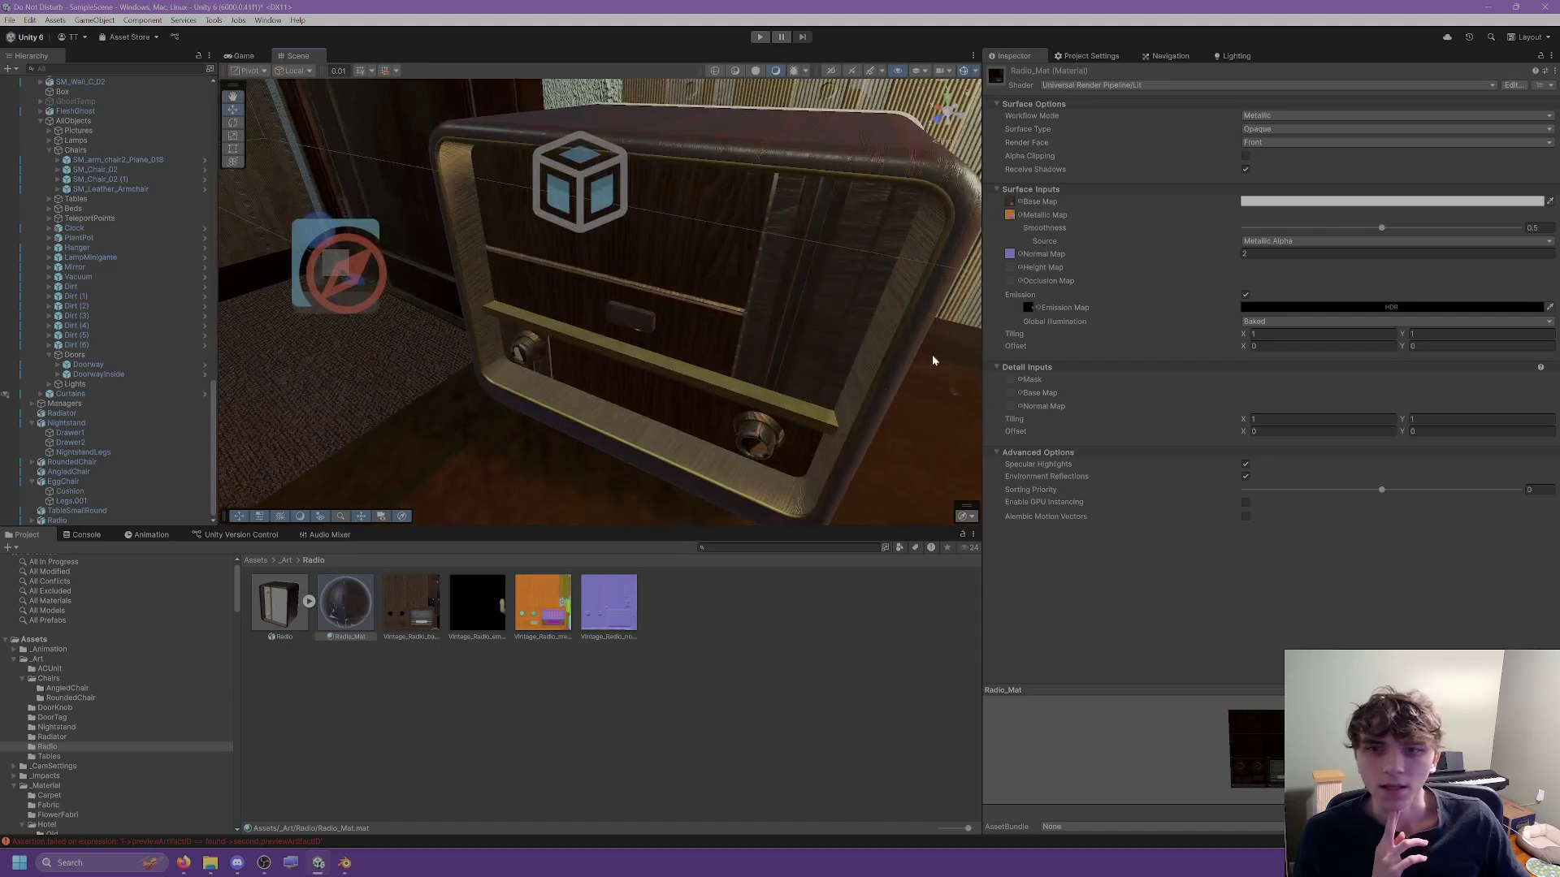
pyautogui.click(283, 619)
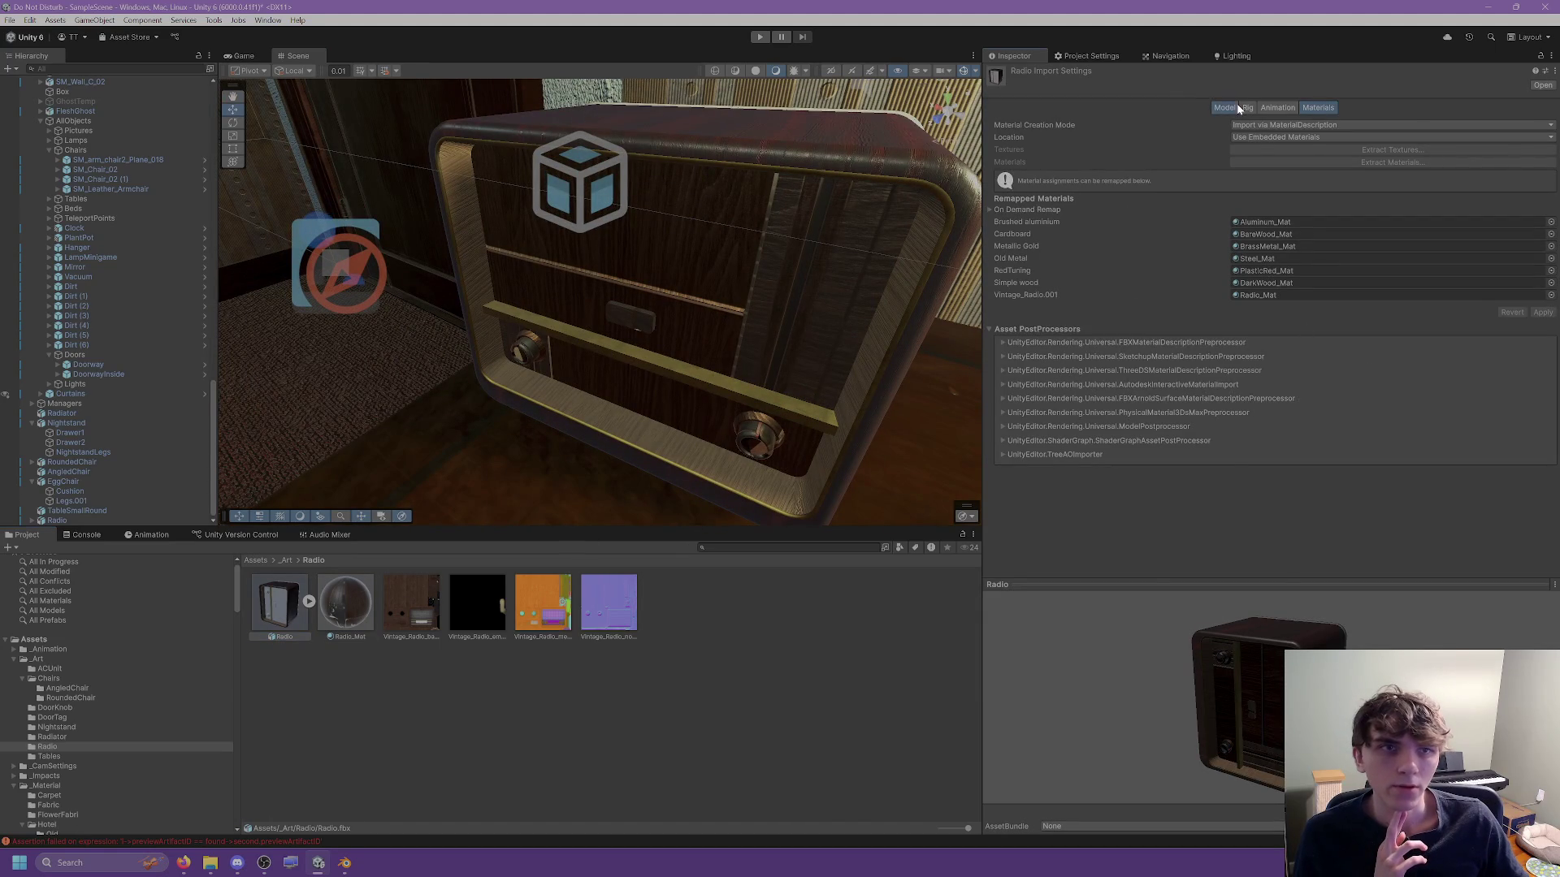
pyautogui.click(1234, 106)
pyautogui.click(1235, 451)
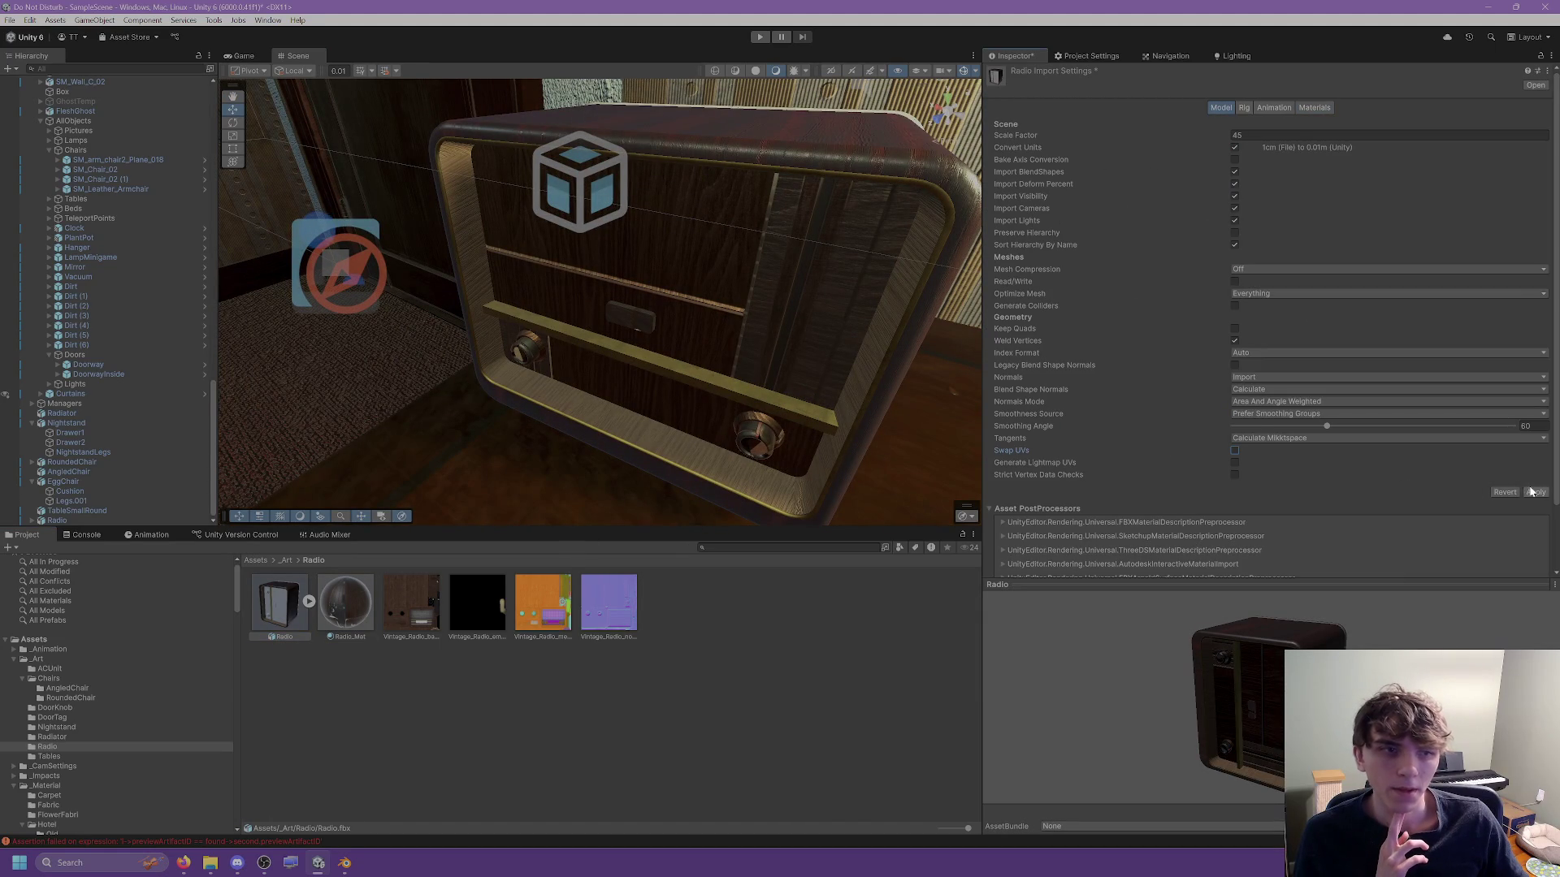
pyautogui.click(1535, 492)
pyautogui.moveTo(735, 309); pyautogui.dragTo(739, 289)
pyautogui.scroll(-2, 755, 276)
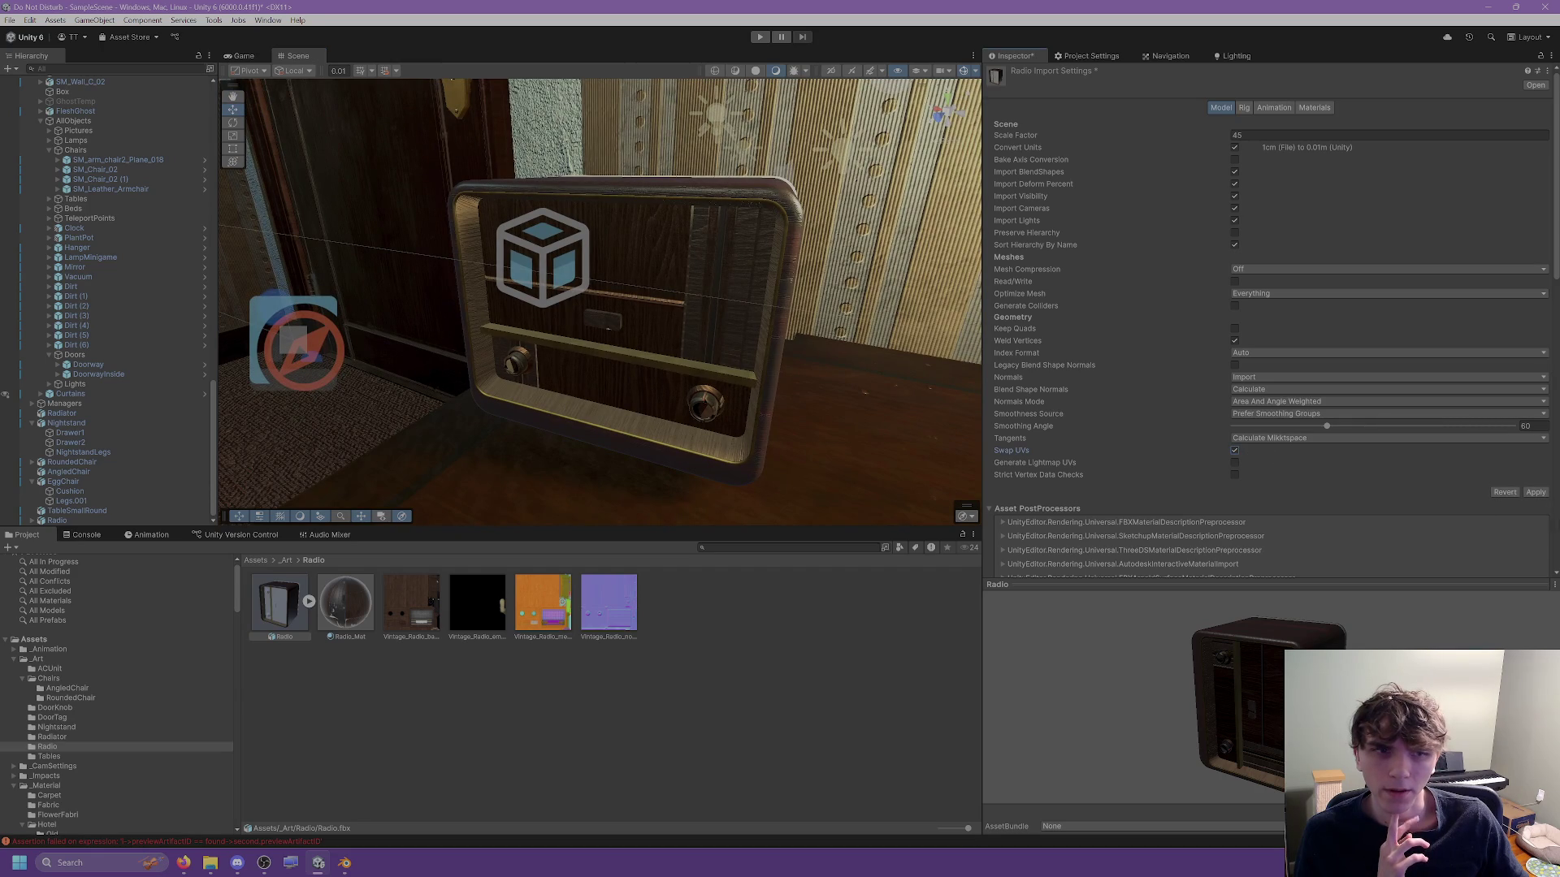
pyautogui.click(1535, 493)
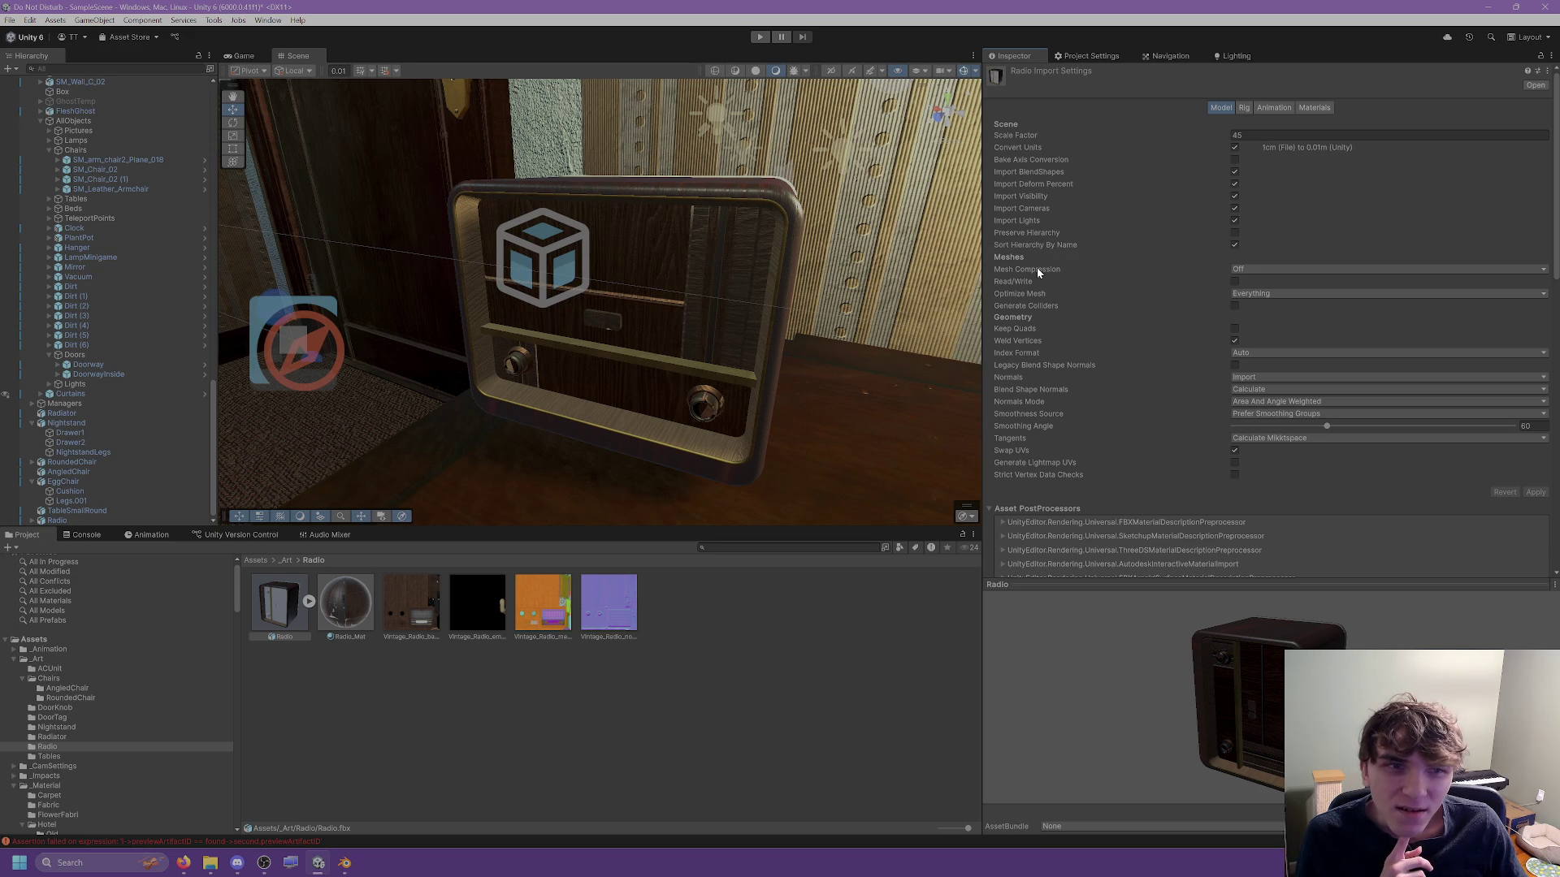
# Set Radio_Mat's base map tiling X and Y both to 1.
pyautogui.click(345, 601)
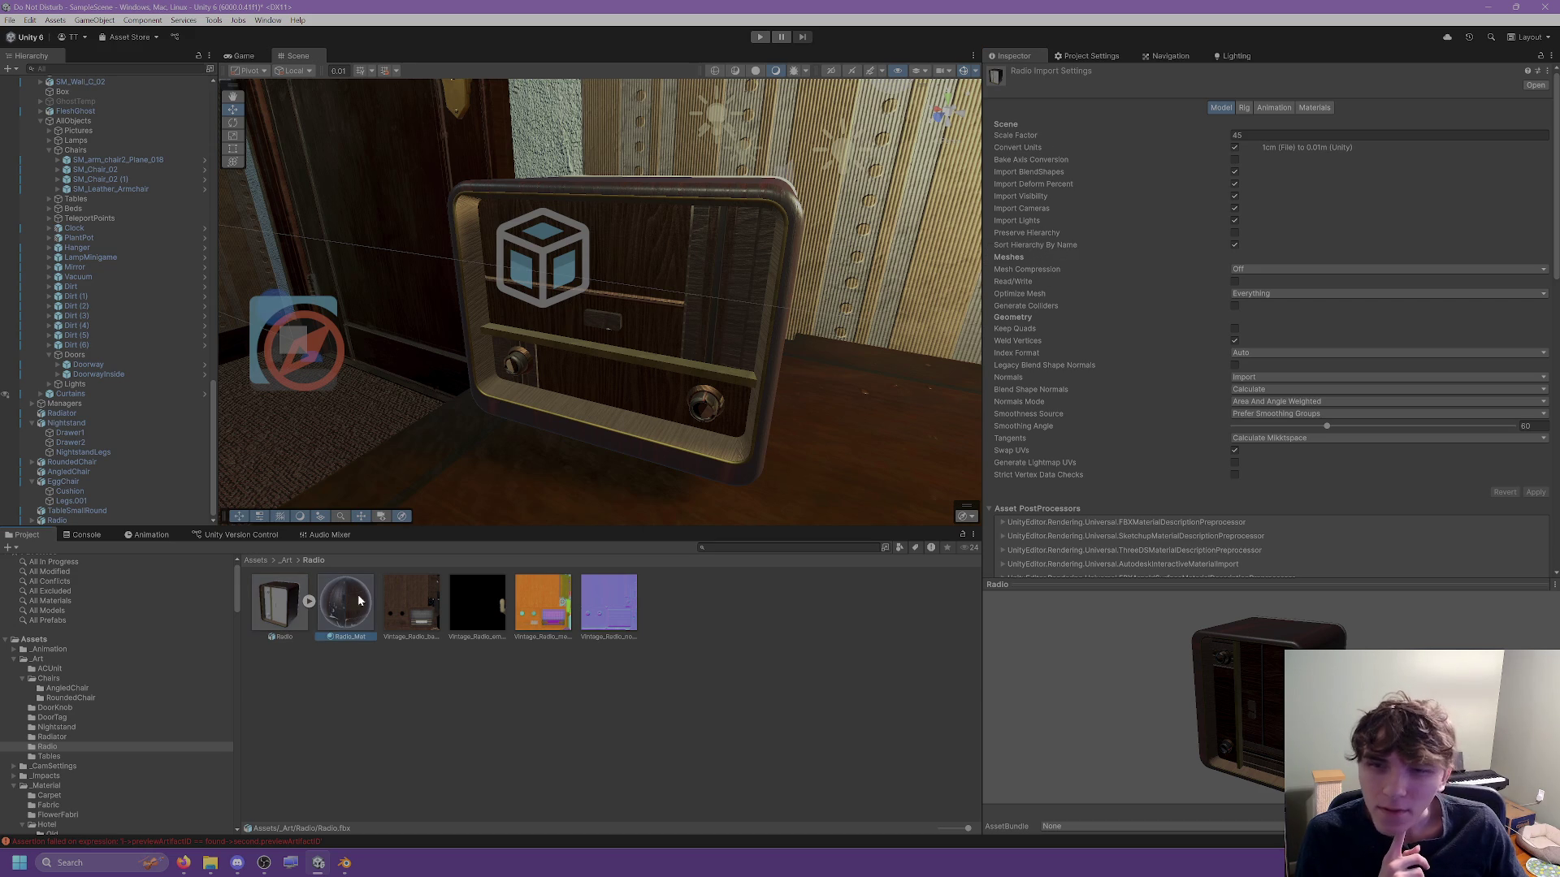
pyautogui.write('2')
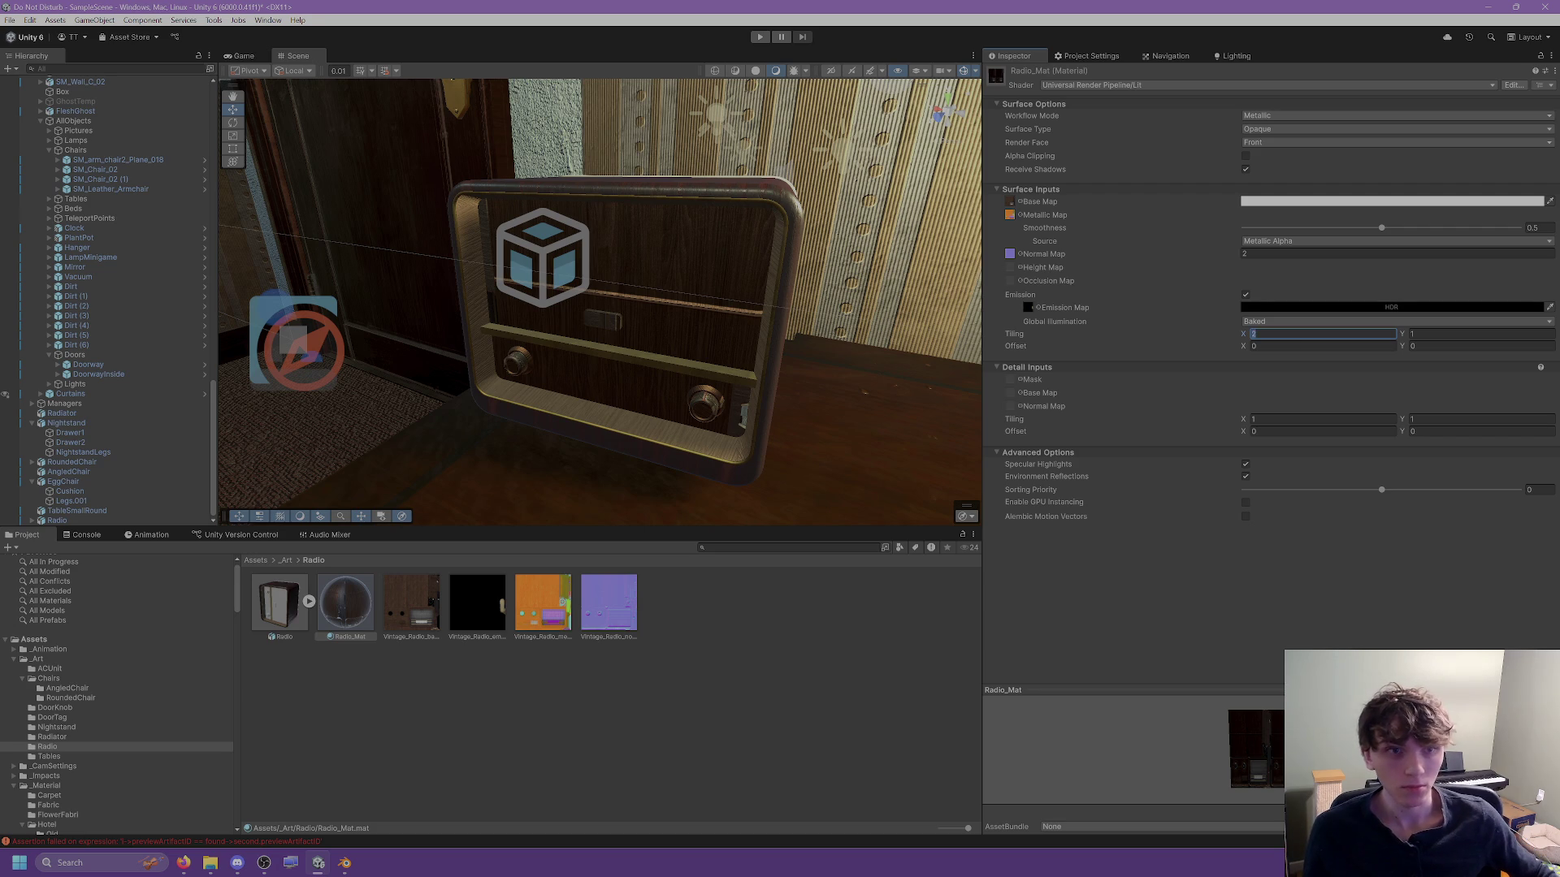
pyautogui.write('0.5')
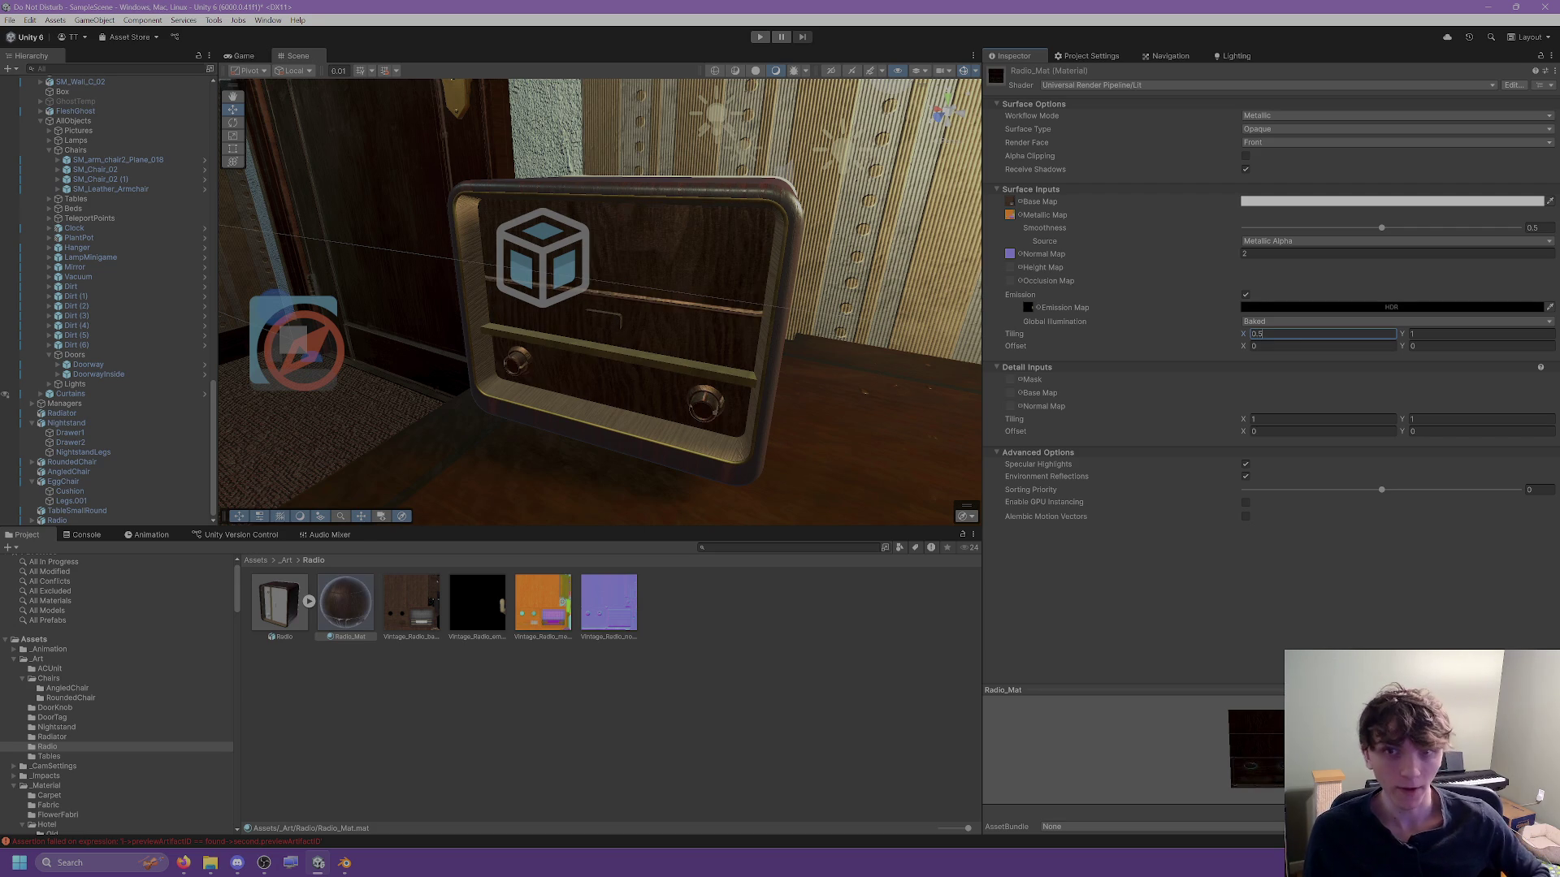
pyautogui.press('BackSpace')
pyautogui.press('BackSpace')
pyautogui.press('BackSpace')
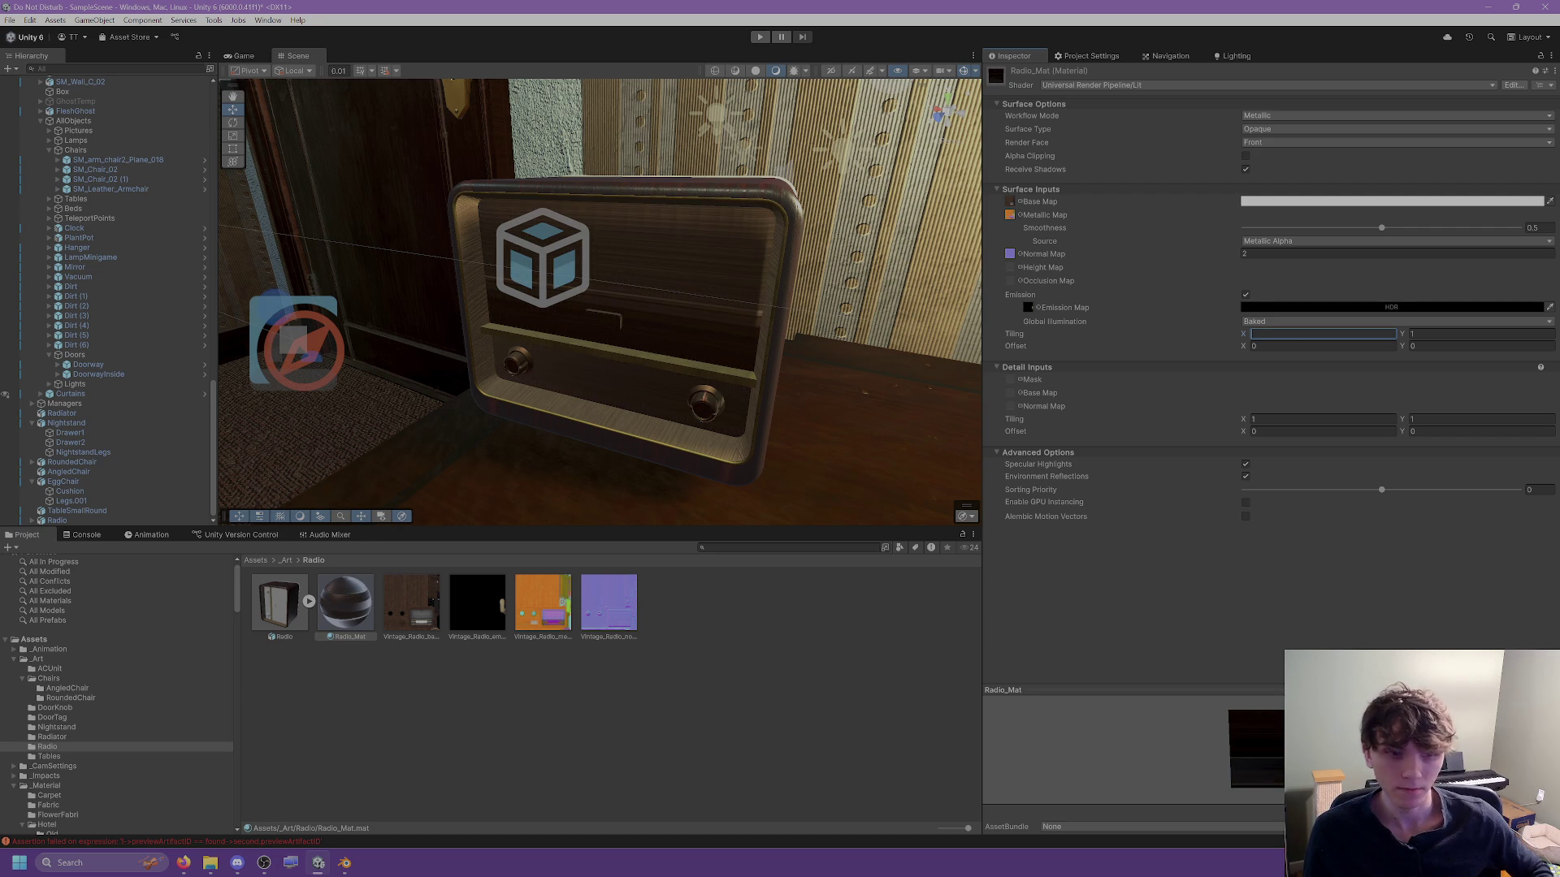
pyautogui.write('0.5')
pyautogui.press('Tab')
pyautogui.write('0.5')
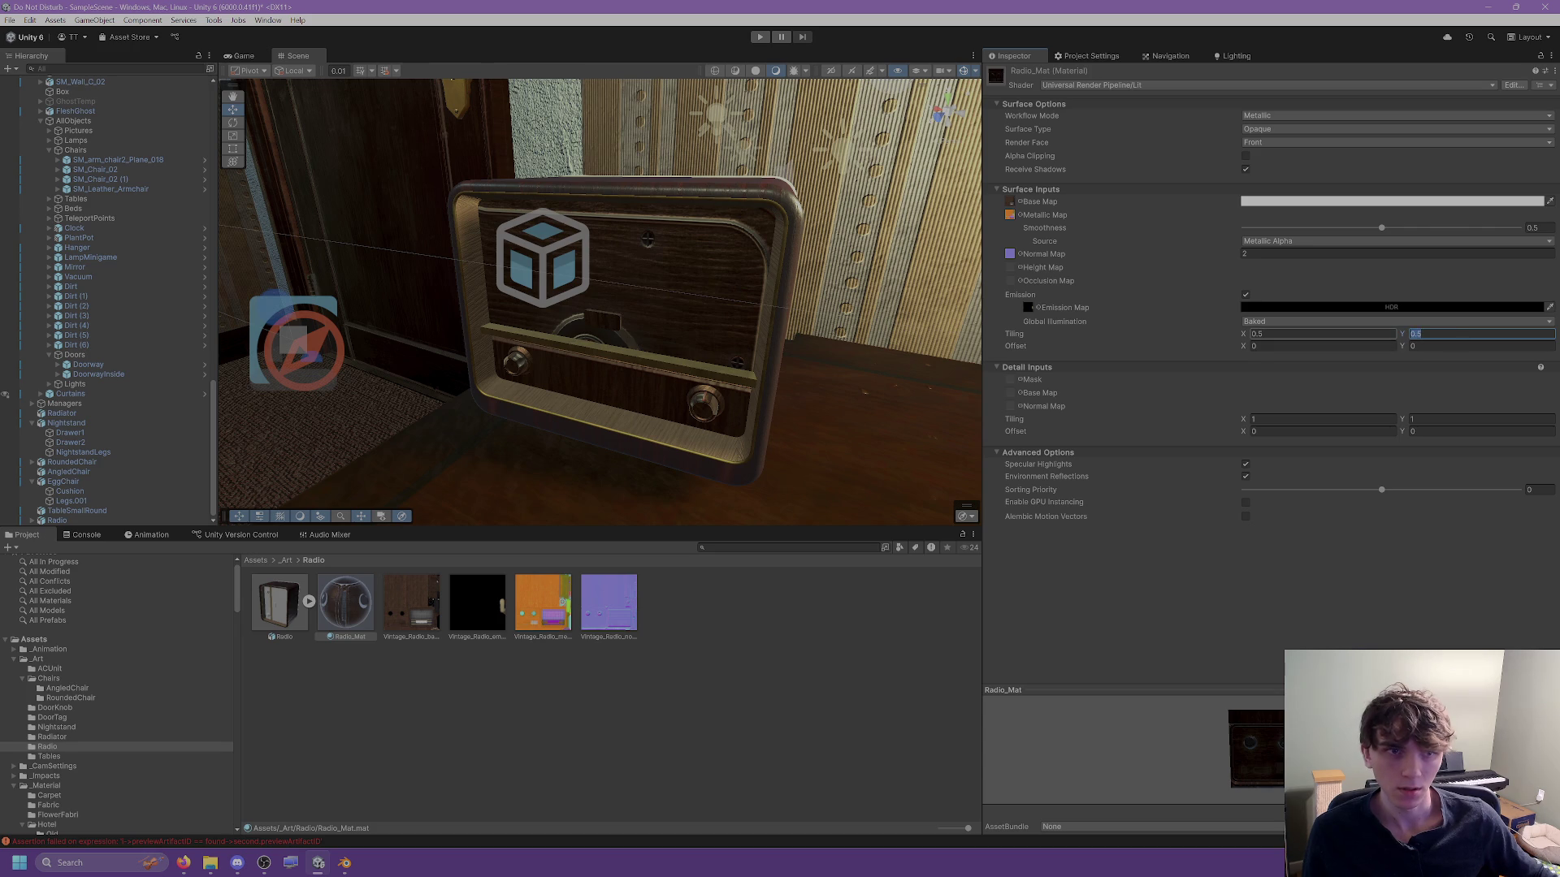
pyautogui.write('2')
pyautogui.hotkey('shift', 'Tab')
pyautogui.write('2')
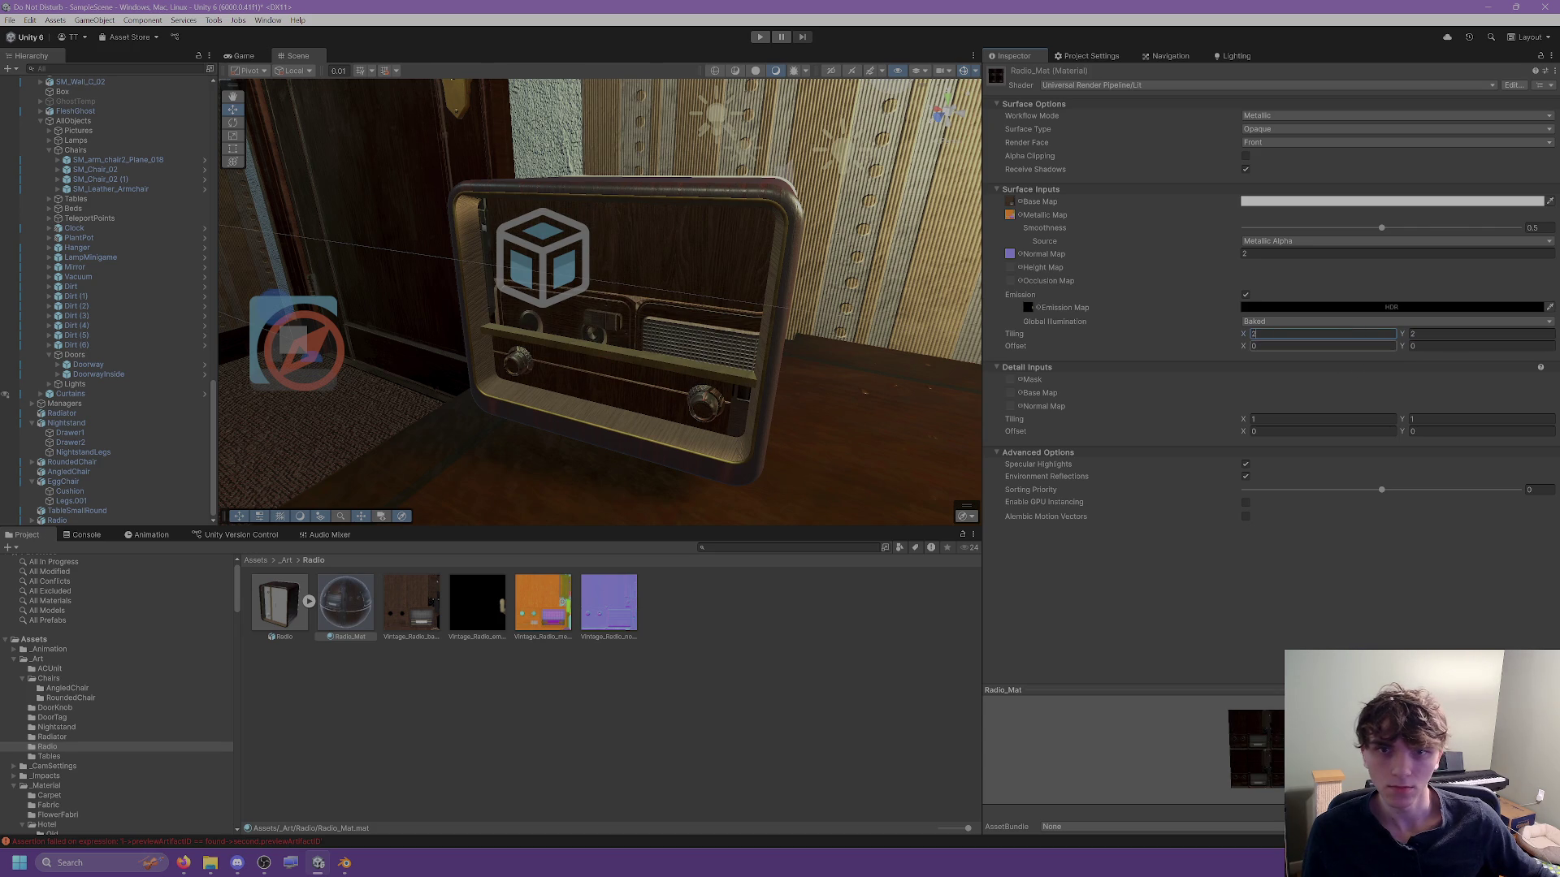
pyautogui.write('1')
pyautogui.press('Tab')
pyautogui.write('1')
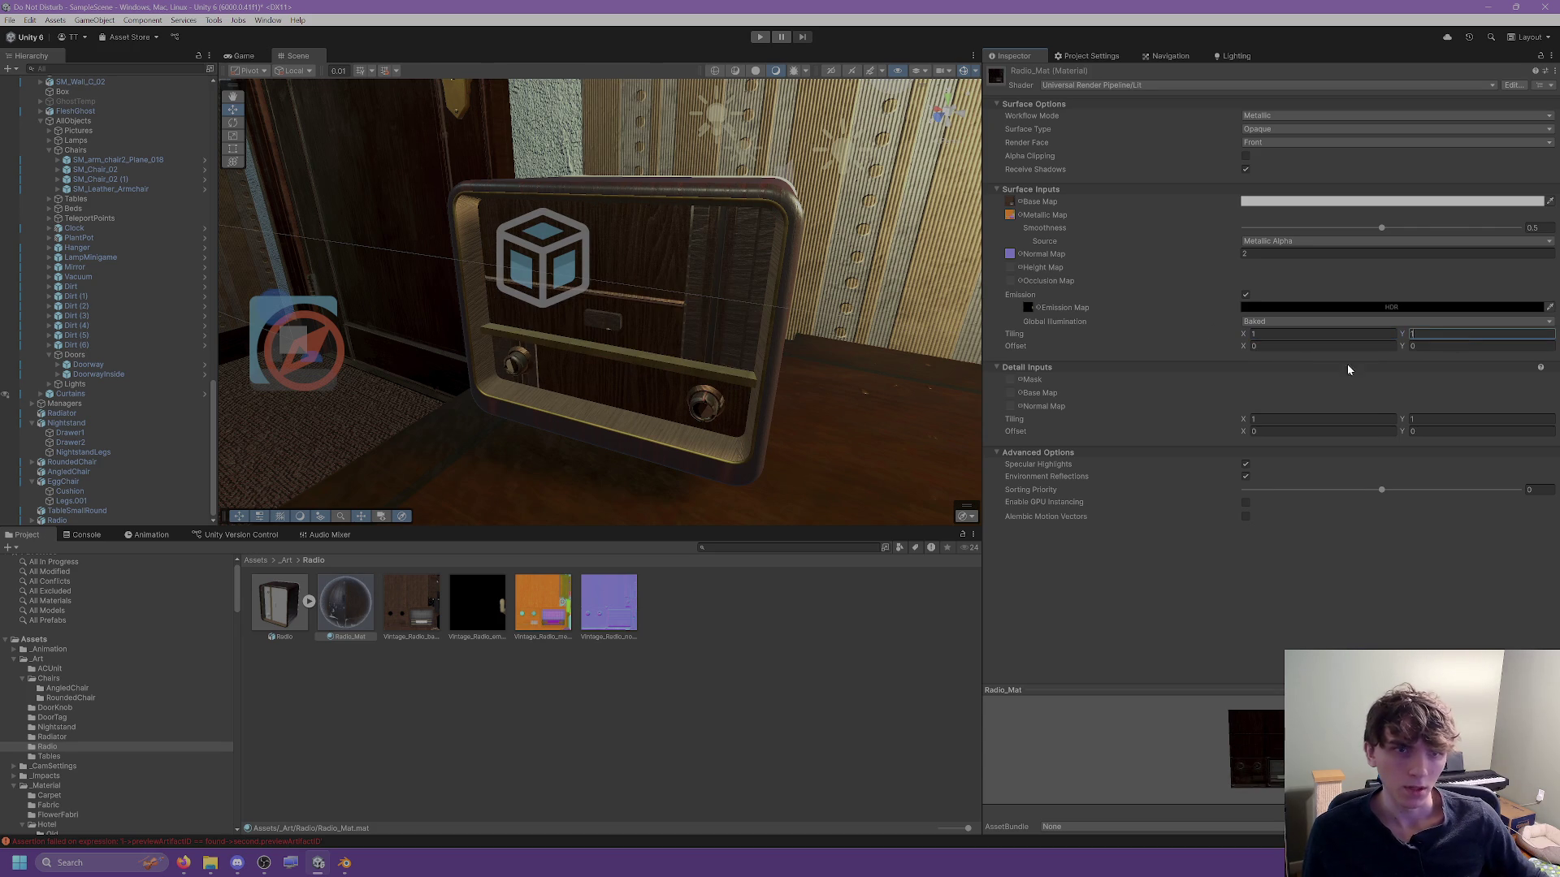
pyautogui.click(1150, 571)
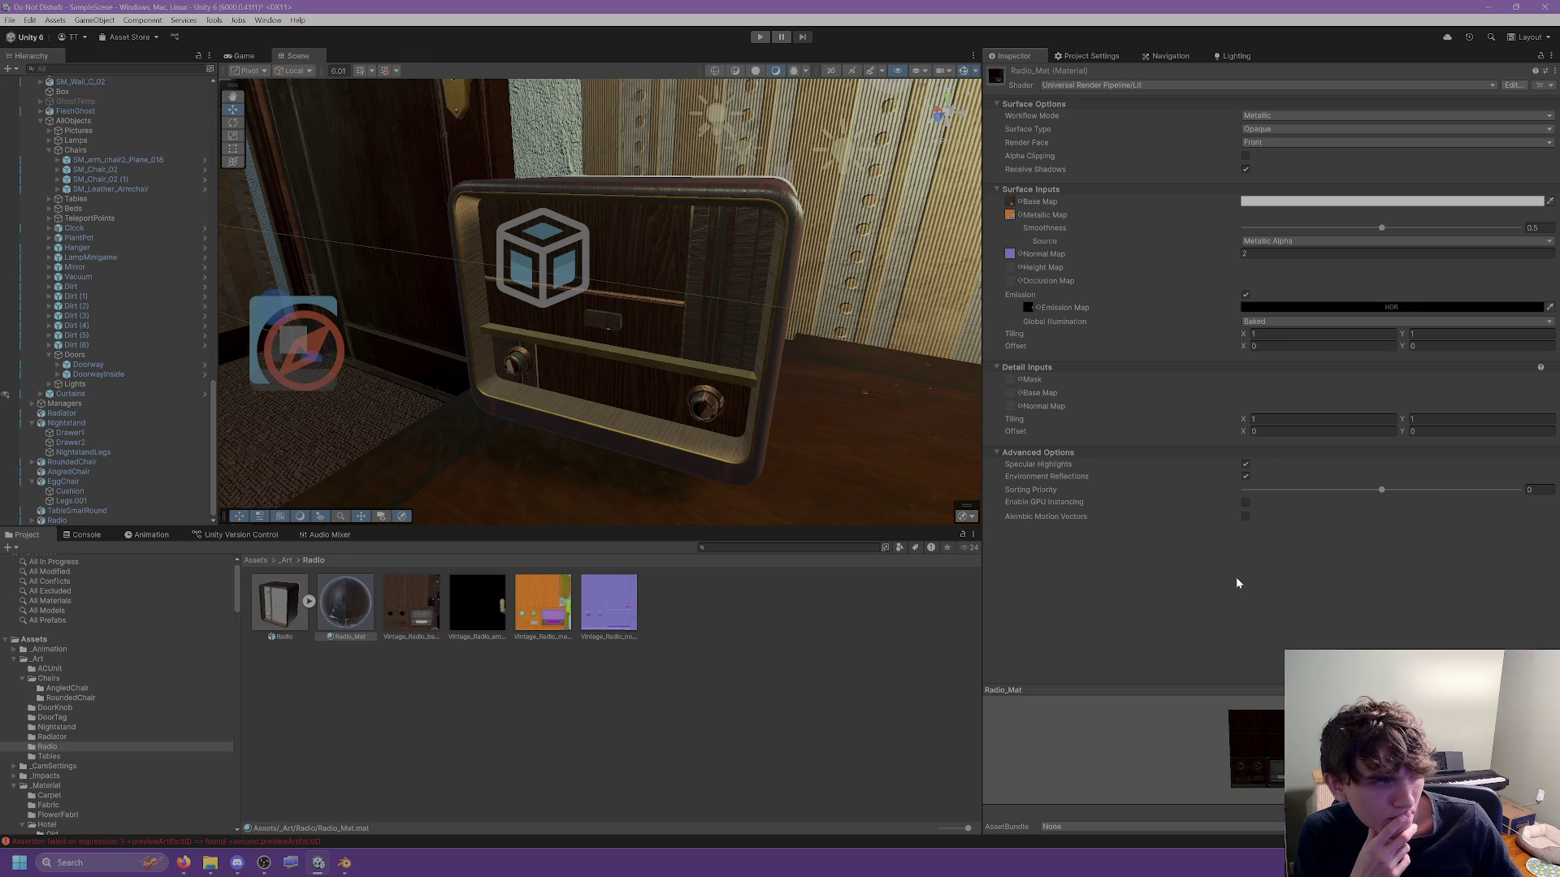
pyautogui.moveTo(1046, 470)
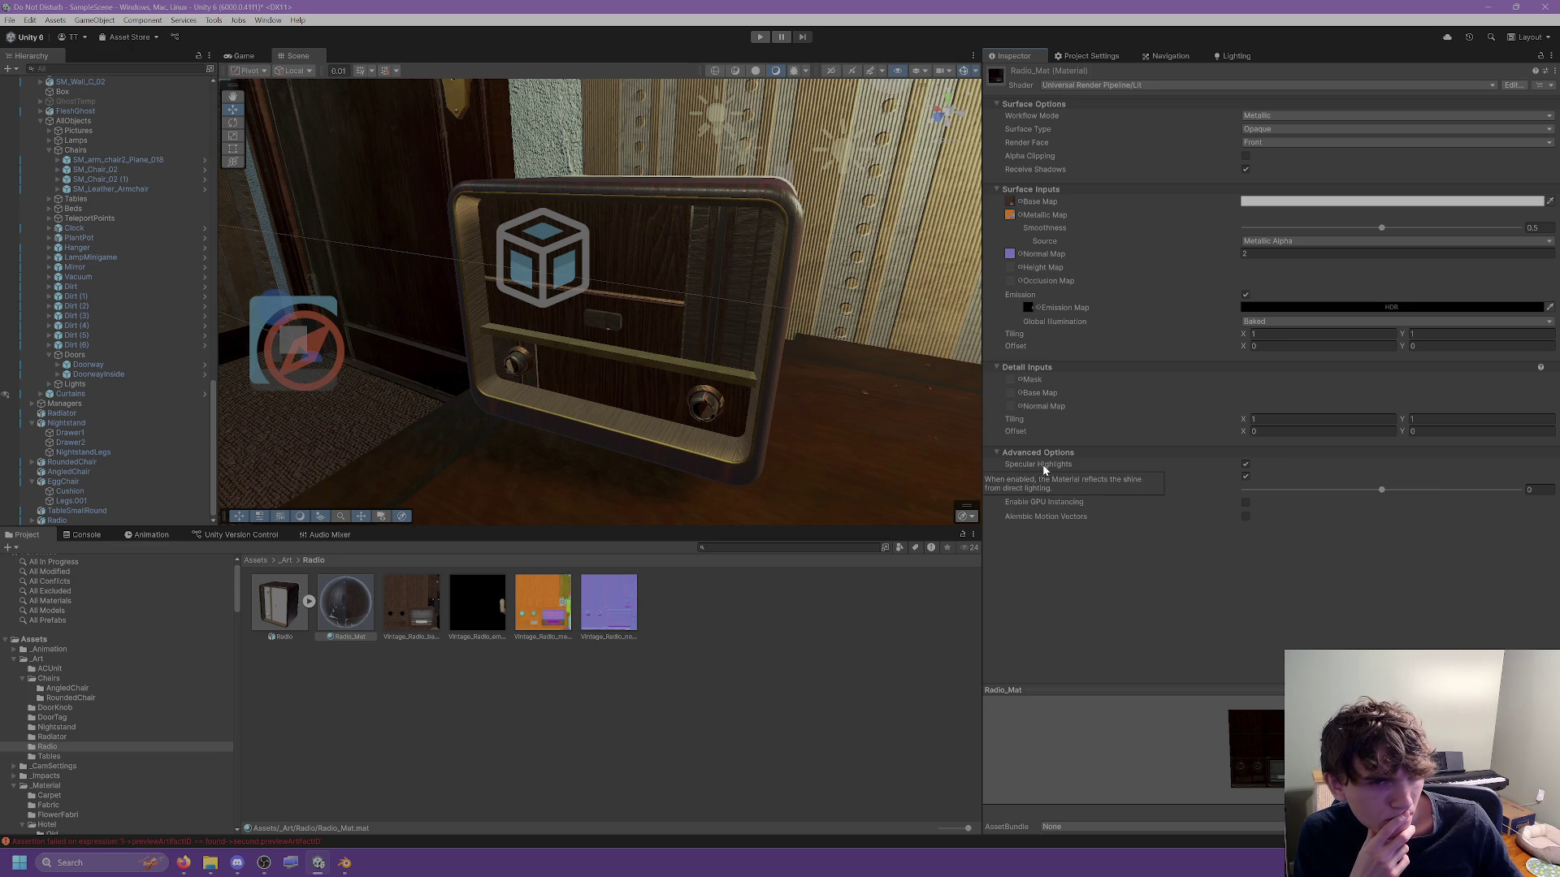
pyautogui.moveTo(965, 466)
pyautogui.mouseDown()
pyautogui.moveTo(627, 408)
pyautogui.moveTo(886, 513)
pyautogui.moveTo(837, 455)
pyautogui.moveTo(606, 358)
pyautogui.mouseUp()
# Compare the egg chair's Leather_Mat with and without environment reflections, leaving them on.
pyautogui.click(606, 357)
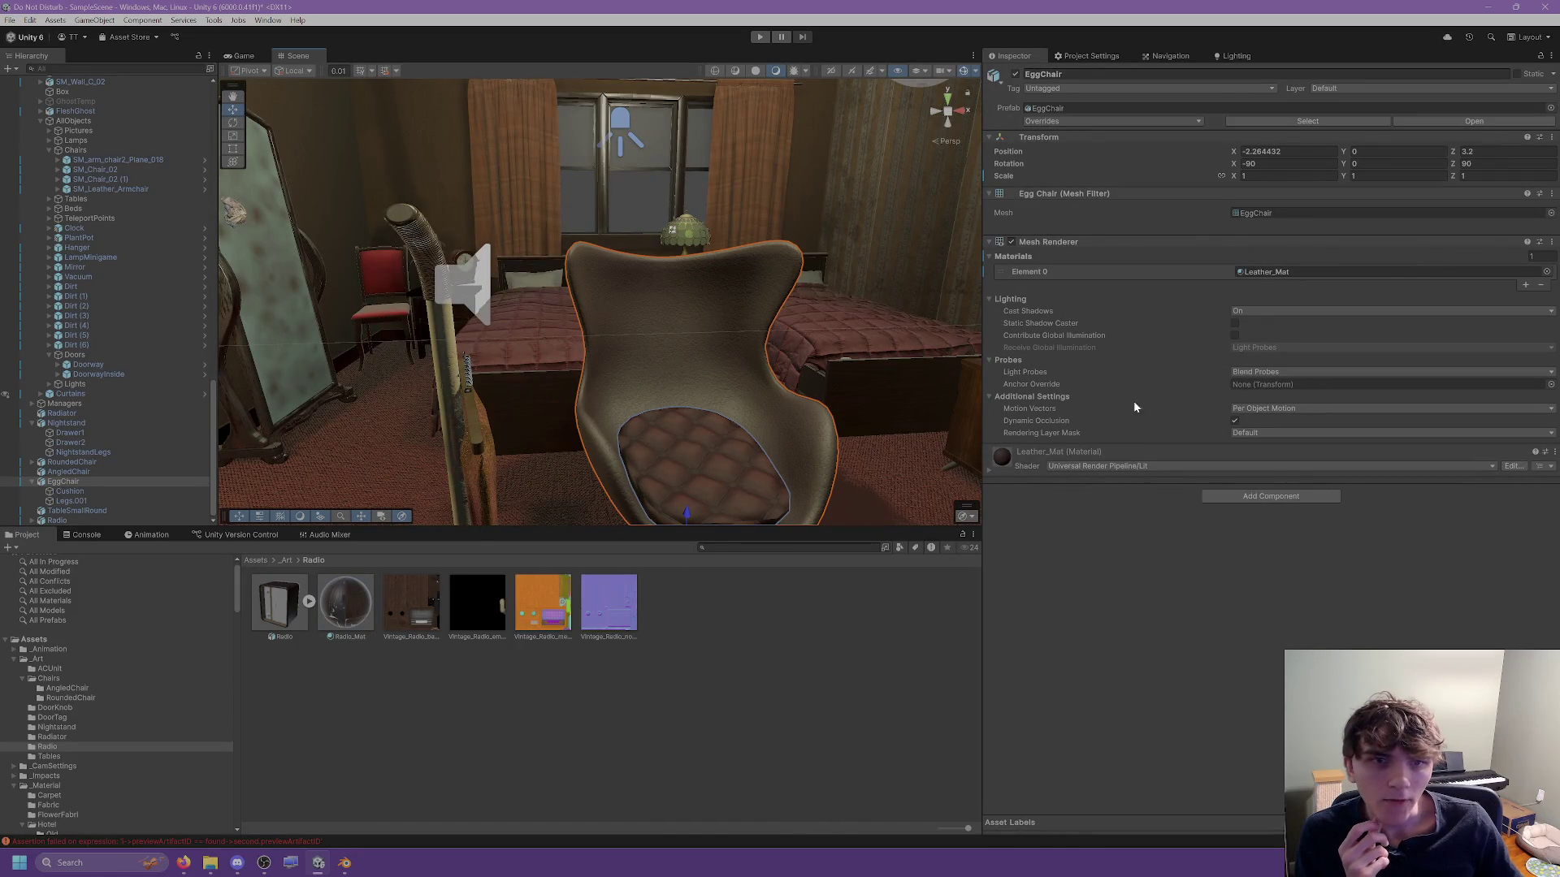
pyautogui.click(1263, 272)
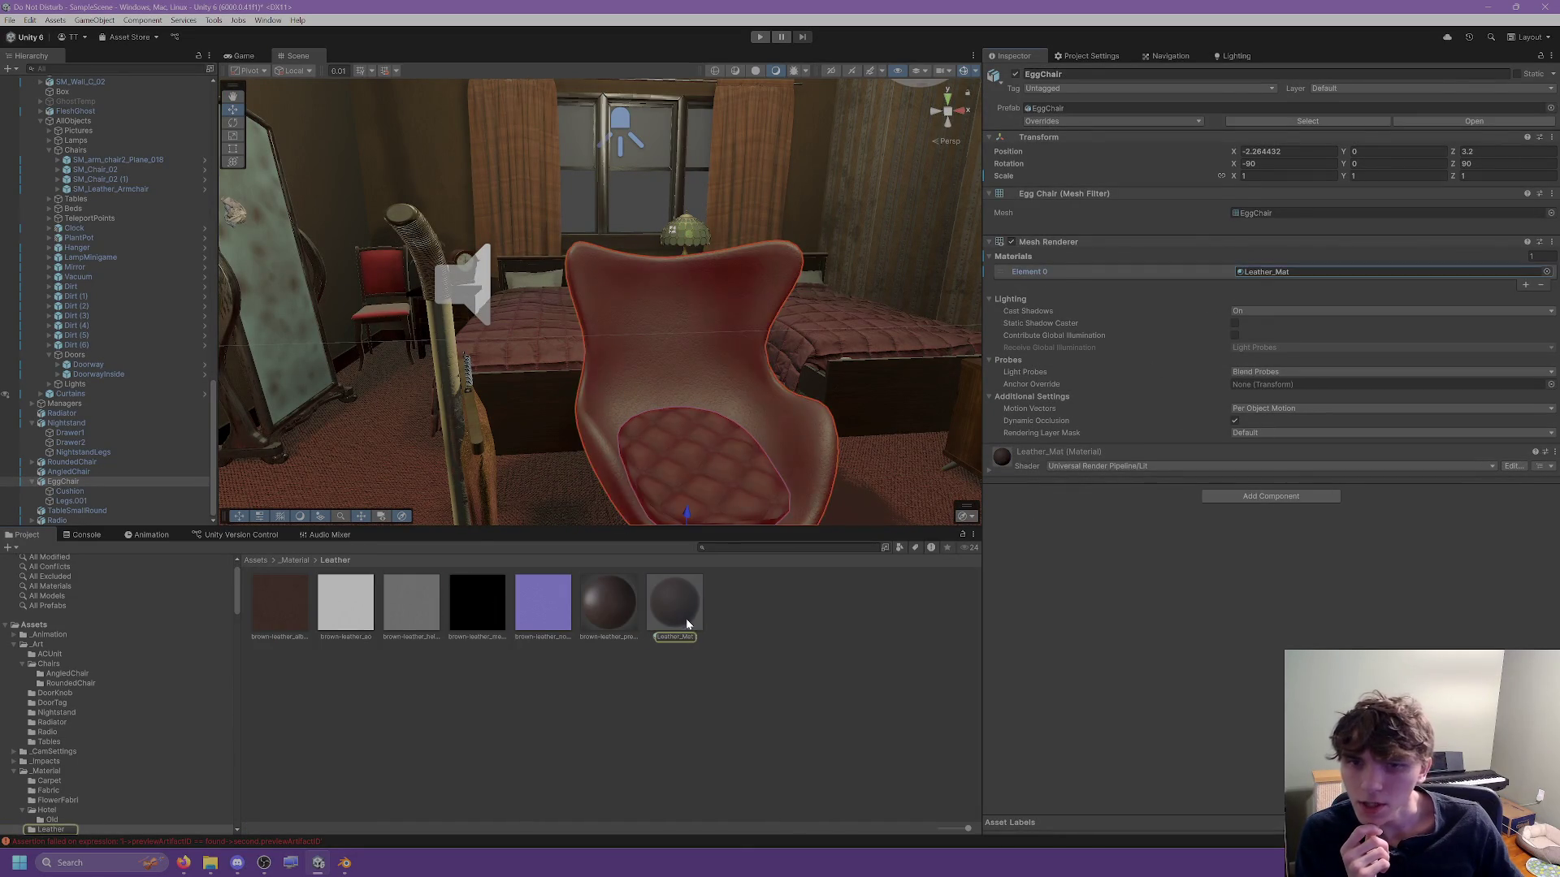
pyautogui.click(686, 618)
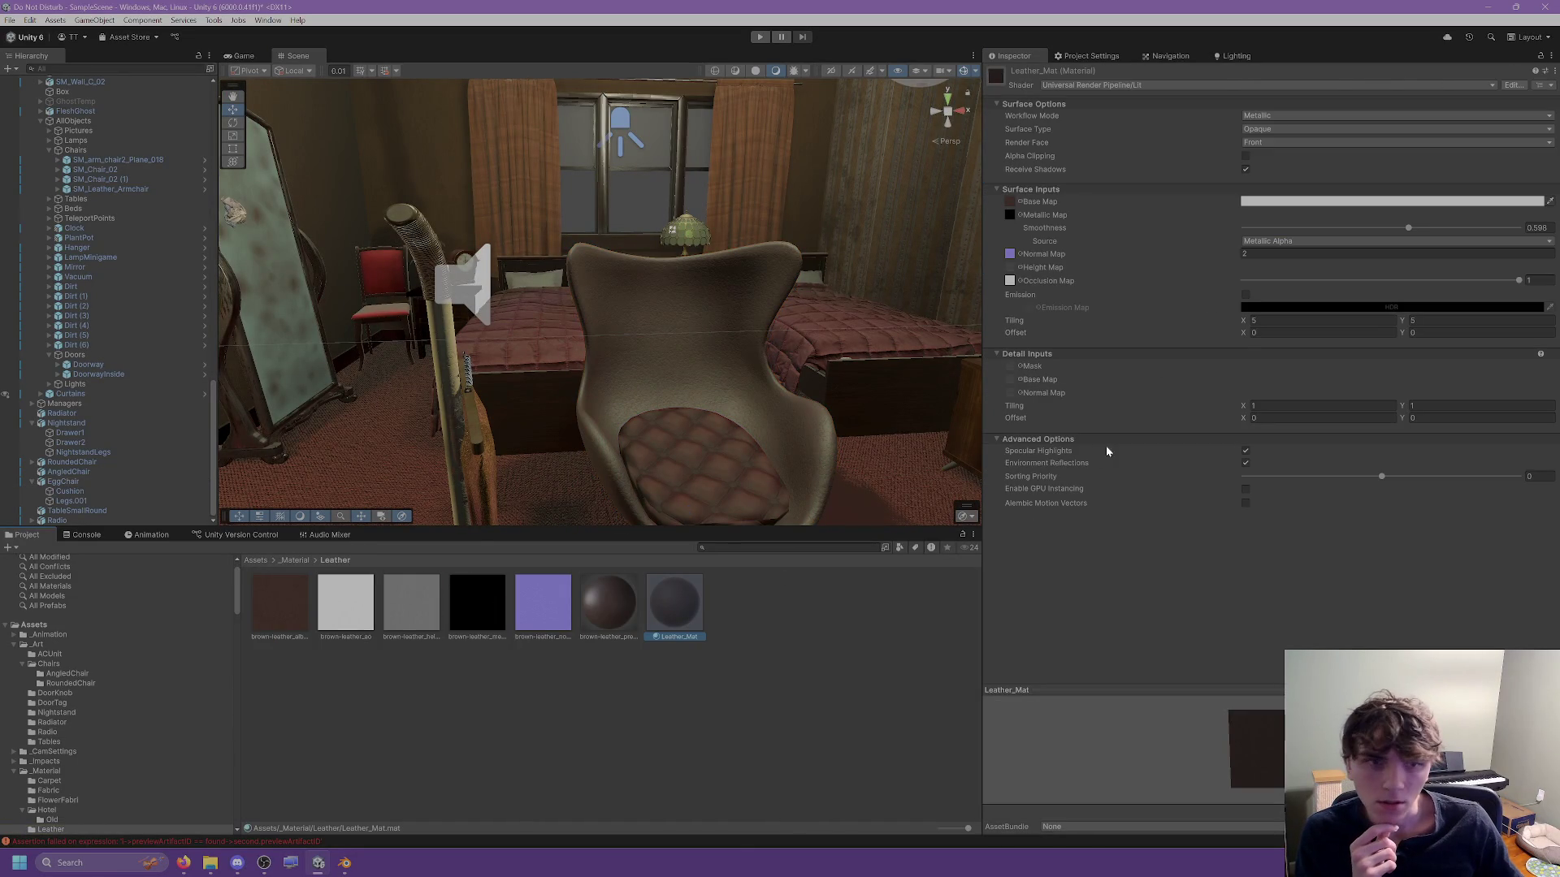
pyautogui.click(1244, 463)
pyautogui.click(1244, 465)
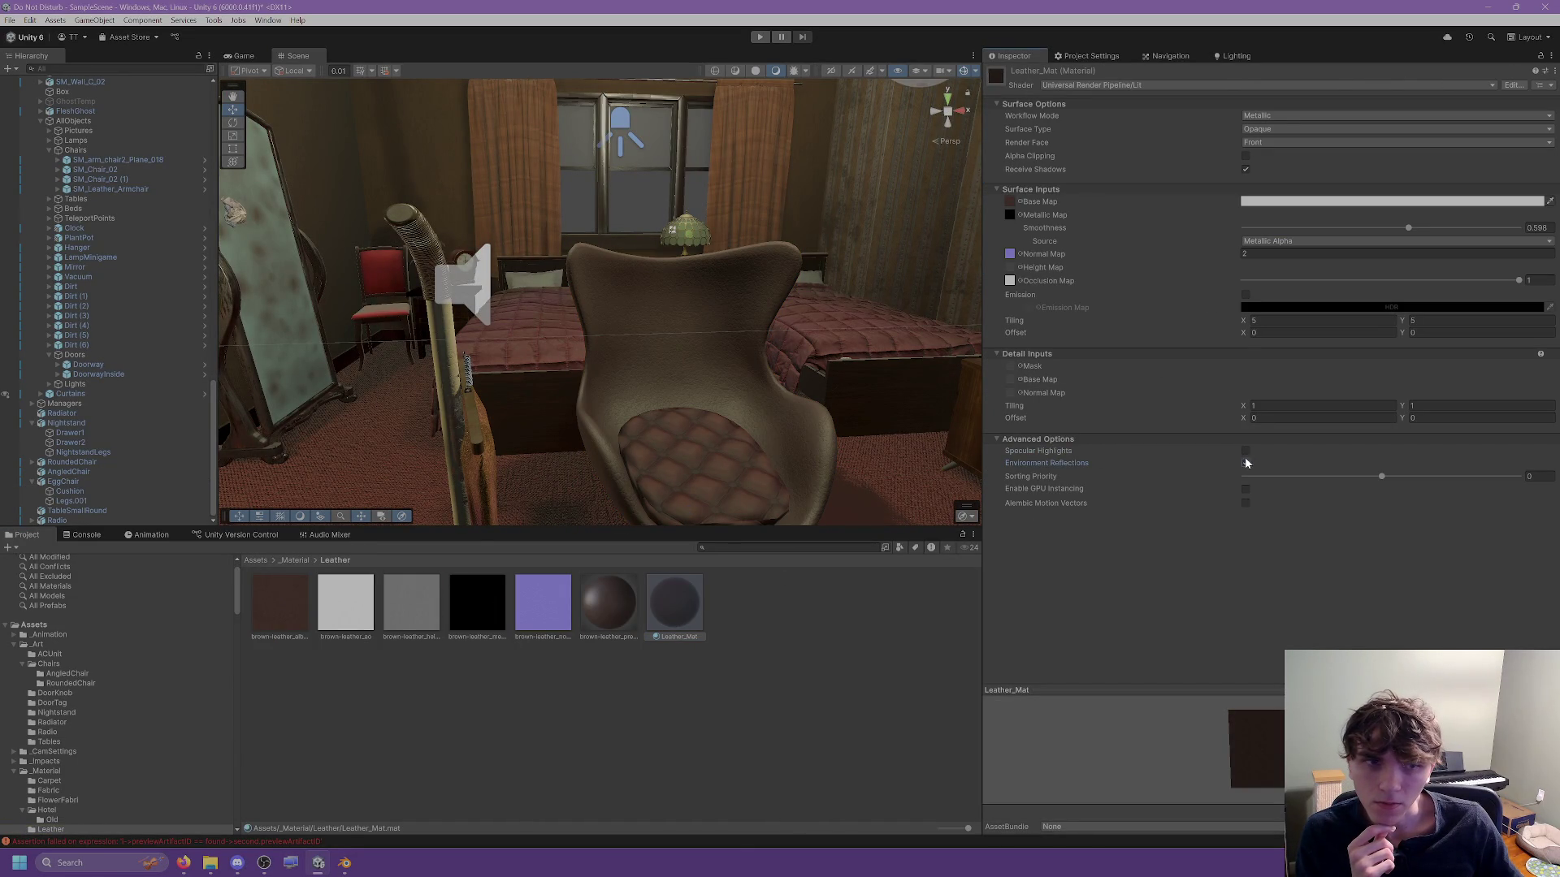
pyautogui.click(1247, 463)
pyautogui.click(1246, 463)
pyautogui.click(1246, 464)
pyautogui.click(1246, 467)
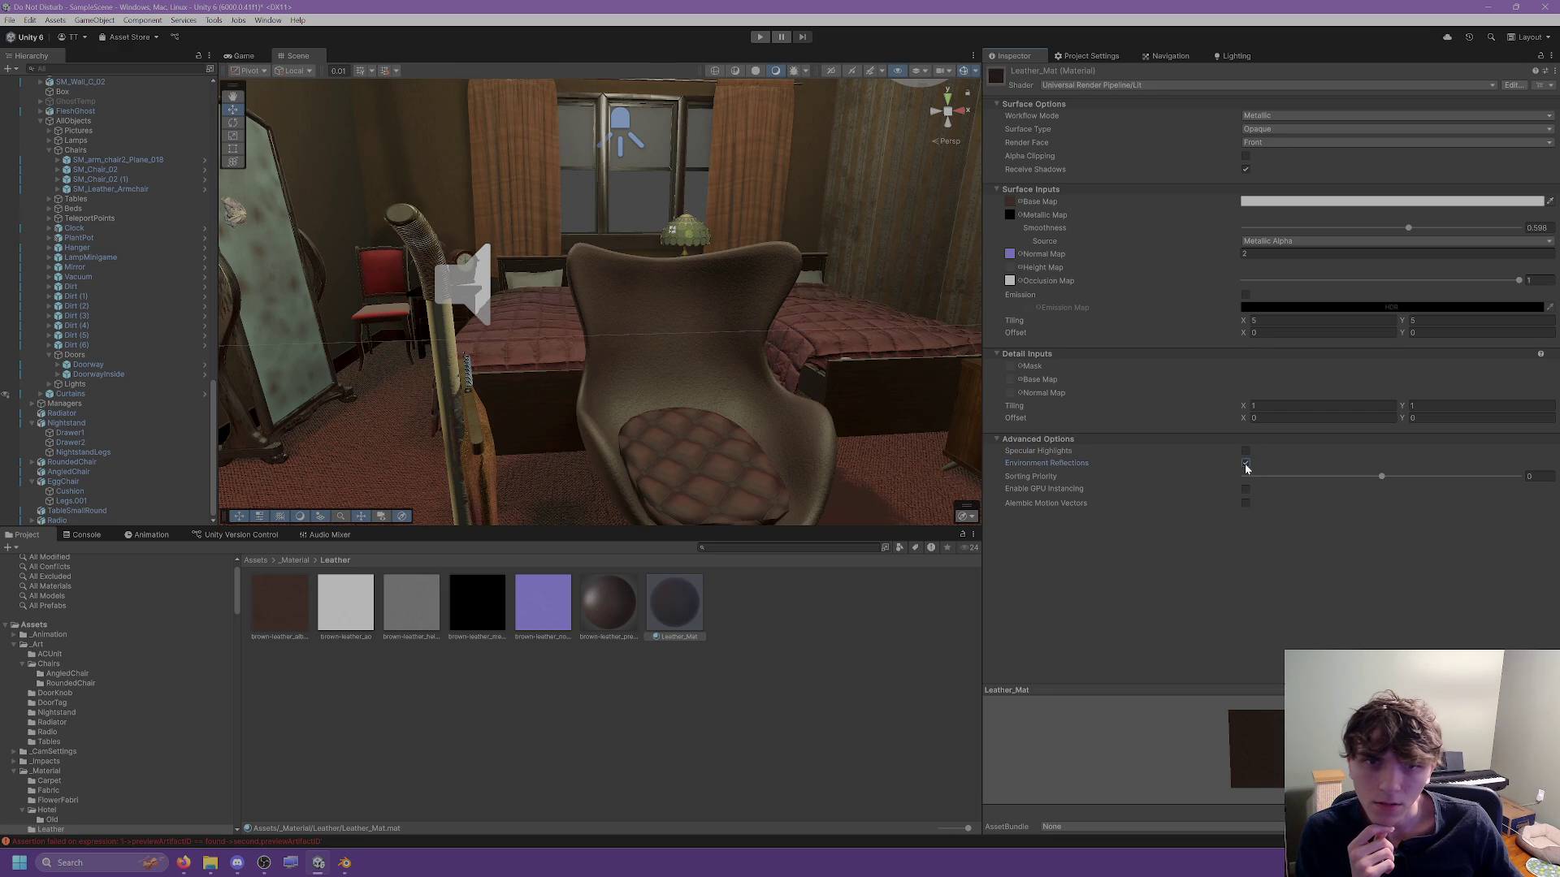
pyautogui.scroll(1, 814, 410)
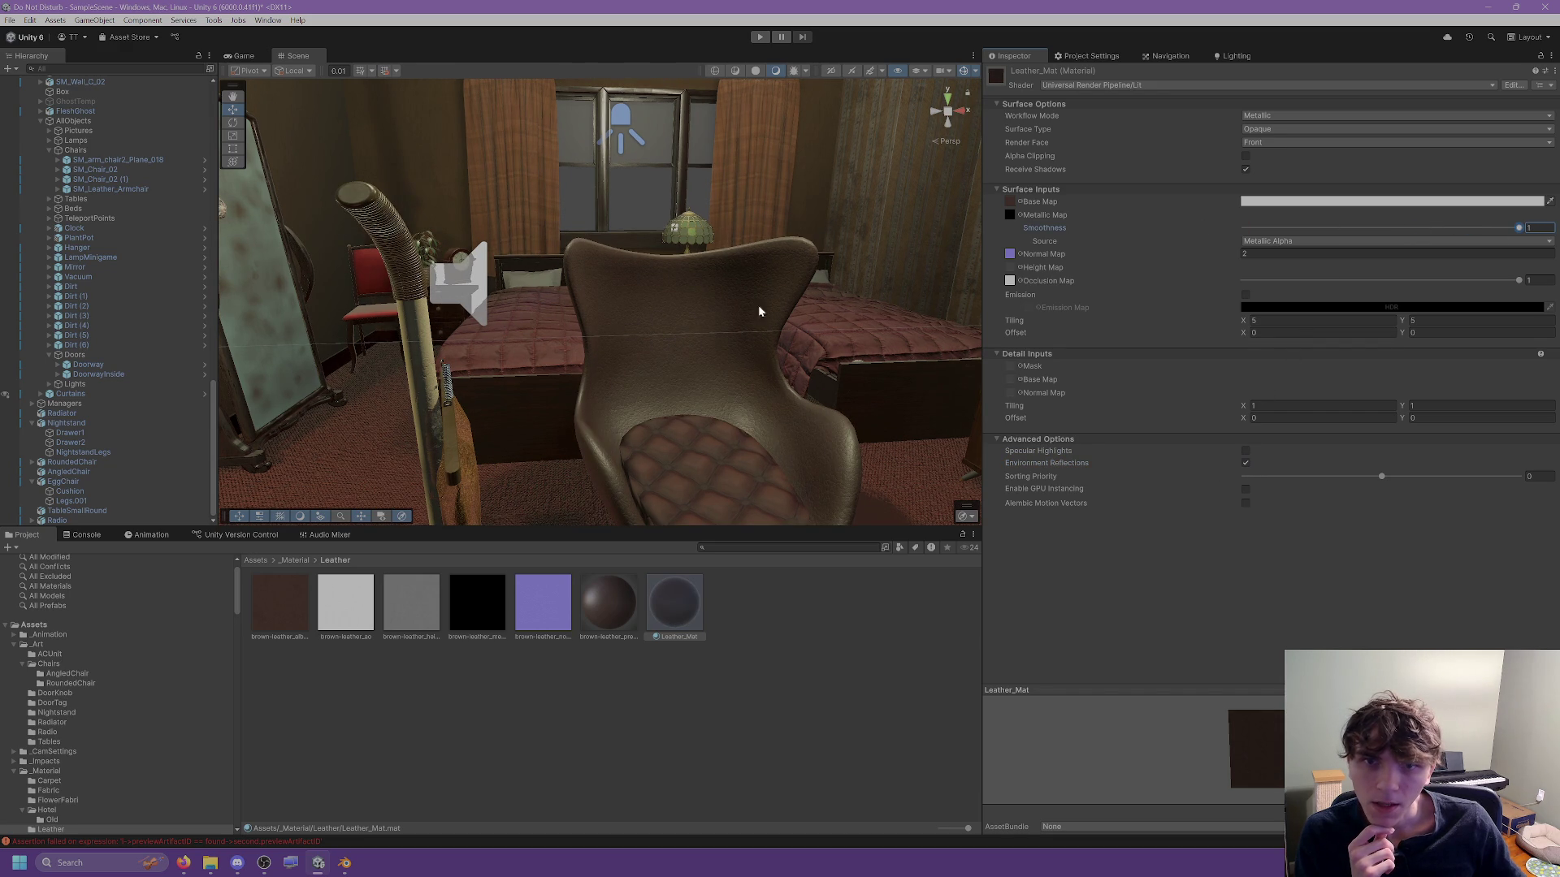
pyautogui.scroll(3, 758, 305)
# Open the cushion's LeatherCushion_Mat and try toggling highlights and reflections with smoothness at 1.
pyautogui.click(638, 417)
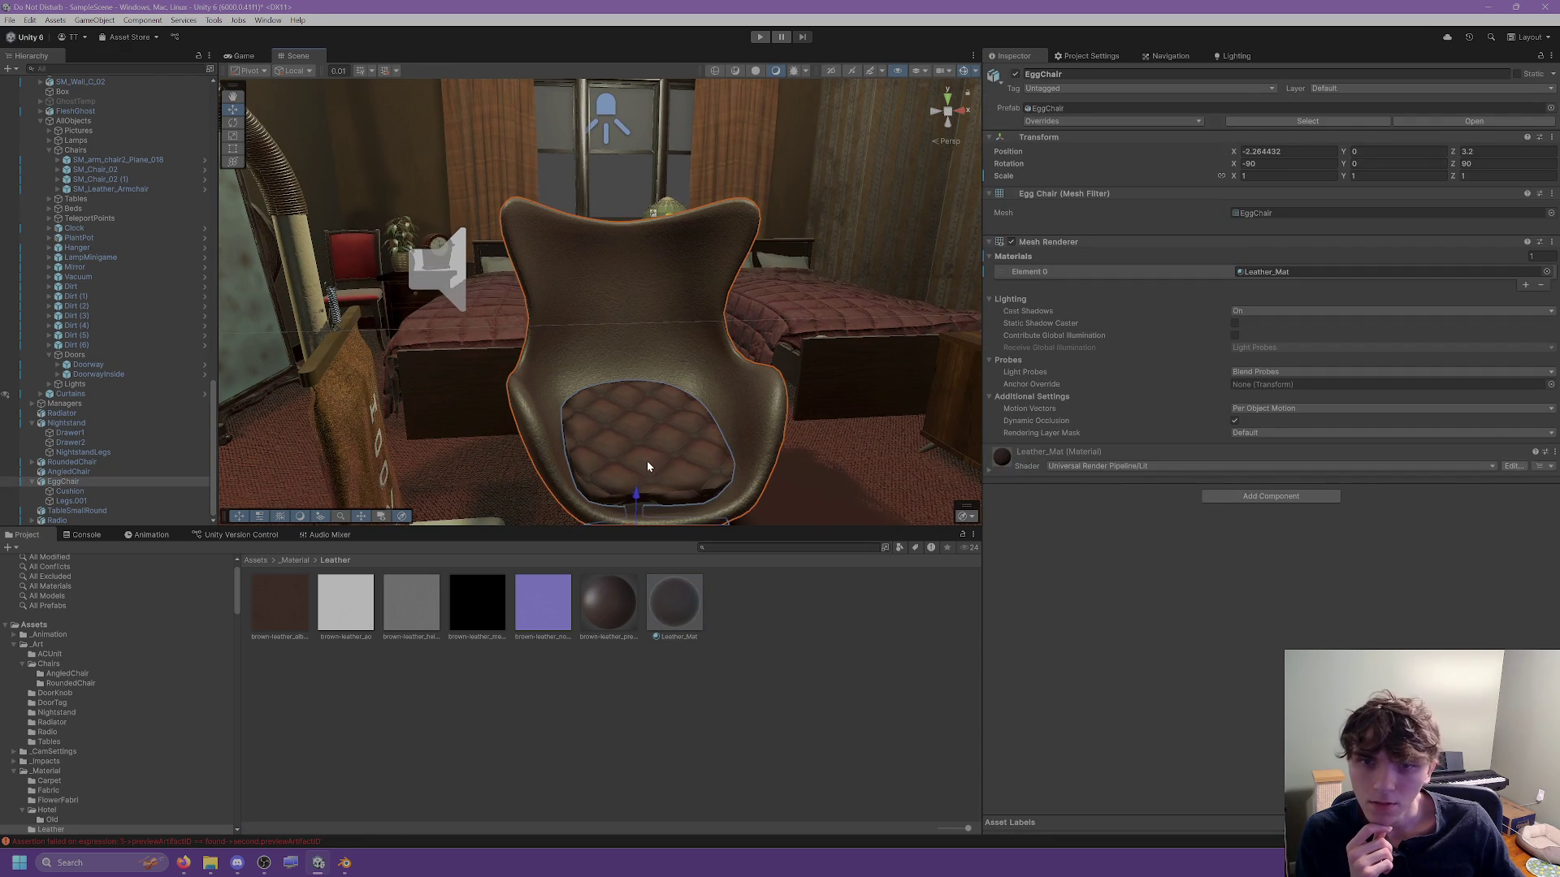
pyautogui.click(648, 465)
pyautogui.click(1281, 240)
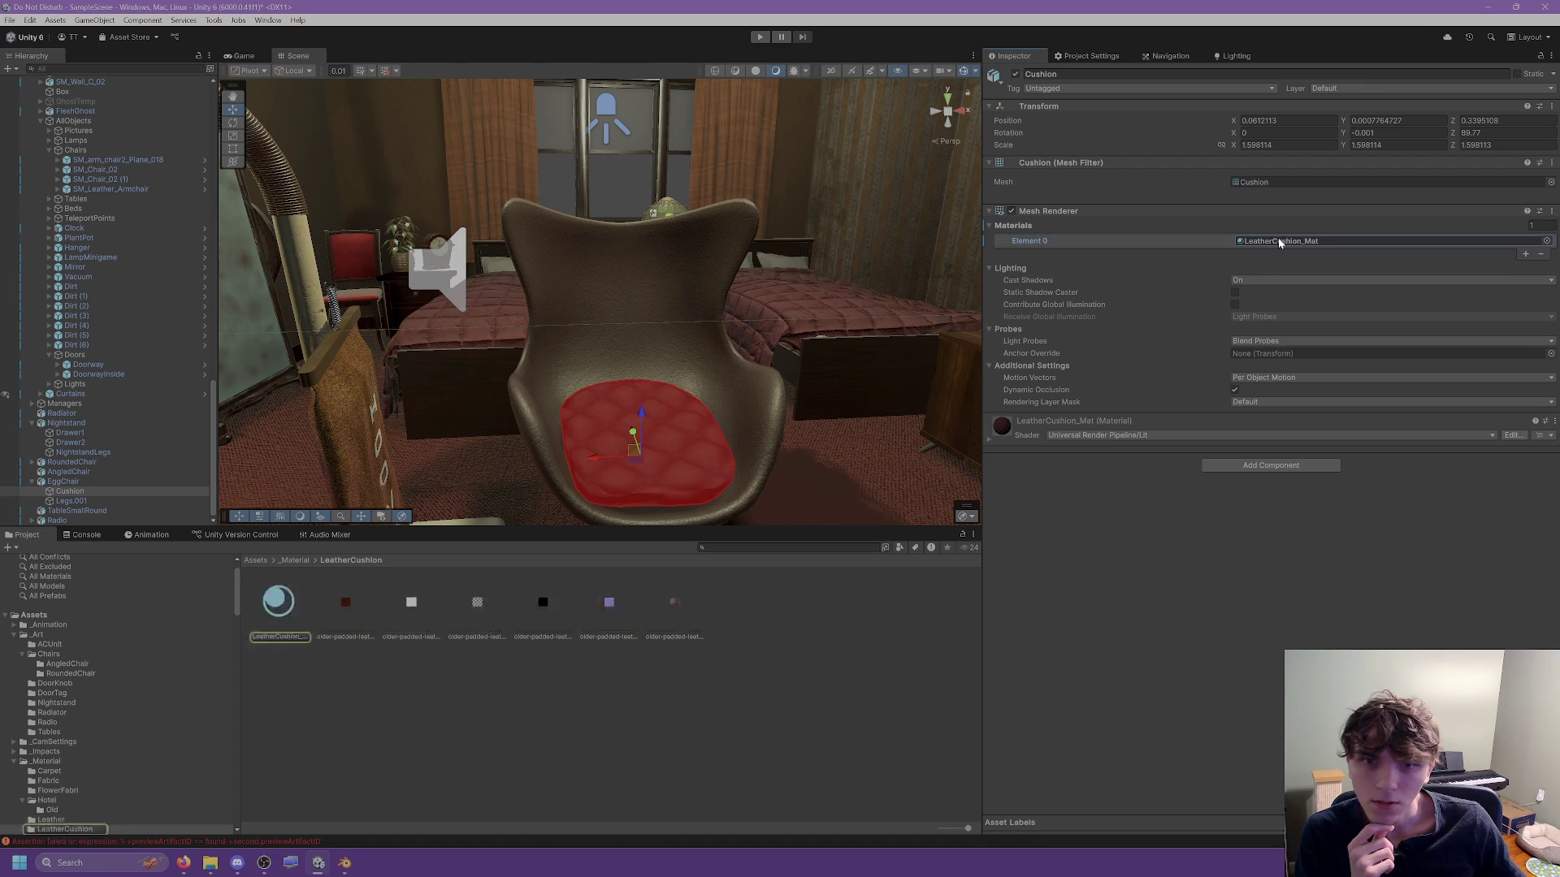
pyautogui.click(279, 601)
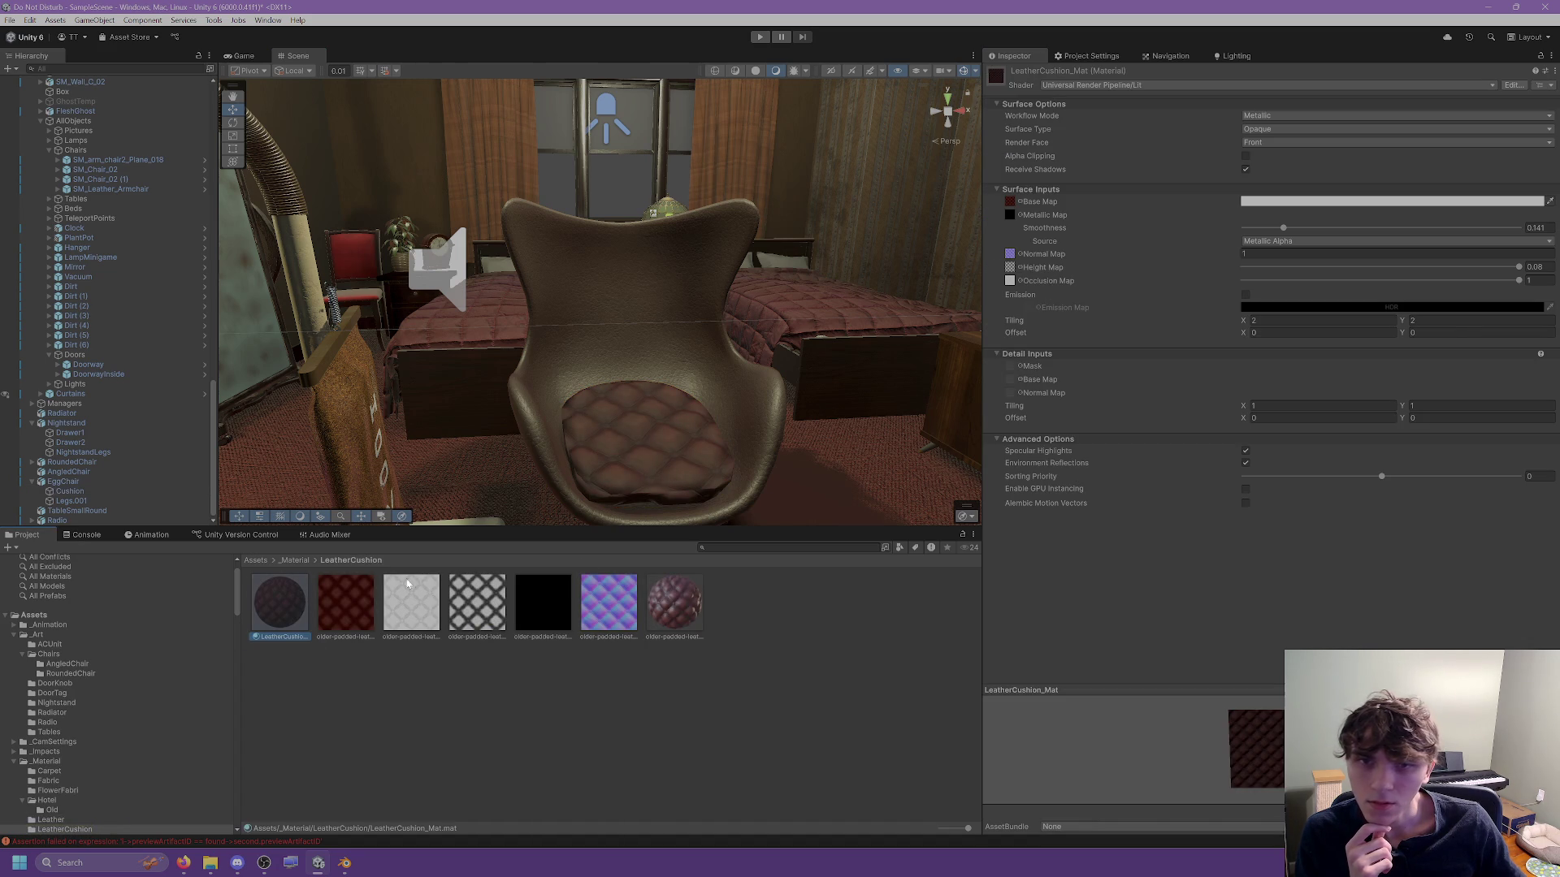
pyautogui.click(1247, 453)
pyautogui.click(1245, 465)
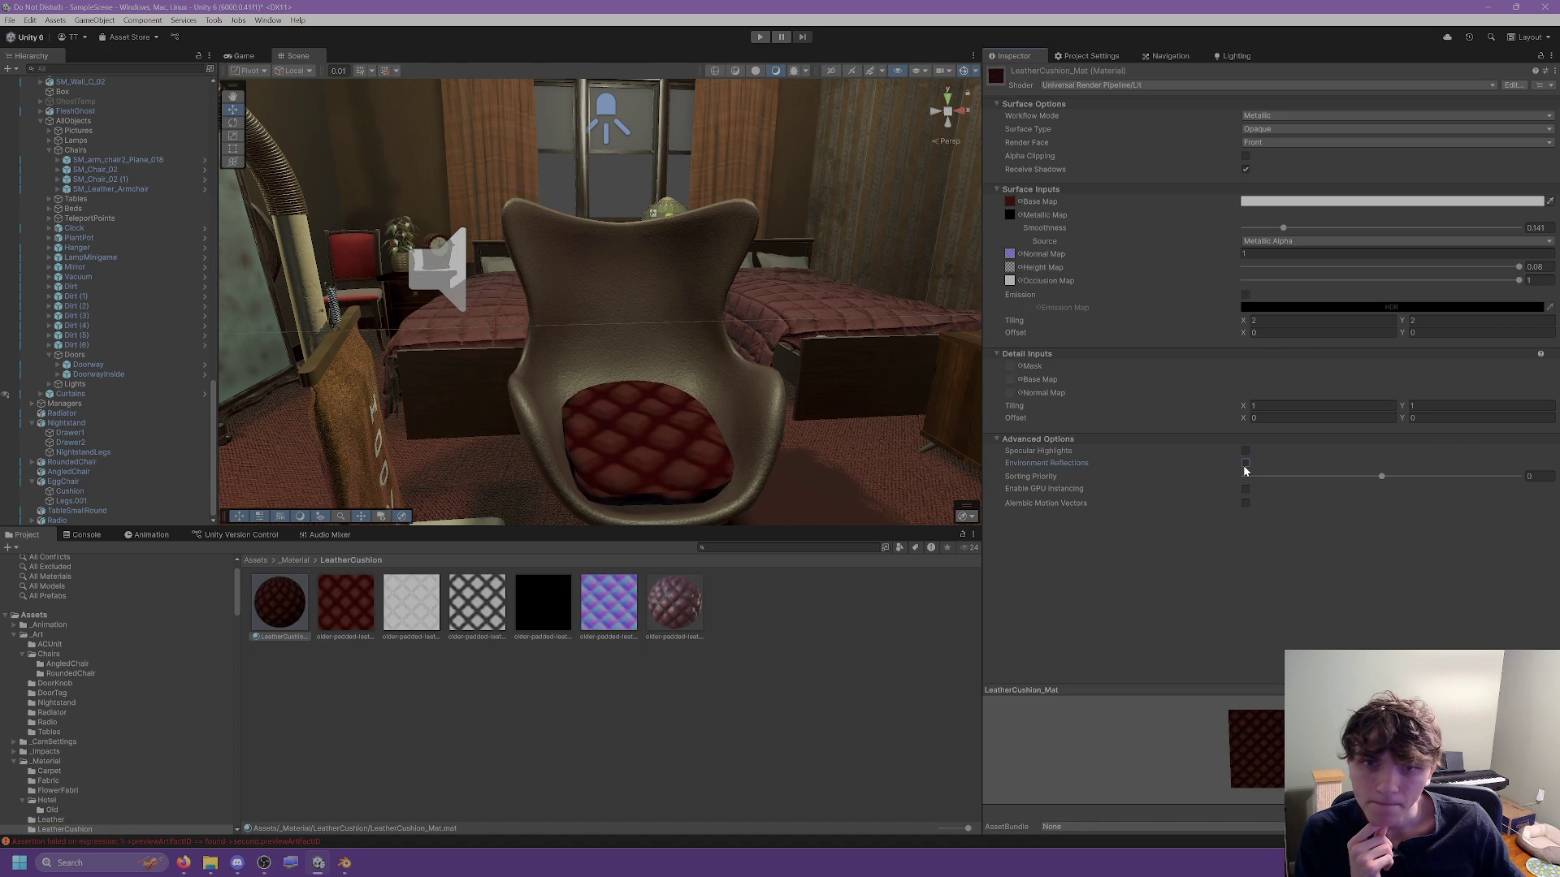
pyautogui.click(1245, 464)
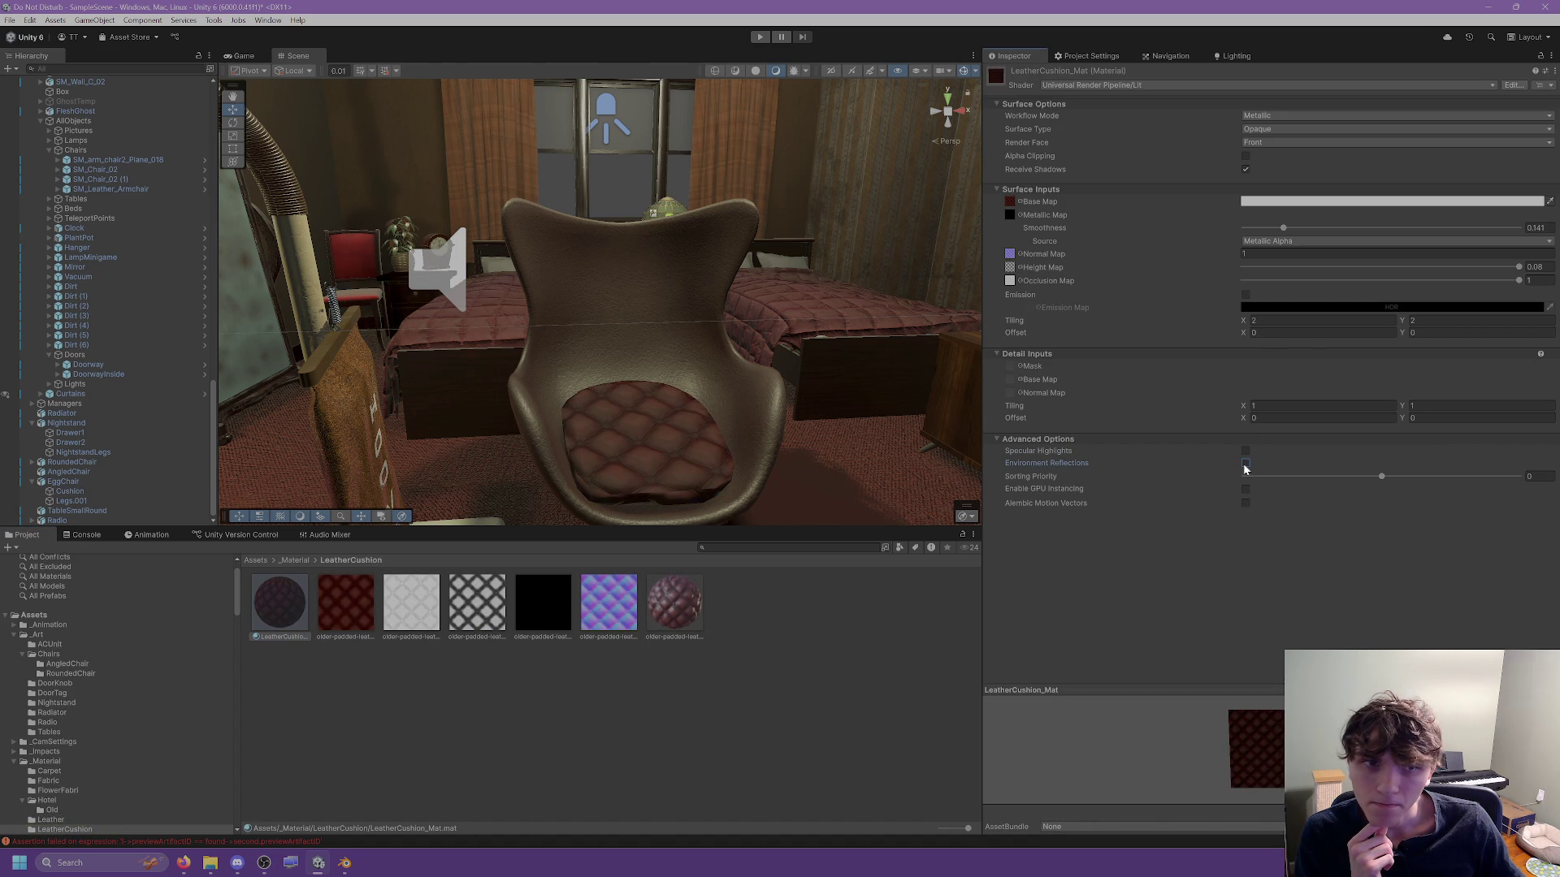
pyautogui.moveTo(1284, 228); pyautogui.dragTo(1519, 228)
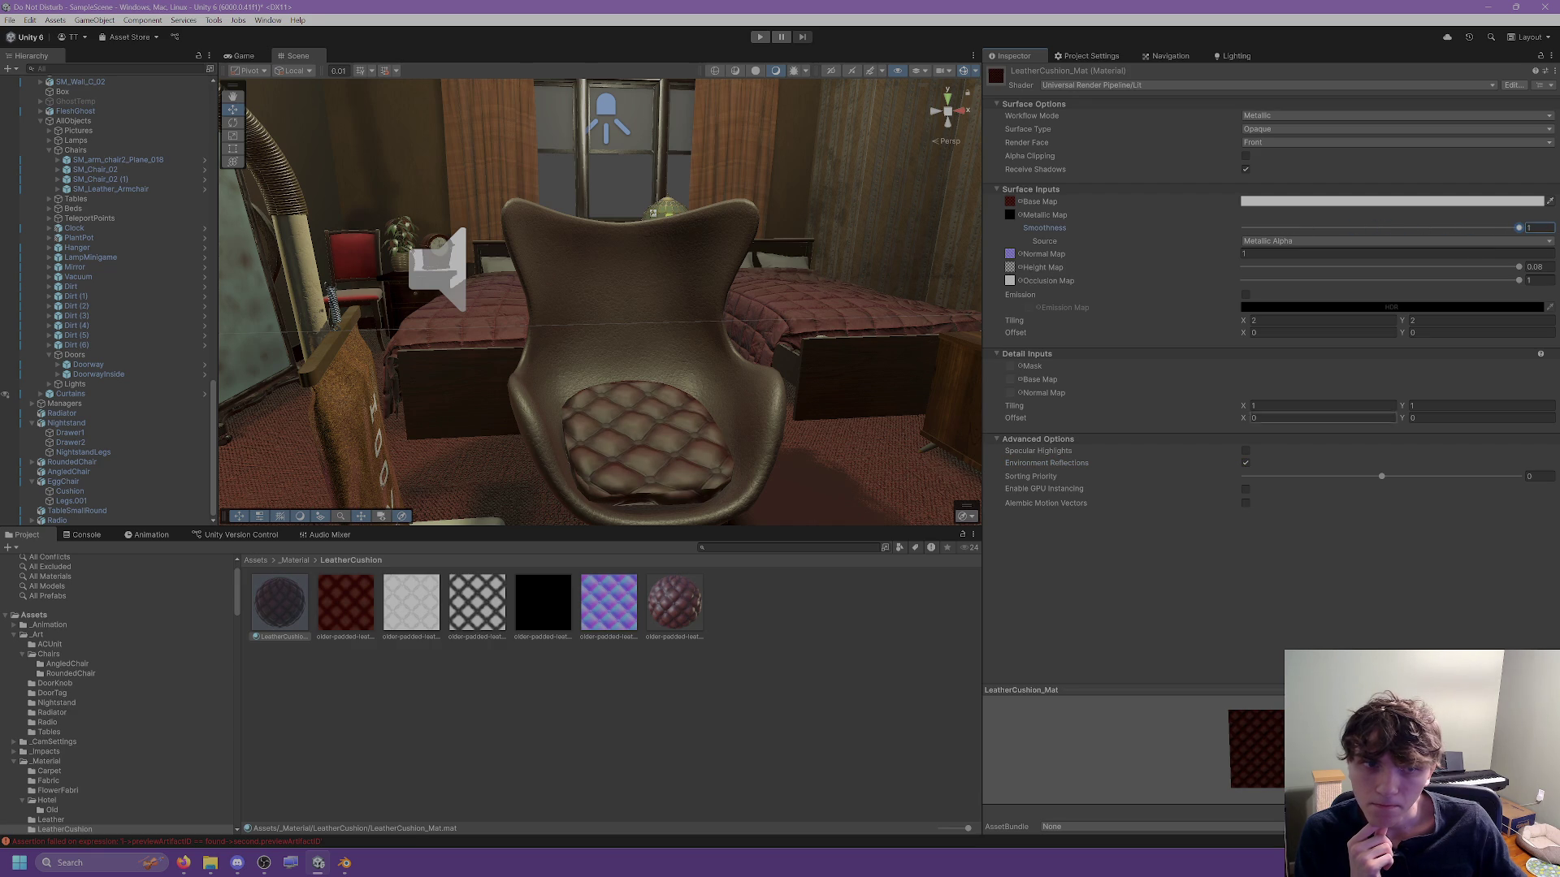
# Settle LeatherCushion_Mat on specular highlights off, environment reflections on, smoothness 0.235.
pyautogui.click(1247, 464)
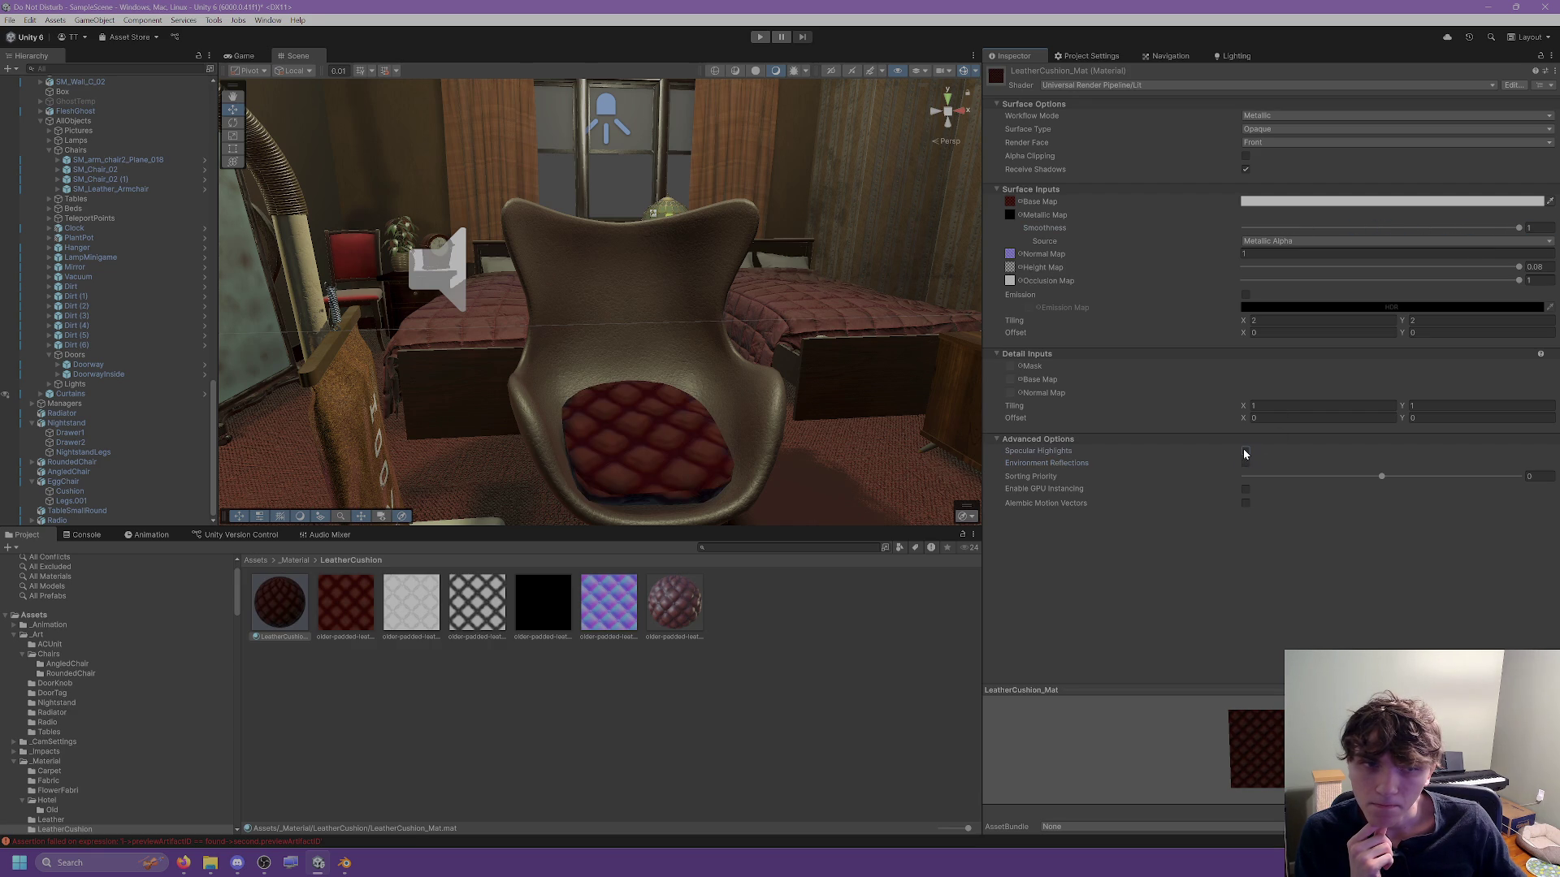
pyautogui.click(1245, 453)
pyautogui.scroll(3, 816, 418)
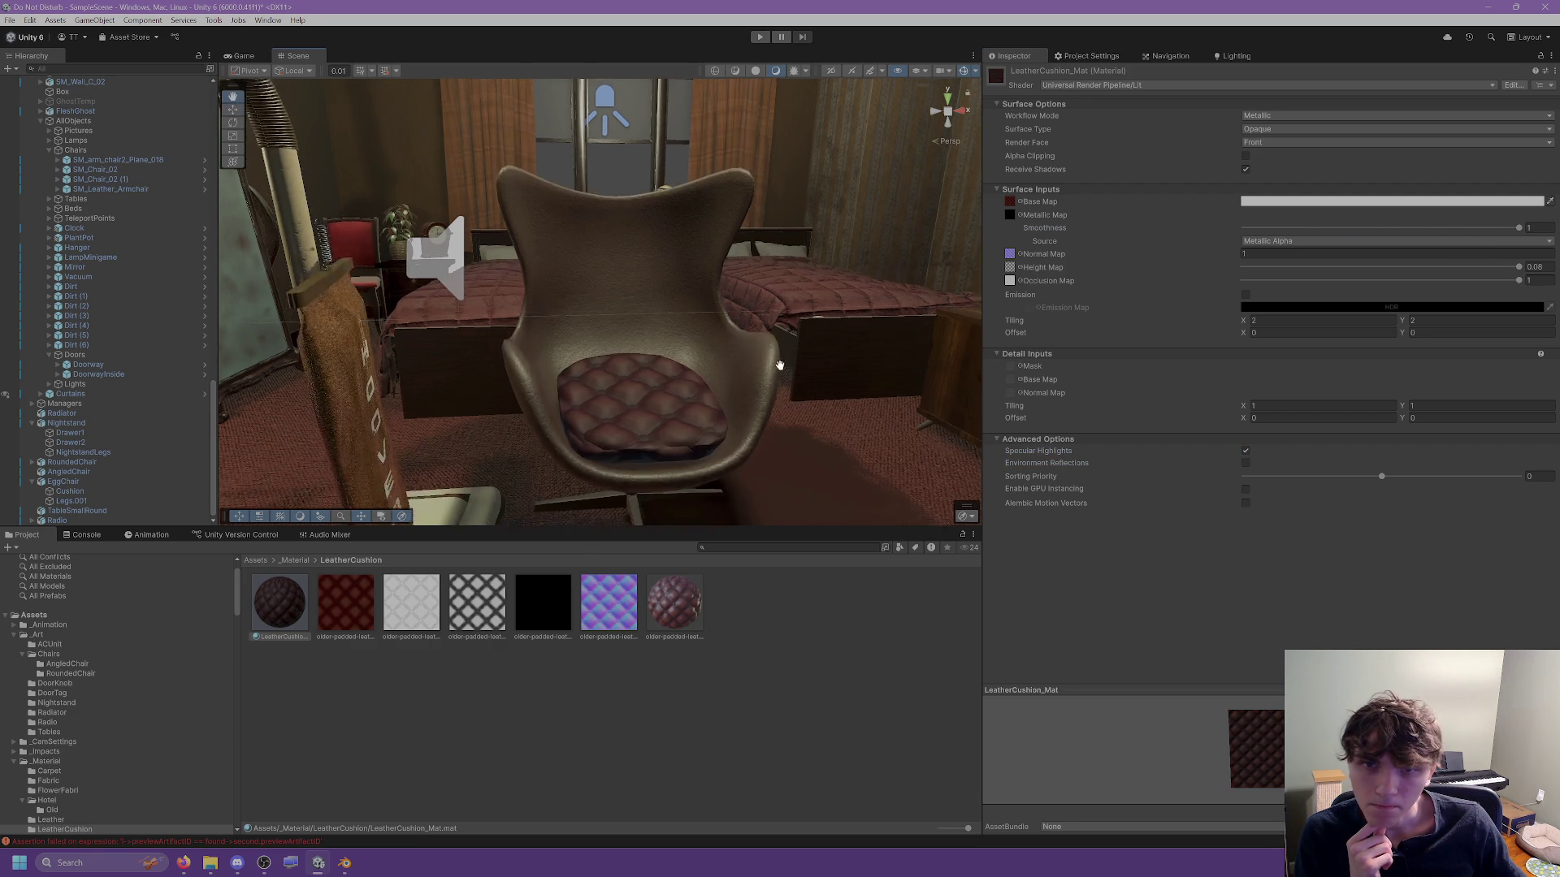
pyautogui.click(1246, 451)
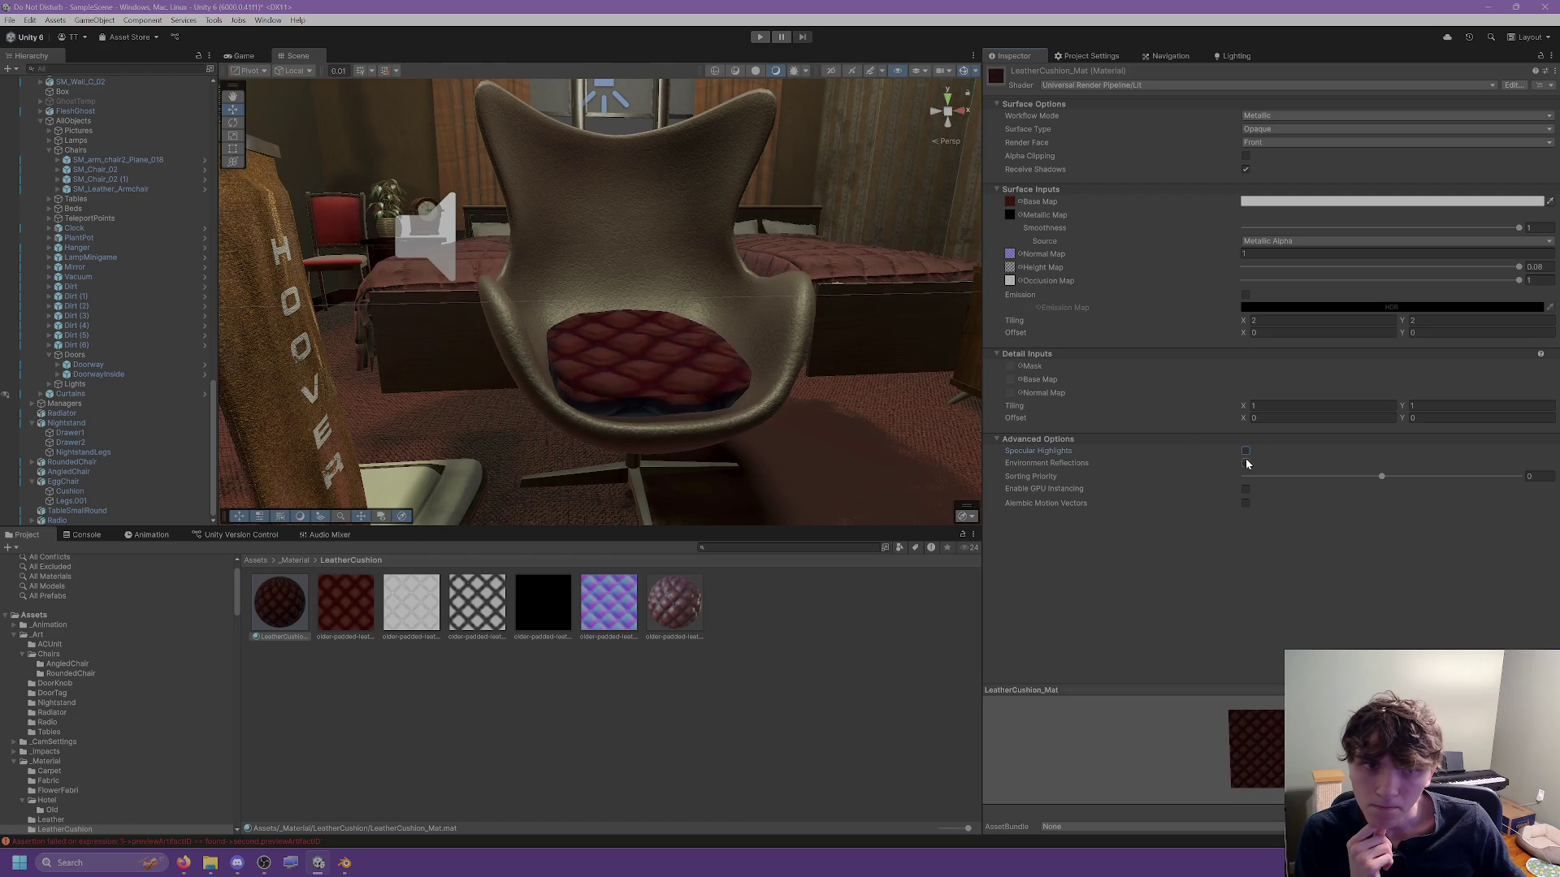
pyautogui.click(1246, 464)
pyautogui.moveTo(1467, 229); pyautogui.dragTo(1311, 230)
pyautogui.moveTo(703, 343)
pyautogui.mouseDown()
pyautogui.moveTo(792, 427)
pyautogui.moveTo(777, 383)
pyautogui.moveTo(641, 369)
pyautogui.moveTo(465, 396)
pyautogui.moveTo(370, 481)
pyautogui.mouseUp()
# Open the floral chair's FlowerFabric_Mat and switch off its specular highlights.
pyautogui.click(373, 480)
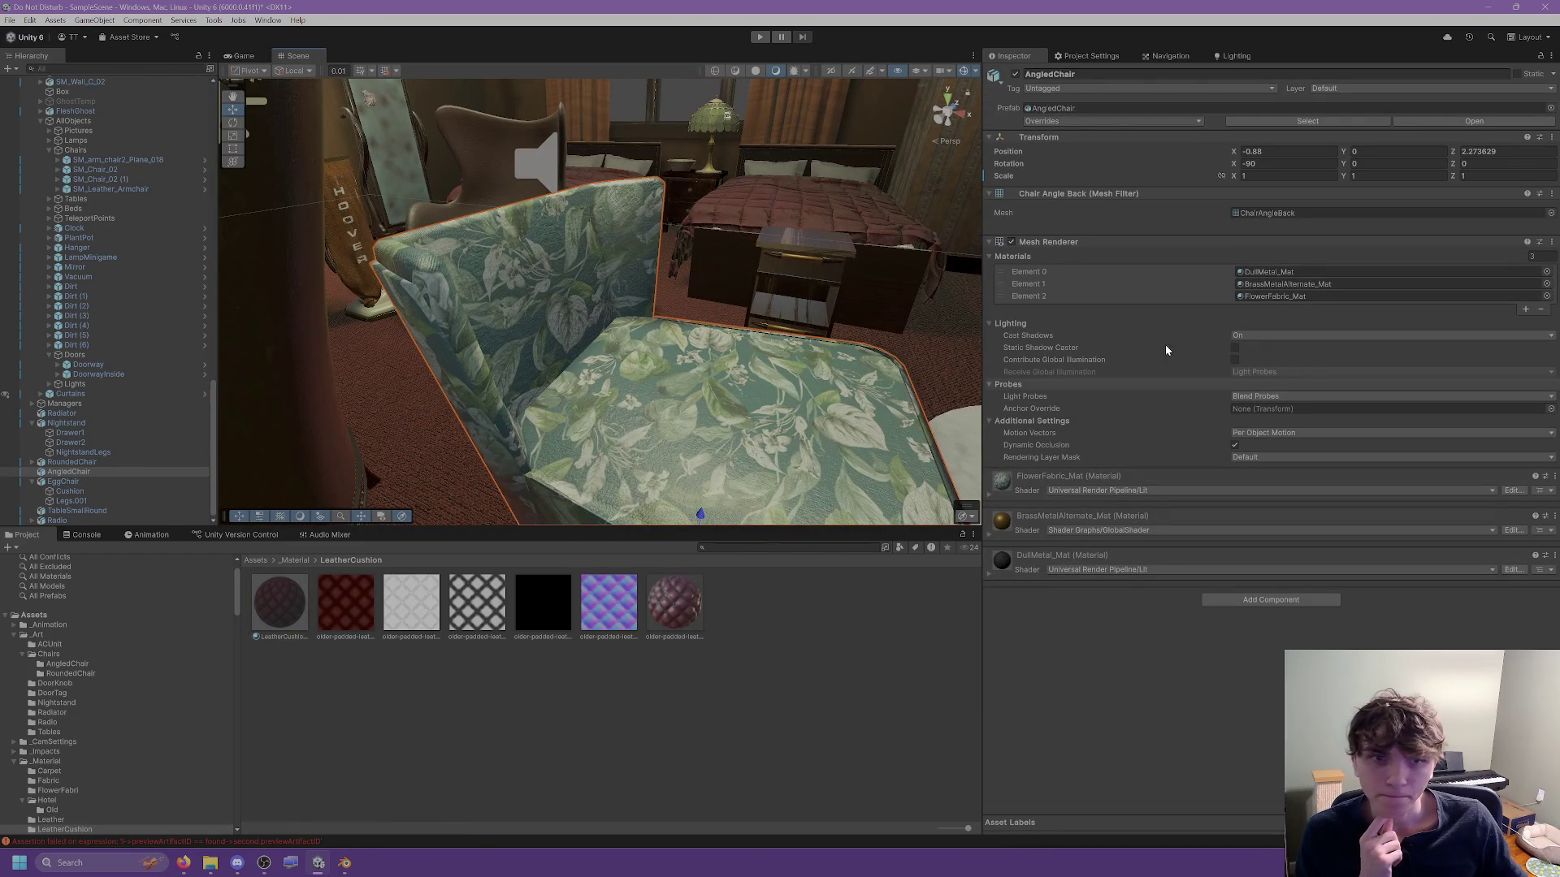
pyautogui.click(1255, 295)
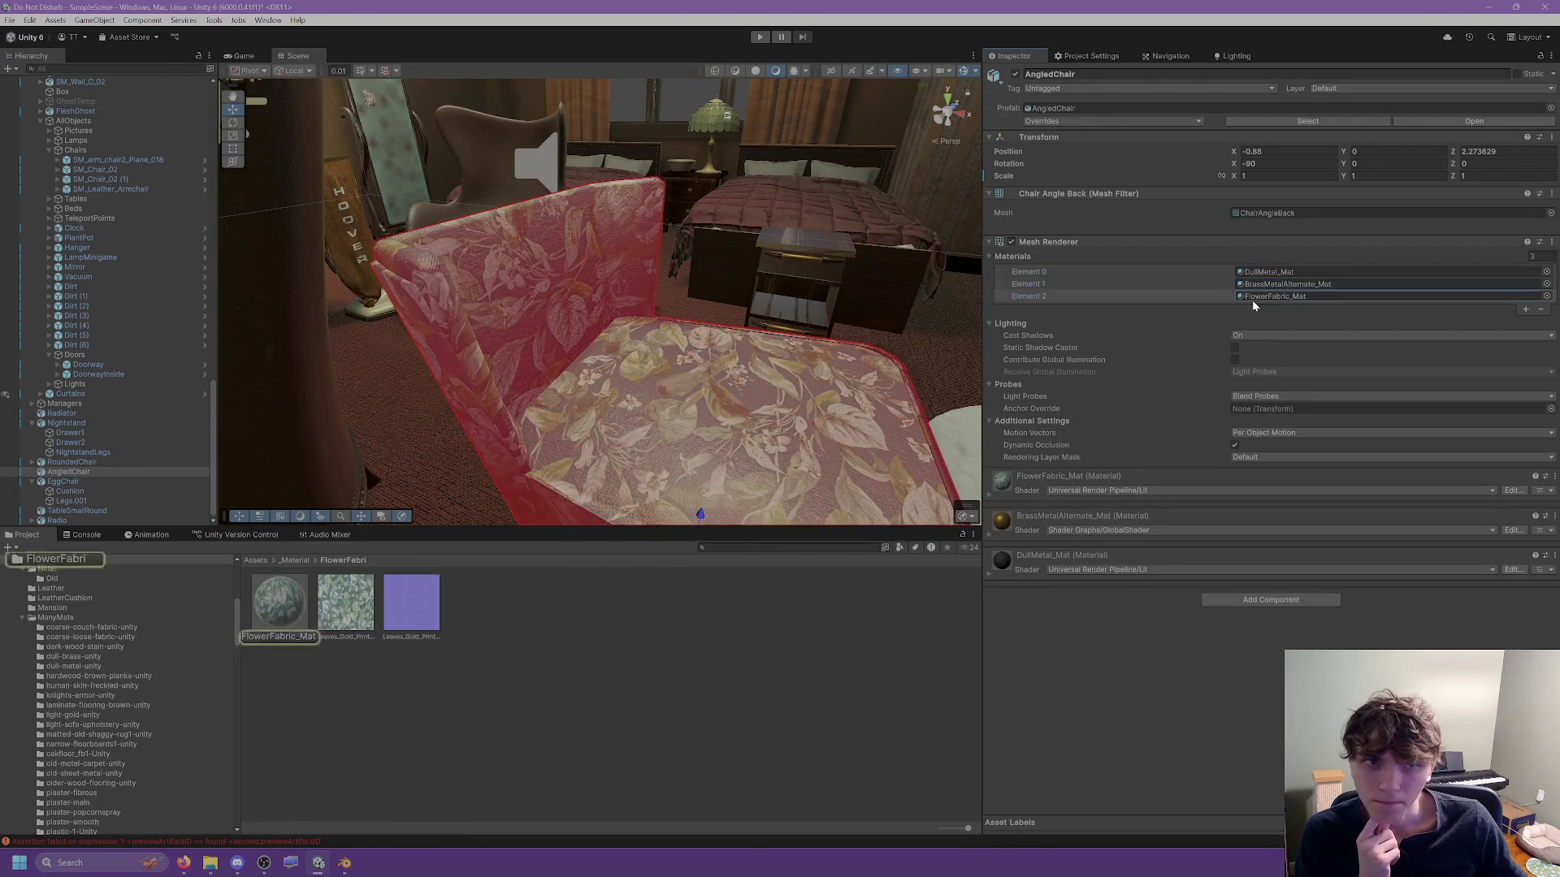
pyautogui.doubleClick(1251, 297)
pyautogui.click(1245, 464)
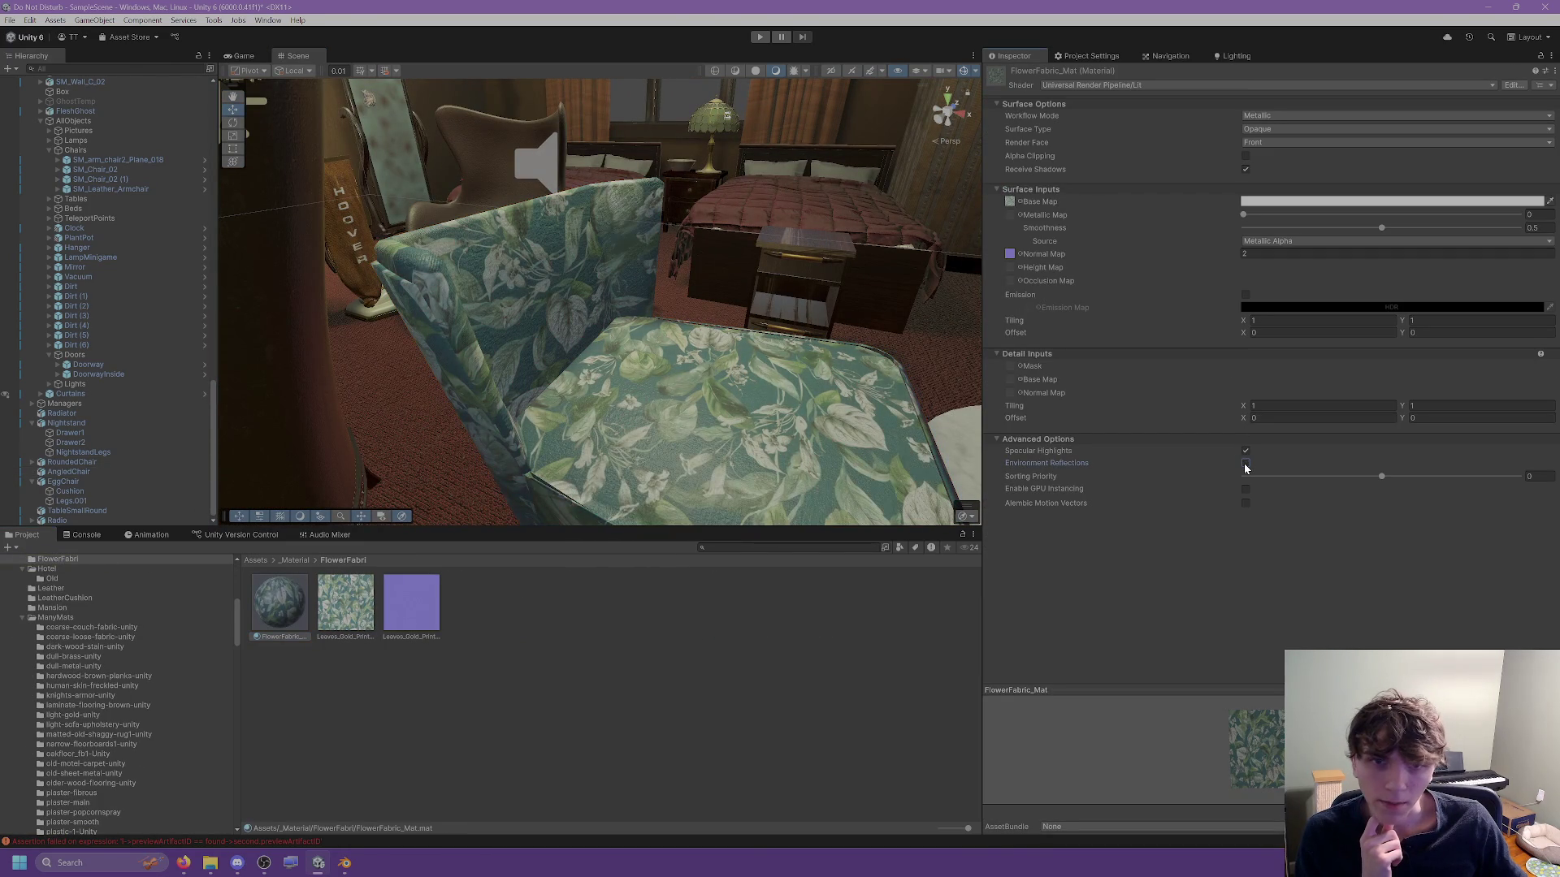
pyautogui.click(1245, 464)
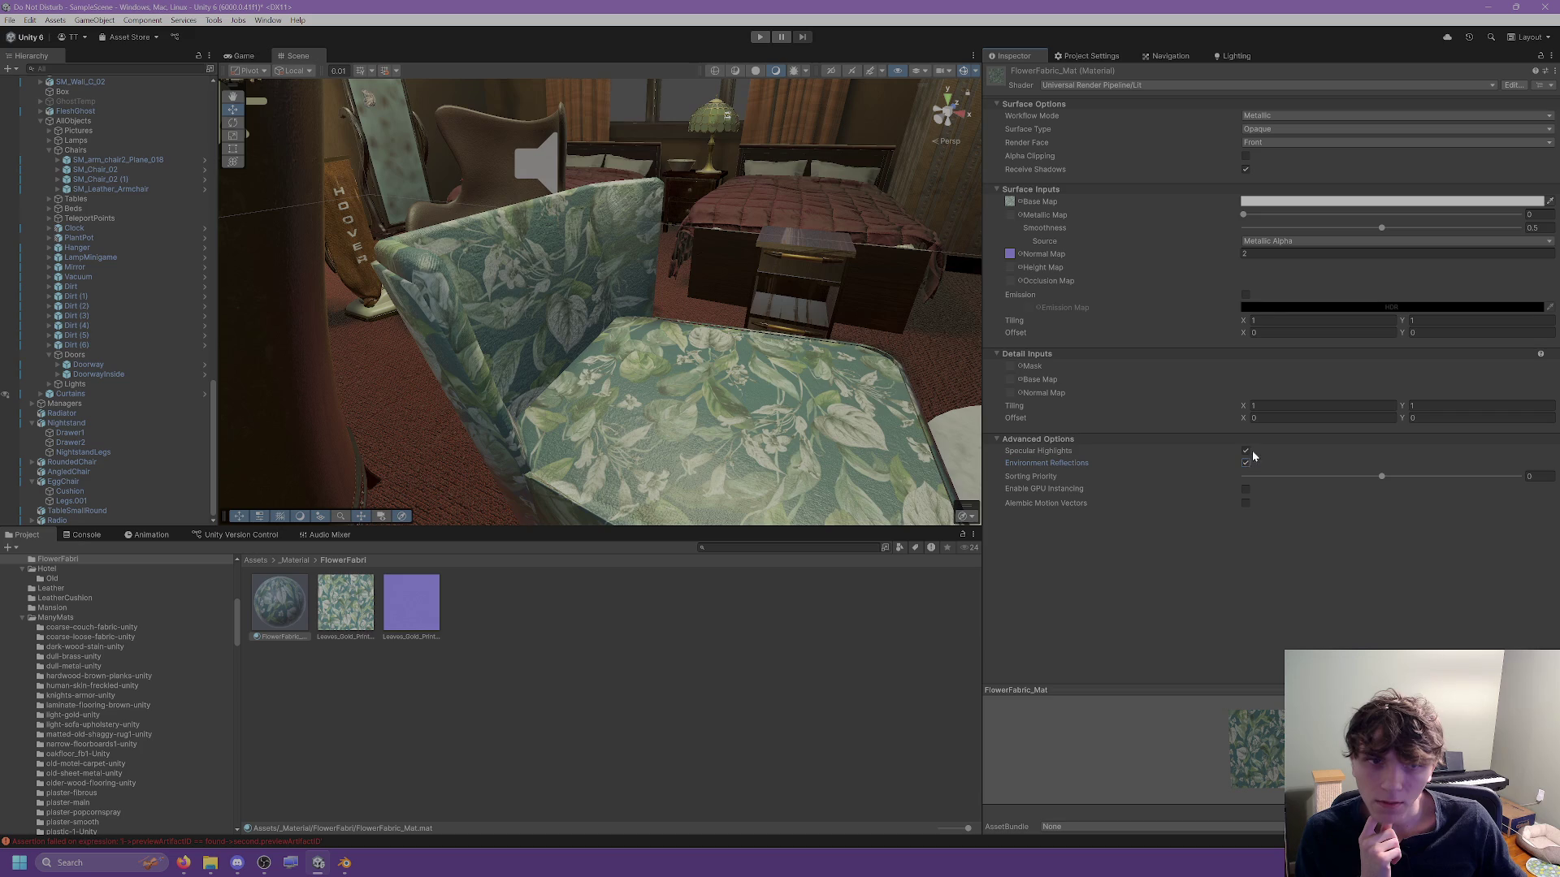
pyautogui.click(1247, 452)
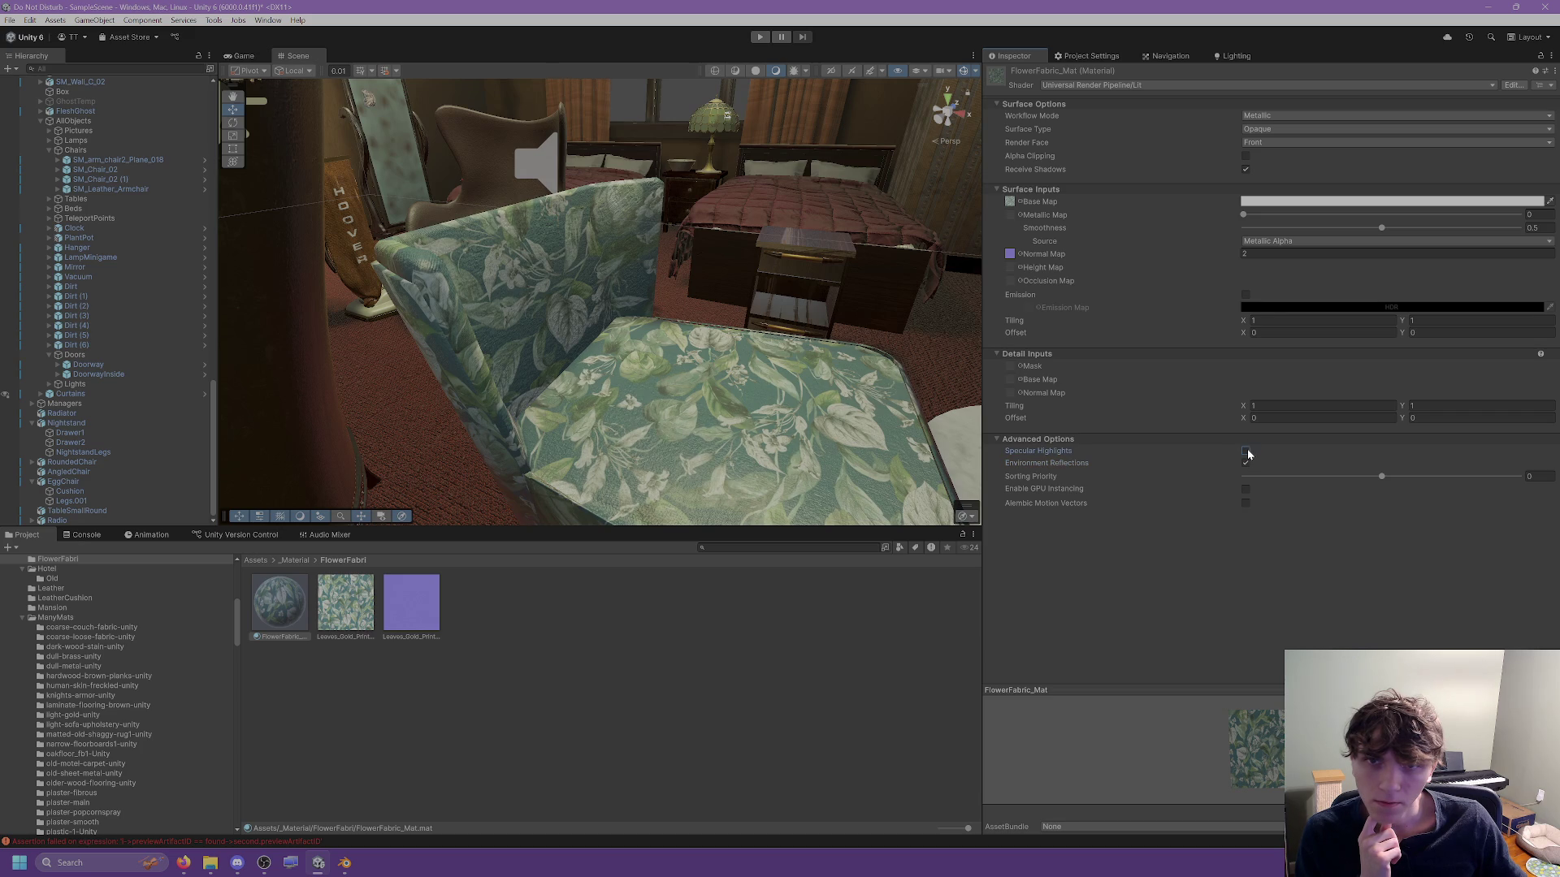
pyautogui.moveTo(365, 481)
pyautogui.mouseDown()
pyautogui.moveTo(549, 363)
pyautogui.moveTo(443, 336)
pyautogui.mouseUp()
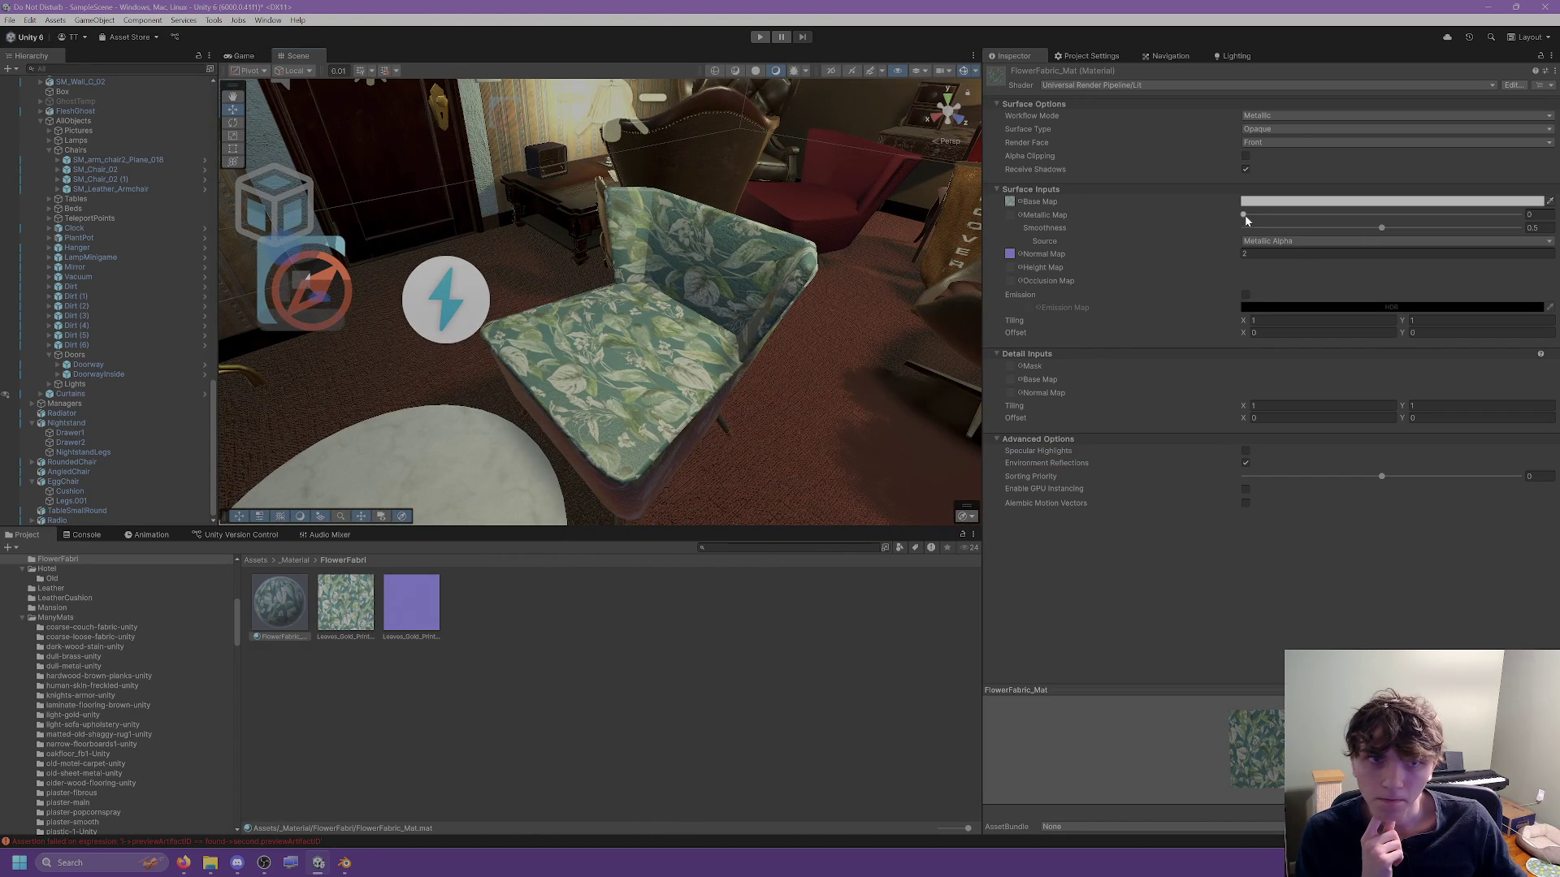
# Give FlowerFabric_Mat the black_metallic metallic map, smoothness 0.312, reflections and highlights off.
pyautogui.moveTo(1245, 218)
pyautogui.mouseDown()
pyautogui.moveTo(1333, 217)
pyautogui.moveTo(1088, 208)
pyautogui.mouseUp()
pyautogui.click(1017, 214)
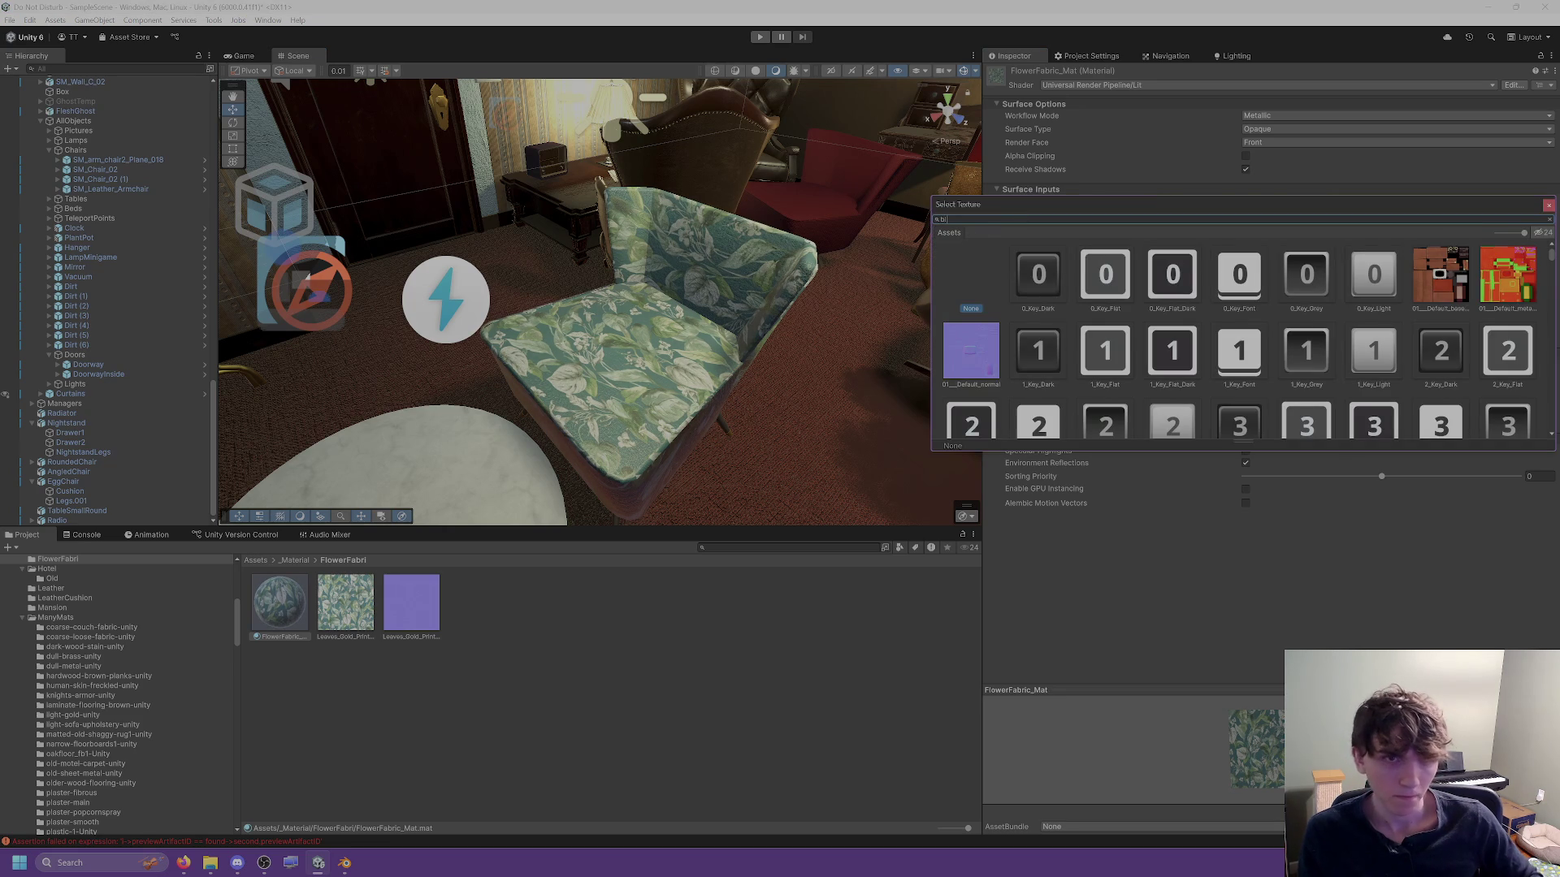
pyautogui.write('black')
pyautogui.doubleClick(1038, 270)
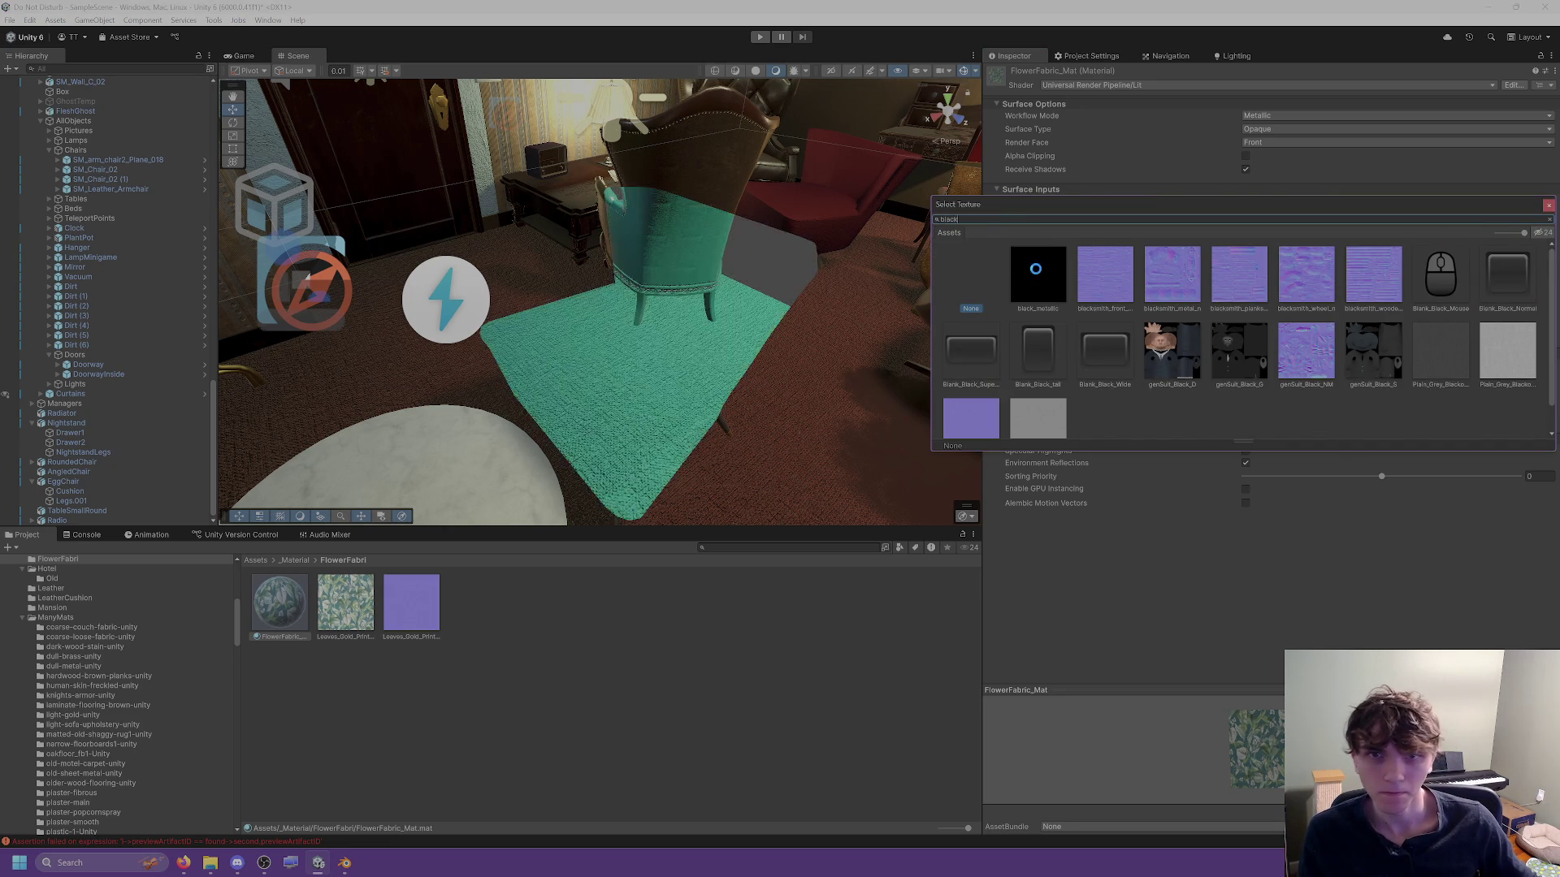
pyautogui.moveTo(1382, 231)
pyautogui.mouseDown()
pyautogui.moveTo(1145, 218)
pyautogui.moveTo(1308, 223)
pyautogui.moveTo(1264, 236)
pyautogui.moveTo(1340, 226)
pyautogui.moveTo(1251, 221)
pyautogui.moveTo(1316, 217)
pyautogui.mouseUp()
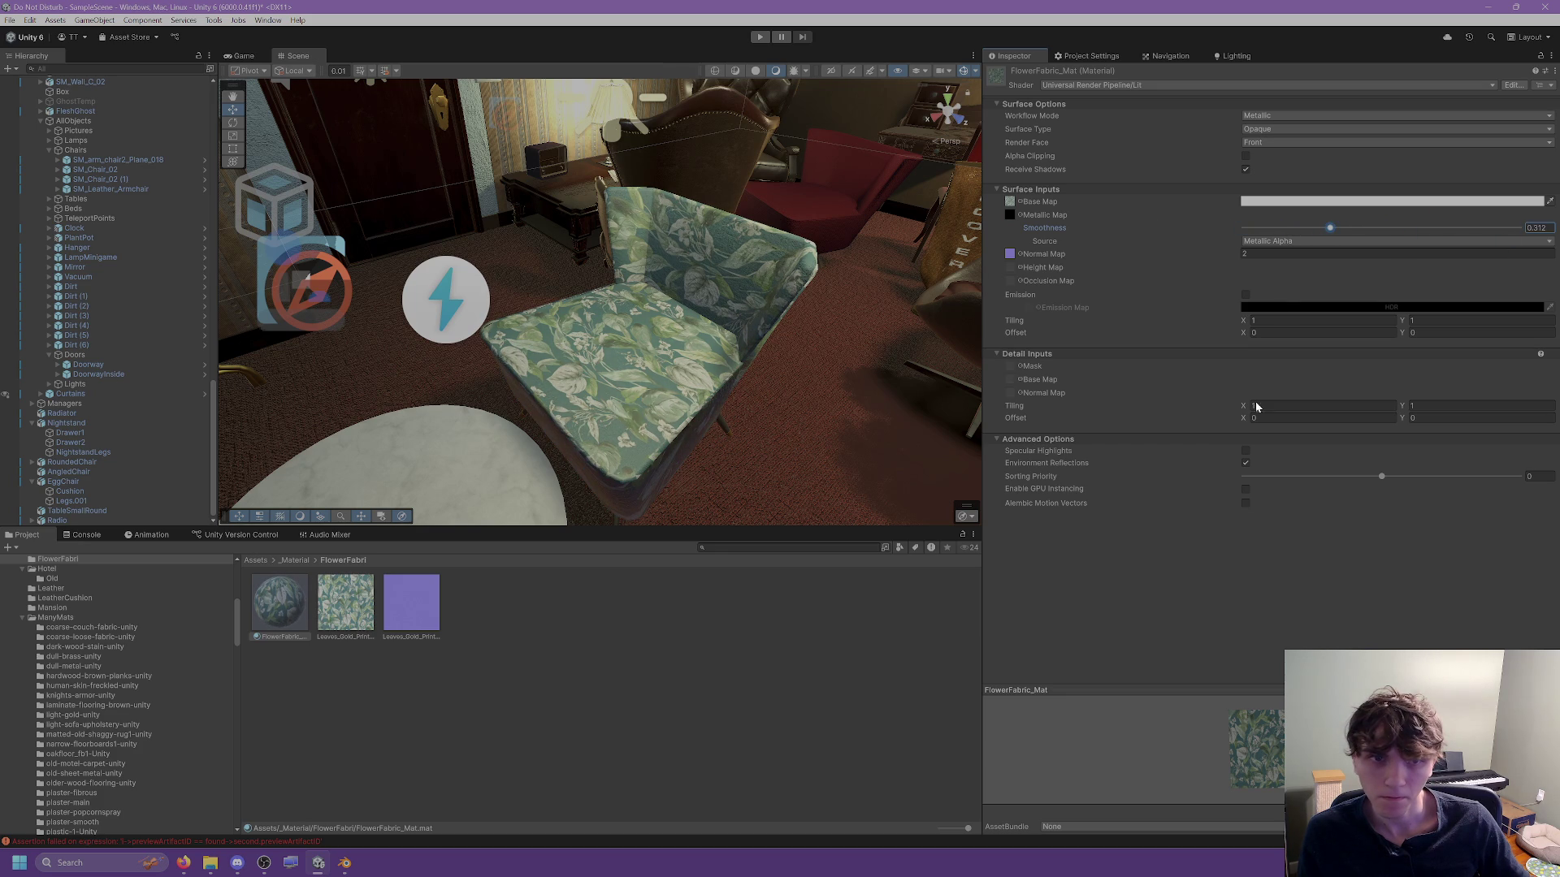
pyautogui.click(1245, 463)
pyautogui.click(1246, 451)
pyautogui.scroll(1, 788, 370)
pyautogui.moveTo(788, 370)
pyautogui.mouseDown()
pyautogui.moveTo(669, 341)
pyautogui.moveTo(696, 300)
pyautogui.moveTo(516, 316)
pyautogui.moveTo(812, 323)
pyautogui.moveTo(781, 309)
pyautogui.mouseUp()
pyautogui.click(781, 310)
# Toggle specular highlights on the red chair's RoughSofa_Mat.
pyautogui.scroll(5, 778, 308)
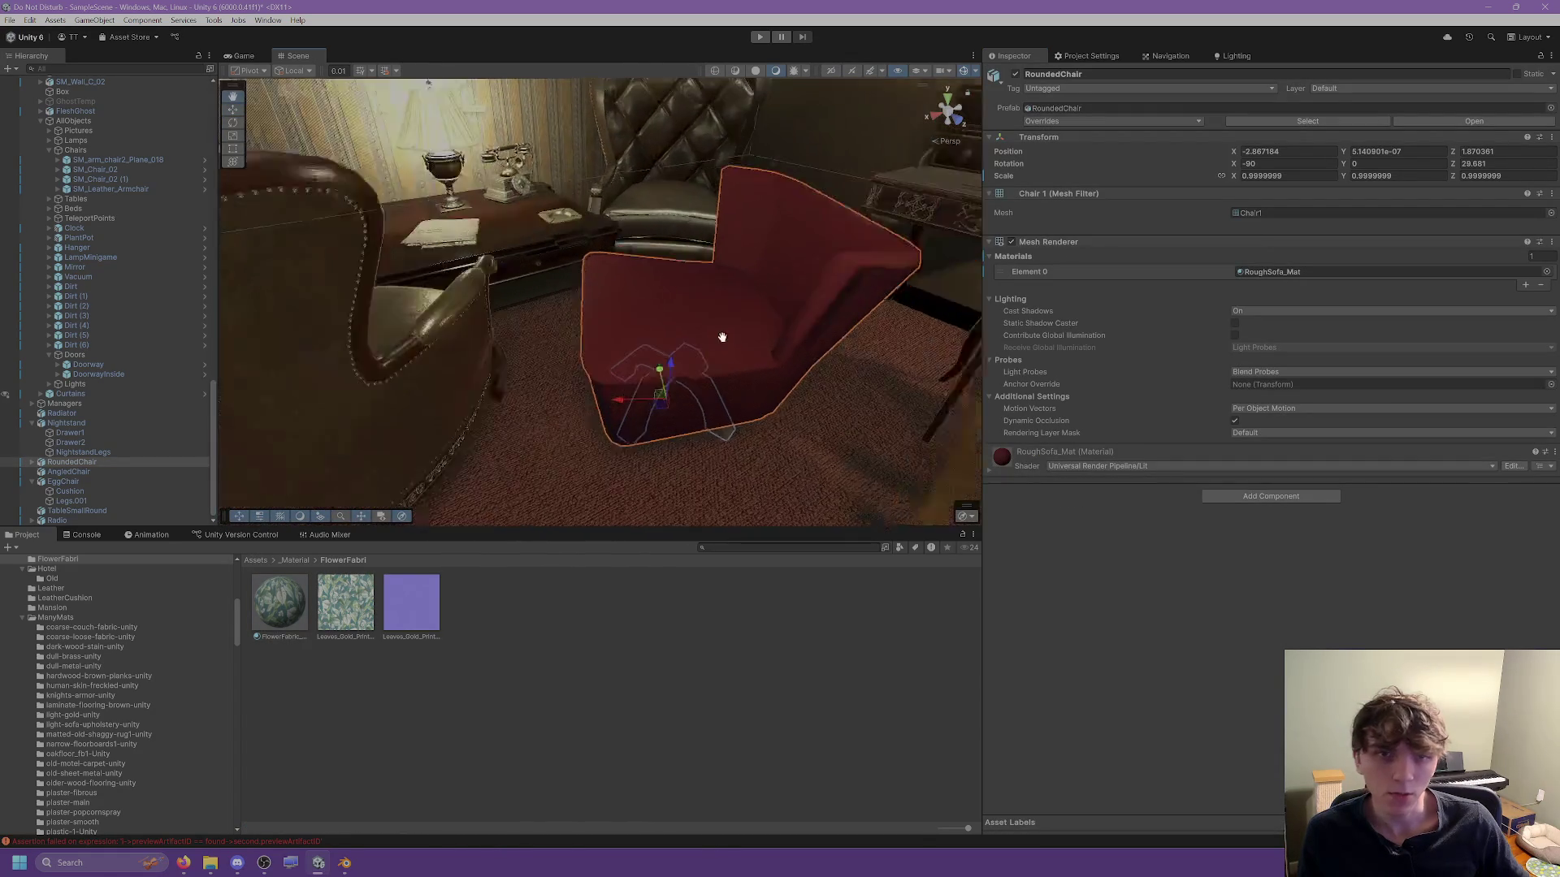
pyautogui.click(1252, 275)
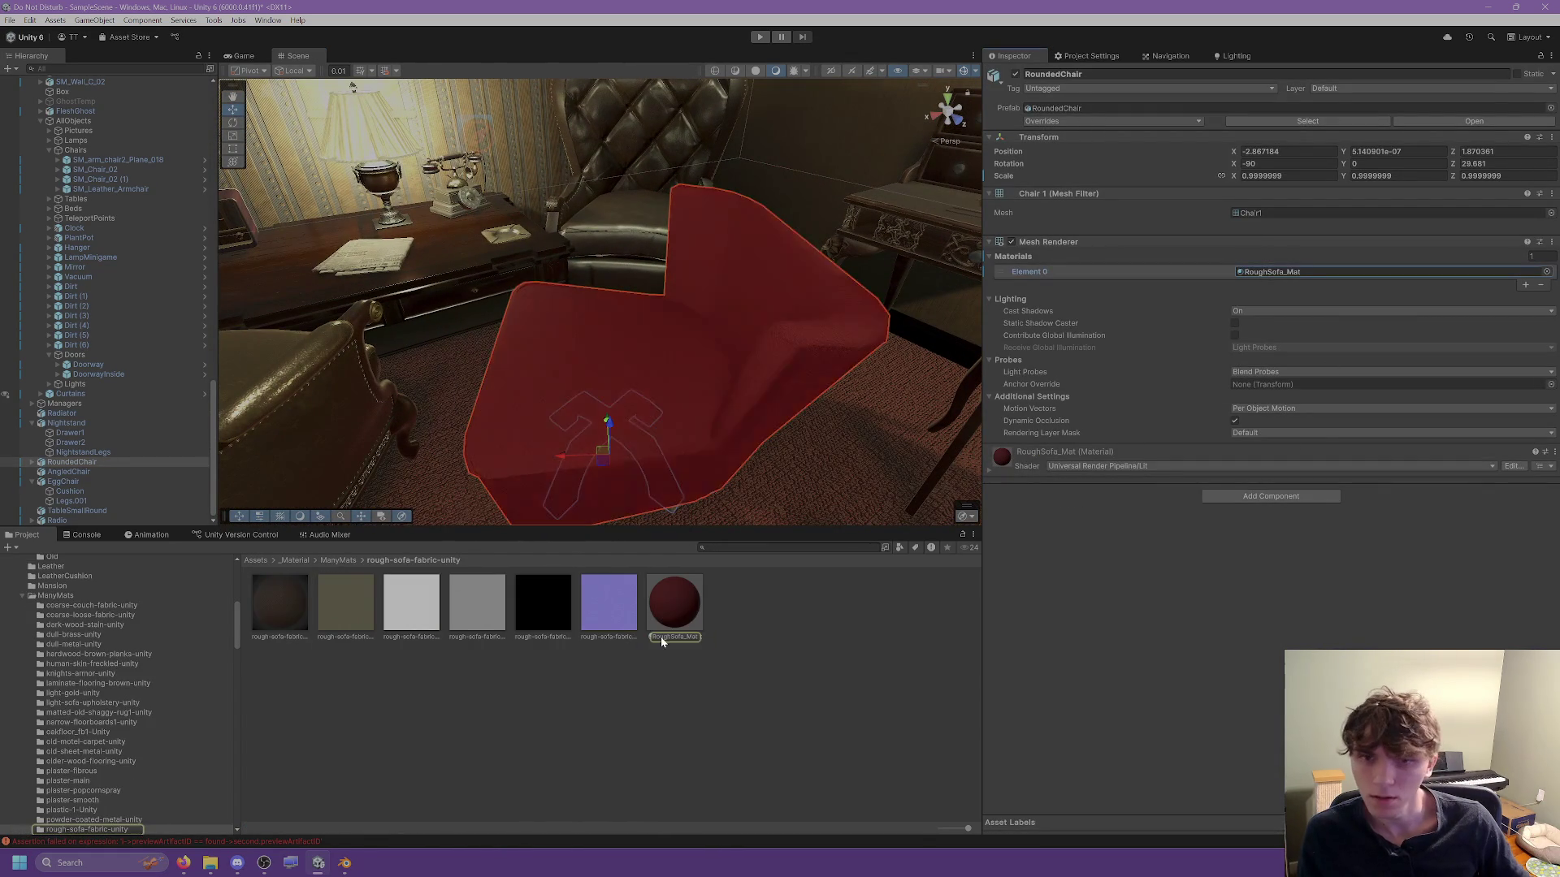
pyautogui.click(670, 626)
pyautogui.click(1246, 452)
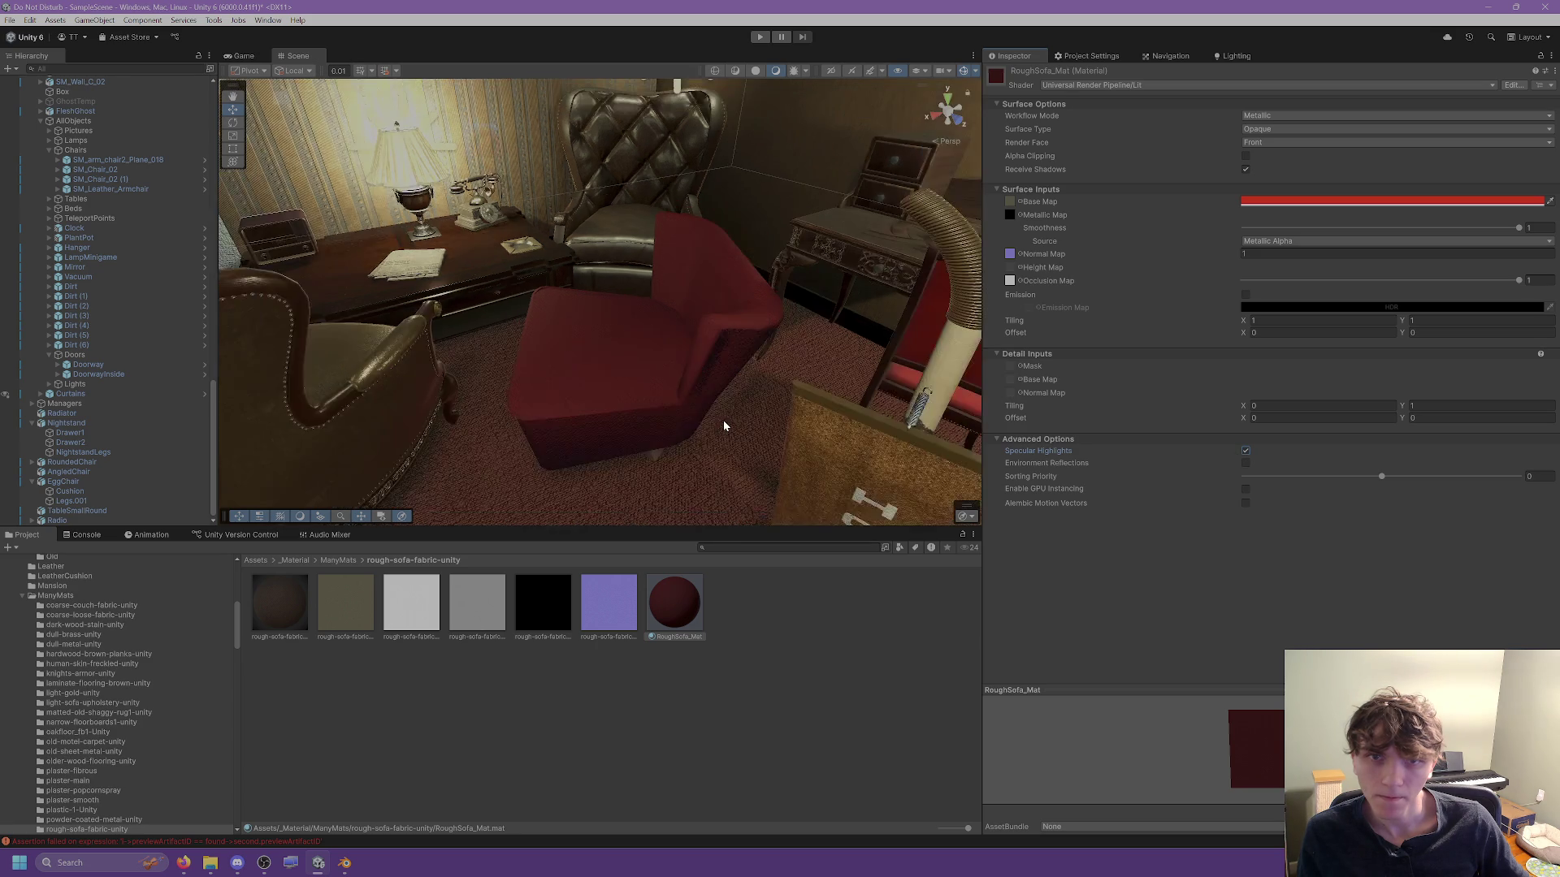
# Select the floral angled chair and open its FlowerFabric_Mat settings.
pyautogui.moveTo(723, 421); pyautogui.dragTo(494, 411)
pyautogui.click(479, 405)
pyautogui.click(541, 399)
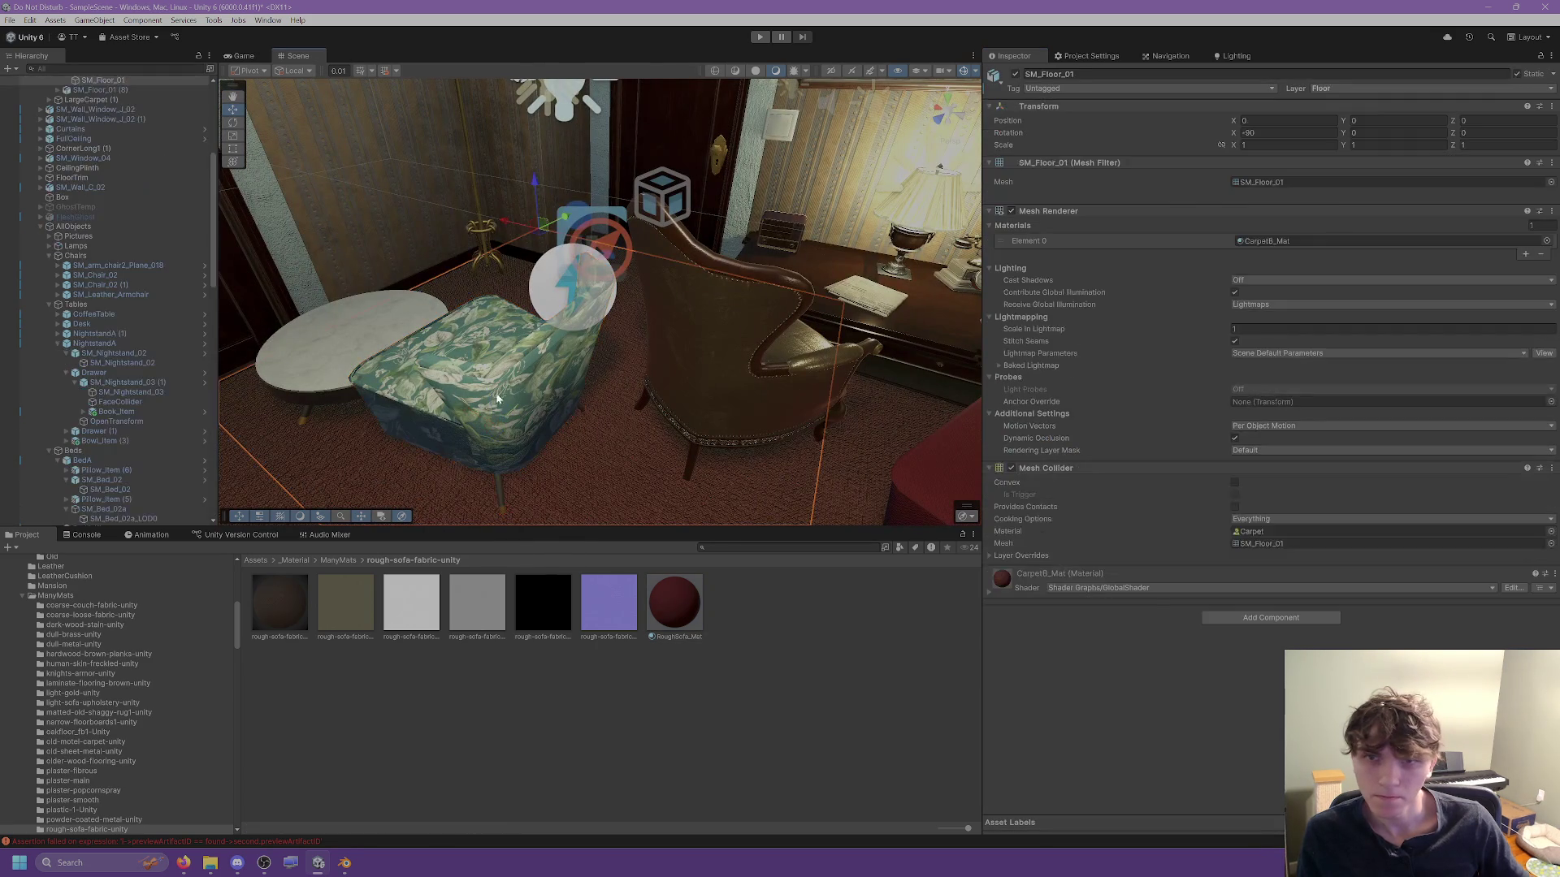
pyautogui.click(537, 359)
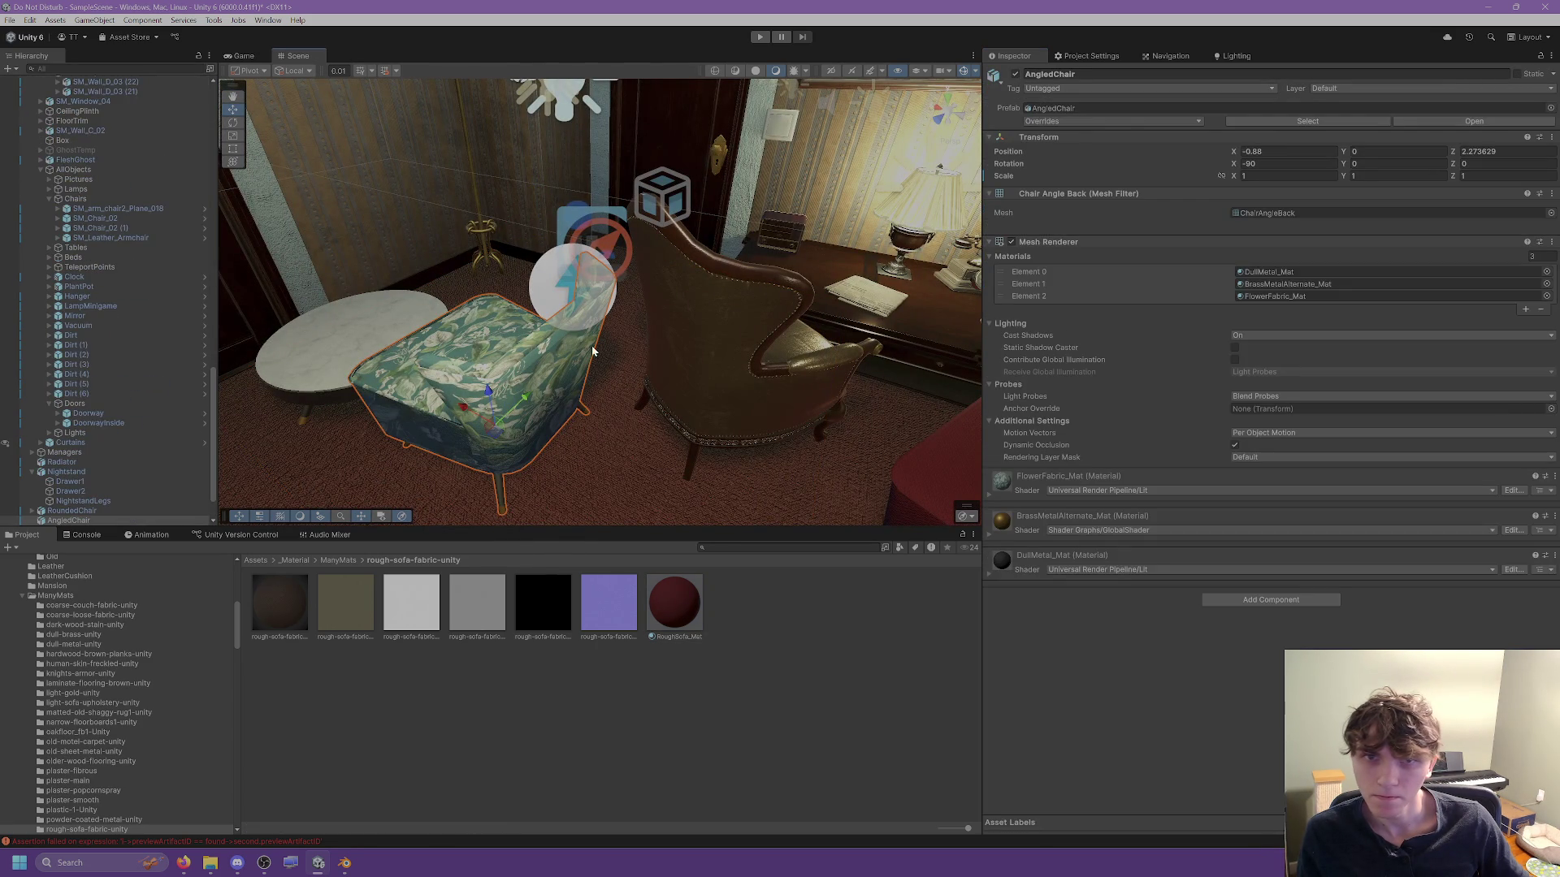
pyautogui.doubleClick(1272, 296)
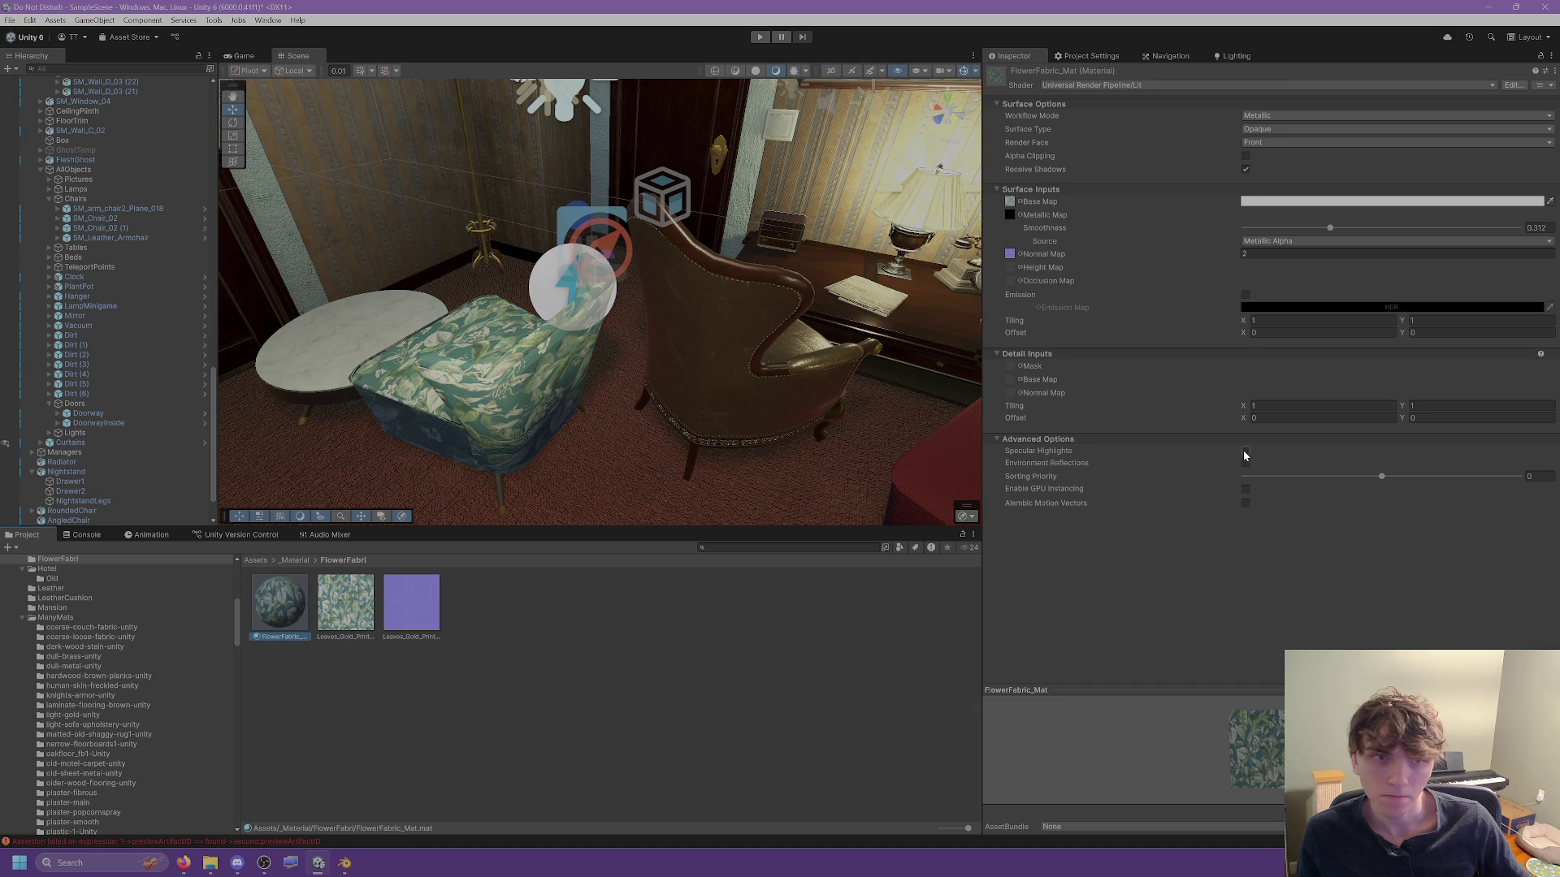
# Look around the room past the beds and lamp, then select the vintage radio.
pyautogui.moveTo(666, 382); pyautogui.dragTo(967, 413)
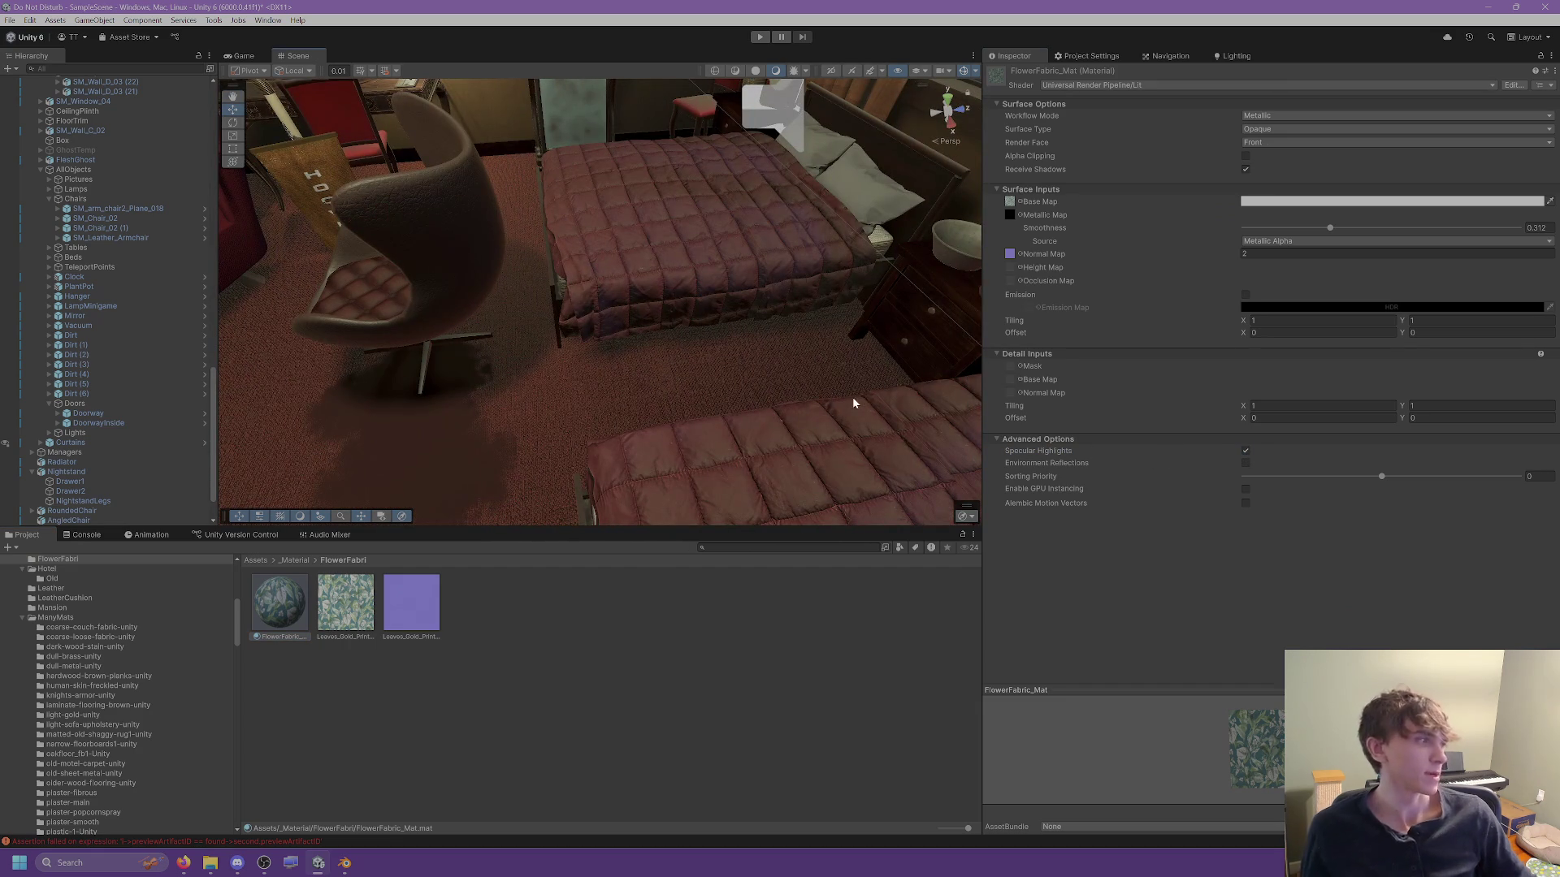
pyautogui.moveTo(794, 363)
pyautogui.mouseDown()
pyautogui.moveTo(563, 320)
pyautogui.moveTo(794, 372)
pyautogui.moveTo(934, 325)
pyautogui.mouseUp()
pyautogui.moveTo(1121, 269)
pyautogui.mouseDown()
pyautogui.moveTo(731, 317)
pyautogui.moveTo(1072, 262)
pyautogui.moveTo(1380, 288)
pyautogui.mouseUp()
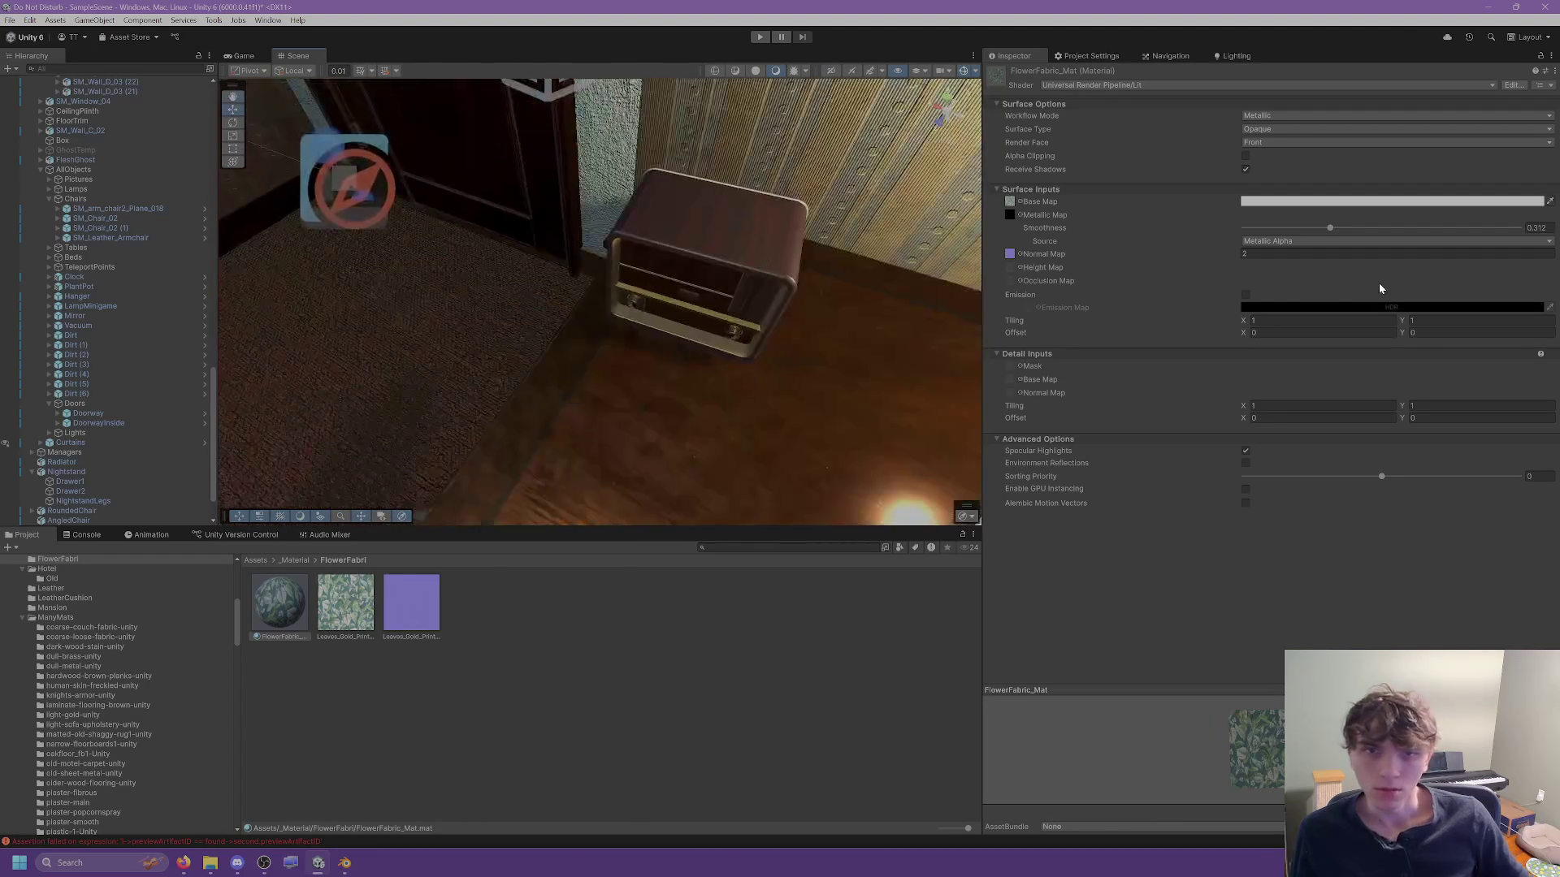
pyautogui.click(712, 264)
pyautogui.moveTo(711, 264)
pyautogui.mouseDown()
pyautogui.moveTo(714, 174)
pyautogui.moveTo(697, 174)
pyautogui.moveTo(717, 198)
pyautogui.mouseUp()
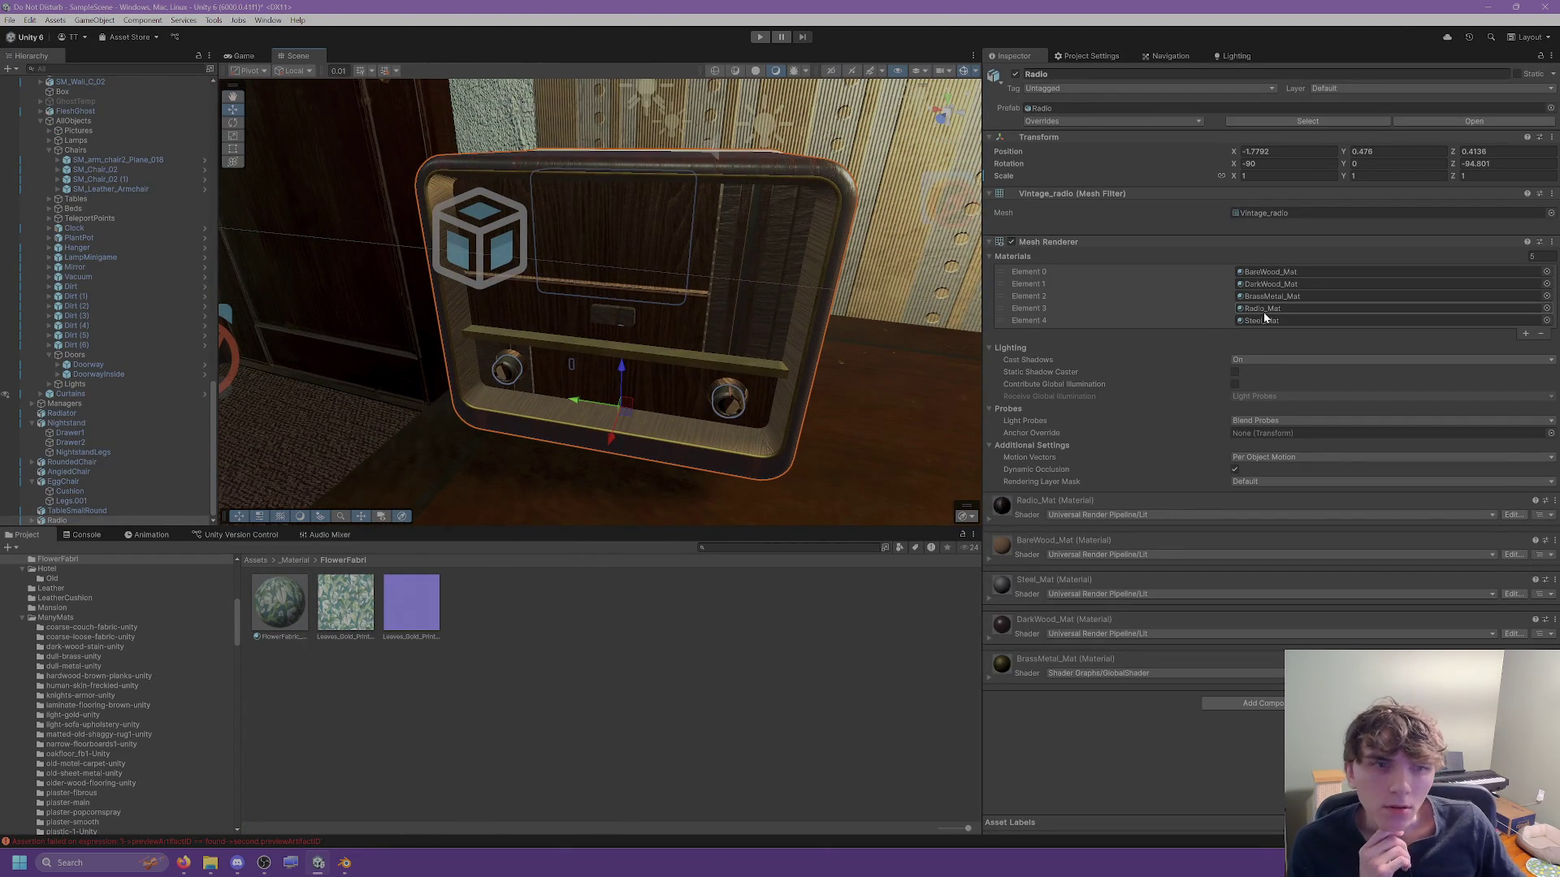
# Open Radio_Mat, toggle its emission off and on, then inspect the Vintage_Radio_baseColor texture.
pyautogui.click(1264, 309)
pyautogui.click(345, 606)
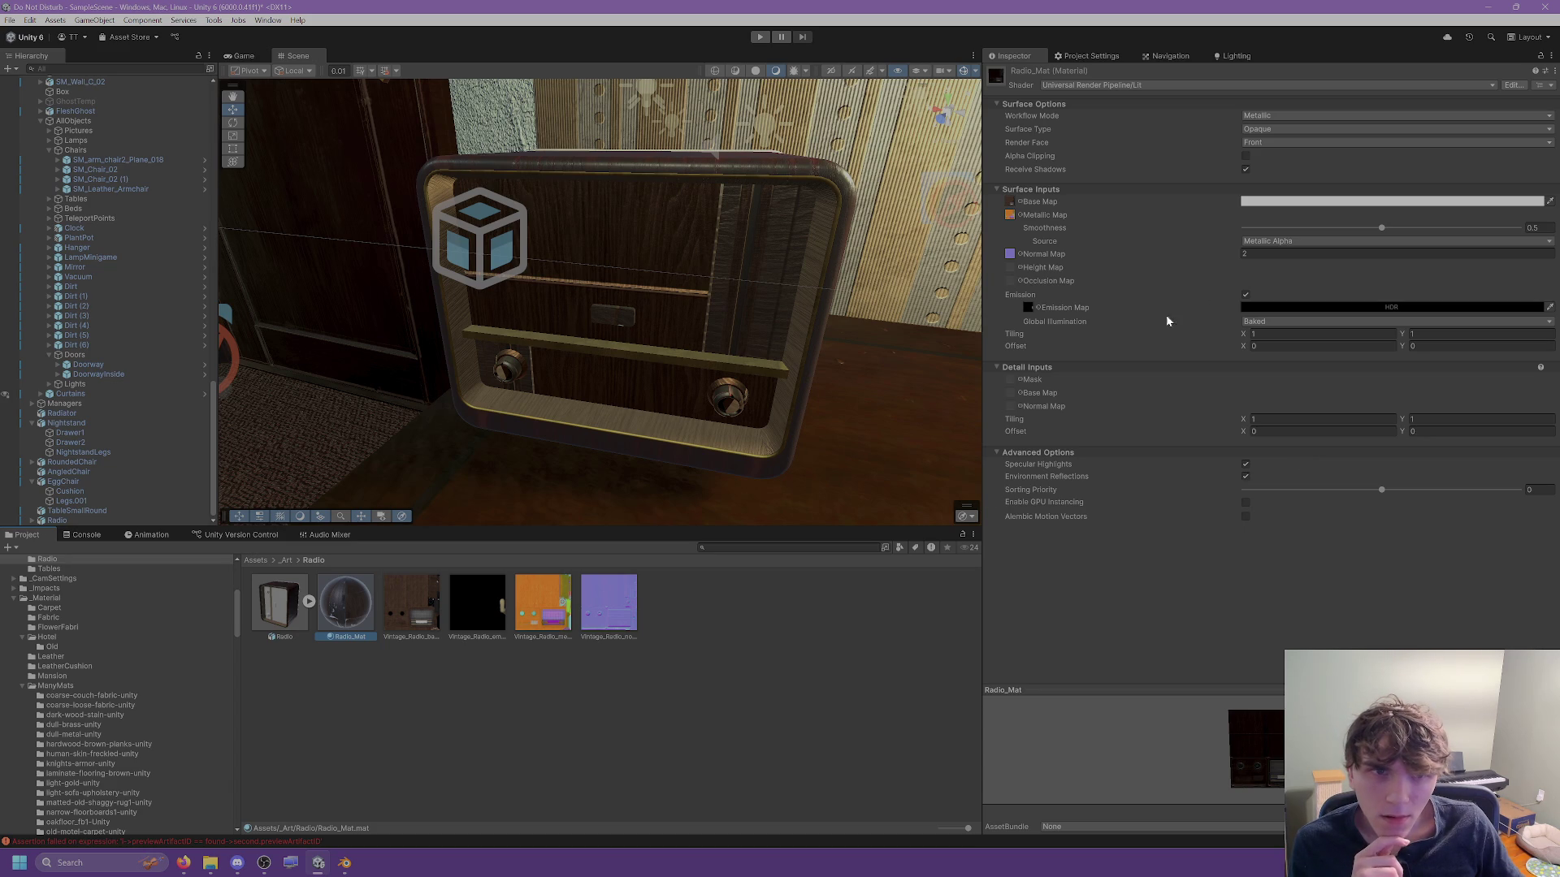
pyautogui.click(1246, 295)
pyautogui.click(1245, 296)
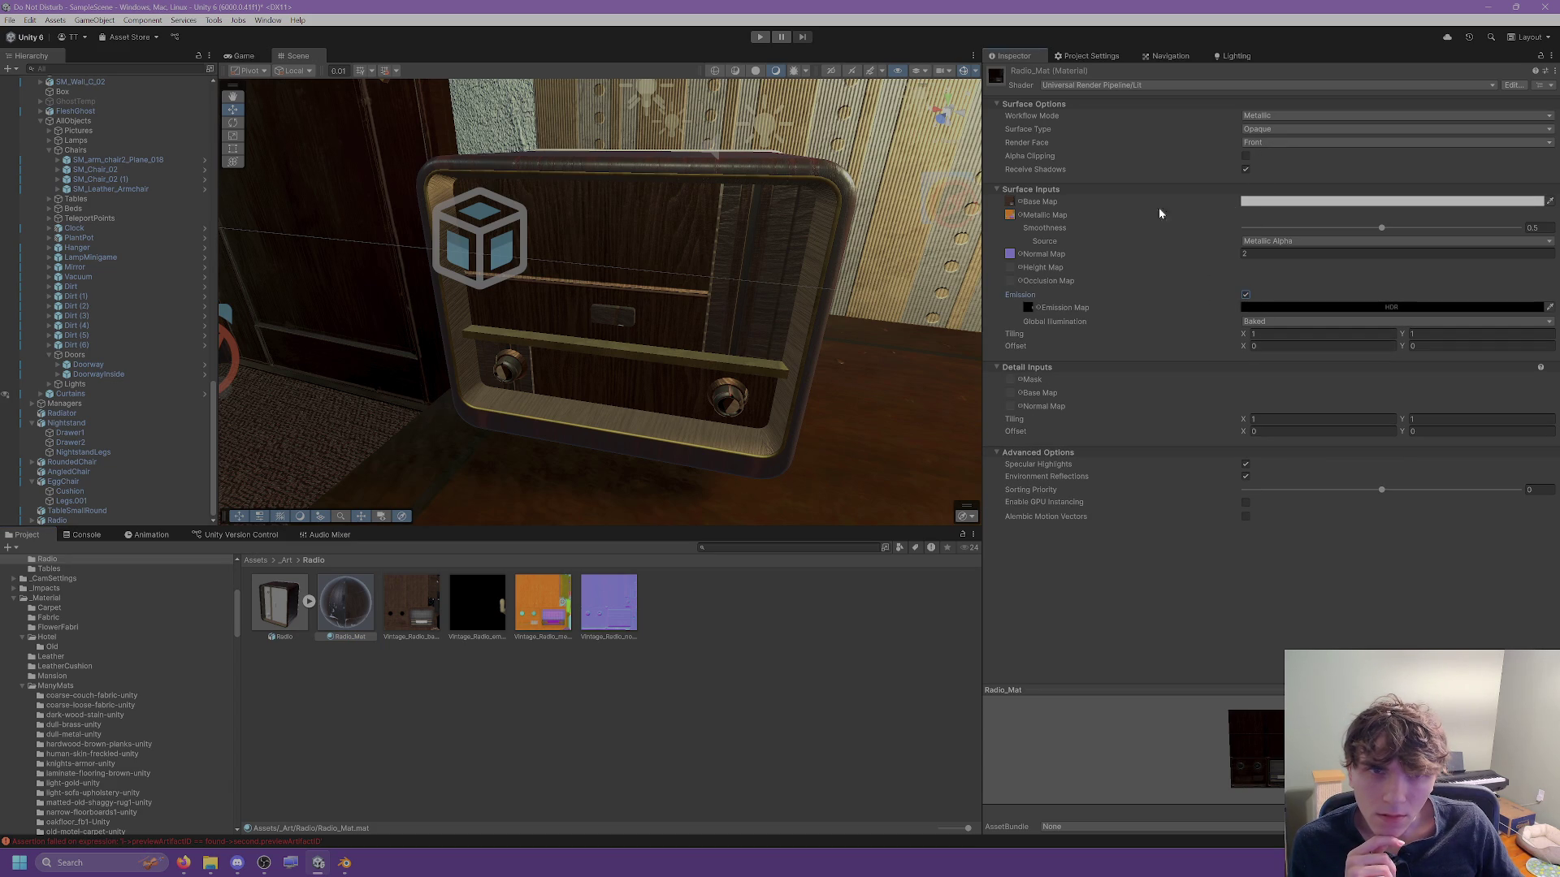
pyautogui.click(1011, 203)
pyautogui.click(421, 593)
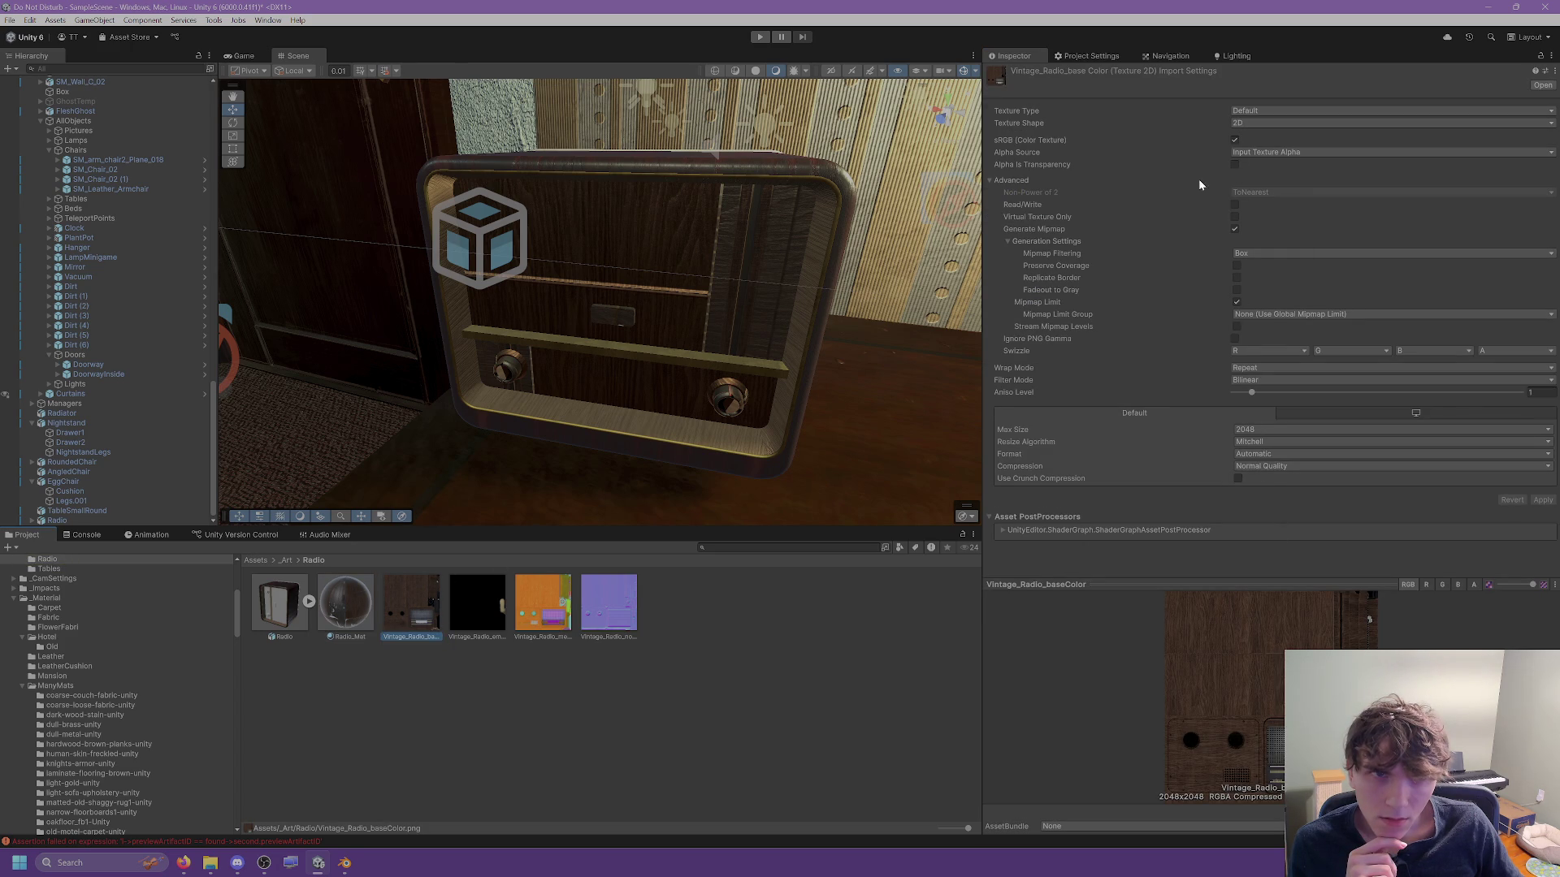
pyautogui.click(345, 863)
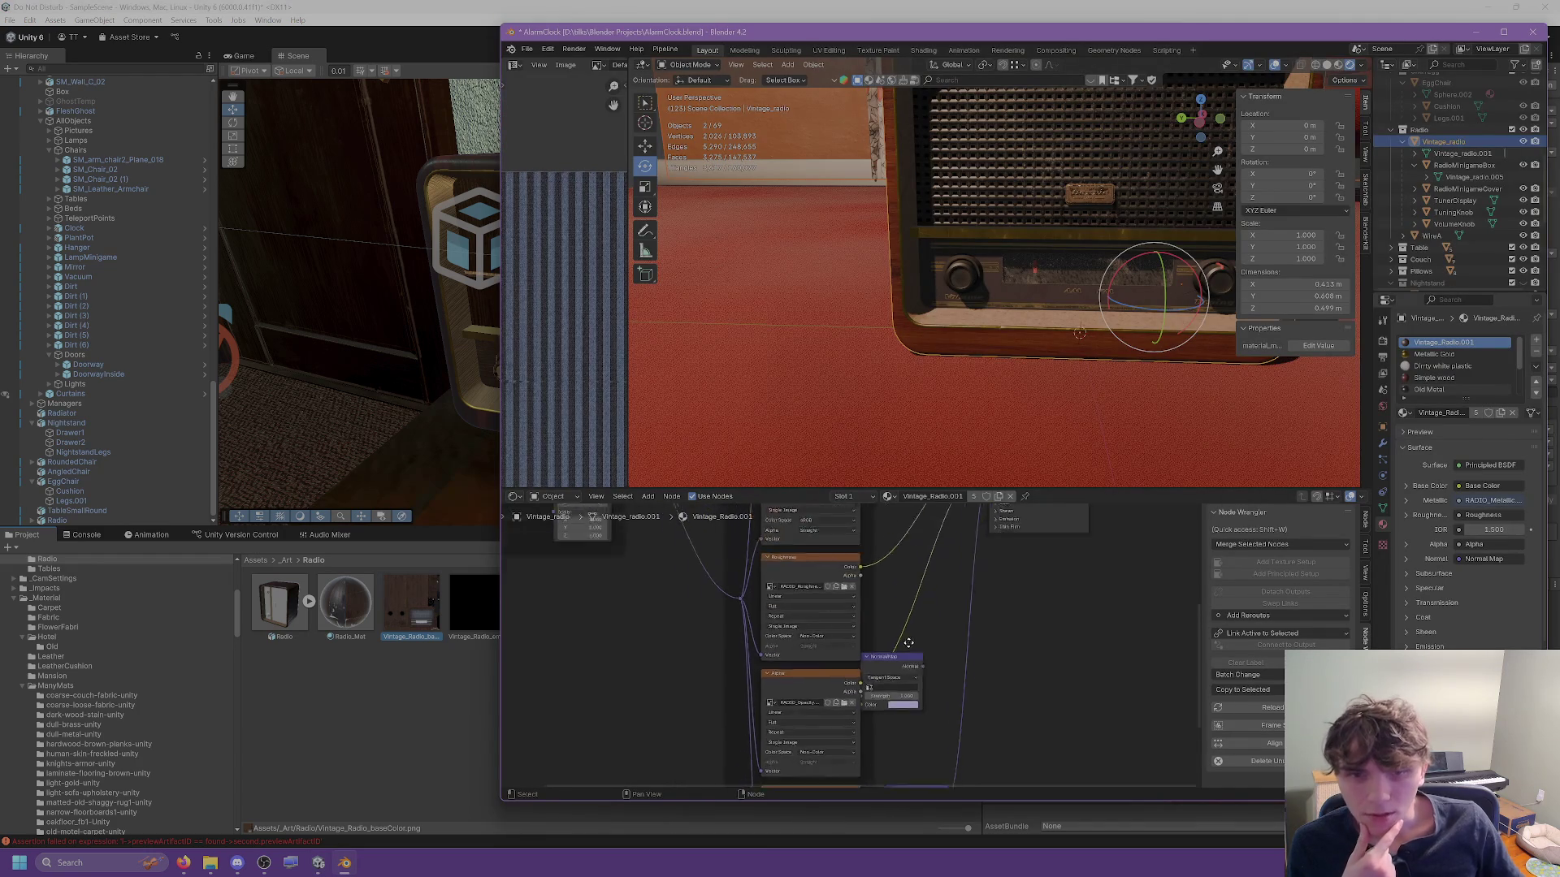
# Disconnect the roughness and alpha texture links from the radio's Principled BSDF.
pyautogui.scroll(5, 904, 615)
pyautogui.scroll(2, 959, 572)
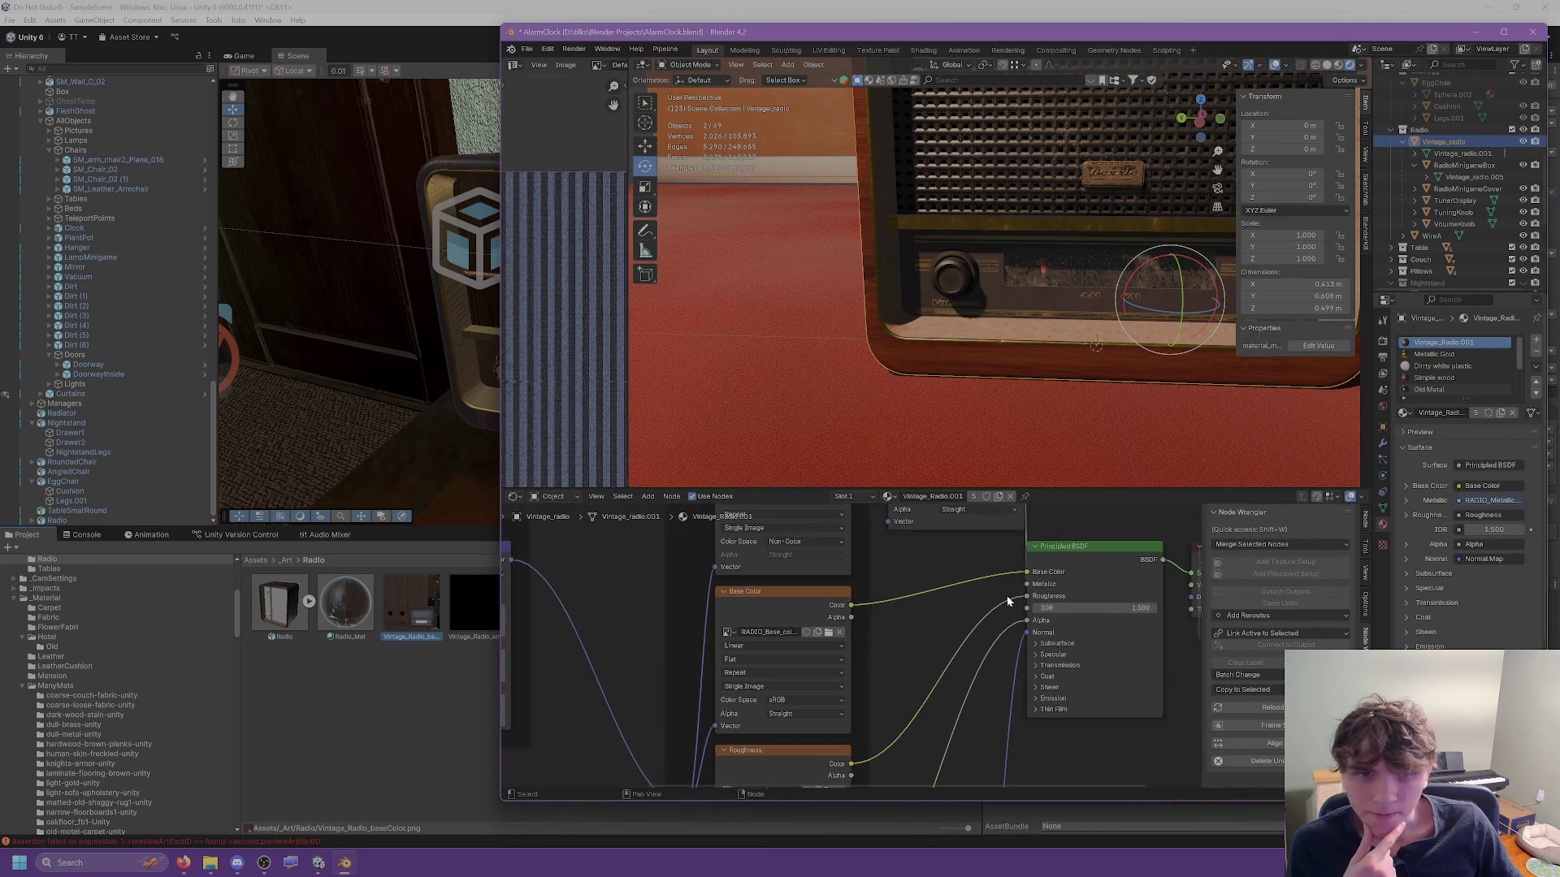
pyautogui.moveTo(1026, 597); pyautogui.dragTo(1005, 622)
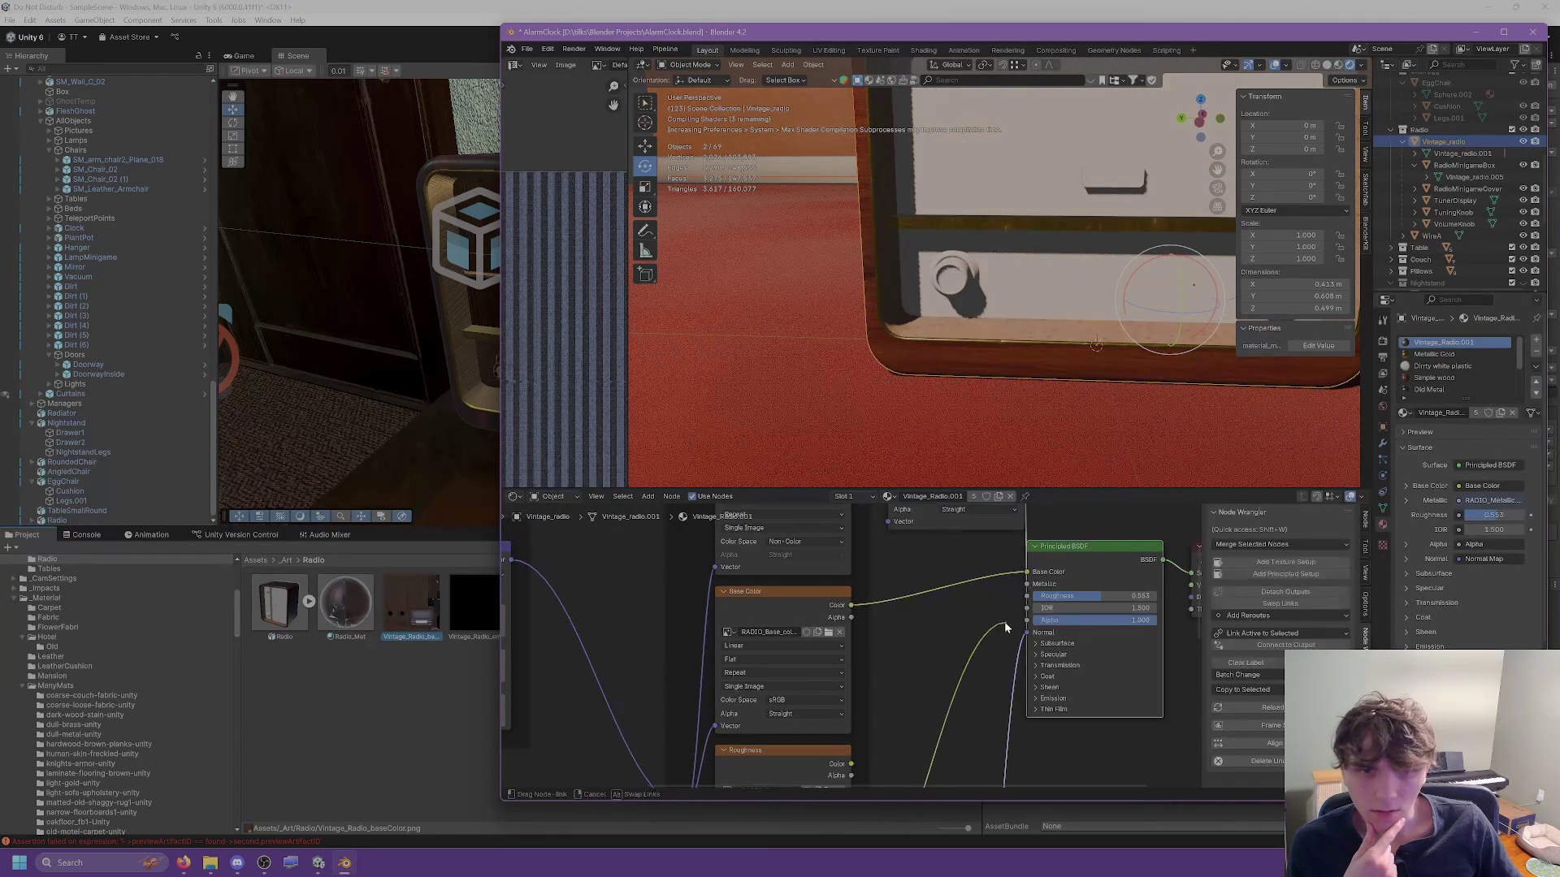
pyautogui.moveTo(963, 459)
pyautogui.mouseDown()
pyautogui.moveTo(1015, 333)
pyautogui.moveTo(968, 356)
pyautogui.moveTo(1017, 345)
pyautogui.moveTo(946, 368)
pyautogui.moveTo(954, 336)
pyautogui.mouseUp()
# Disconnect RADIO_Metallic.png from the Metallic input, then return to Unity.
pyautogui.scroll(5, 1008, 327)
pyautogui.scroll(-2, 954, 336)
pyautogui.scroll(2, 948, 345)
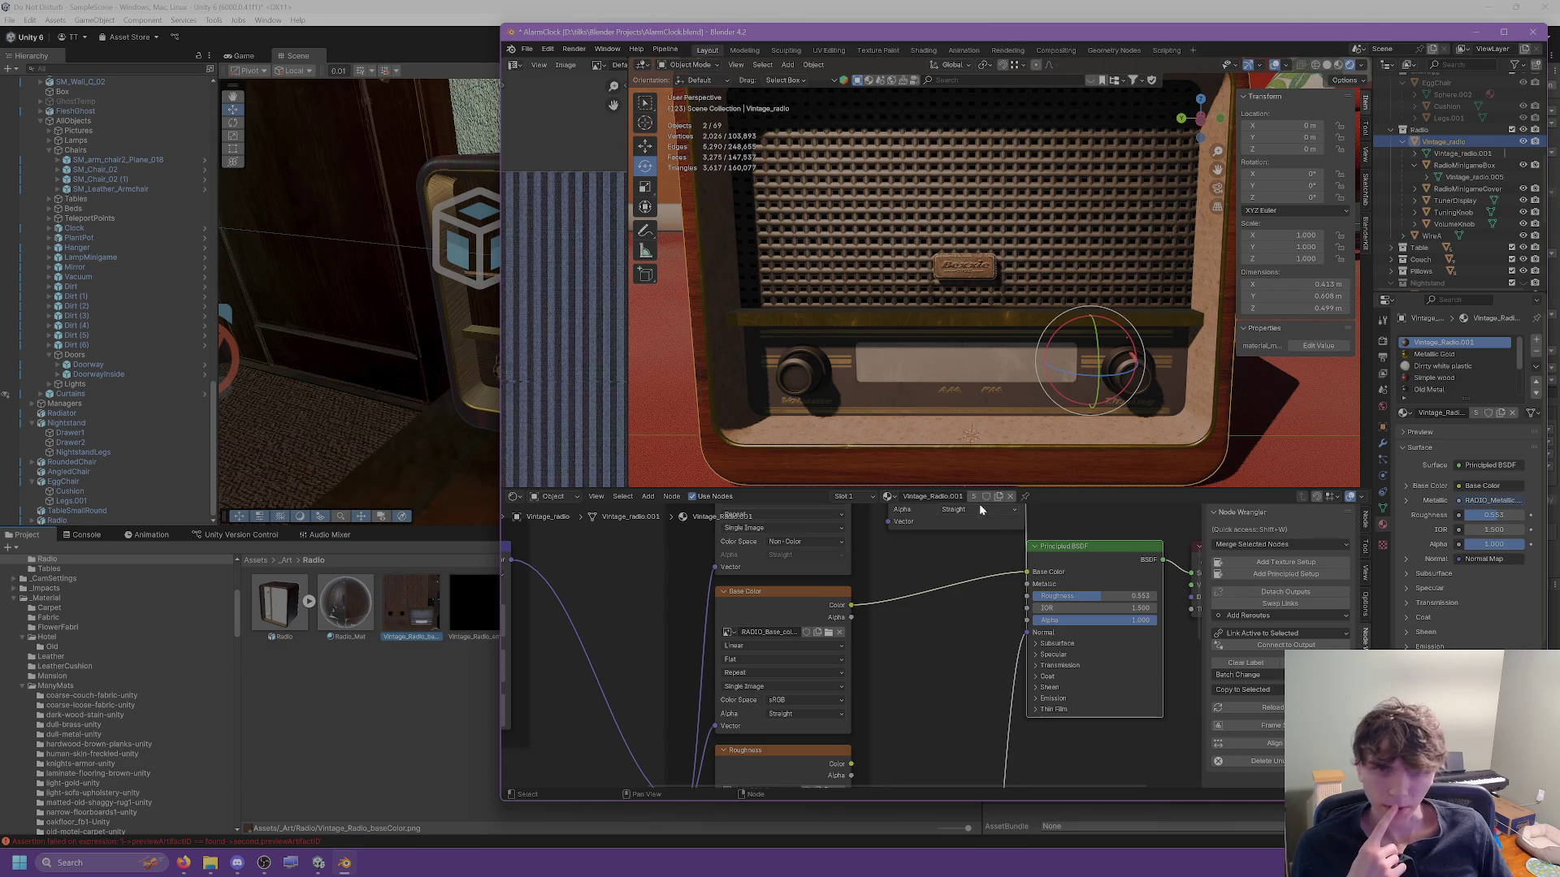
pyautogui.moveTo(914, 573)
pyautogui.mouseDown()
pyautogui.moveTo(900, 711)
pyautogui.moveTo(870, 734)
pyautogui.mouseUp()
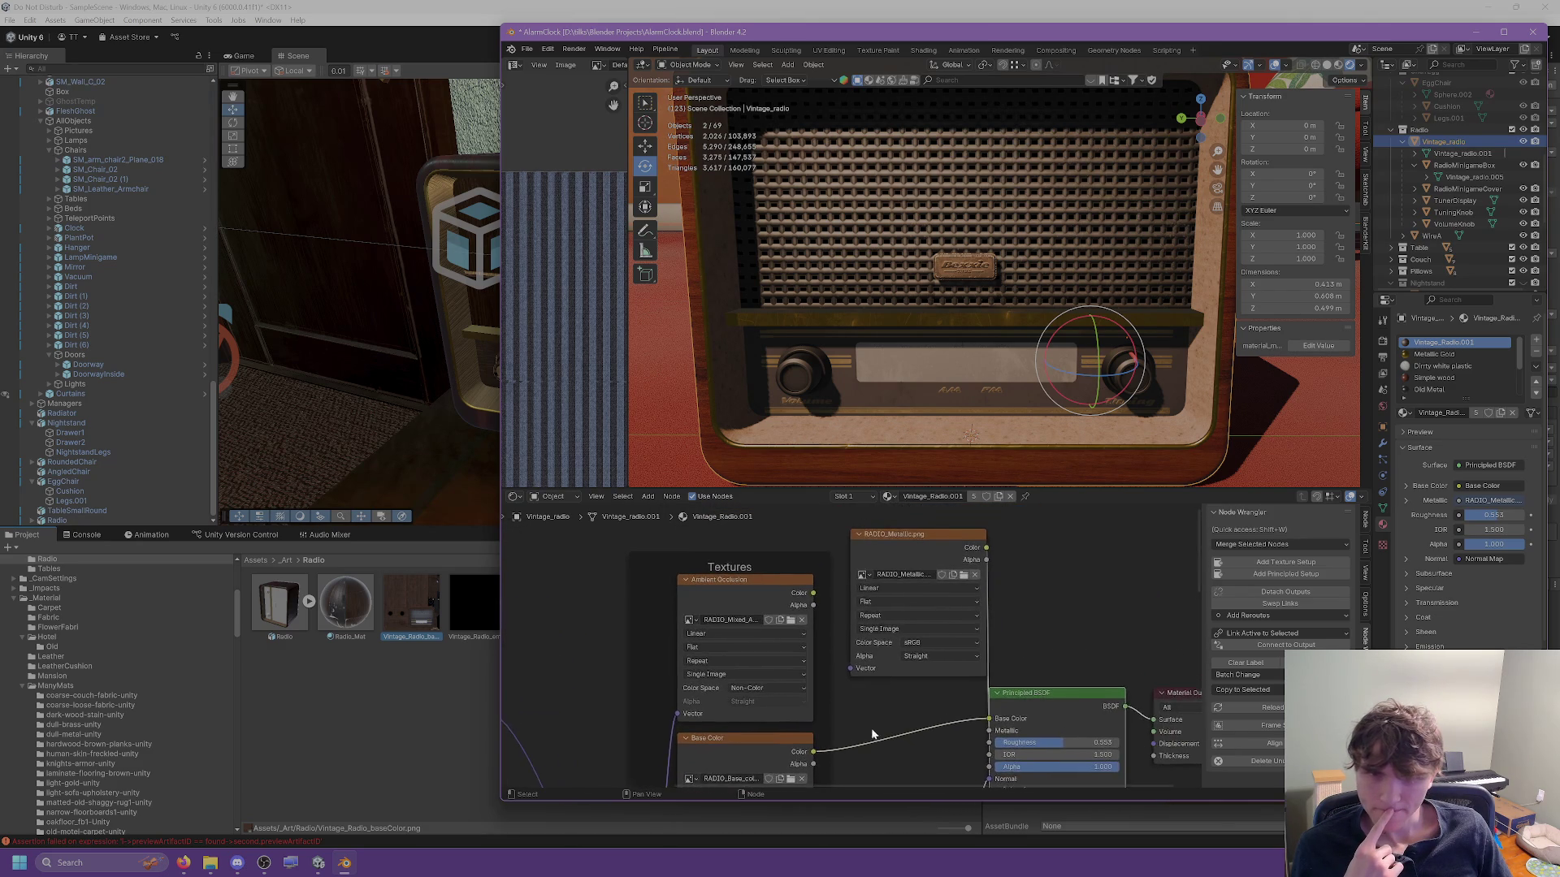
pyautogui.moveTo(918, 540)
pyautogui.mouseDown()
pyautogui.moveTo(886, 608)
pyautogui.moveTo(914, 549)
pyautogui.moveTo(894, 532)
pyautogui.mouseUp()
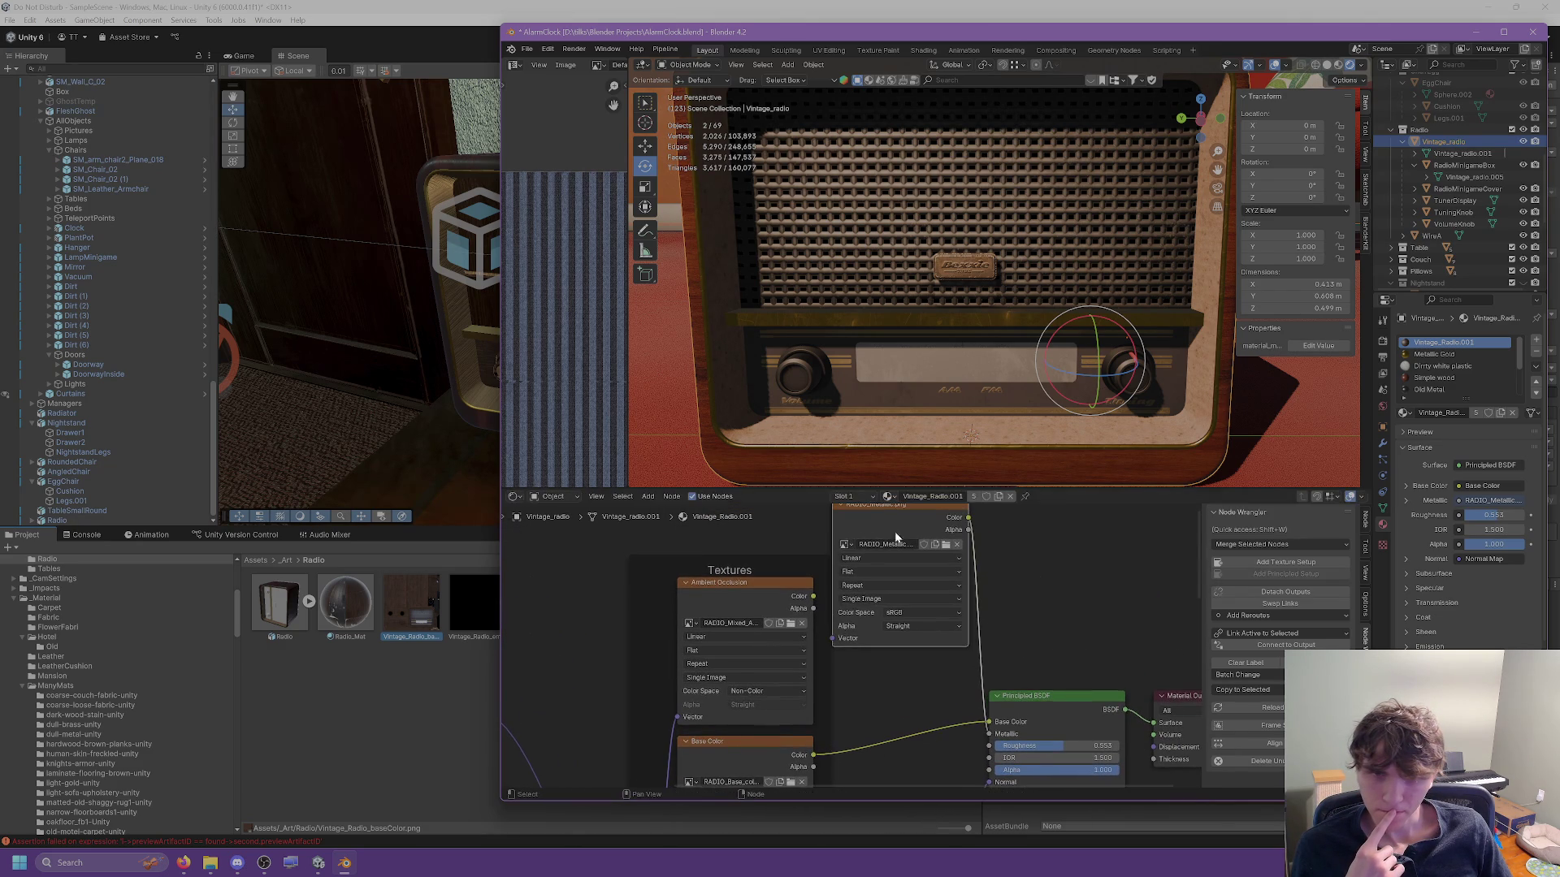
pyautogui.moveTo(990, 740); pyautogui.dragTo(935, 596)
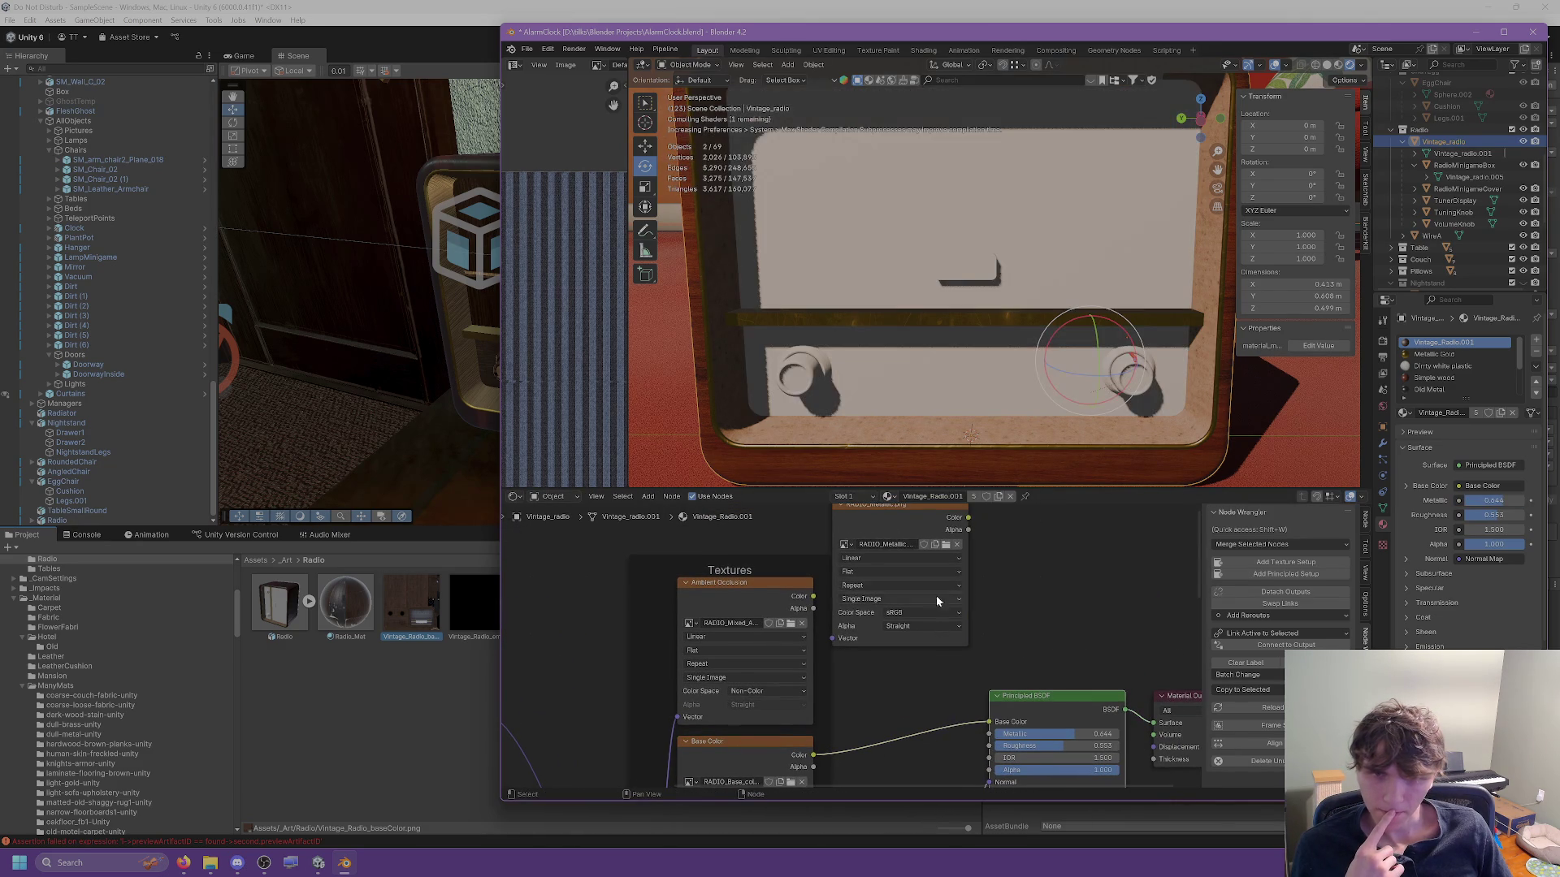
pyautogui.click(946, 544)
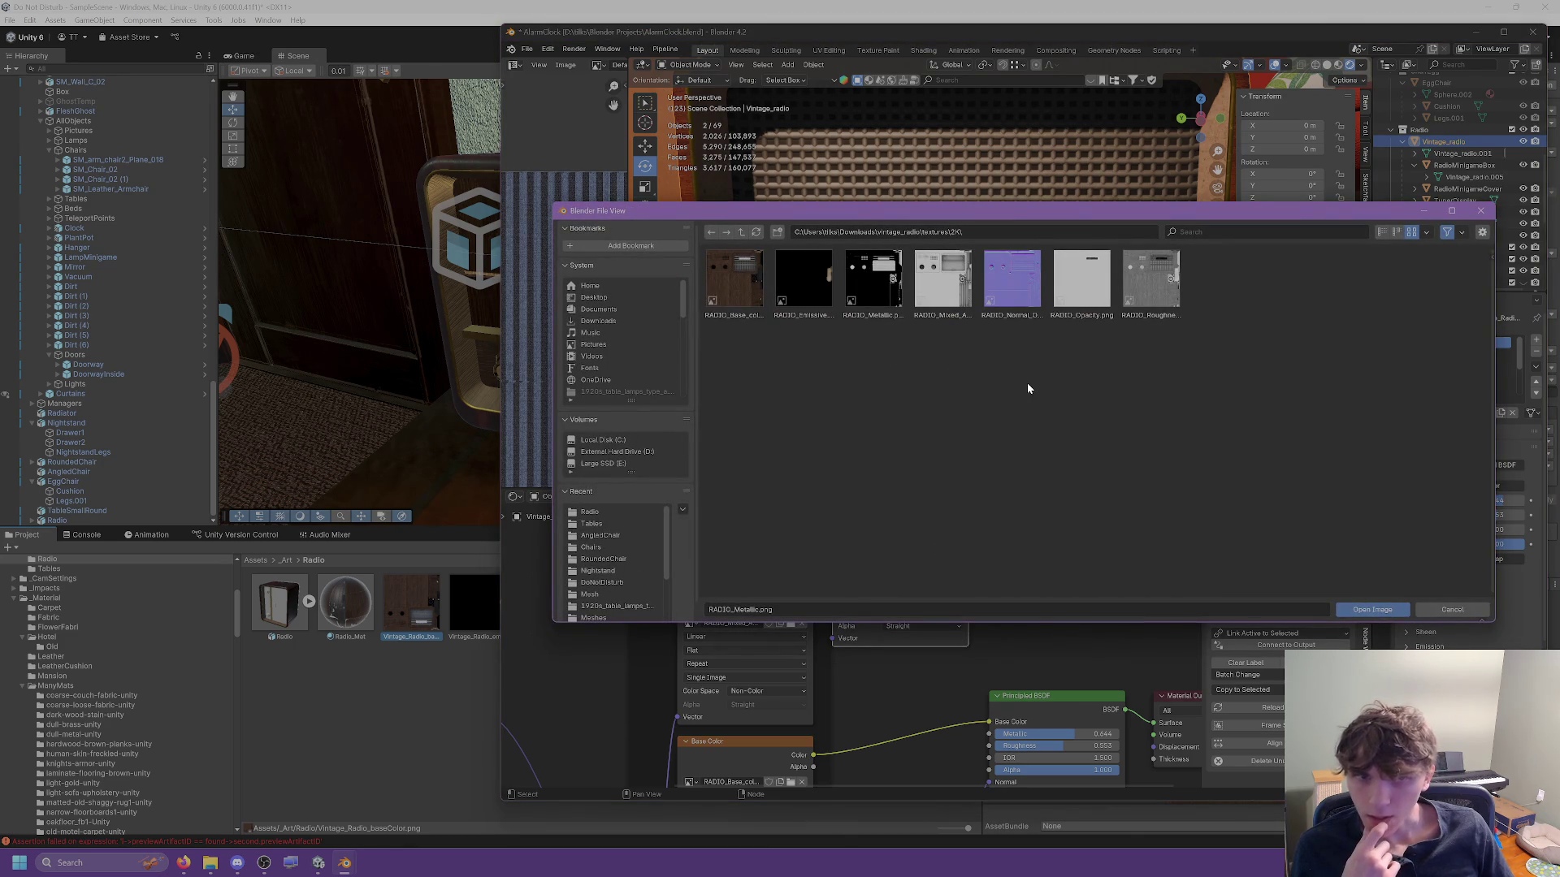
pyautogui.click(395, 700)
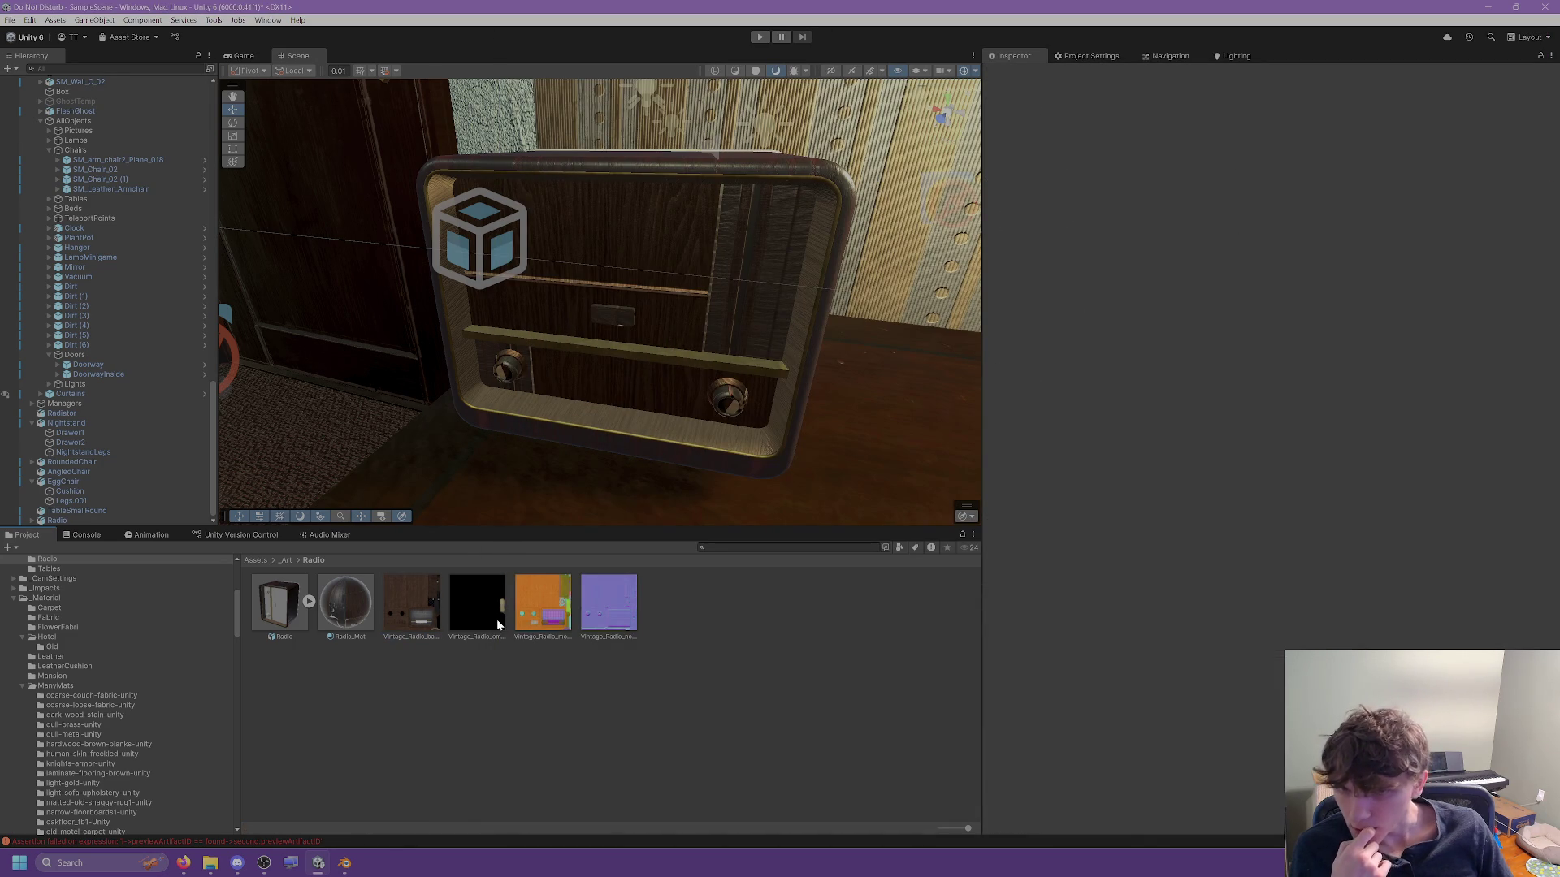
# Check Vintage_Radio_metallicRoughness and Radio model imports, then edit Radio_Mat's normal map strength.
pyautogui.click(547, 621)
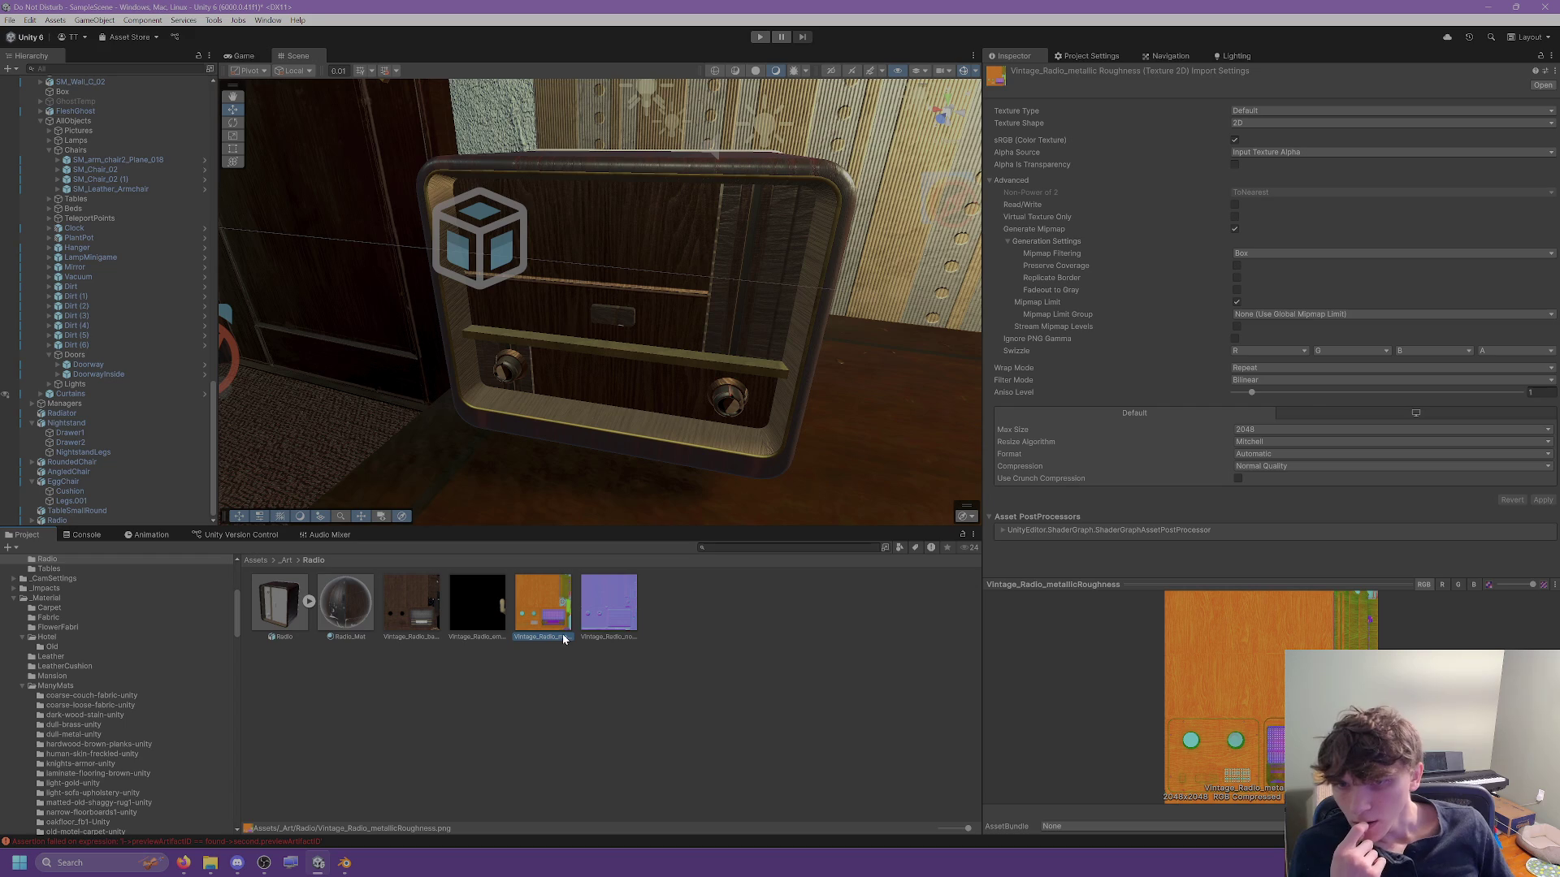
pyautogui.click(314, 614)
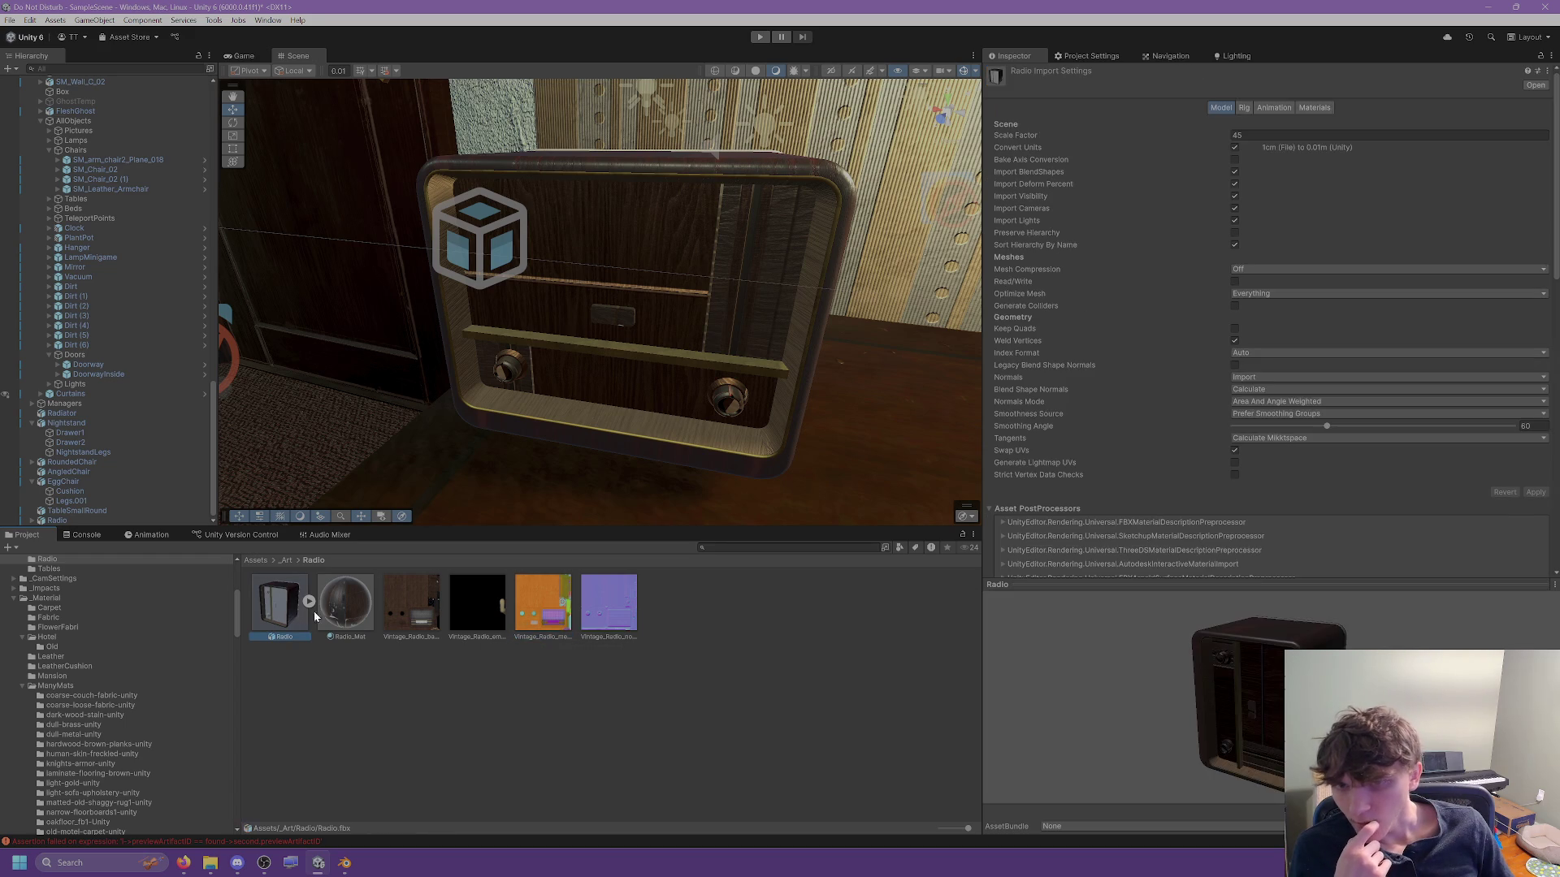
pyautogui.scroll(5, 672, 446)
pyautogui.scroll(-6, 671, 446)
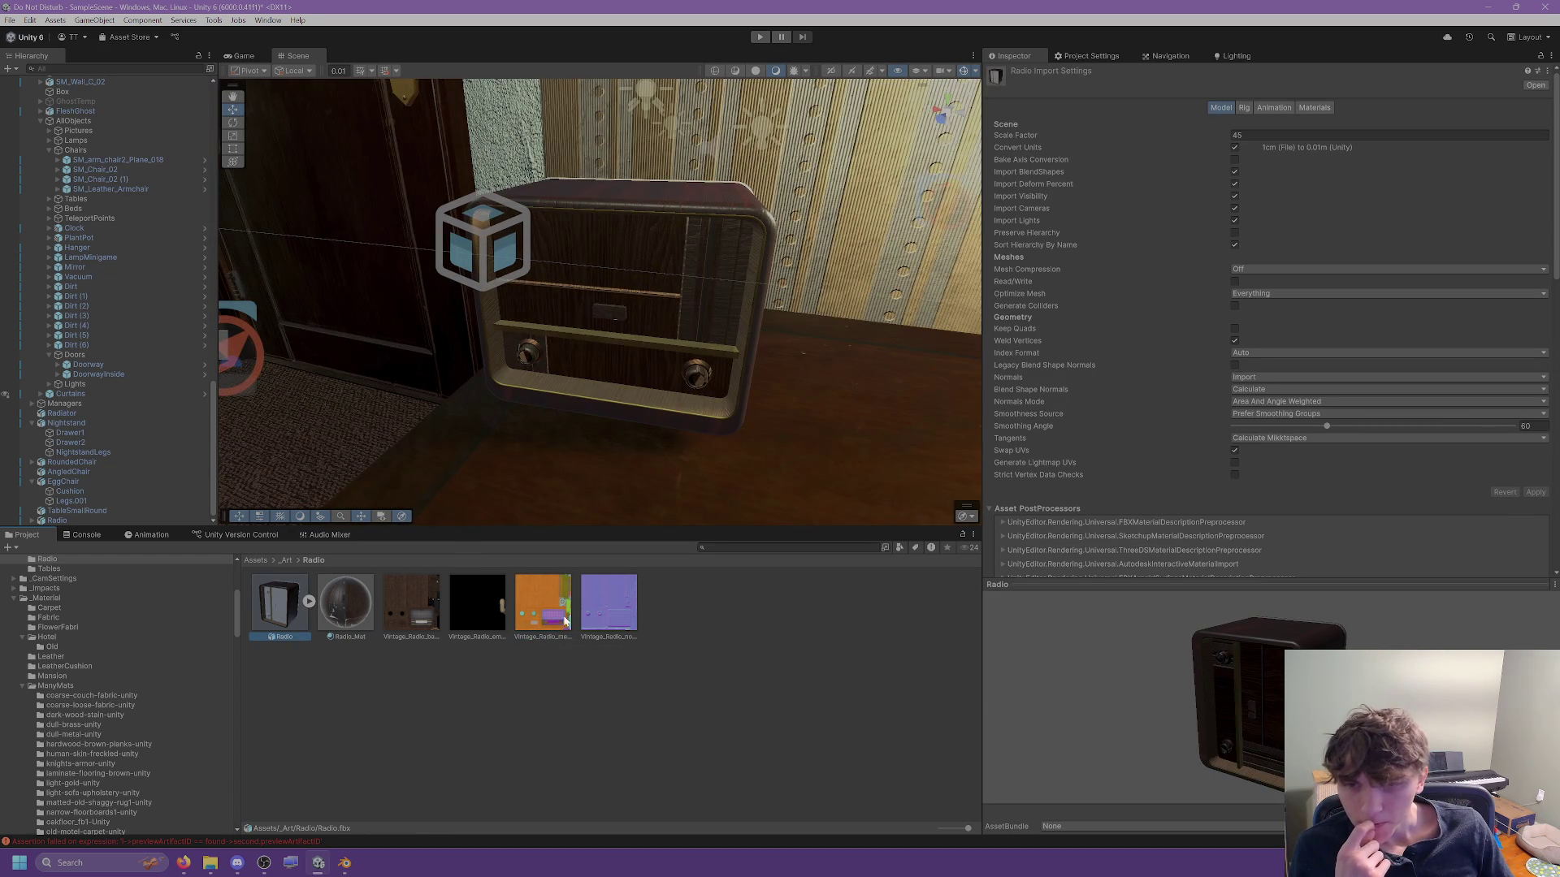
pyautogui.click(345, 603)
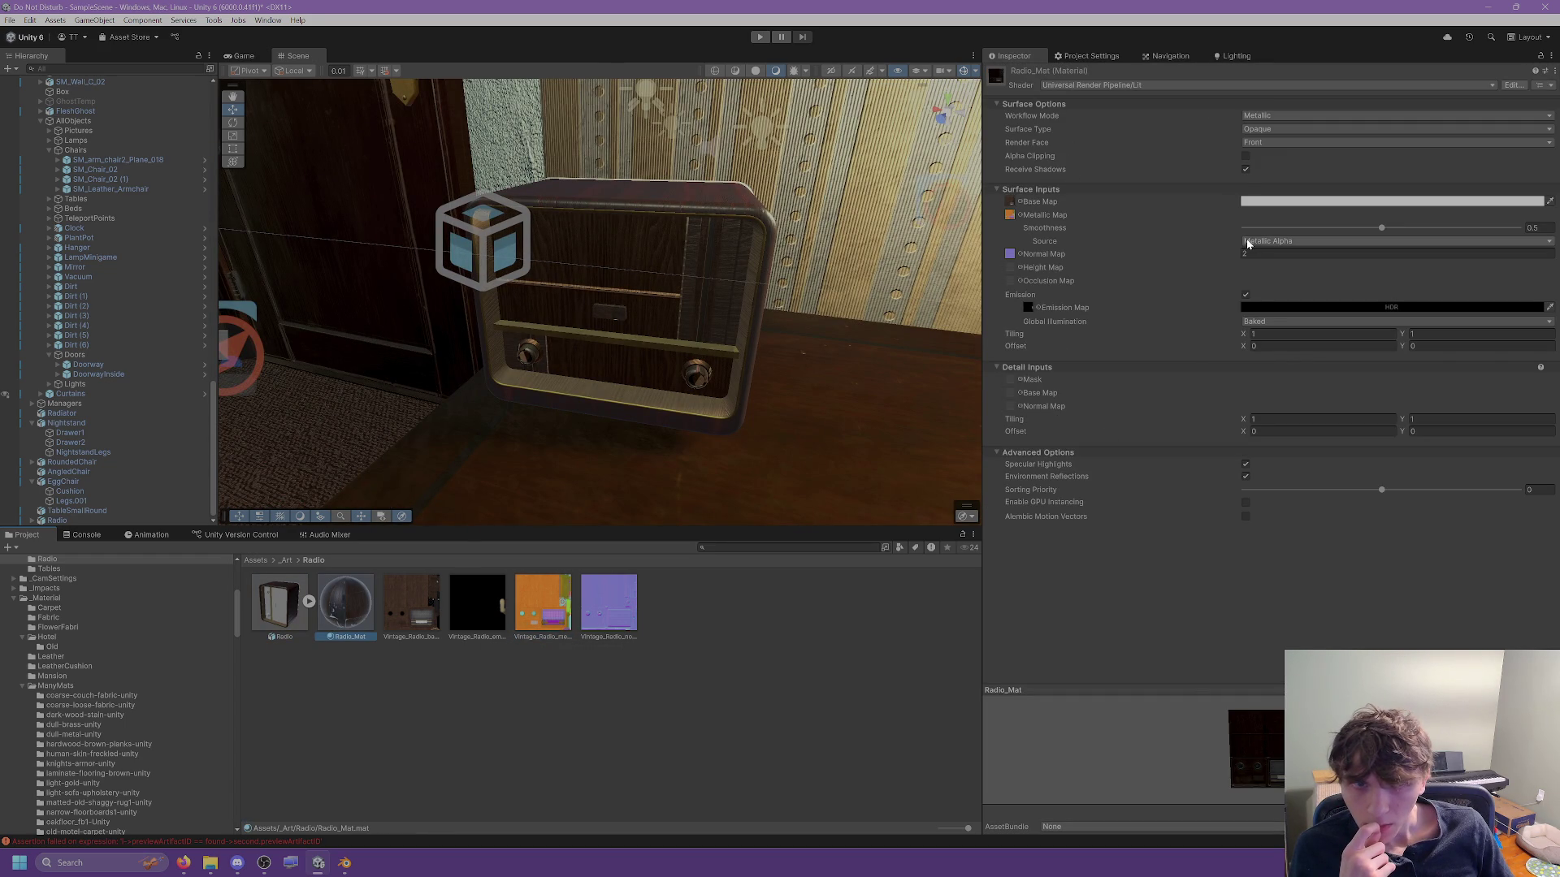
pyautogui.click(1272, 255)
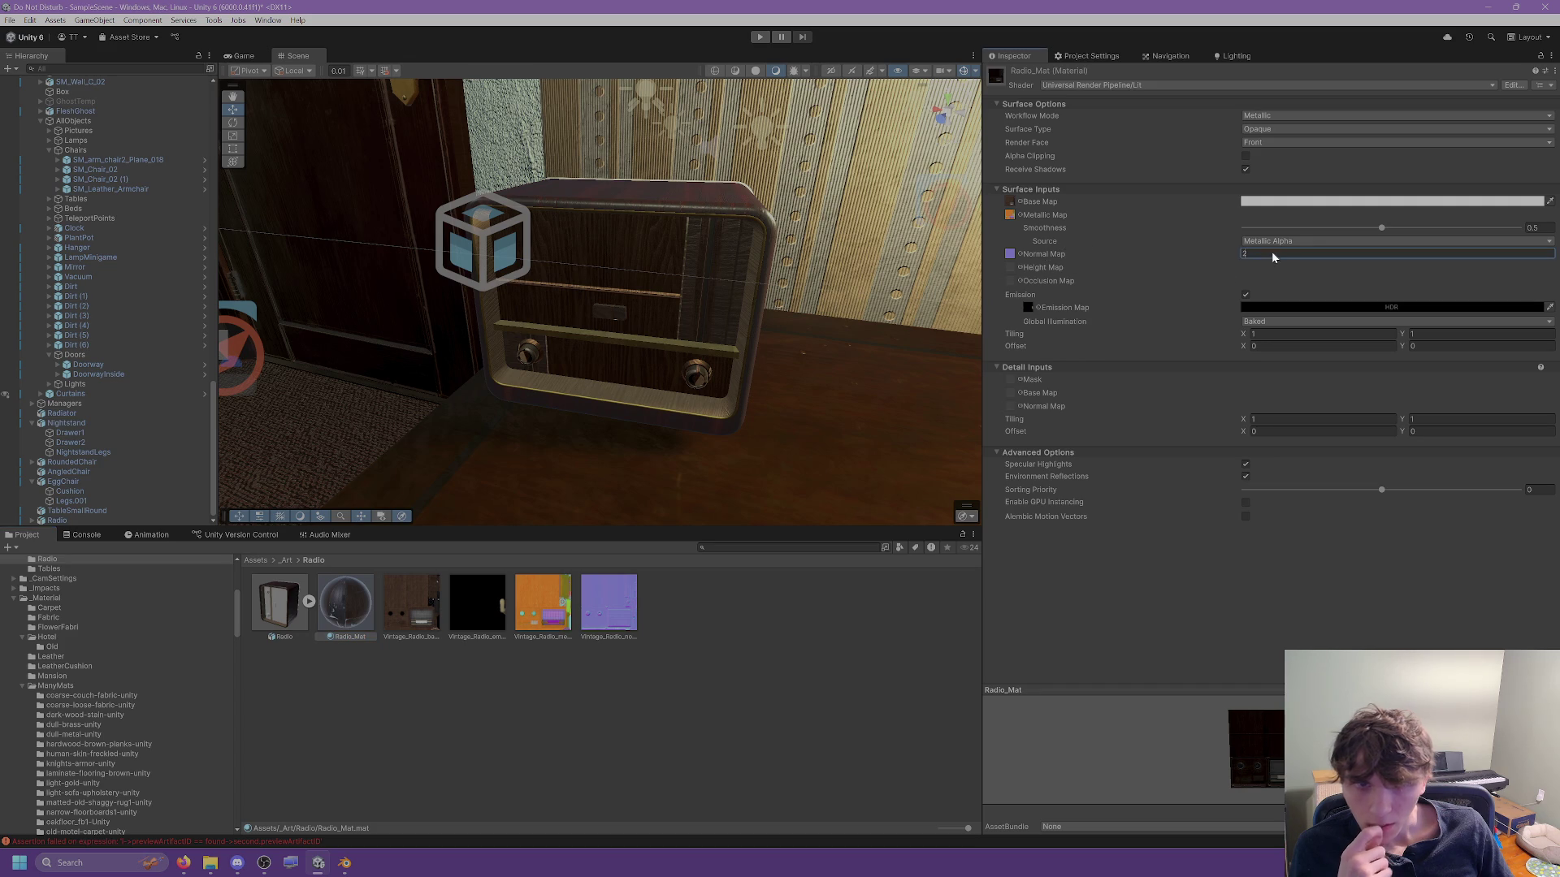